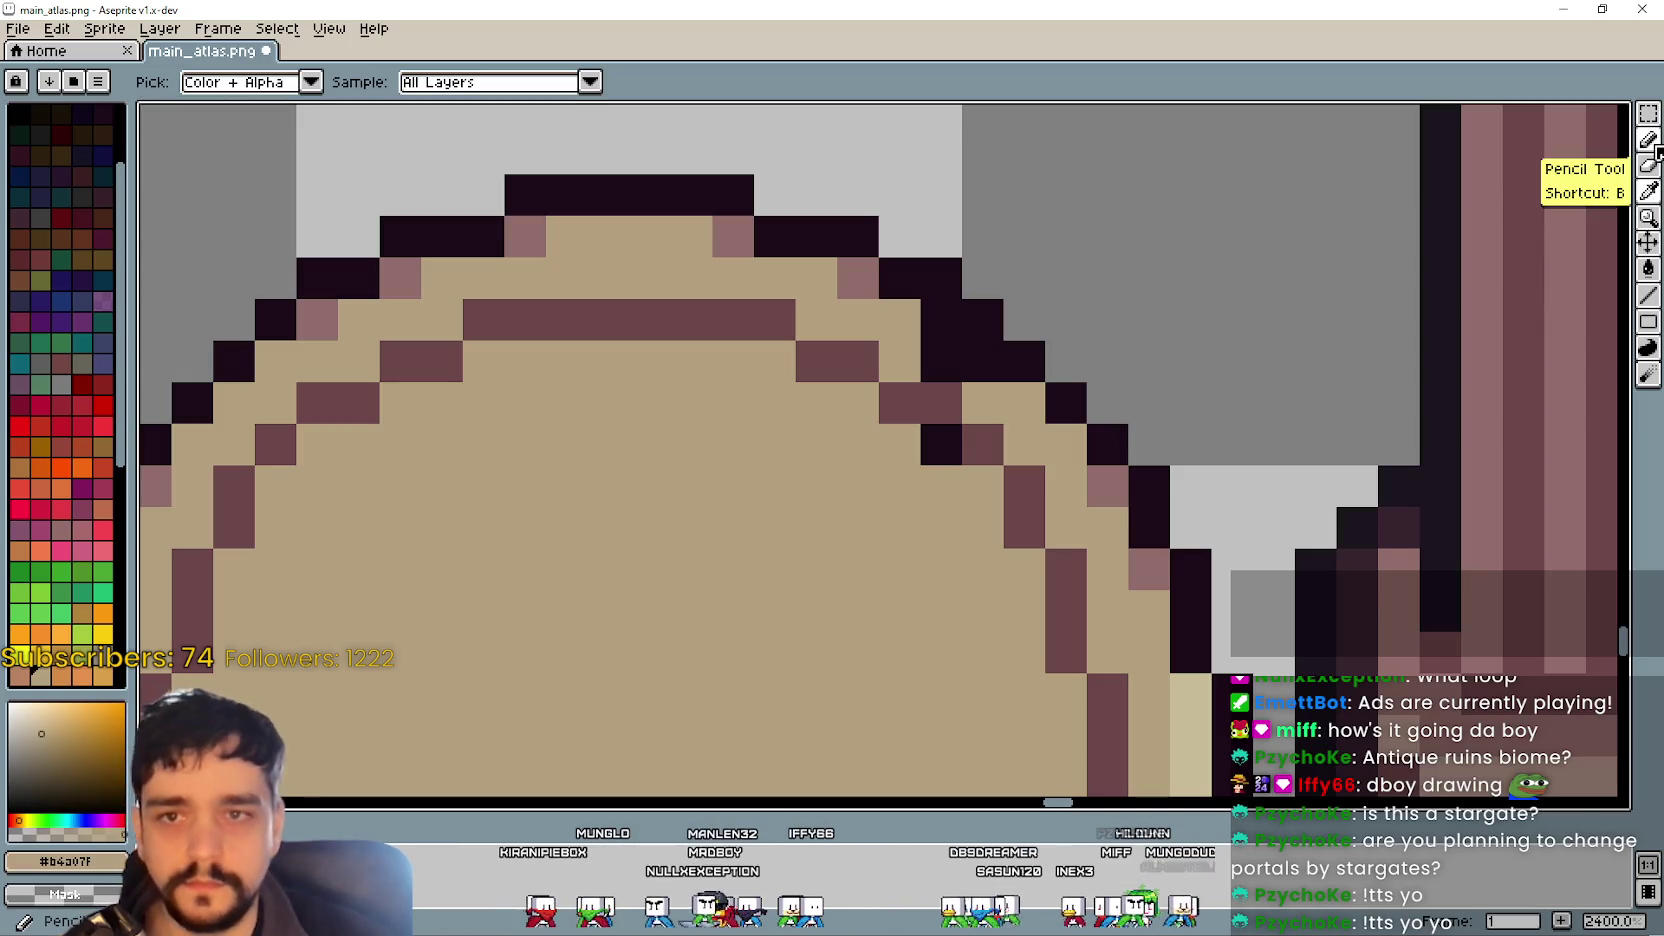
- Repaint the dark outline pixels along the round stone's top edge tan with the Pencil
left_click(1650, 164)
scroll(824, 620, "down", 2)
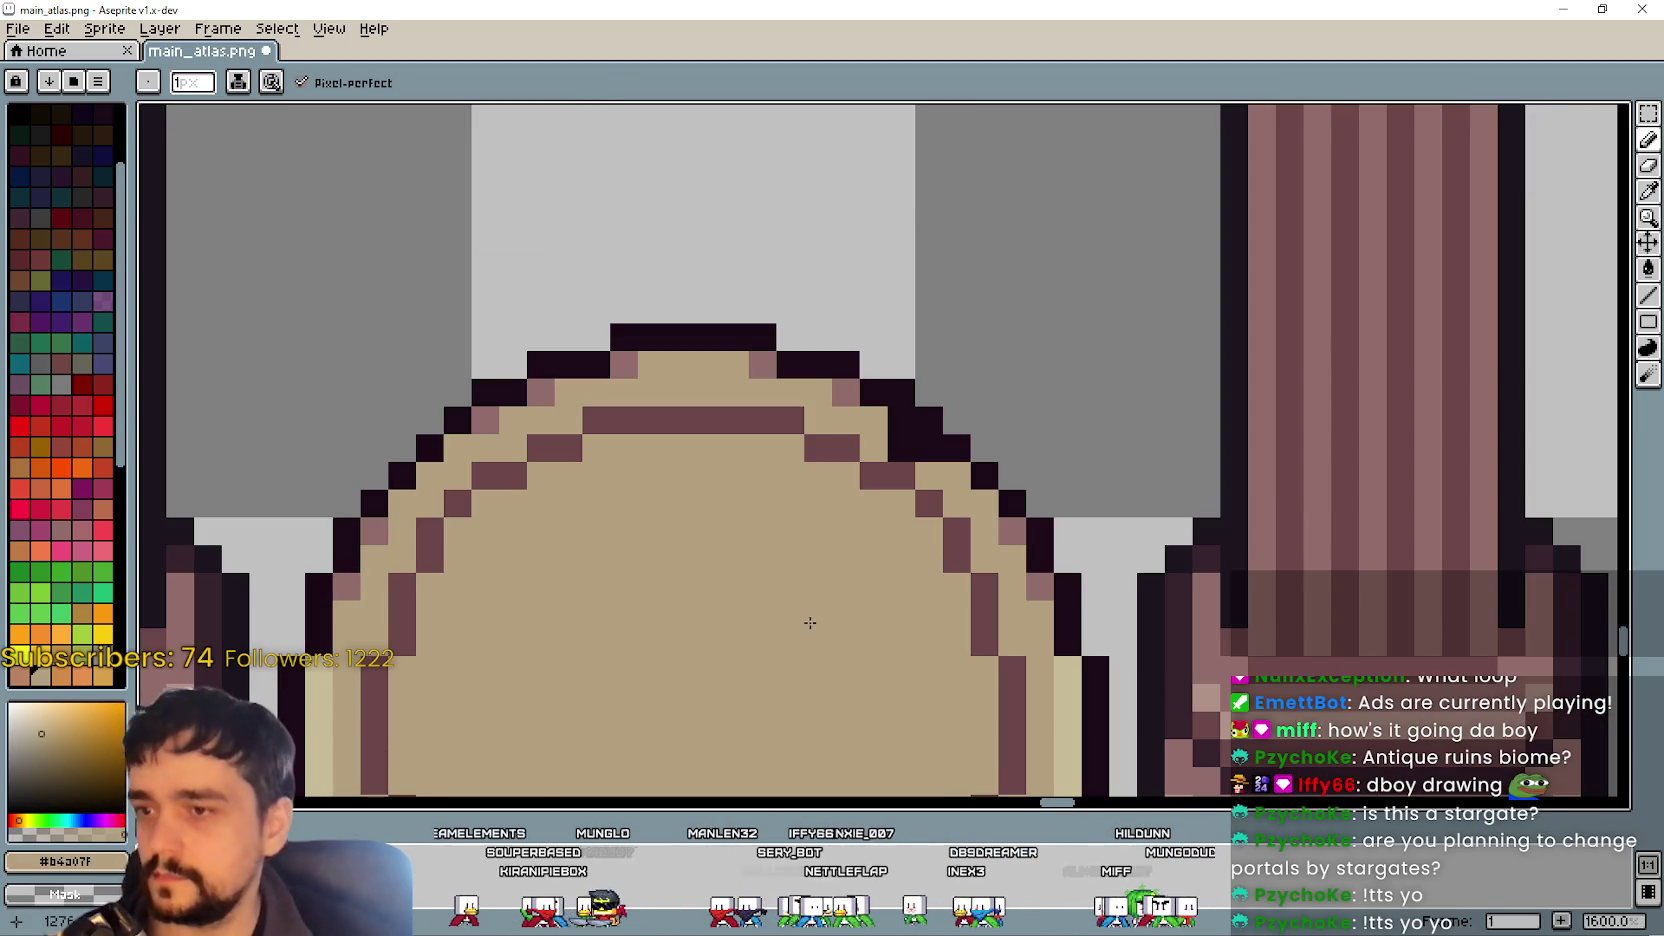
scroll(810, 622, "down", 2)
scroll(845, 590, "up", 2)
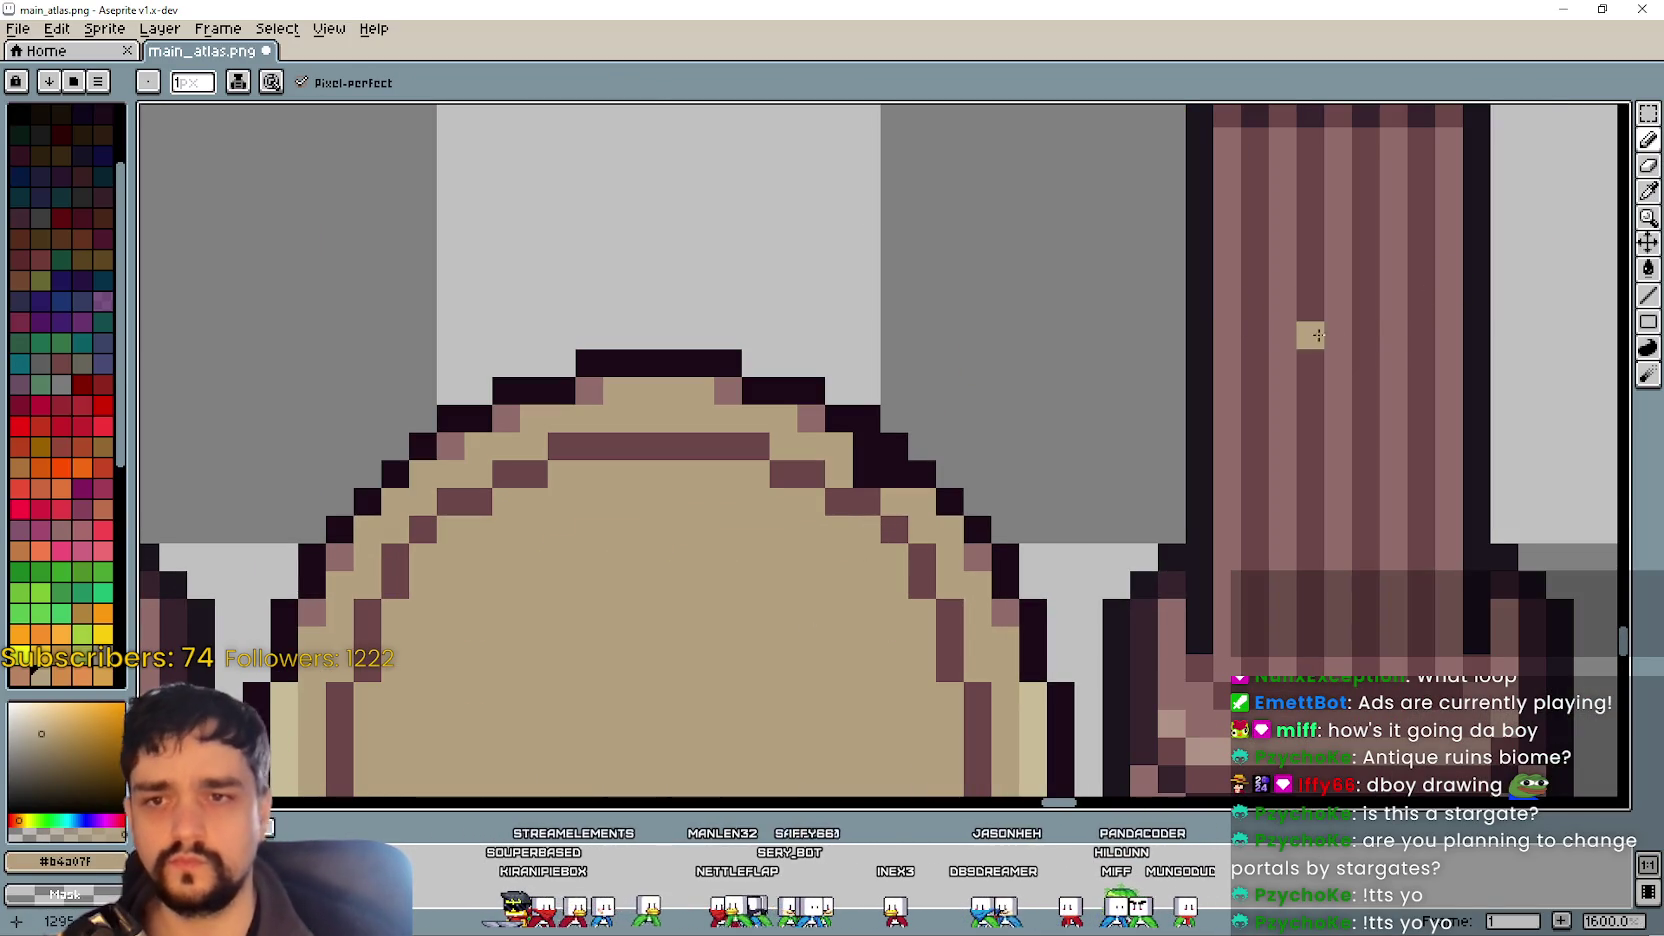
left_click(1648, 190)
scroll(945, 447, "up", 3)
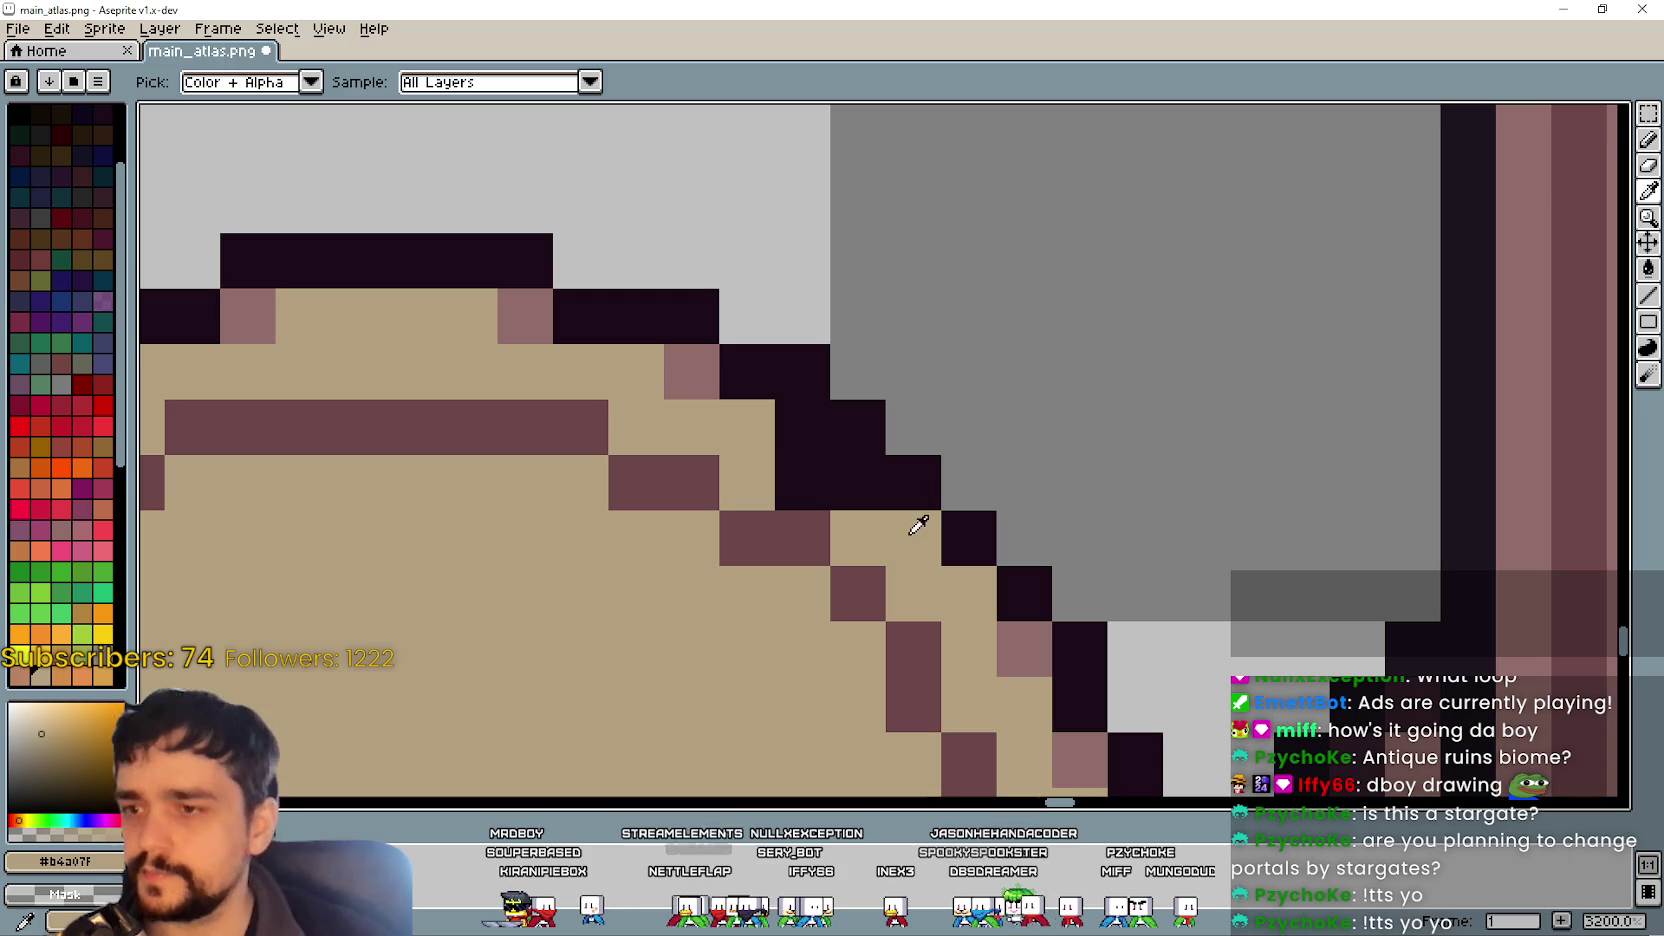
left_click(1648, 140)
left_click(785, 437)
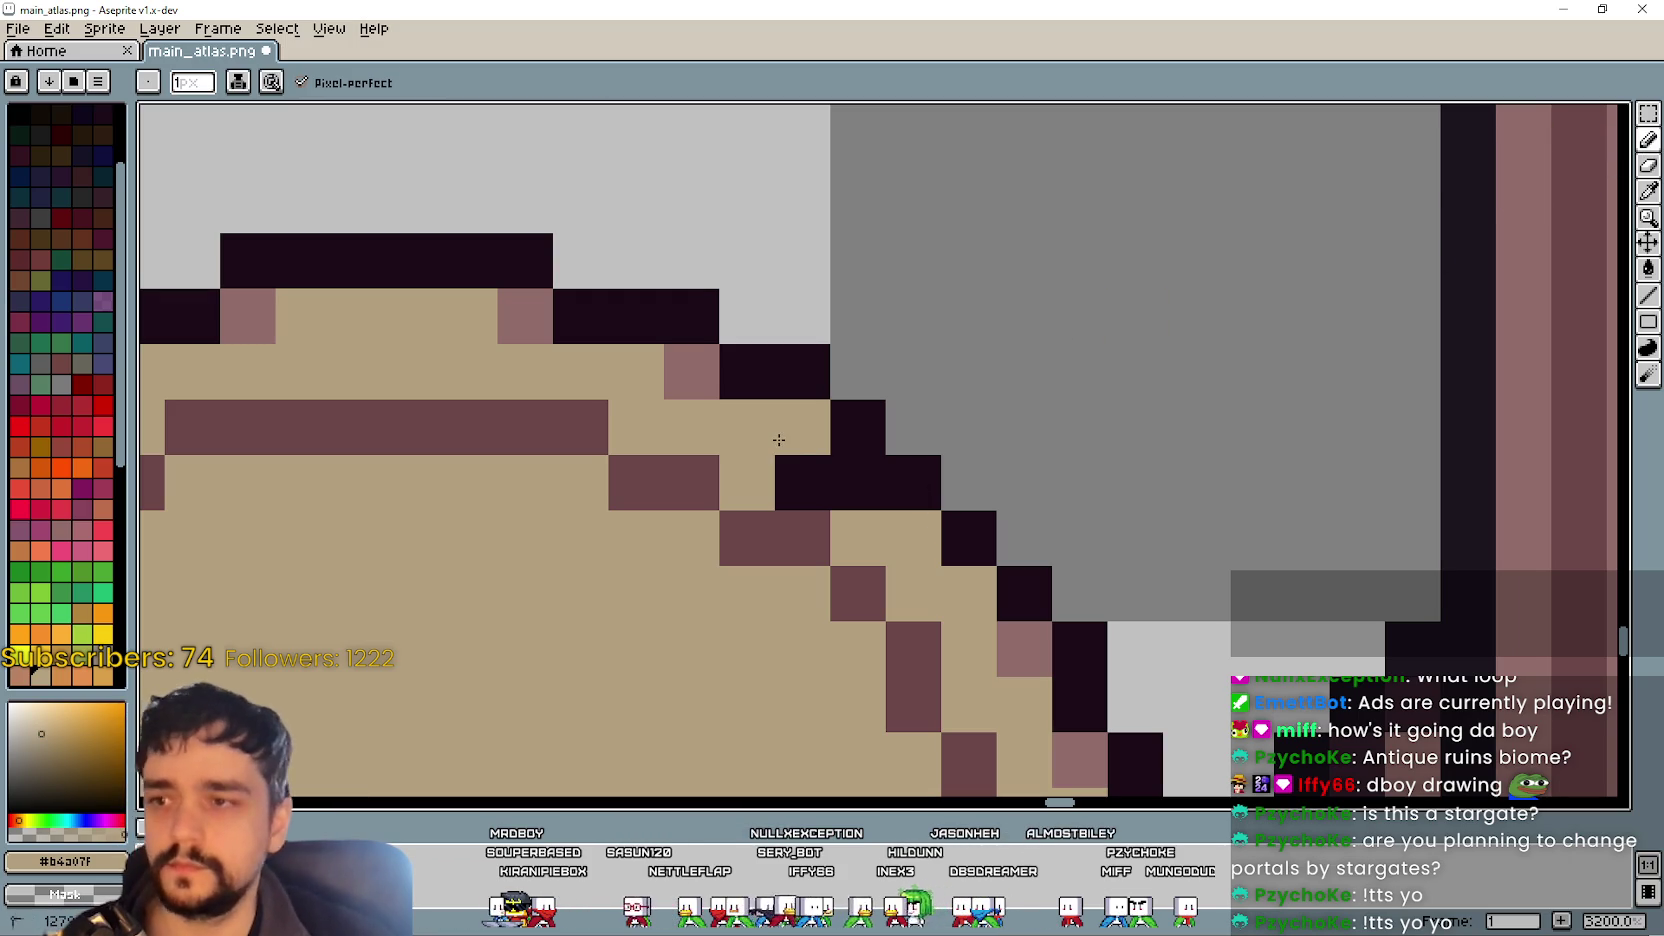
left_click(800, 470)
left_click(852, 478)
left_click(800, 535)
scroll(972, 460, "down", 1)
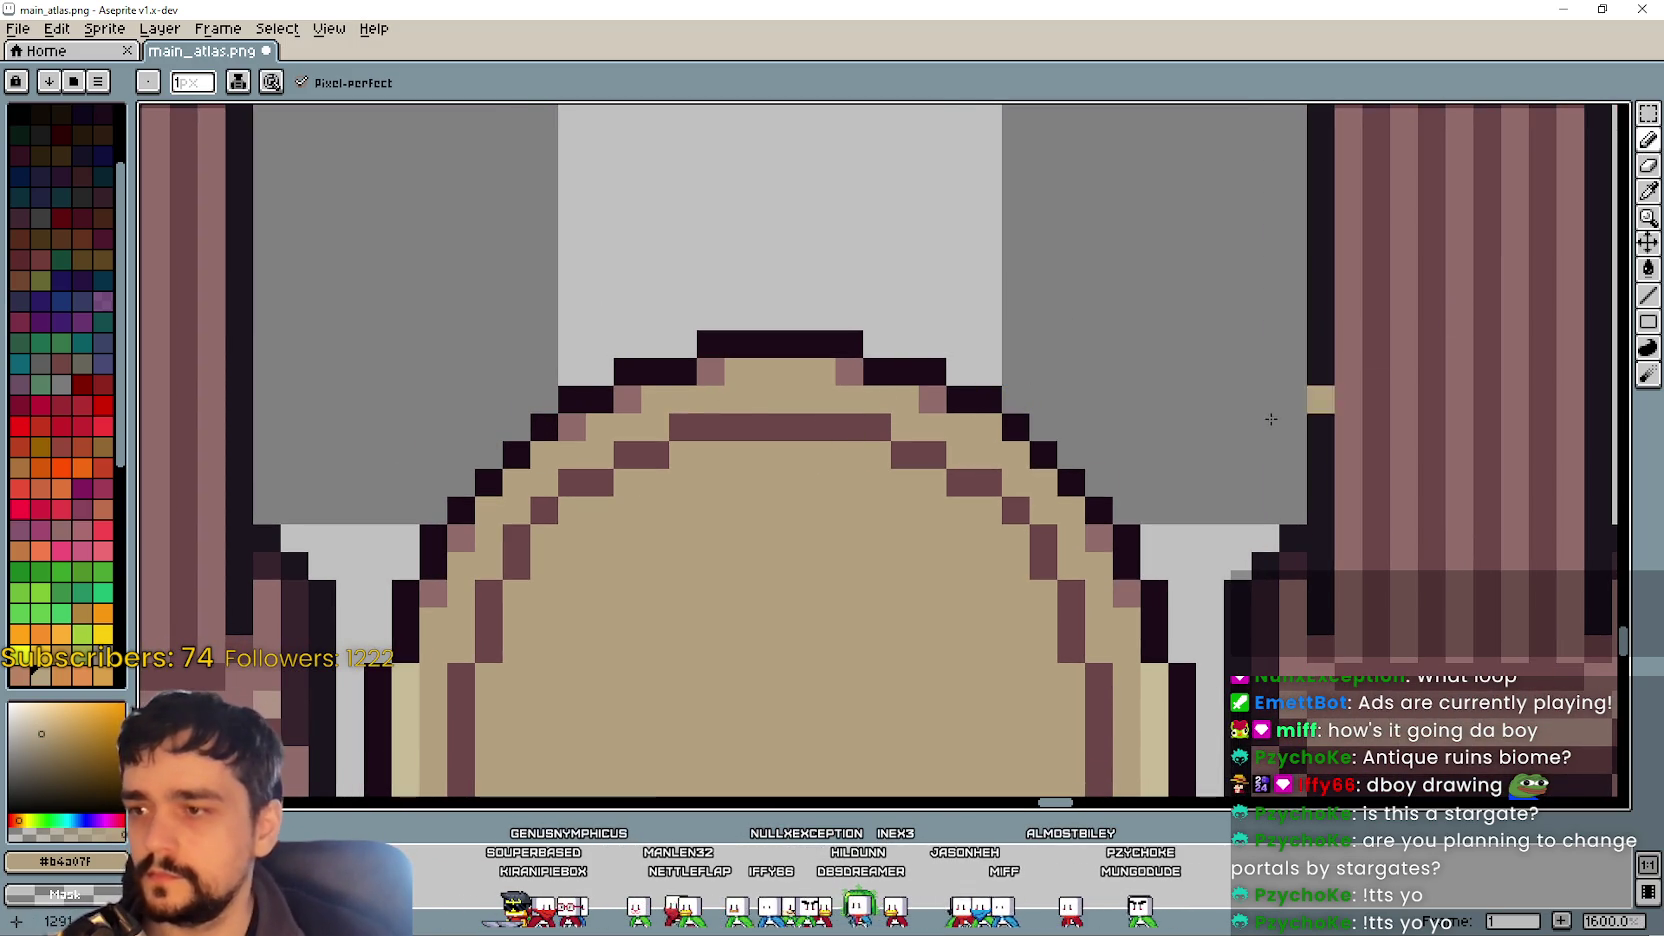
- Sample the stripe's mauve colour and add a mauve pixel just below the stripe
left_click(1648, 190)
left_click(933, 394)
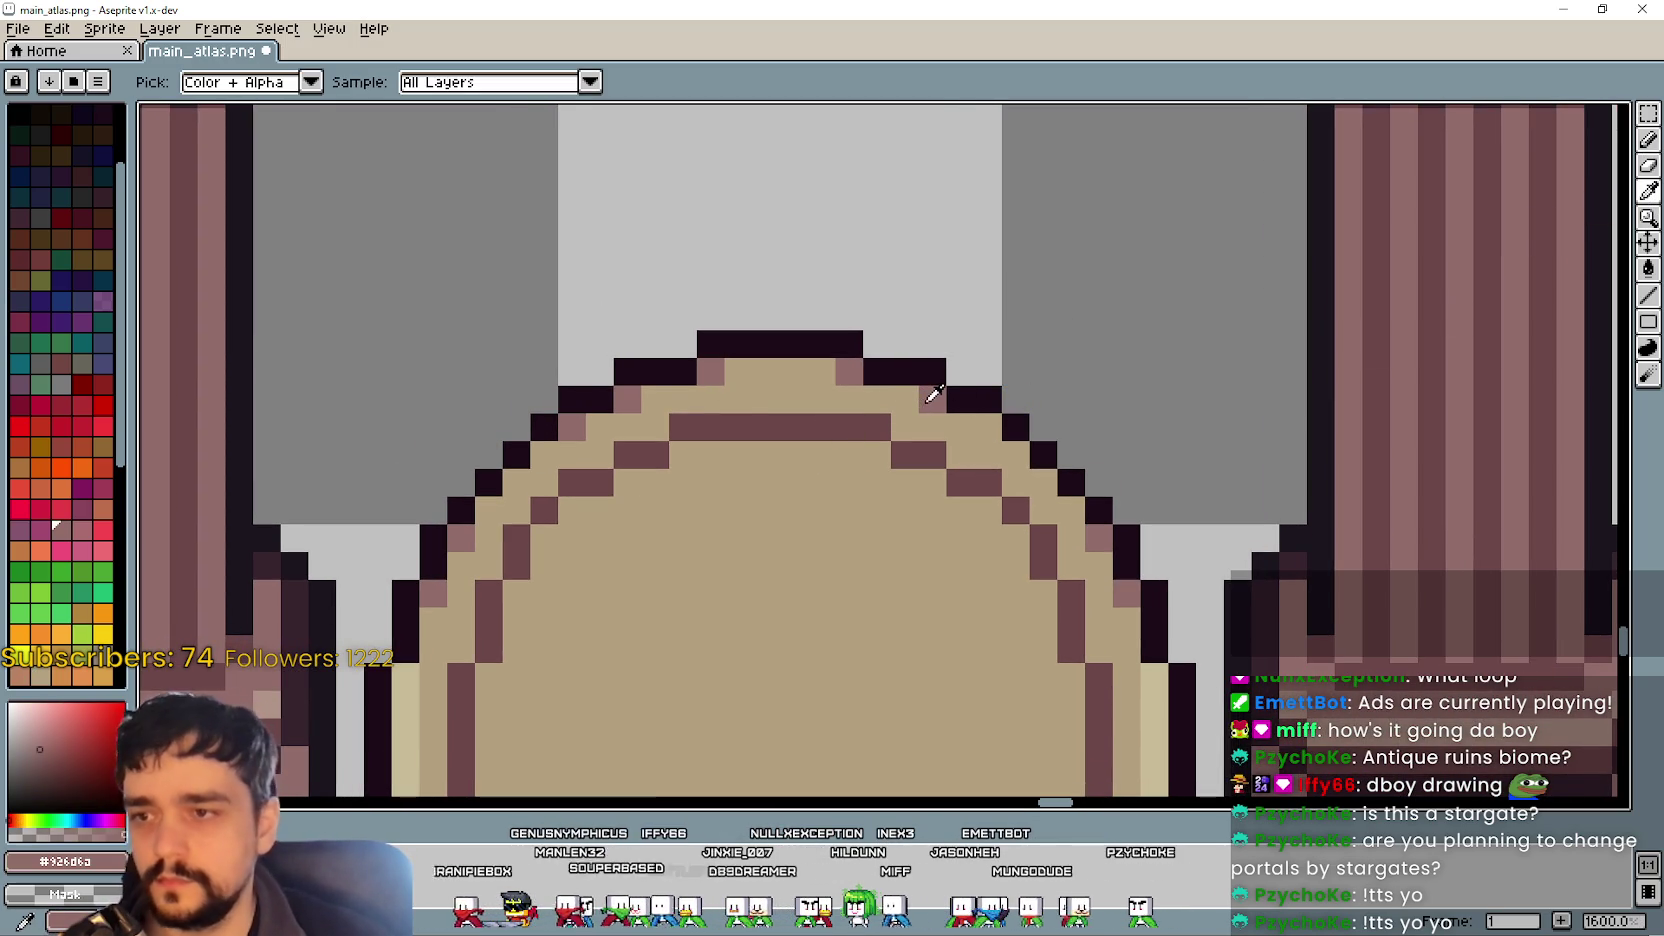
left_click(1648, 140)
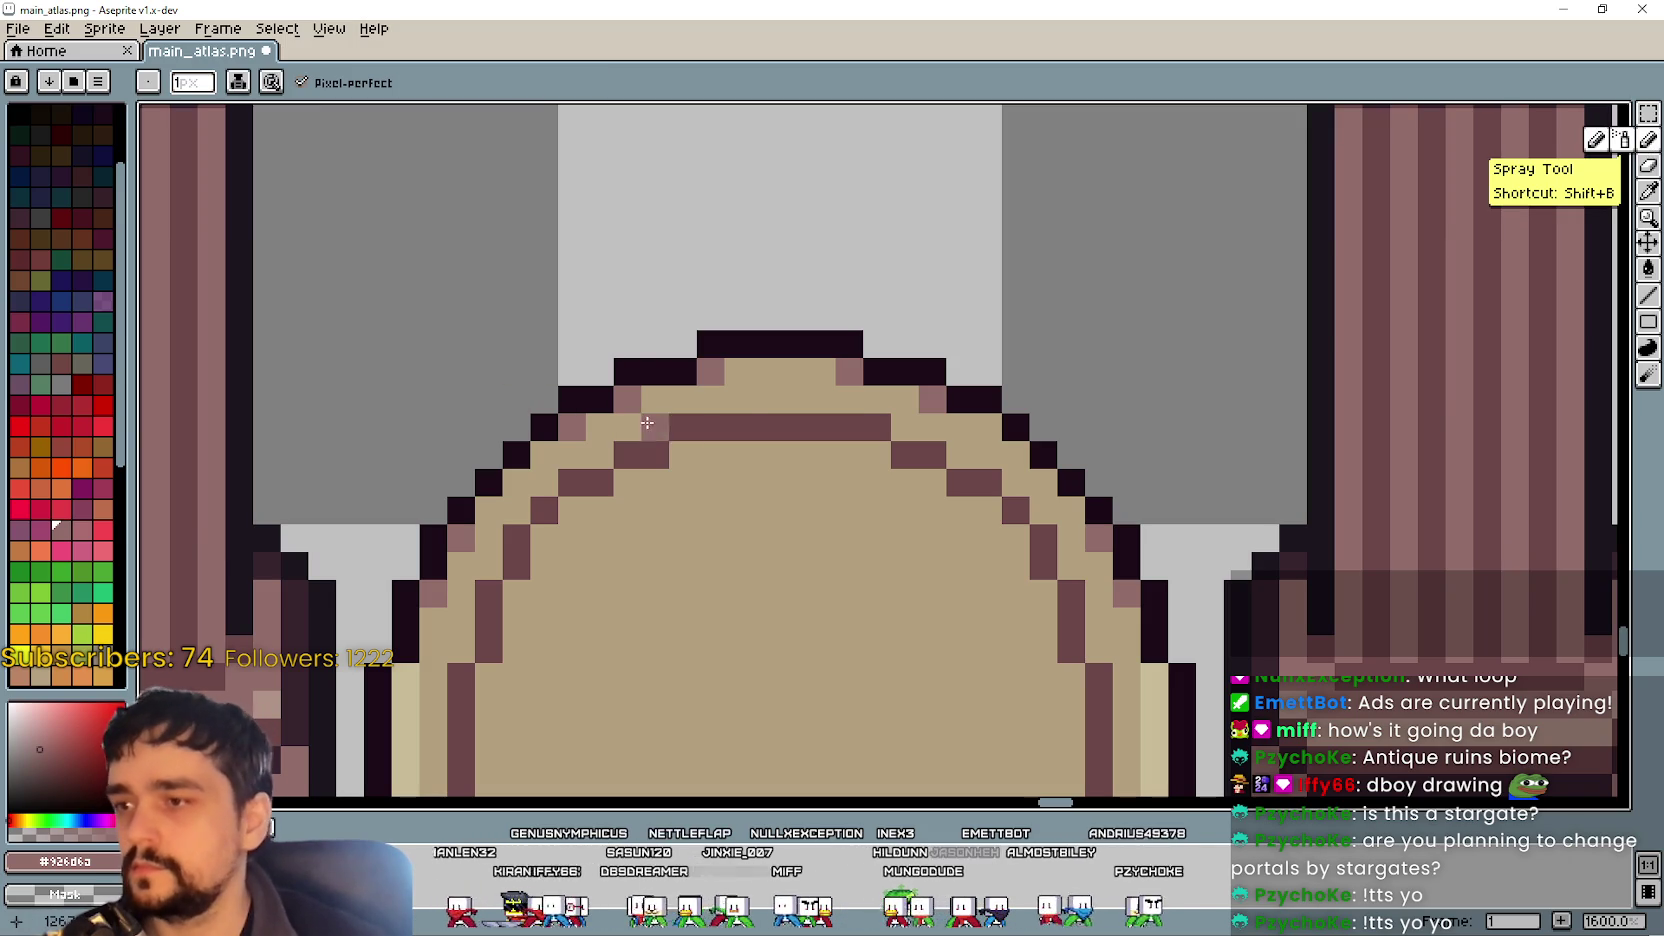
left_click(849, 455)
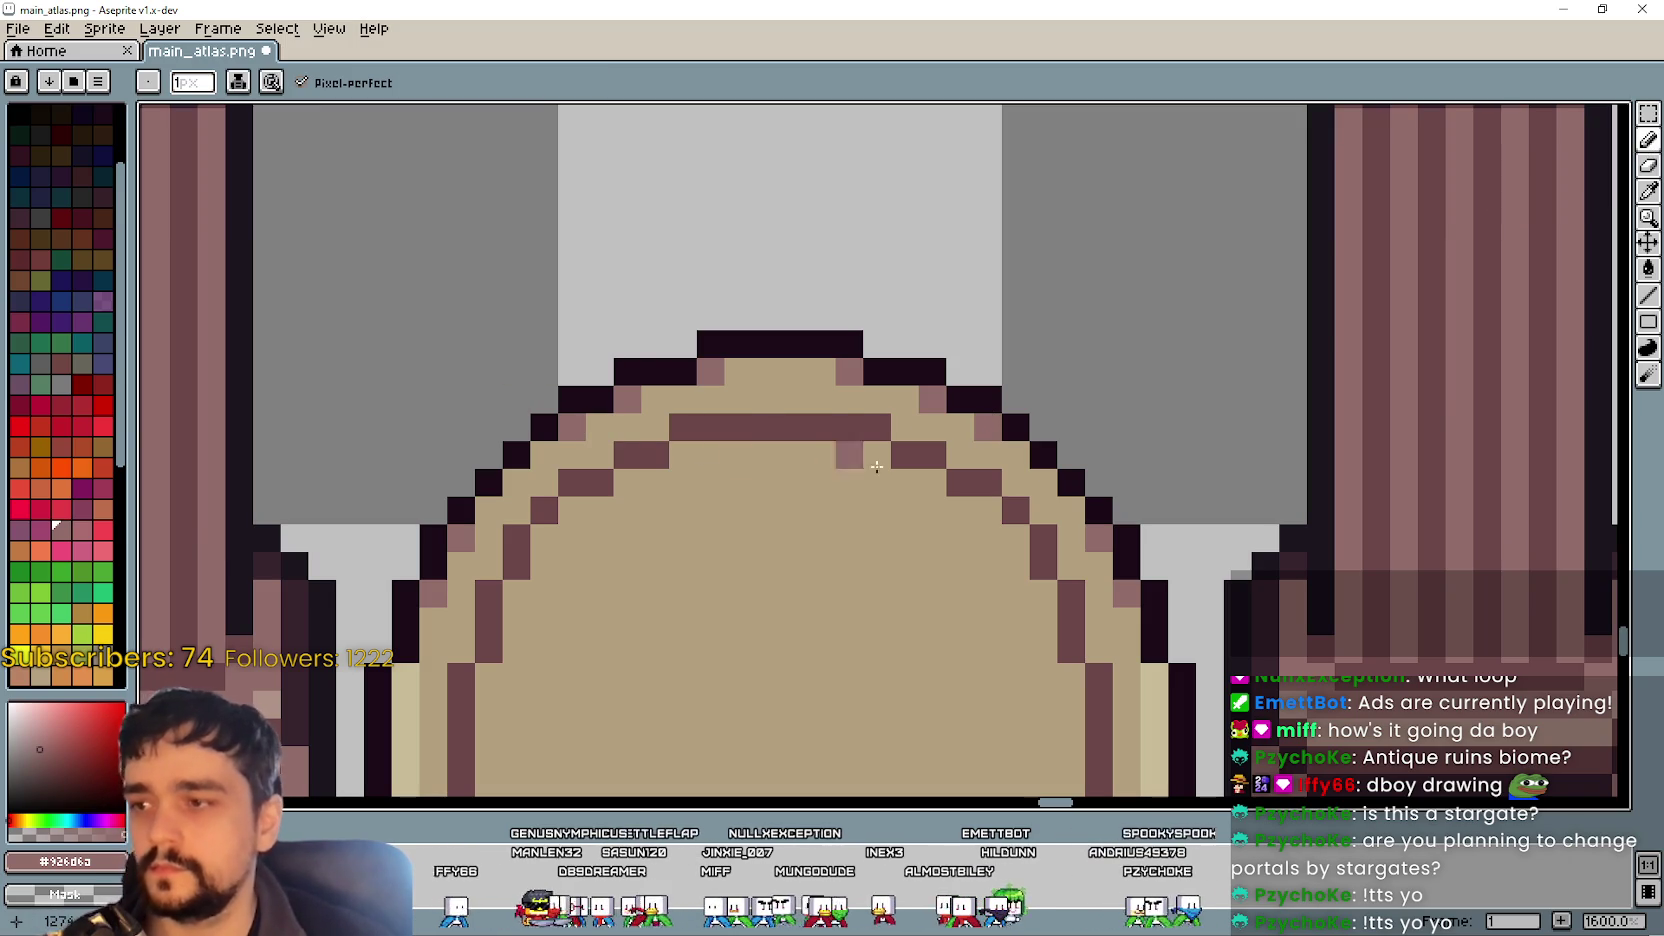
scroll(655, 538, "down", 4)
left_click_drag(633, 700, 850, 353)
scroll(850, 353, "down", 1)
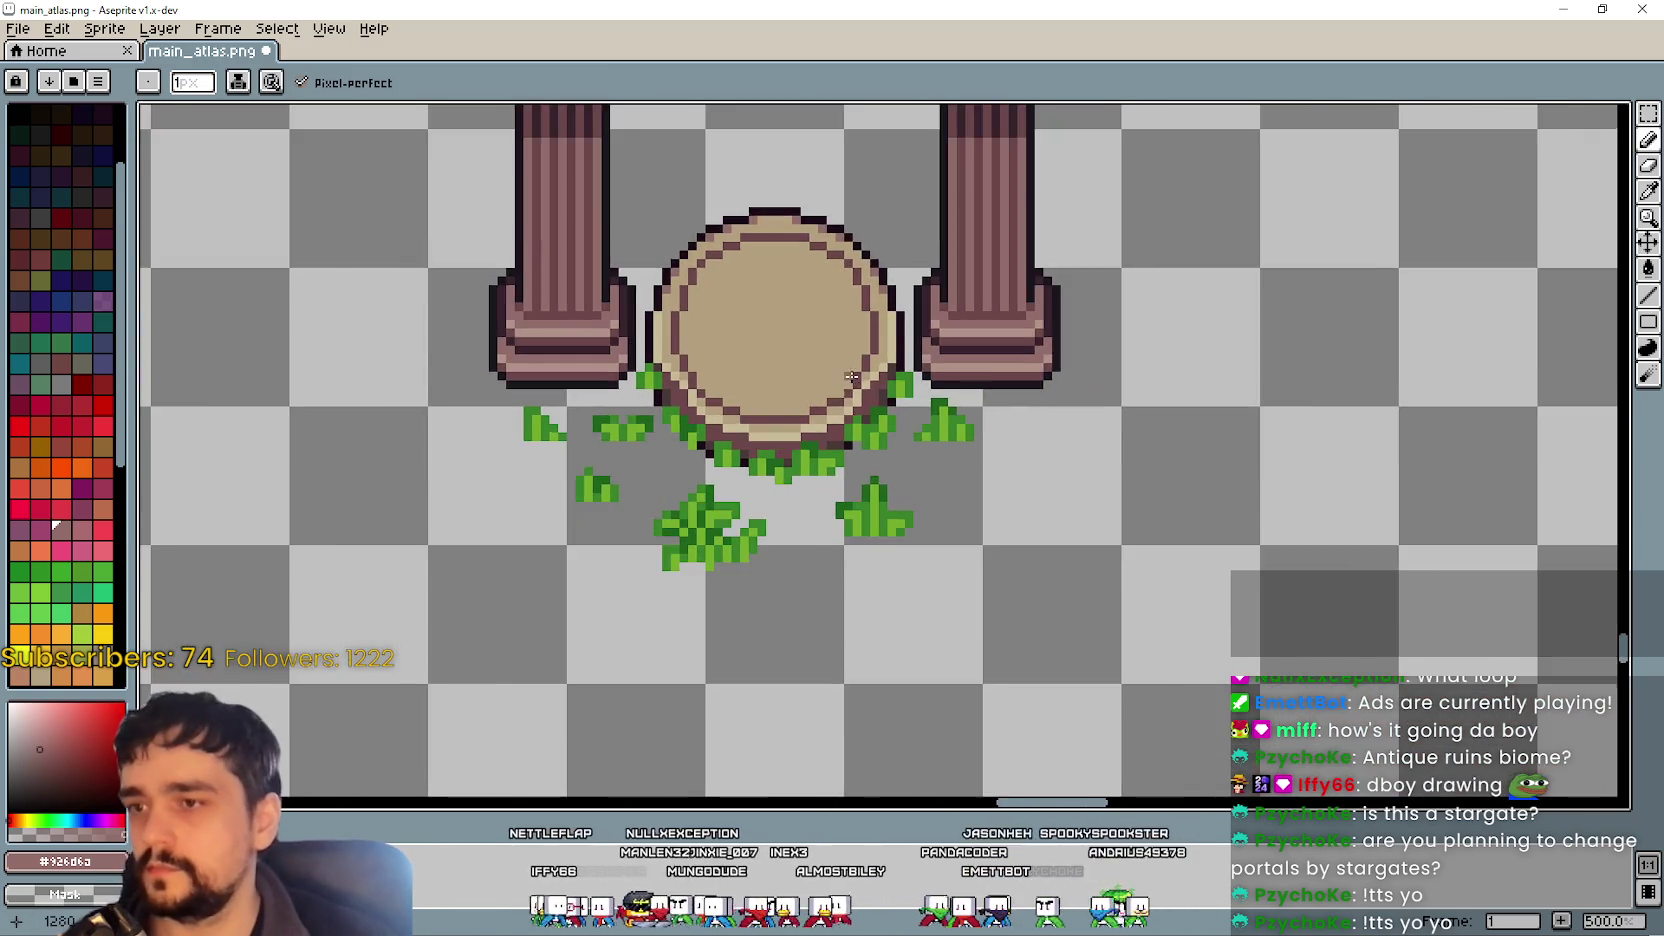
- Move the right pillar-and-stone group beside the left one and save main_atlas.png
scroll(851, 376, "down", 3)
key("ctrl+s")
mouse_move(723, 487)
left_mouse_down()
mouse_move(806, 442)
mouse_move(875, 456)
left_mouse_up()
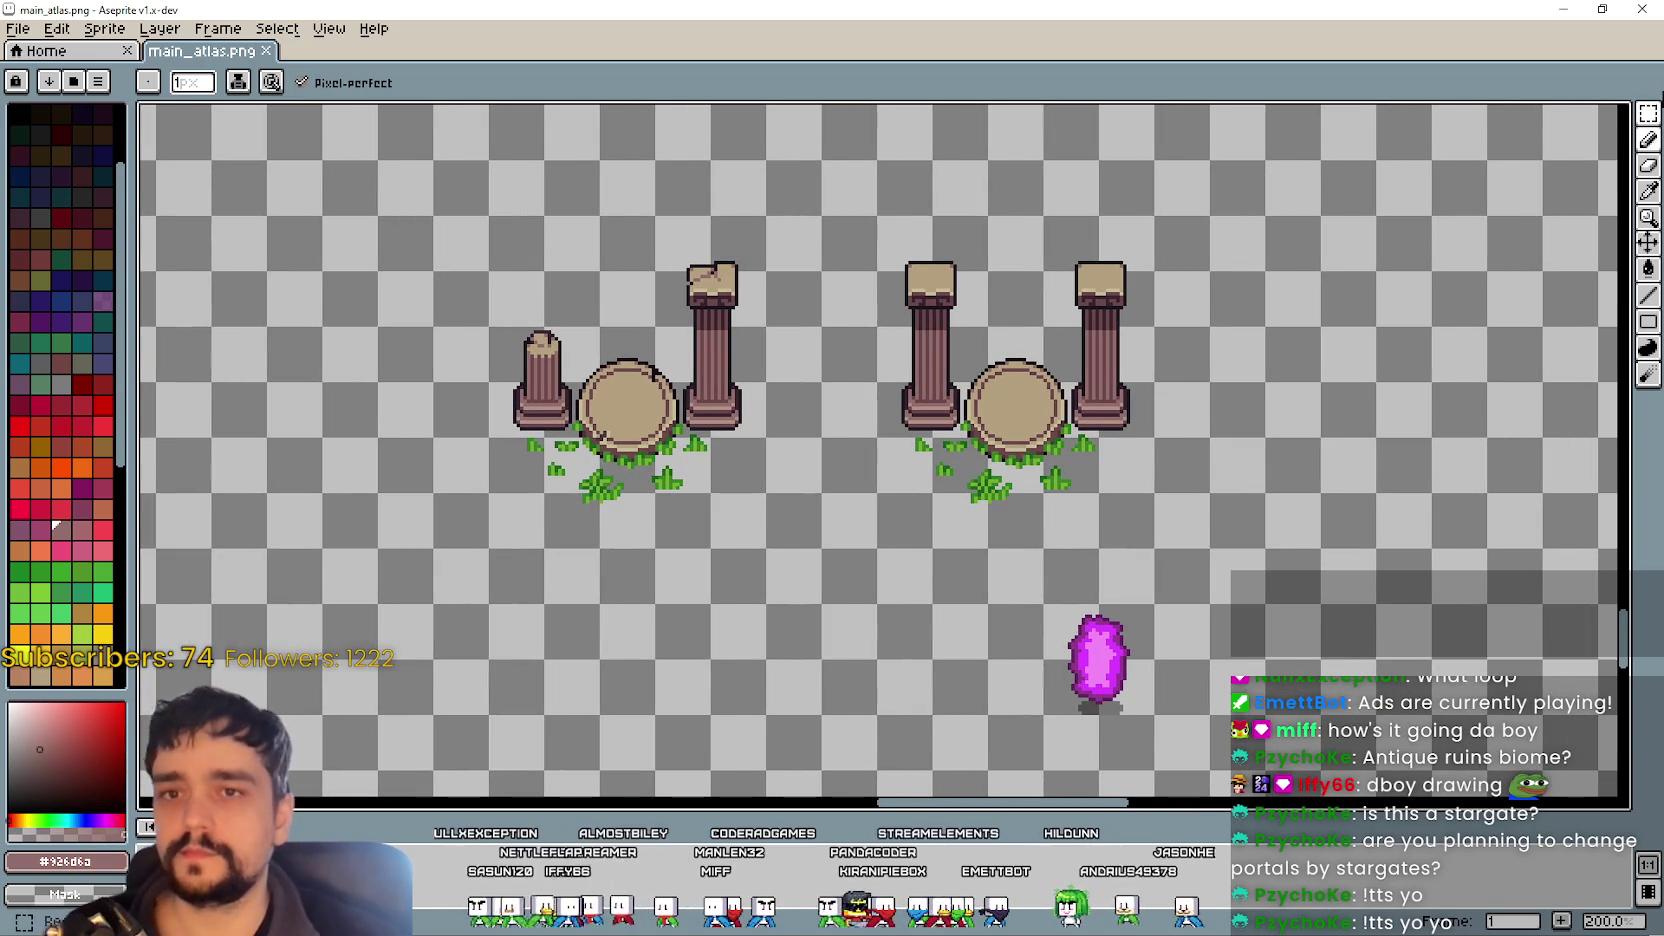
key("m")
mouse_move(876, 551)
left_mouse_down()
mouse_move(1040, 437)
mouse_move(1212, 216)
mouse_move(1158, 216)
left_mouse_up()
left_click_drag(1022, 480, 912, 480)
left_click_drag(565, 624, 631, 587)
left_click(708, 581)
key("ctrl+s")
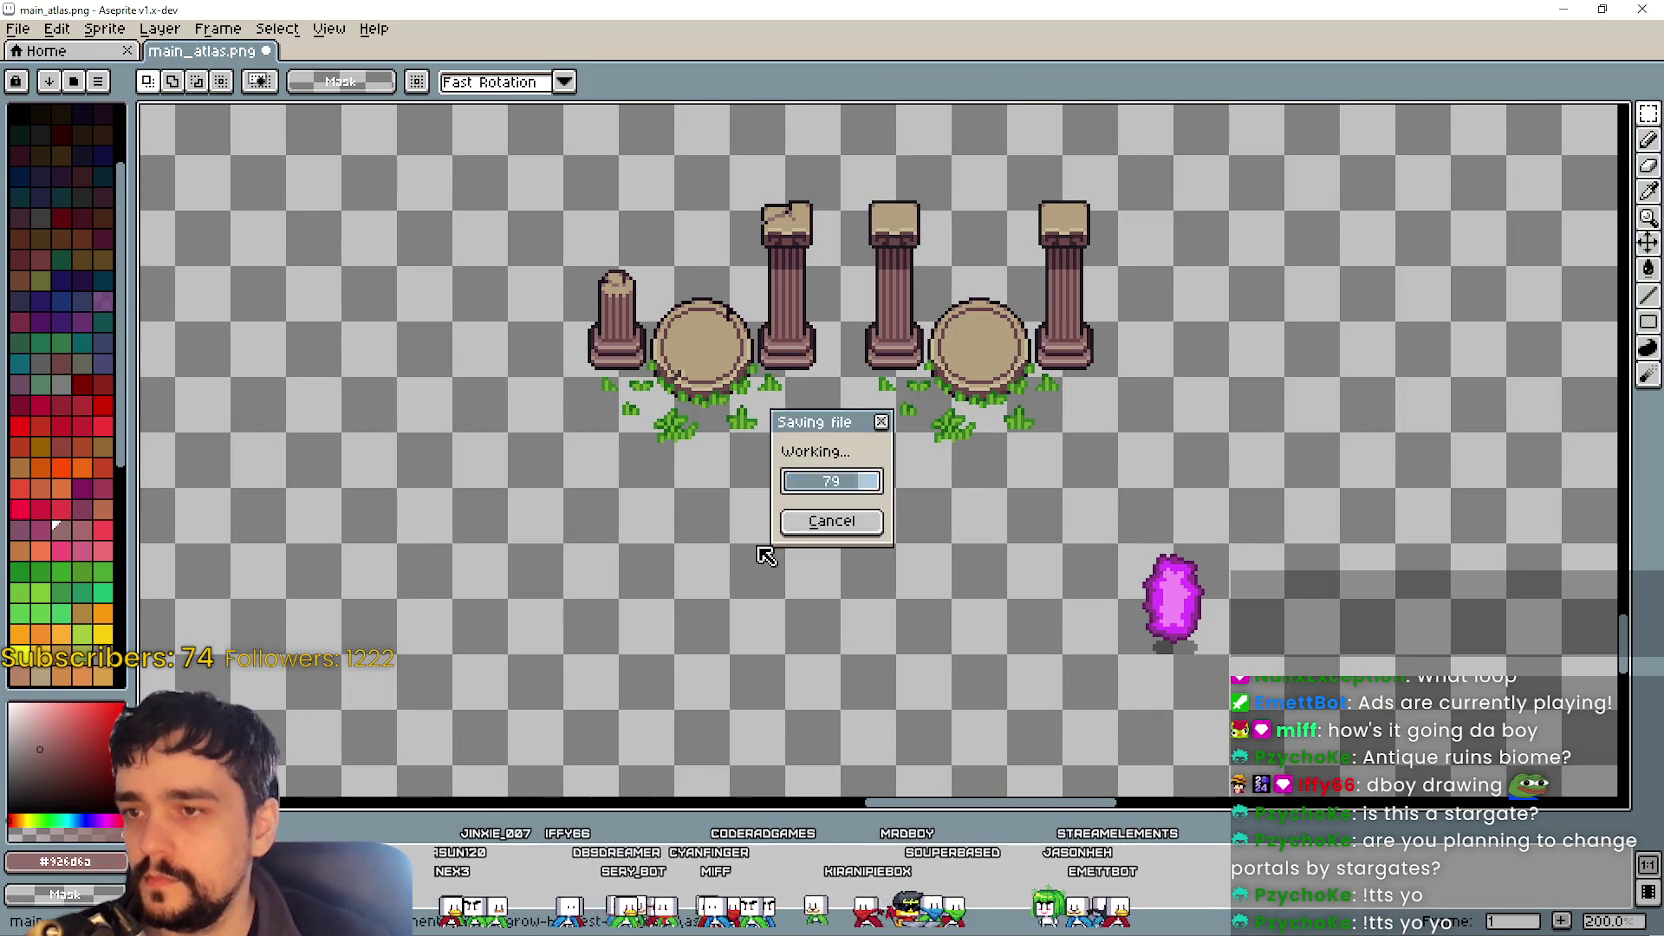
- Erase the magenta crystal and save the atlas again
mouse_move(1120, 655)
left_mouse_down()
mouse_move(1230, 543)
mouse_move(1230, 486)
left_mouse_up()
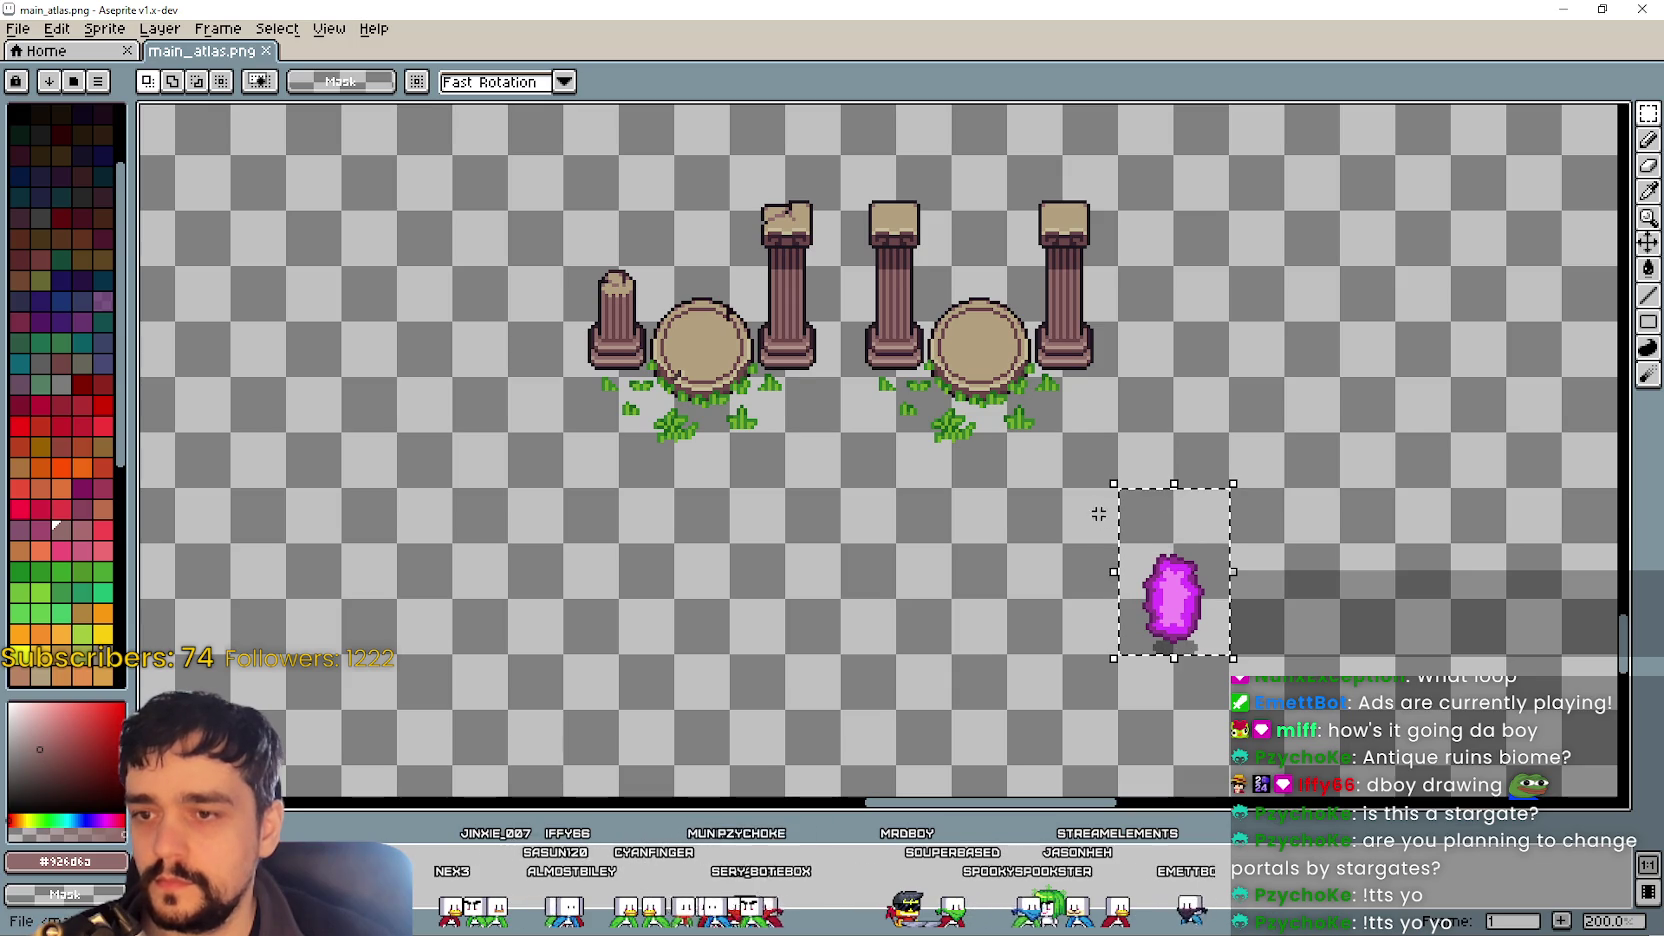
key("Delete")
left_click_drag(793, 447, 858, 549)
key("ctrl+s")
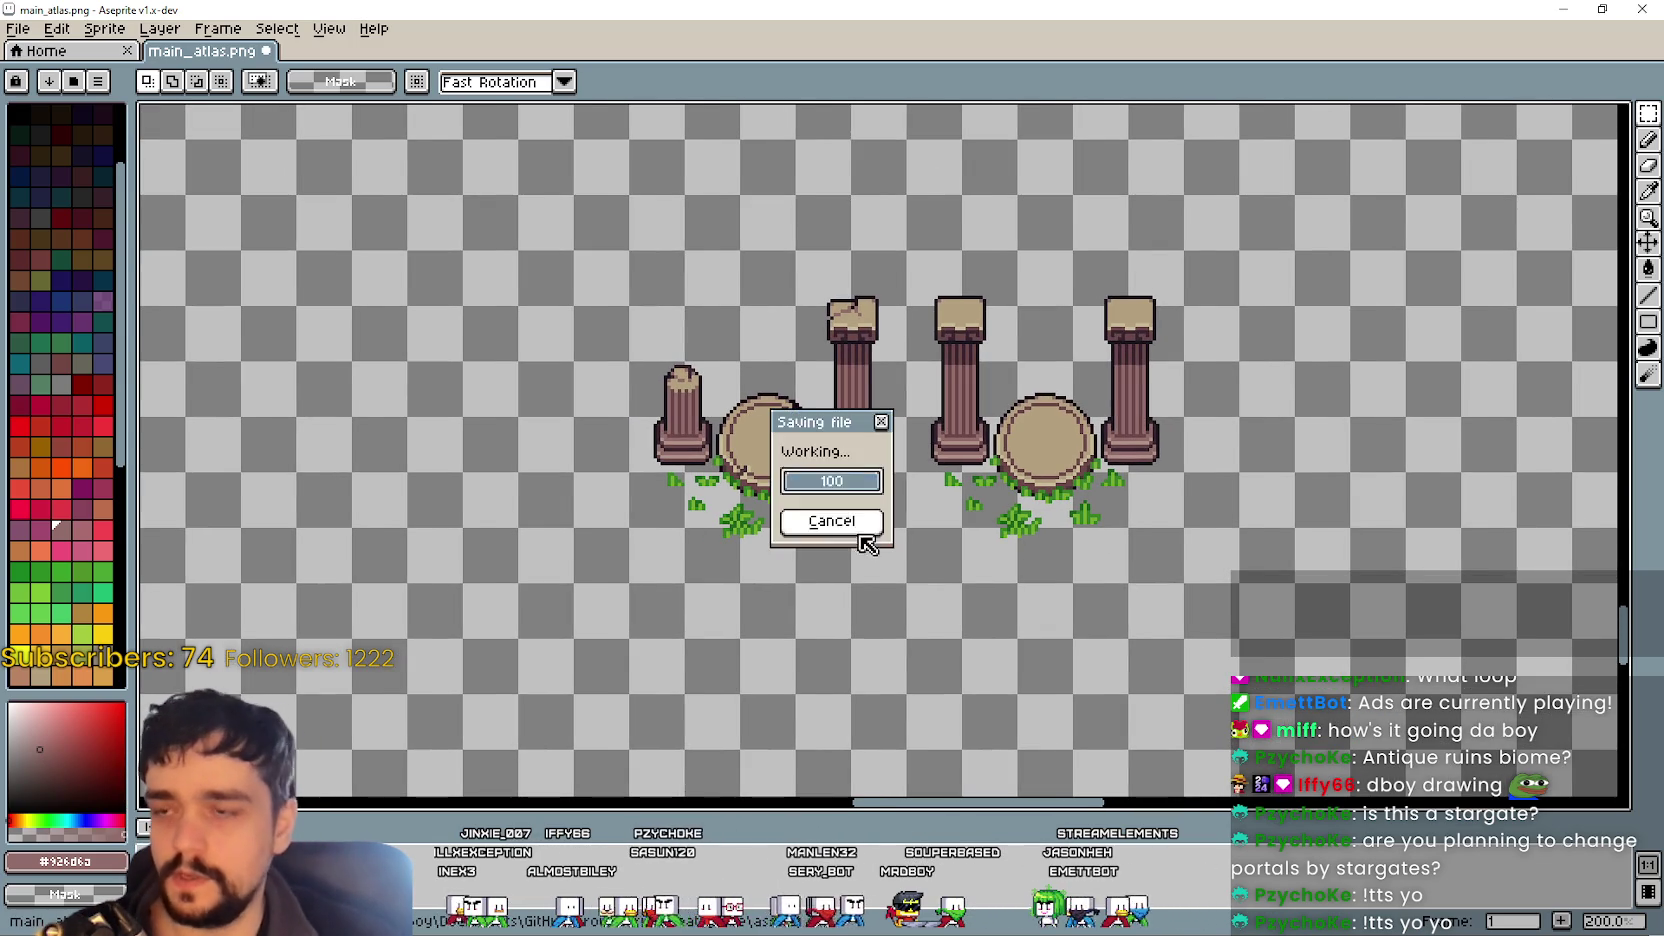
scroll(811, 497, "down", 2)
- Move both pillar groups up to the atlas's top edge beside the crystal frames
scroll(811, 497, "up", 1)
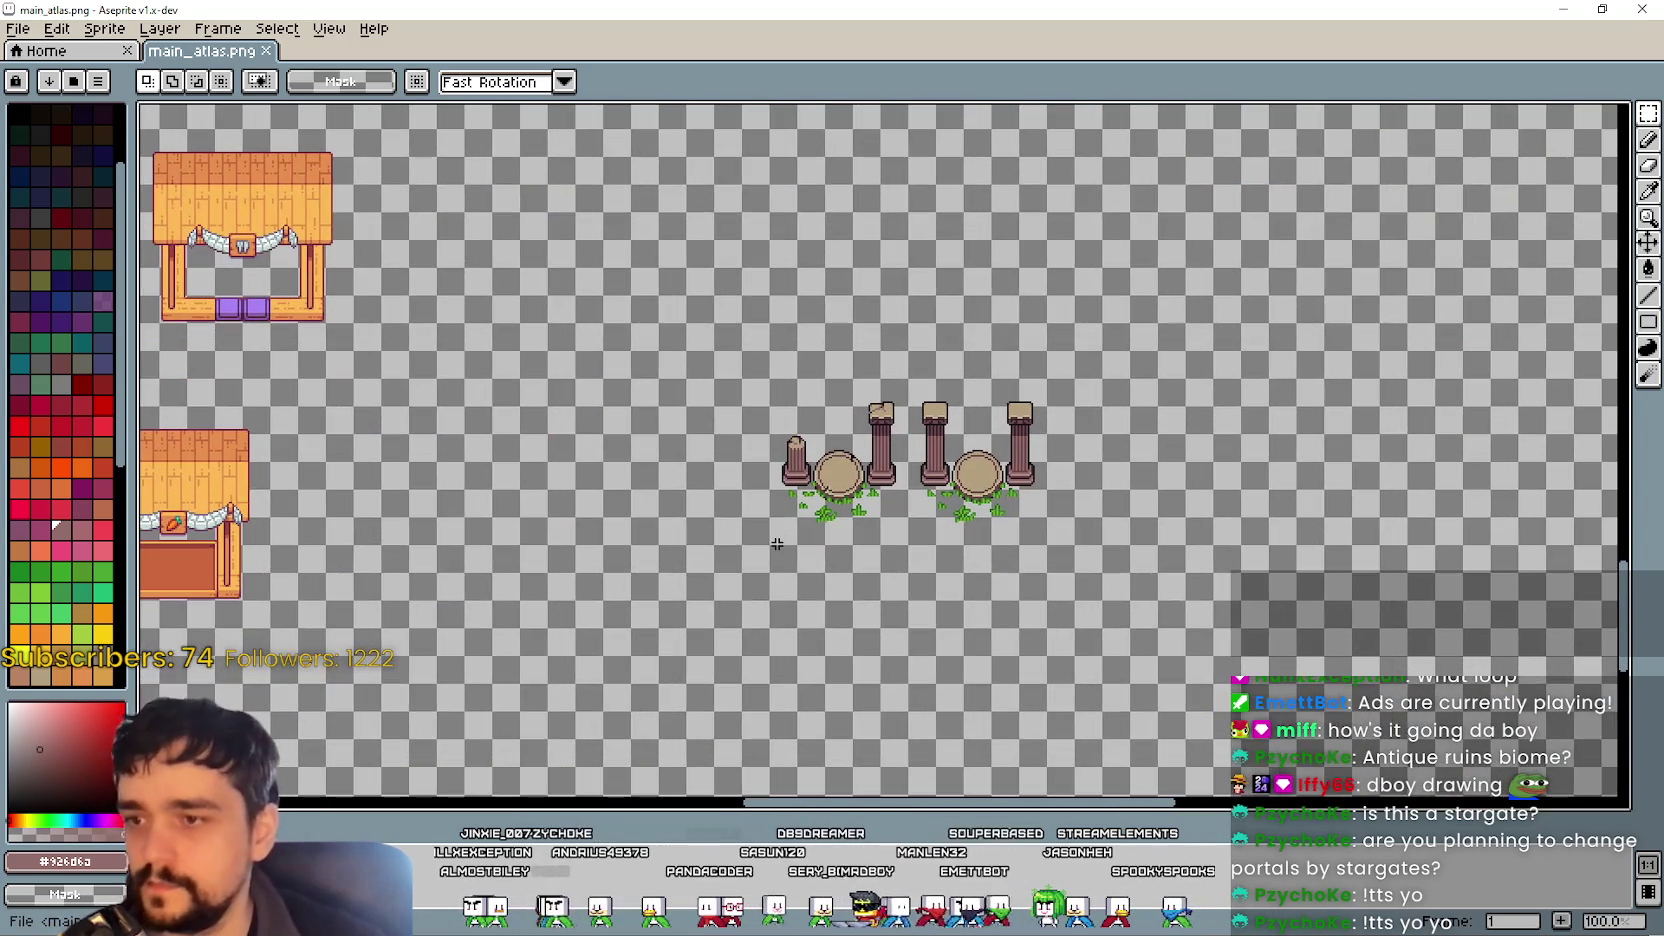
left_click_drag(782, 533, 1035, 373)
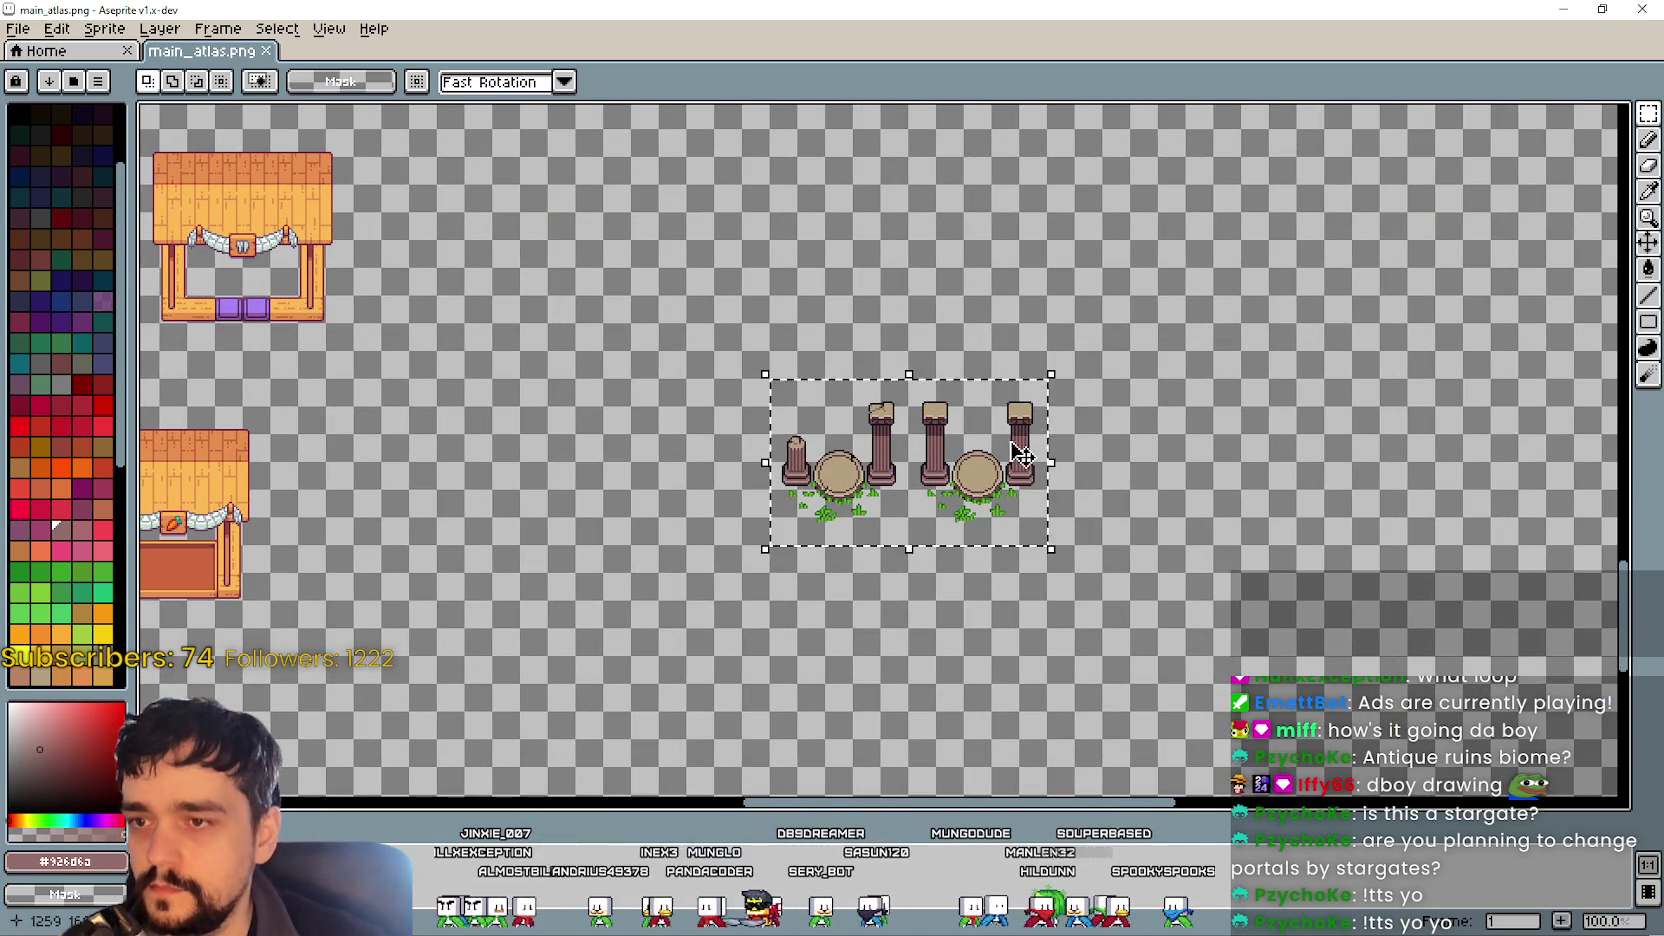
scroll(980, 580, "down", 3)
mouse_move(965, 590)
left_mouse_down()
mouse_move(975, 562)
mouse_move(905, 340)
mouse_move(1025, 680)
mouse_move(1035, 192)
mouse_move(1077, 576)
left_mouse_up()
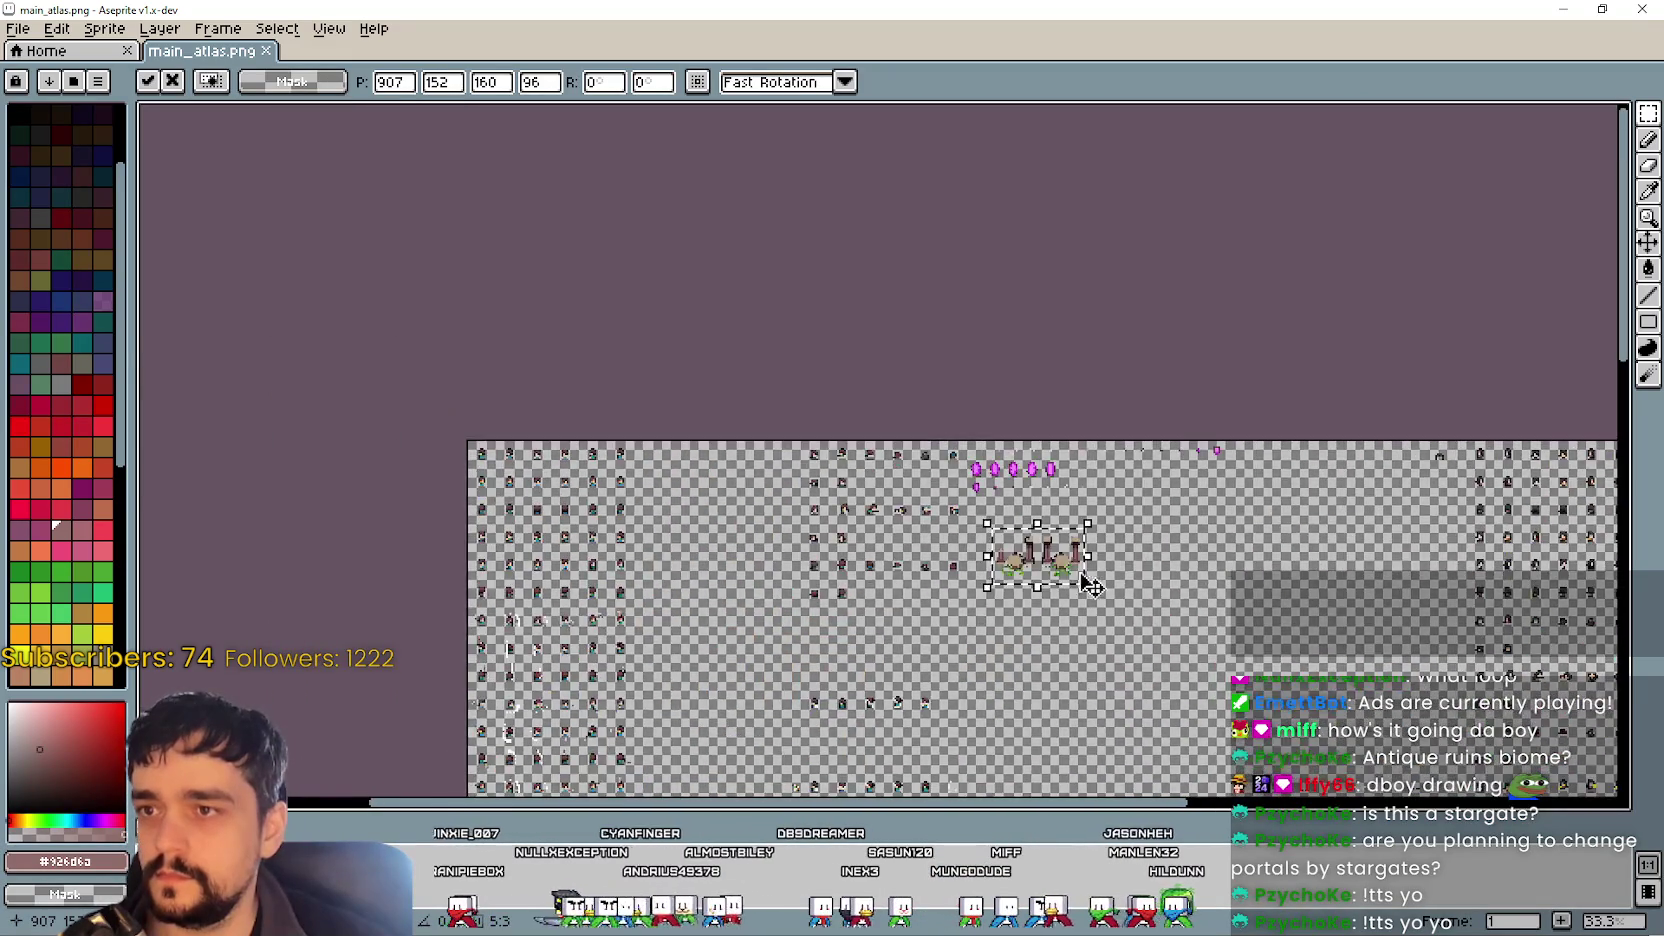
scroll(1077, 576, "up", 3)
scroll(884, 478, "down", 2)
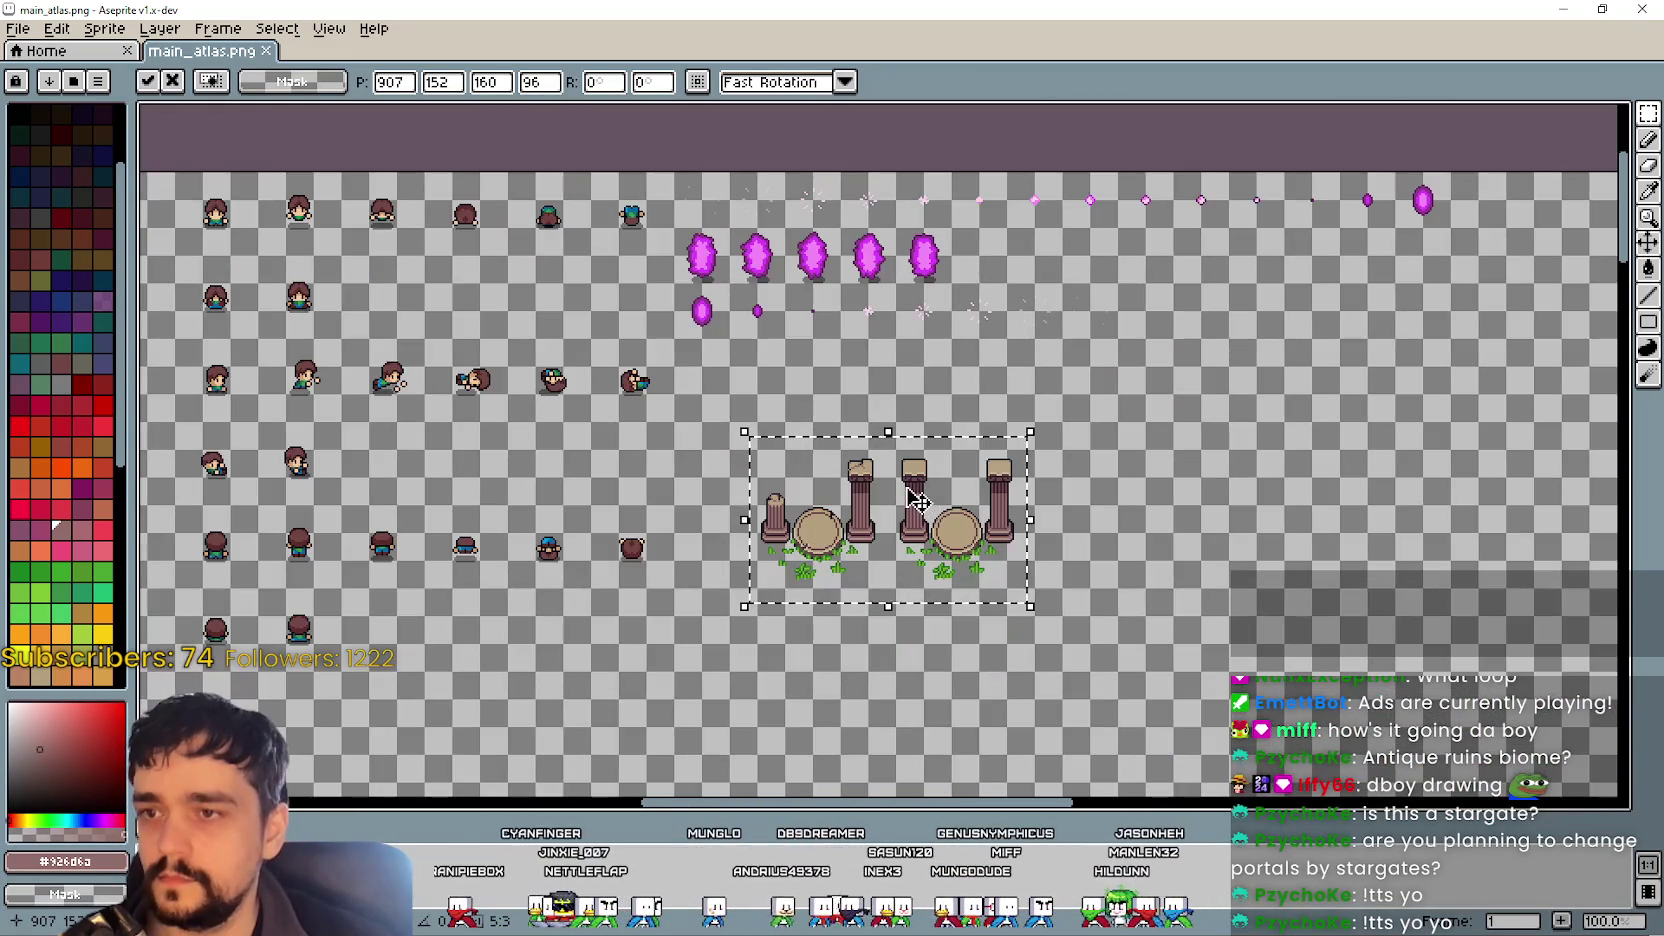
mouse_move(978, 488)
left_mouse_down()
mouse_move(471, 500)
mouse_move(229, 454)
mouse_move(709, 488)
mouse_move(1380, 300)
mouse_move(1365, 282)
mouse_move(1390, 266)
mouse_move(1362, 272)
left_mouse_up()
scroll(728, 484, "up", 1)
scroll(1393, 271, "up", 1)
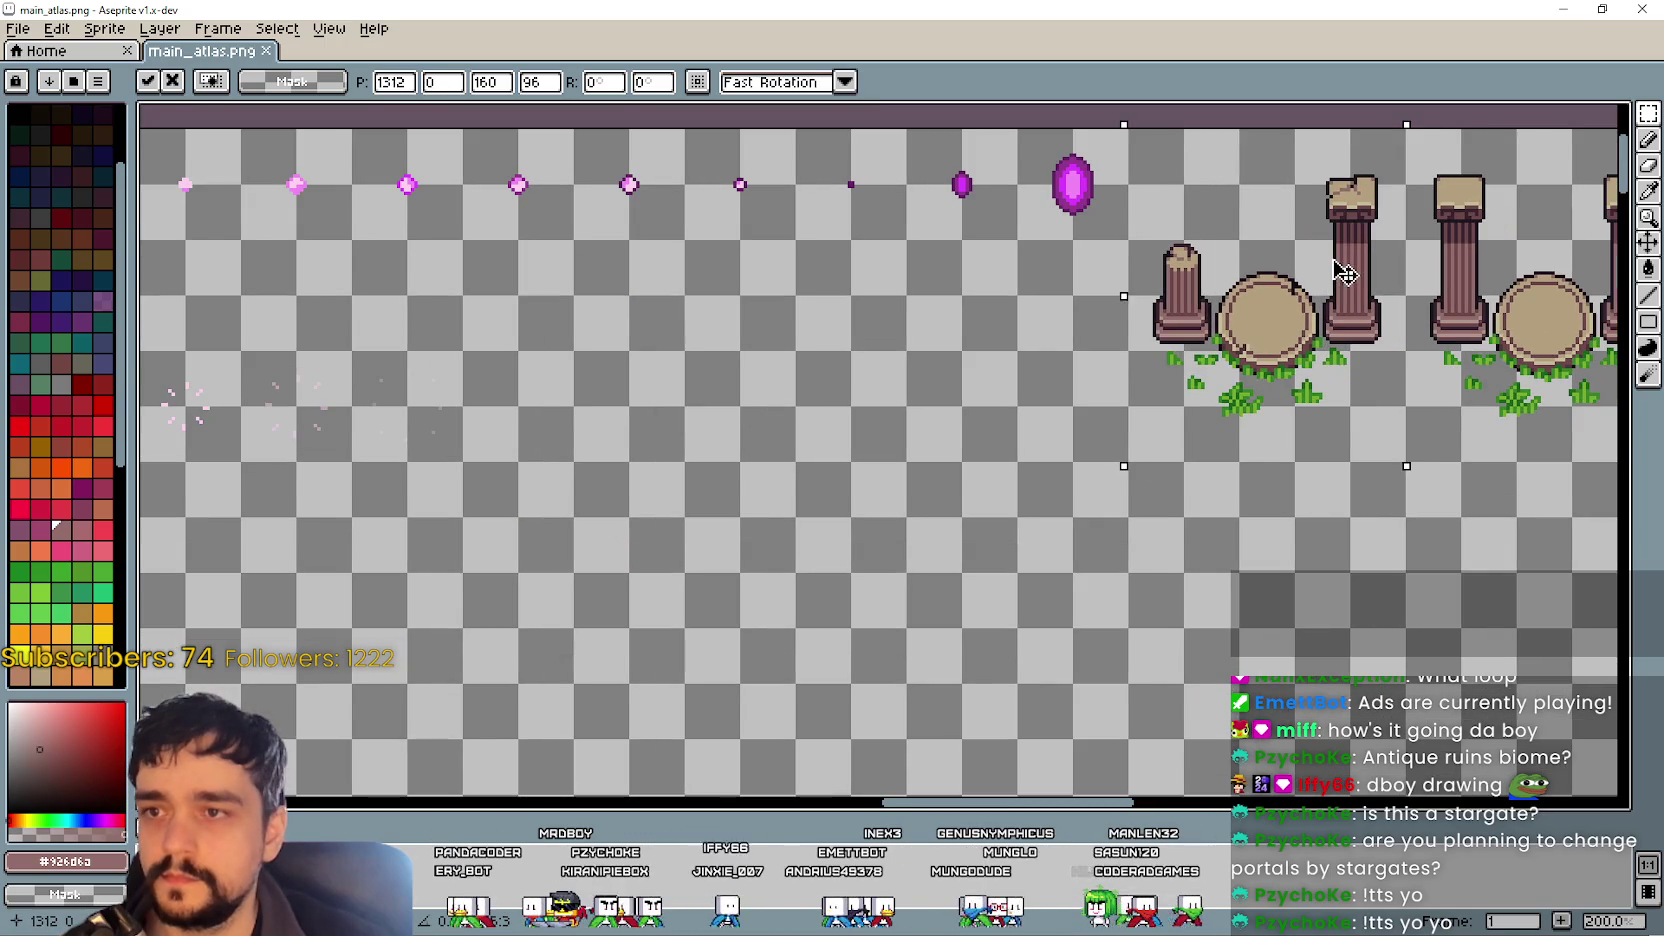
scroll(1159, 450, "down", 1)
key("ctrl+d")
- Save main_atlas.png past the warning and switch to Godot
key("ctrl+s")
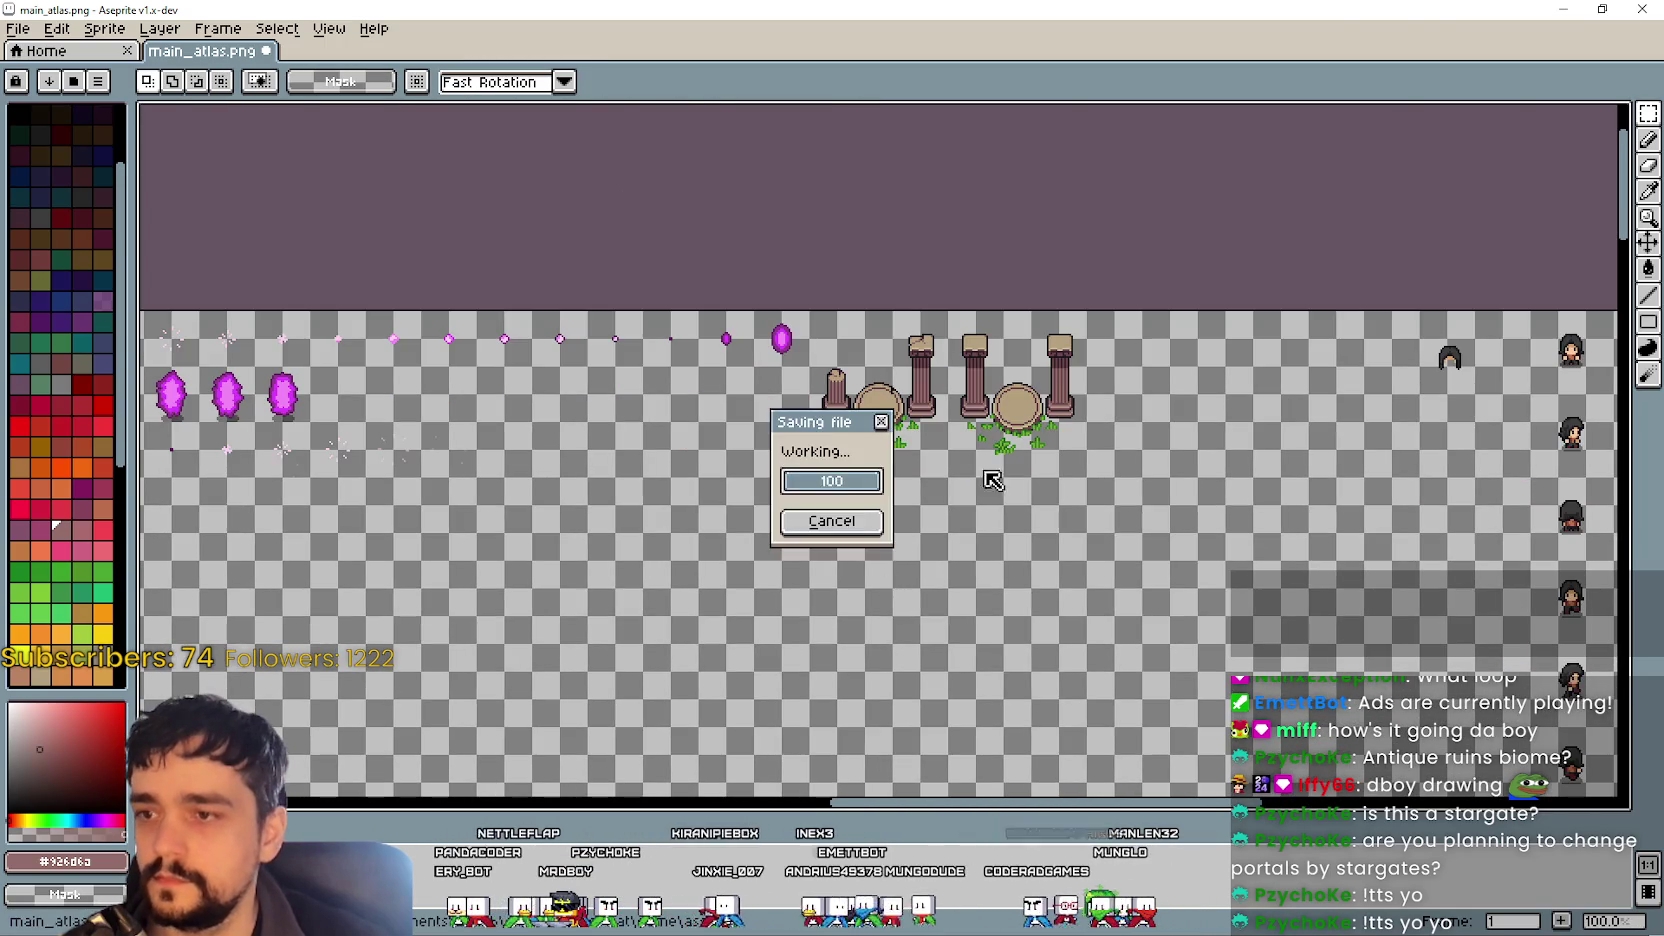
key("Return")
key("alt+Tab")
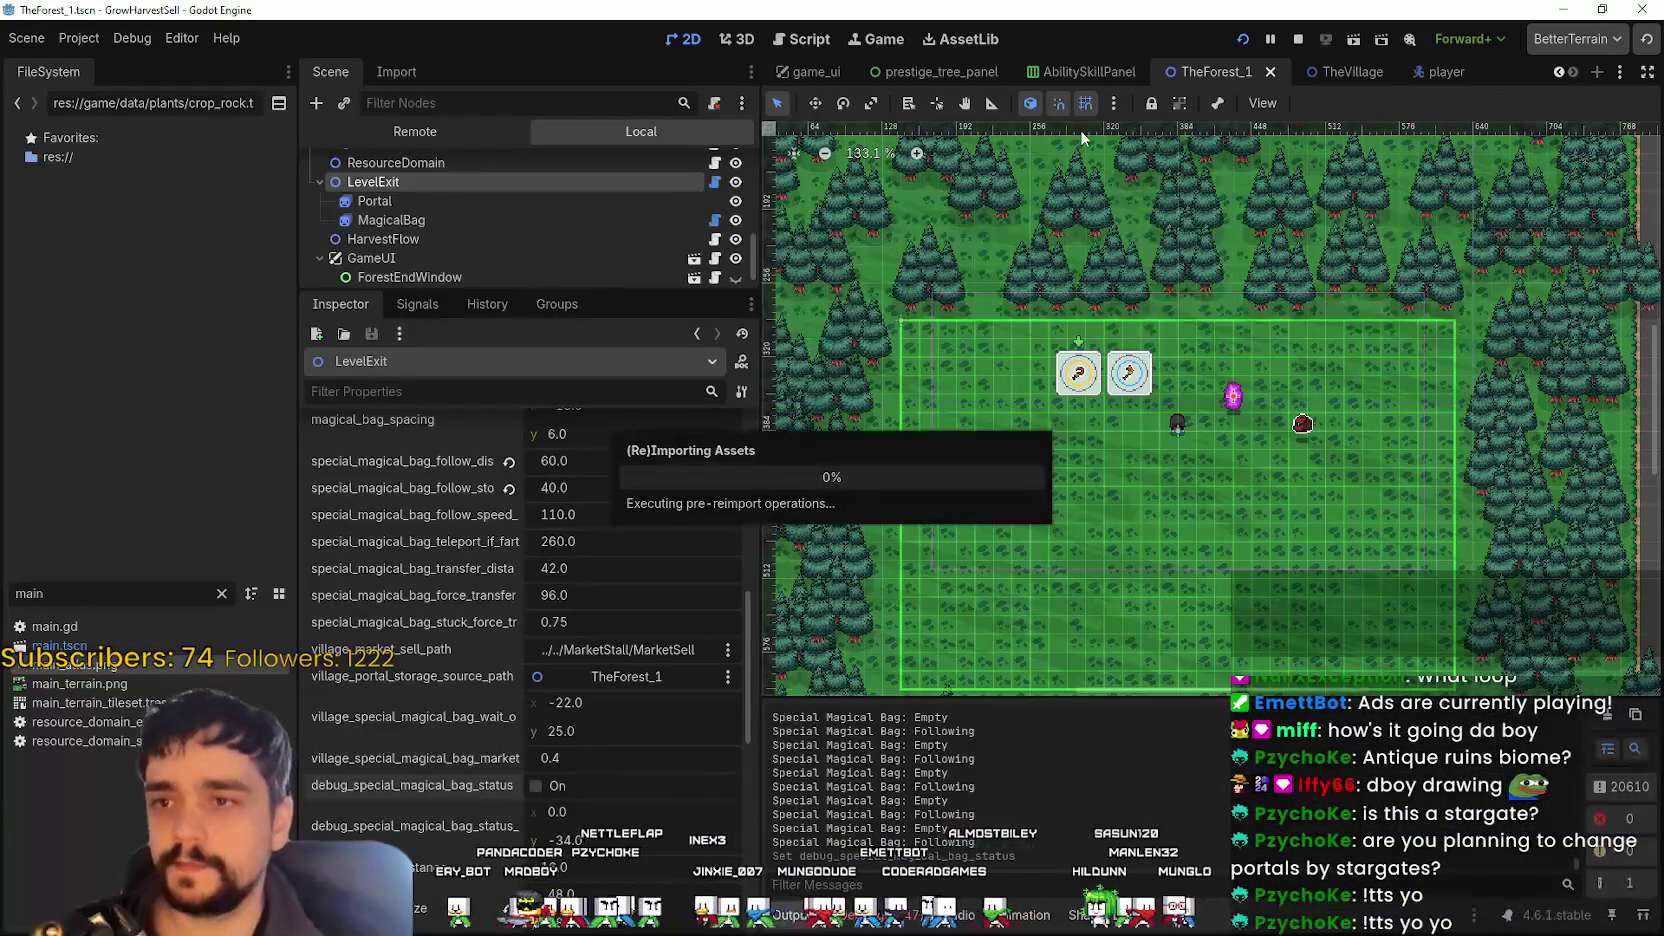
- Open TheVillage scene, enlarge the Scene tree panel and stop the running game
left_click(1355, 66)
scroll(1163, 473, "up", 4)
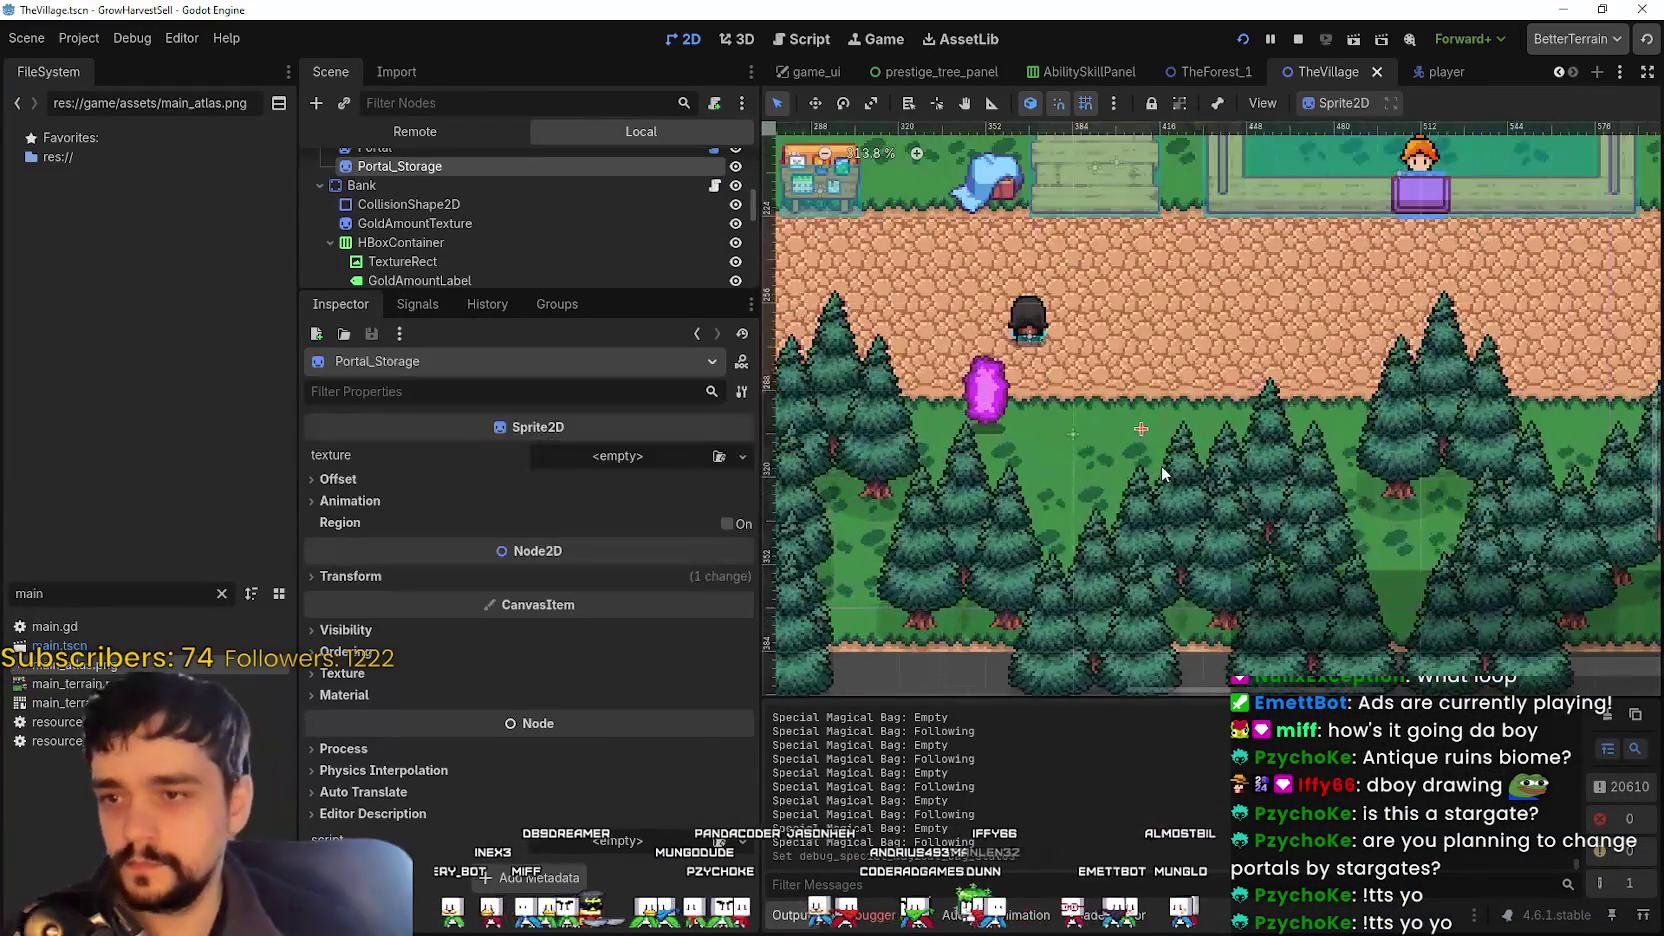
scroll(1163, 473, "up", 1)
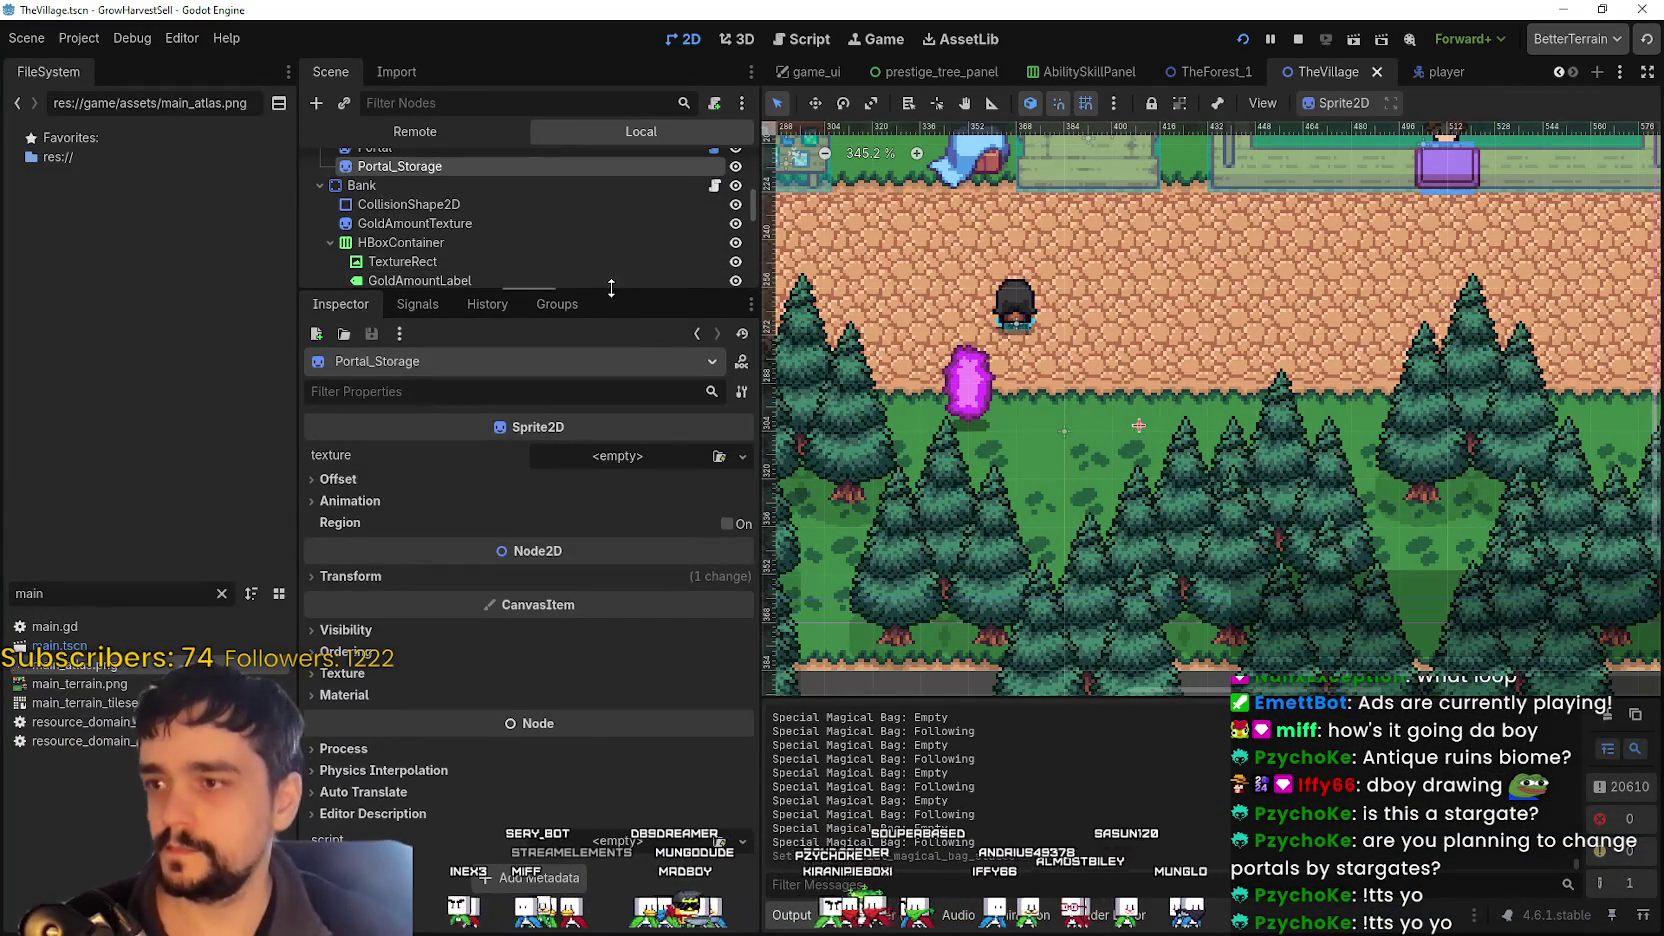
left_click_drag(611, 288, 589, 628)
scroll(1323, 407, "down", 2)
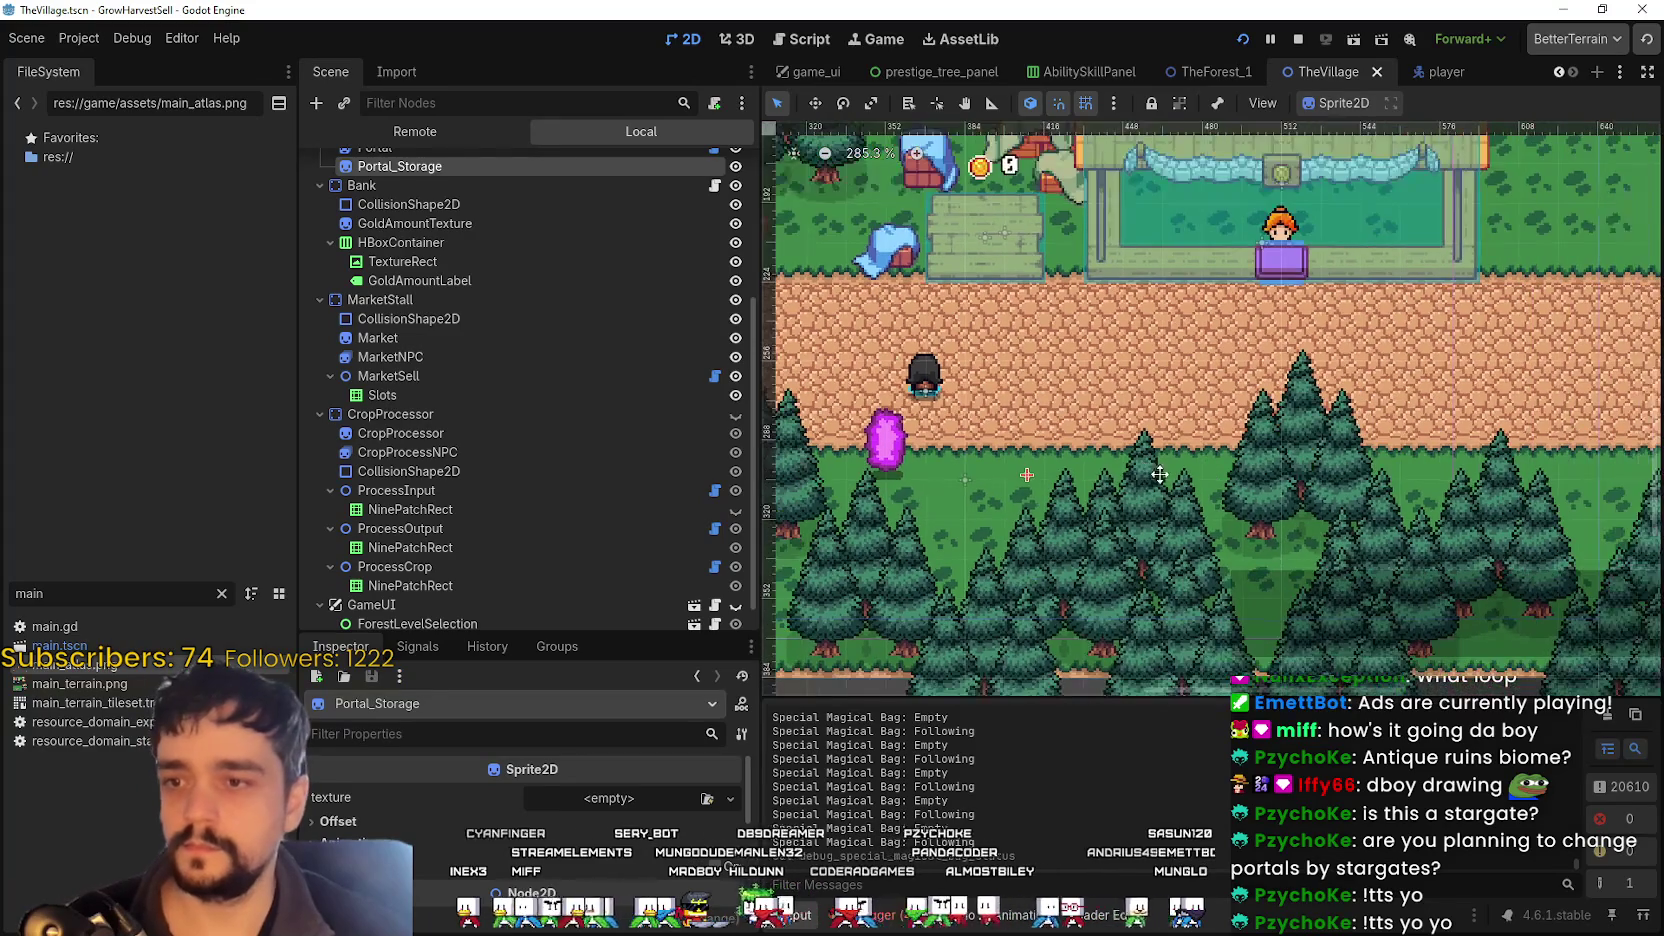
scroll(543, 260, "up", 3)
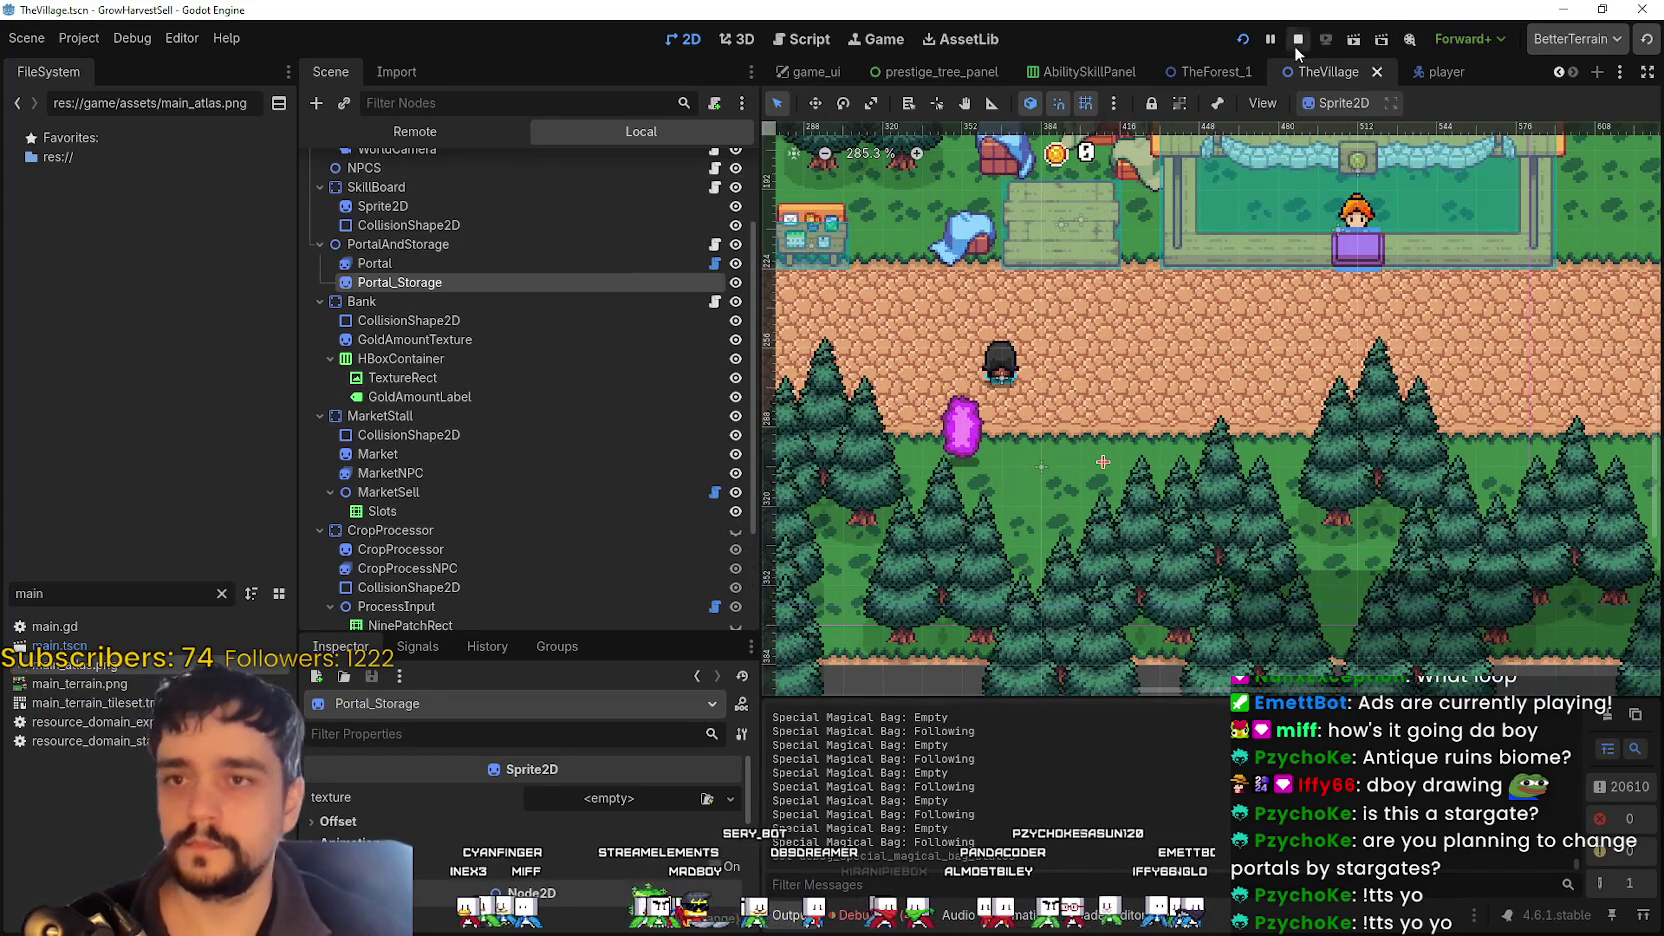
left_click(1298, 39)
- Inspect the PortalAndStorage, Portal and Portal_Storage nodes with a taller Inspector
scroll(372, 226, "up", 1)
left_click(425, 278)
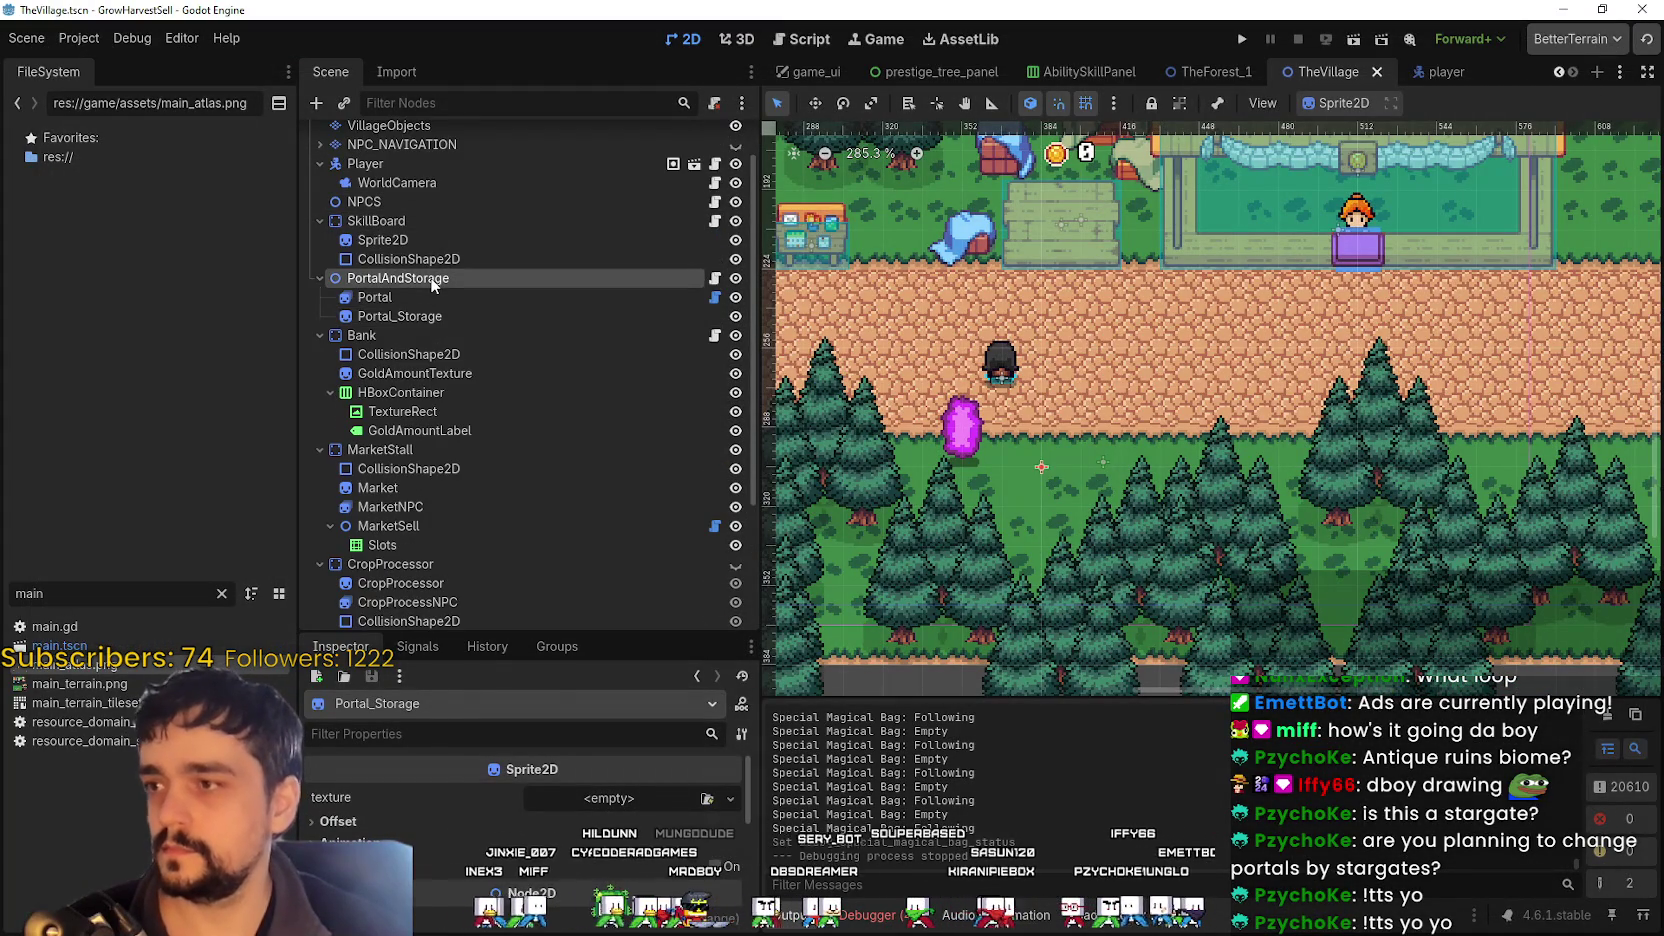
left_click(436, 300)
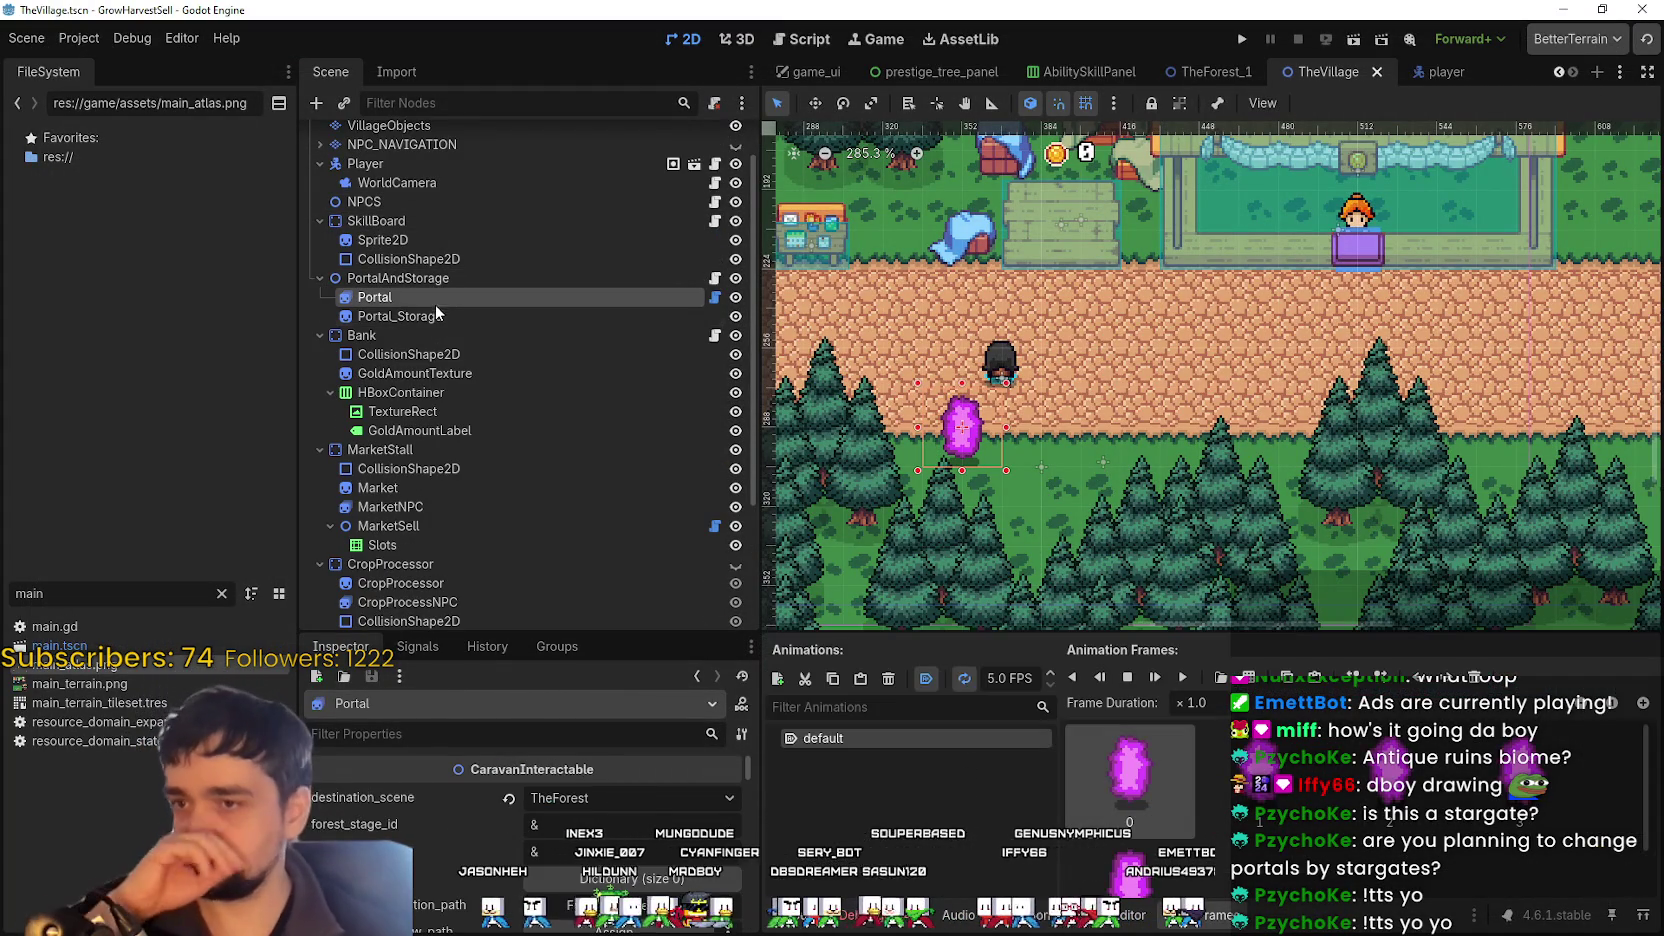
left_click(436, 316)
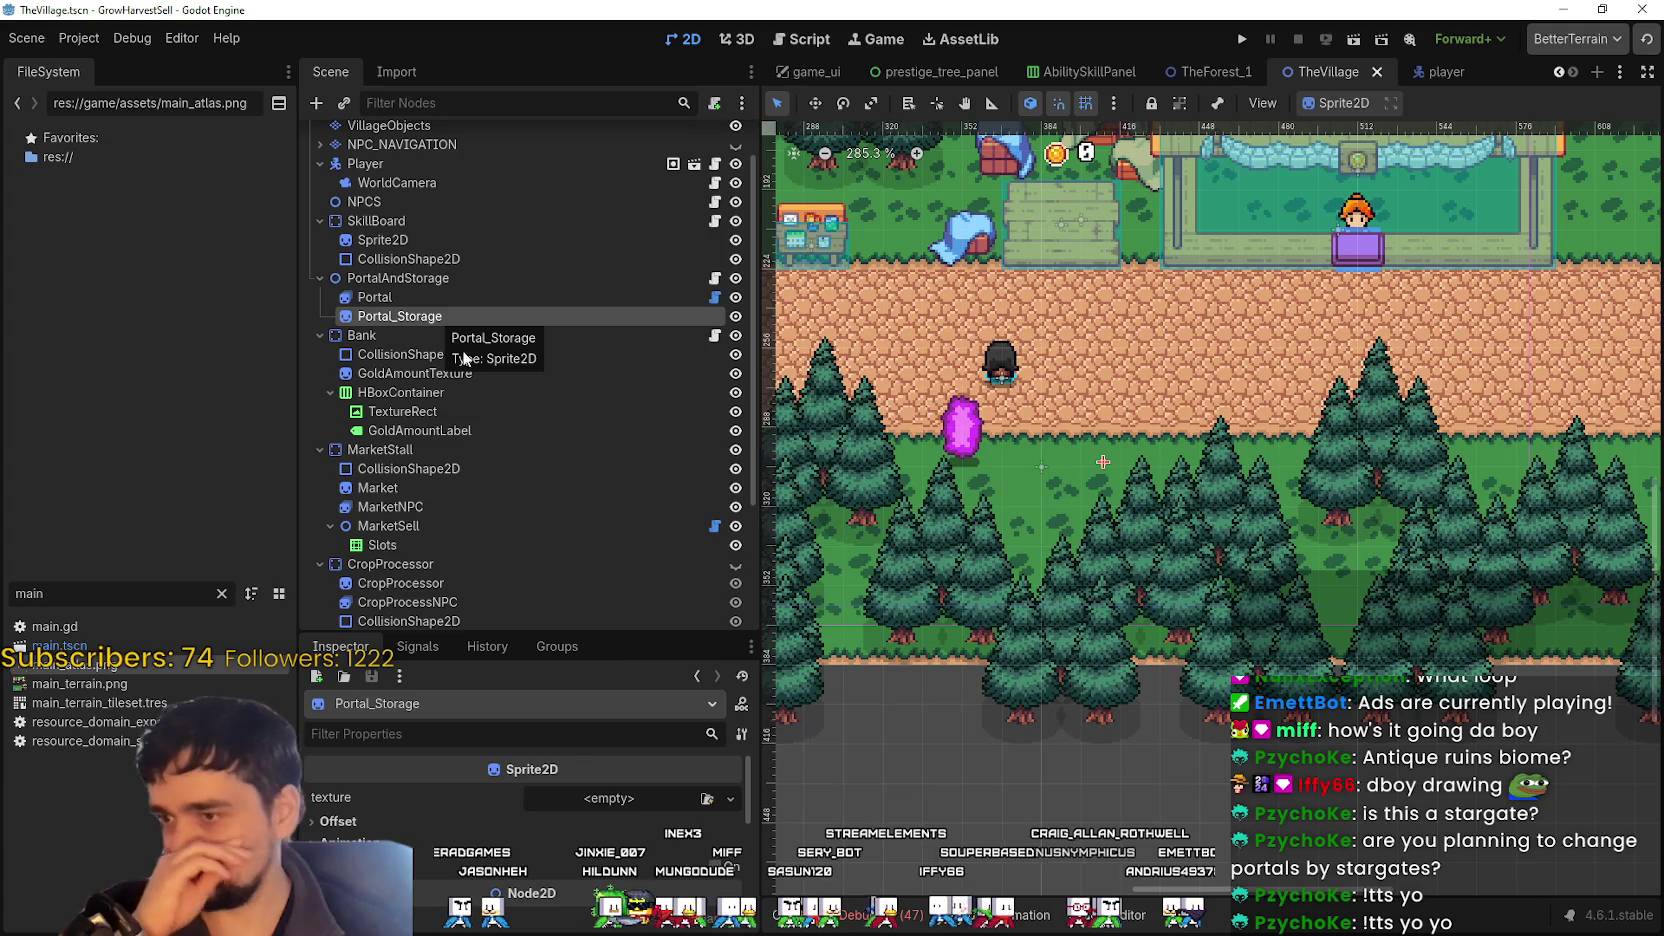
left_click_drag(619, 634, 619, 548)
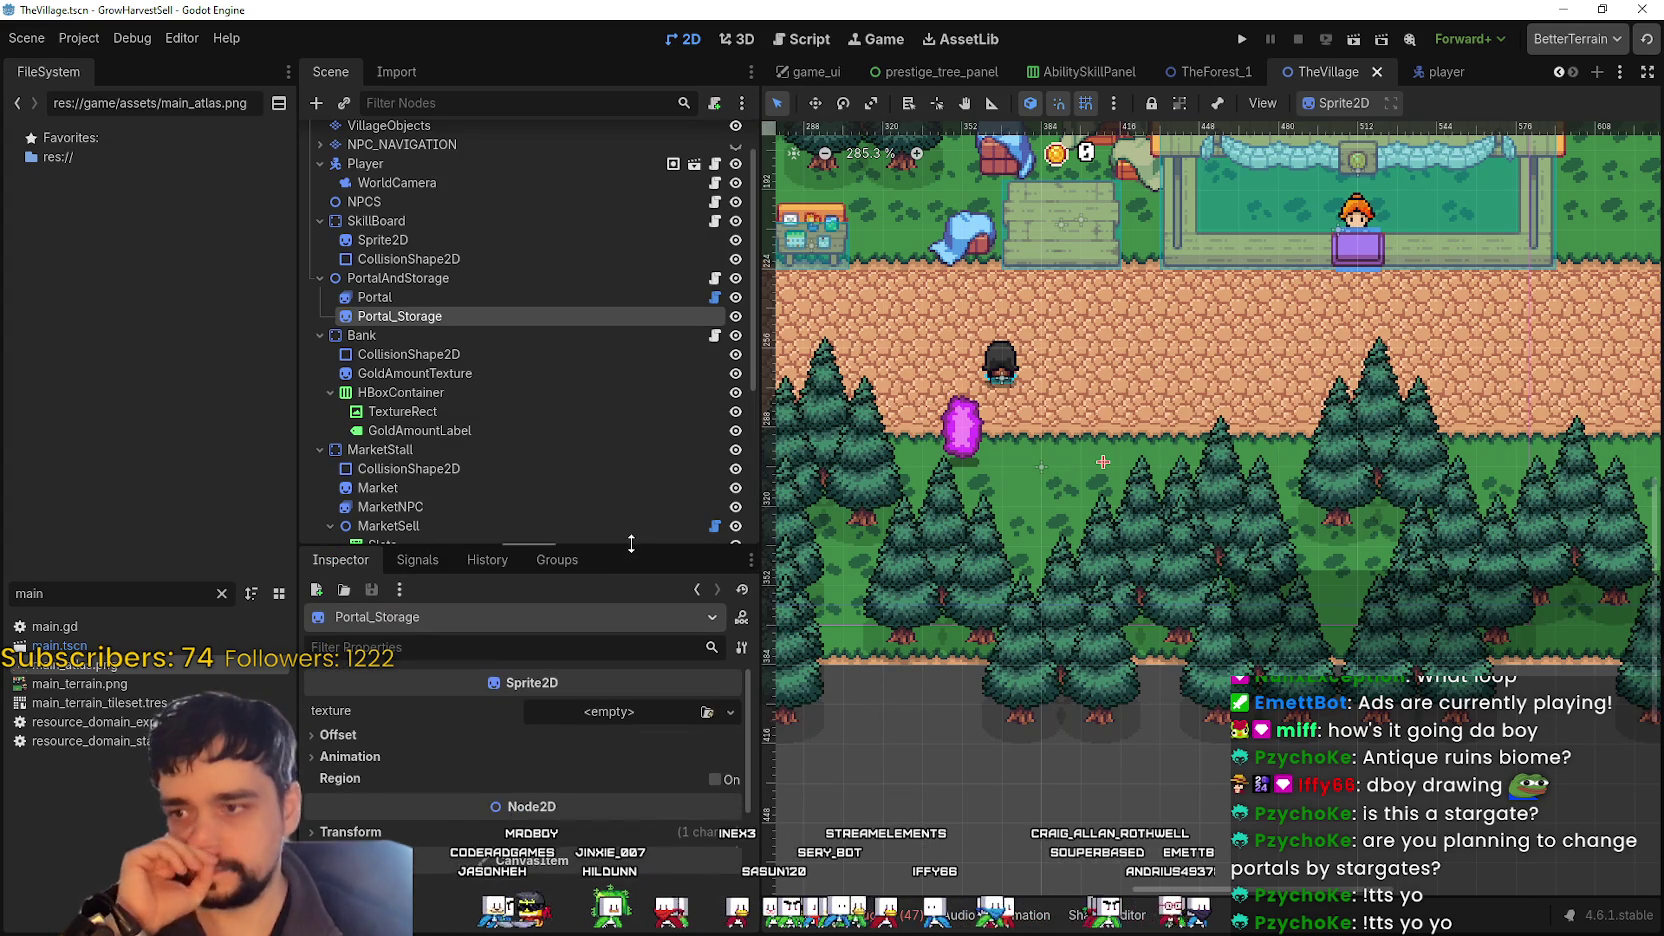
left_click(504, 278)
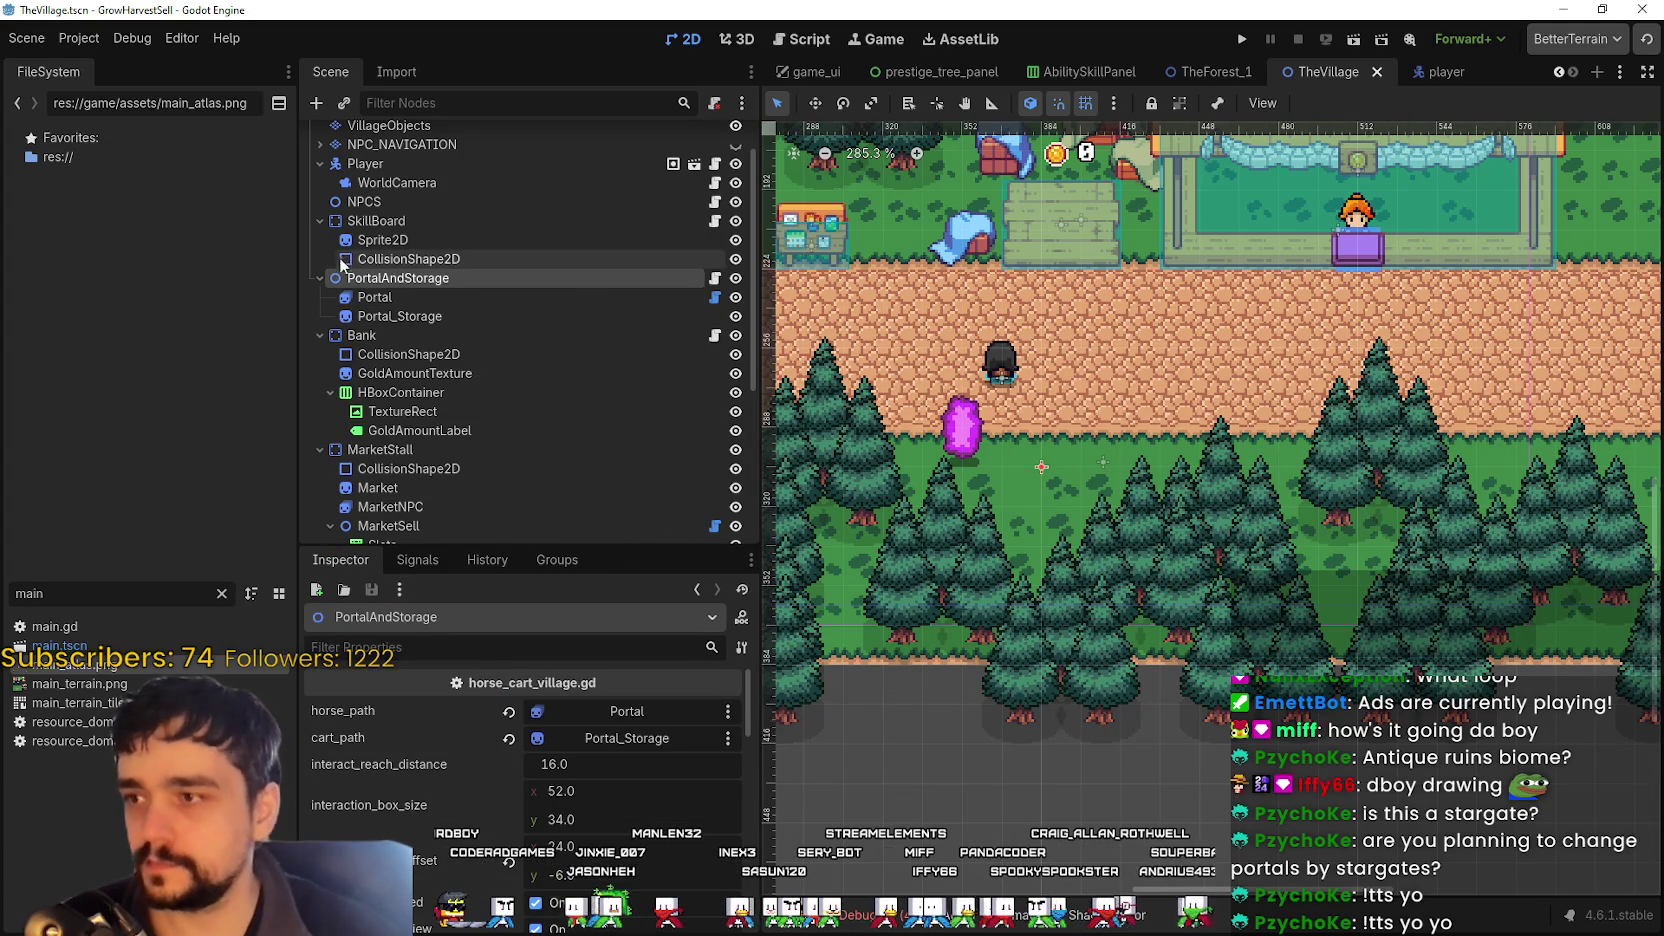
left_click(653, 297)
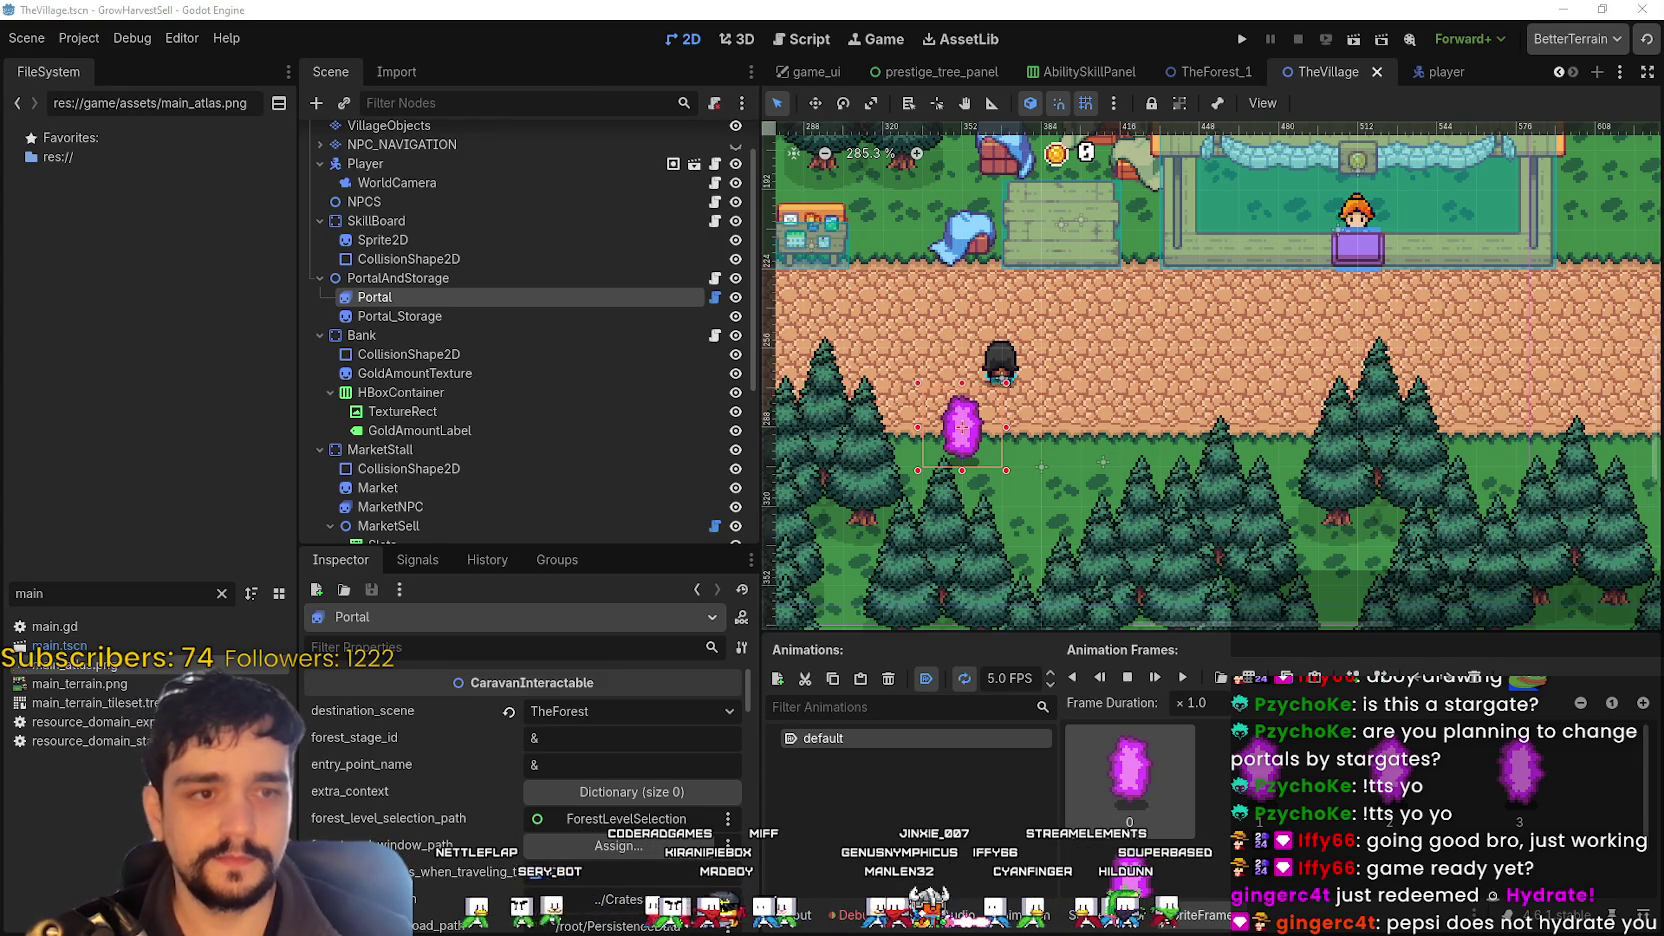
- Search the Steam store for MR FARMBOY, view its store page, then return to Godot
key("alt+Tab")
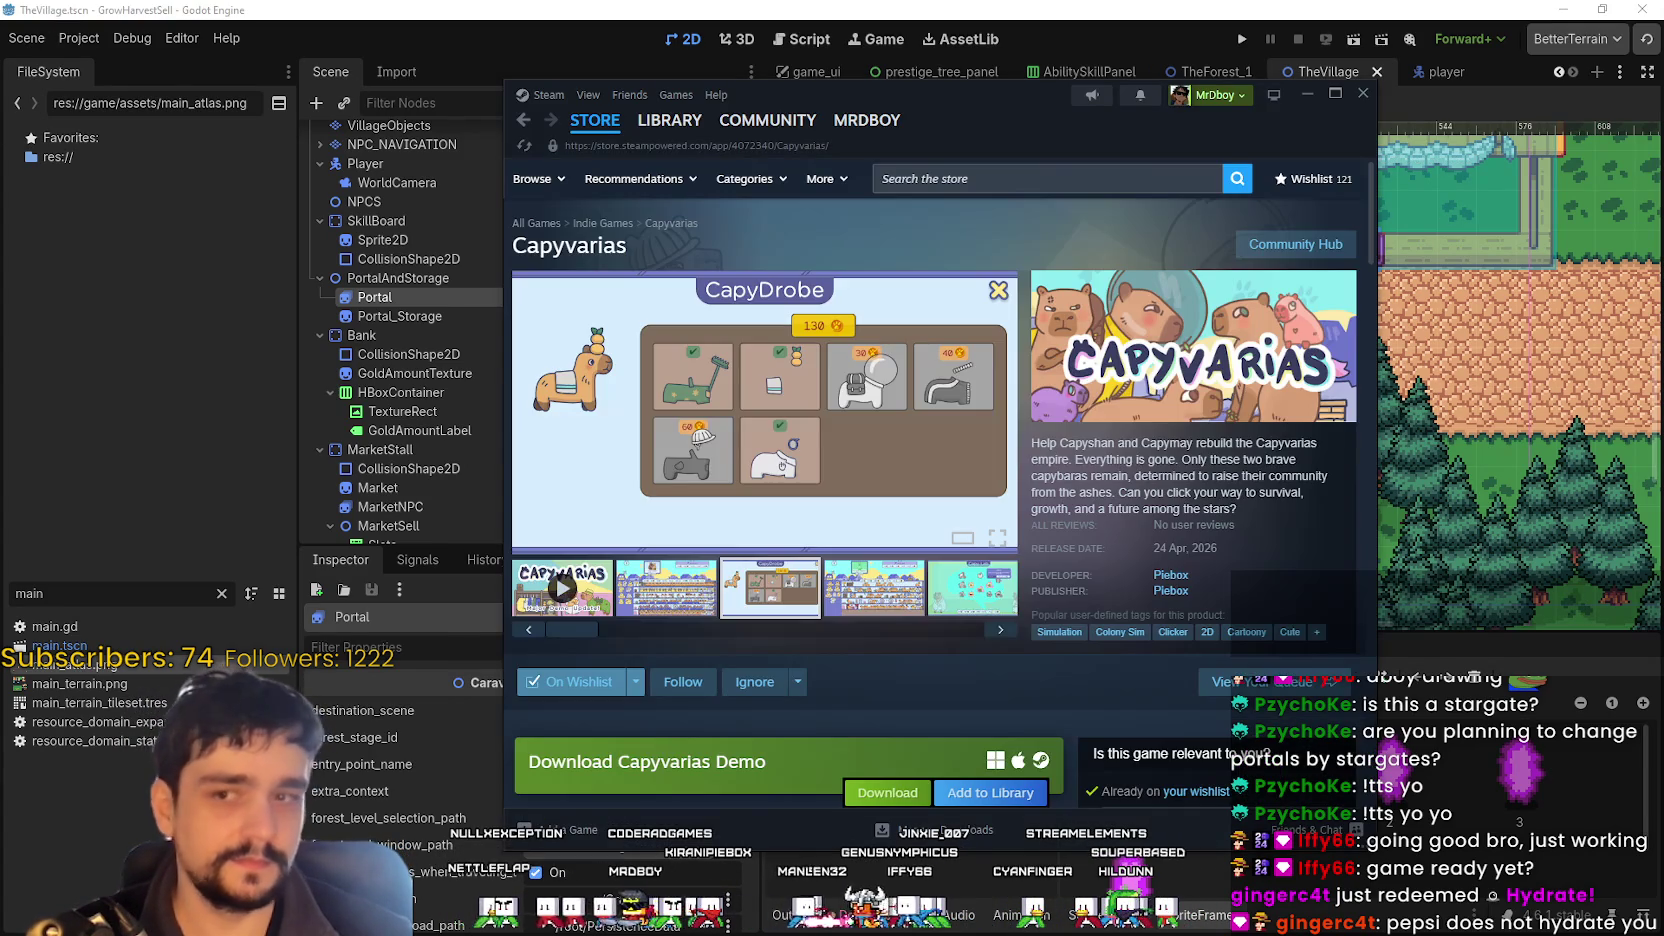
left_click(937, 180)
type("M")
type("MBO")
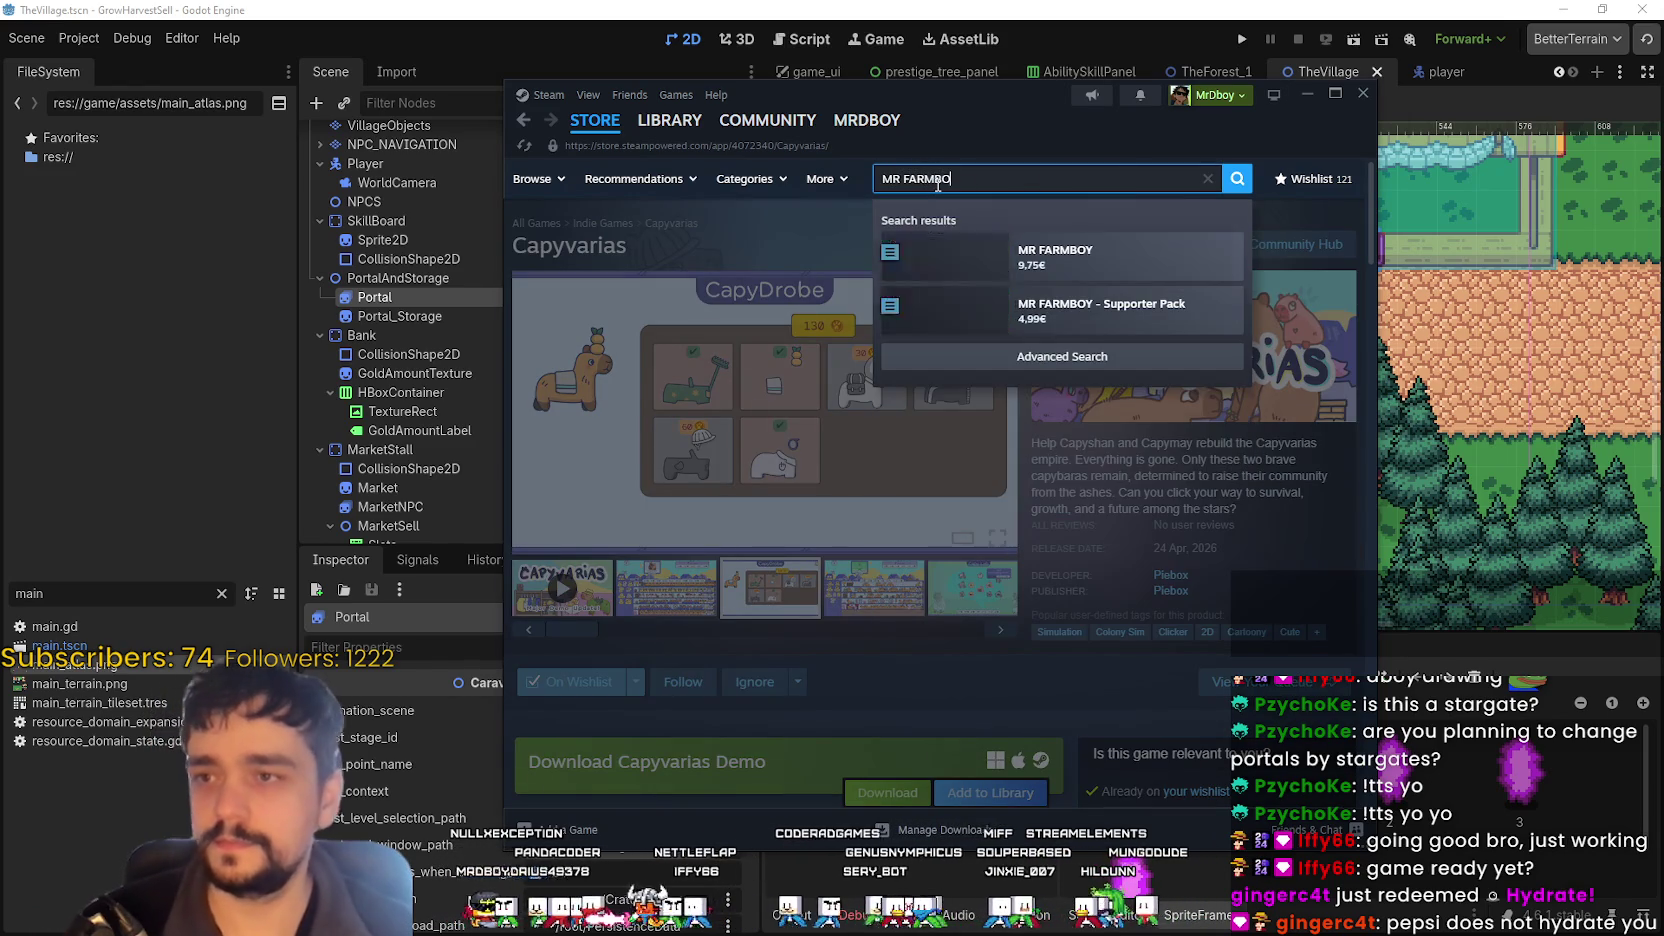
left_click(1095, 250)
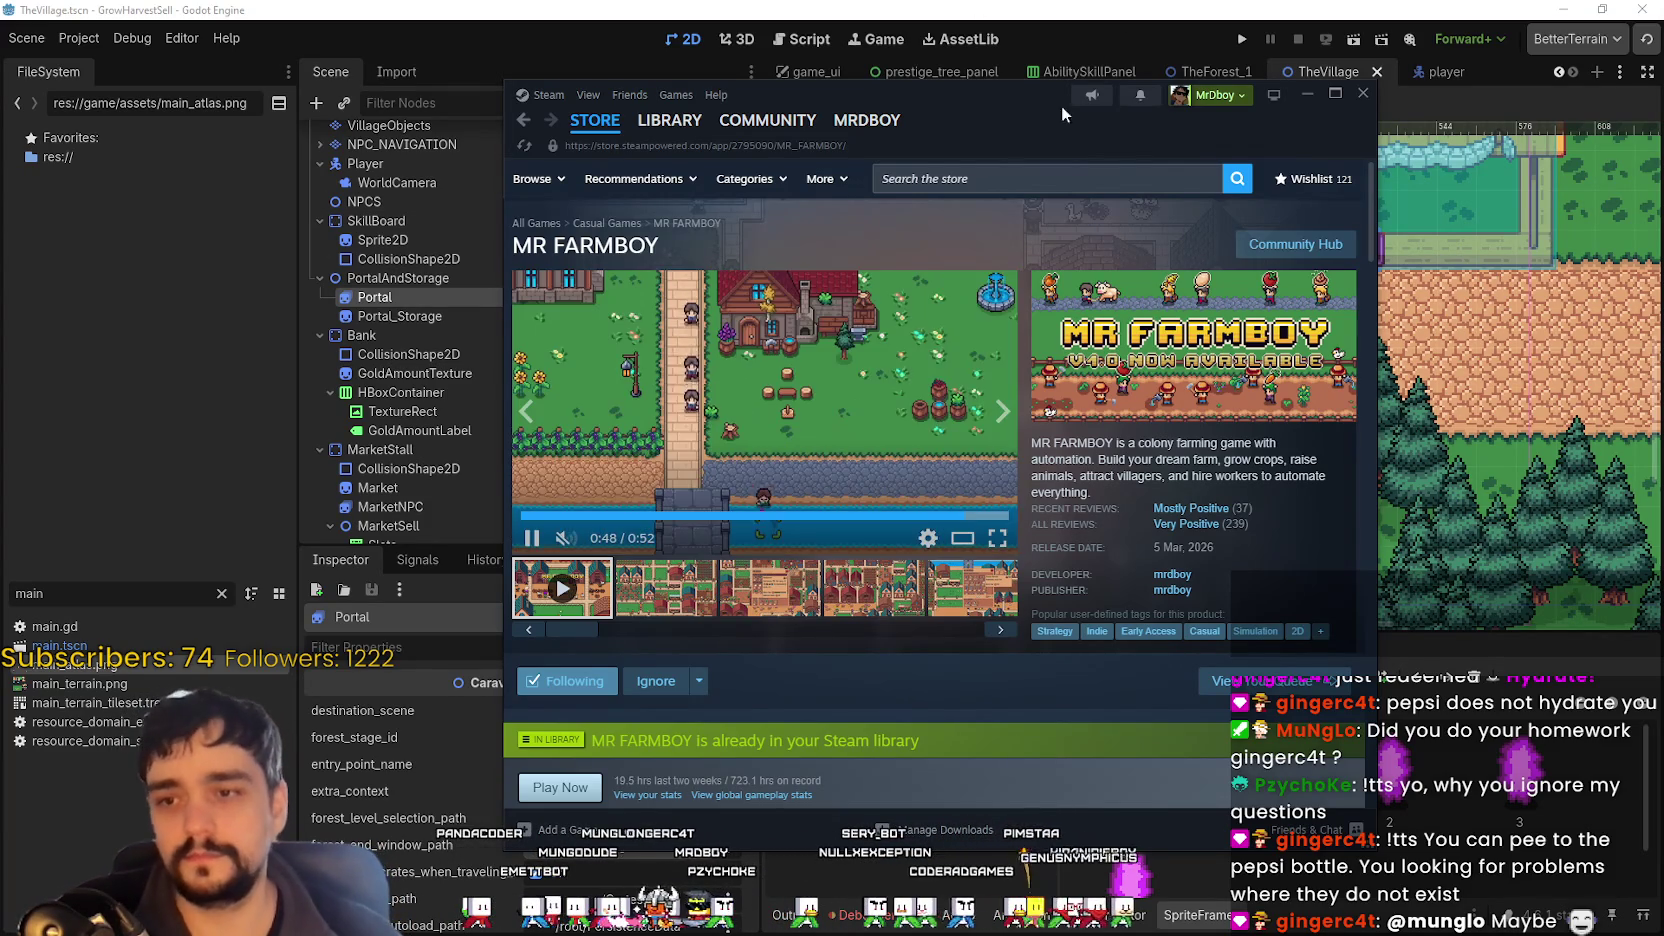
key("alt+Tab")
scroll(1040, 410, "up", 1)
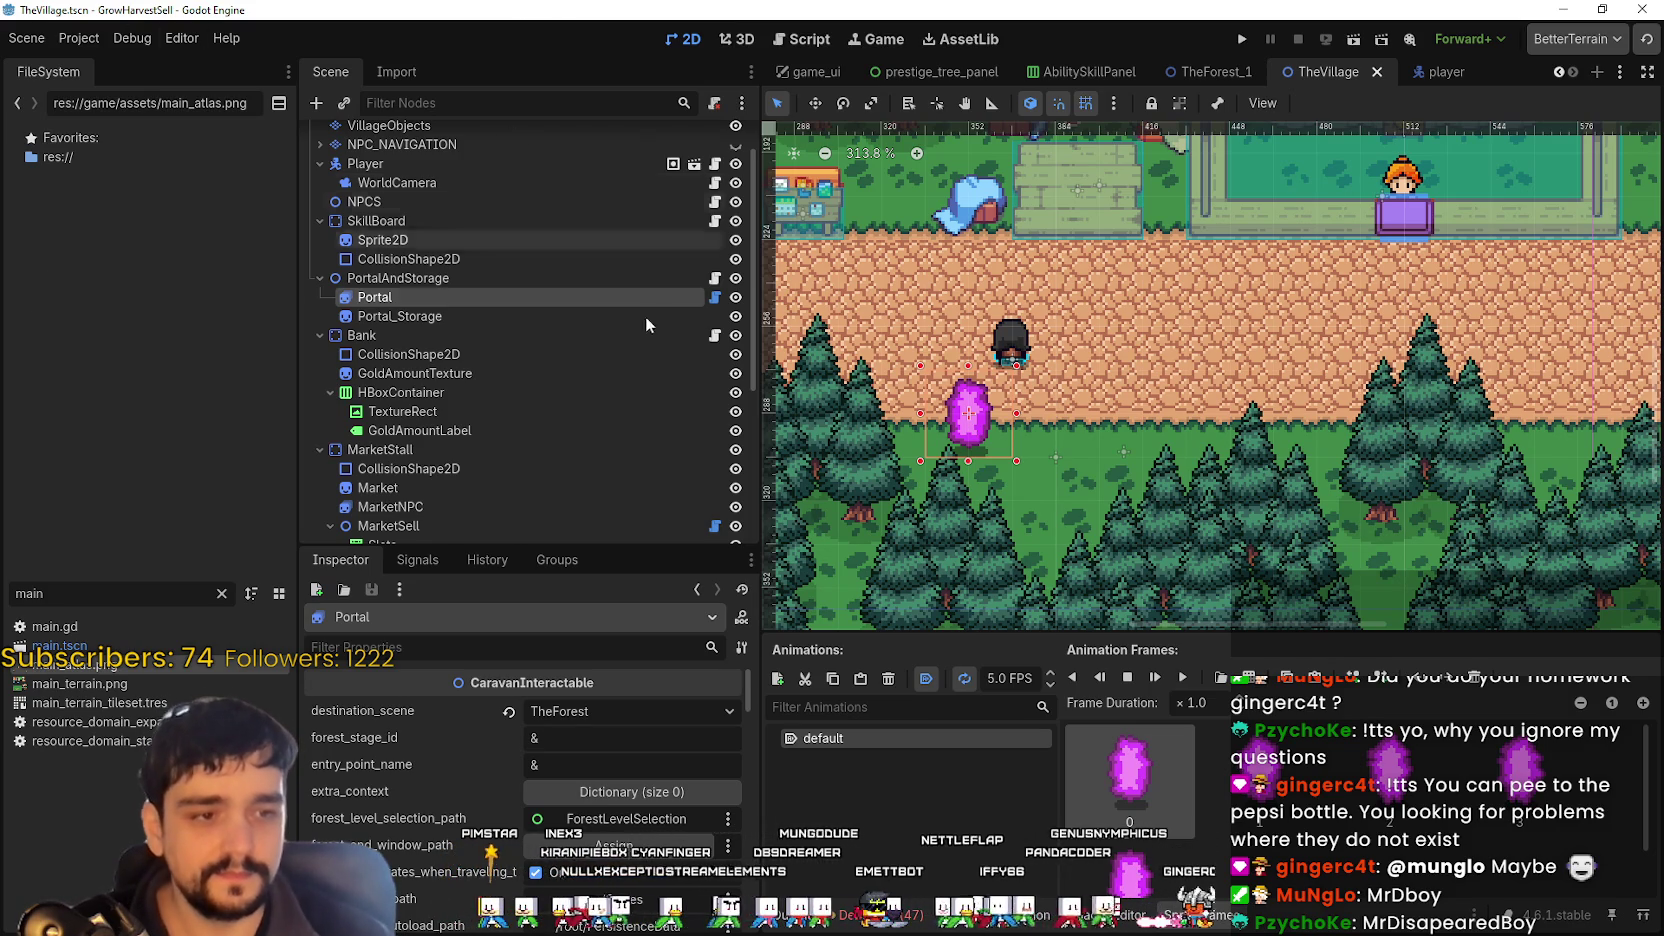
scroll(1131, 396, "up", 3)
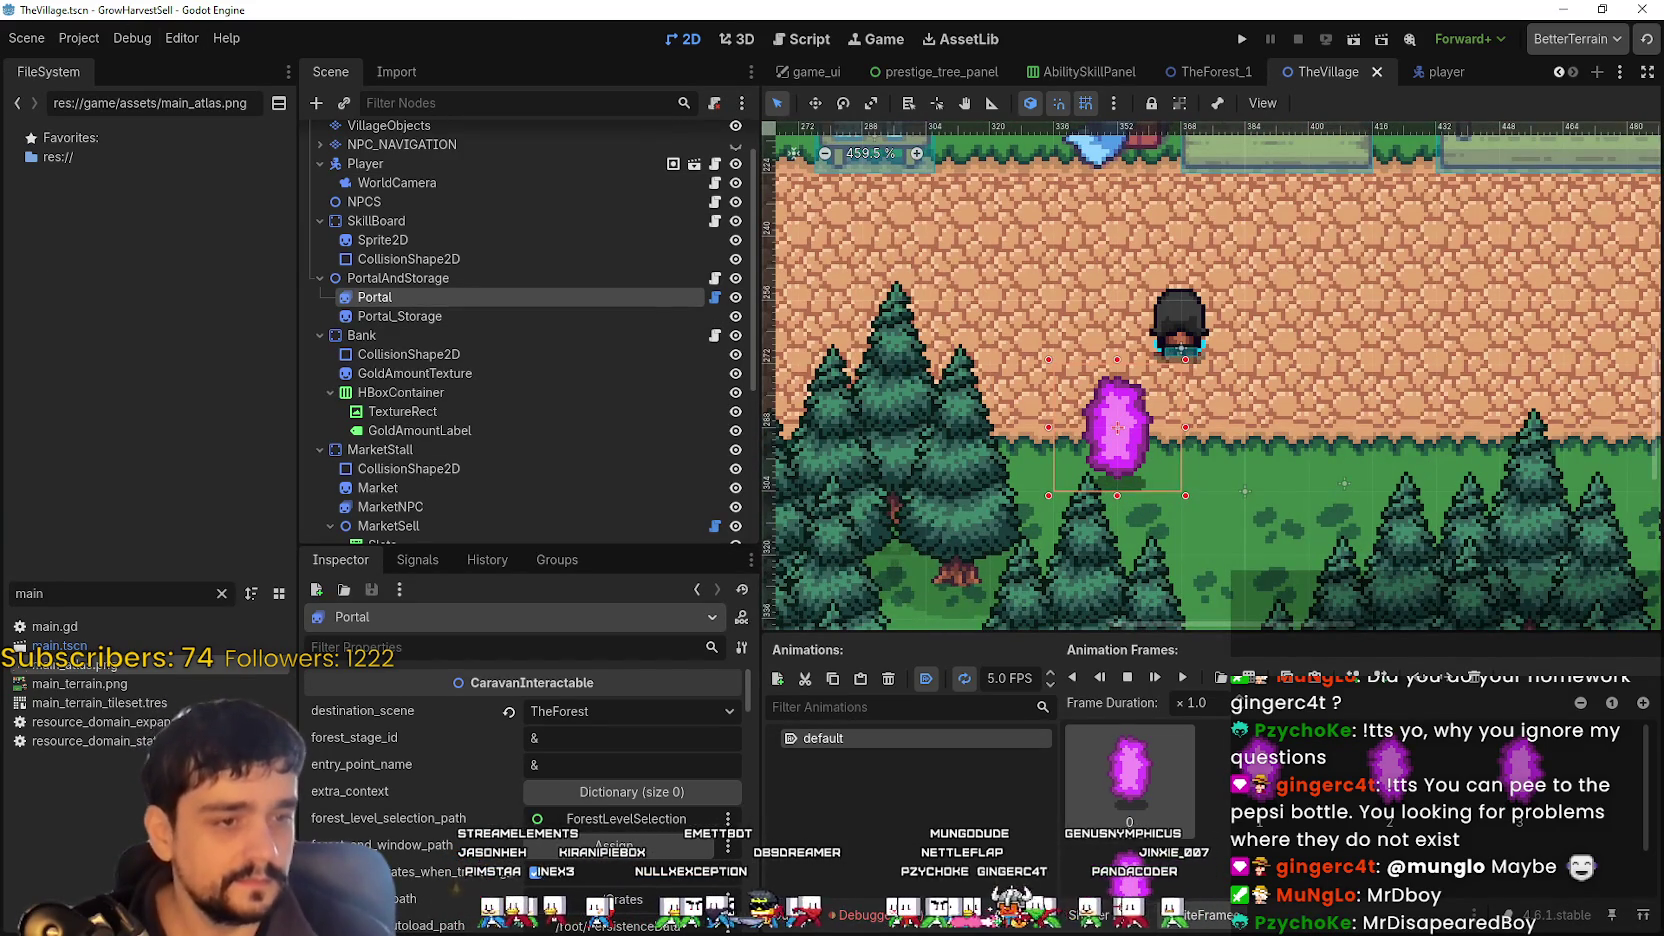
scroll(1312, 543, "down", 2)
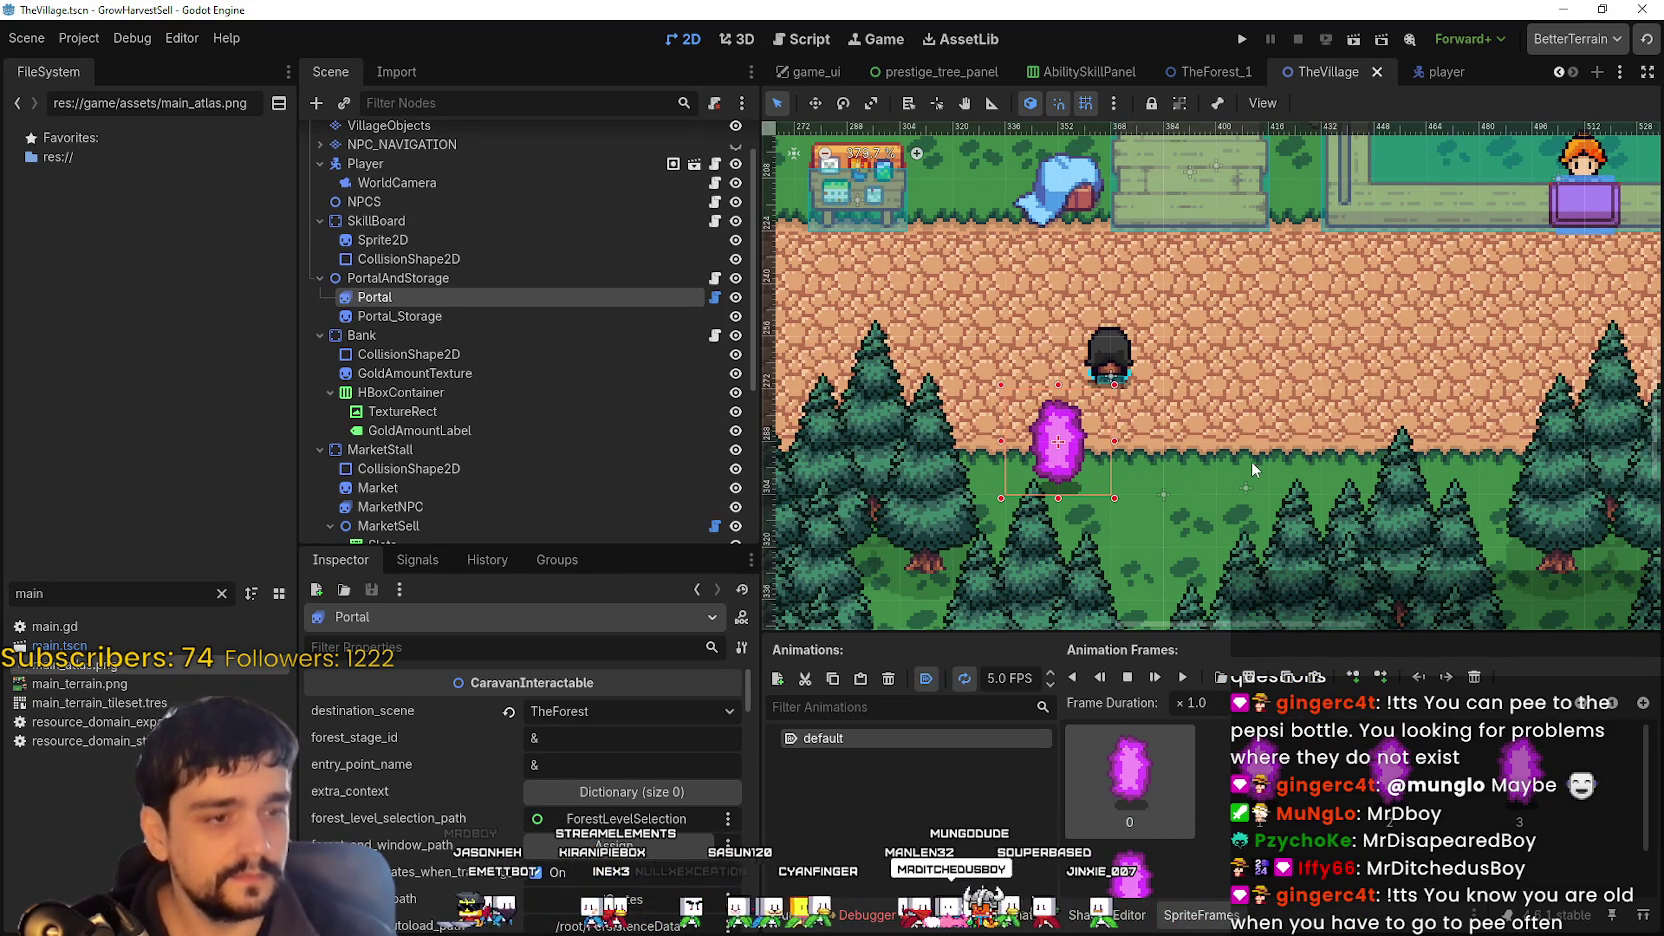
scroll(1187, 445, "up", 2)
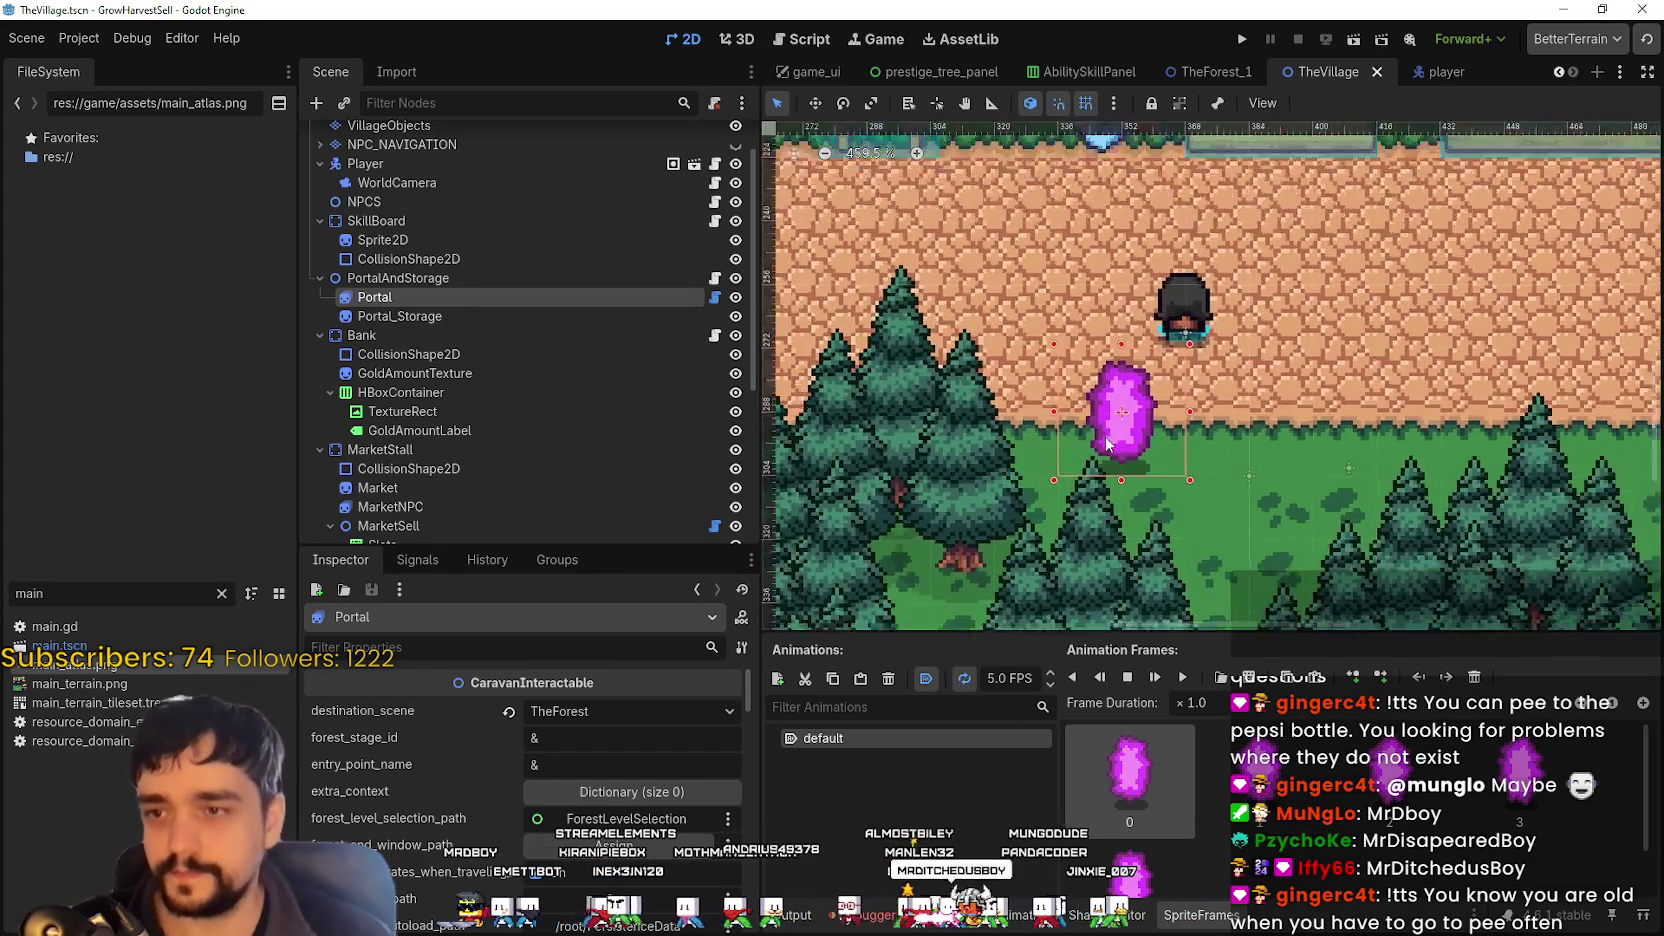
scroll(1107, 445, "down", 3)
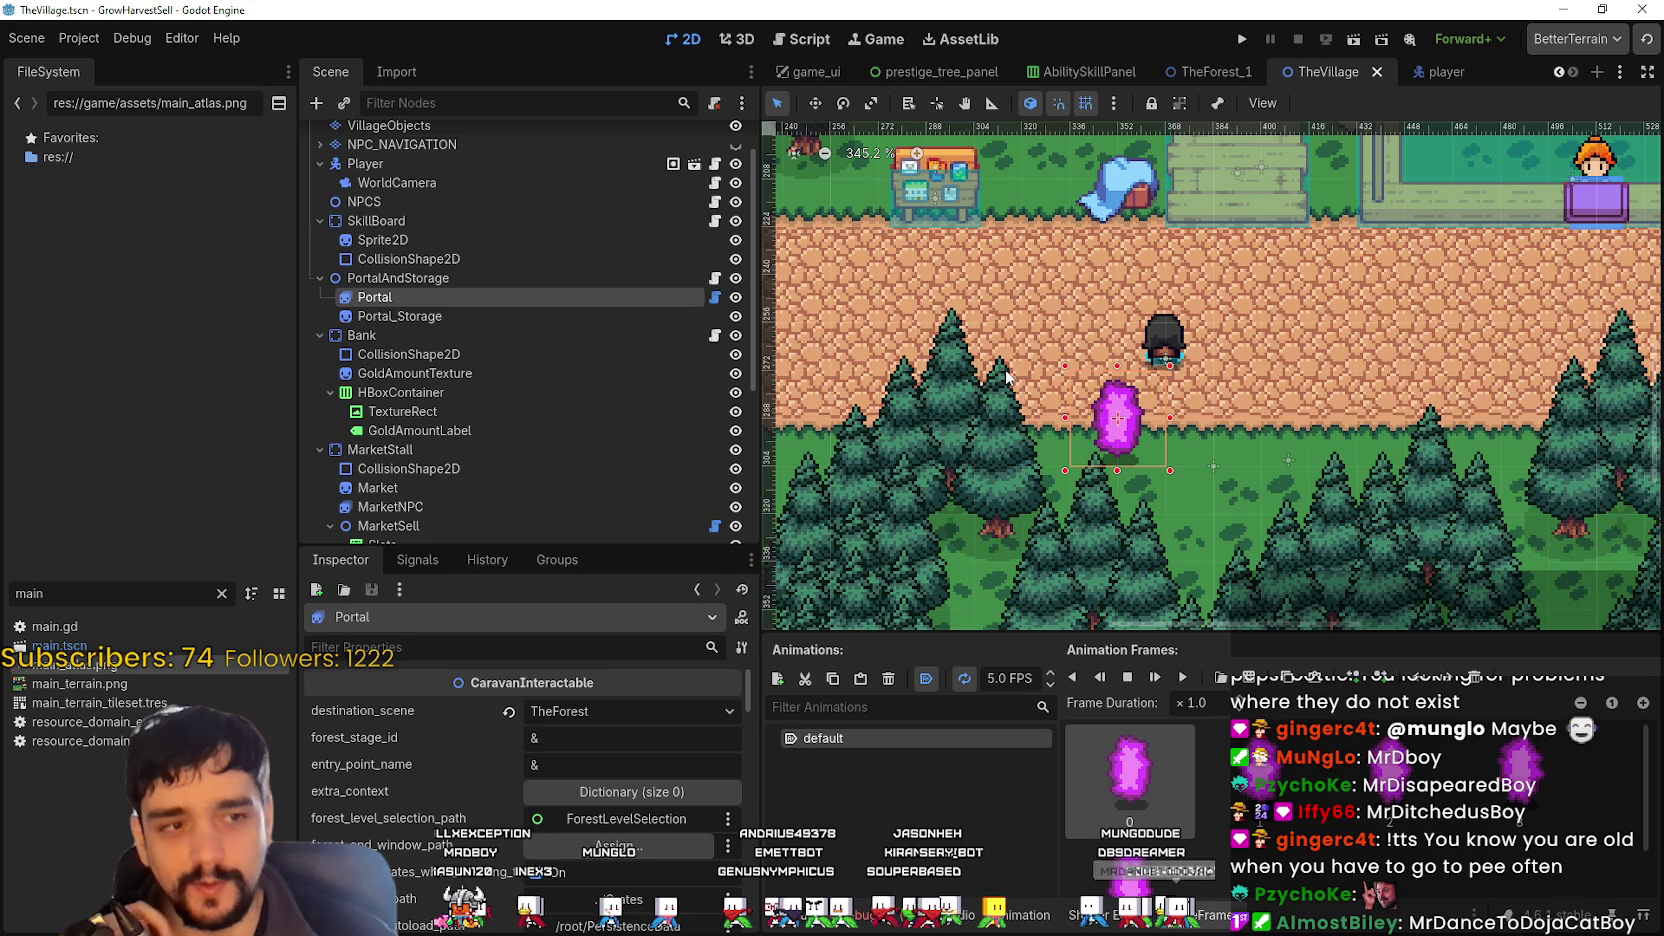
scroll(1138, 436, "up", 3)
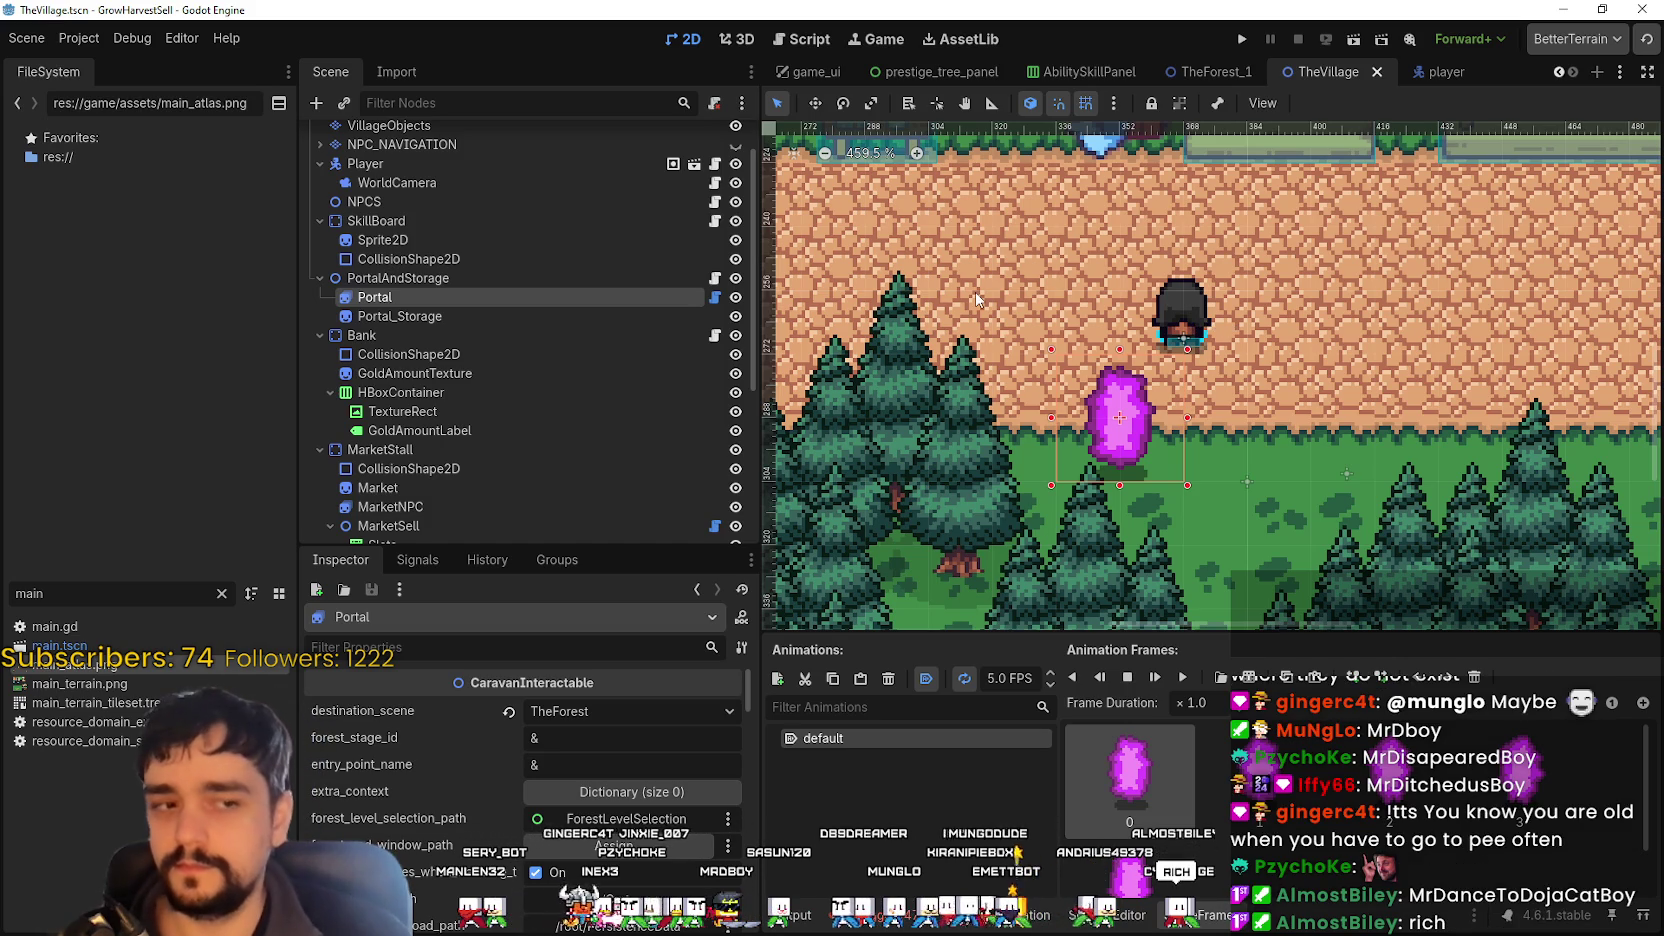
scroll(1350, 430, "up", 2)
scroll(1266, 380, "down", 3)
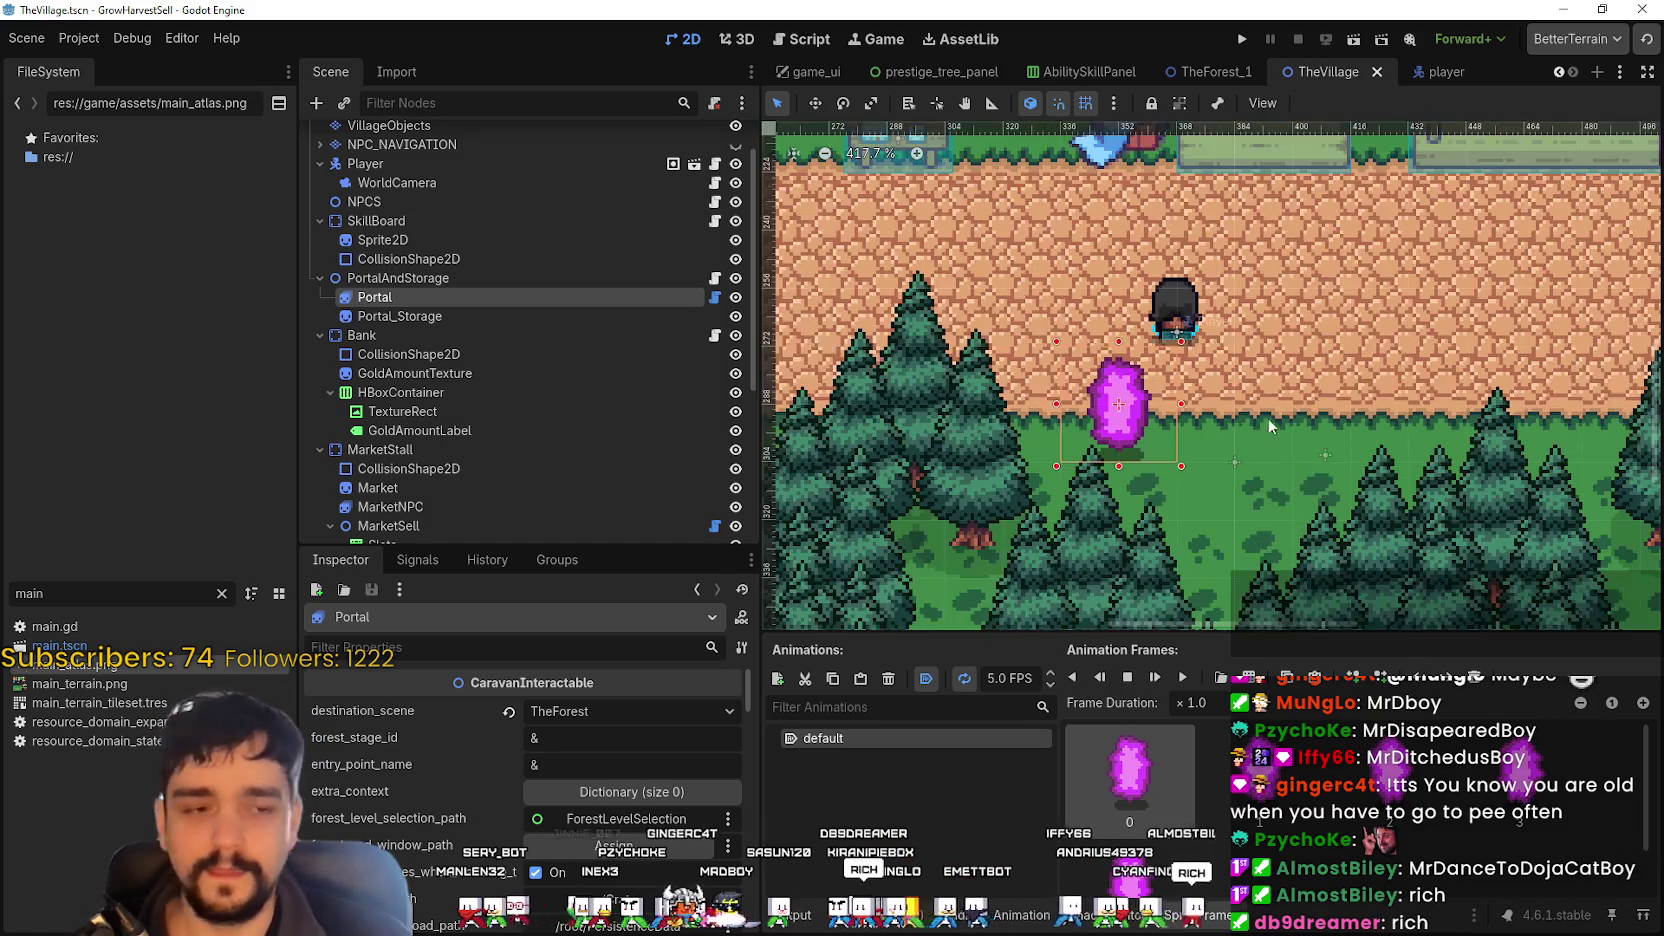
scroll(1248, 374, "up", 2)
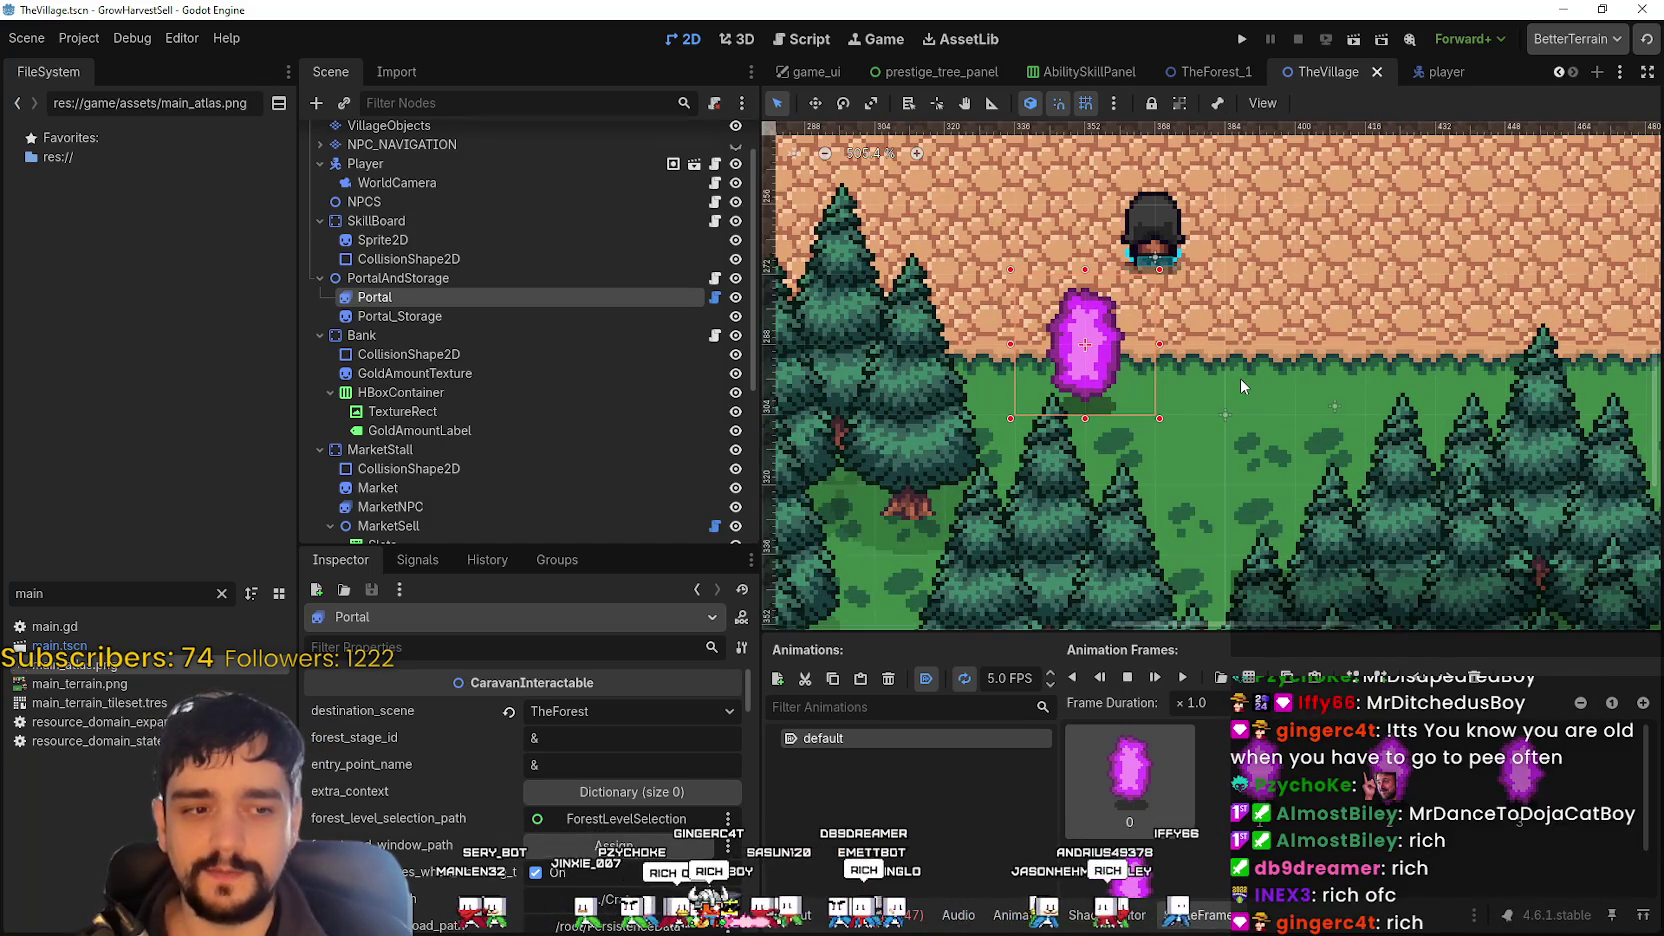
scroll(1240, 380, "down", 6)
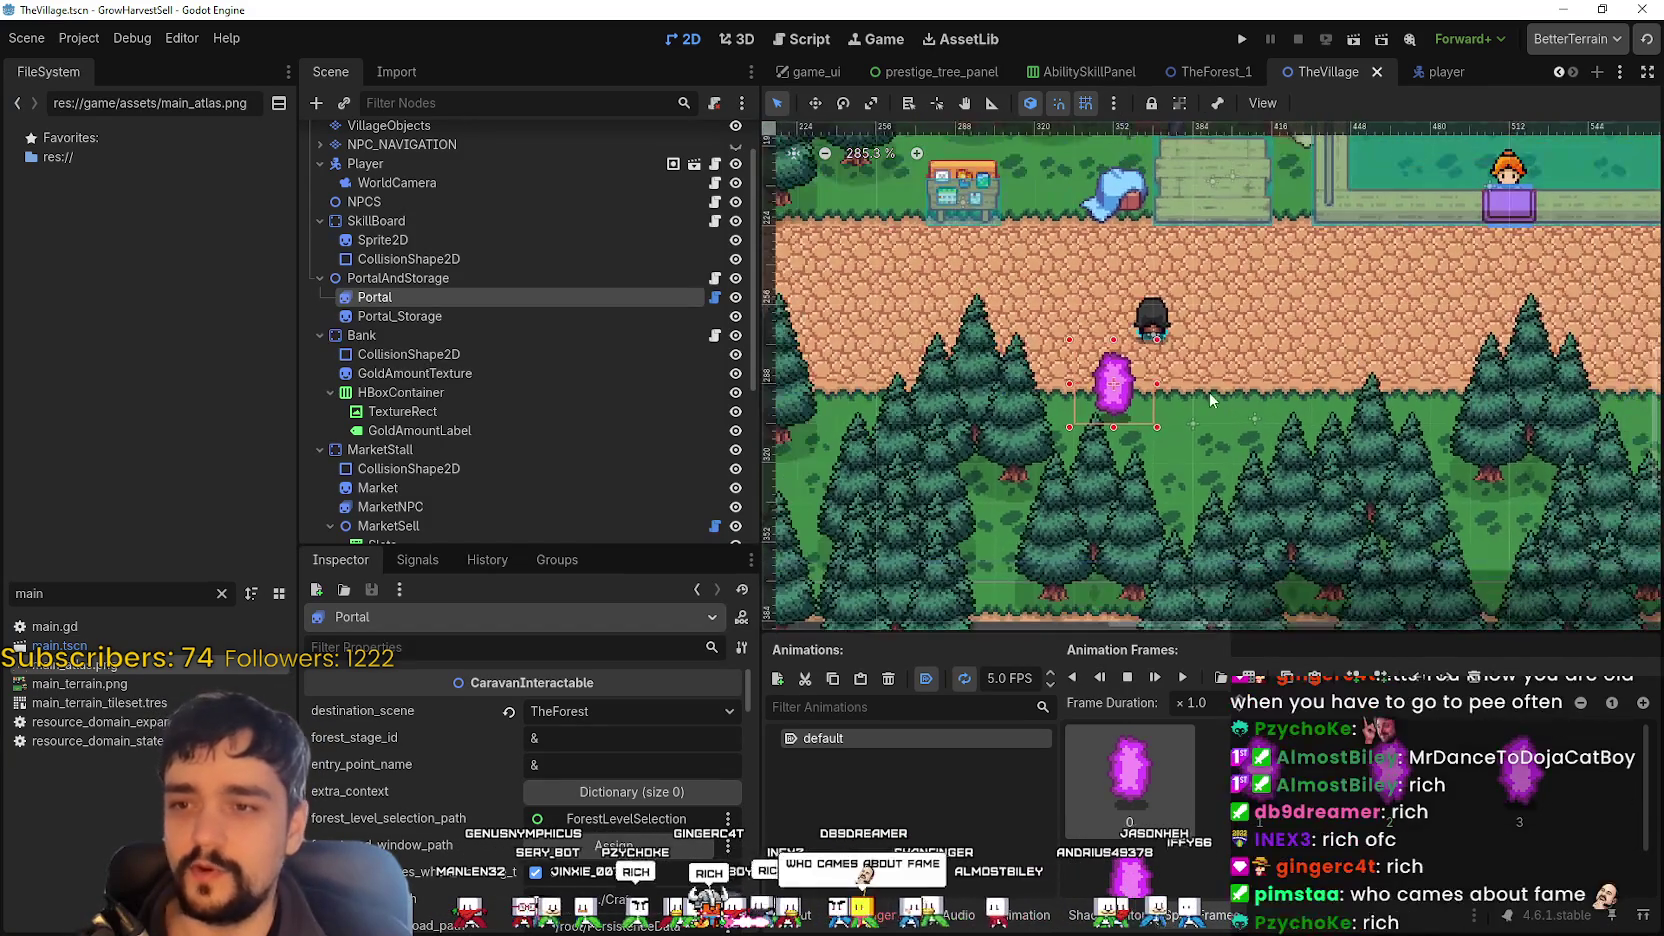
scroll(1248, 395, "up", 2)
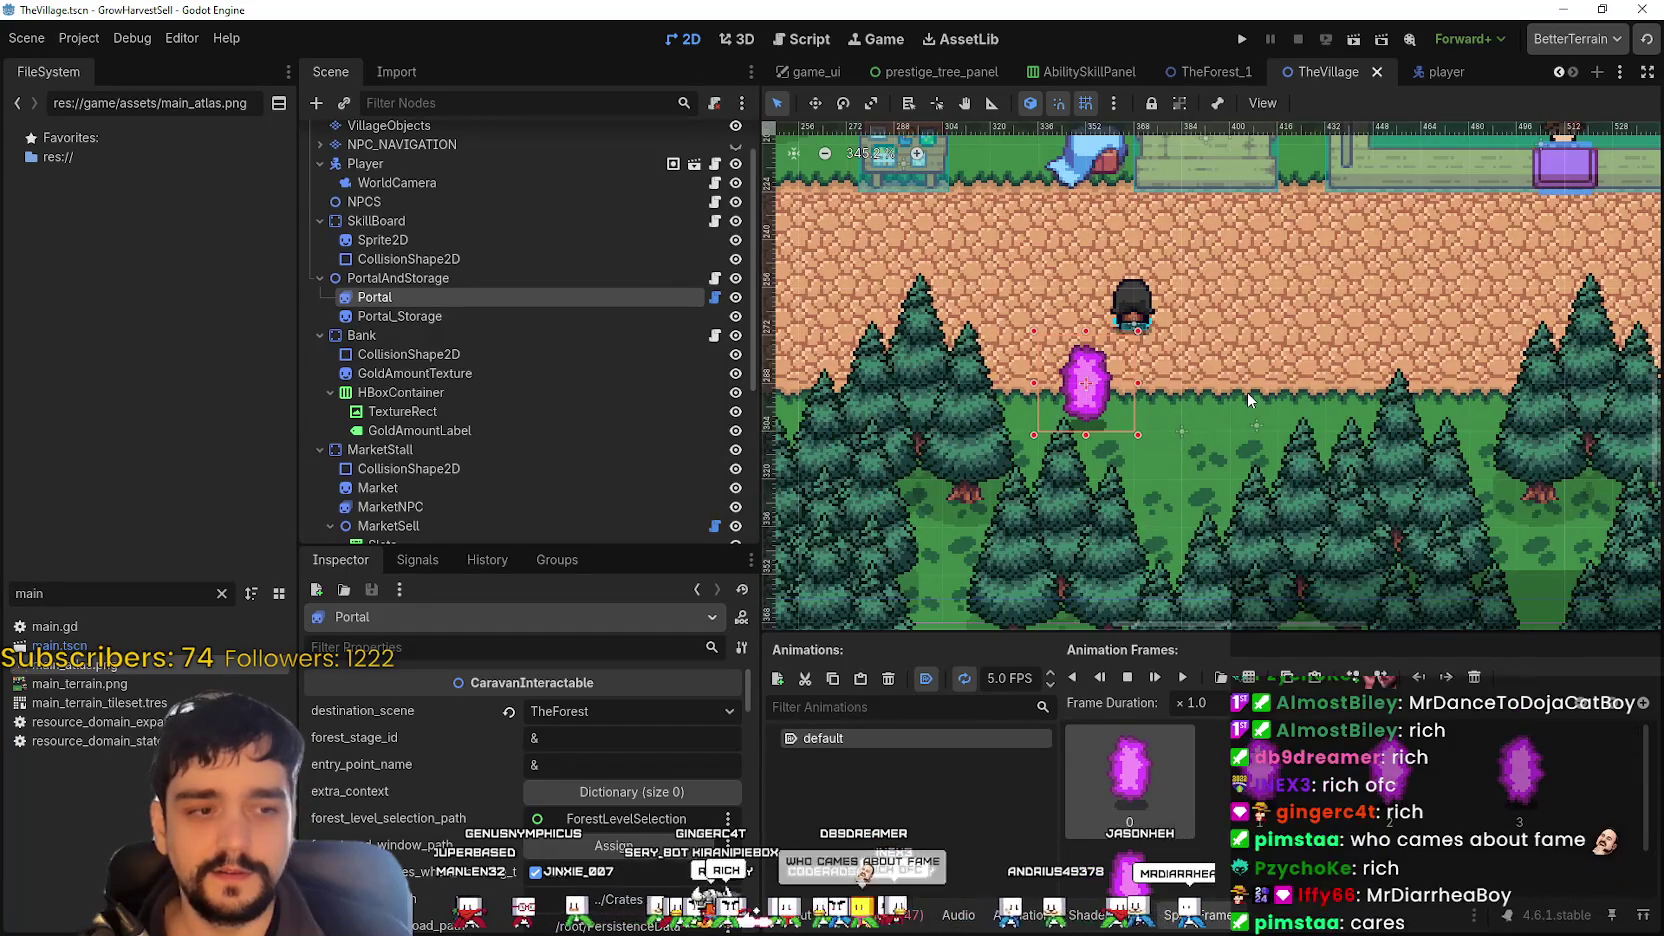
scroll(1247, 393, "down", 6)
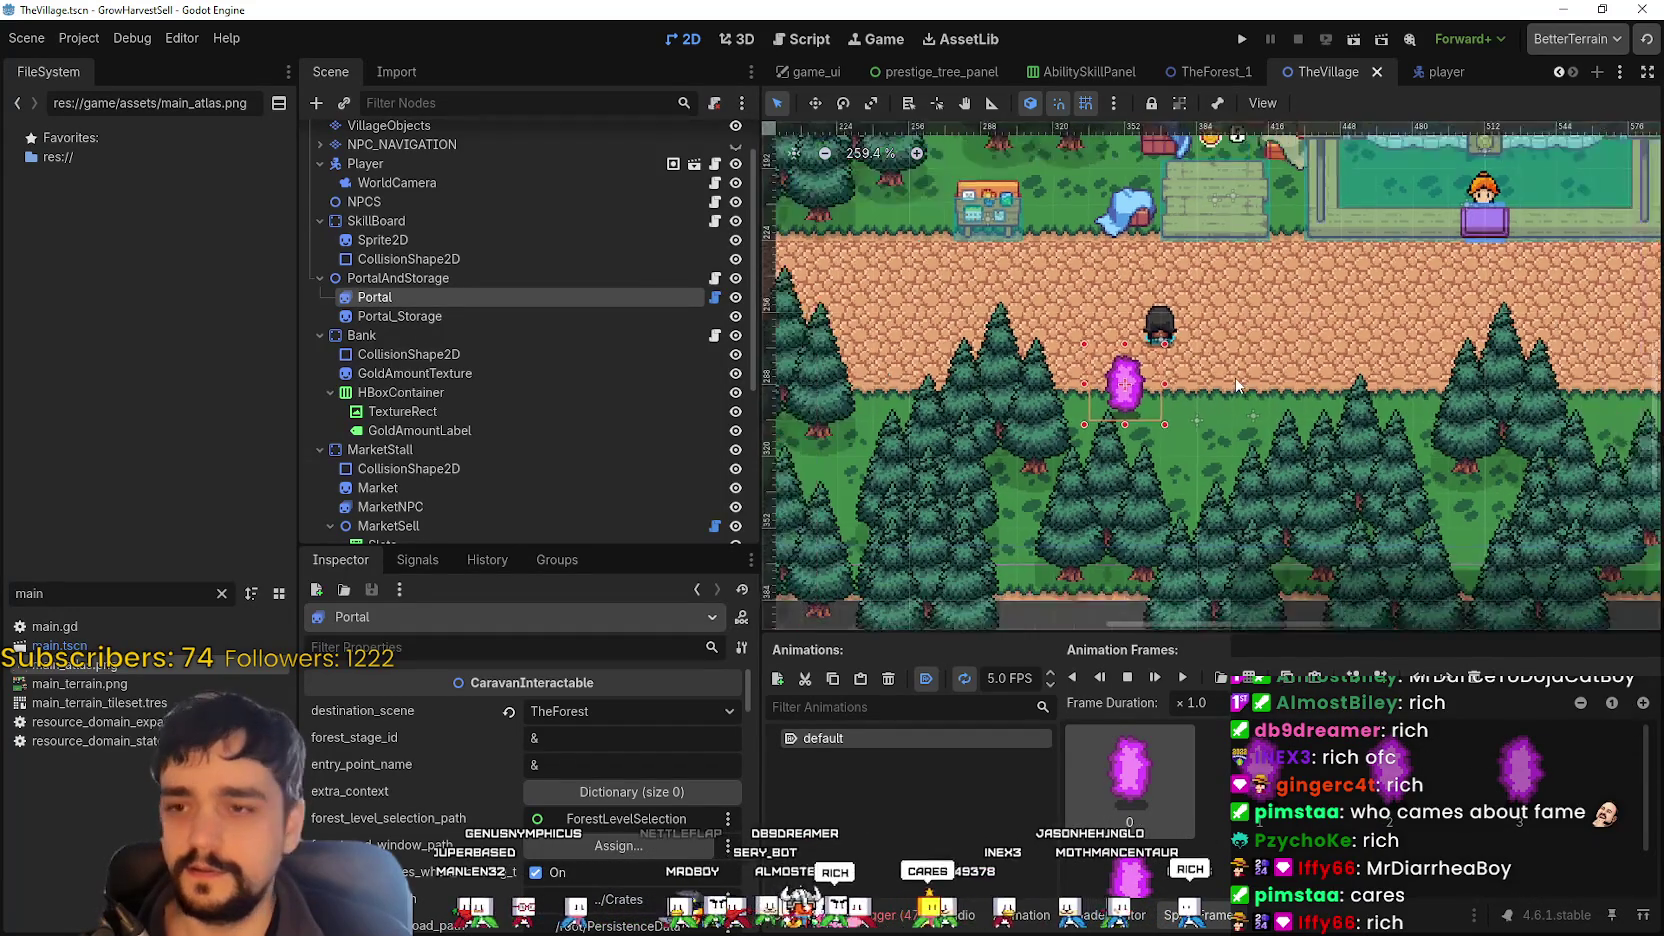
scroll(1237, 385, "down", 6)
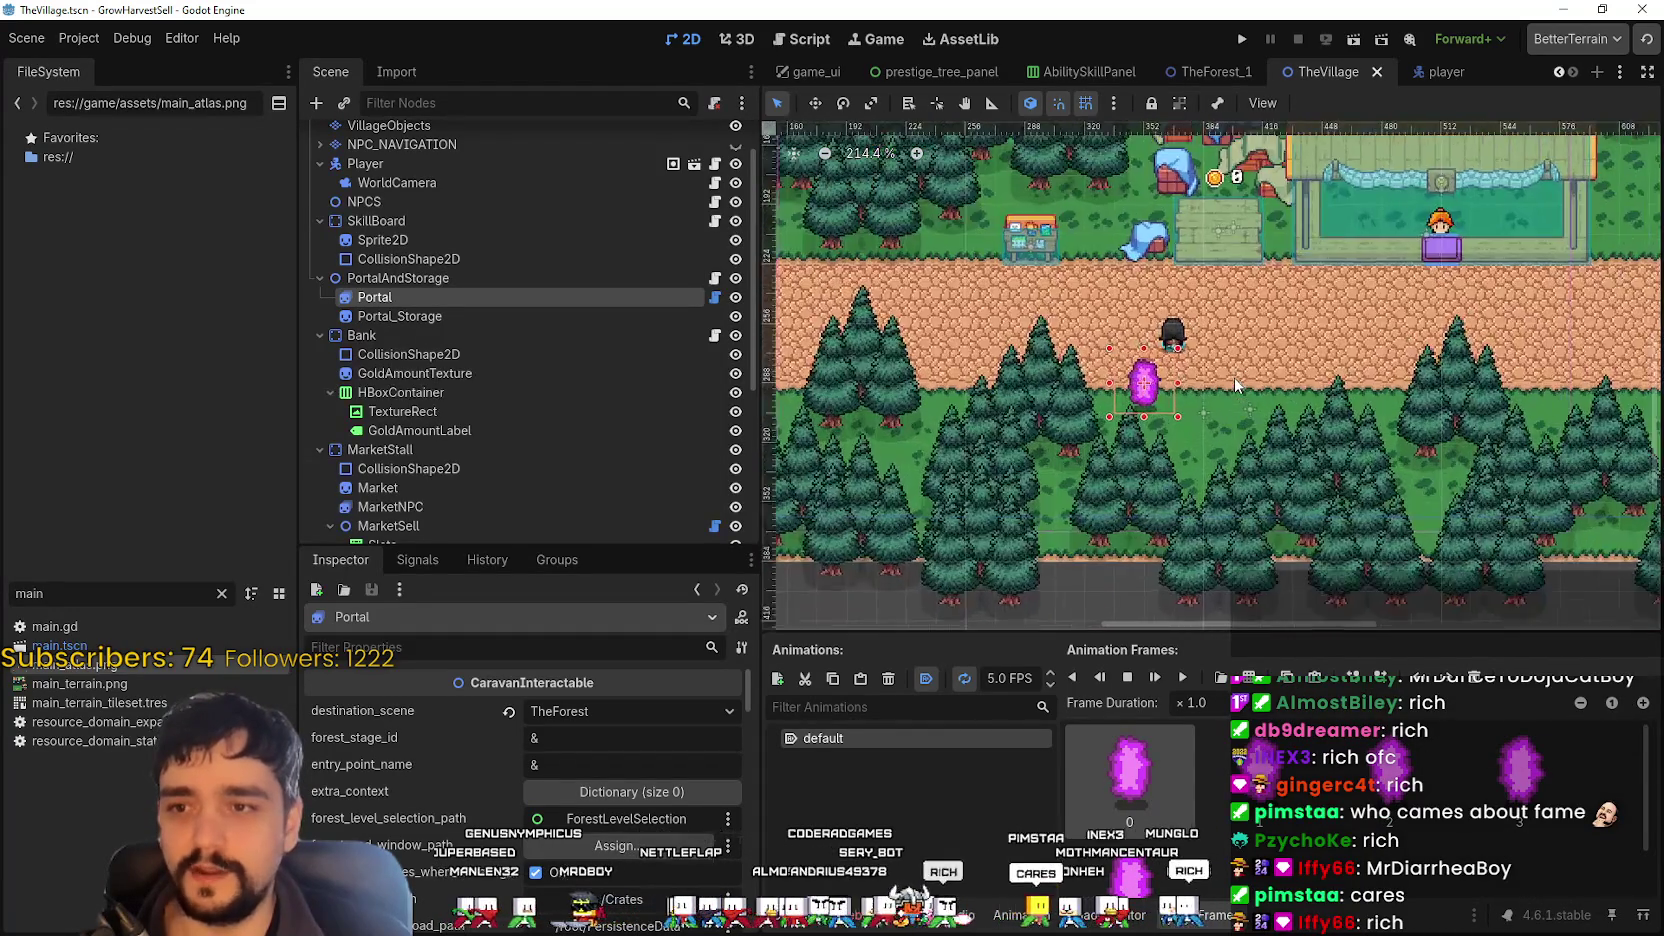
scroll(1237, 385, "down", 4)
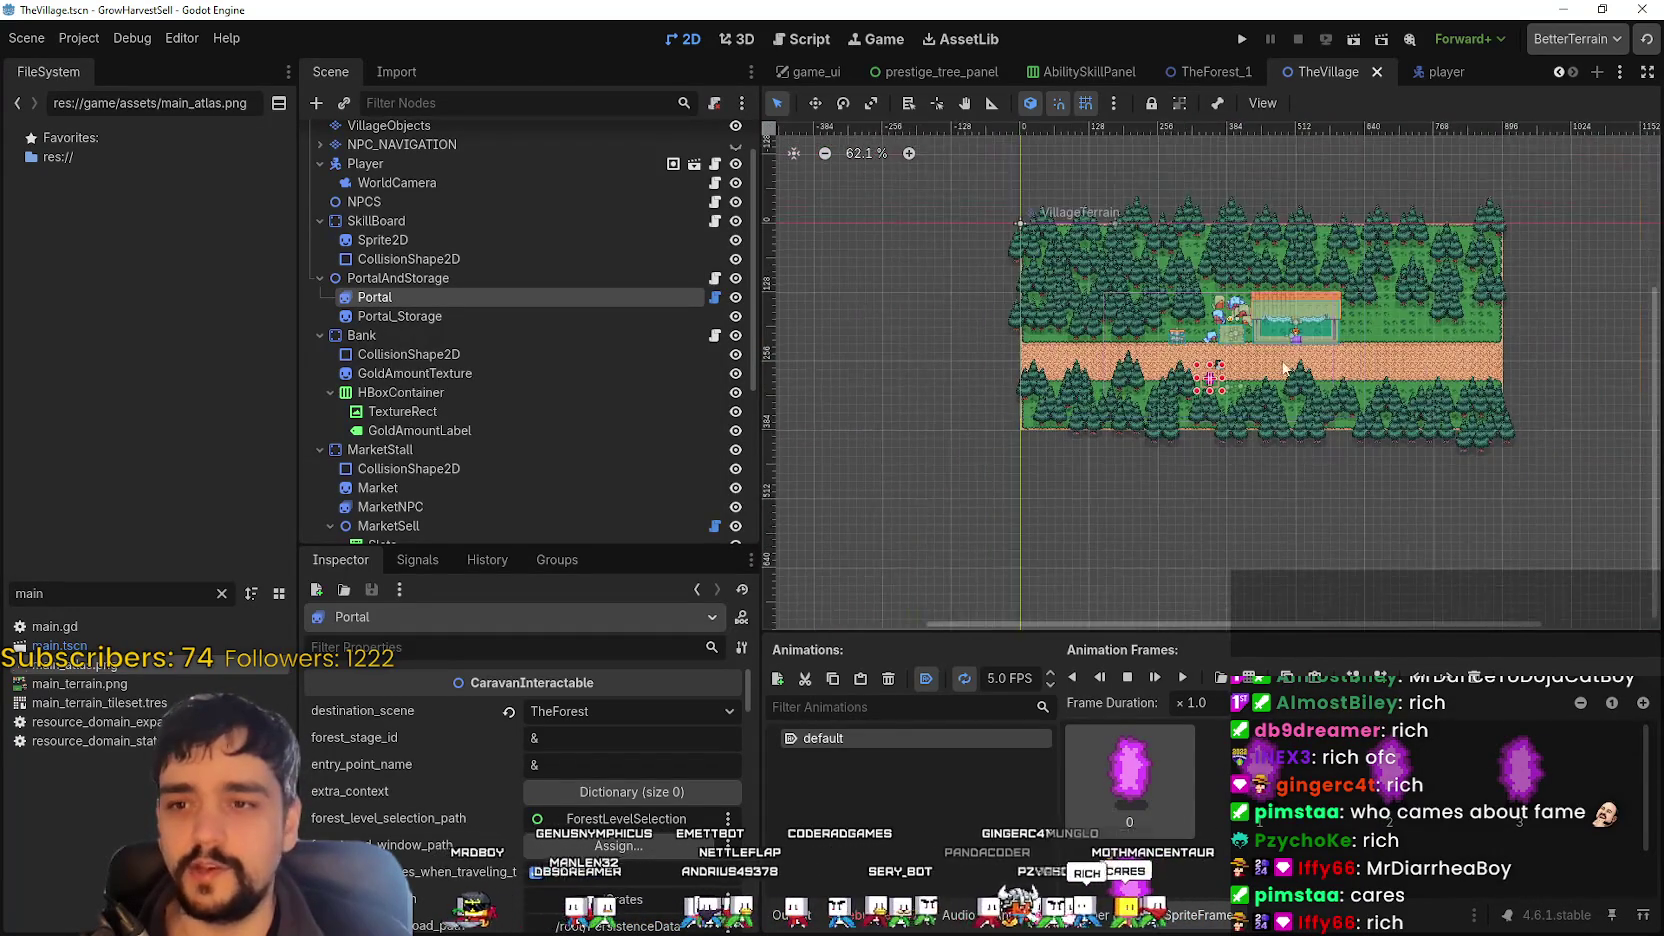
scroll(1165, 363, "up", 6)
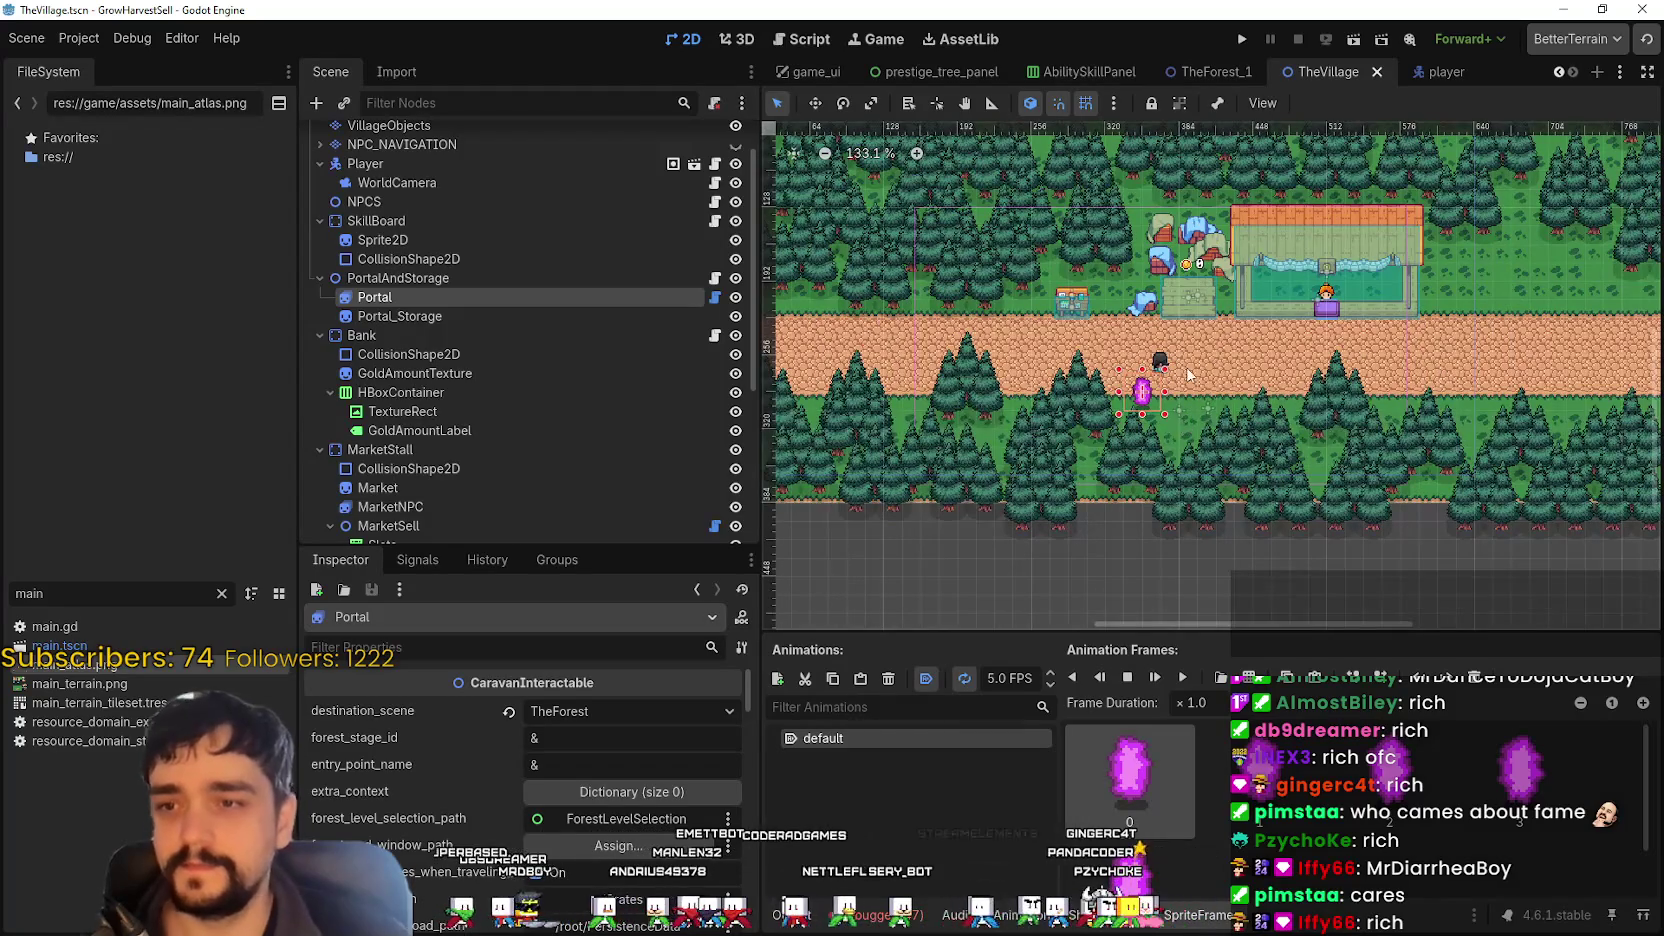
scroll(1192, 378, "down", 3)
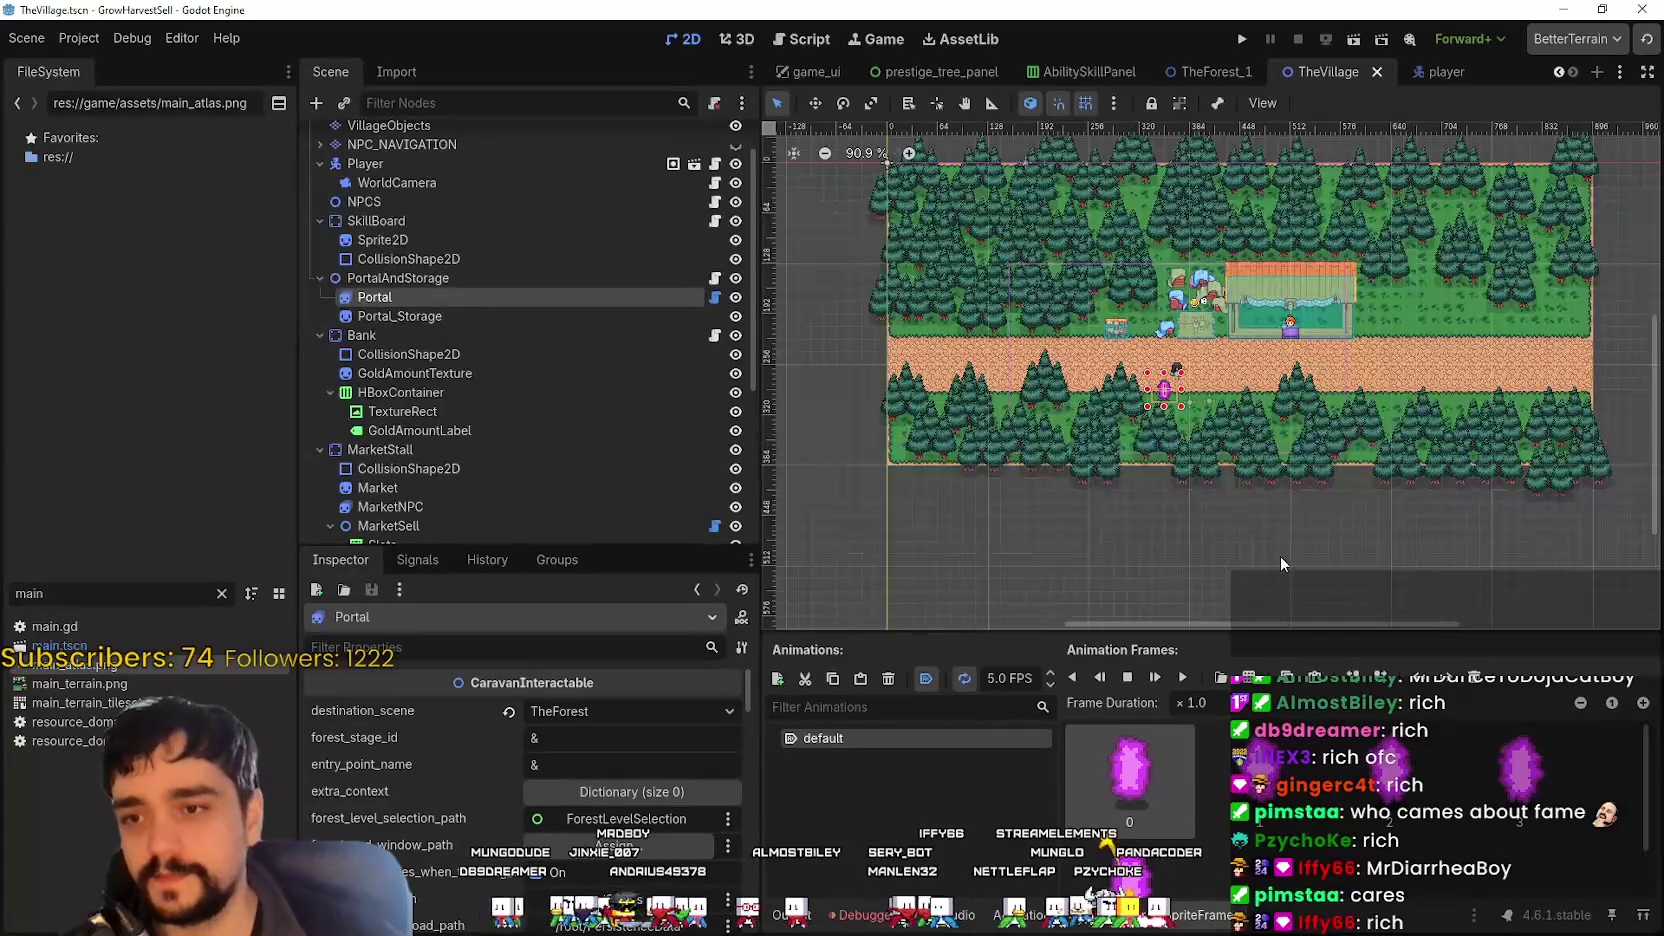
left_click(1280, 556)
scroll(1168, 395, "up", 2)
left_click(1162, 387)
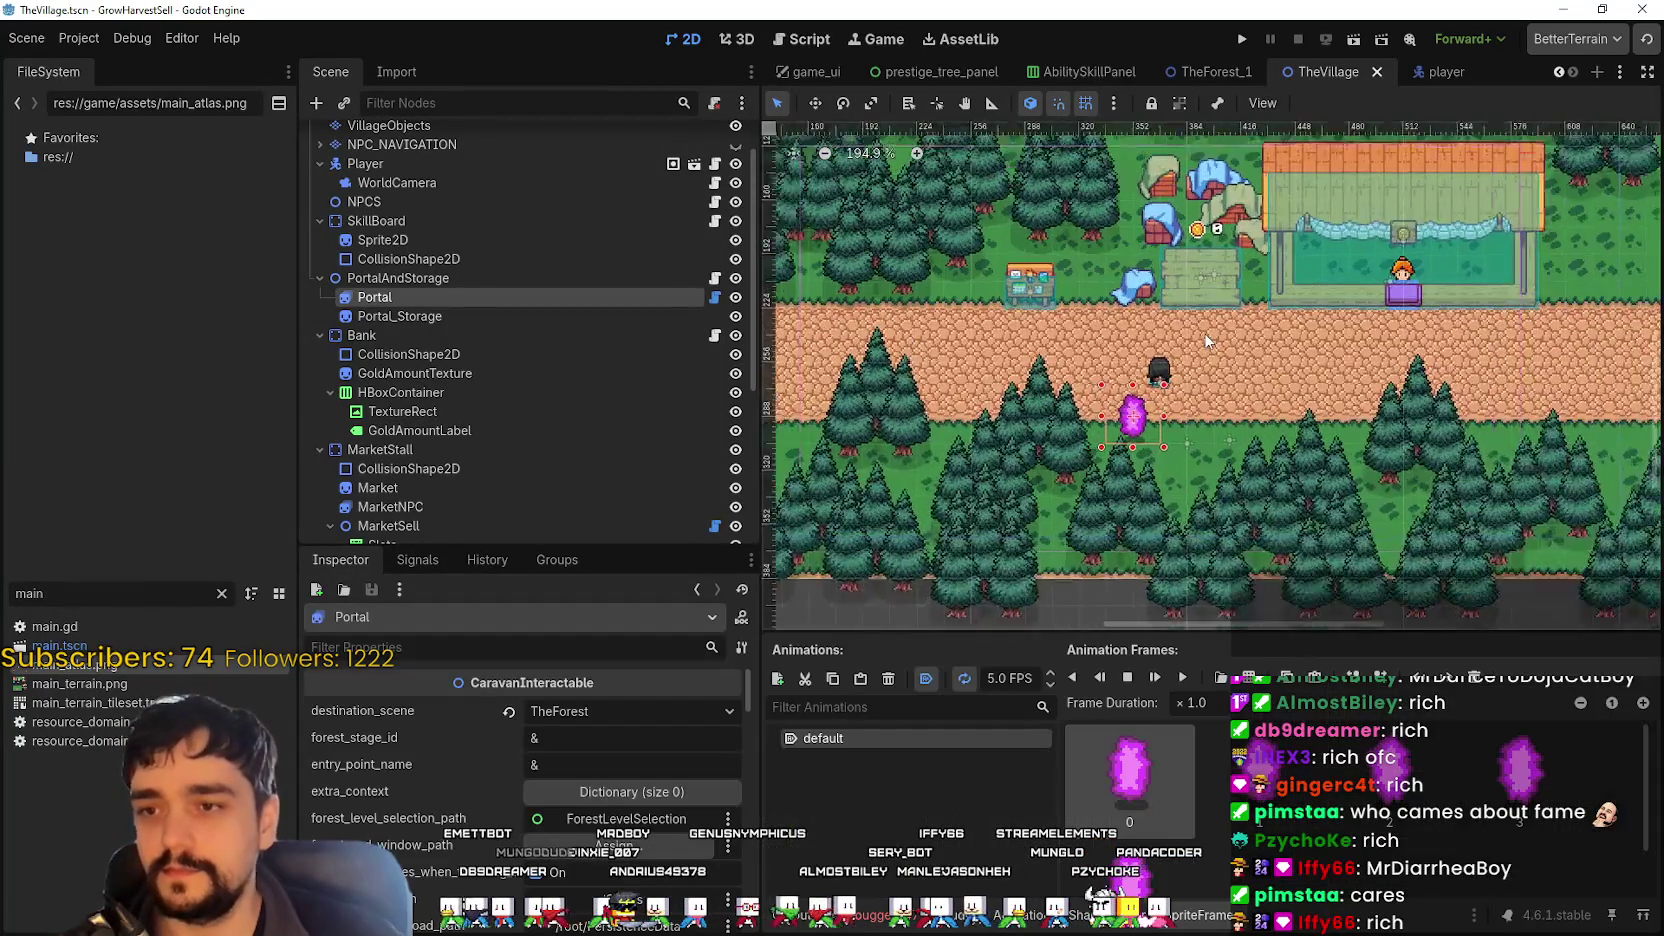
scroll(1180, 374, "up", 8)
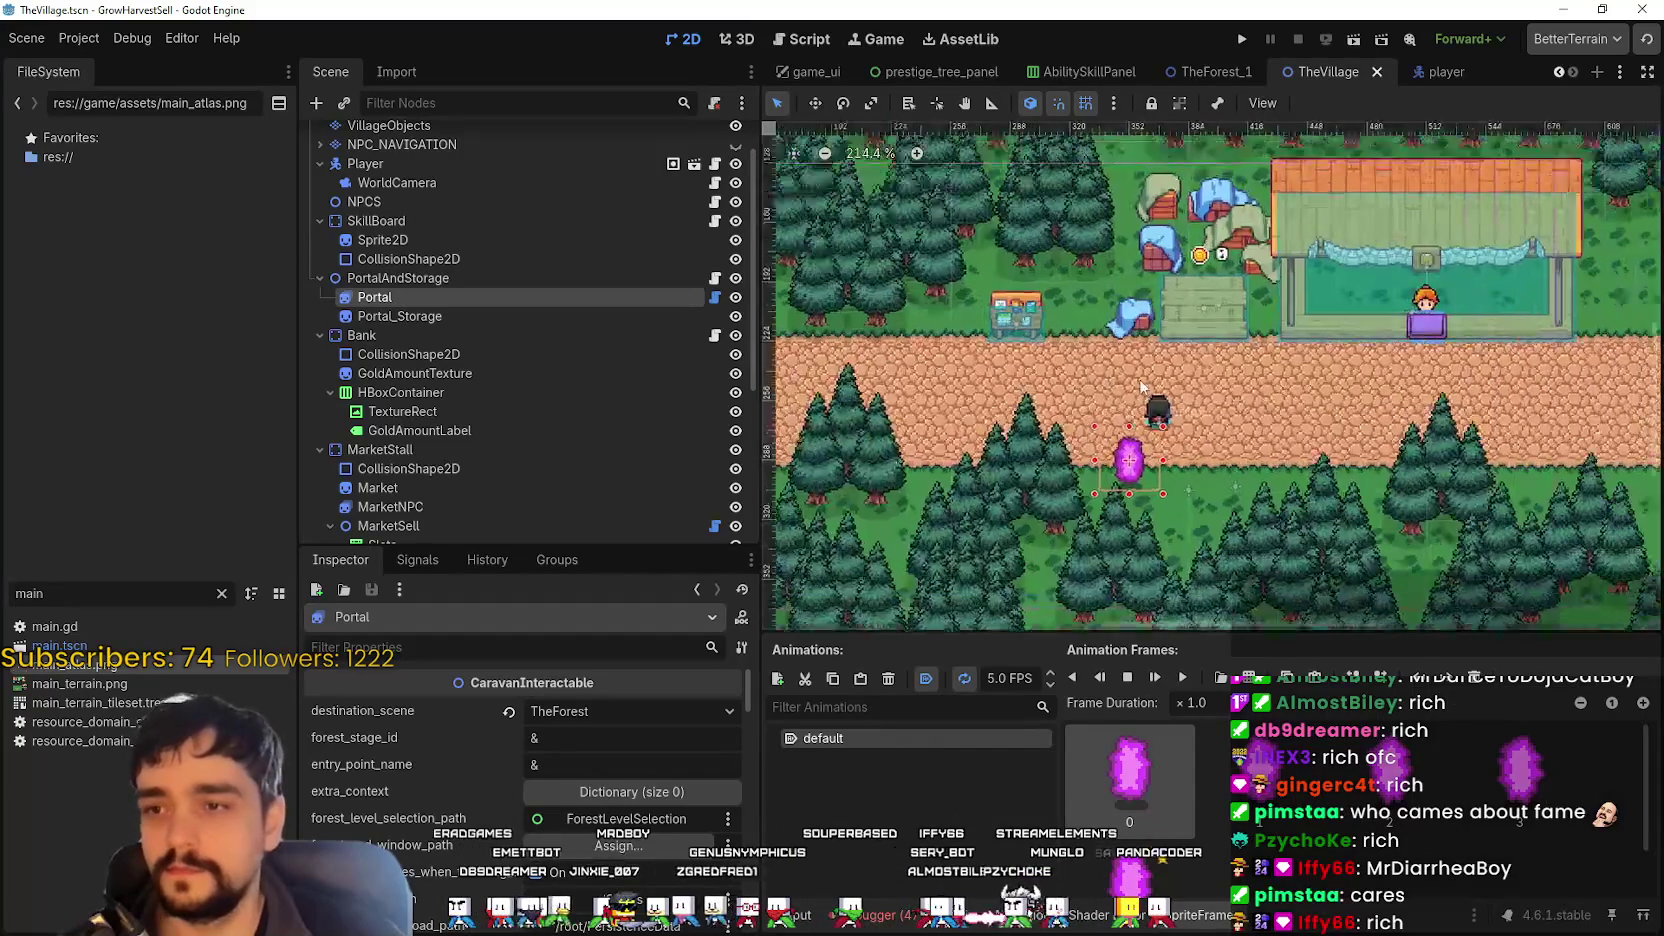
left_click_drag(1280, 520, 1298, 497)
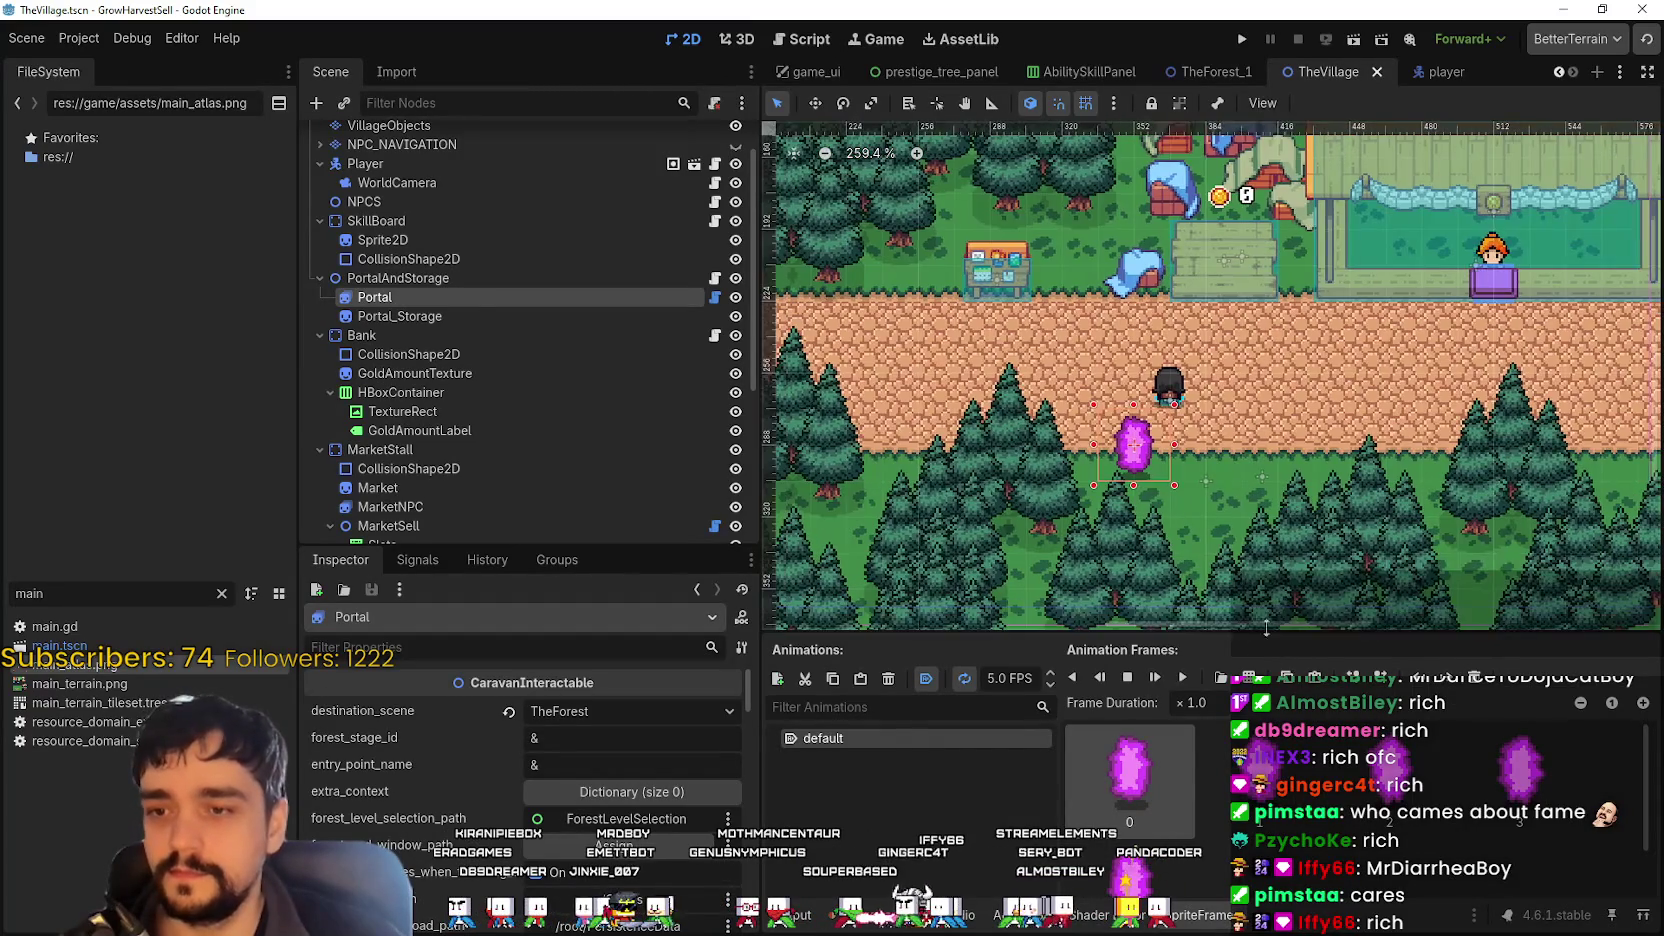
scroll(1335, 478, "down", 5)
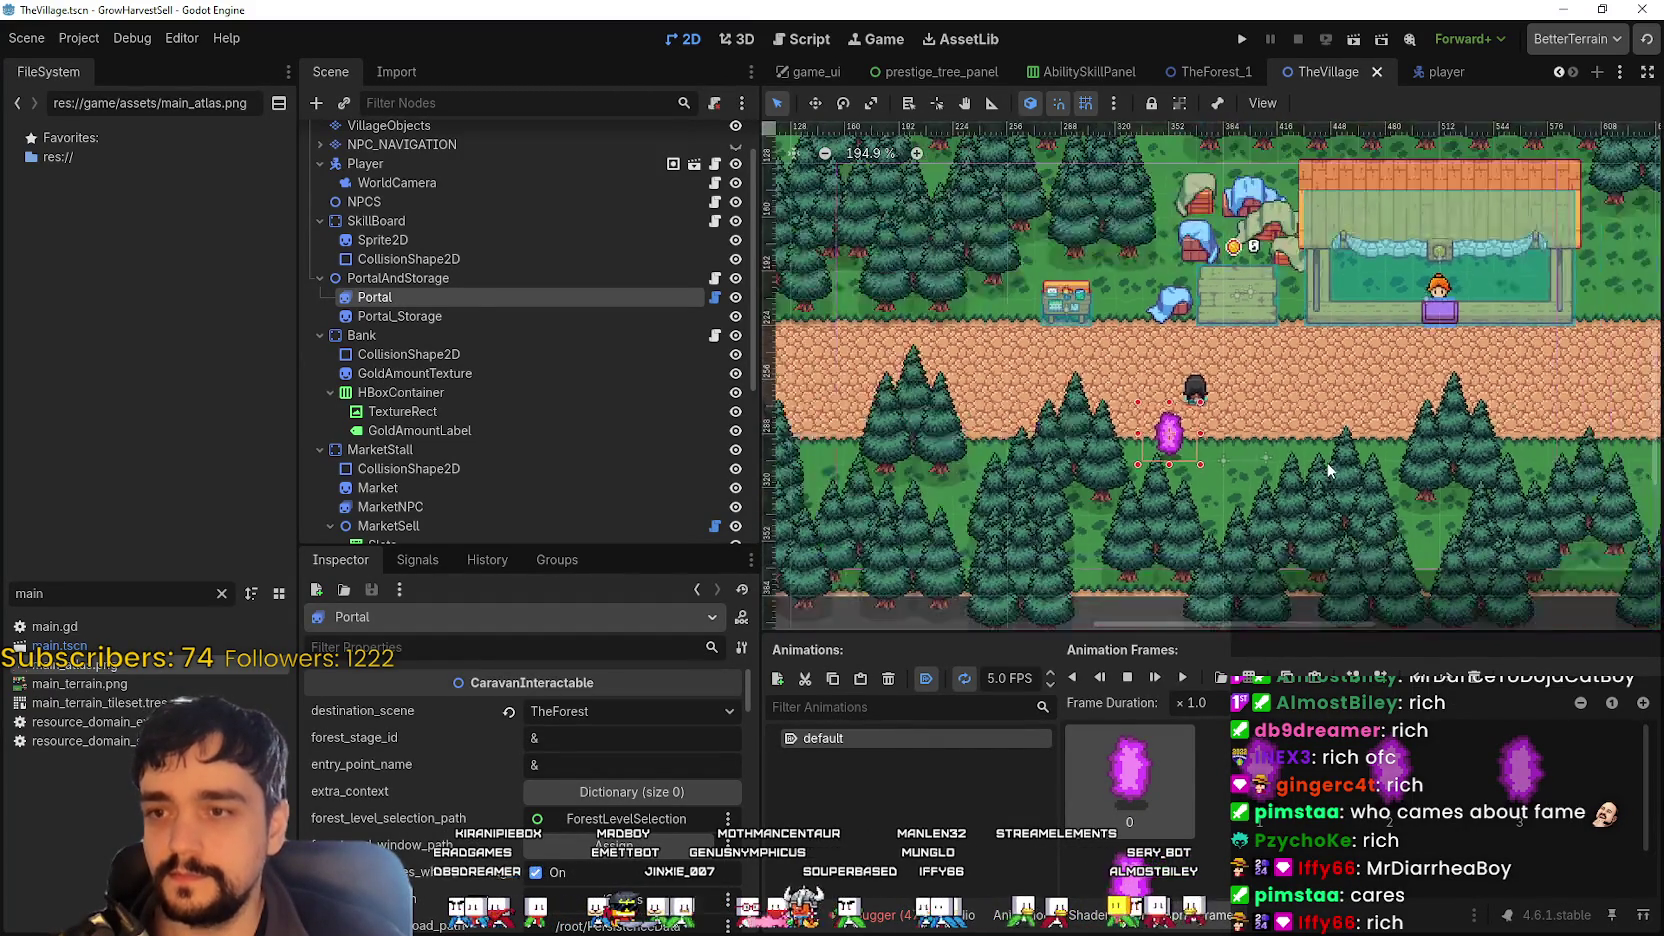
scroll(1328, 472, "down", 3)
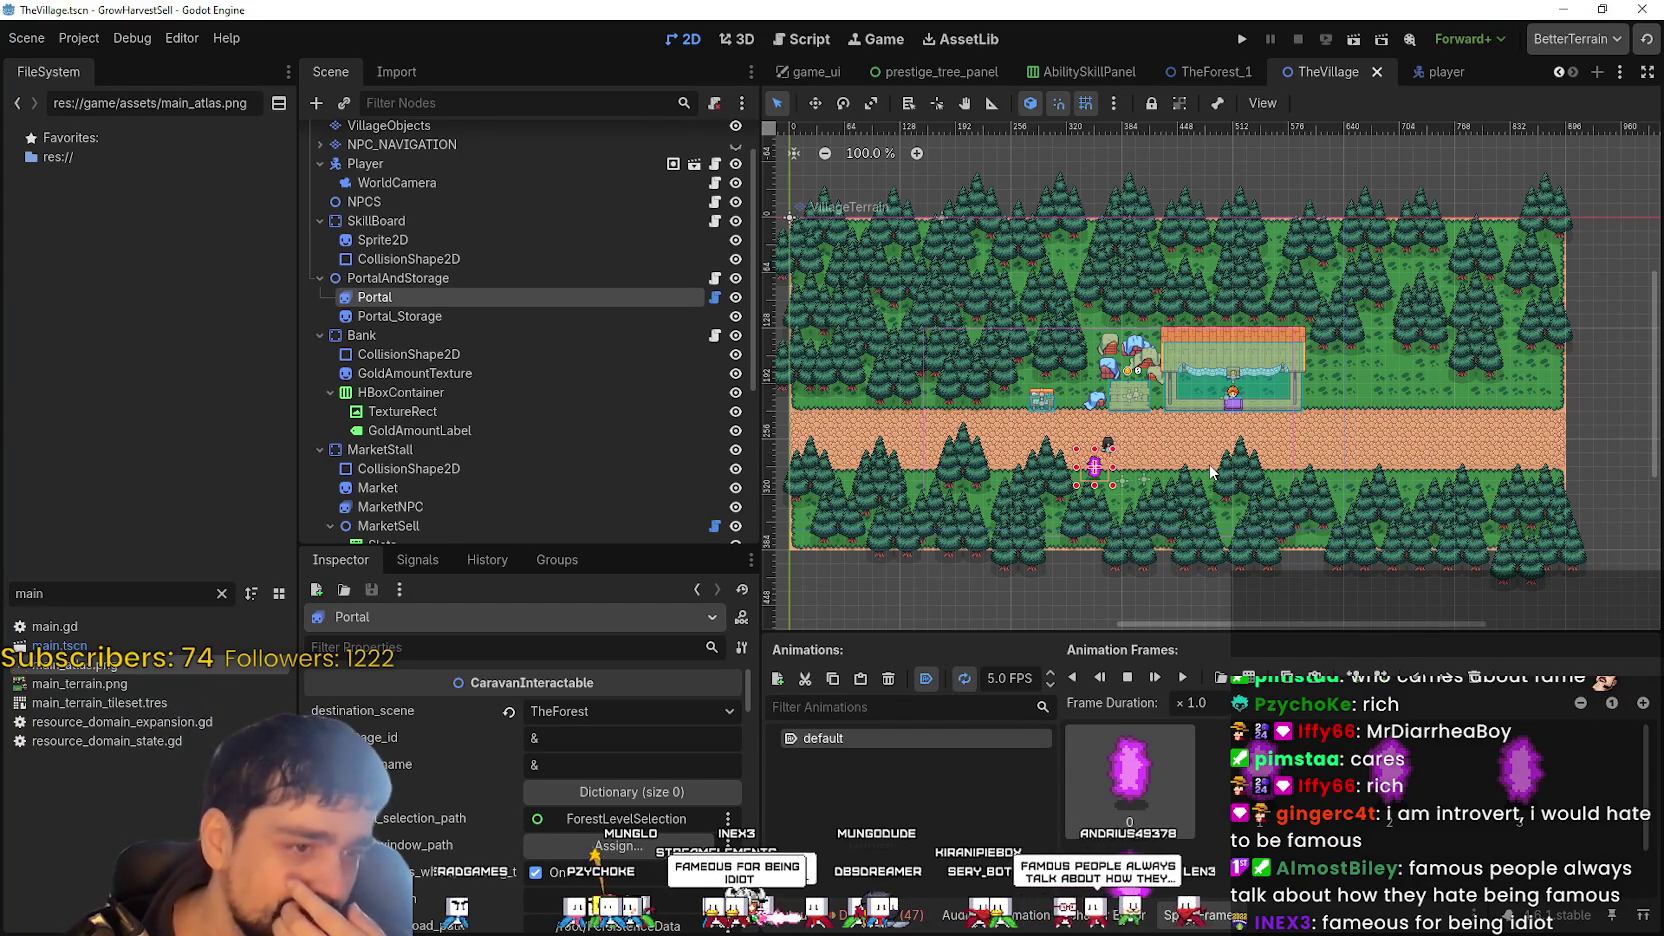
scroll(1152, 445, "down", 2)
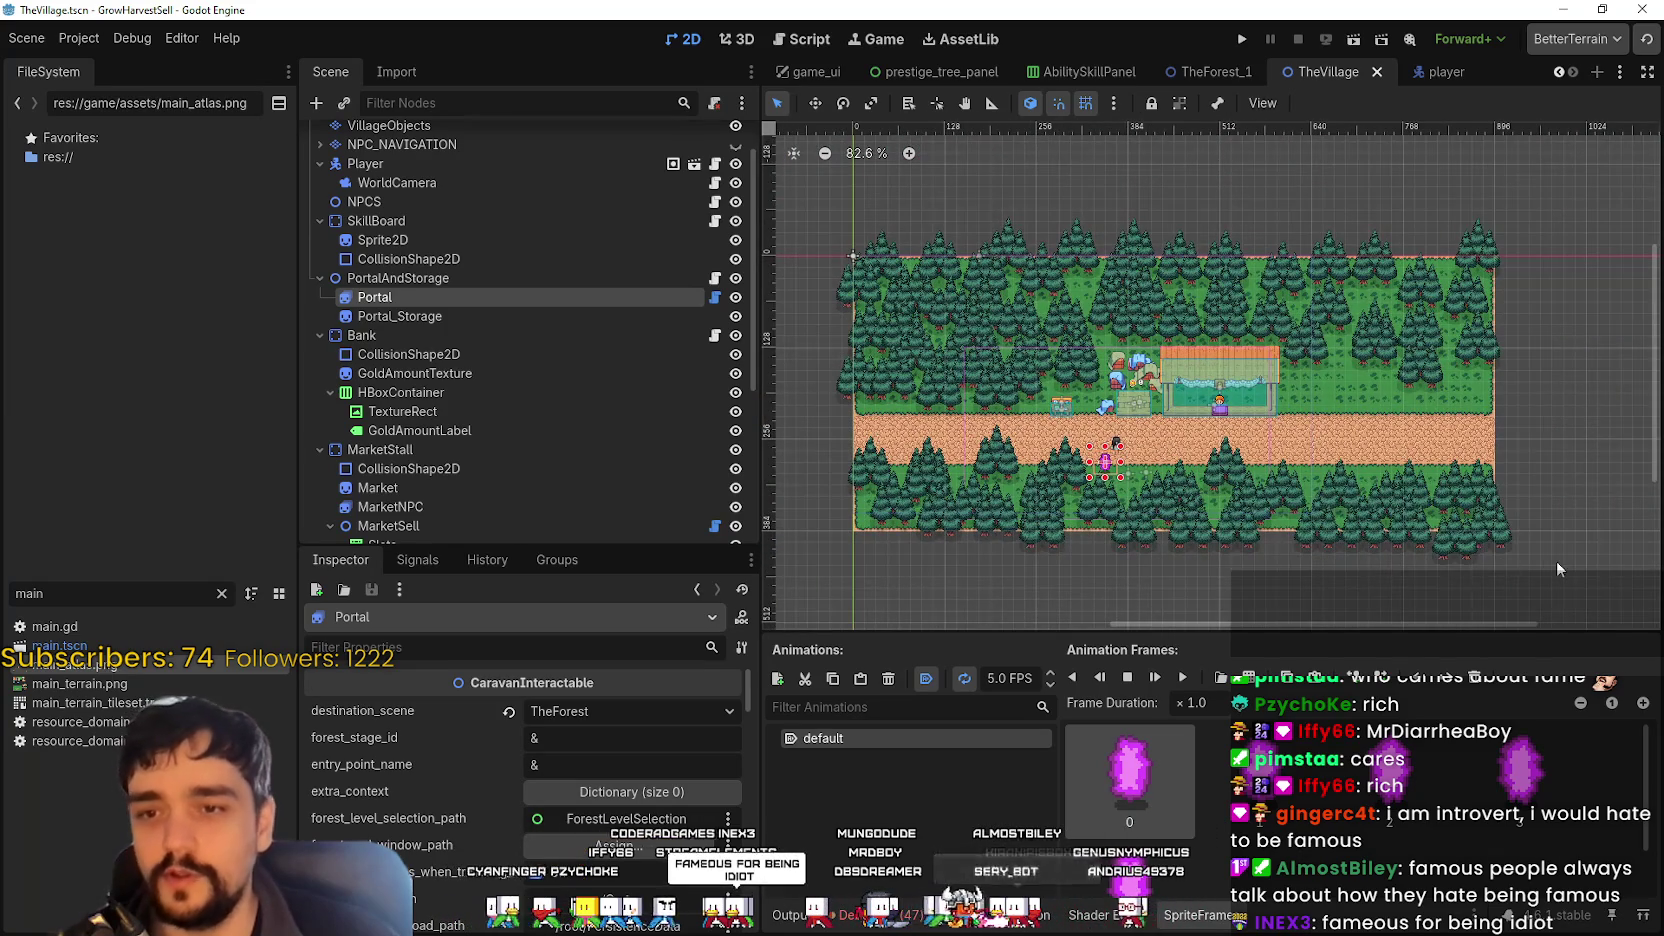
left_click(1542, 186)
scroll(1100, 470, "up", 7)
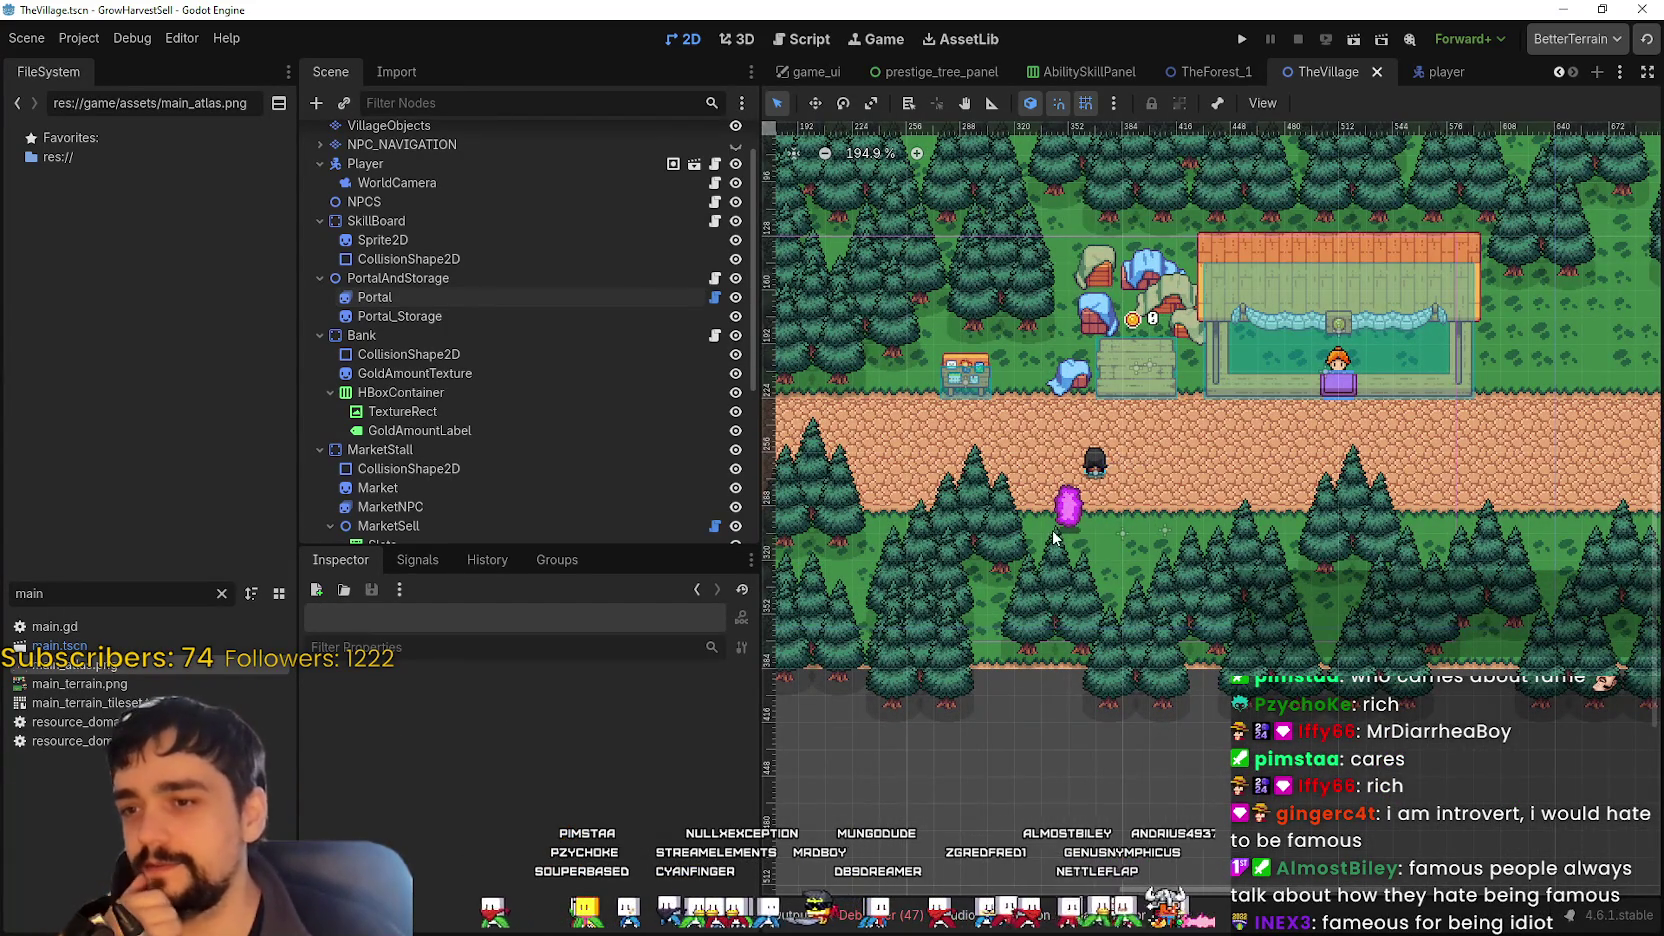
- Select the Portal node and zoom the viewport out to show the whole village map
scroll(1075, 508, "up", 3)
left_click(584, 297)
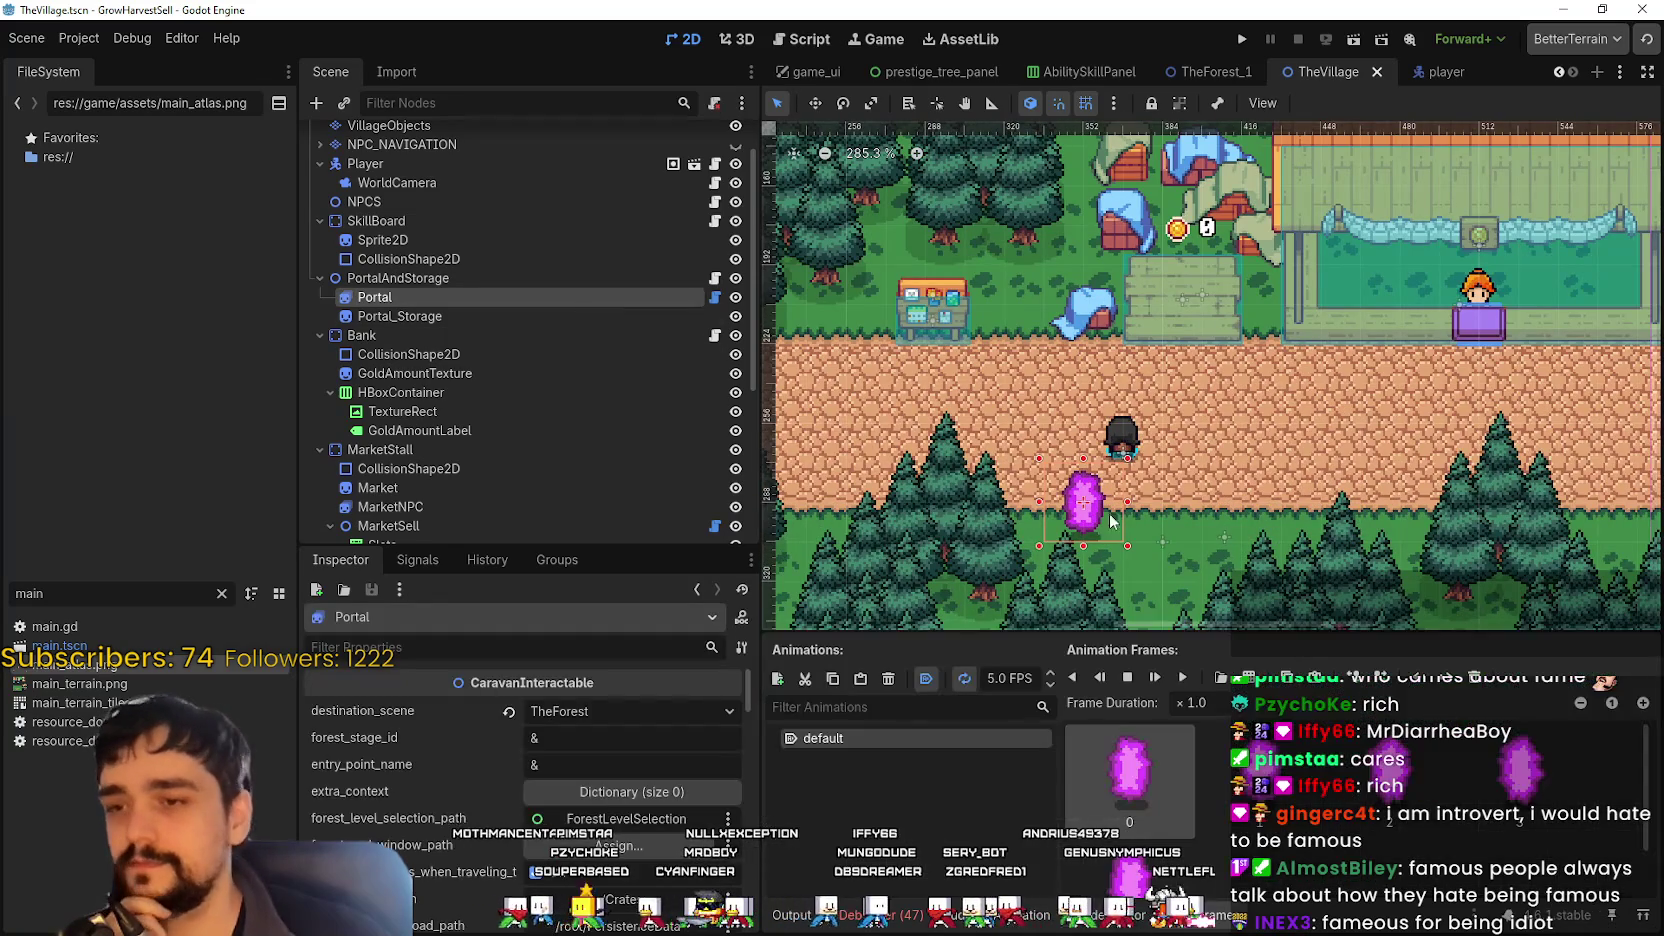
scroll(1153, 462, "down", 3)
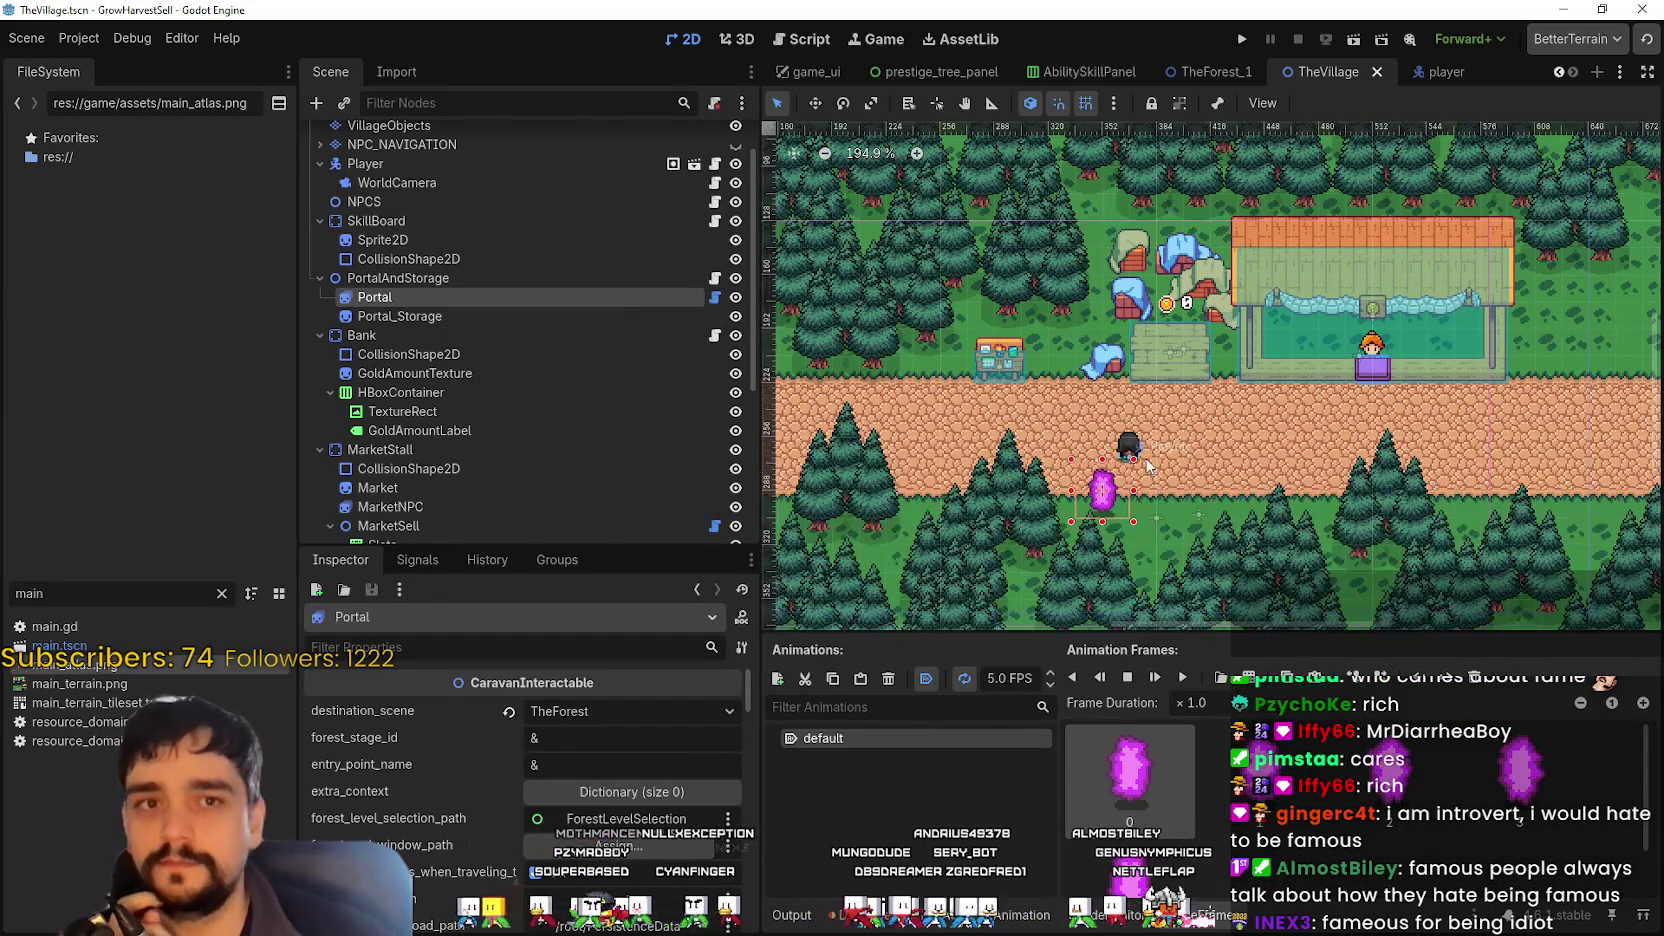
scroll(1150, 460, "down", 1)
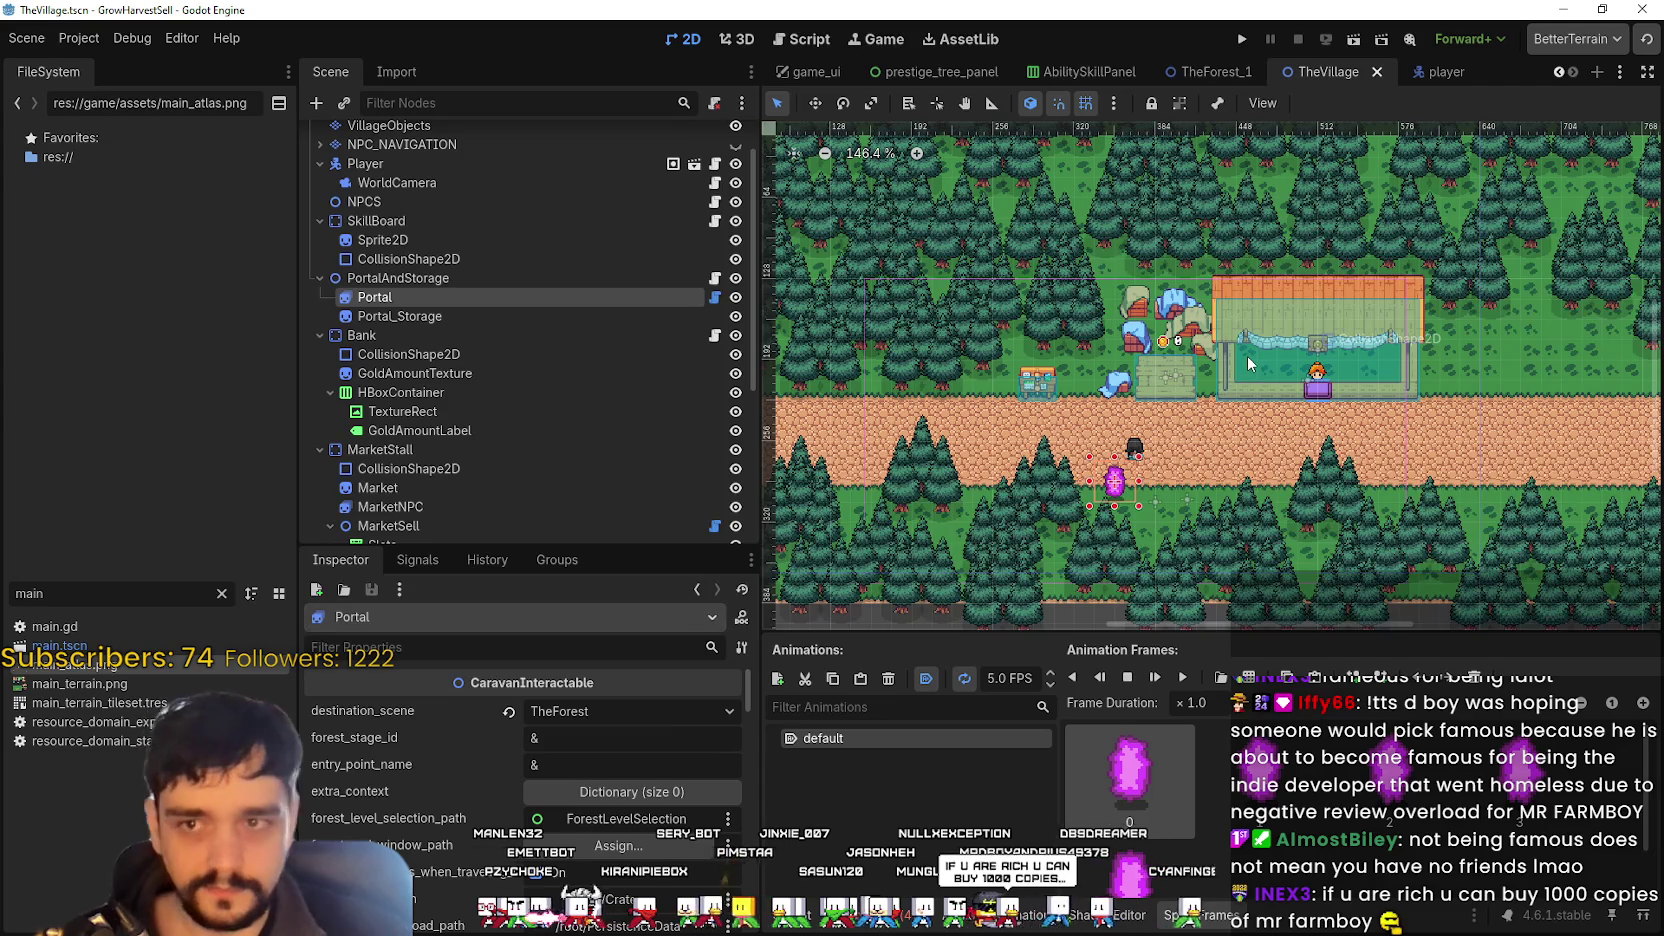
scroll(1249, 356, "down", 2)
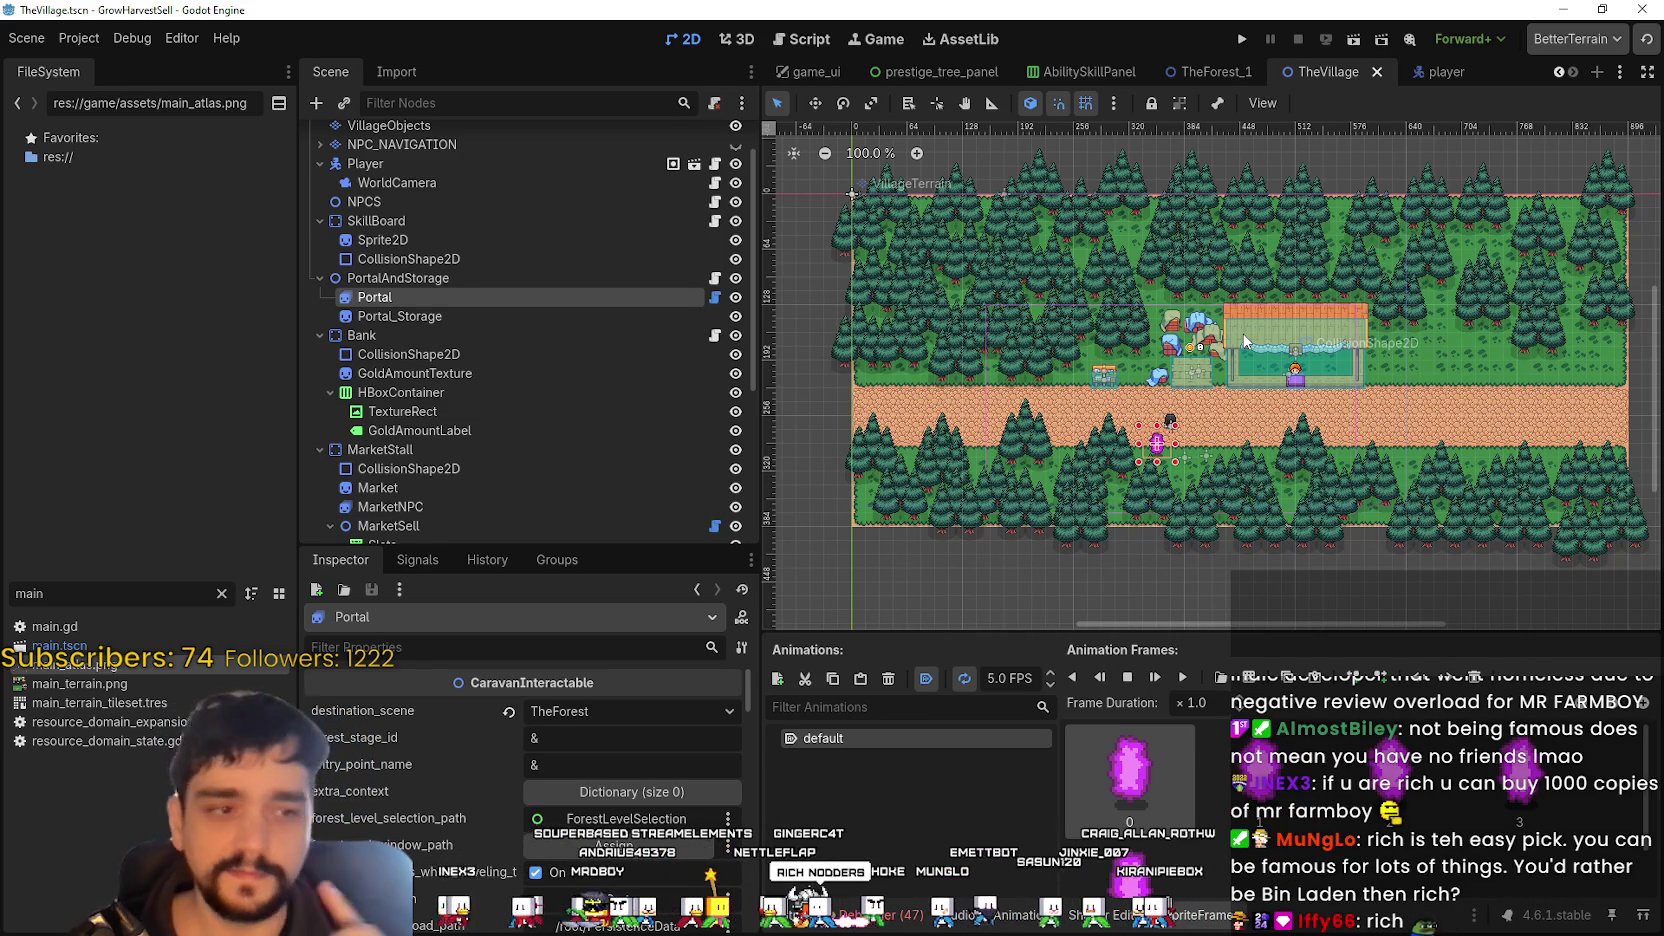
- Deselect and reselect the Portal on the map while zooming around the village
scroll(1230, 480, "down", 4)
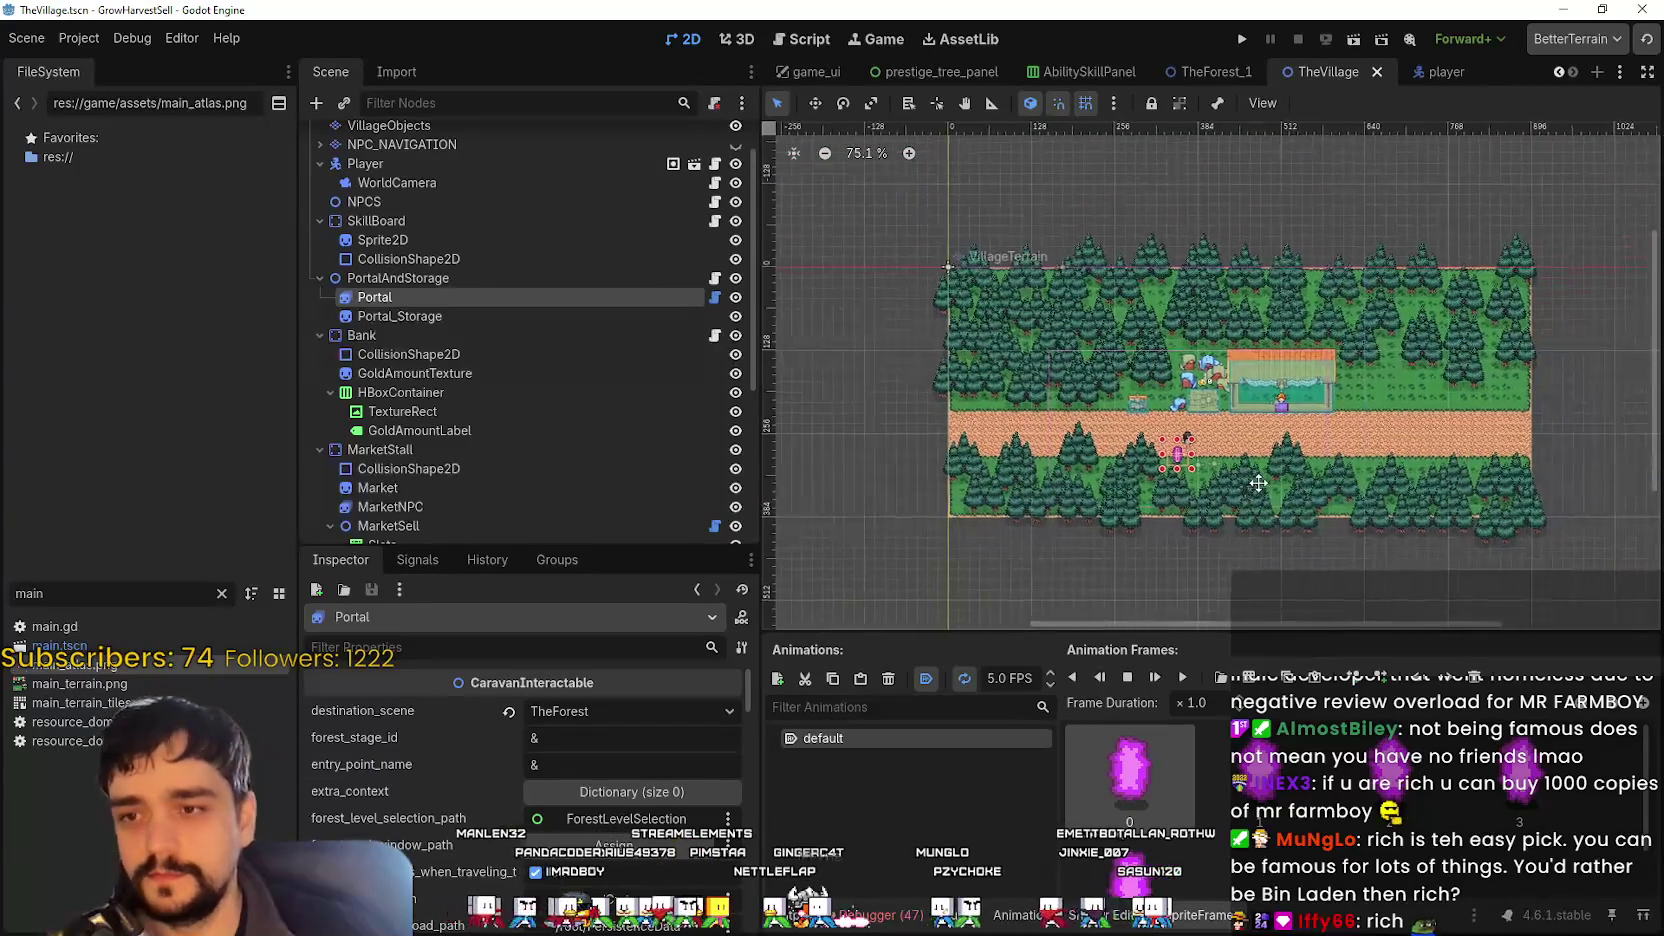
left_click(1160, 566)
scroll(1266, 531, "up", 1)
scroll(1266, 482, "up", 2)
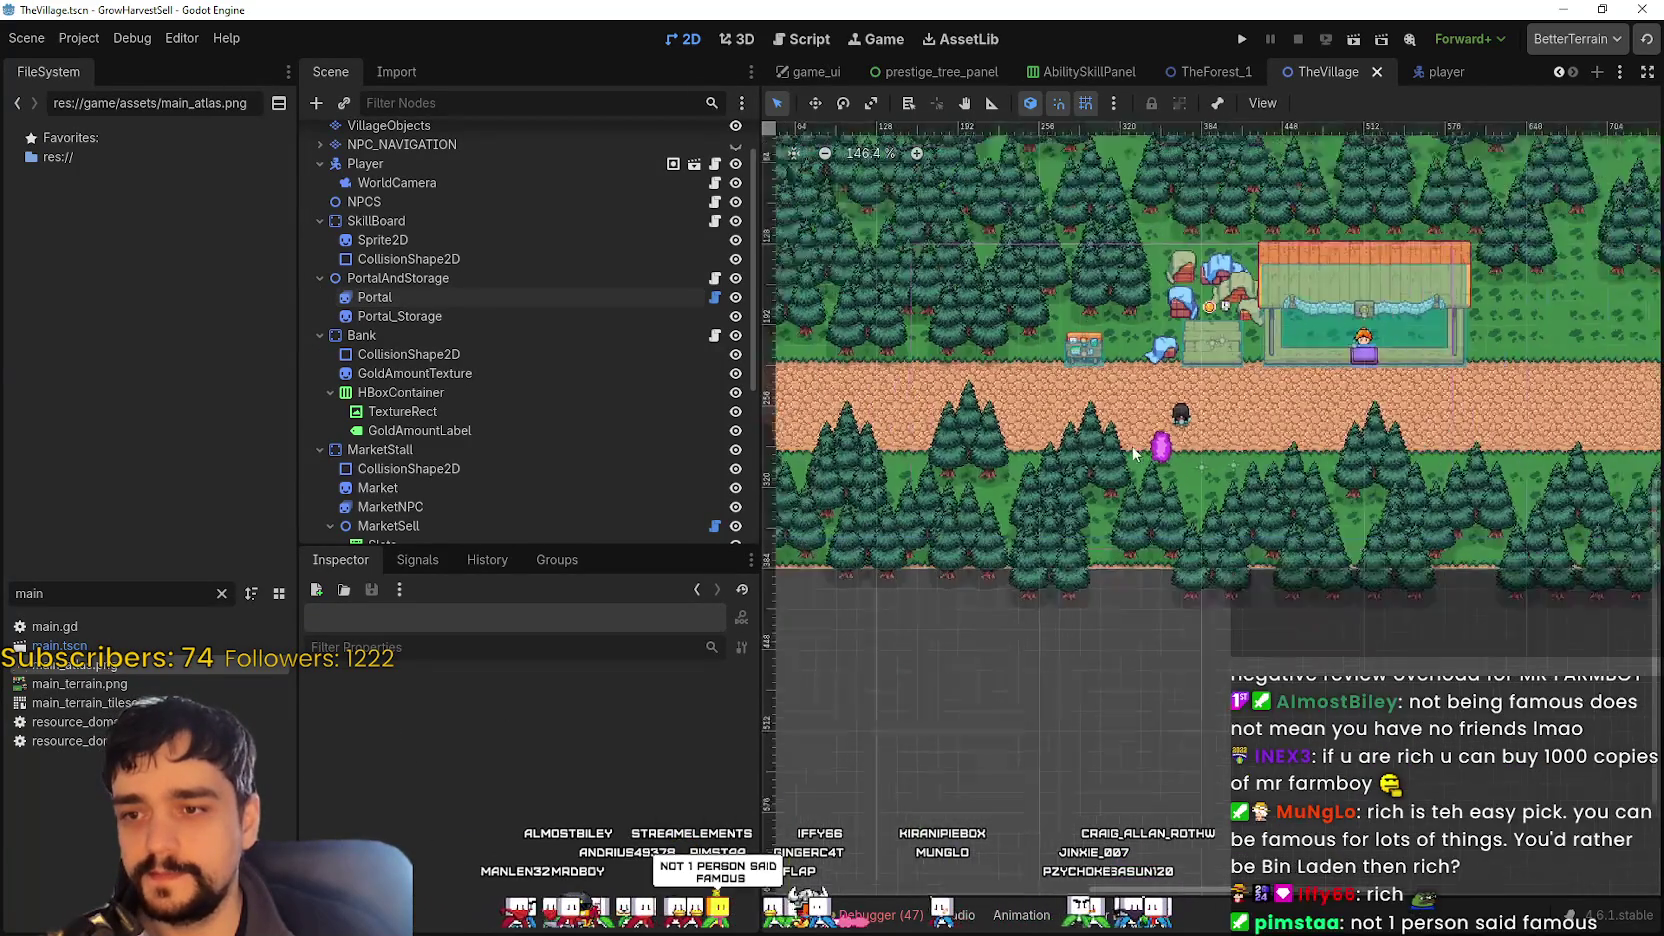
scroll(1200, 460, "down", 2)
left_click(1172, 445)
scroll(1192, 470, "down", 2)
scroll(1191, 543, "up", 4)
scroll(1217, 519, "down", 4)
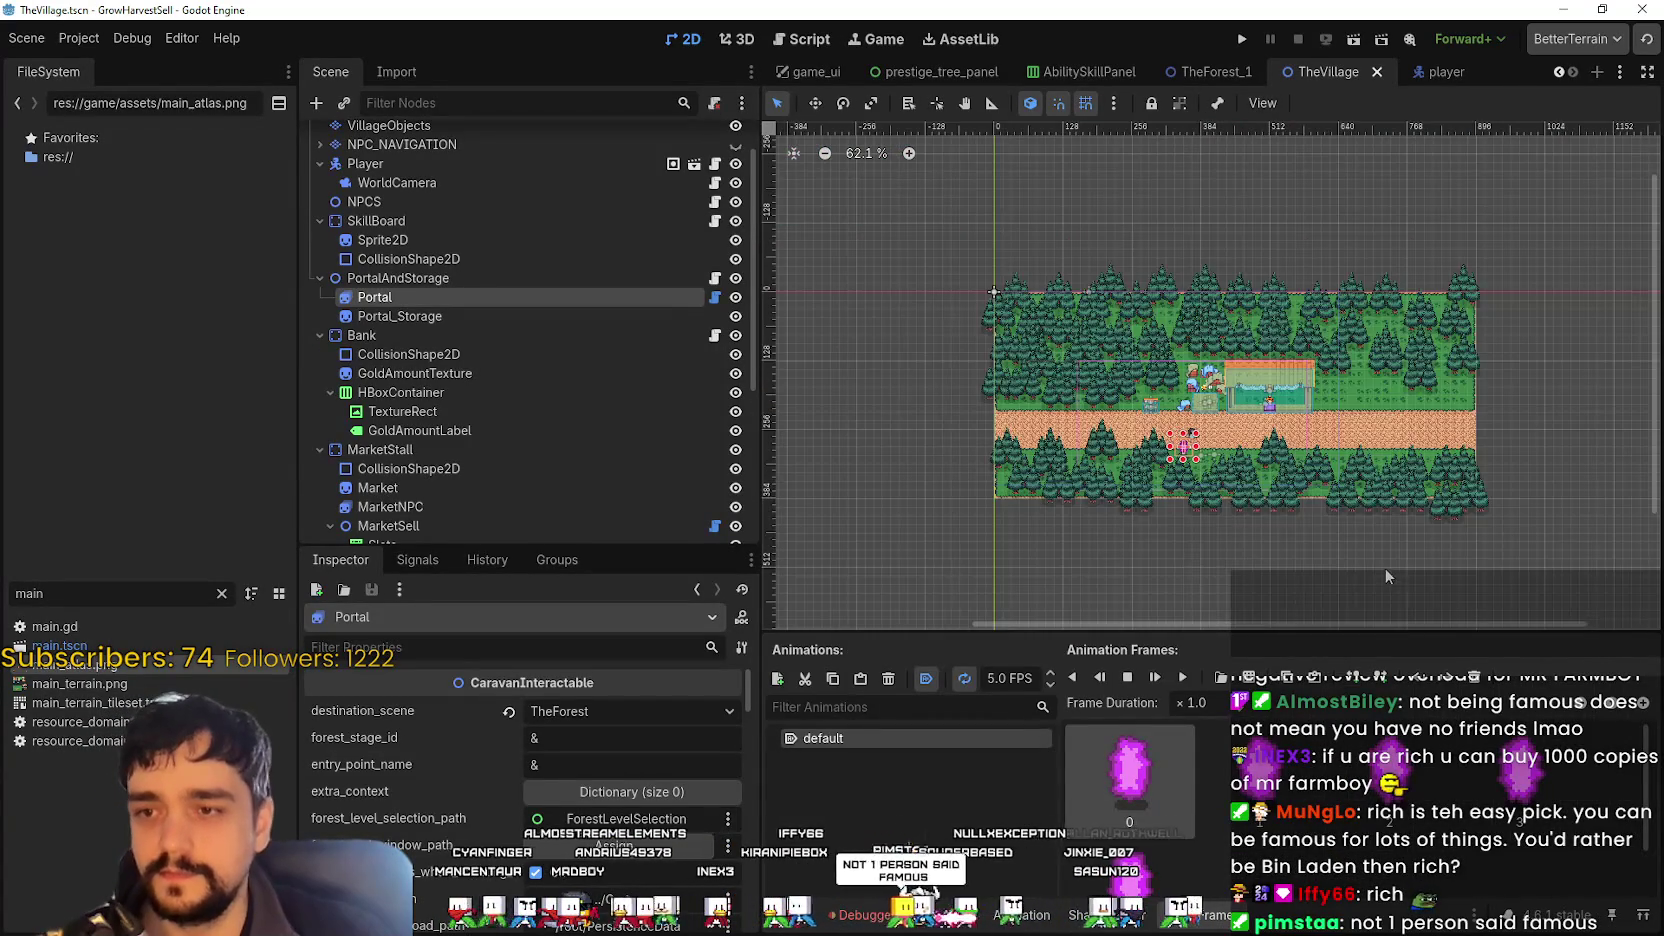
scroll(1226, 588, "up", 3)
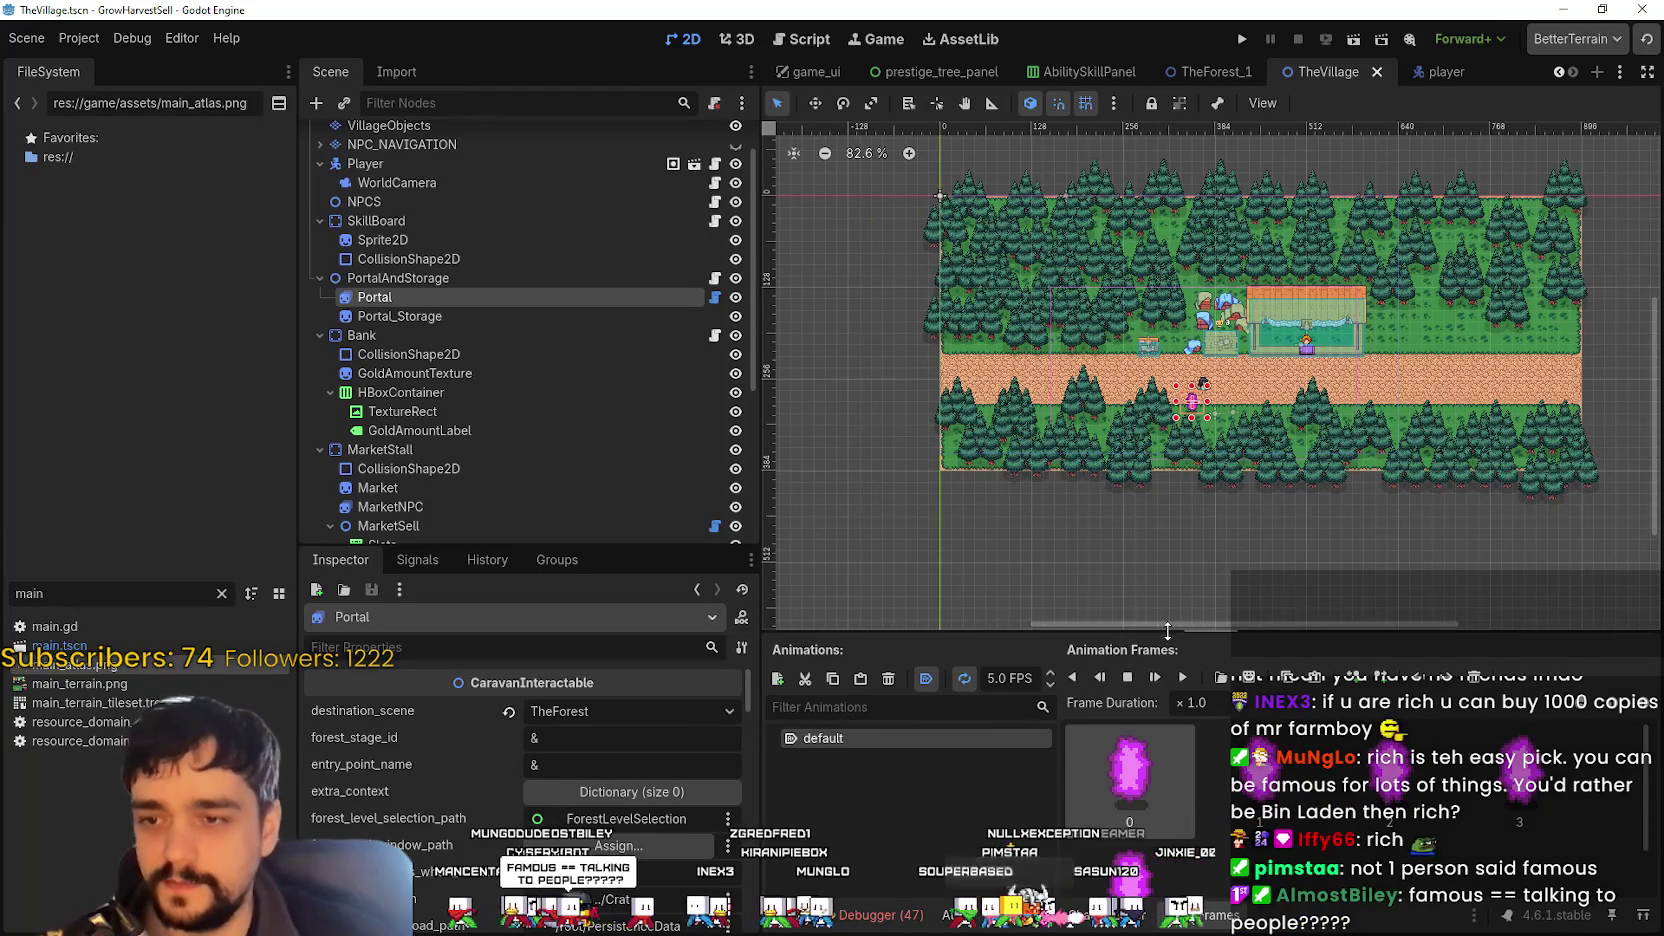
scroll(1085, 531, "up", 1)
scroll(1214, 553, "down", 2)
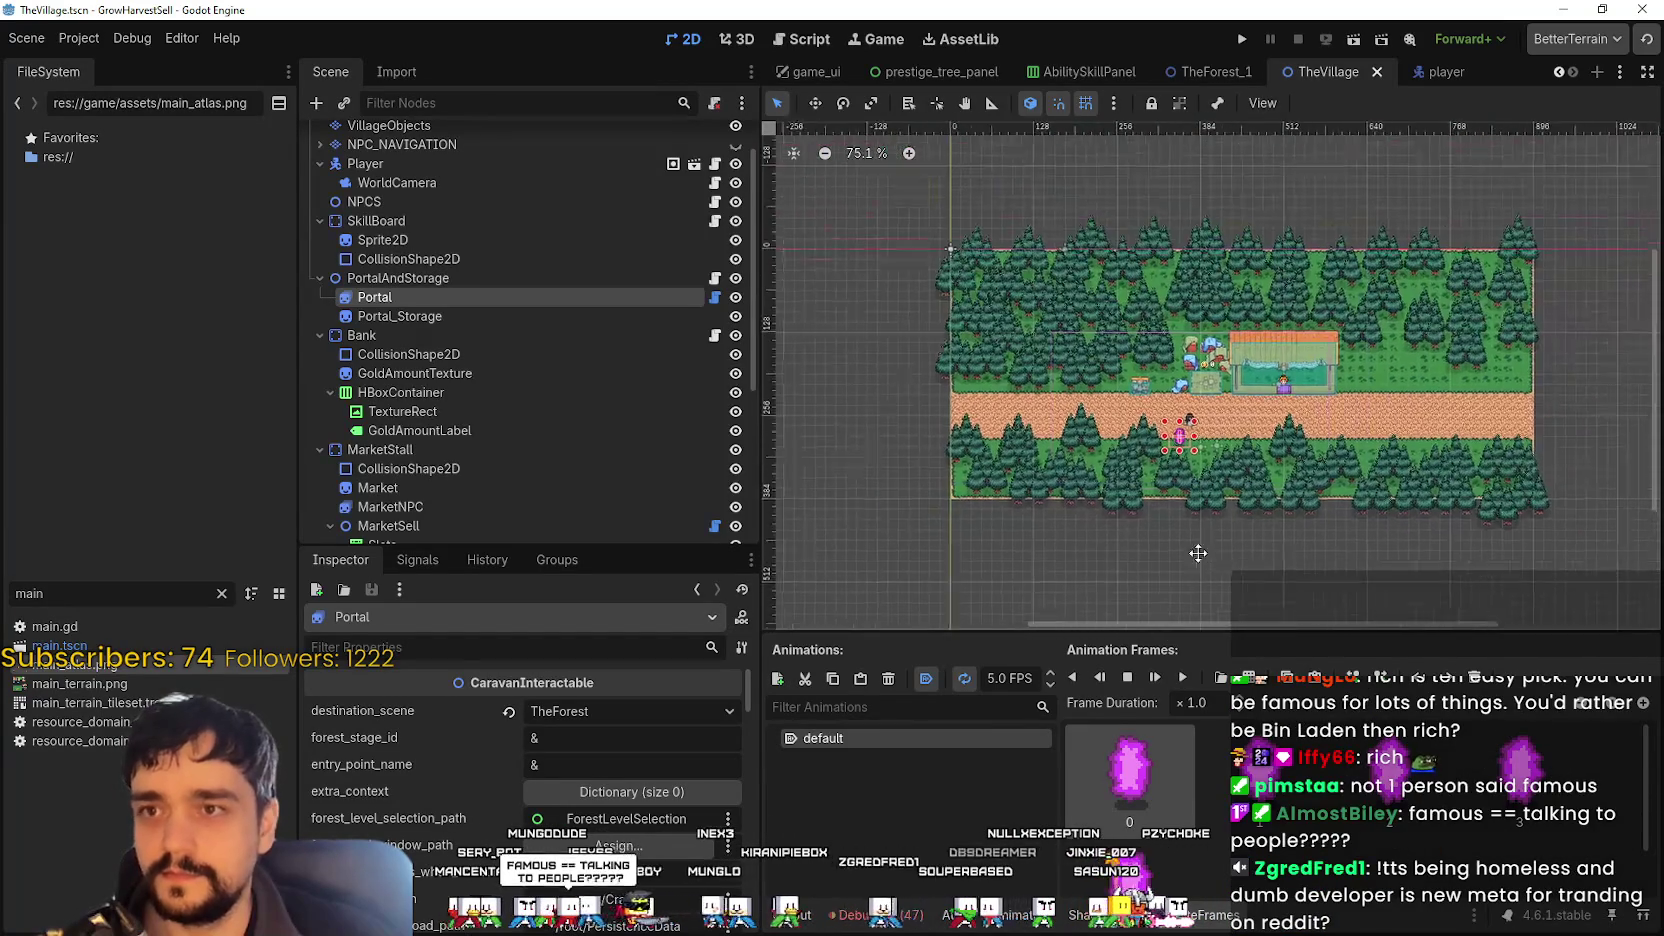
scroll(1180, 552, "up", 1)
- Leave the Portal deselected by clicking empty canvas, with the whole village map in view
left_click(1165, 552)
scroll(1168, 551, "up", 2)
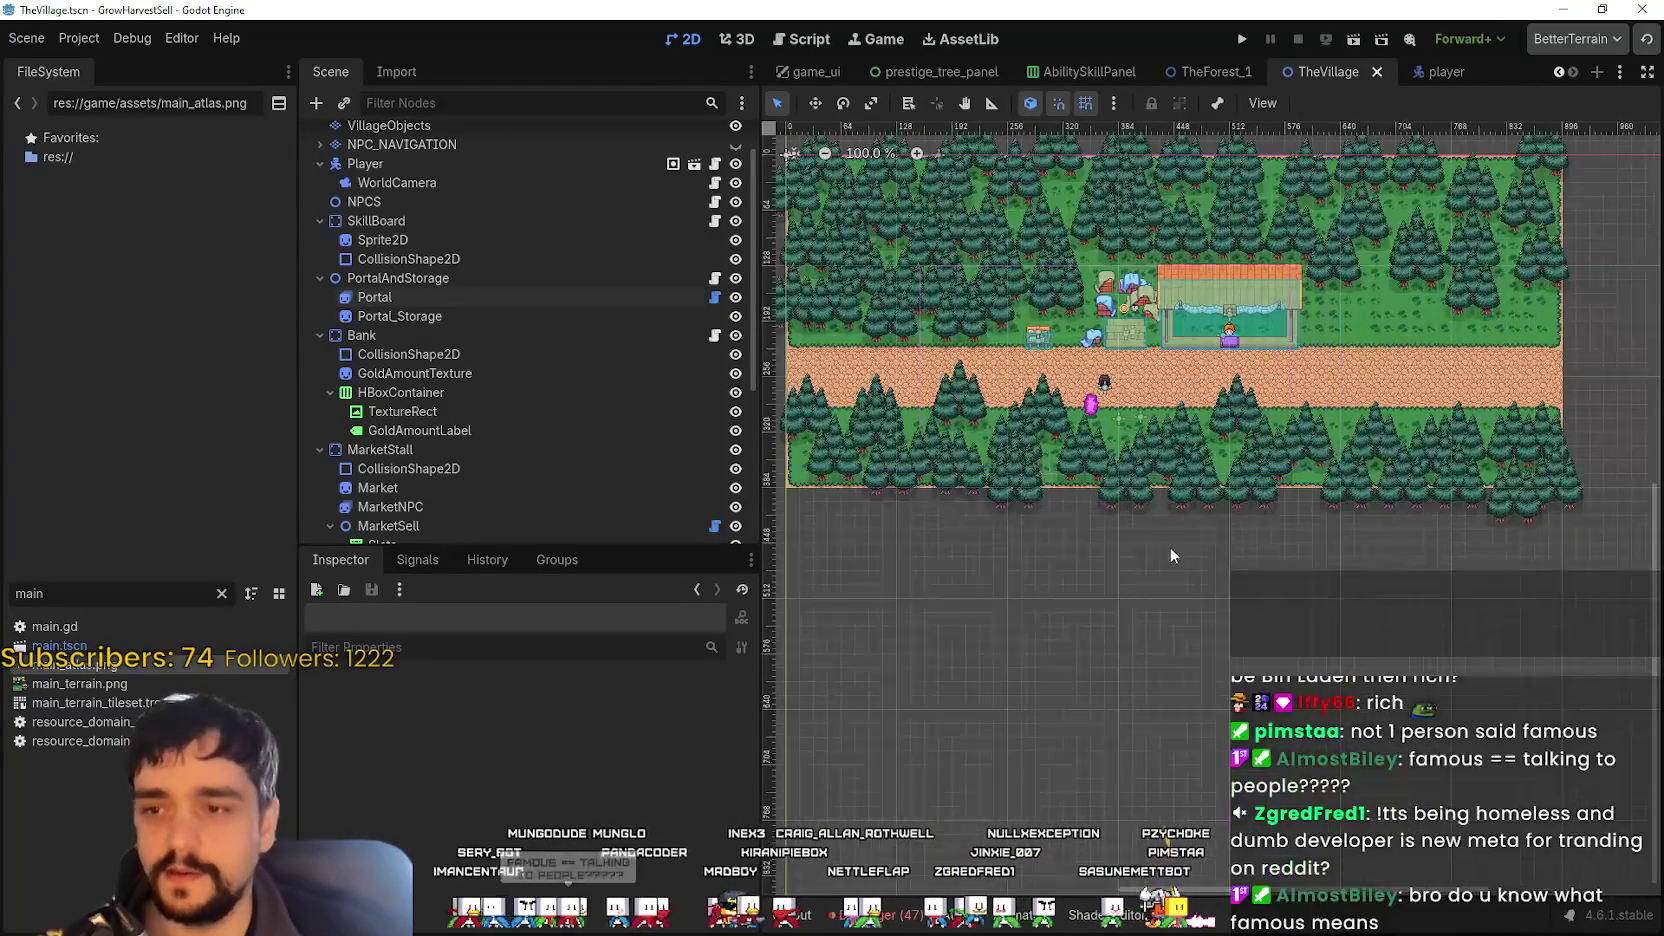
left_click(1072, 604)
scroll(1088, 587, "down", 1)
left_click(1088, 587)
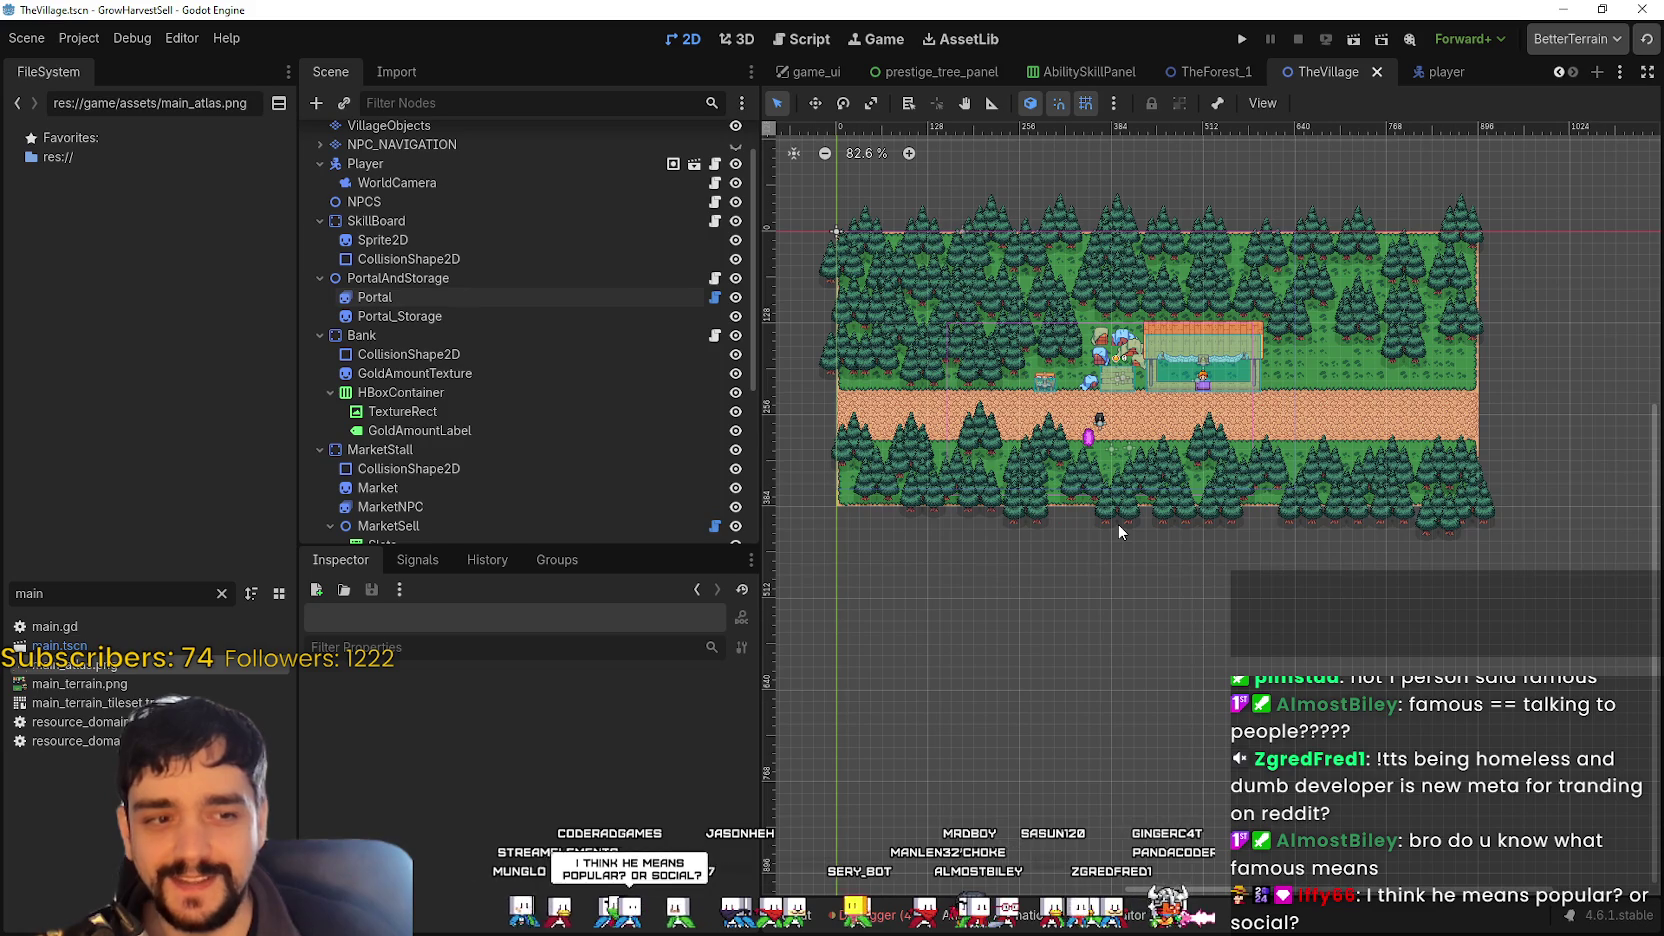
scroll(1150, 510, "down", 2)
scroll(1186, 500, "up", 3)
scroll(1180, 530, "down", 3)
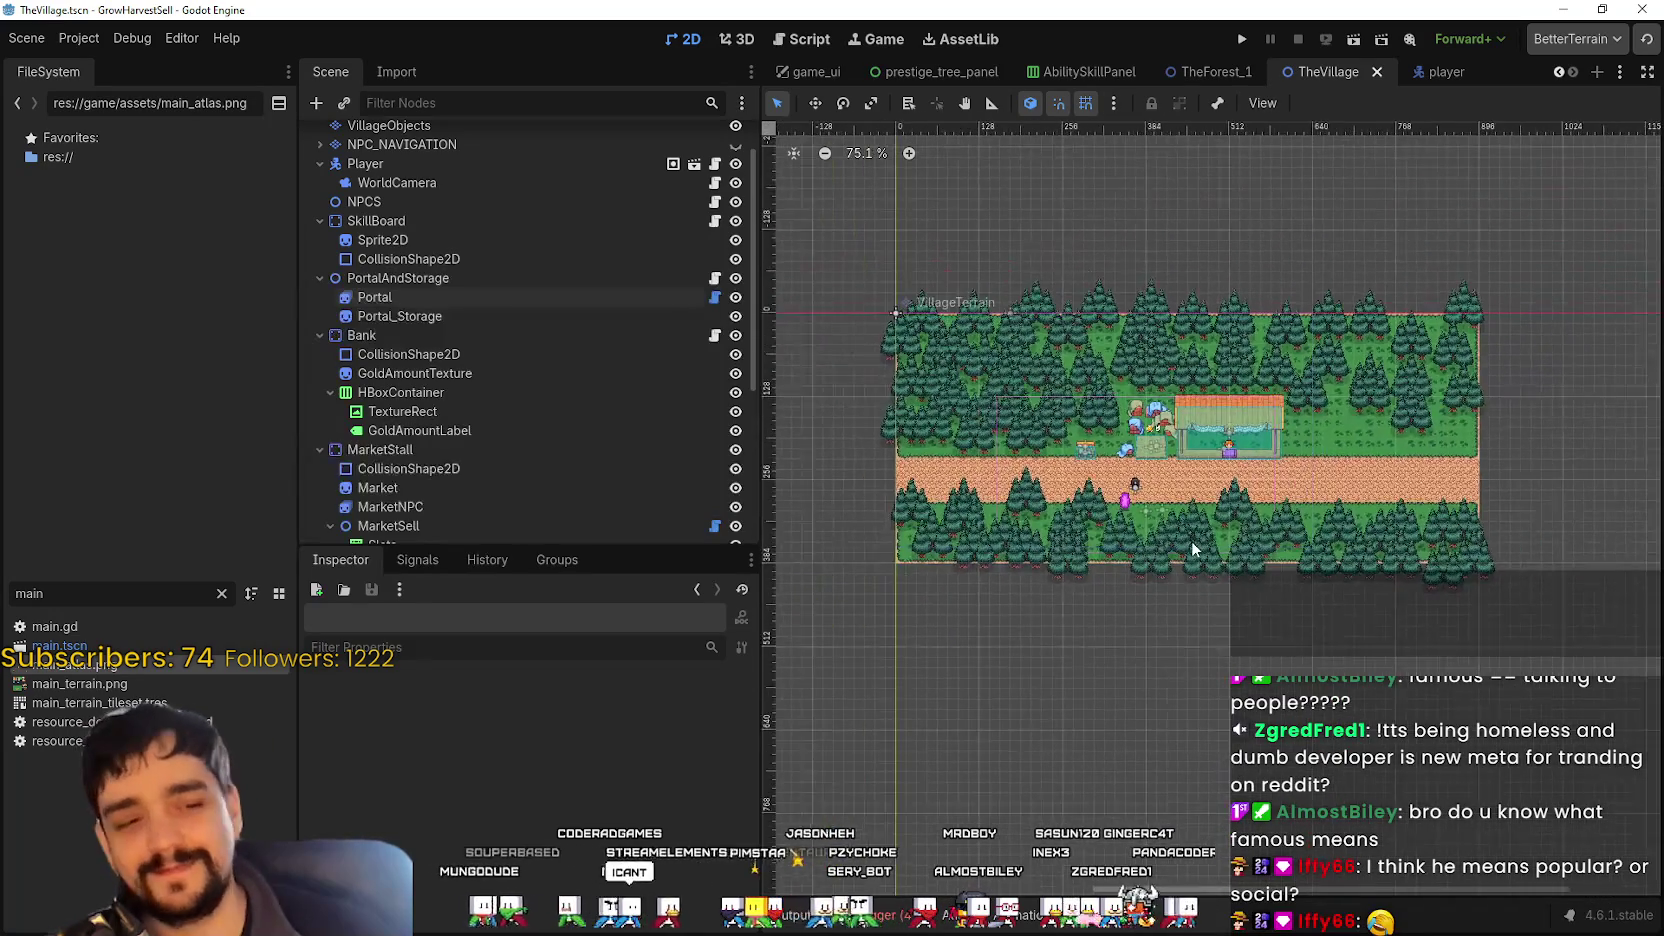
scroll(1190, 520, "up", 2)
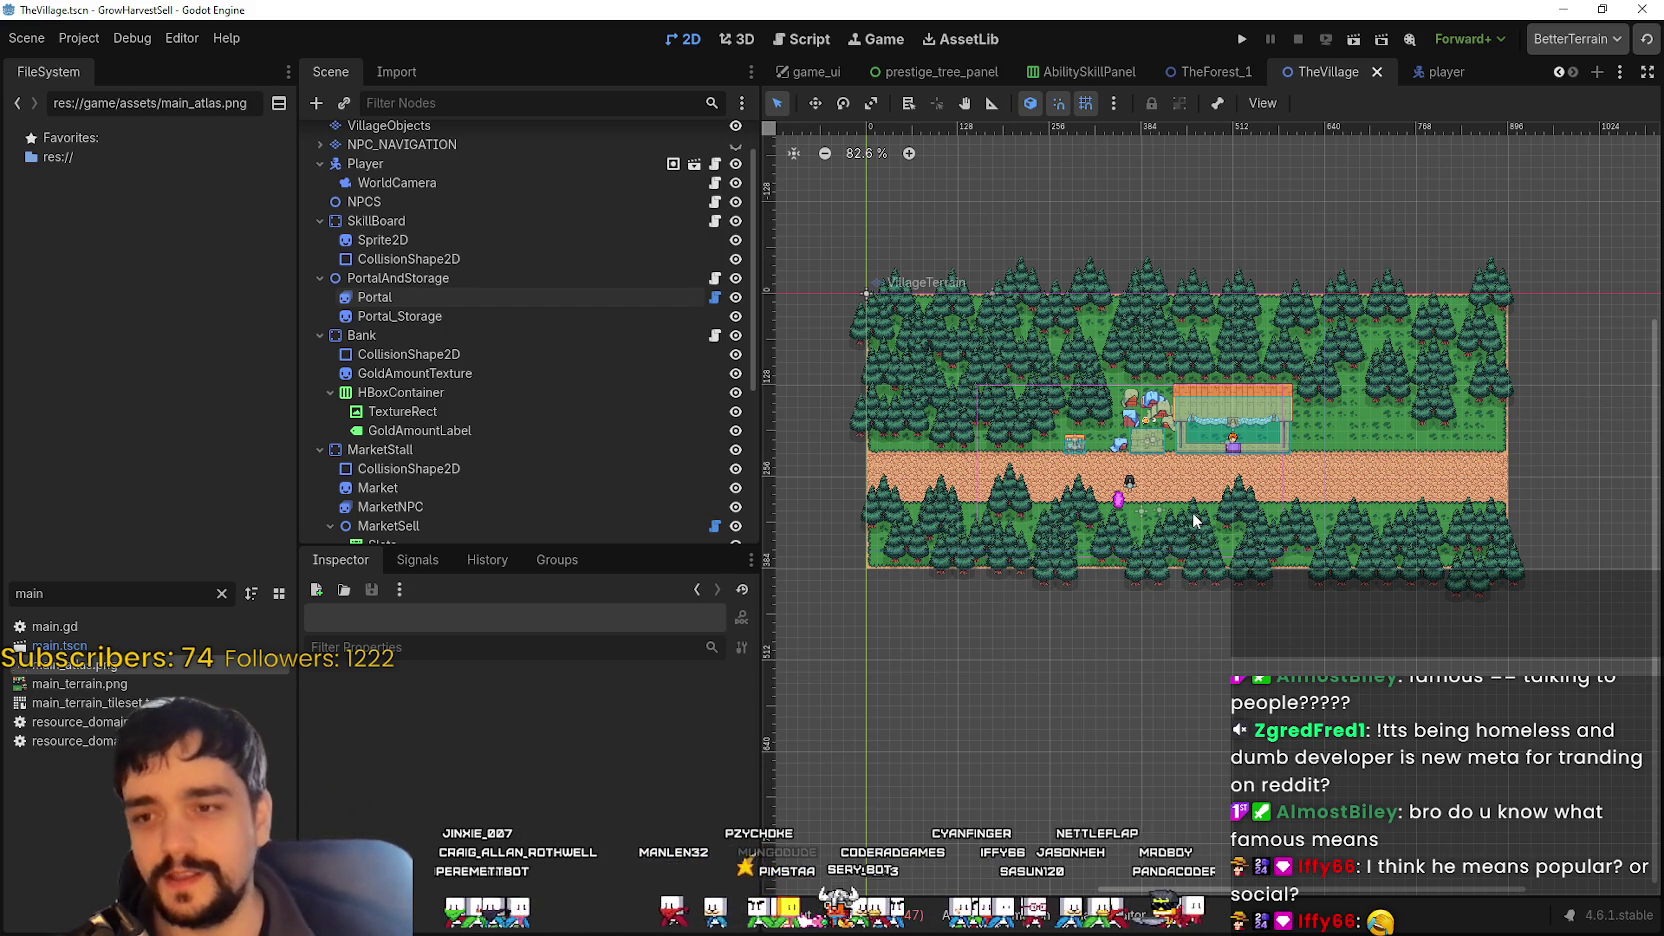
scroll(1245, 335, "up", 1)
scroll(1126, 562, "down", 1)
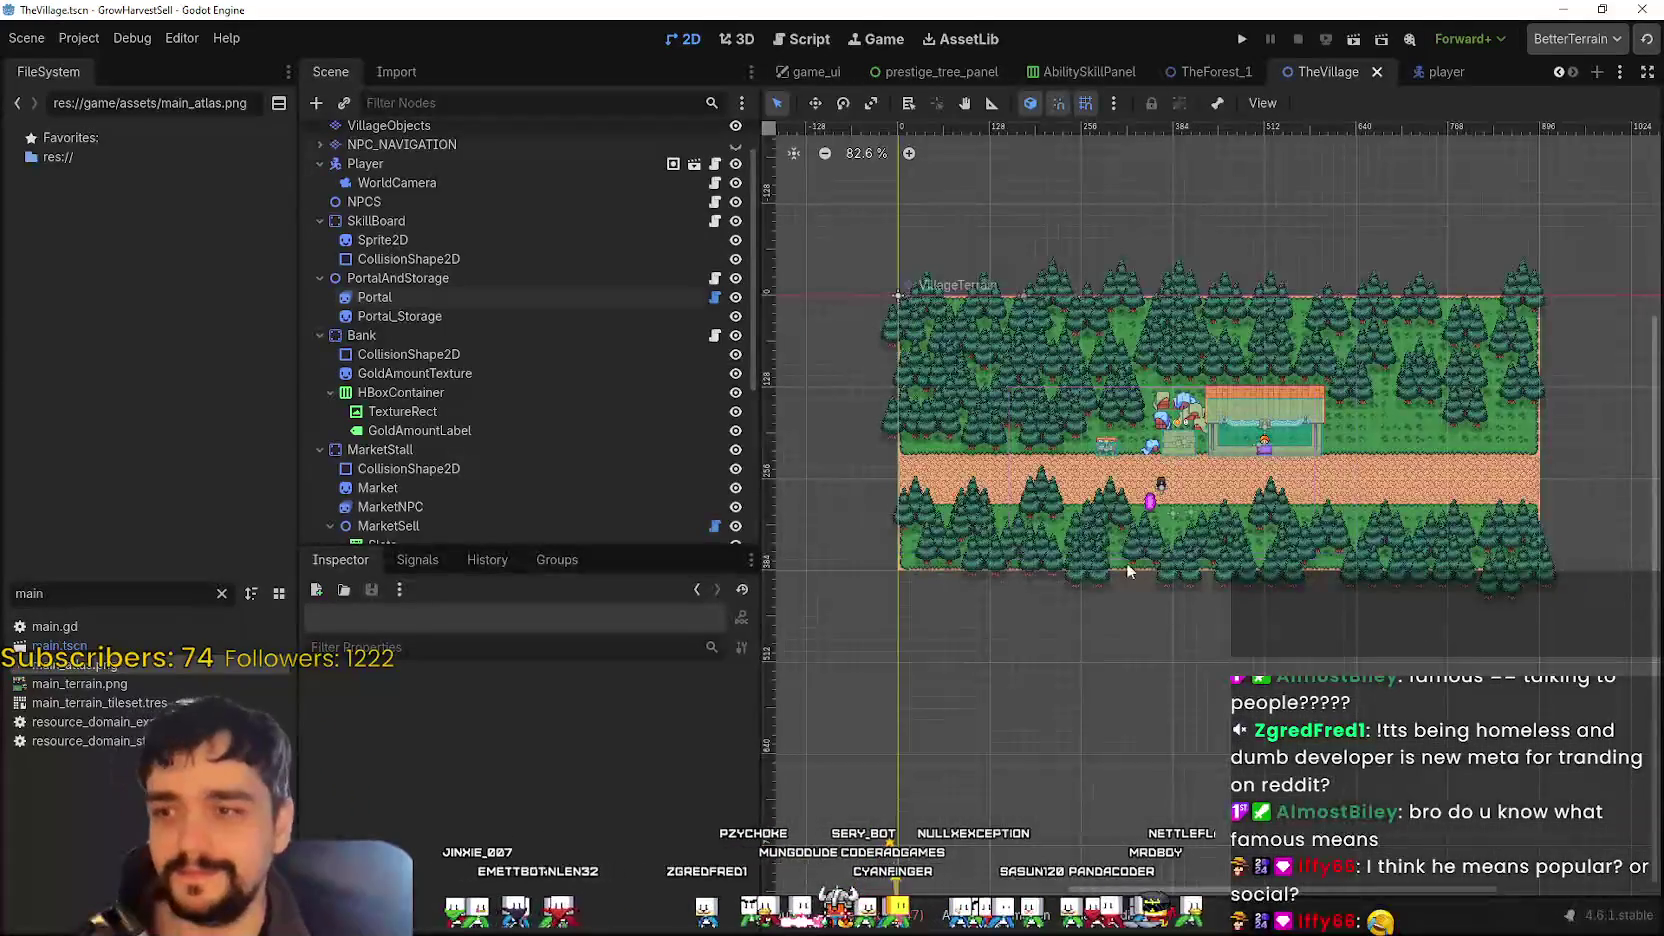
- Show the Debugger panel, select Portal_Storage then Portal, and centre the view on the portal area
left_click(850, 914)
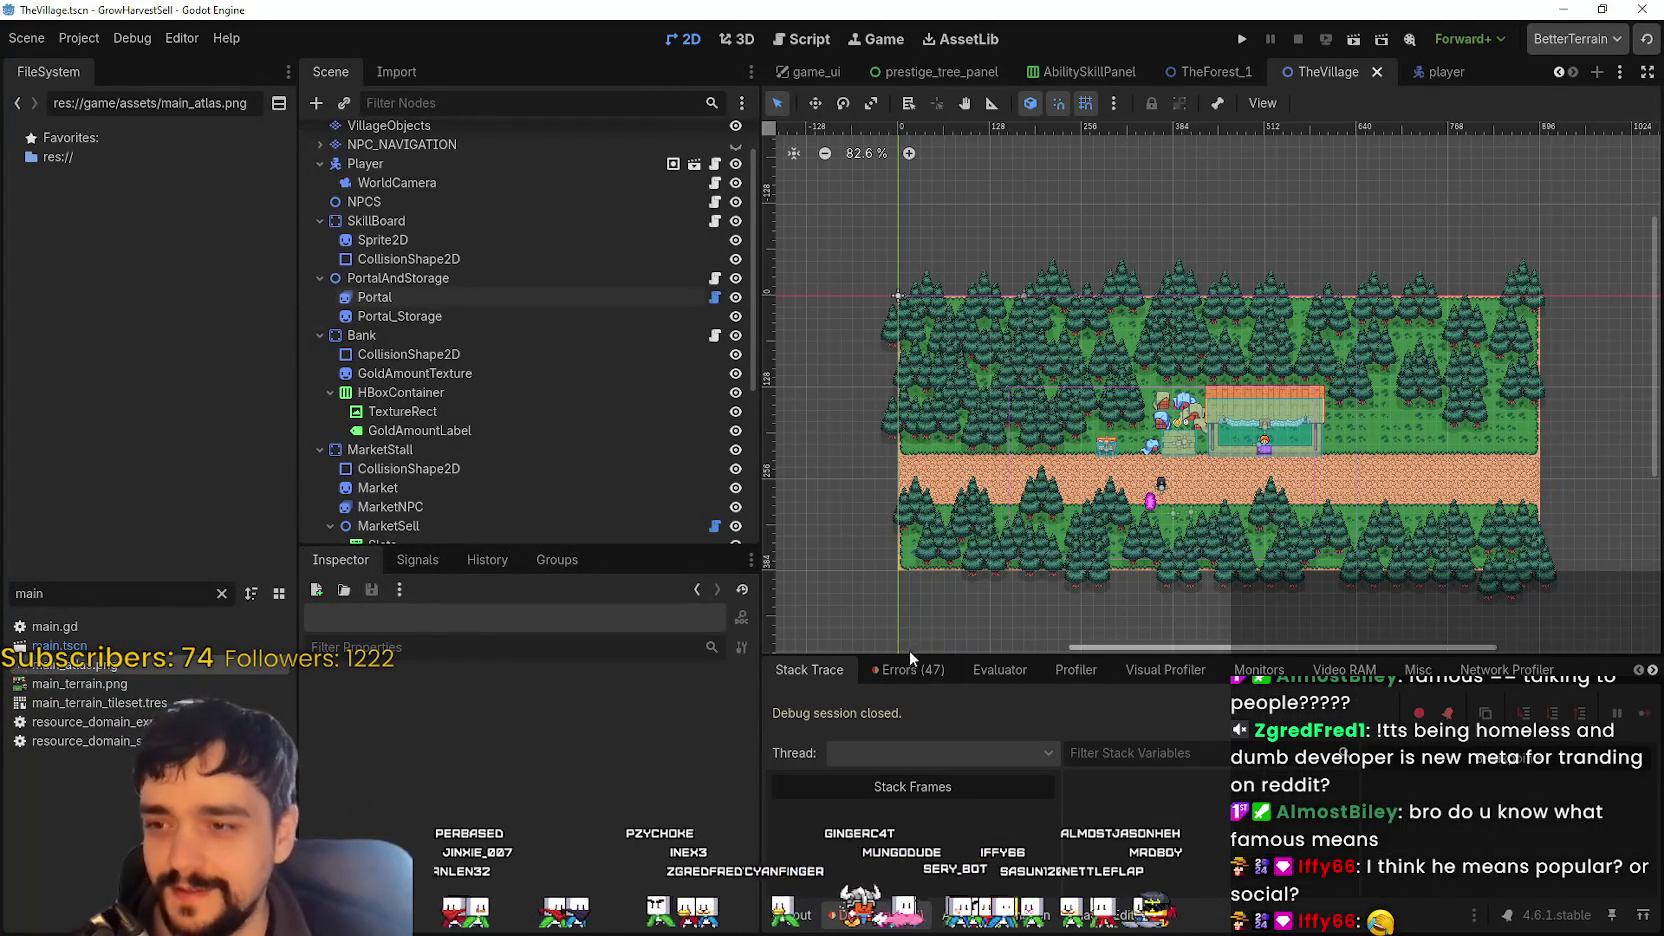
left_click(451, 316)
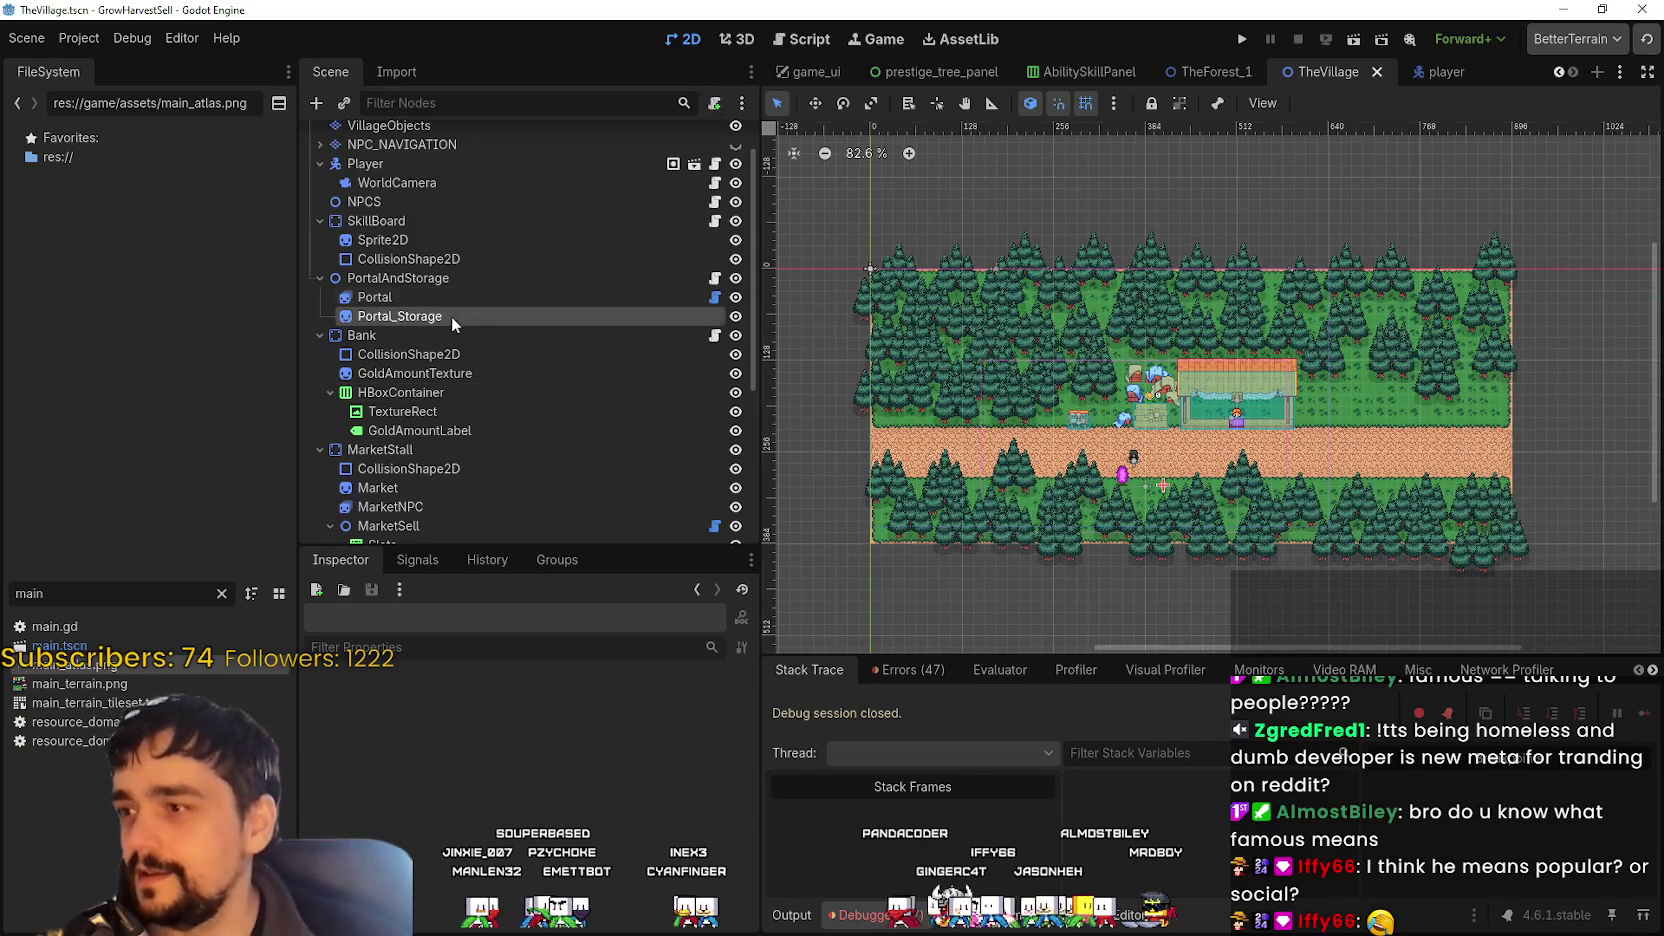
scroll(1080, 502, "up", 3)
scroll(1080, 502, "up", 3)
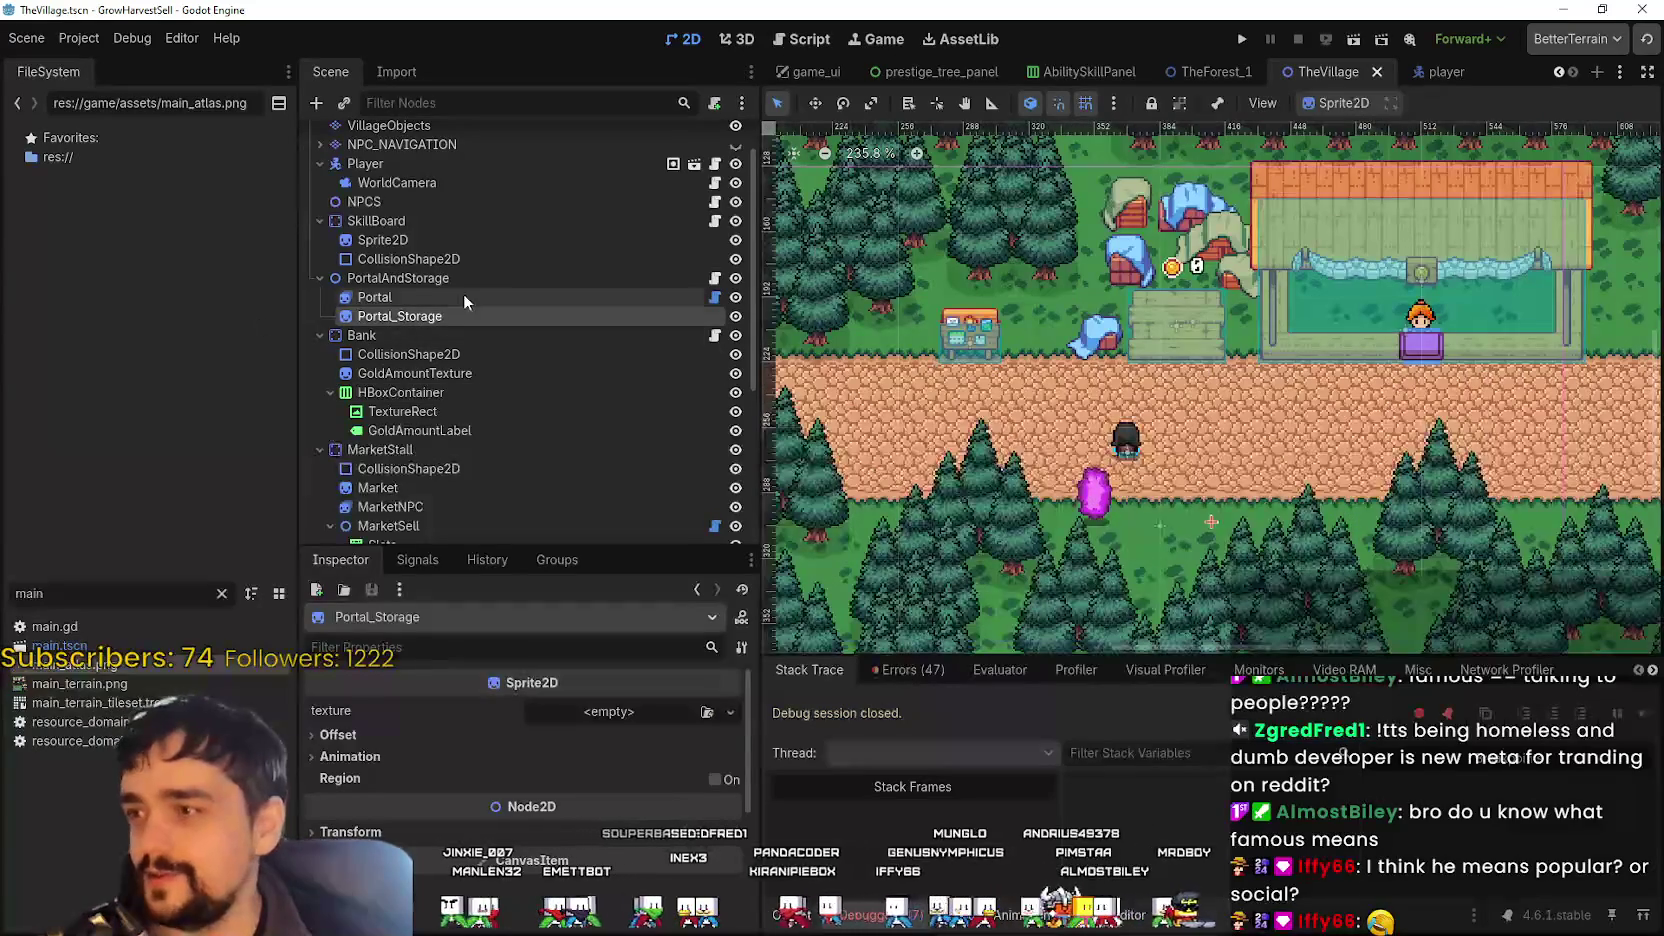
left_click(463, 297)
left_click_drag(1113, 503, 1071, 414)
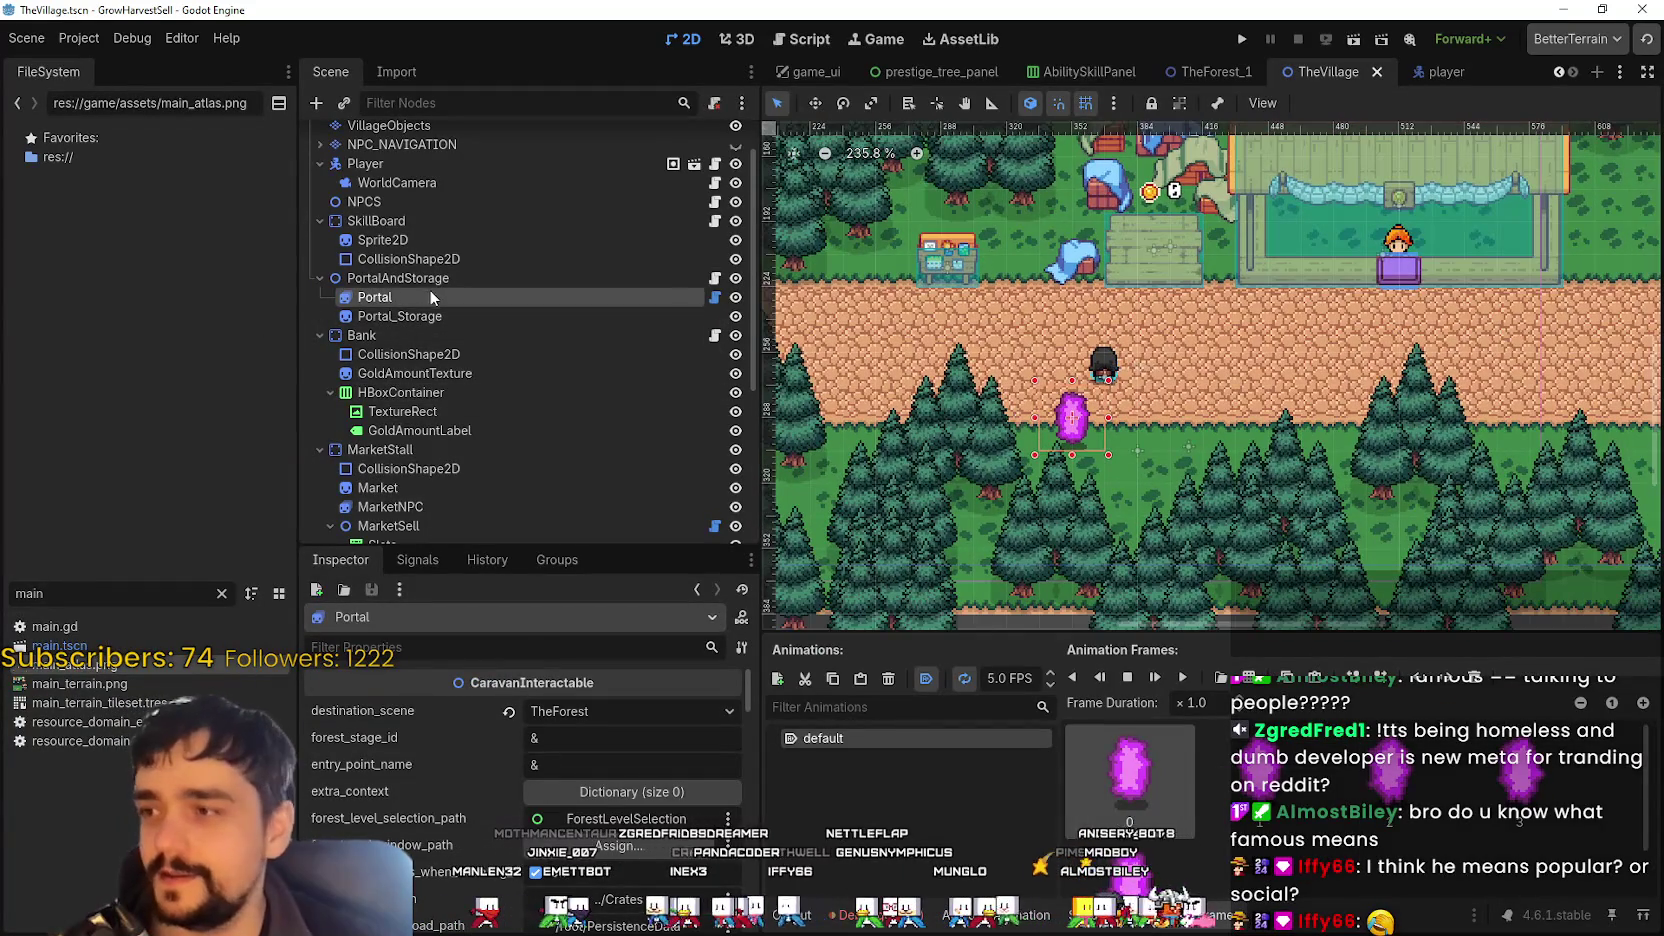
scroll(1100, 447, "down", 2)
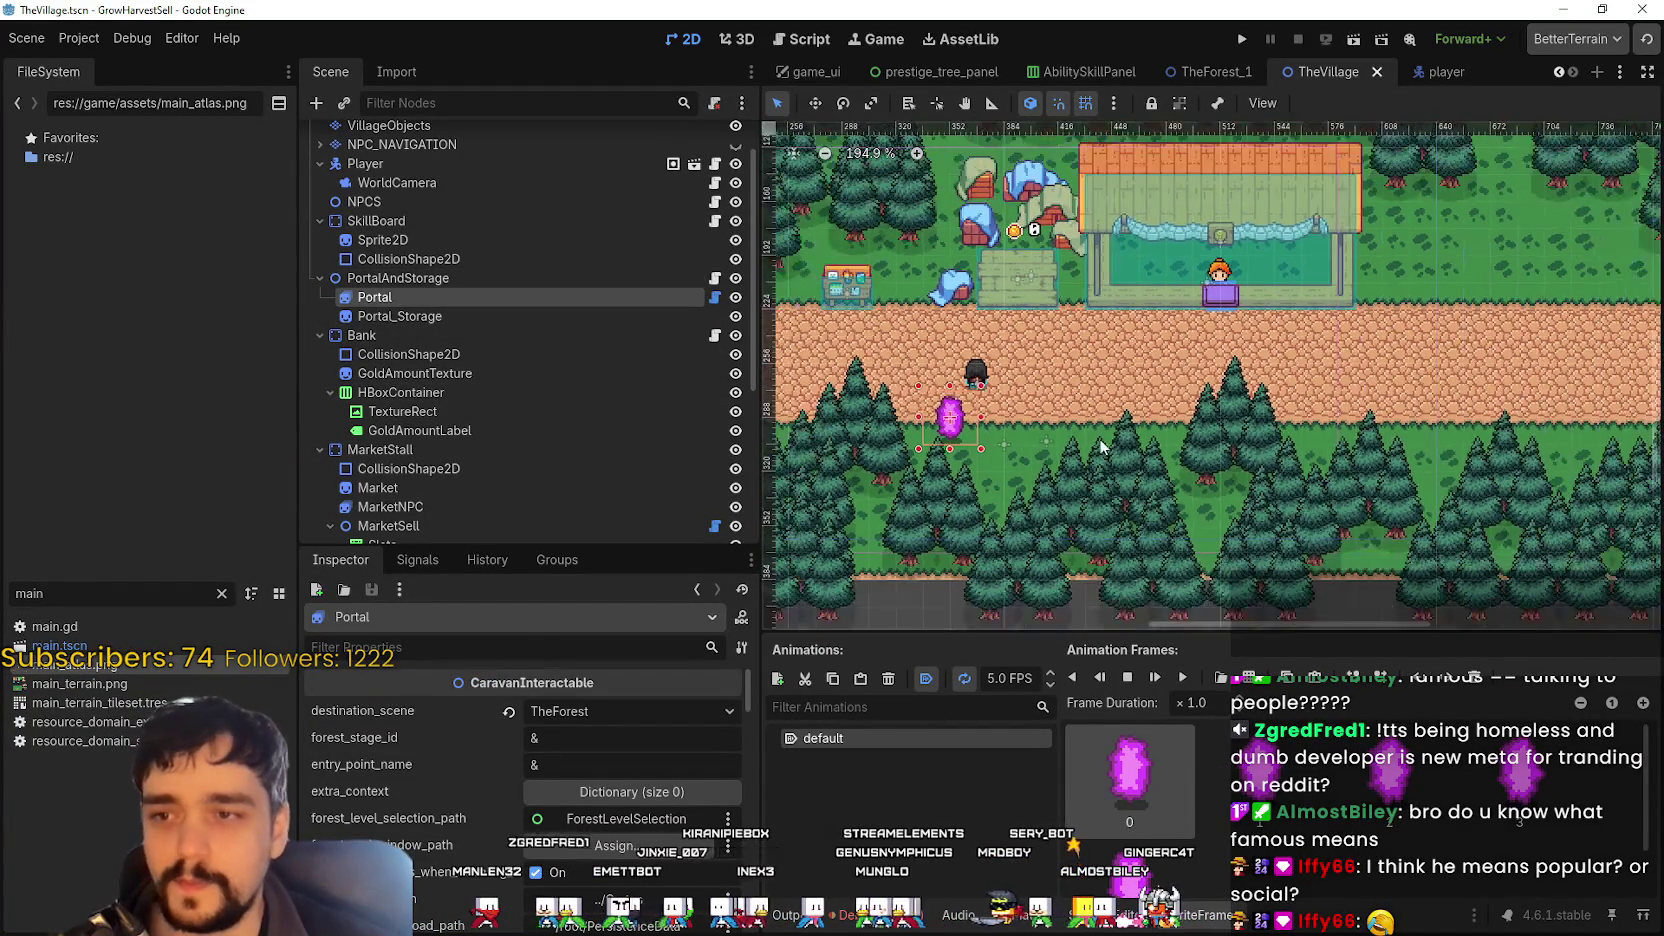
scroll(1100, 447, "down", 1)
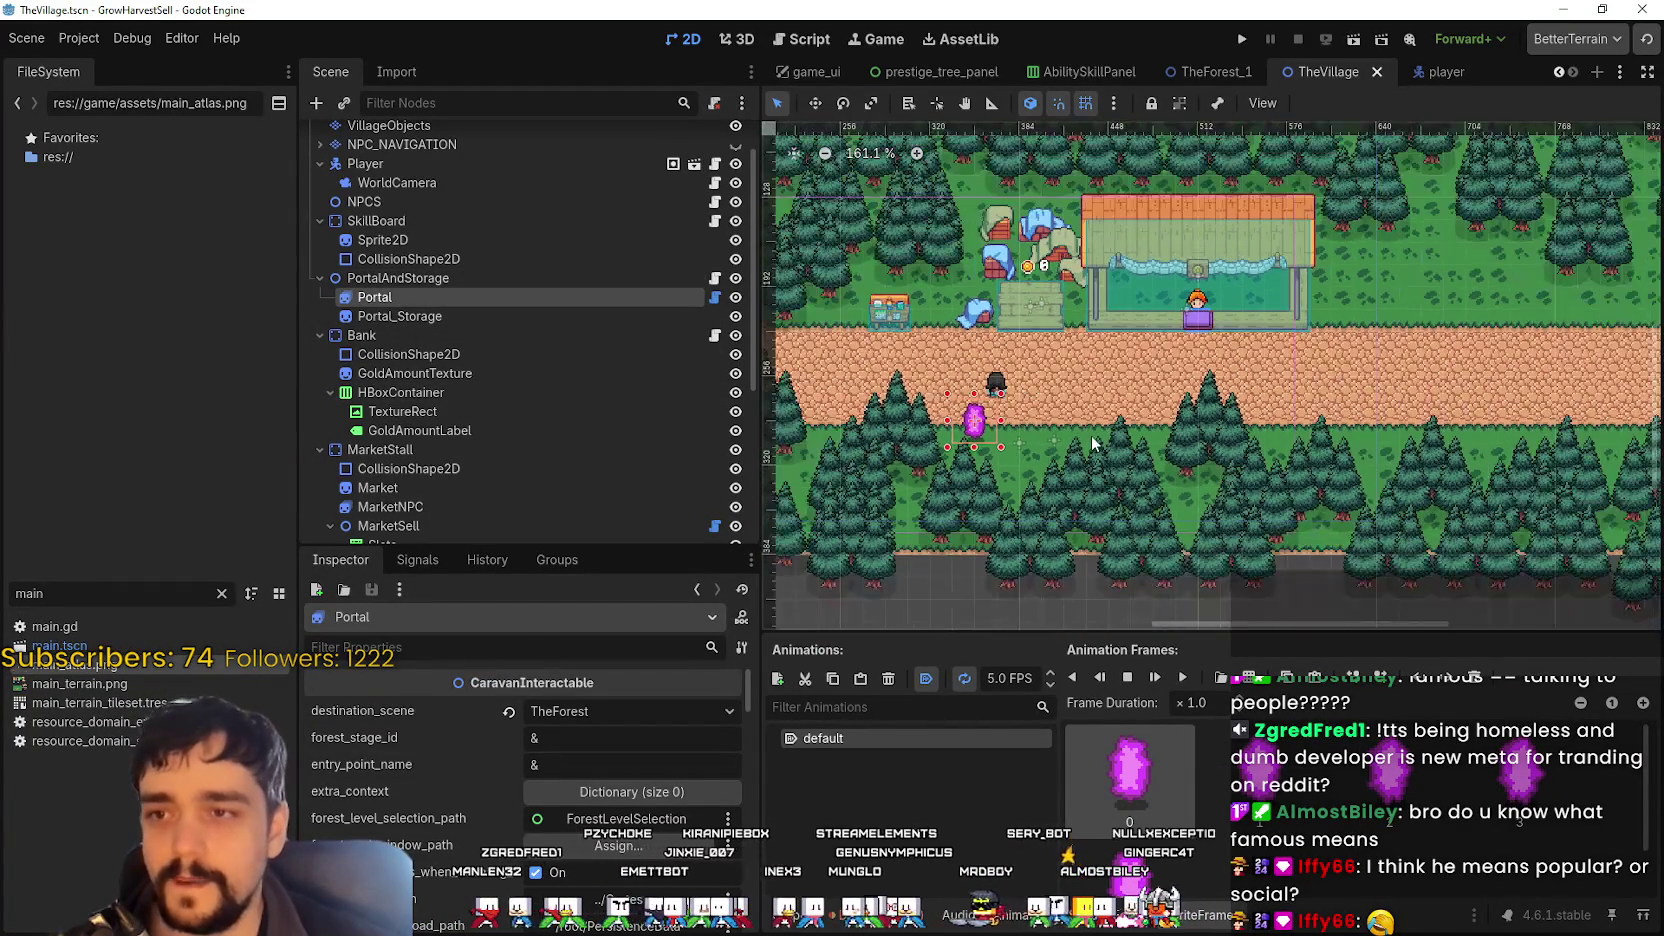
right_click(422, 277)
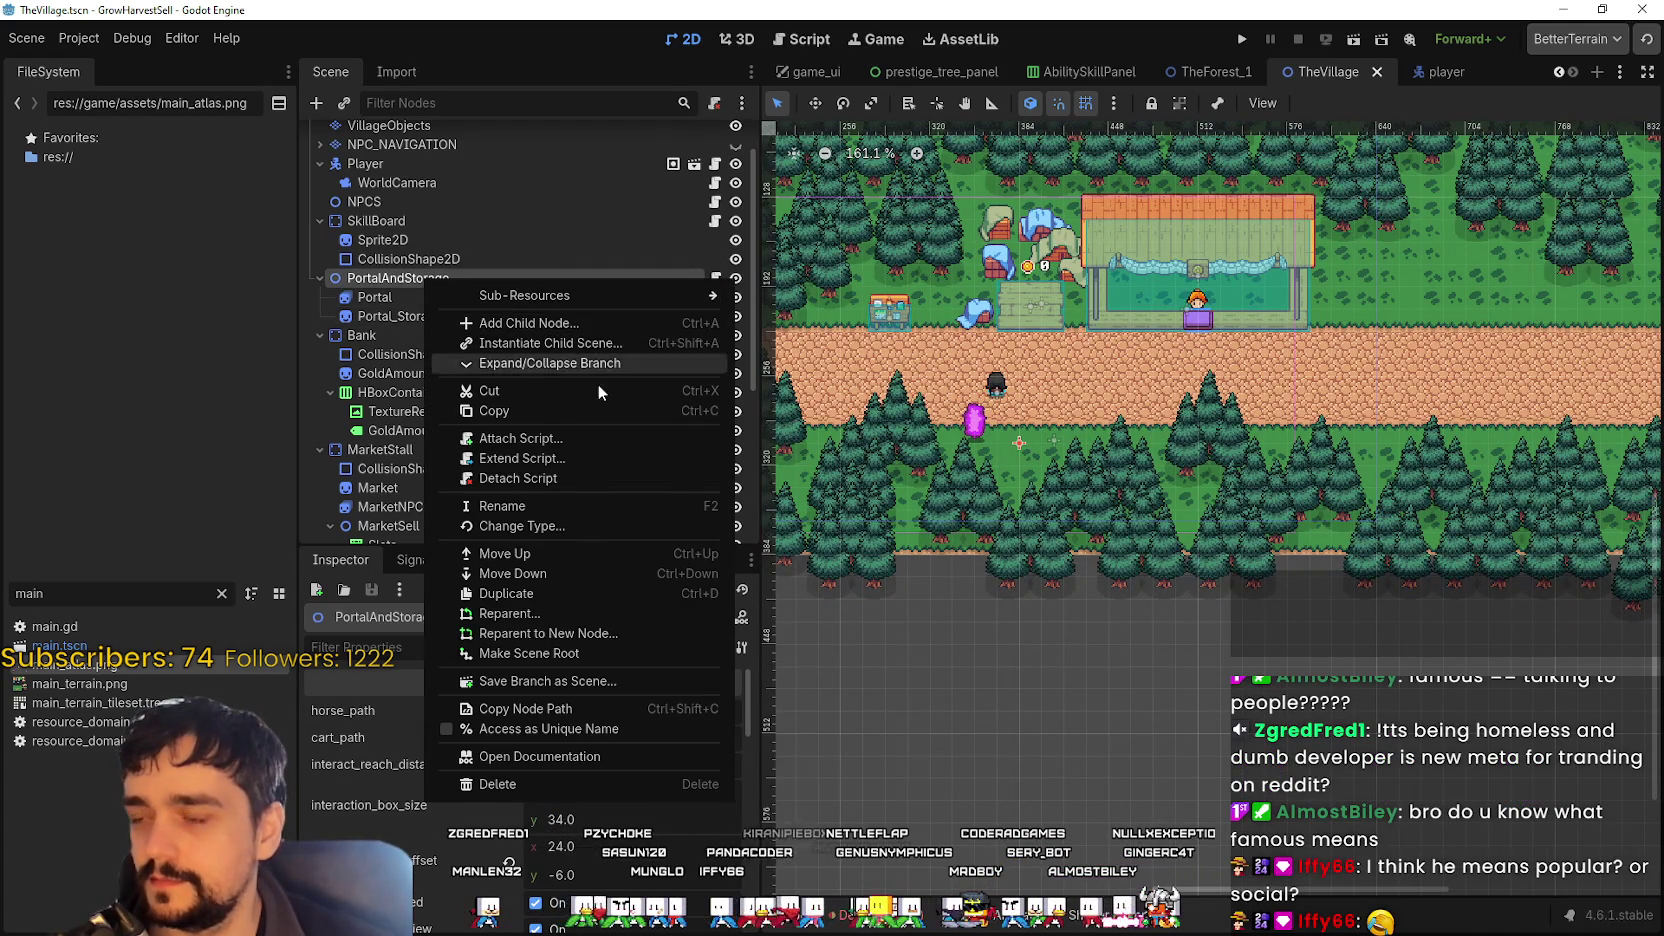
- Add a Sprite2D child under PortalAndStorage and name it Ruins
left_click(557, 326)
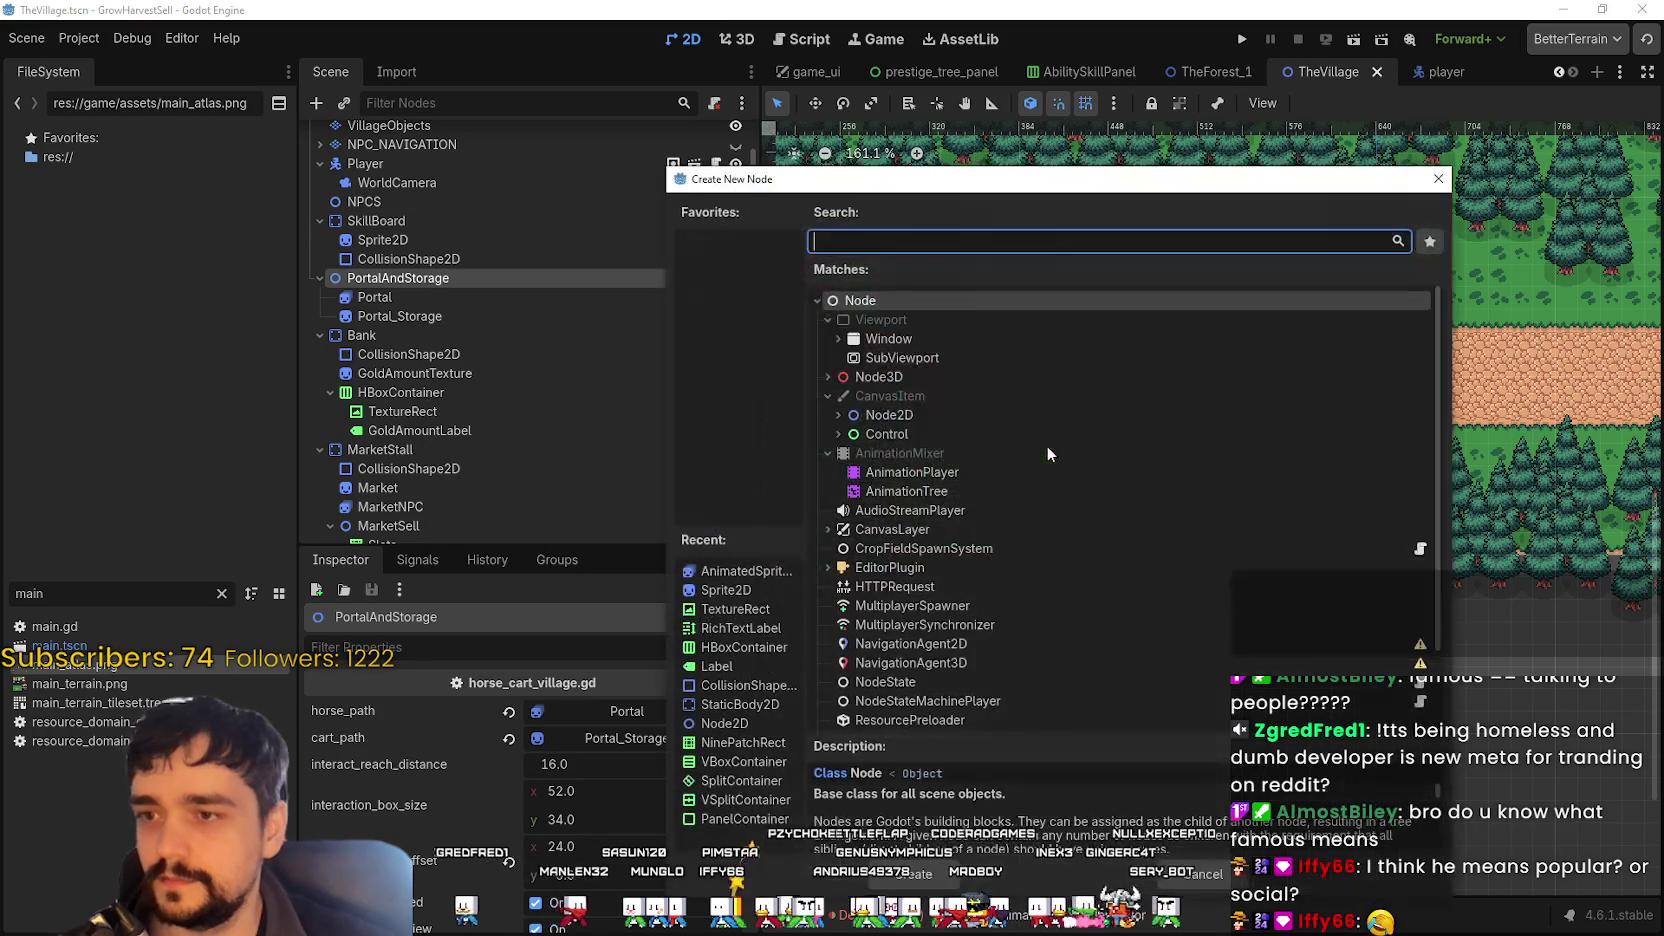
type("sprite")
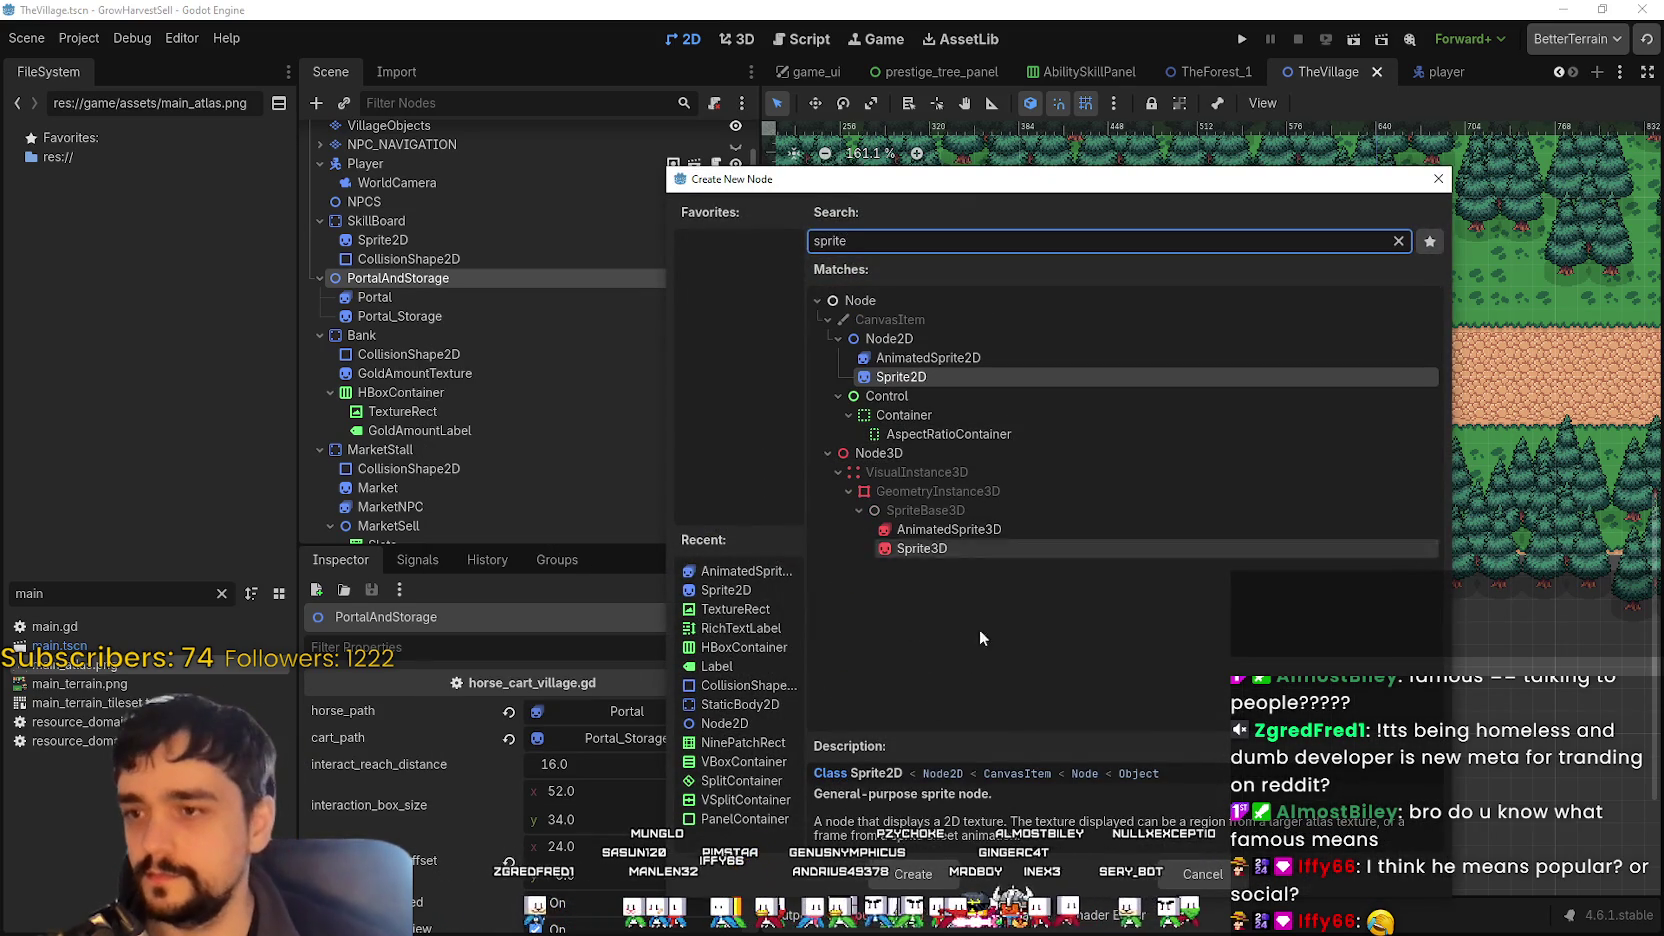
key("Return")
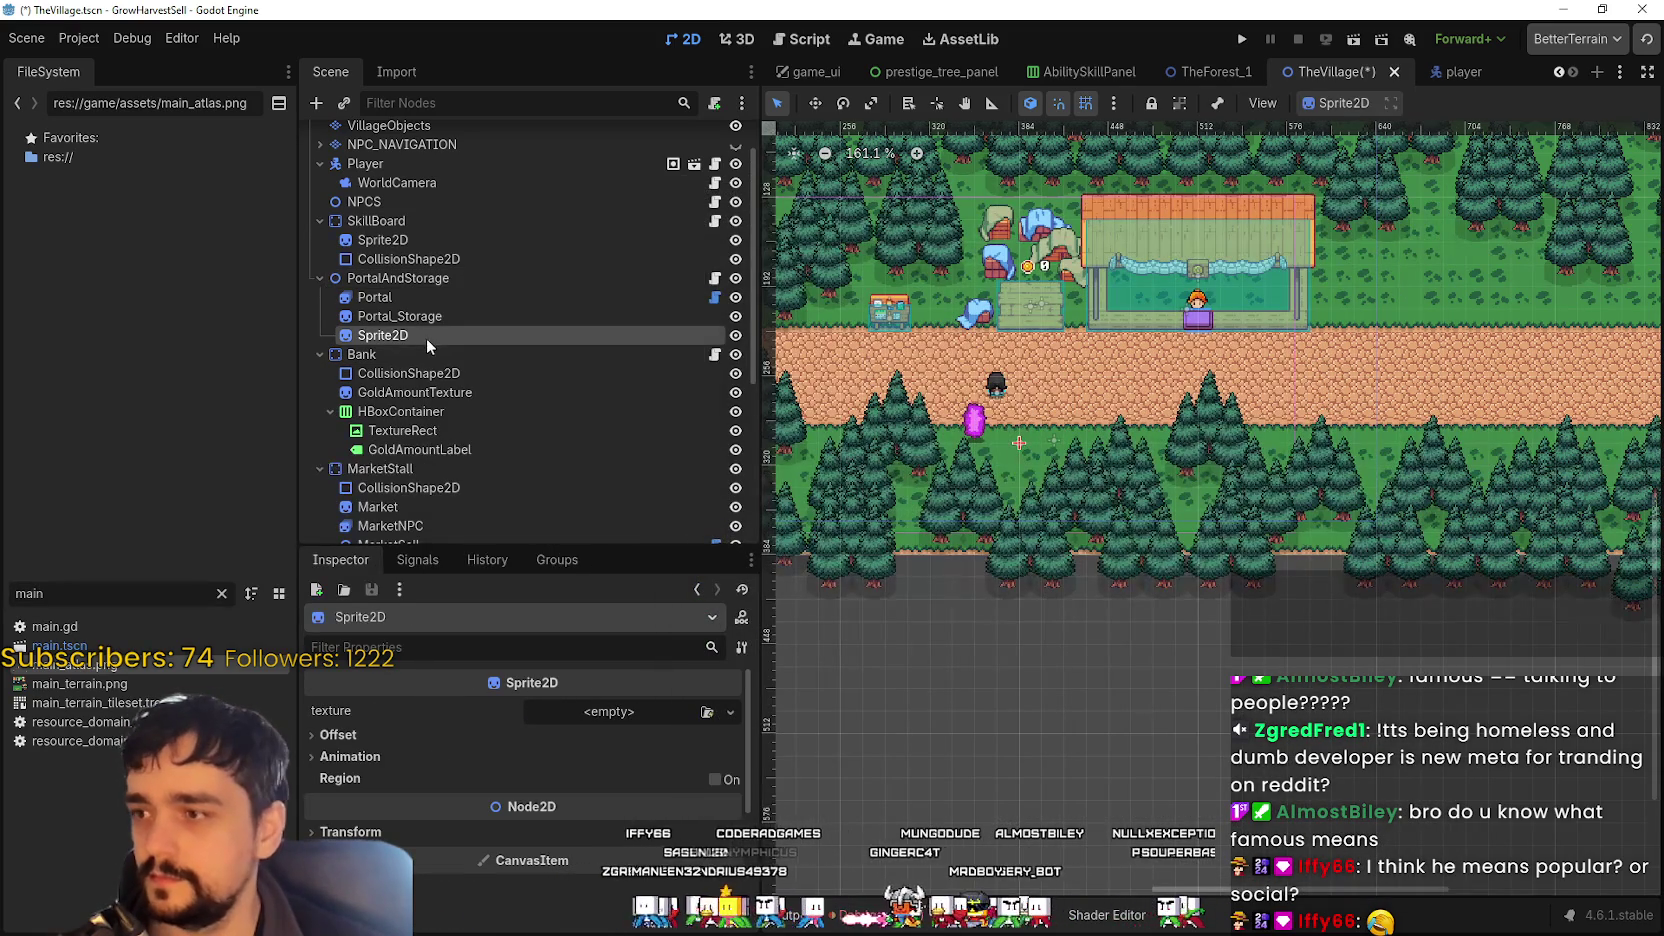
double_click(413, 335)
type("Ruins")
key("Return")
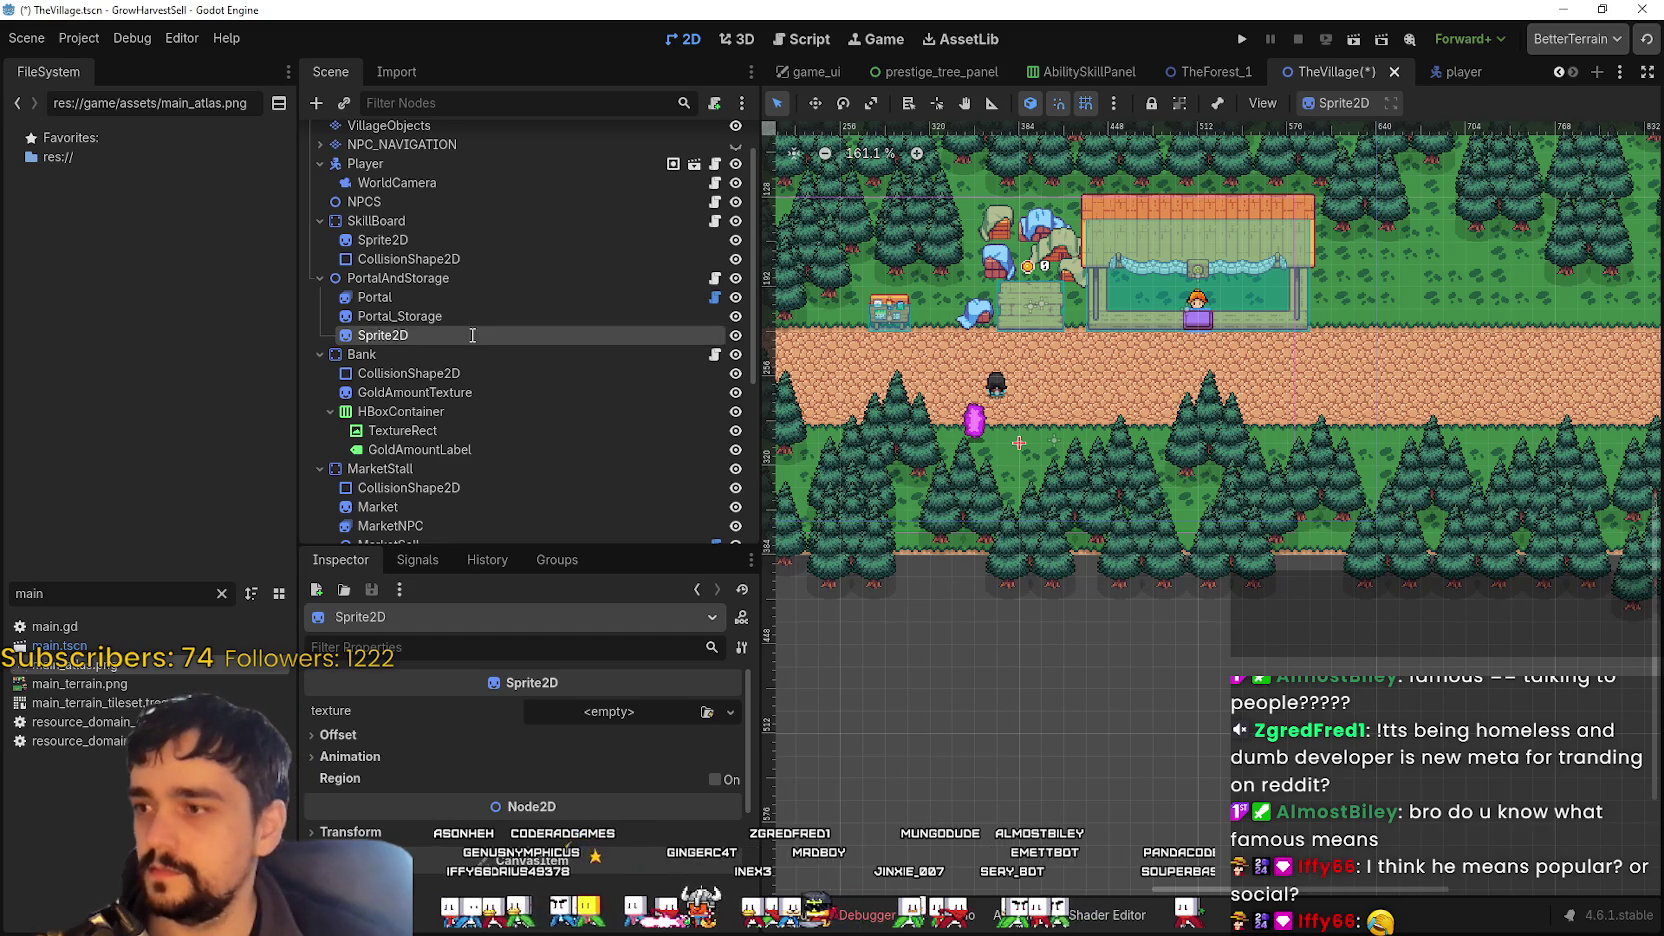
- Give the Ruins sprite a new AtlasTexture using main_atlas.png as its atlas
left_click(589, 712)
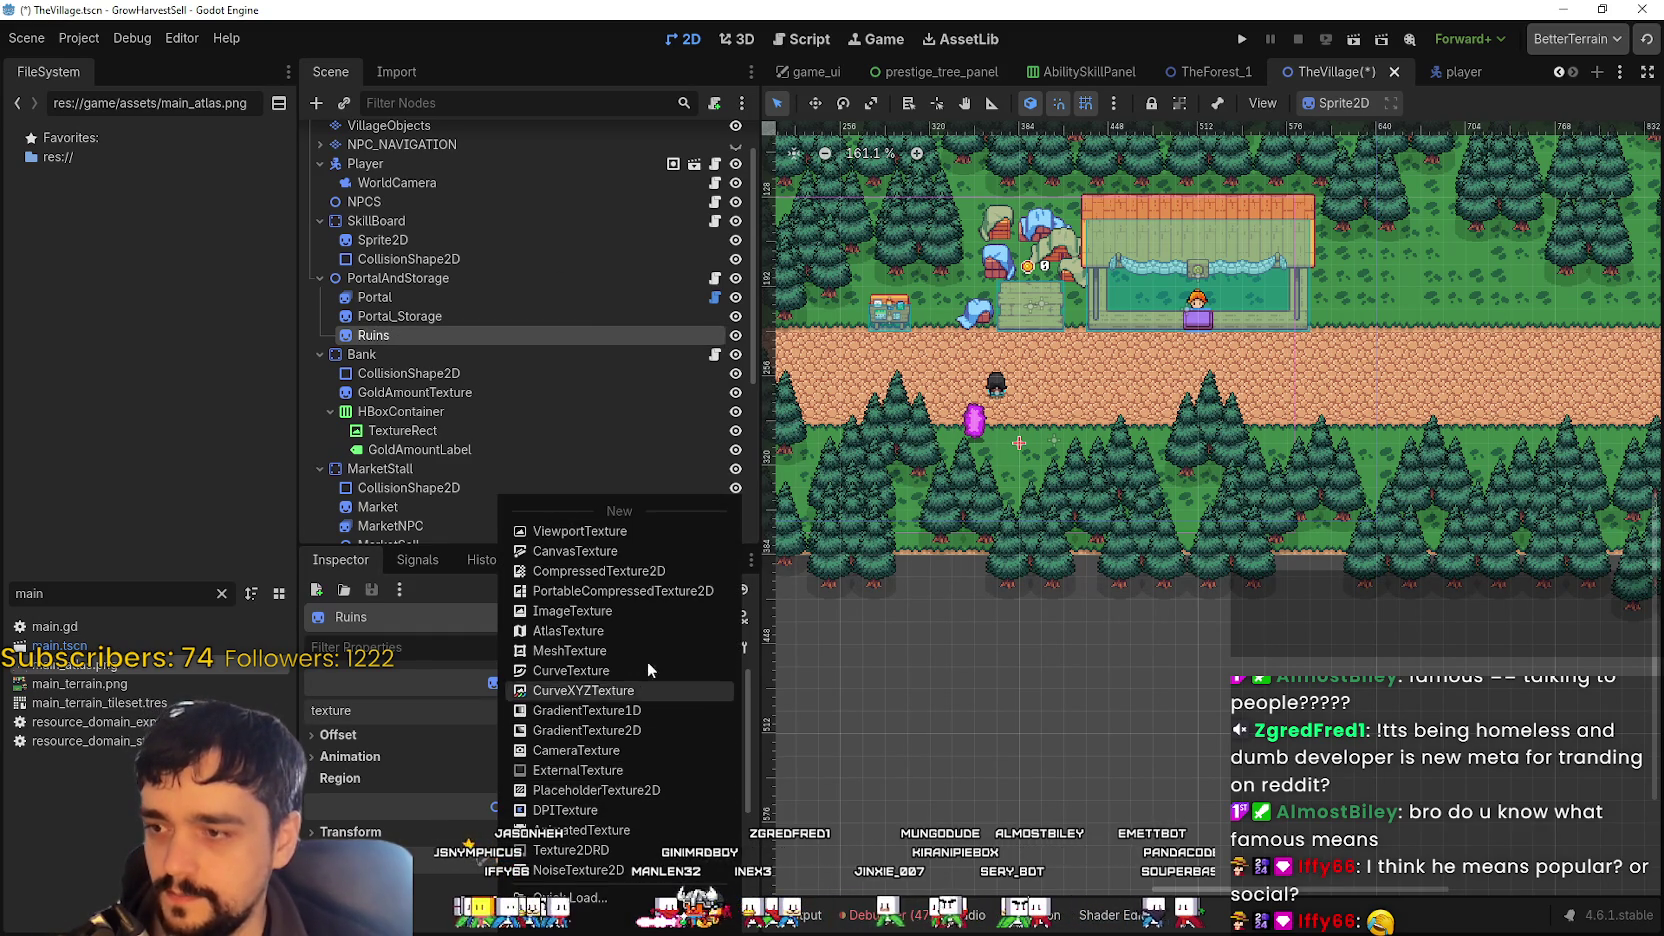
left_click(614, 632)
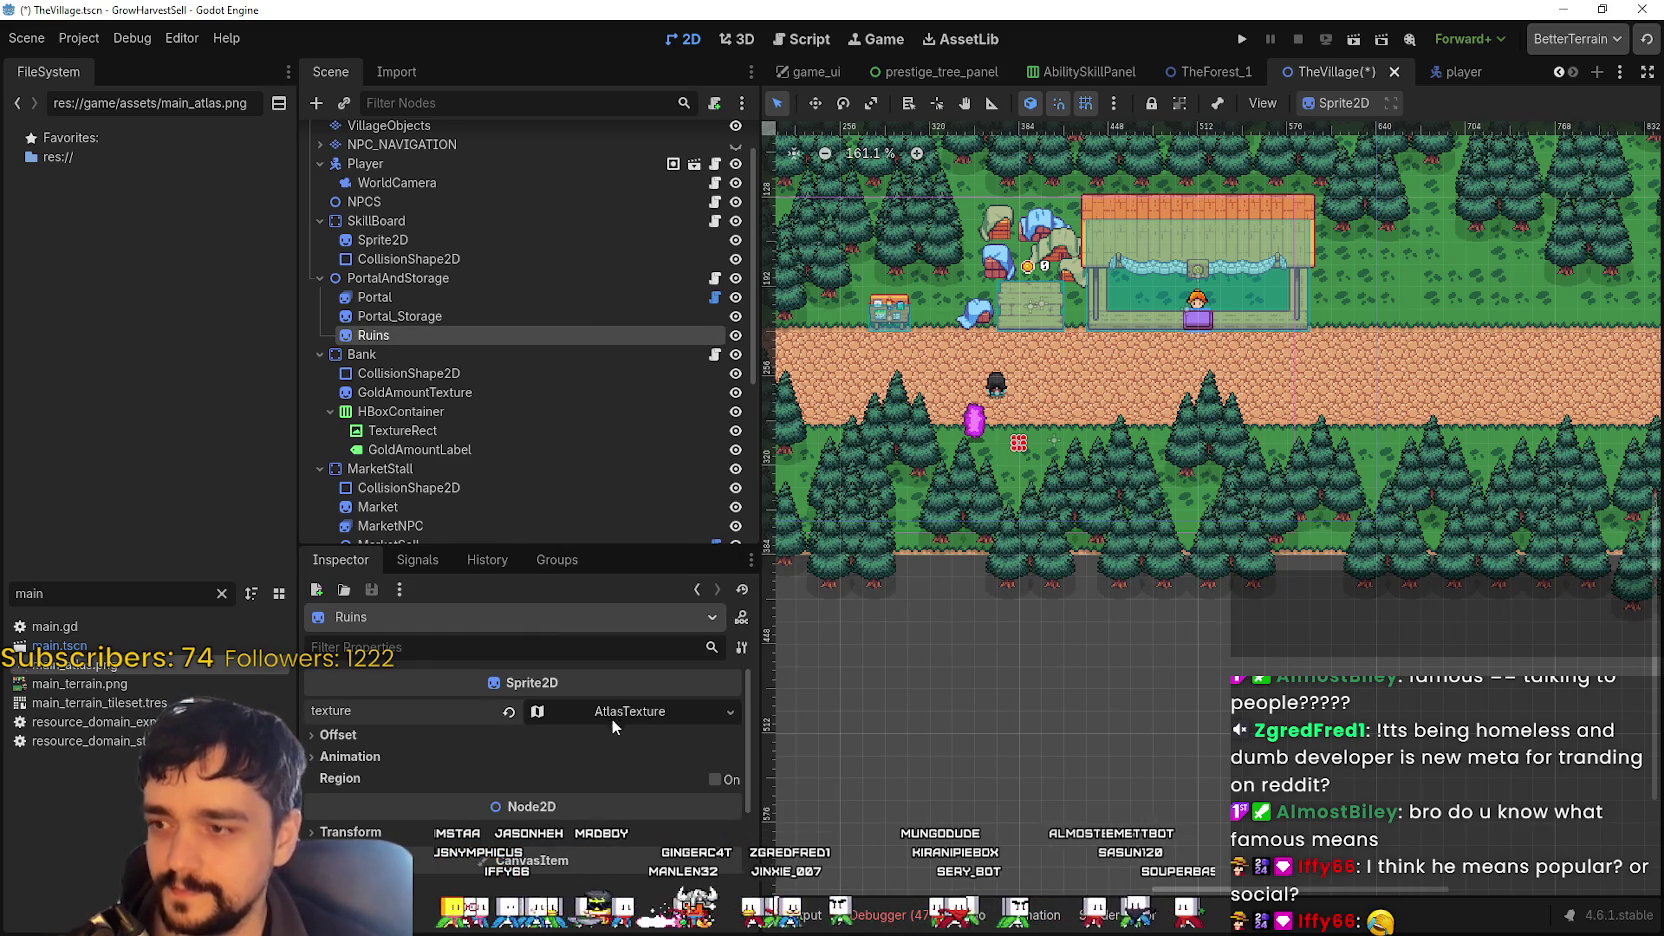
left_click(613, 718)
left_click(545, 708)
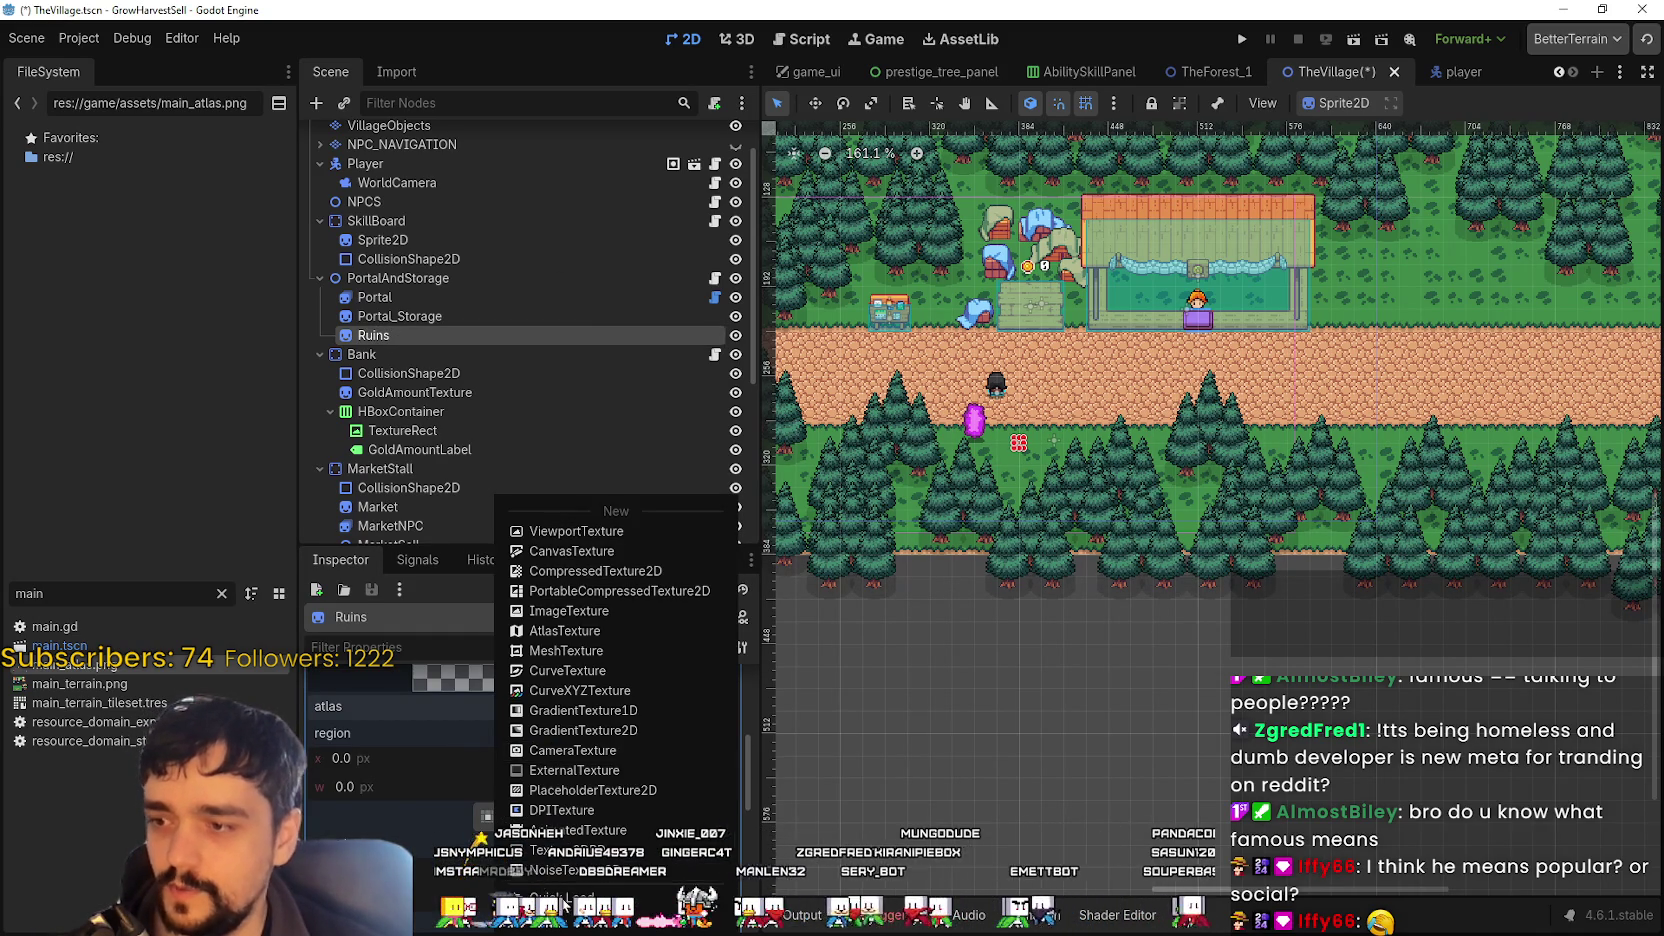
key("Escape")
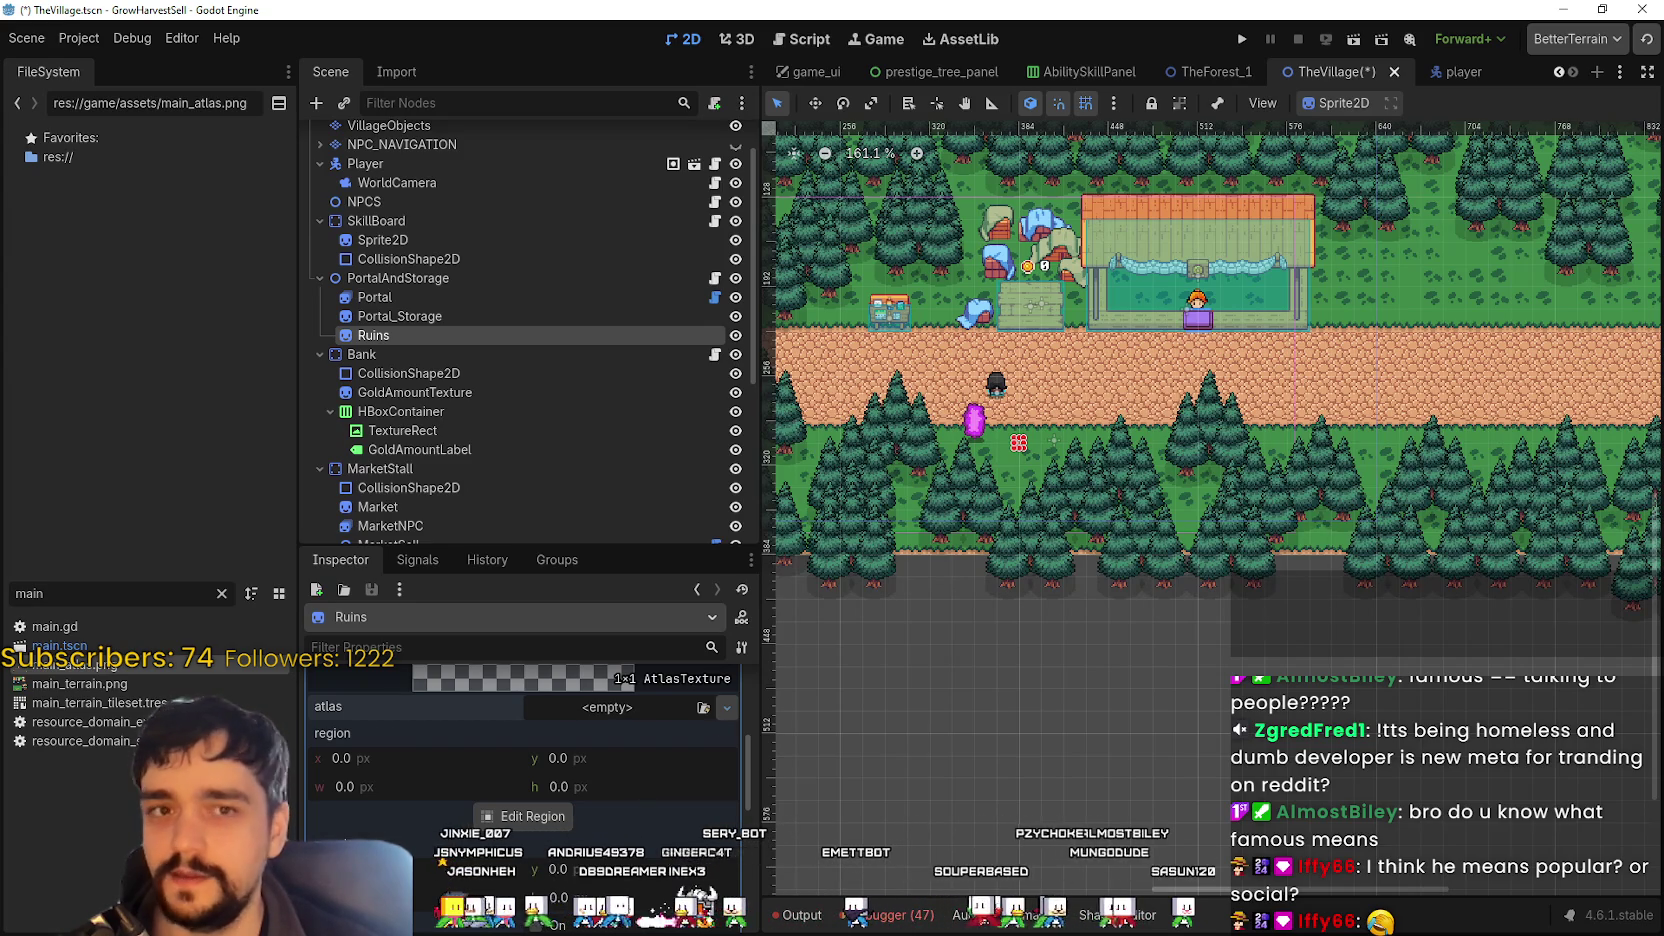
left_click(703, 707)
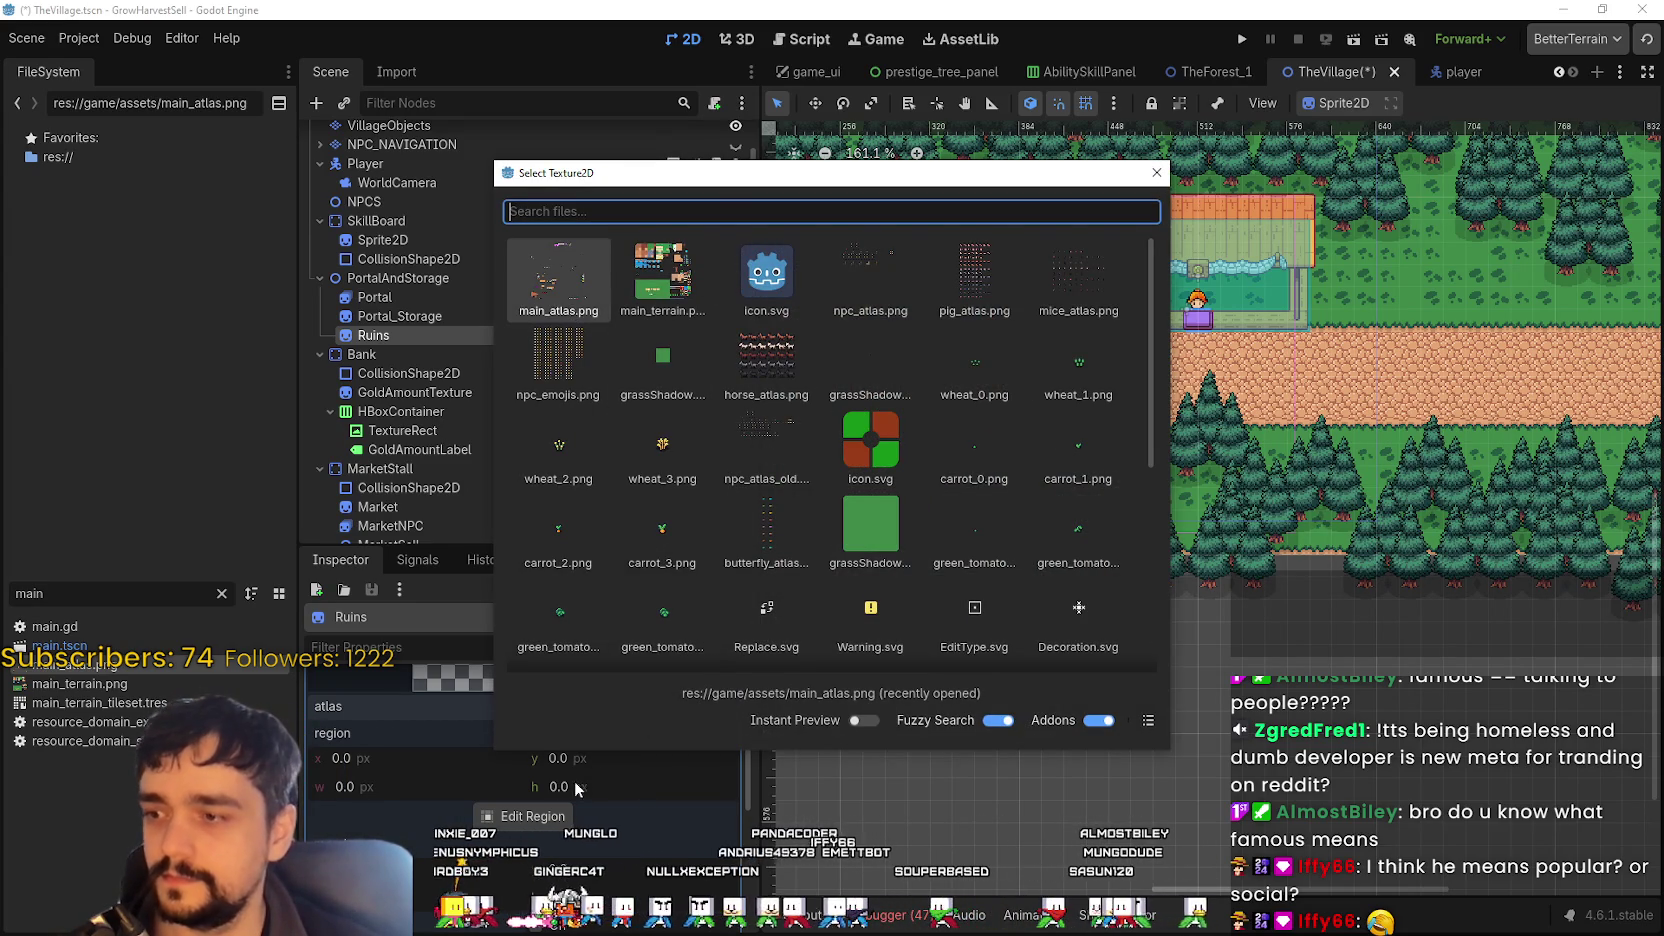
key("Escape")
left_click(572, 298)
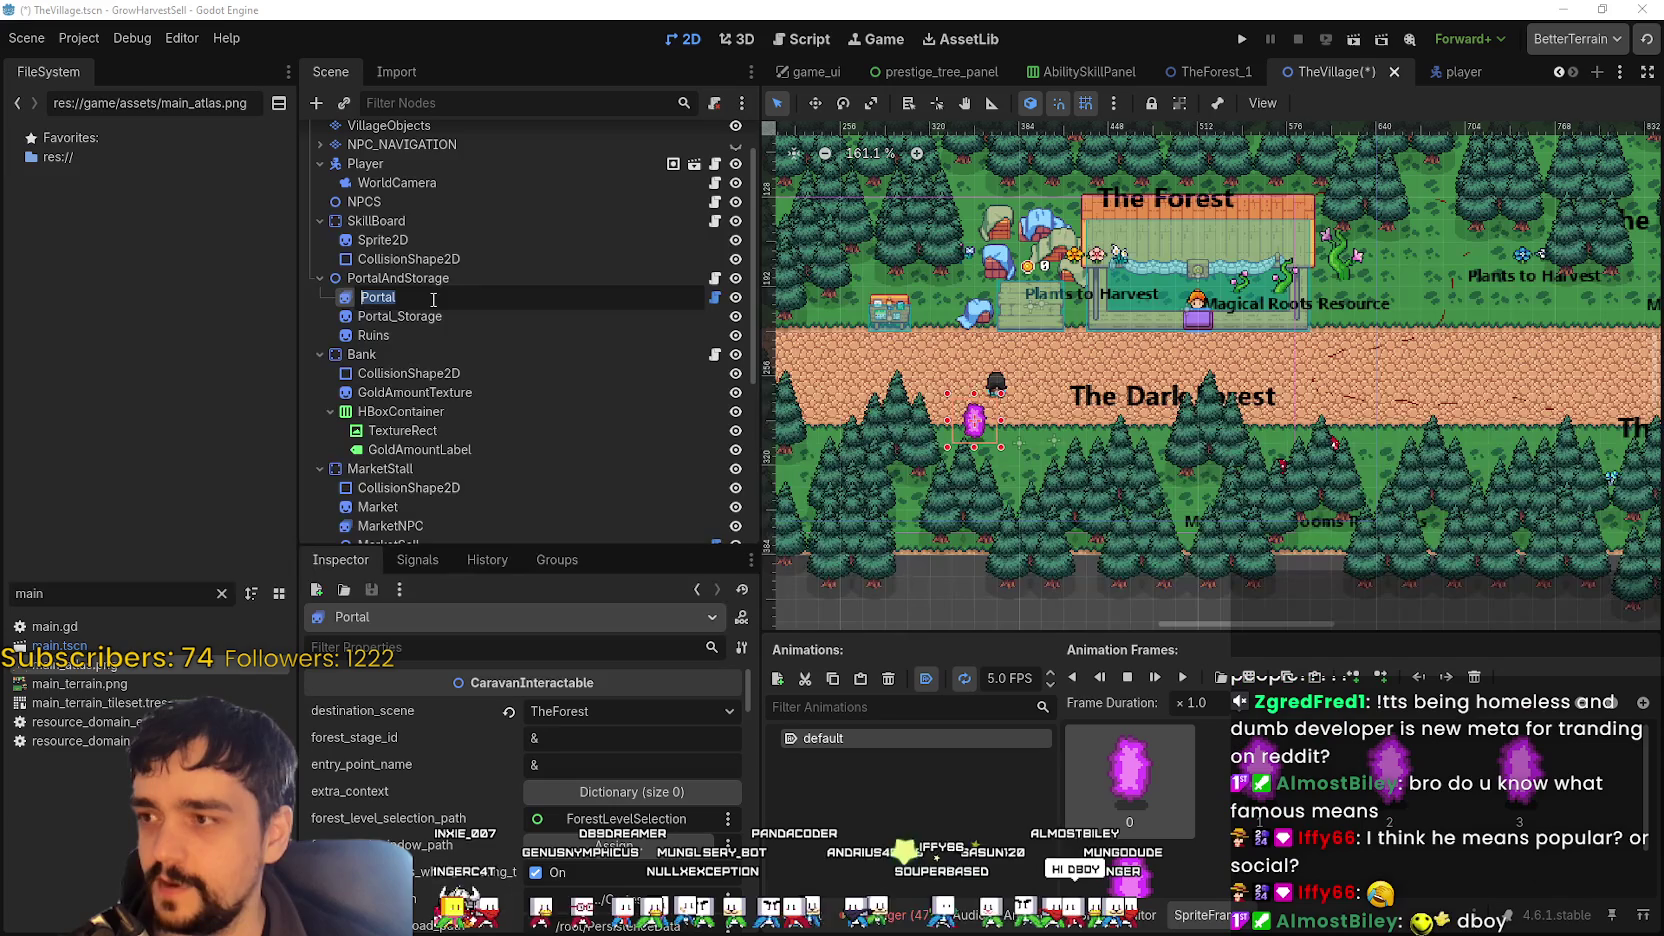
left_click(428, 333)
- Set the atlas region to the pillar-and-stone ruin (1312, 0, 80×88)
left_click(538, 858)
scroll(1024, 476, "down", 5)
scroll(1024, 472, "up", 5)
scroll(1081, 360, "up", 4)
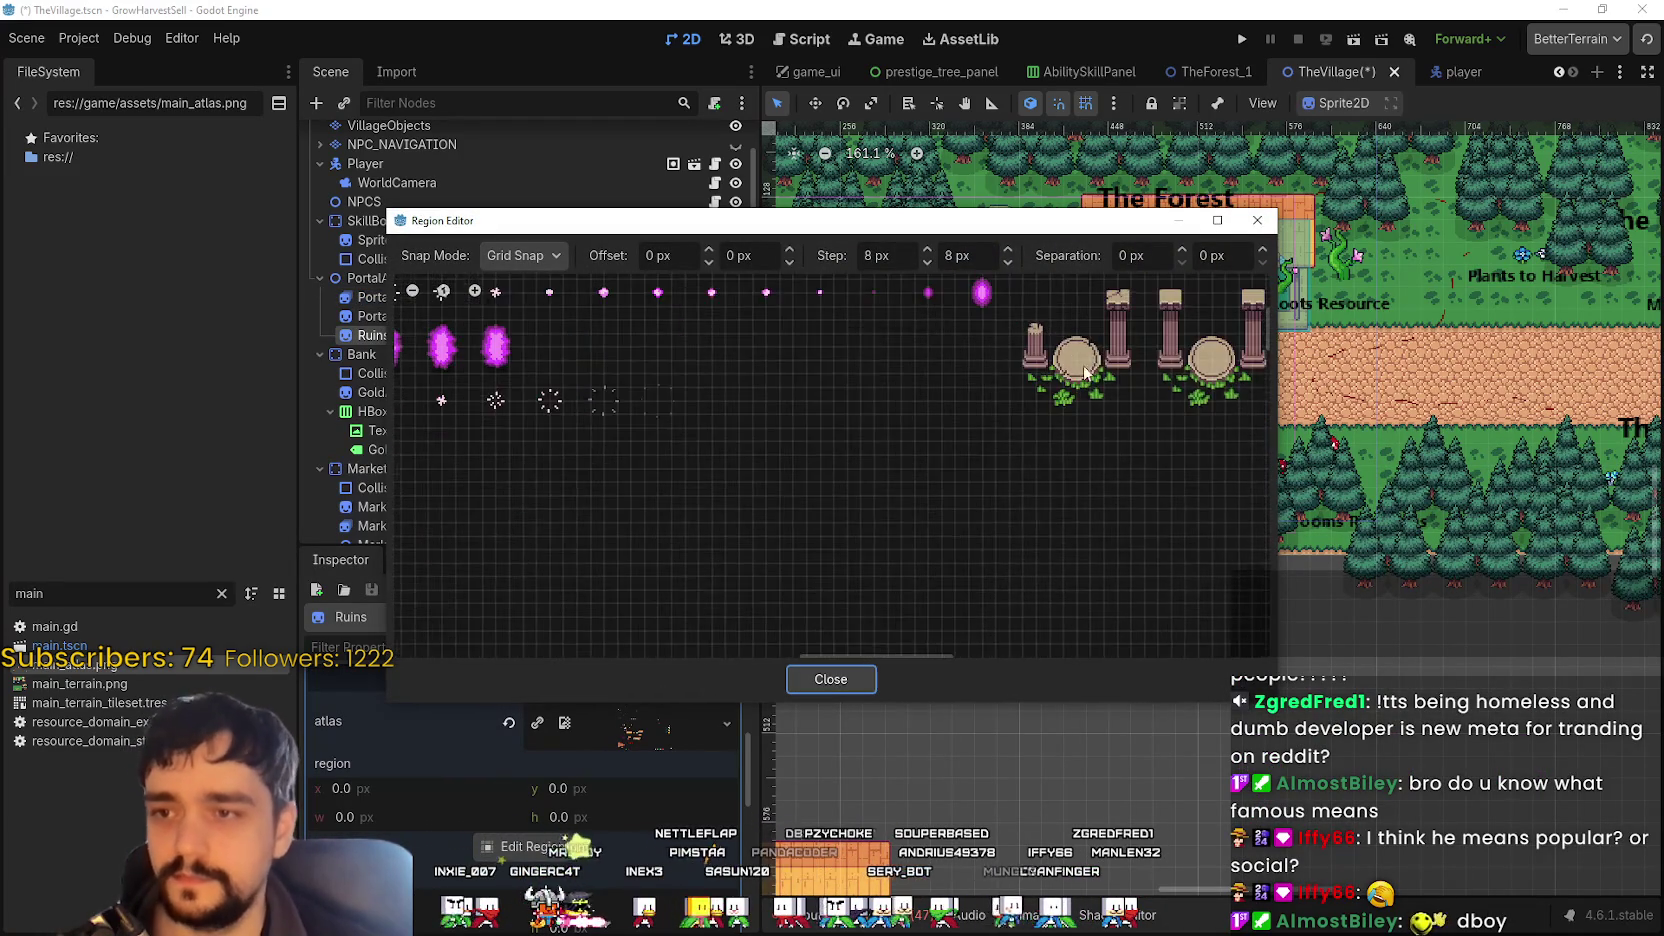
scroll(920, 490, "up", 1)
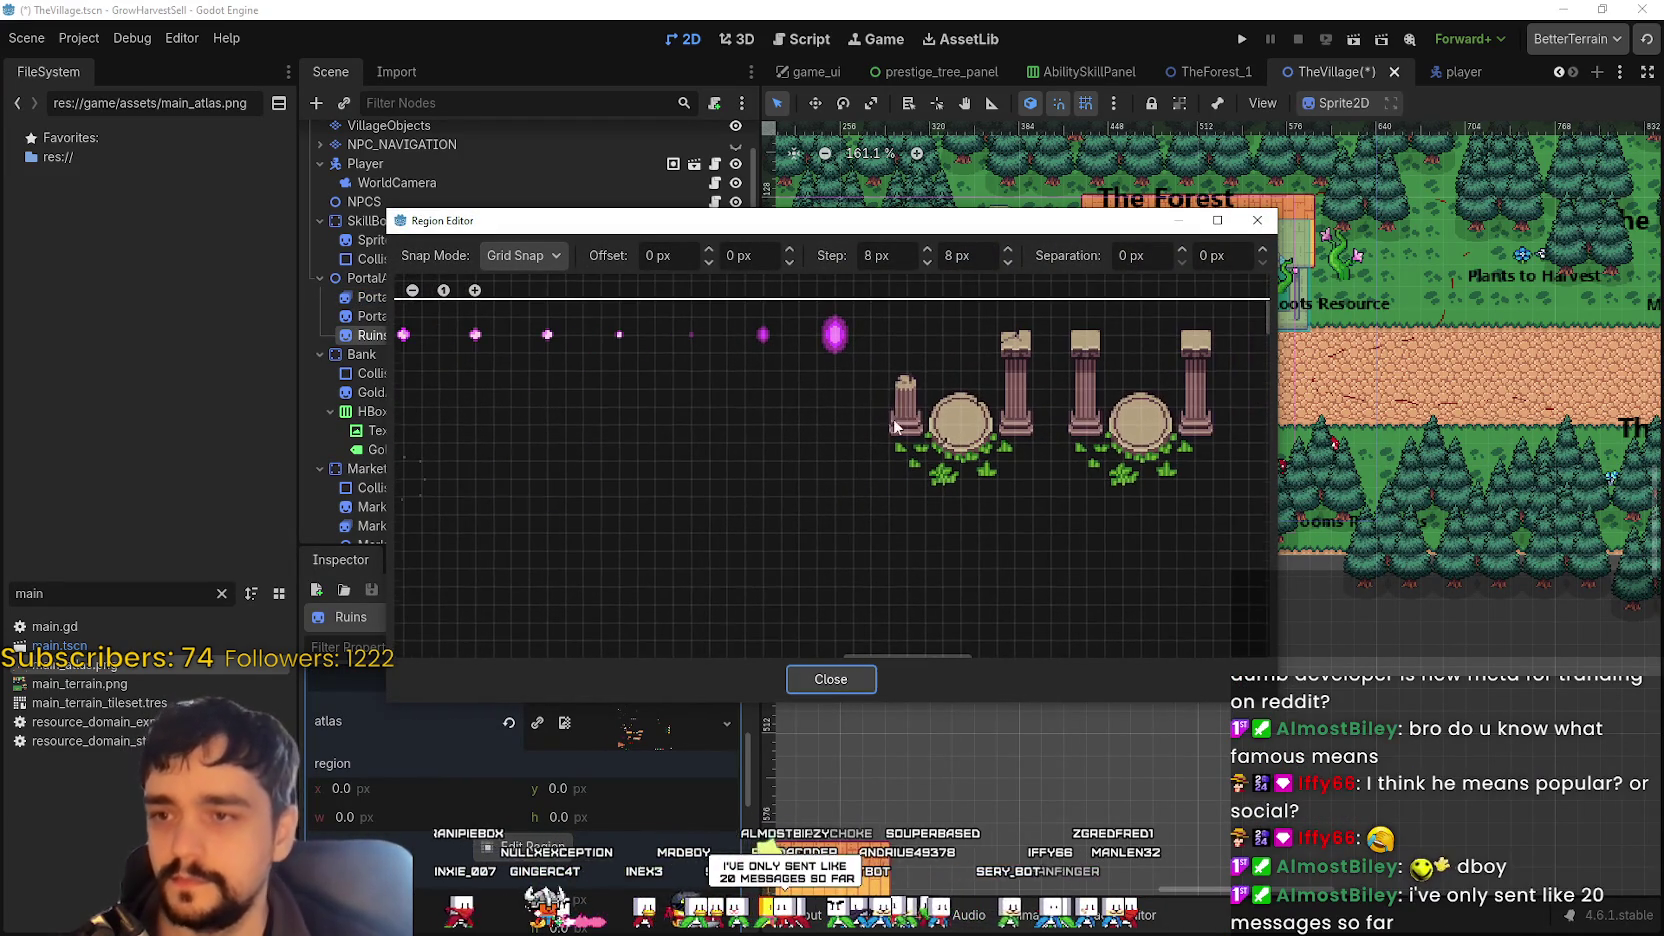
mouse_move(870, 298)
left_mouse_down()
mouse_move(963, 437)
mouse_move(1046, 498)
left_mouse_up()
scroll(978, 445, "right", 4)
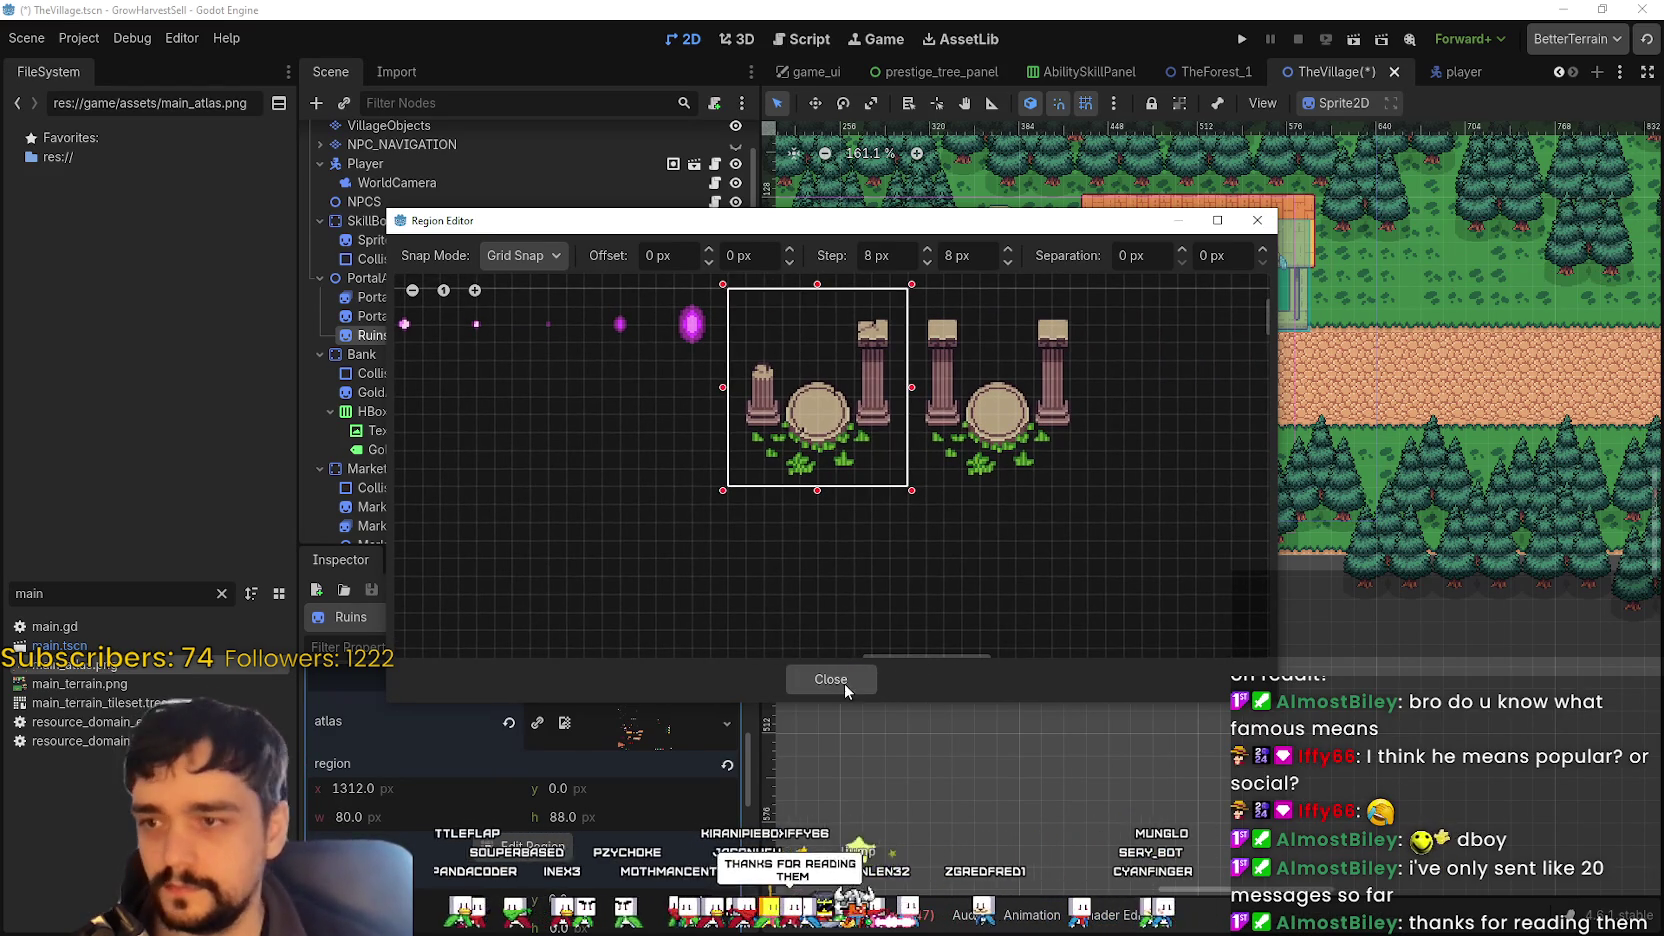
left_click(841, 683)
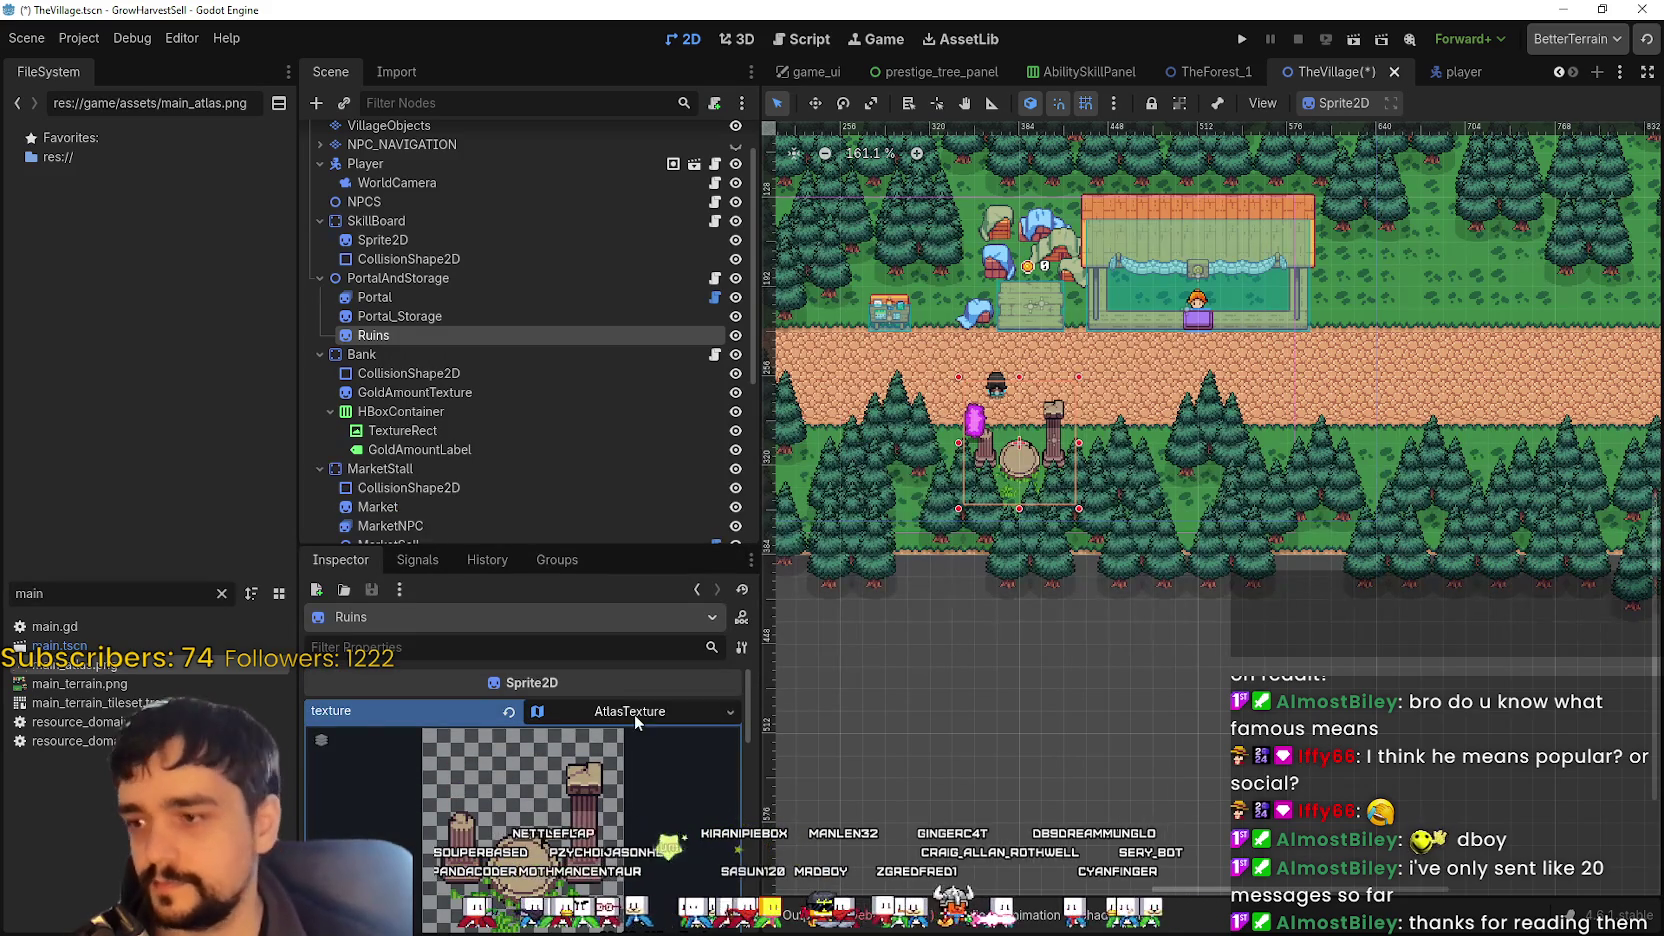
left_click(634, 714)
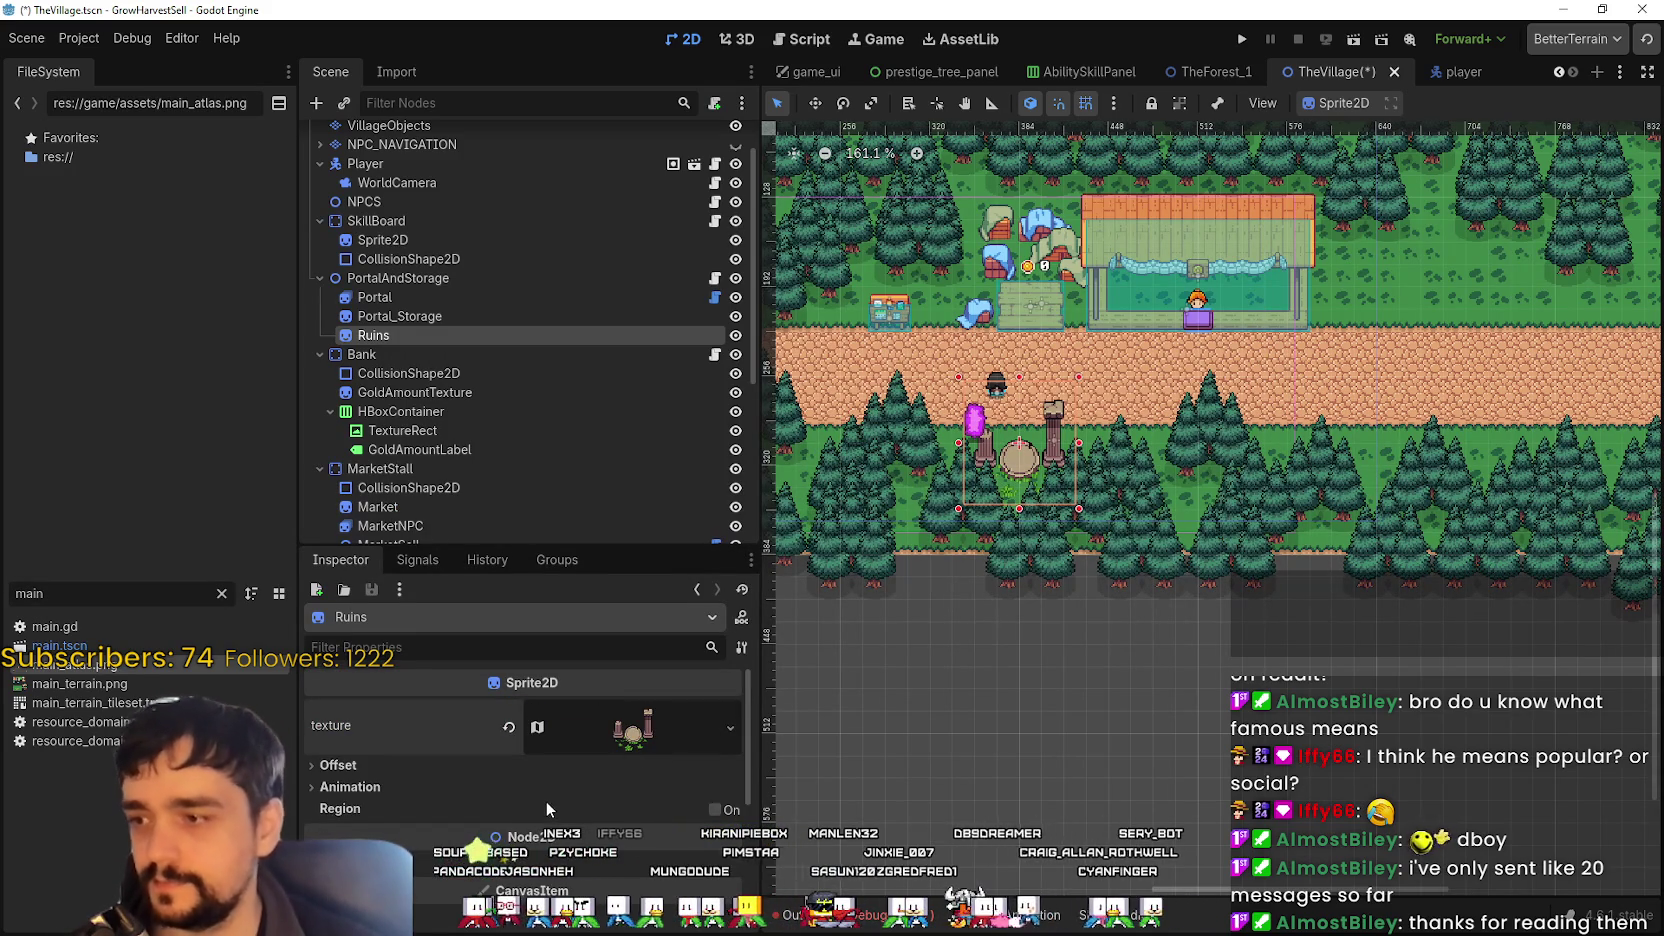
left_click(523, 788)
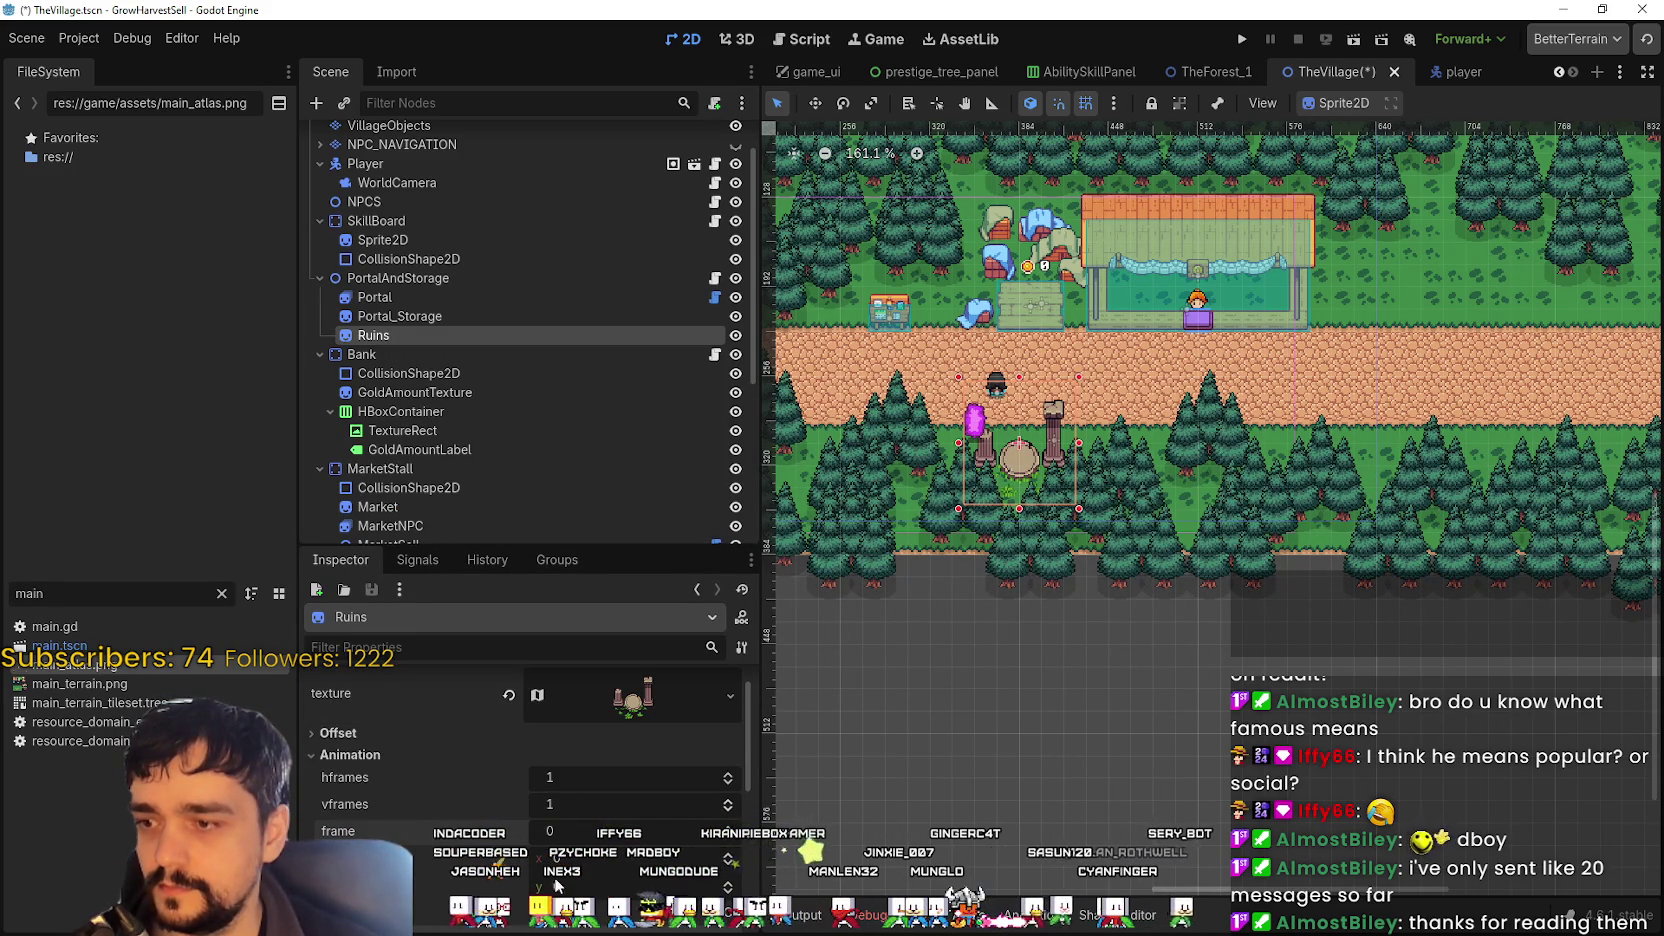
scroll(620, 849, "up", 1)
scroll(619, 841, "down", 2)
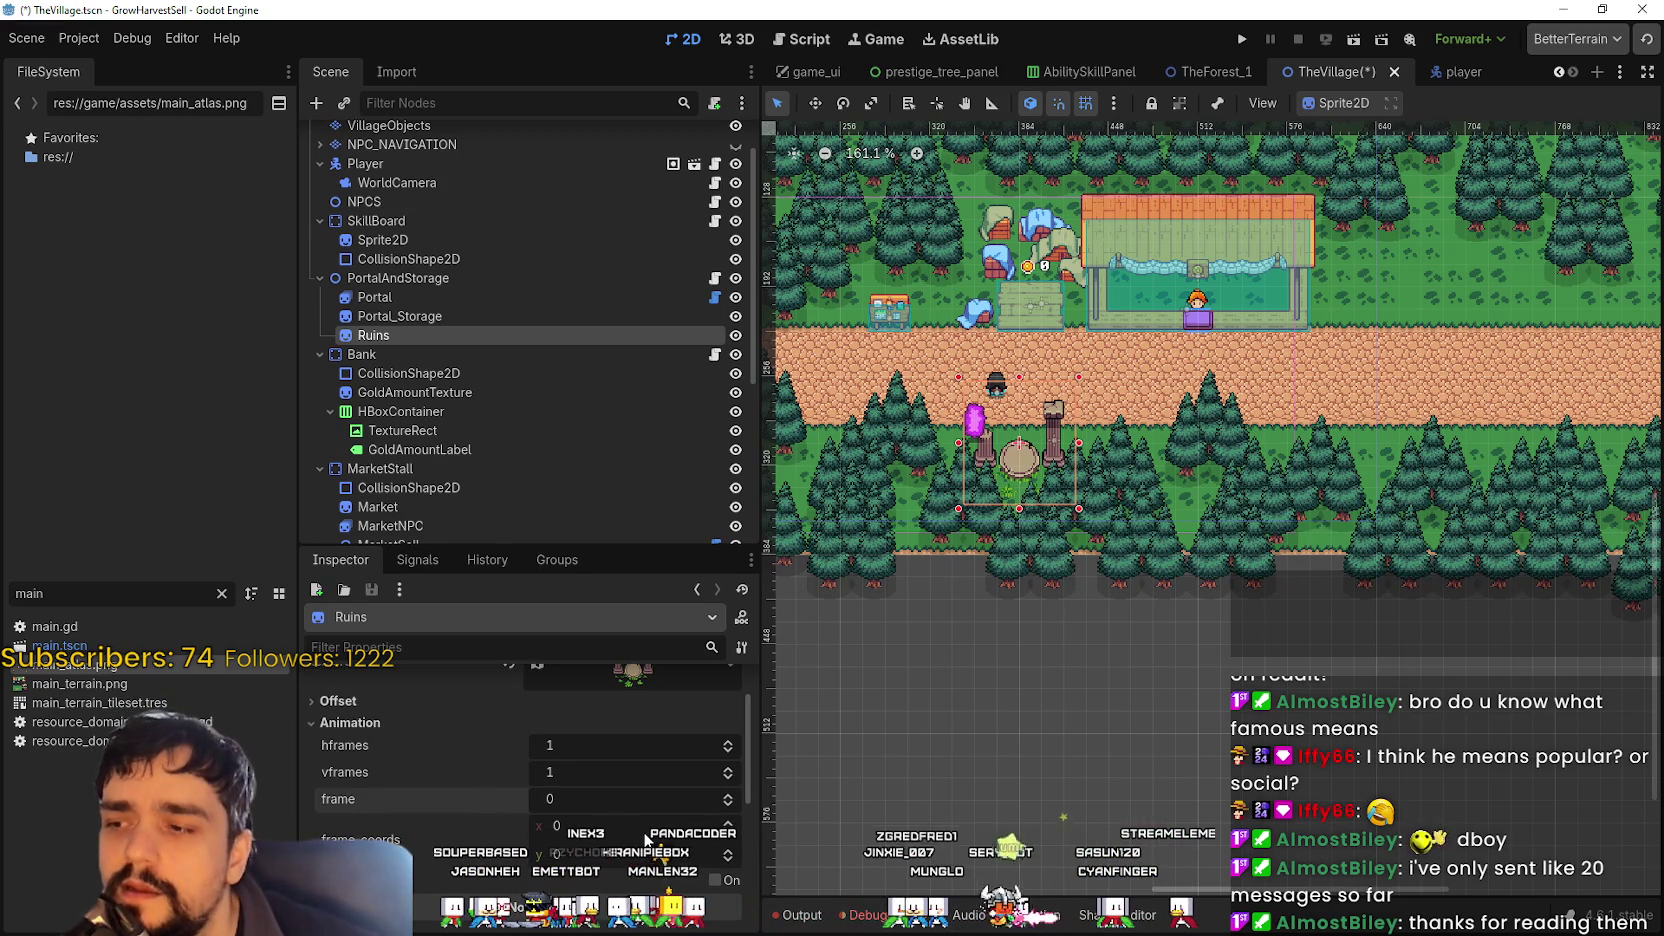
scroll(640, 800, "up", 1)
left_click(565, 733)
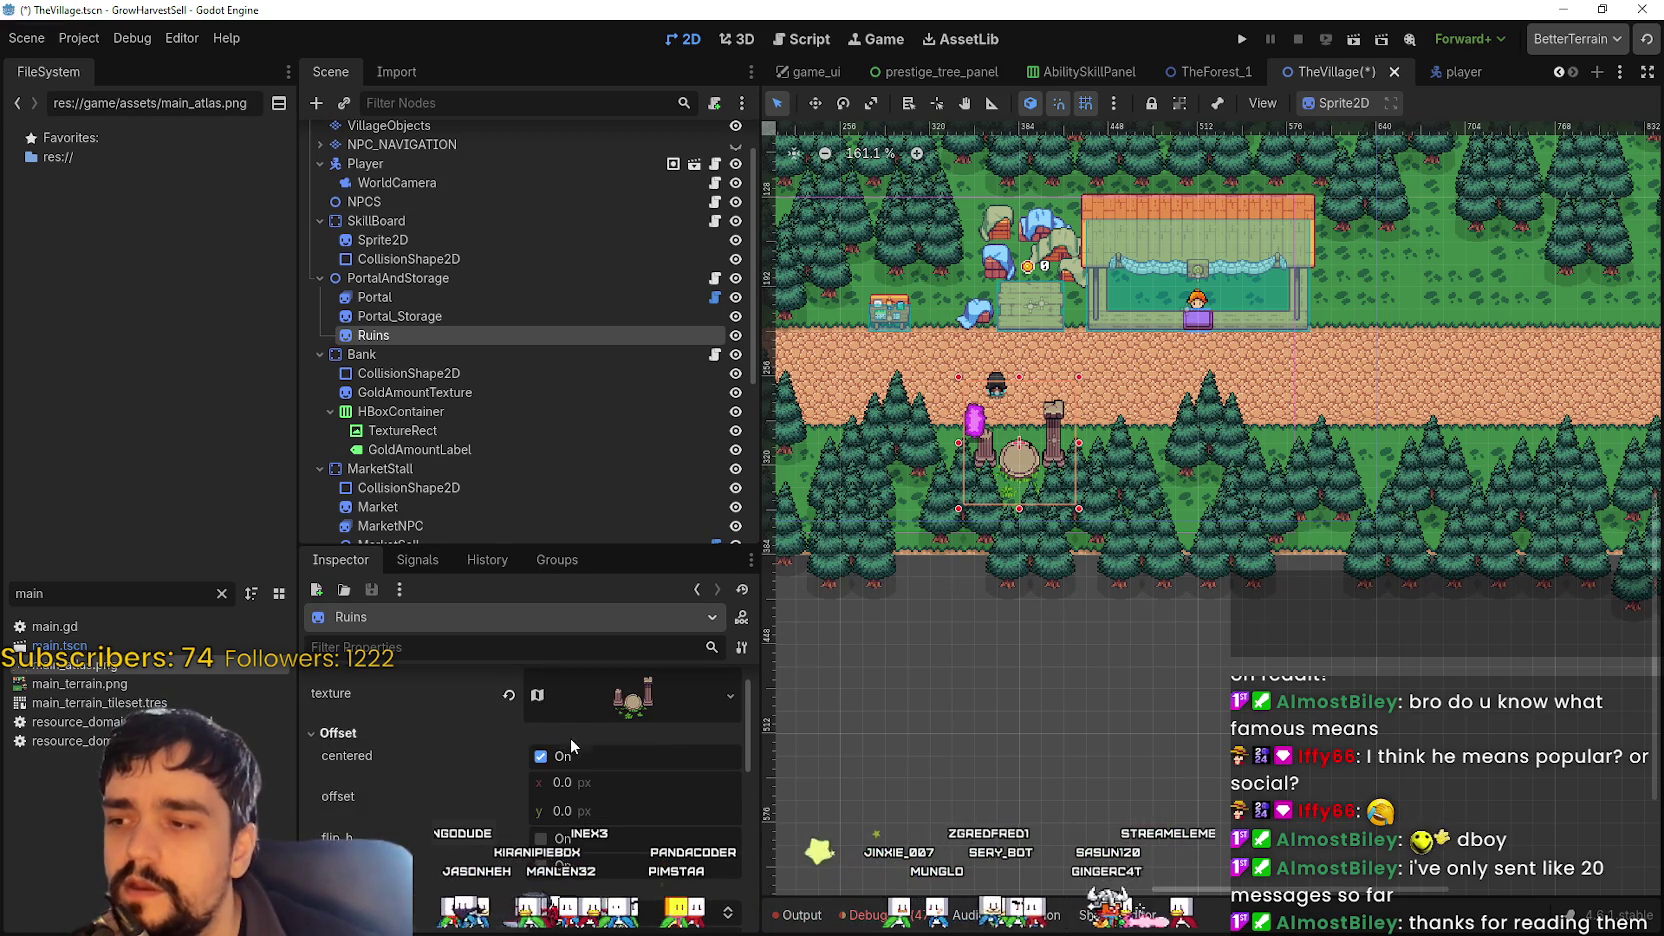
scroll(400, 760, "up", 1)
left_click(380, 766)
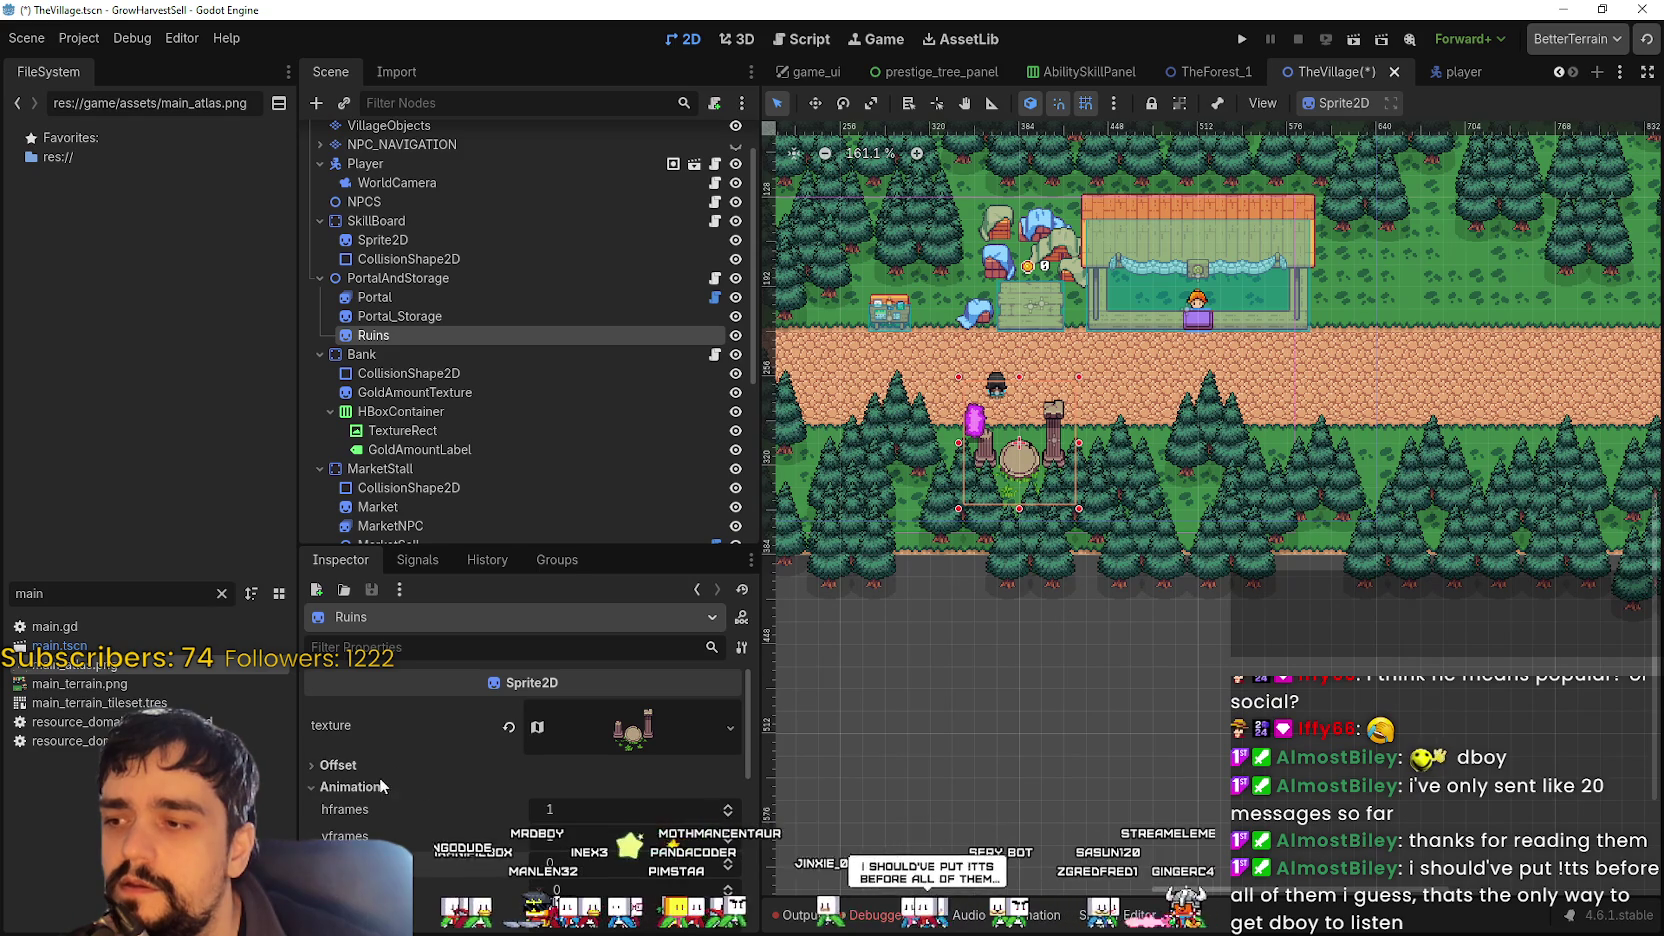
left_click(376, 789)
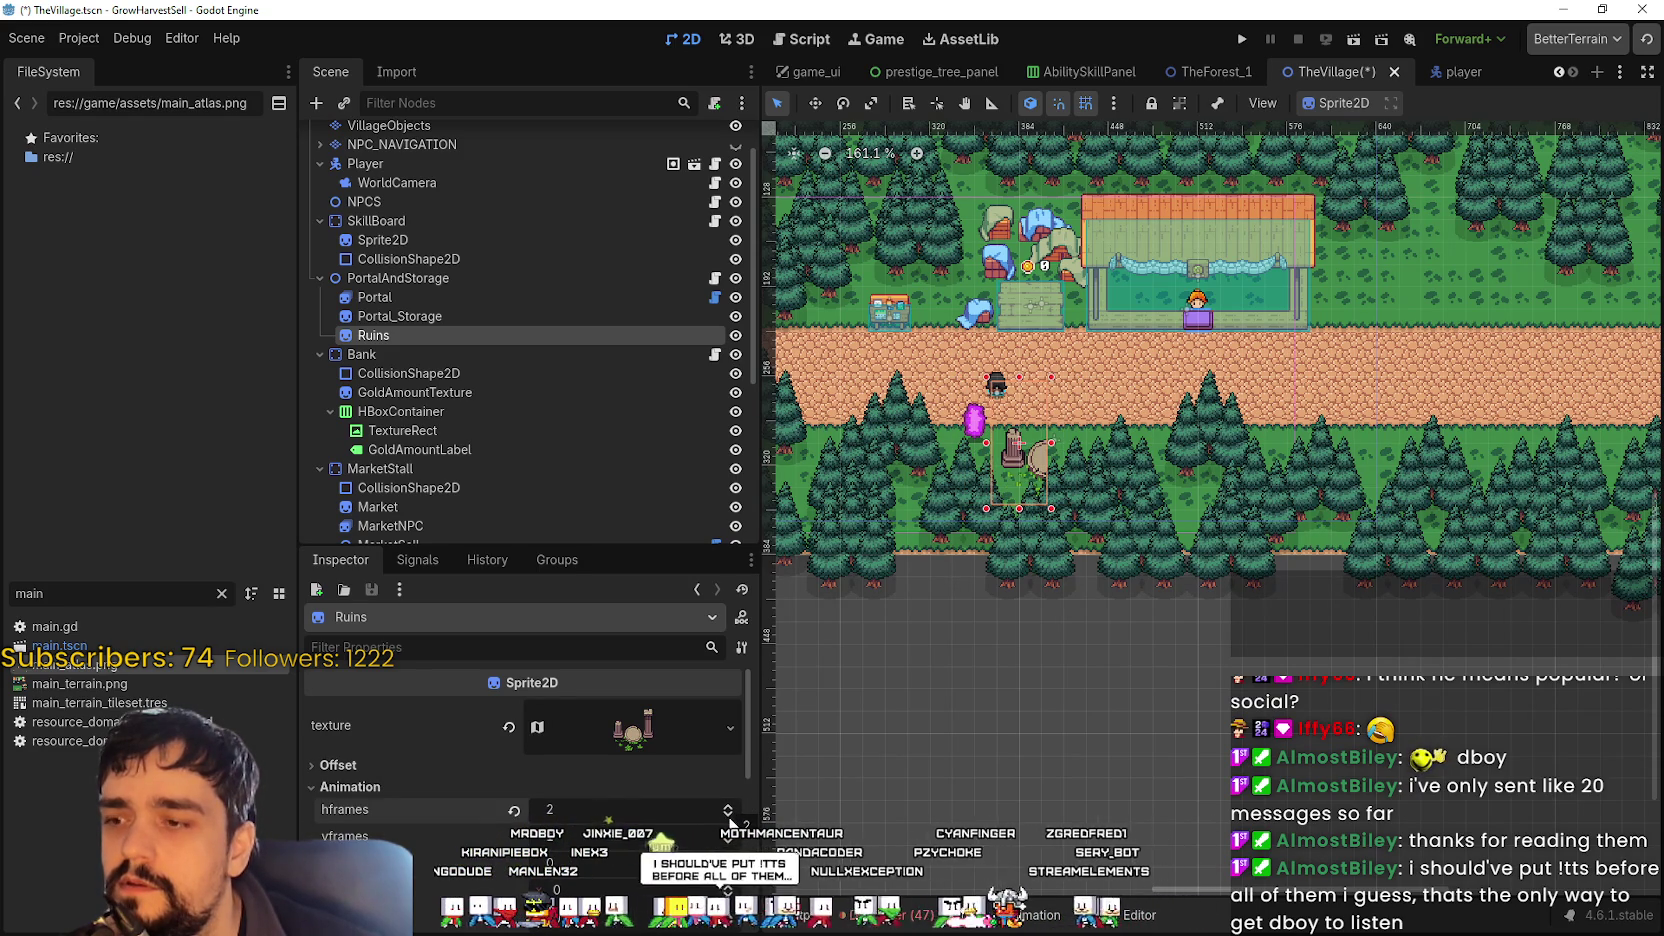
left_click(729, 809)
left_click(728, 816)
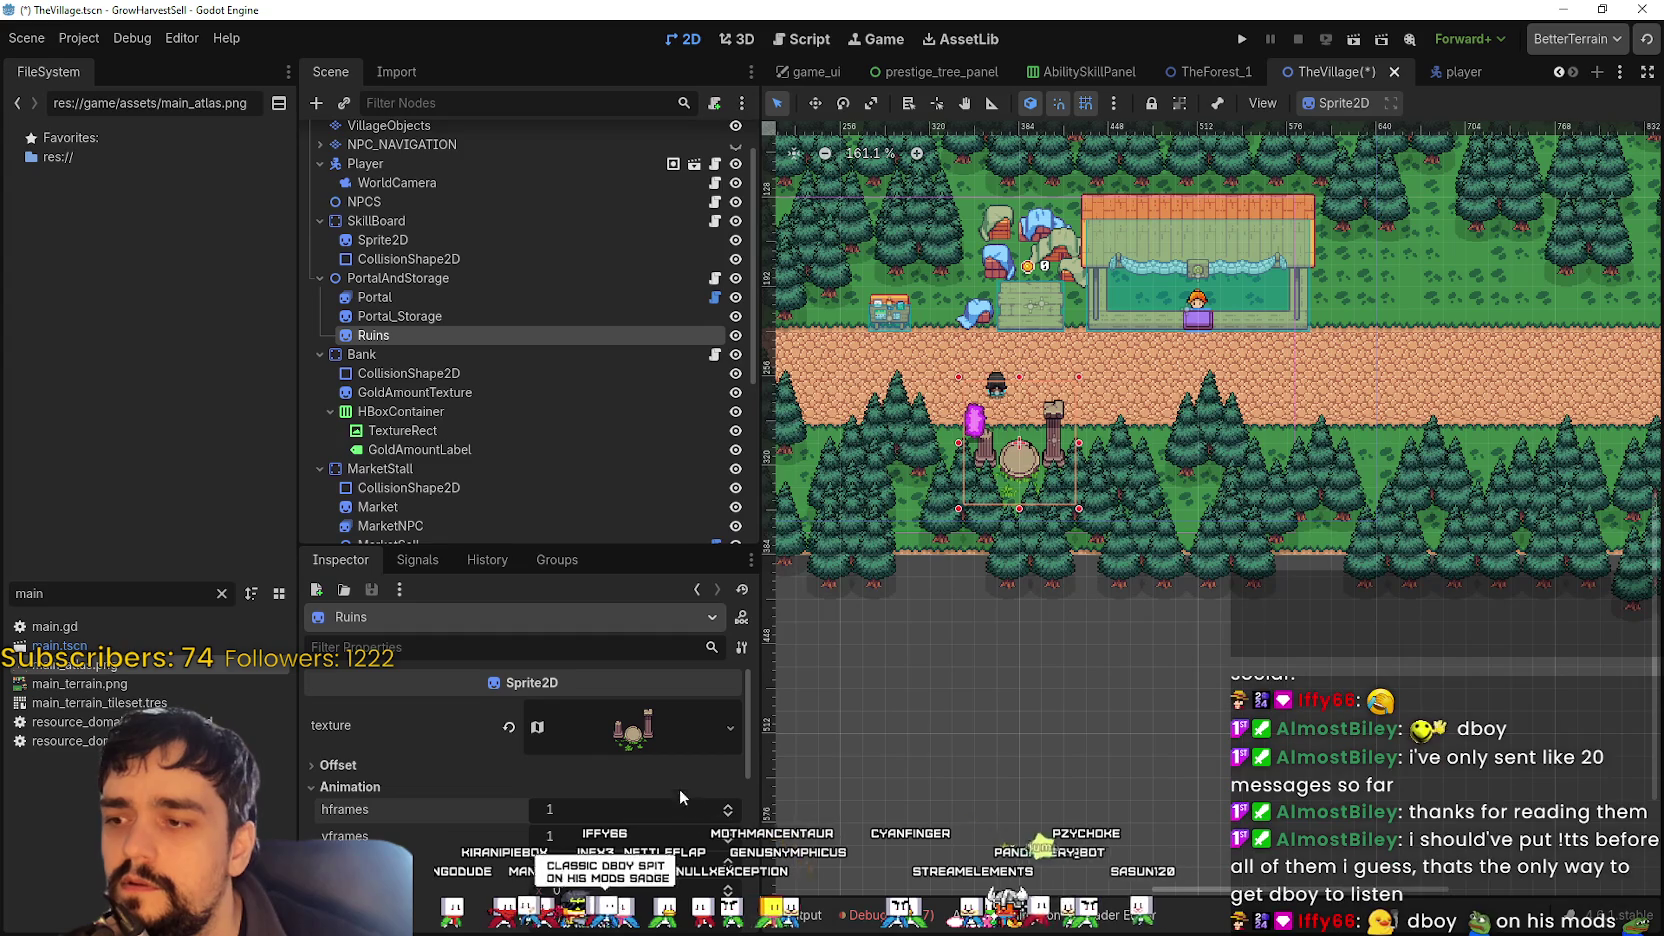
- Widen the Ruins atlas region to 168×88 so it covers both ruin variants
left_click(633, 728)
scroll(530, 780, "down", 3)
left_click(533, 877)
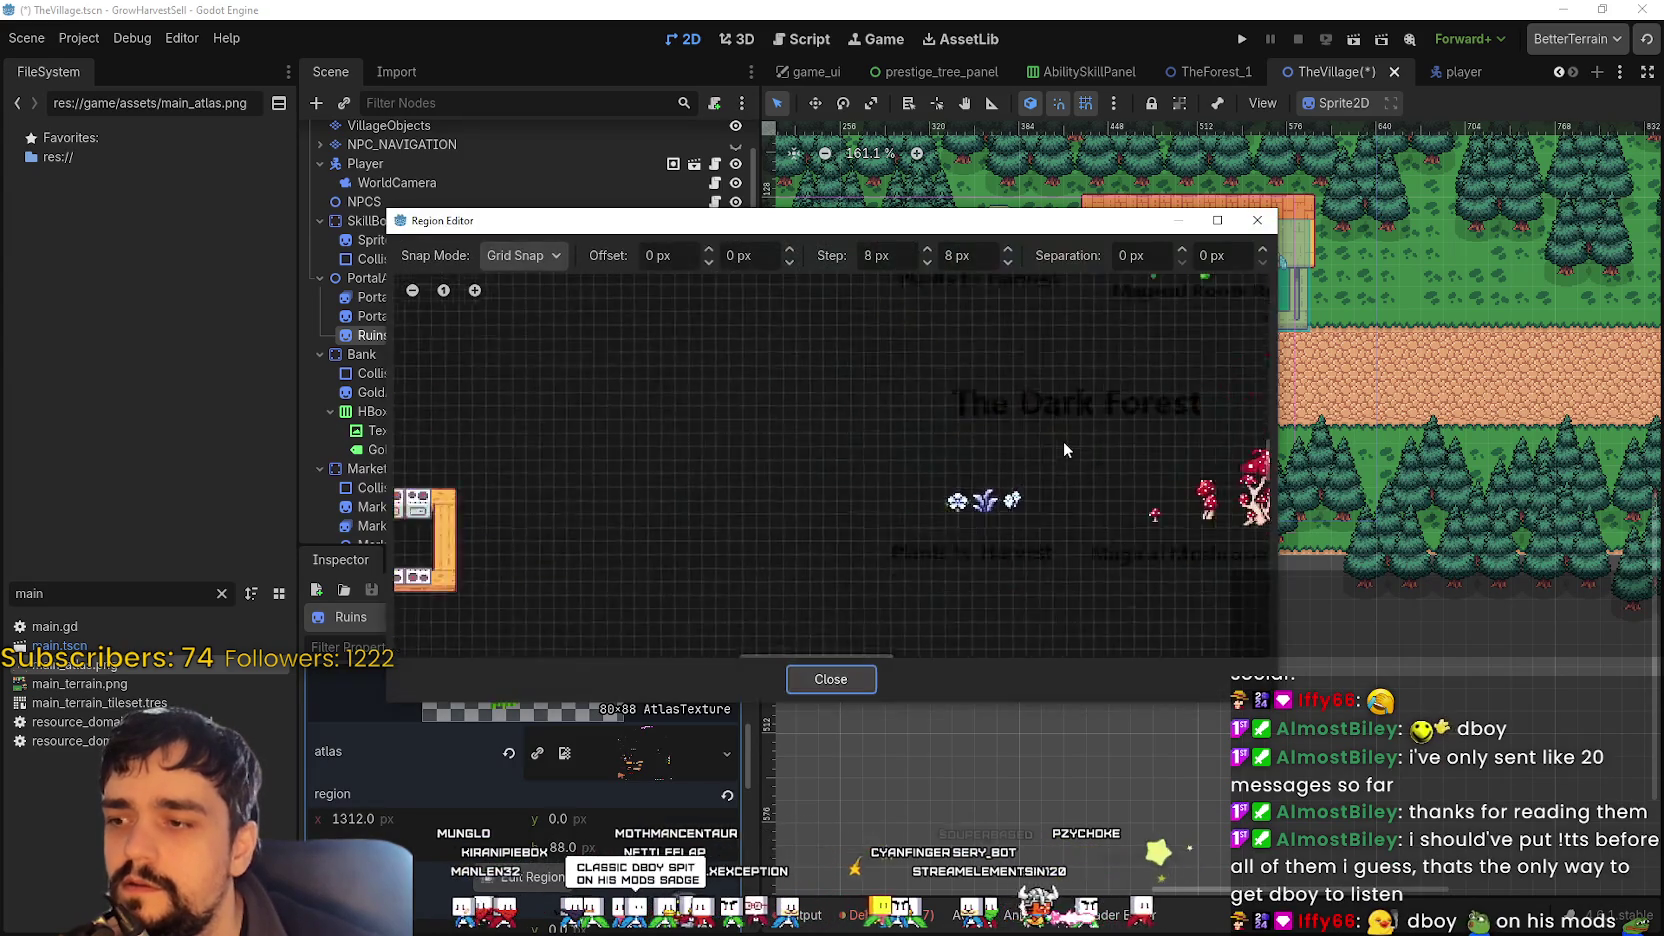
scroll(1063, 441, "down", 5)
scroll(893, 541, "up", 8)
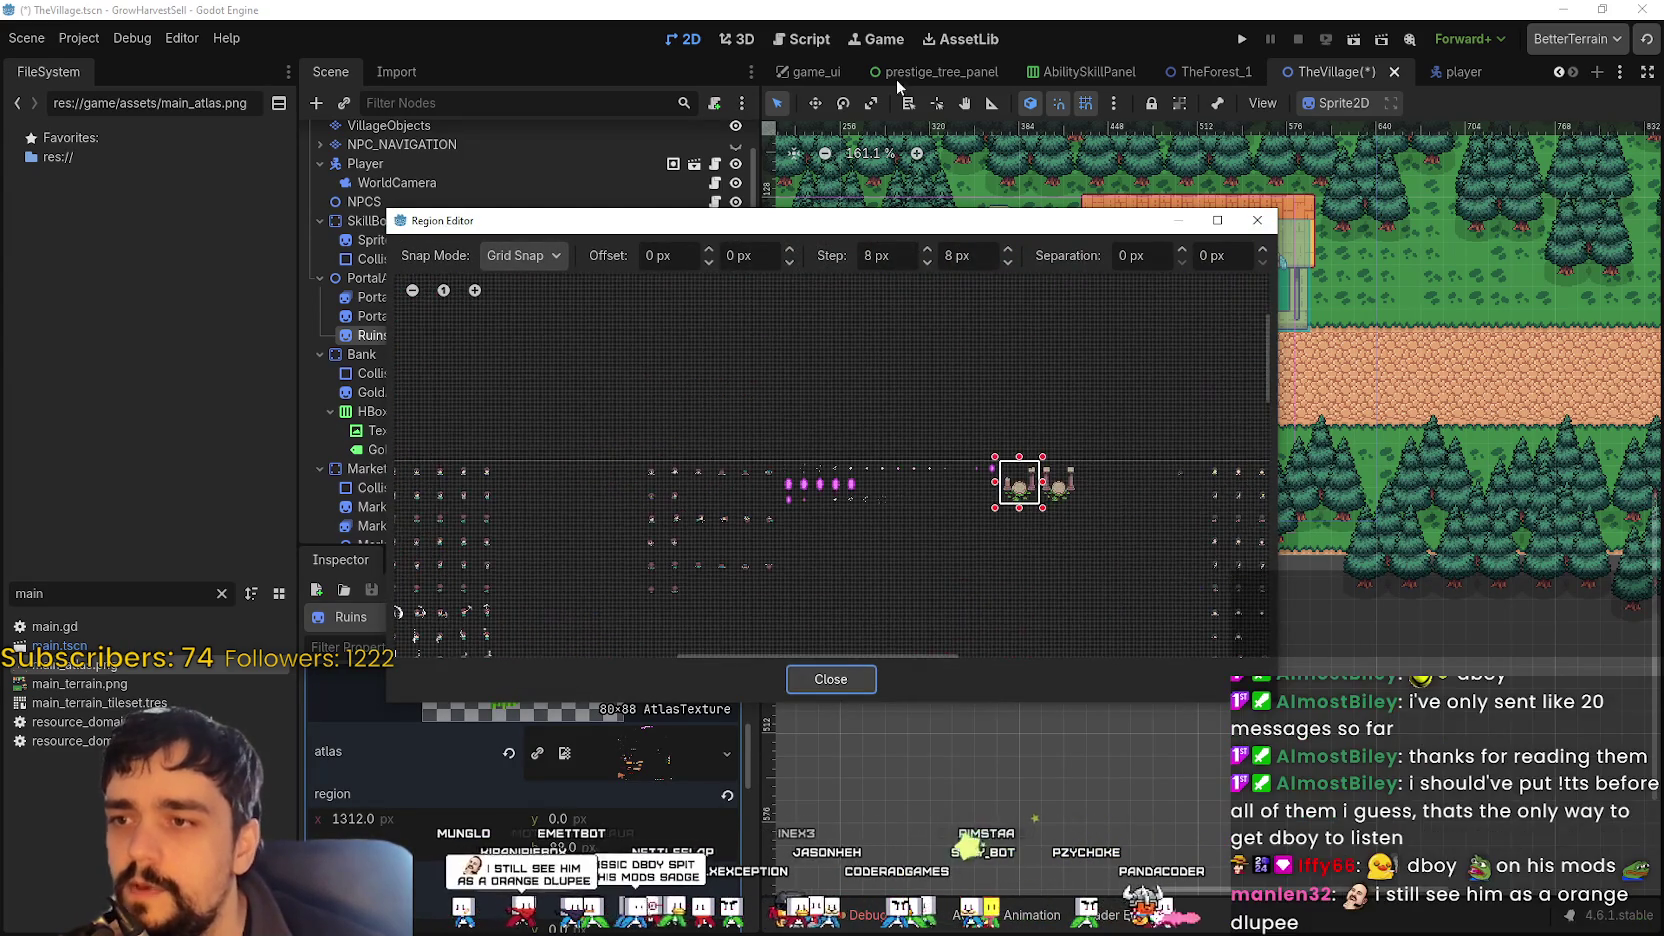
scroll(884, 413, "up", 1)
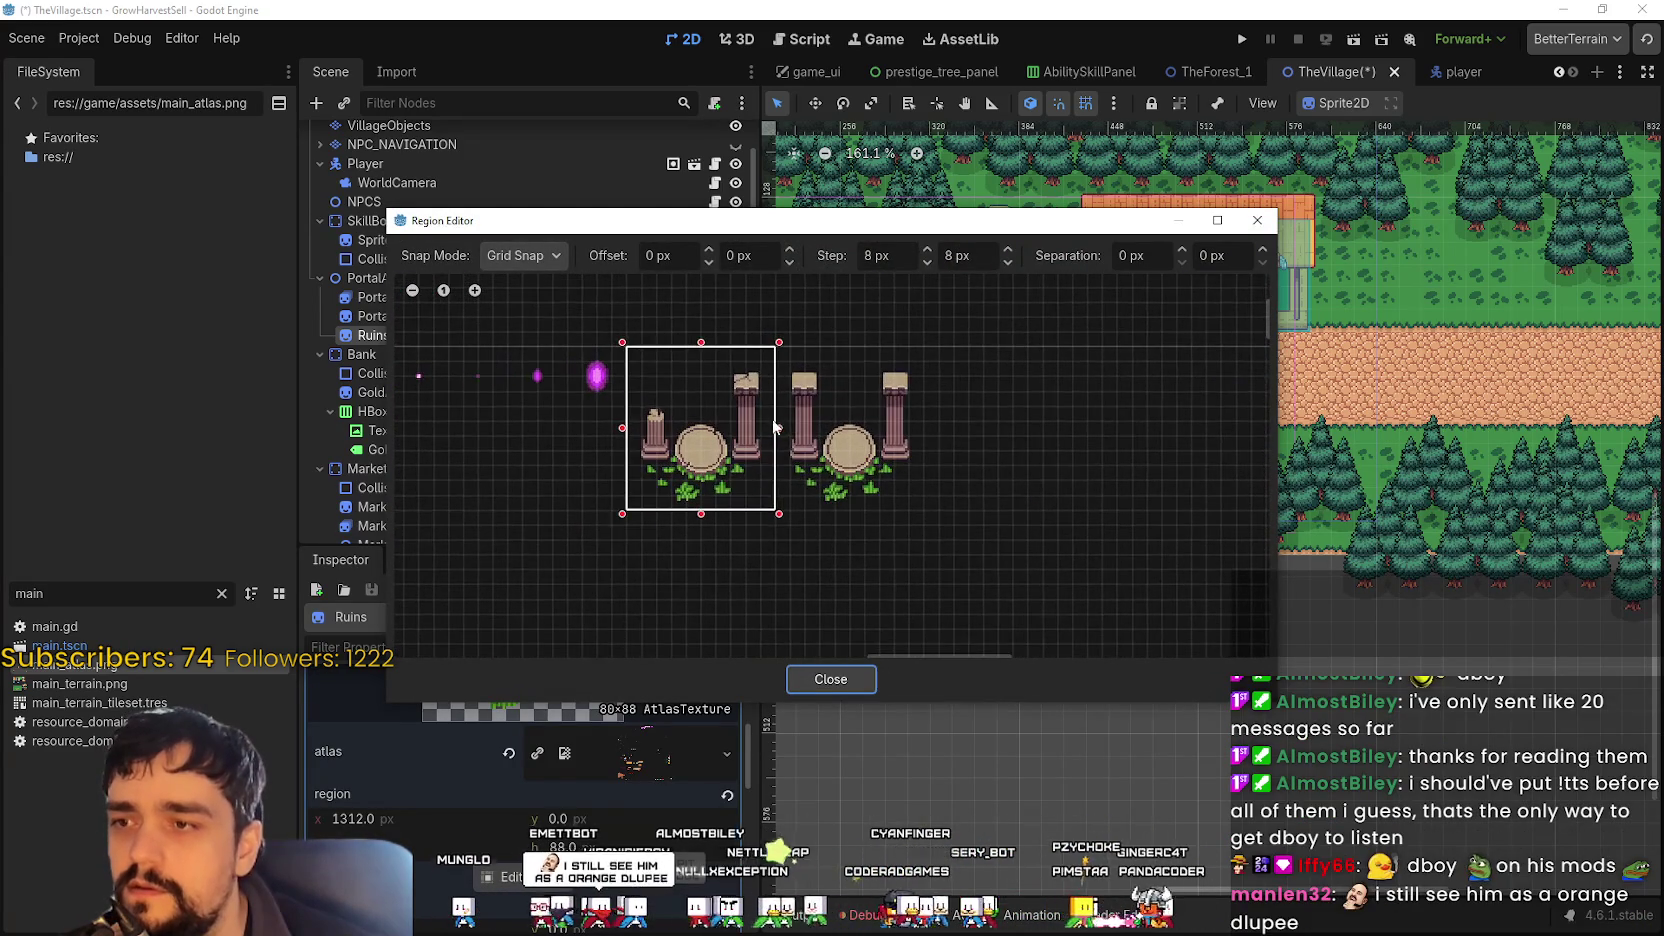
left_click_drag(776, 428, 935, 438)
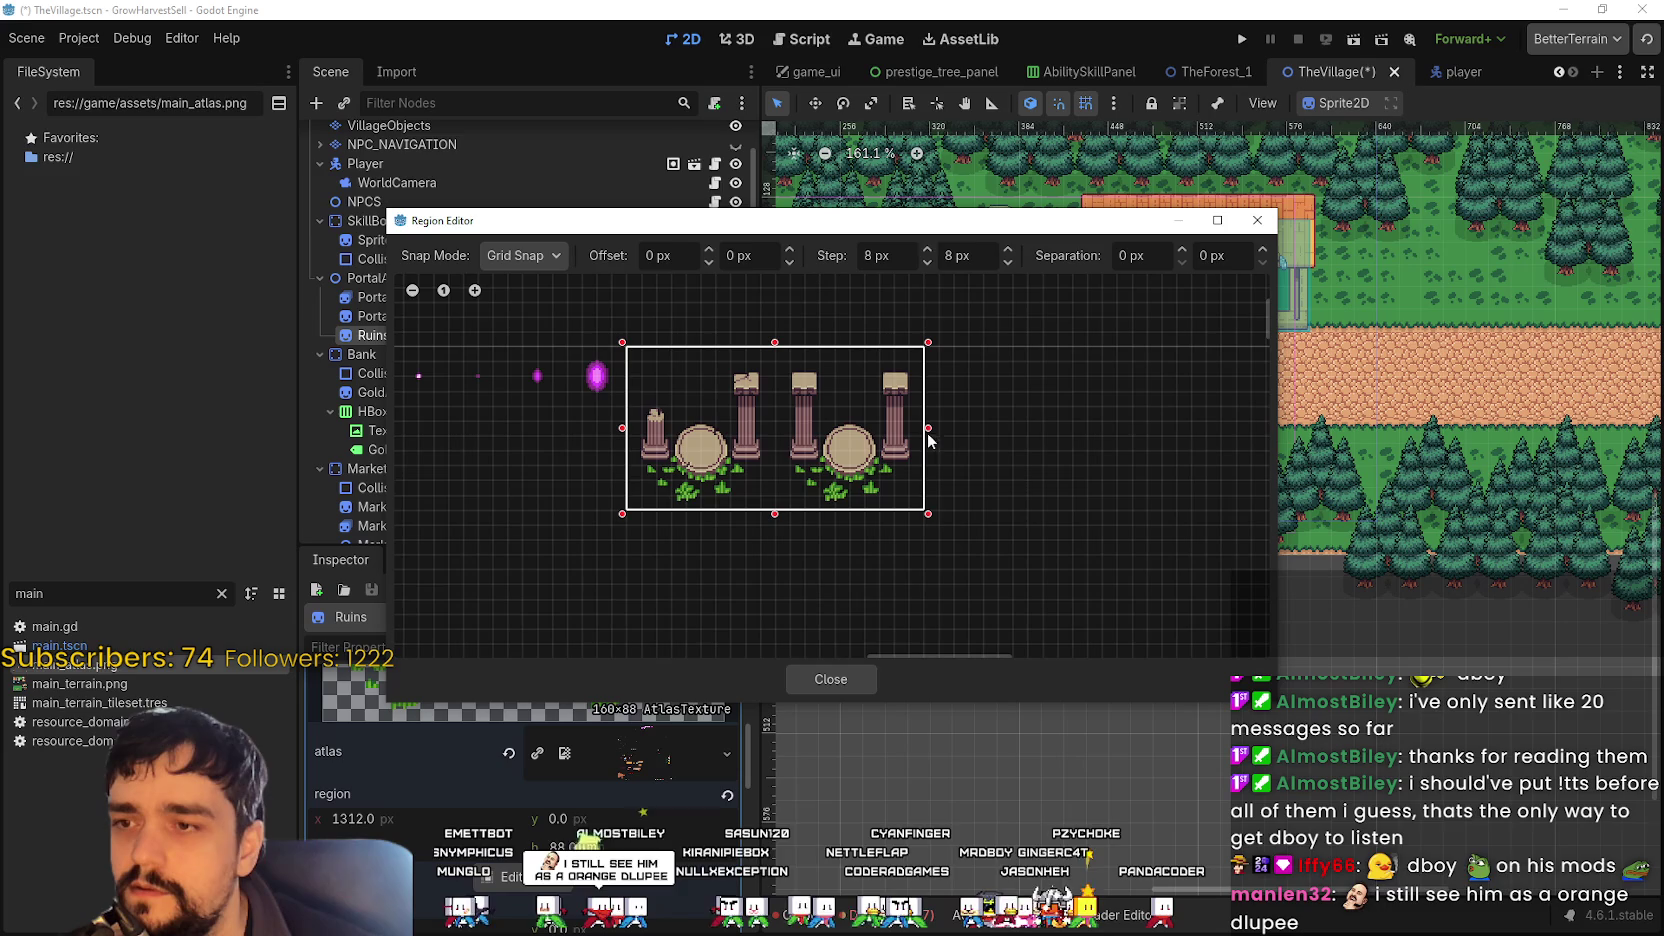
left_click(831, 679)
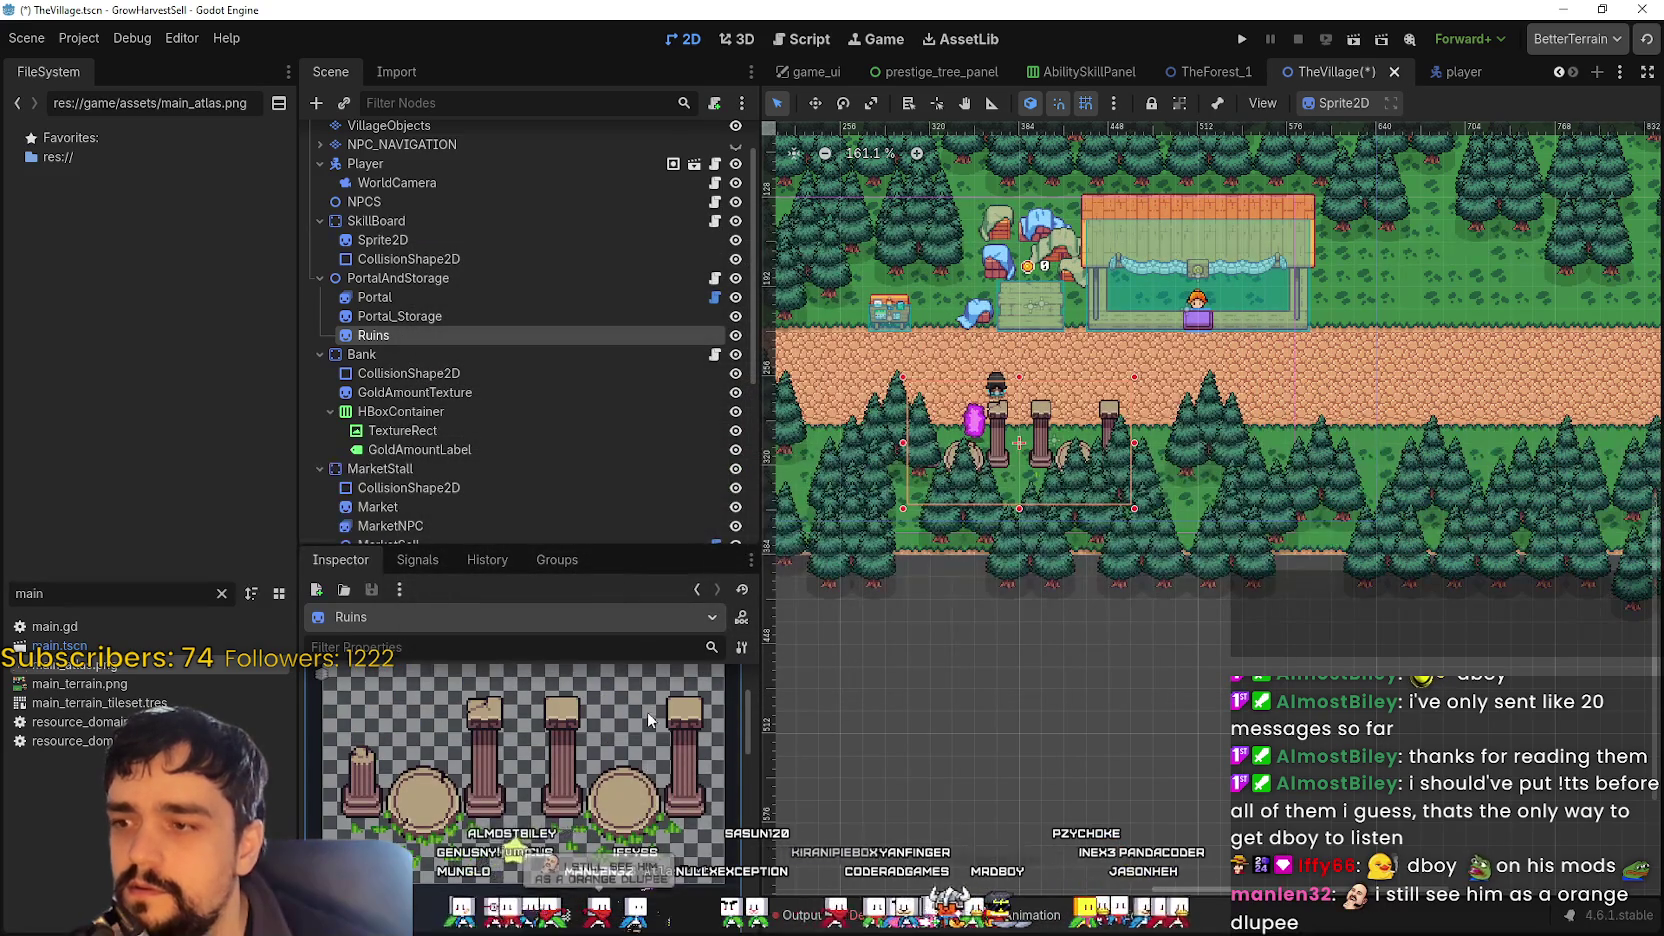
- Split the Ruins sprite into 2 horizontal frames, preview frame 1, then return to frame 0
scroll(647, 711, "down", 5)
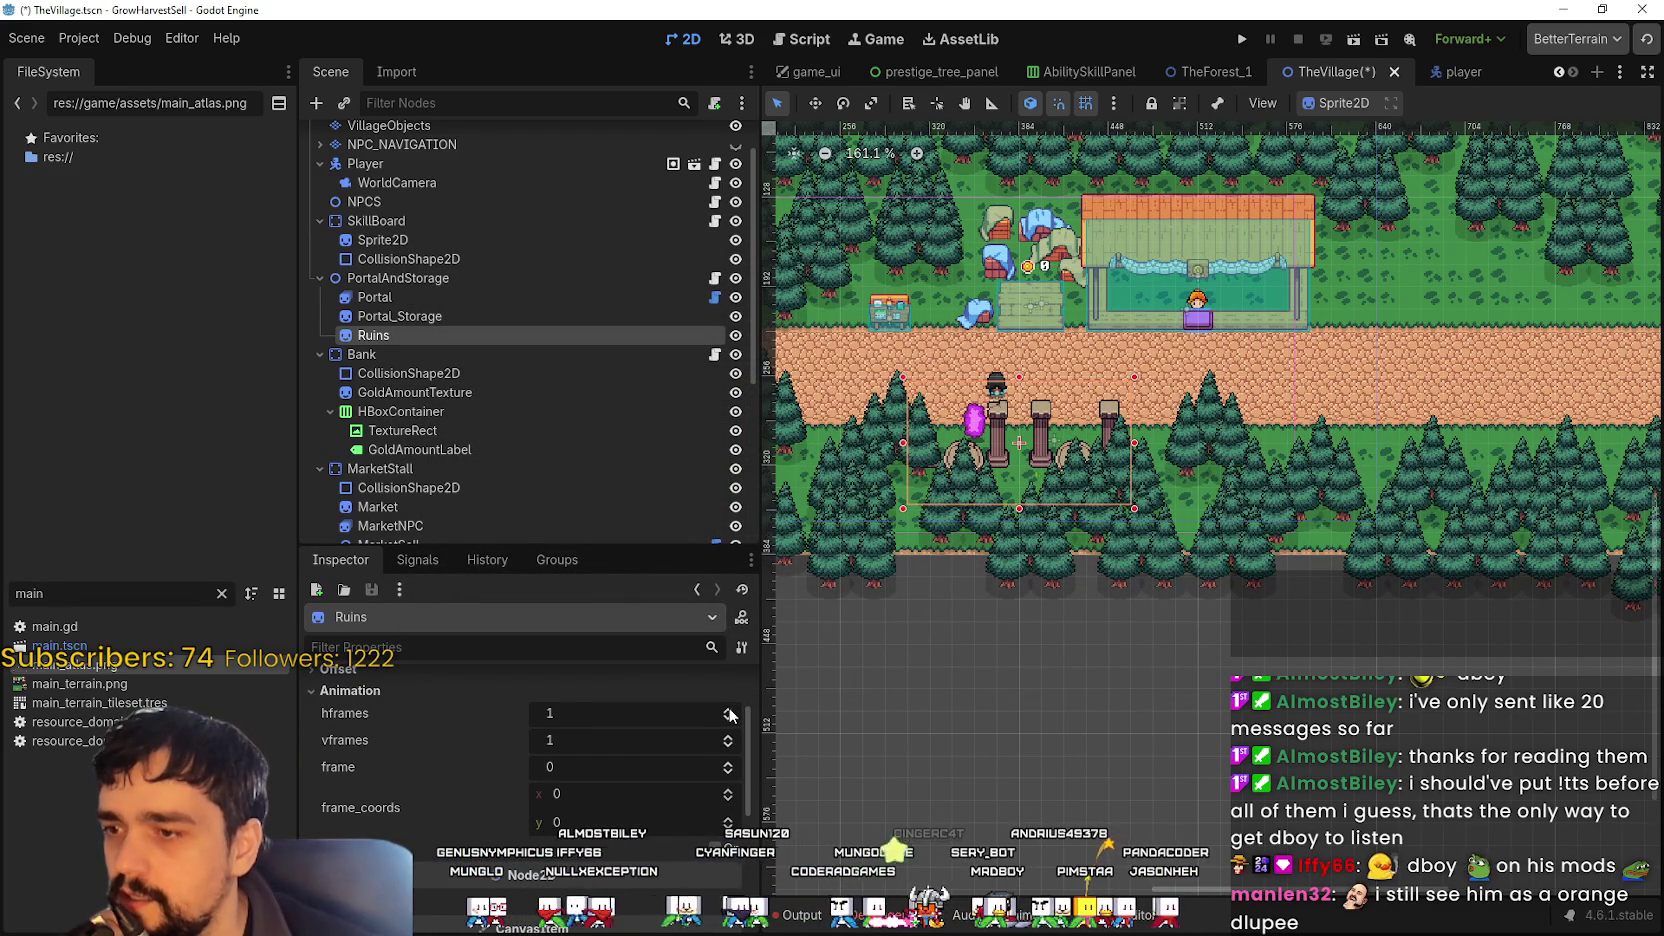
left_click(729, 710)
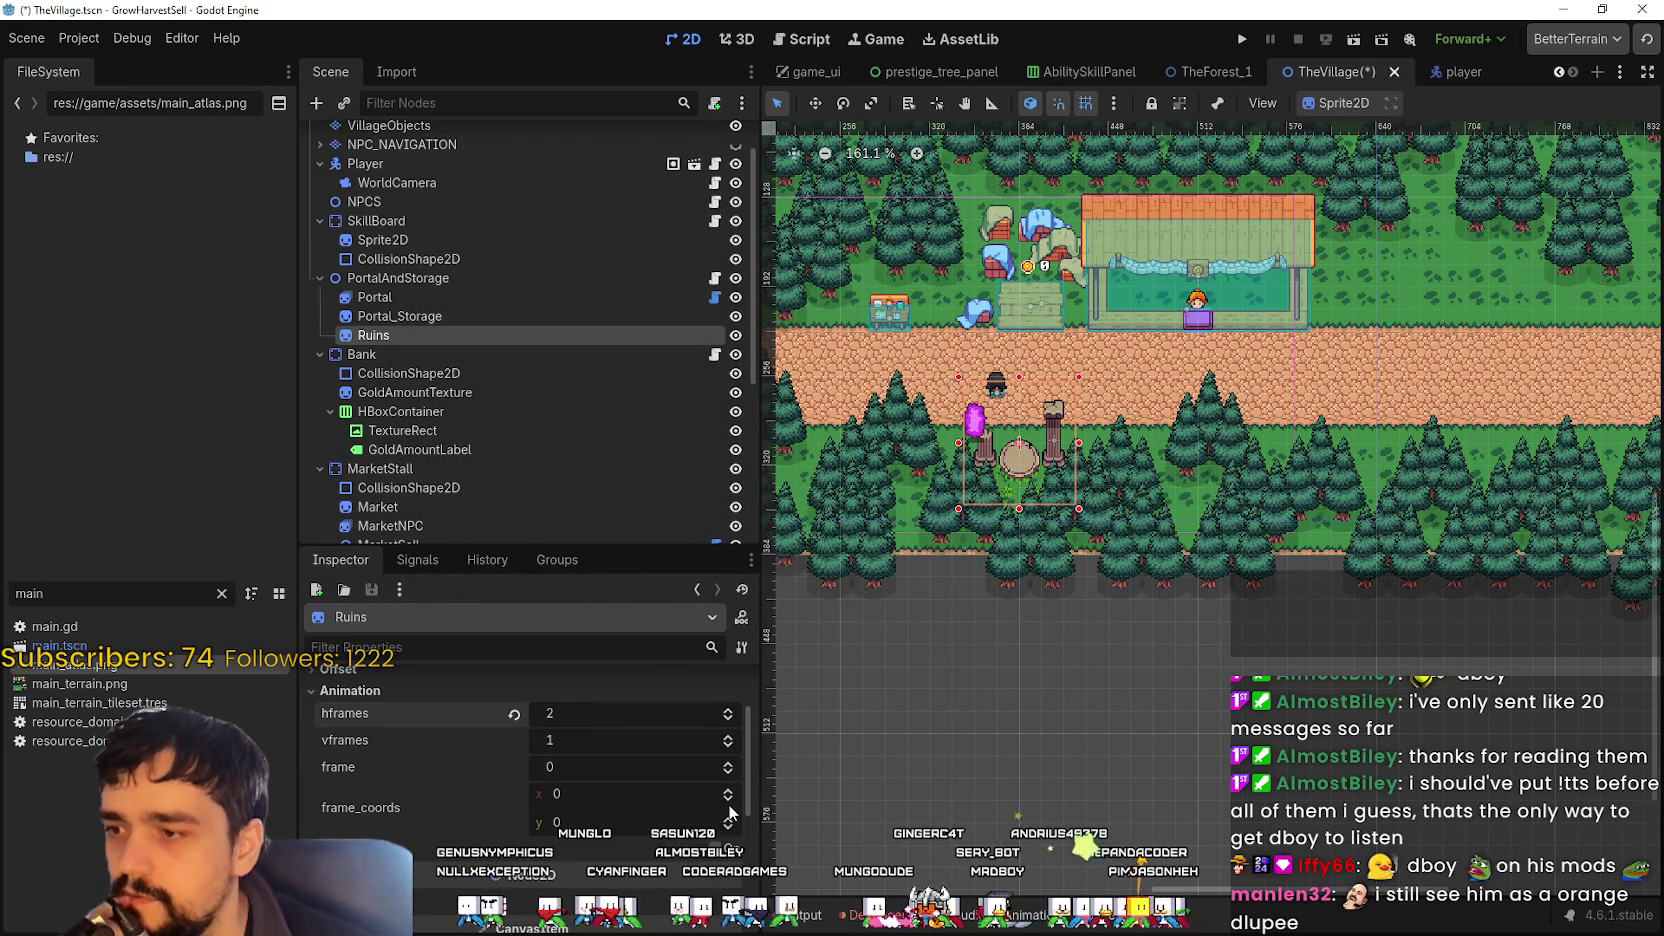
left_click(729, 764)
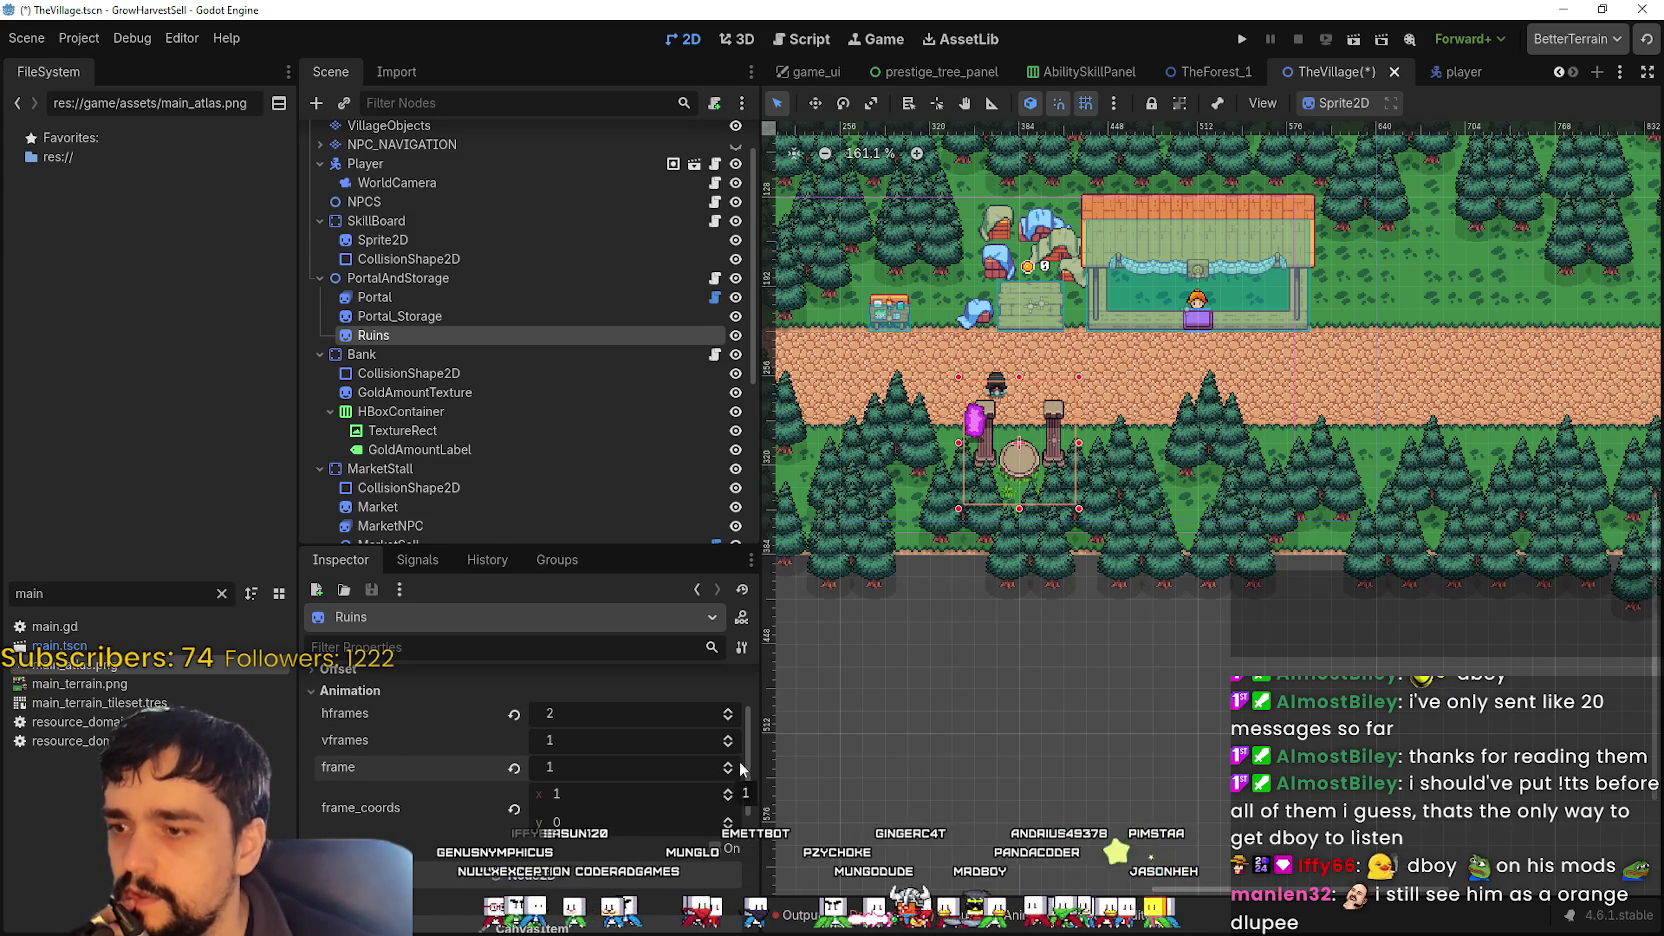
scroll(993, 496, "up", 7)
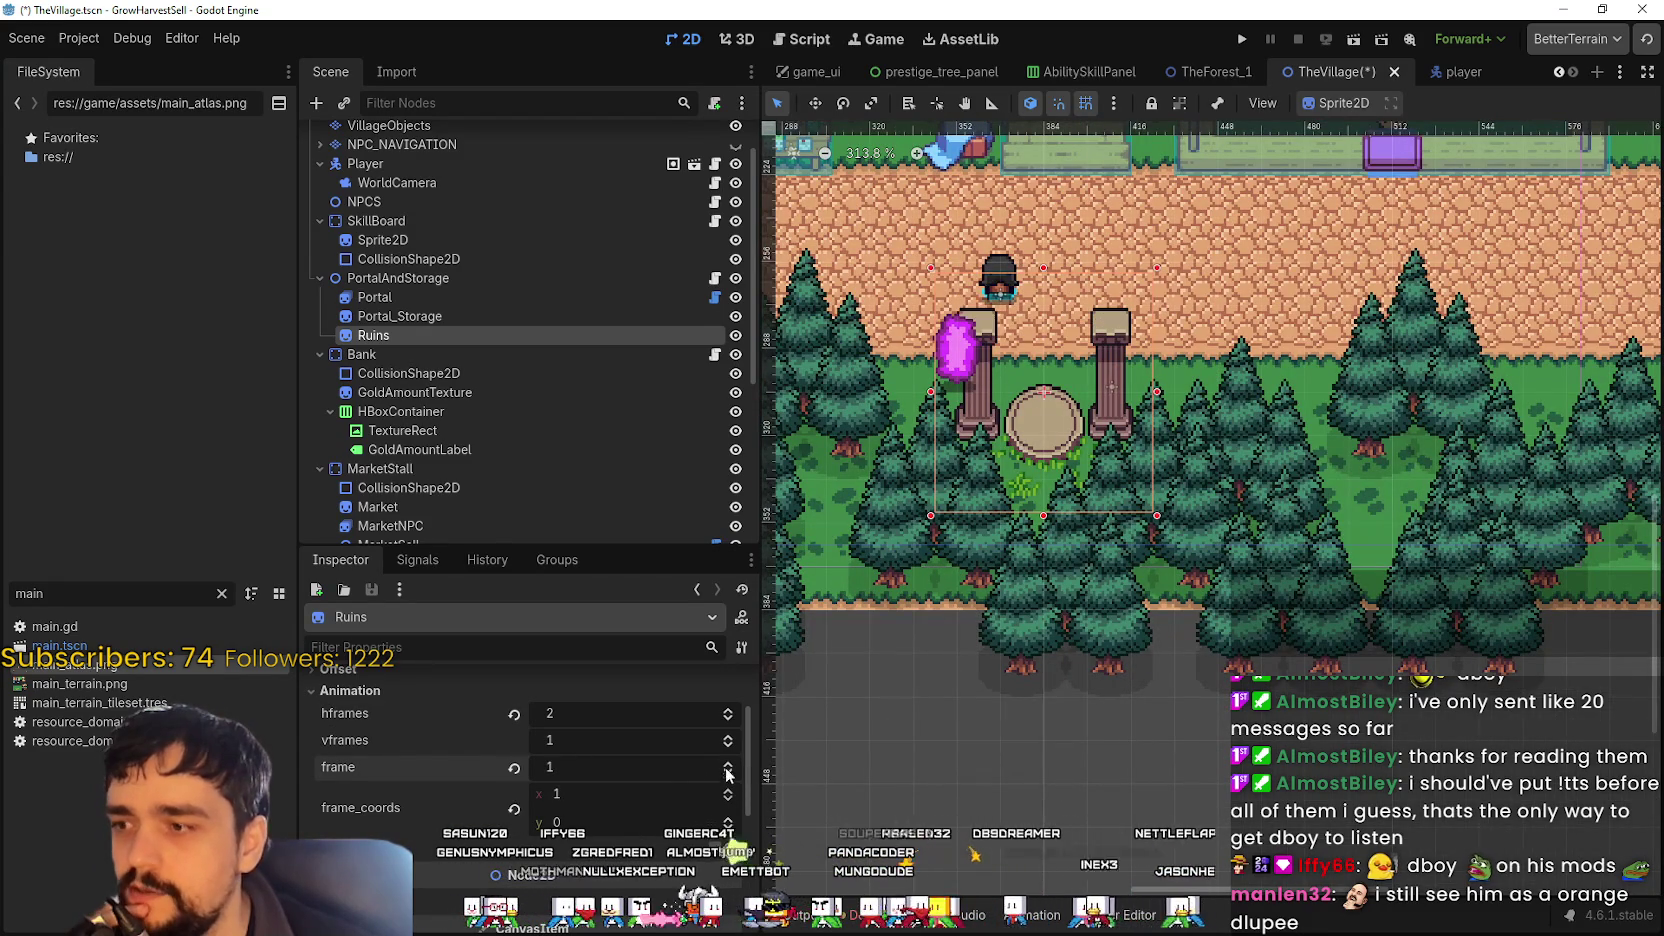
left_click(728, 764)
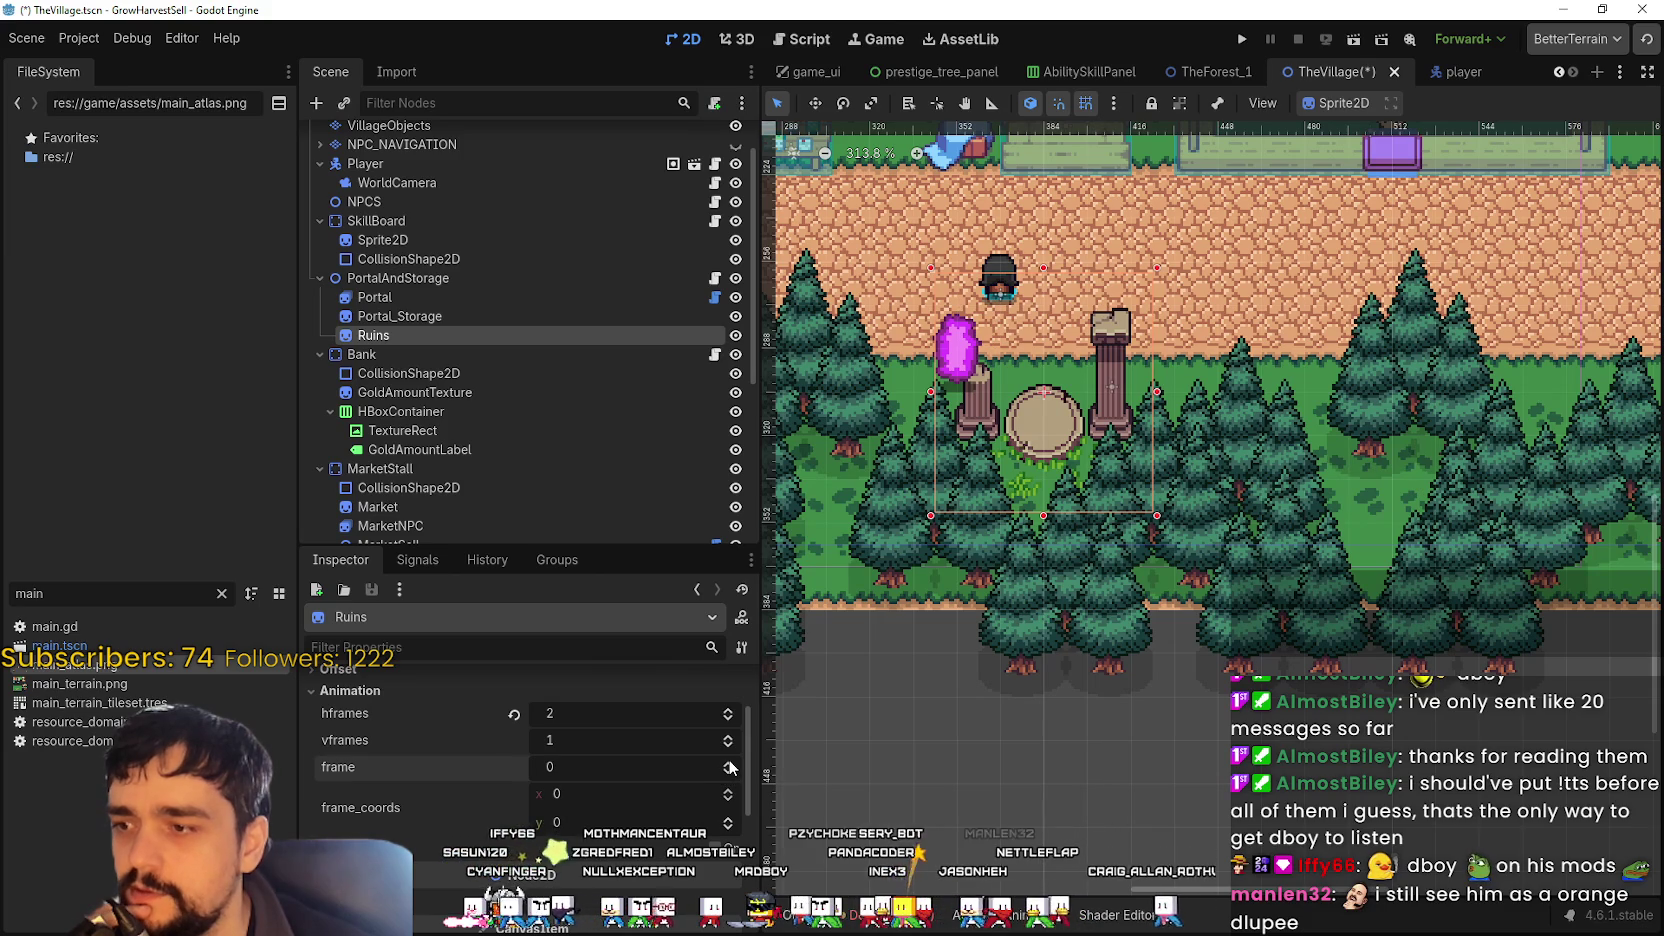
- Save the TheVillage scene with Ctrl+S
scroll(1033, 470, "down", 3)
key("ctrl+s")
scroll(1001, 474, "up", 1)
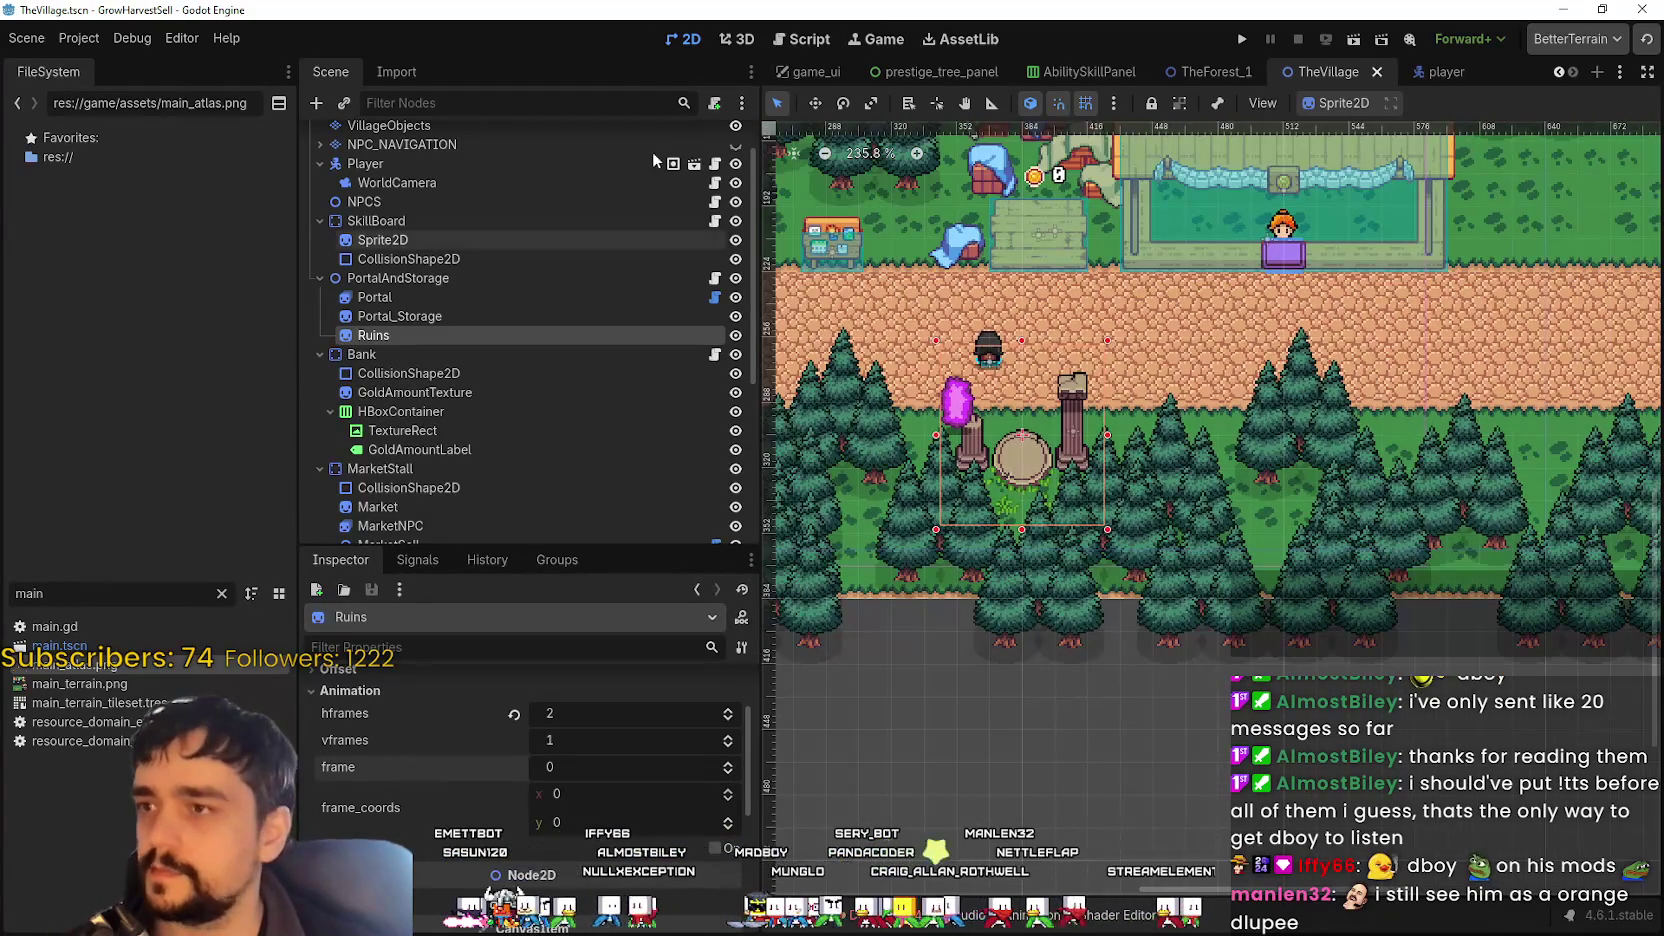
scroll(1023, 521, "up", 3)
mouse_move(1048, 484)
left_mouse_down()
mouse_move(944, 421)
mouse_move(971, 420)
left_mouse_up()
scroll(1000, 430, "up", 3)
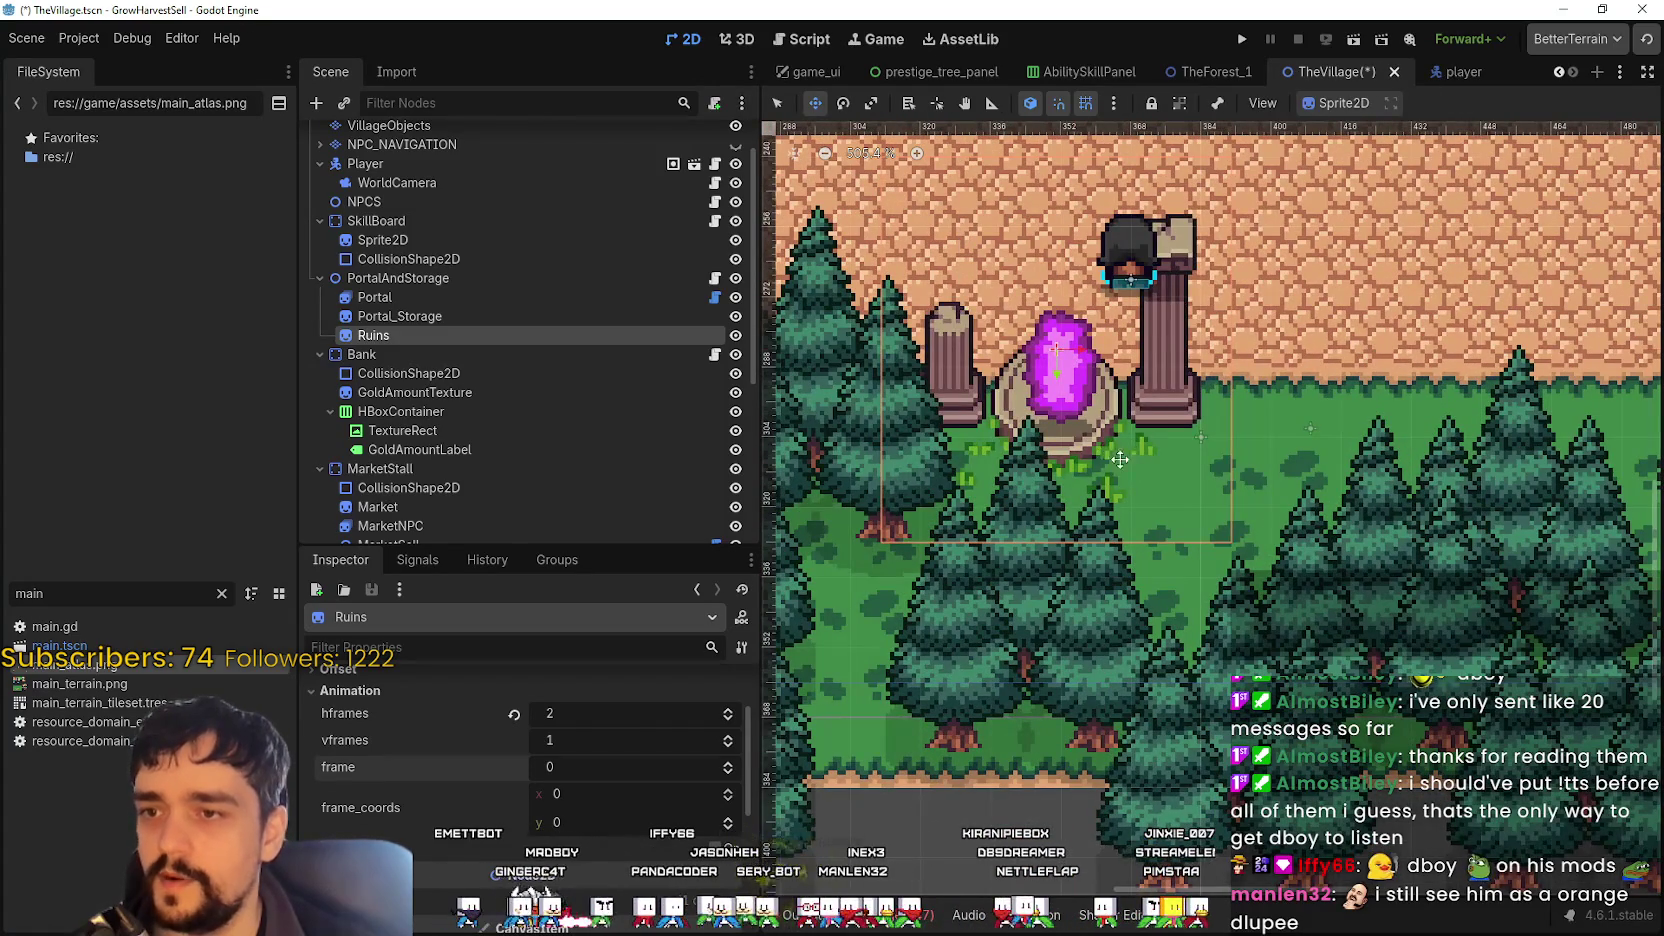
mouse_move(1120, 459)
left_mouse_down()
mouse_move(1100, 450)
mouse_move(1178, 561)
left_mouse_up()
scroll(1126, 460, "up", 2)
scroll(1178, 561, "up", 2)
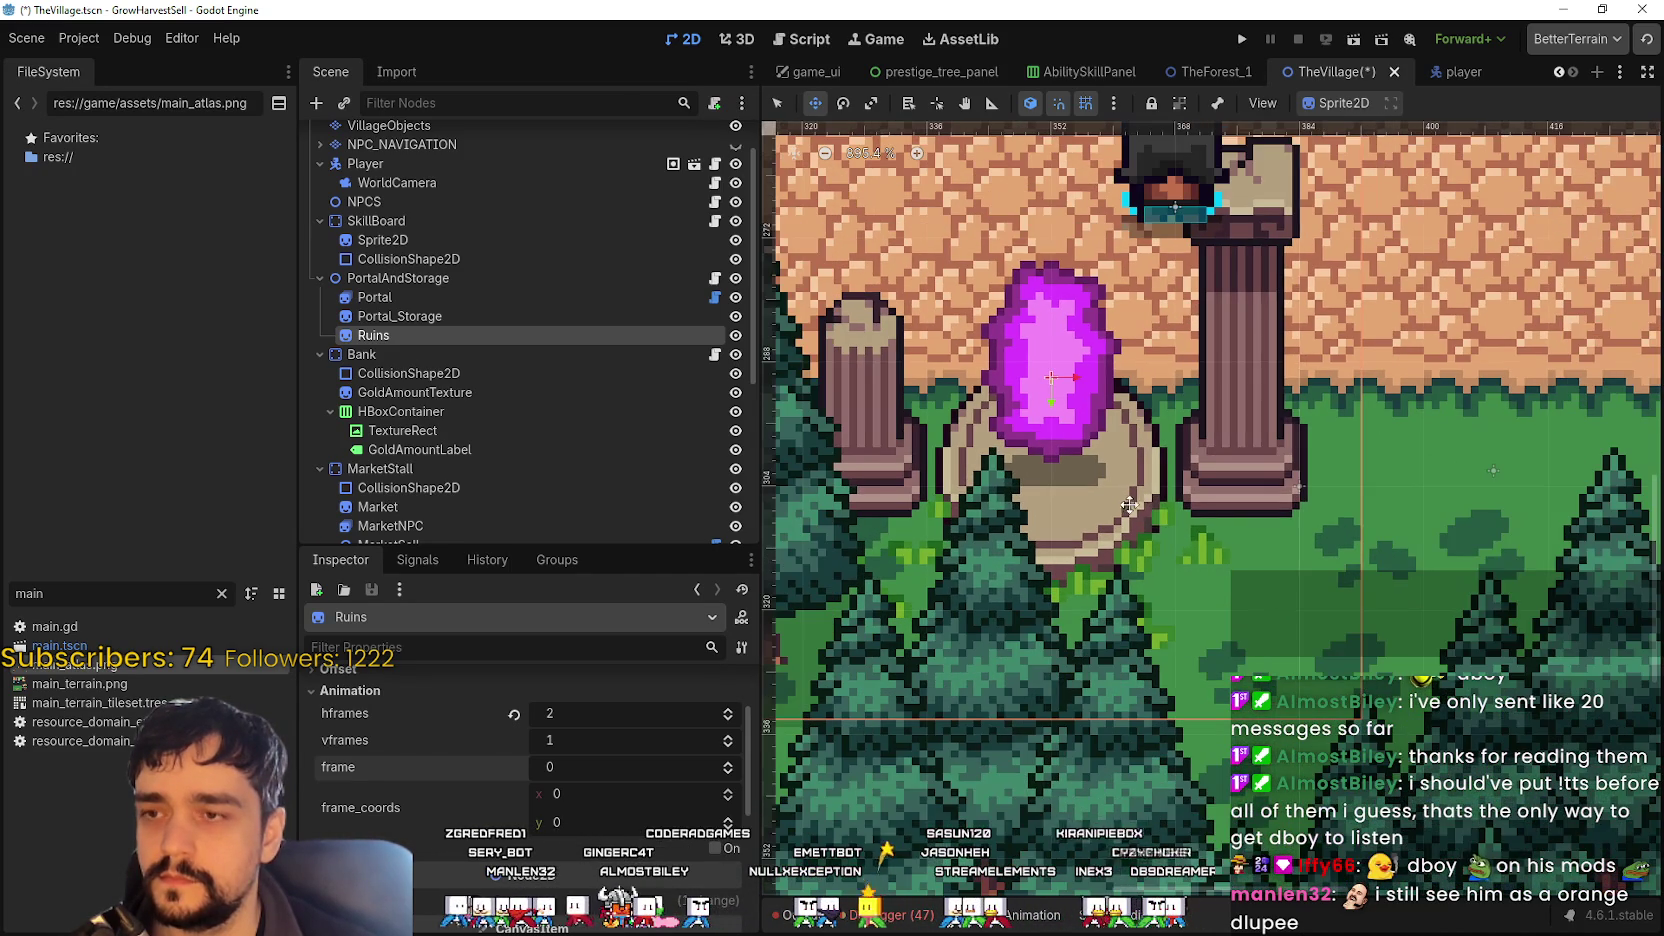
scroll(1170, 515, "left", 1)
scroll(1170, 515, "down", 1)
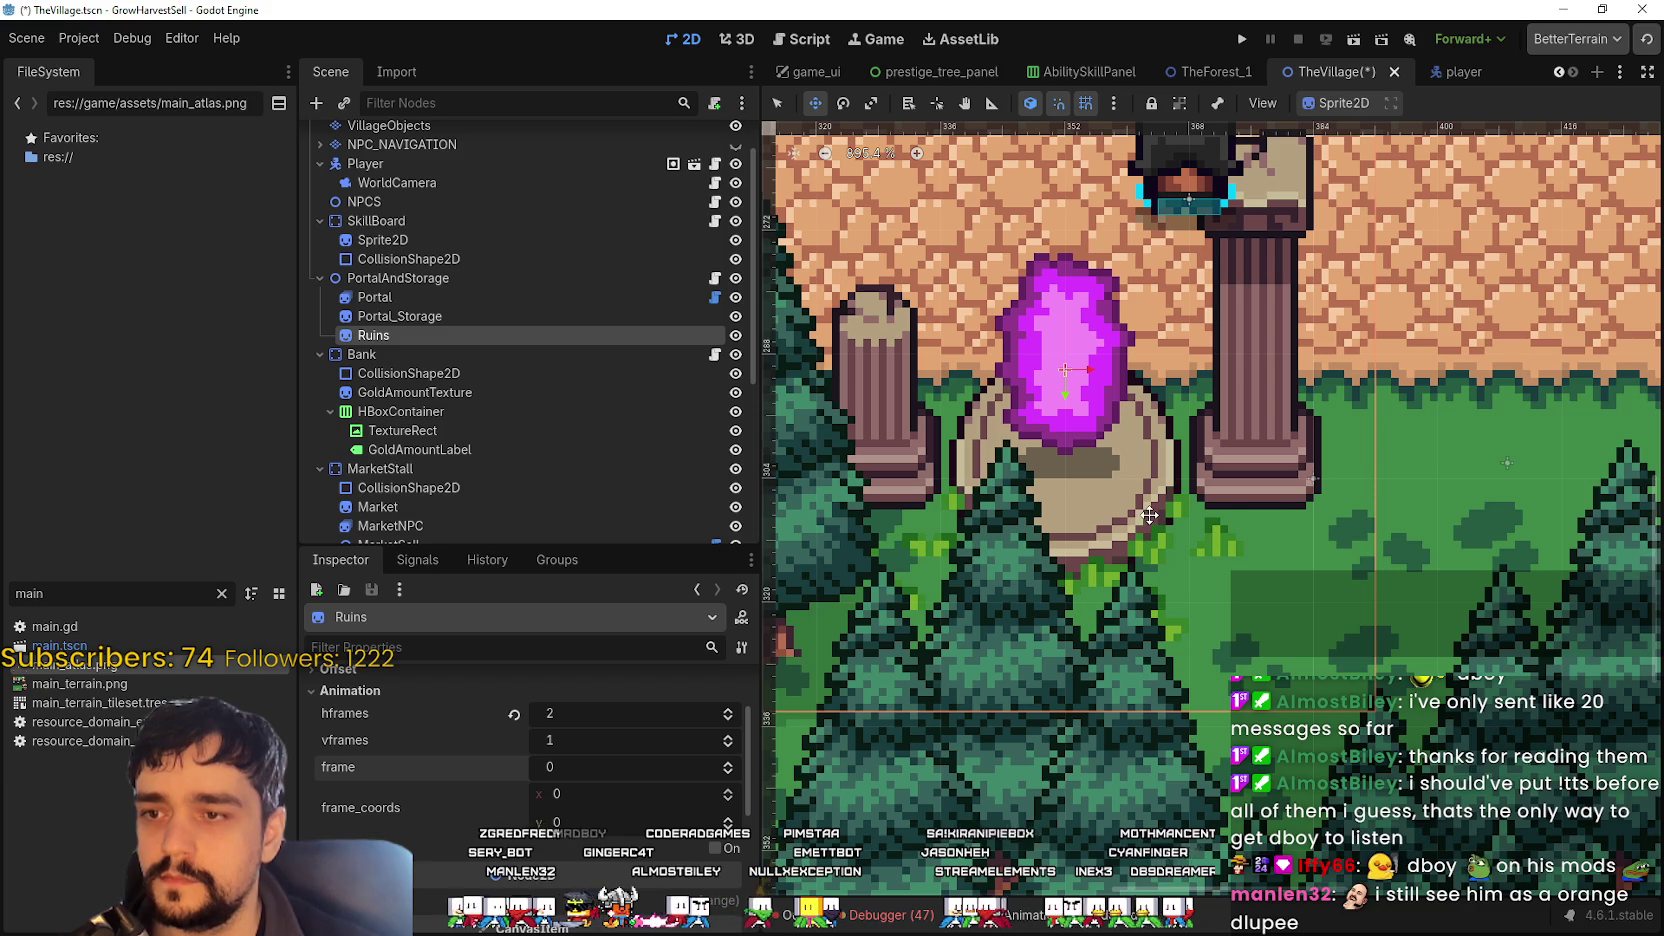
scroll(1137, 520, "down", 4)
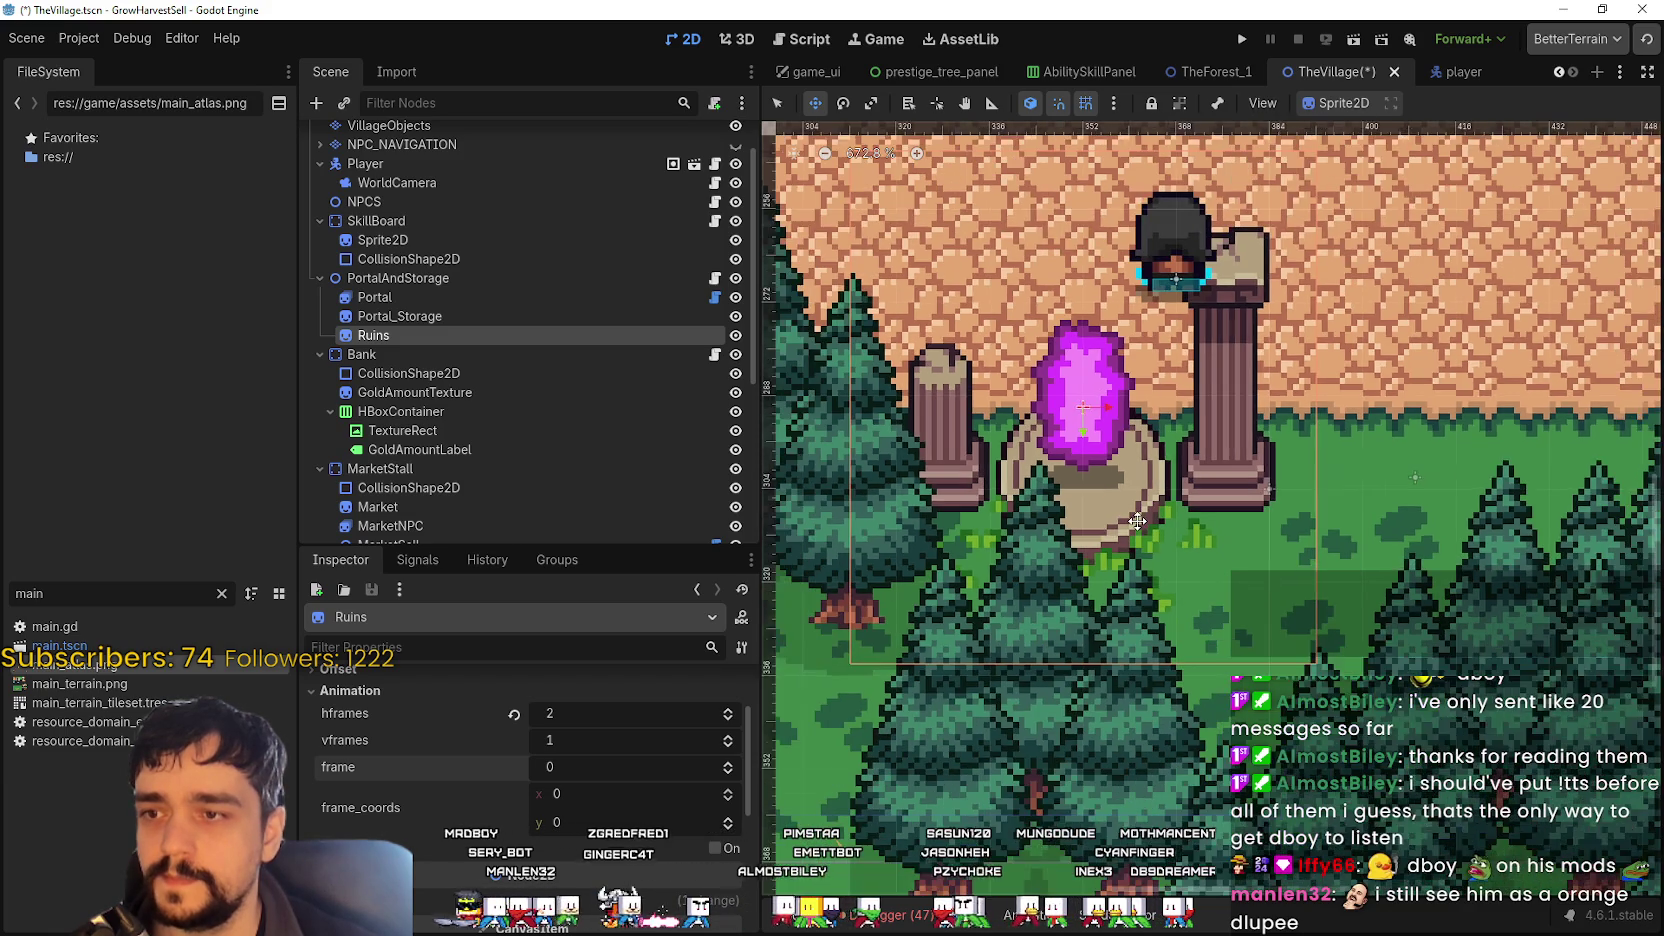
scroll(1155, 510, "up", 2)
scroll(1170, 512, "down", 2)
scroll(1173, 512, "down", 1)
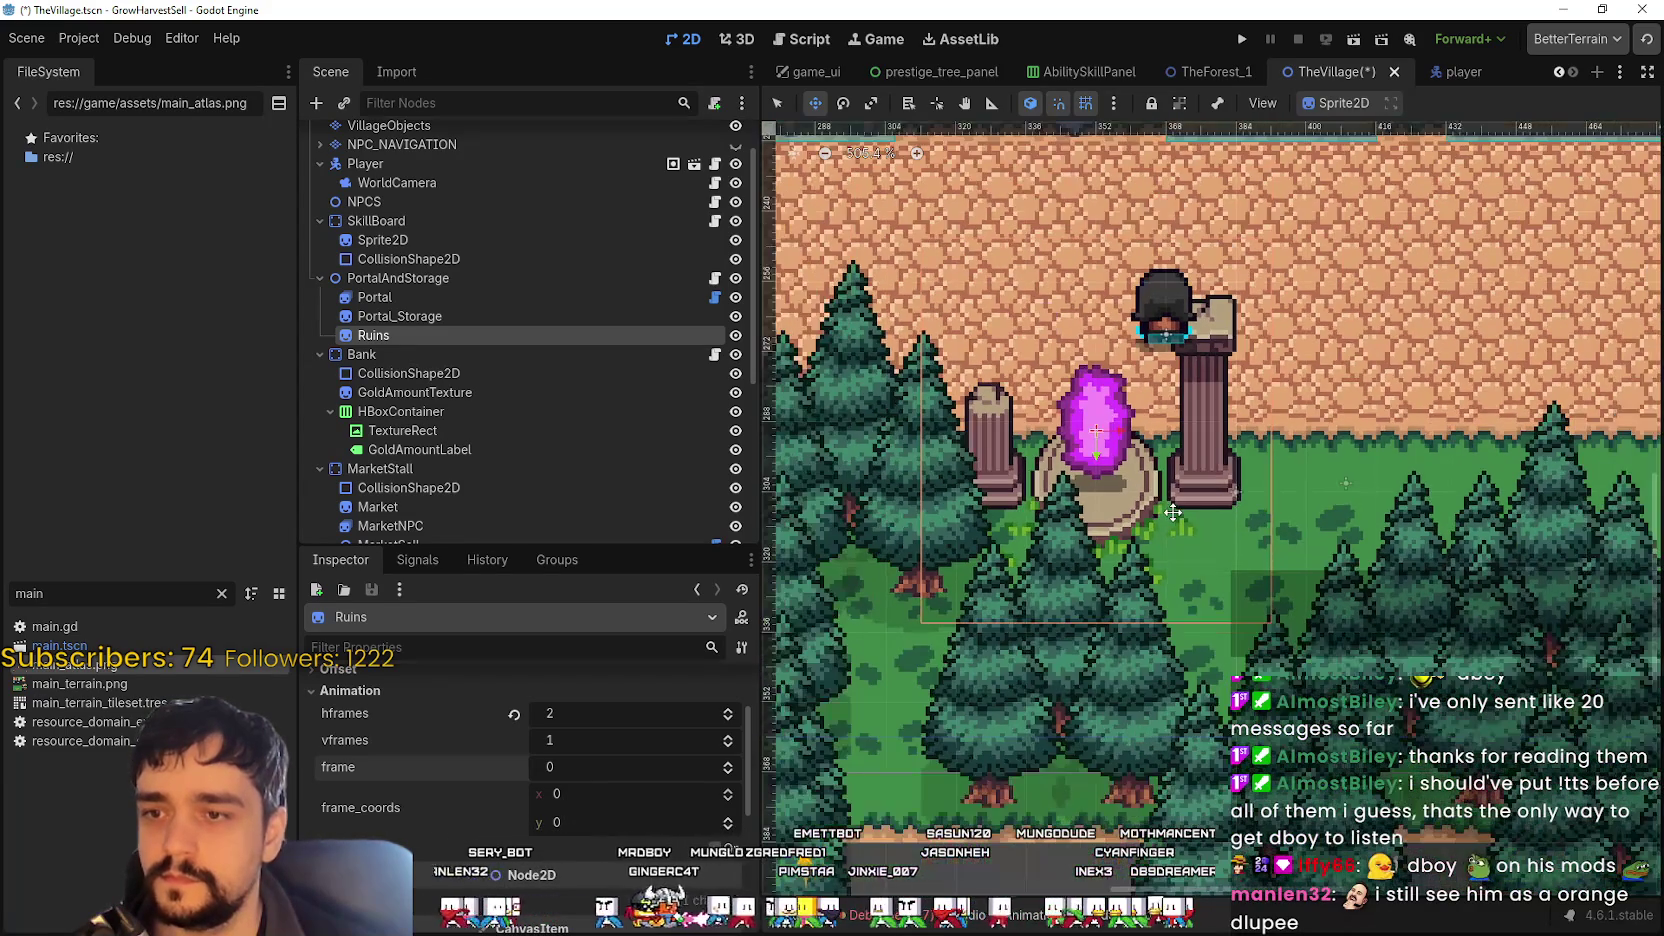
scroll(1176, 522, "up", 1)
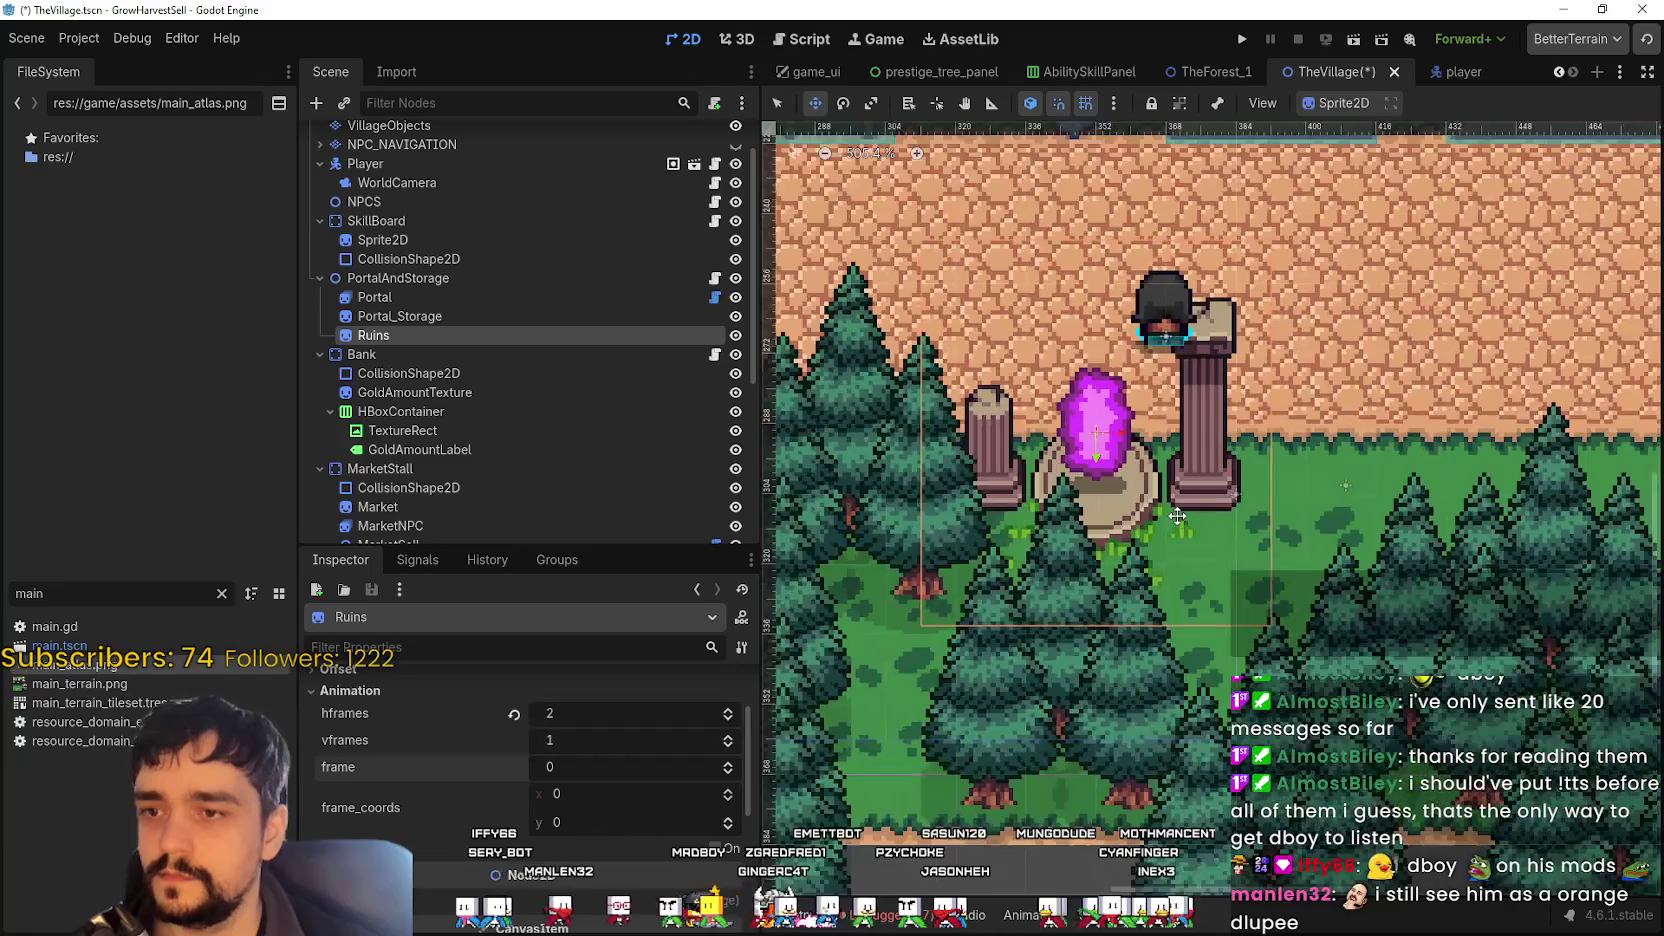
scroll(927, 593, "down", 1)
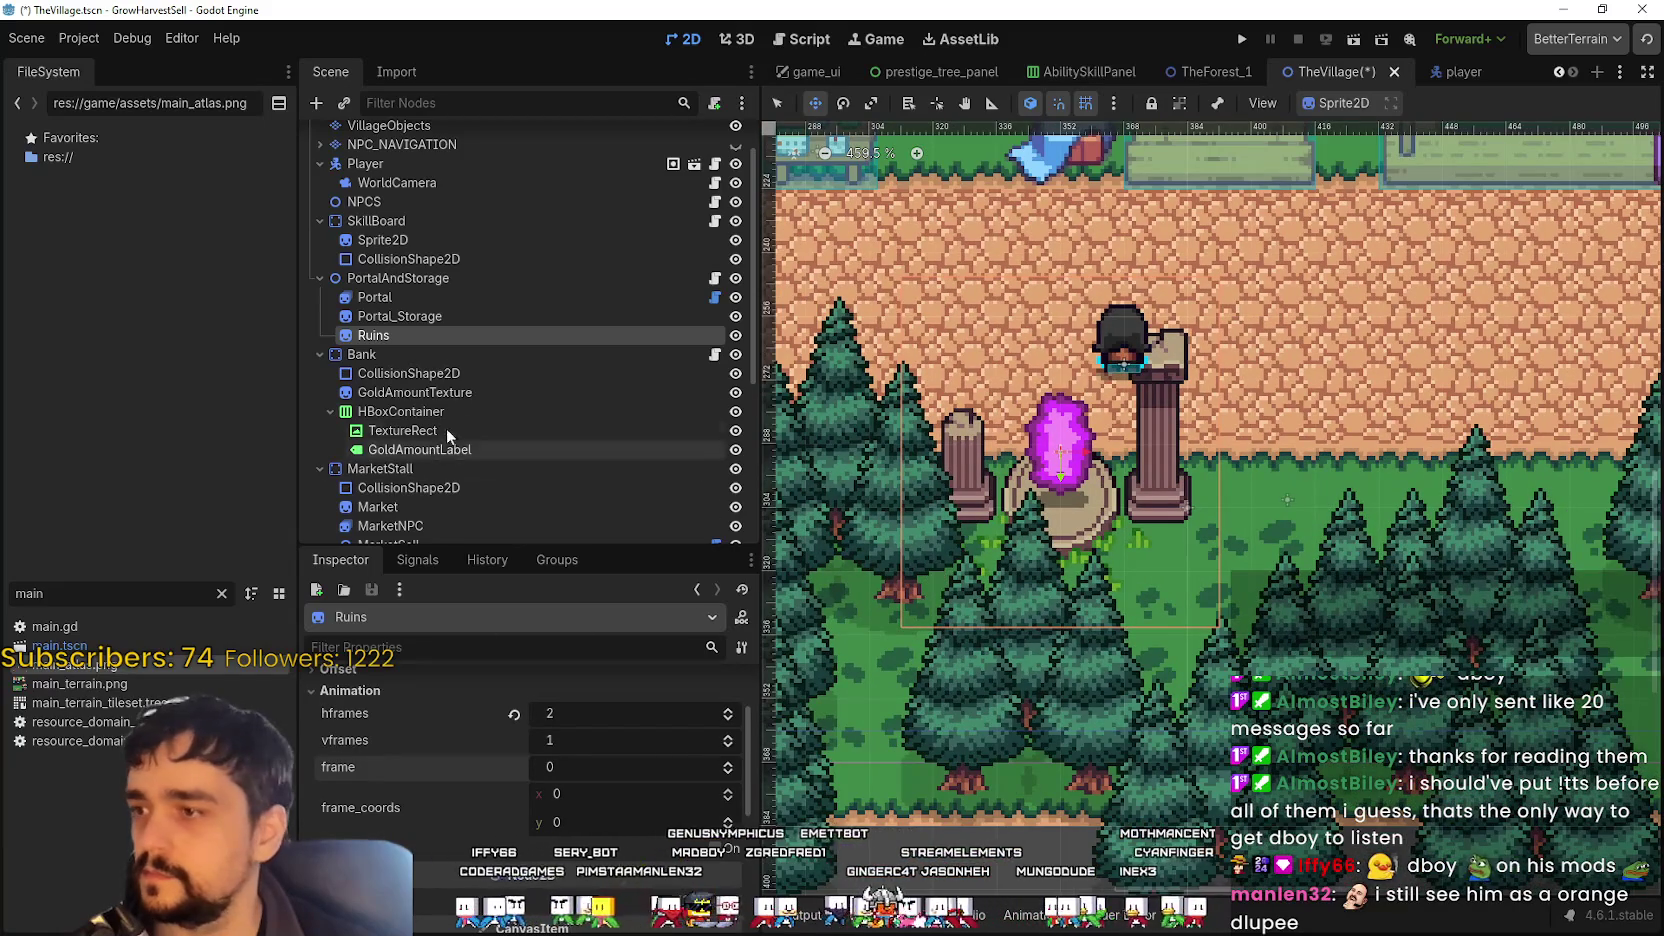
scroll(490, 801, "down", 5)
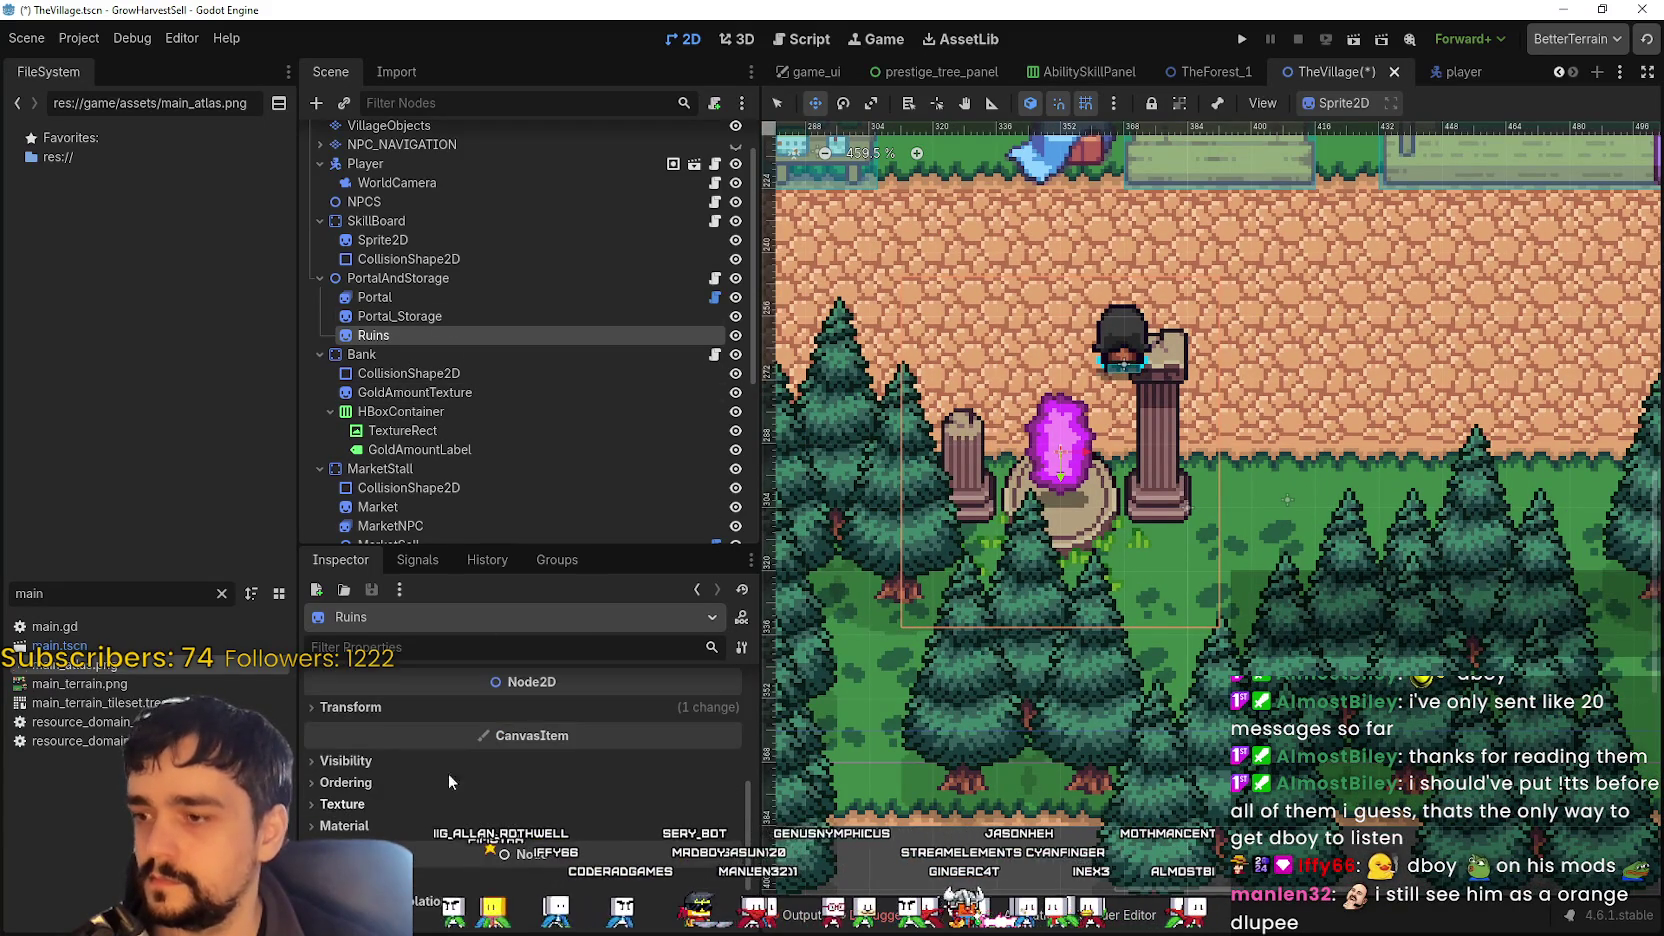
- Enable Y-sort on Ruins and raise its z_index from 0 to 1
scroll(433, 801, "down", 2)
left_click(350, 719)
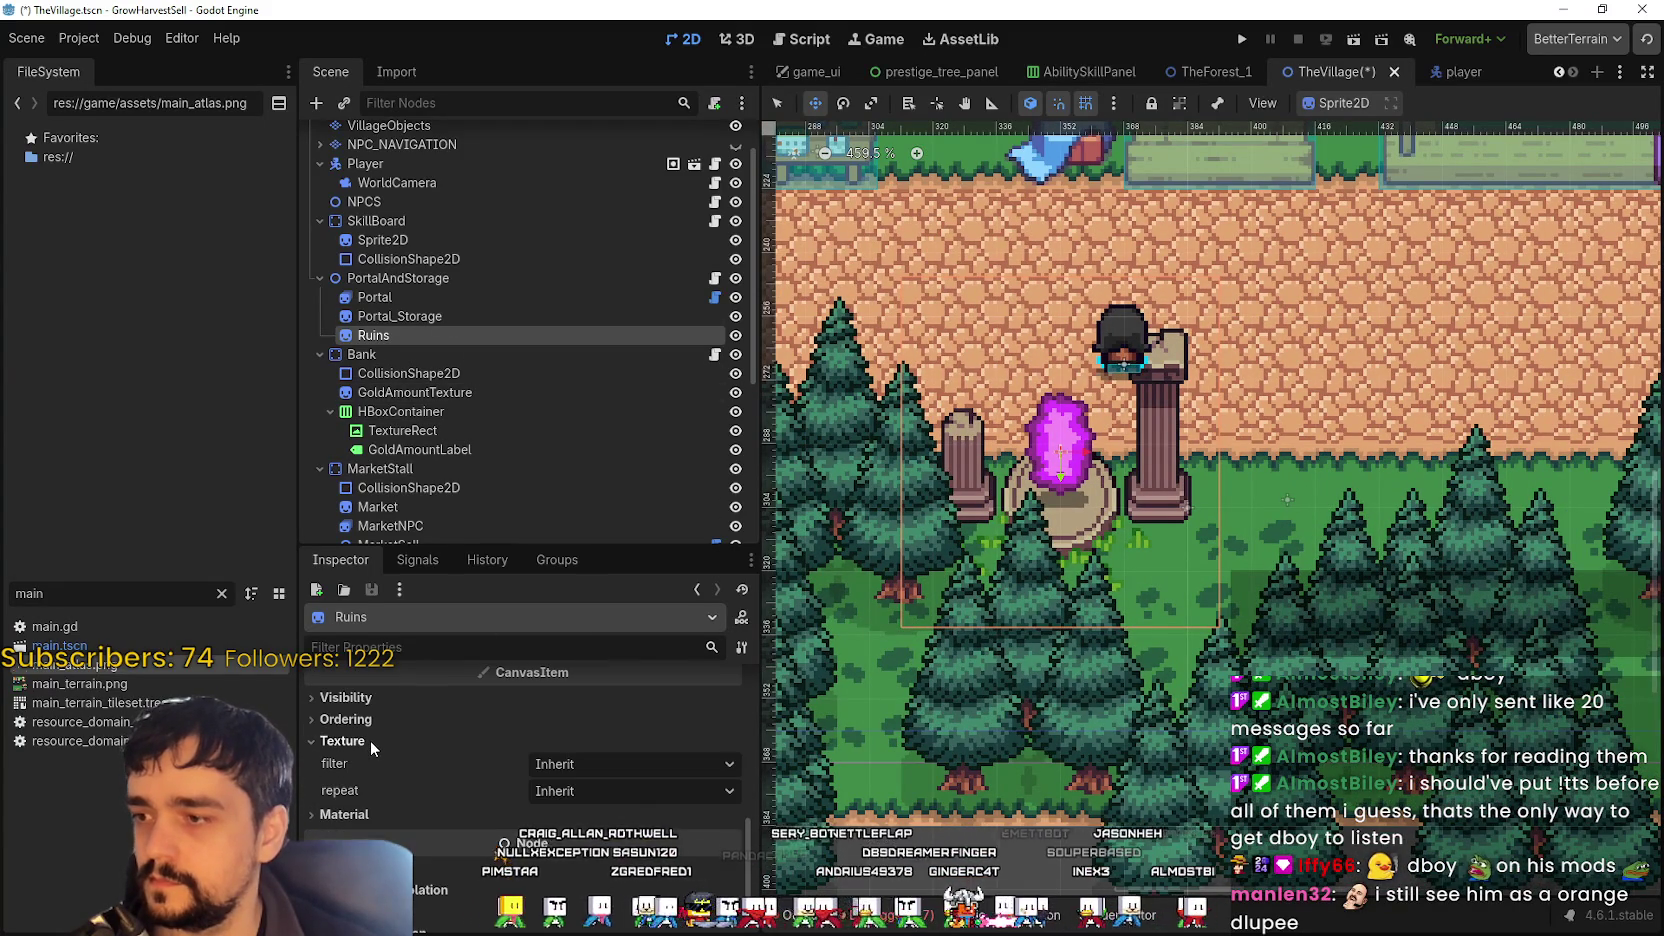
left_click(564, 808)
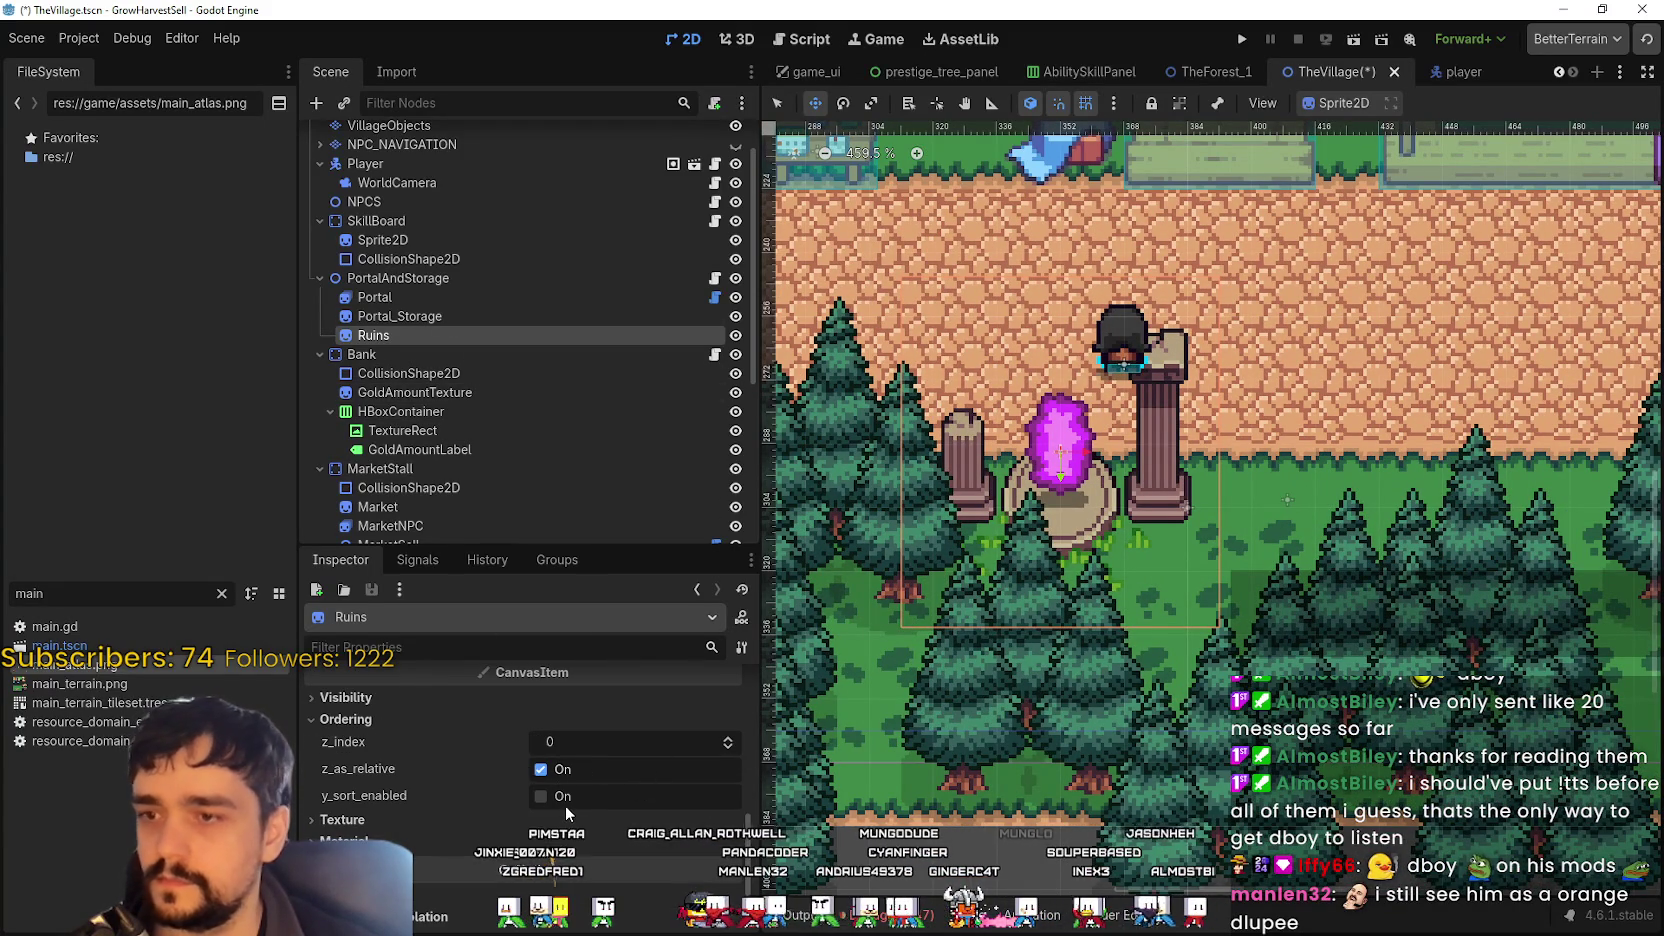
left_click(558, 803)
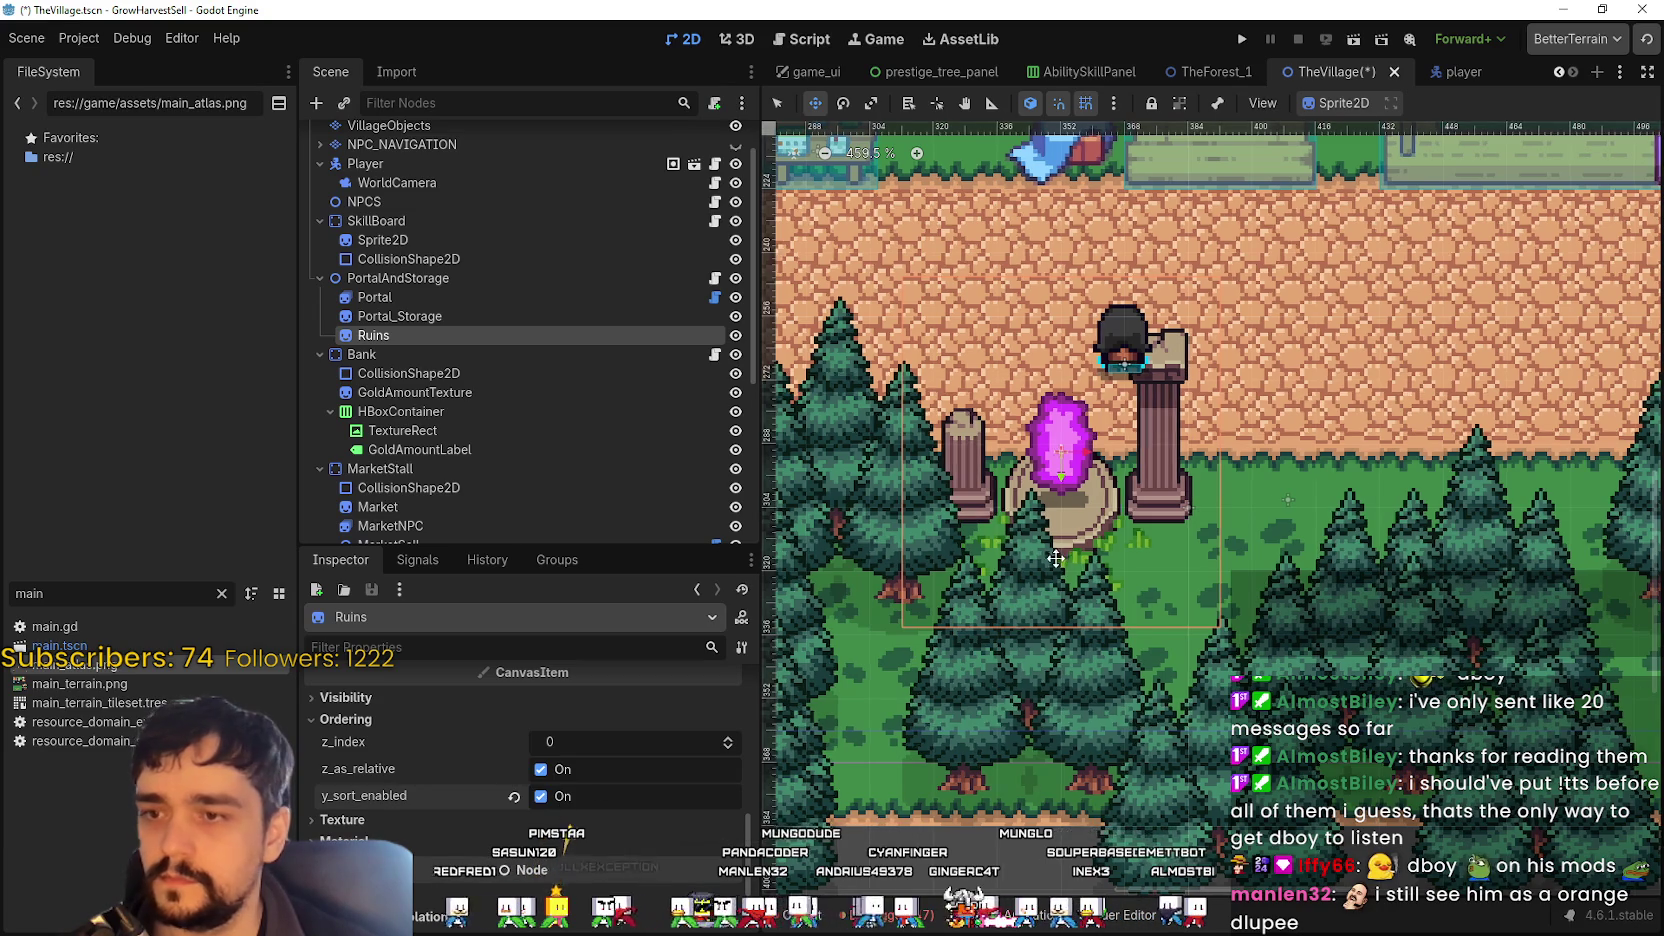
scroll(1066, 548, "down", 1)
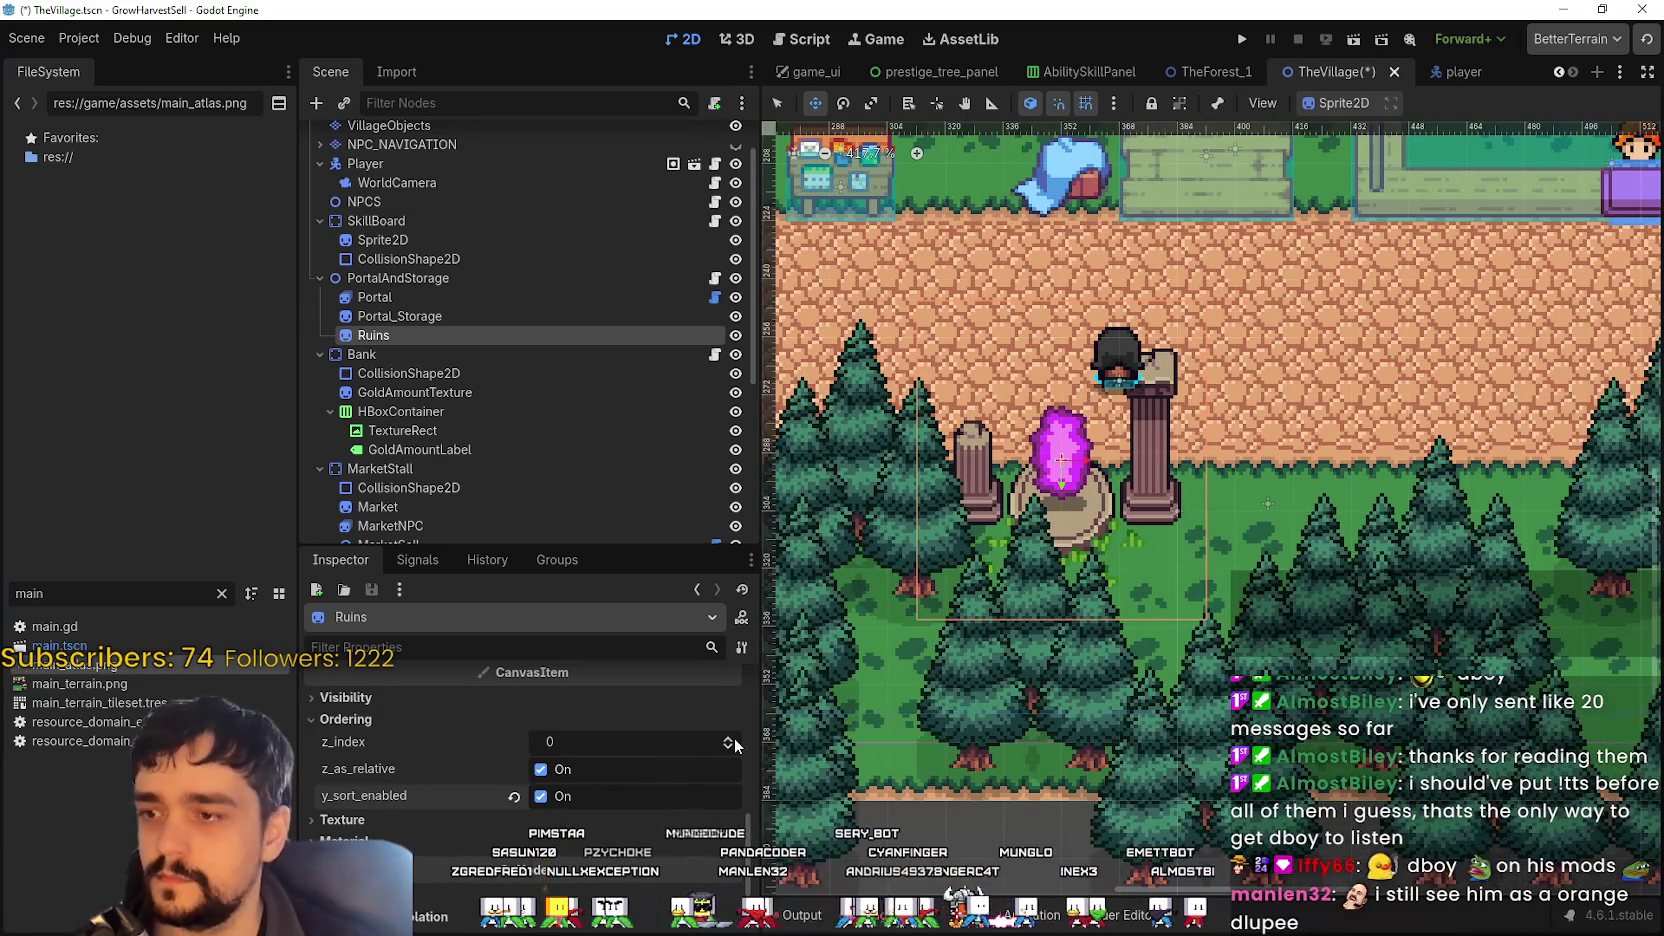
left_click(727, 738)
- Move Ruins above Portal as the first child of PortalAndStorage
scroll(1153, 496, "up", 2)
scroll(1153, 496, "down", 3)
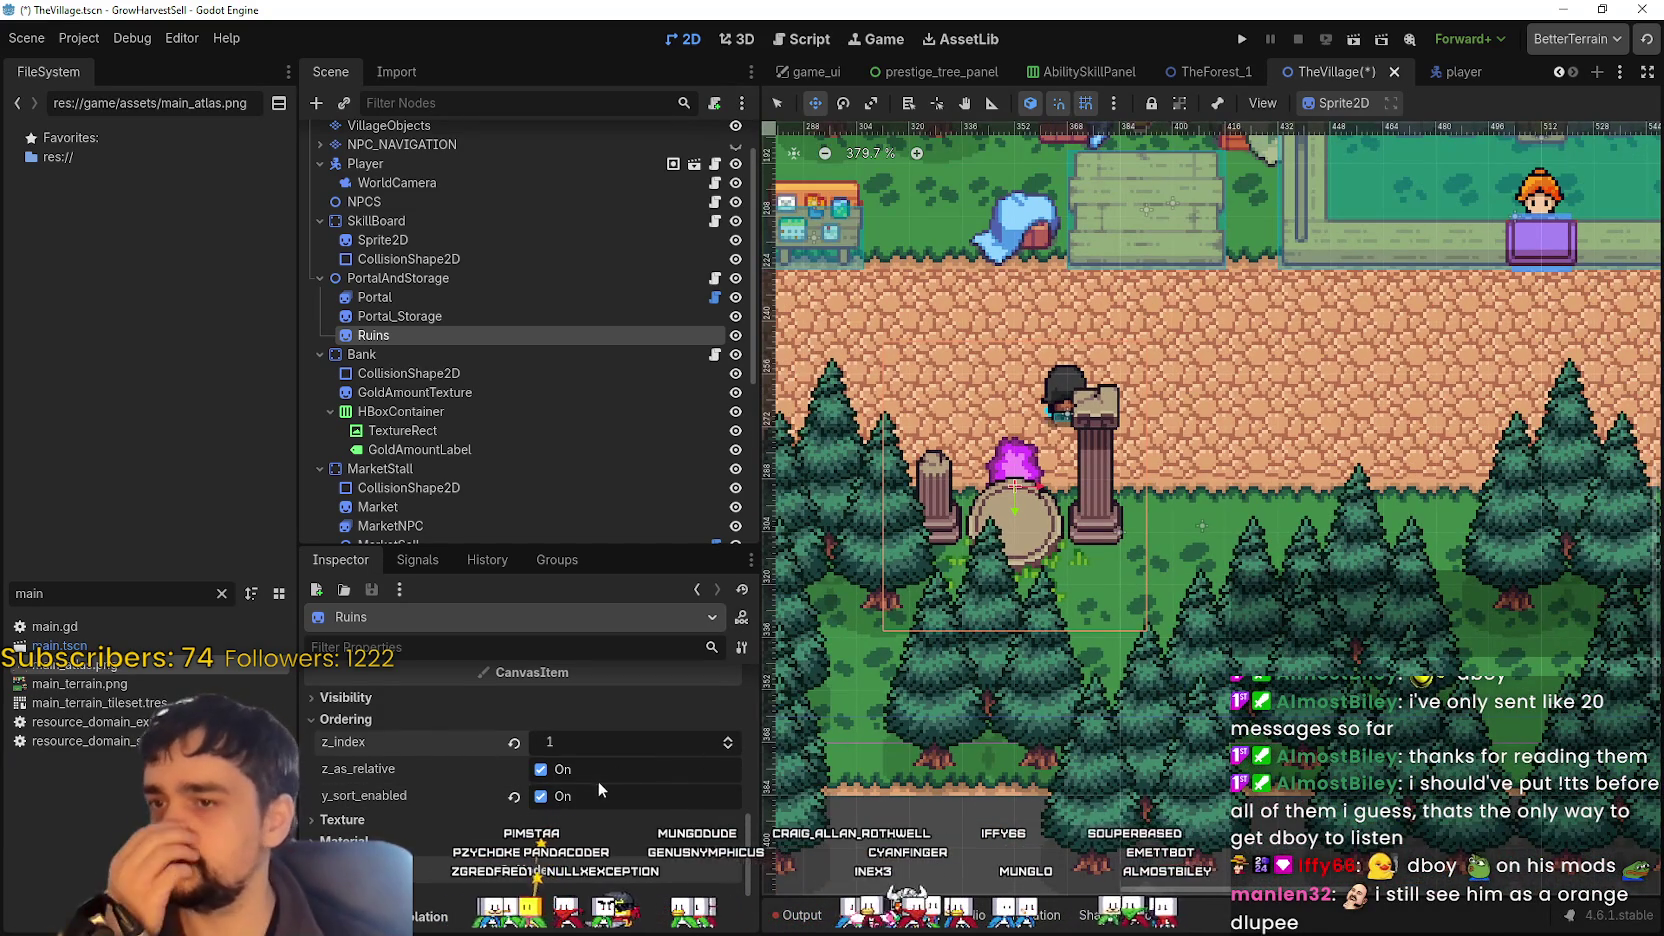
left_click_drag(437, 300, 445, 287)
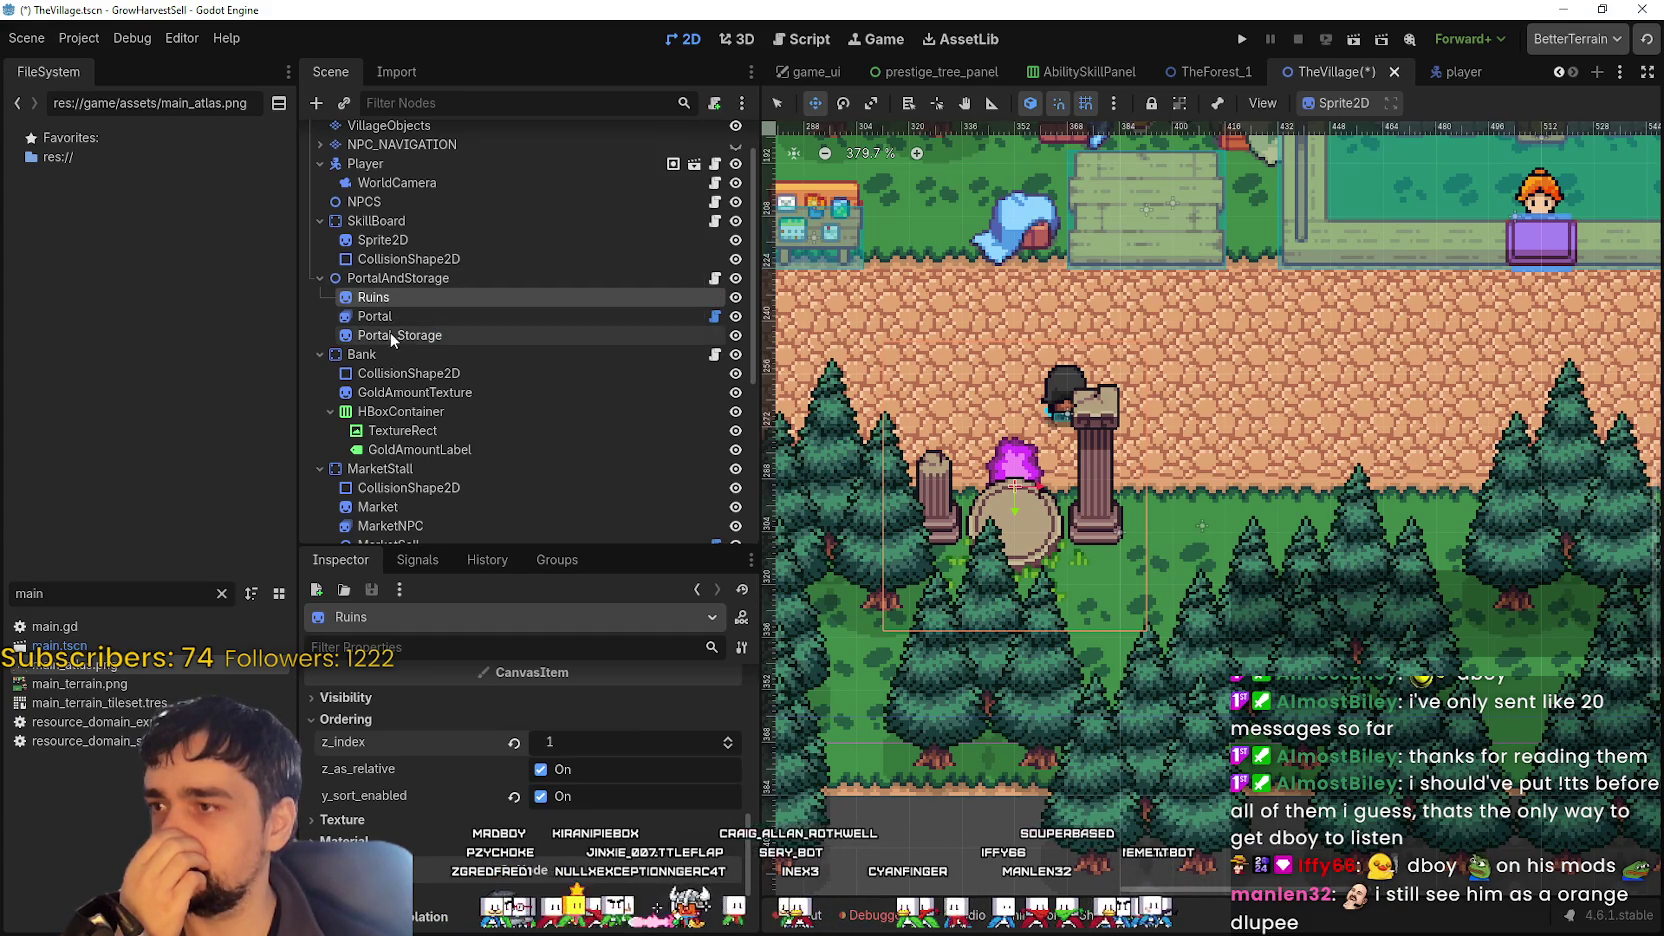
- Inspect the Ordering settings of the Portal and PortalAndStorage nodes
left_click(400, 317)
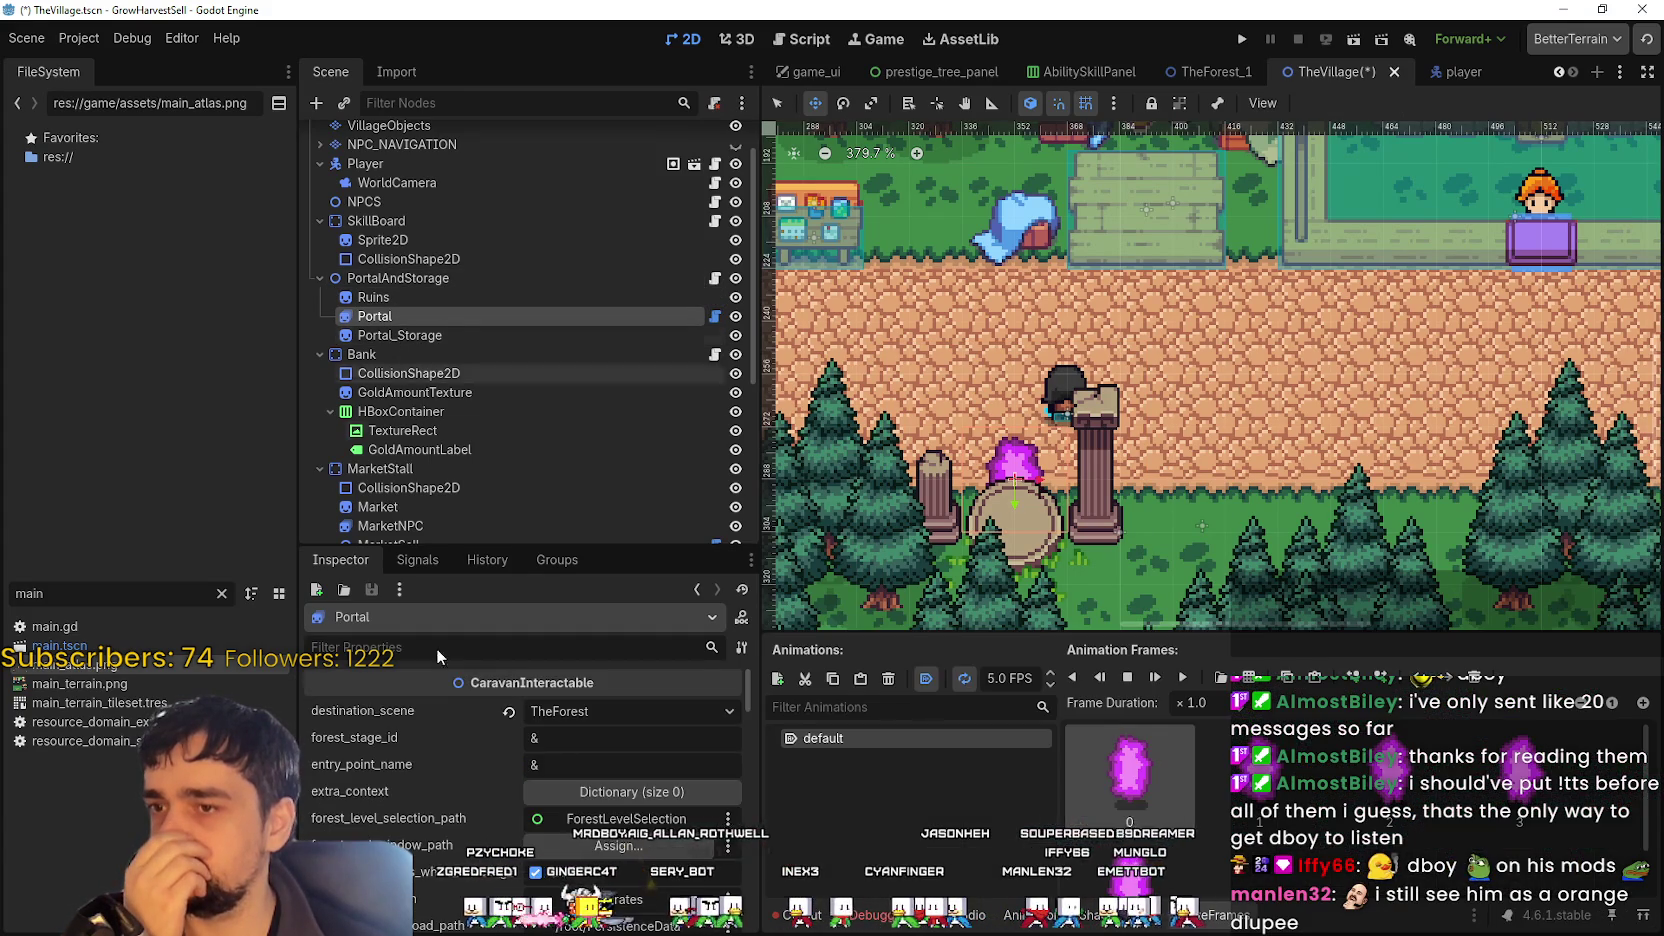
scroll(450, 730, "down", 10)
scroll(468, 810, "down", 10)
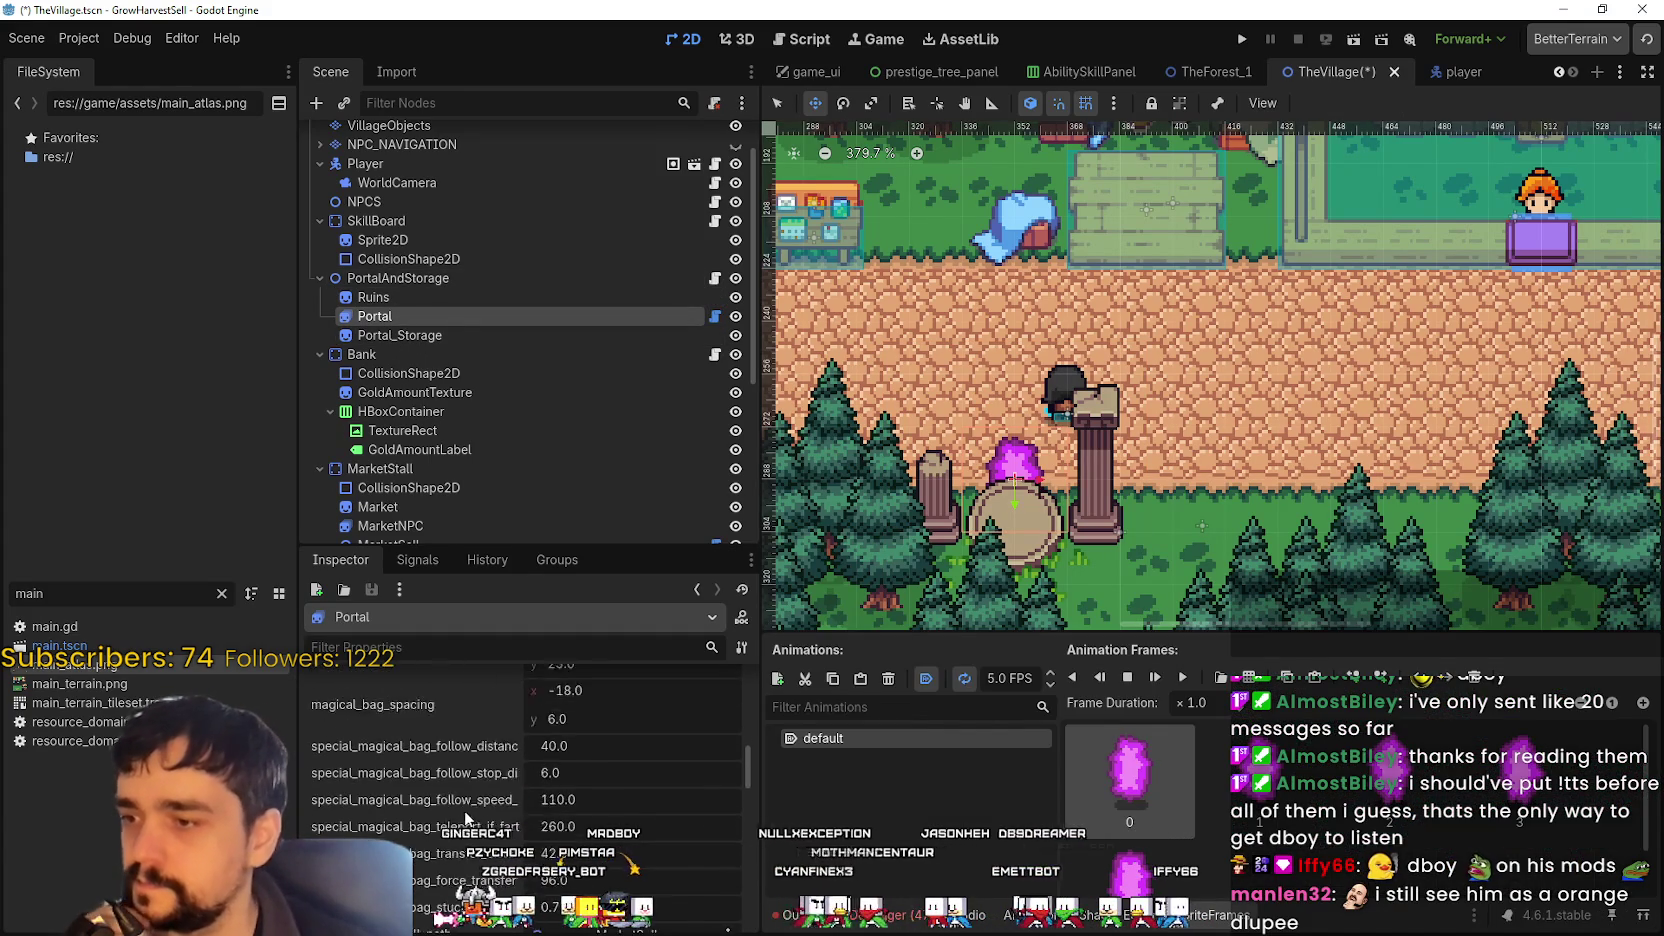
scroll(456, 820, "down", 10)
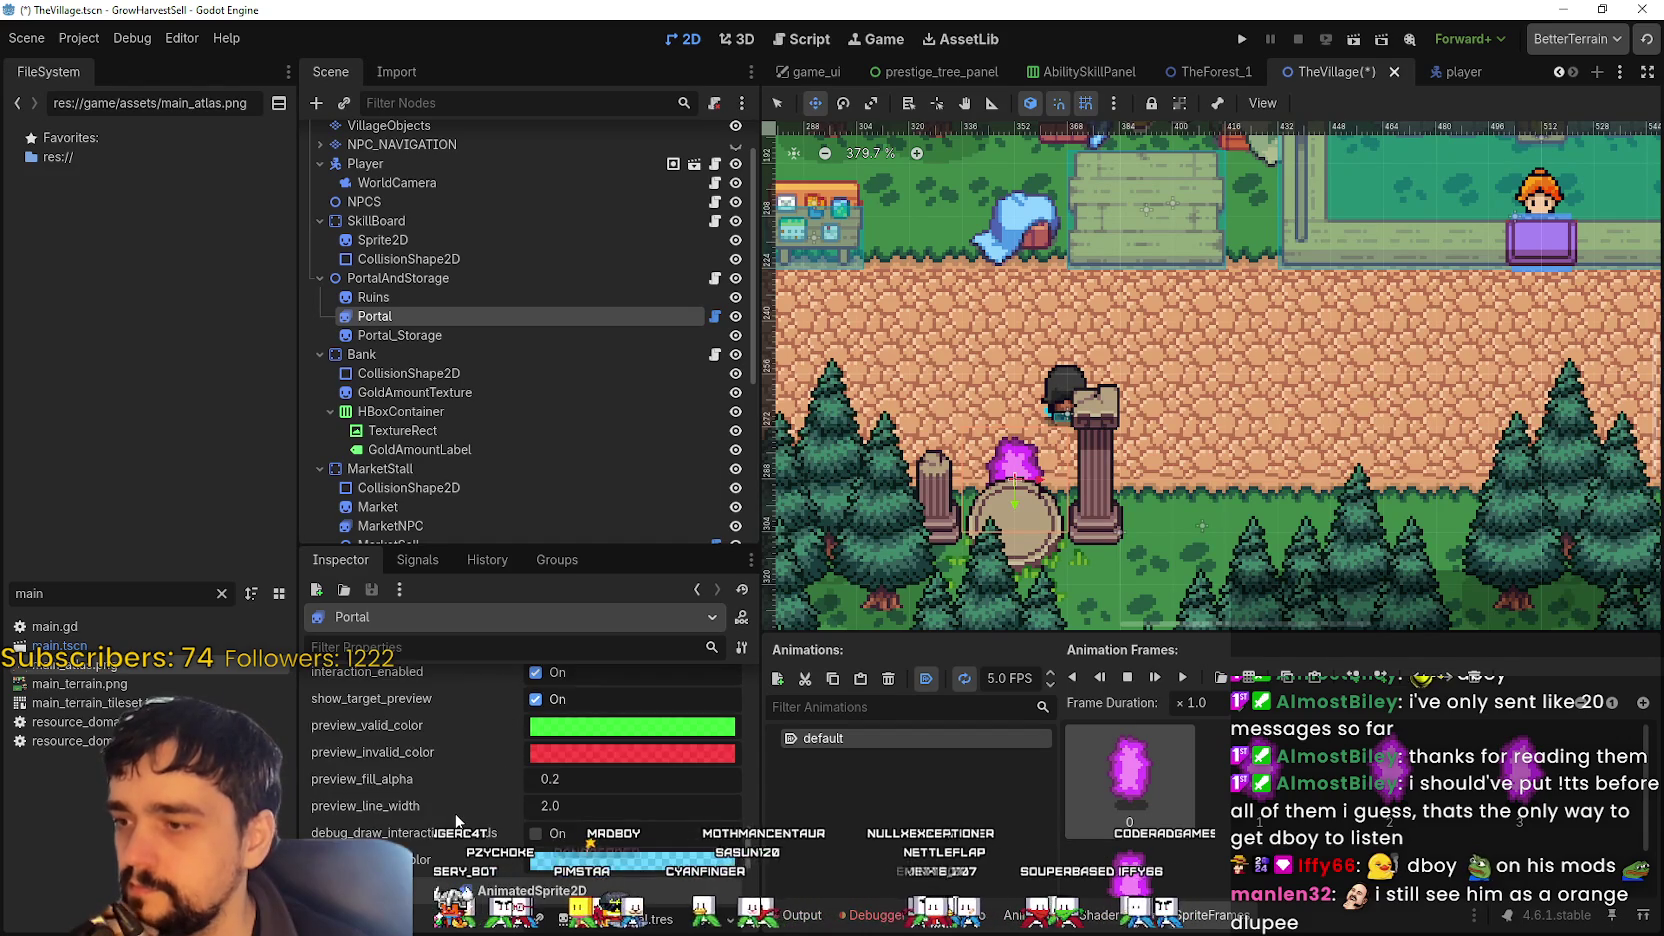
left_click(413, 685)
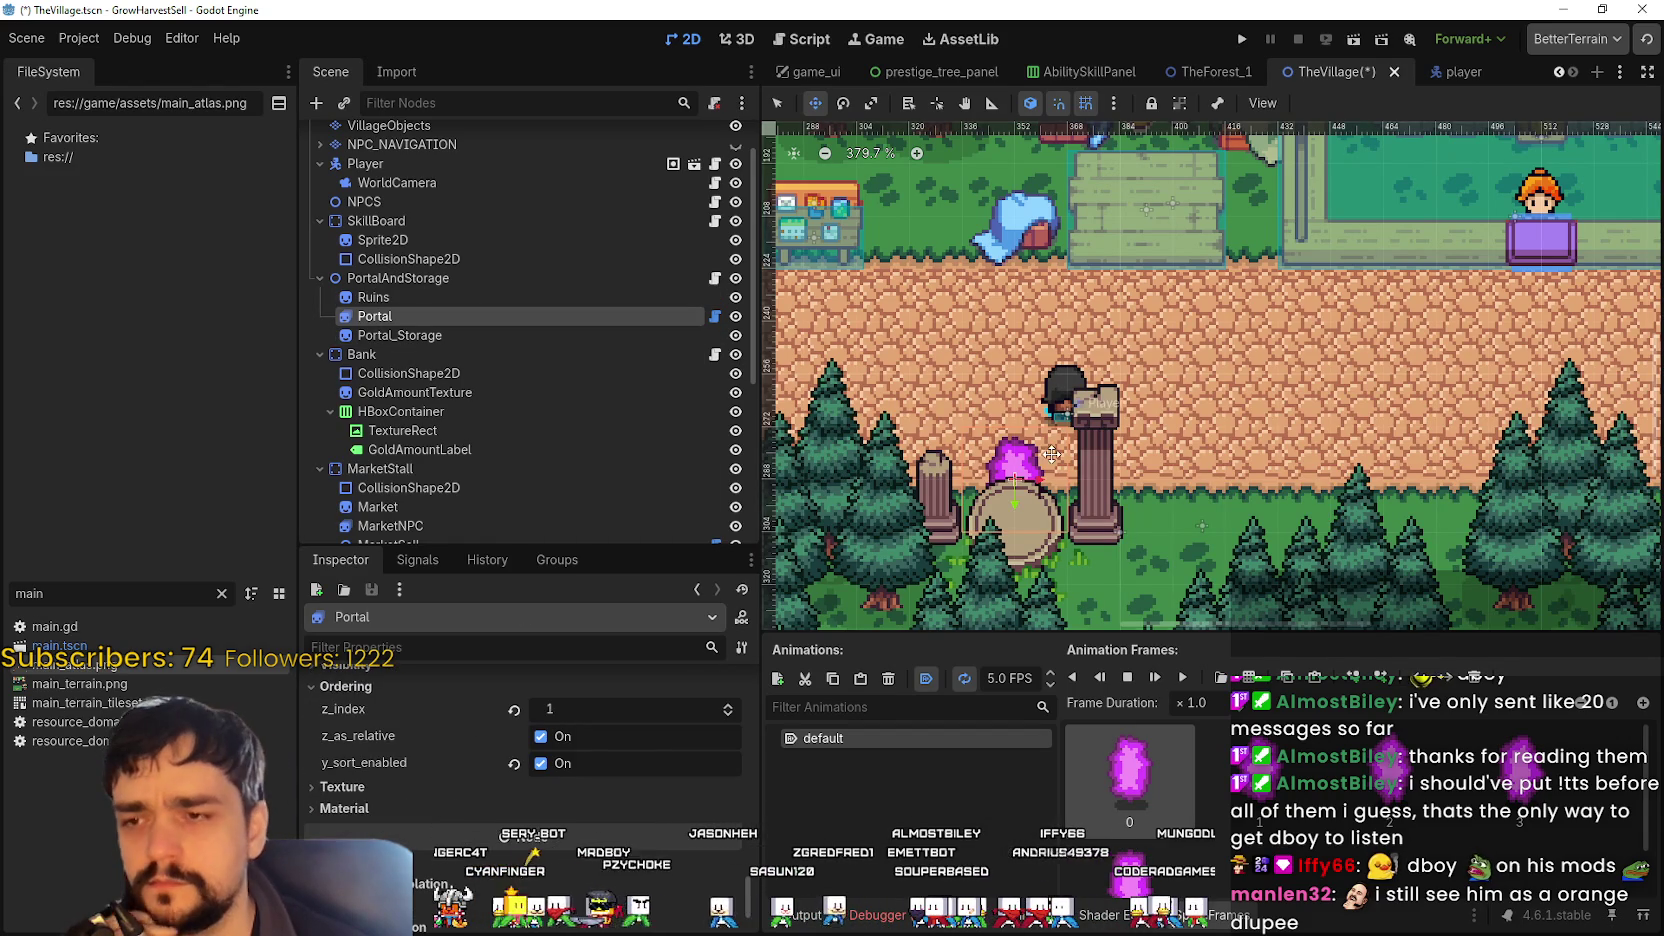
scroll(1089, 443, "up", 3)
left_click(386, 281)
left_click_drag(744, 705, 742, 860)
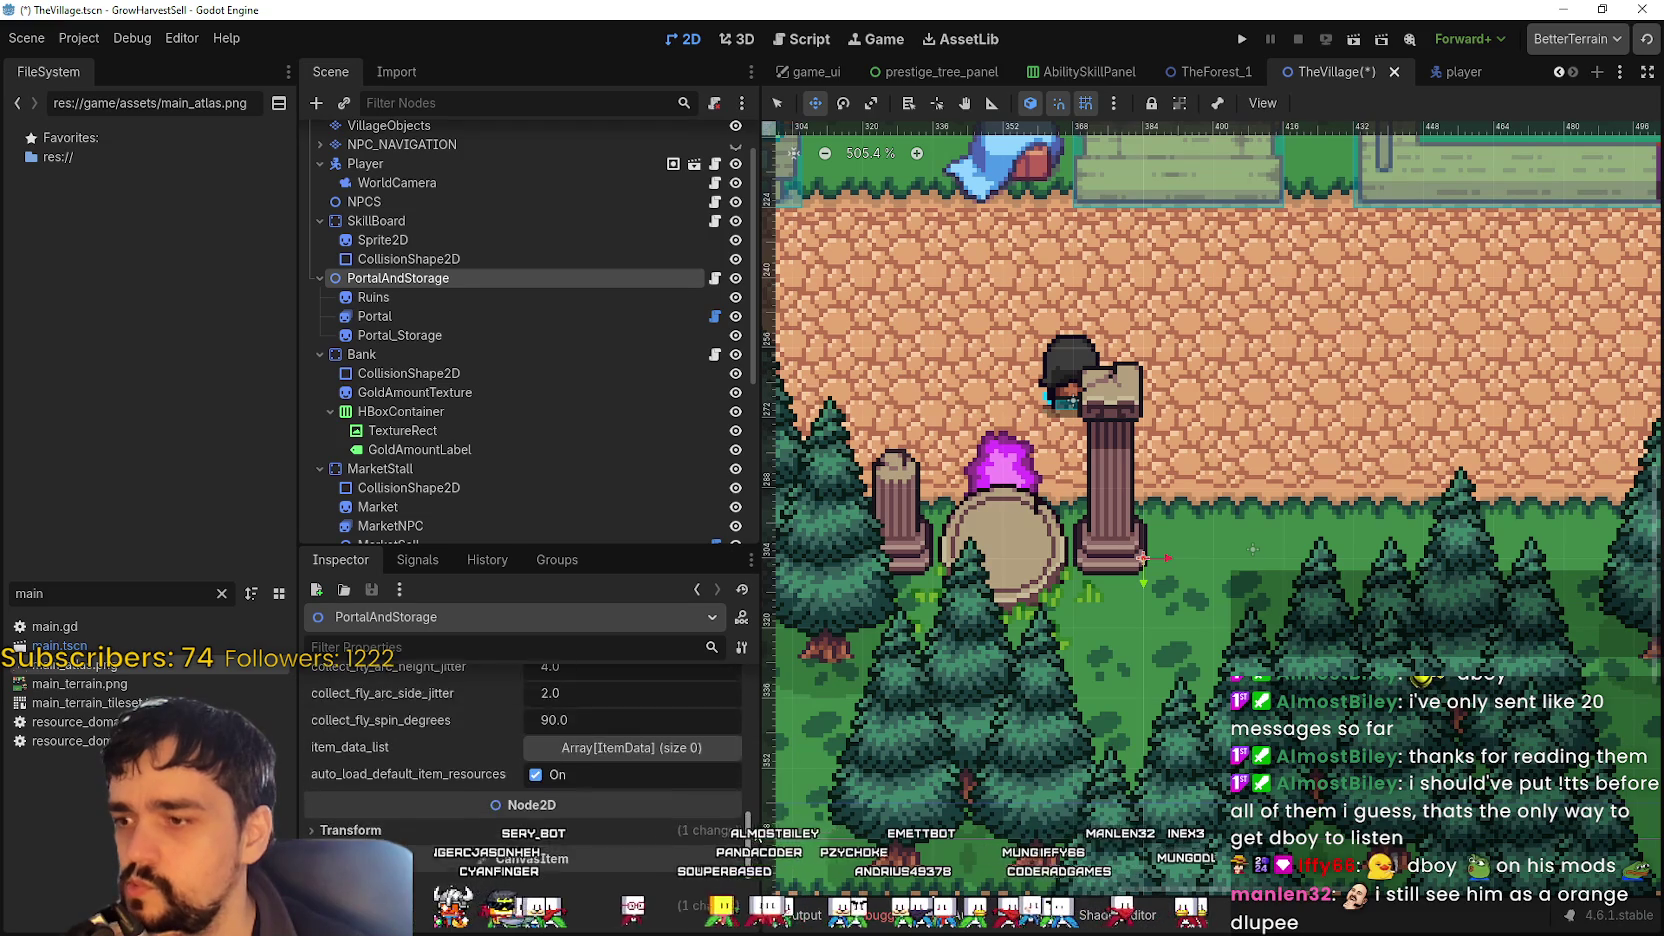
left_click(660, 822)
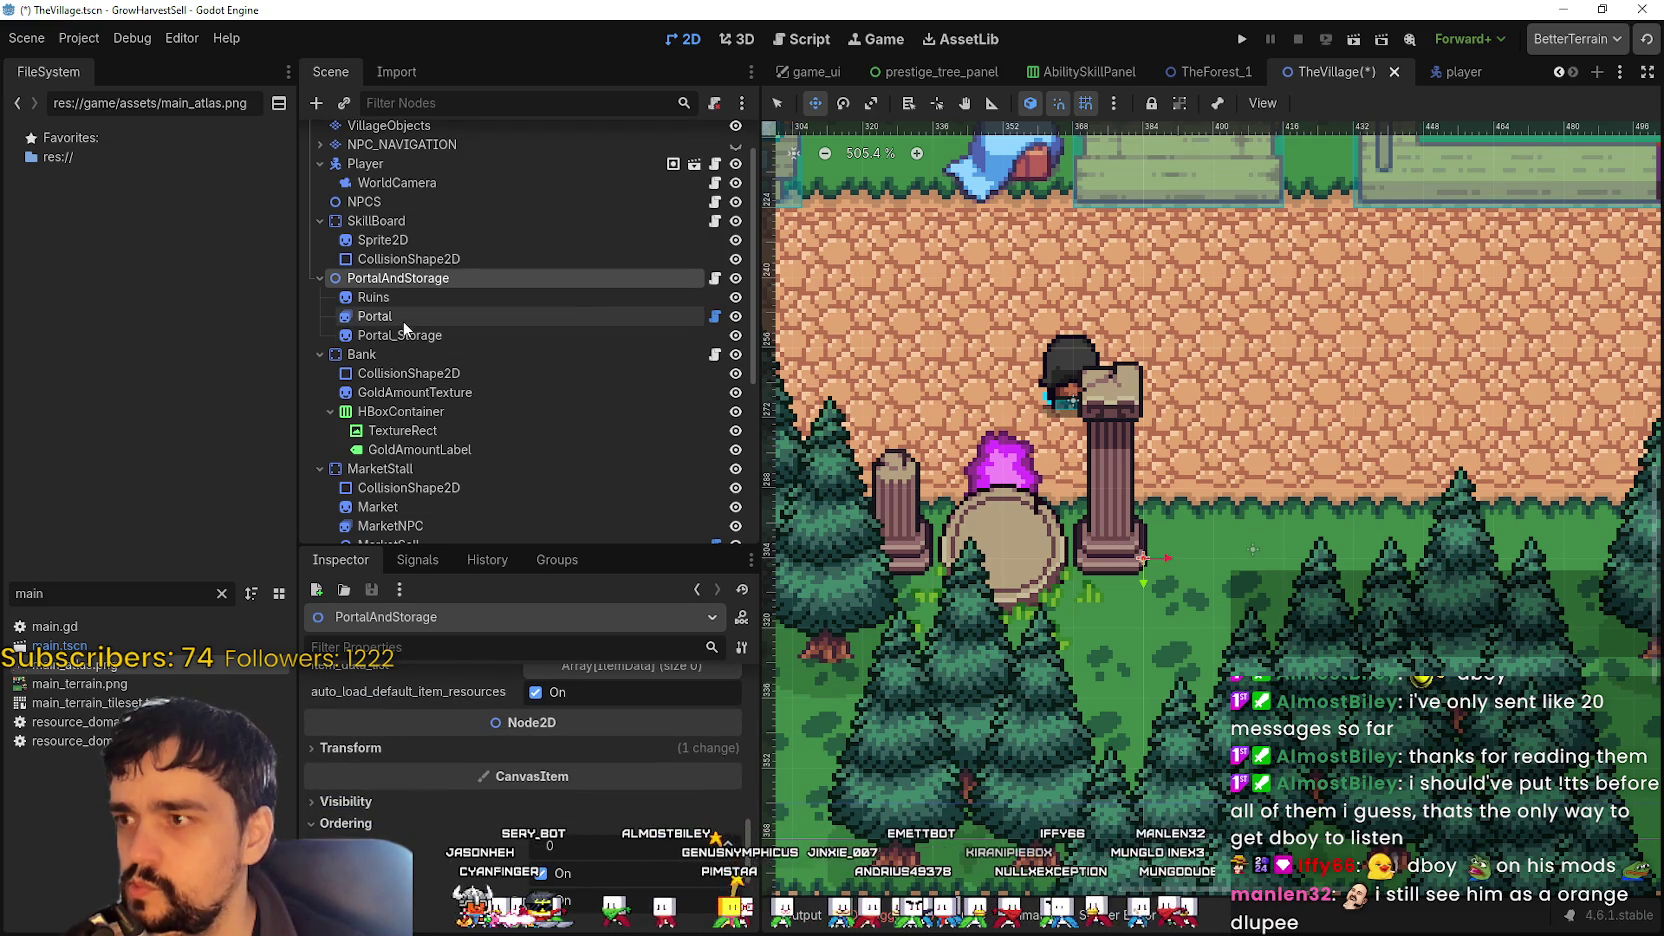
- Move Ruins between Portal and Portal_Storage, then drag it onto Portal as a child
left_click(426, 316)
left_click_drag(402, 298, 382, 326)
left_click(396, 296)
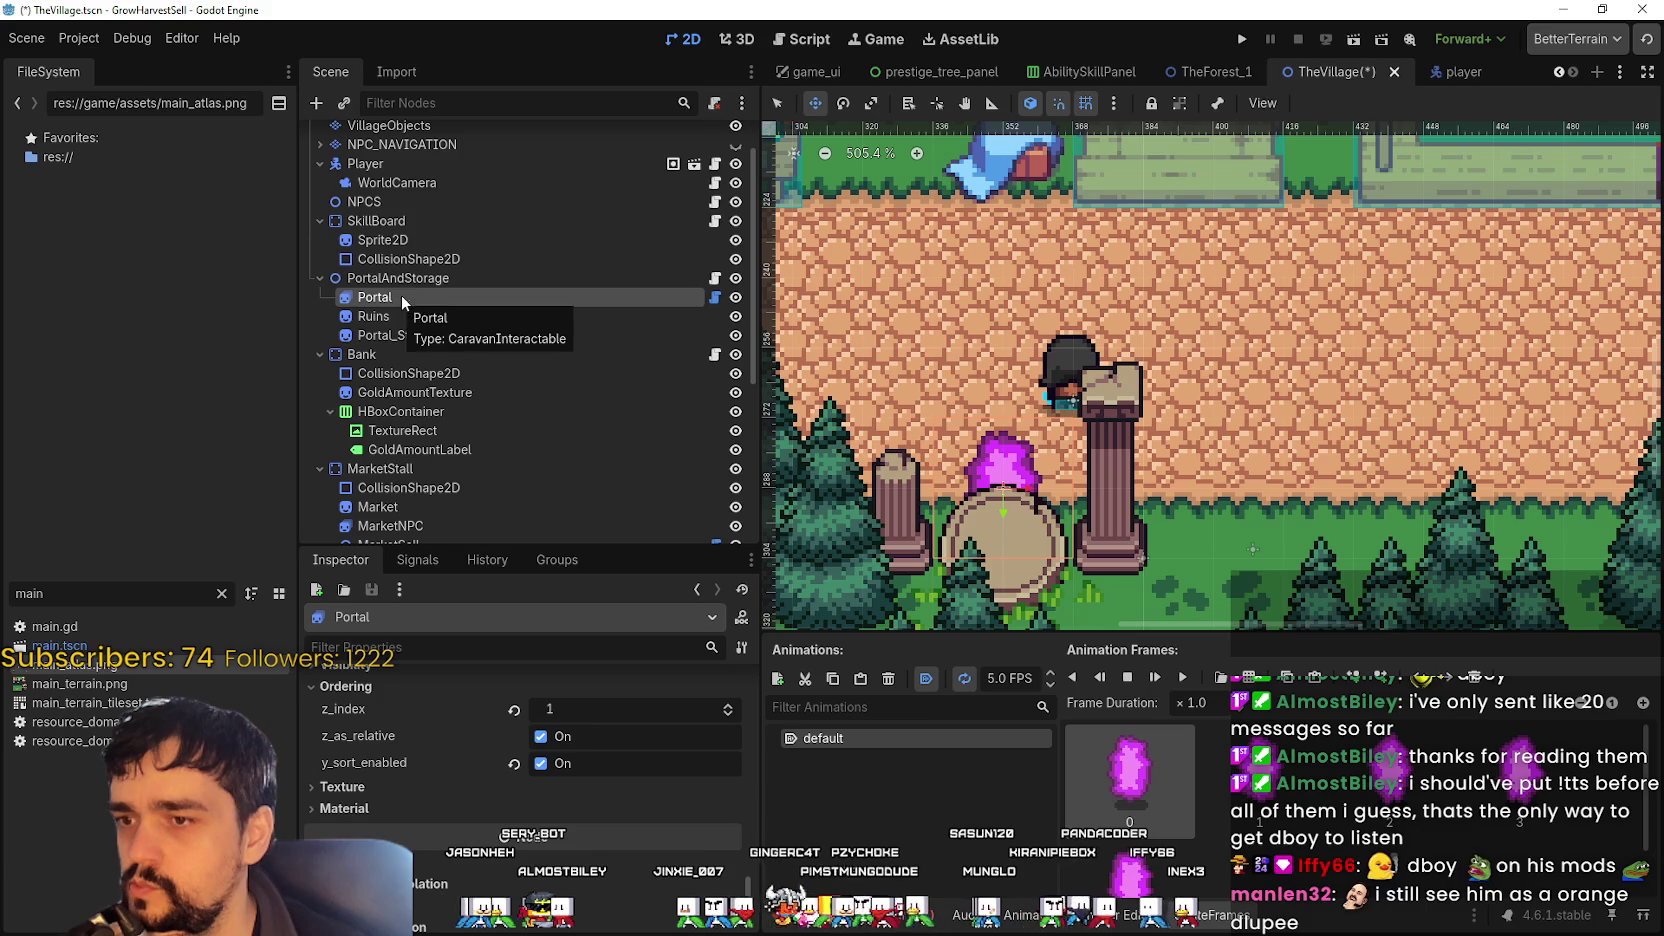
left_click(440, 333)
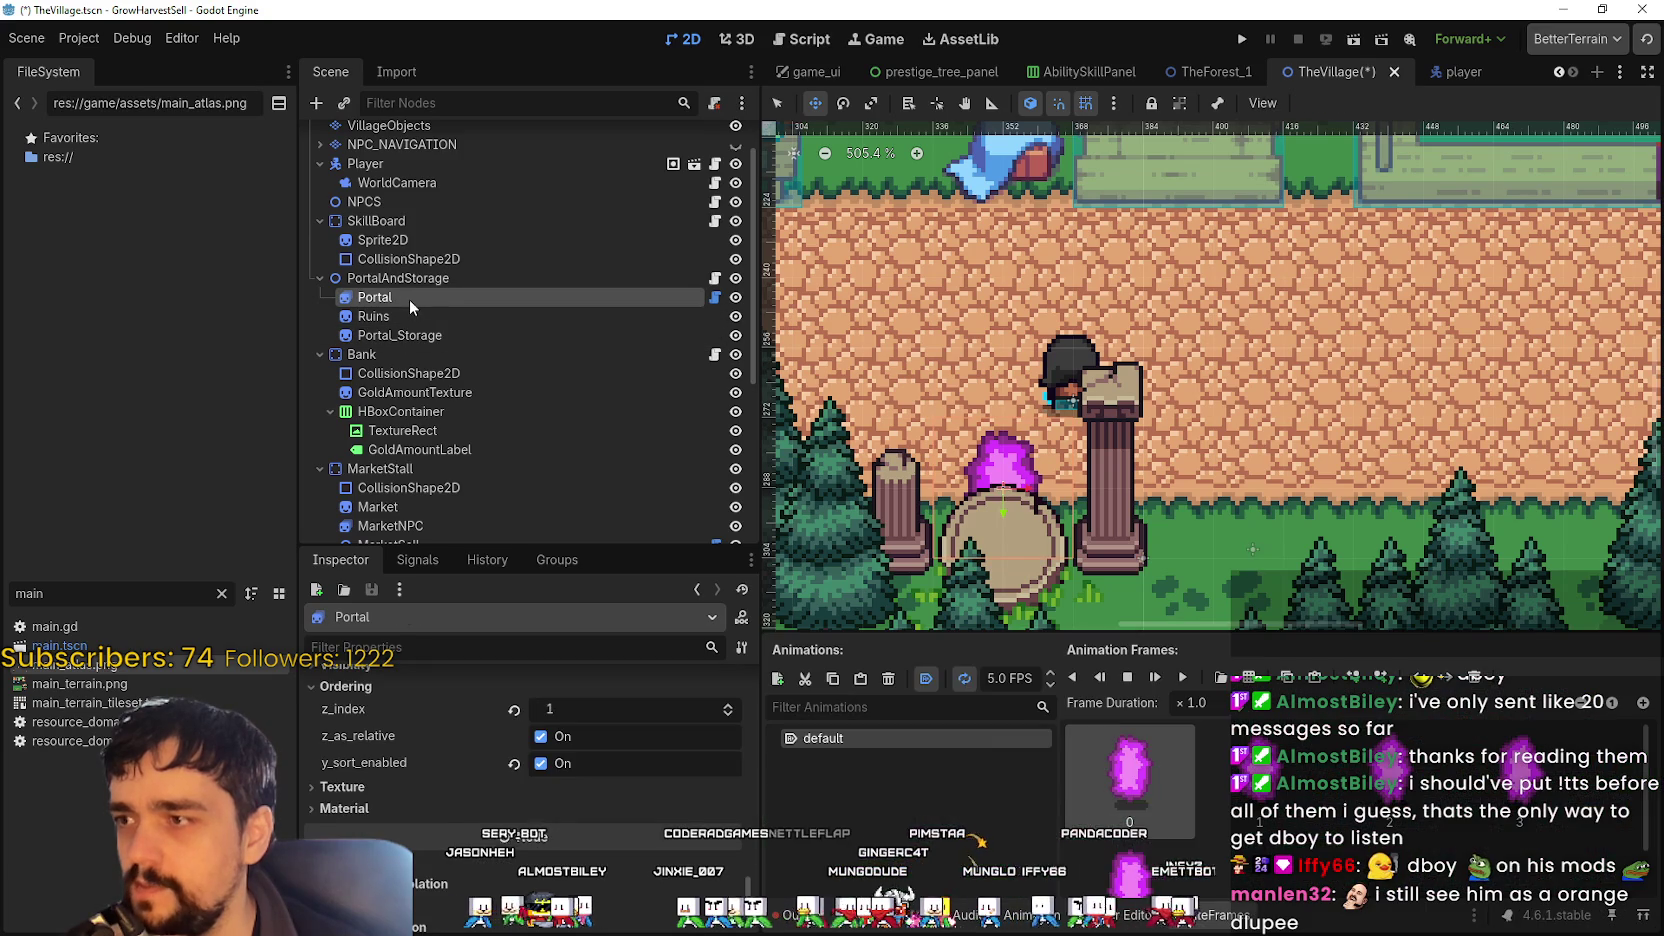
left_click(417, 312)
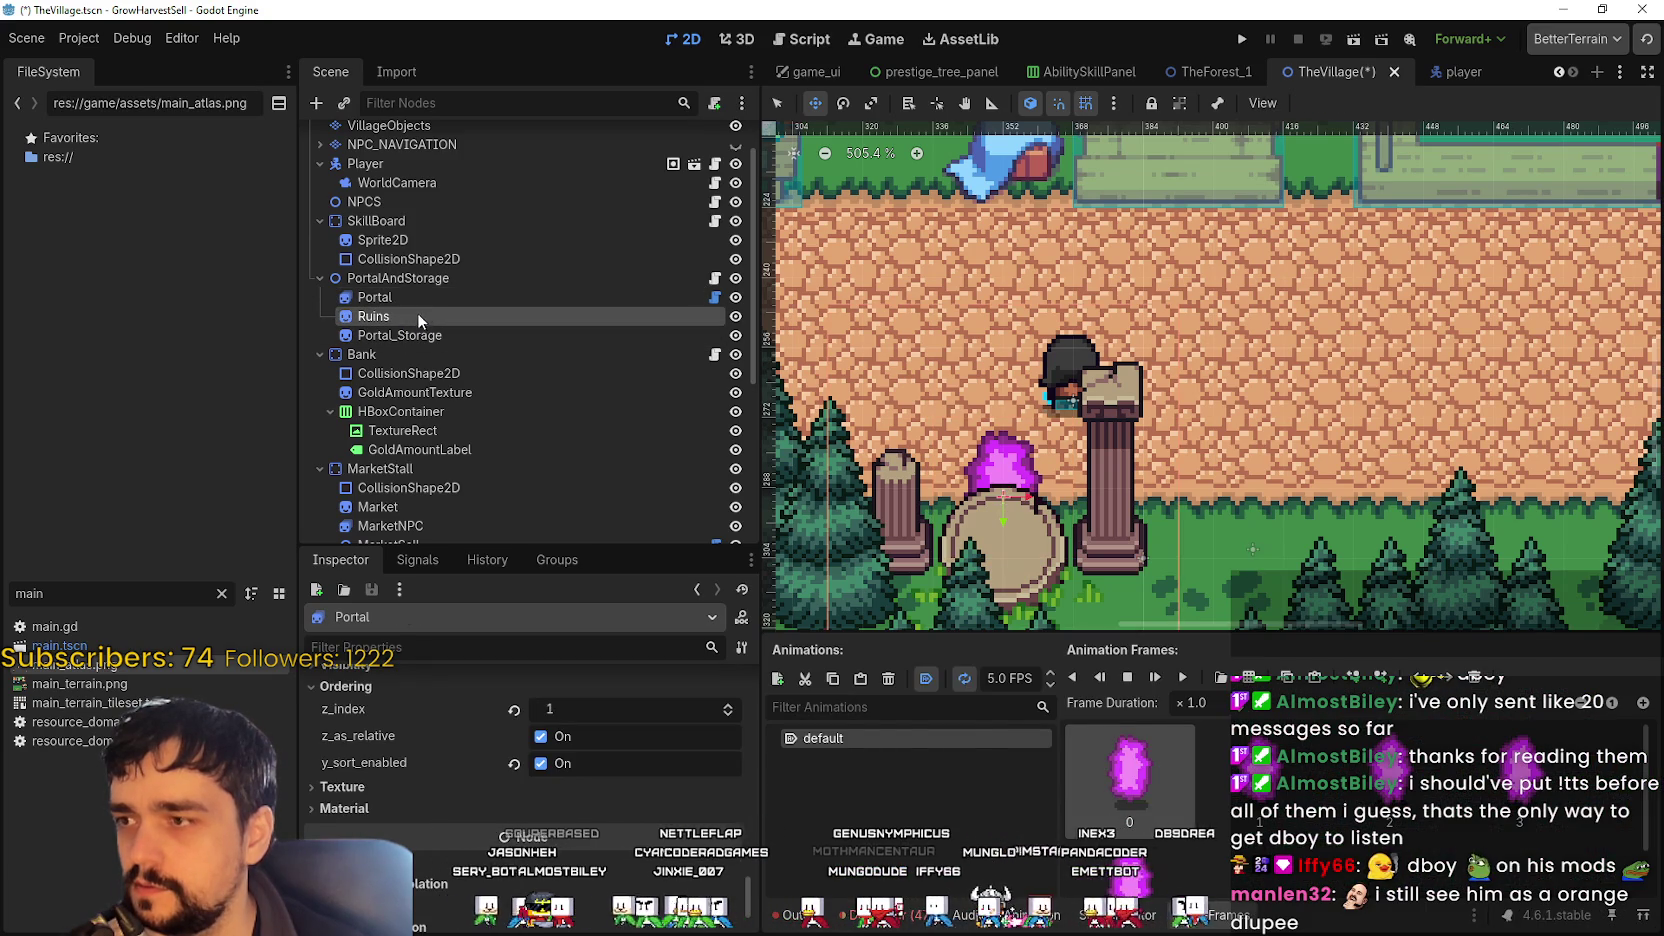
left_click(422, 296)
left_click_drag(381, 313, 402, 298)
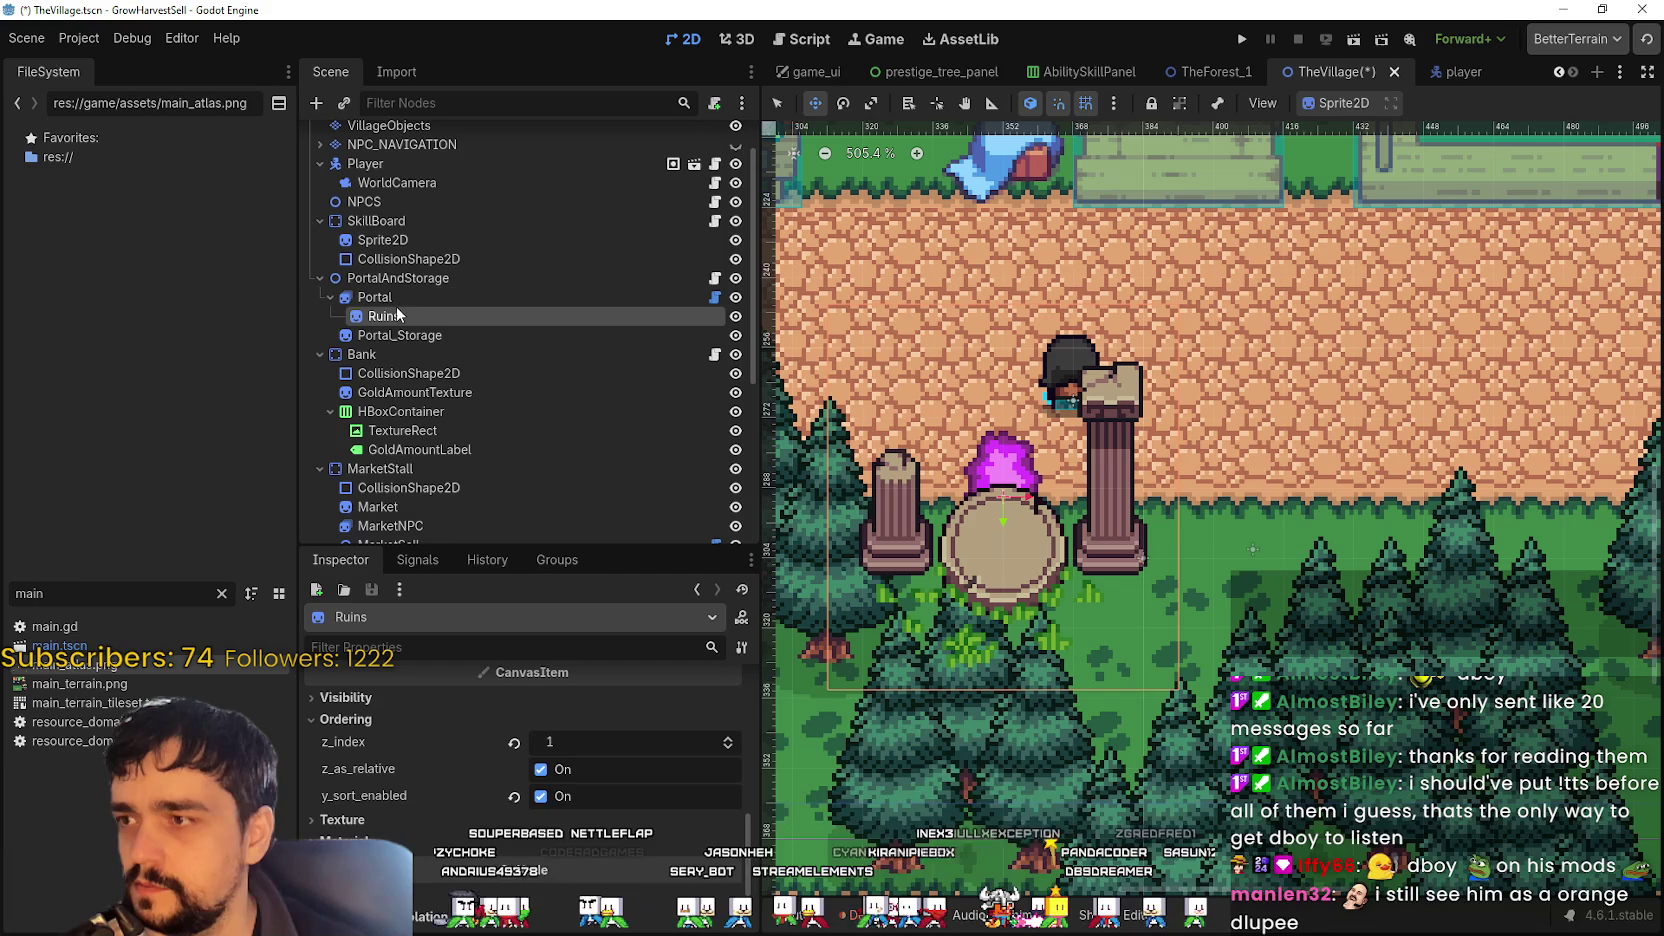
- Reset Ruins' z_index to 0 with Y-sort on and move it back under PortalAndStorage
left_click(563, 799)
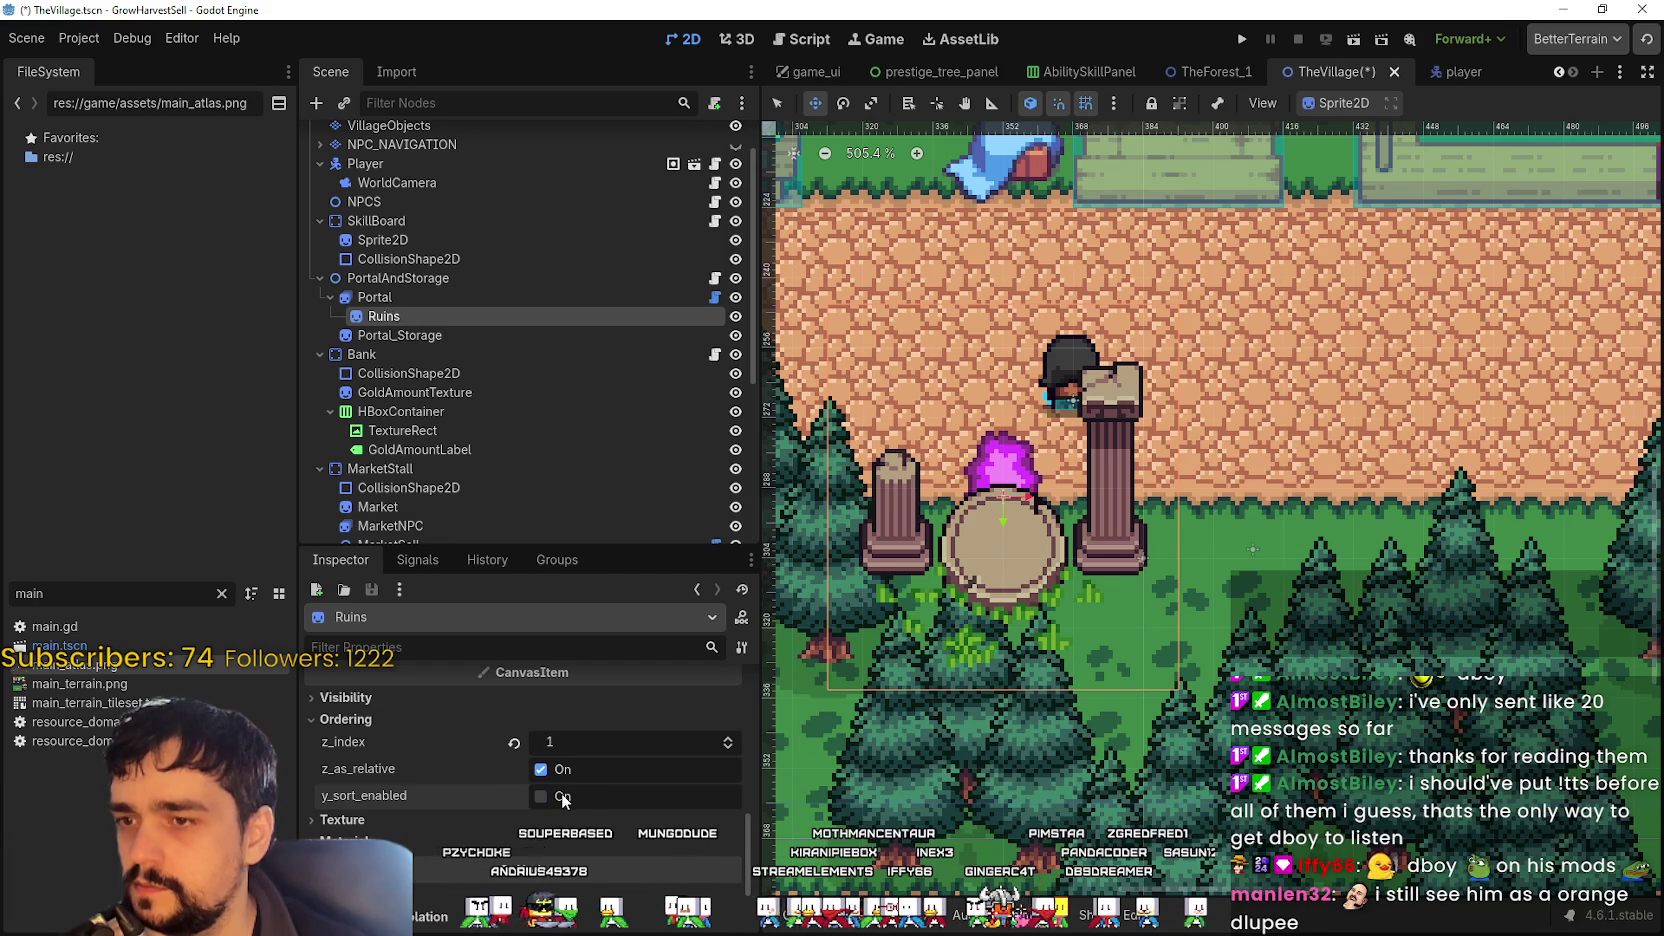
left_click(514, 745)
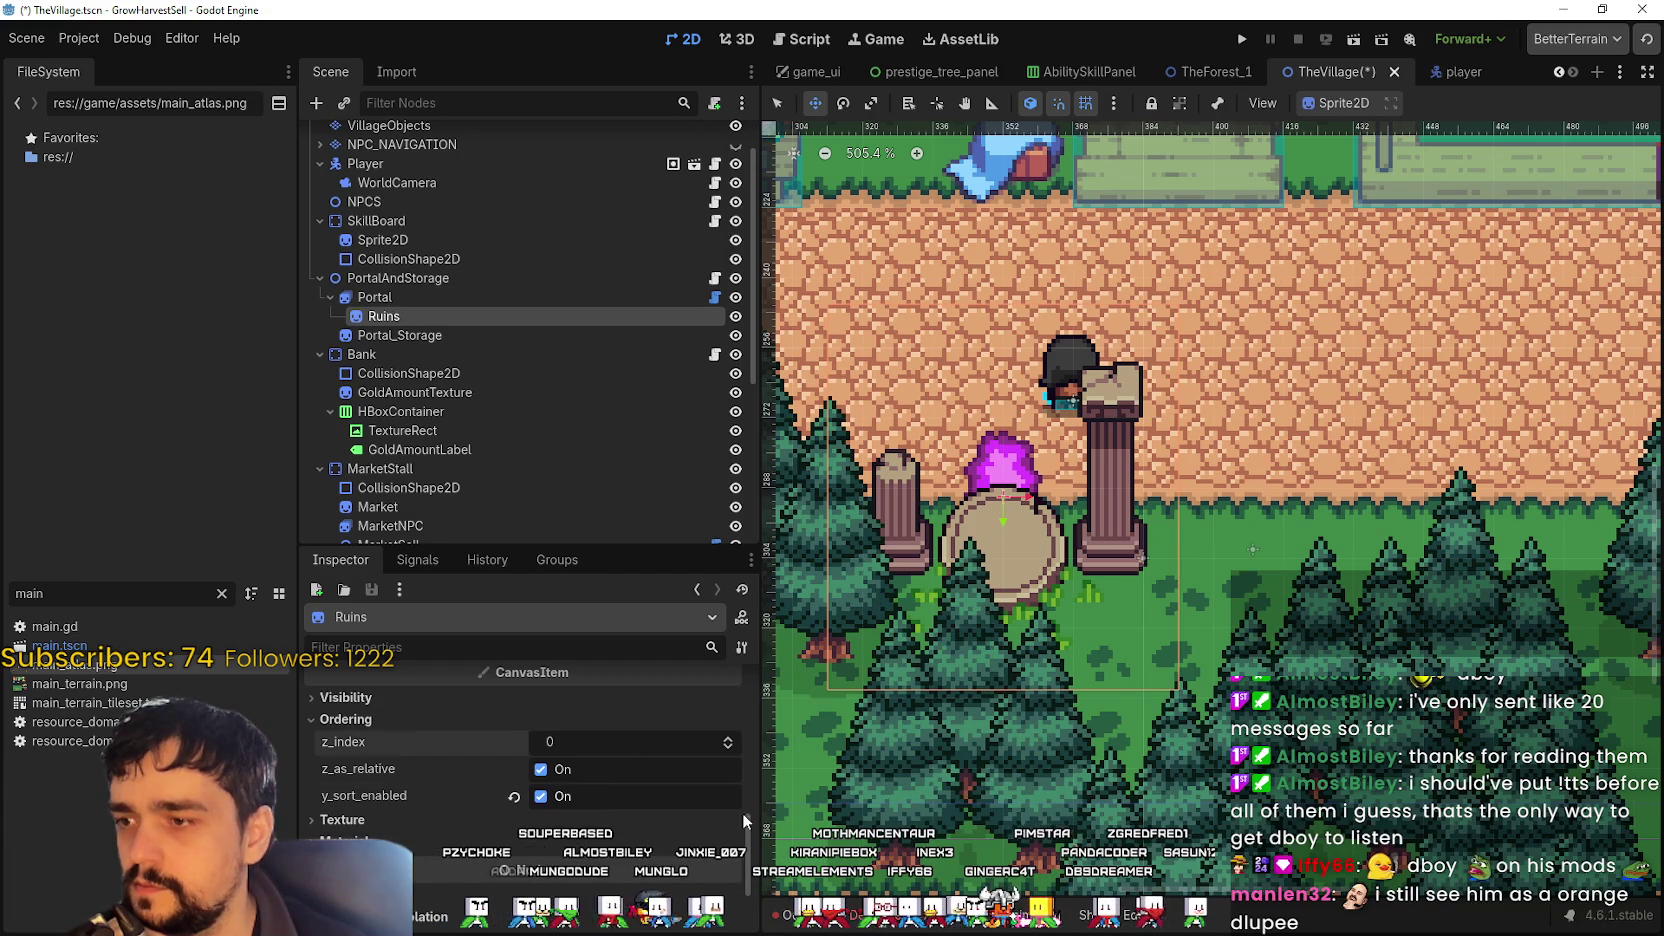
mouse_move(384, 316)
left_mouse_down()
mouse_move(400, 333)
mouse_move(410, 284)
left_mouse_up()
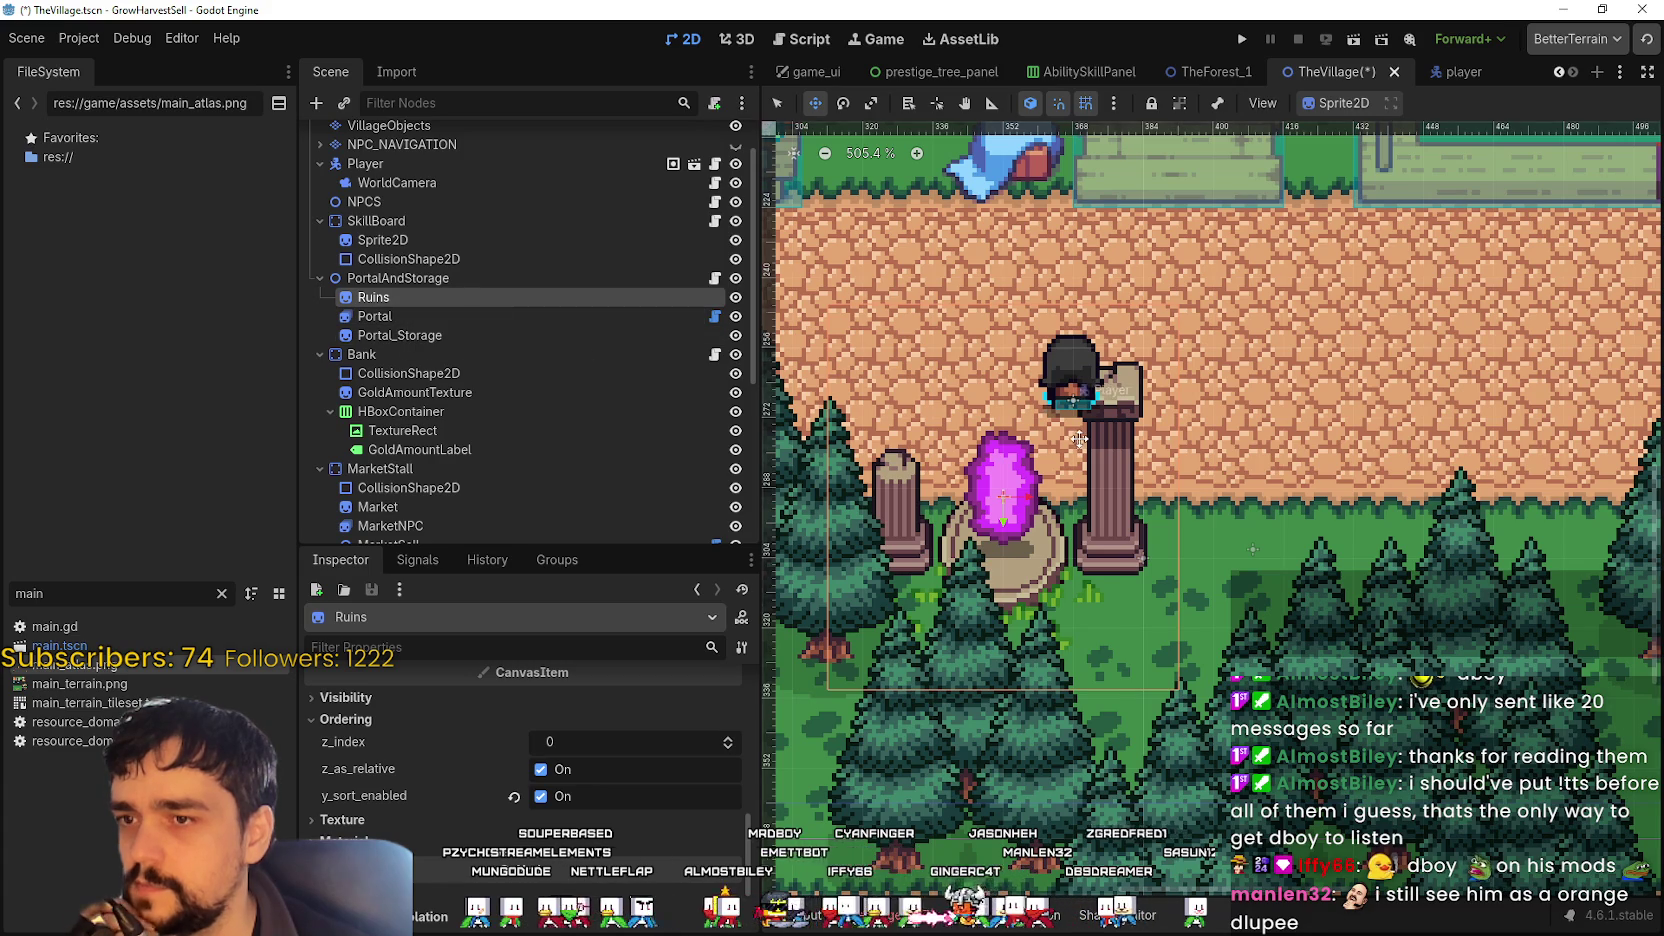
- Review the Portal_Storage, Ruins and Portal nodes and save TheVillage
scroll(1077, 445, "down", 3)
scroll(1102, 368, "up", 2)
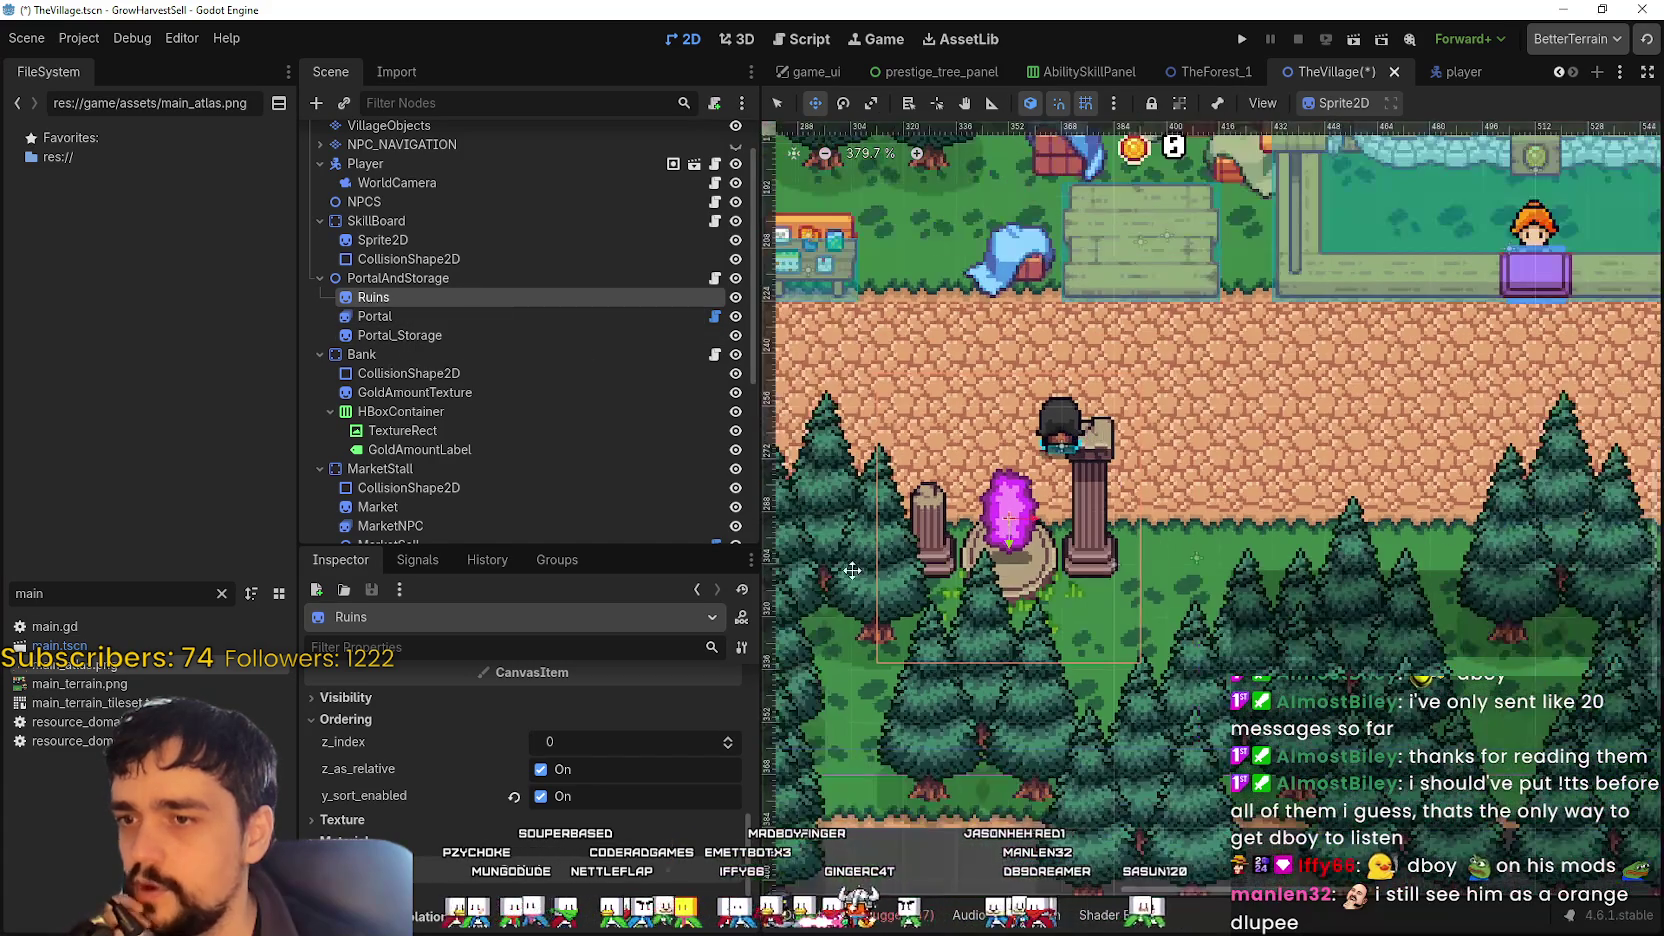
left_click(492, 330)
left_click(455, 300)
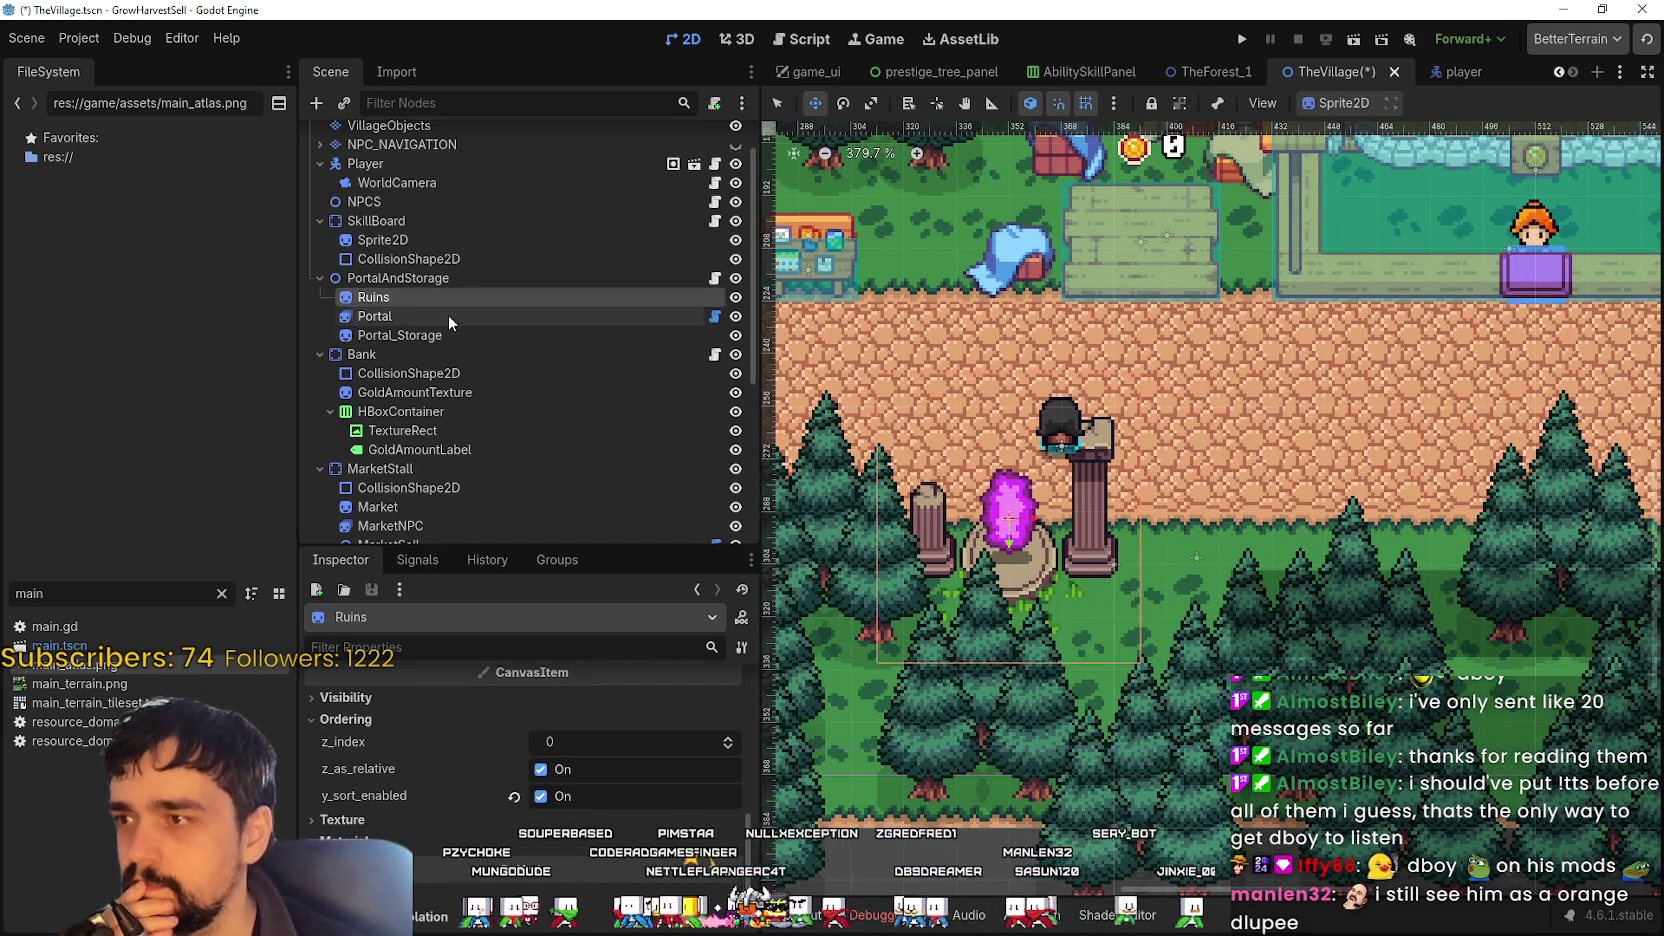
left_click(448, 318)
scroll(1173, 394, "down", 5)
scroll(1173, 394, "up", 2)
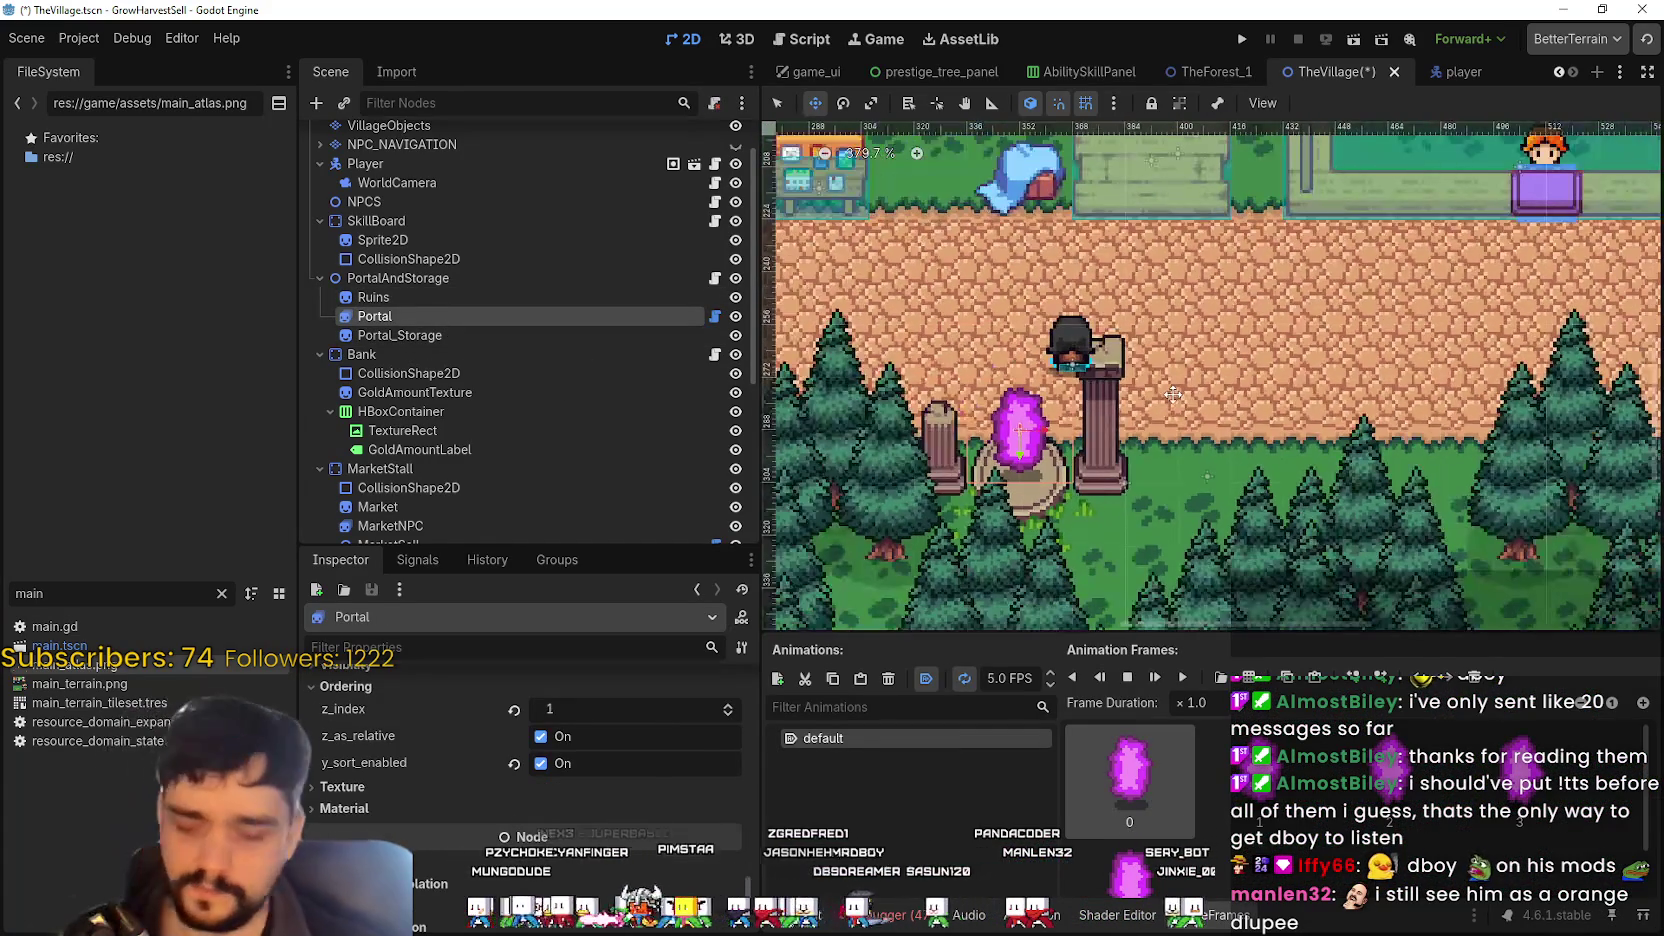
key("ctrl+s")
left_click(443, 299)
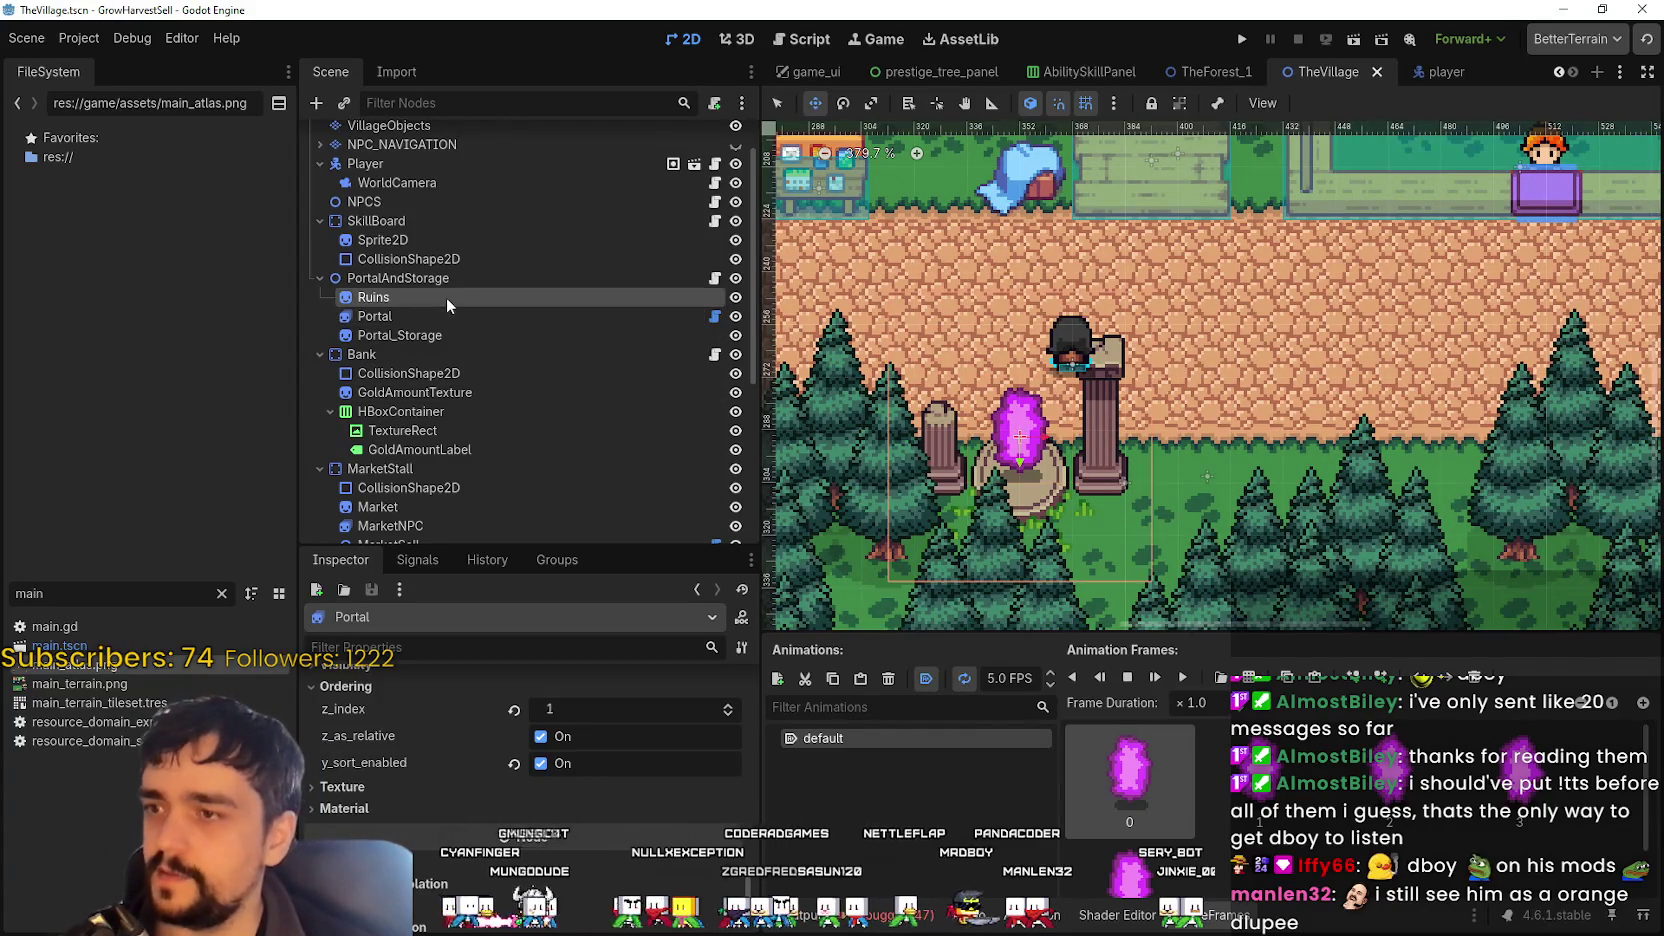
scroll(1147, 481, "down", 1)
key("ctrl+s")
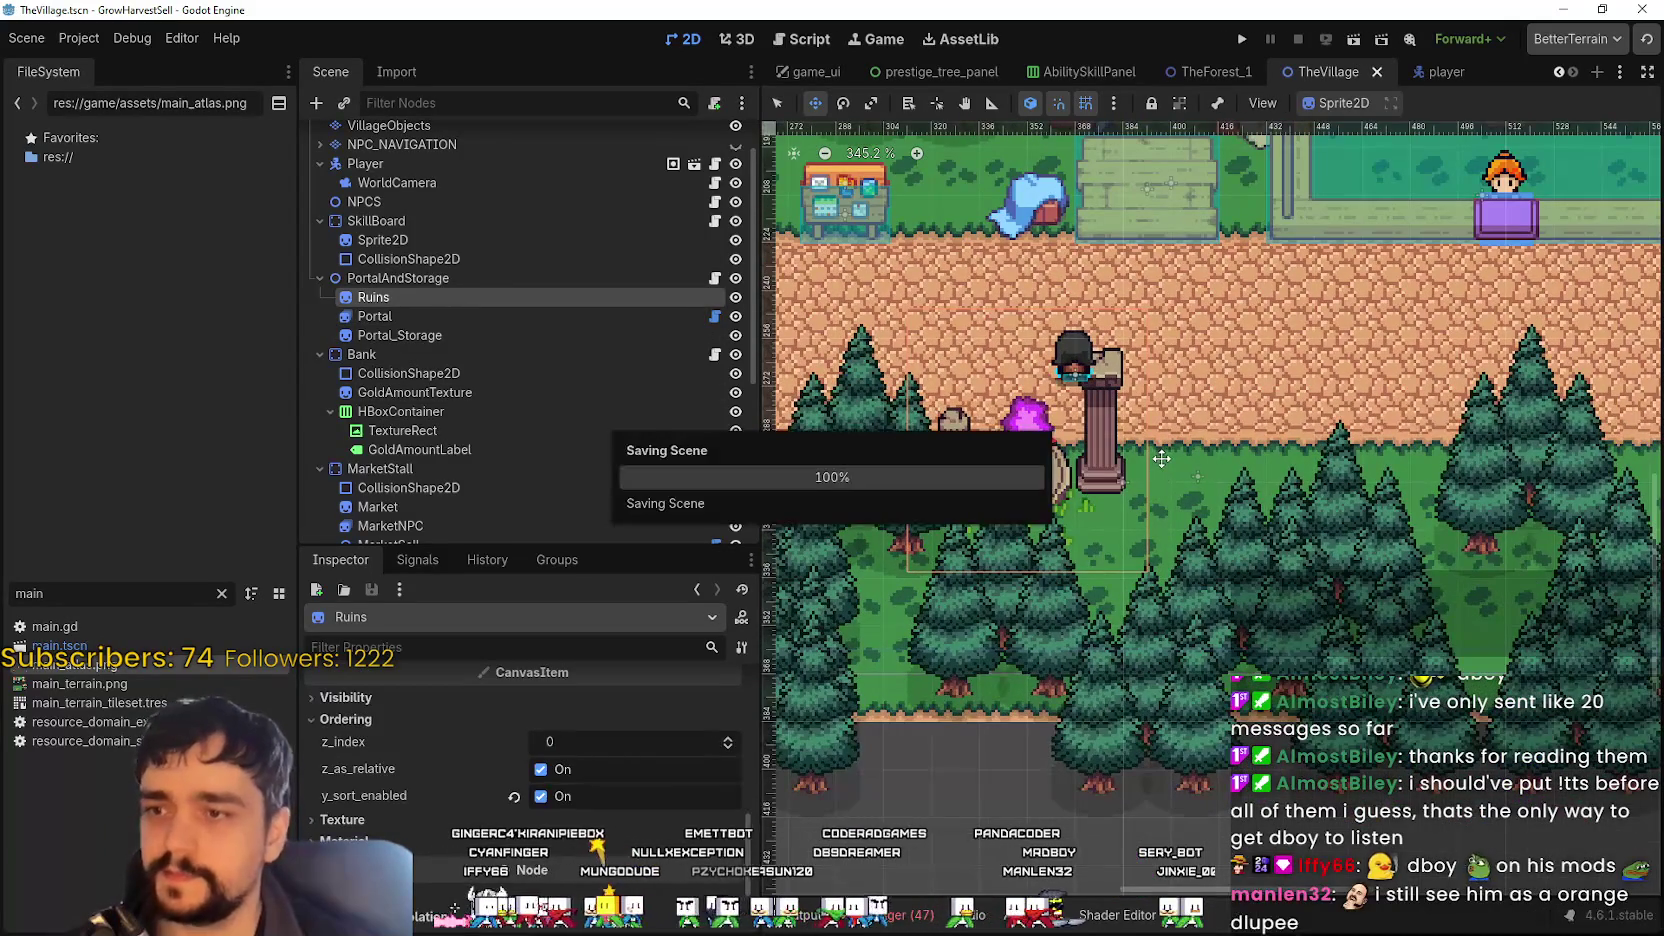
- Run the project, walk right along the path, and view the Portal skill on the skill board
left_click(1243, 40)
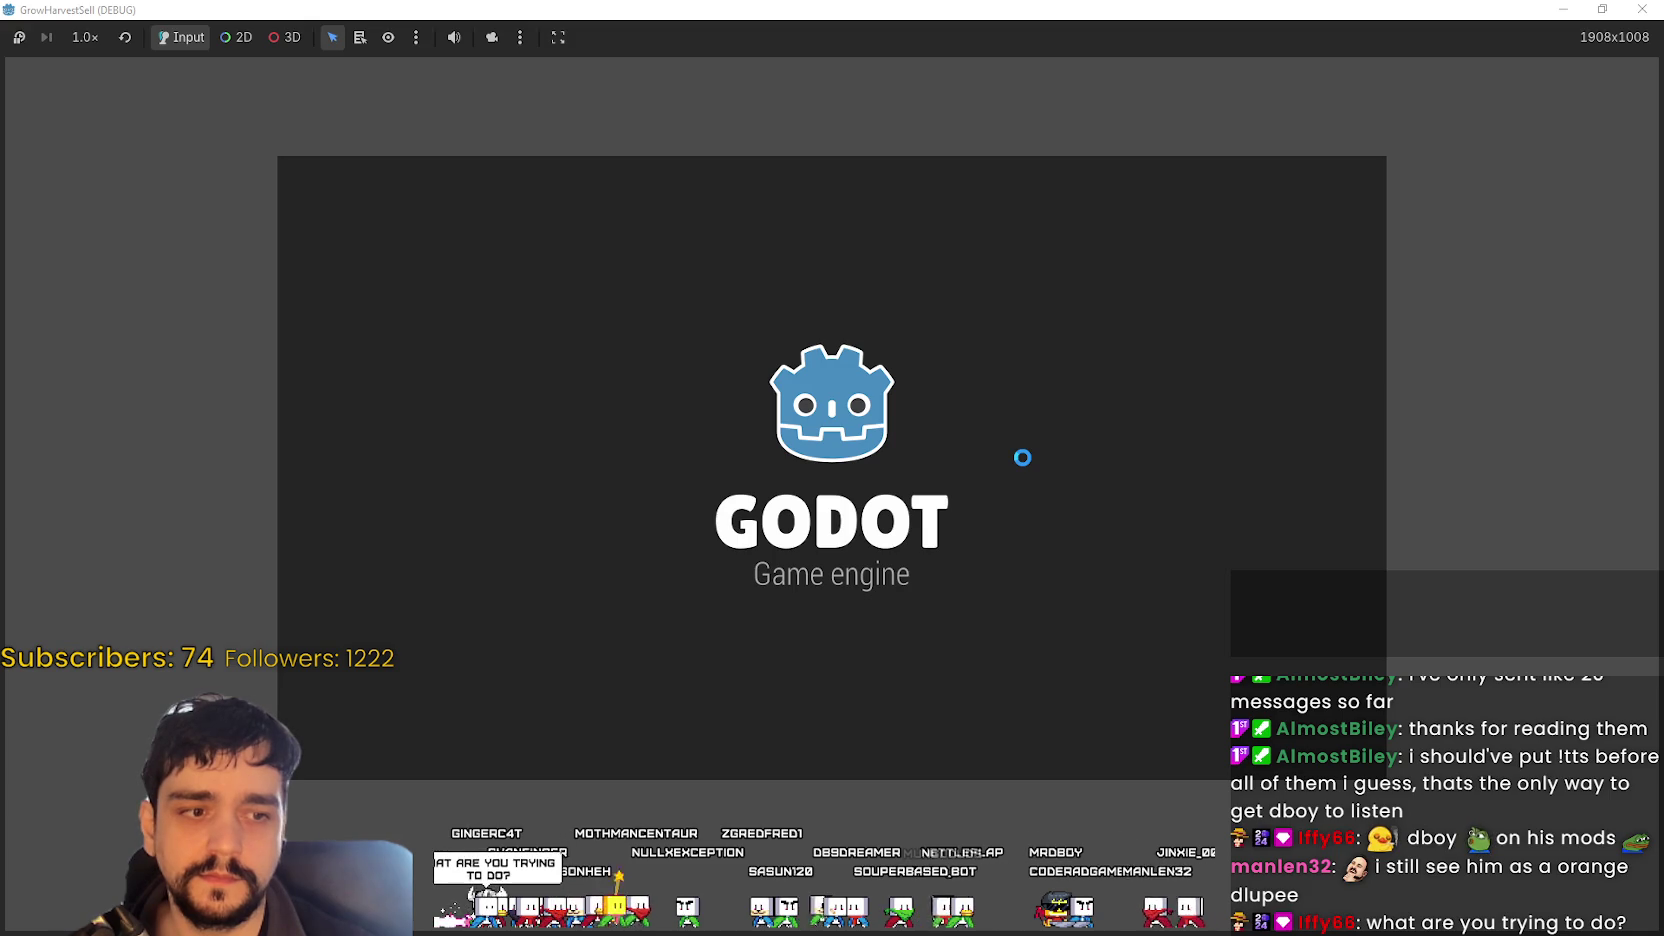
key("Return")
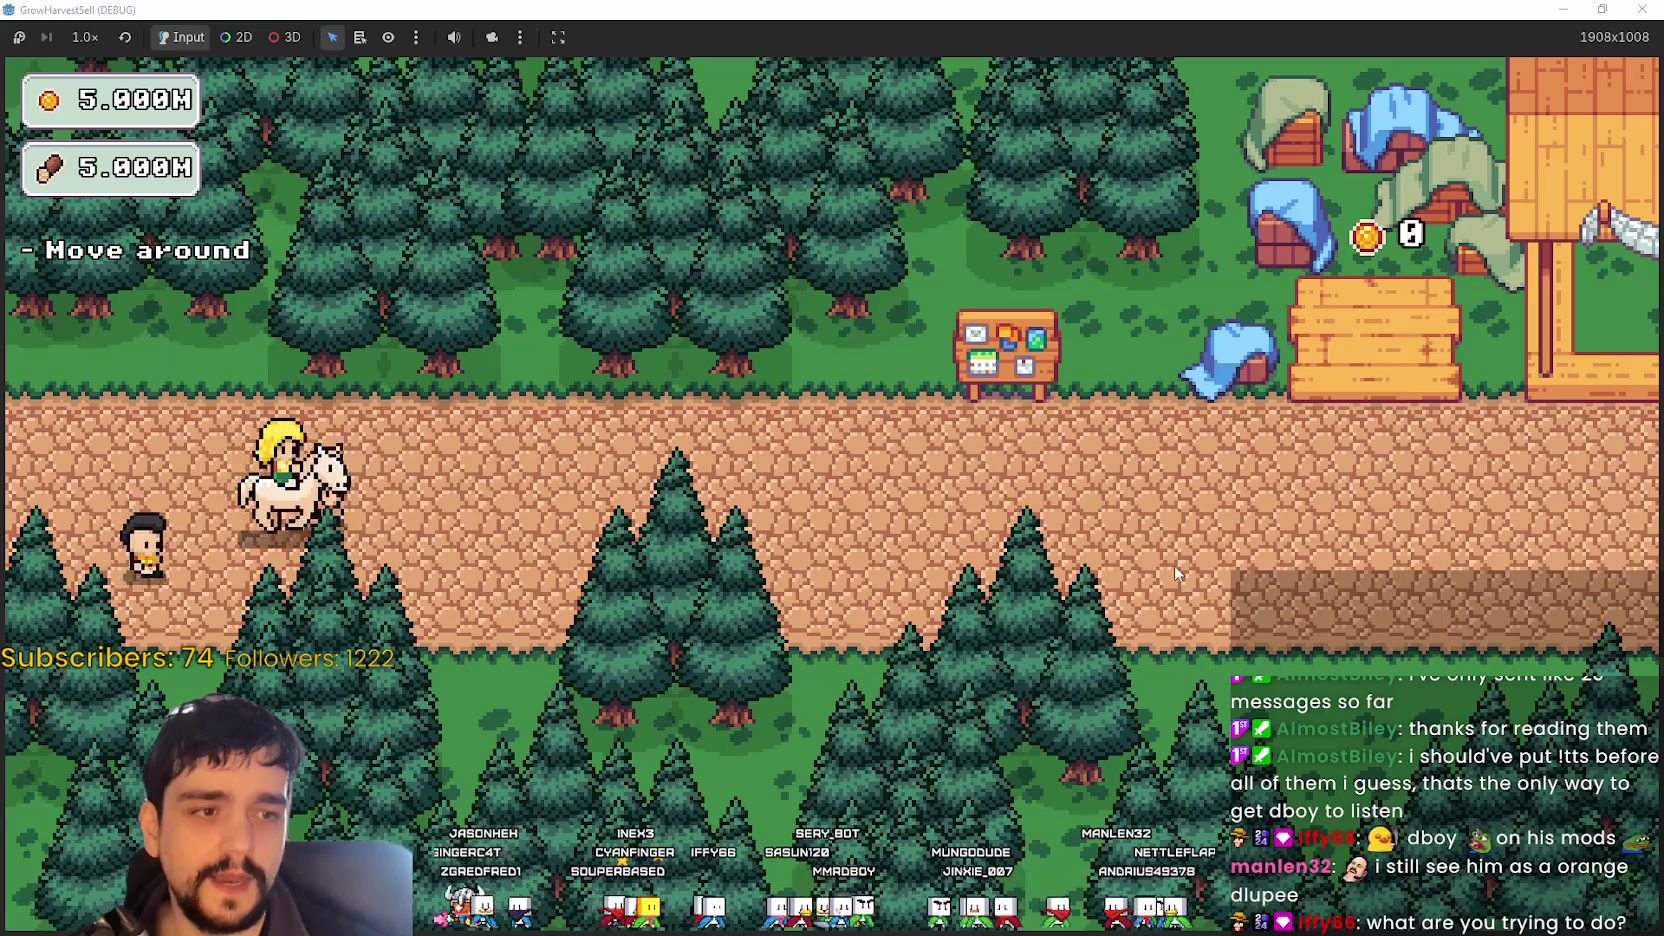
key("d")
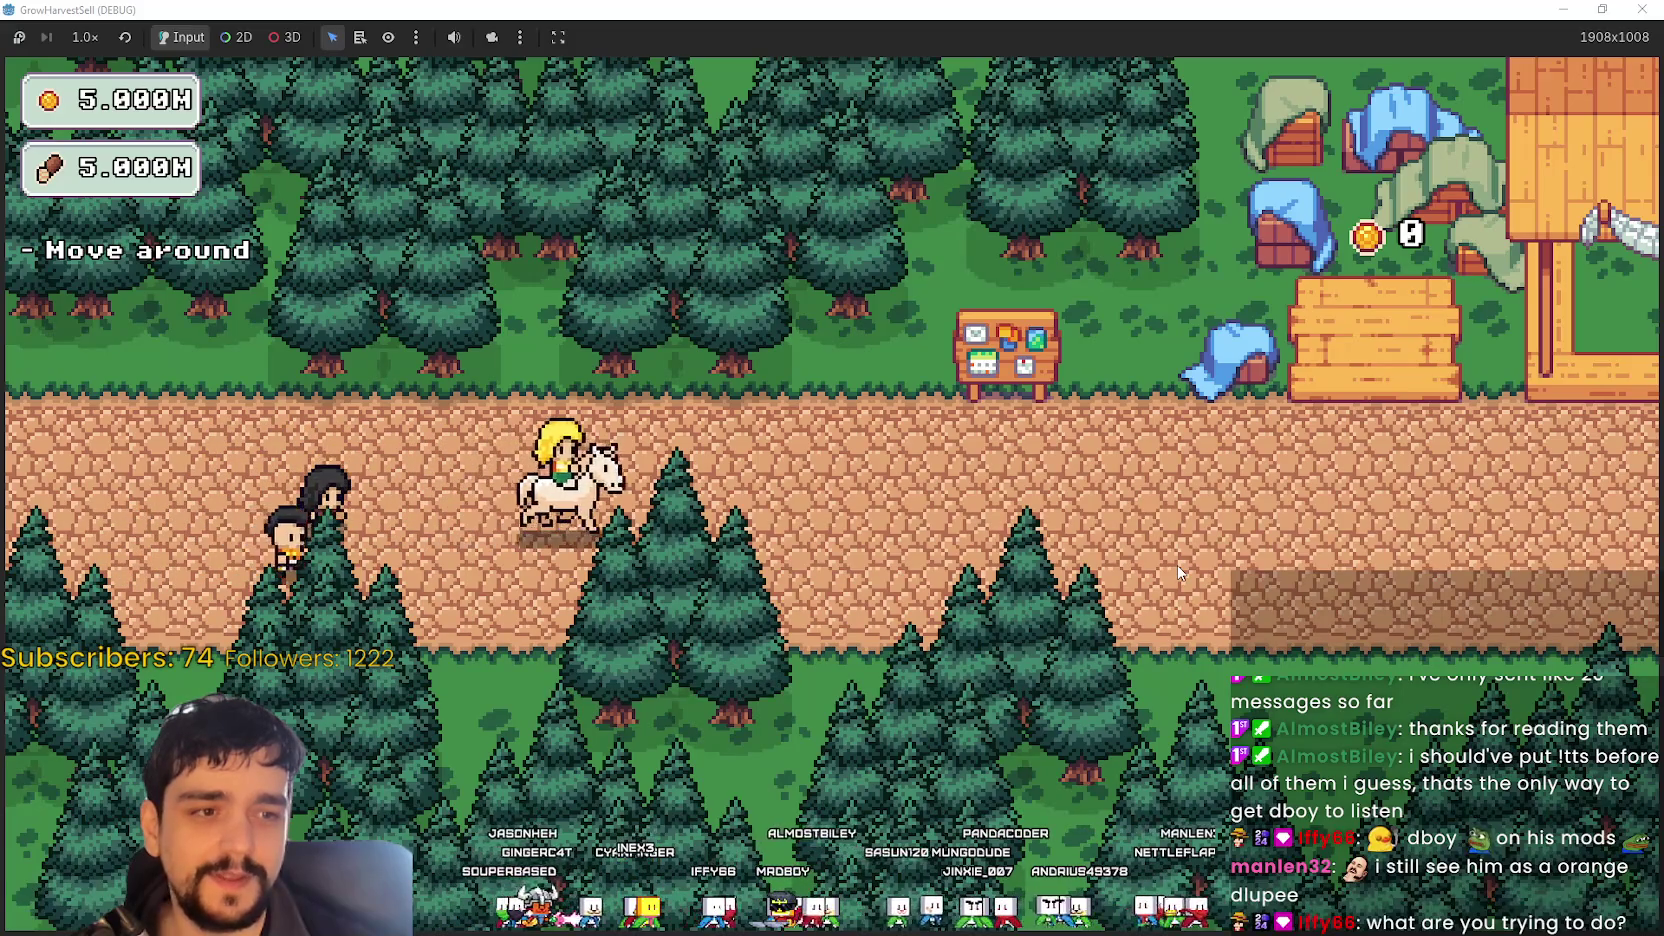
key("d")
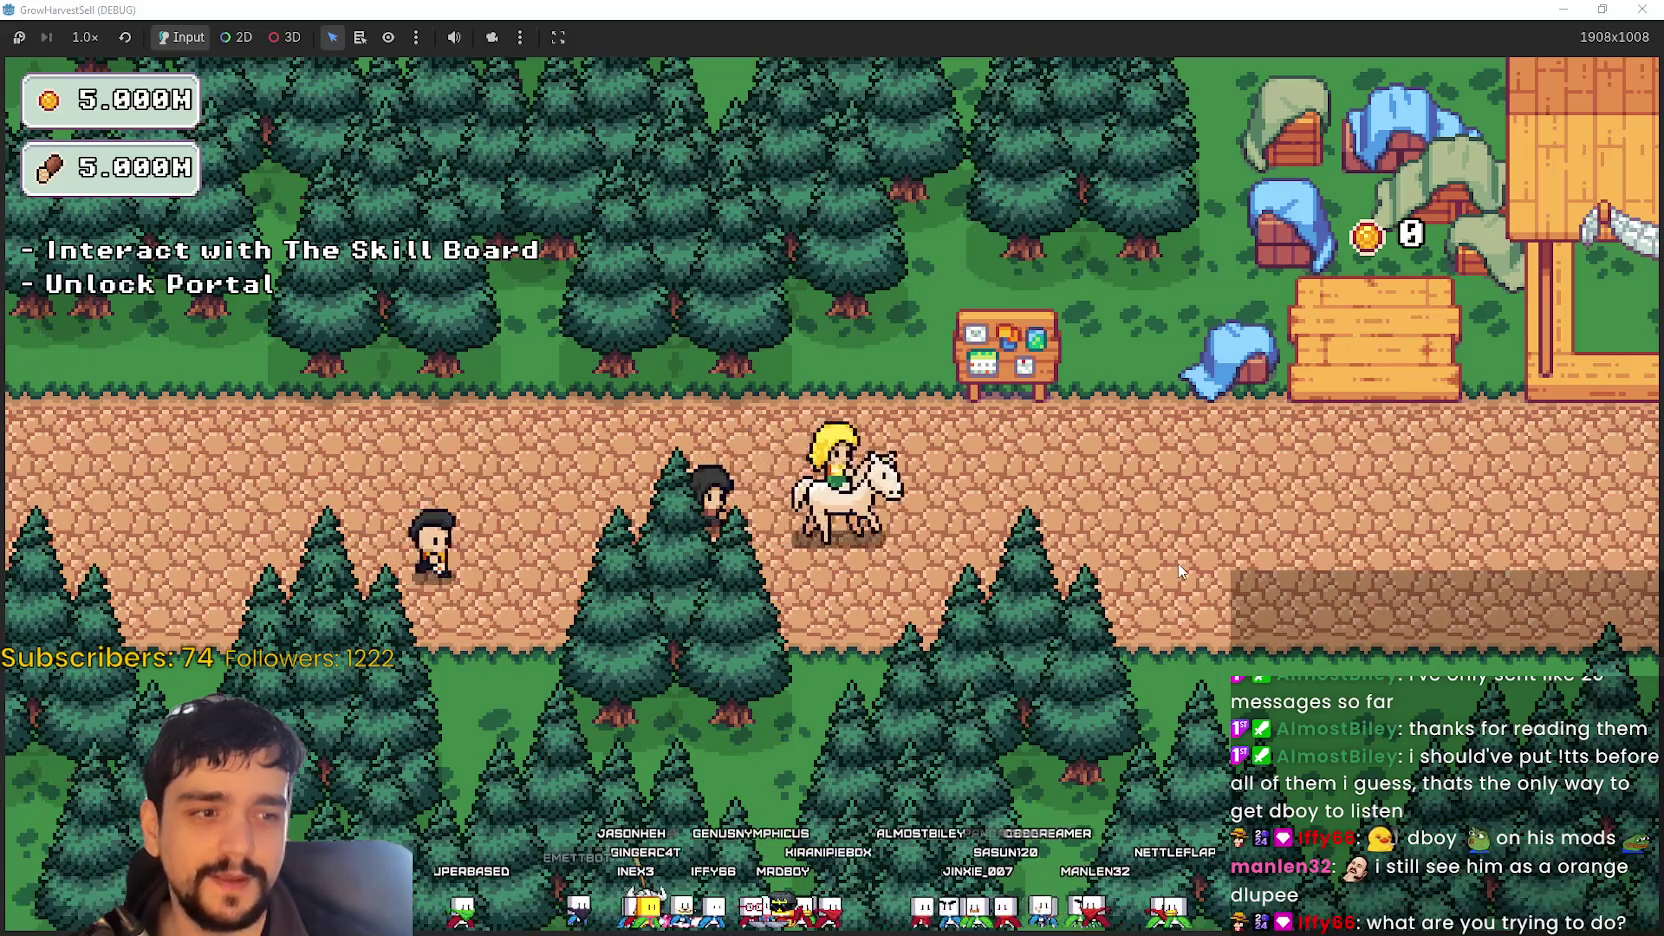
key("d")
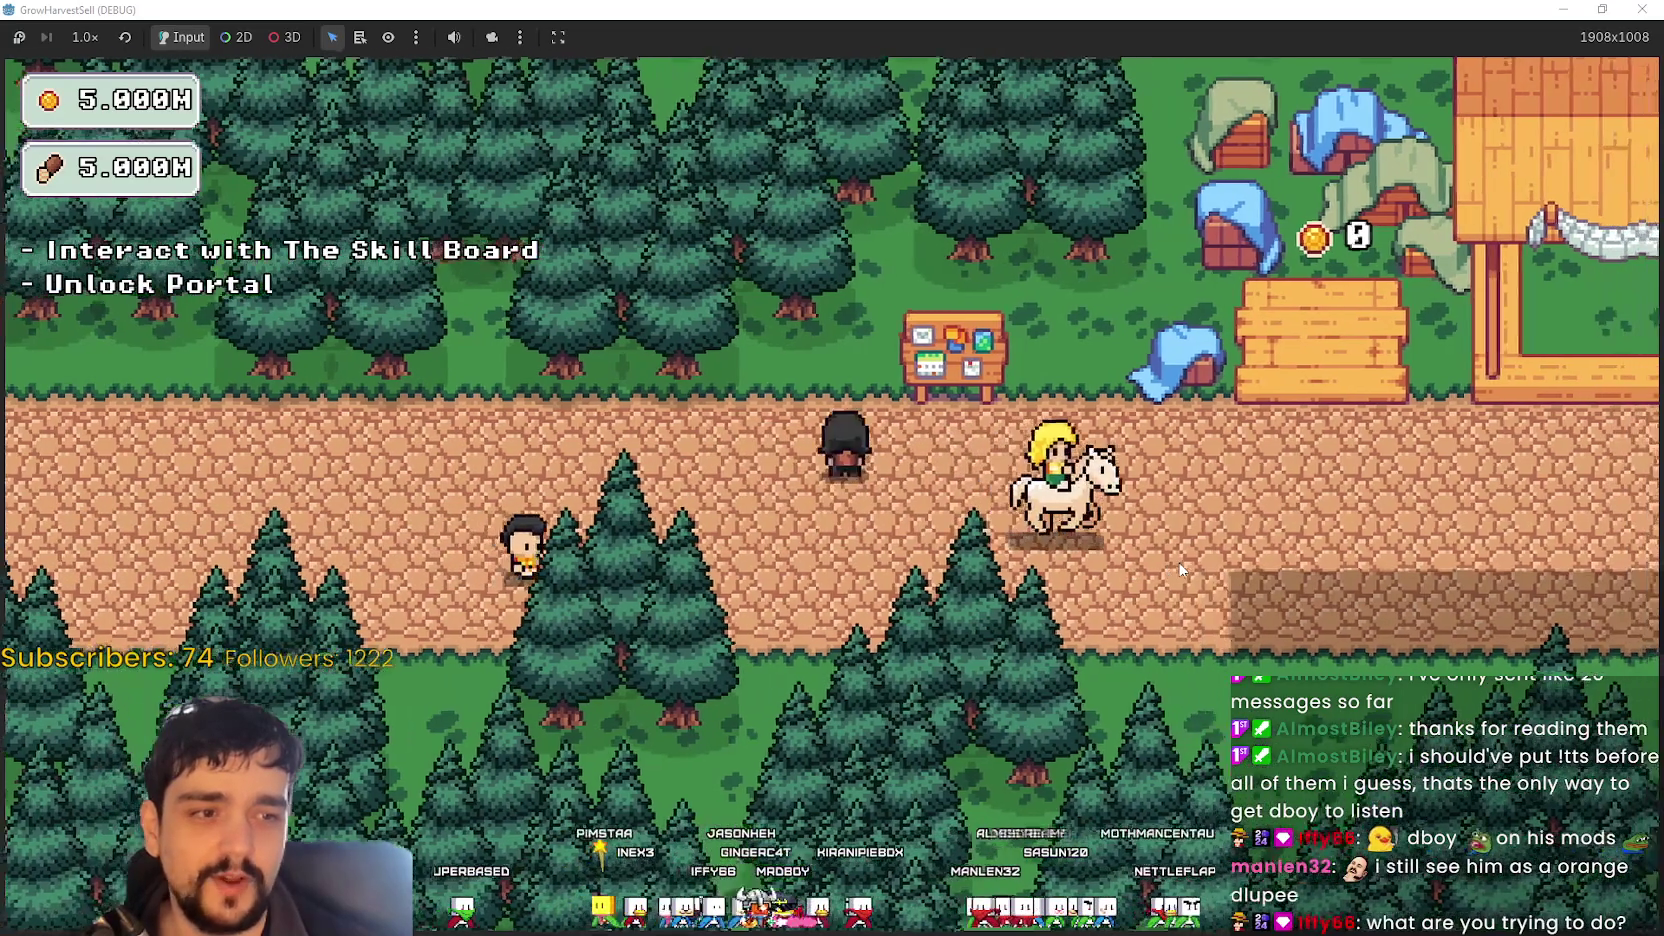
key("d")
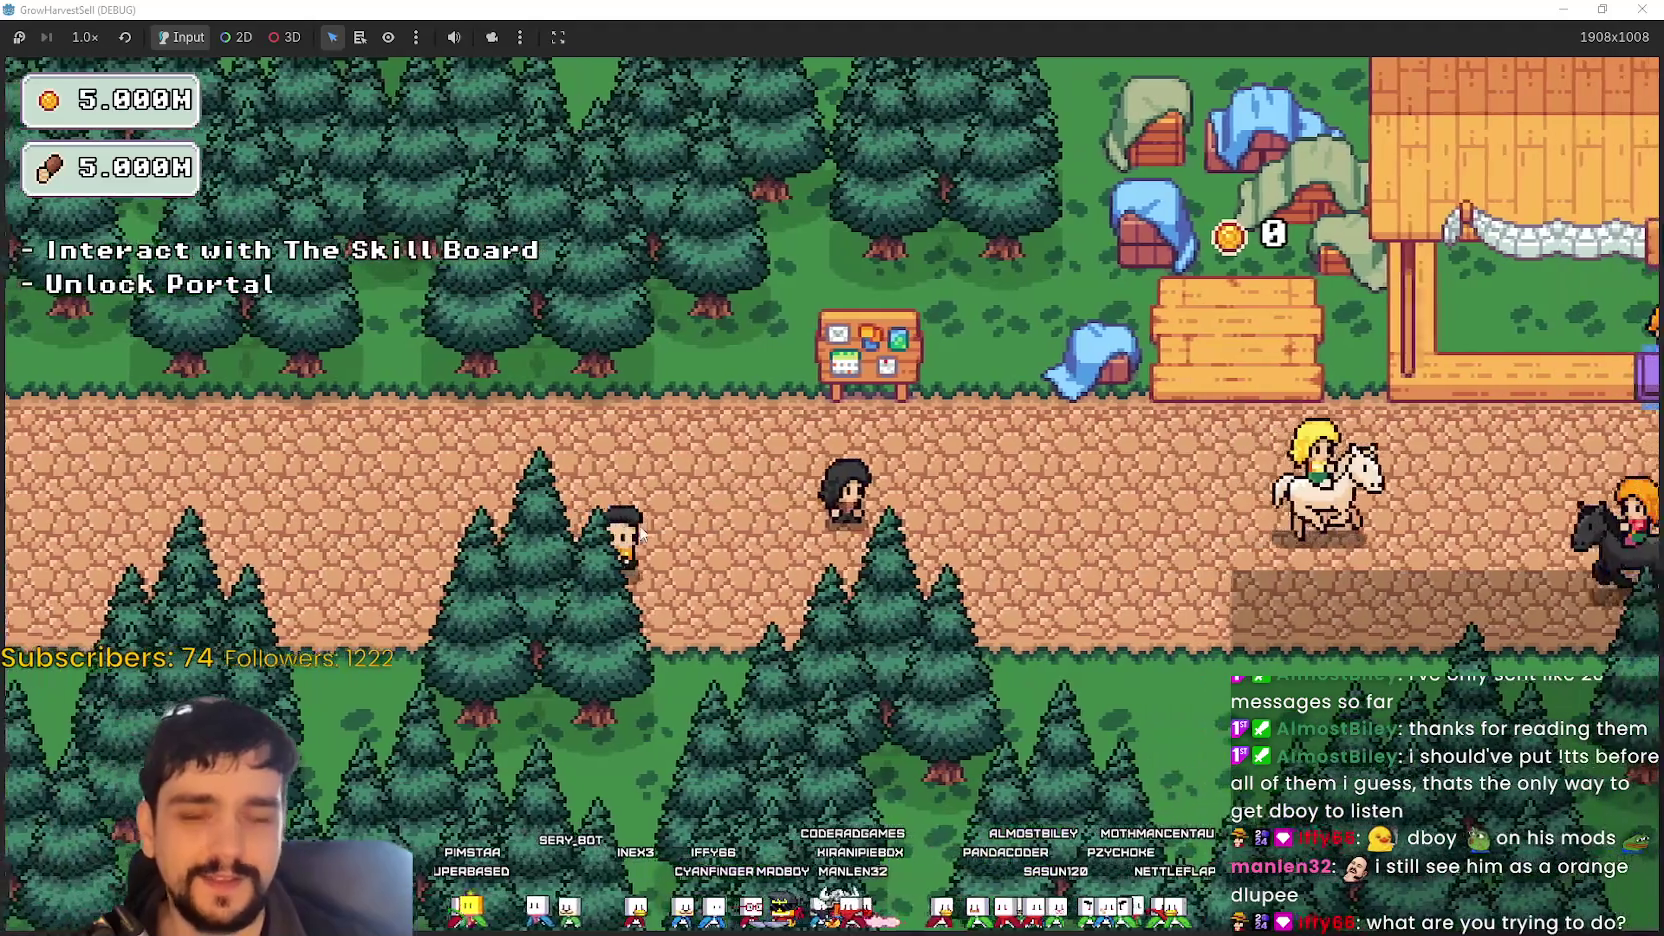
key("d")
key("w")
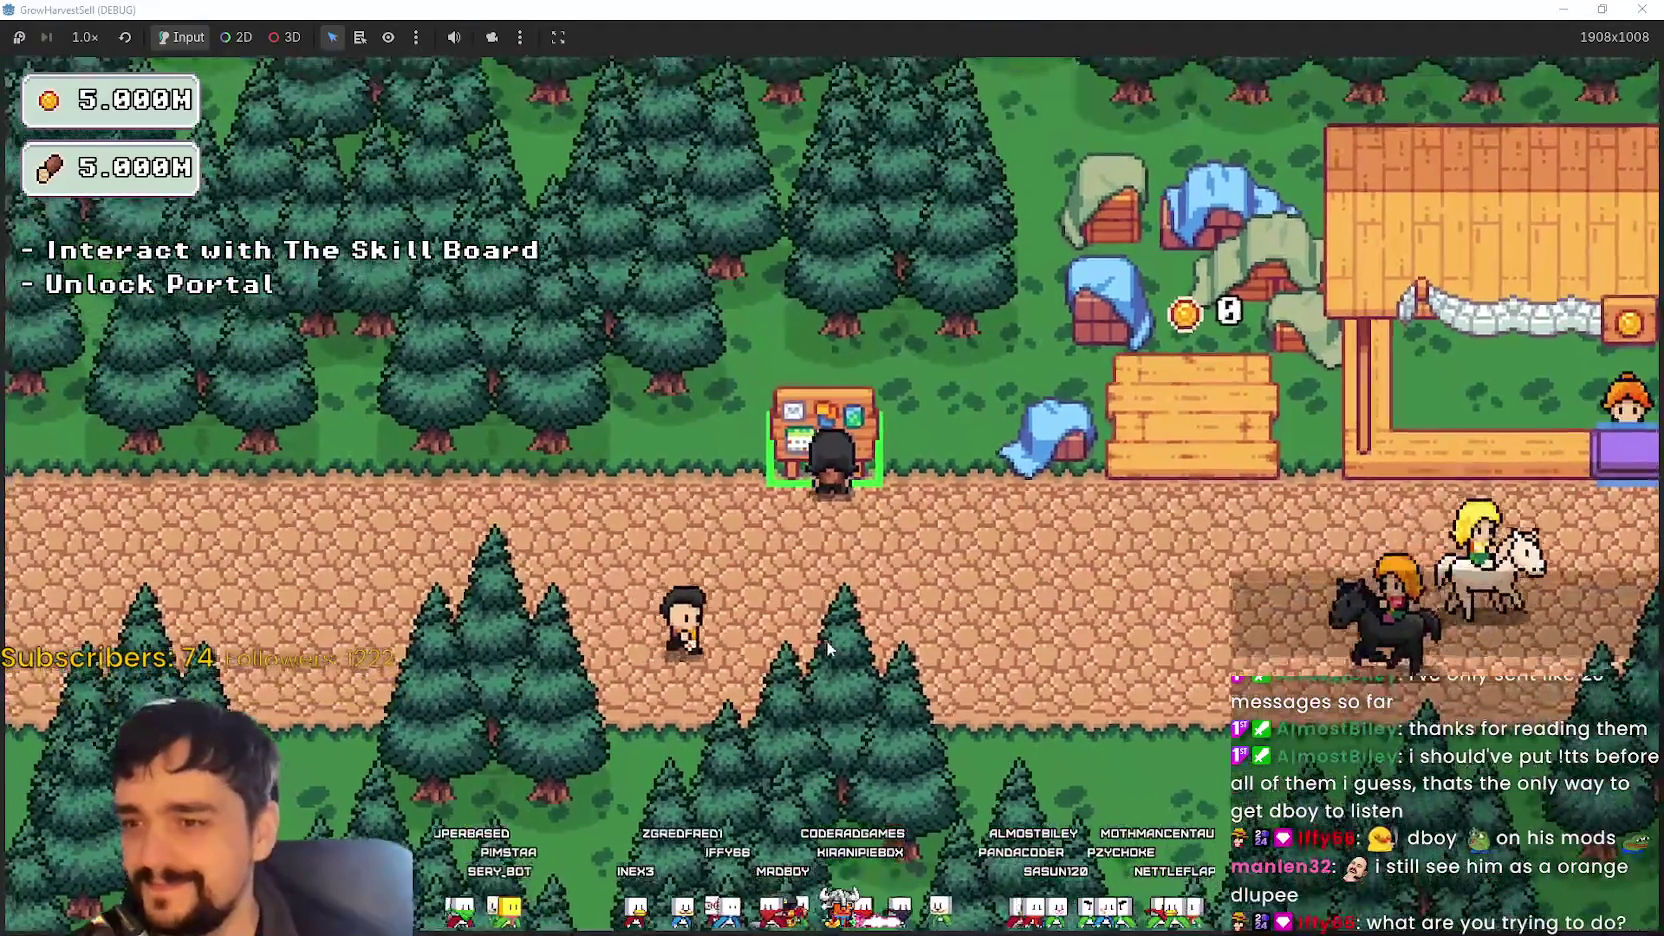
key("e")
key("Escape")
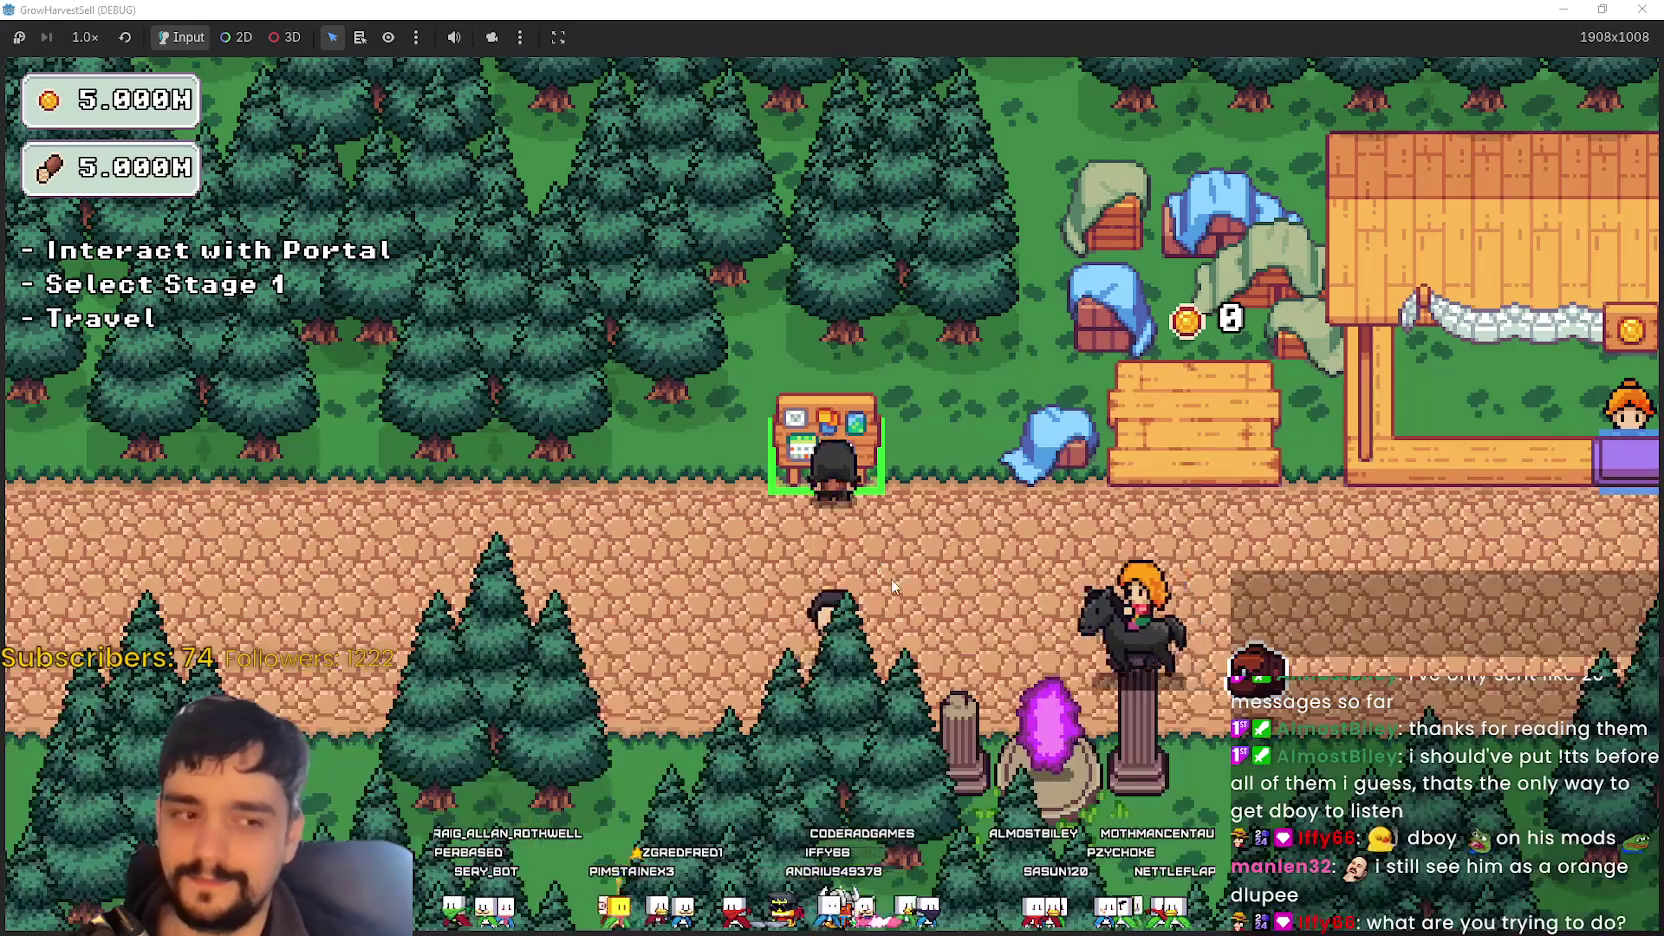
- Walk the player around the portal and its pillars to check draw order, then stop the game
key("s")
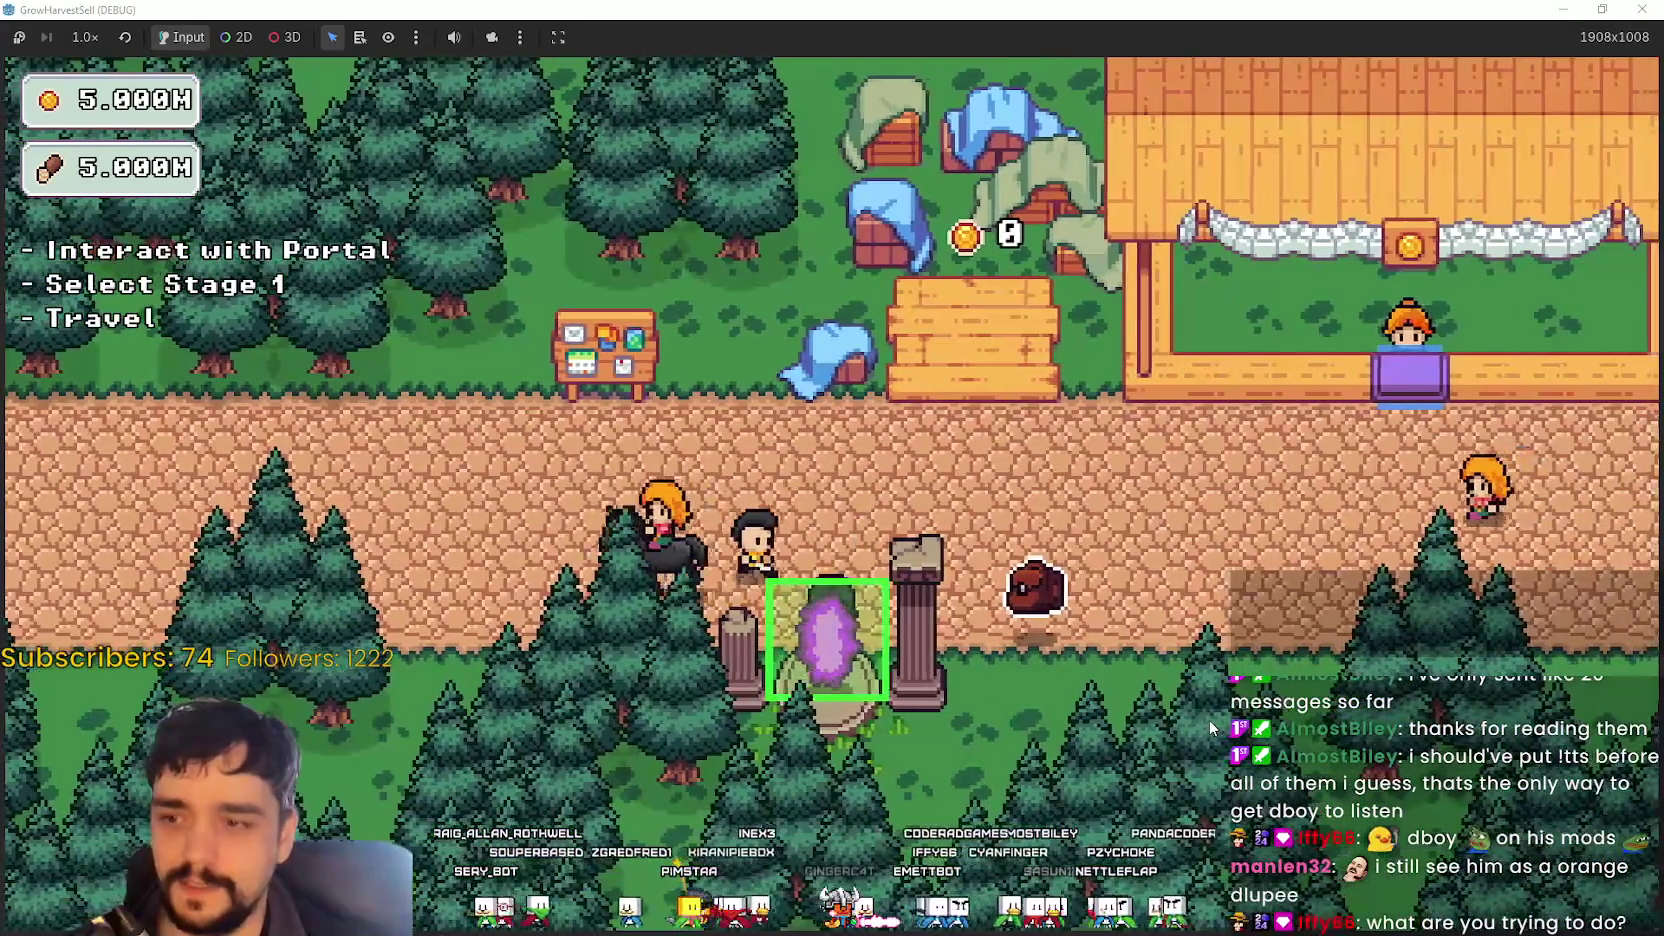
key("d")
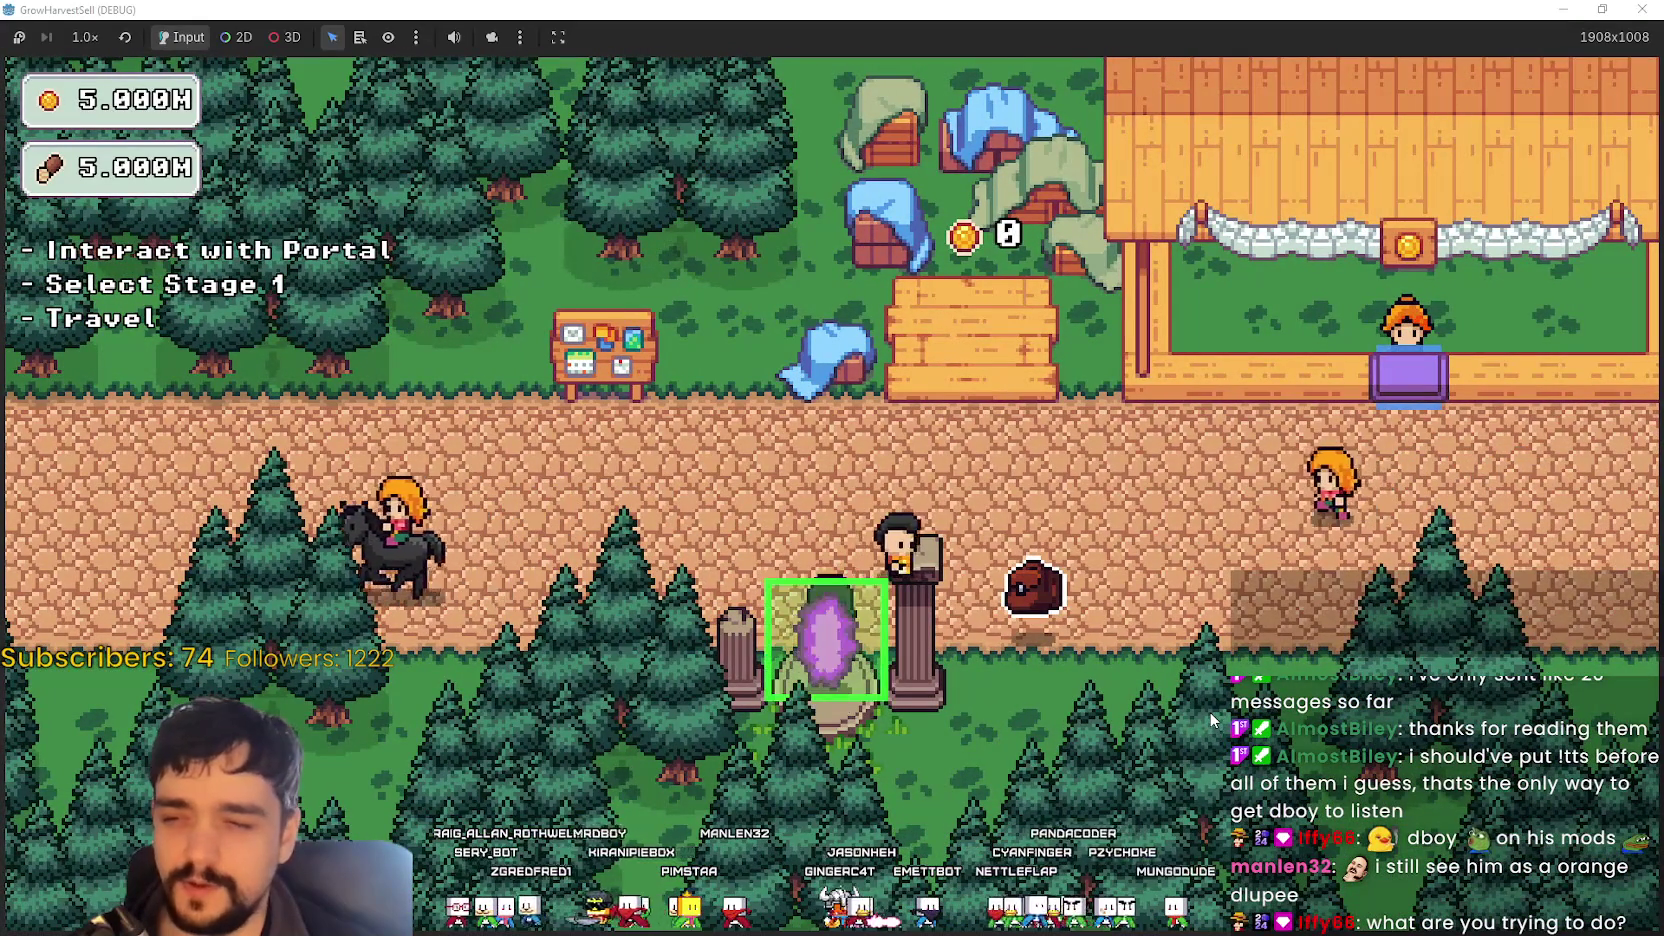
key("d")
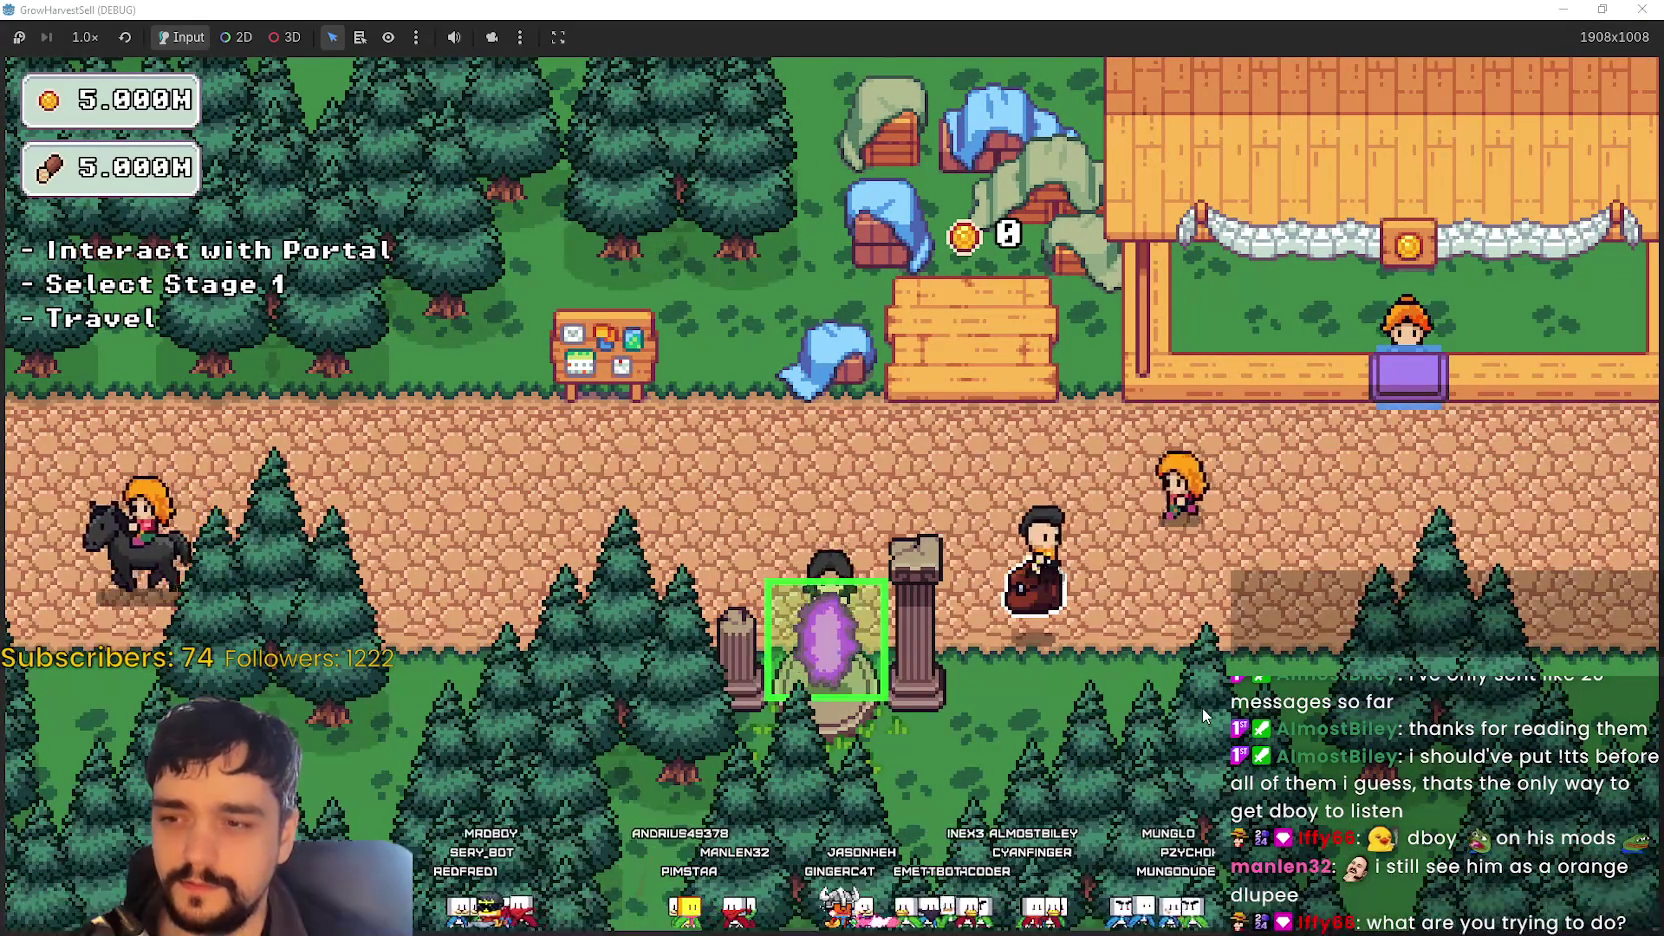
key("s")
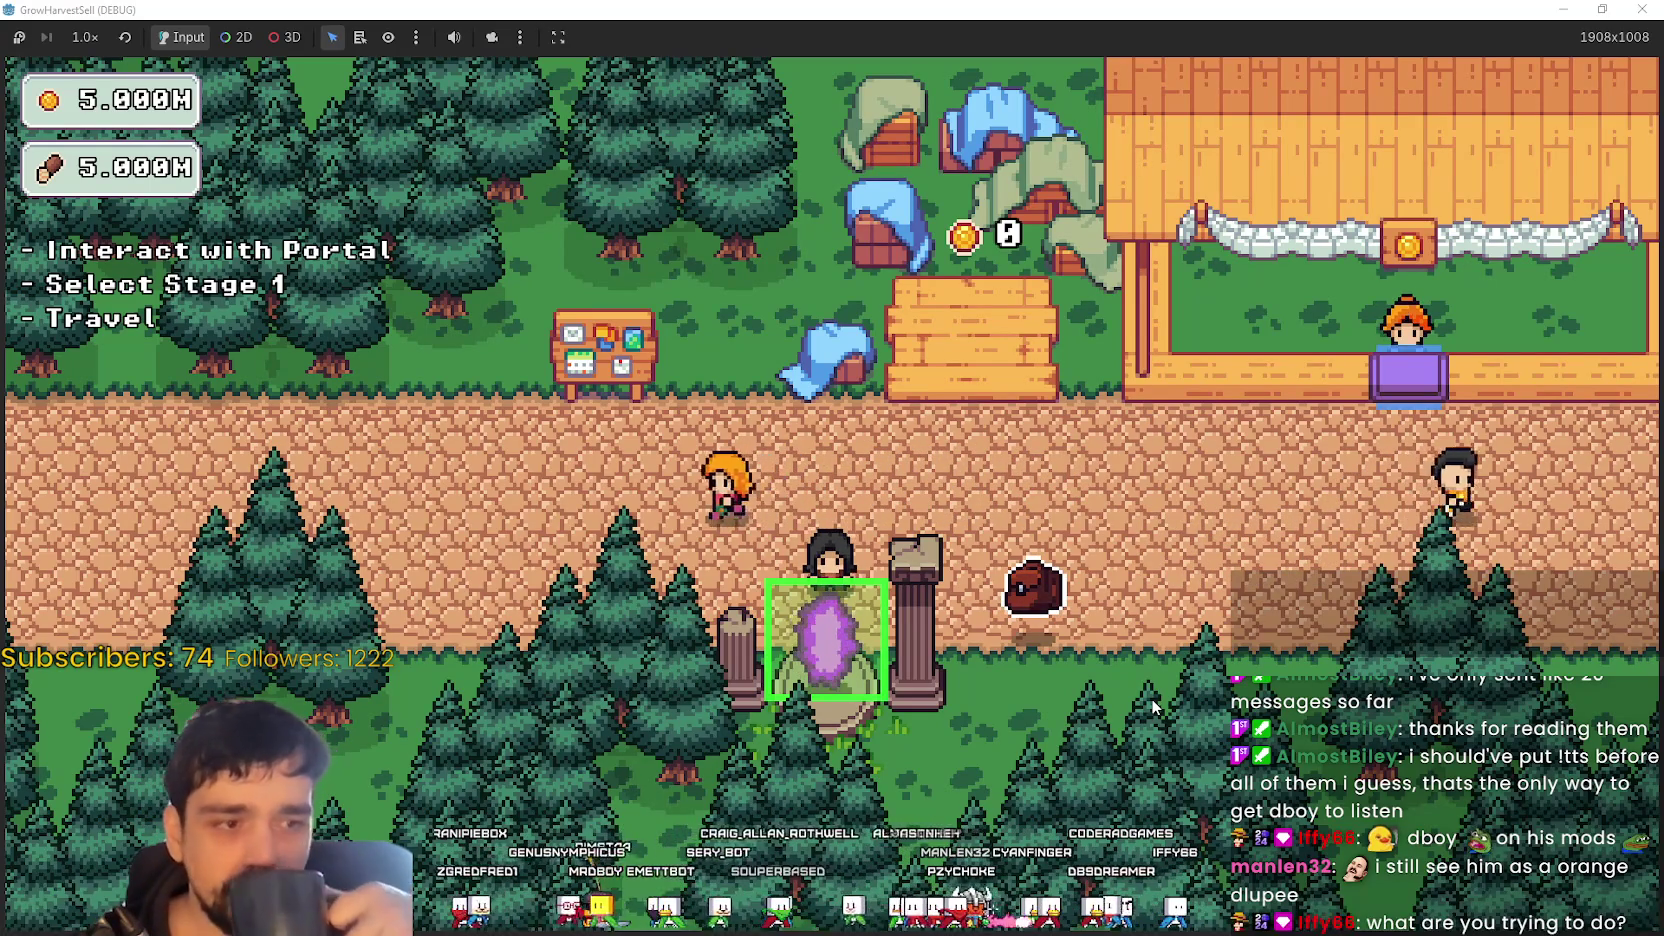
key("w")
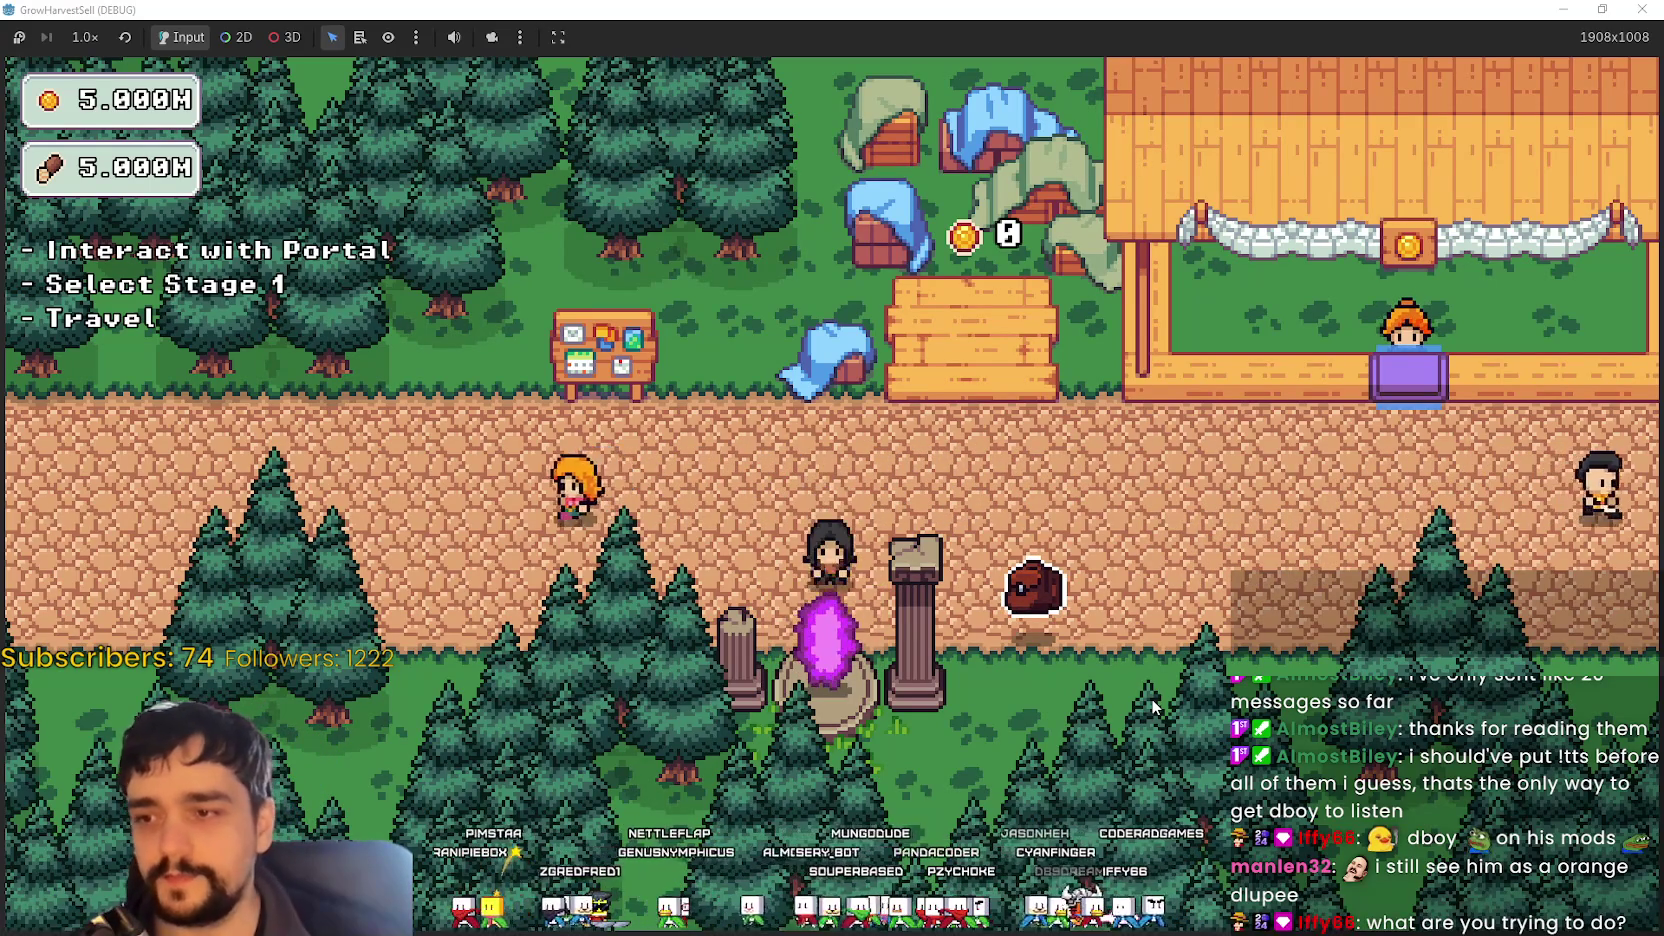
key("s")
key("d")
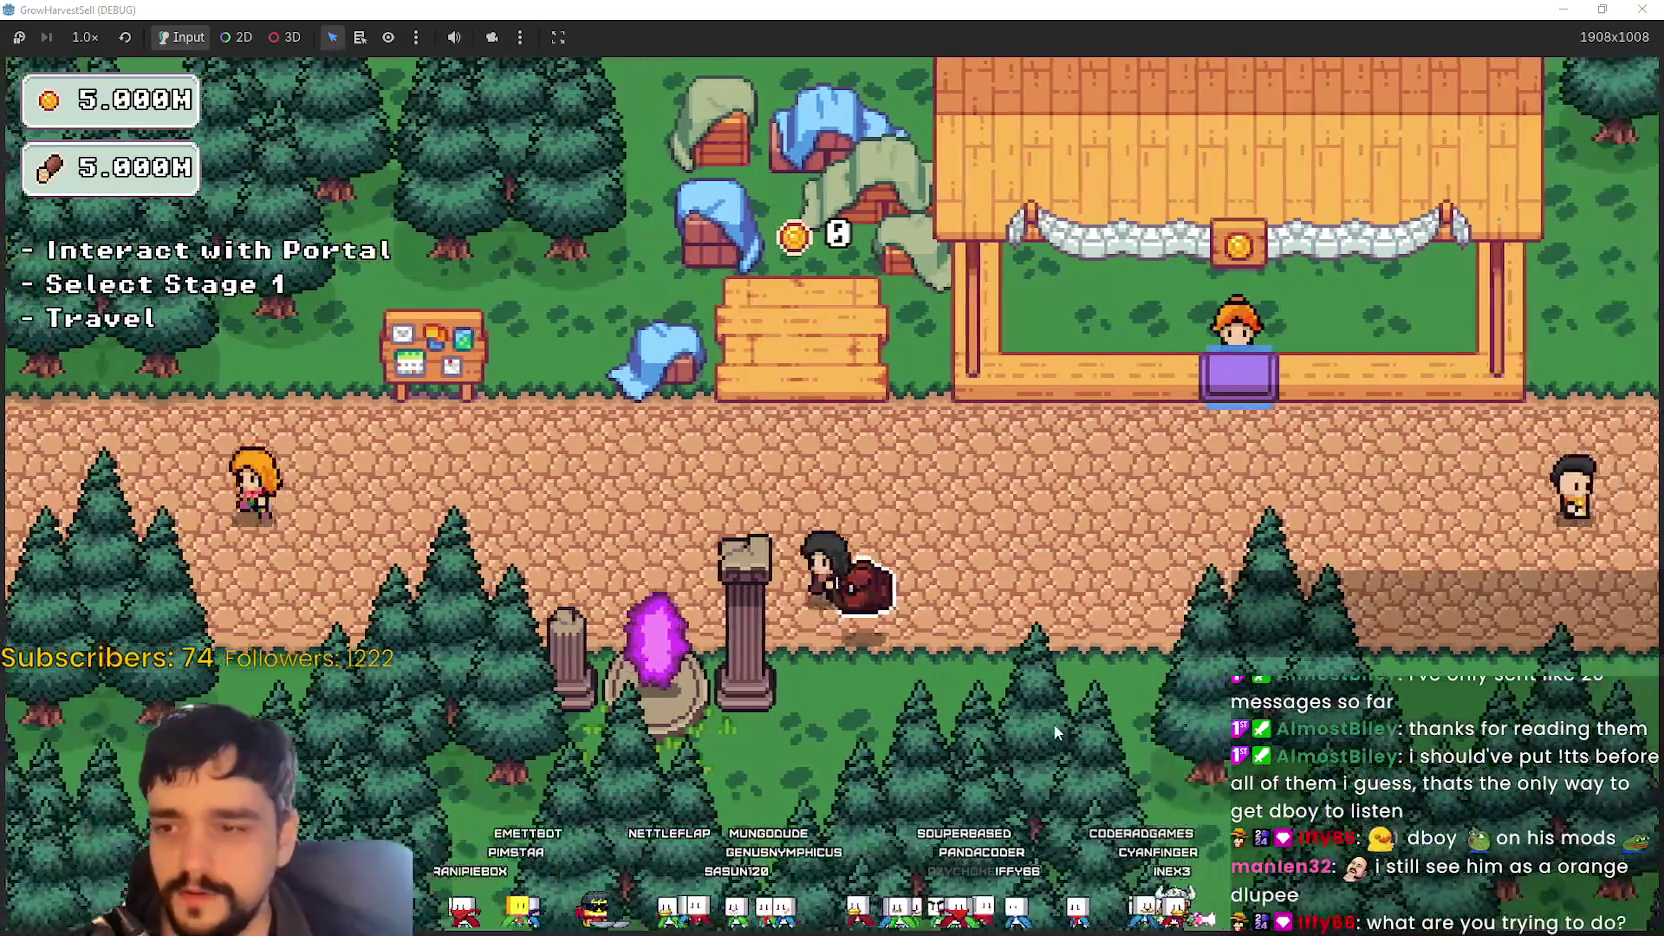
key("a")
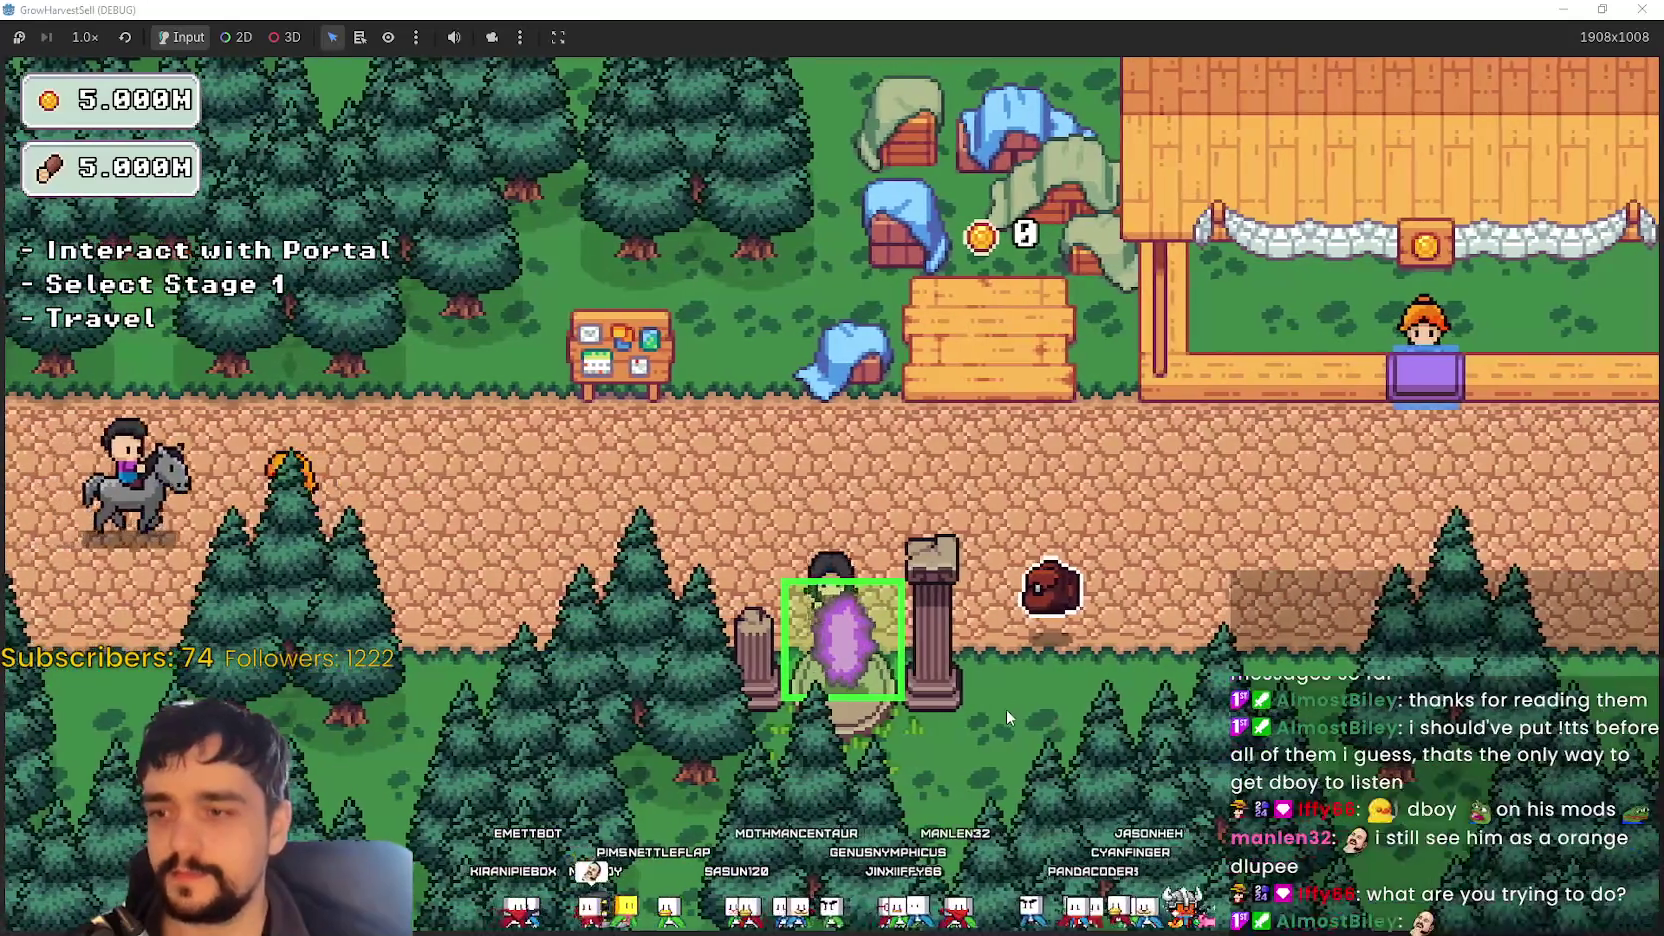
key("d")
key("w")
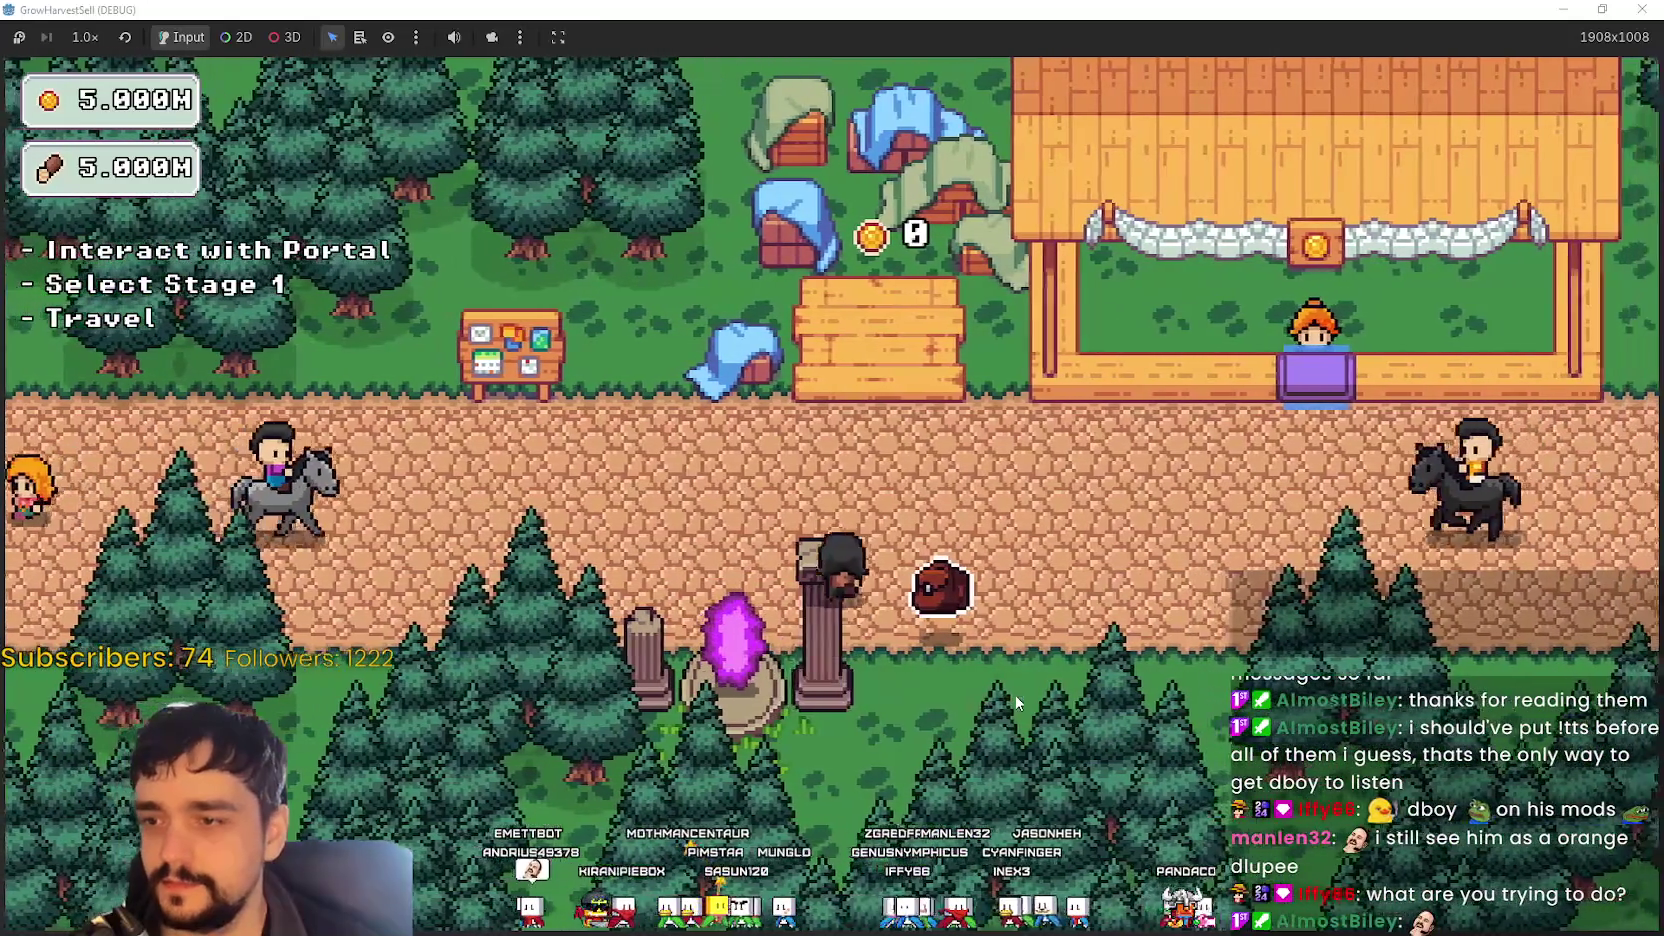
key("s")
key("a")
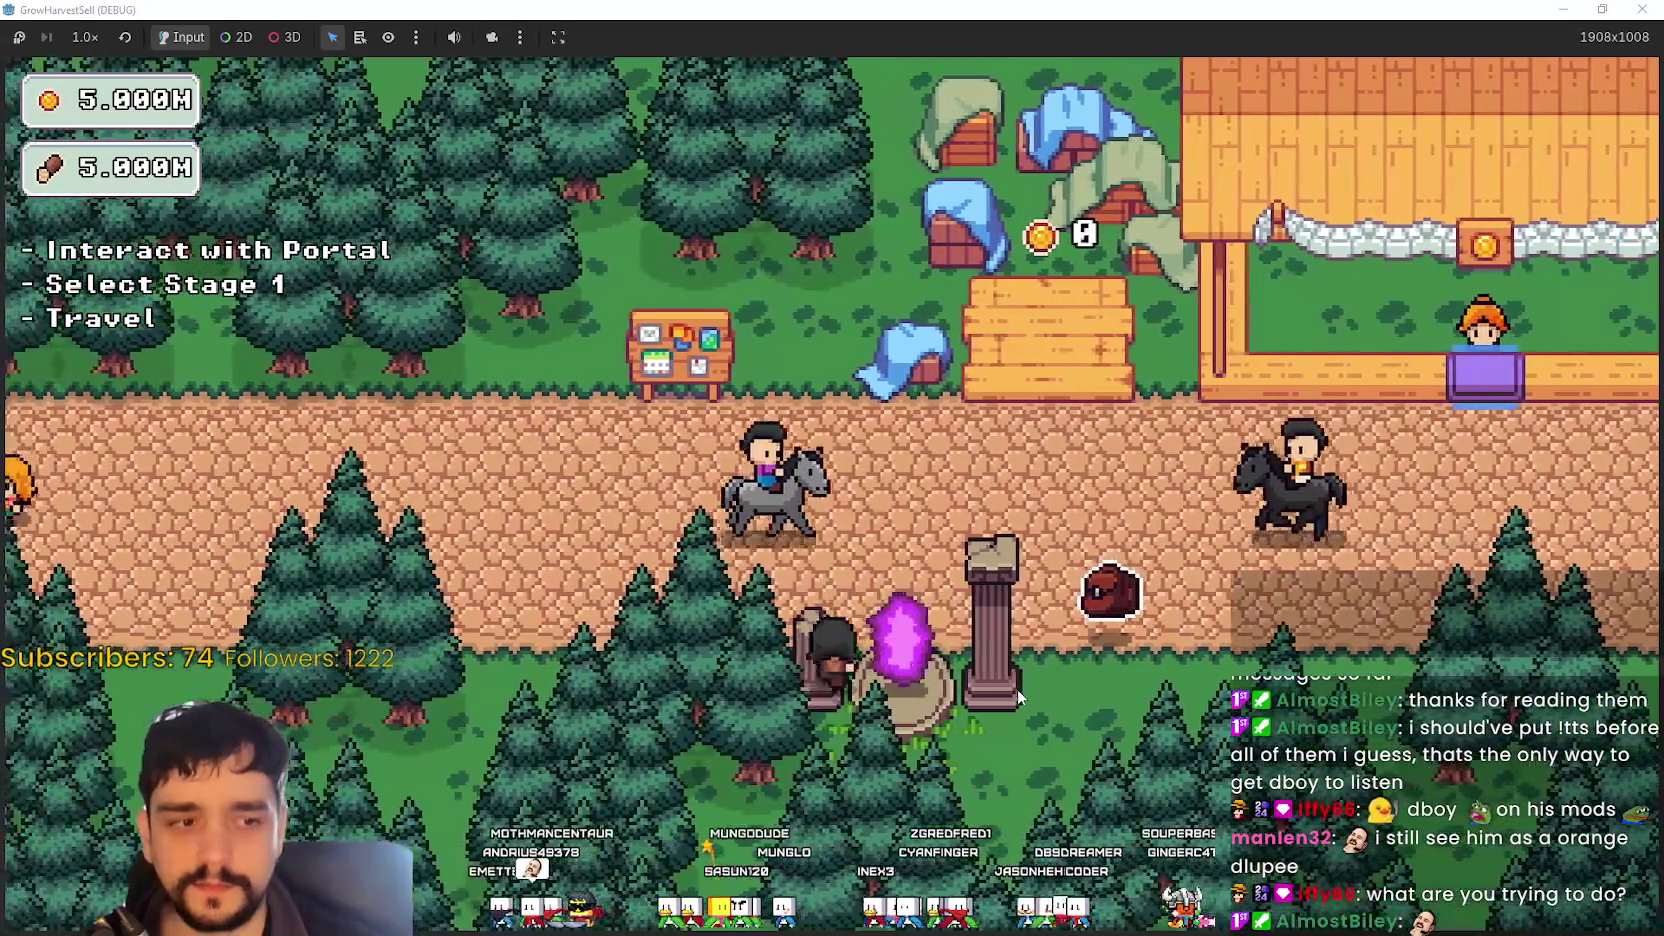
key("d")
key("a")
key("s")
key("a")
key("w")
key("d")
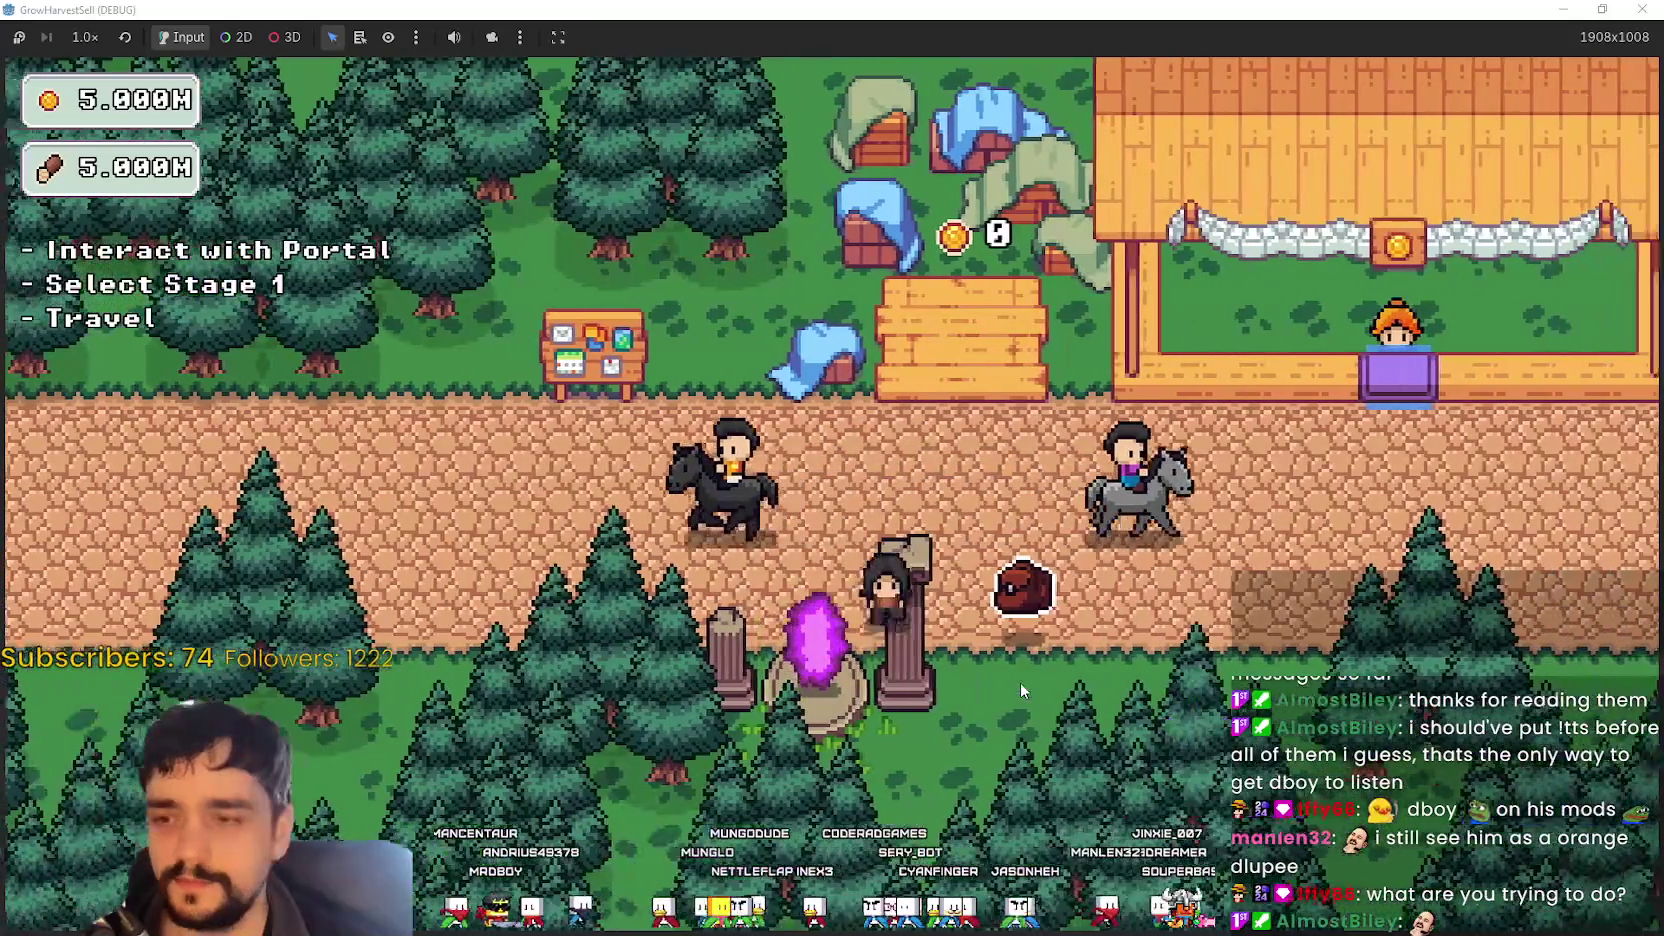
key("a")
key("w")
key("d")
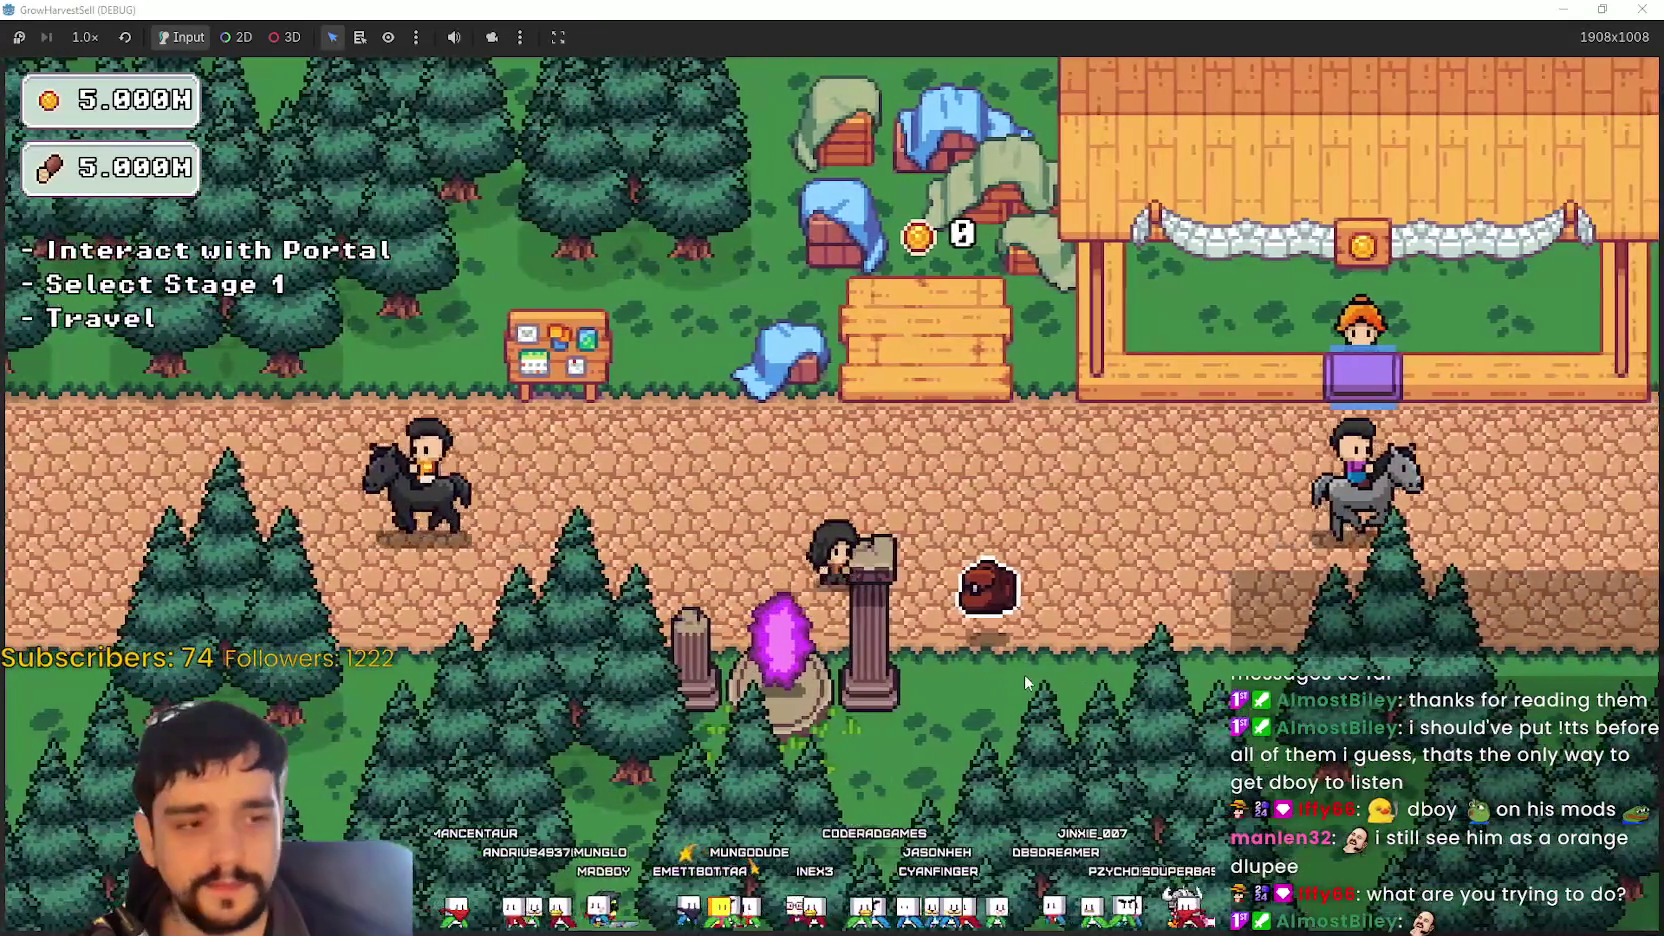
key("a")
key("w")
key("s")
key("w")
key("s")
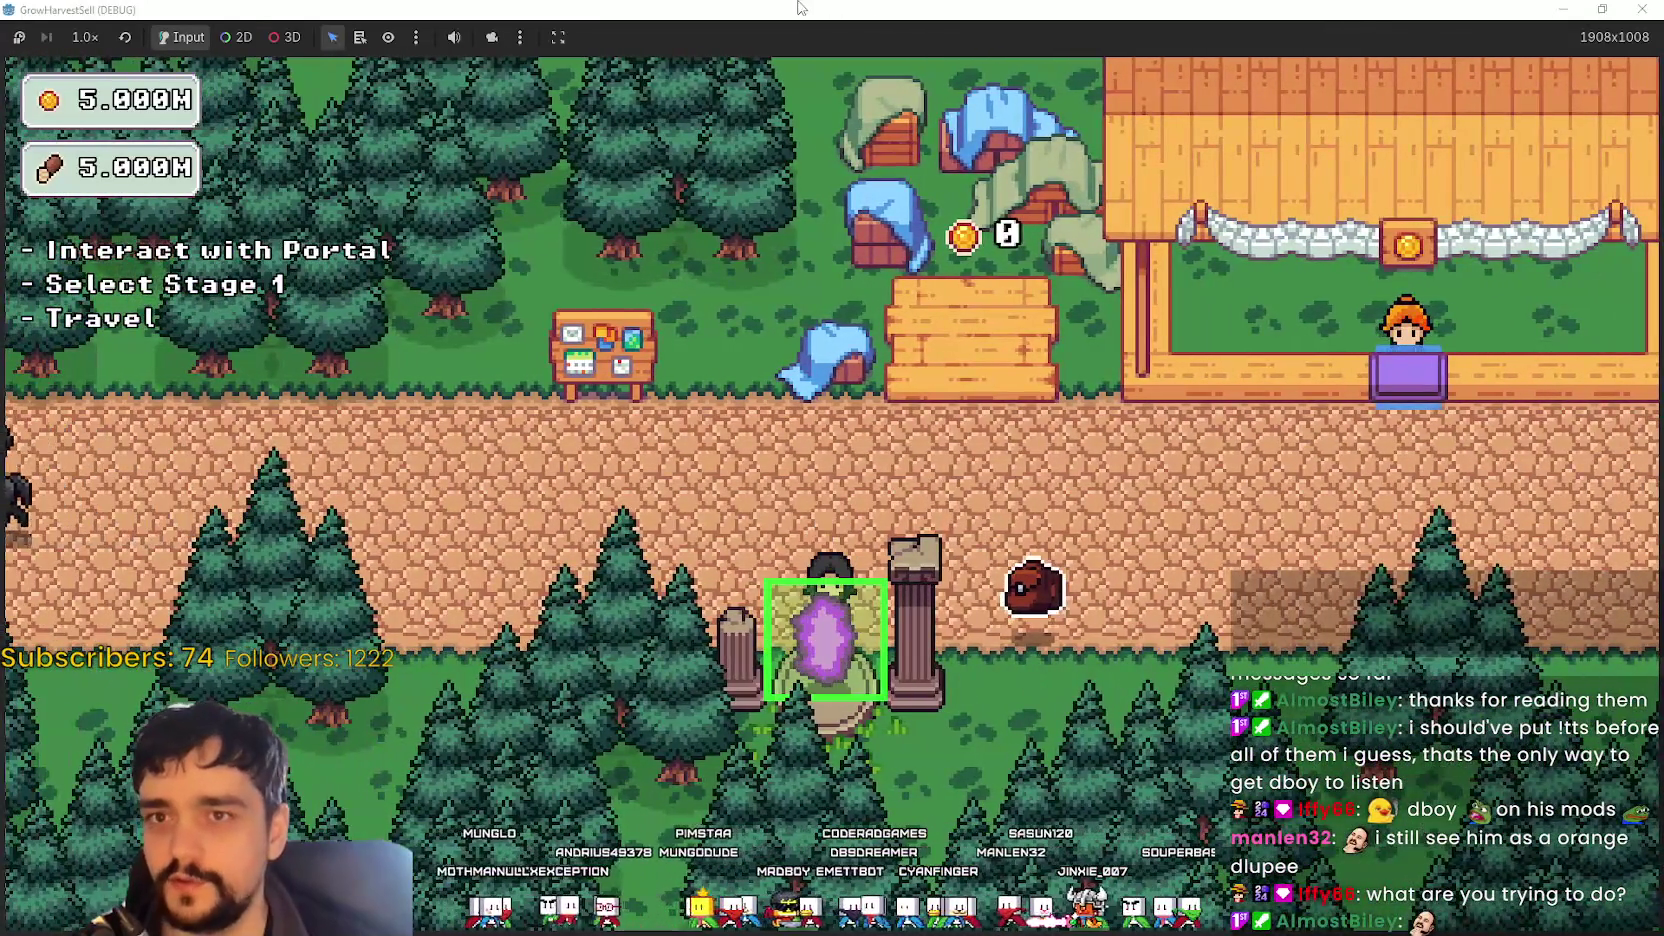
key("F8")
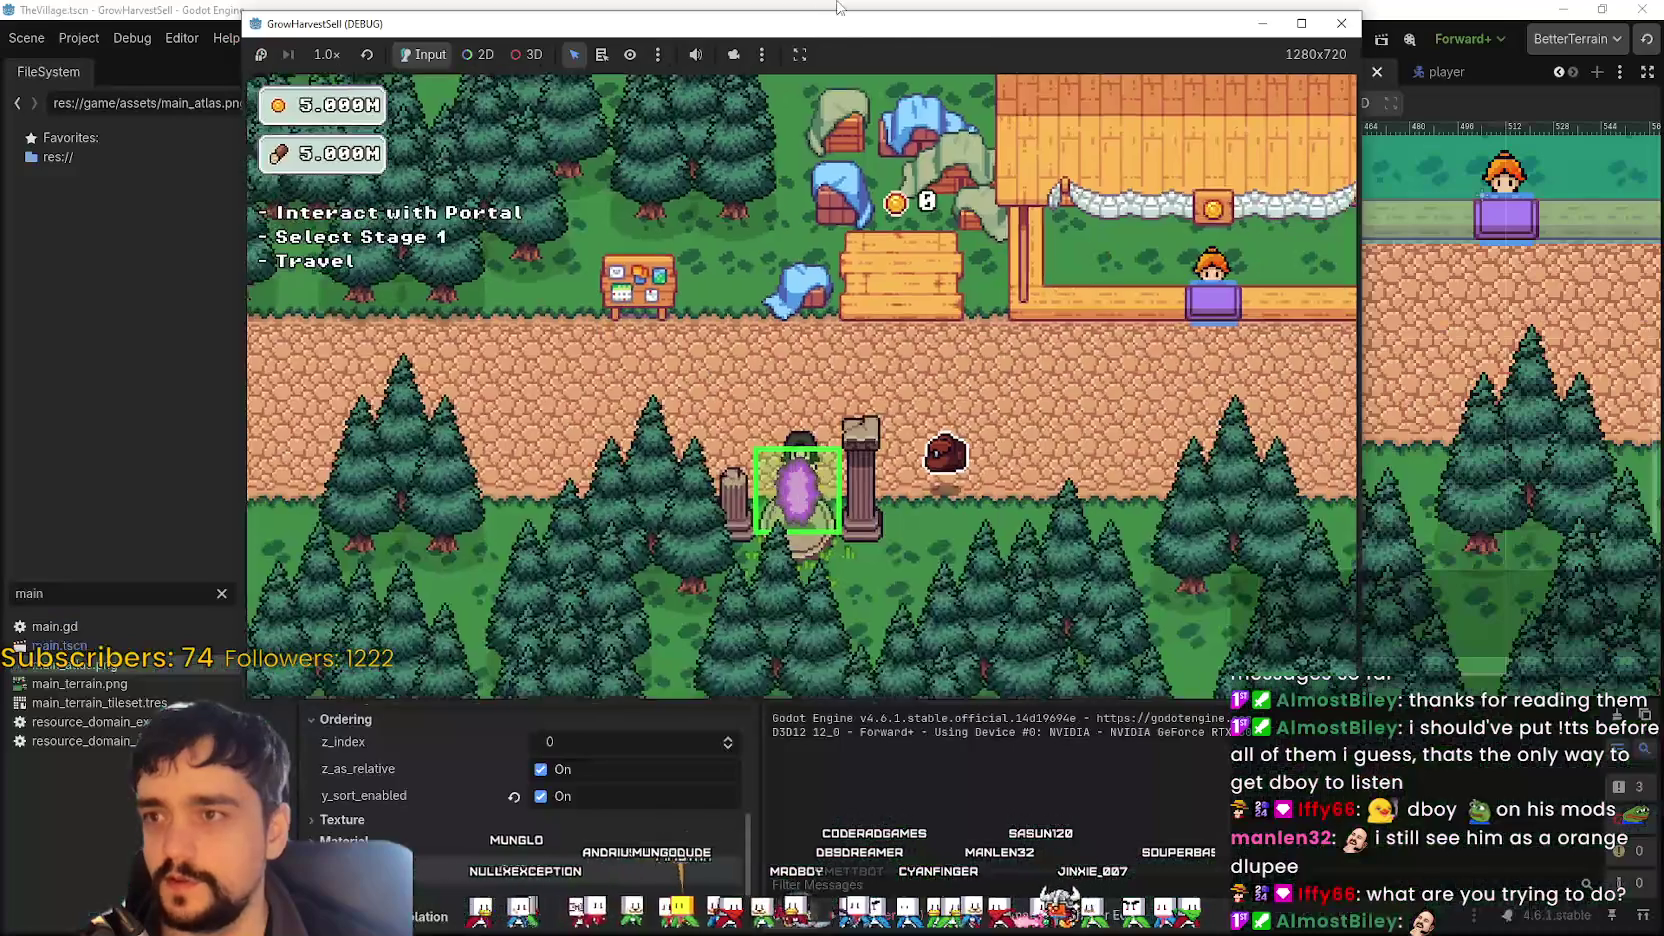
scroll(975, 413, "up", 1)
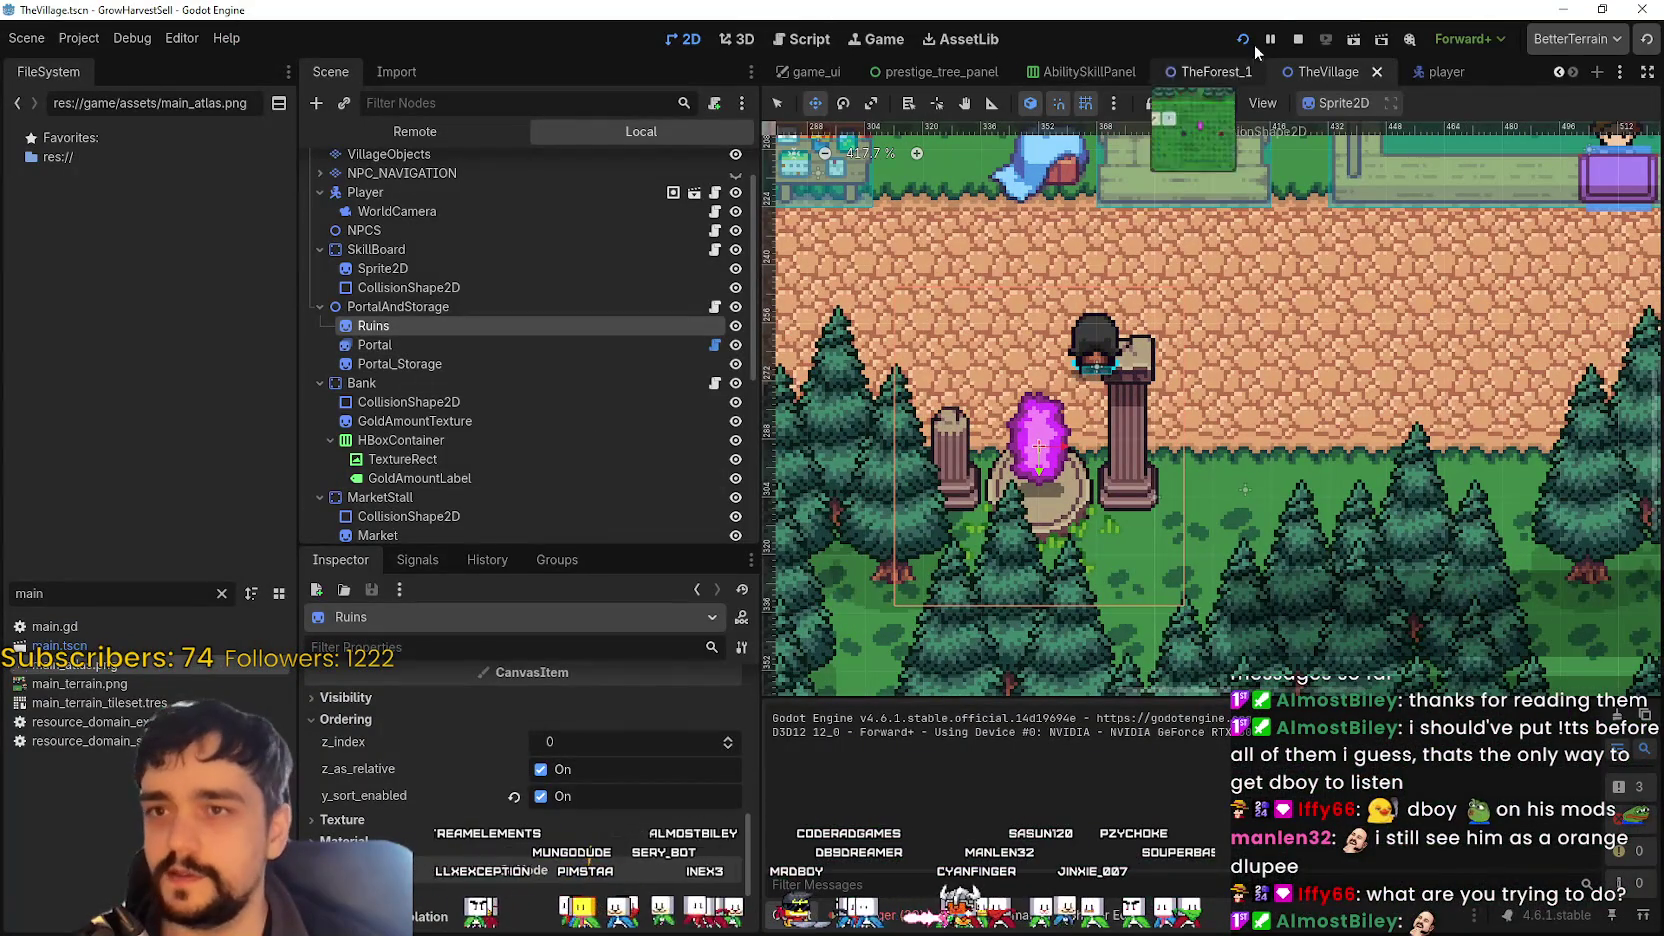
- Stop the running project and raise the Ruins z_index to 1
left_click(1297, 40)
scroll(460, 316, "down", 1)
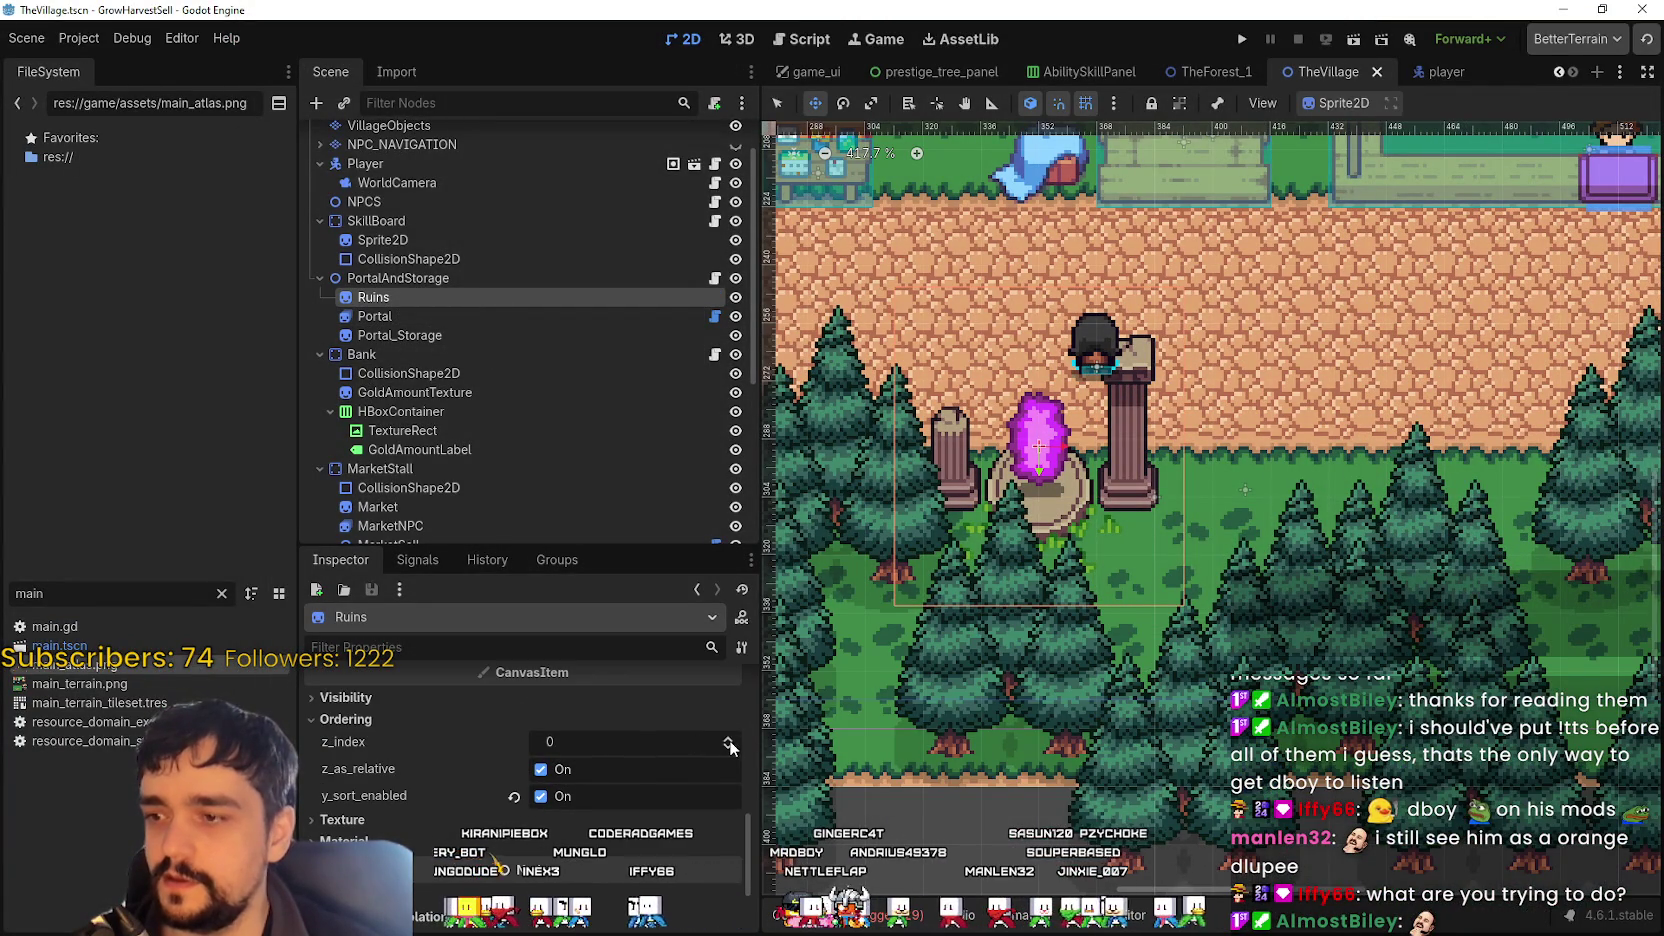
left_click(727, 740)
scroll(660, 796, "up", 6)
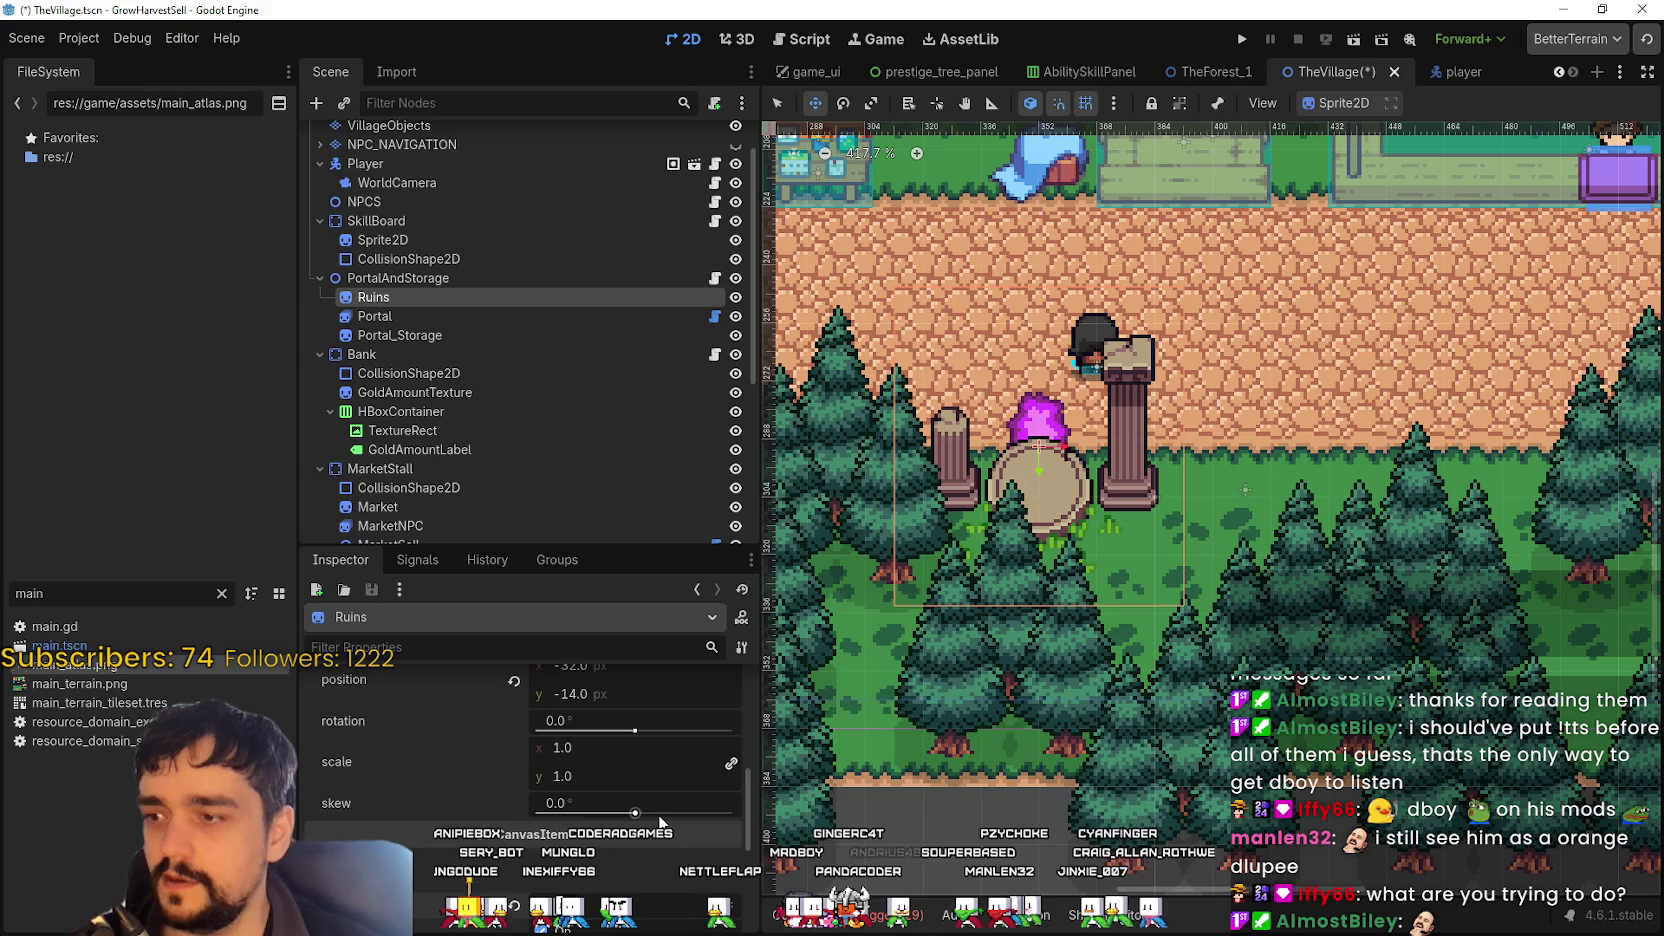
scroll(640, 830, "down", 2)
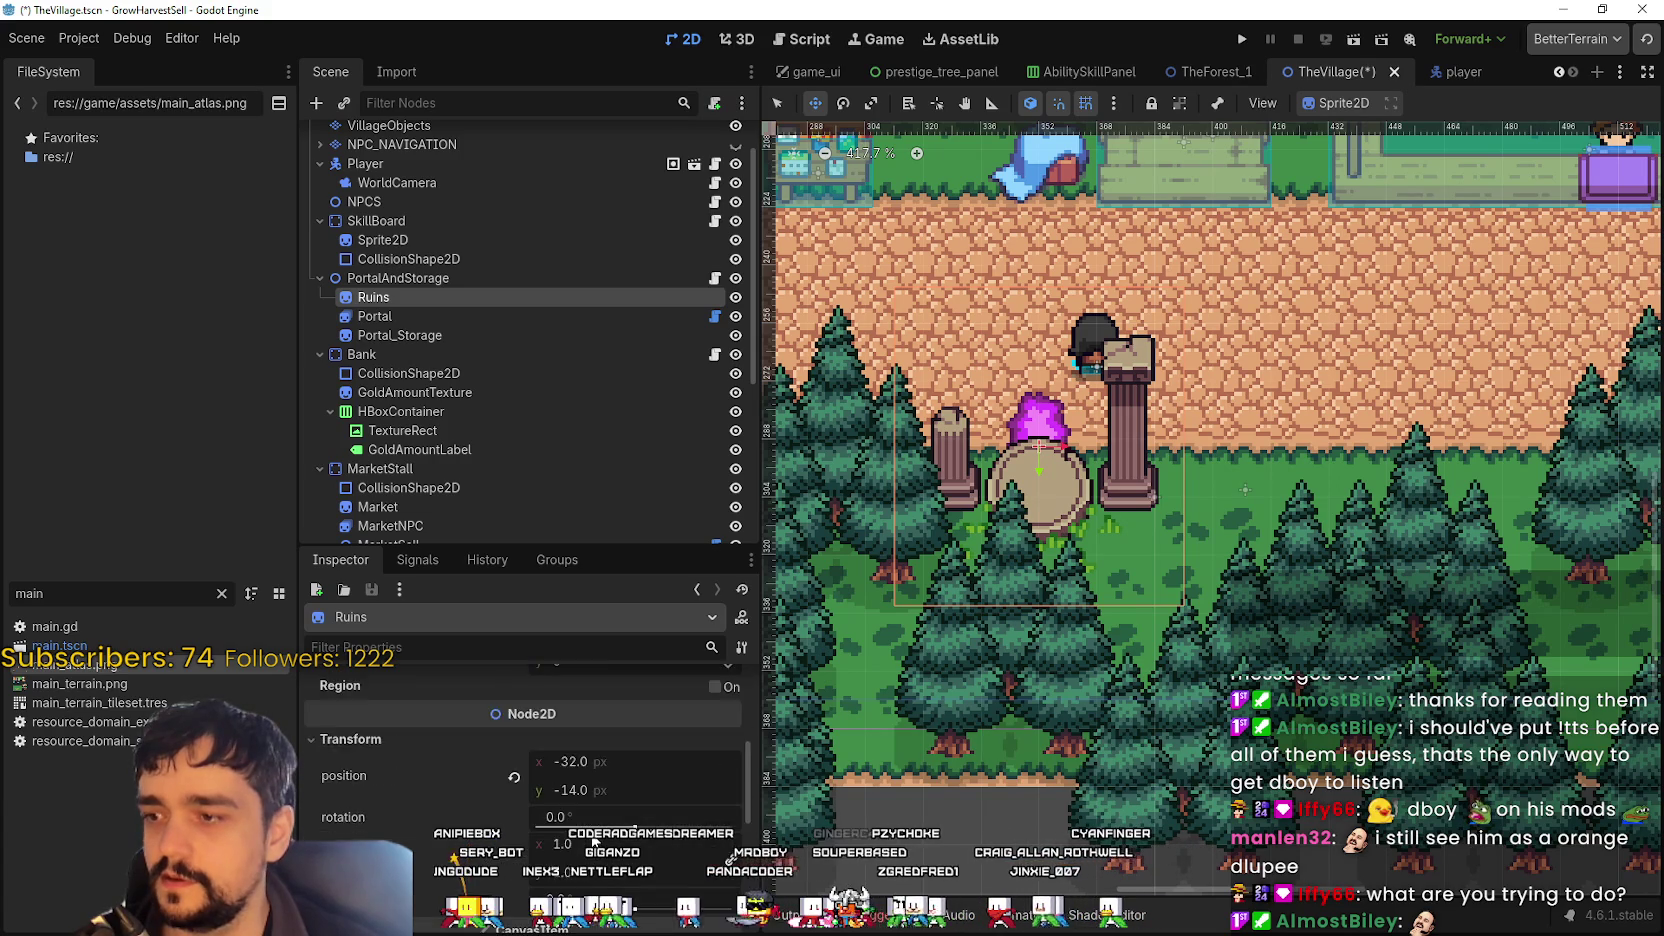
scroll(575, 875, "up", 5)
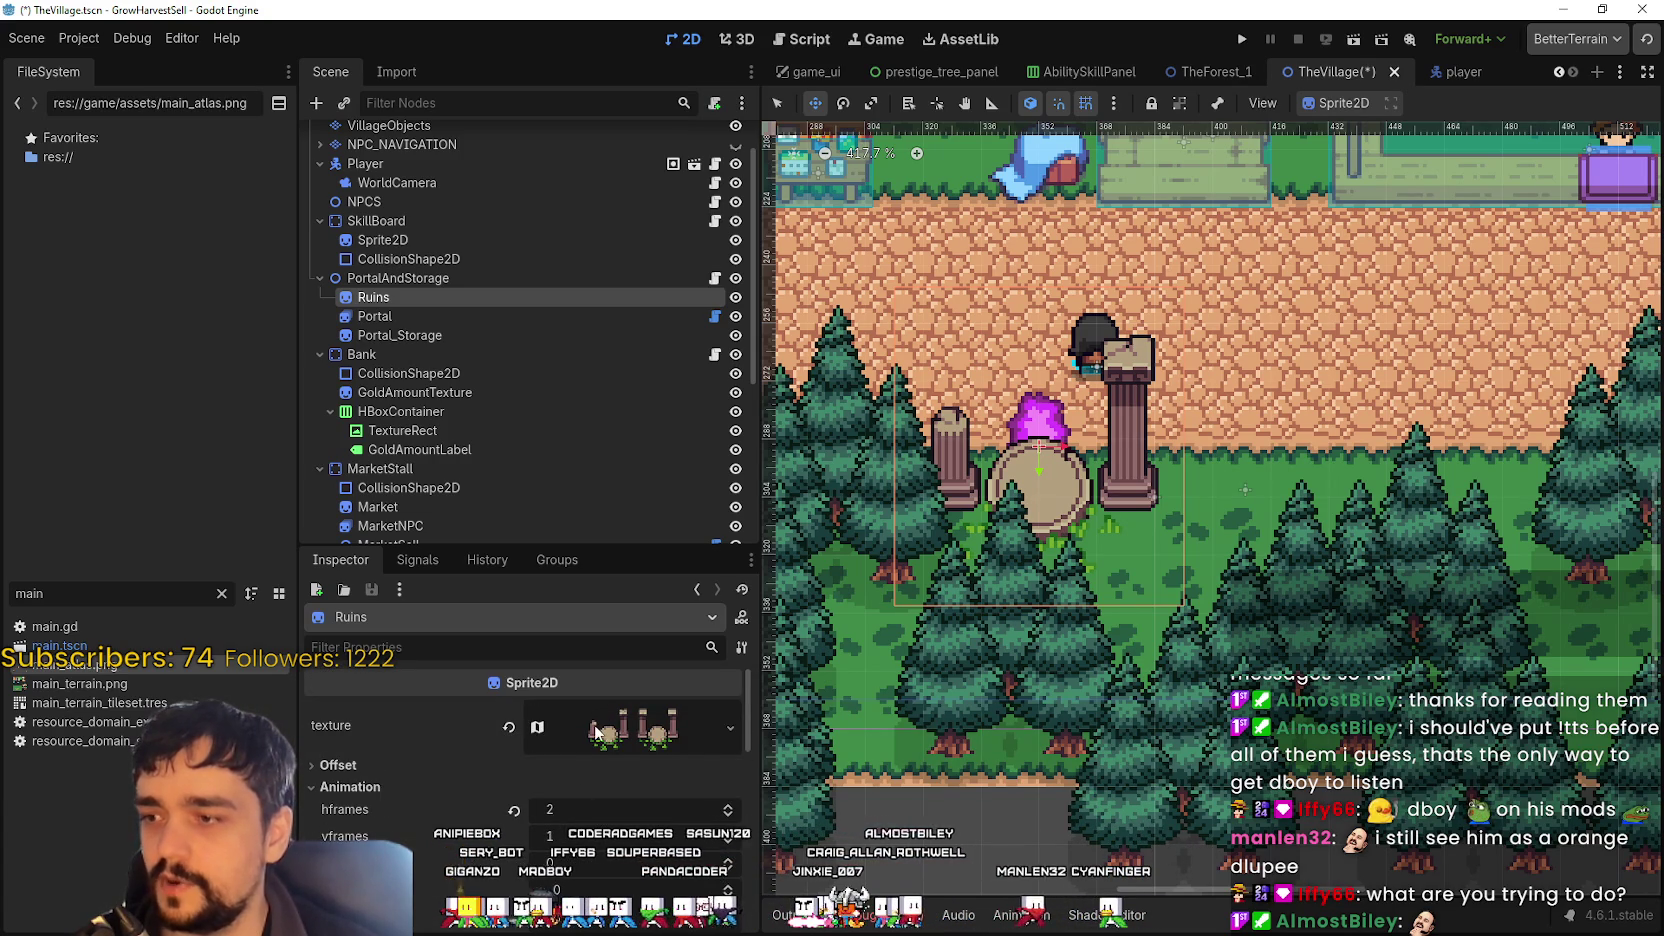
- Give Ruins a 16 px vertical offset and move the pillars up around the portal
left_click(429, 760)
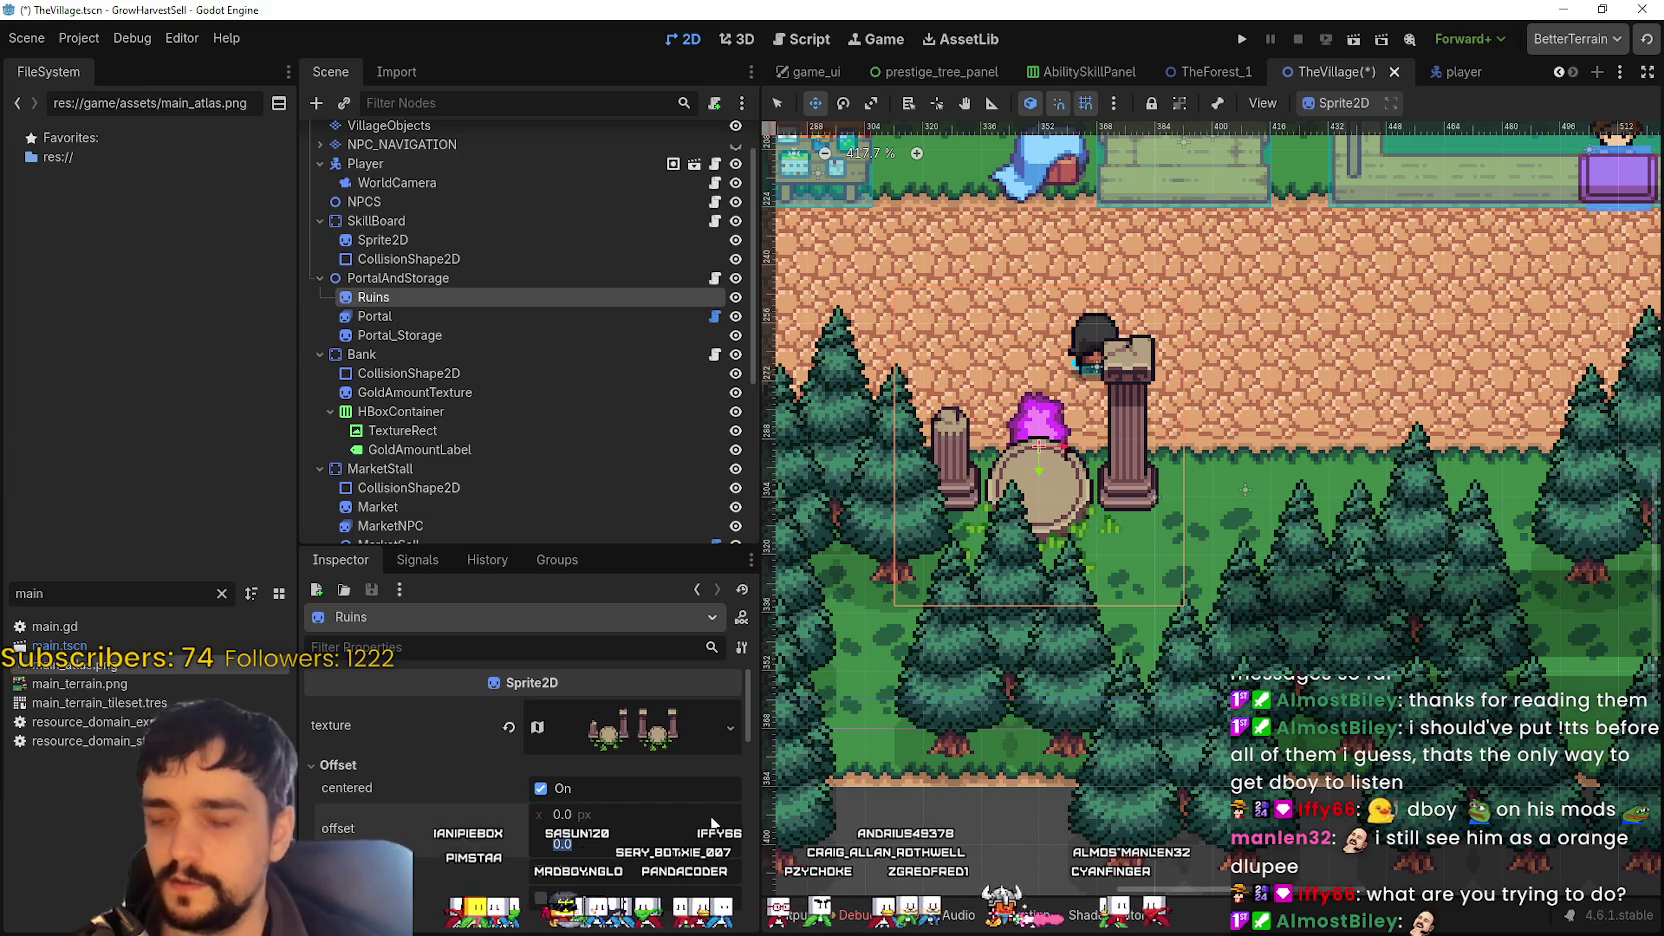
key("Return")
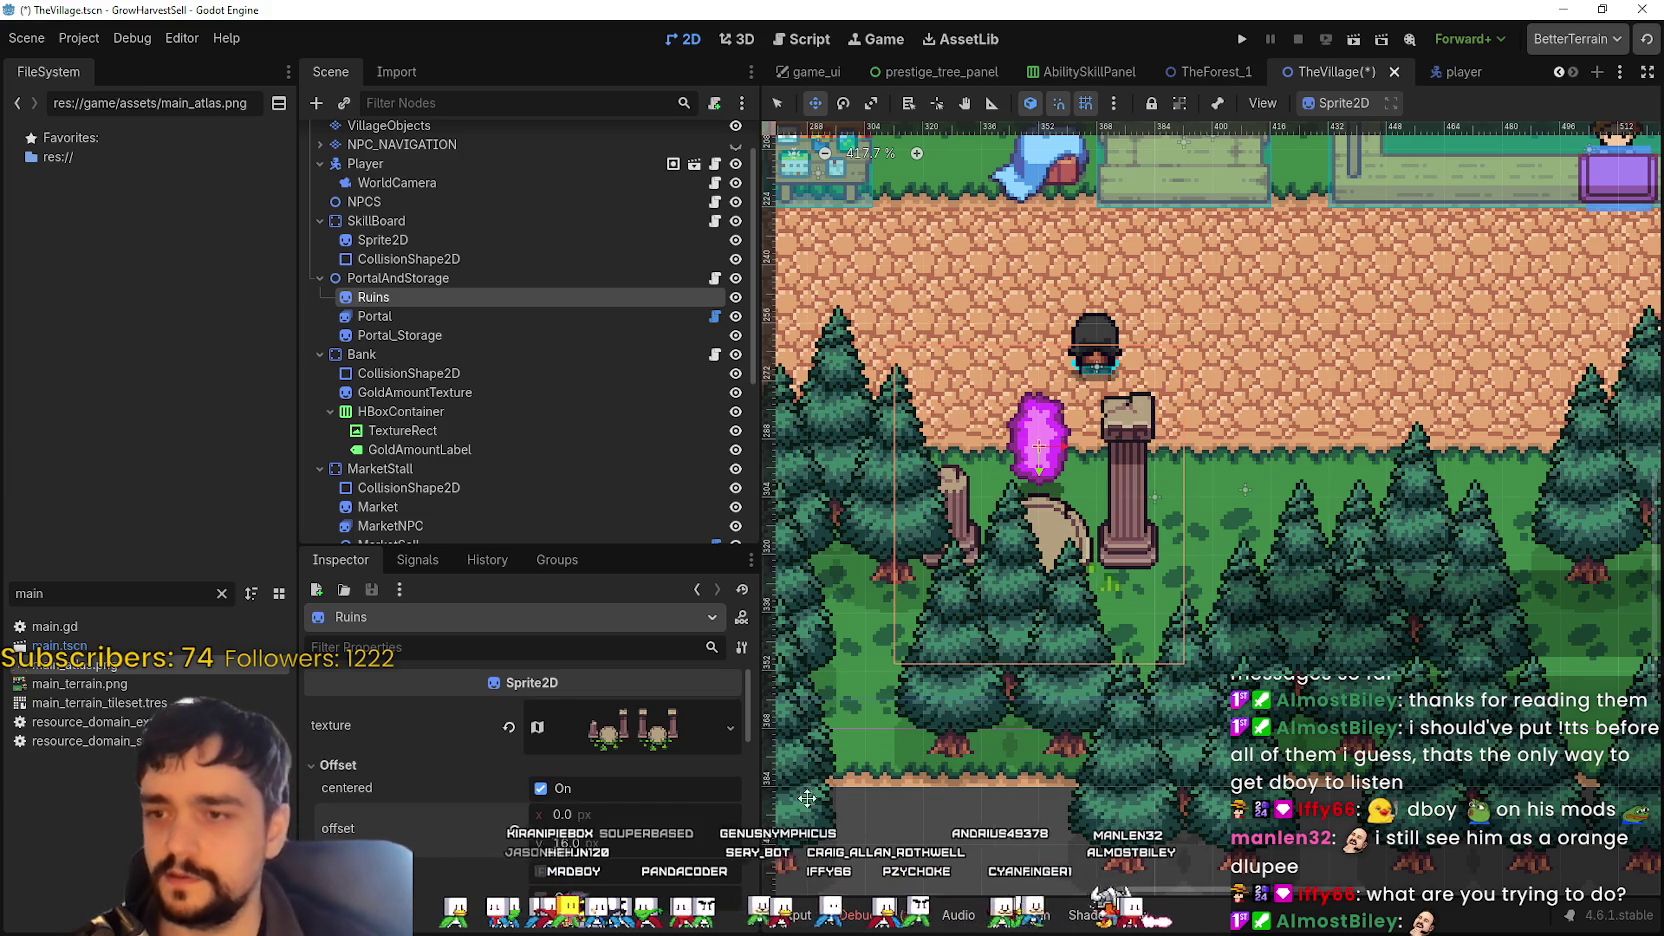
left_click_drag(1065, 534, 1060, 480)
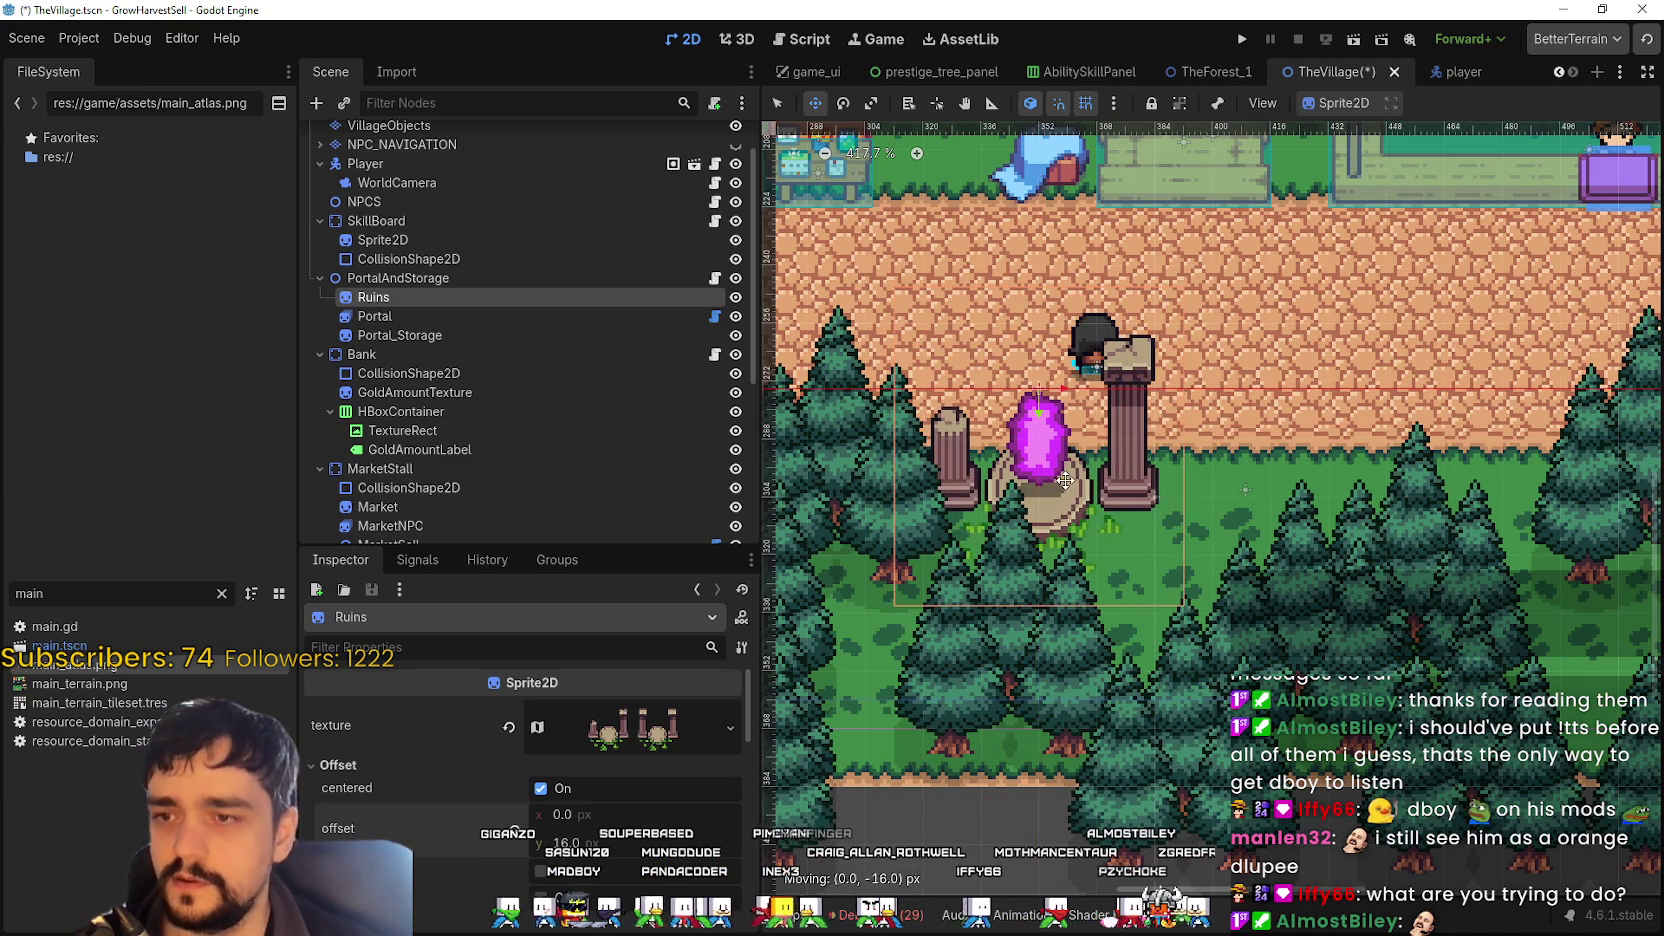
- Save TheVillage and select the Portal node to check its ordering
scroll(1070, 486, "up", 3)
scroll(1096, 509, "up", 6)
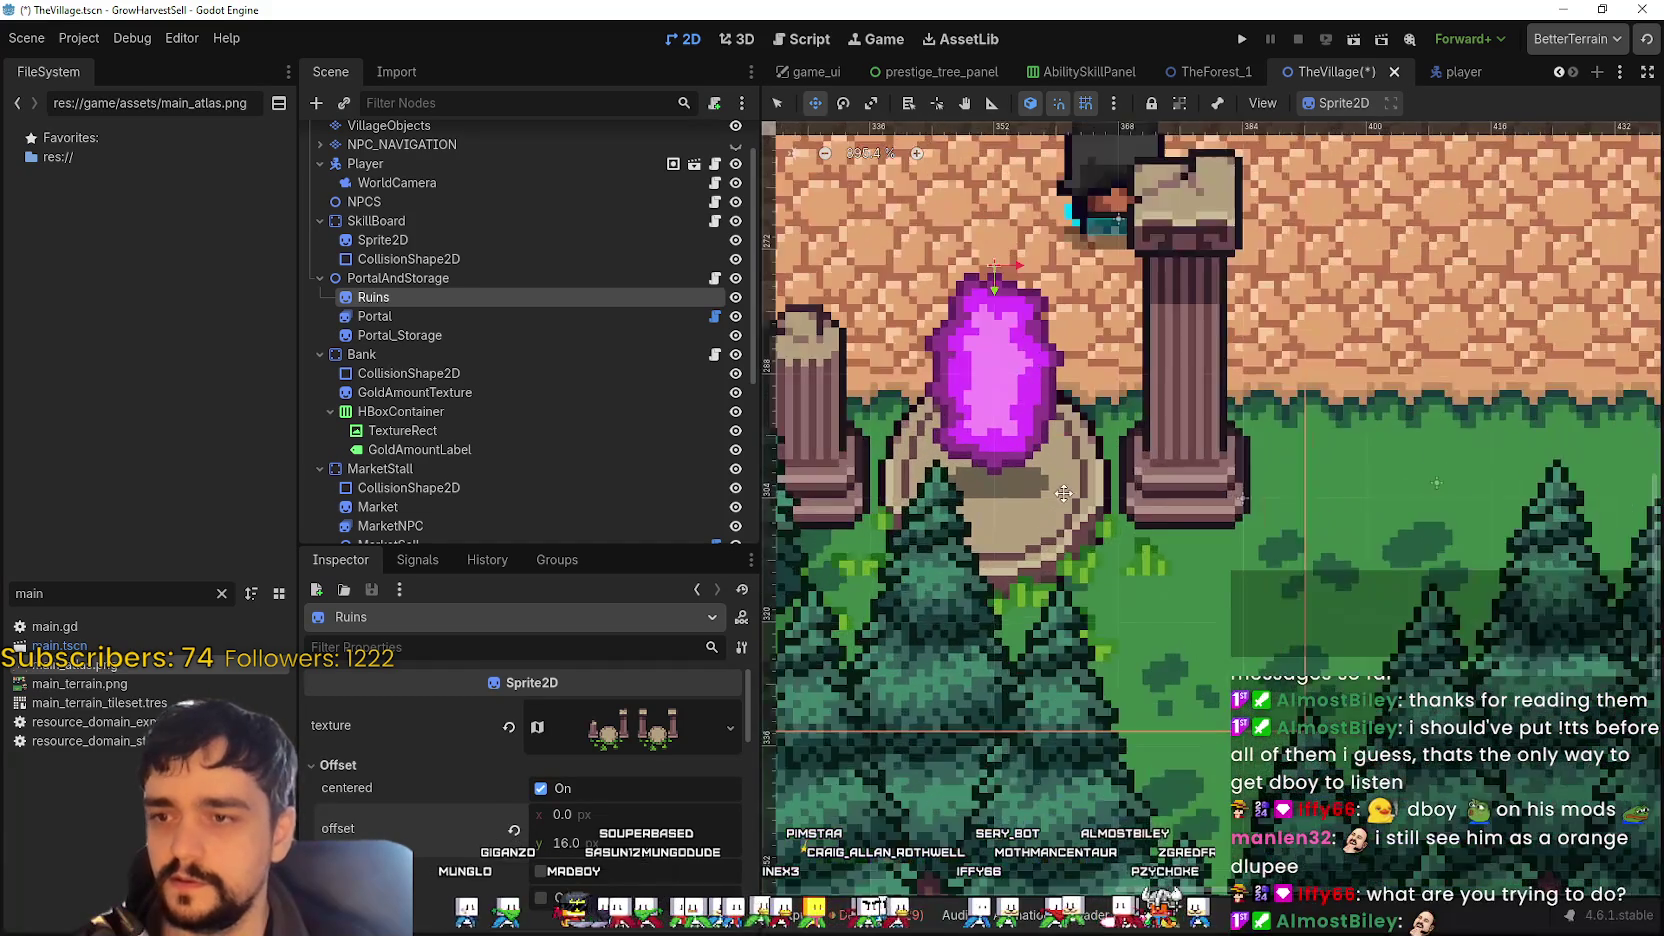
scroll(1052, 499, "down", 3)
scroll(1052, 499, "down", 5)
key("ctrl+s")
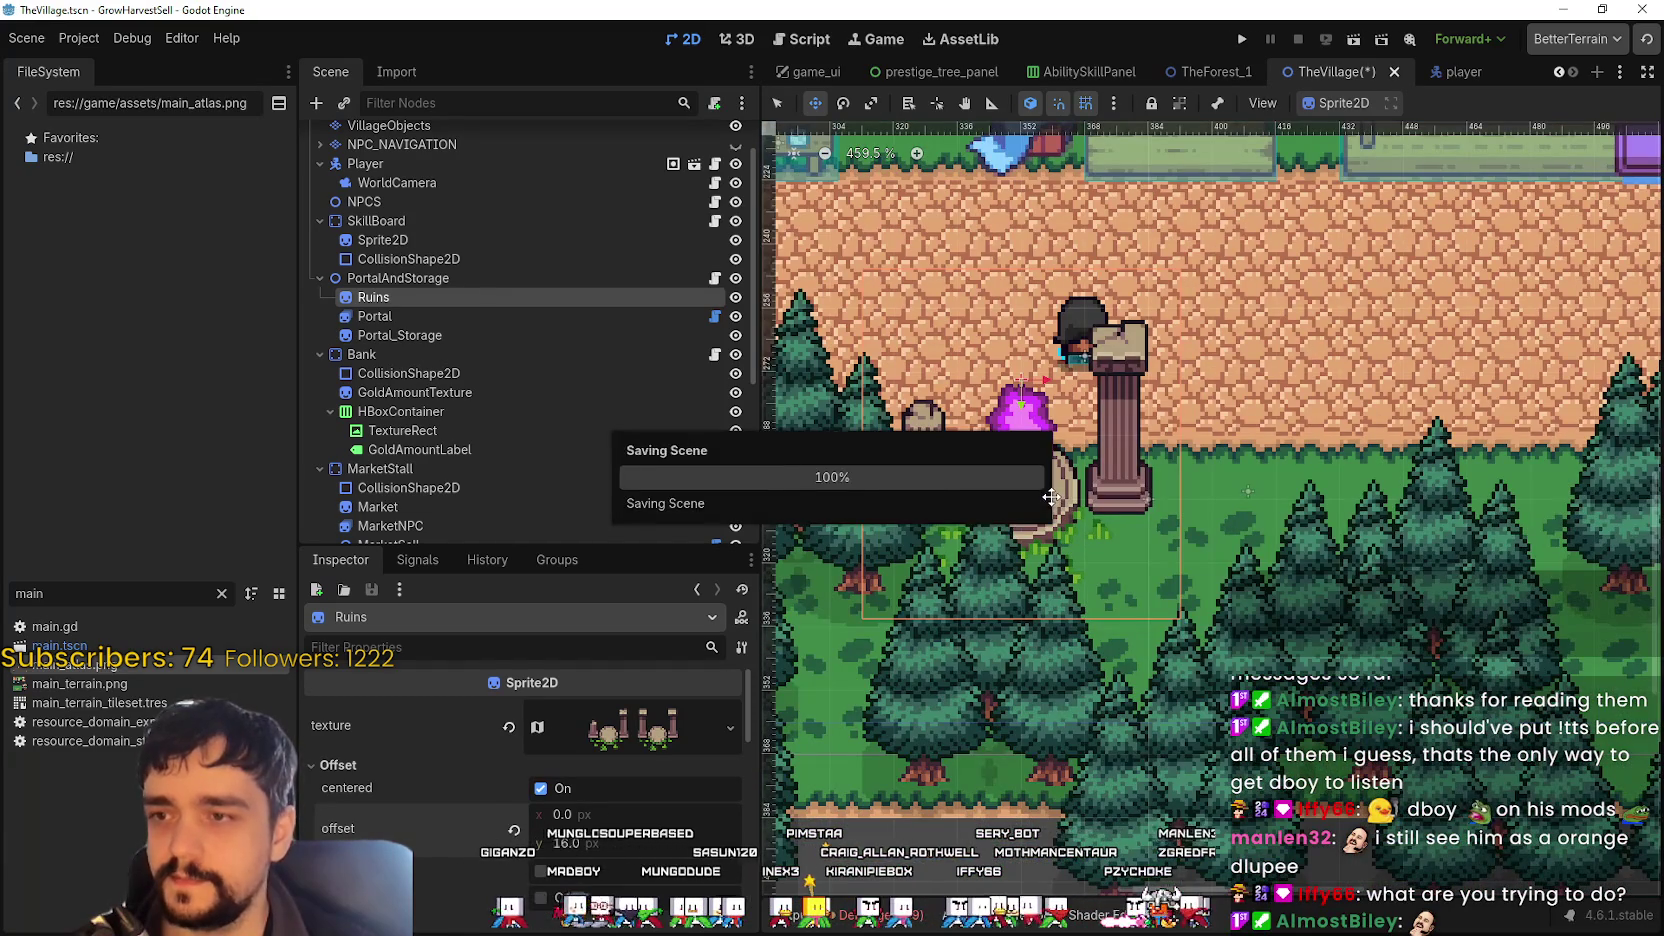
scroll(1052, 497, "down", 1)
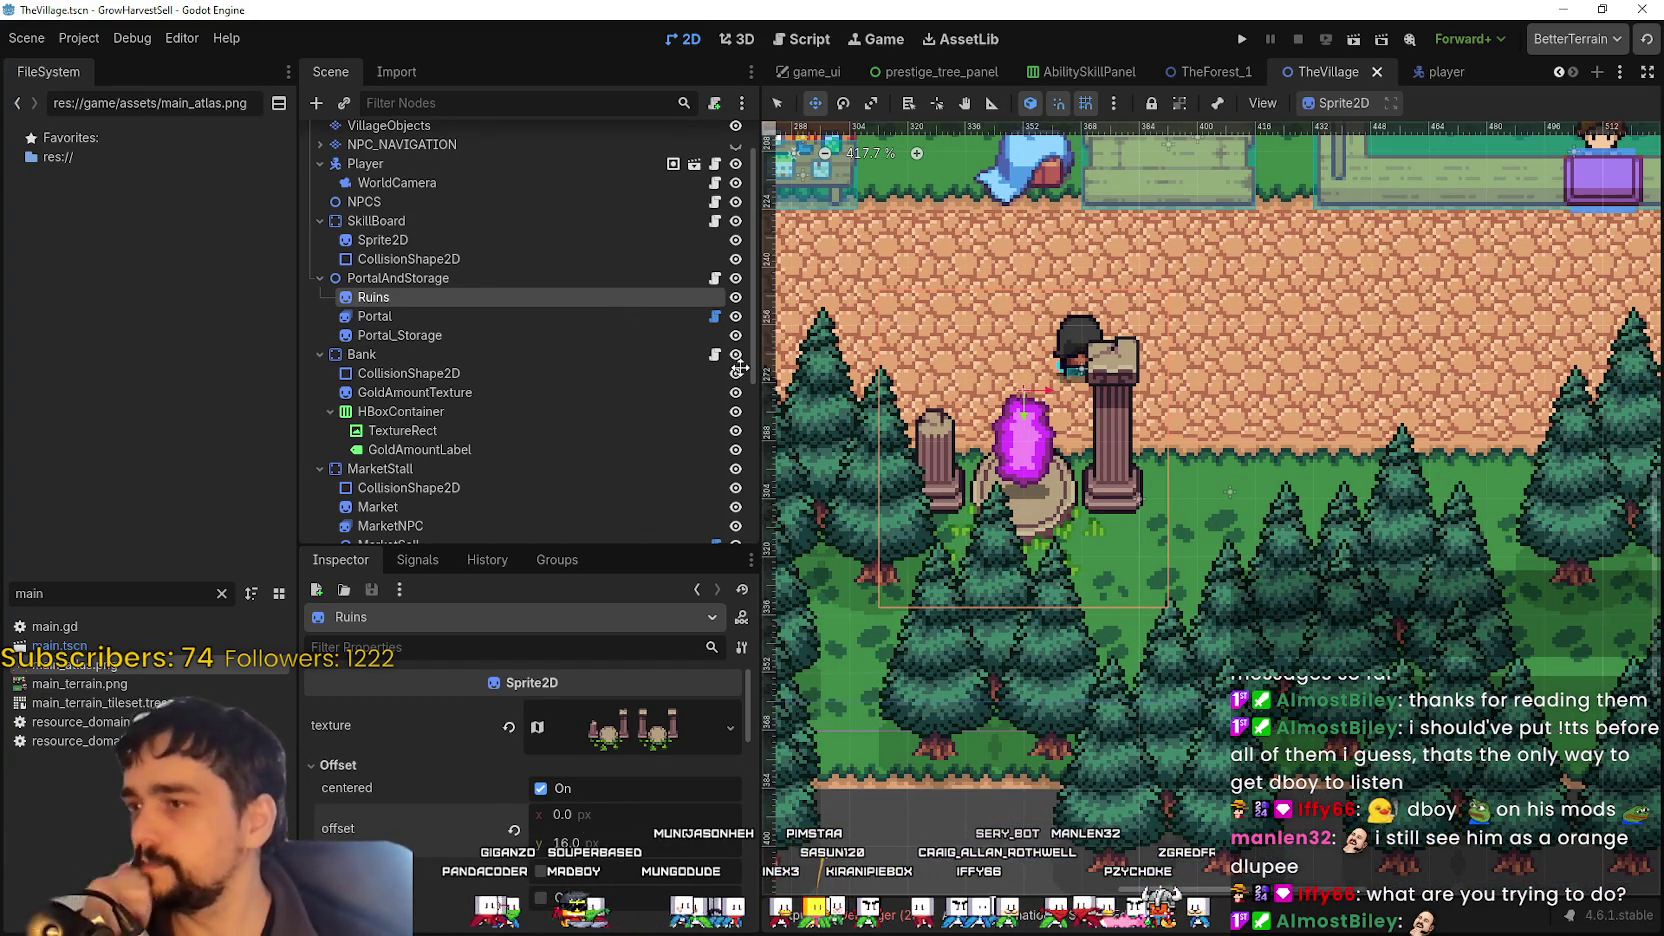
left_click(518, 330)
left_click(498, 315)
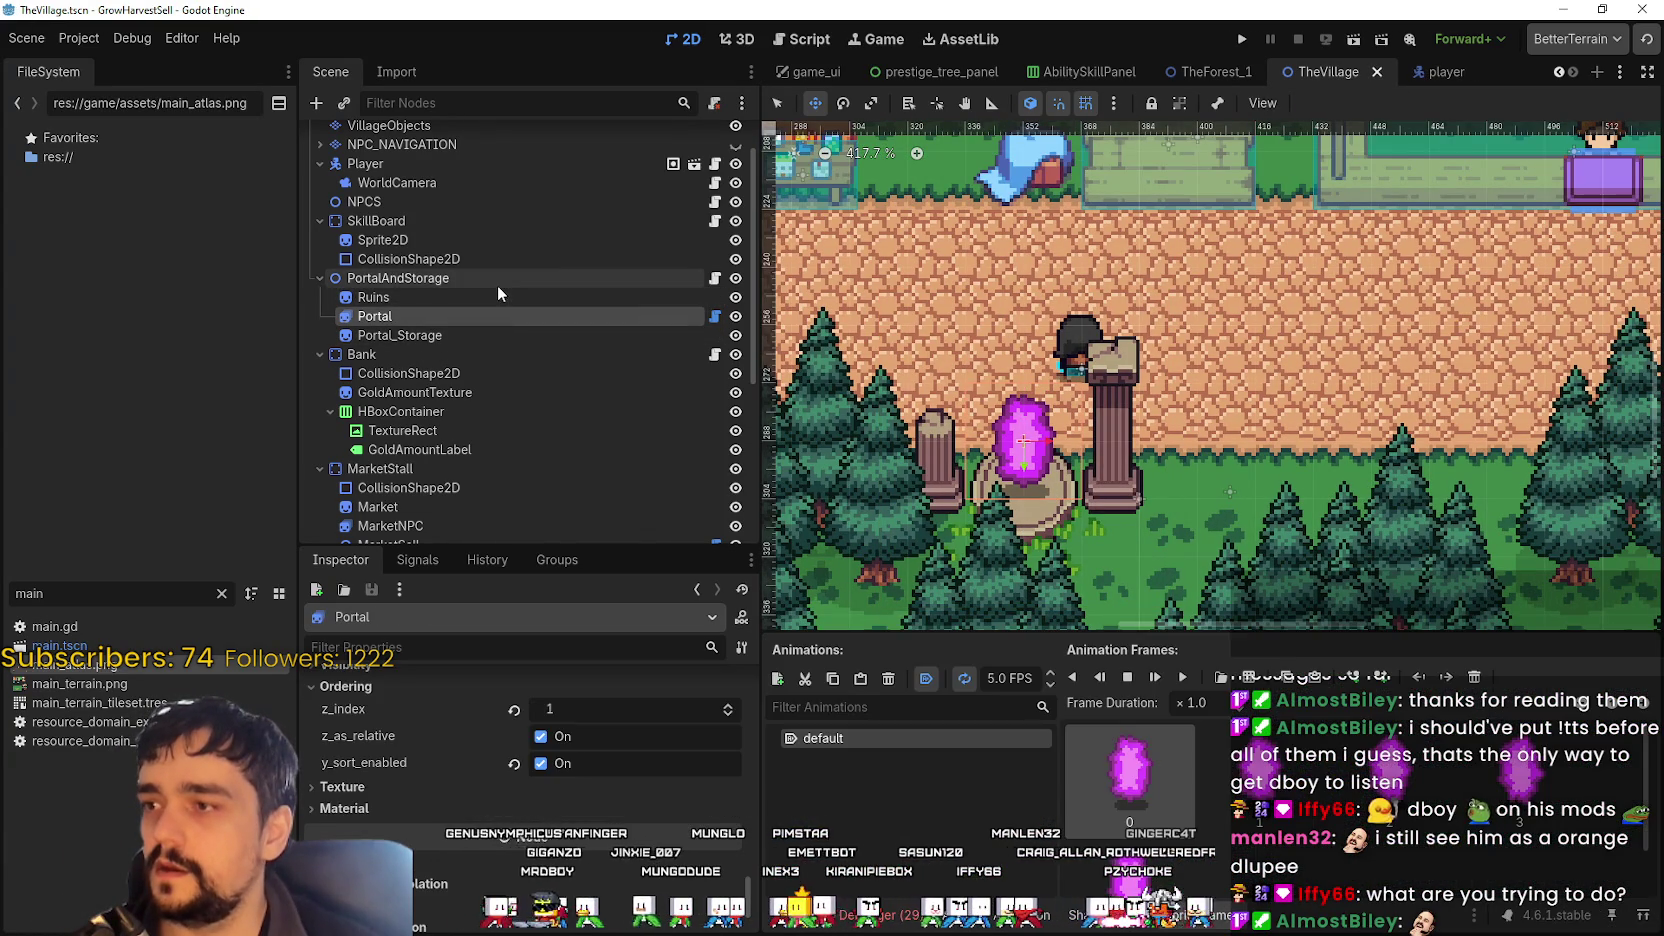
left_click(497, 285)
scroll(564, 445, "down", 4)
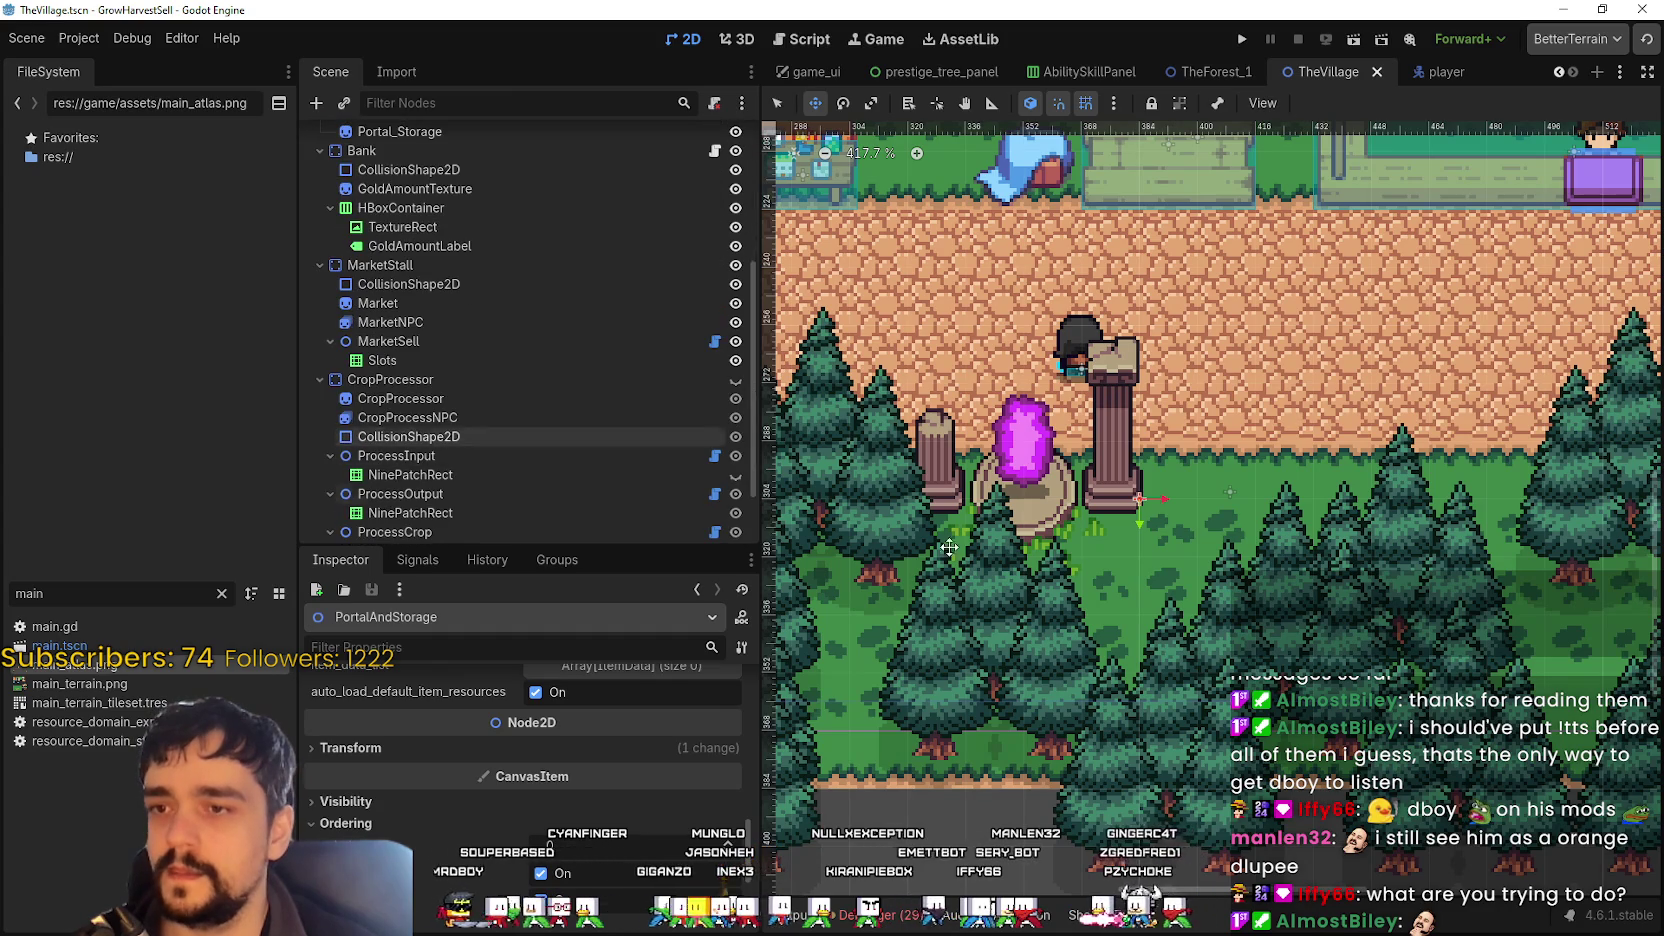
scroll(1088, 572, "down", 3)
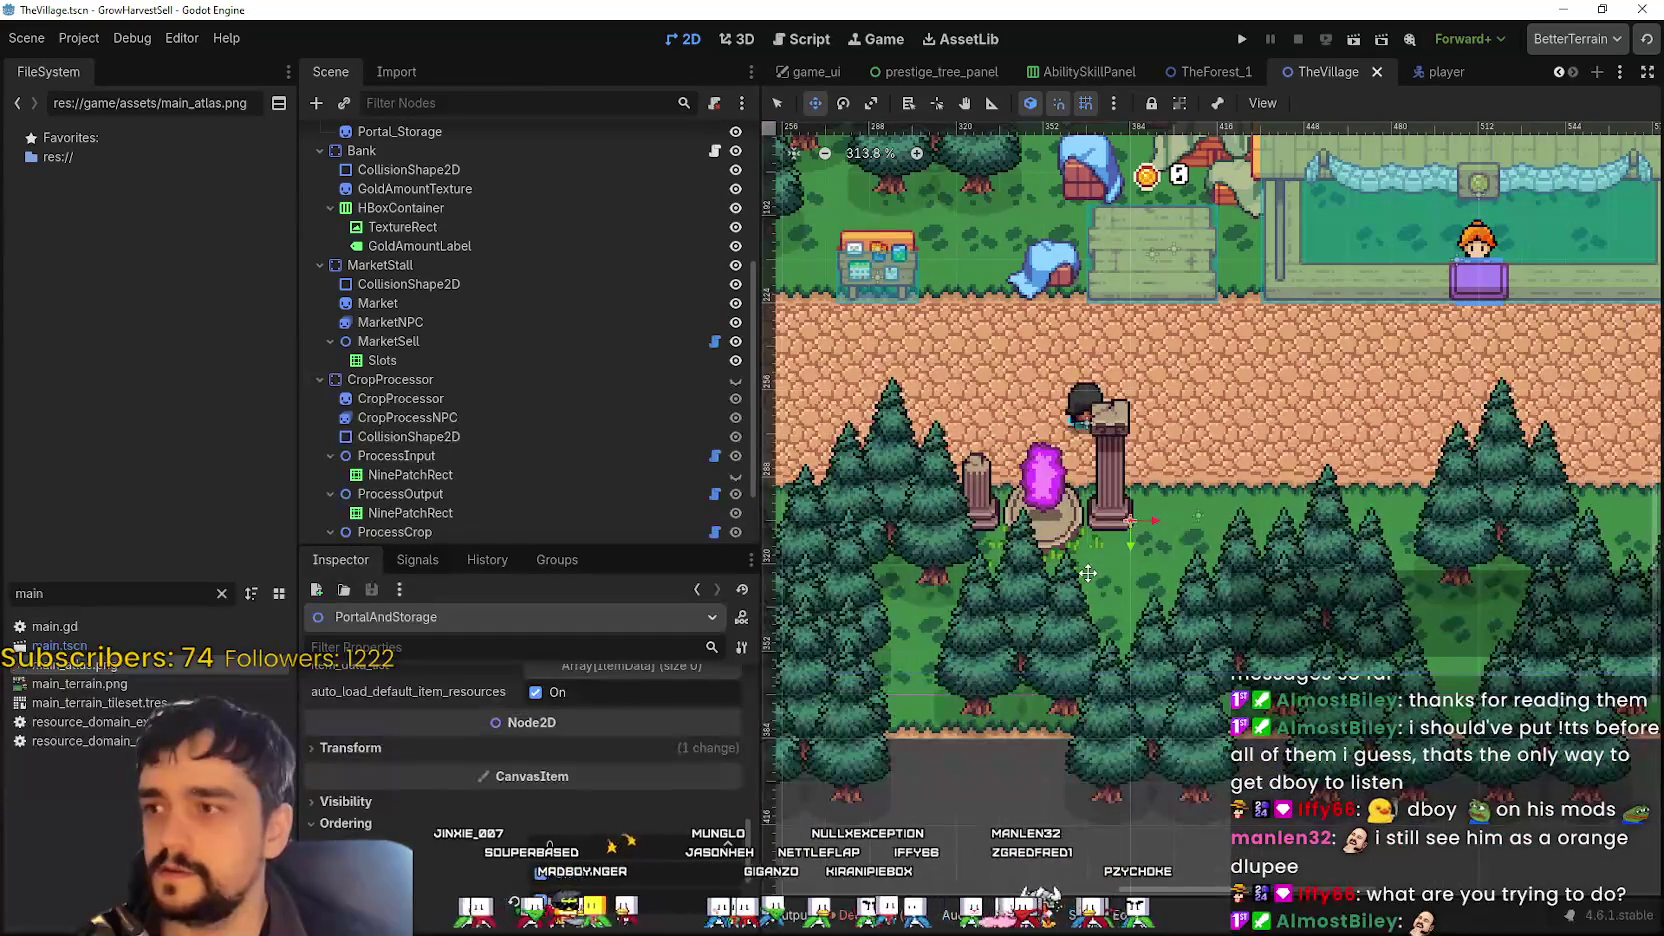
scroll(1088, 572, "up", 1)
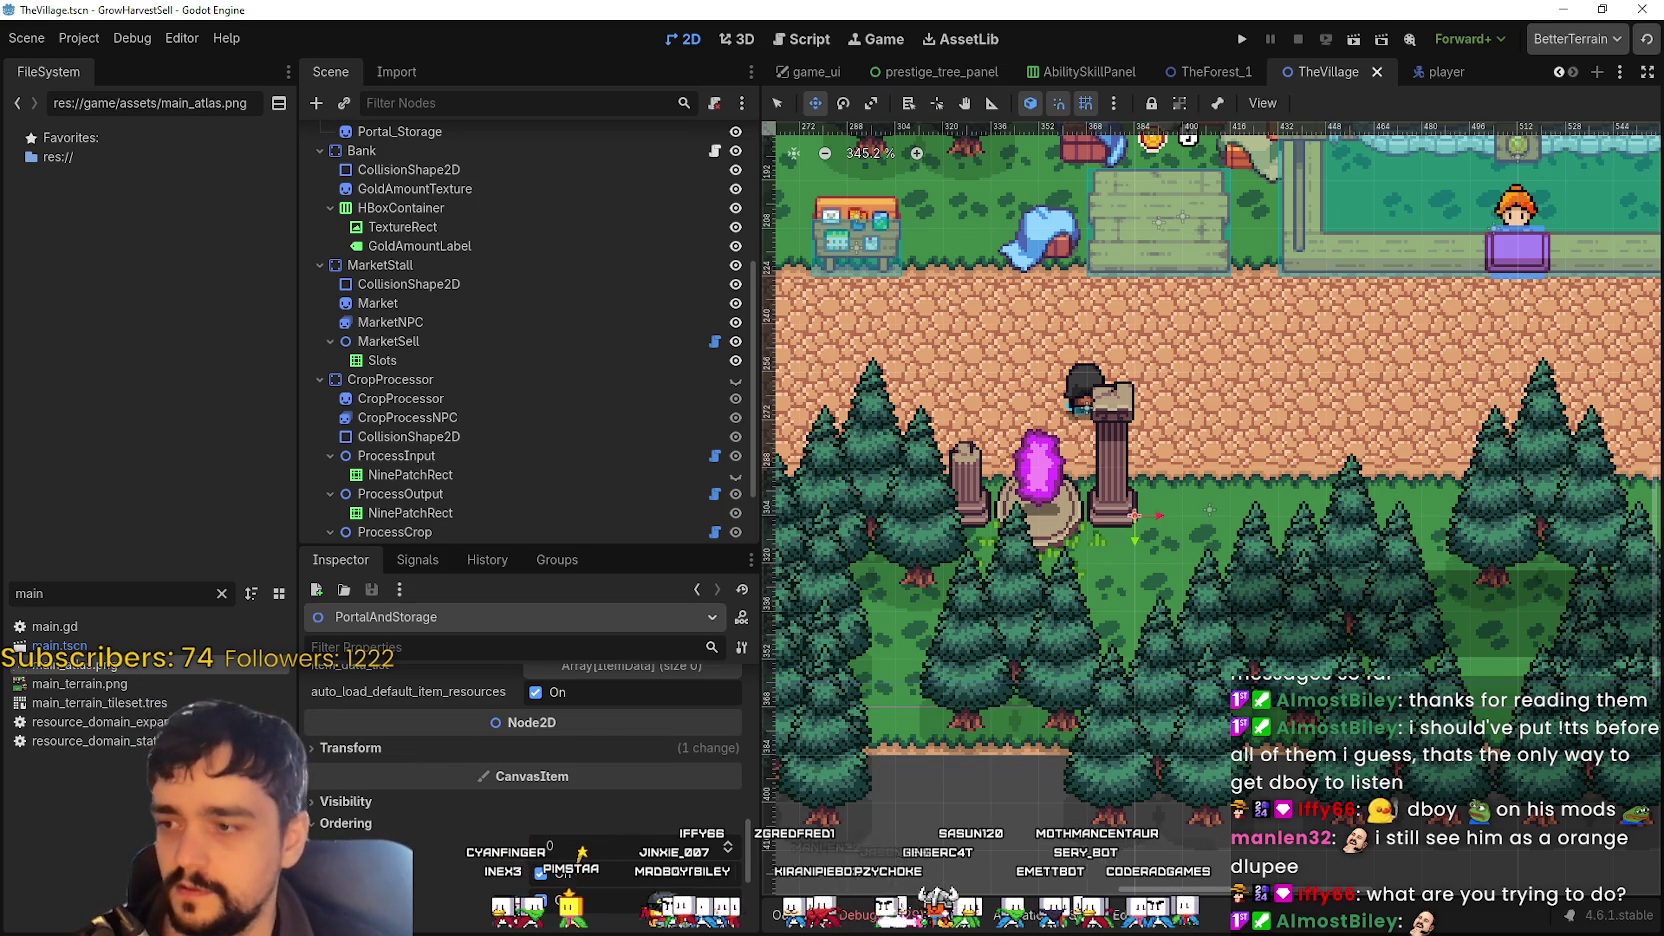
scroll(1154, 441, "up", 3)
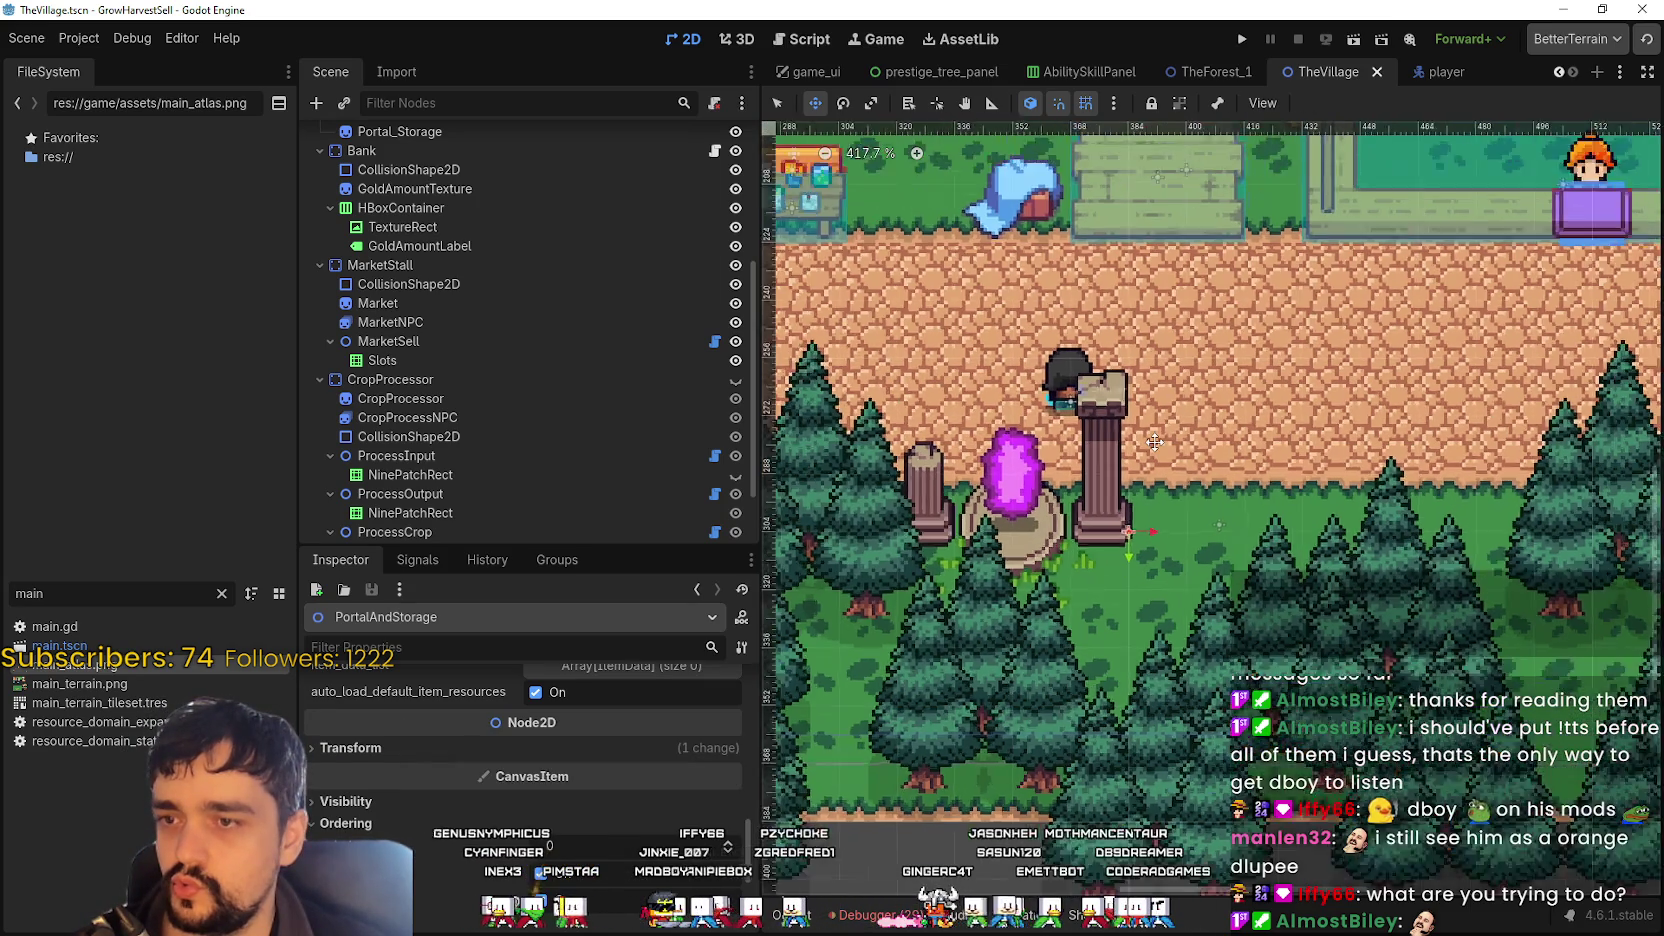
scroll(1105, 535, "up", 3)
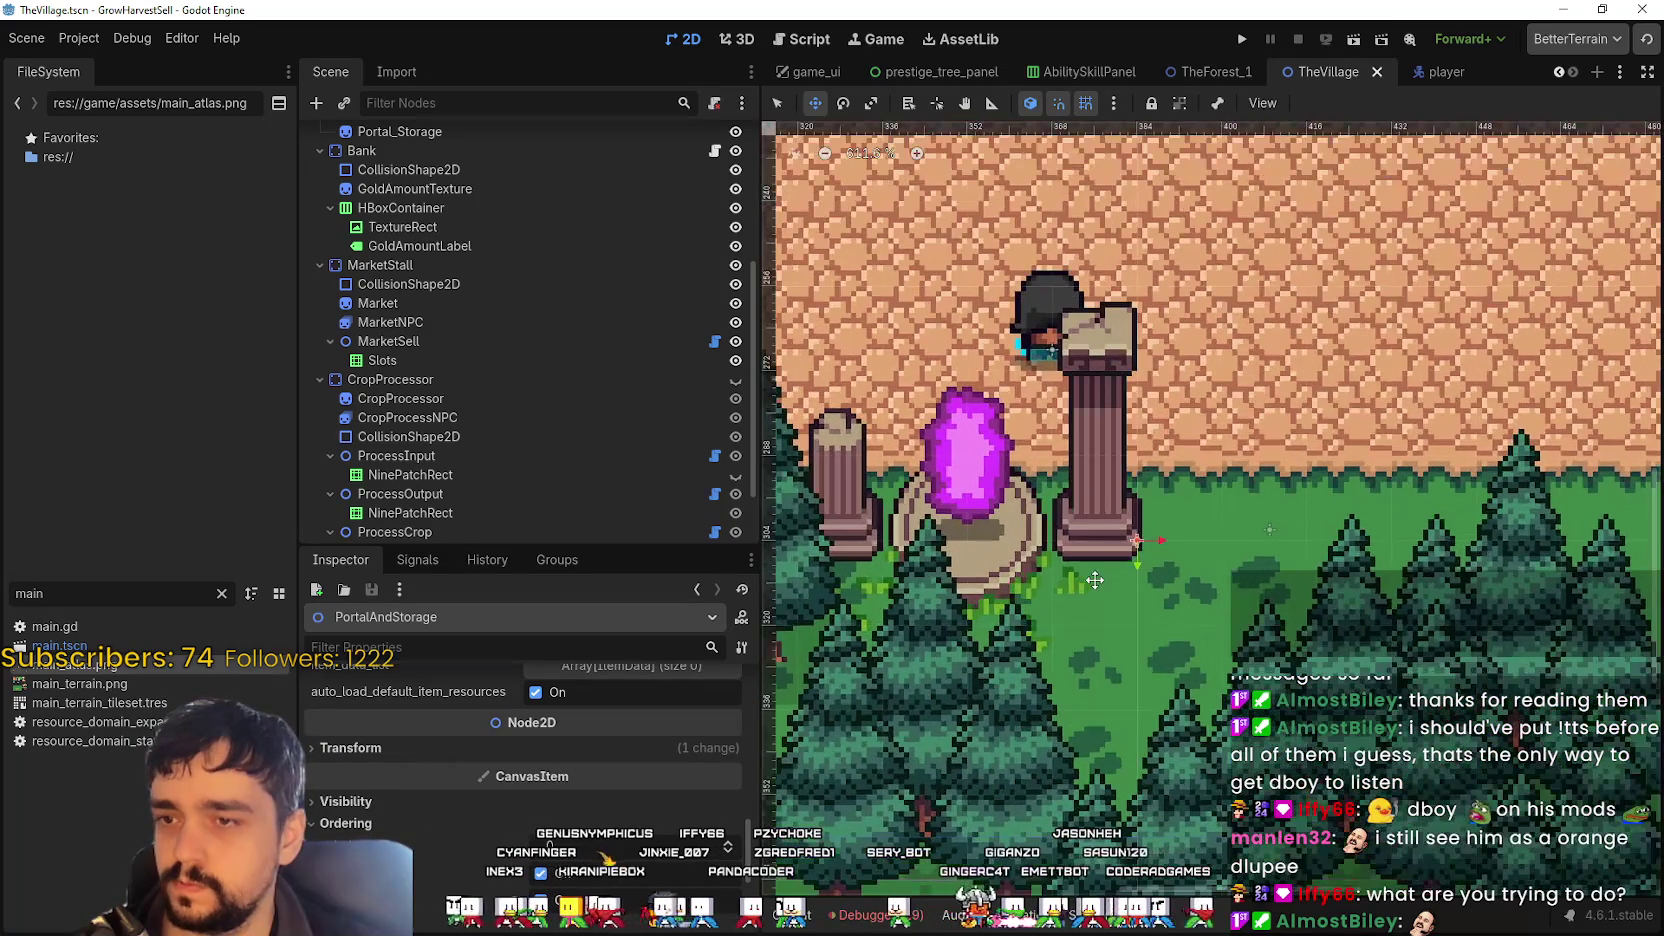
scroll(1095, 569, "up", 1)
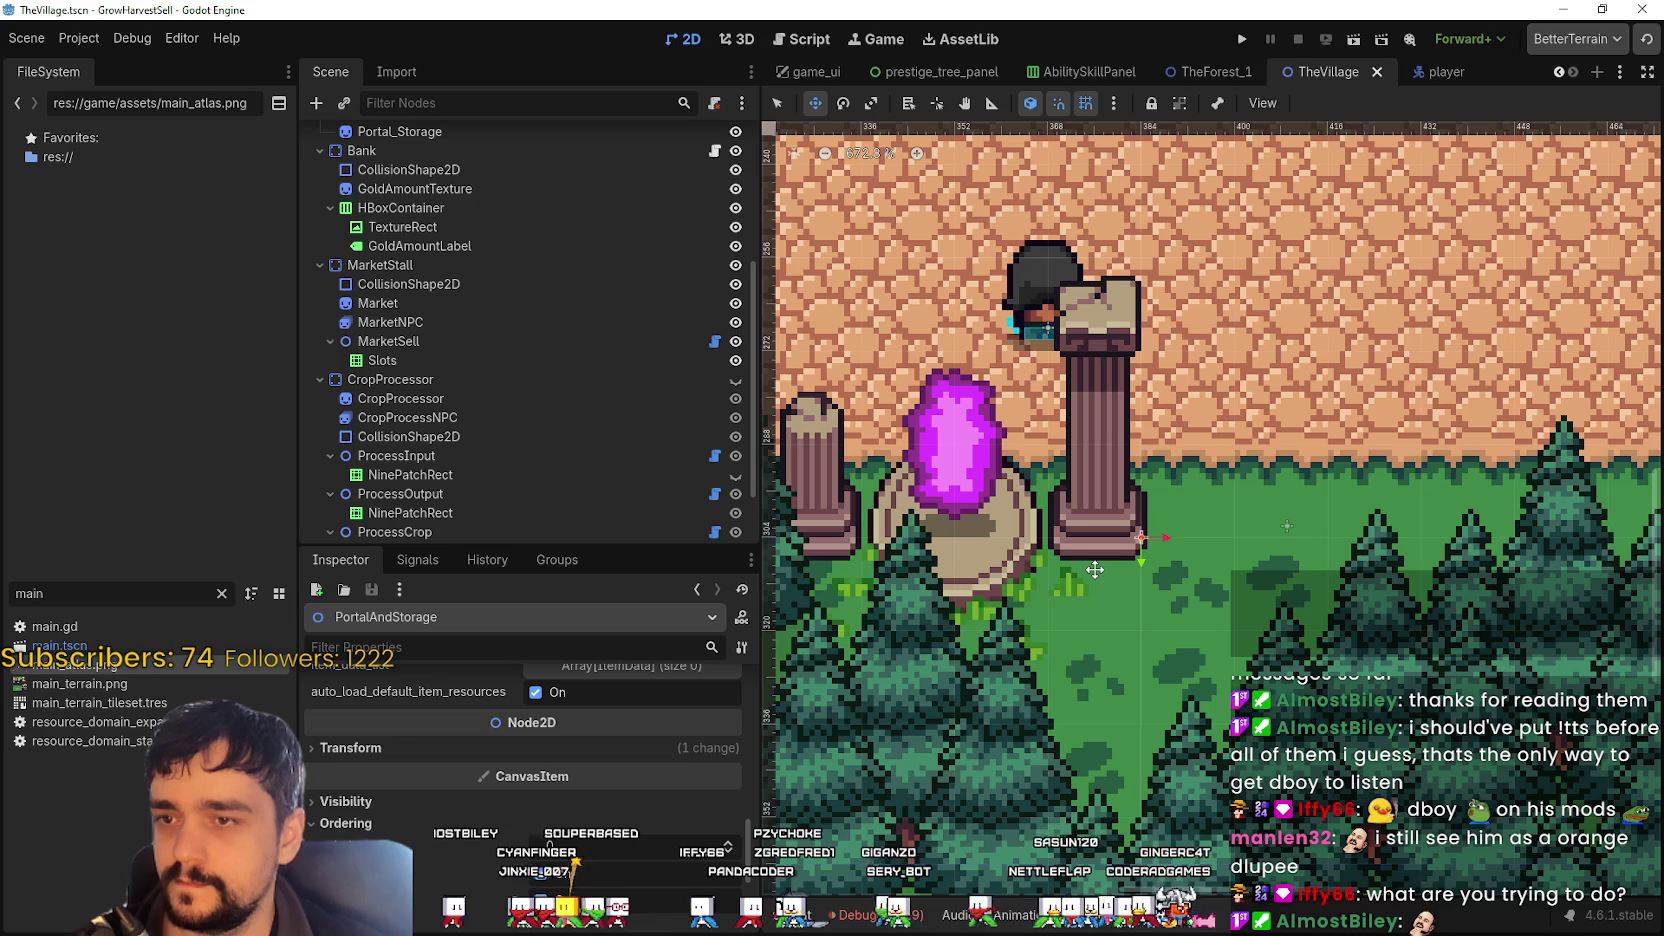
scroll(1095, 569, "down", 3)
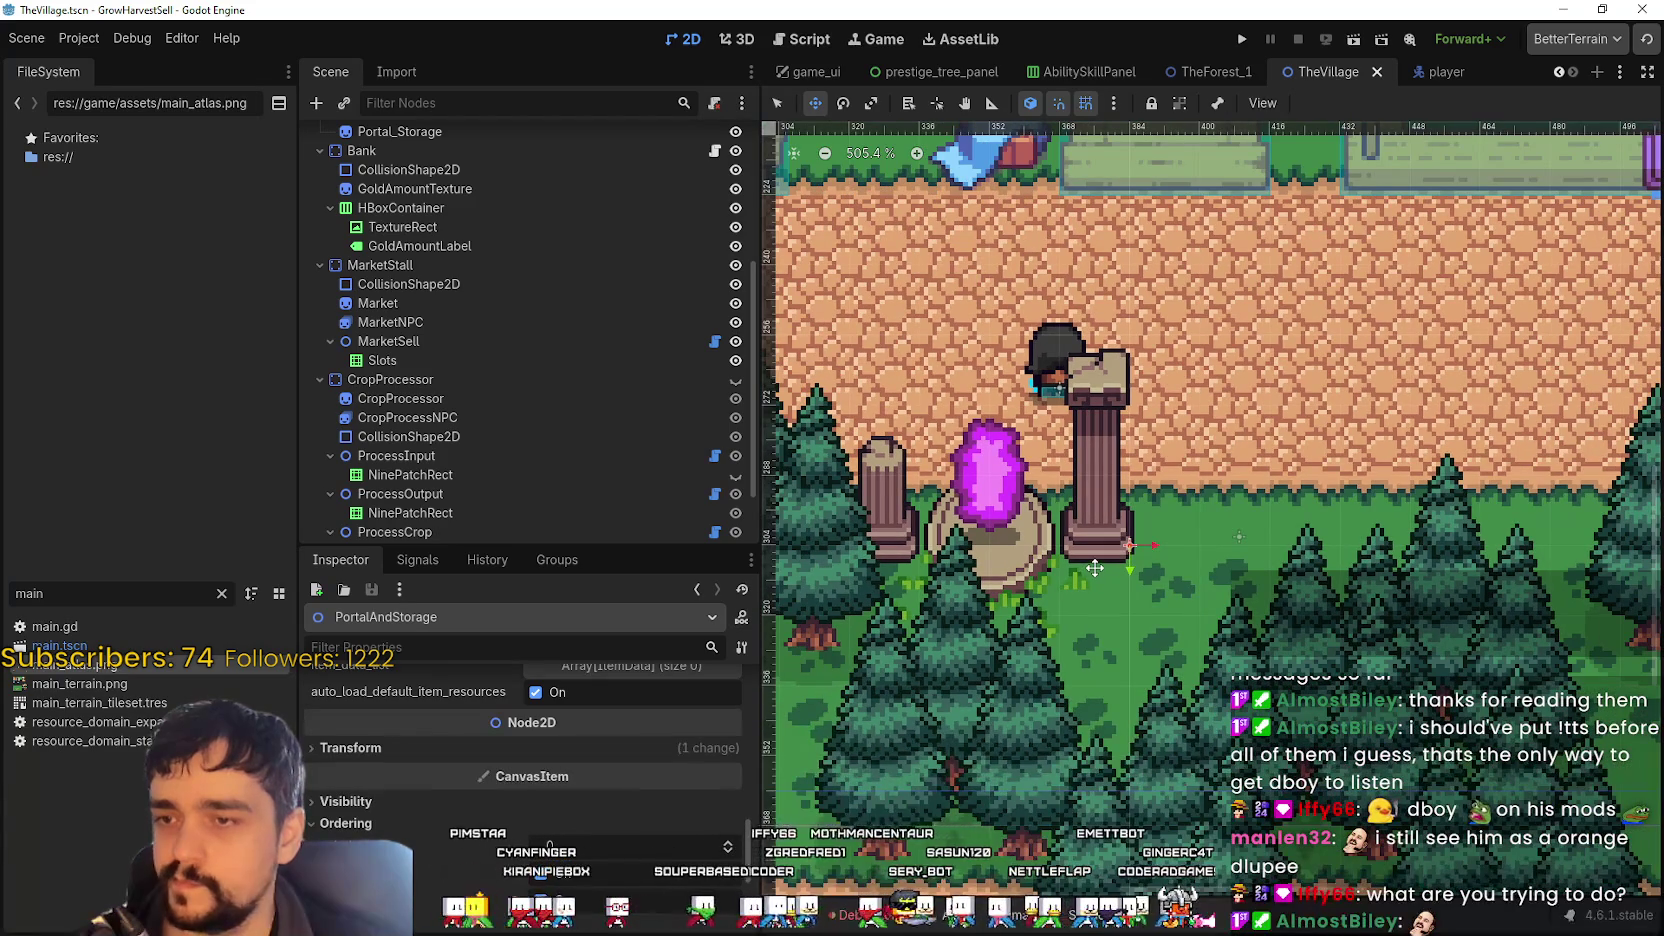
left_click(1238, 40)
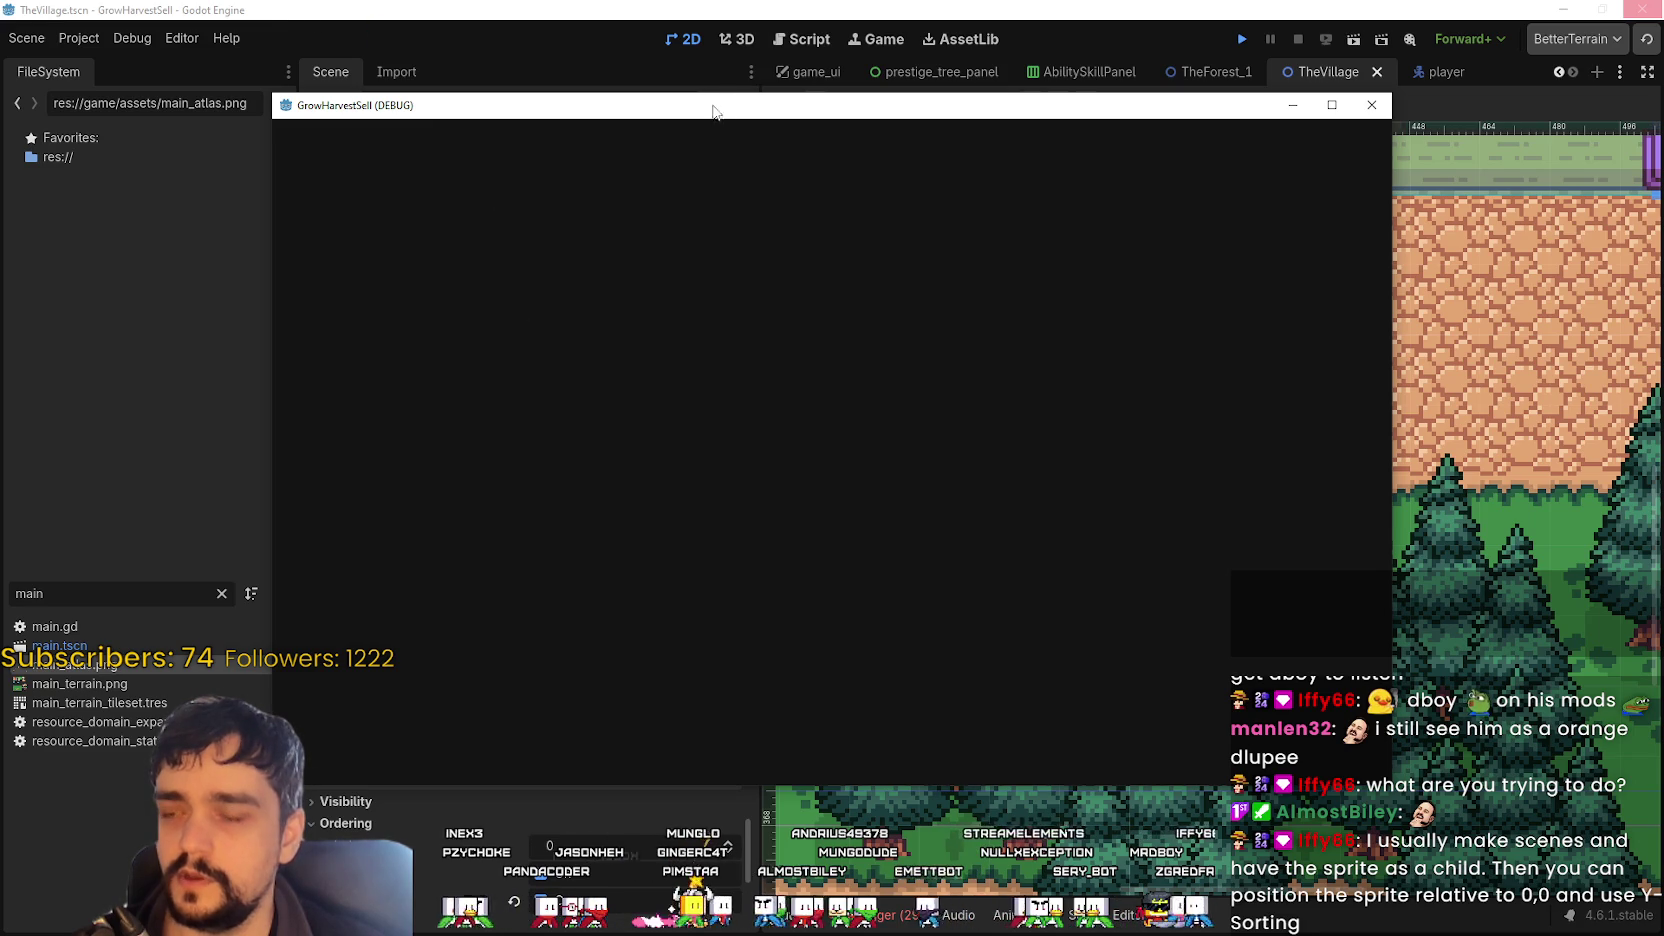
- Drag the frozen game window aside and back, then switch to the web browser
left_click_drag(716, 97, 850, 63)
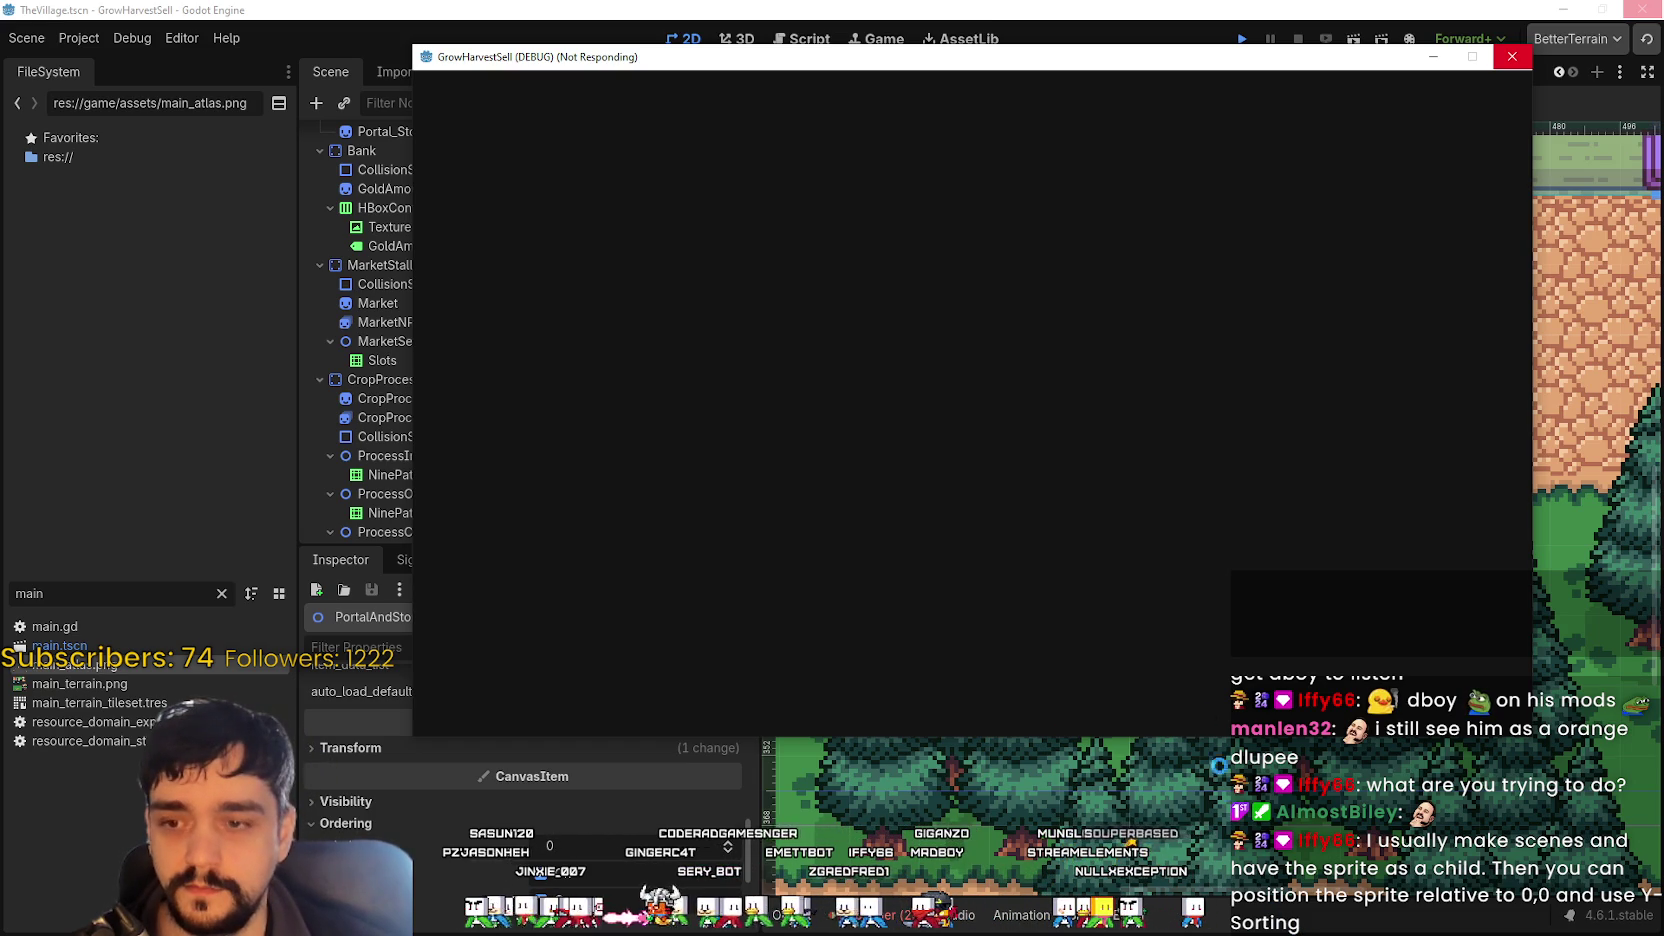
left_click_drag(995, 63, 873, 73)
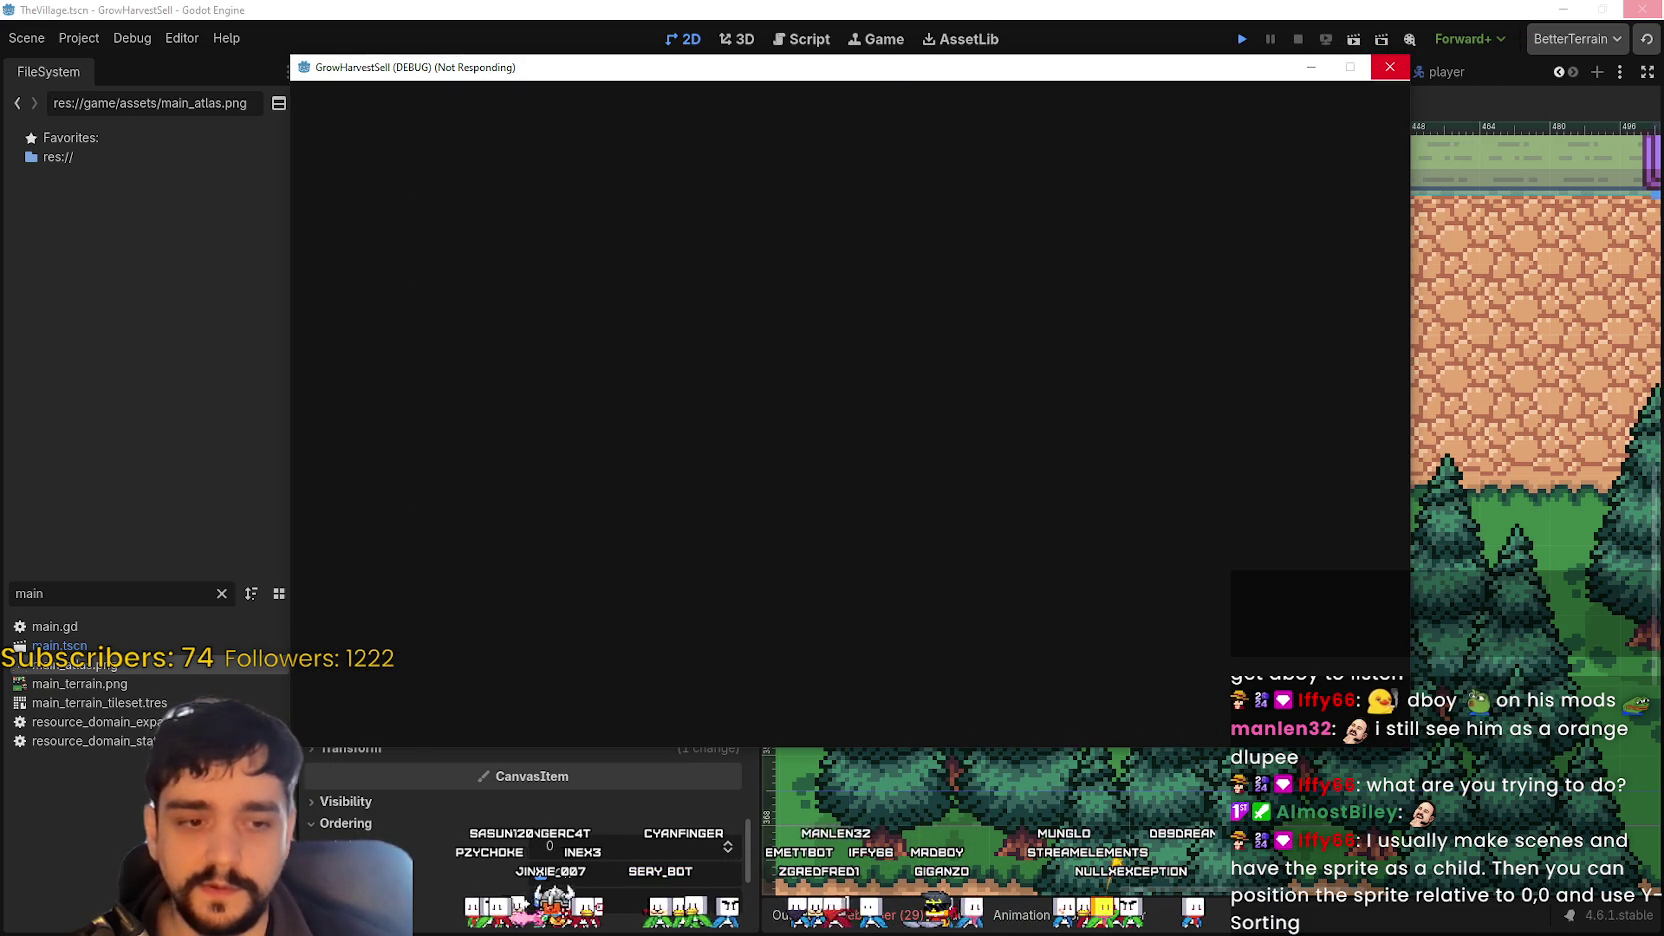
key("alt+Tab")
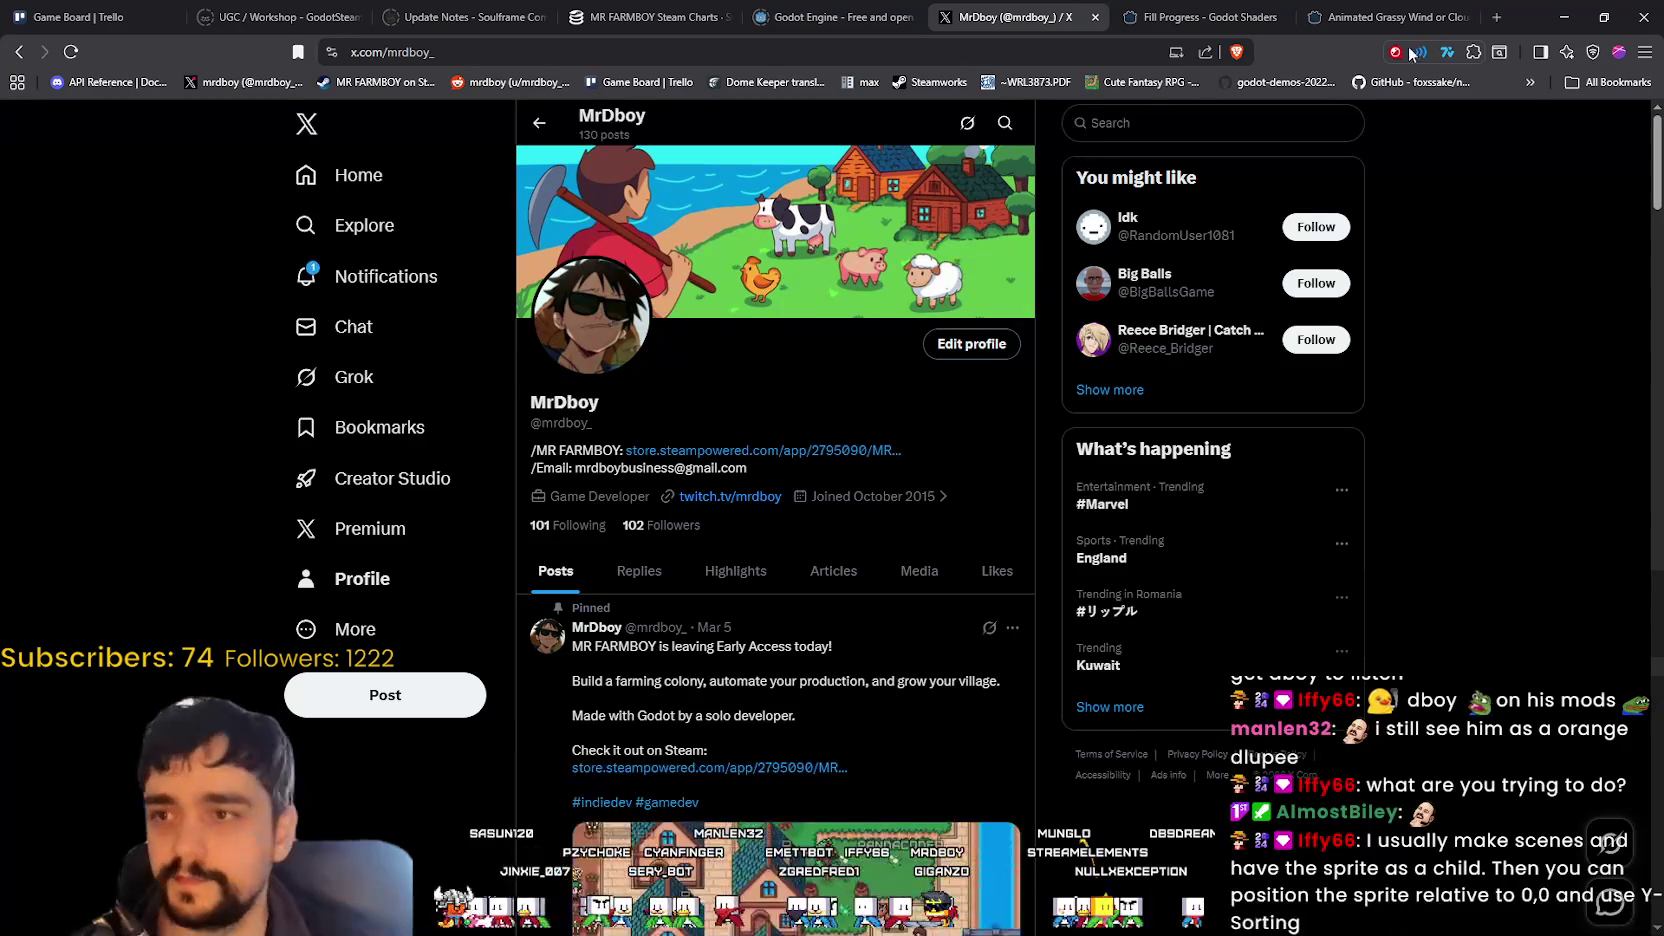
- Open the Godot download archive in a new tab and open the 4.6.2 RC 2 article
left_click(1497, 17)
type("go")
key("Return")
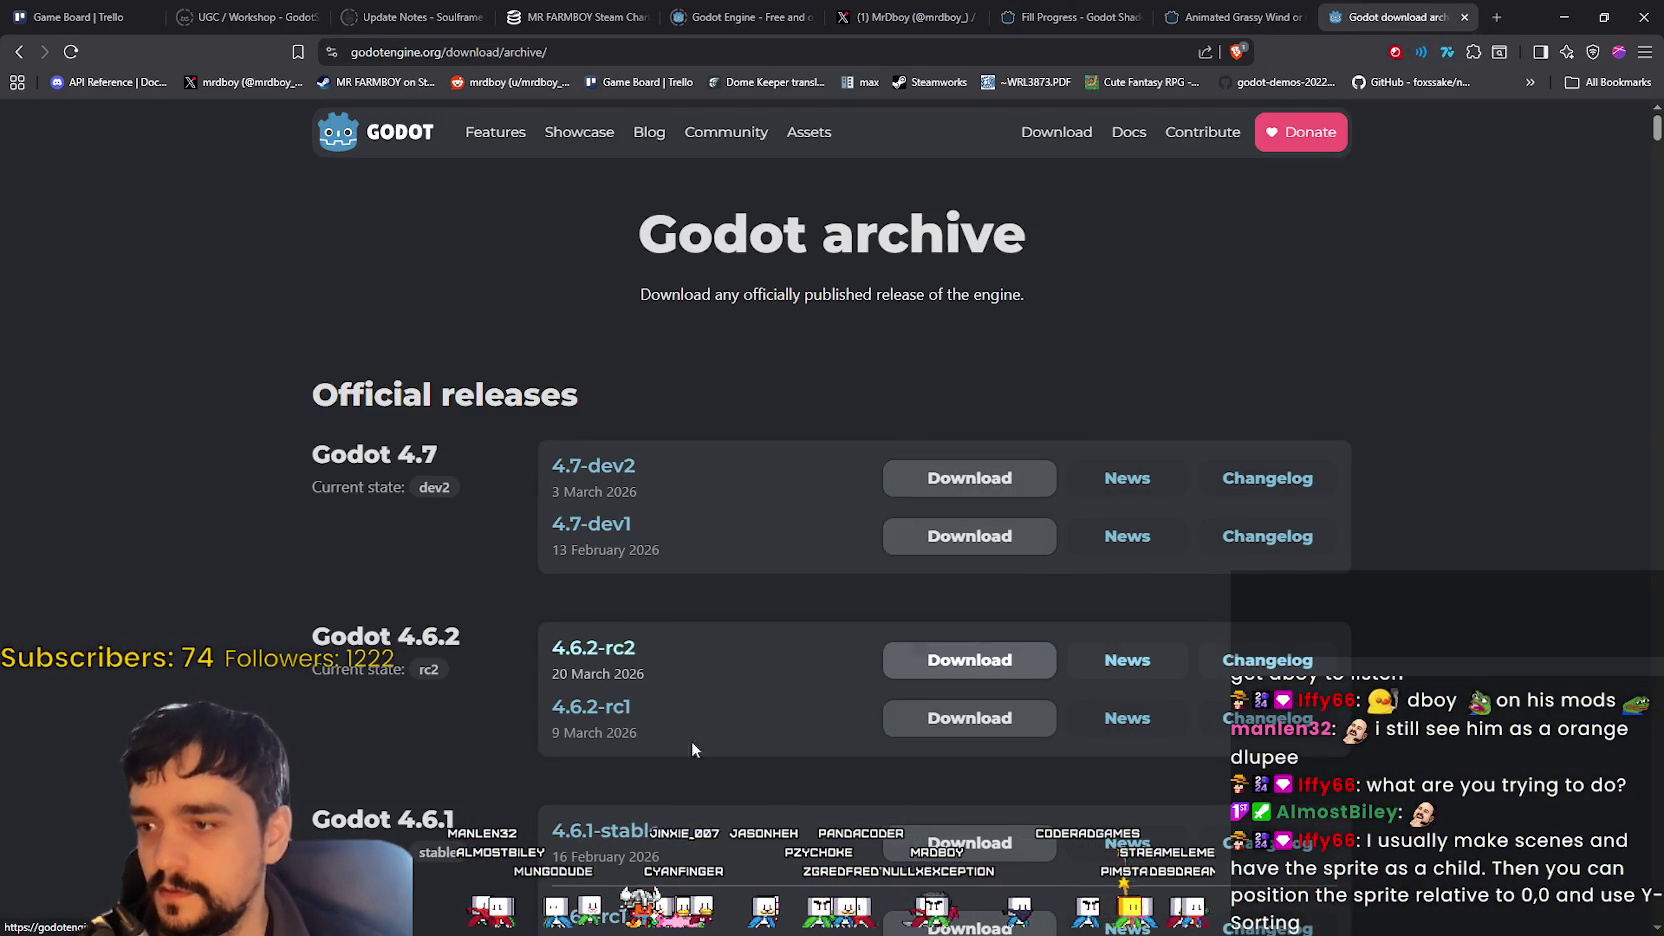
scroll(357, 511, "down", 1)
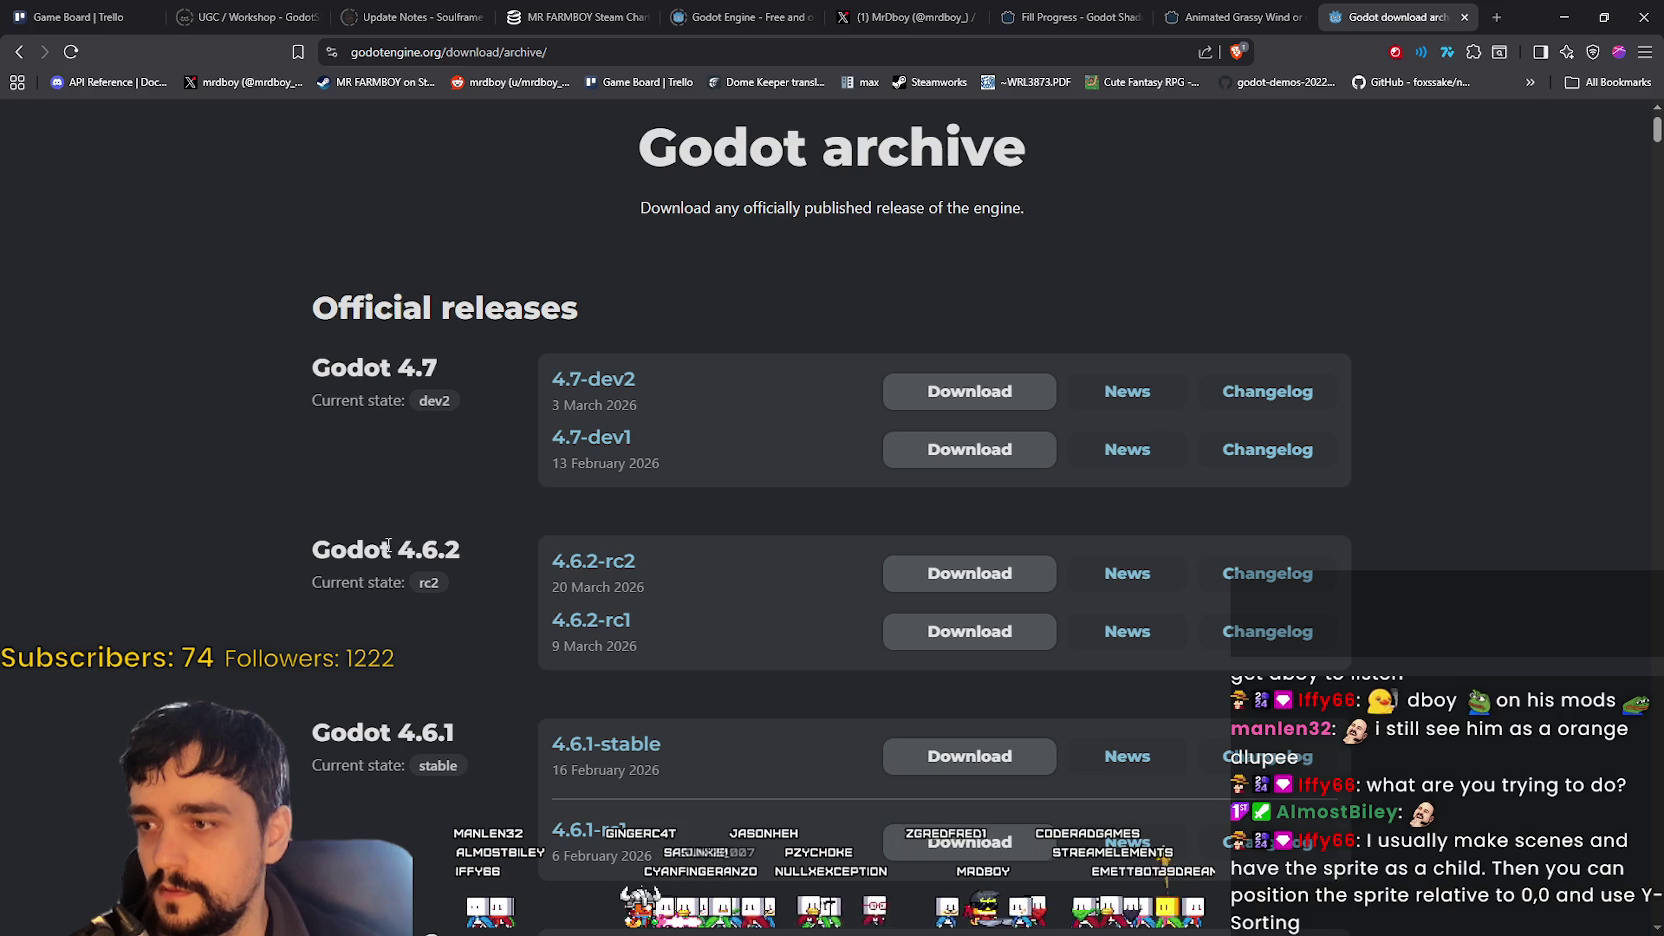
scroll(446, 558, "up", 1)
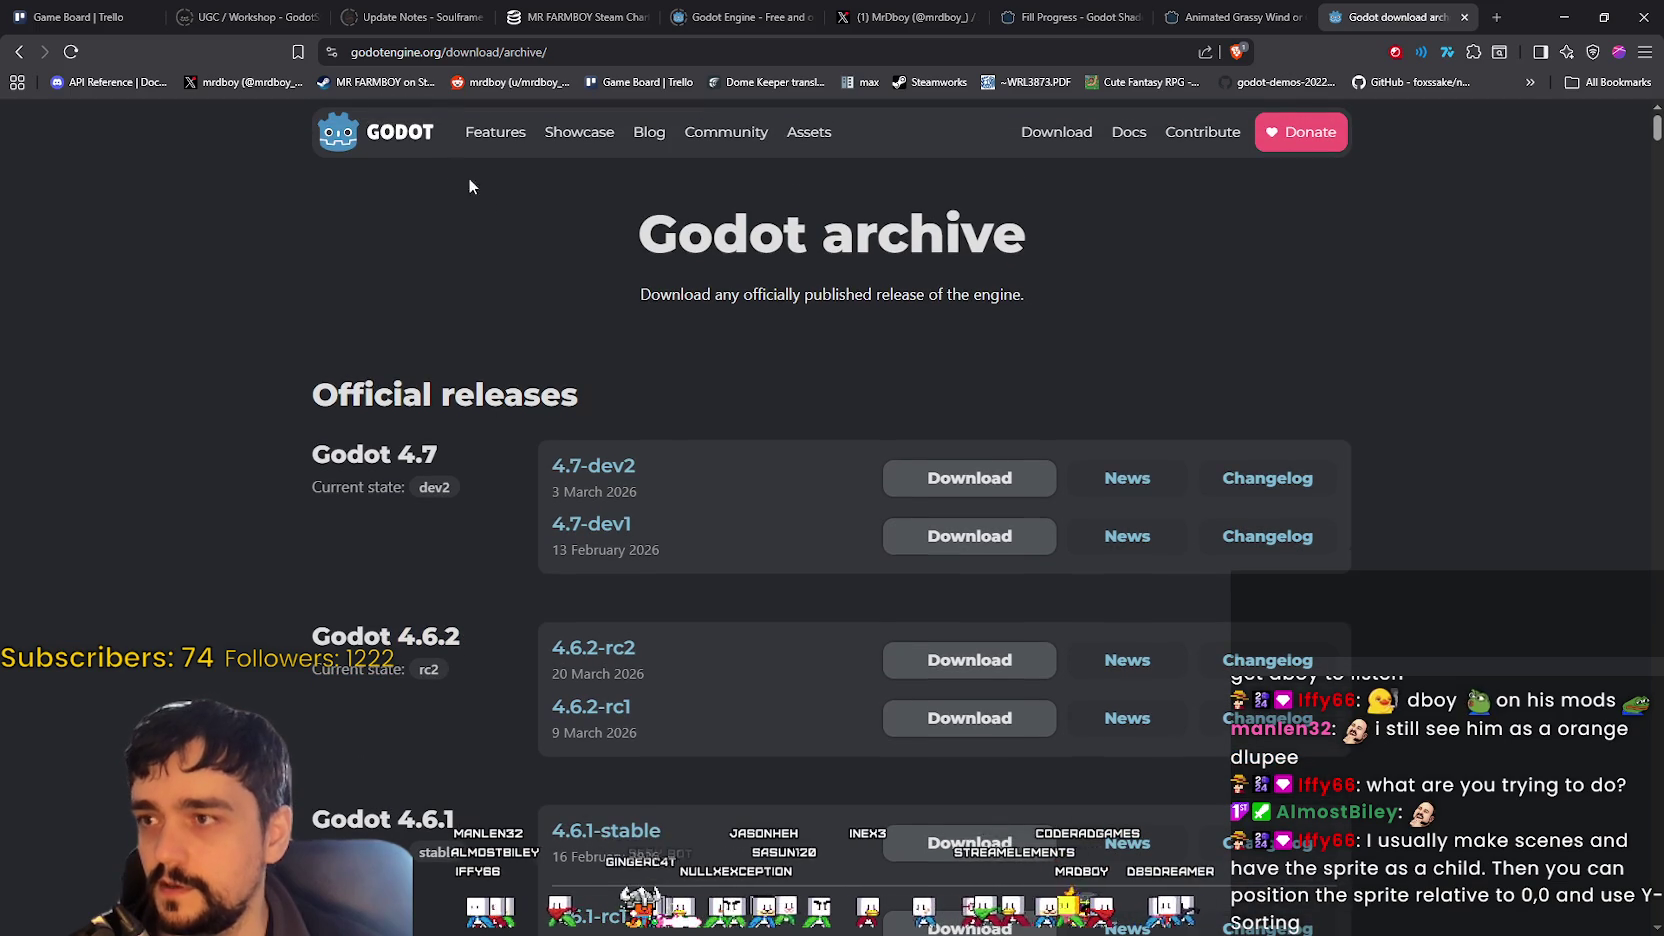
scroll(486, 750, "down", 8)
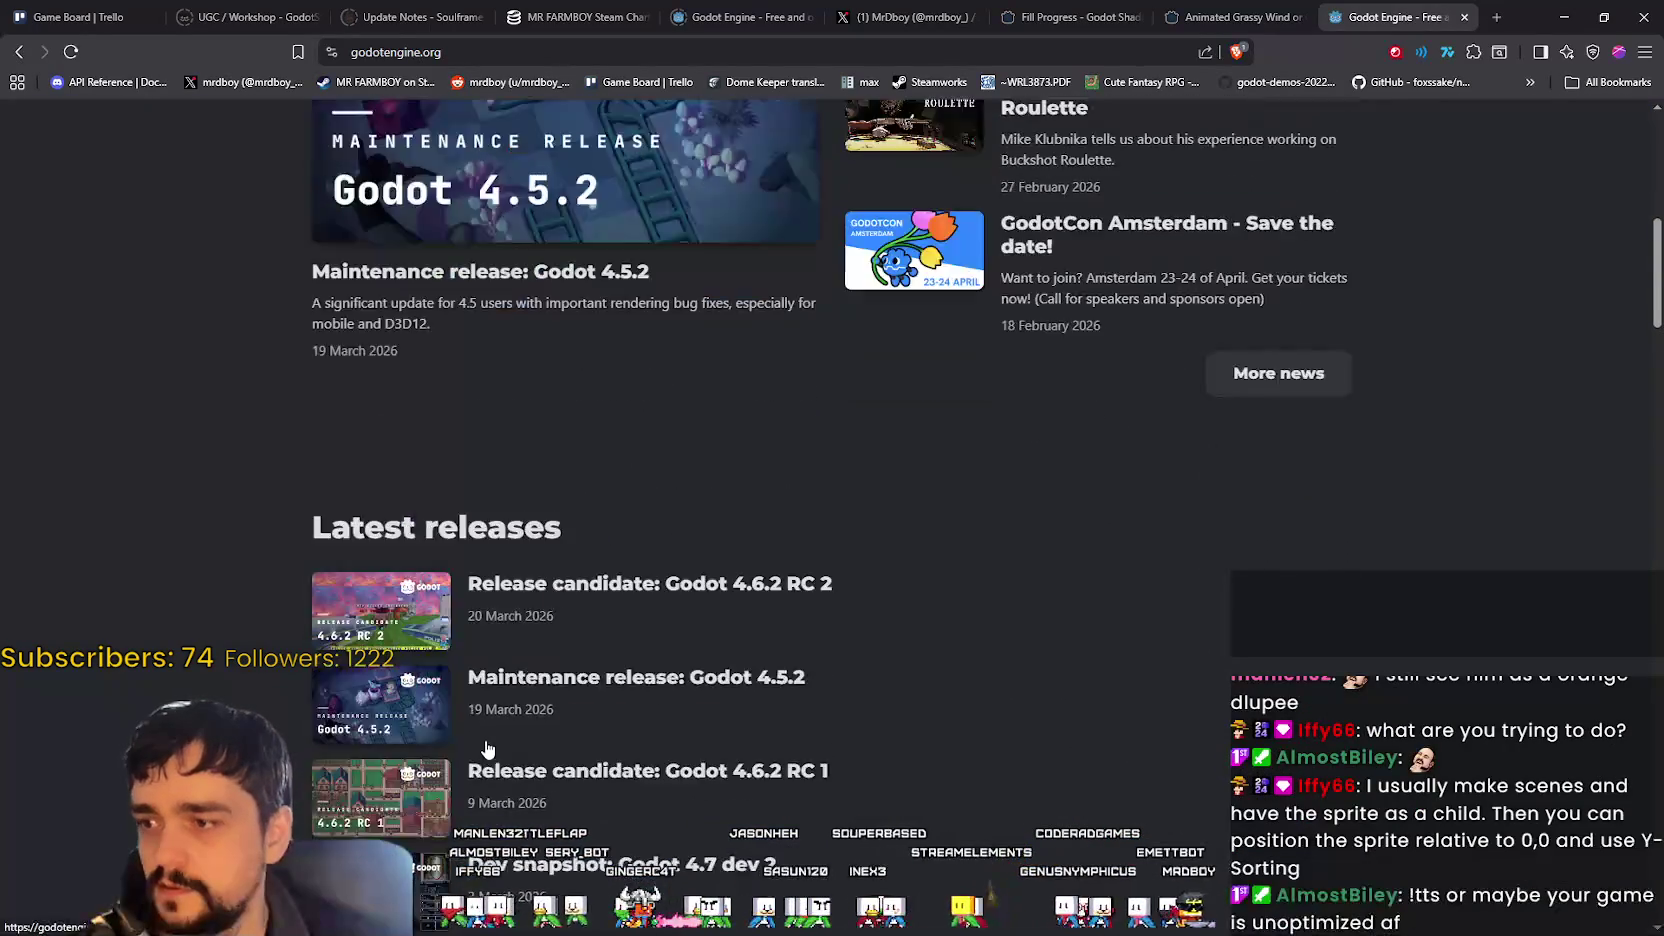
scroll(919, 651, "up", 5)
scroll(896, 672, "down", 5)
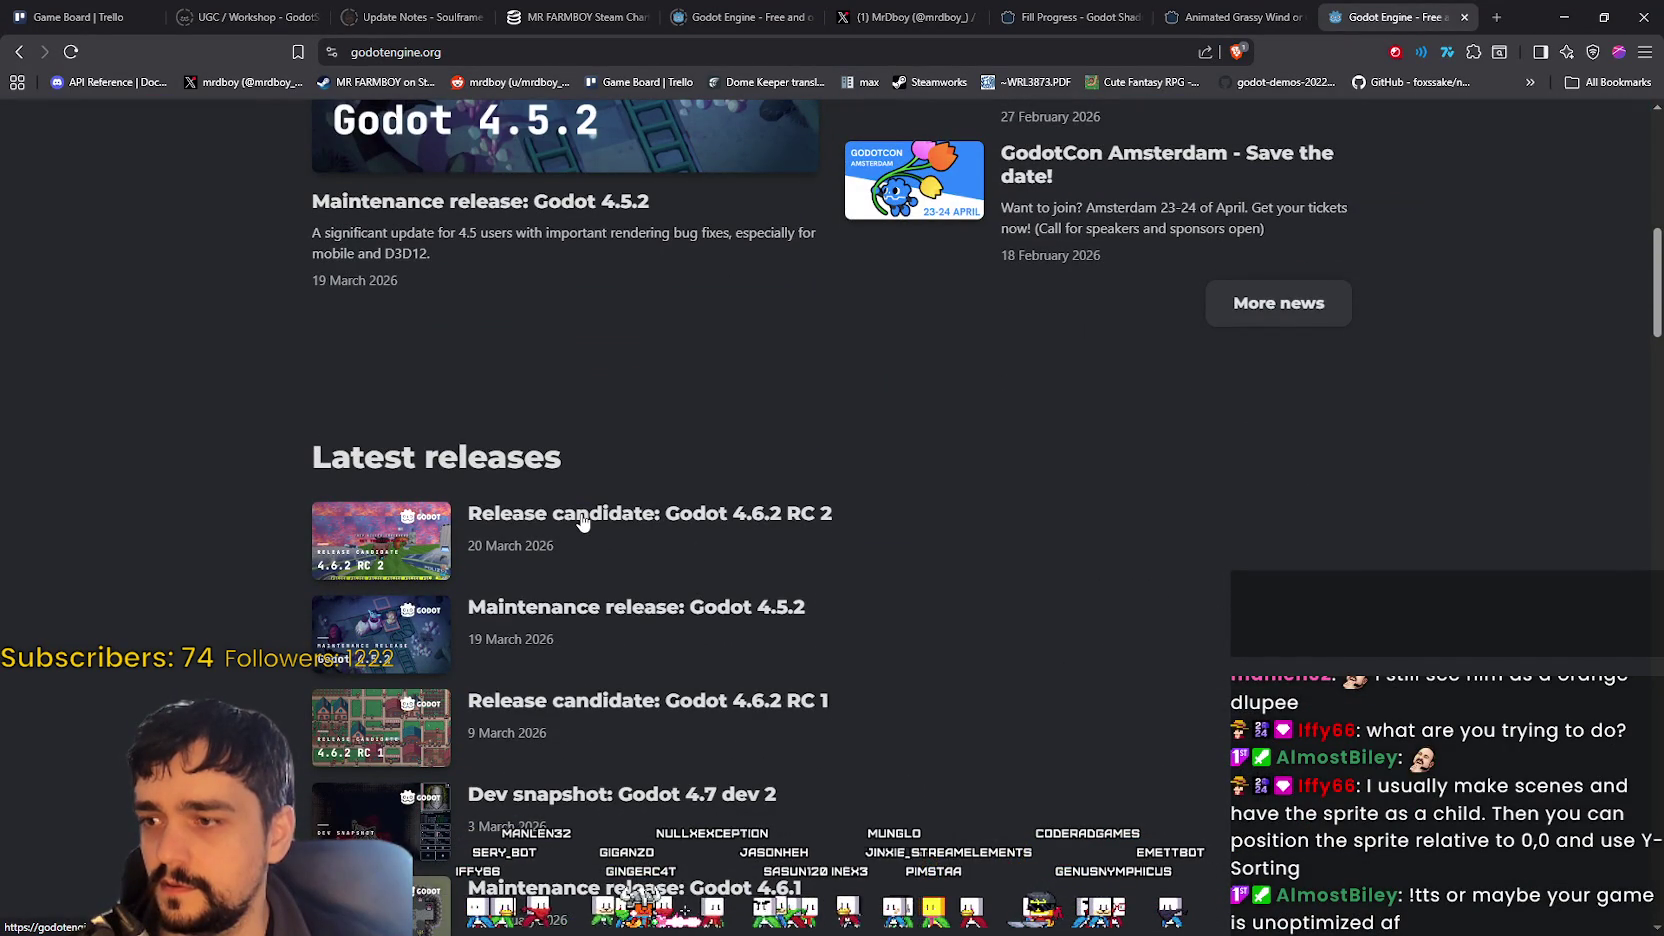
left_click(700, 520)
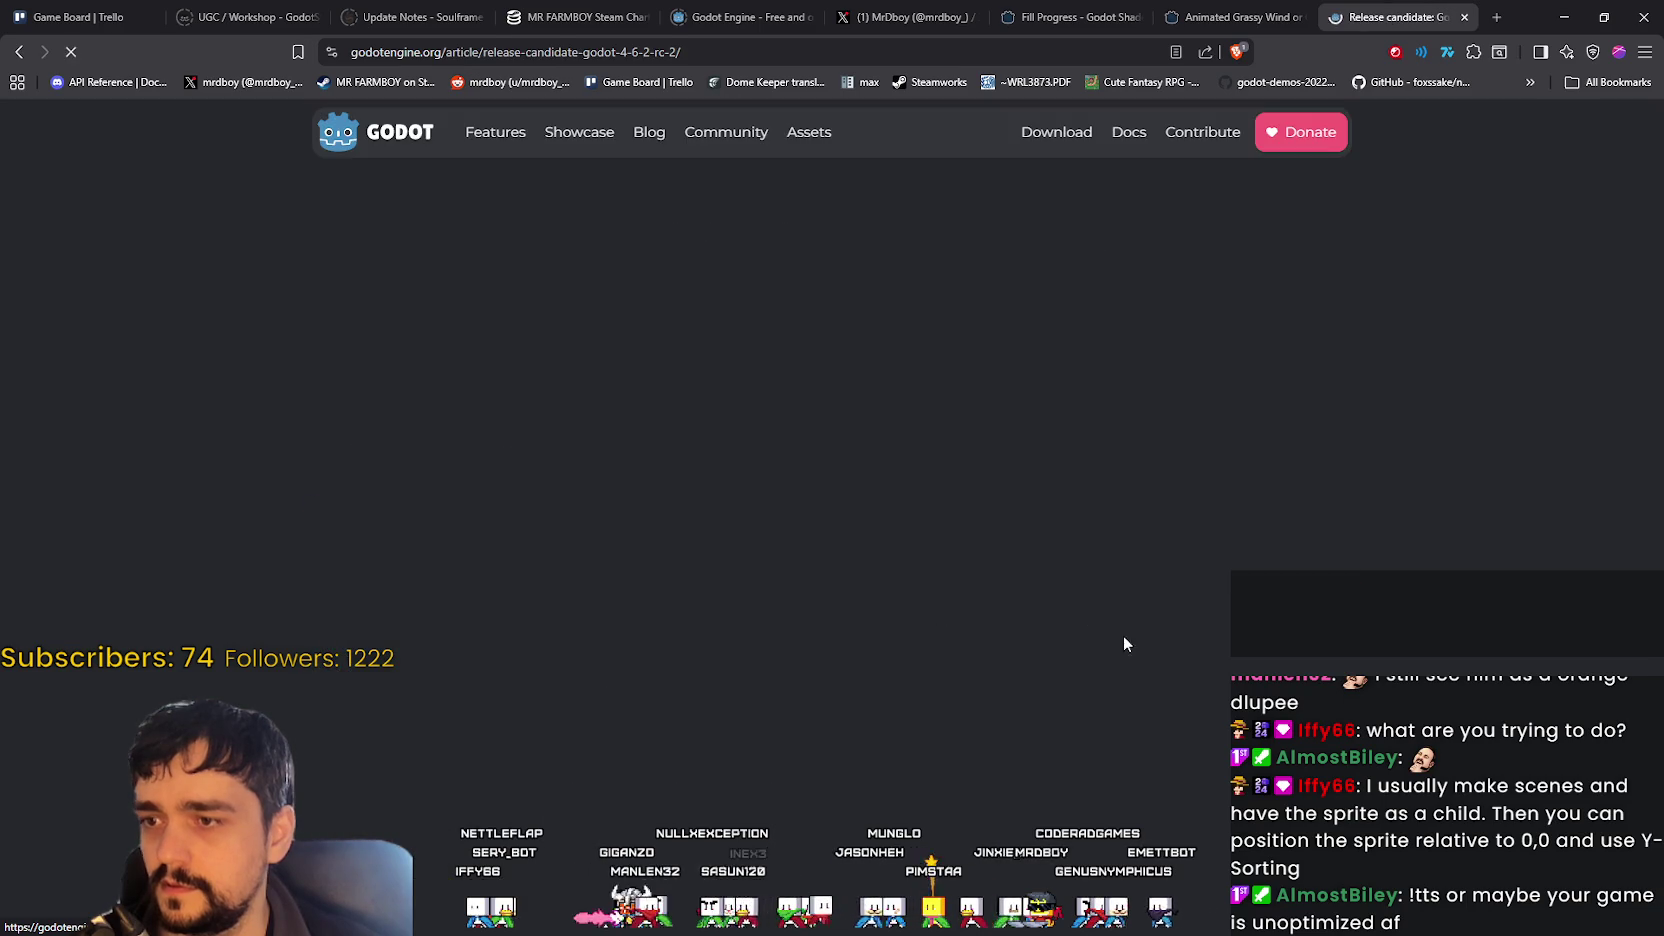
- Read the 4.6.2 rc2 changelog, highlighting the GUI through Import entries, then minimize the browser
scroll(880, 585, "down", 5)
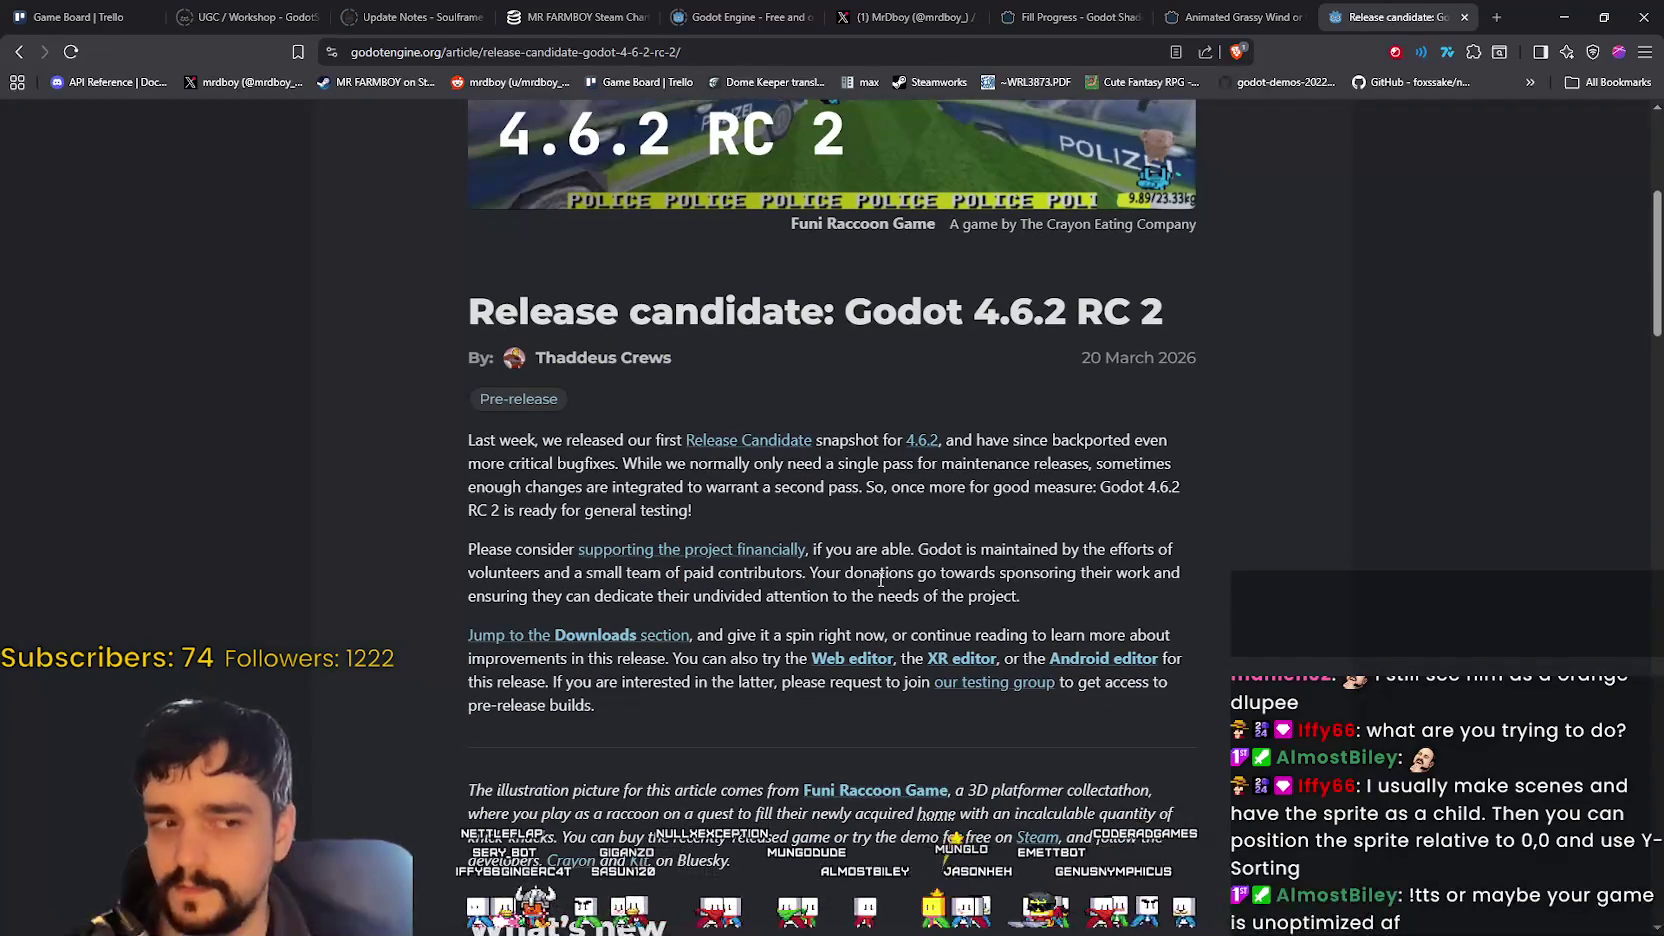
scroll(880, 569, "down", 5)
scroll(877, 567, "up", 5)
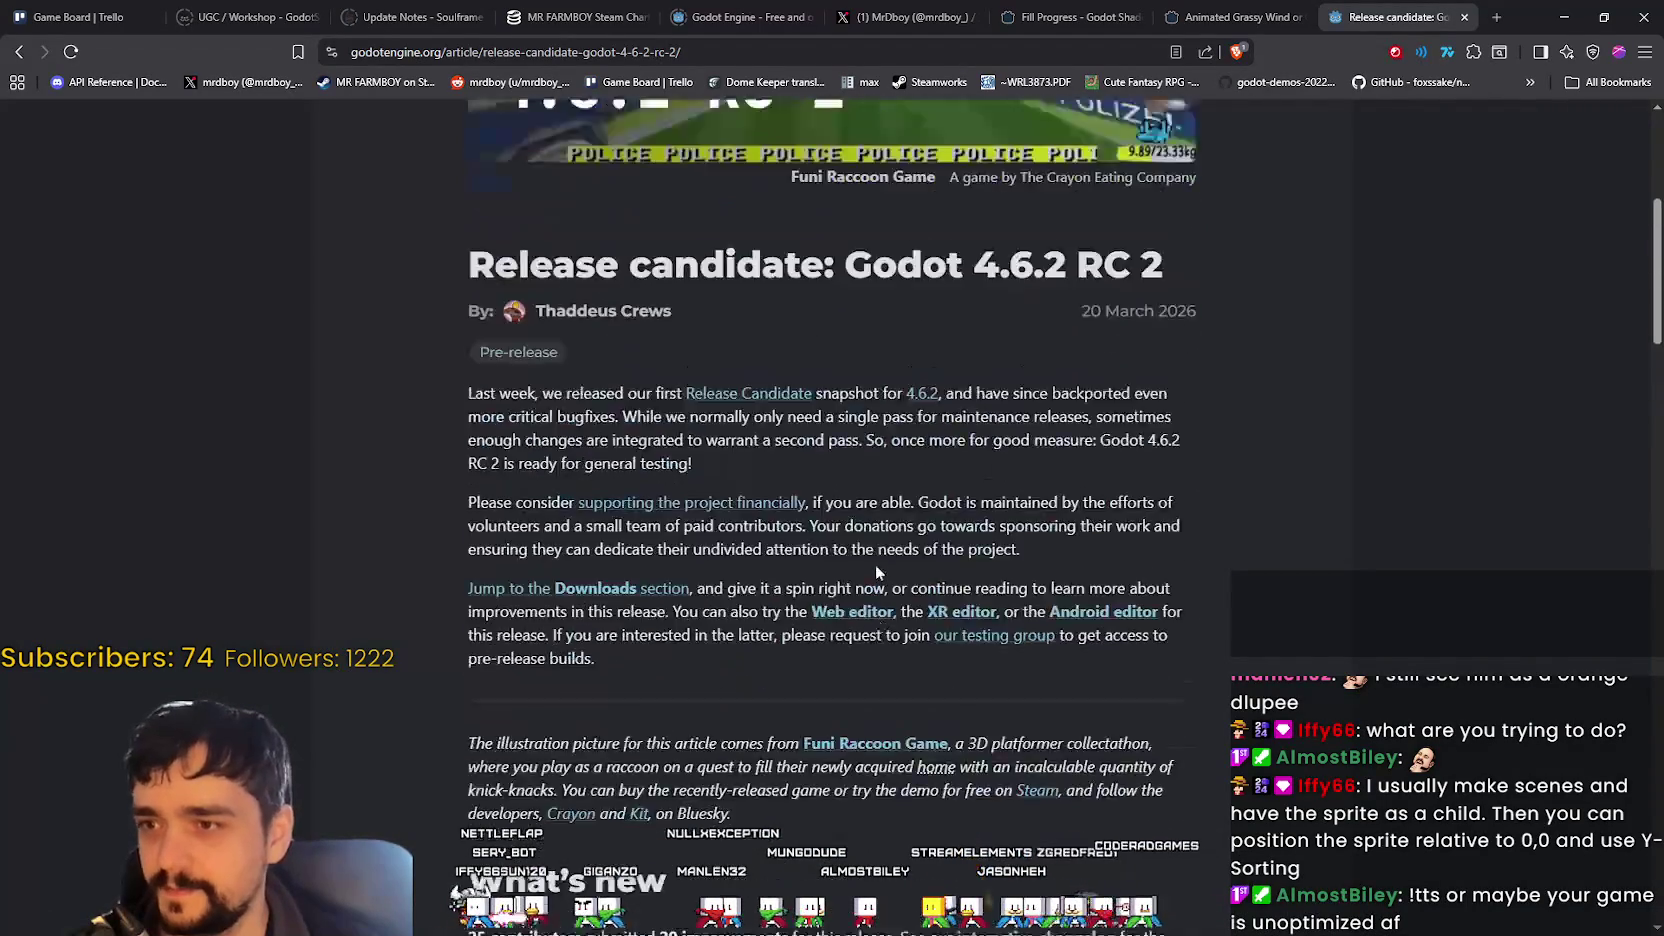
scroll(879, 565, "up", 3)
scroll(879, 565, "down", 9)
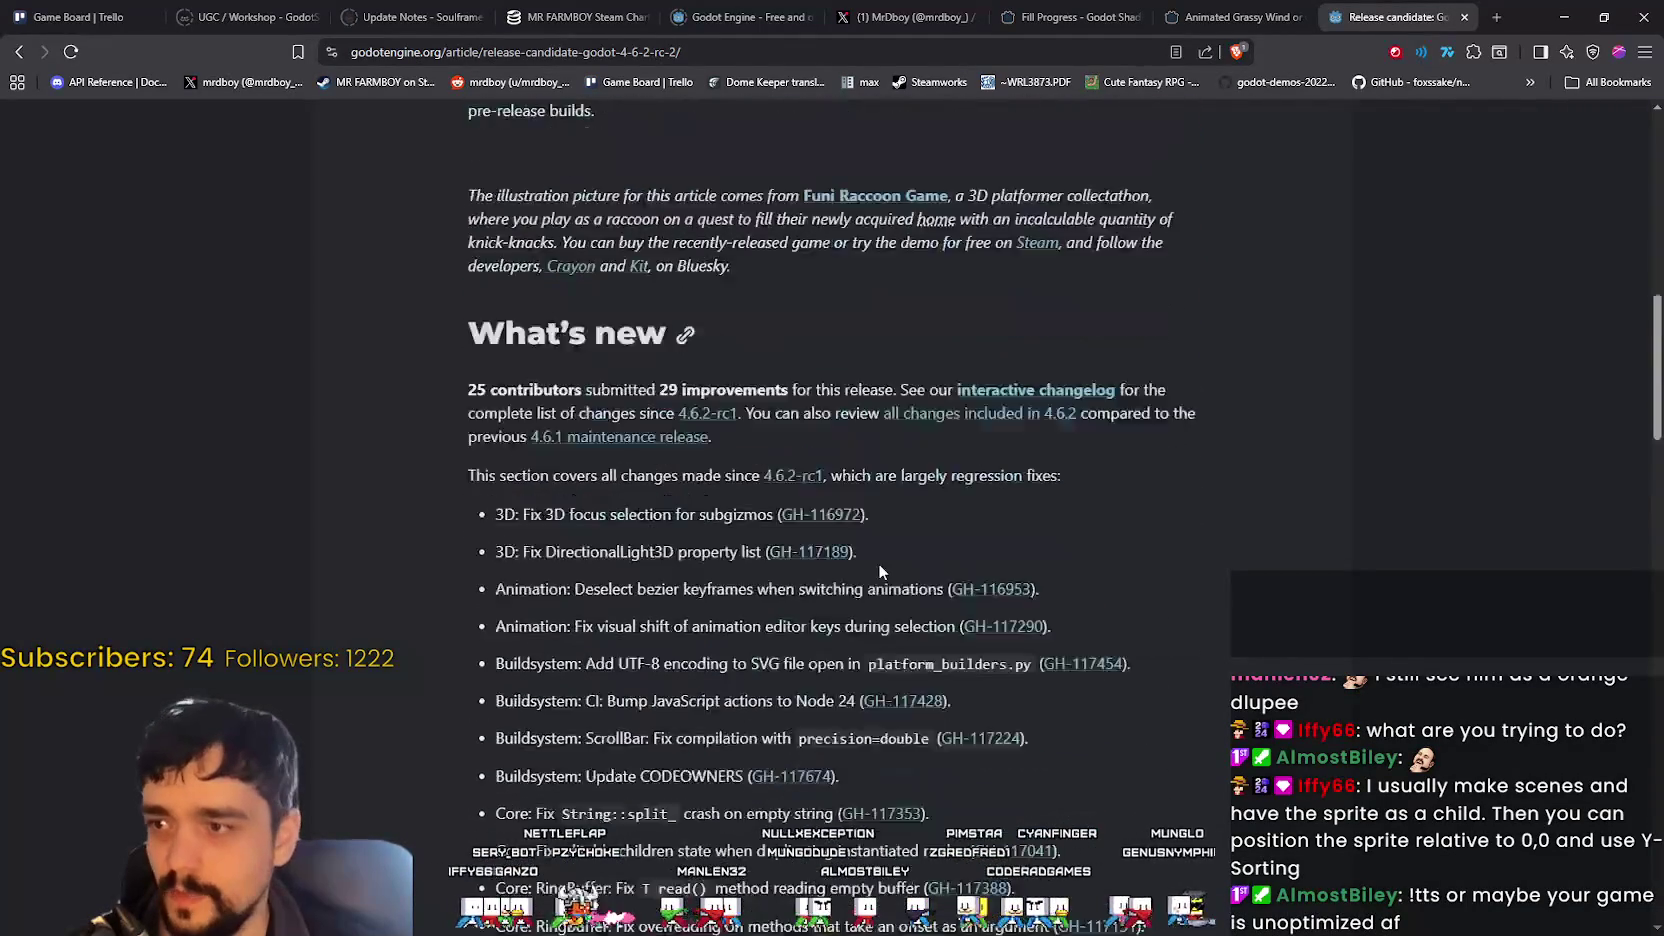
scroll(428, 390, "down", 2)
mouse_move(505, 305)
left_mouse_down()
mouse_move(560, 338)
mouse_move(690, 654)
mouse_move(835, 664)
left_mouse_up()
scroll(592, 557, "down", 2)
left_click(624, 488)
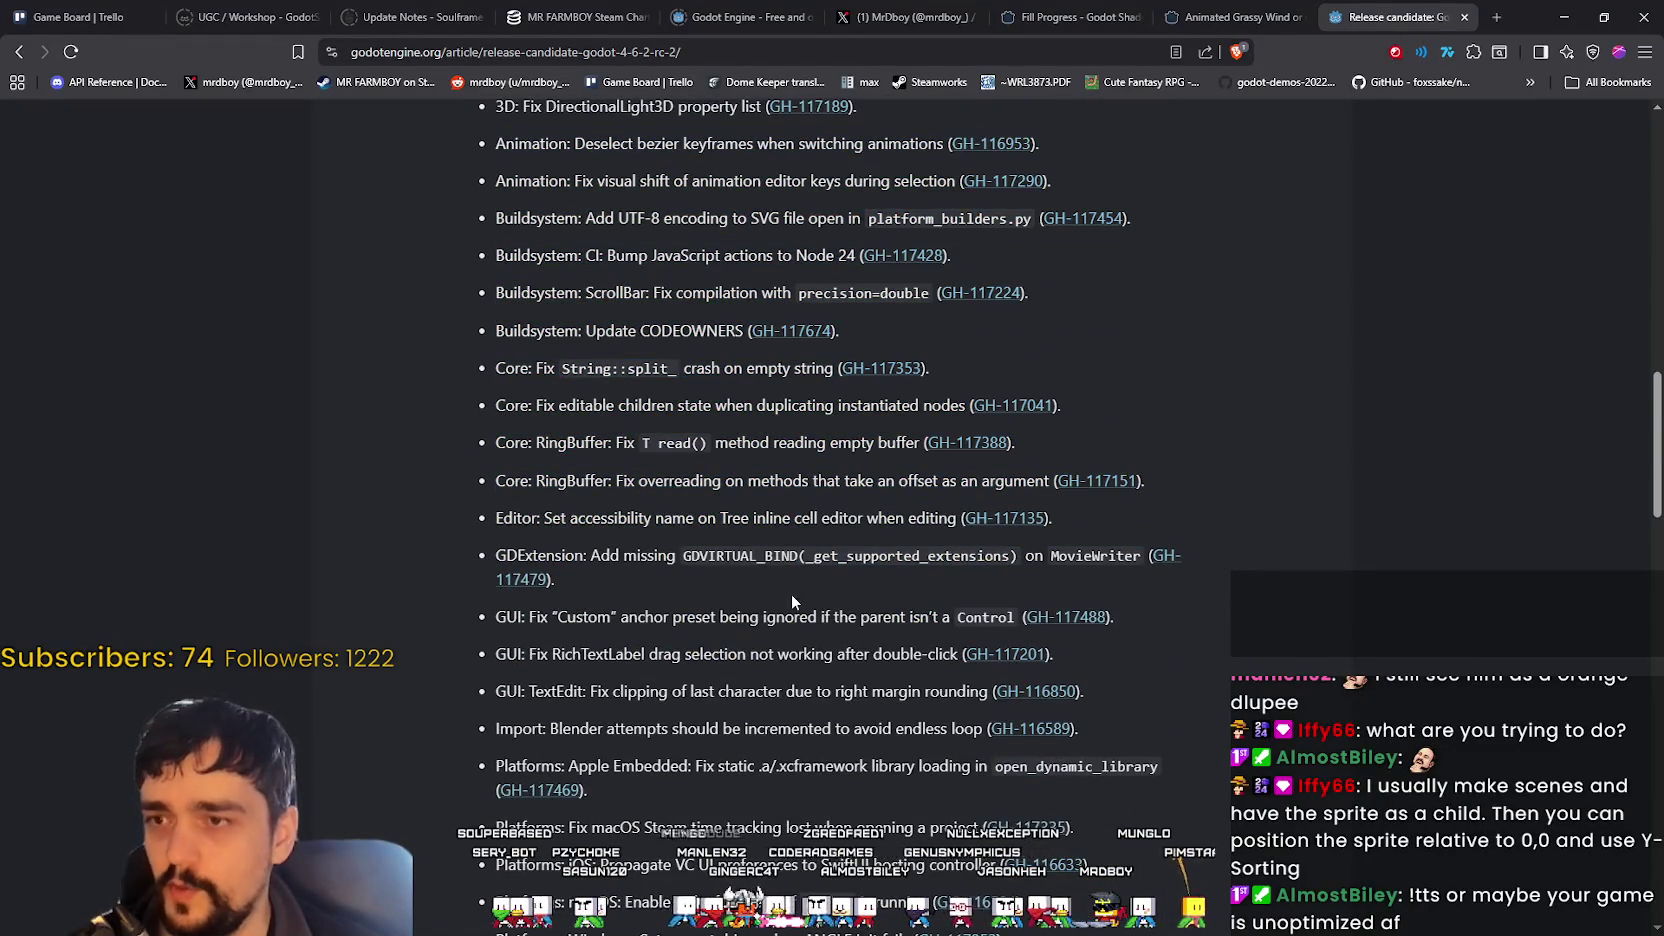
scroll(587, 352, "down", 2)
left_click_drag(537, 354, 820, 522)
left_click(619, 489)
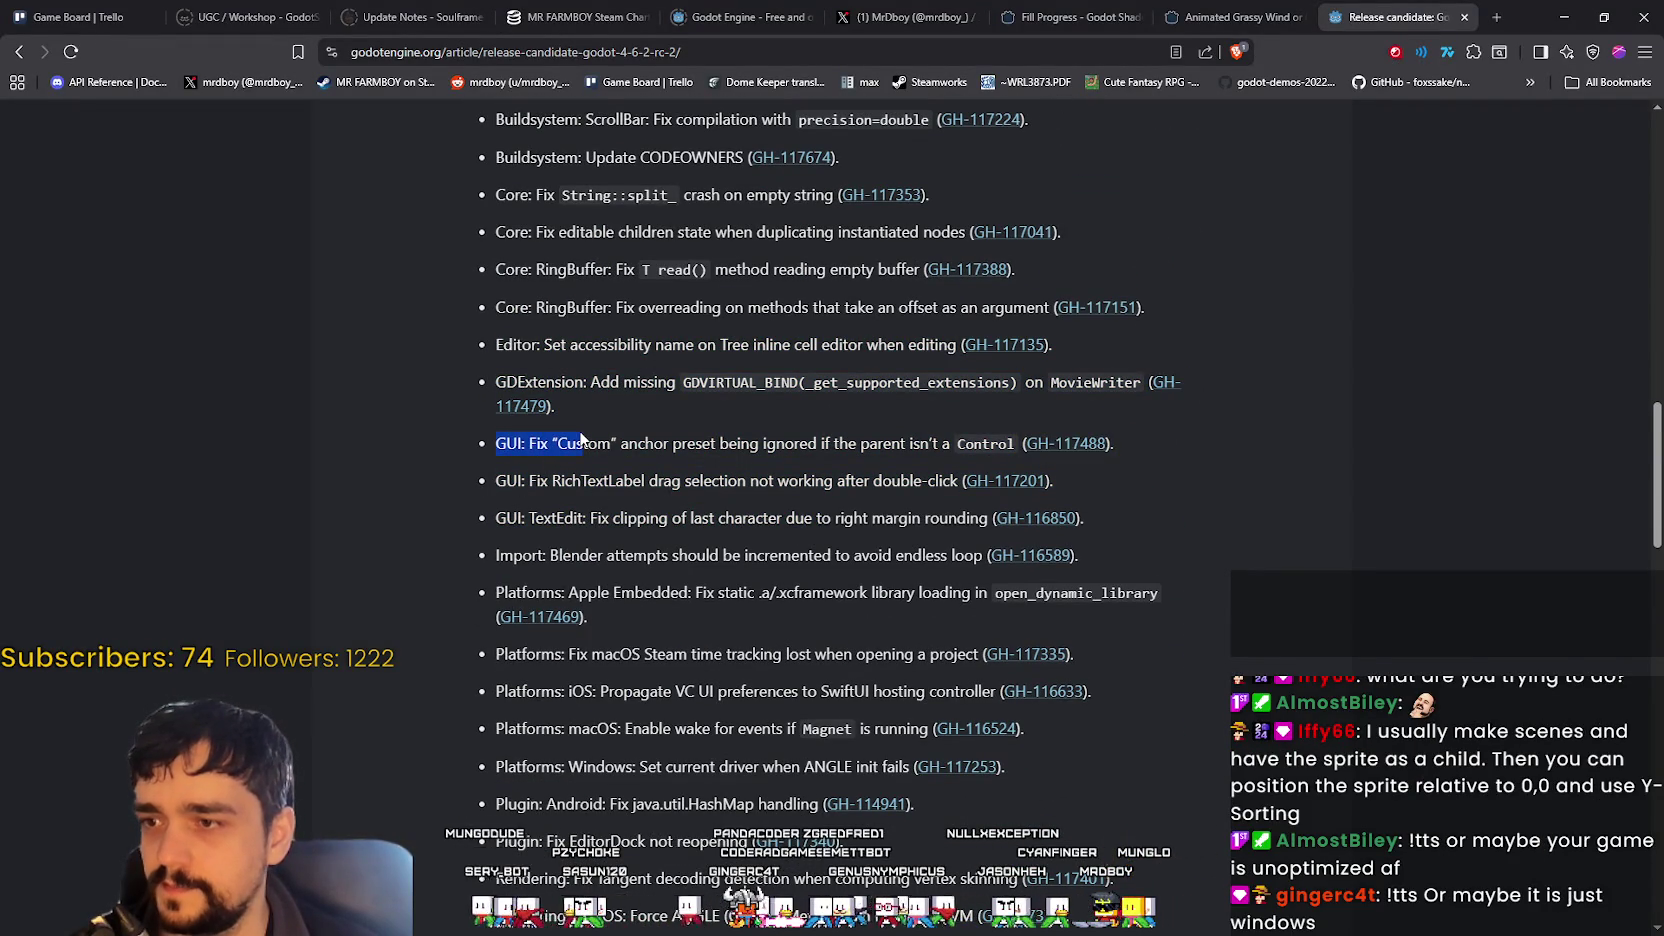
left_click_drag(801, 443, 1165, 549)
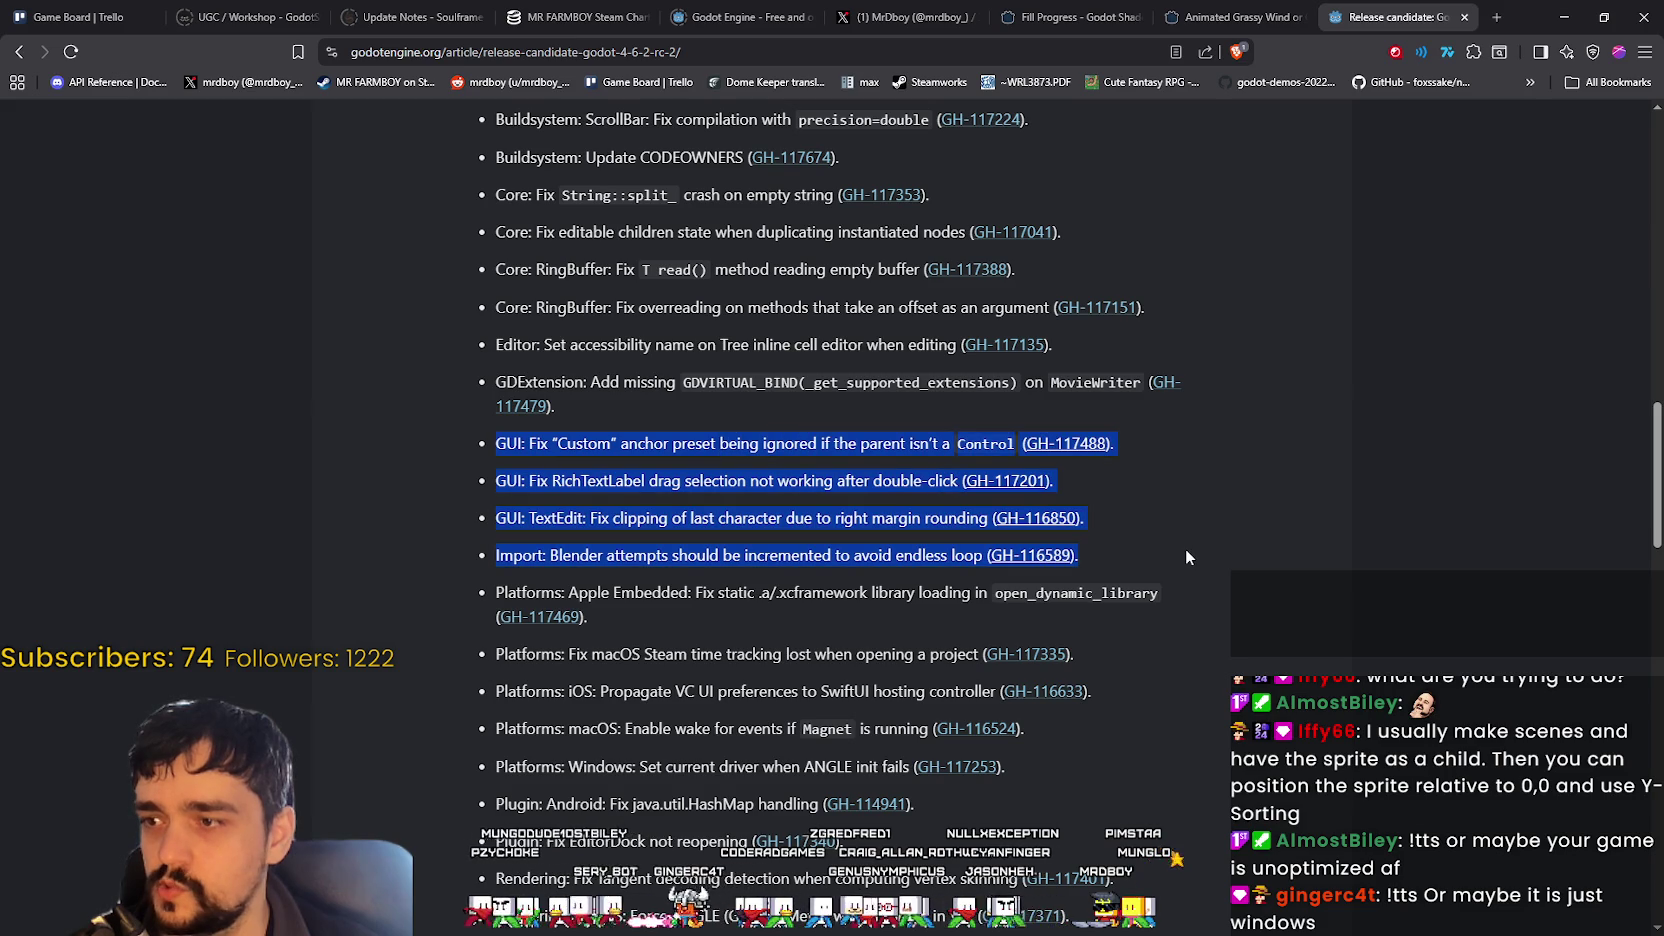
scroll(1186, 557, "down", 4)
left_click_drag(502, 327, 1197, 549)
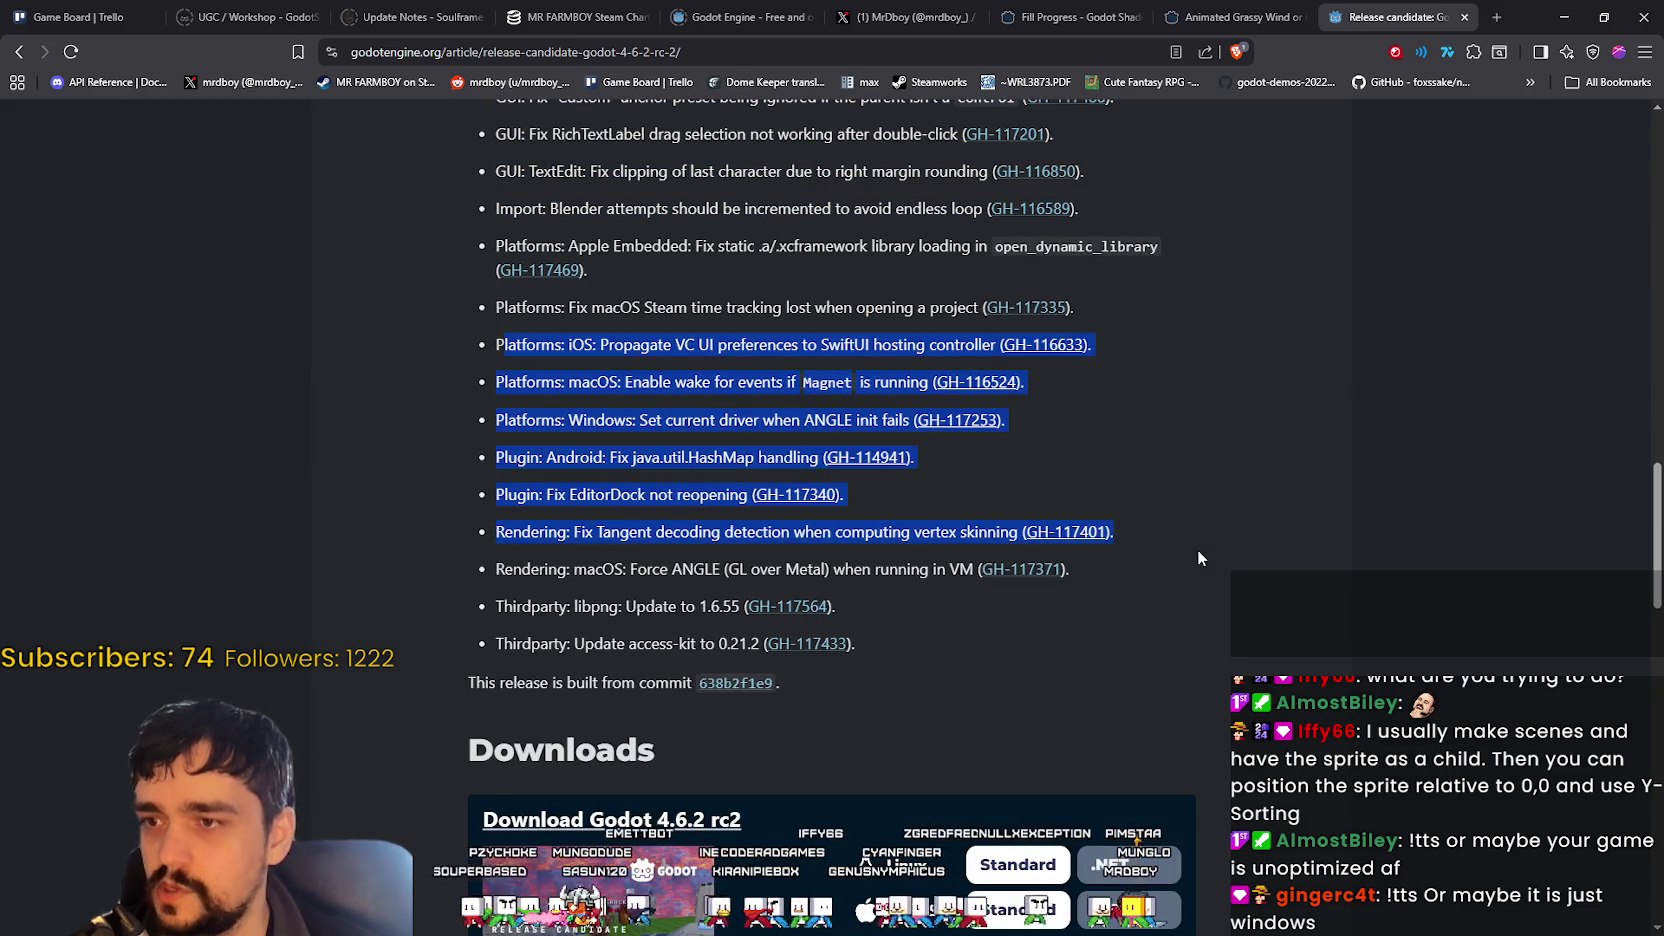
scroll(1197, 549, "up", 5)
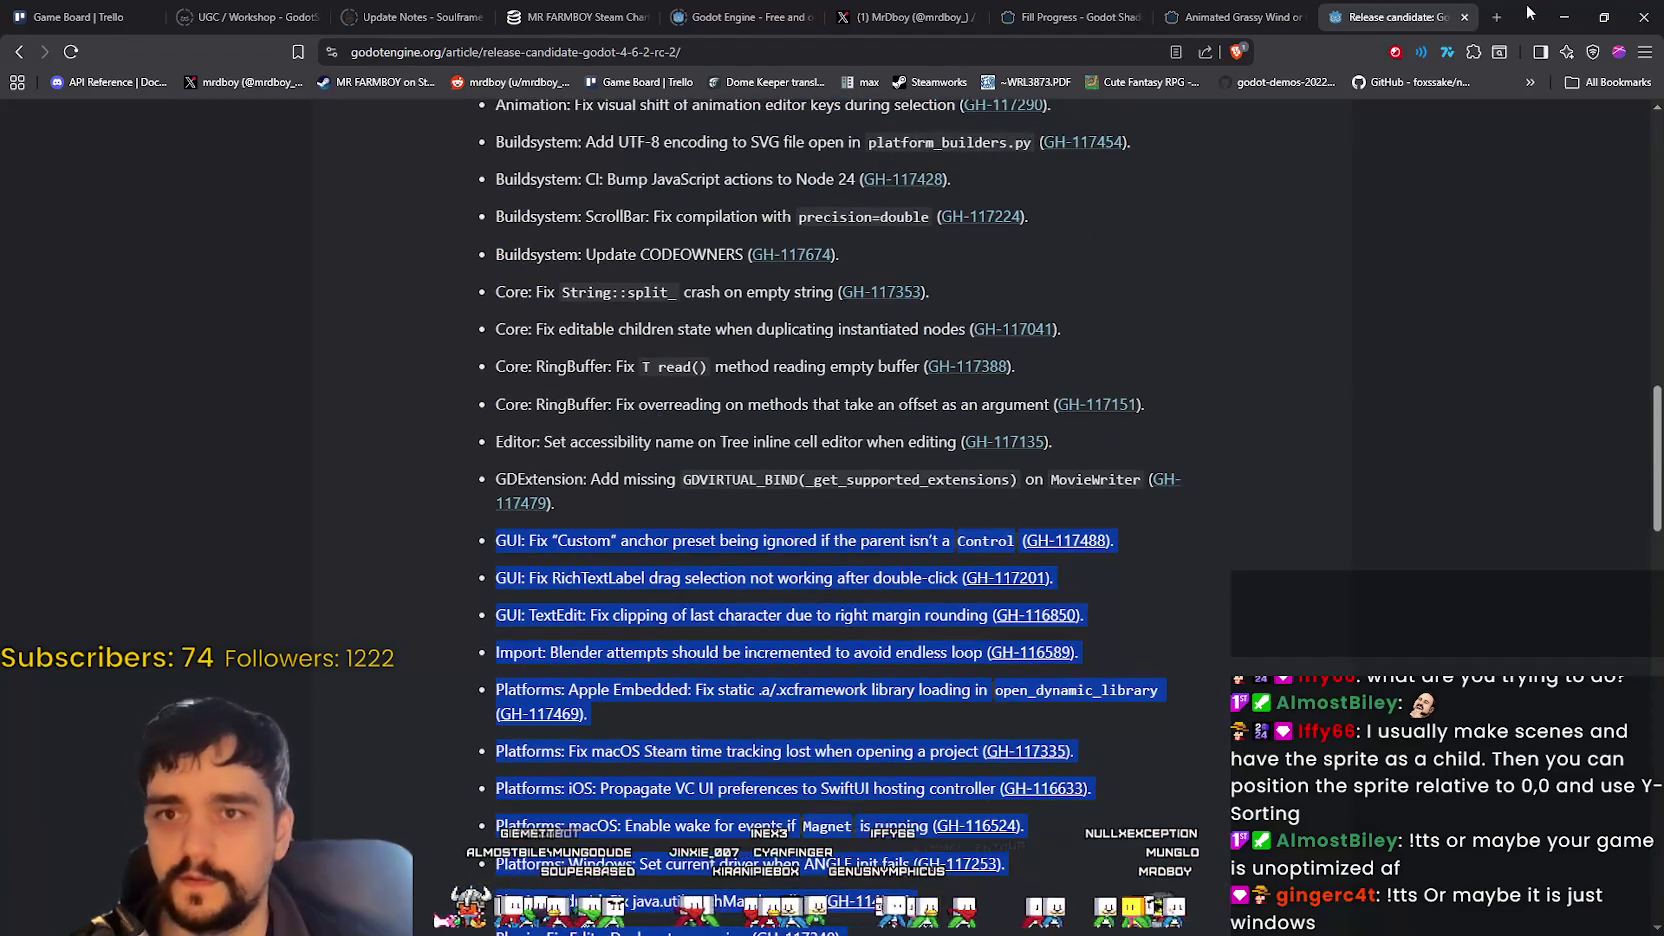
left_click(1563, 17)
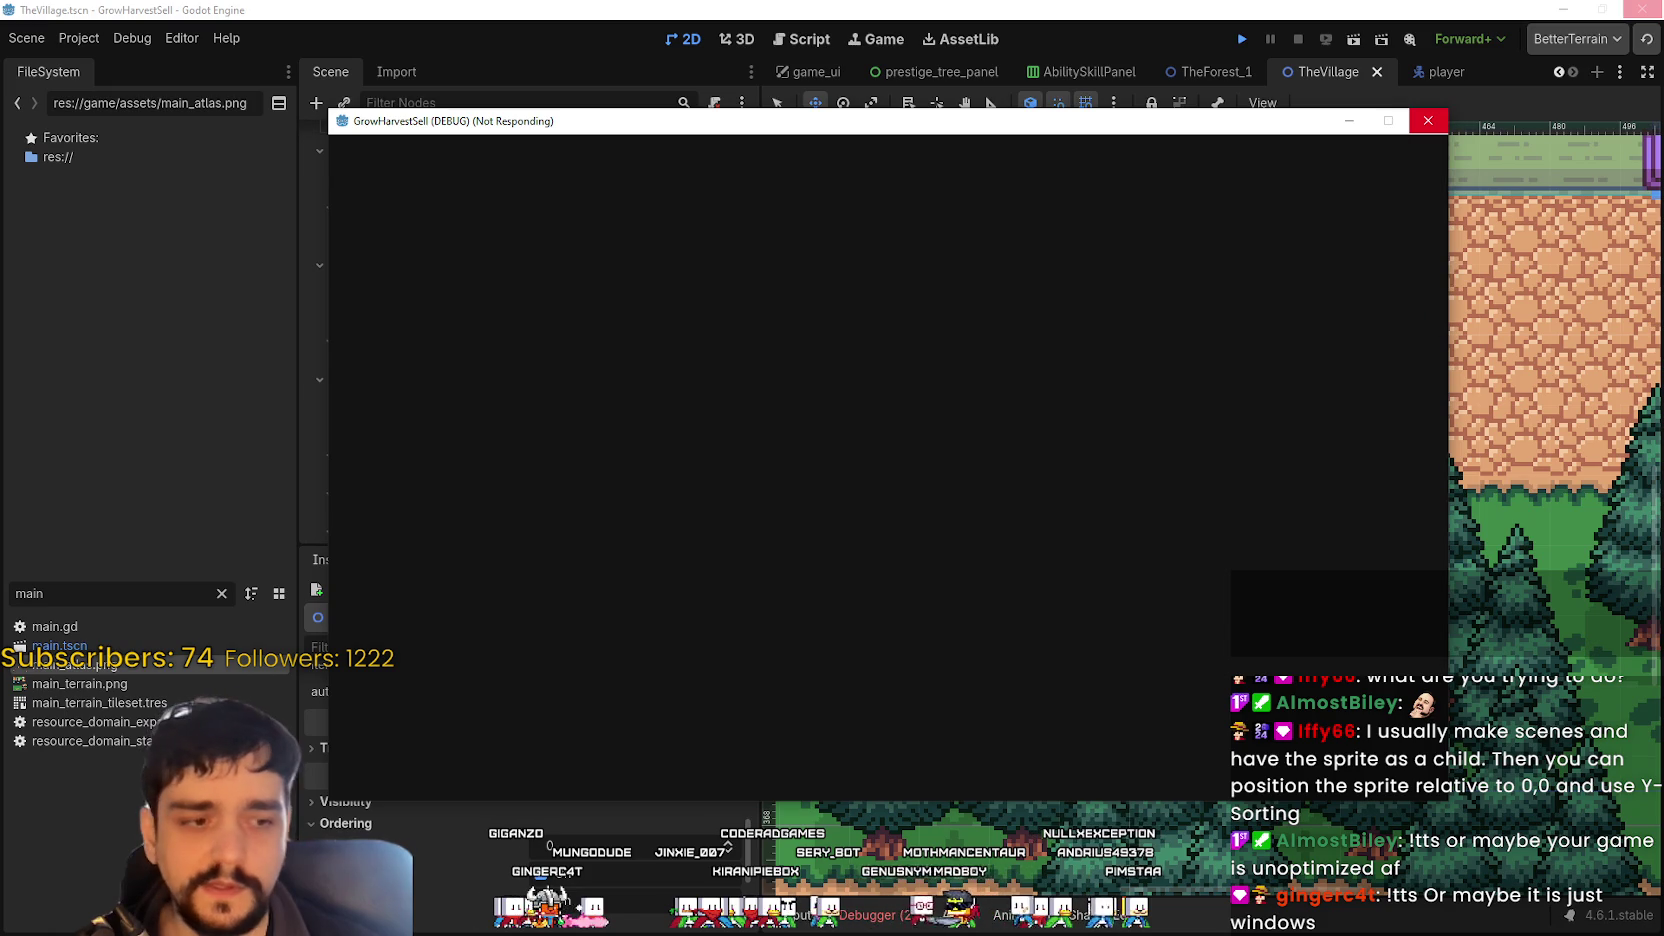
- Use Task Manager to deal with the frozen game, then bring the recovered game window back to the front
key("ctrl+shift+Escape")
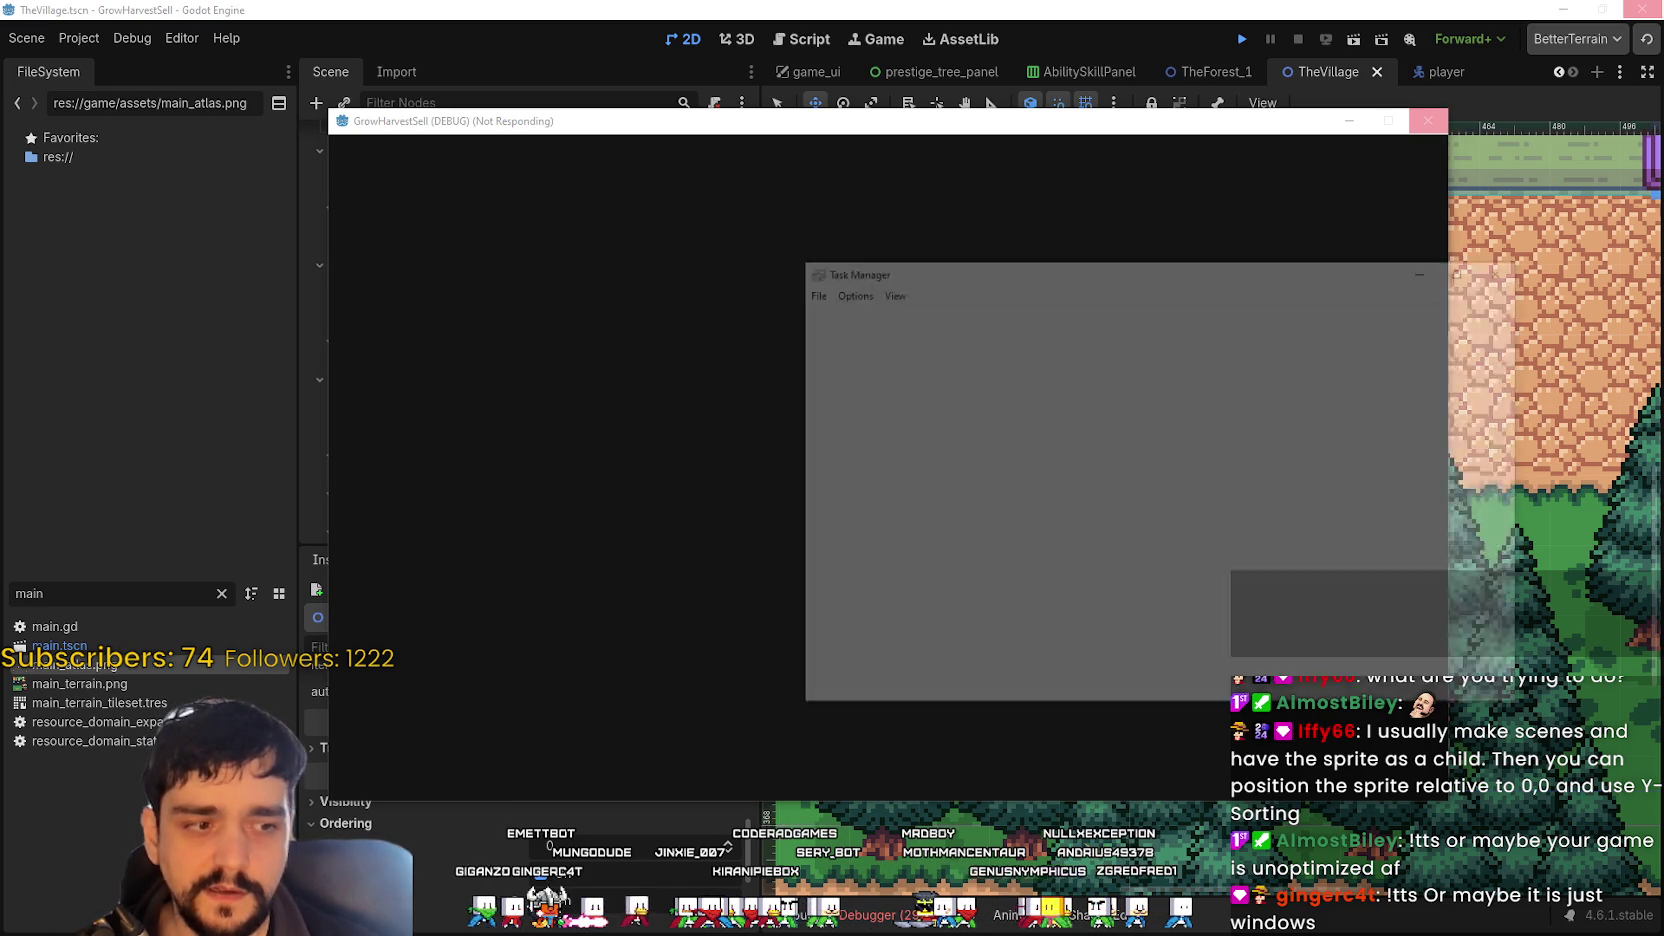
left_click_drag(1076, 315, 1024, 321)
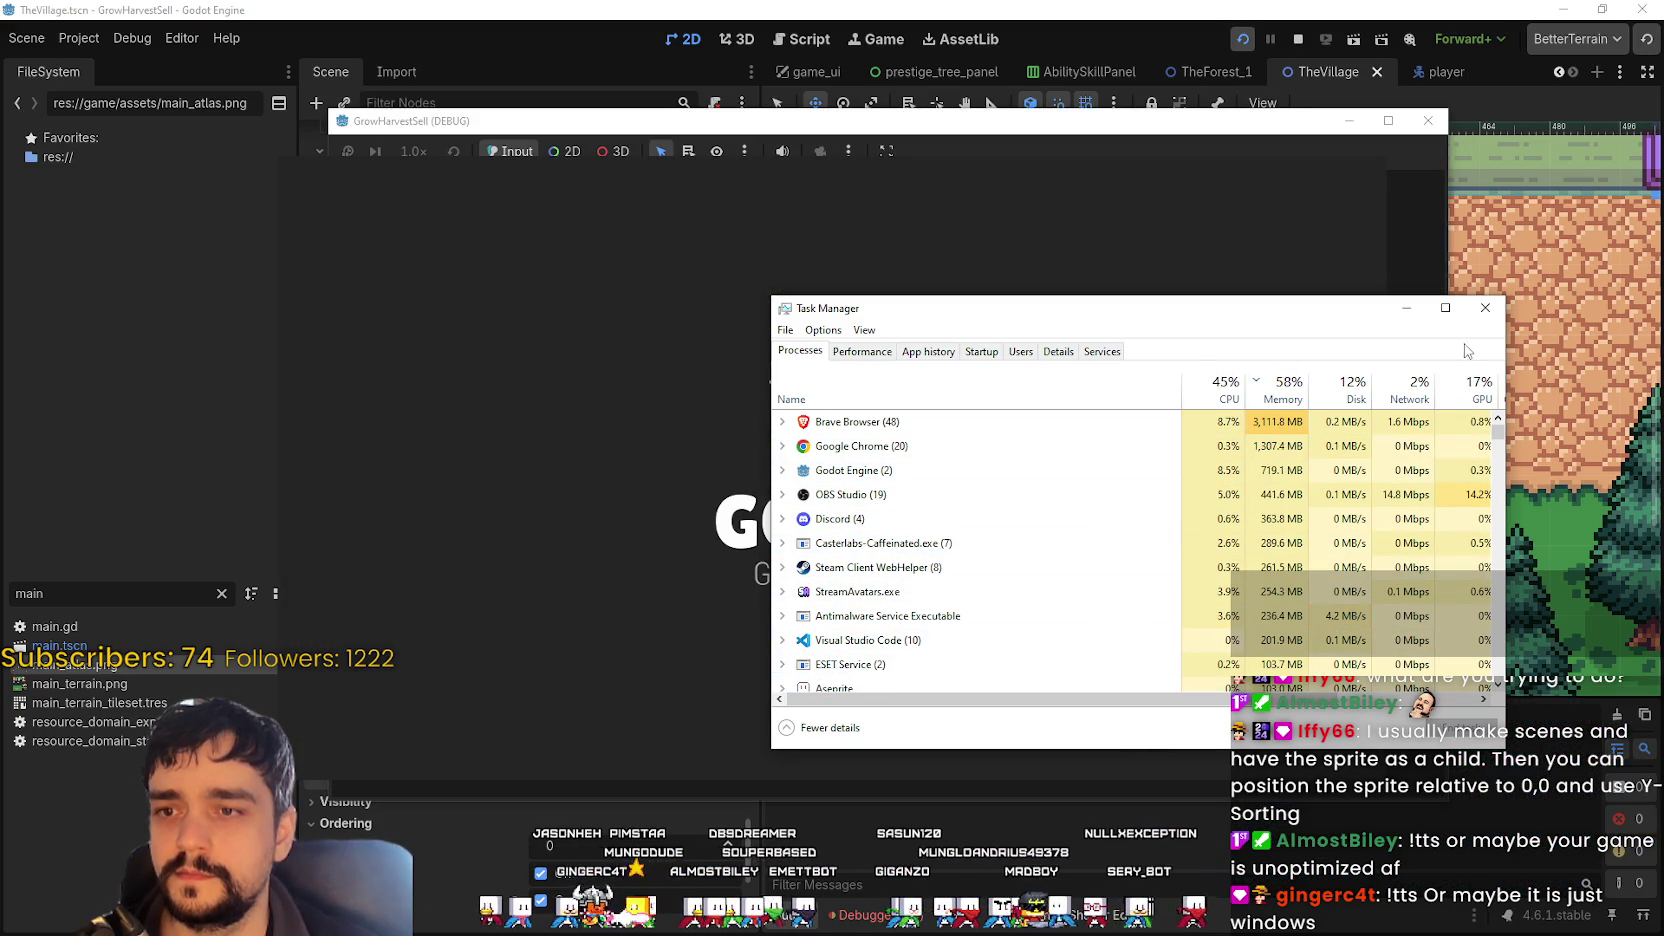
mouse_move(1176, 310)
left_mouse_down()
mouse_move(962, 267)
mouse_move(817, 160)
left_mouse_up()
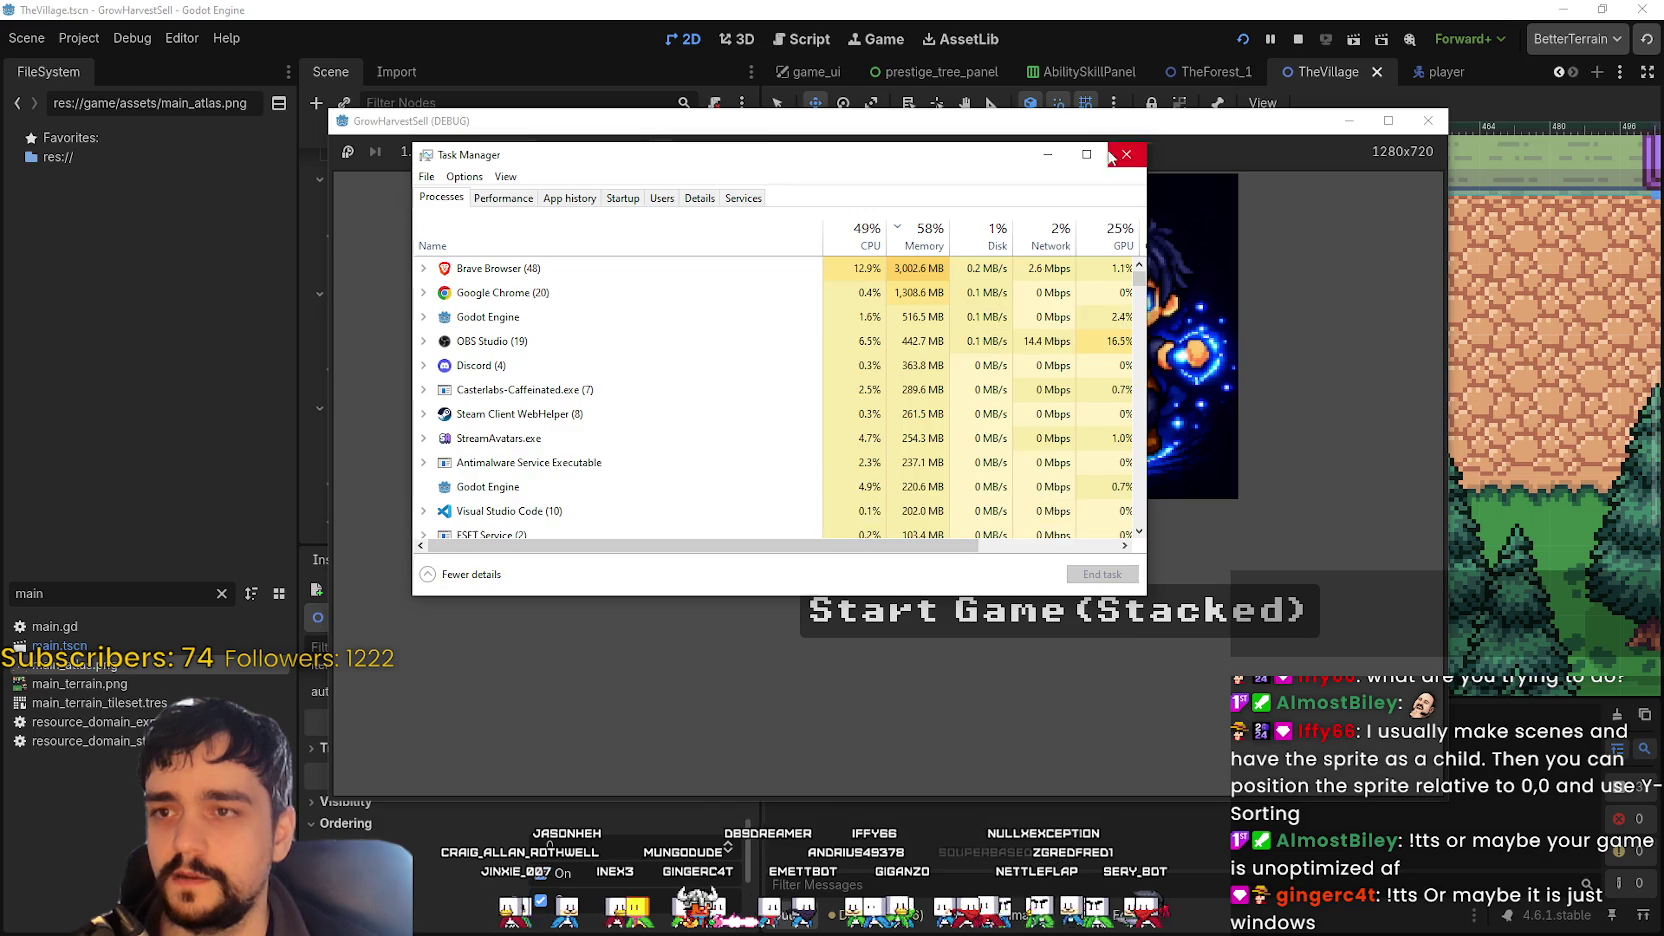
left_click(1160, 628)
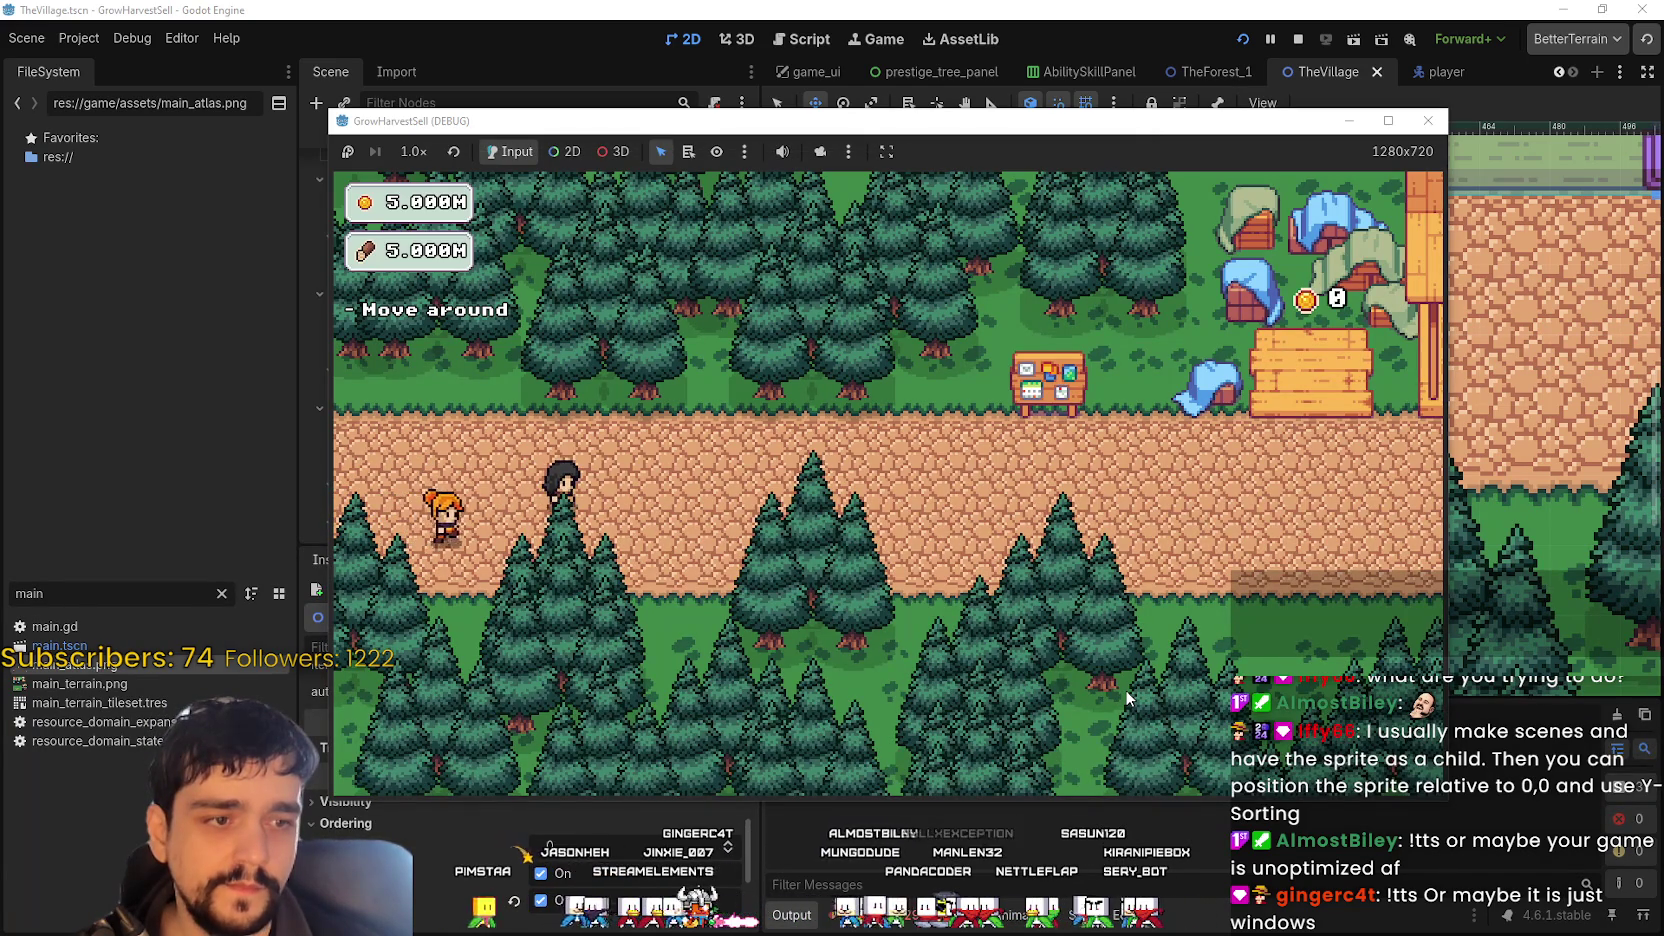
- Maximize the game window, walk to the Skill Board, and open then close the Prestige skill tree
key("d")
key("d")
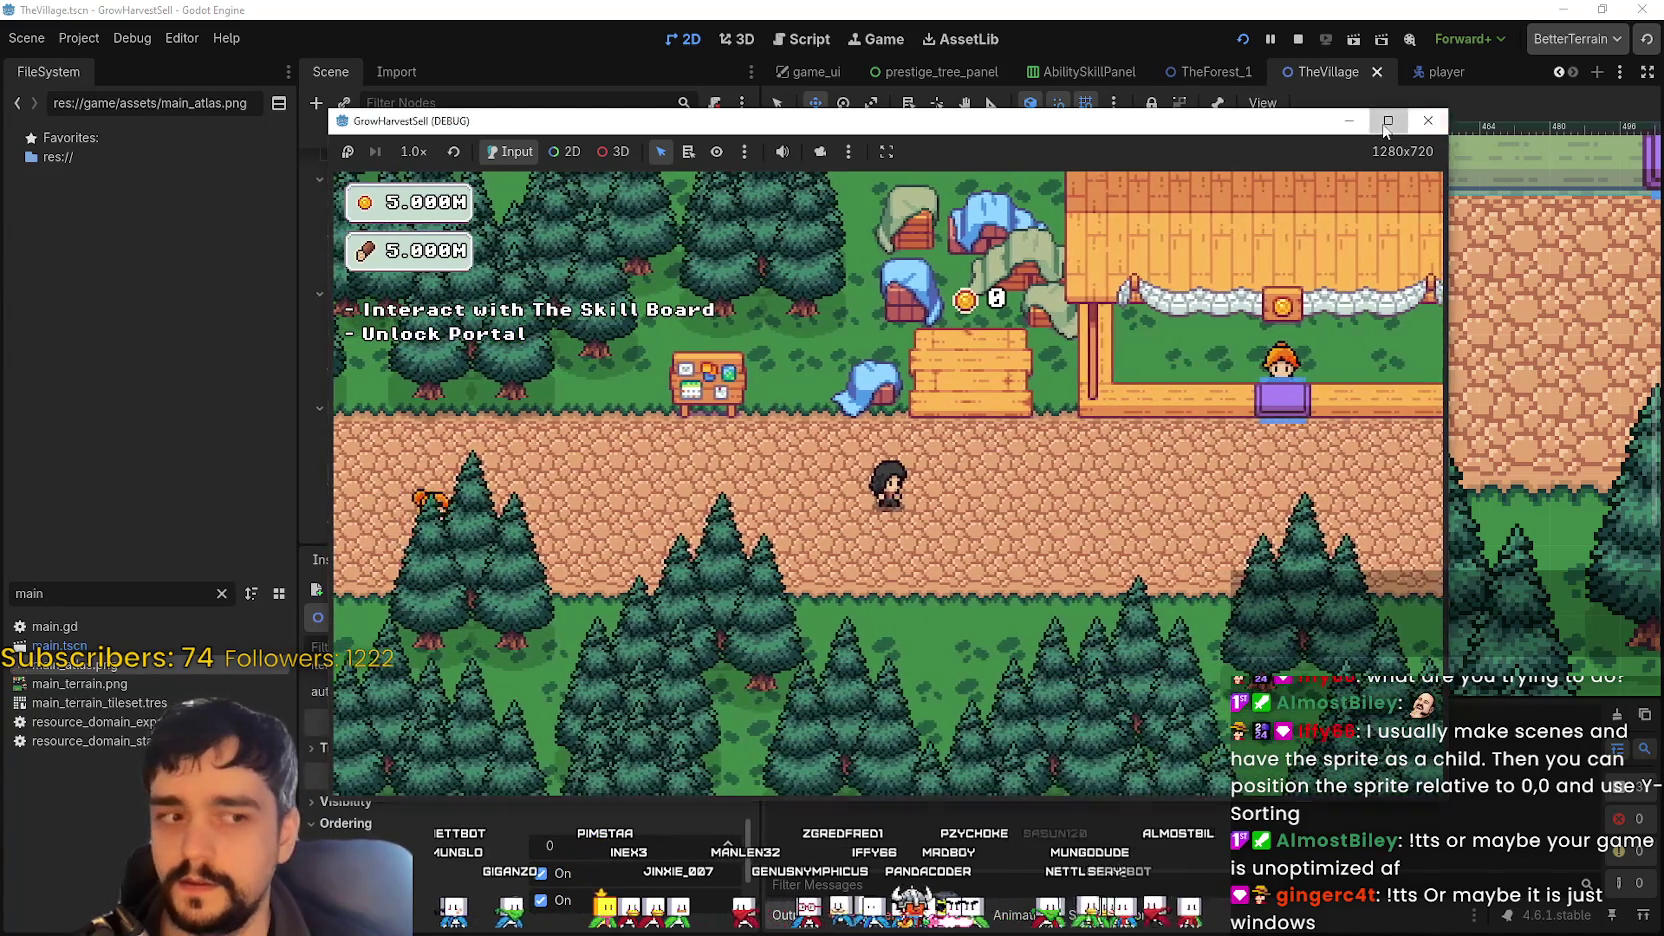
left_click(1388, 120)
key("a")
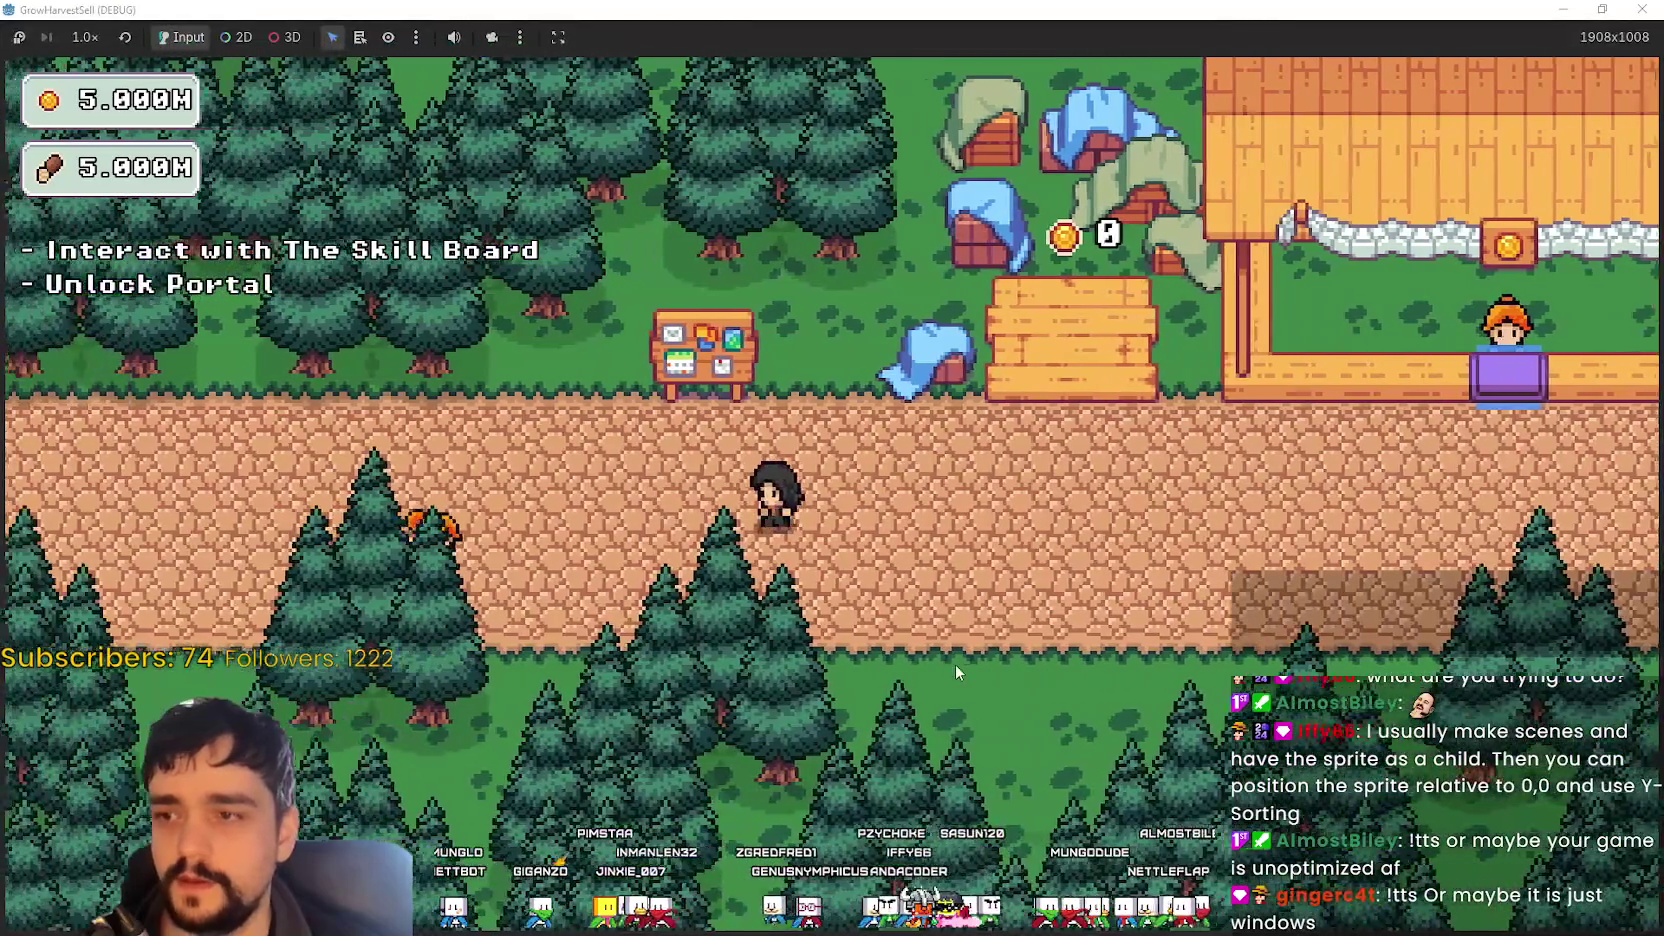
key("d")
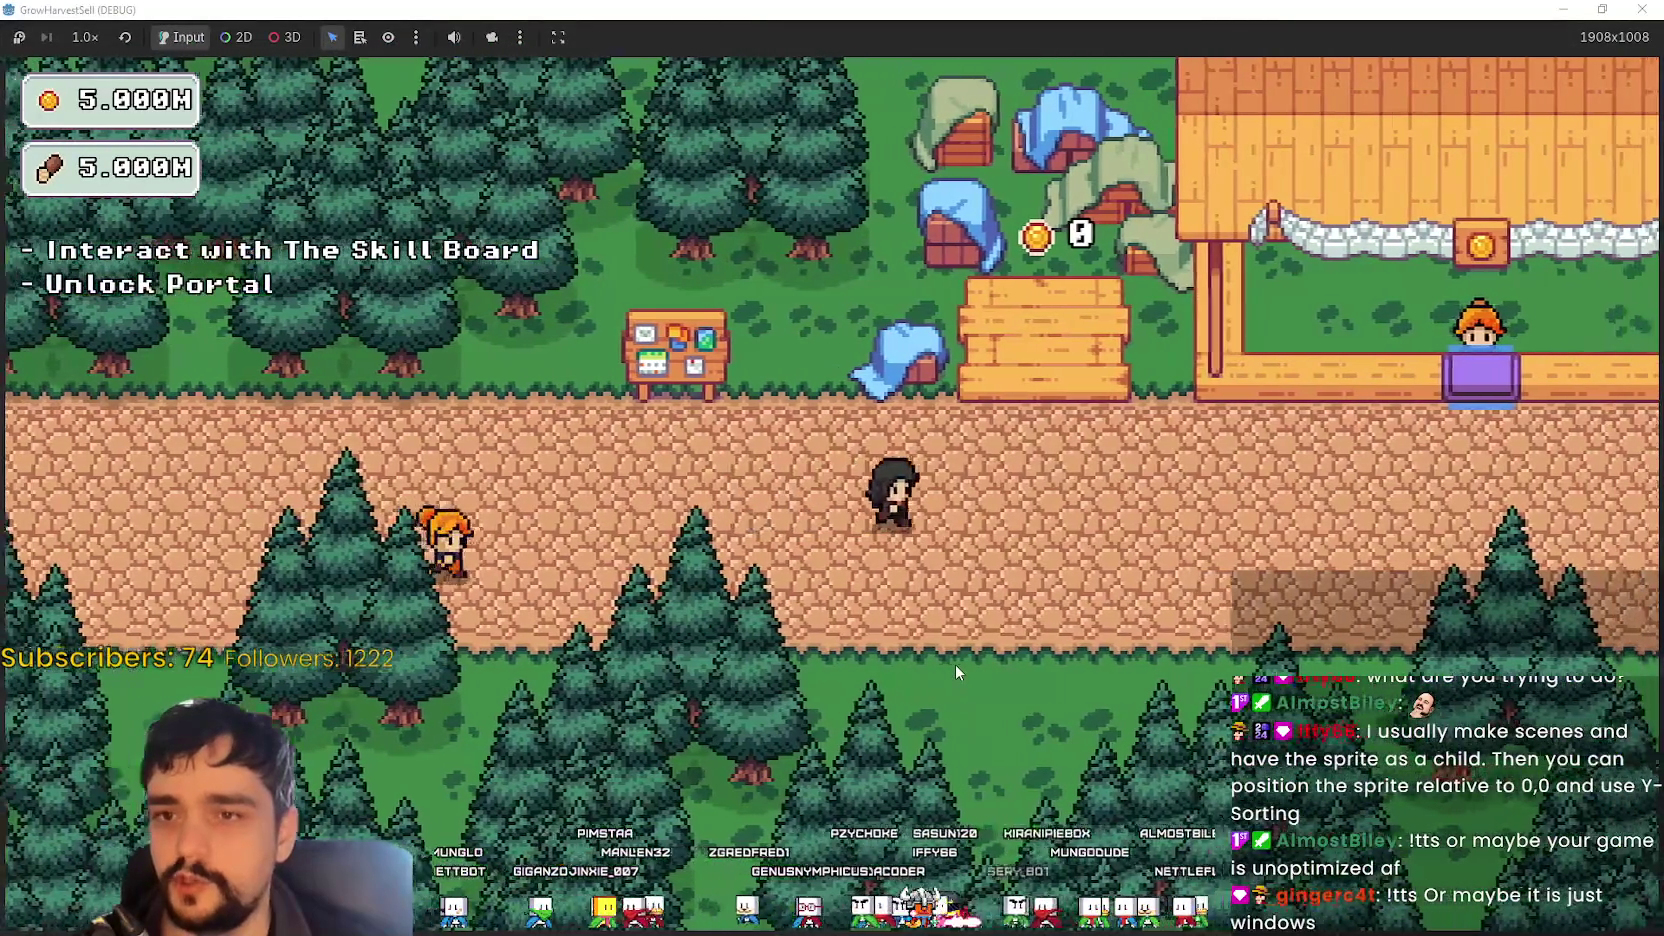
key("a")
key("w")
key("d")
key("a")
key("e")
key("Escape")
- Walk the player right across and past the portal, then down toward the pillar
key("d")
key("d")
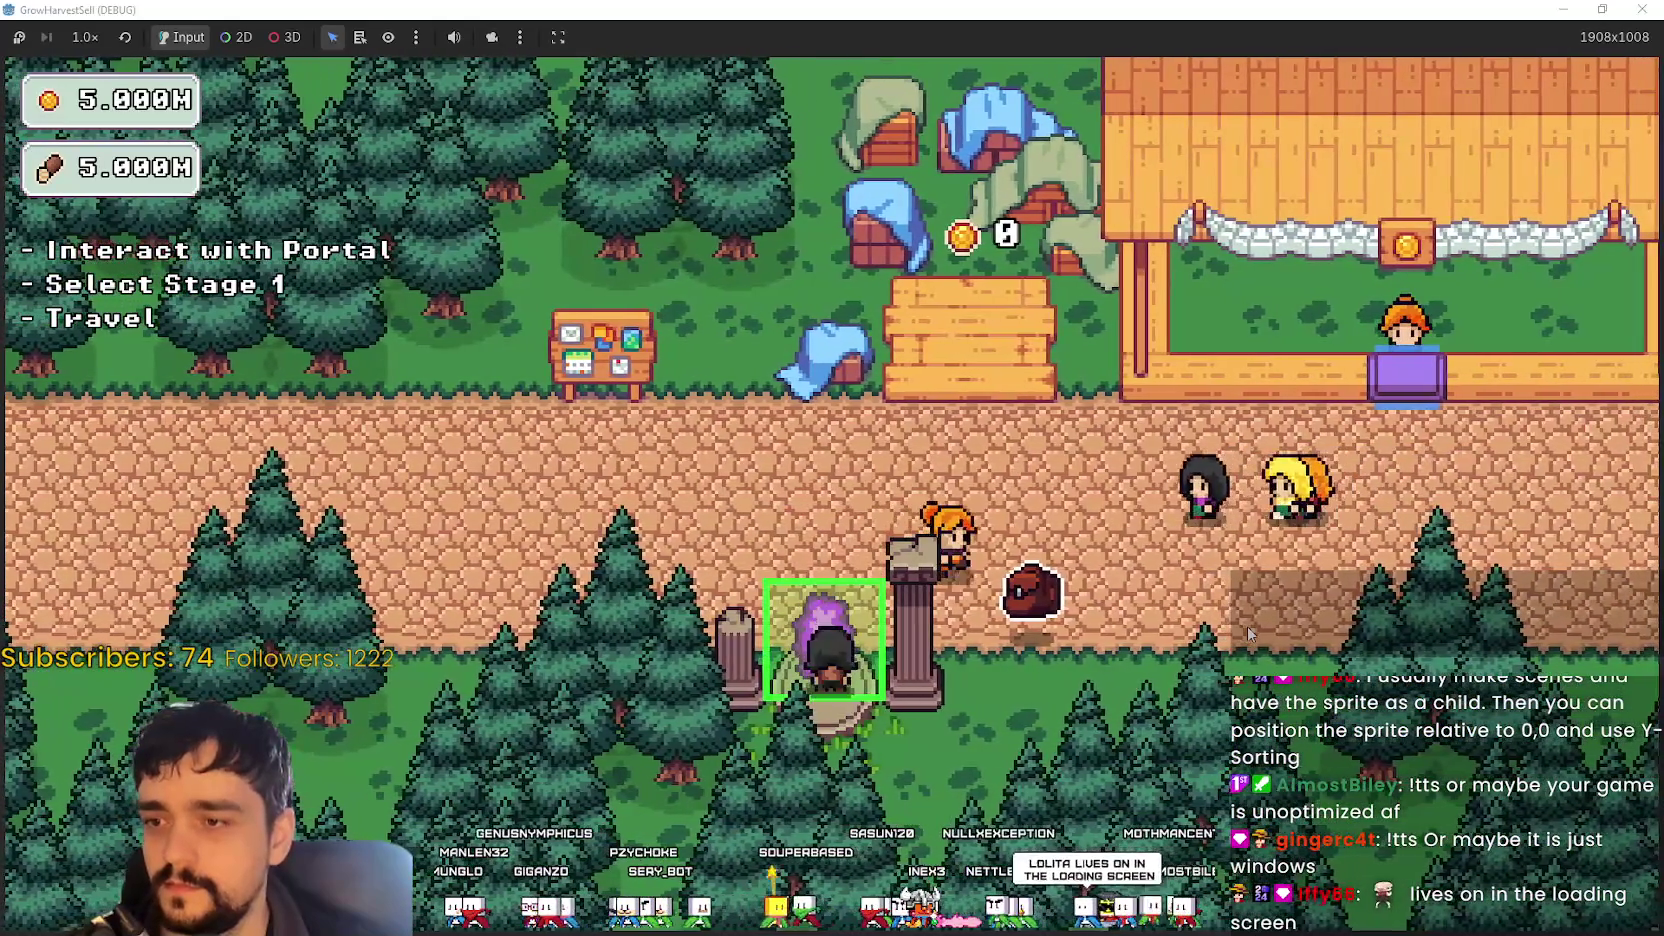
key("d")
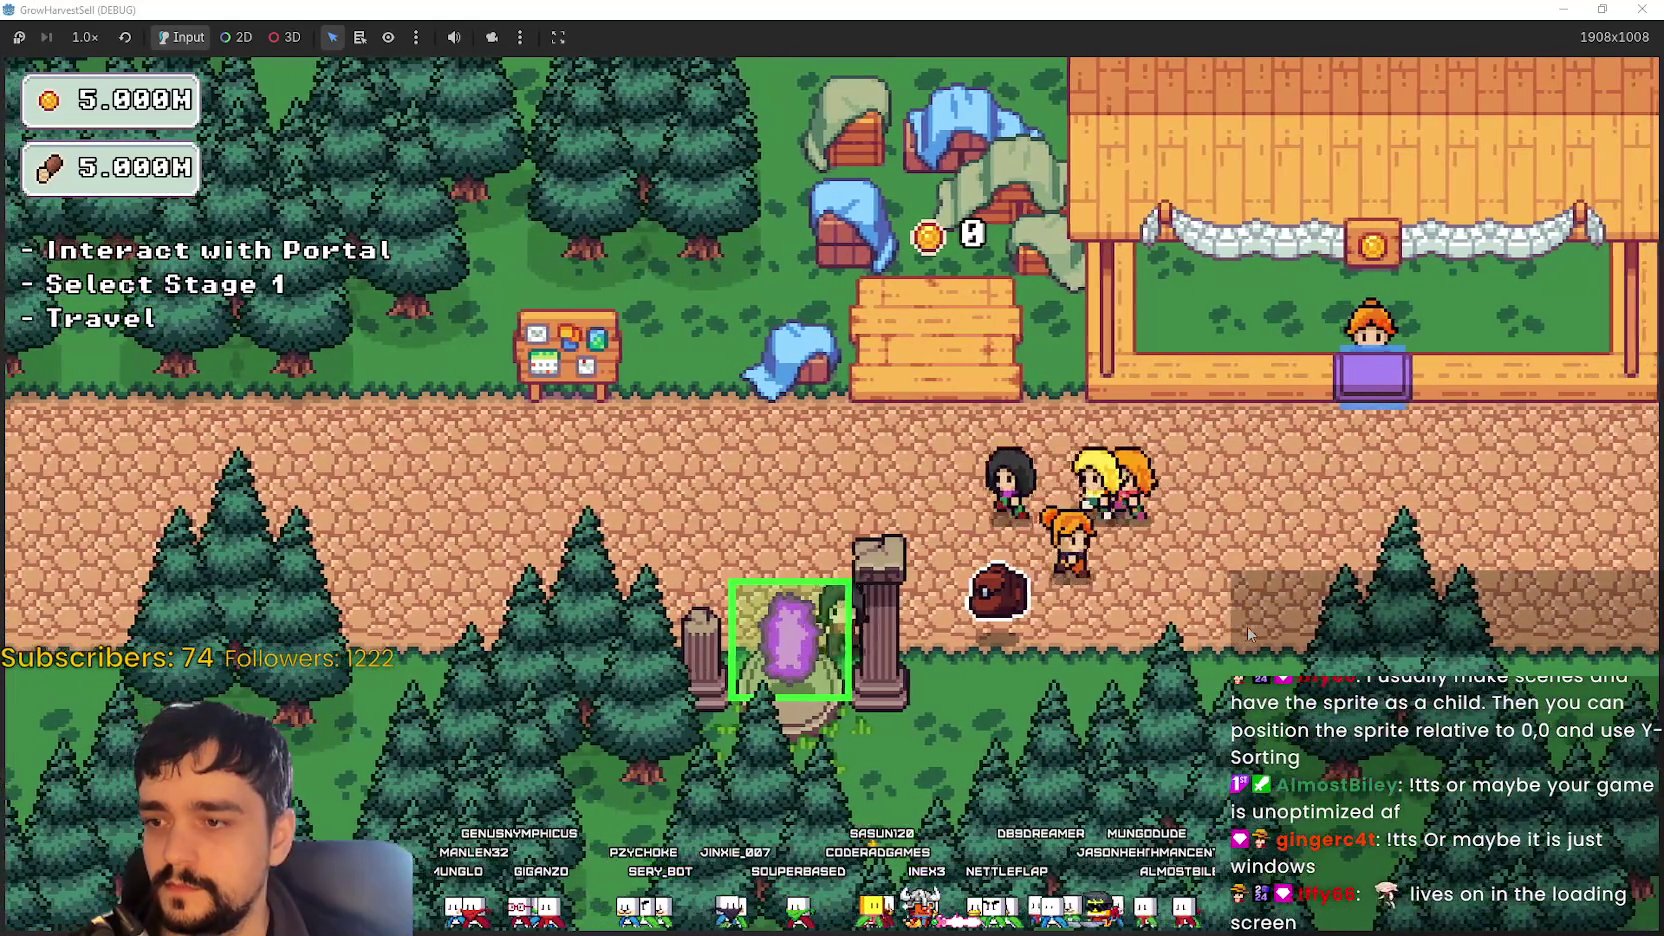
key("d")
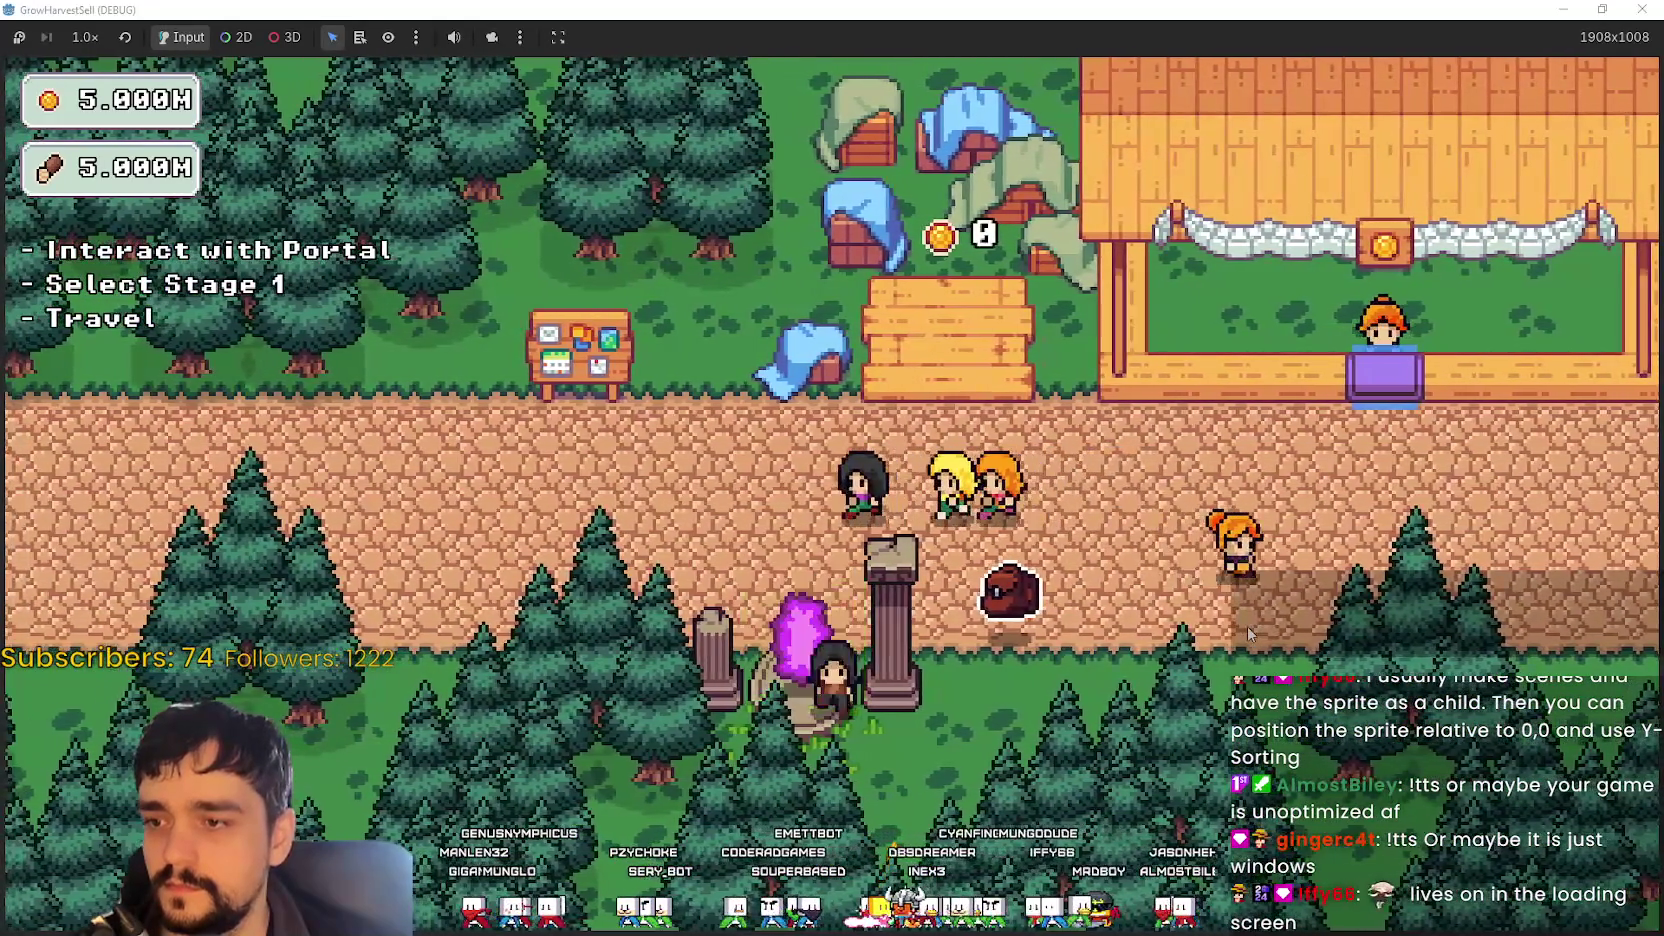
key("d")
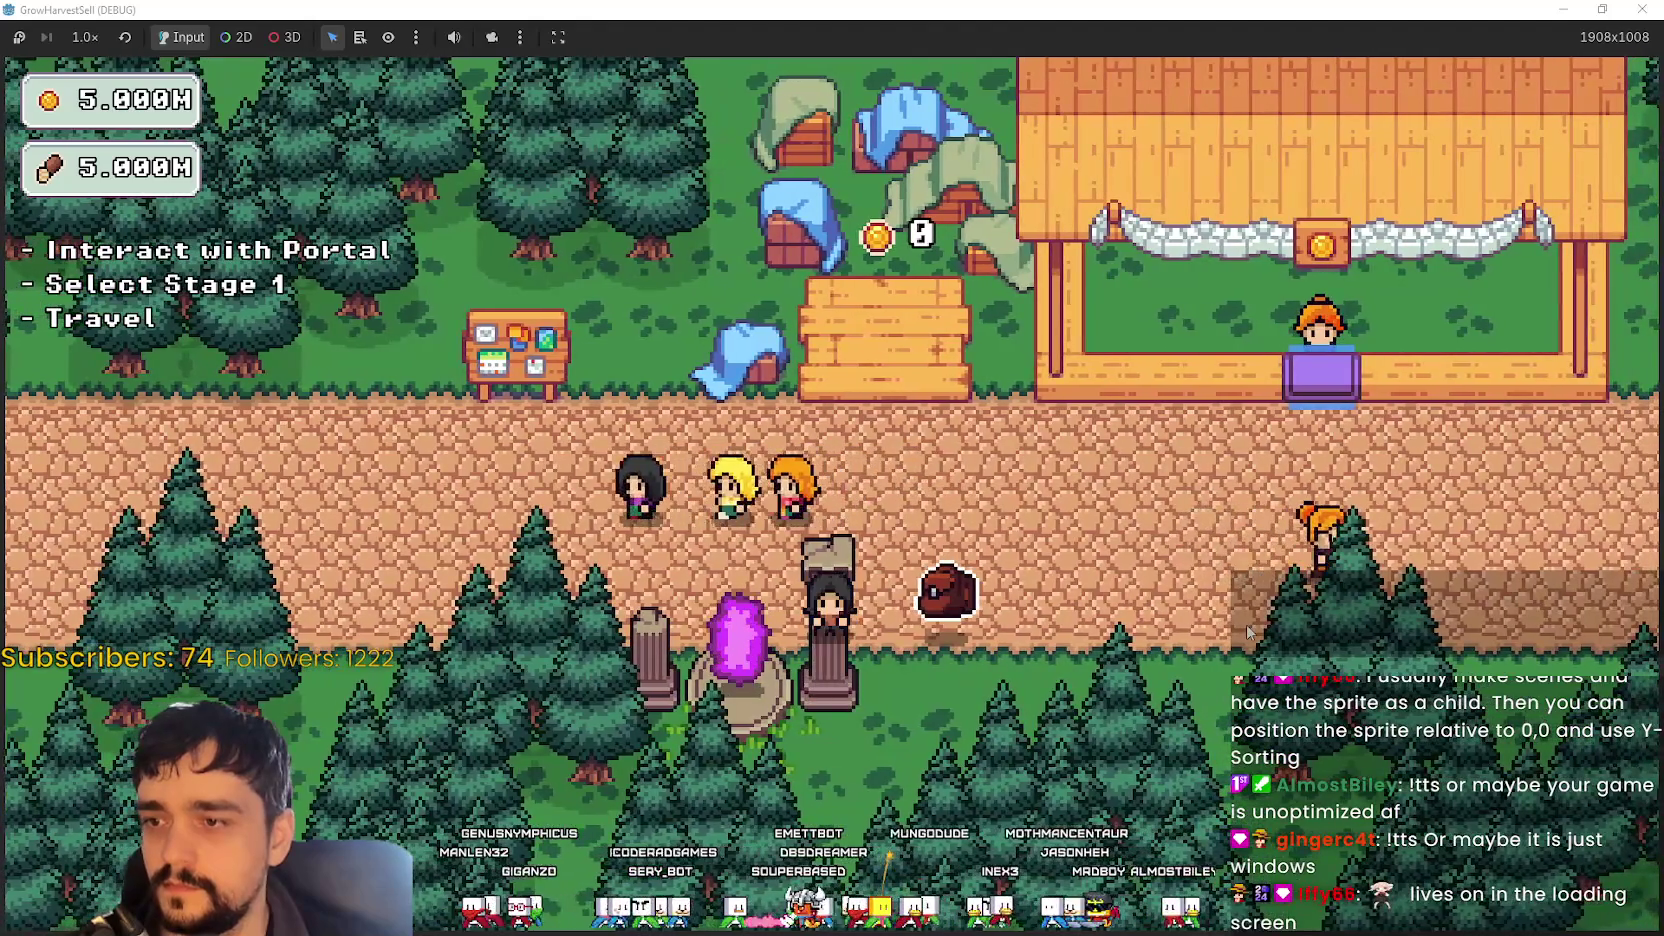
key("d")
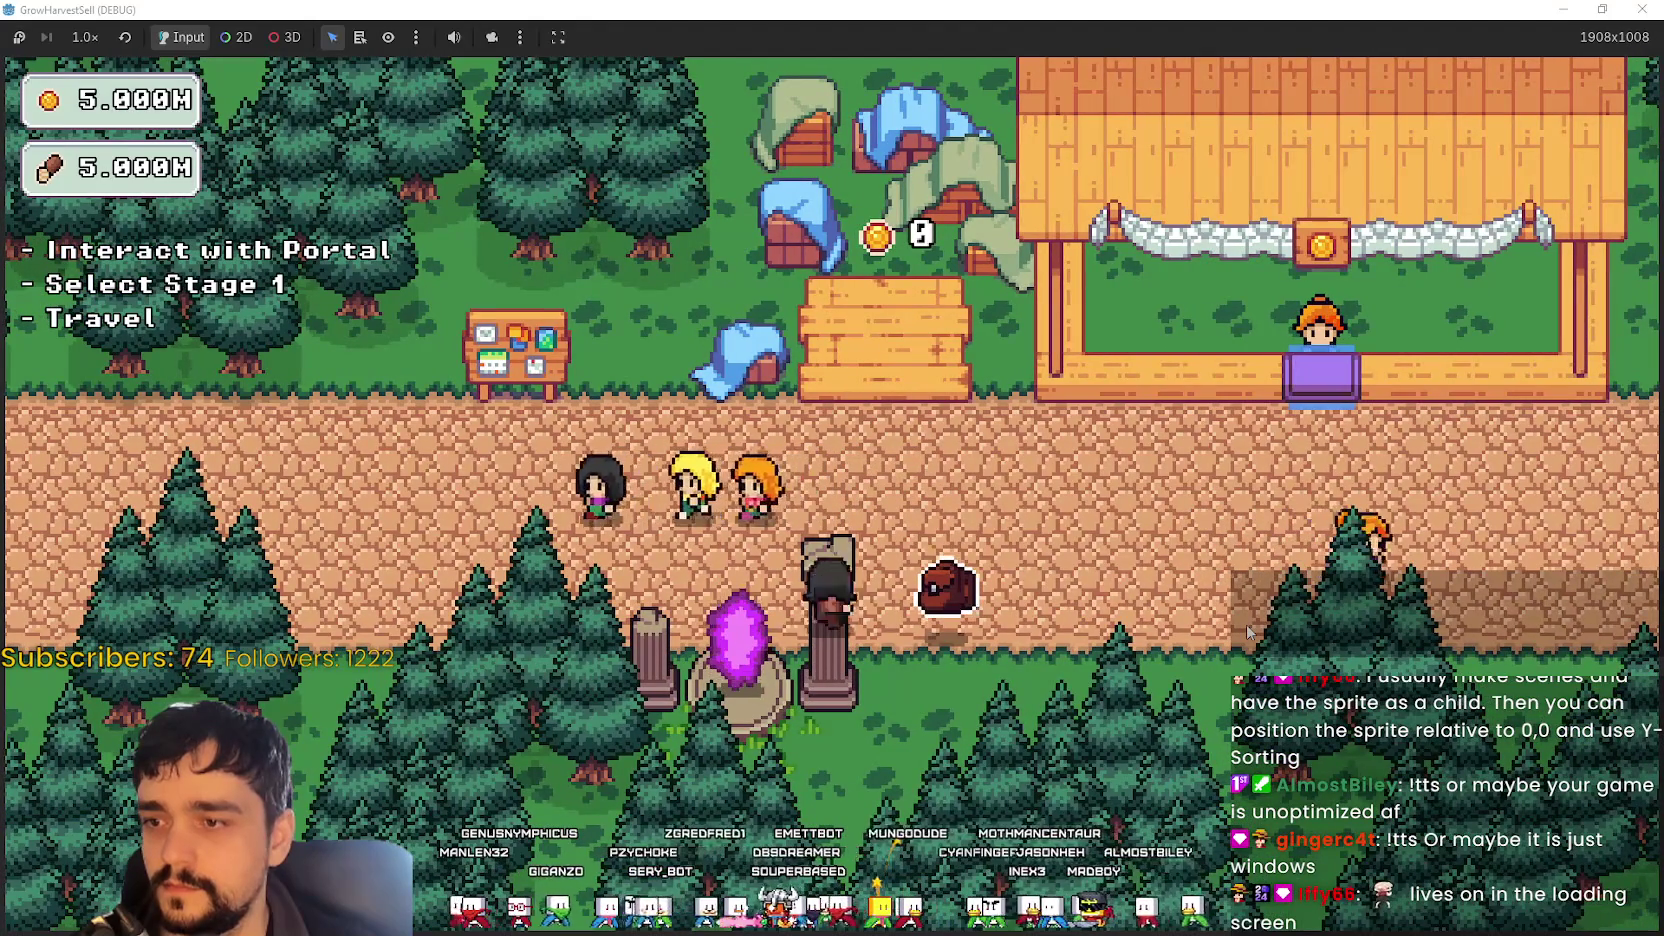
key("s")
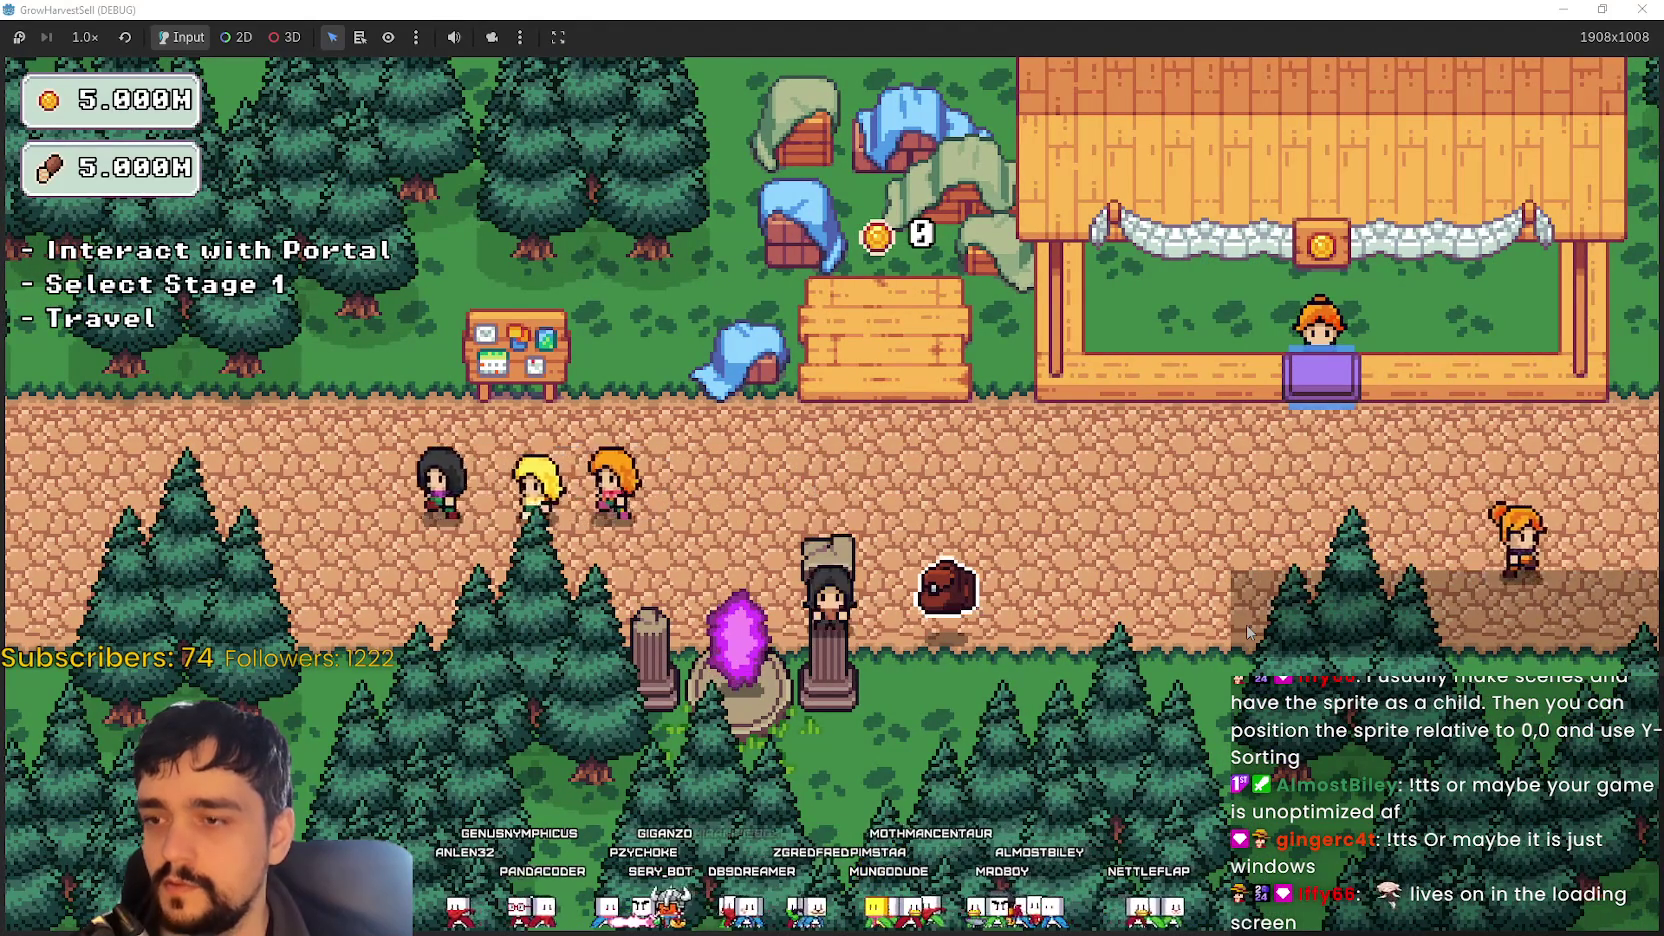
key("a")
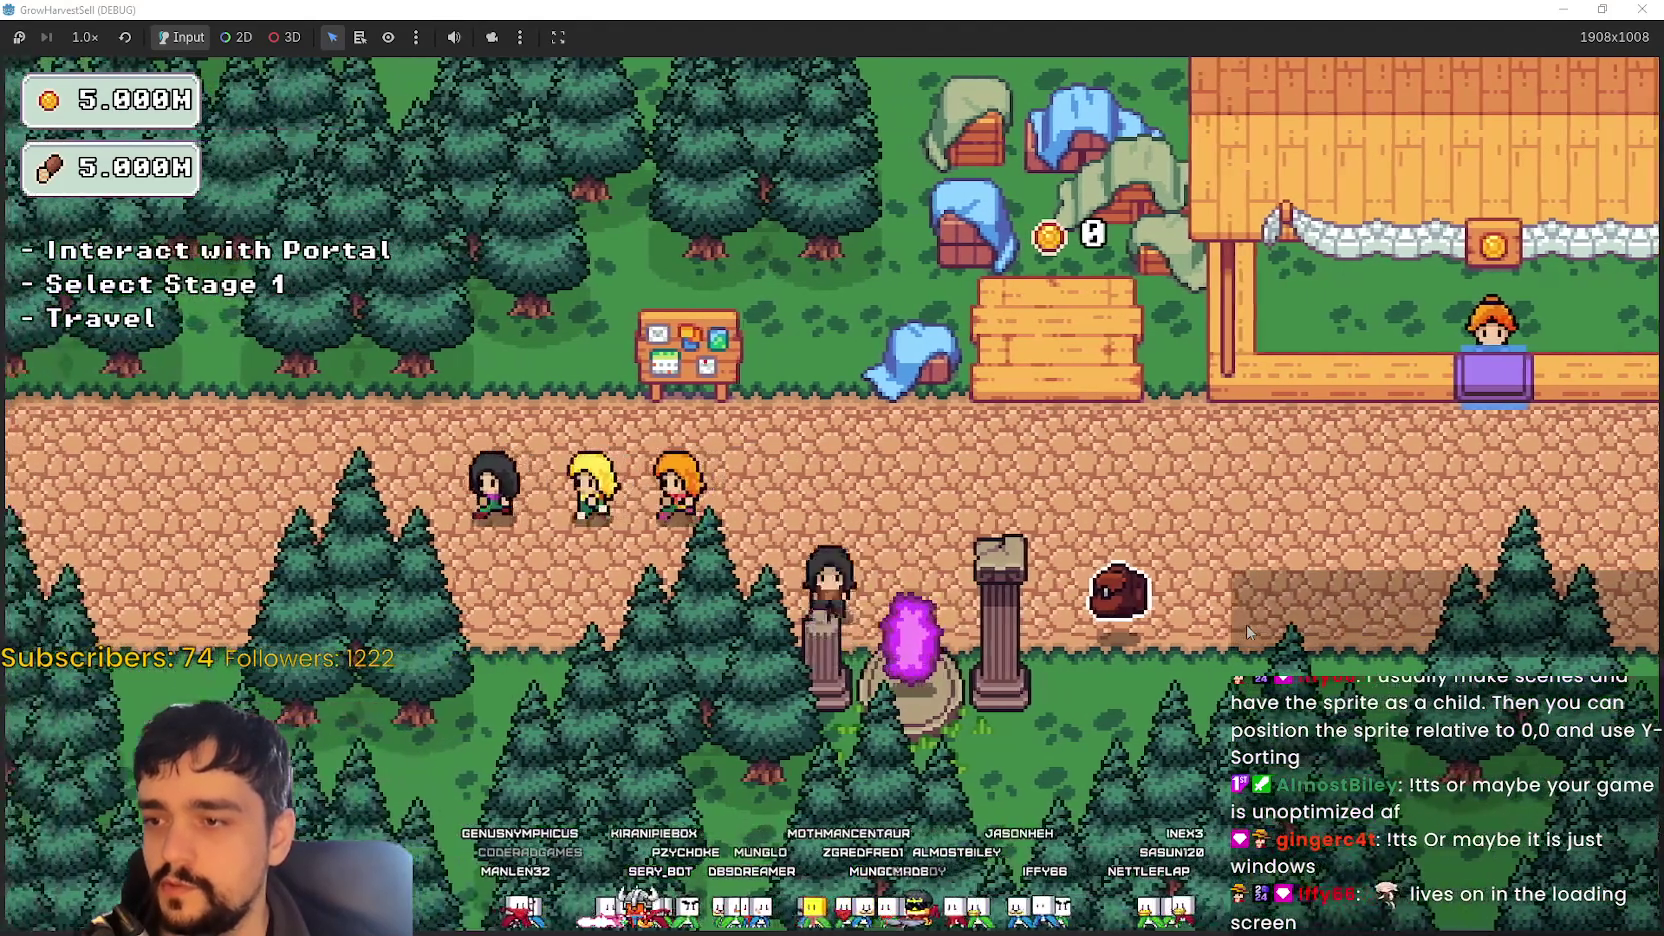
key("s")
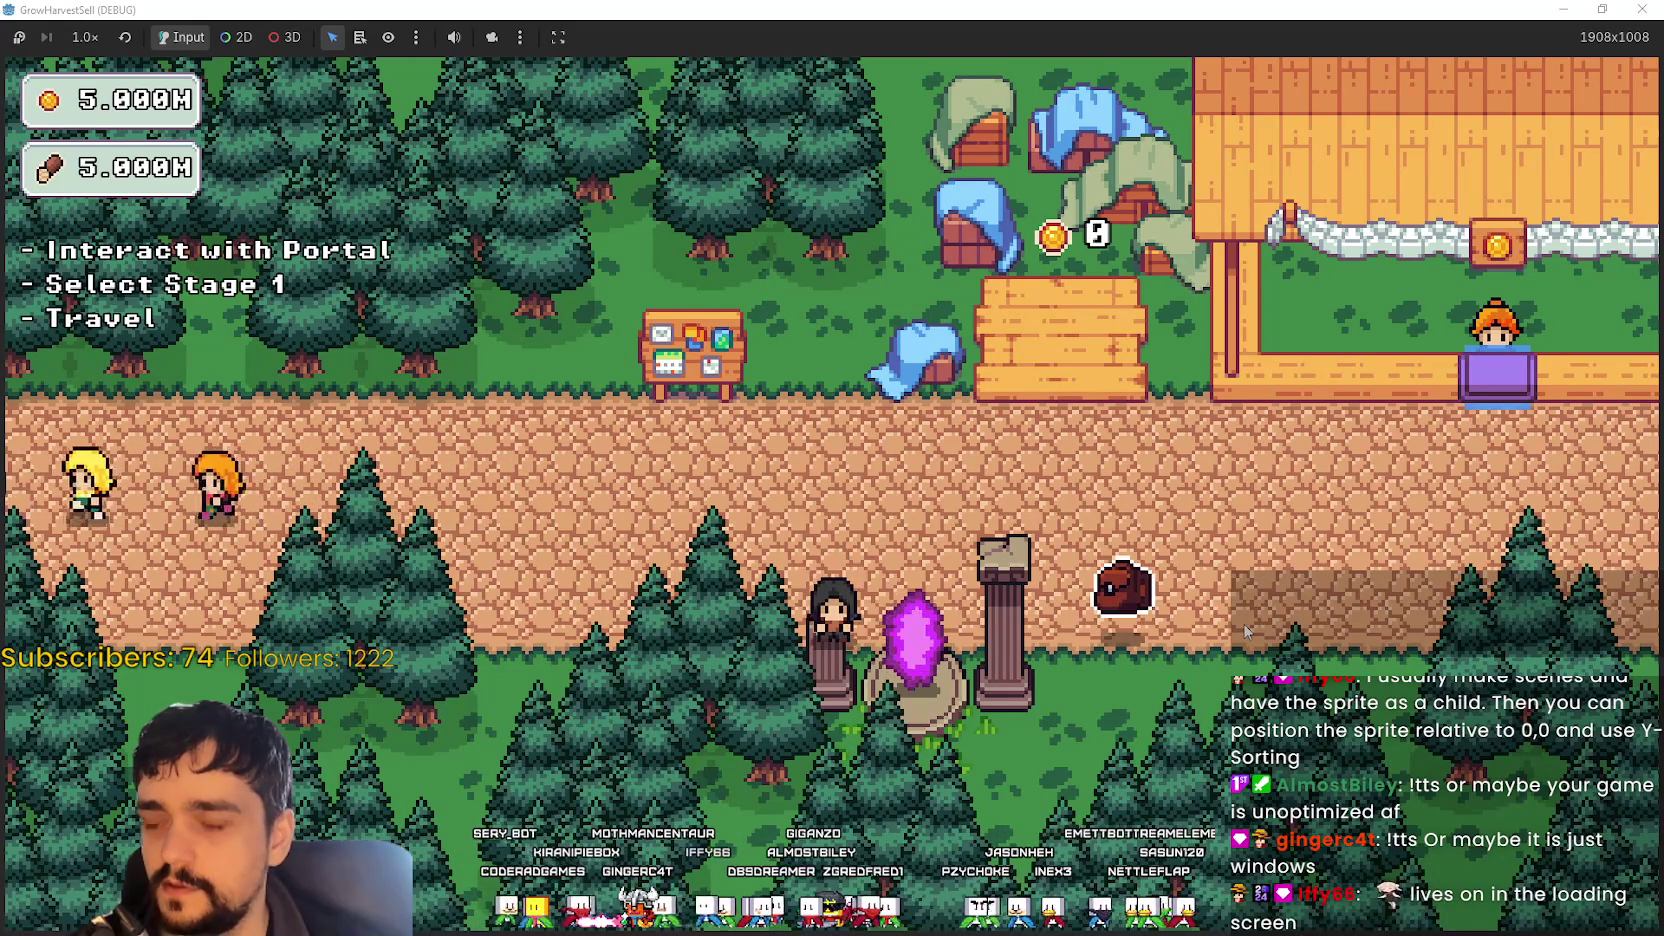
- Step in front of and behind the right pillar to check Y-sorting, then stop the game with F8
key("s")
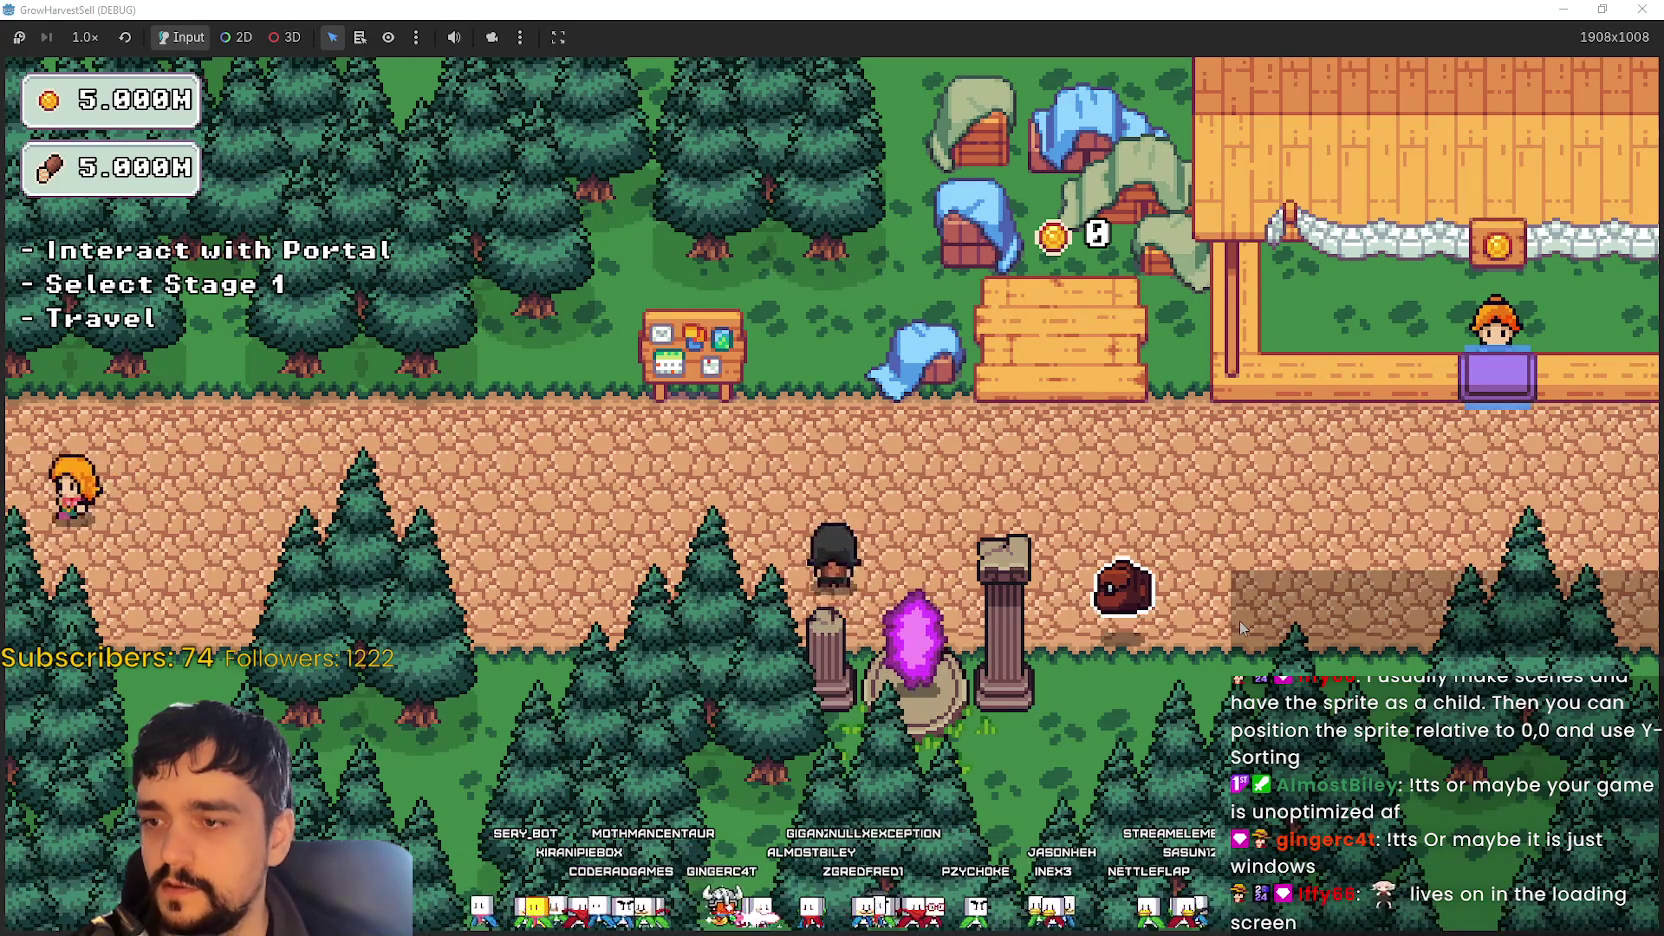
key("d")
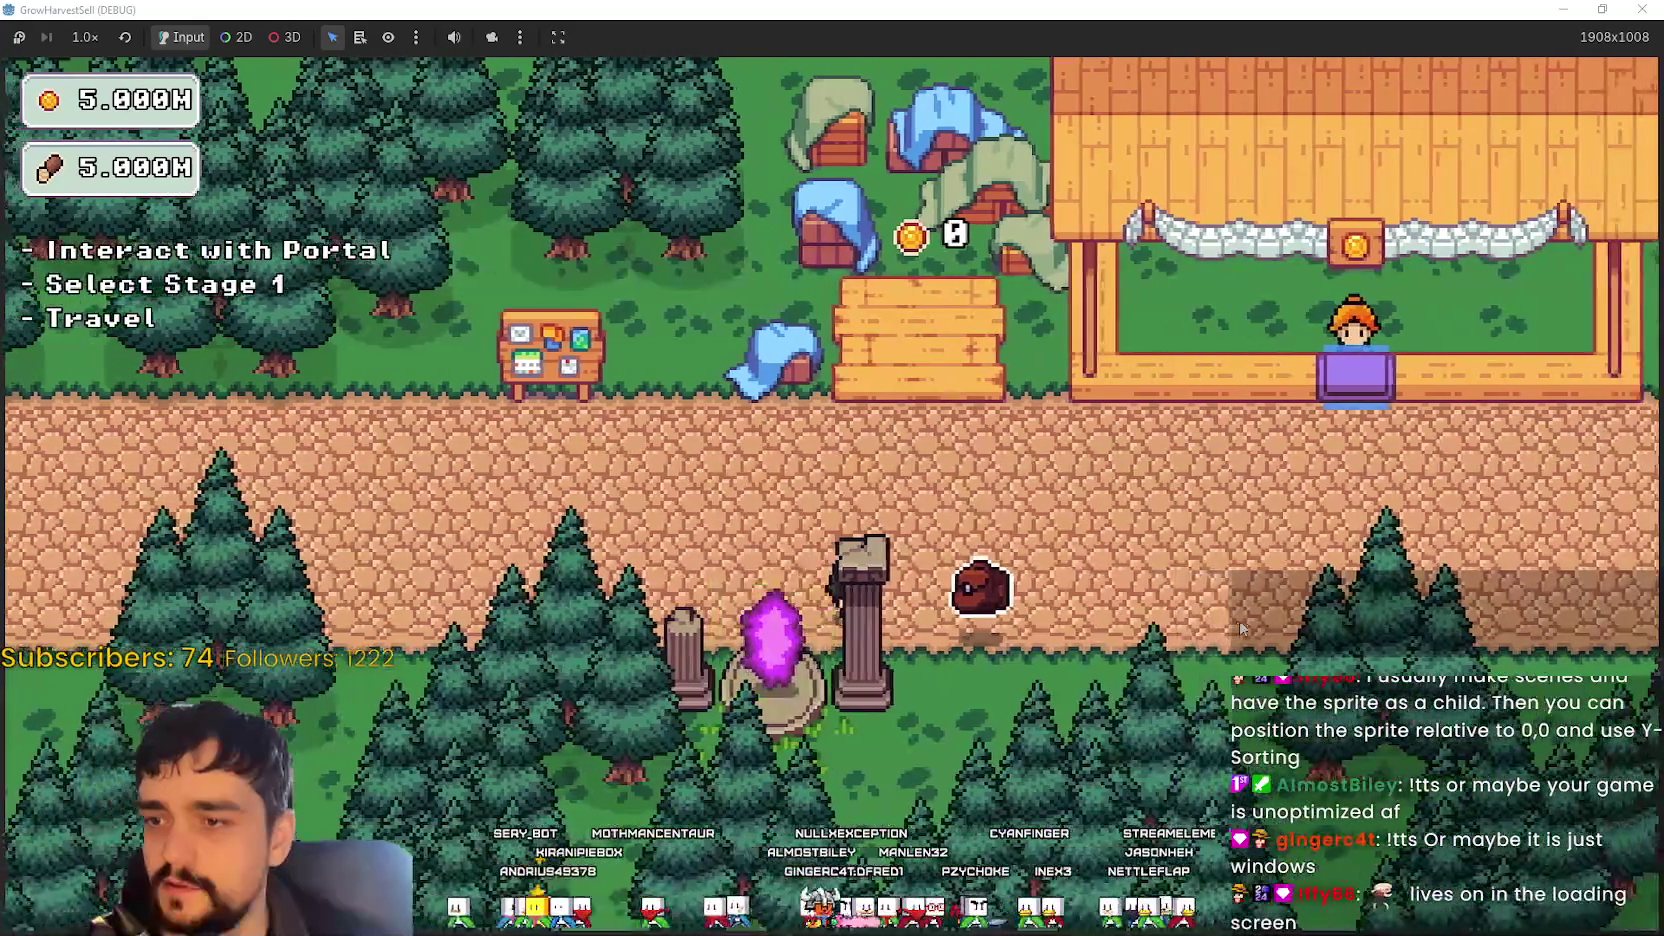
key("s")
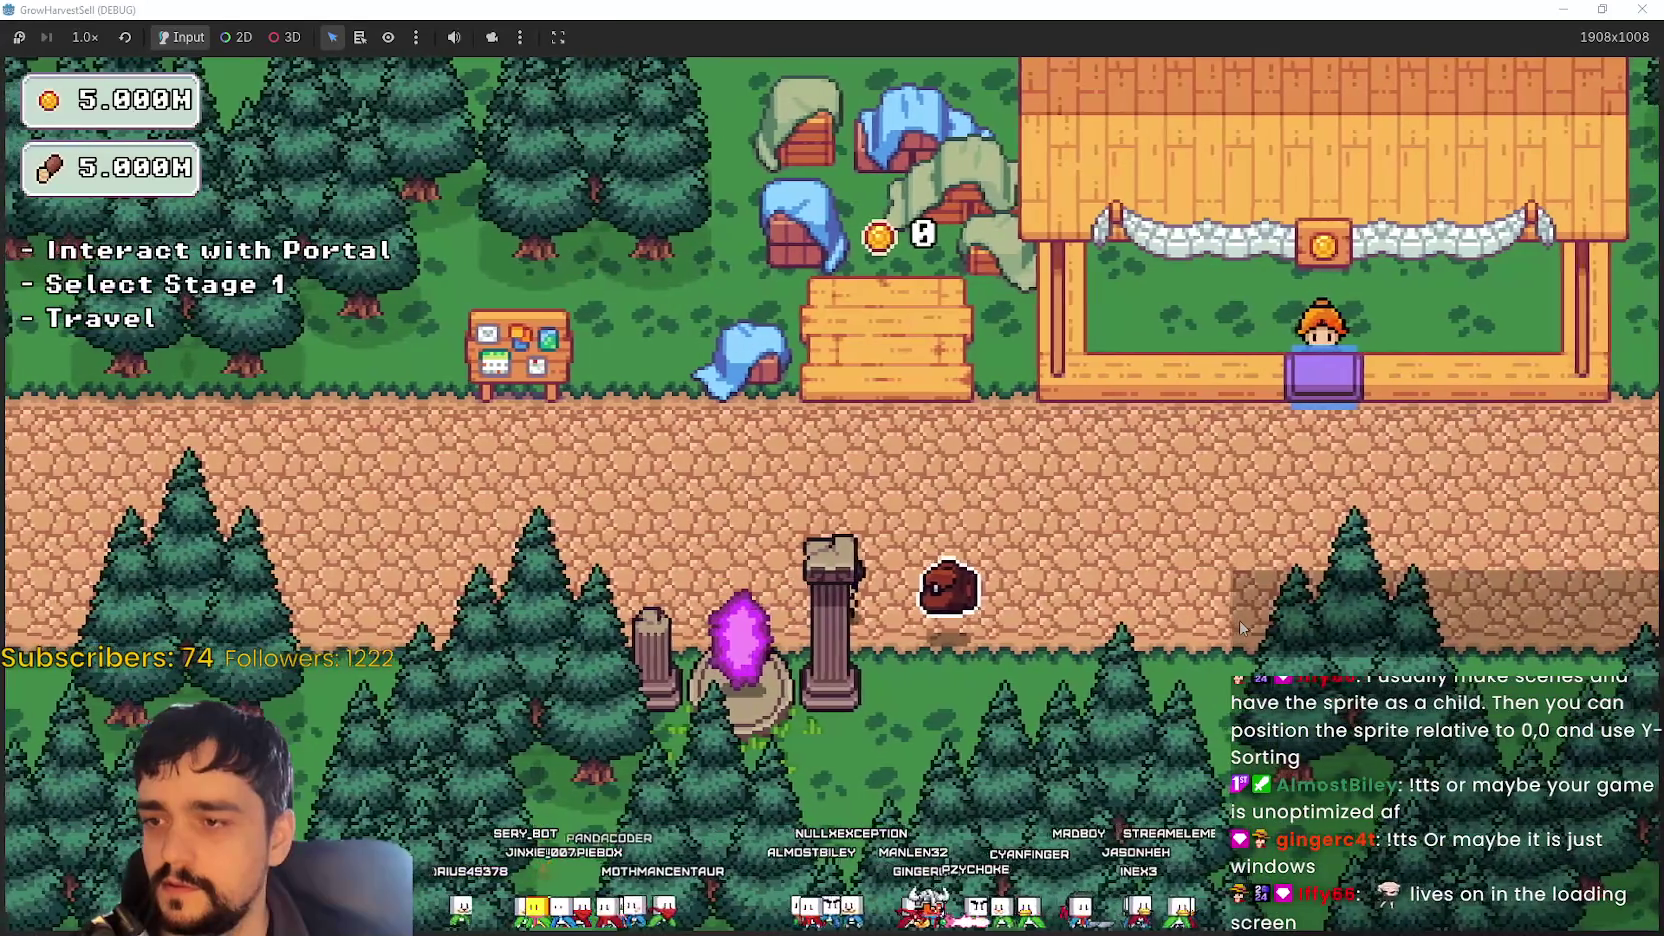
key("w")
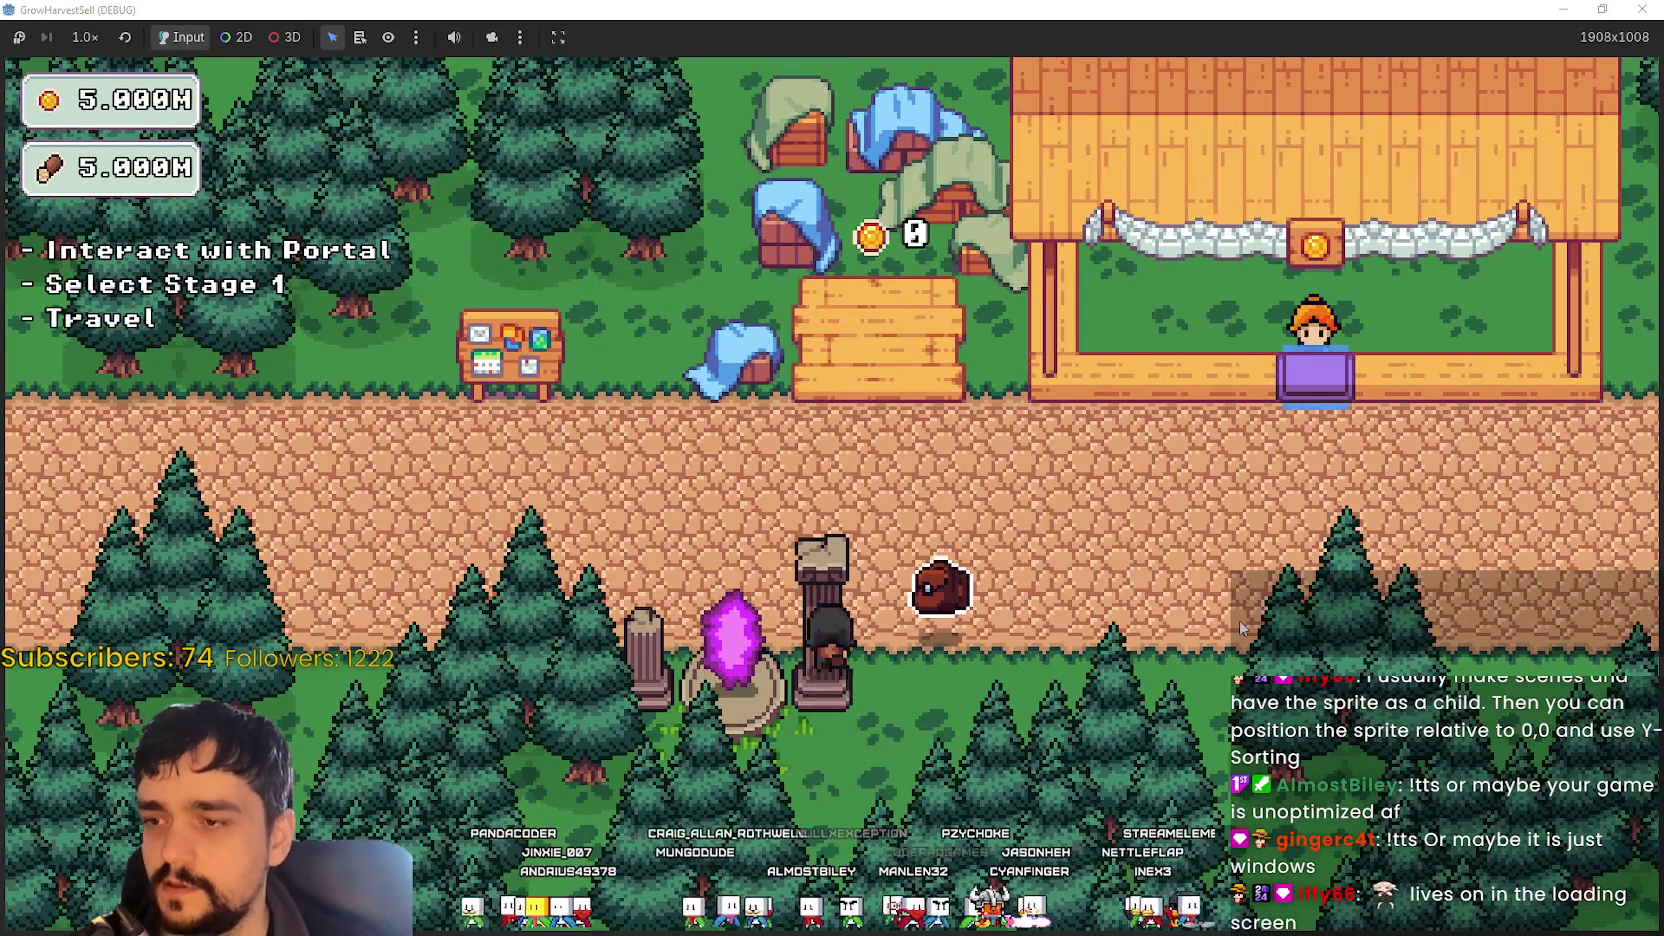
key("s")
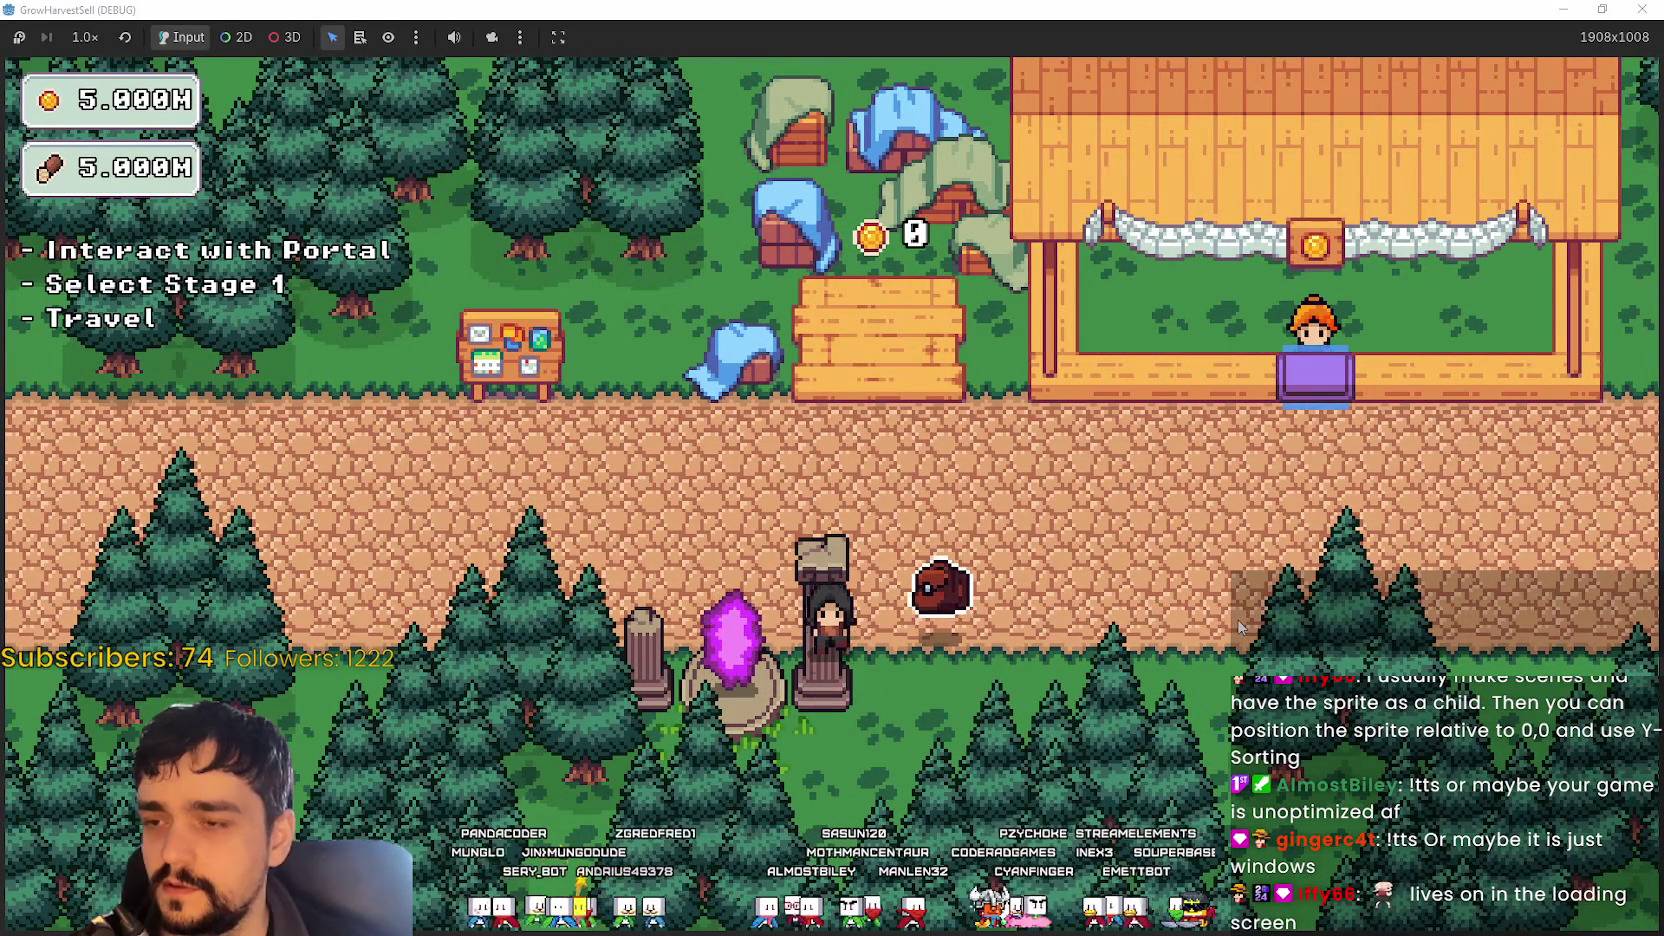
key("w")
key("w")
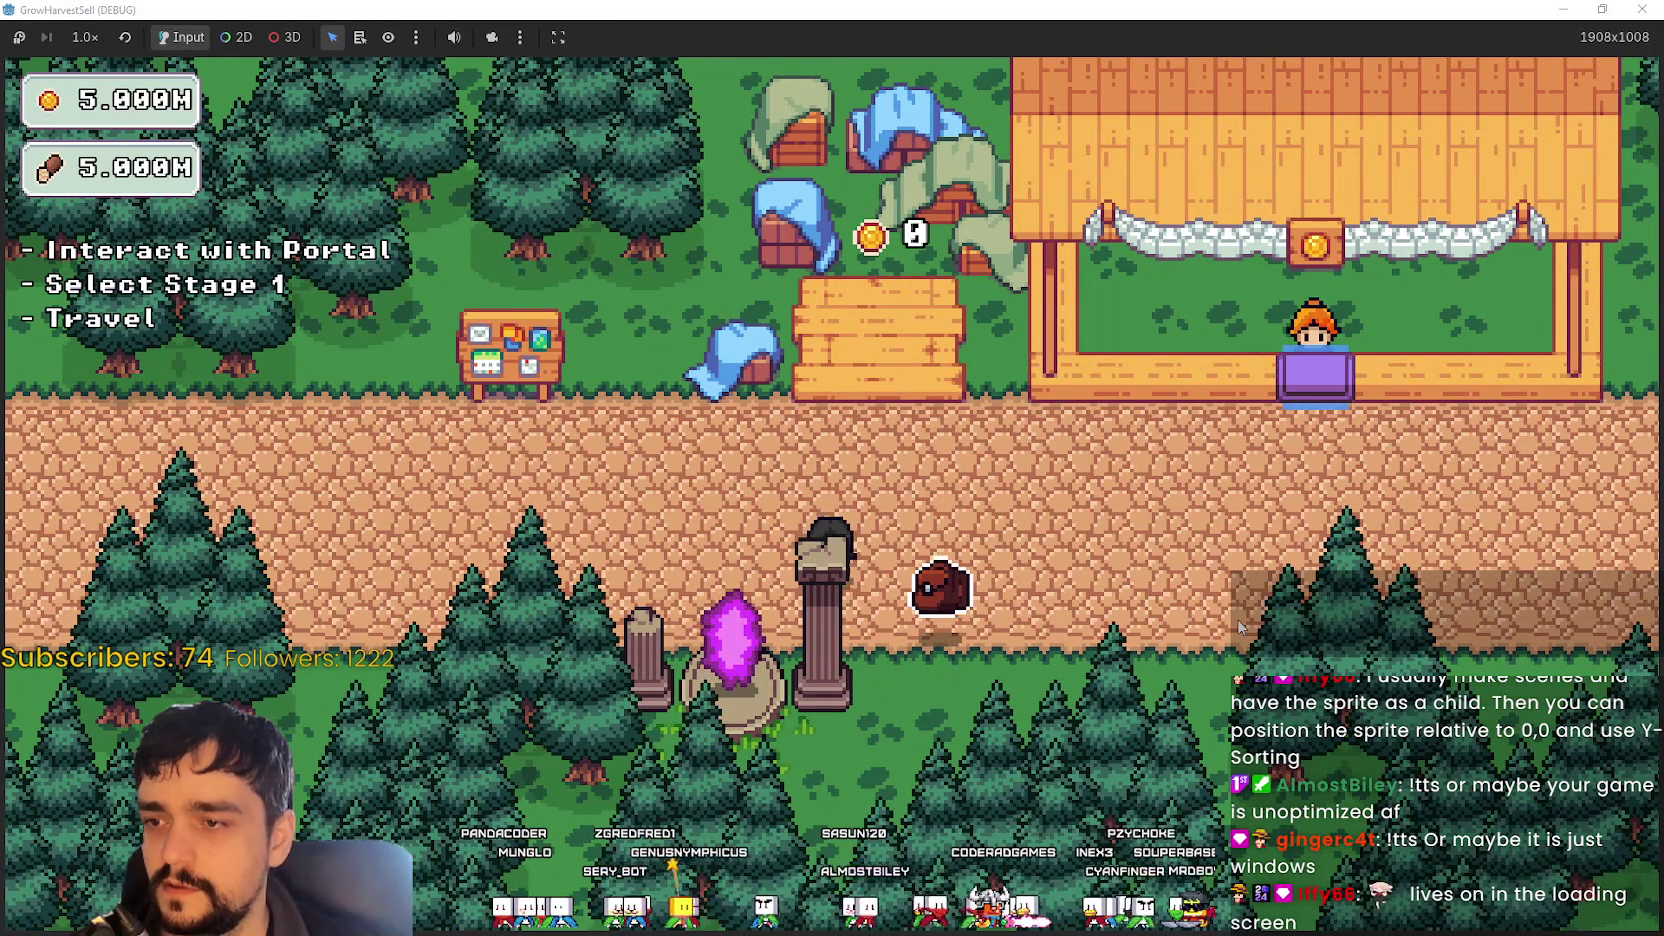
key("s")
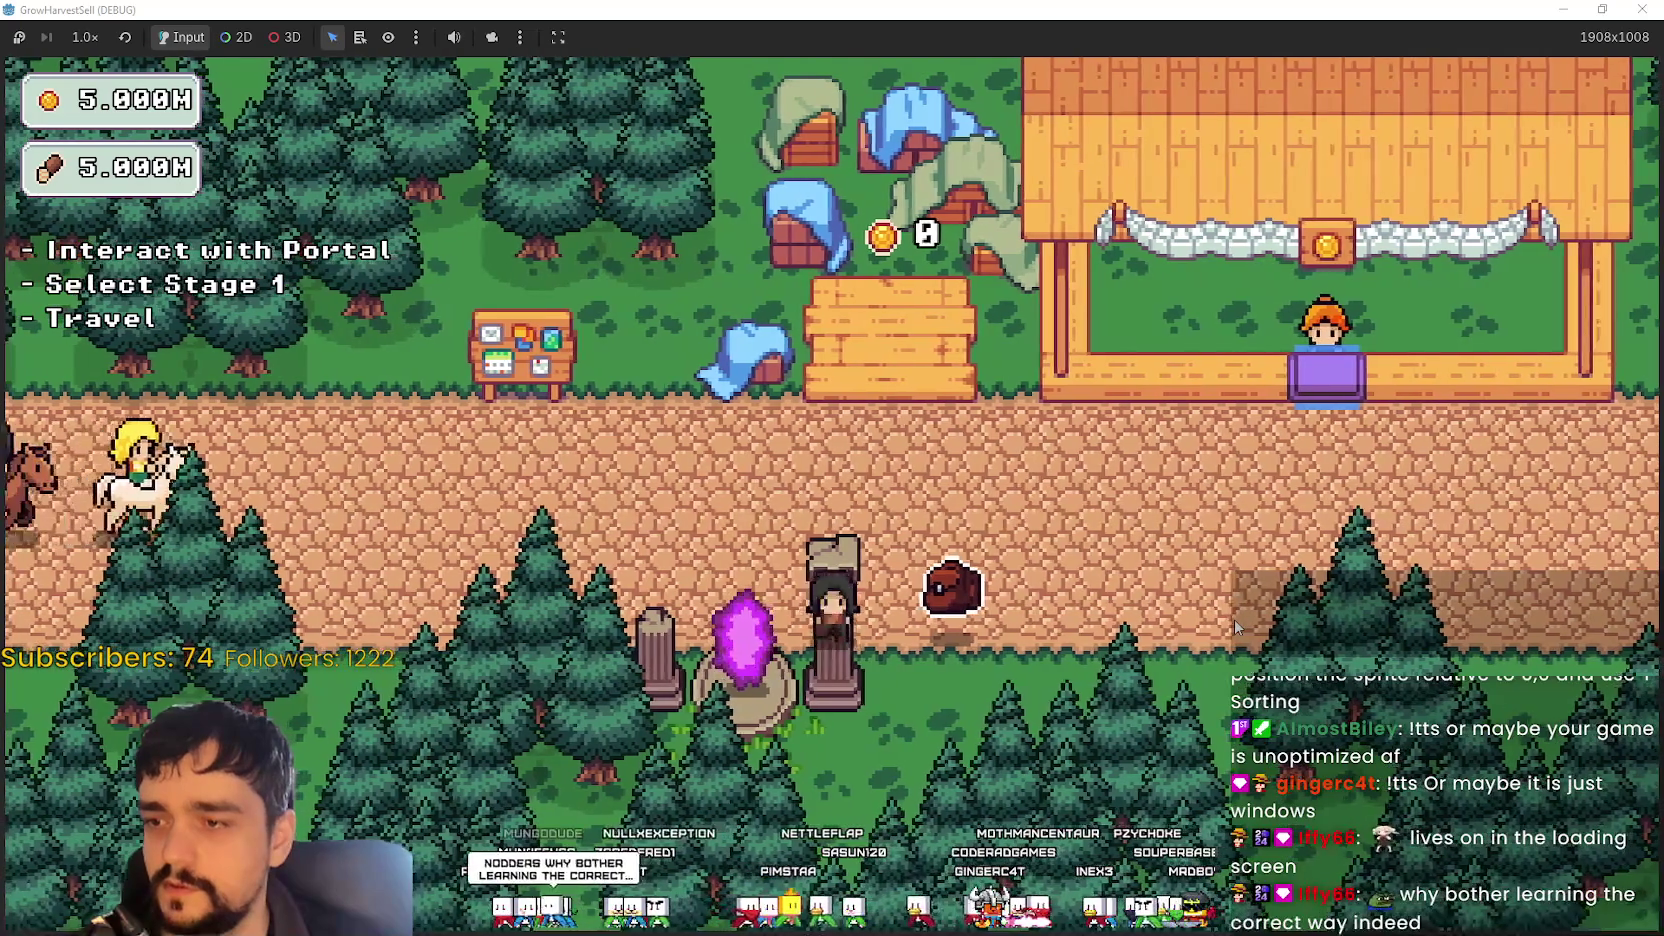
key("F8")
scroll(1238, 537, "up", 5)
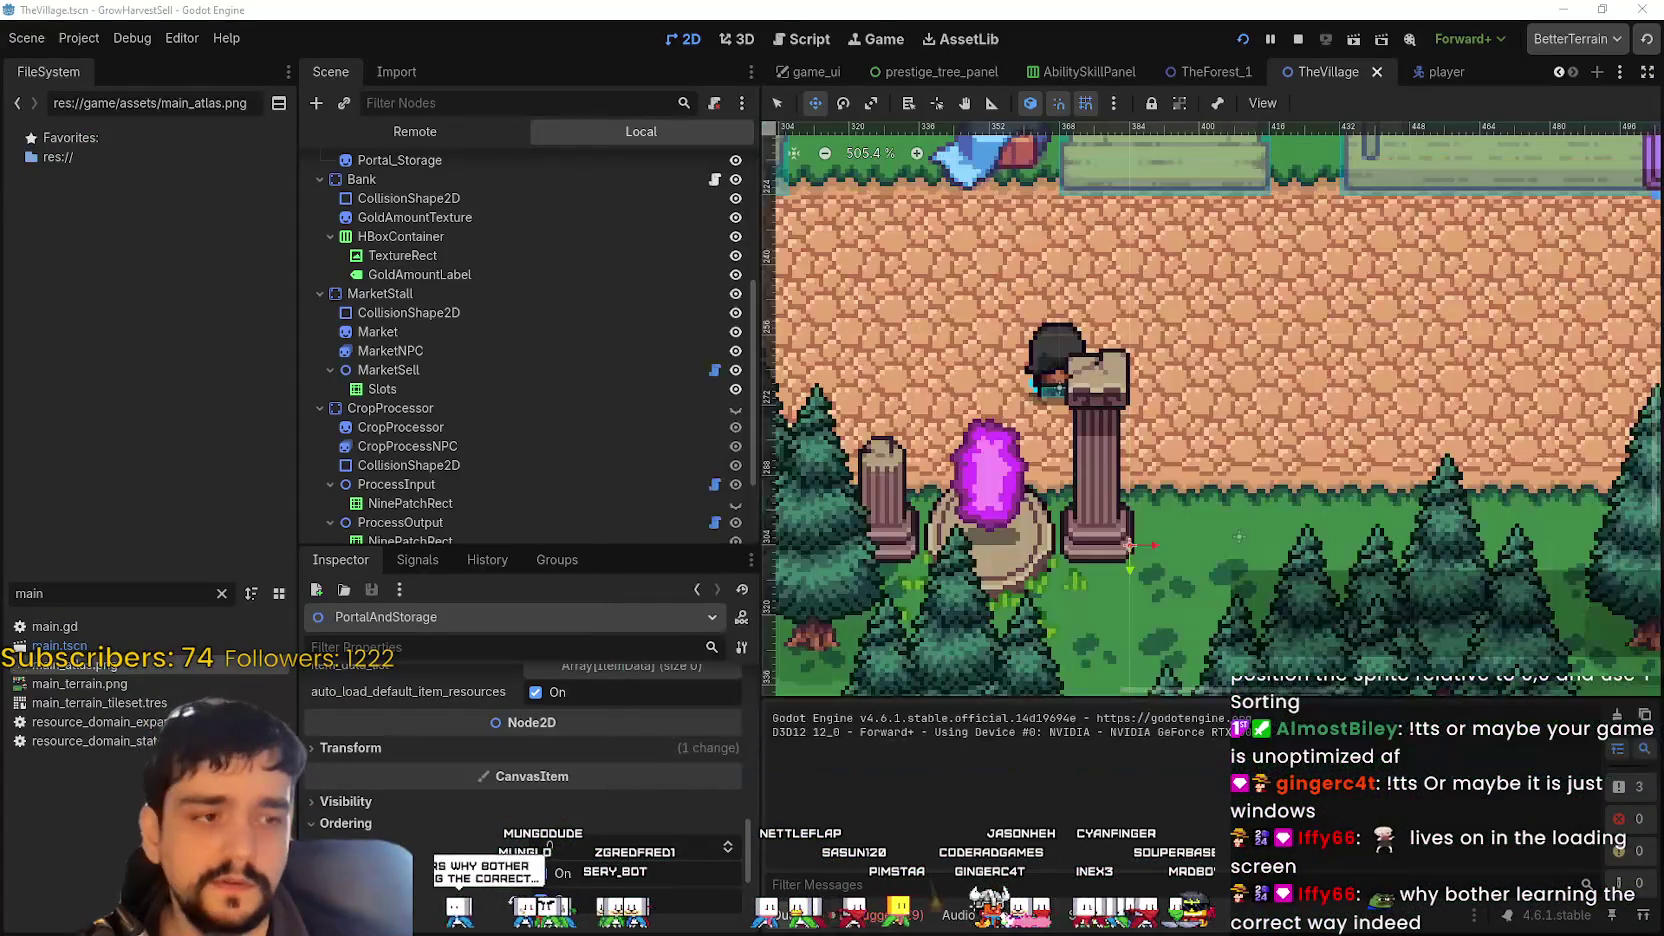
- Scroll the Scene dock and select the Portal_Storage node
scroll(1000, 450, "down", 1)
scroll(536, 419, "down", 2)
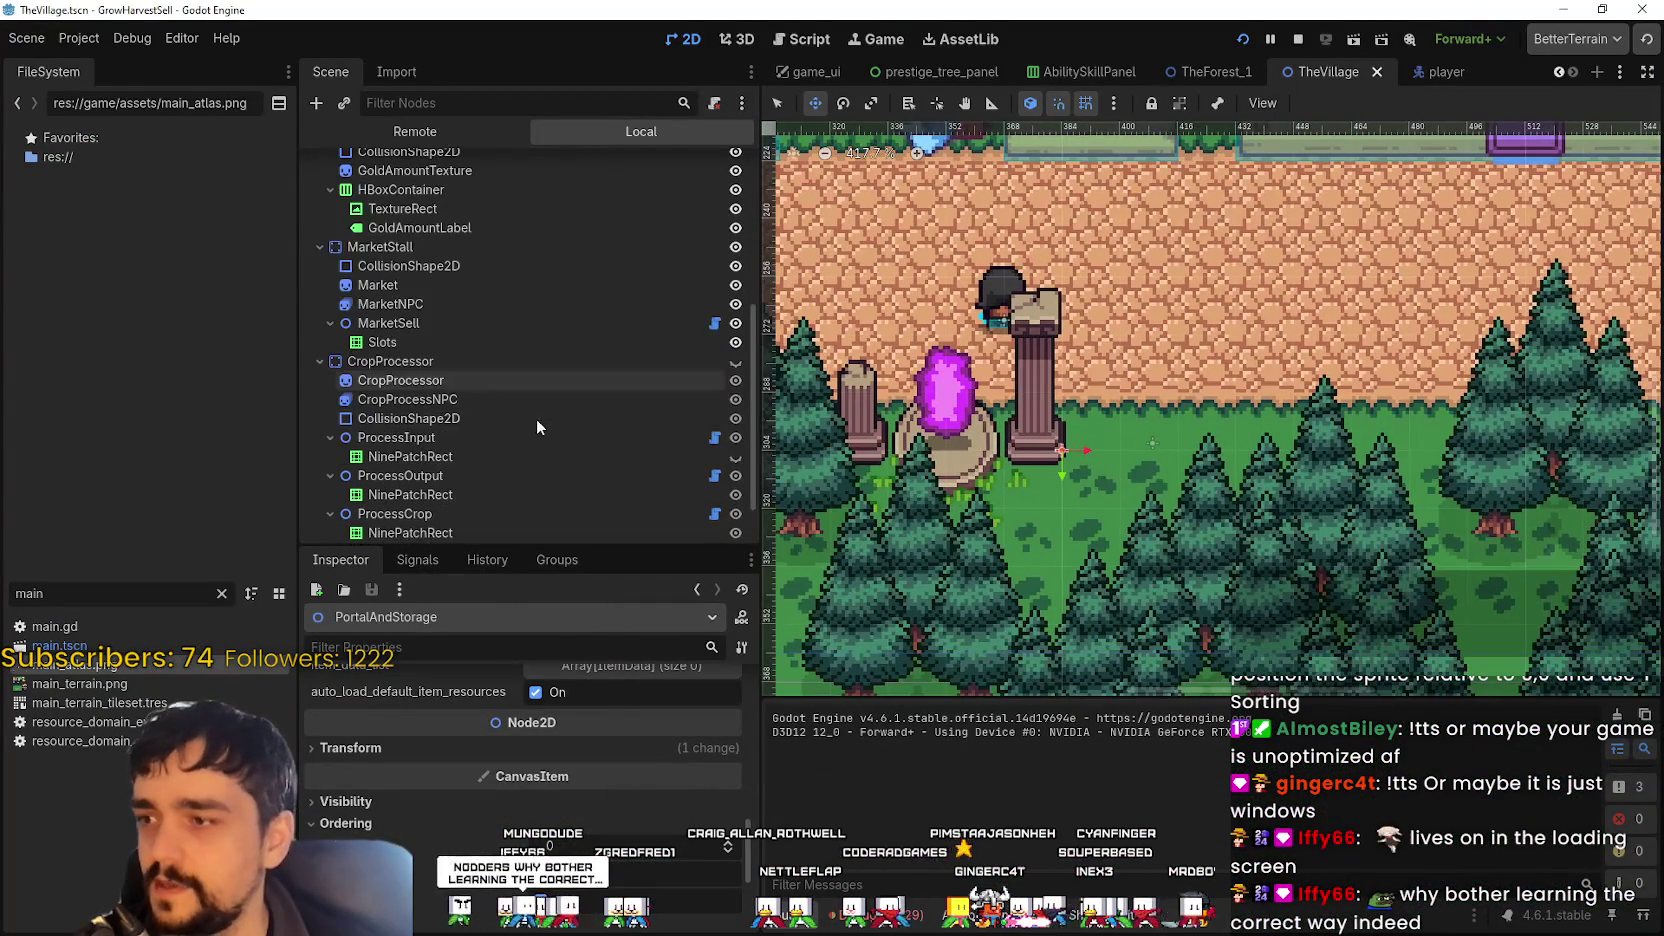
scroll(466, 399, "up", 3)
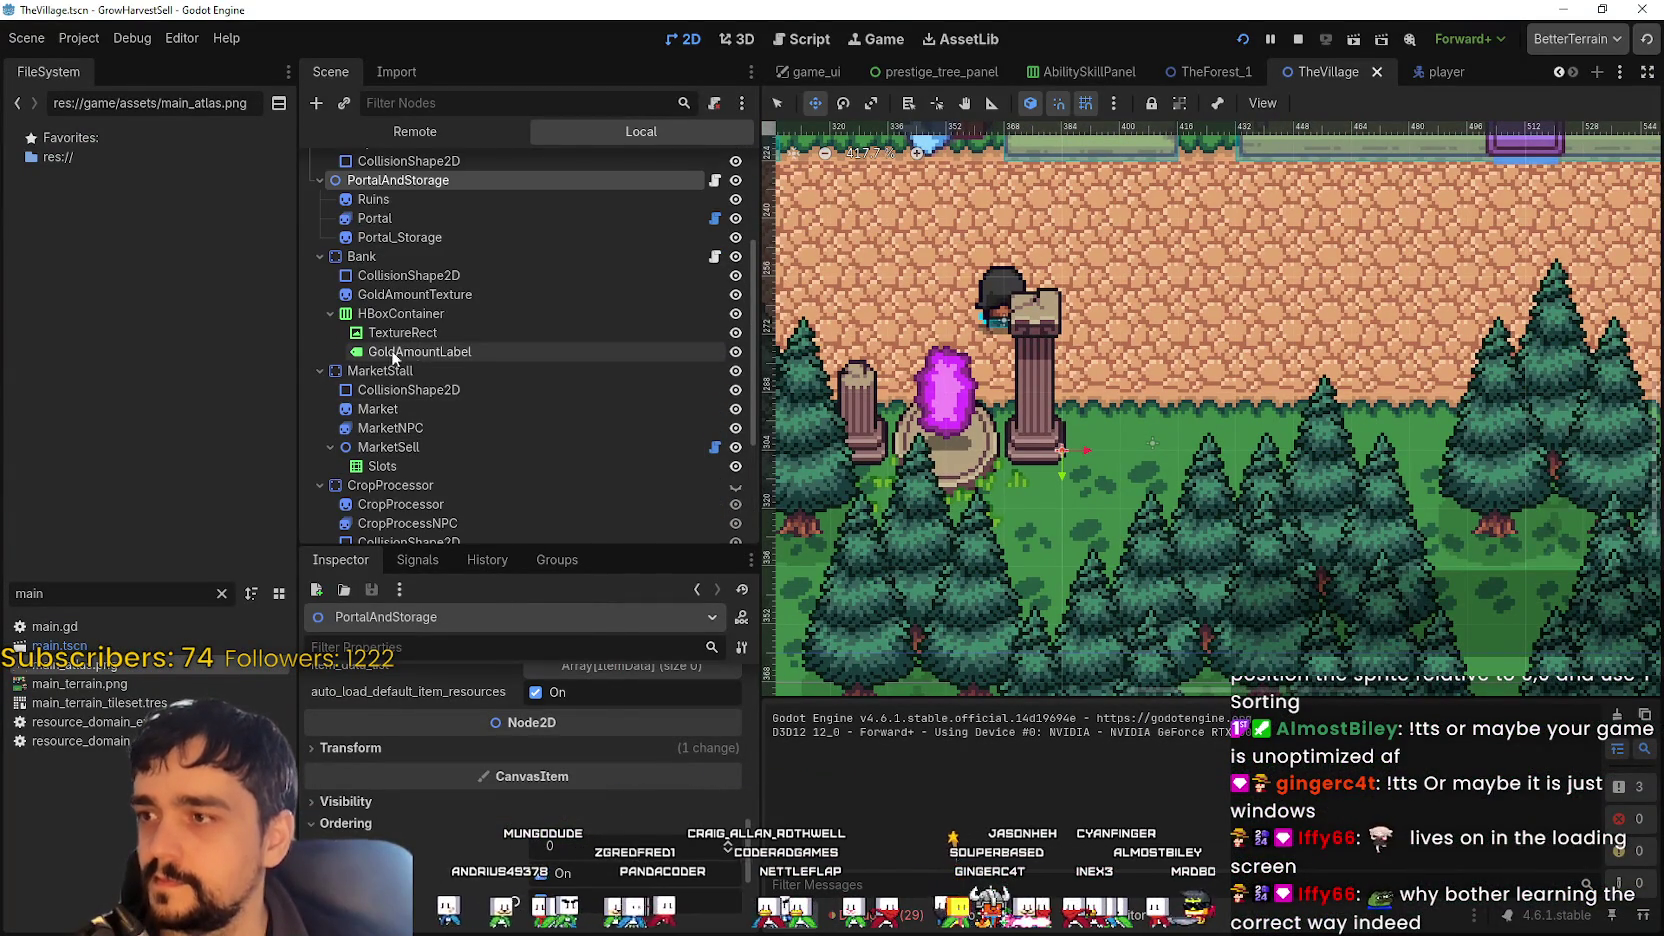
left_click(440, 294)
scroll(443, 318, "up", 4)
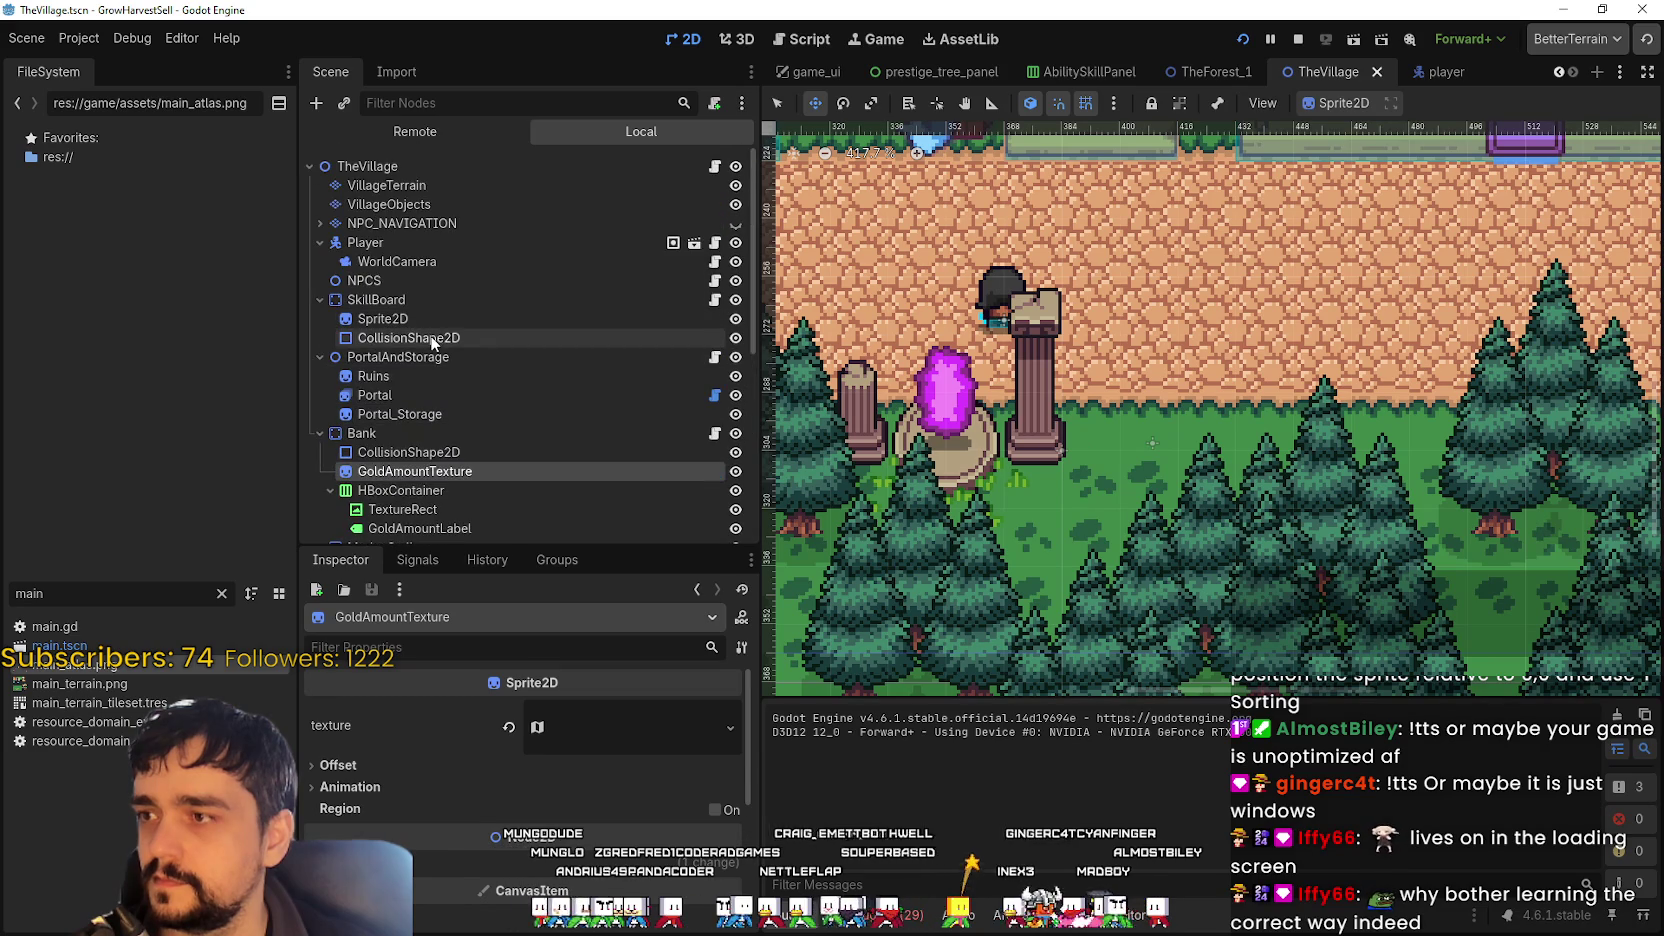
left_click(441, 337)
left_click(439, 413)
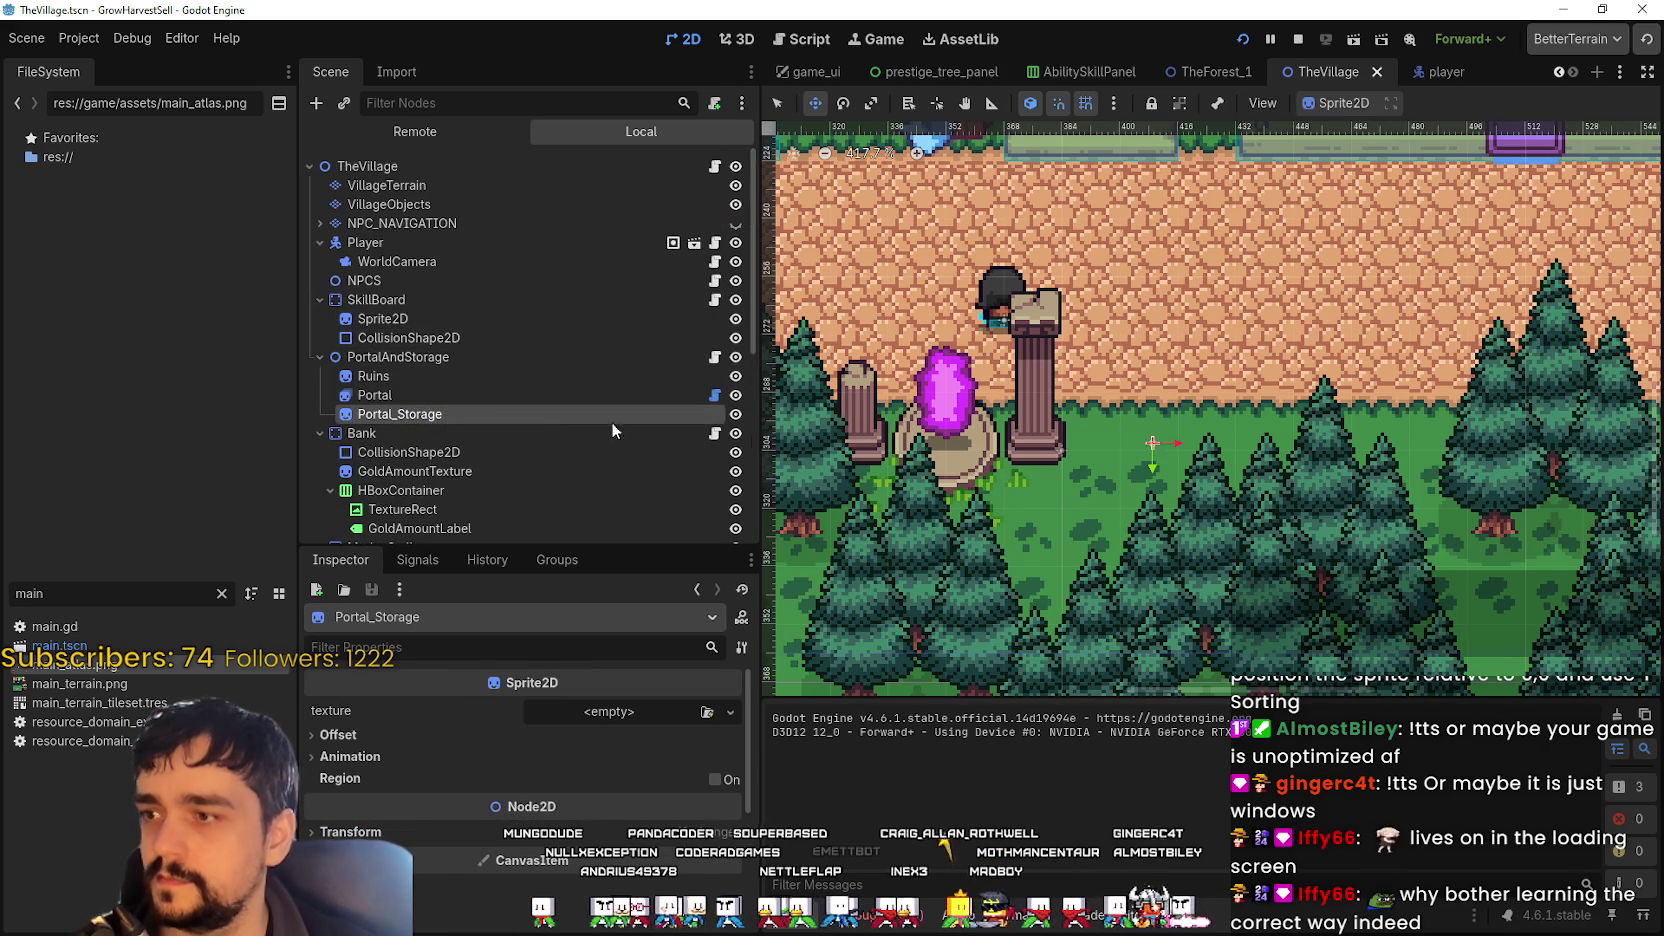
- Select the Ruins sprite under Portal and nudge it up 2 px in the viewport
scroll(1150, 450, "up", 1)
scroll(1072, 460, "down", 1)
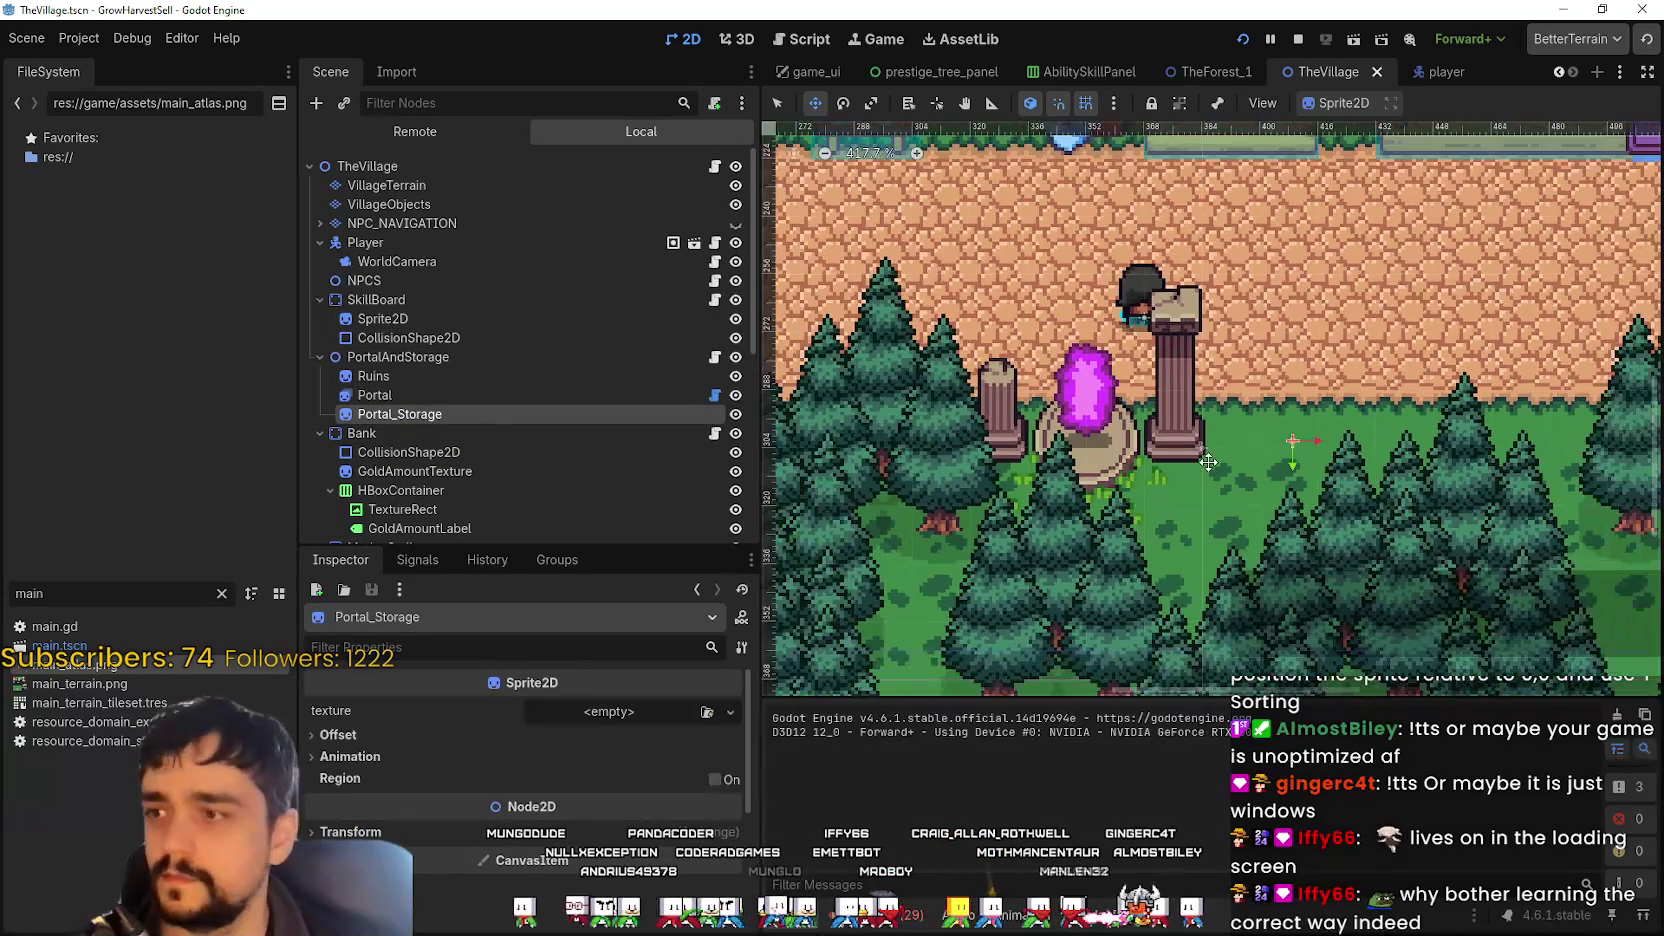
left_click(375, 395)
left_click(400, 375)
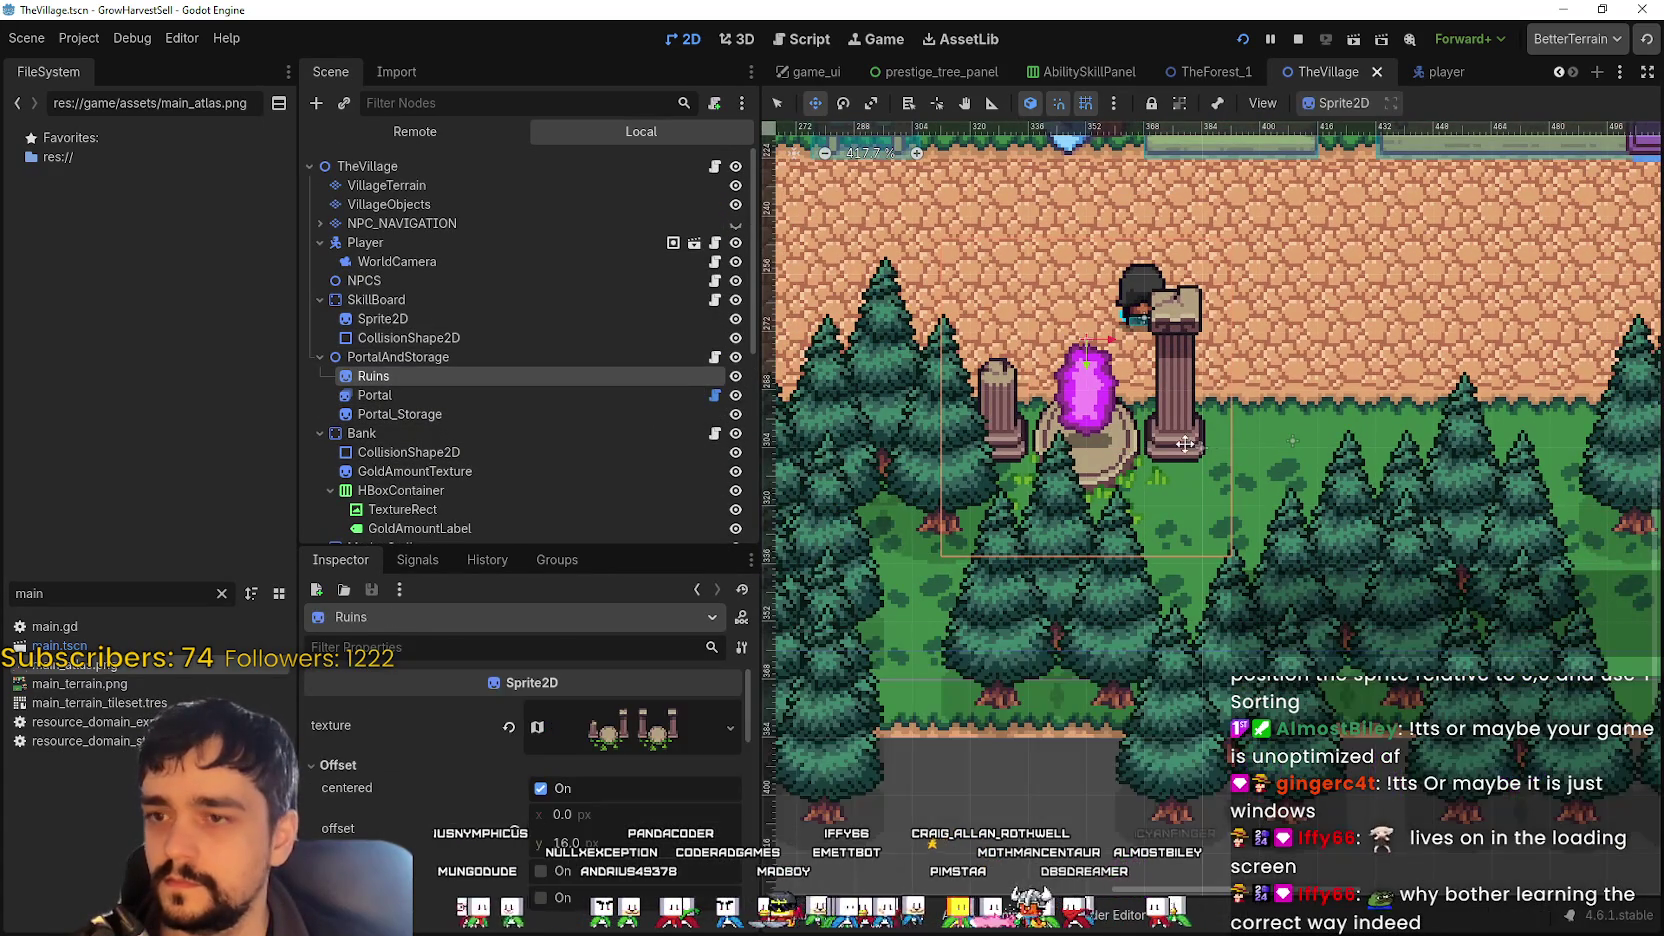
scroll(1139, 452, "up", 1)
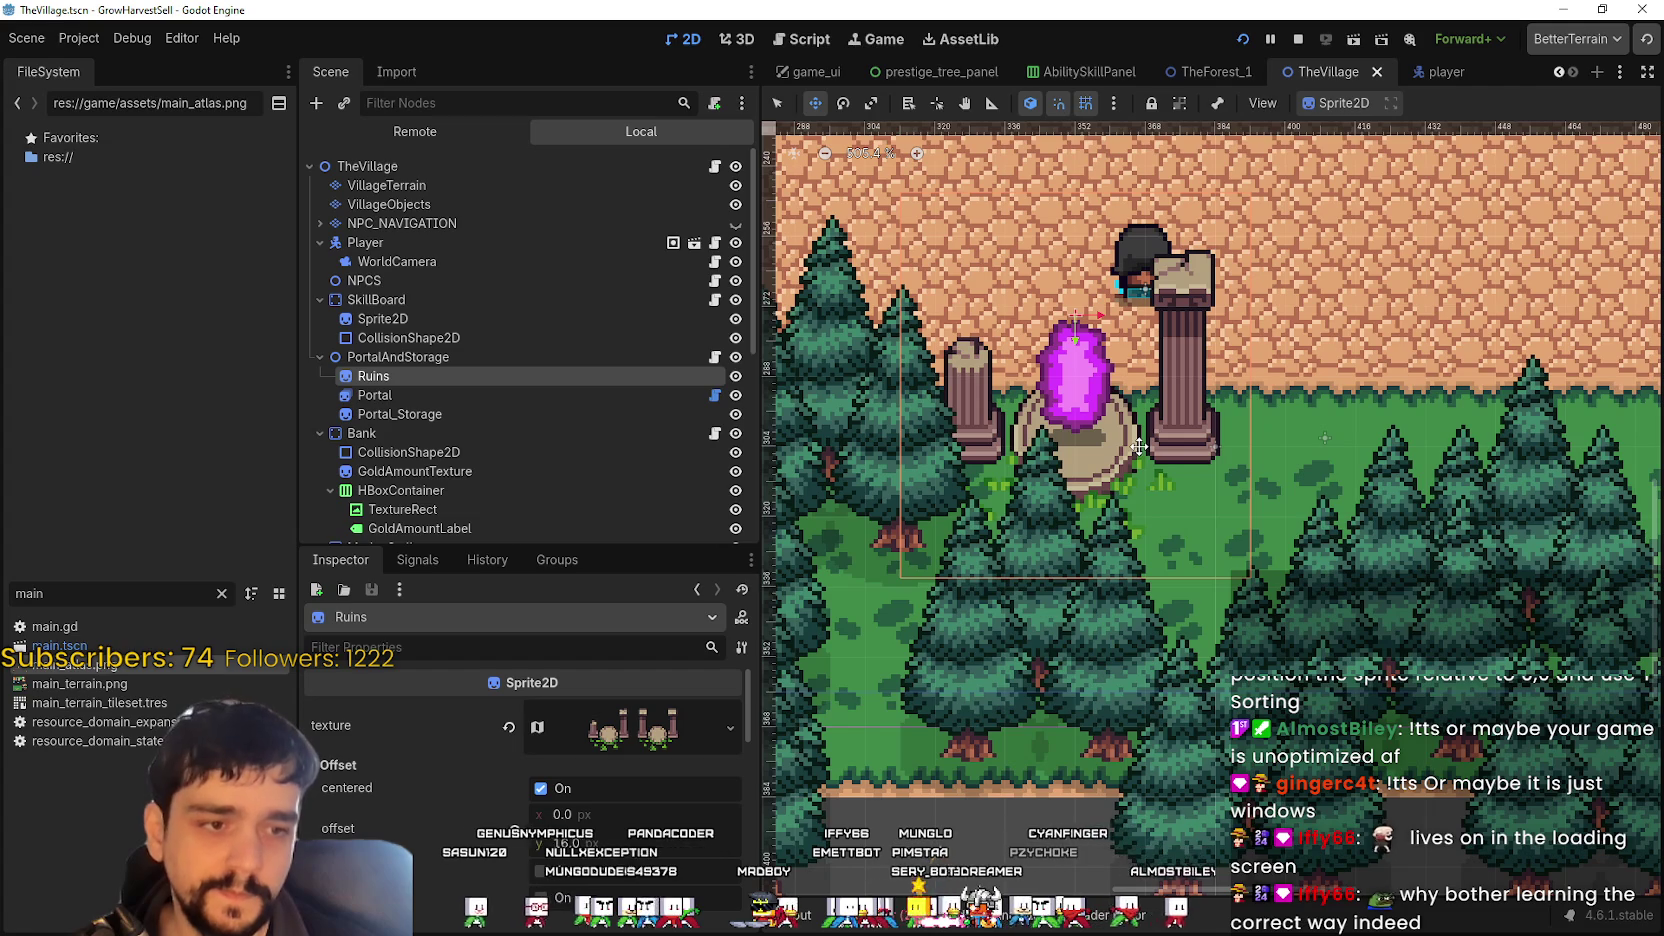
mouse_move(1139, 447)
left_mouse_down()
mouse_move(1133, 414)
mouse_move(1132, 432)
left_mouse_up()
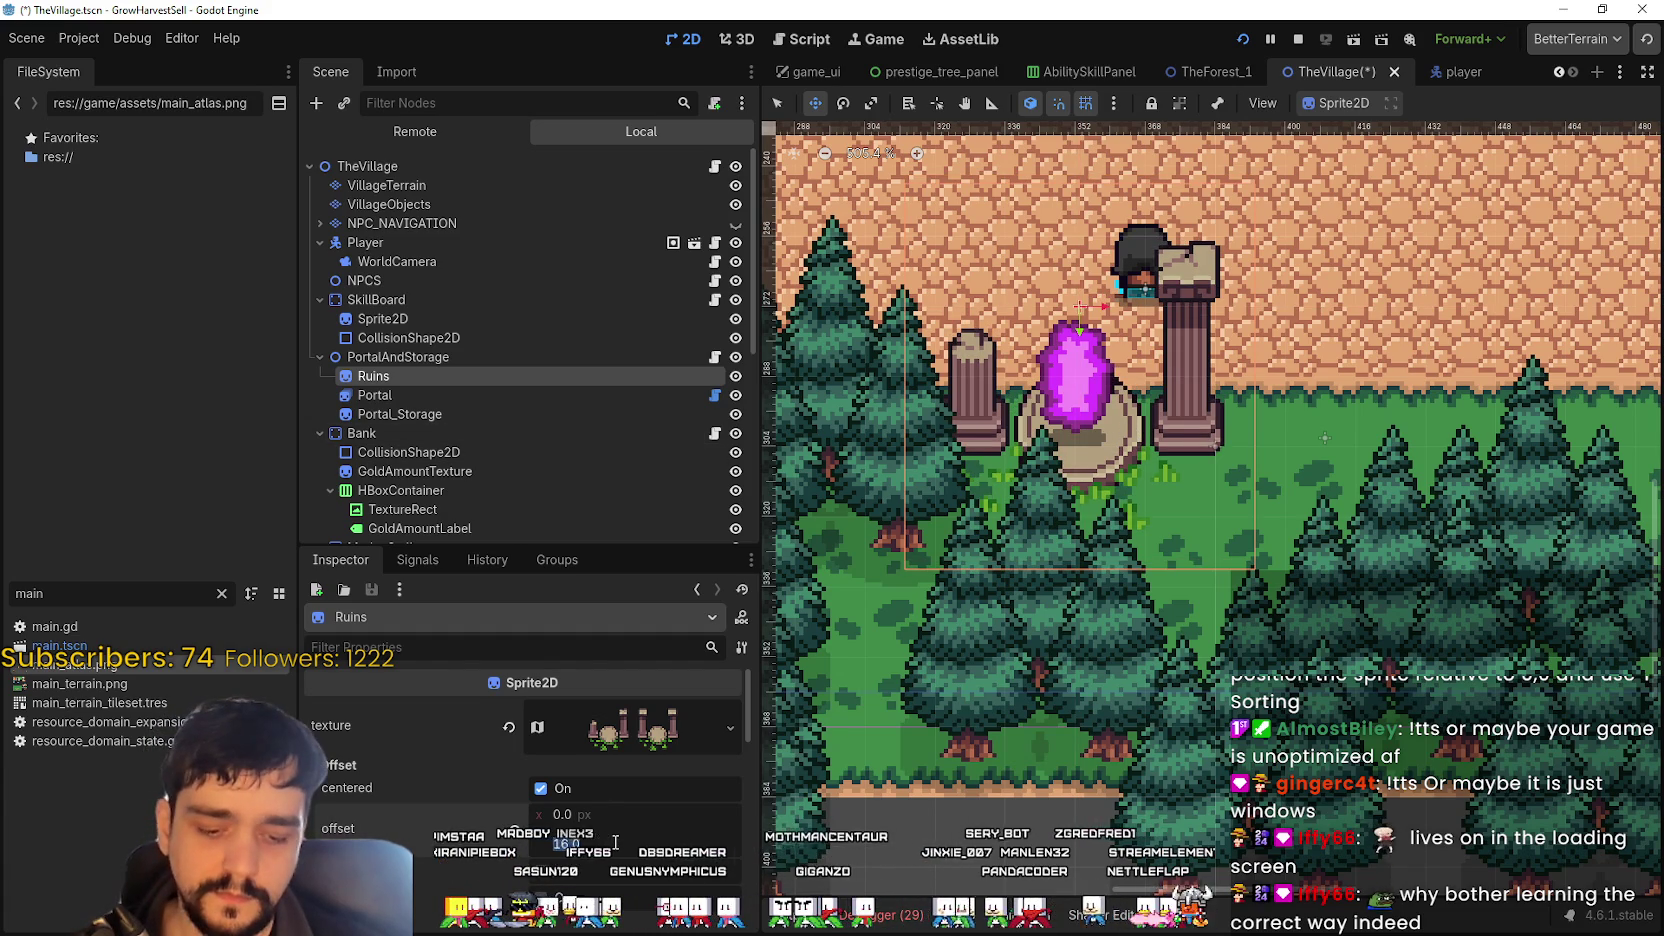
- Commit the Ruins Offset y of 32, drag the pillars back around the portal, and run the game with F5
key("Return")
left_click_drag(1104, 540, 1098, 454)
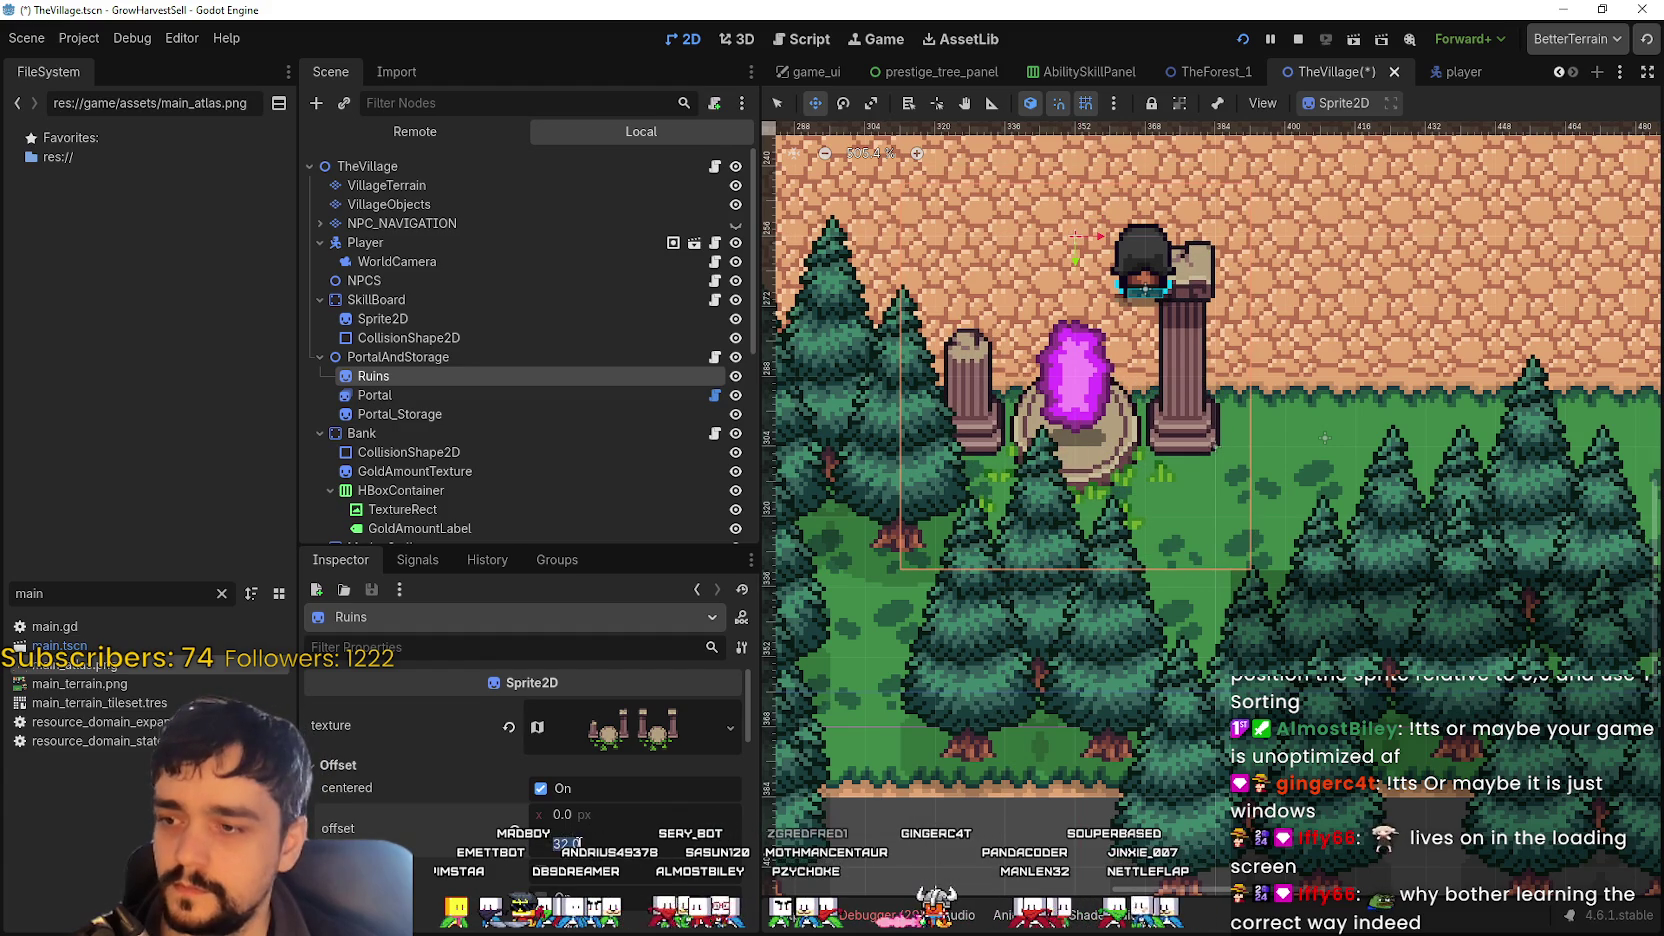
mouse_move(1098, 452)
left_mouse_down()
mouse_move(1098, 172)
mouse_move(1080, 195)
mouse_move(1101, 386)
mouse_move(1117, 366)
mouse_move(1117, 506)
left_mouse_up()
mouse_move(950, 735)
left_mouse_down()
mouse_move(1055, 562)
mouse_move(1067, 480)
mouse_move(1090, 482)
mouse_move(1154, 402)
mouse_move(1156, 445)
mouse_move(1181, 435)
left_mouse_up()
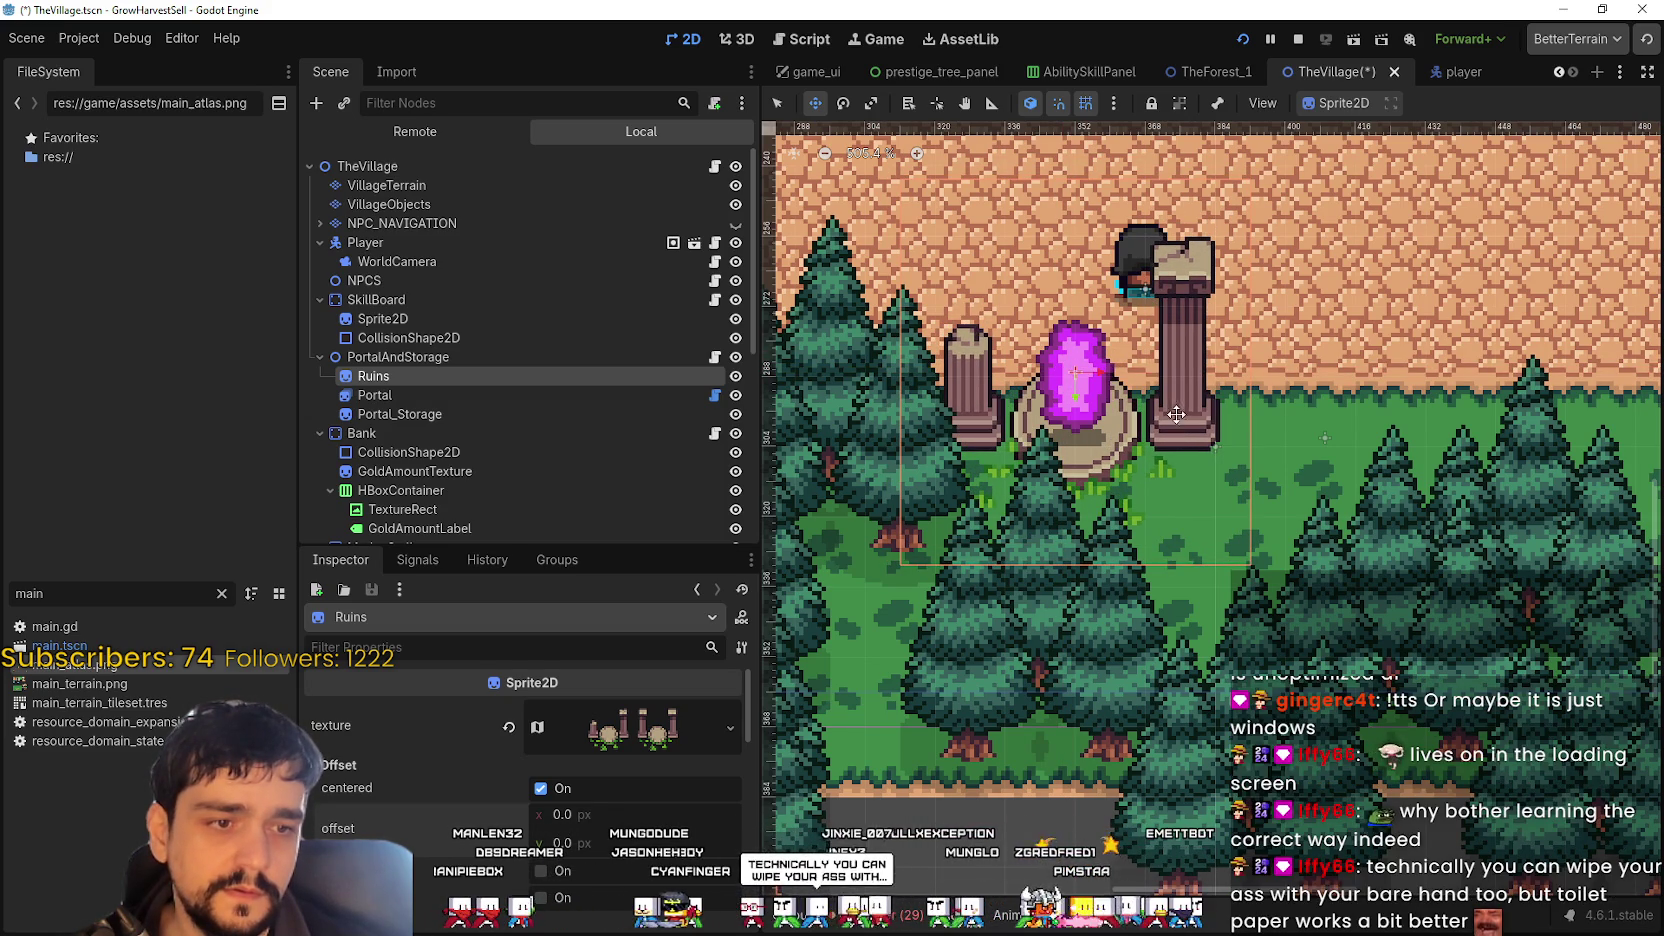
scroll(1160, 427, "up", 2)
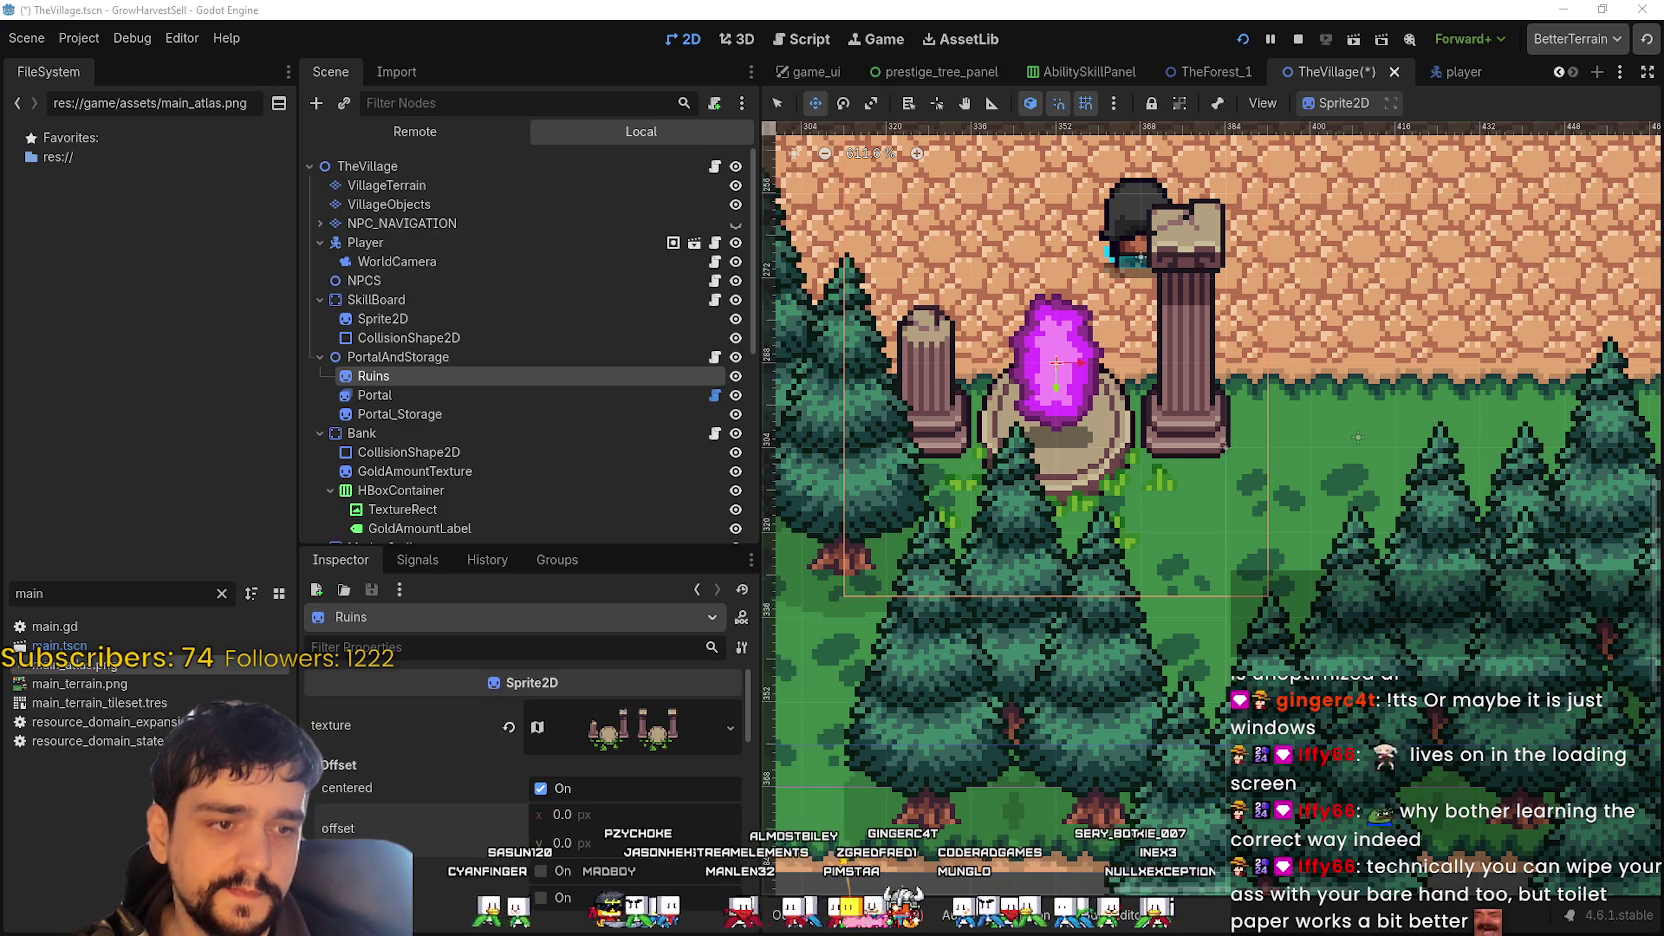
scroll(1226, 459, "up", 2)
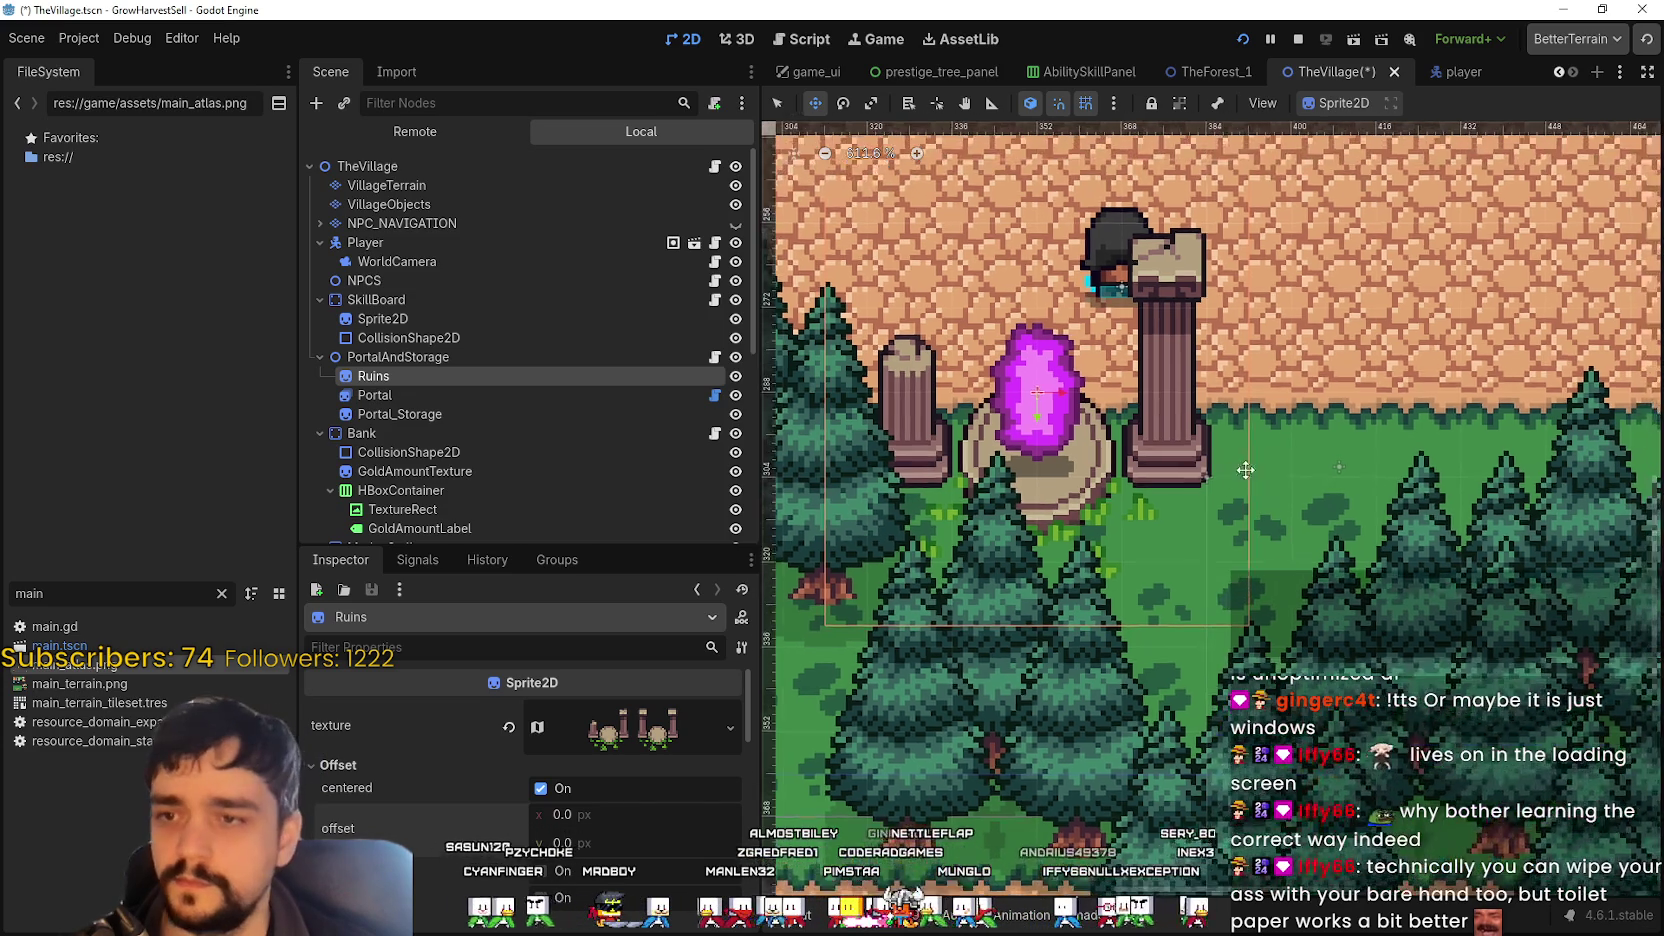
scroll(530, 400, "down", 5)
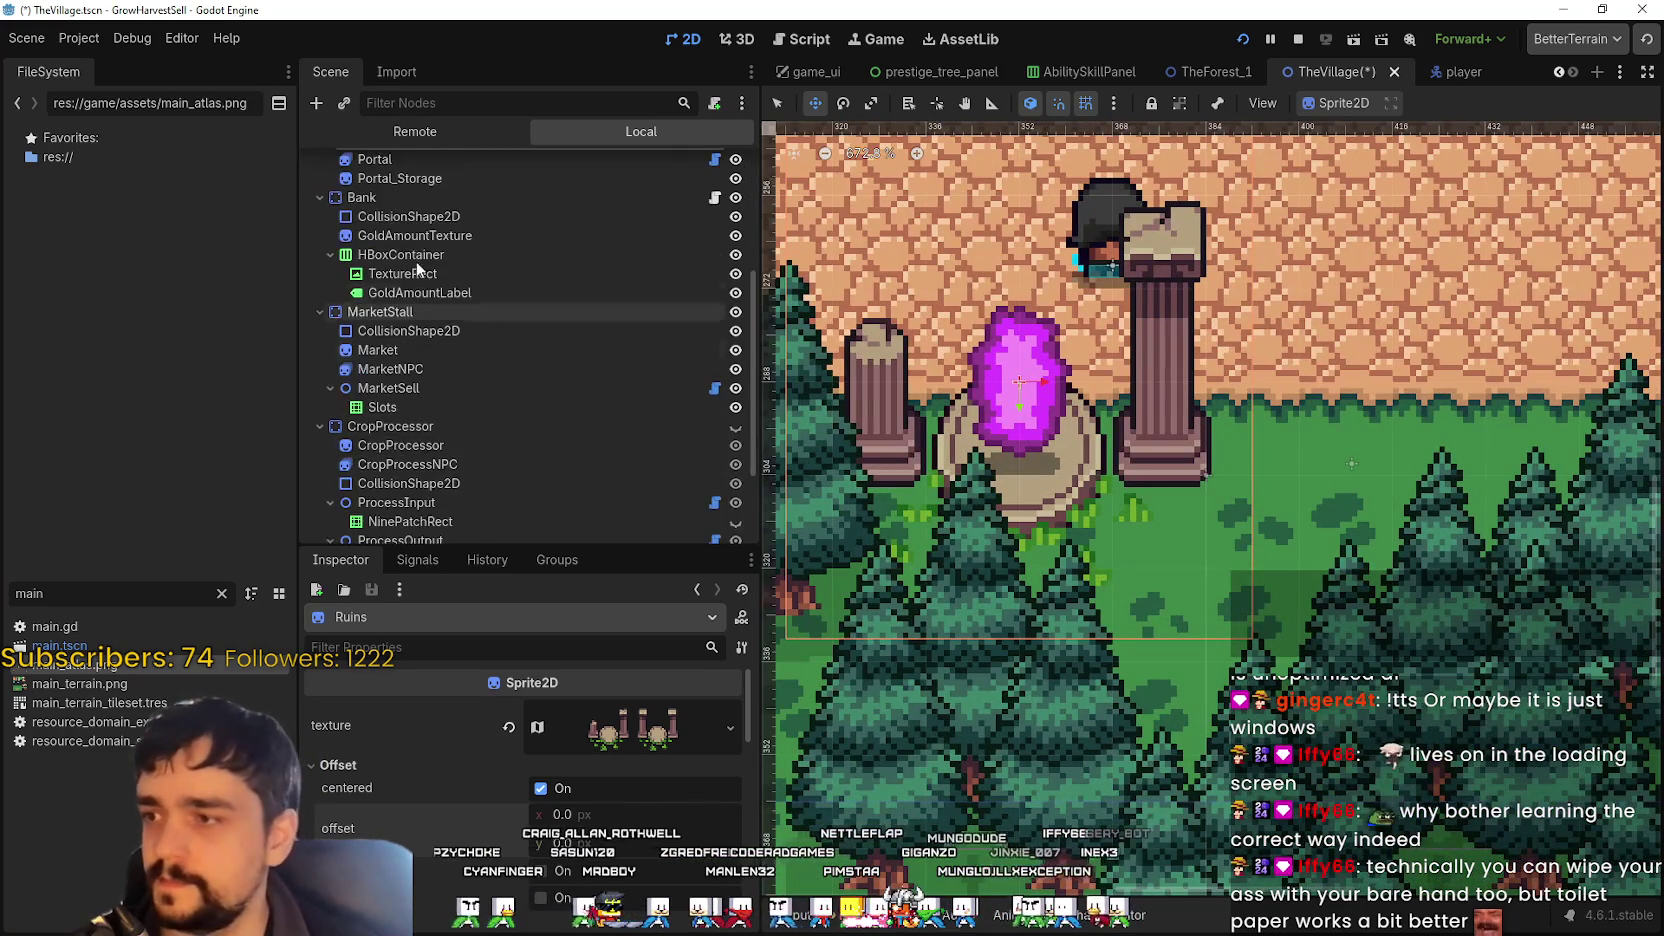
key("F5")
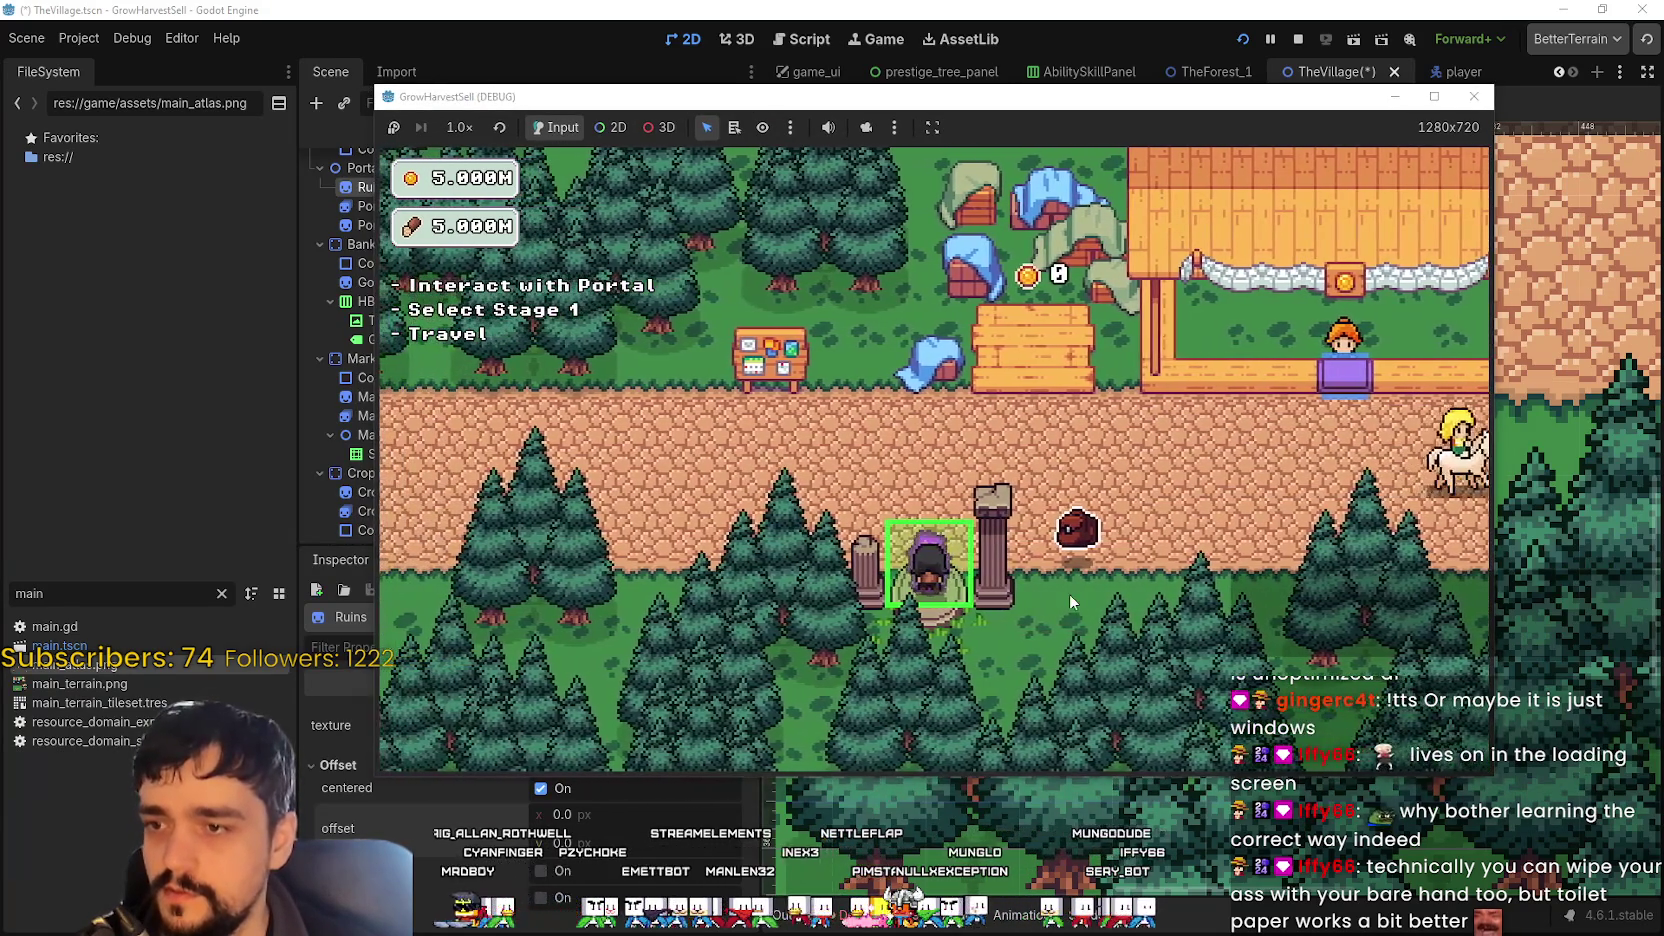
- Walk the player onto, past, and up beside the portal
key("w")
key("a")
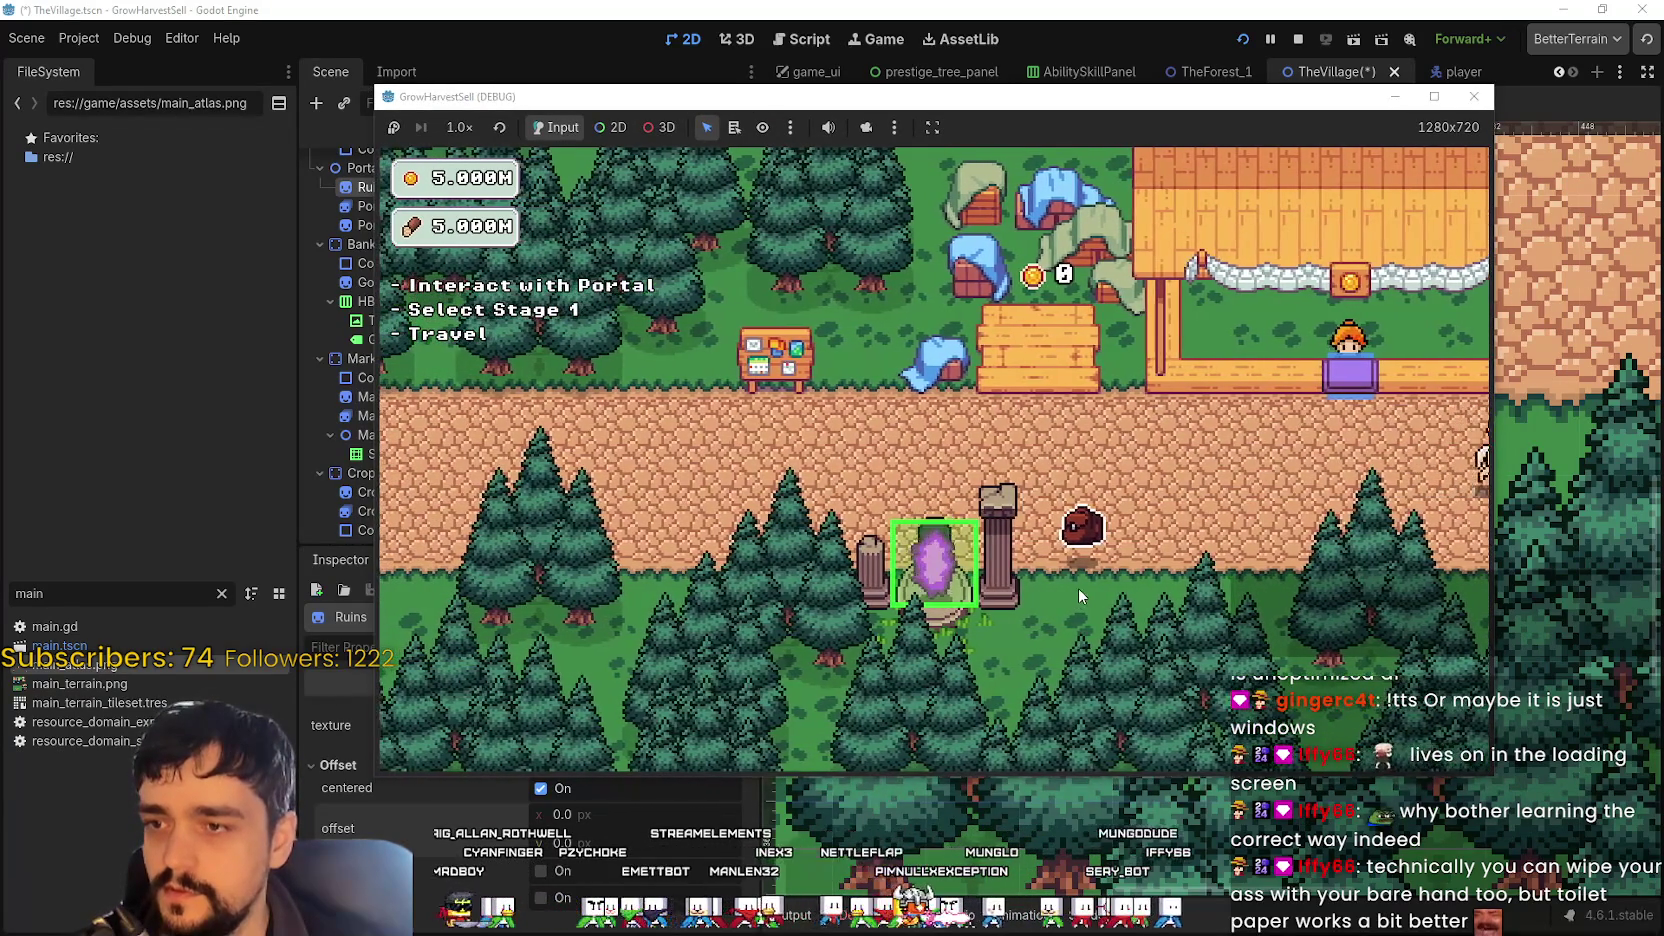
key("d")
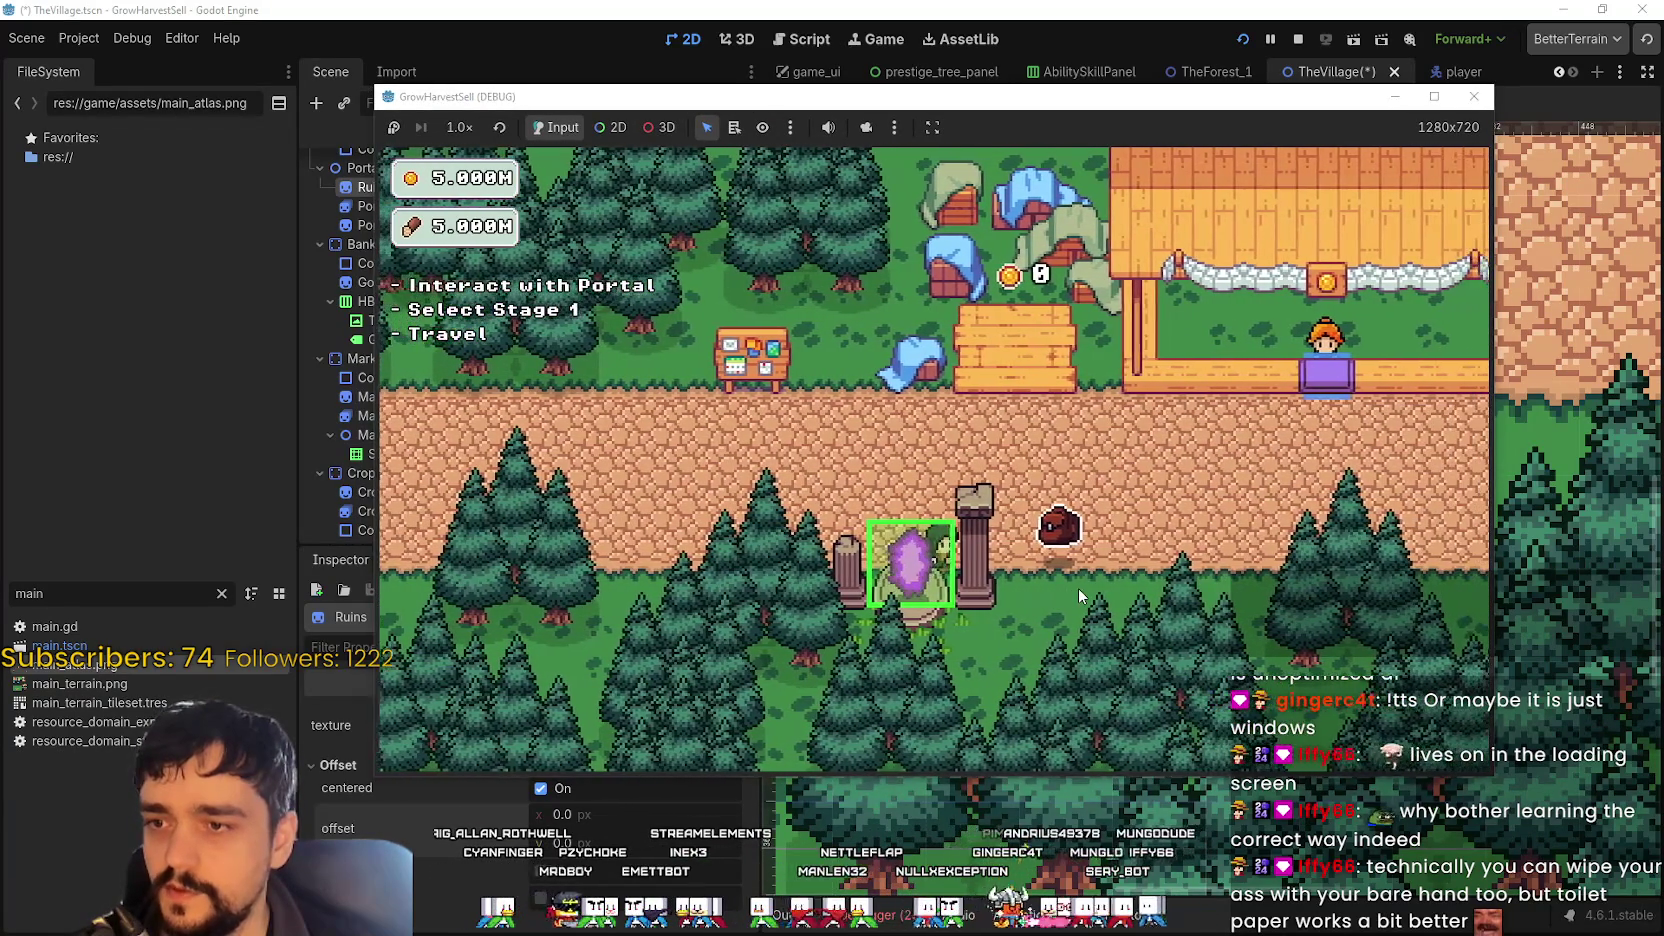
key("a")
key("d")
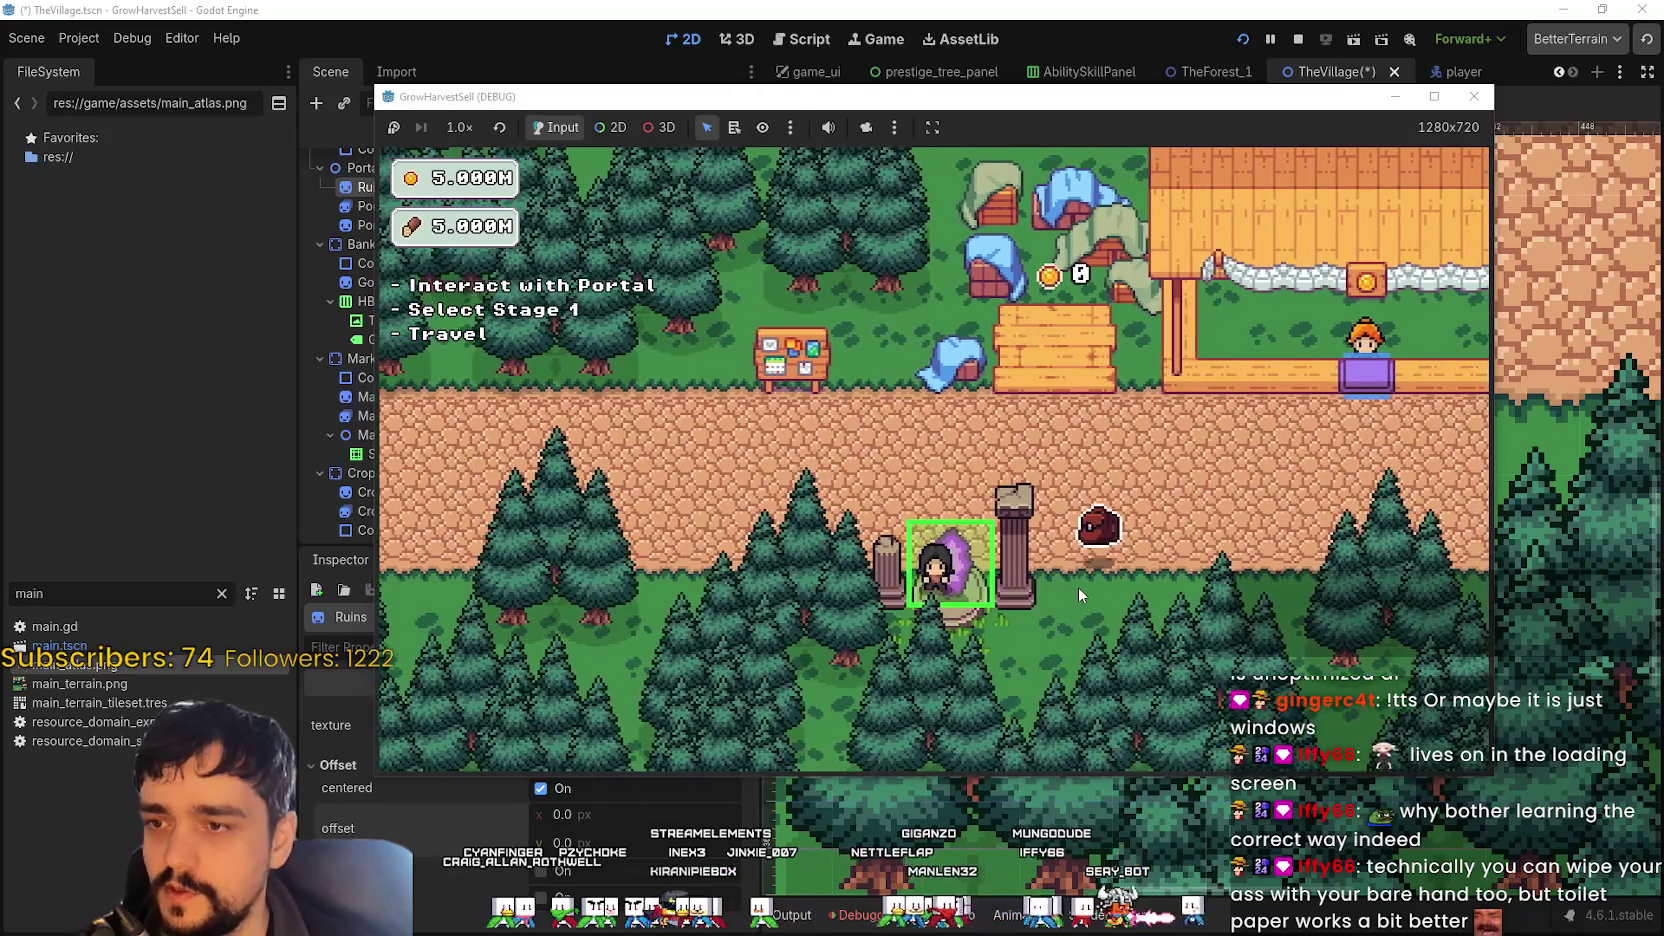
key("d")
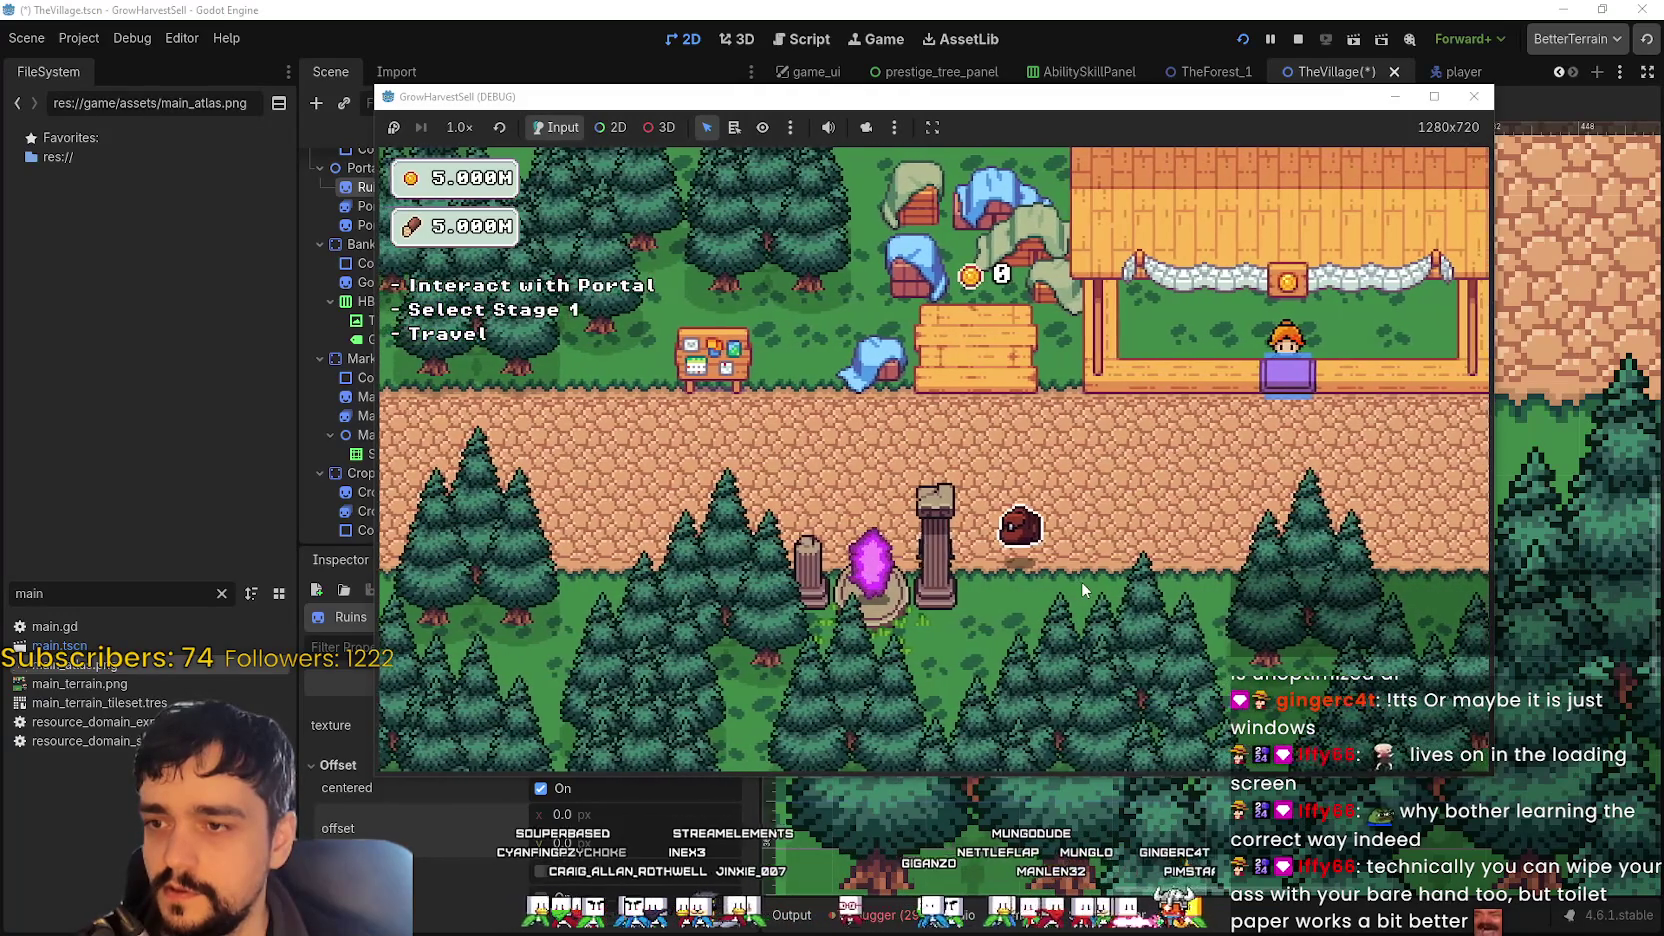
key("a")
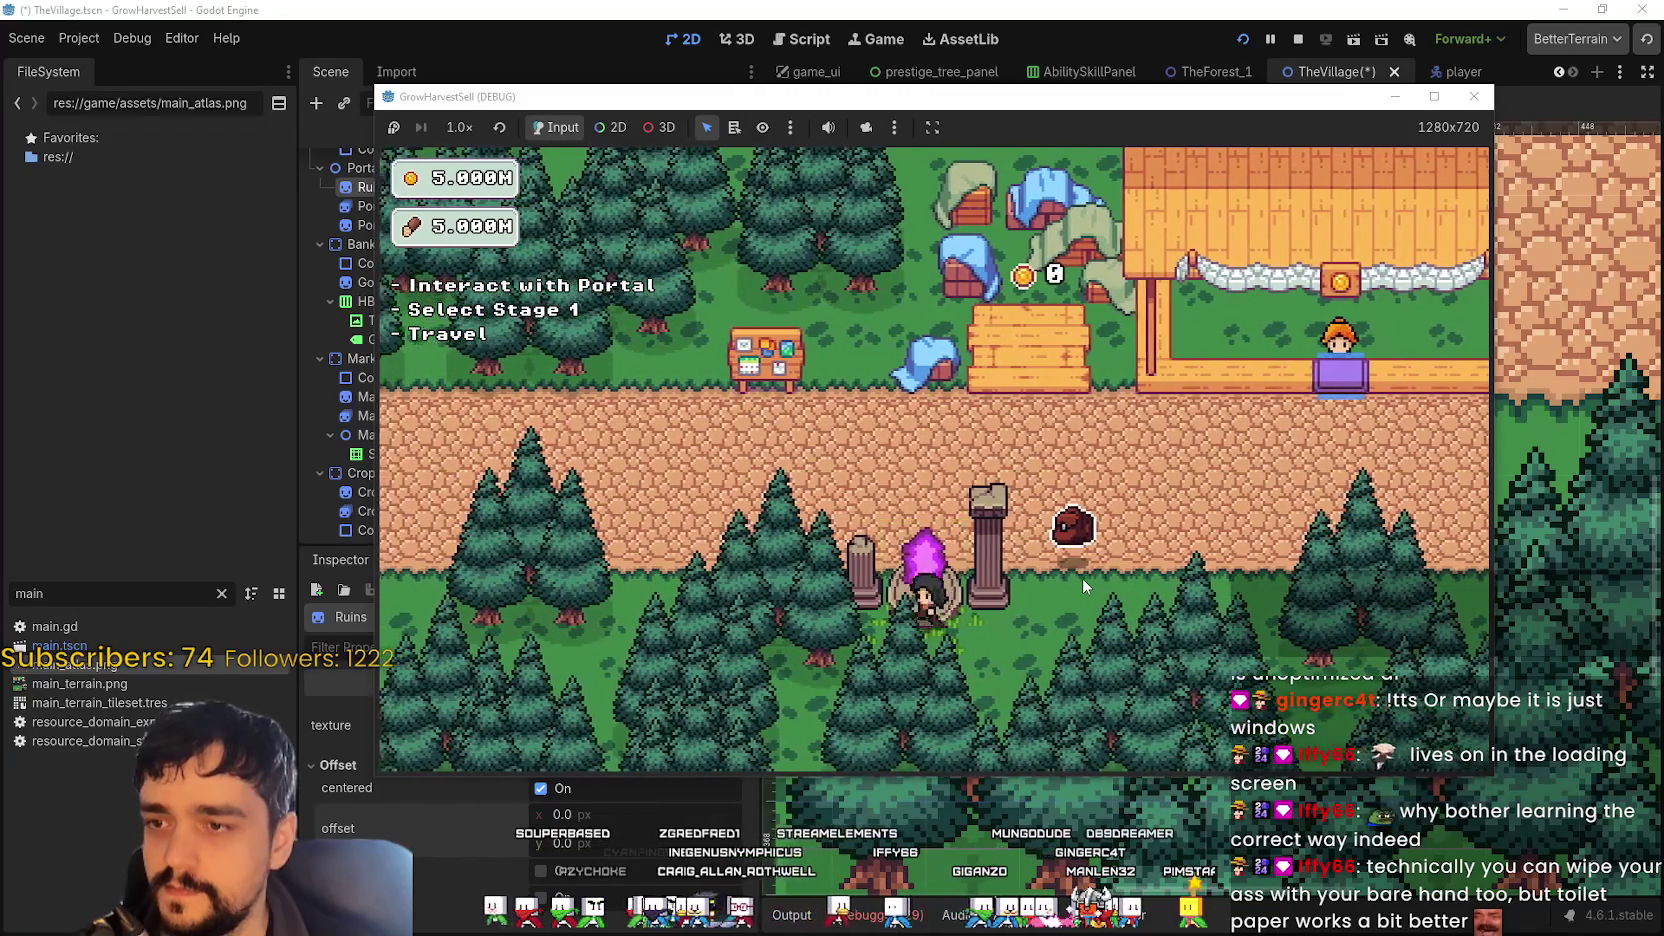
key("w")
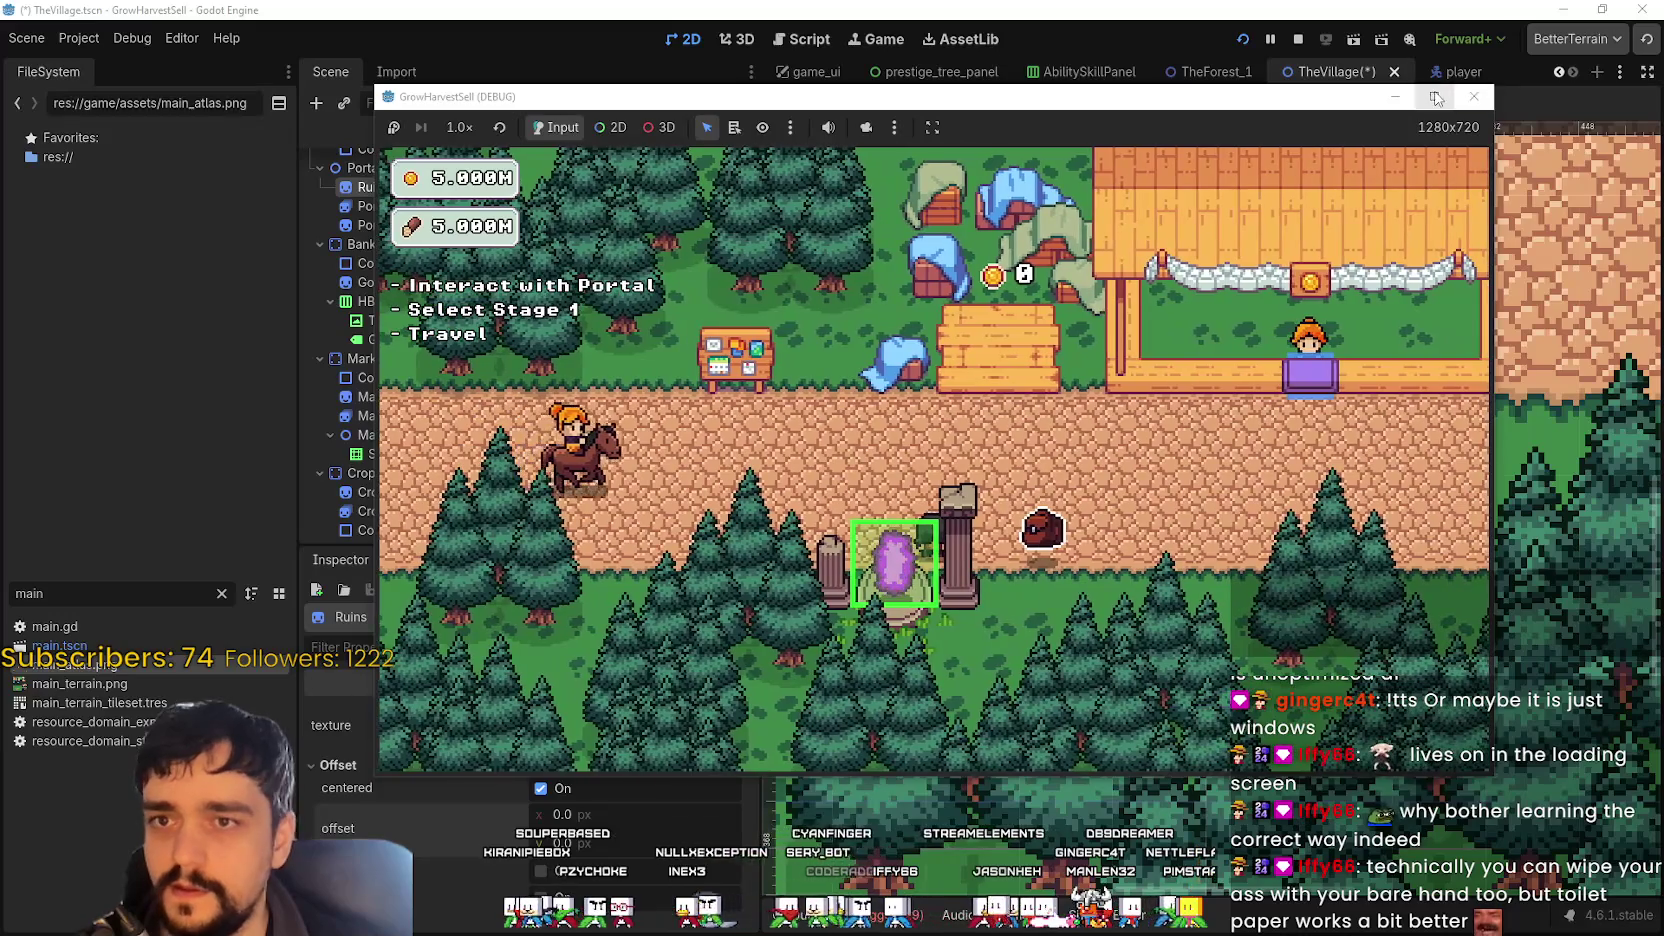
- Maximize the game window, walk behind the pillars, and switch back to the editor
left_click(1434, 96)
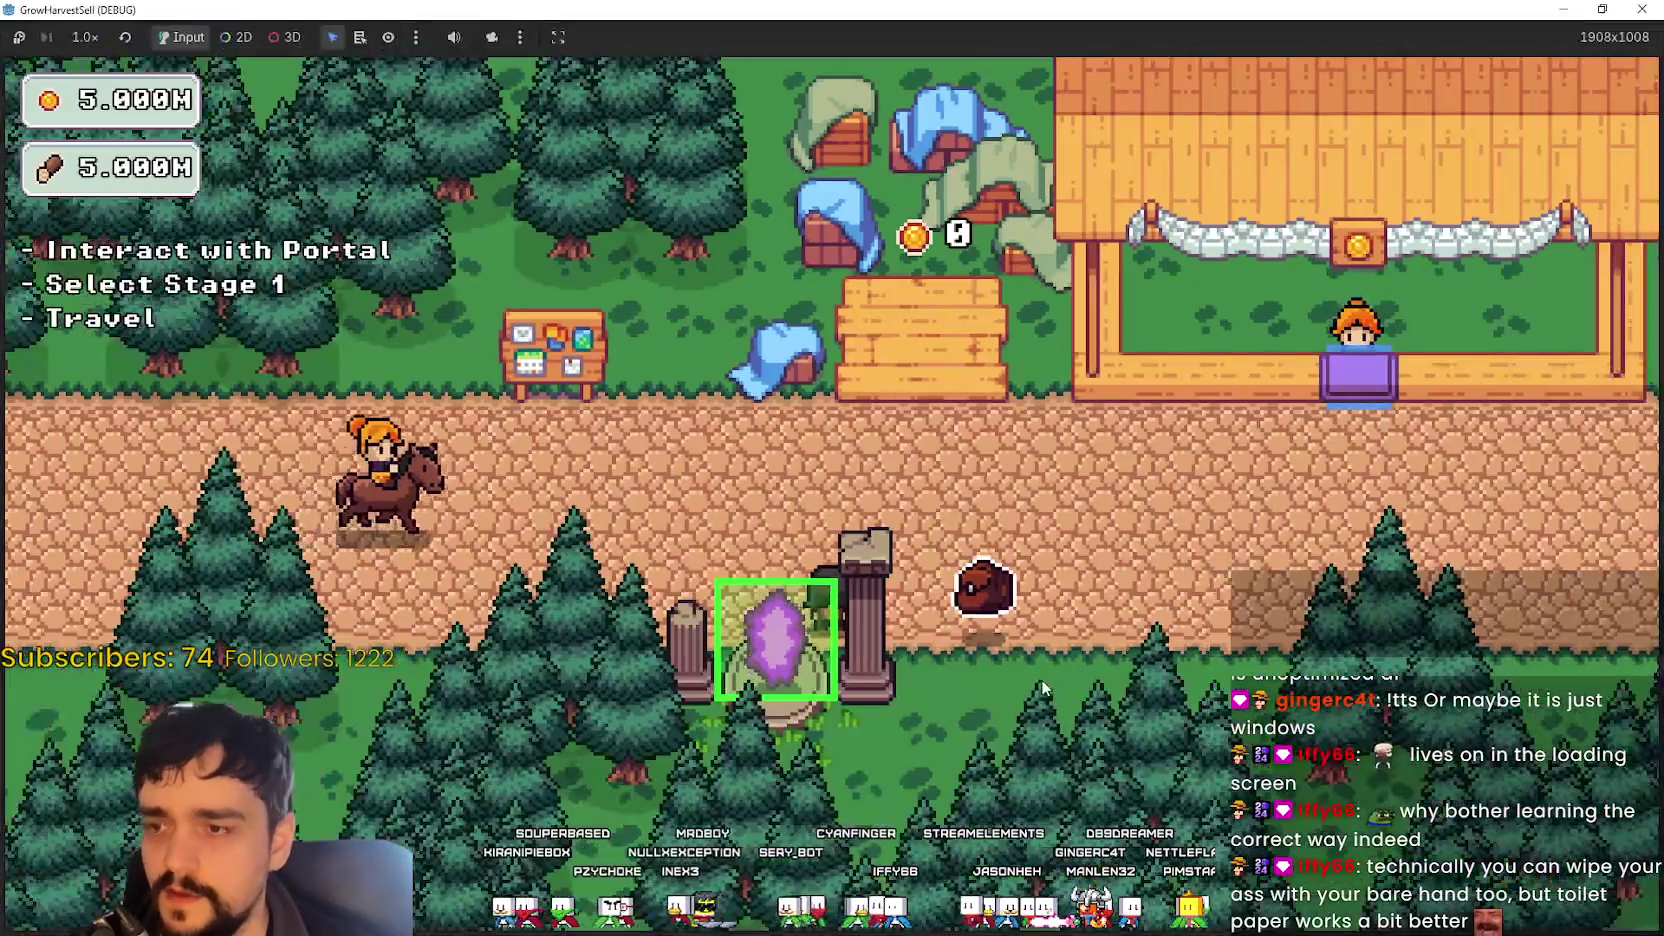
key("d")
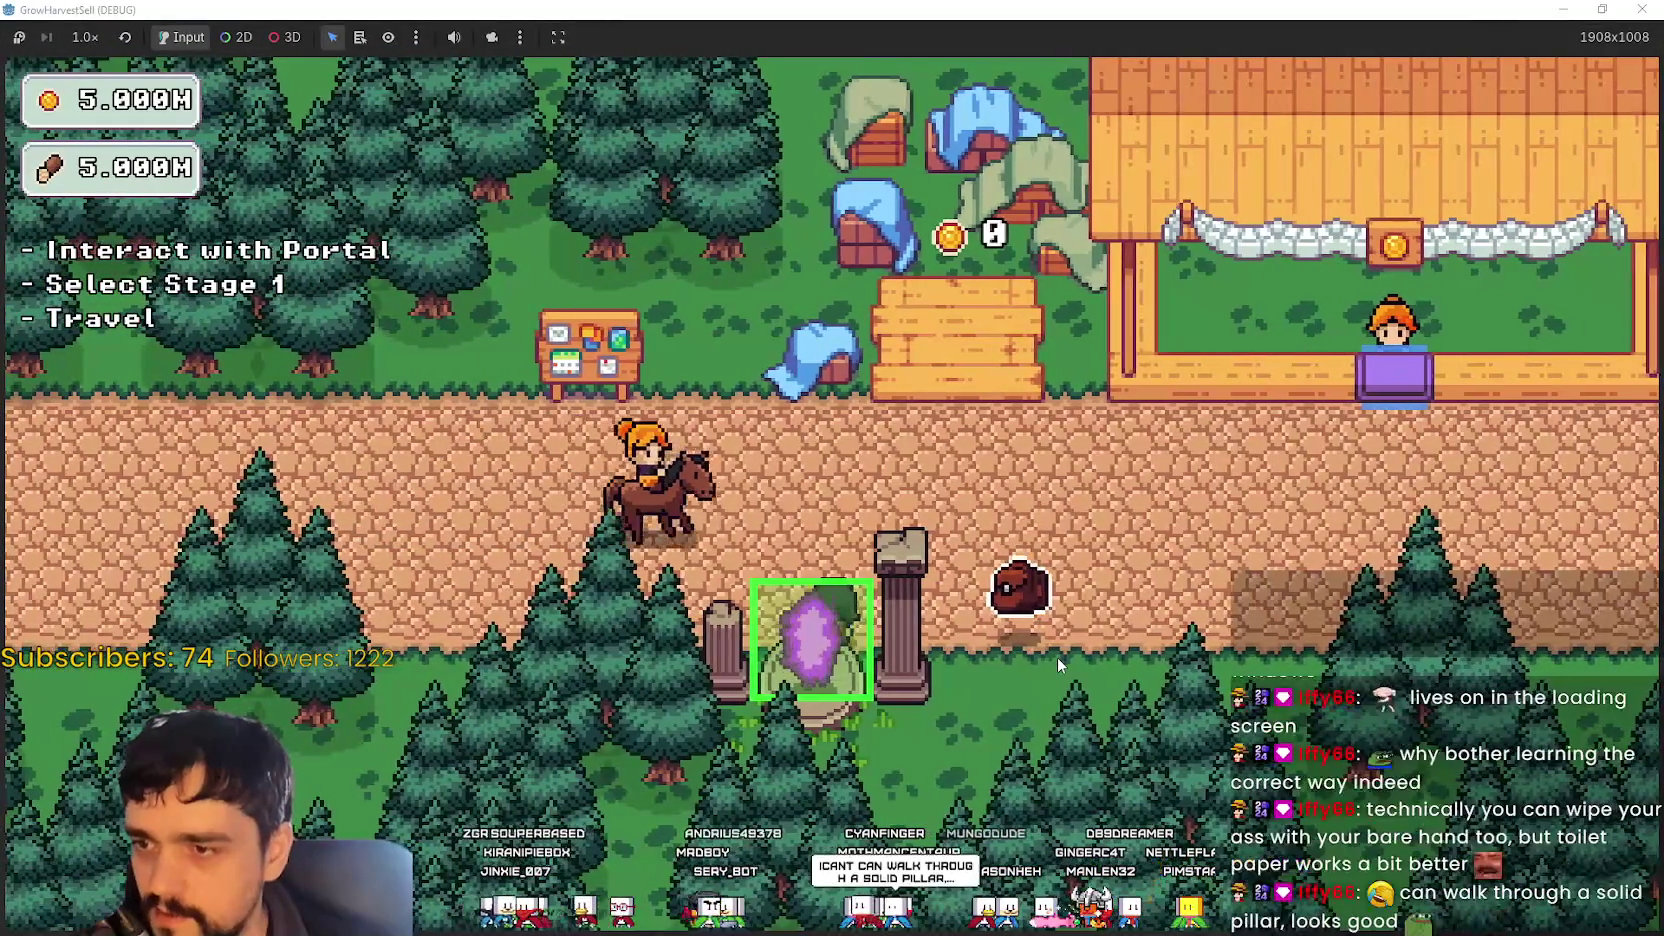
key("d")
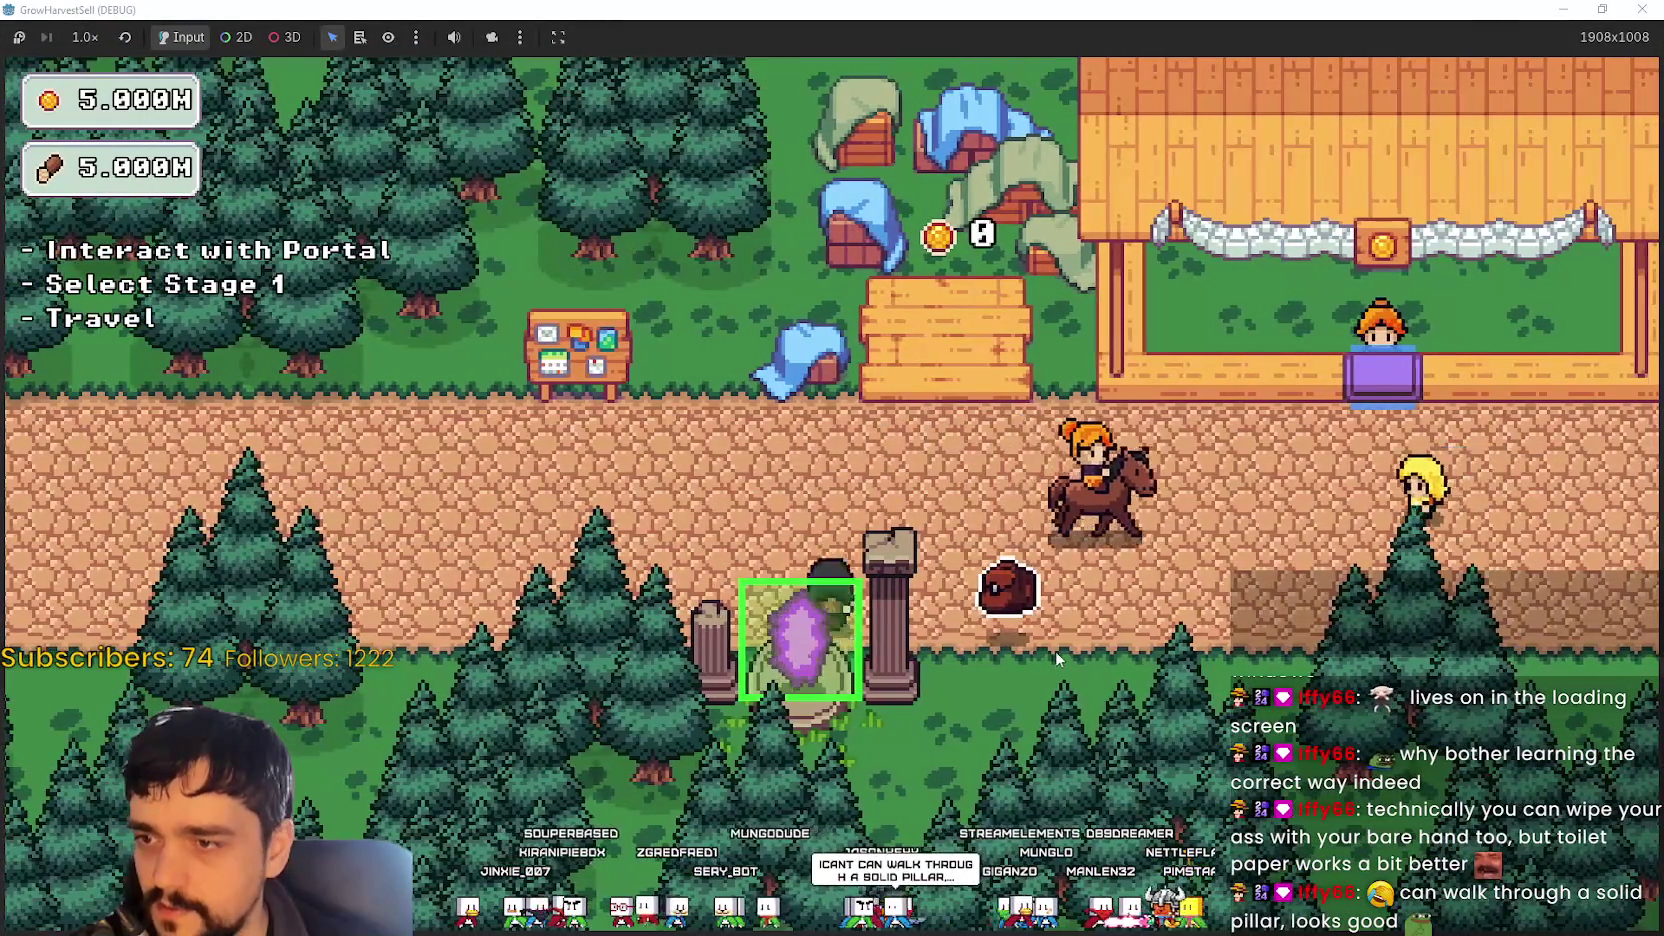
key("alt+Tab")
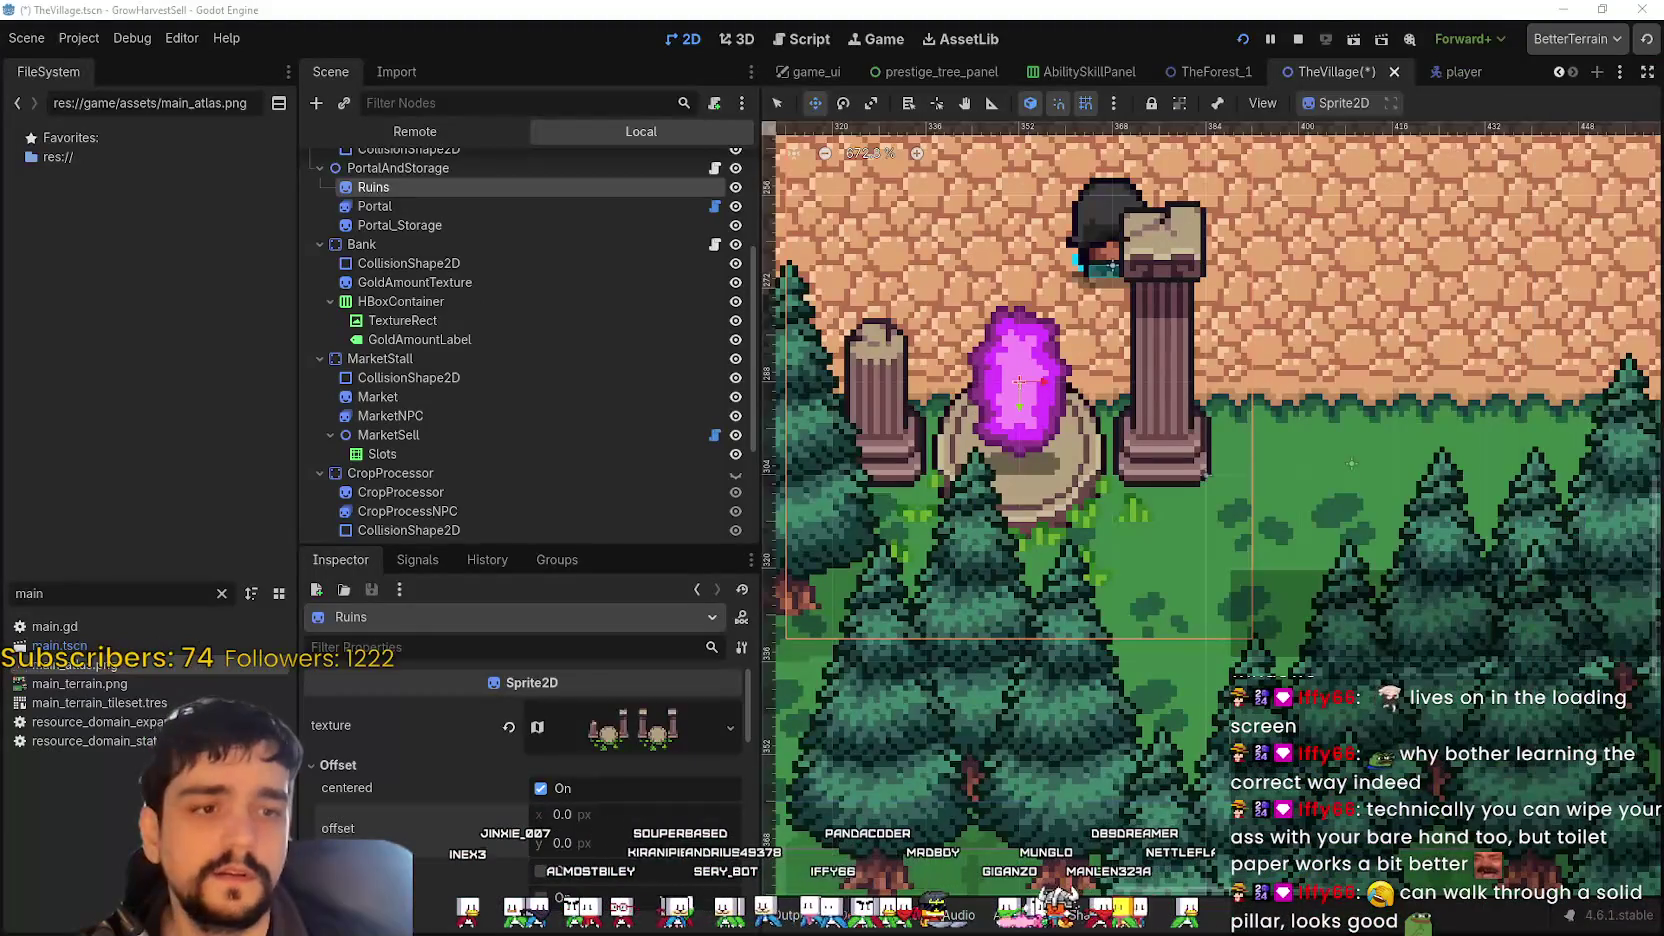
- Select the VillageObjects tile layer and pick a tree tile, then pan back to the portal
scroll(949, 524, "down", 7)
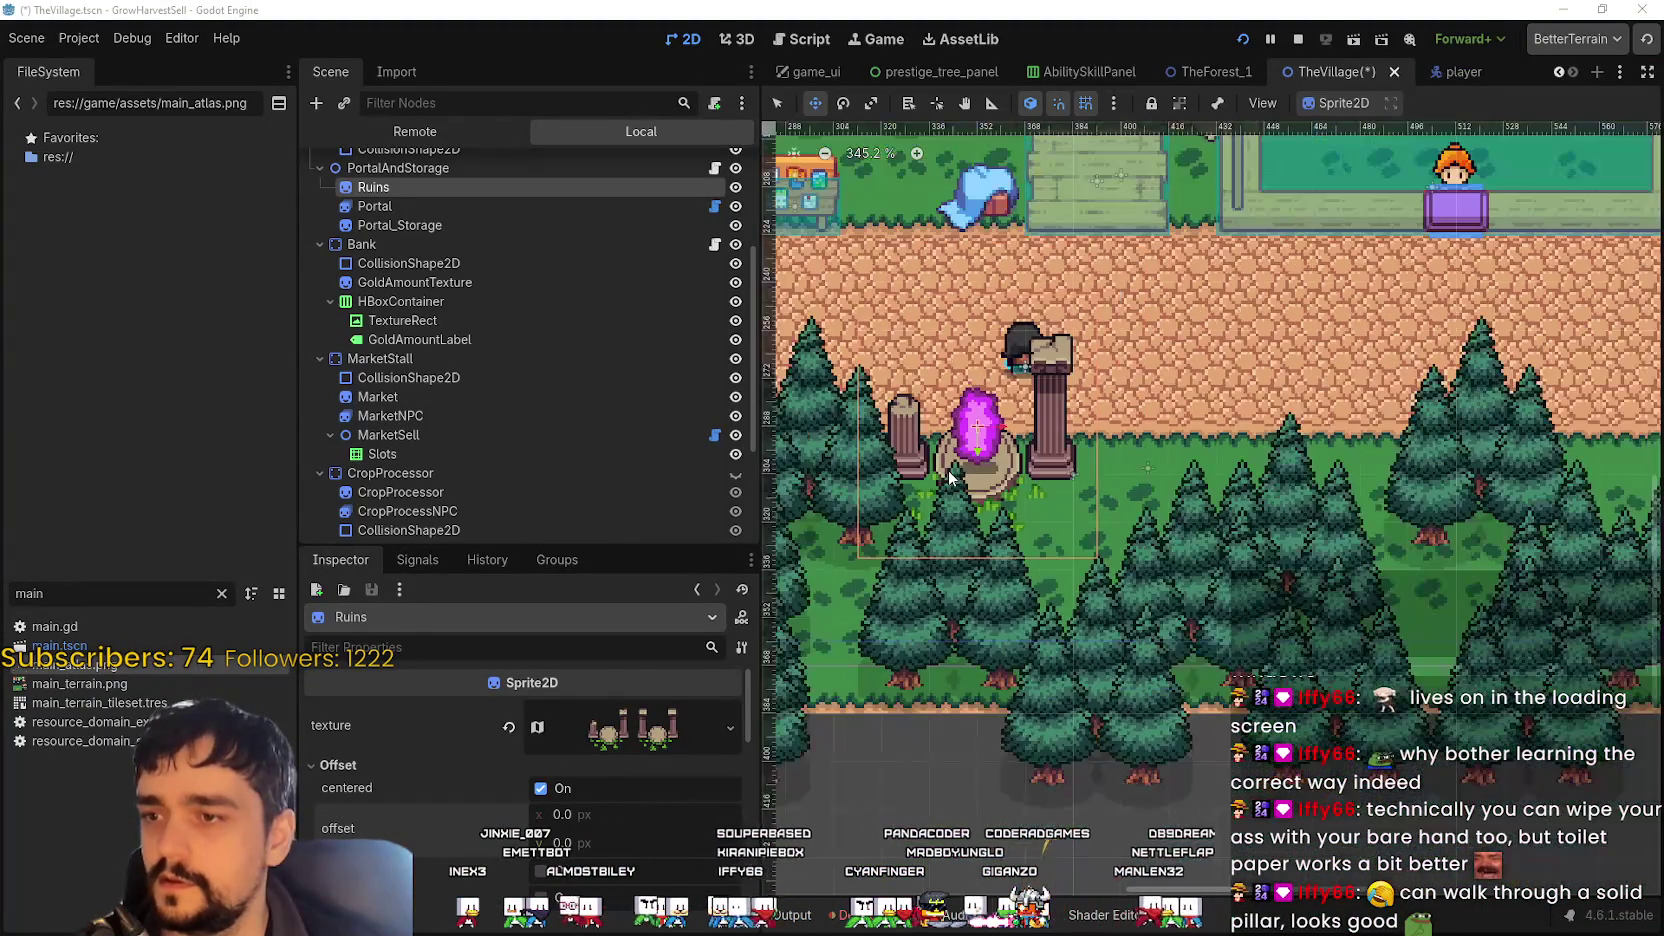
left_click_drag(989, 477, 1062, 422)
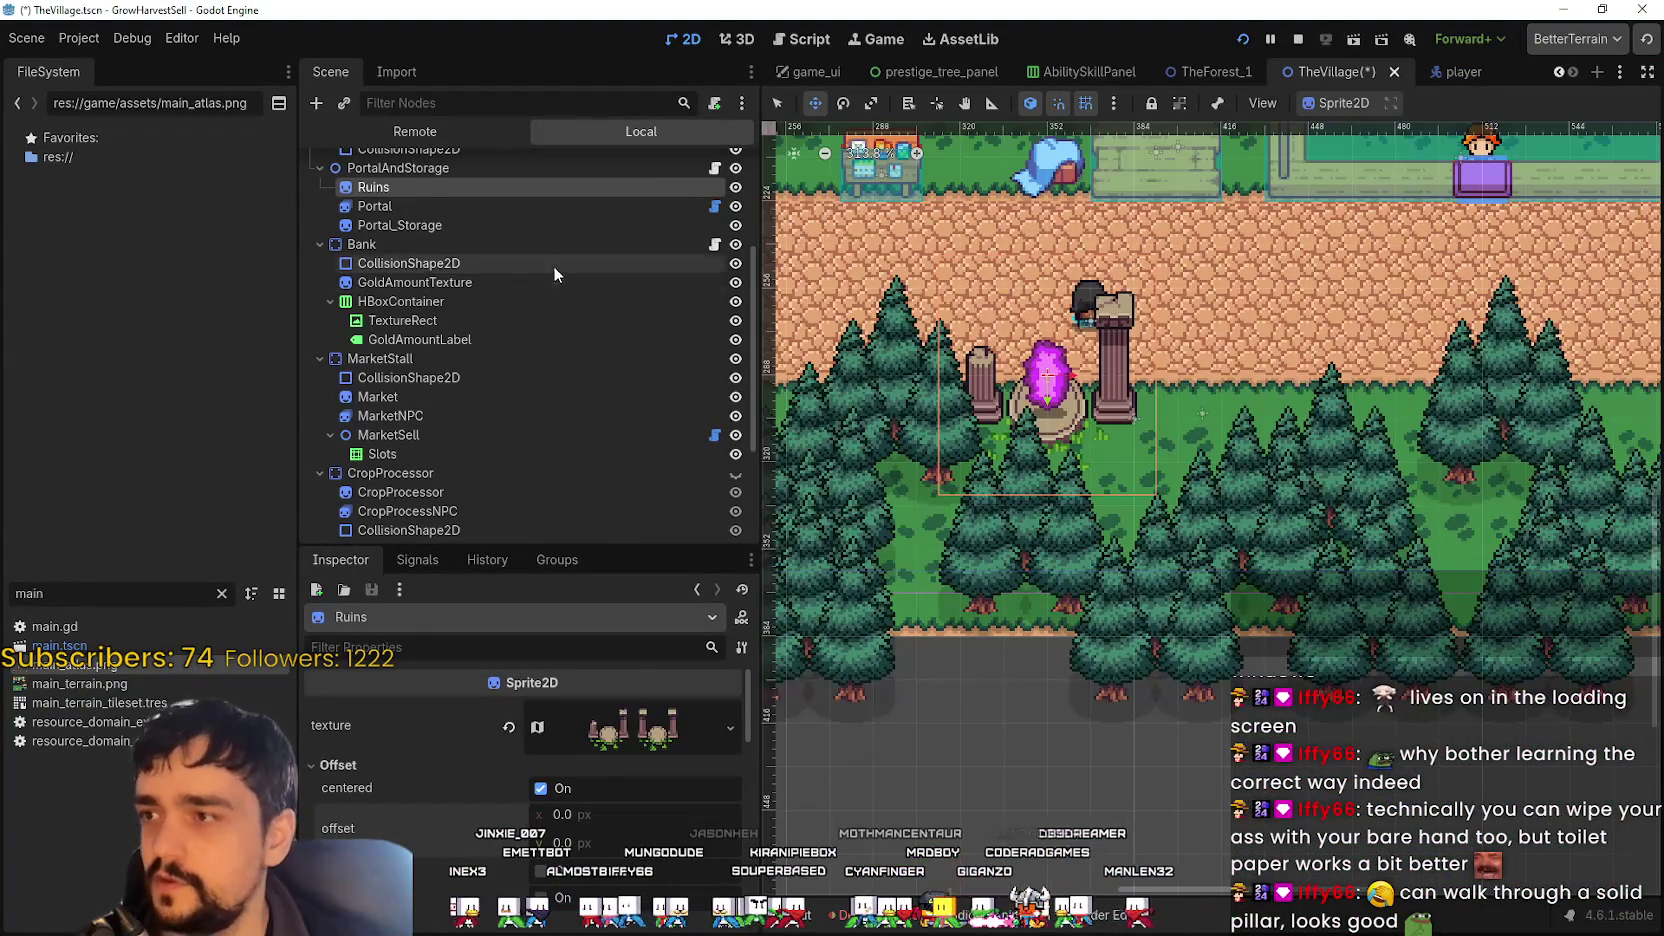
scroll(552, 280, "up", 5)
left_click(452, 204)
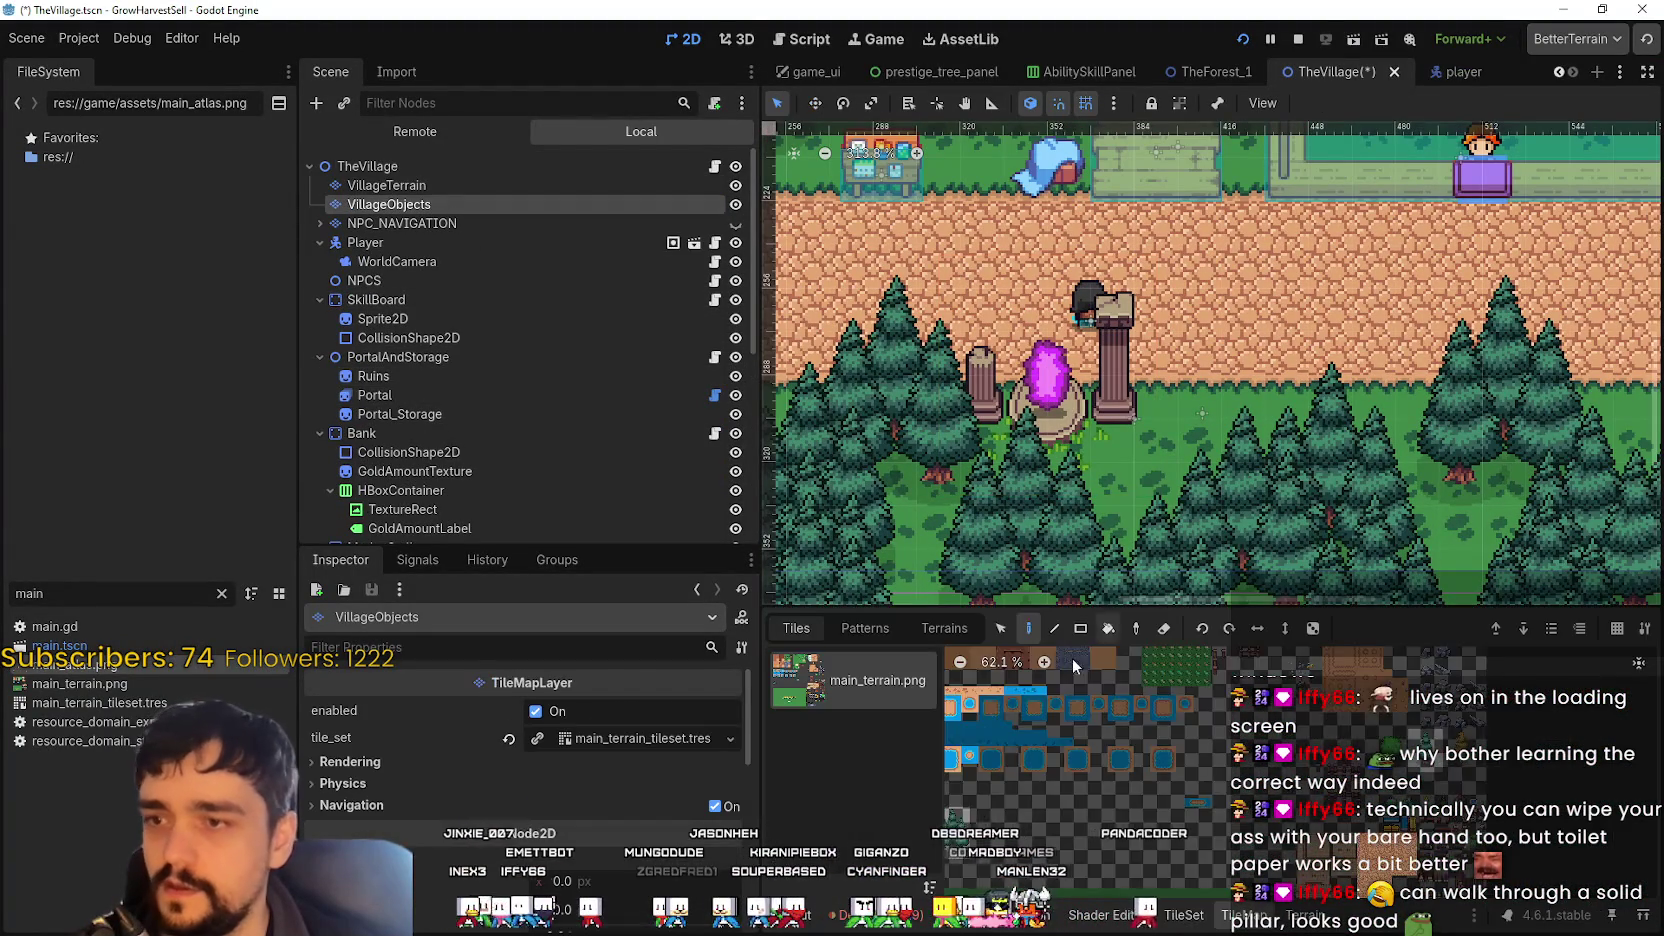
scroll(982, 556, "up", 1)
mouse_move(982, 556)
left_mouse_down()
mouse_move(974, 325)
mouse_move(997, 362)
left_mouse_up()
left_click(965, 785)
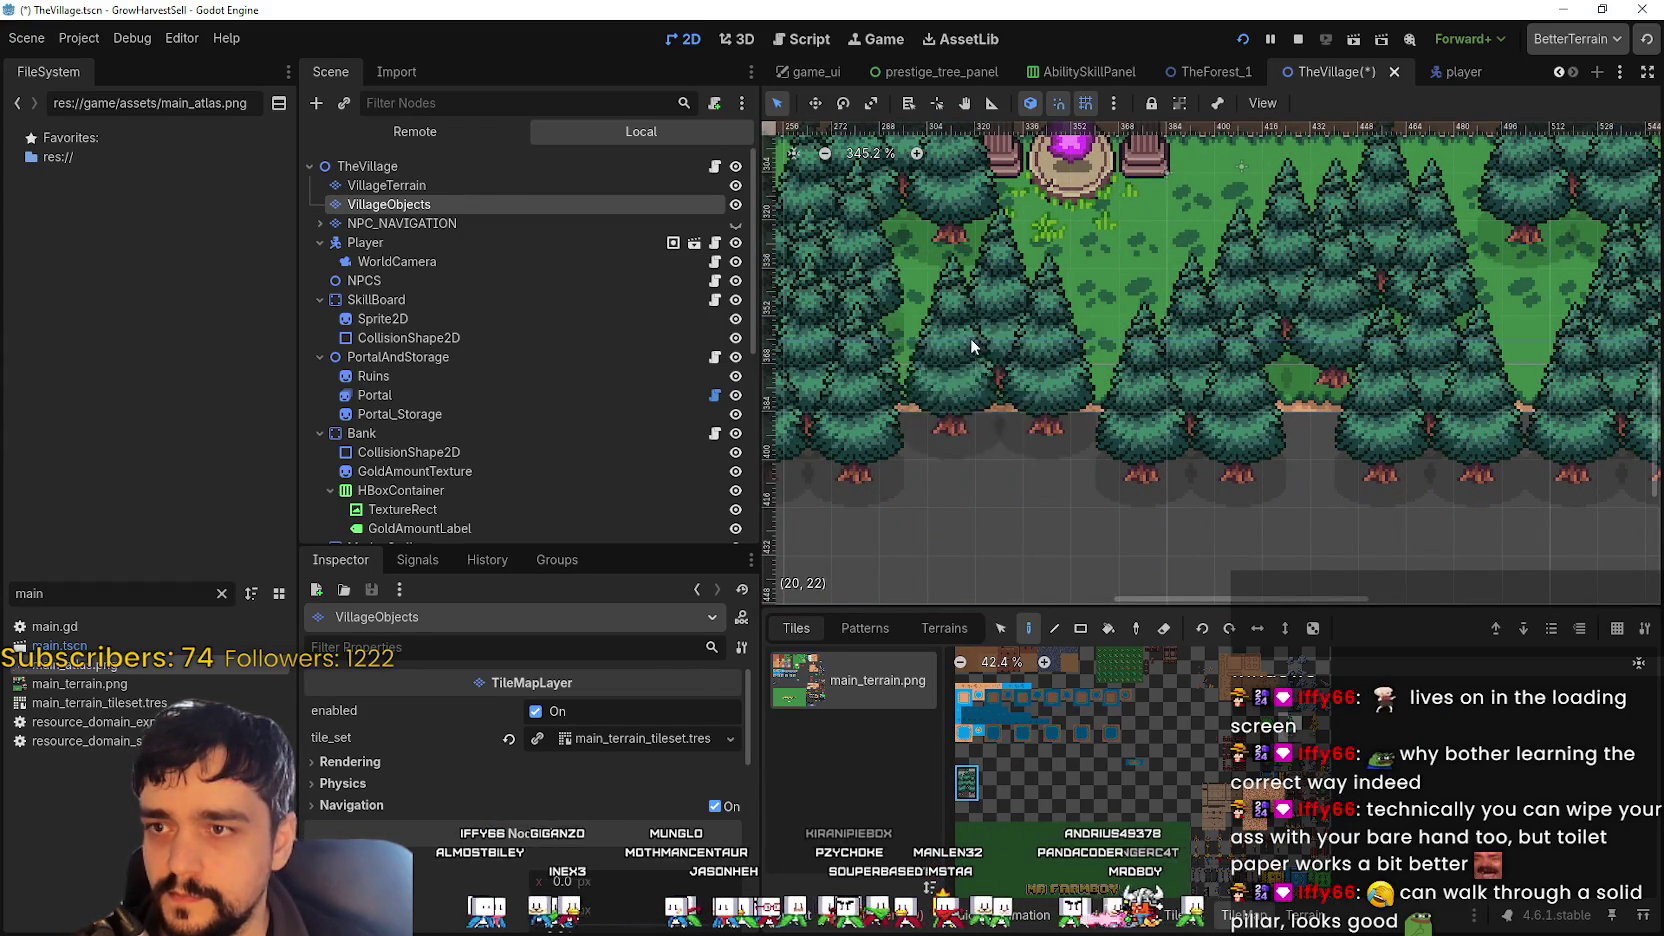
mouse_move(985, 303)
left_mouse_down()
mouse_move(935, 433)
mouse_move(932, 262)
mouse_move(935, 339)
left_mouse_up()
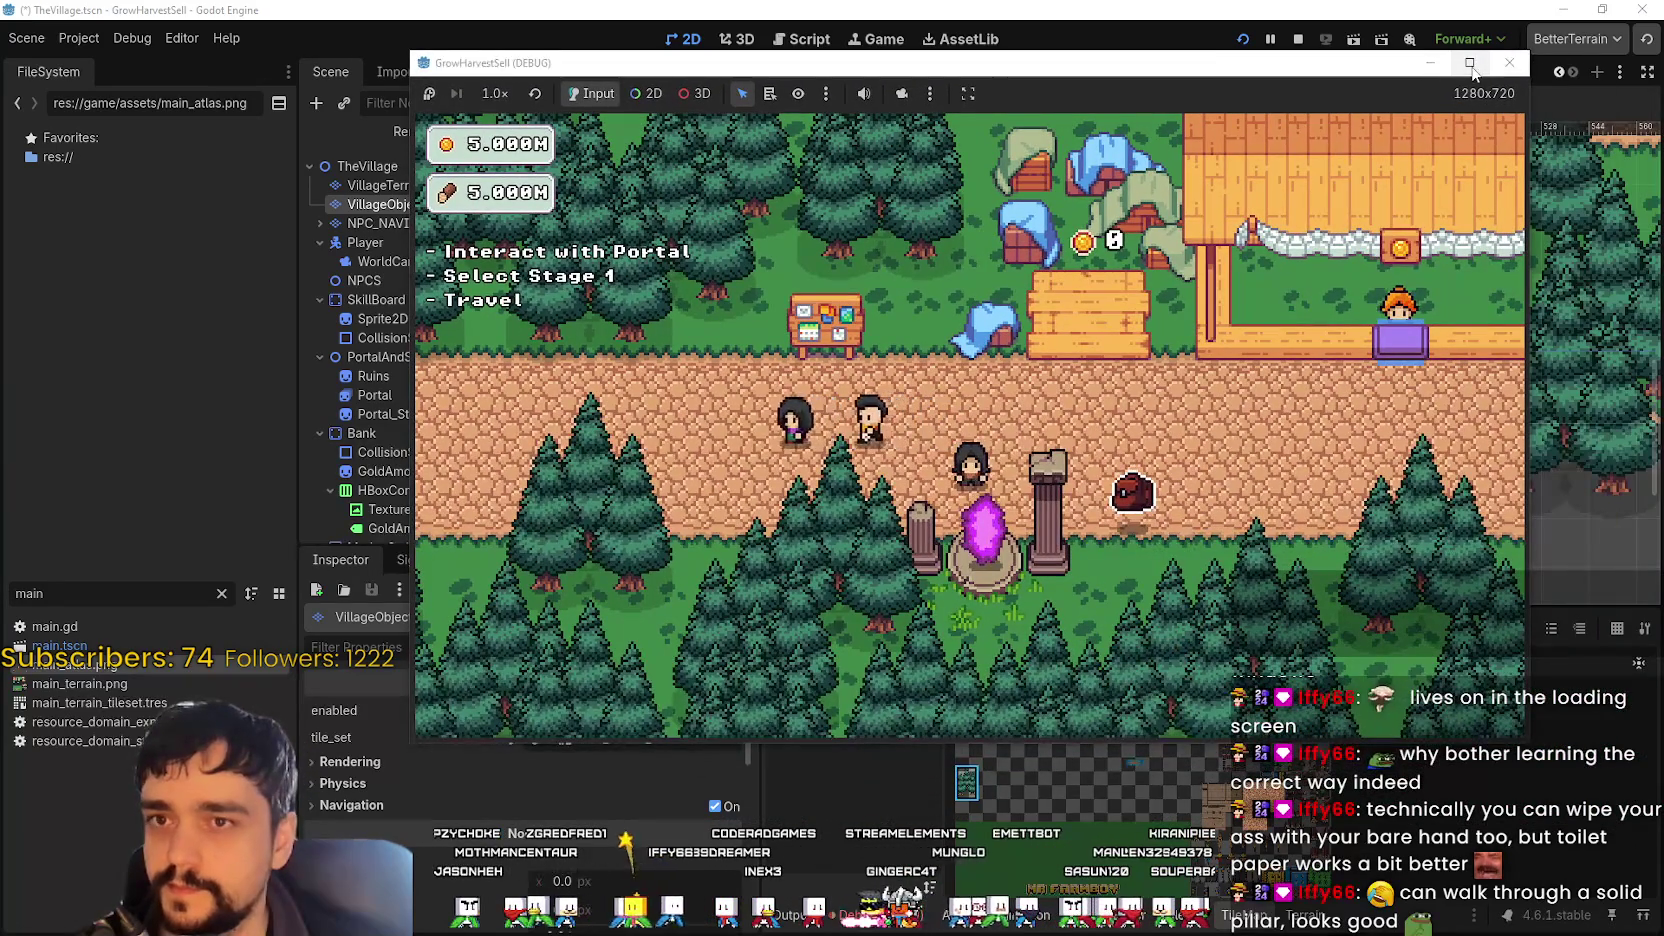
- Maximize the game and walk the player down past the portal and back up with the arrow keys
left_click(1469, 62)
key("Down")
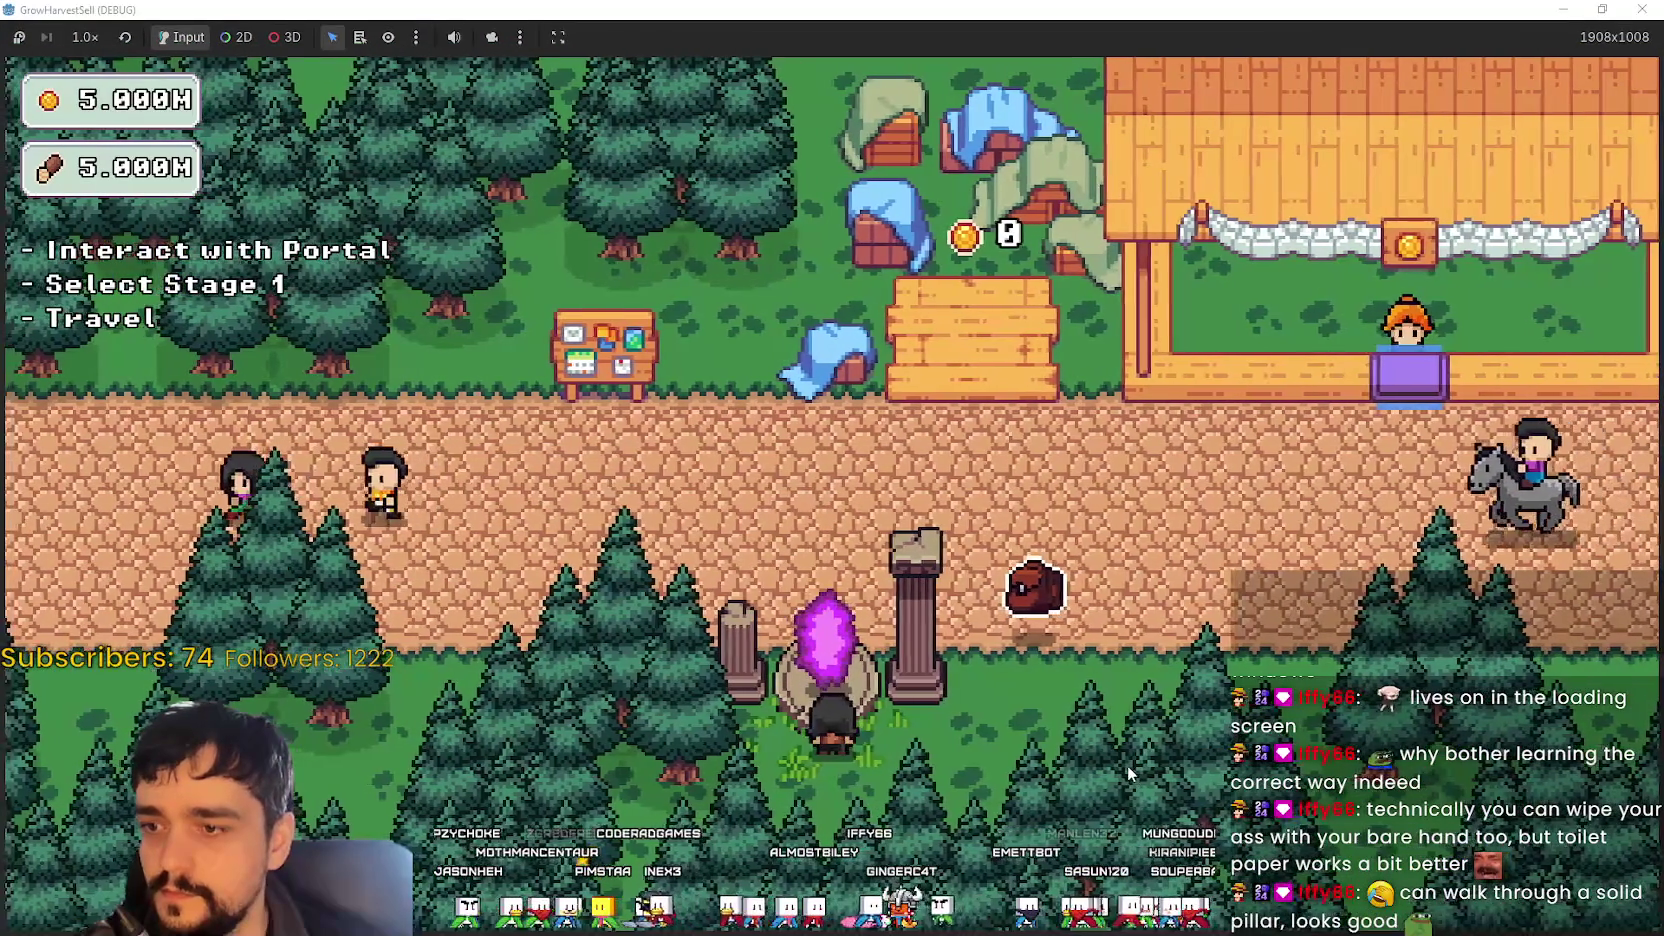
key("Up")
key("Down")
key("Up")
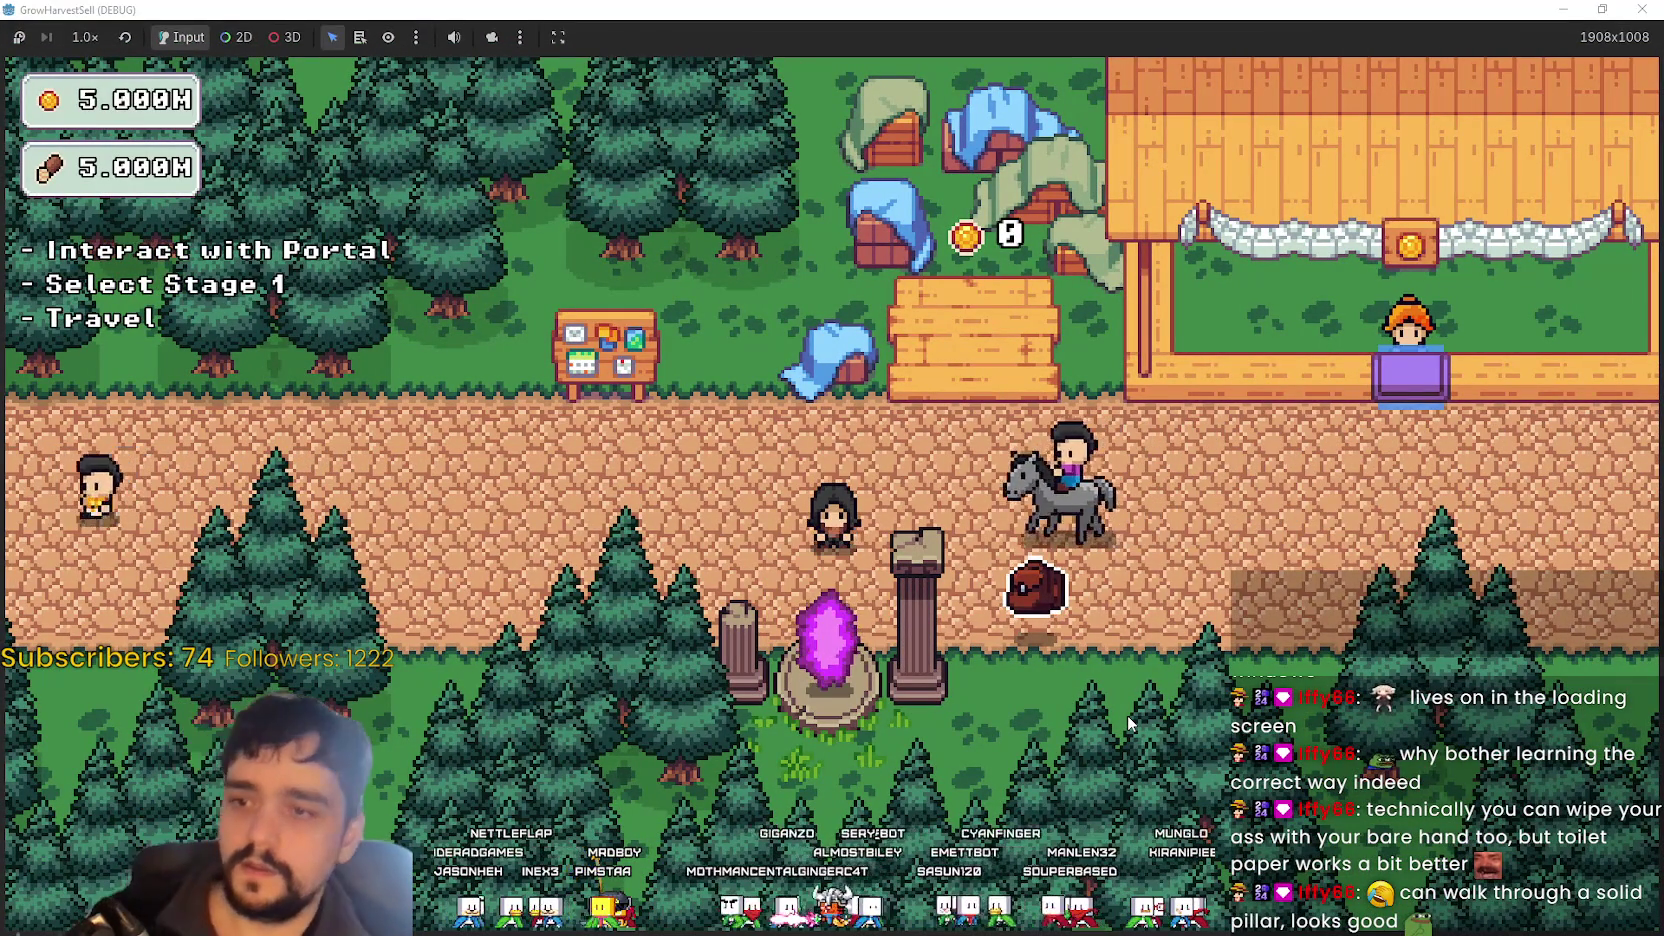
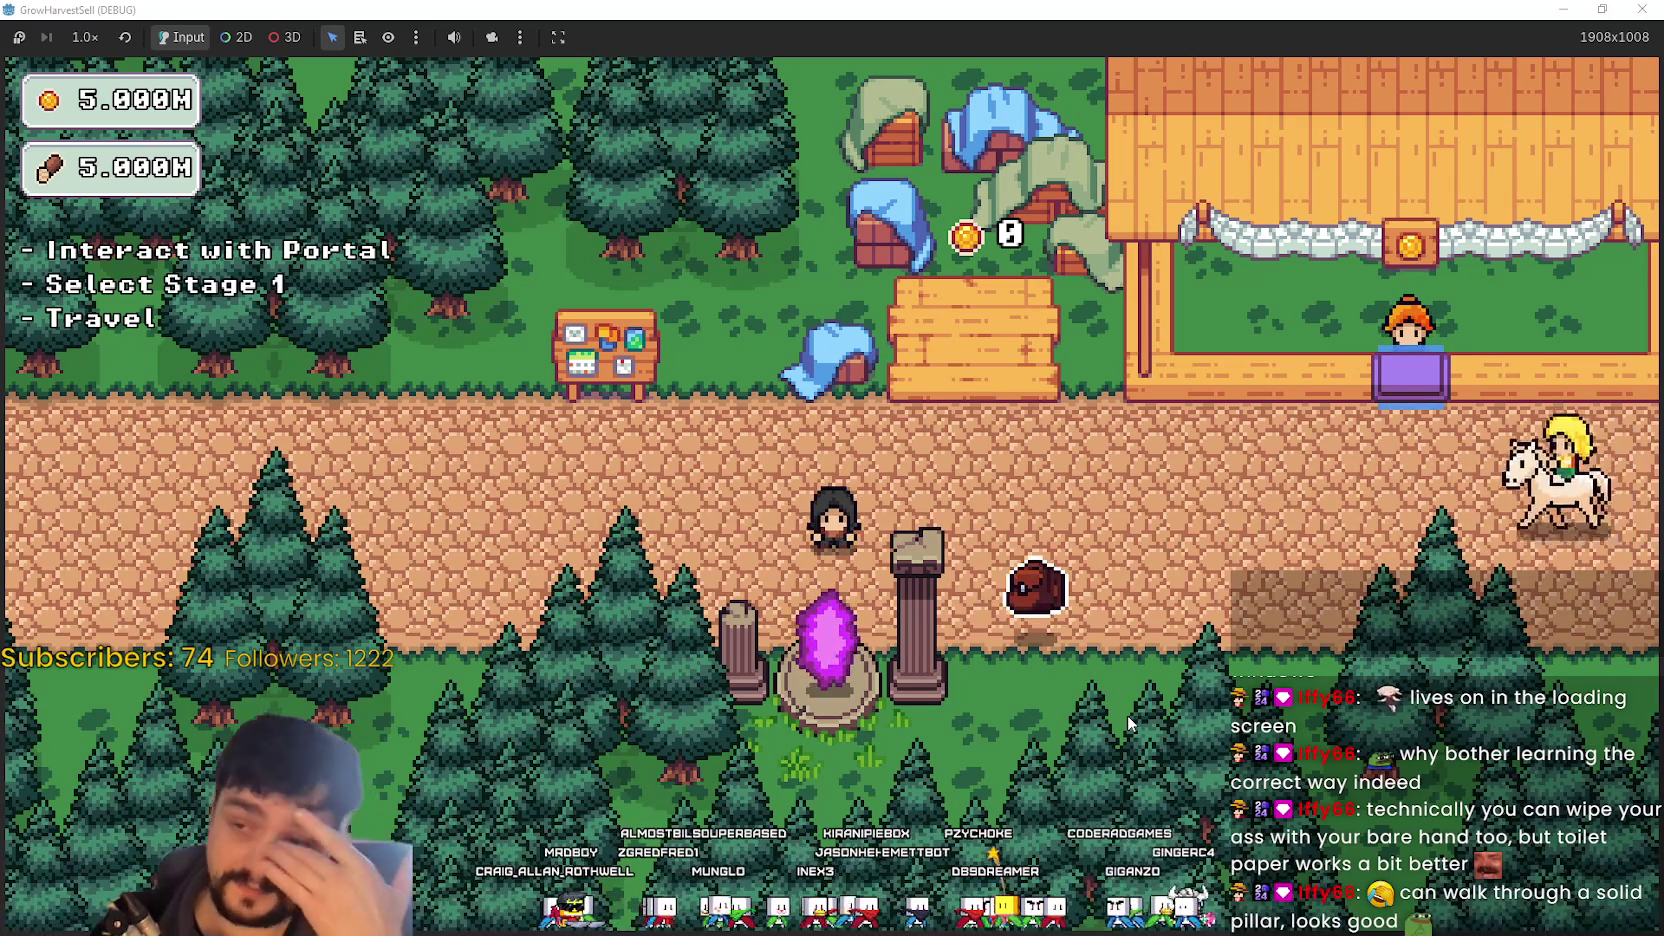
- Walk the player onto the portal, off and back again beside the pillar, then shrink the game window
key("s")
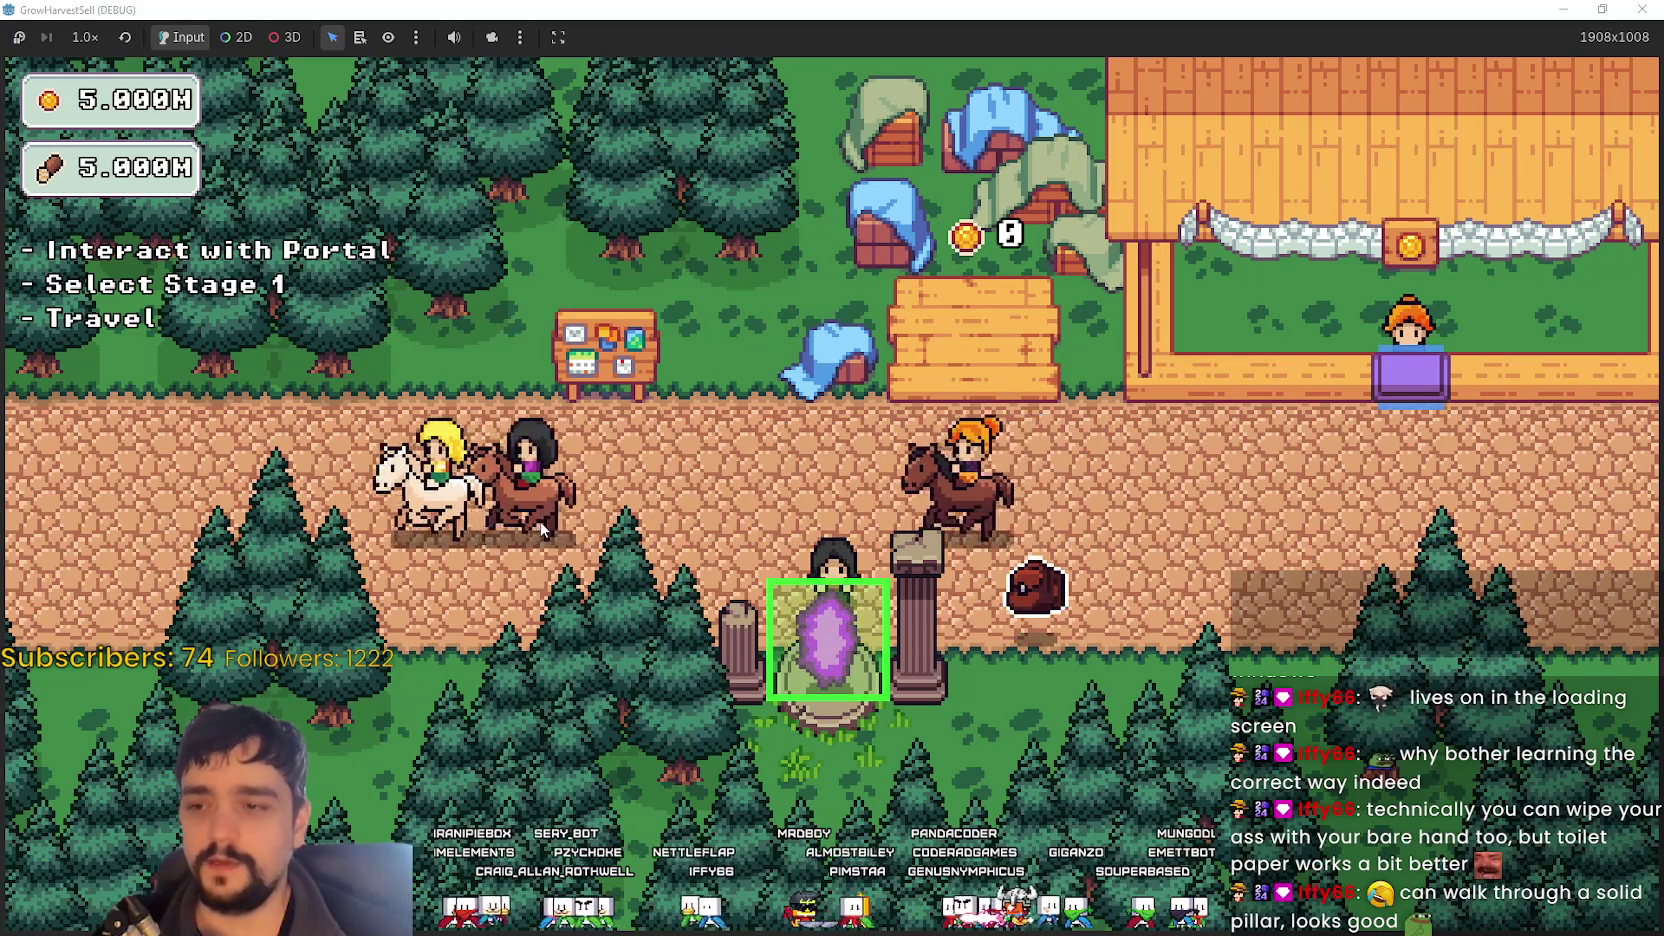
key("d")
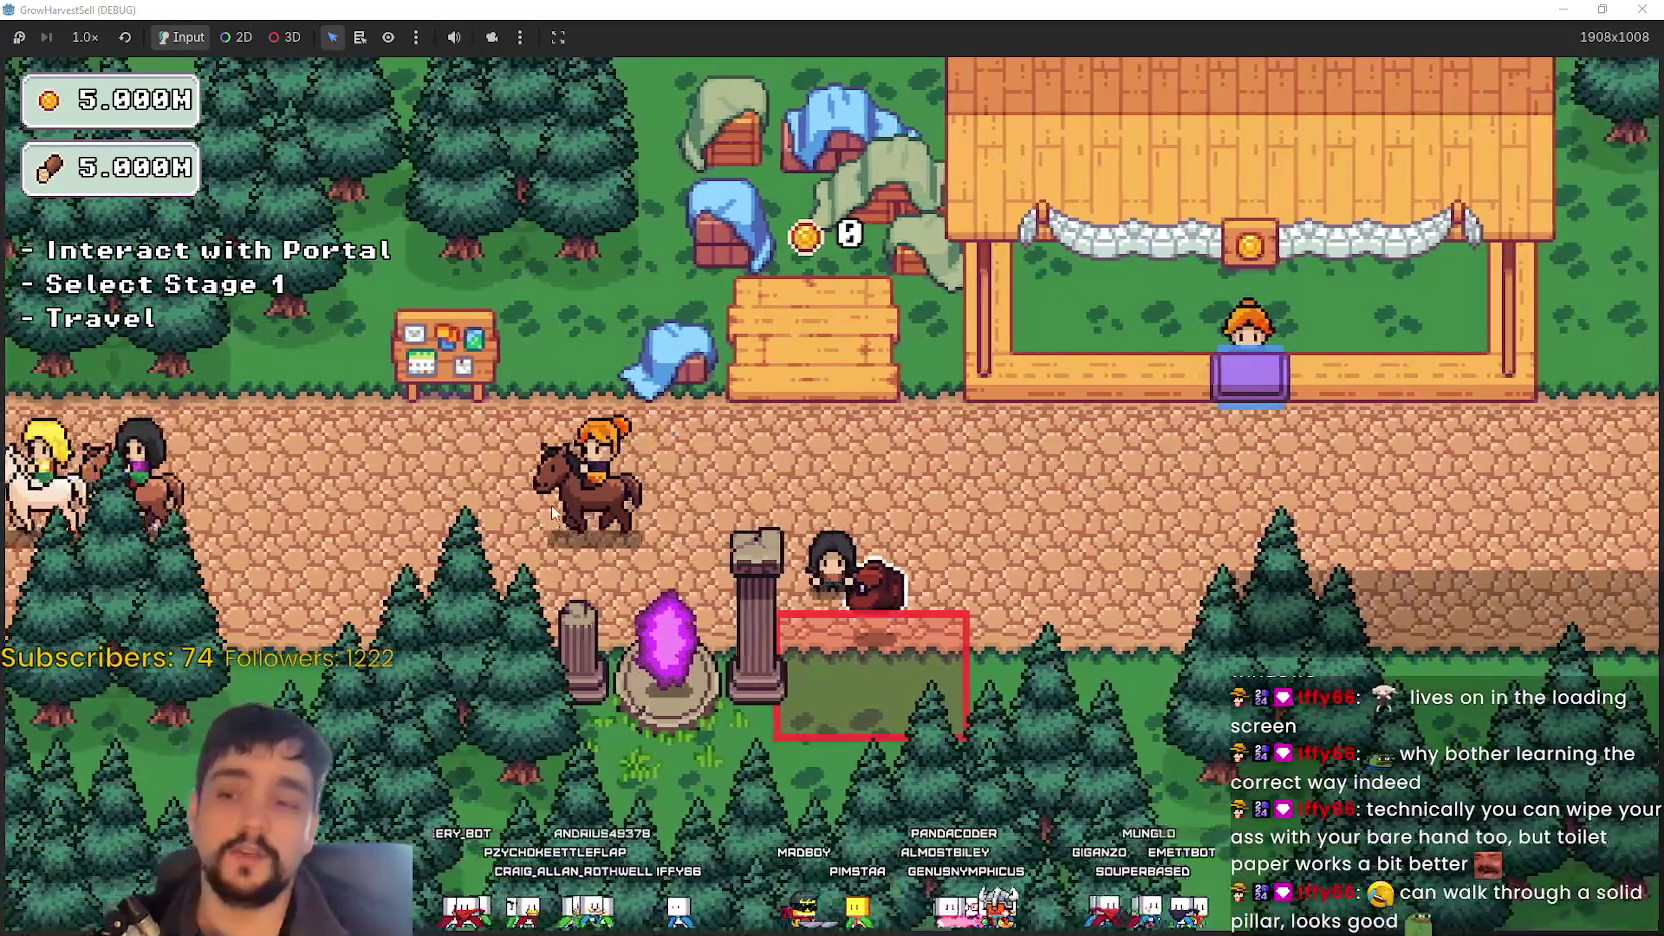
key("a")
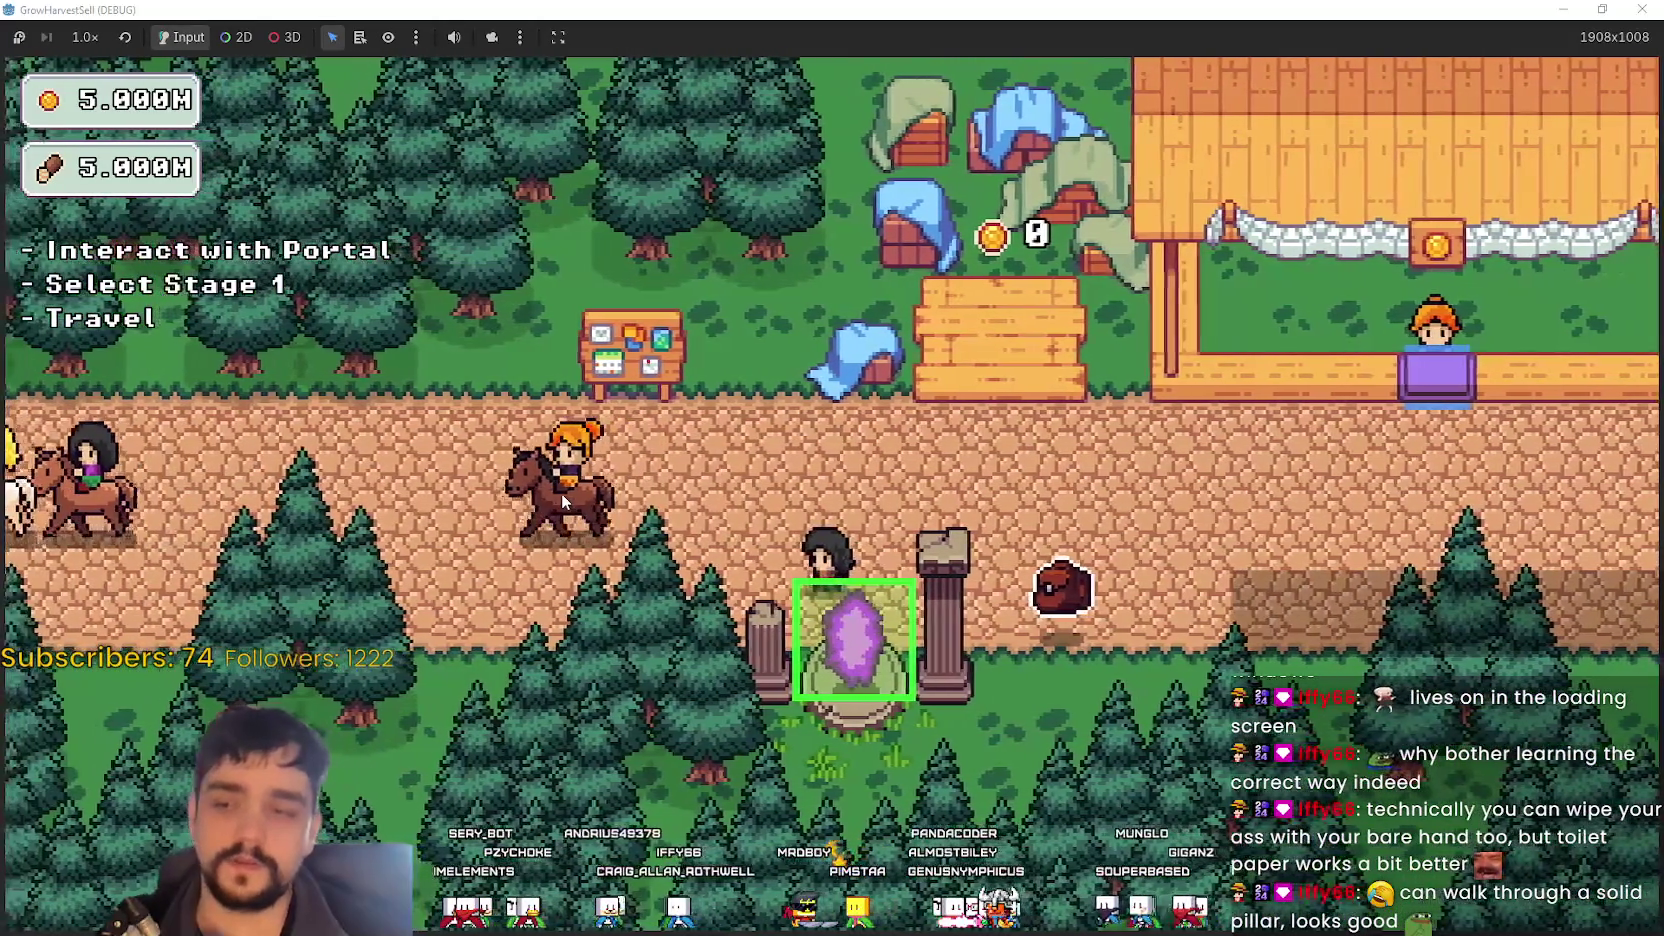
key("d")
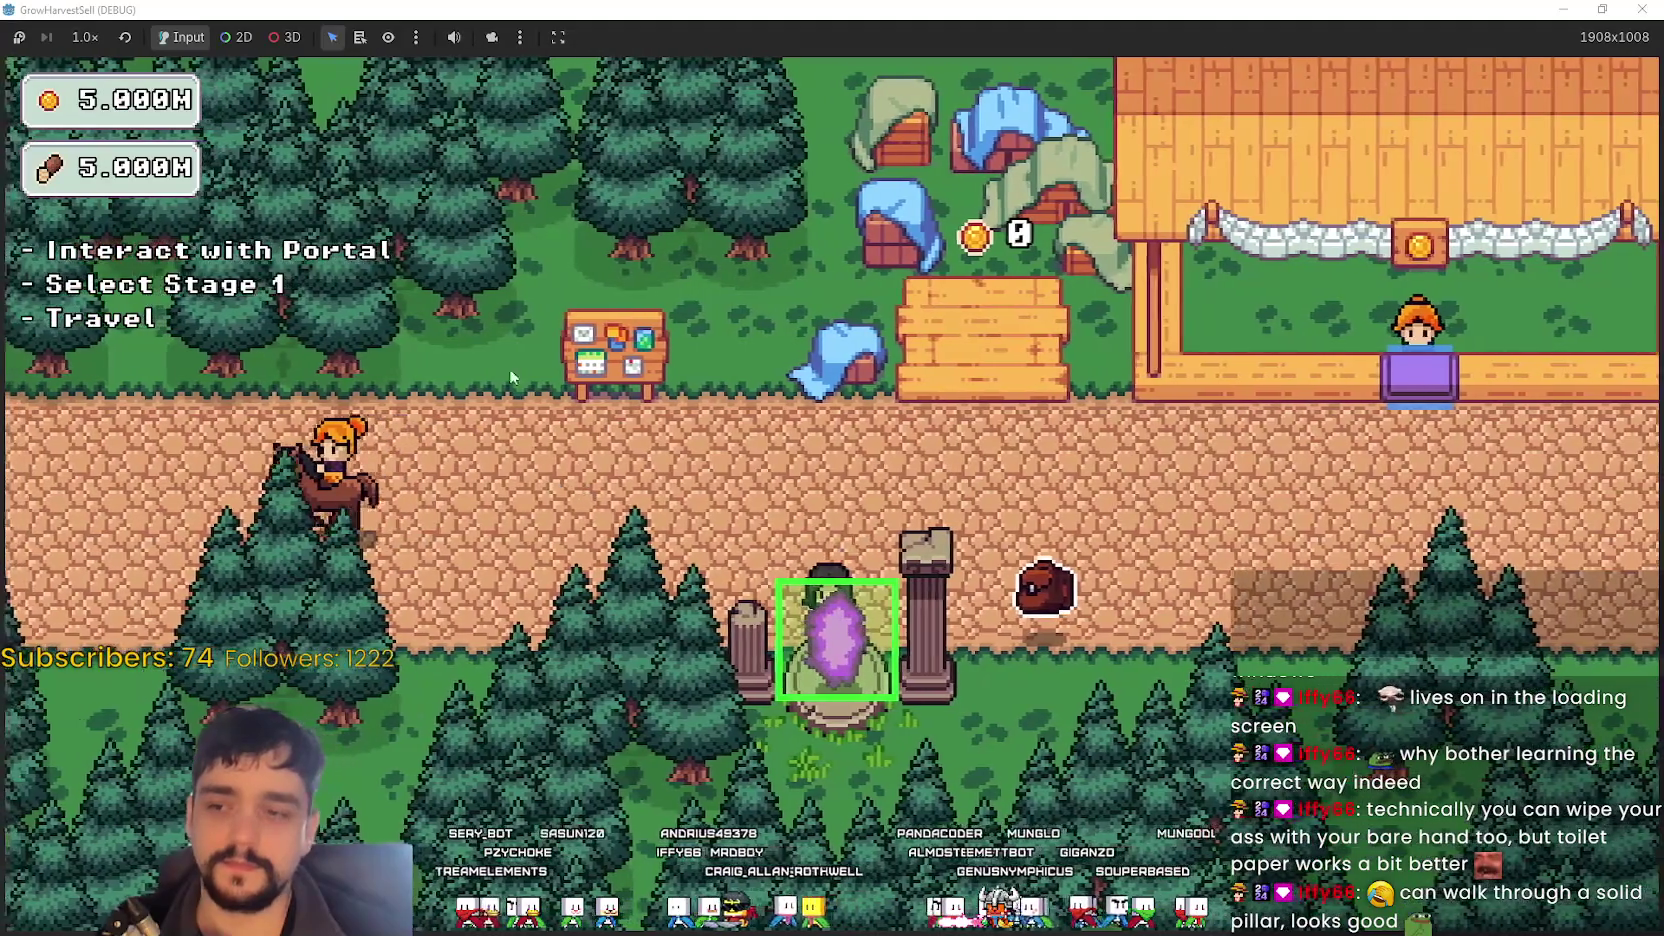
left_click_drag(498, 9, 498, 42)
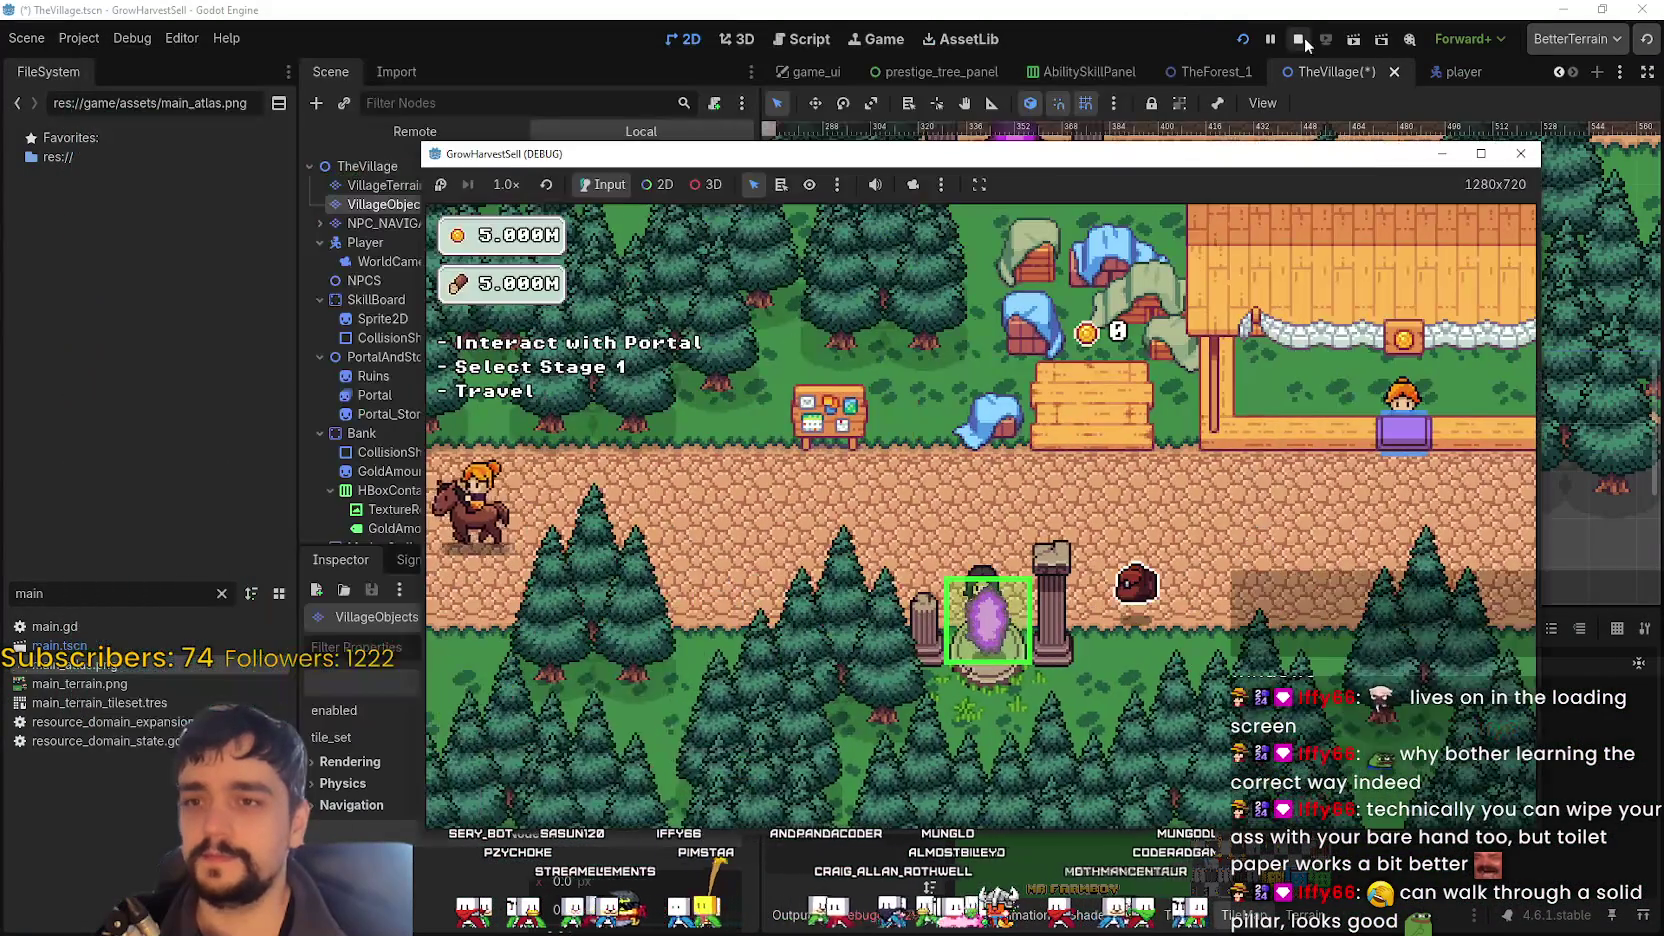
- Close the game window, save TheVillage scene with Ctrl+S and stop the playtest
left_click(1298, 38)
key("ctrl+s")
scroll(1214, 378, "down", 3)
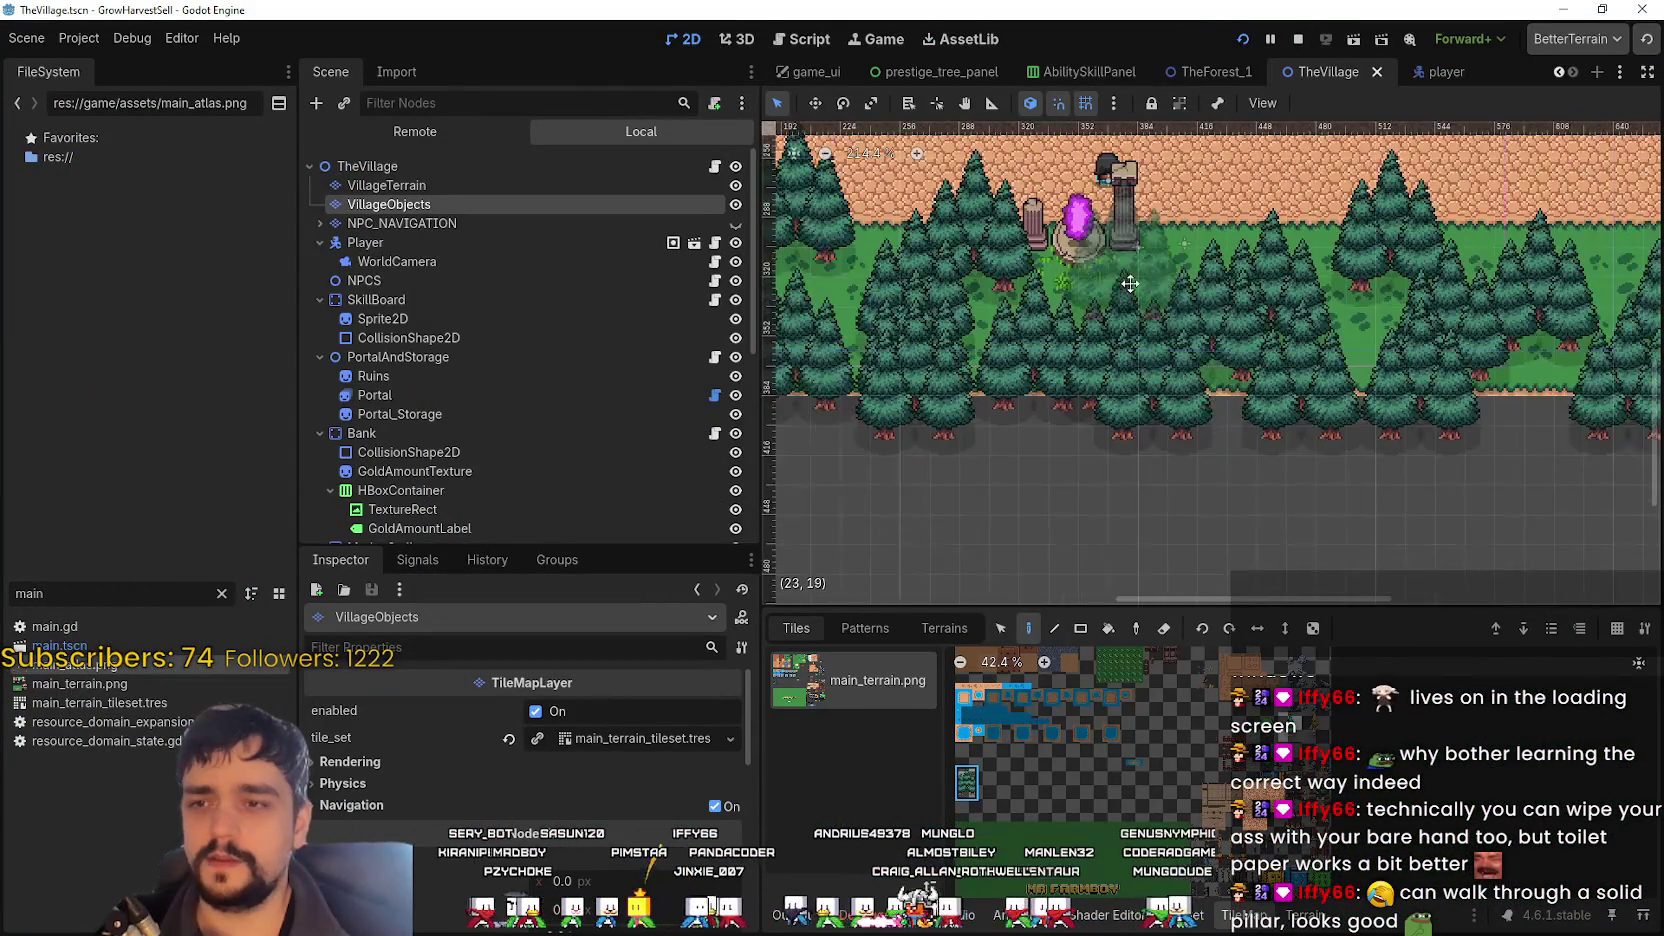
left_click_drag(1336, 316, 1343, 520)
scroll(1202, 430, "up", 3)
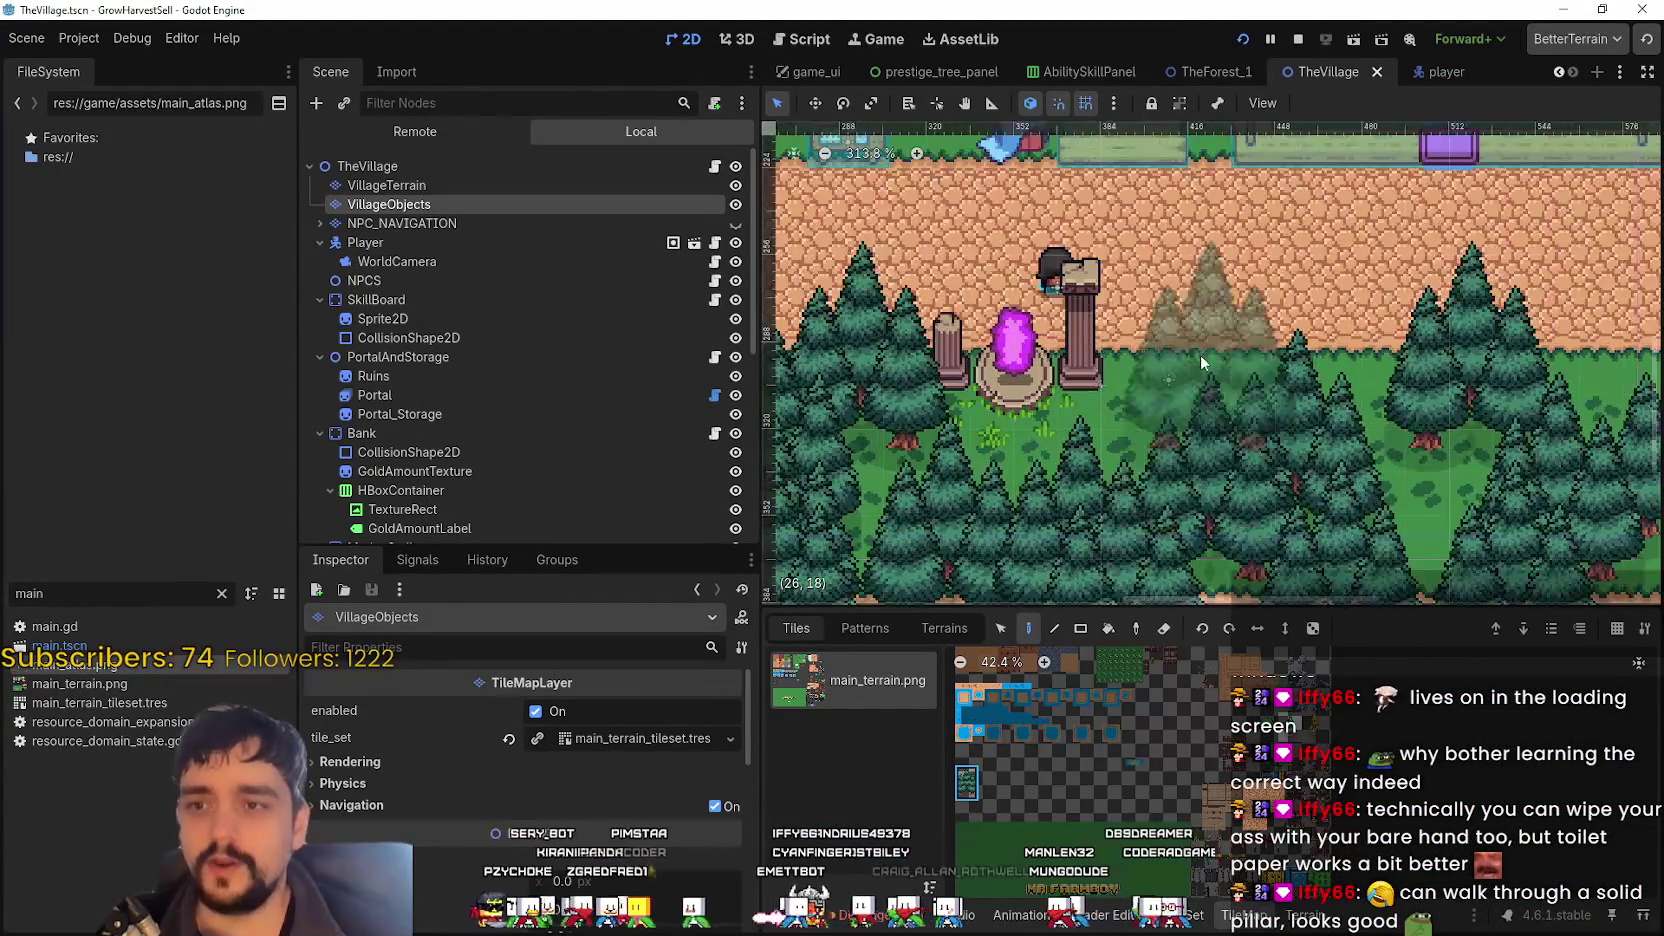
scroll(593, 245, "down", 3)
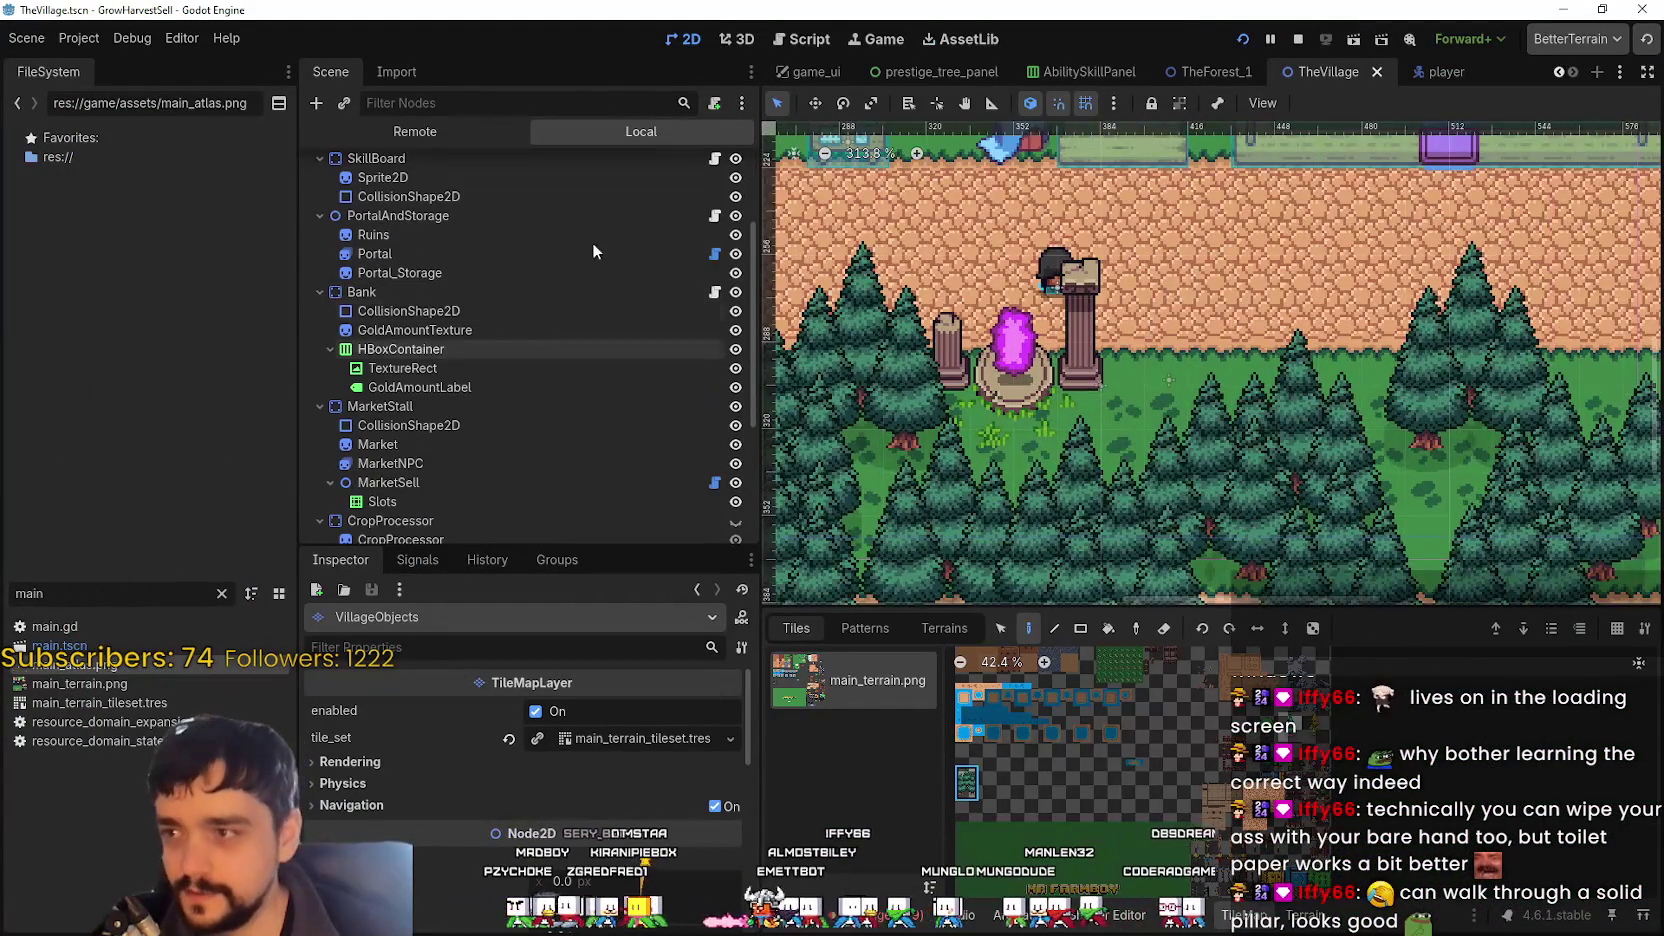
left_click(1299, 42)
- Inspect the MarketStall and CropProcessor collision shapes, the CropProcessor sprite and its body
scroll(974, 315, "down", 1)
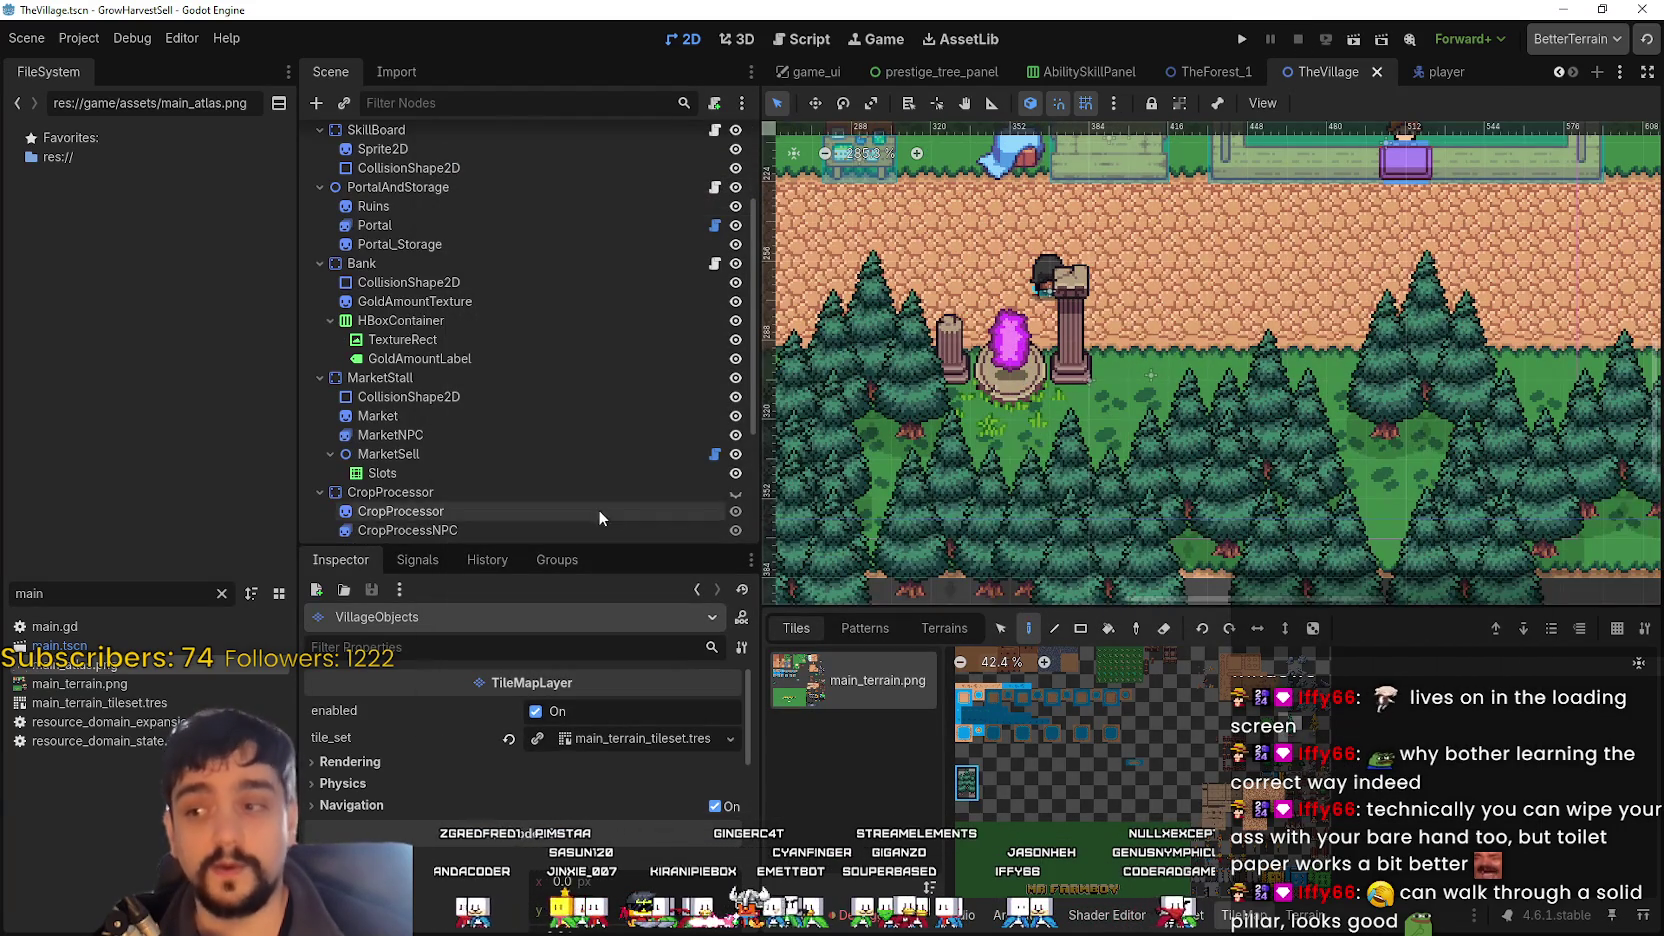
scroll(477, 299, "down", 3)
left_click(478, 298)
scroll(474, 396, "down", 2)
left_click(484, 356)
left_click(498, 318)
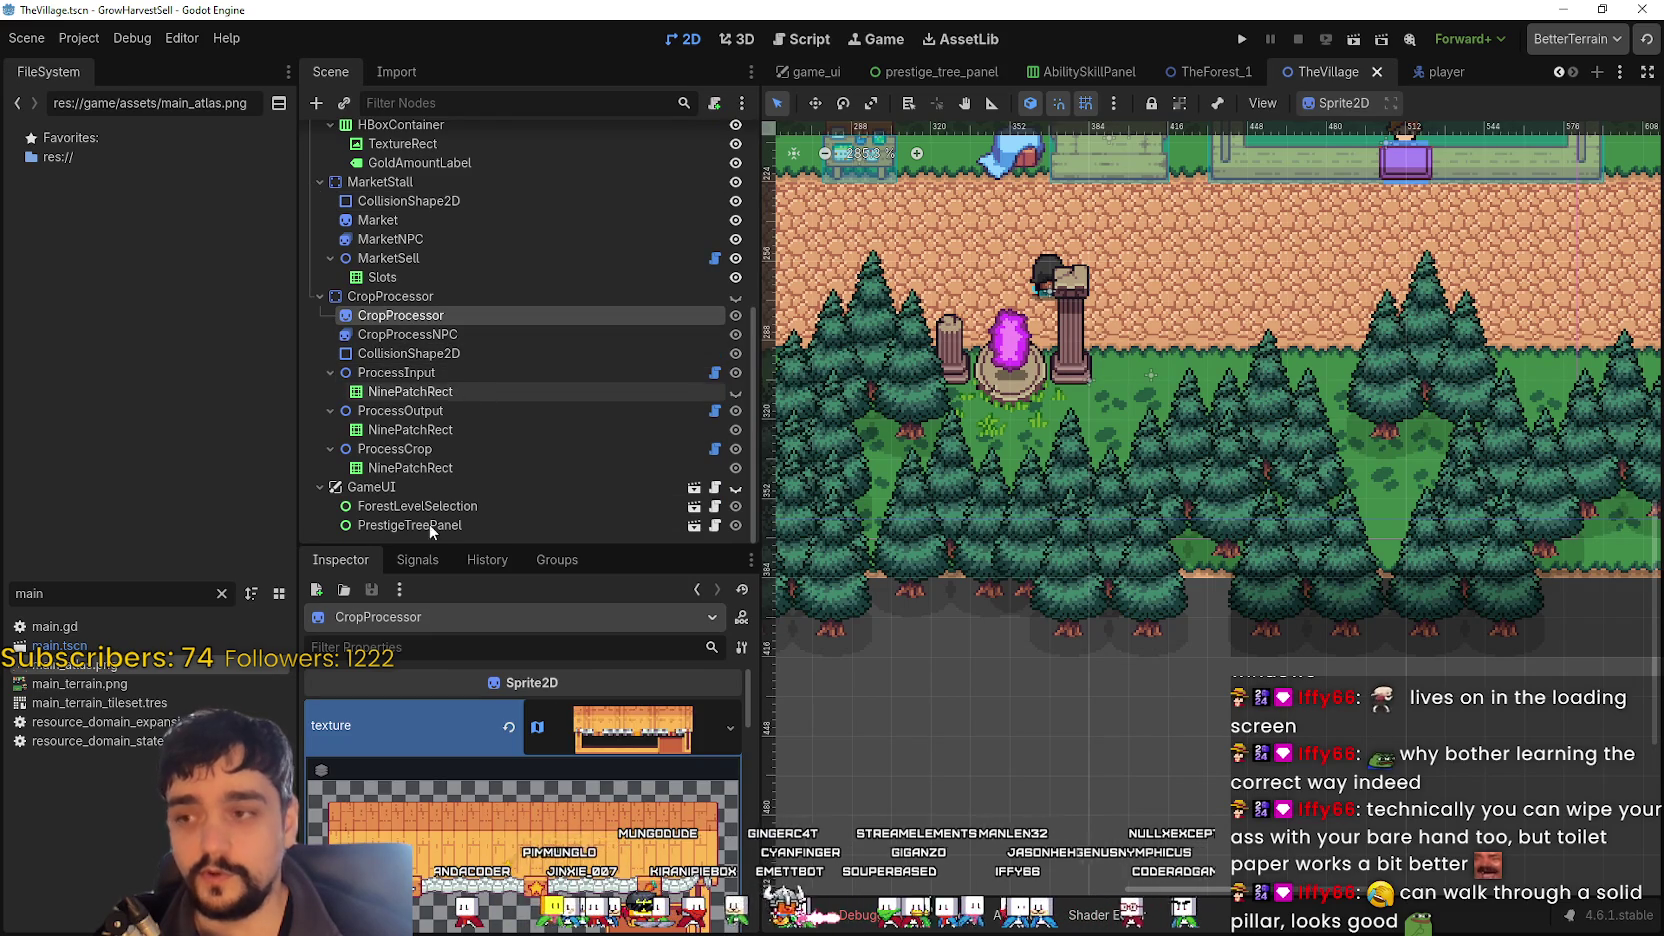
left_click(420, 296)
- Inspect the Market, MarketNPC, Portal_Storage and Ruins nodes in the Scene dock
scroll(974, 379, "up", 3)
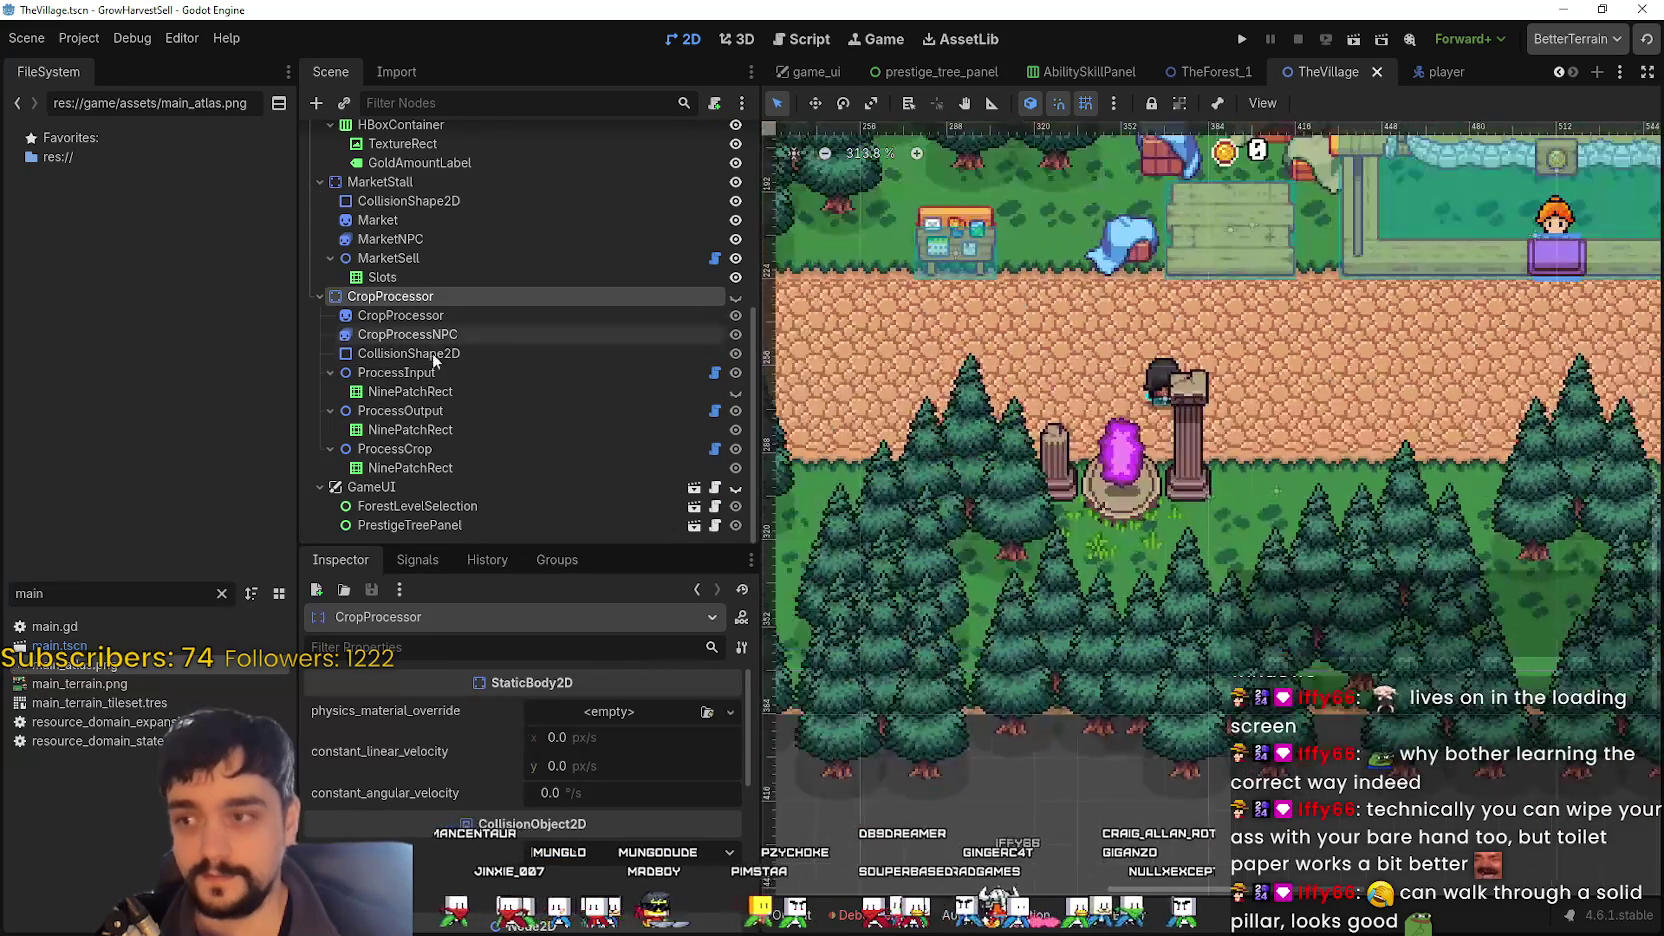
scroll(455, 484, "up", 2)
left_click(408, 273)
left_click(415, 290)
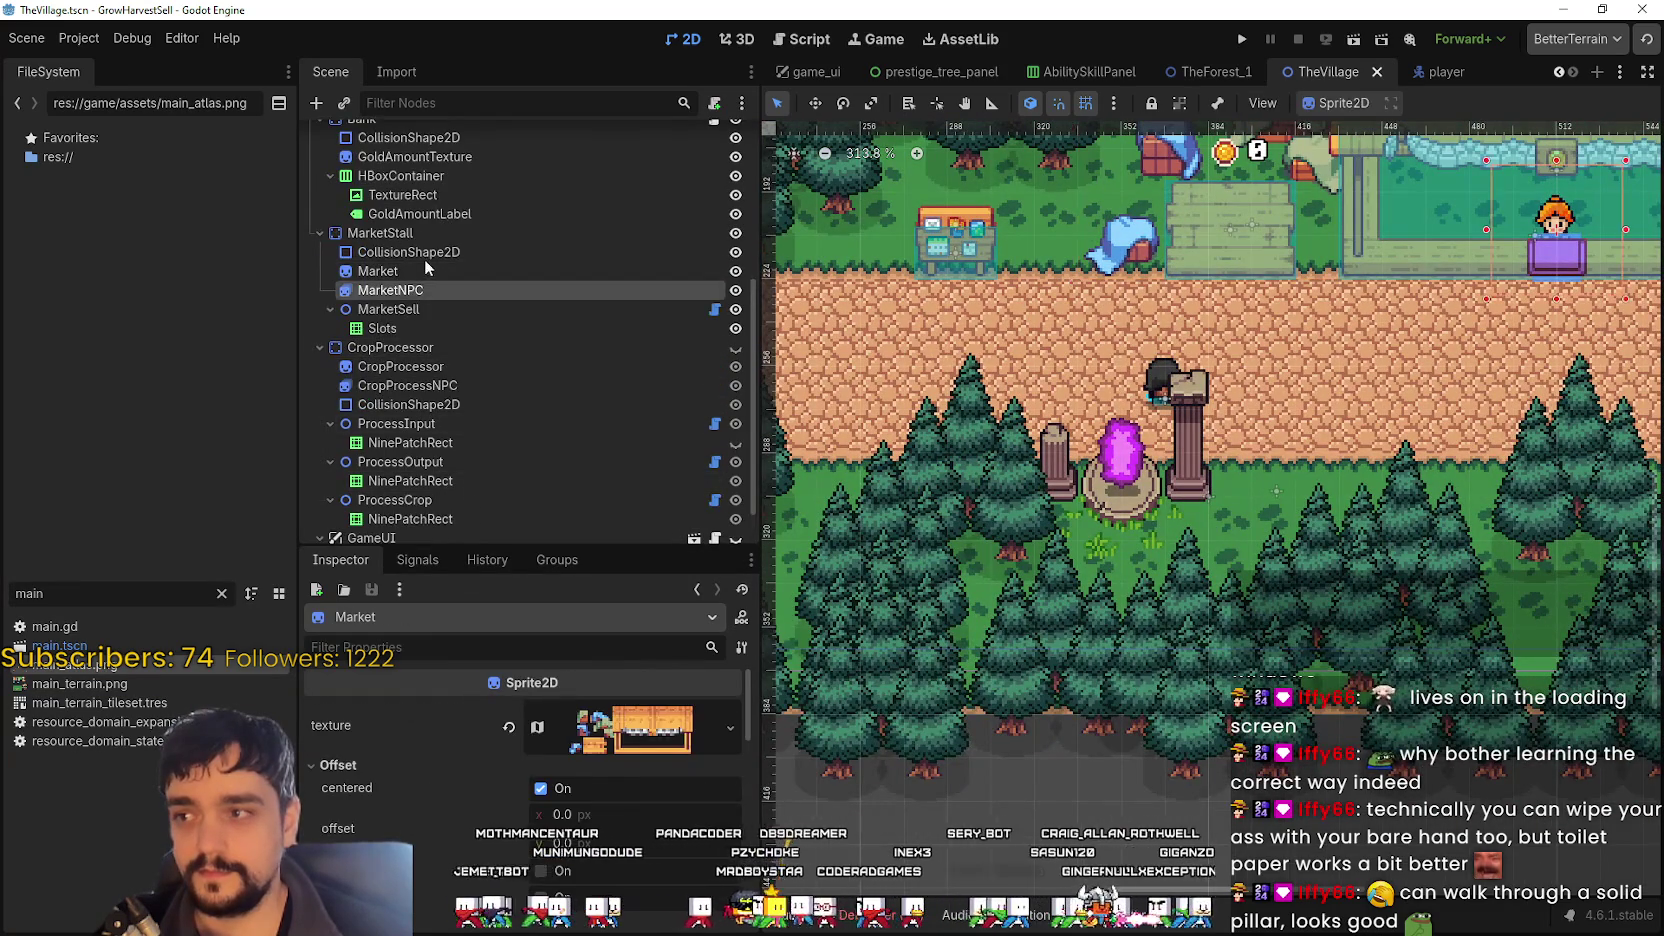
scroll(442, 280, "up", 5)
left_click(439, 386)
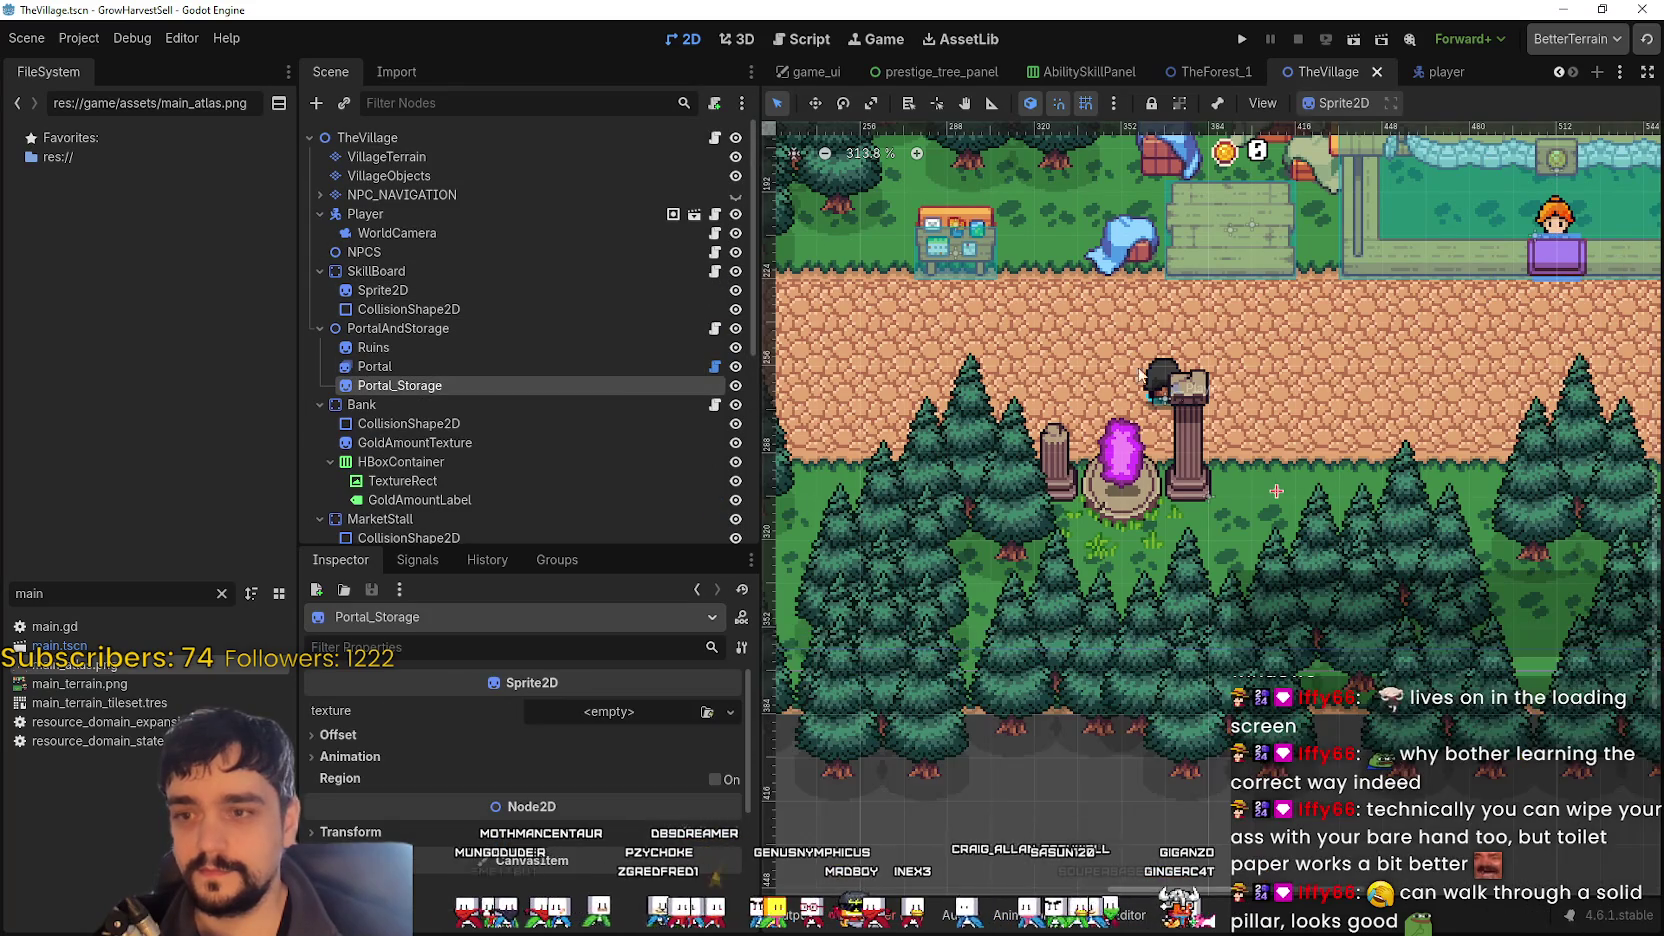
scroll(1125, 358, "up", 1)
left_click(526, 348)
scroll(1110, 505, "up", 1)
scroll(1145, 594, "down", 1)
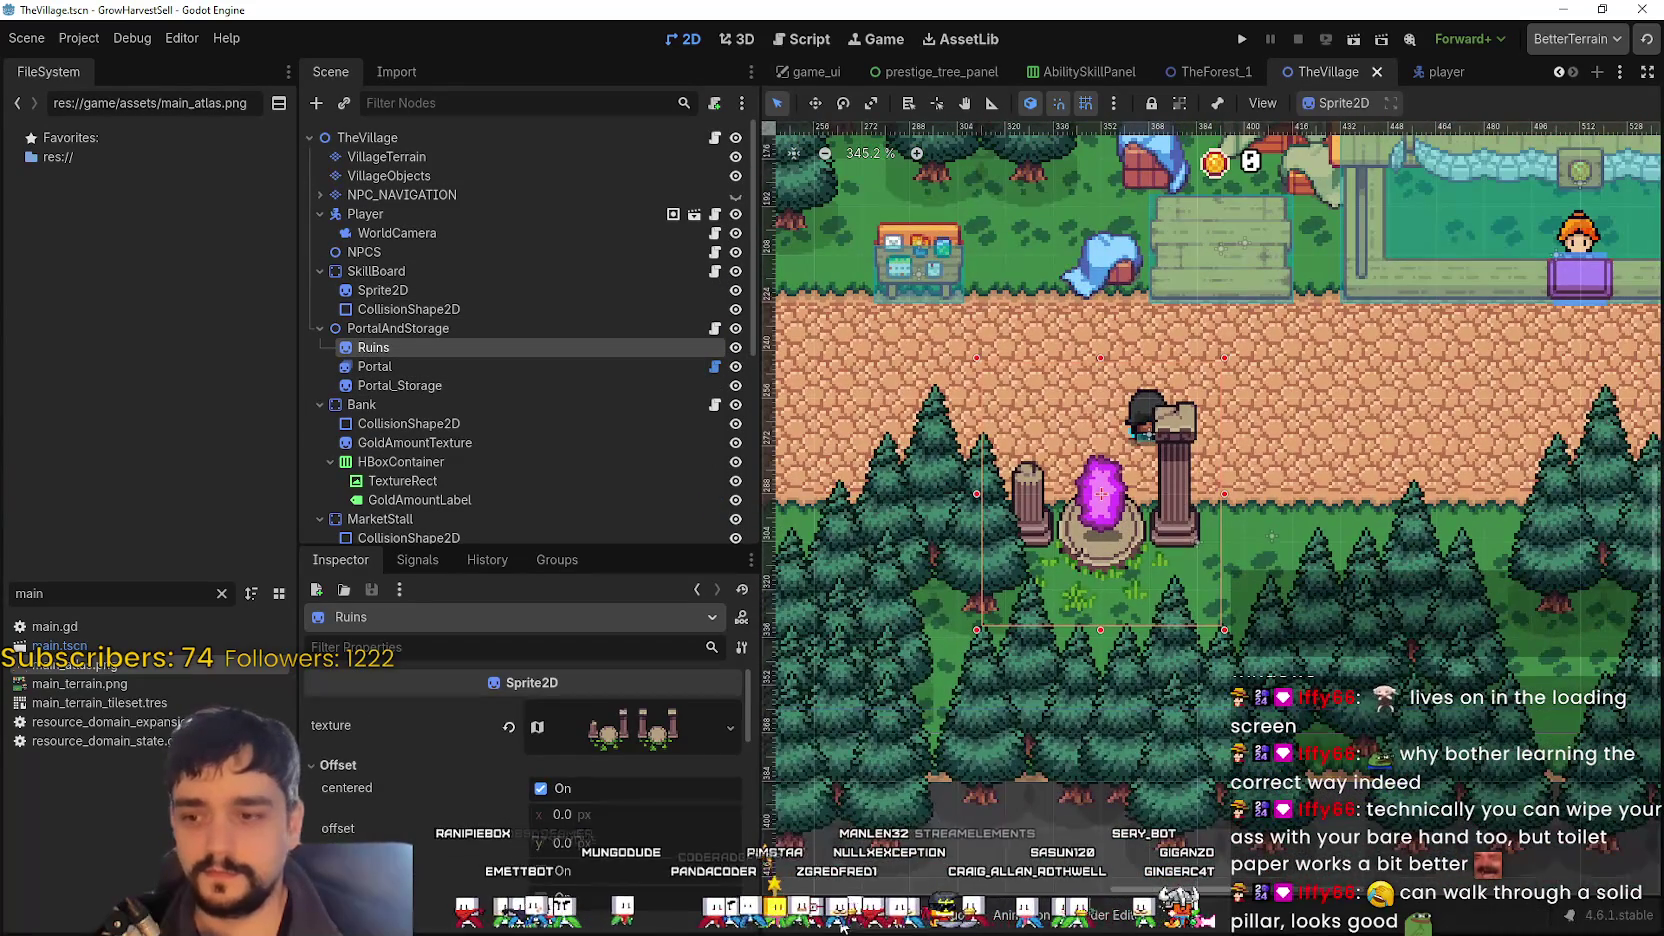
- Show the Output log of Ruins moves and zoom the viewport around the portal
left_click(841, 926)
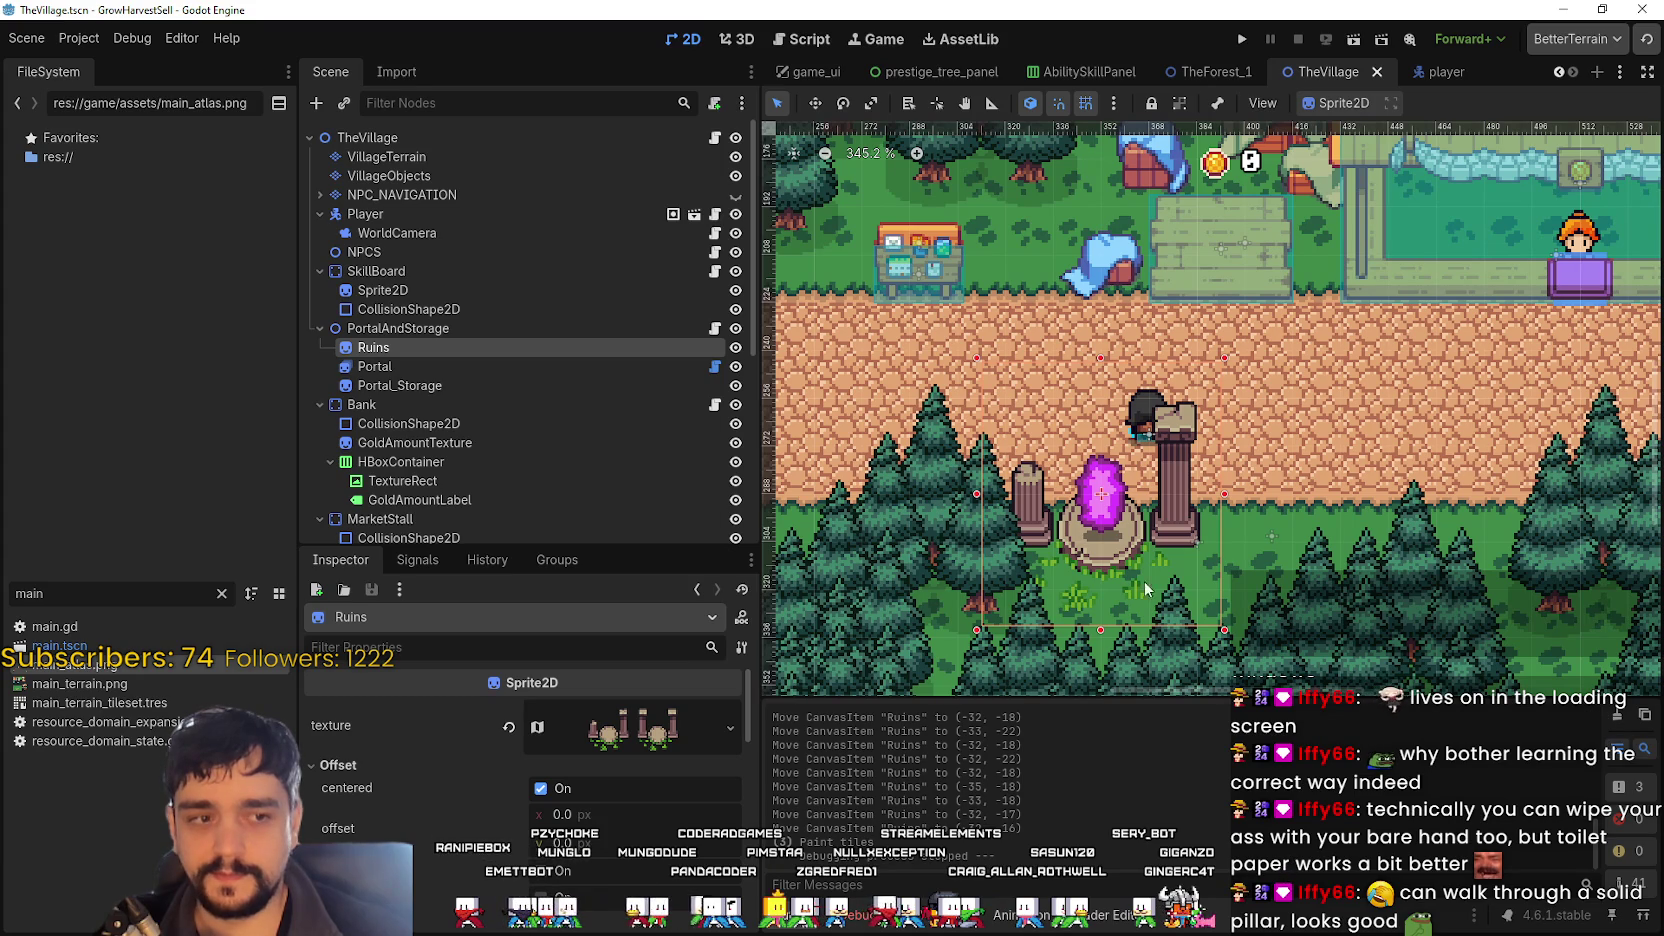
scroll(1130, 450, "up", 4)
scroll(1128, 402, "down", 5)
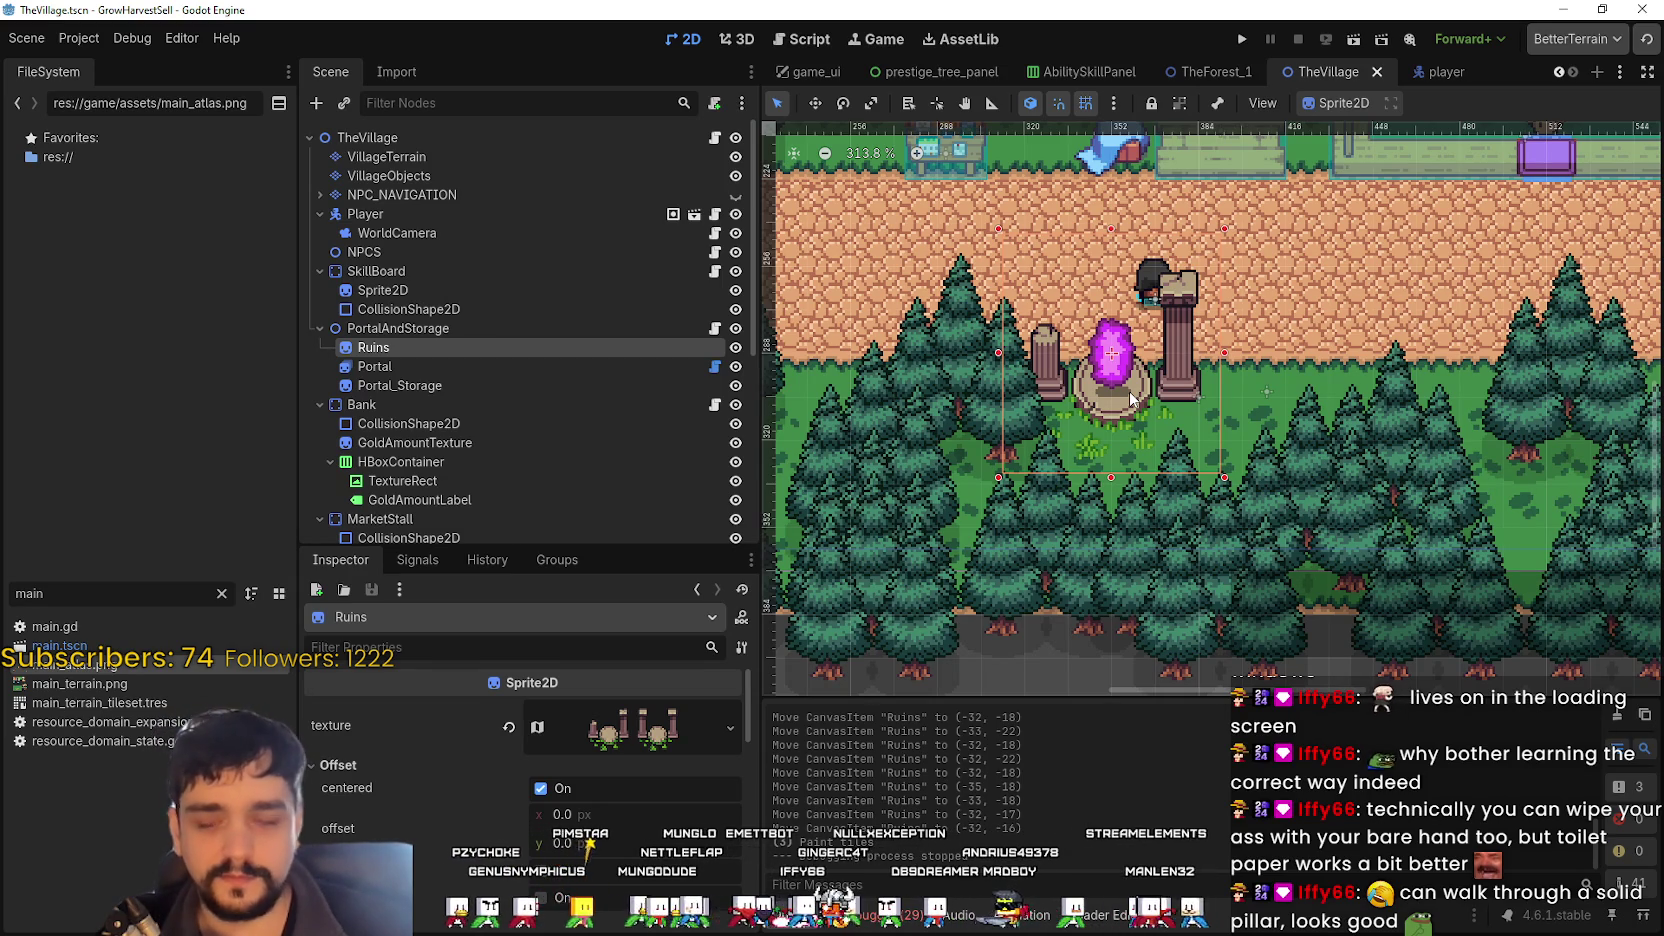
scroll(1300, 260, "down", 1)
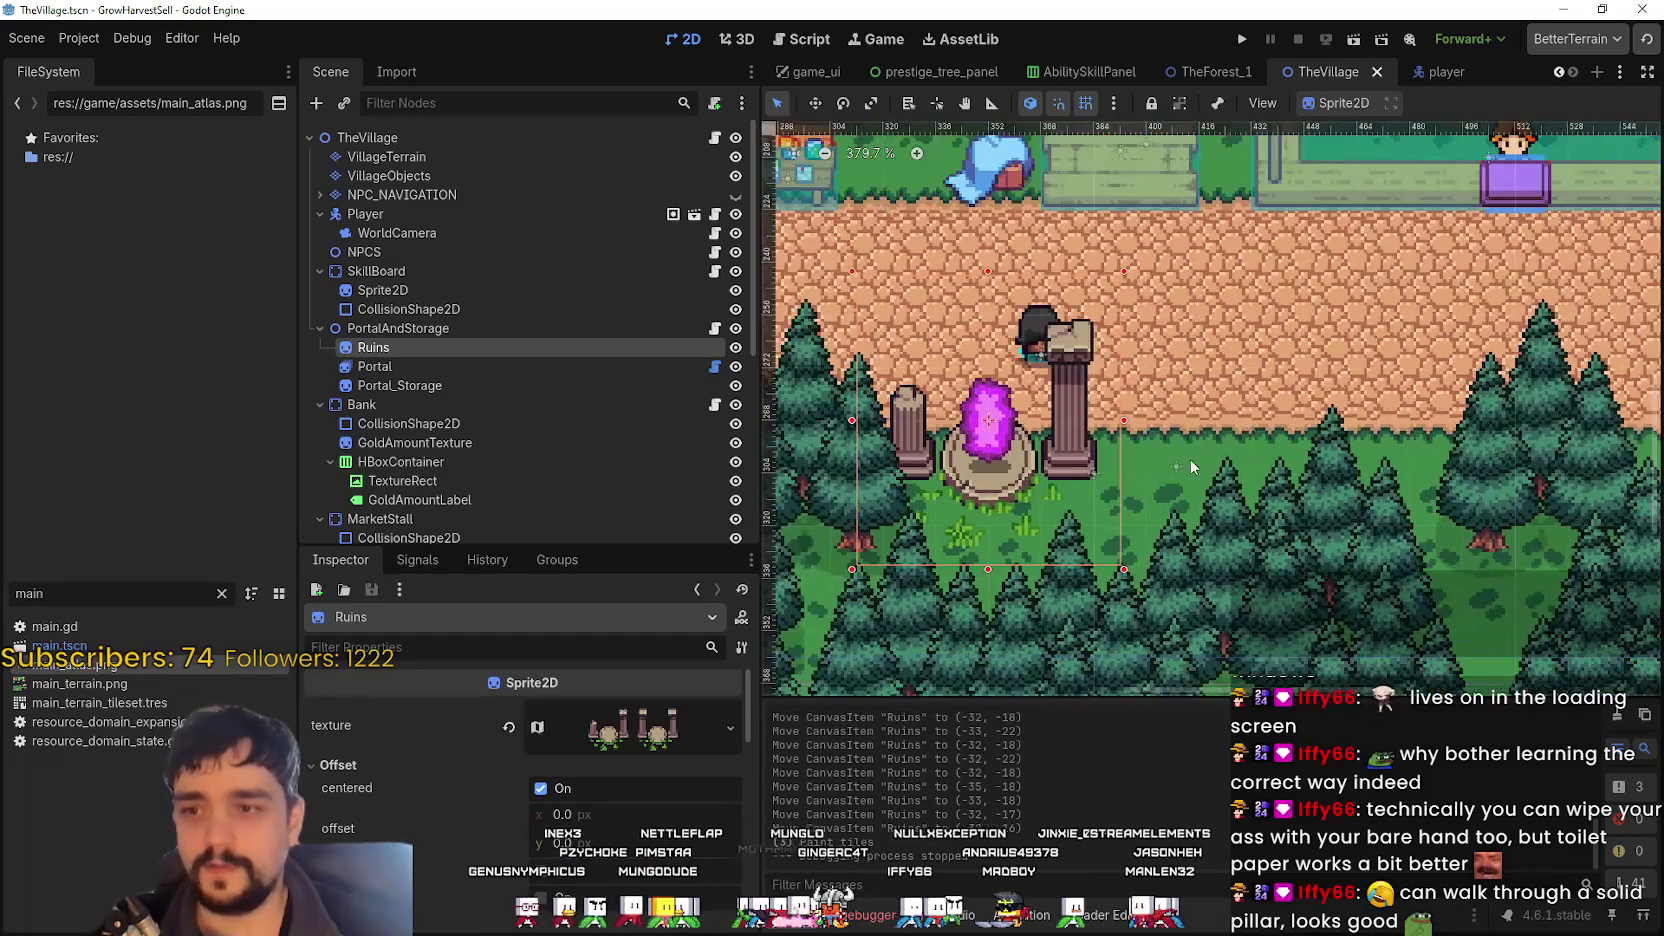
scroll(1153, 465, "left", 5)
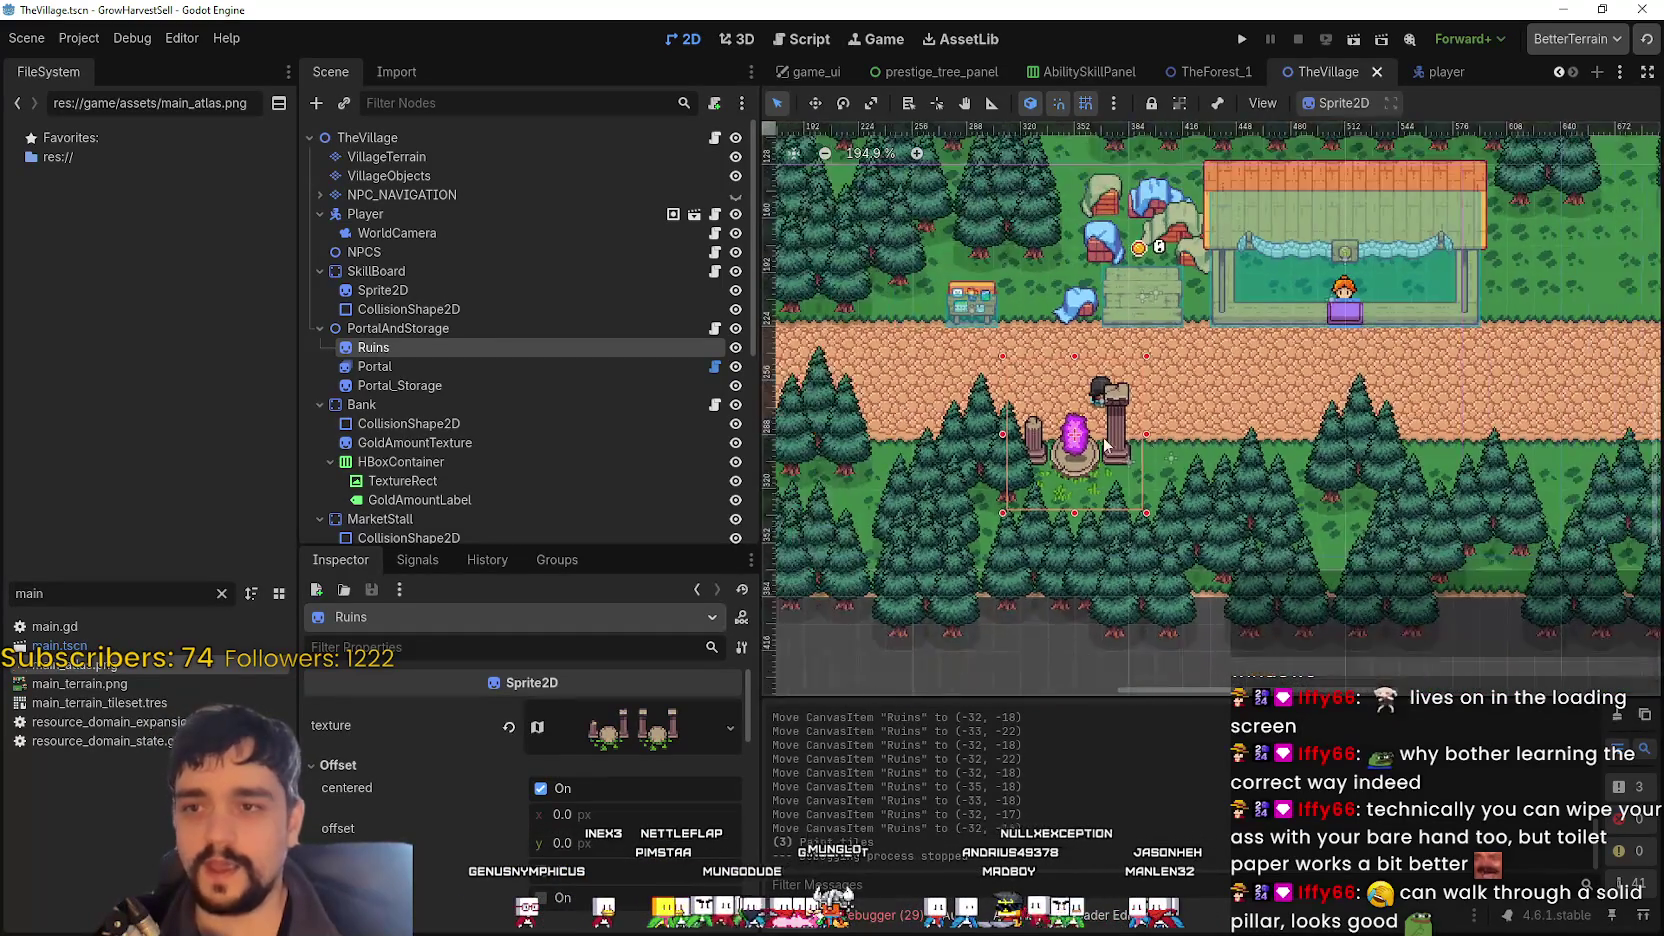
scroll(1096, 450, "up", 3)
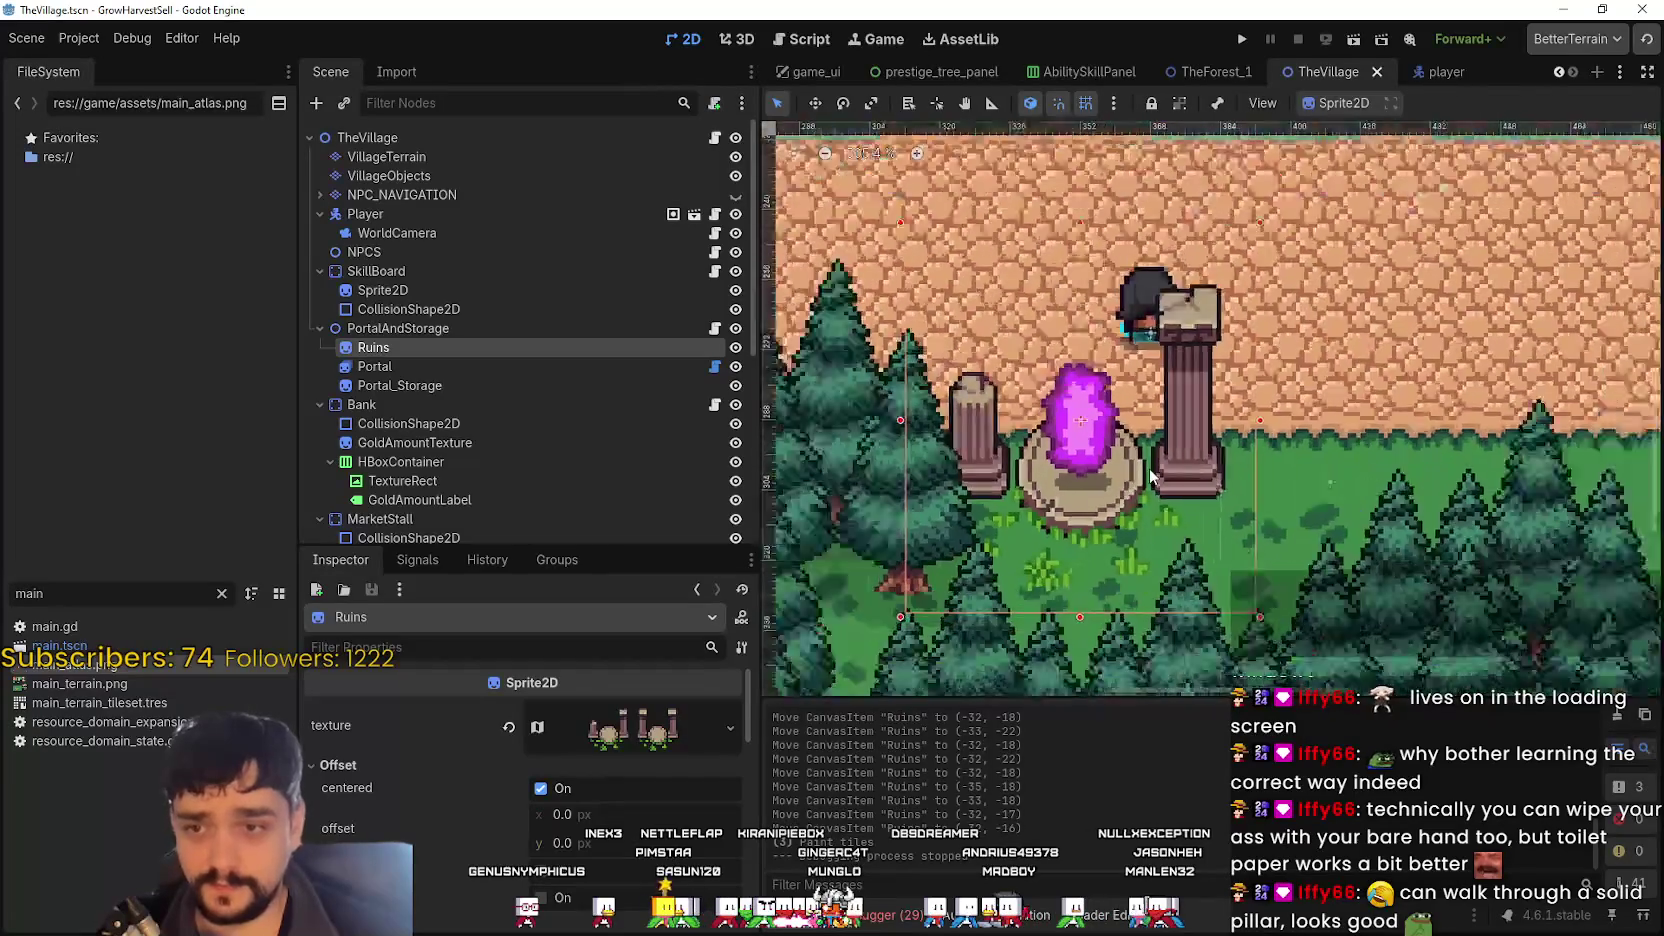
scroll(1143, 487, "down", 4)
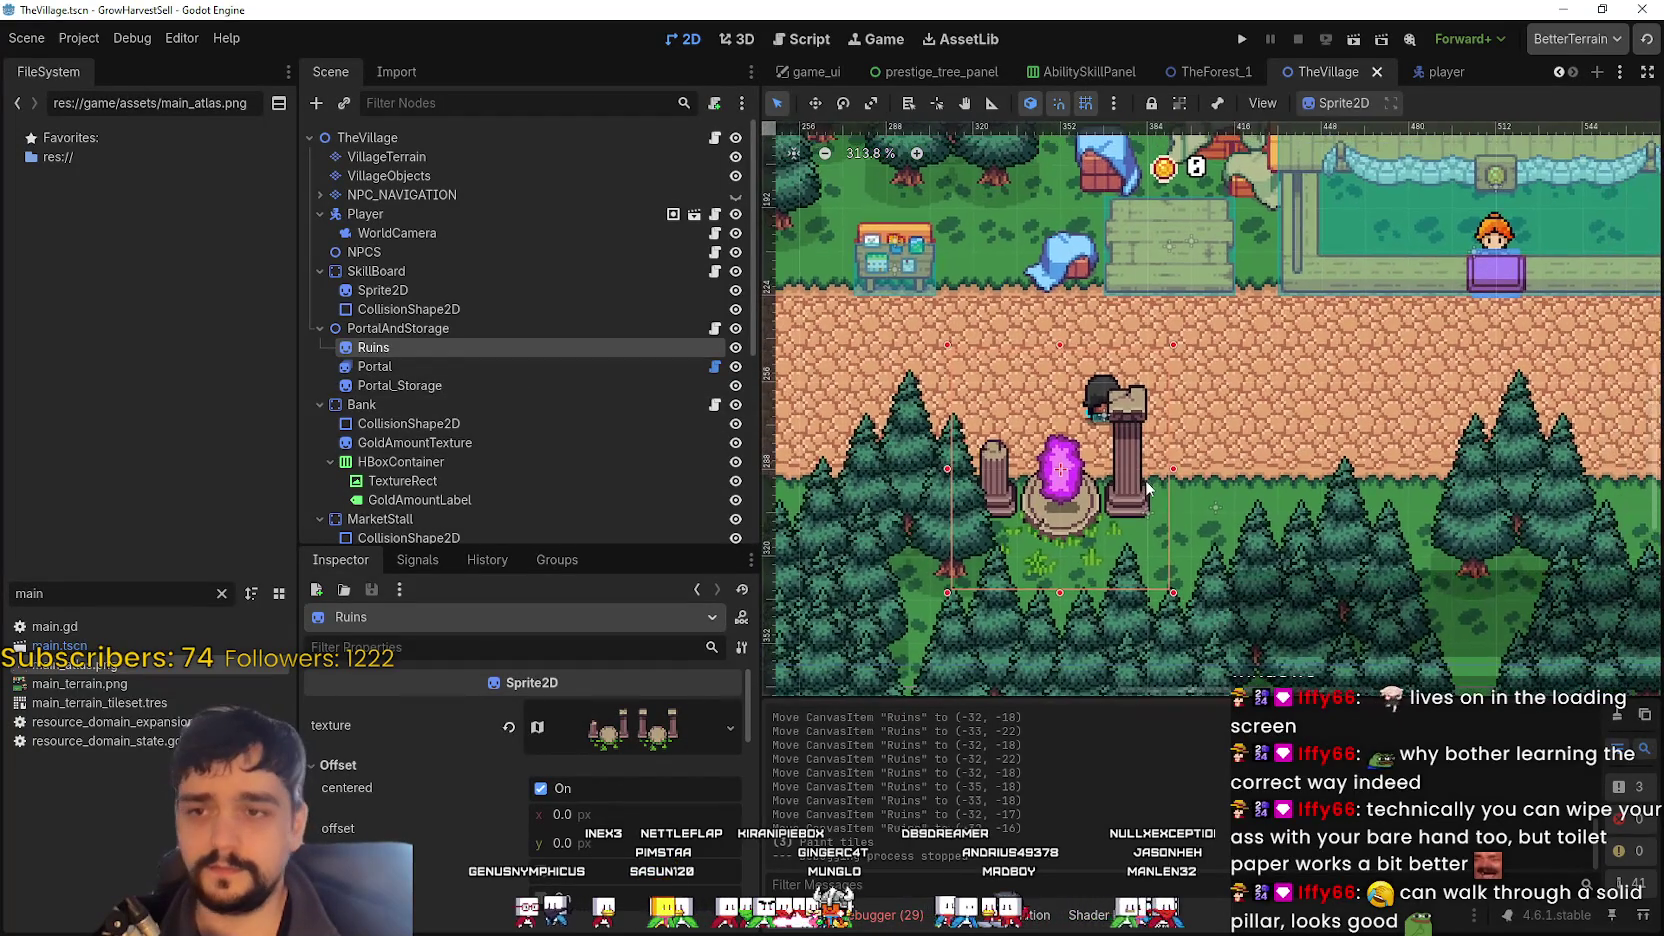
scroll(1143, 487, "down", 1)
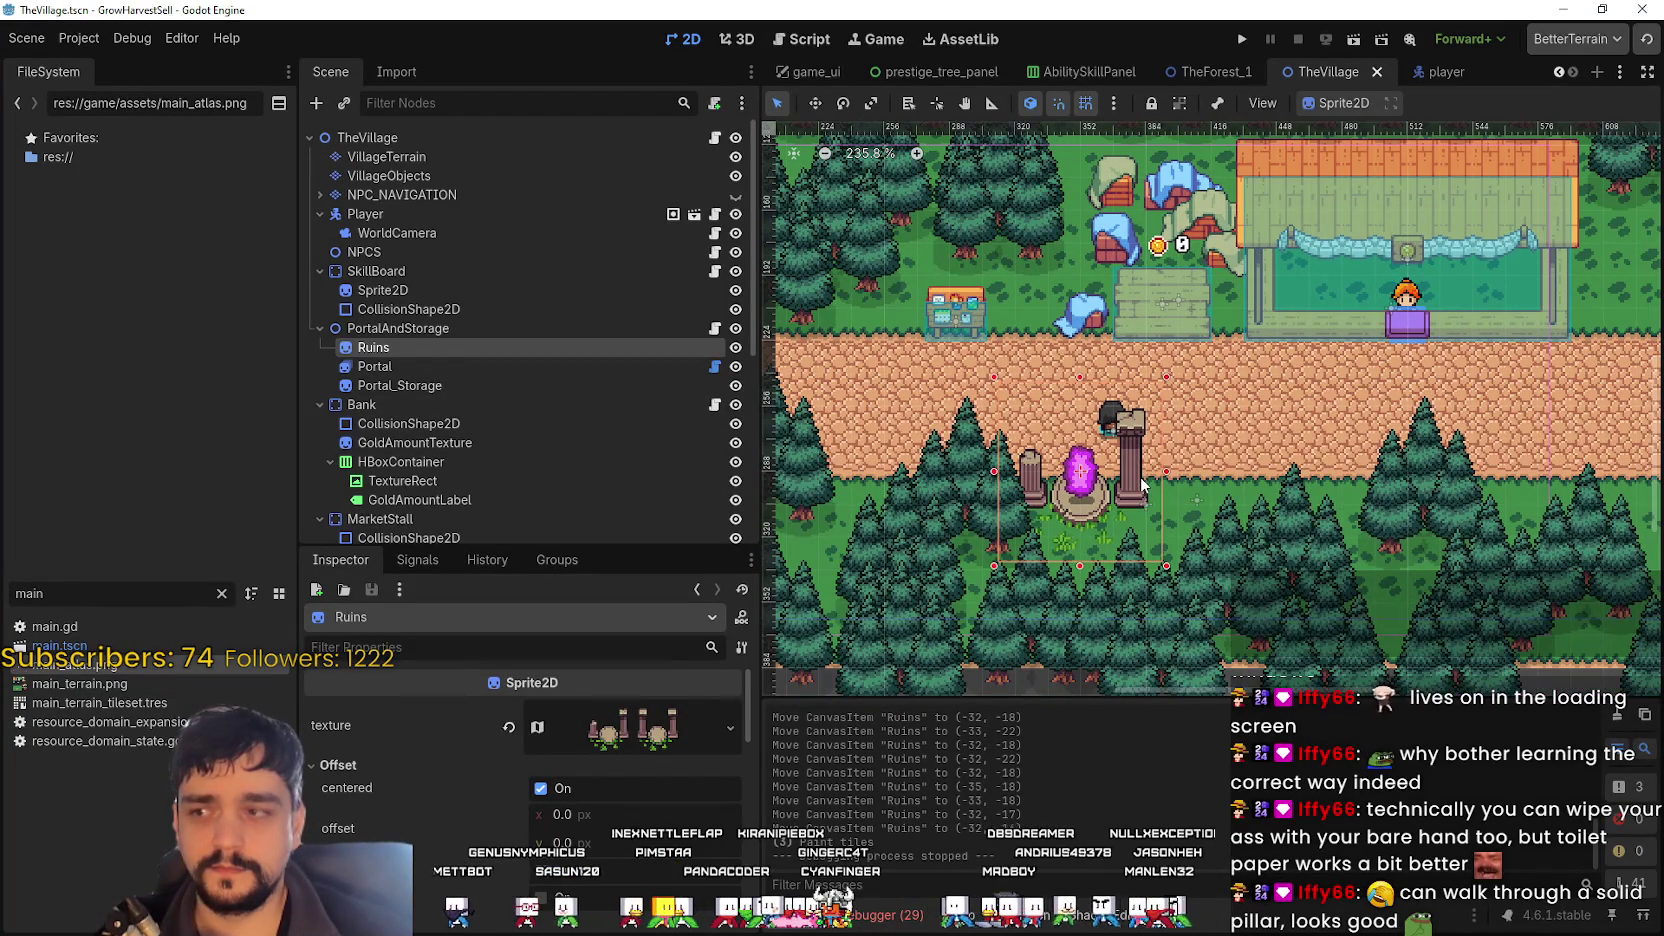
scroll(1098, 412, "up", 4)
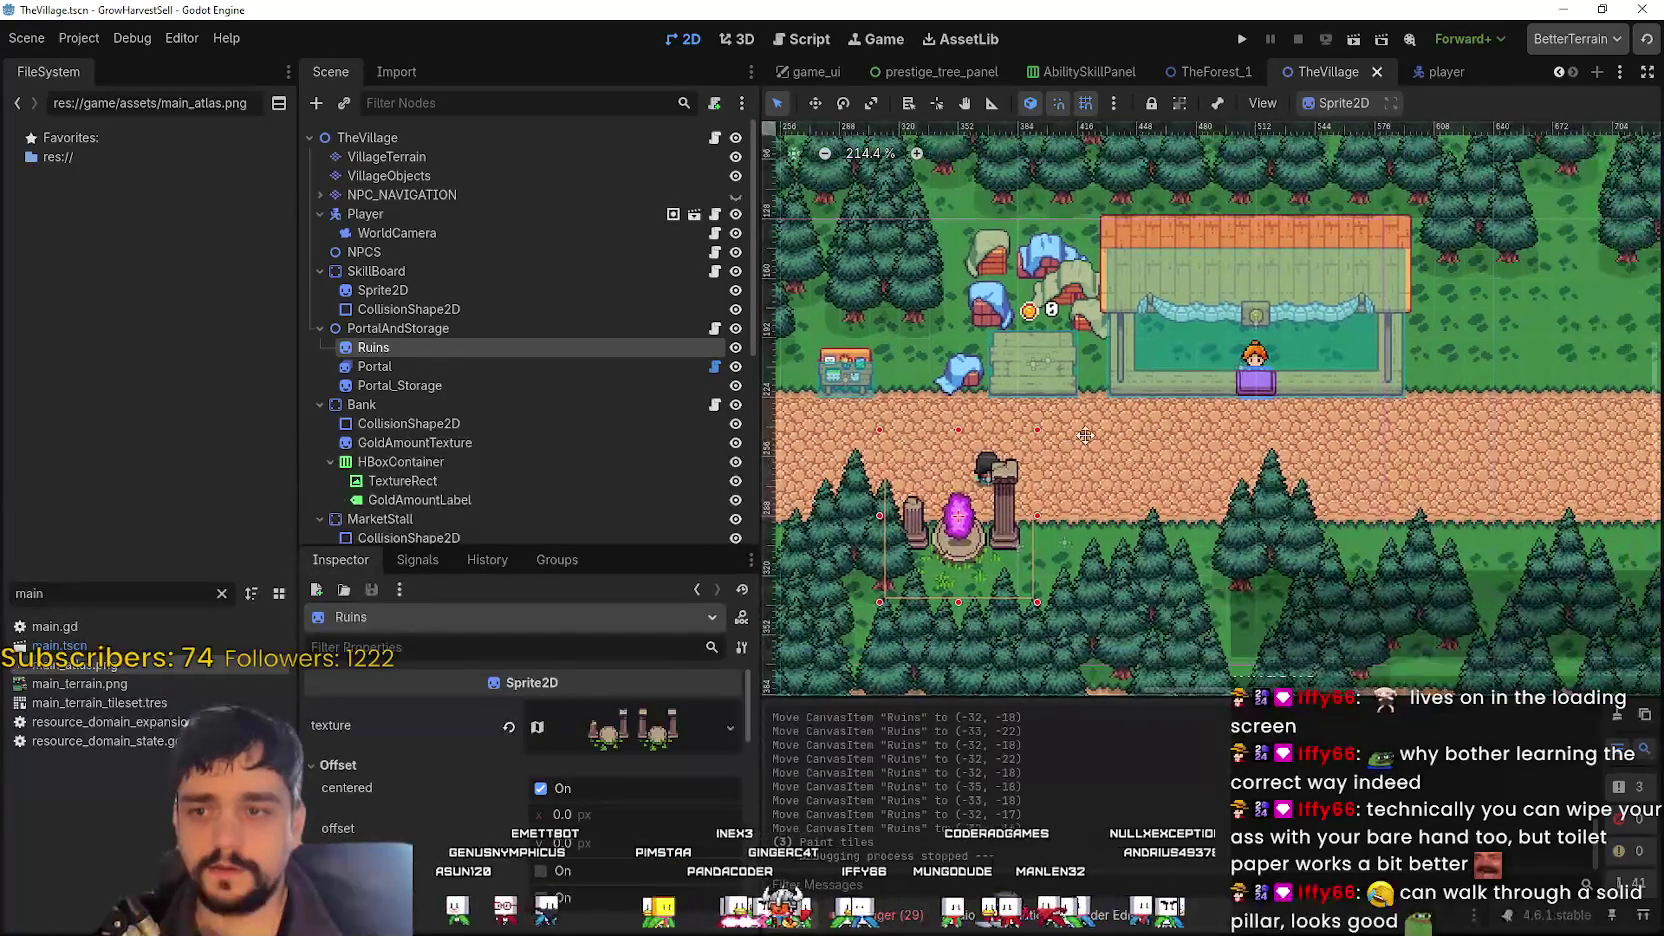
scroll(1098, 412, "up", 3)
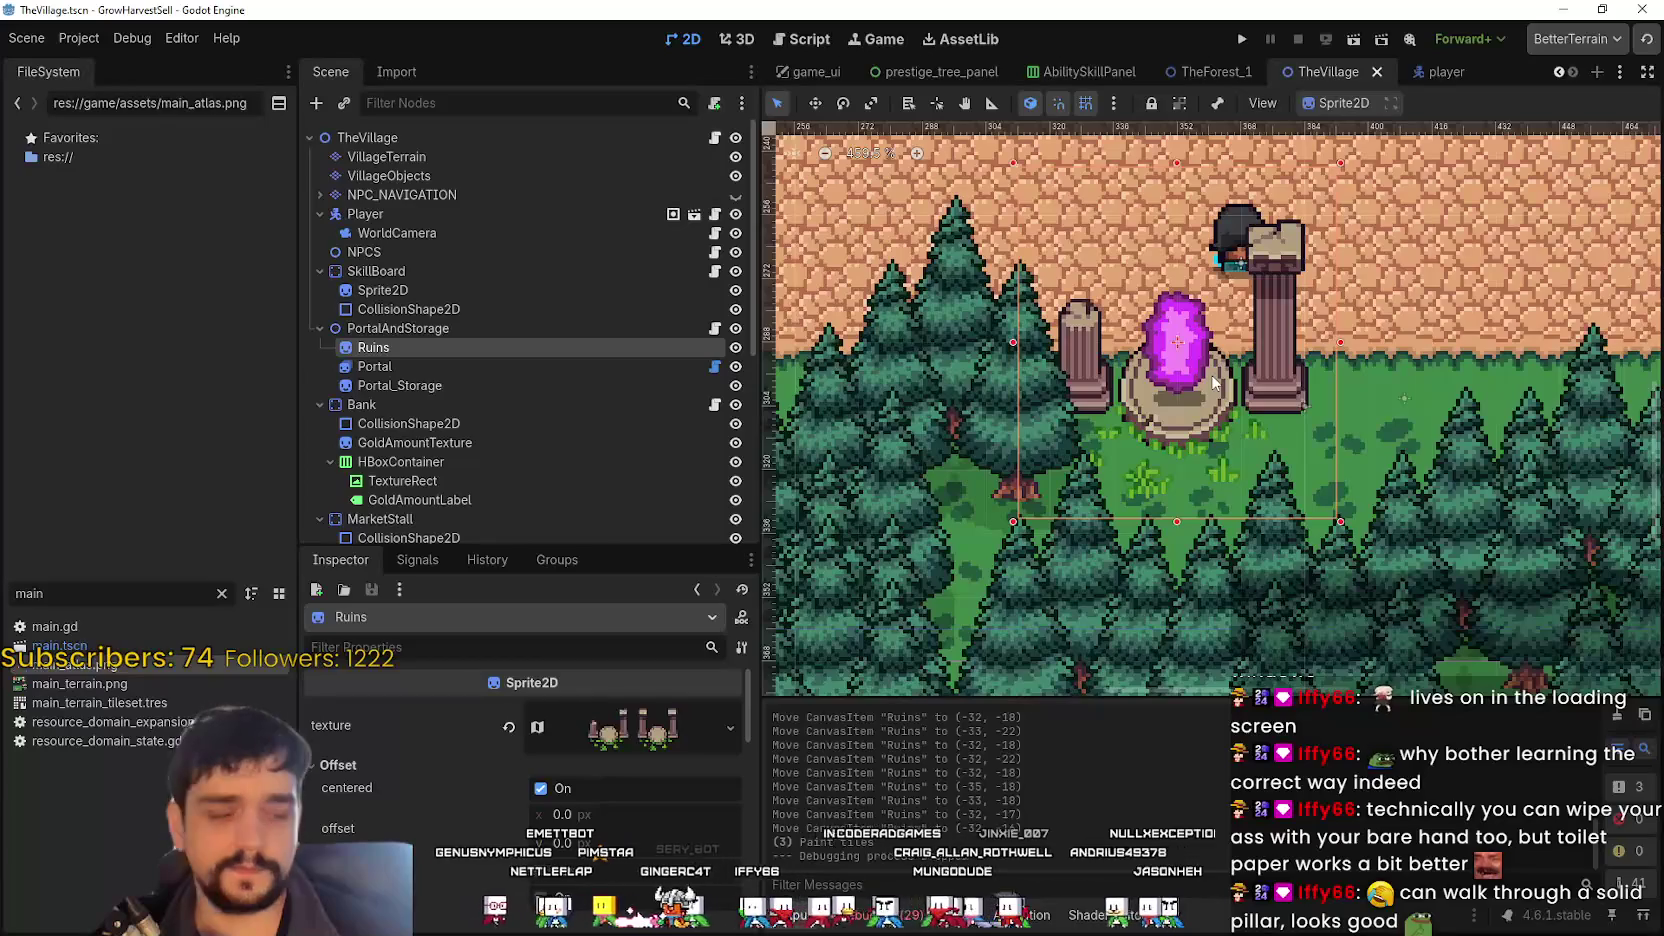
- Select the PortalAndStorage node in the Scene tree and bring up its actions
scroll(1216, 438, "down", 3)
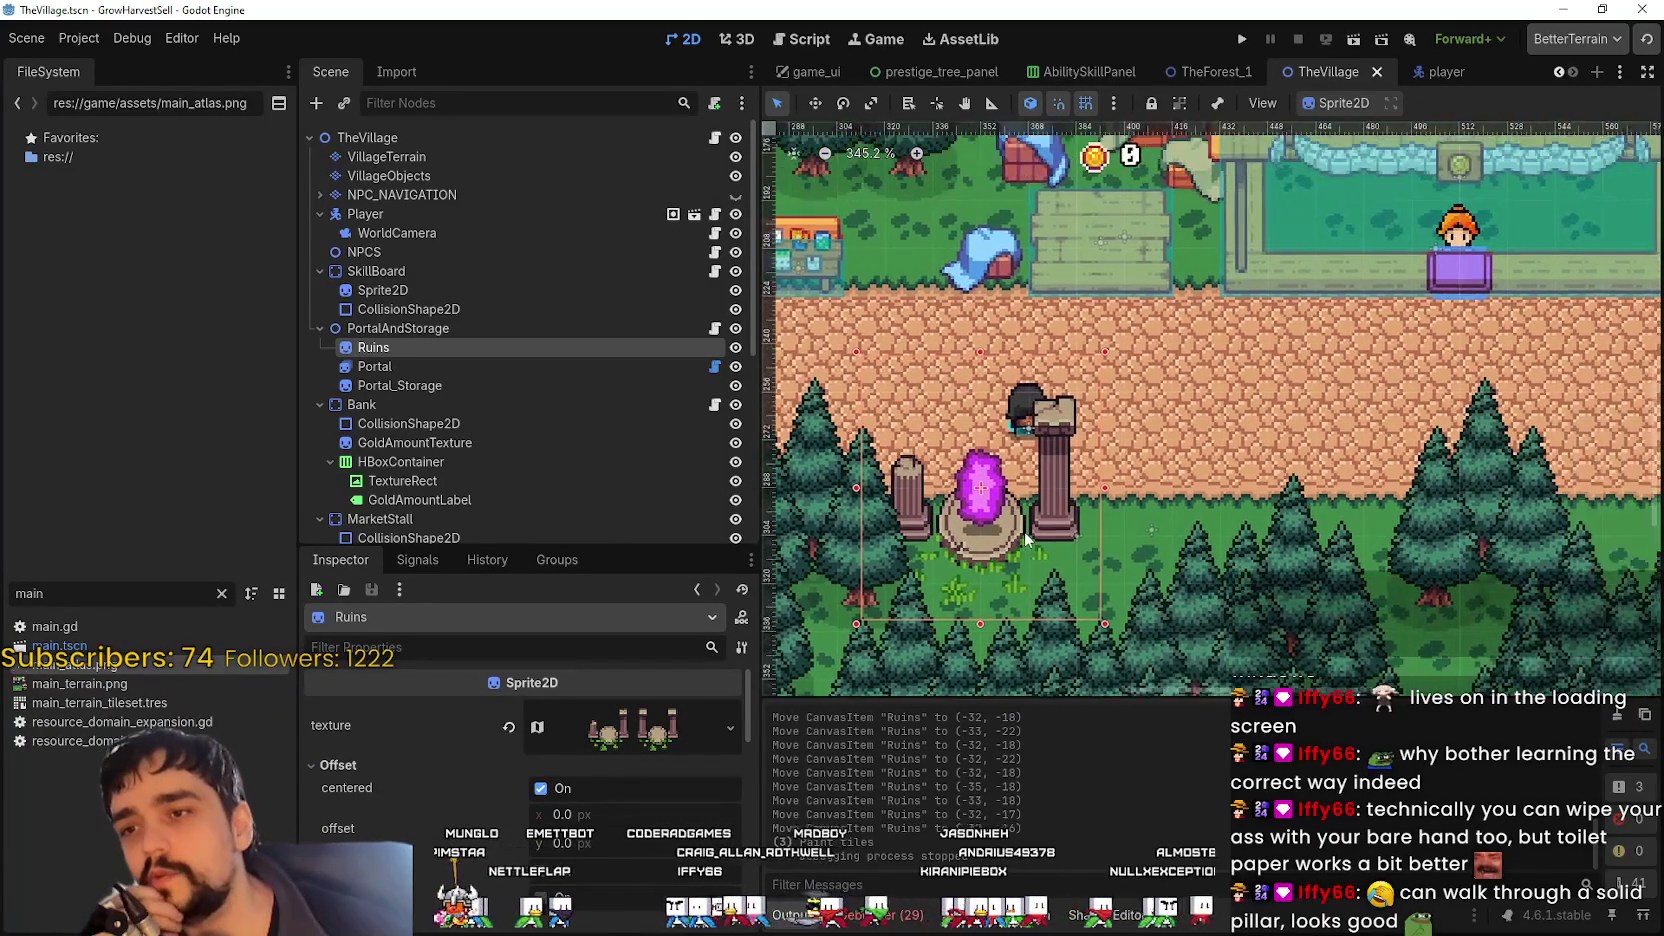
scroll(1027, 540, "down", 3)
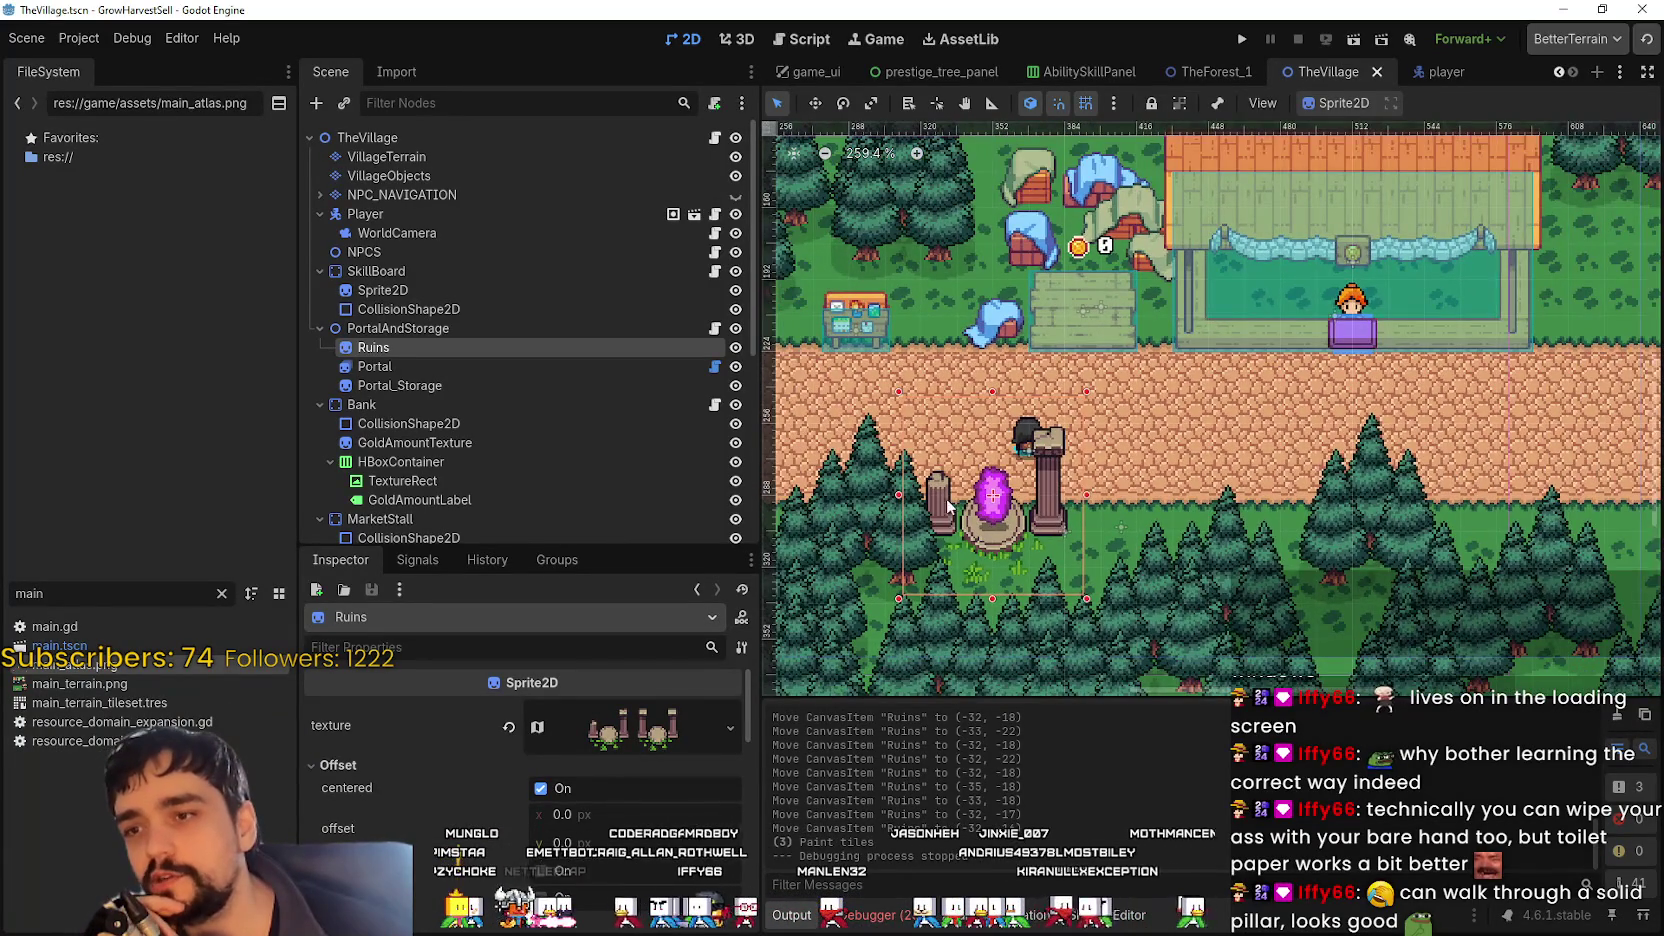
scroll(948, 507, "up", 2)
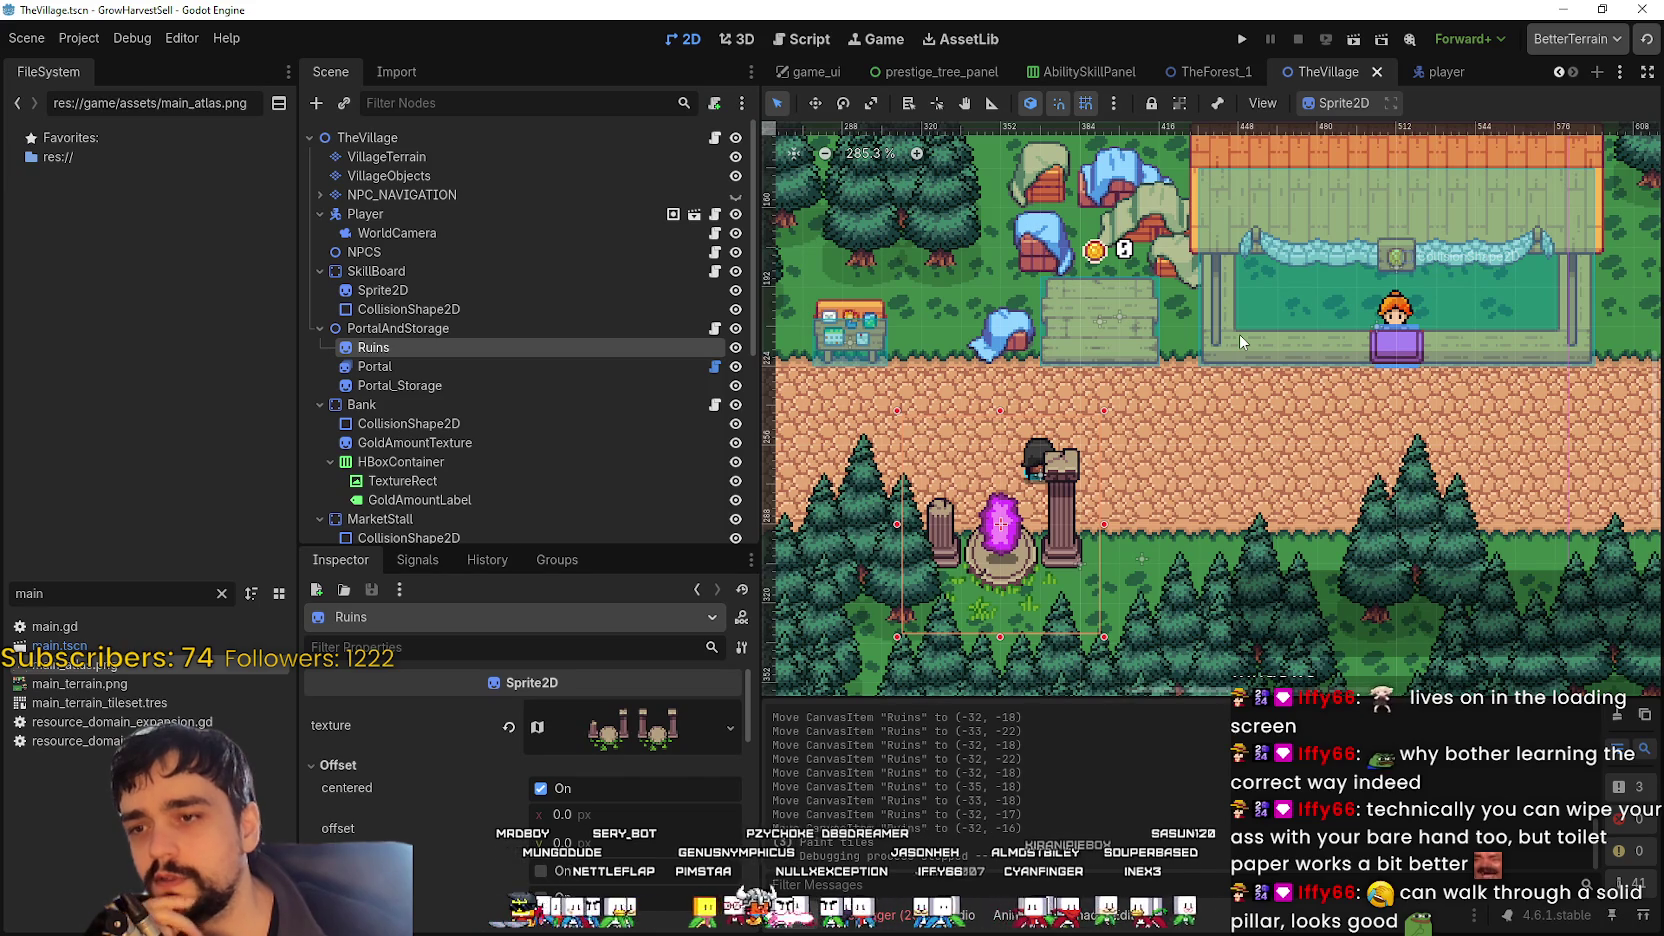
scroll(964, 490, "up", 4)
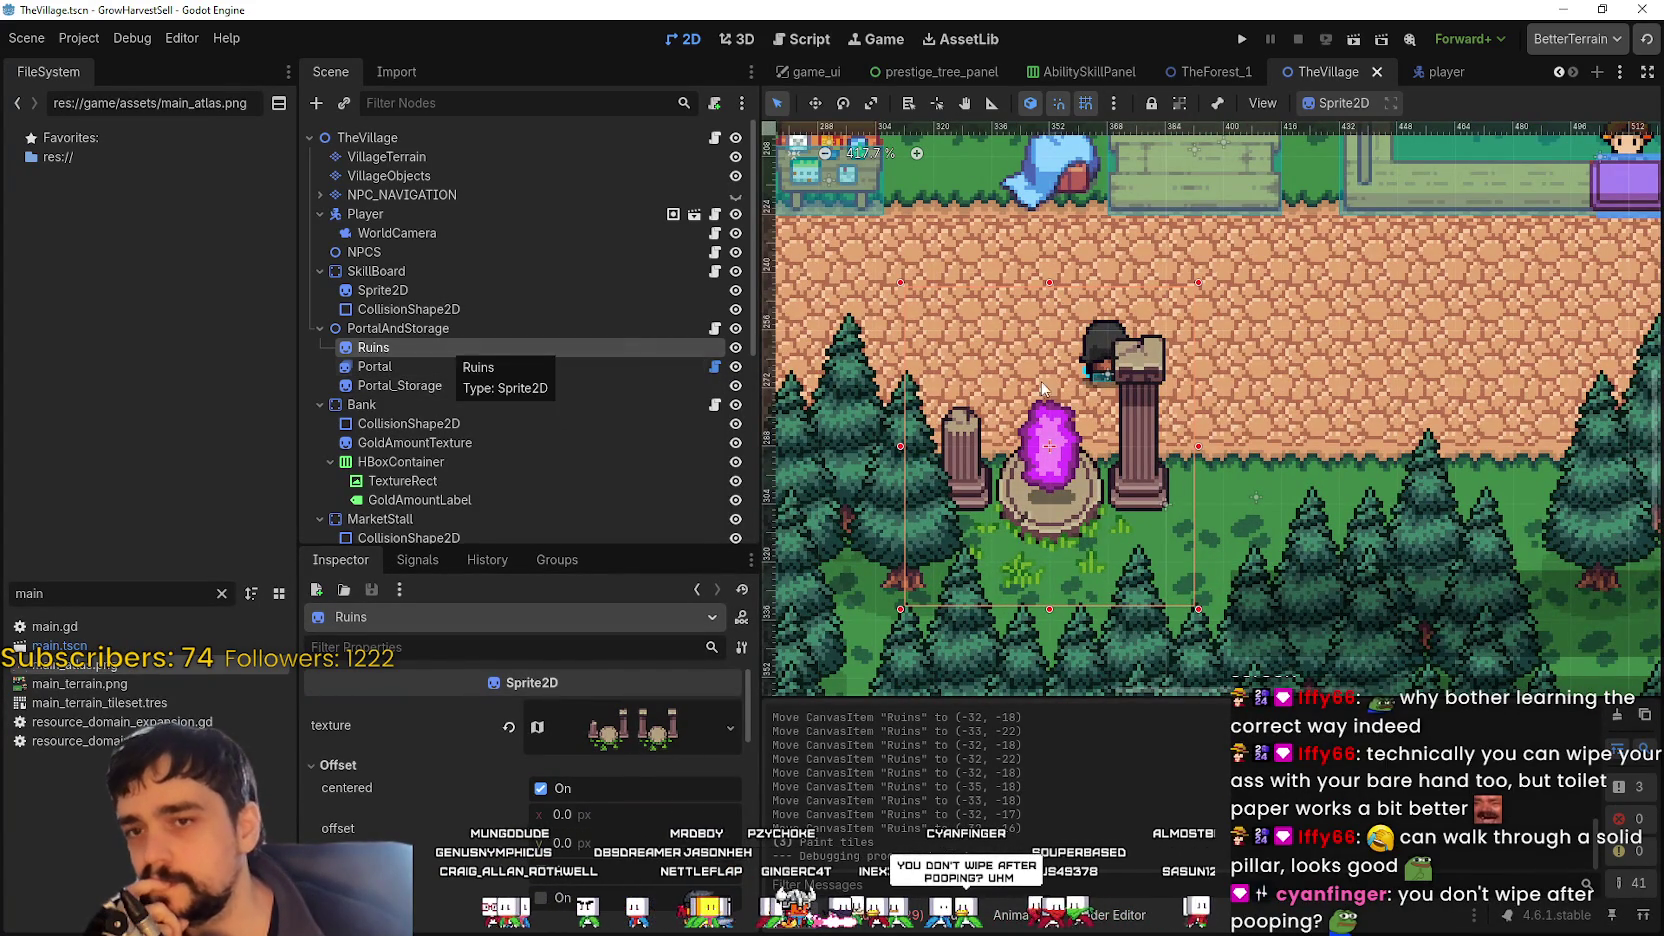
scroll(1313, 352, "down", 3)
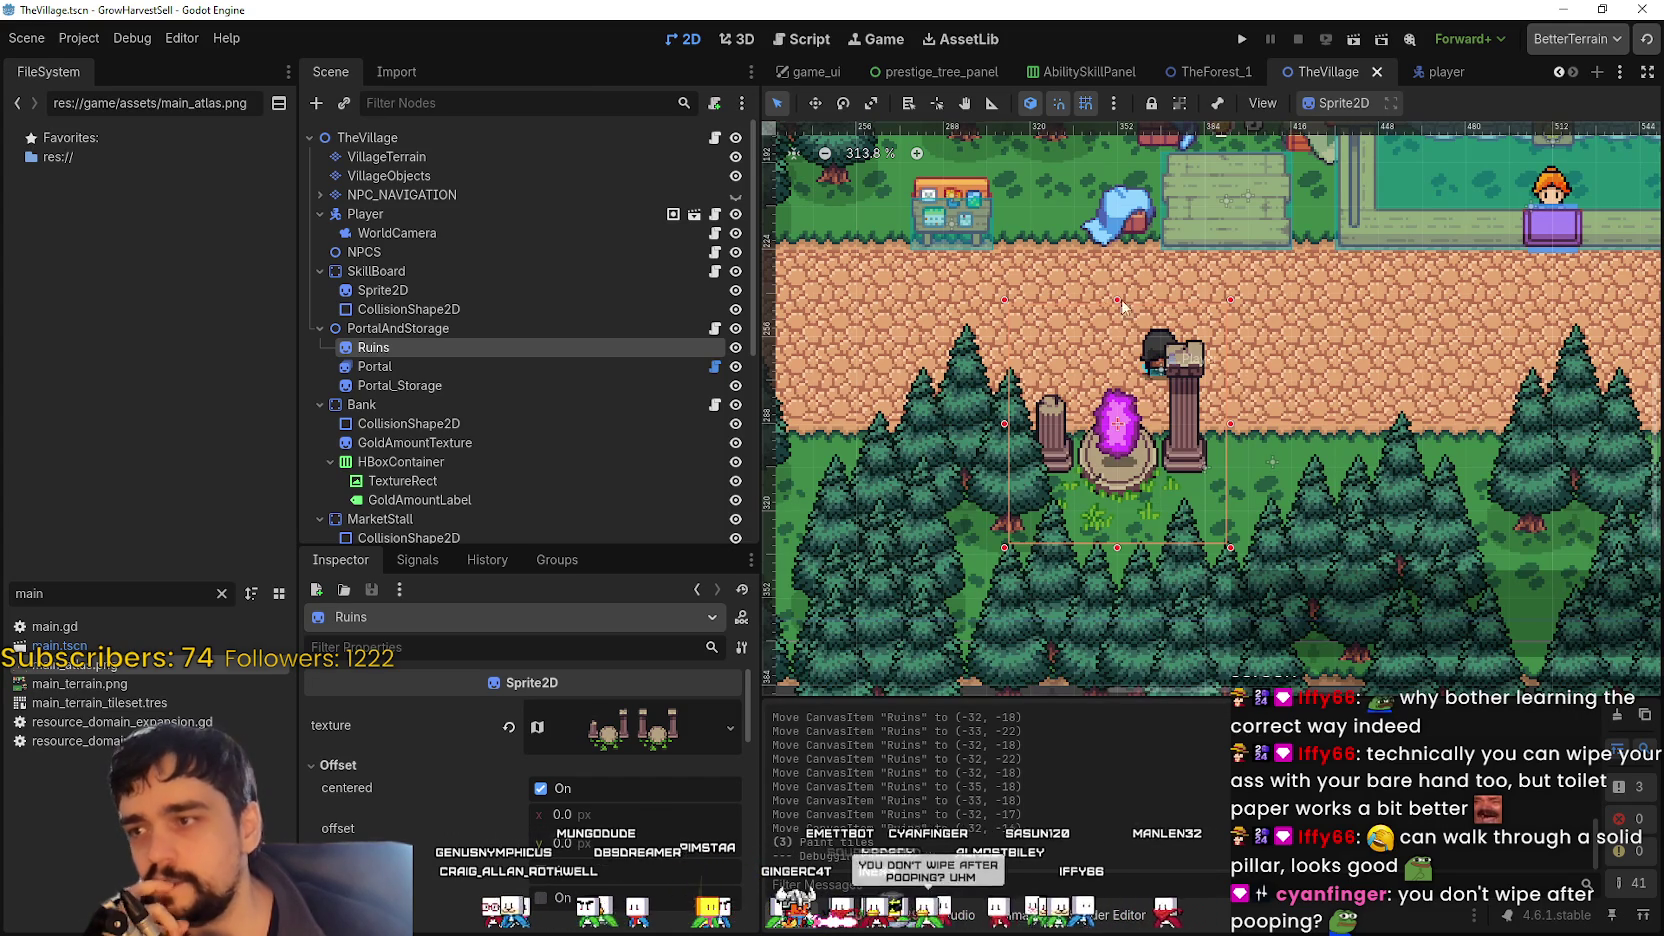
left_click(468, 324)
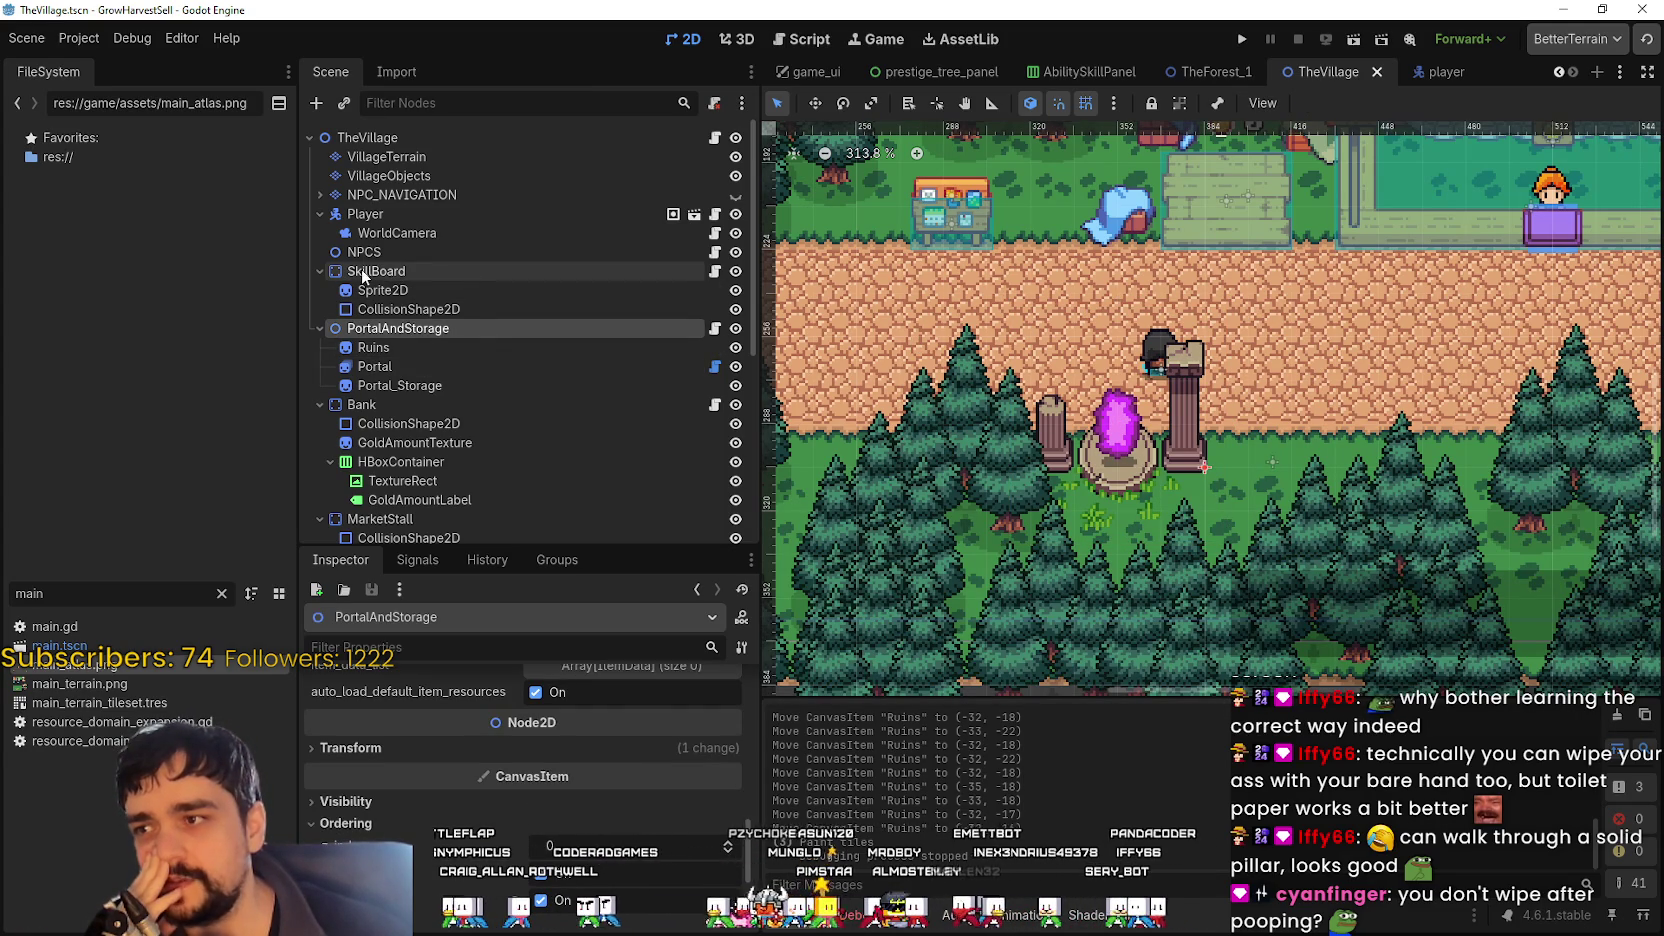
right_click(432, 332)
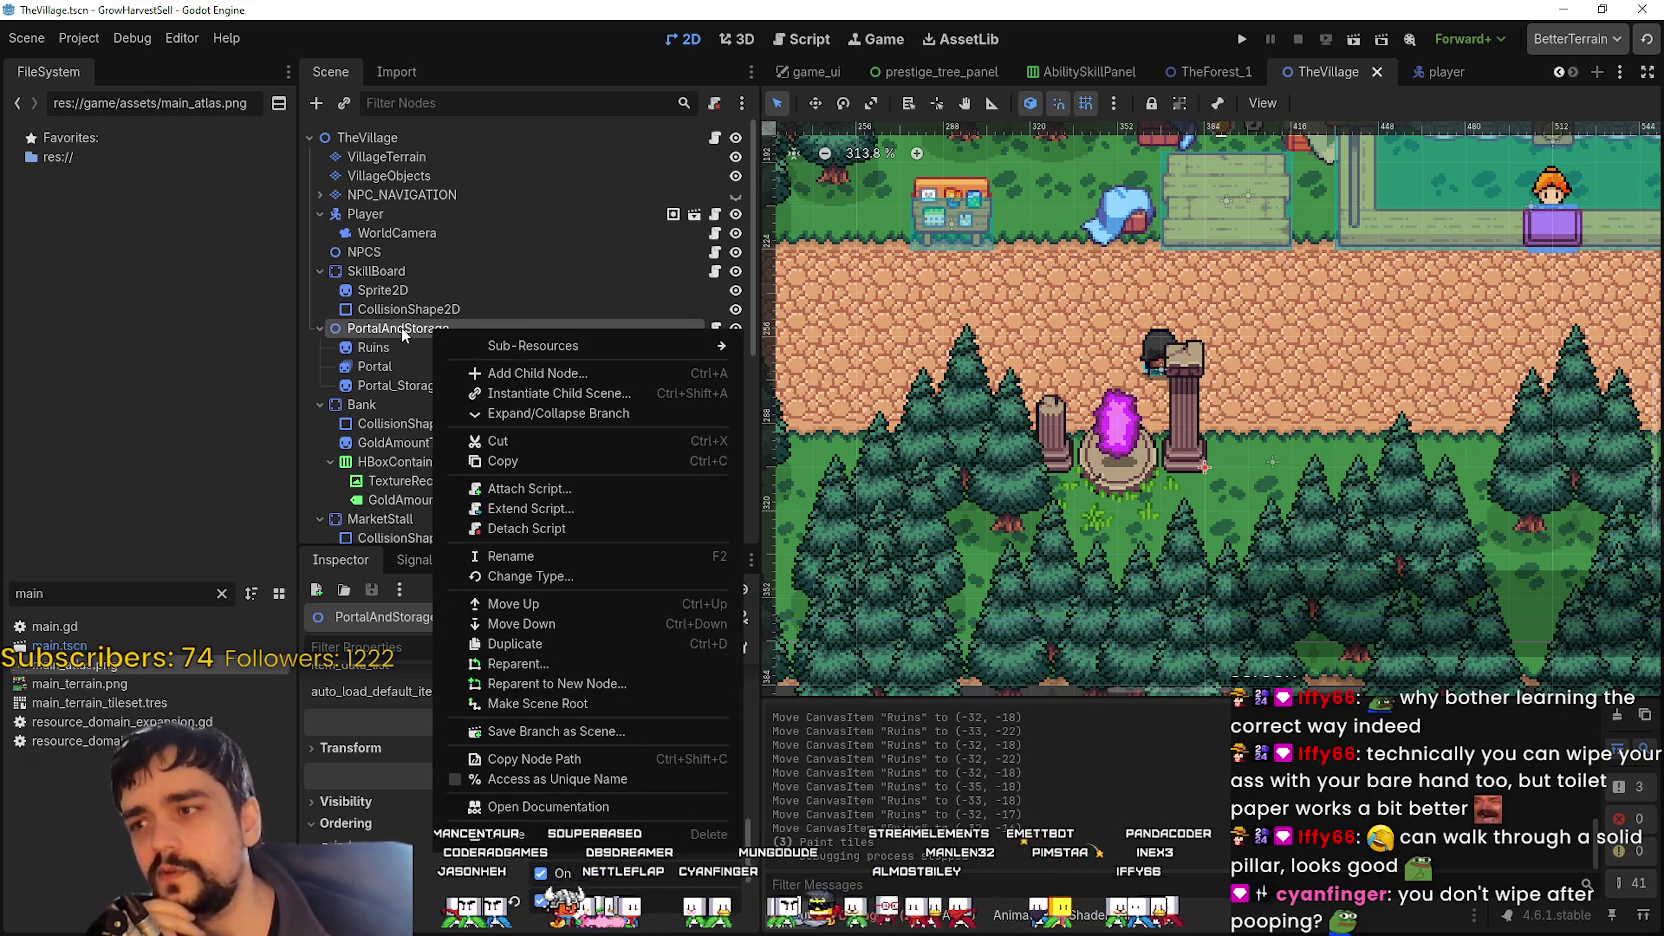
- Look at horse_cart_village.gd, then return to the 2D scene view
left_click(402, 330)
left_click(715, 329)
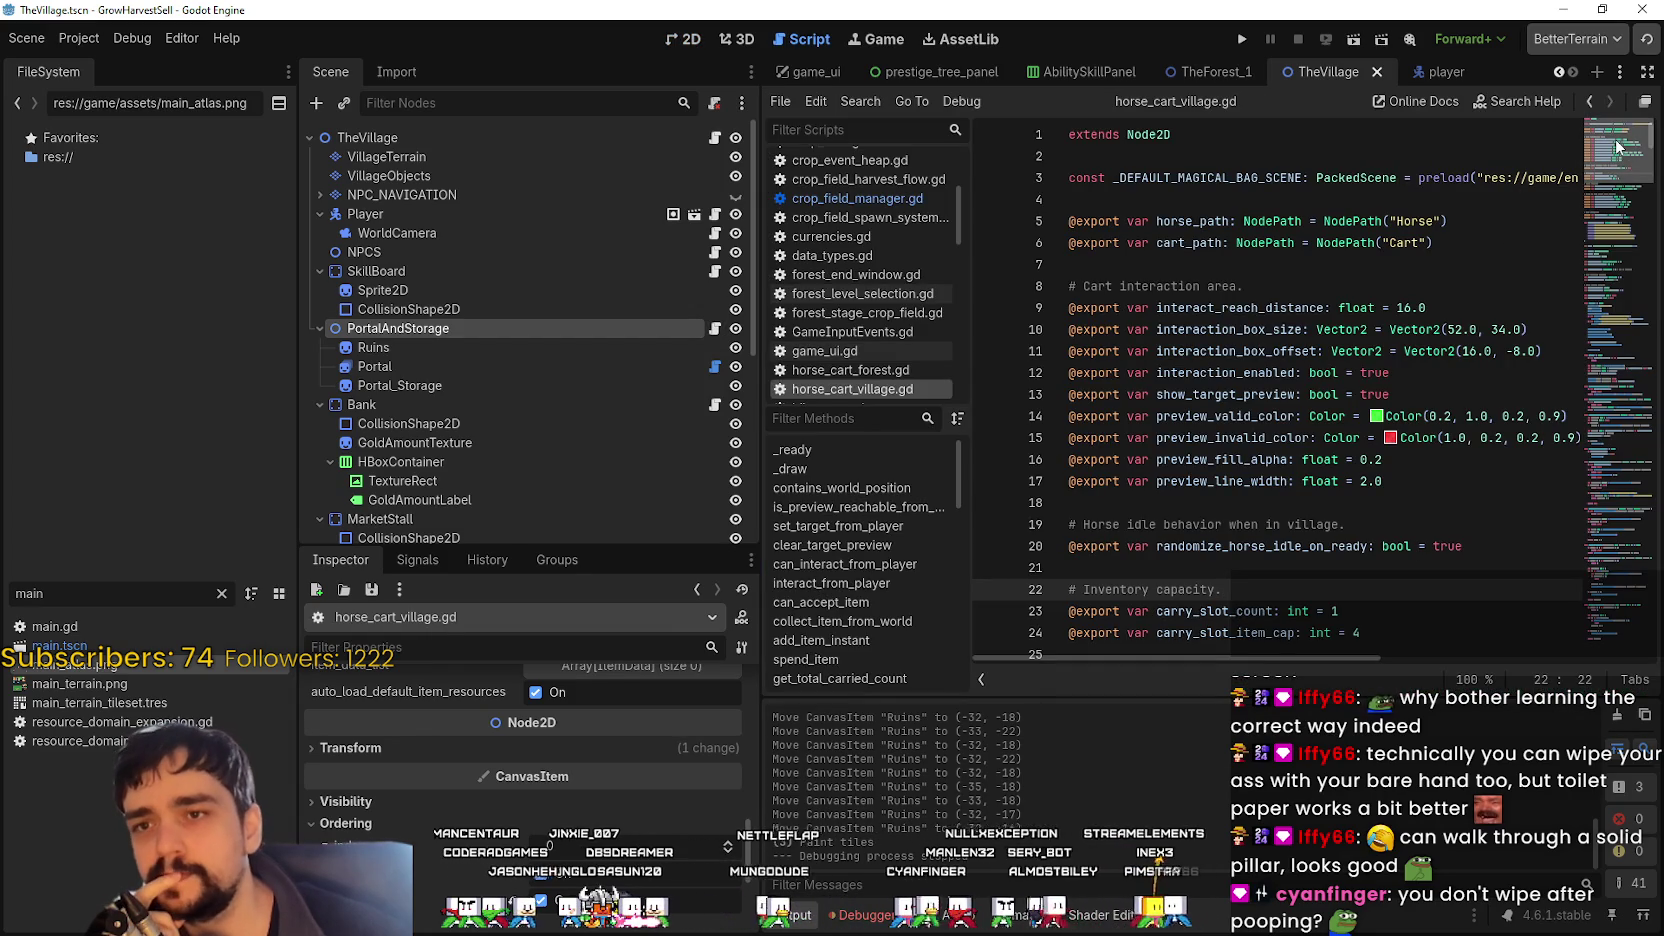
left_click(685, 37)
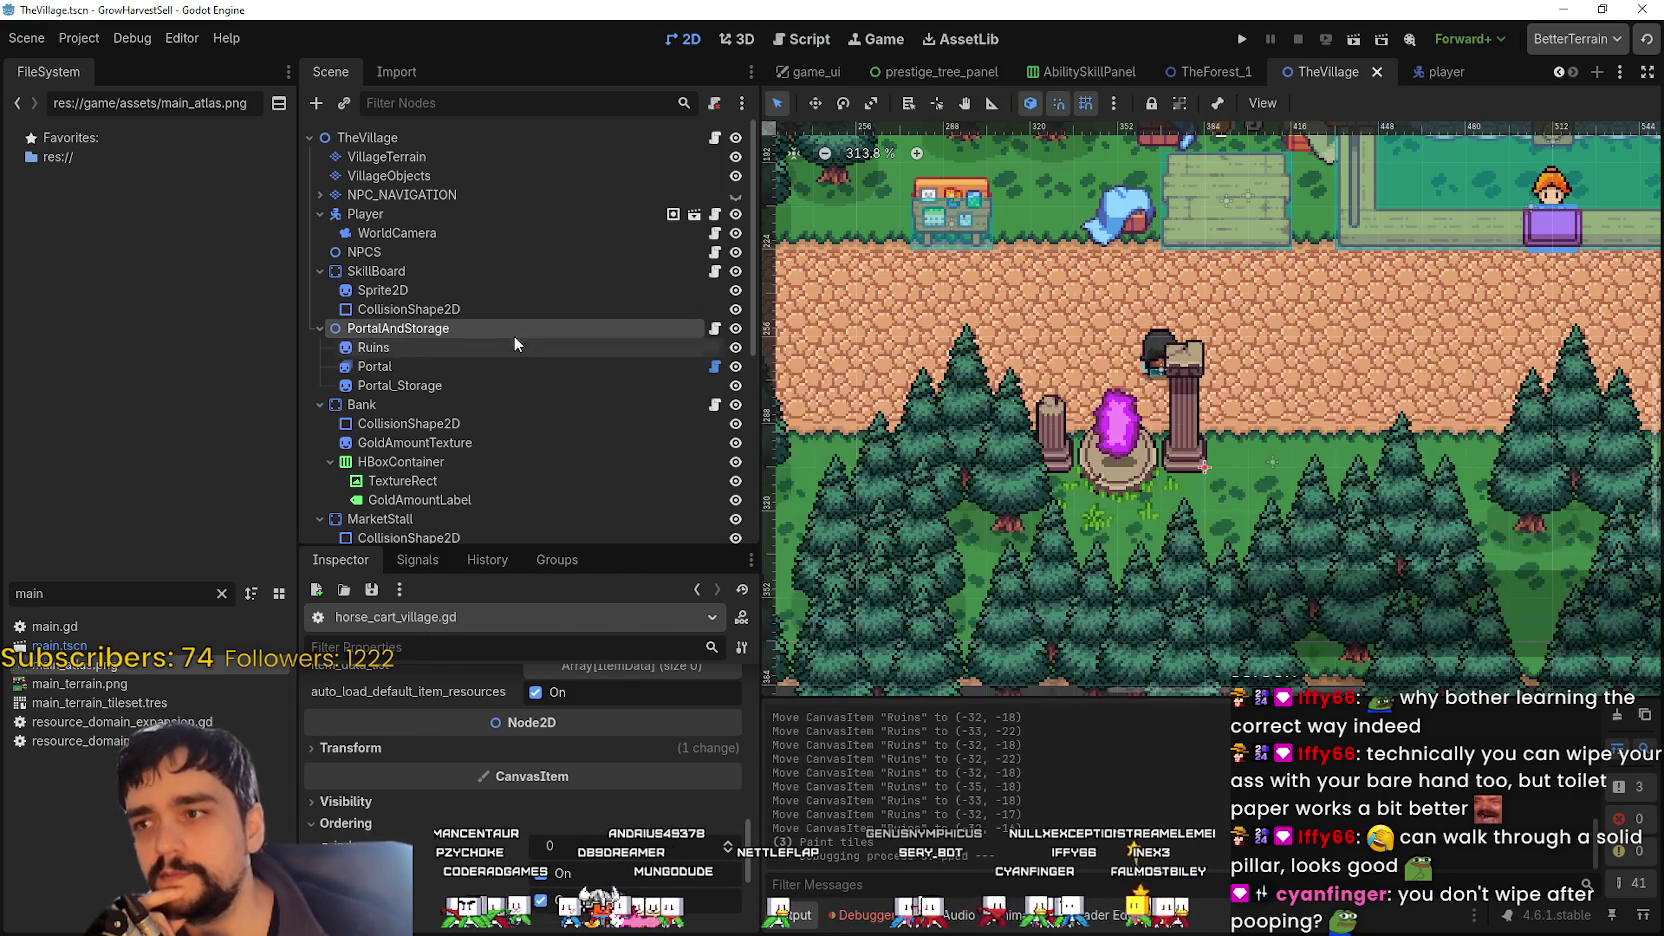
- Search 'static' in PortalAndStorage's Change Type dialog, then cancel, keeping Node2D
right_click(515, 333)
left_click(663, 574)
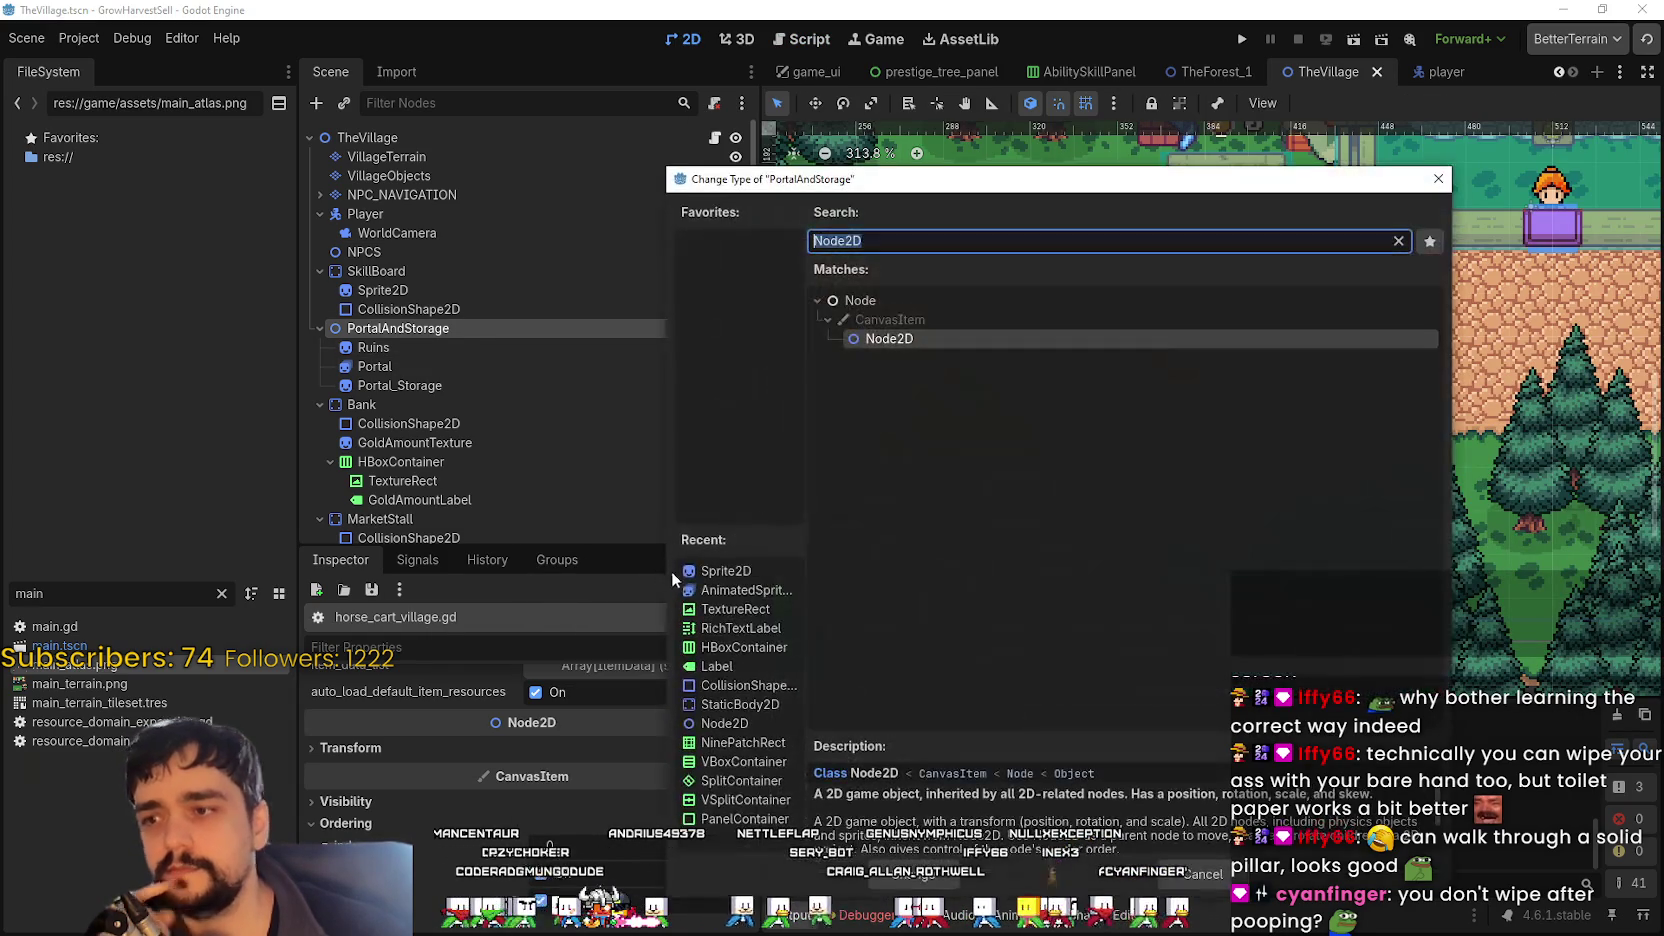
type("static")
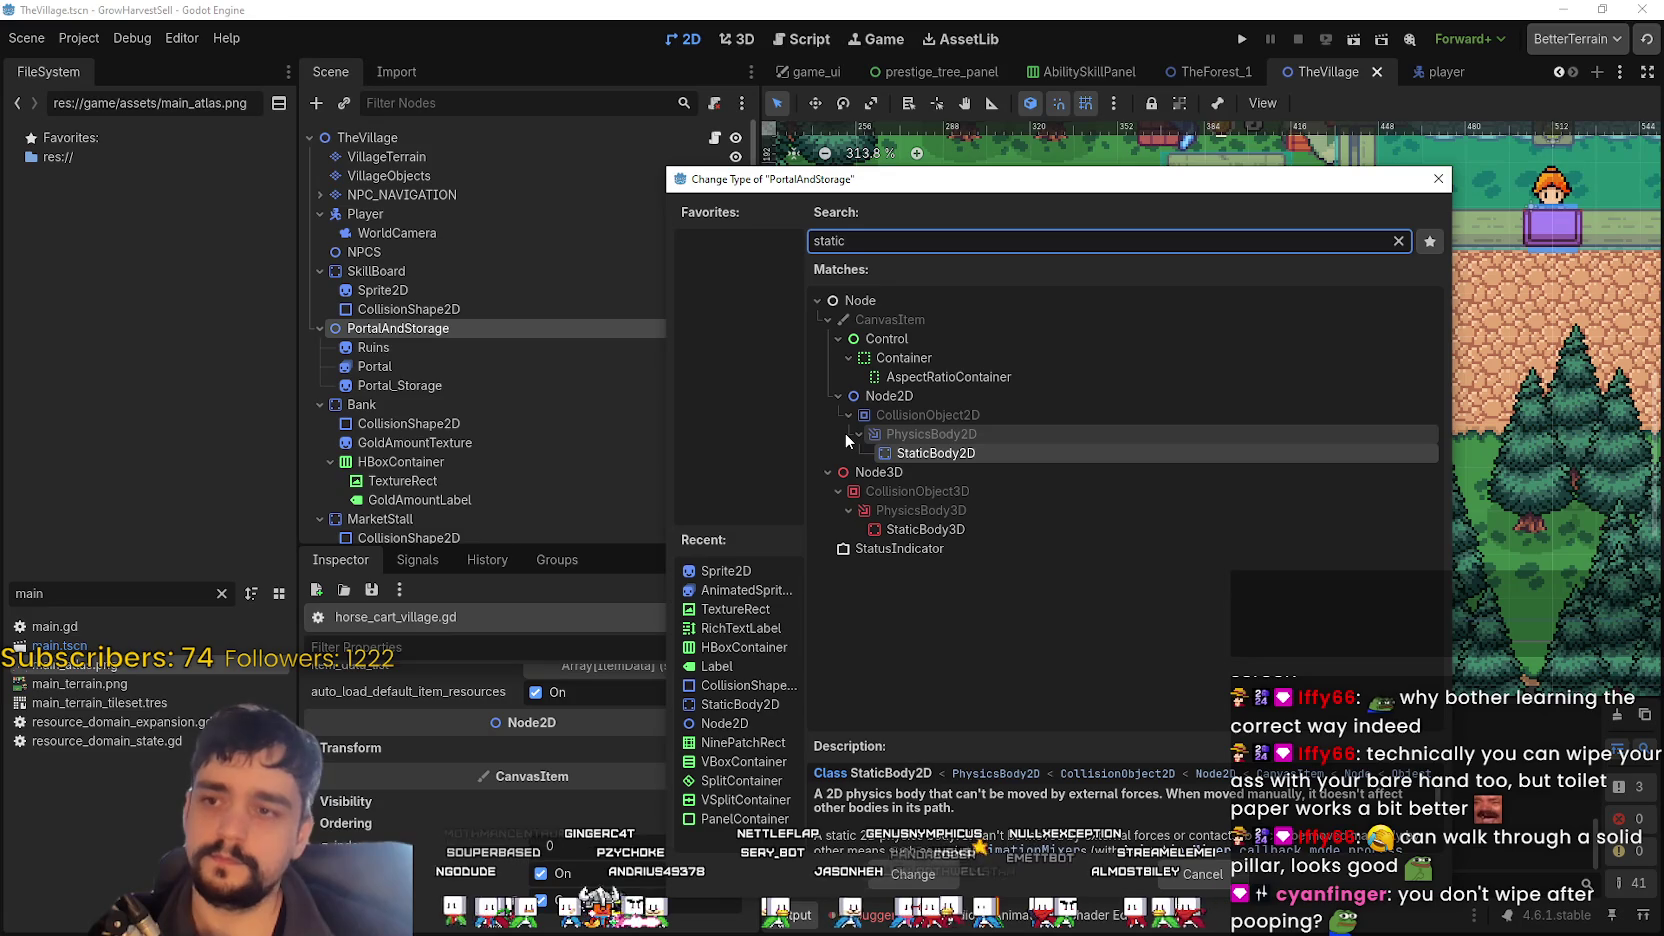
left_click(1176, 874)
- Select the Portal, Portal_Storage and Ruins nodes in turn
left_click(439, 370)
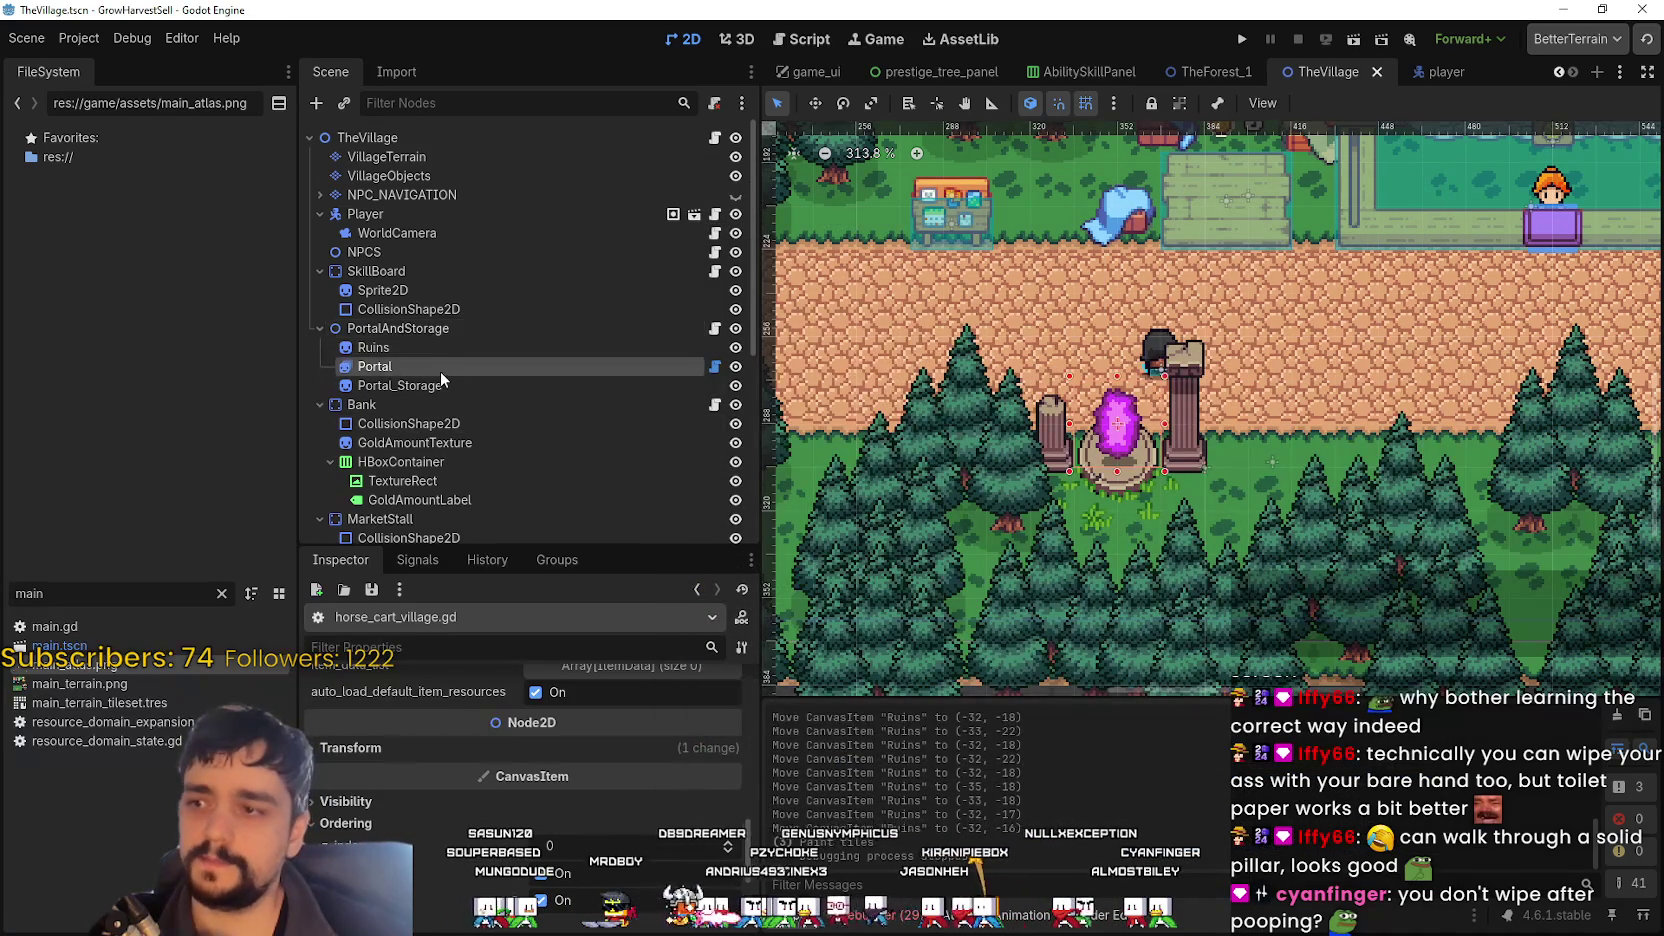
left_click(438, 380)
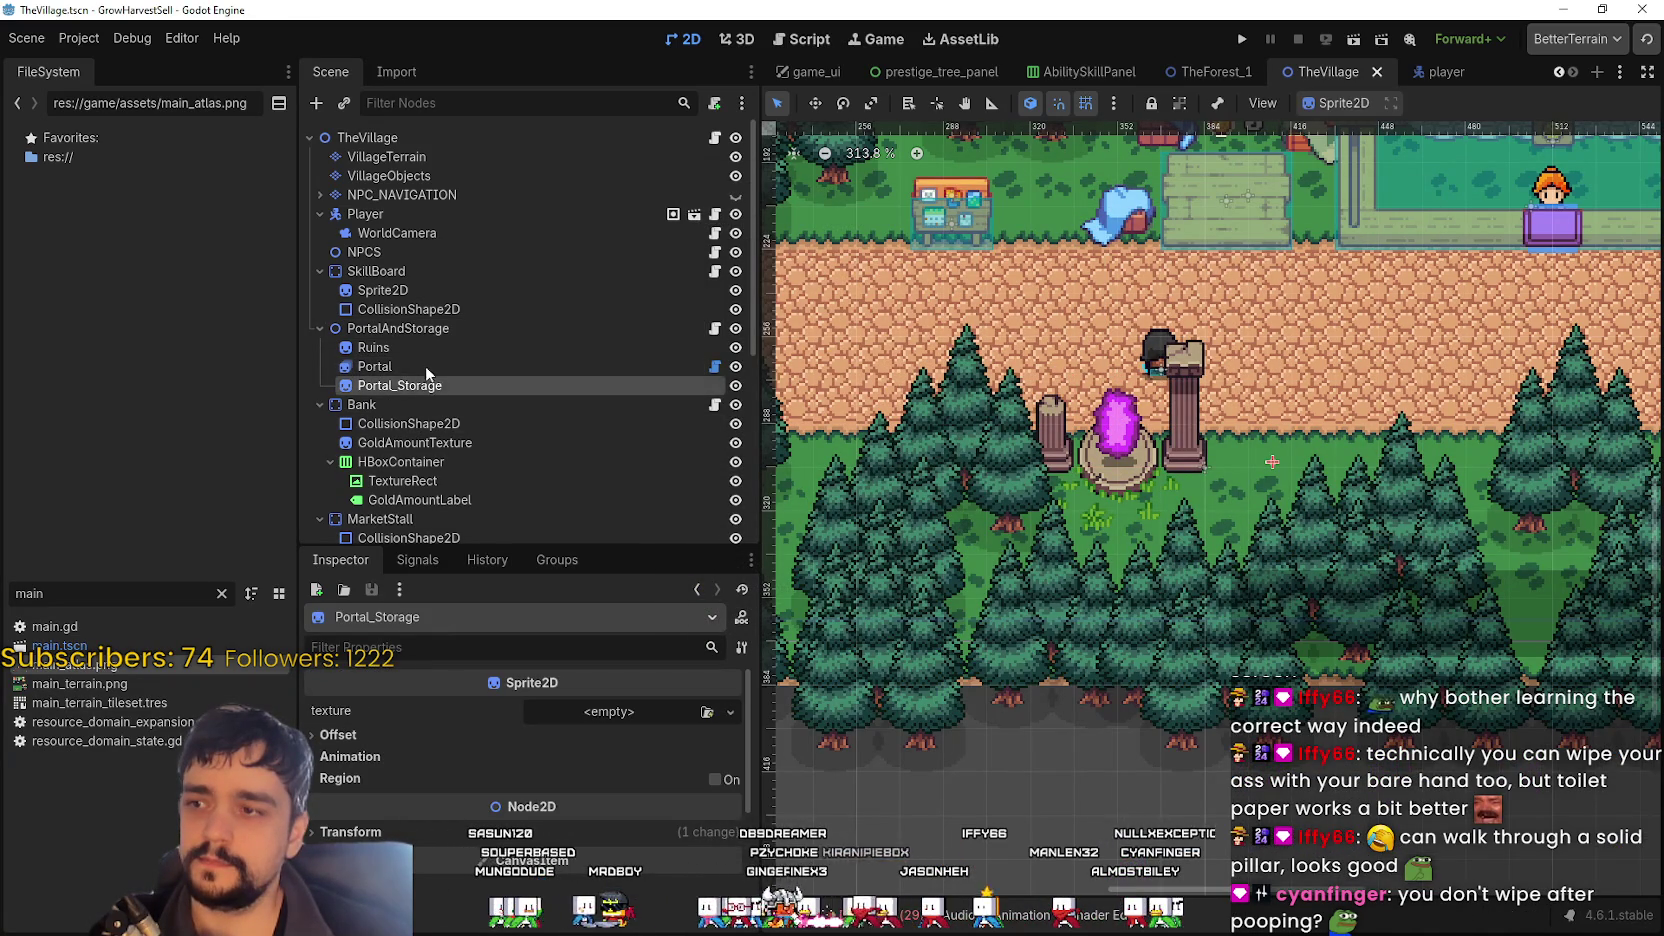
left_click(422, 351)
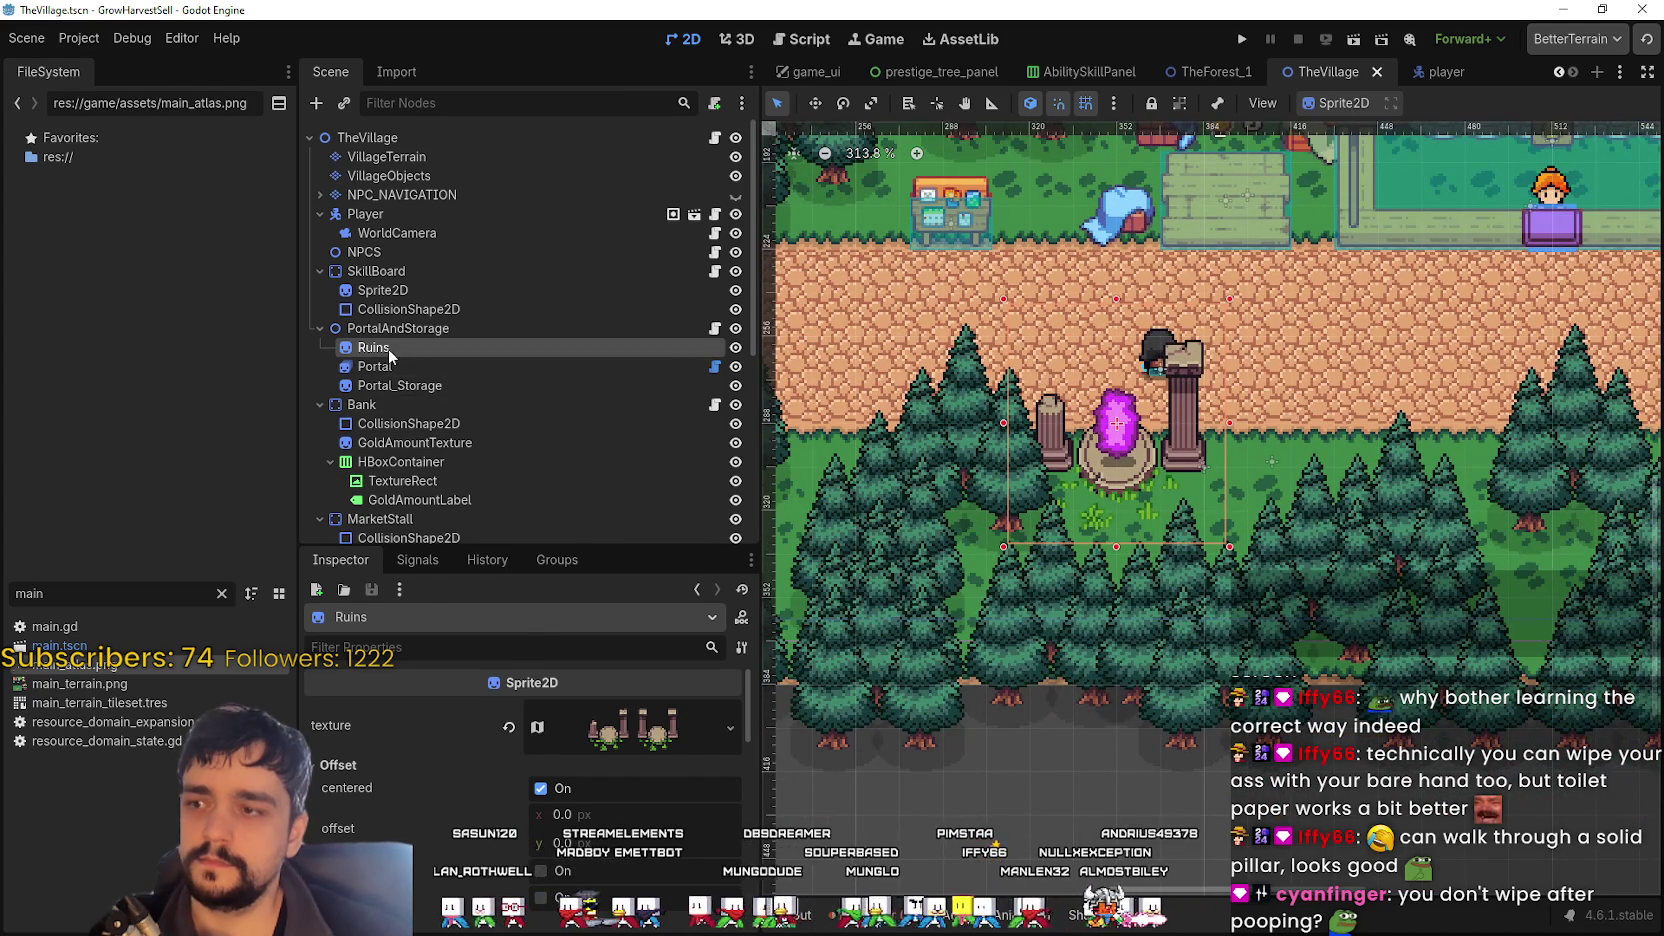
- Save the Ruins branch as a scene, browsing to the entities/gameplay folder
right_click(387, 348)
left_click(512, 711)
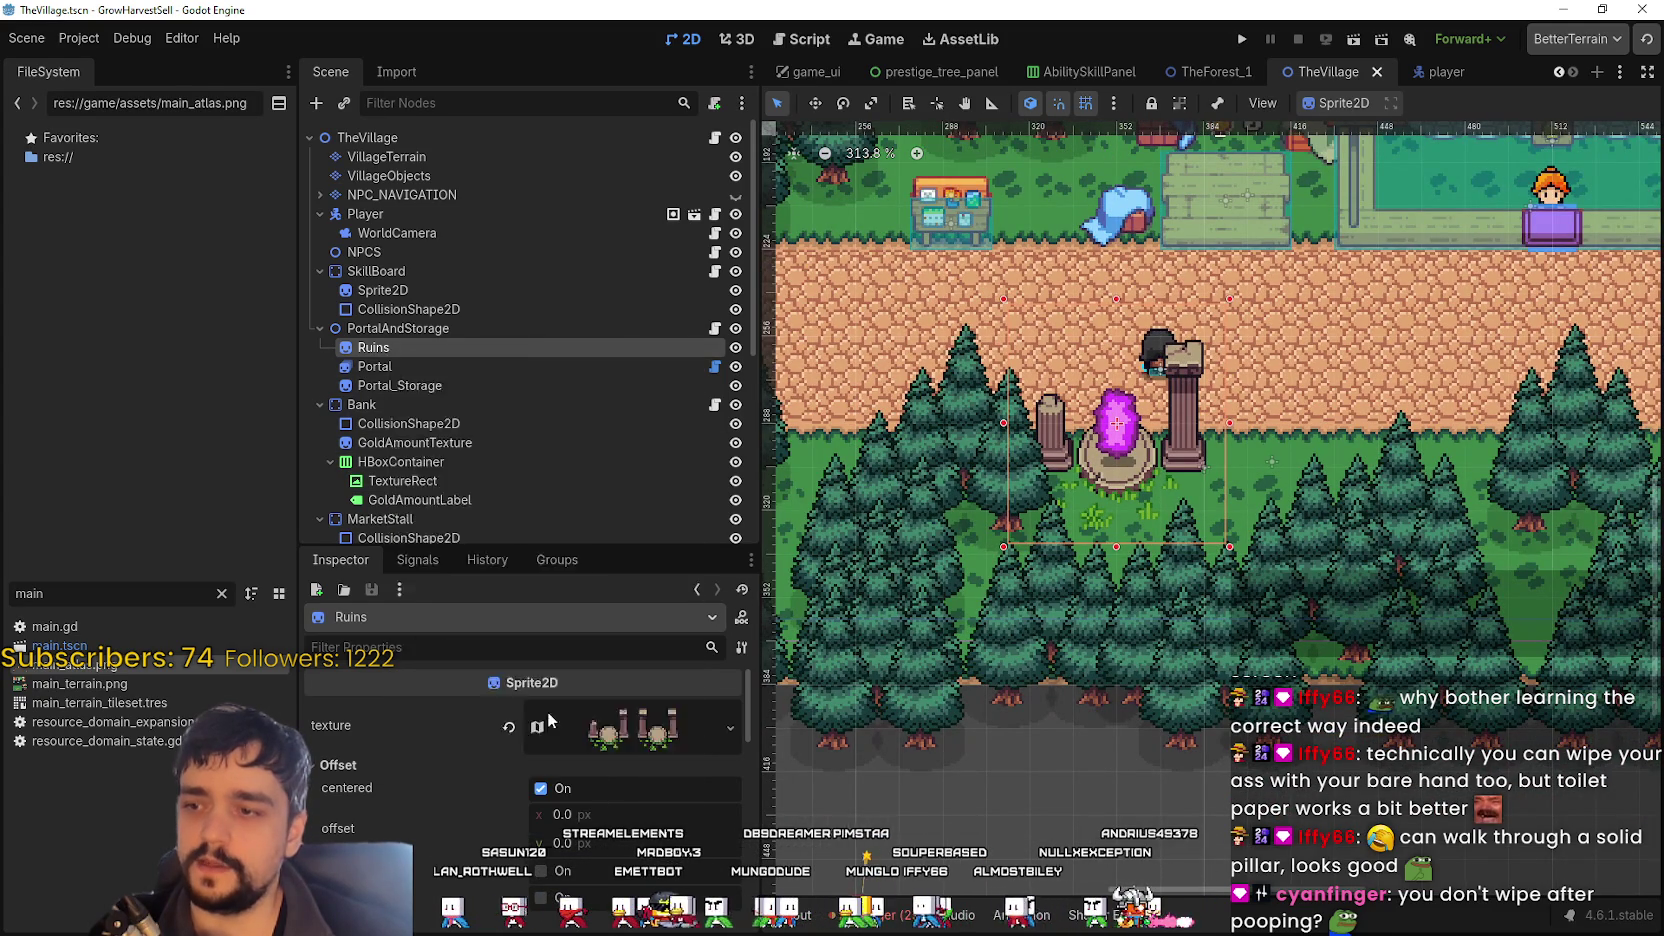
left_click(1107, 267)
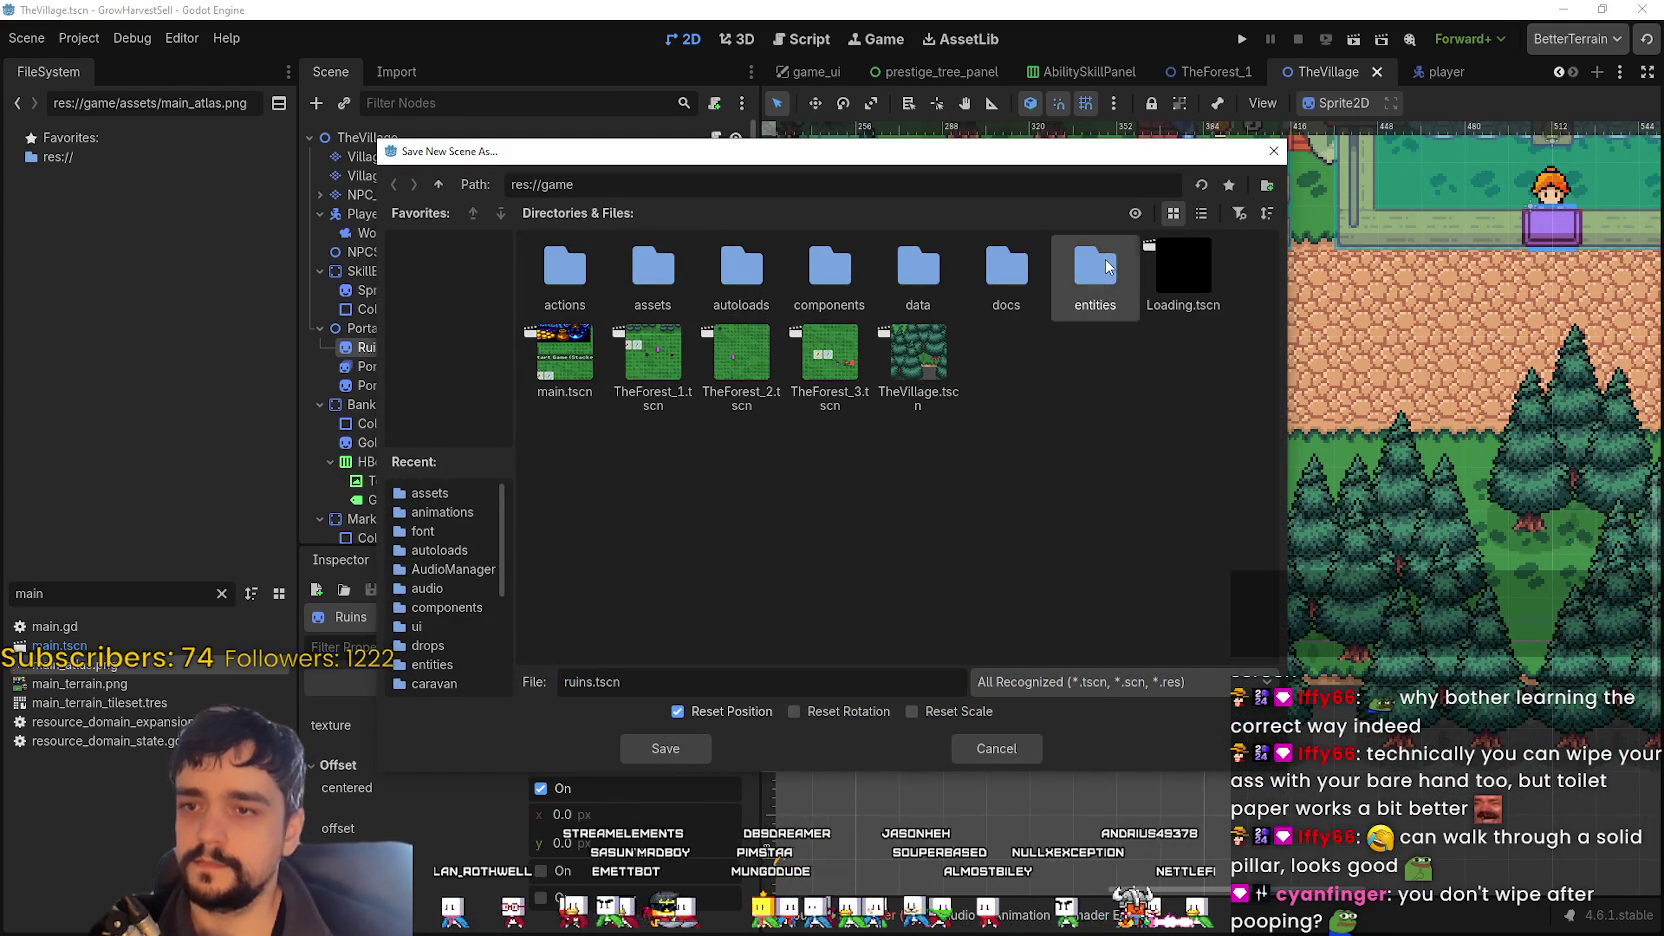
double_click(1088, 277)
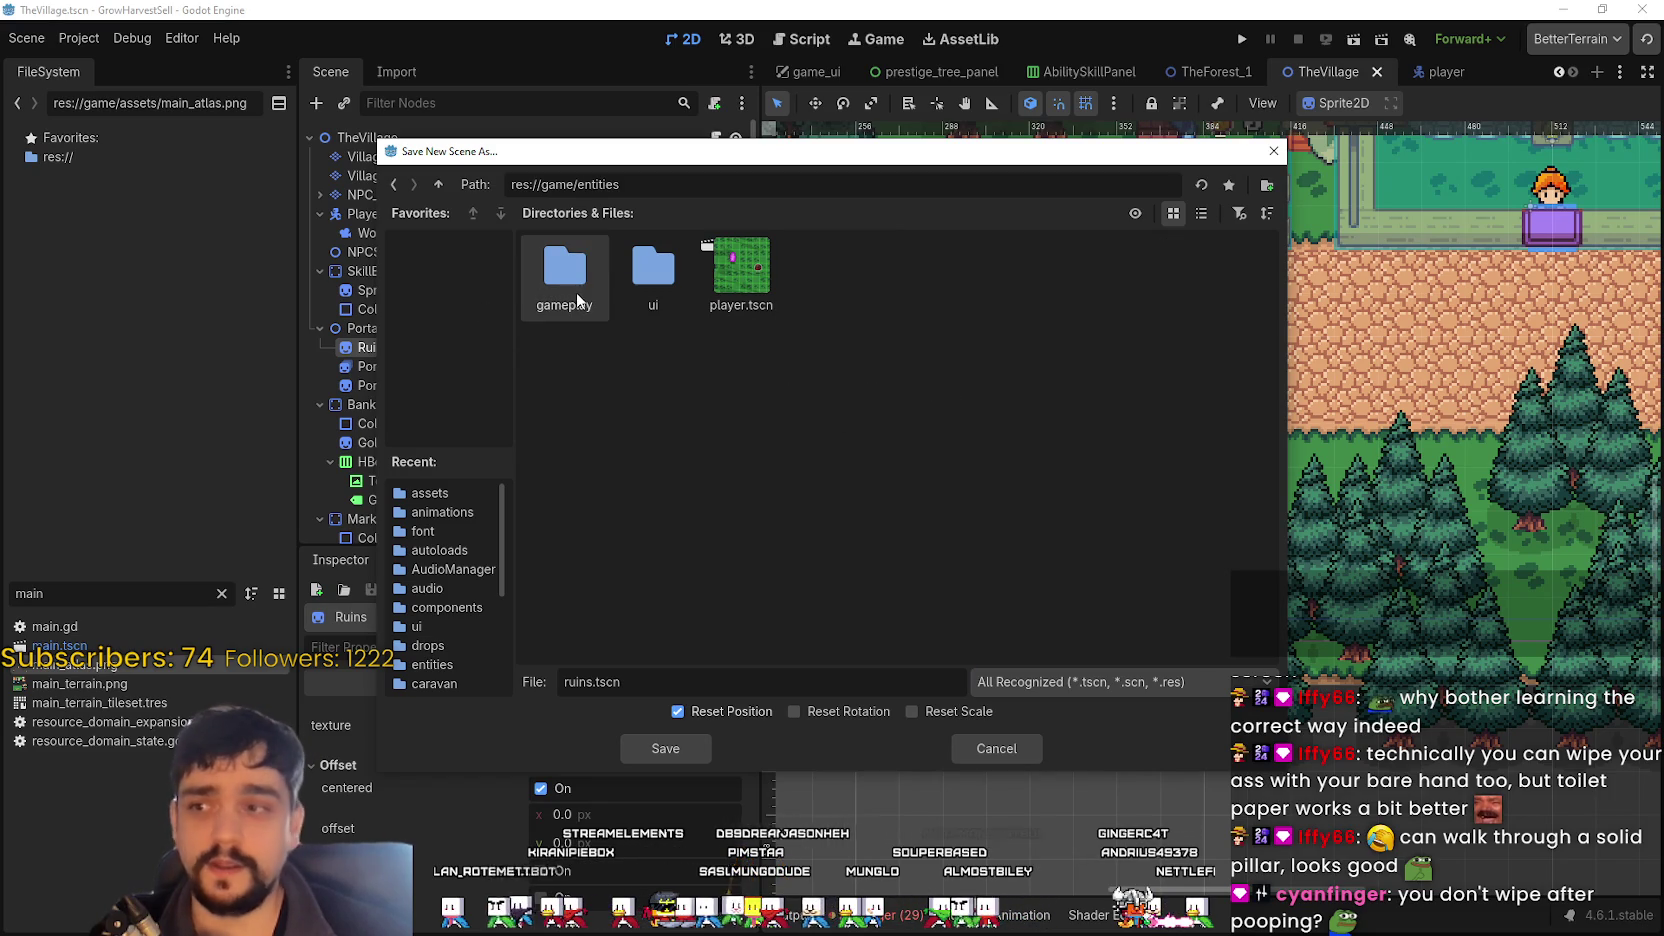
double_click(564, 270)
- Create a village_props folder, save ruins.tscn there, and open the new scene
right_click(1002, 389)
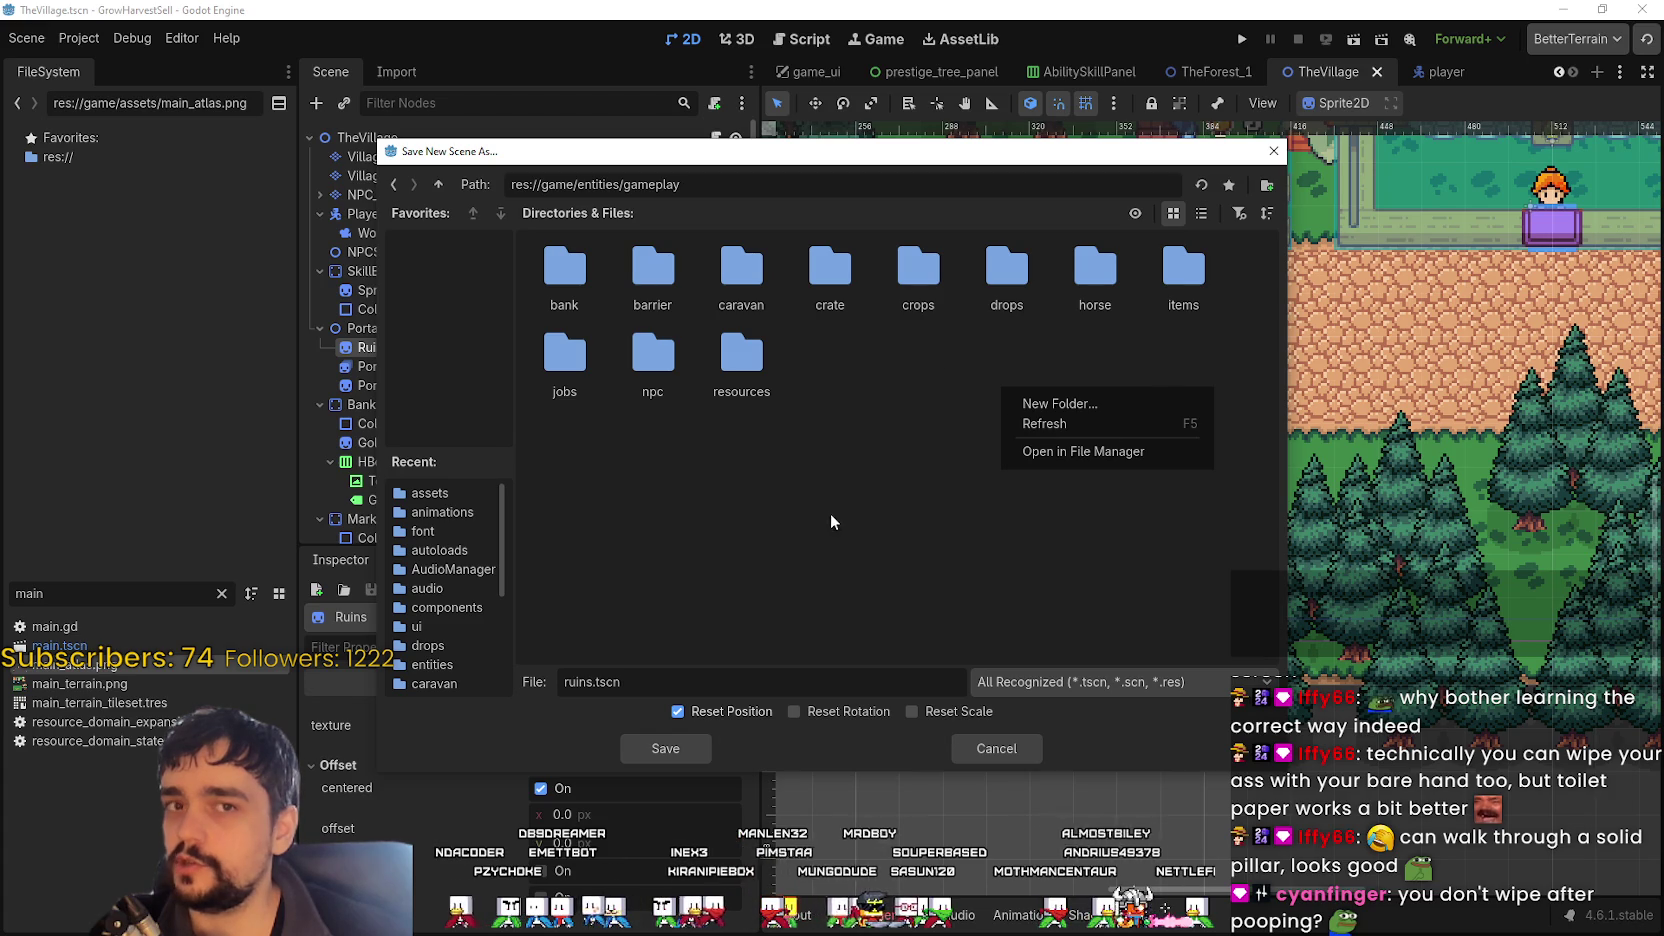
key("Down")
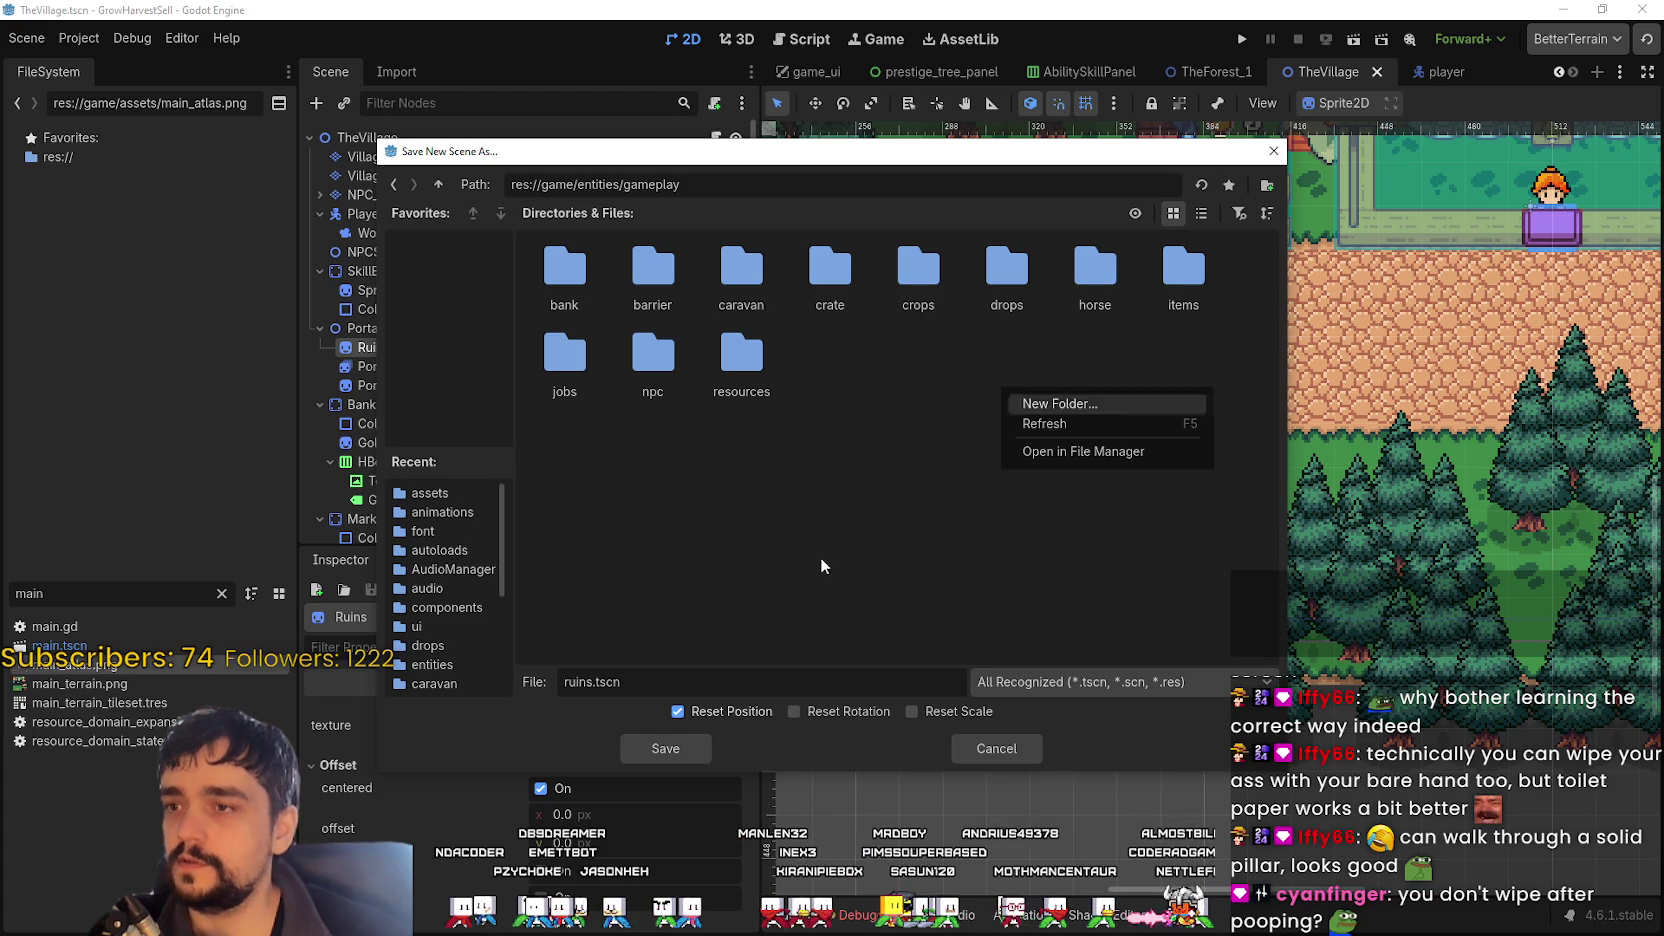
key("Return")
type("village_prop")
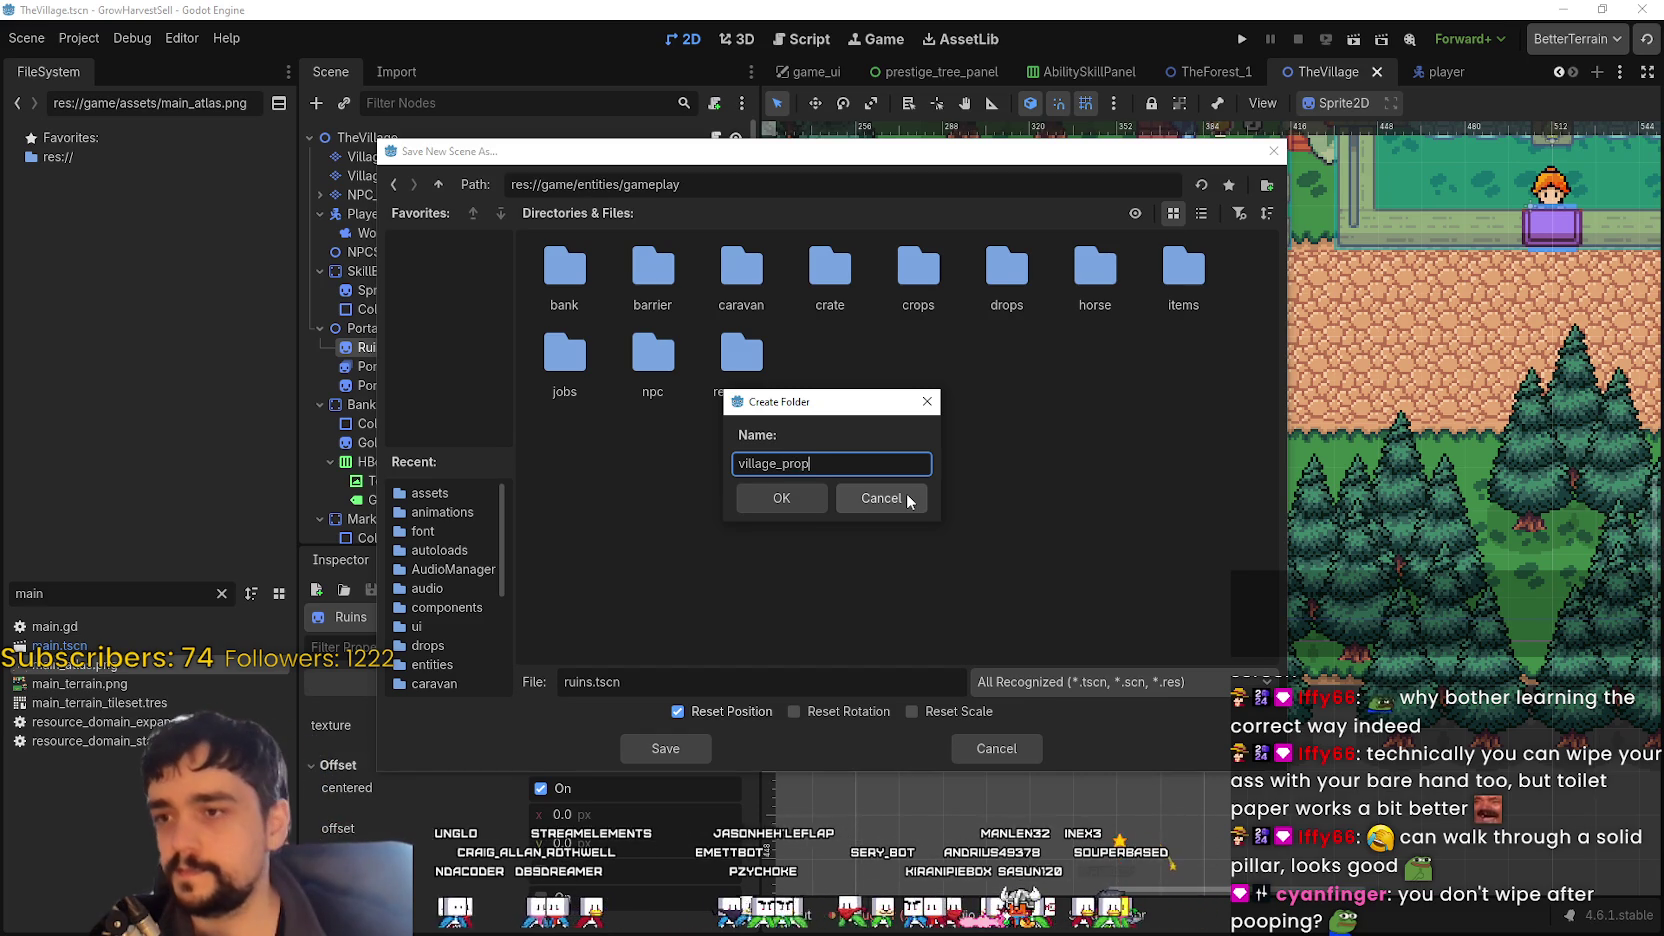
type("s")
key("Return")
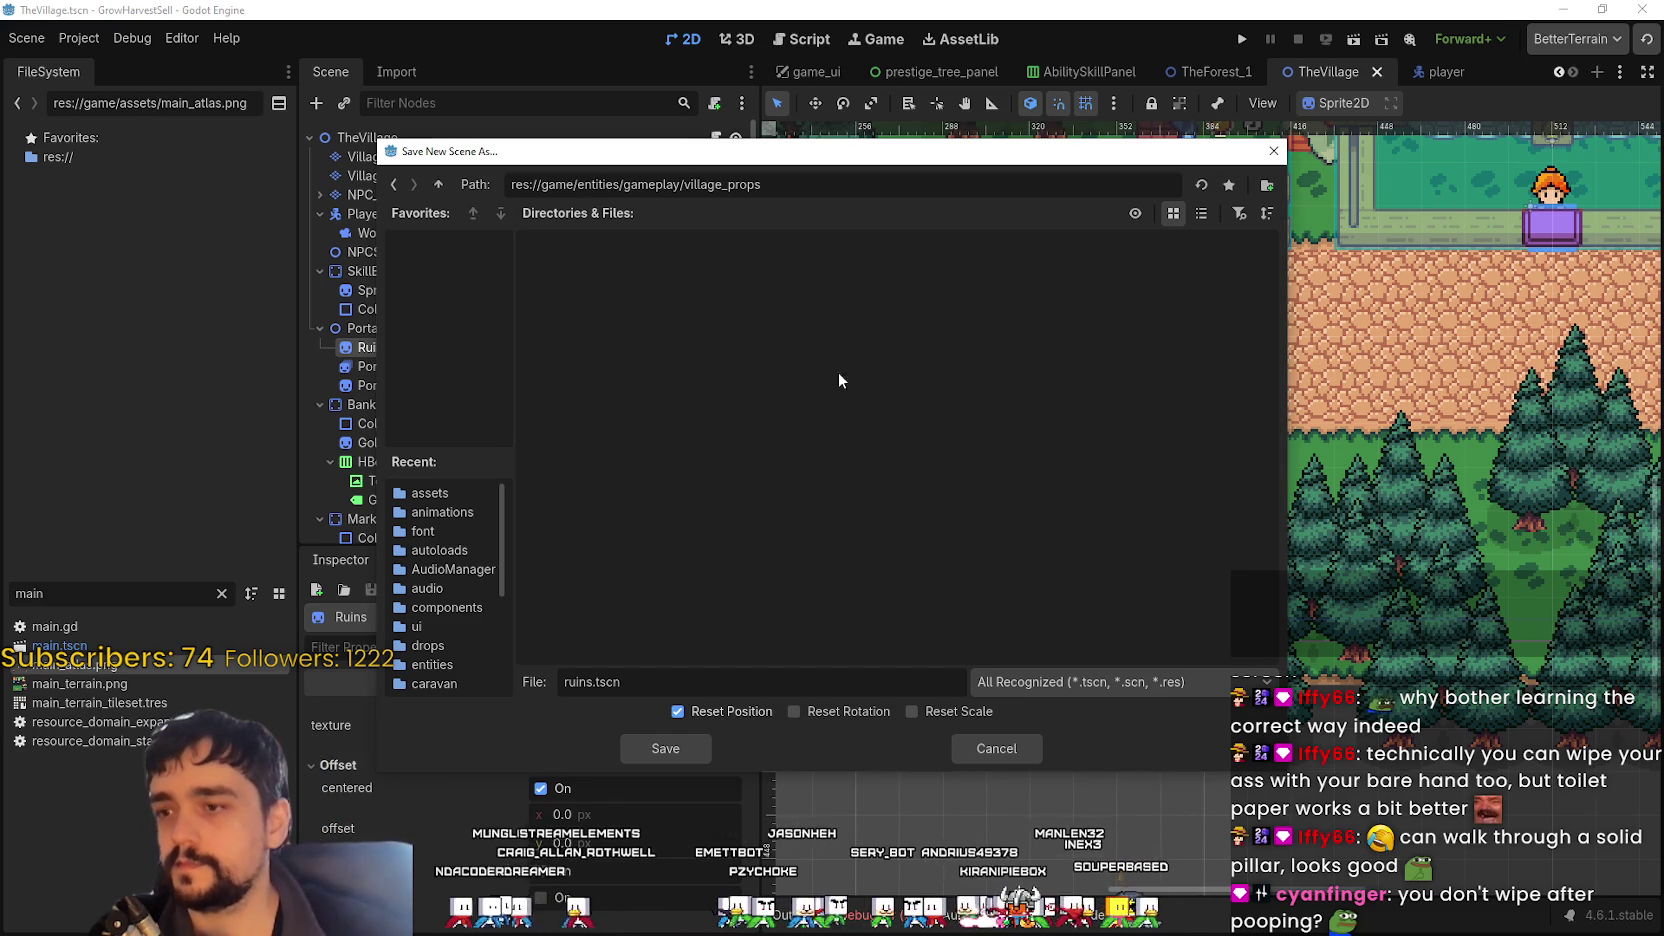
left_click(661, 750)
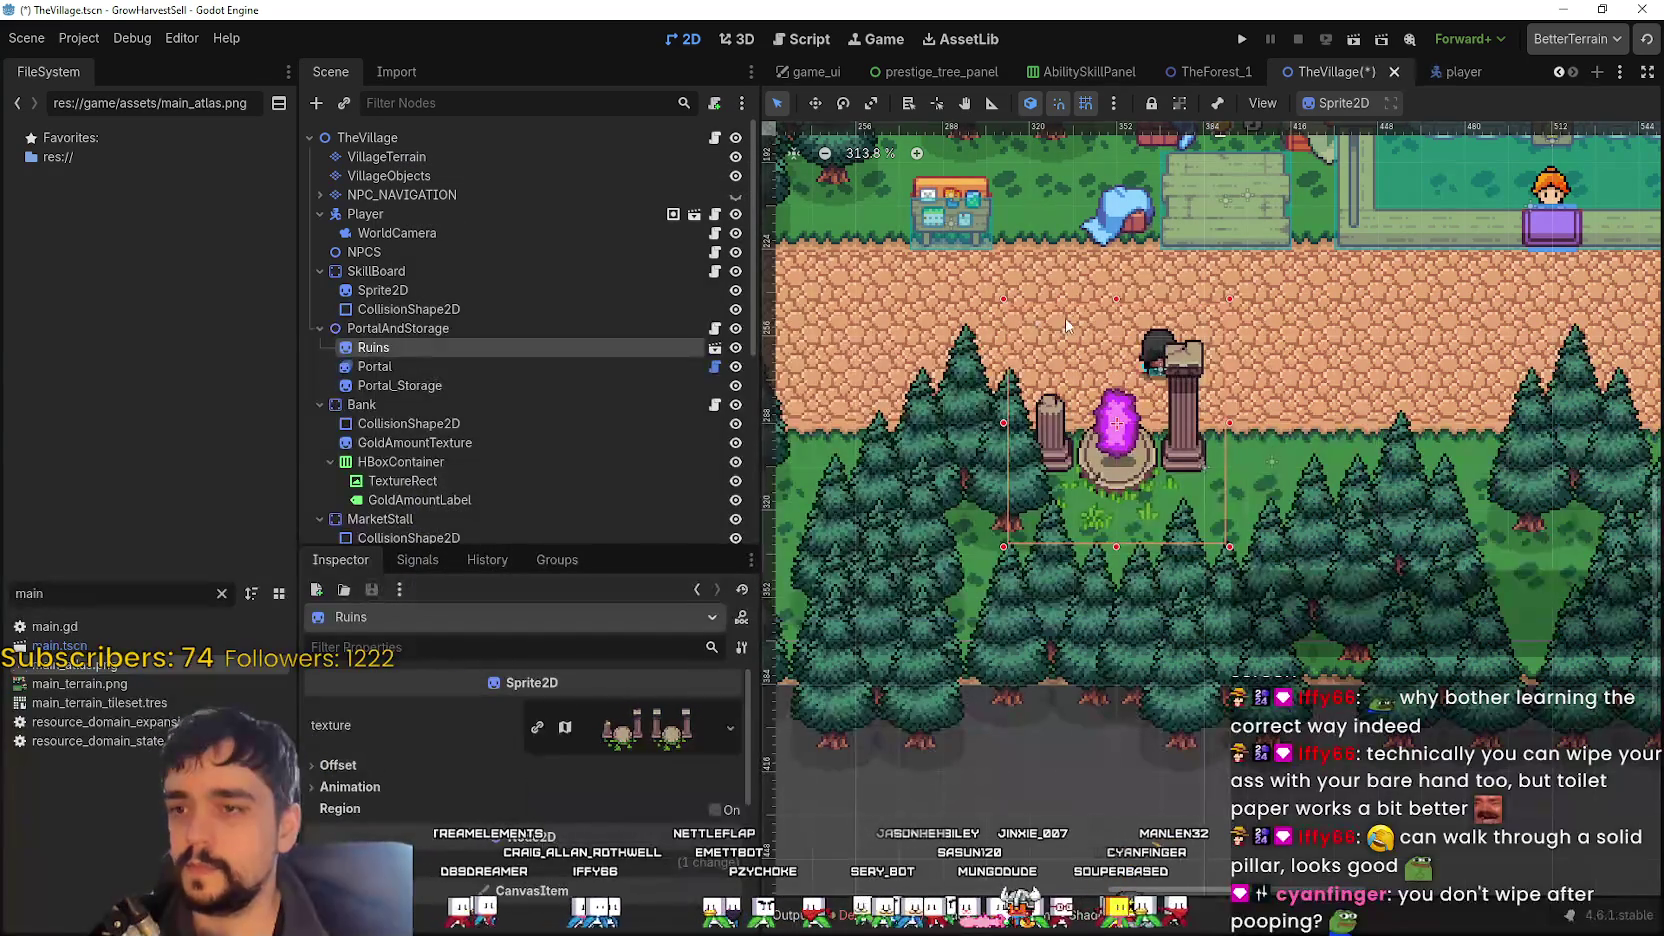
left_click(716, 348)
scroll(1003, 478, "up", 5)
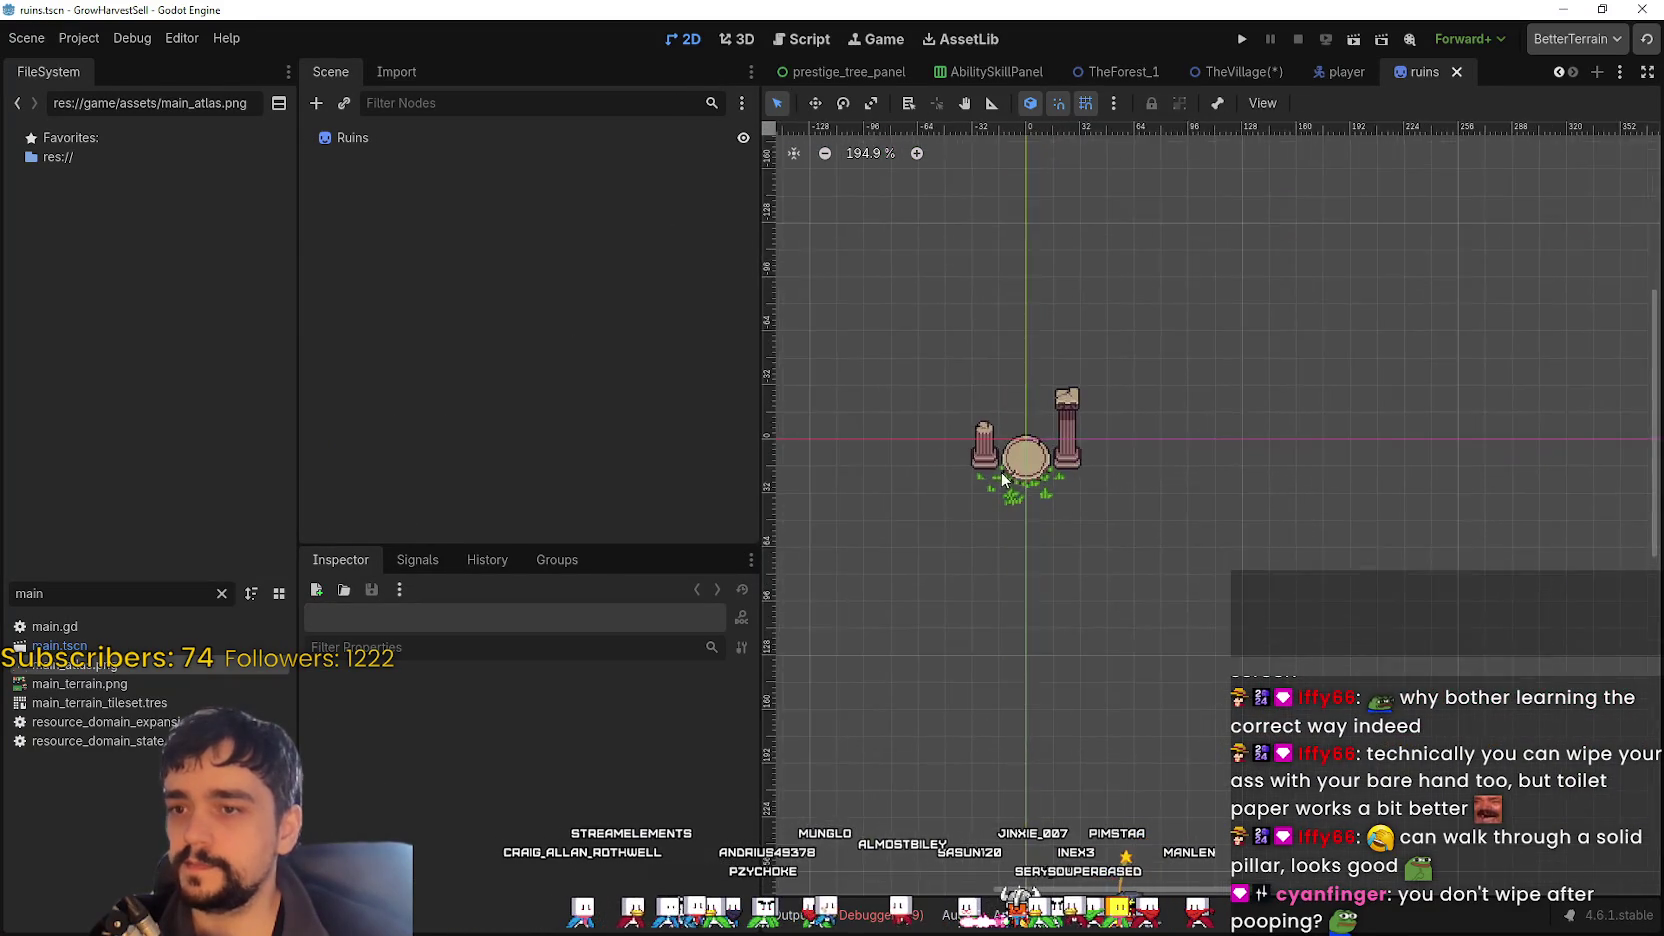
- Try an action on the Ruins root node and dismiss the resulting not-allowed alert
scroll(1003, 478, "up", 6)
right_click(355, 137)
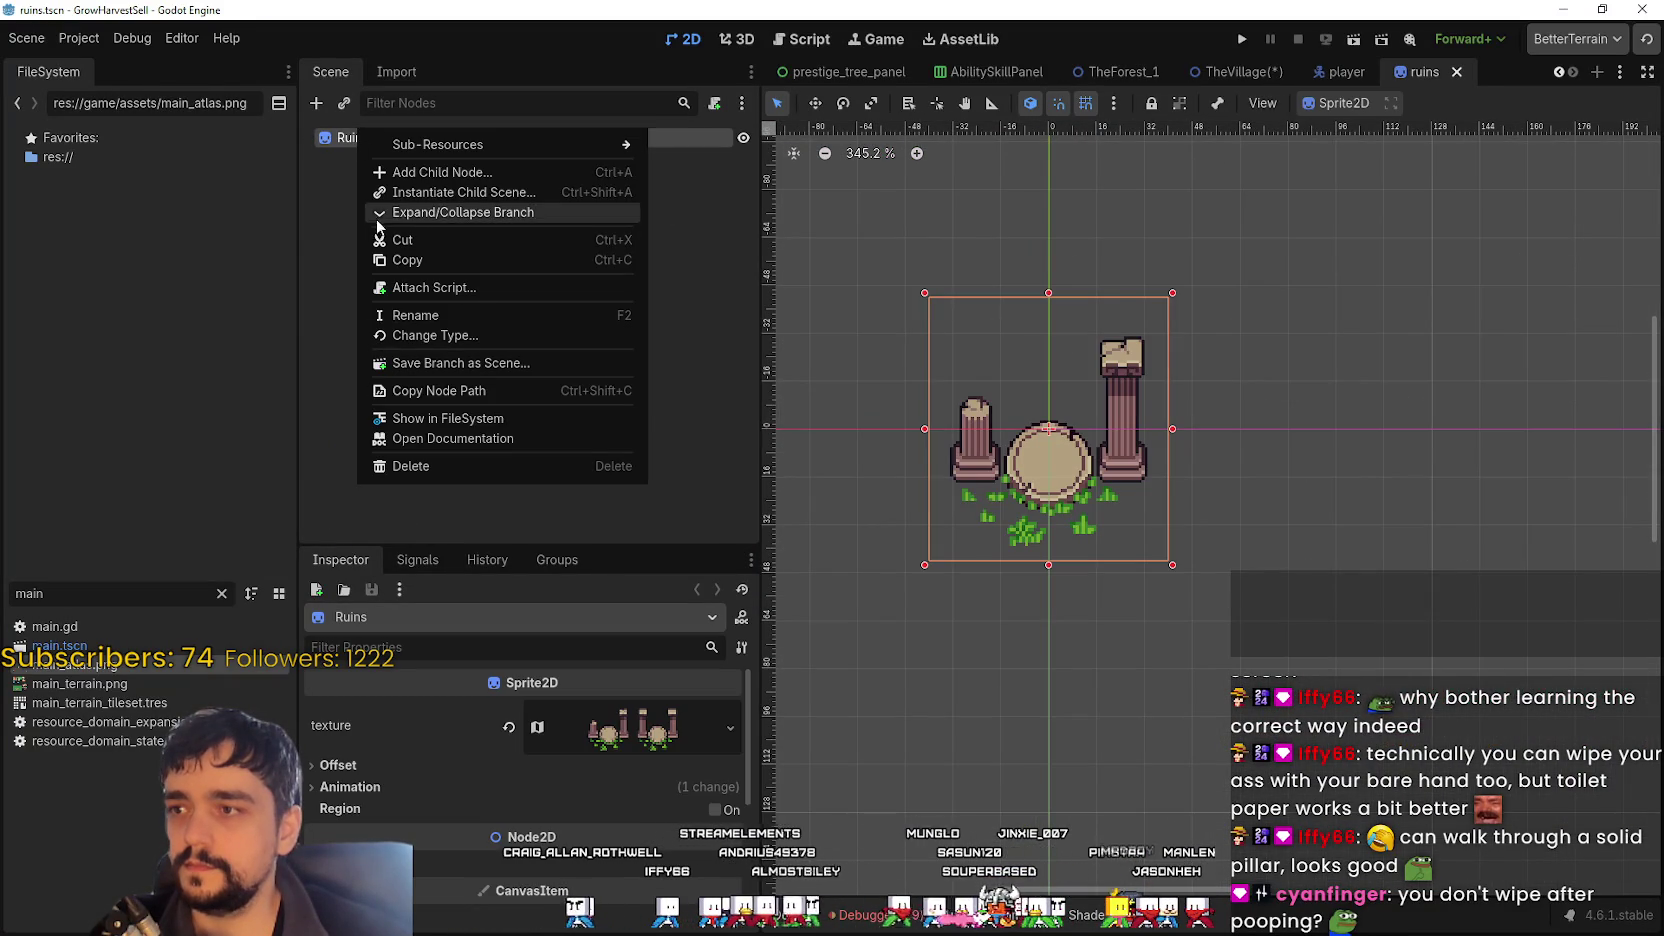
left_click(354, 139)
key("ctrl+d")
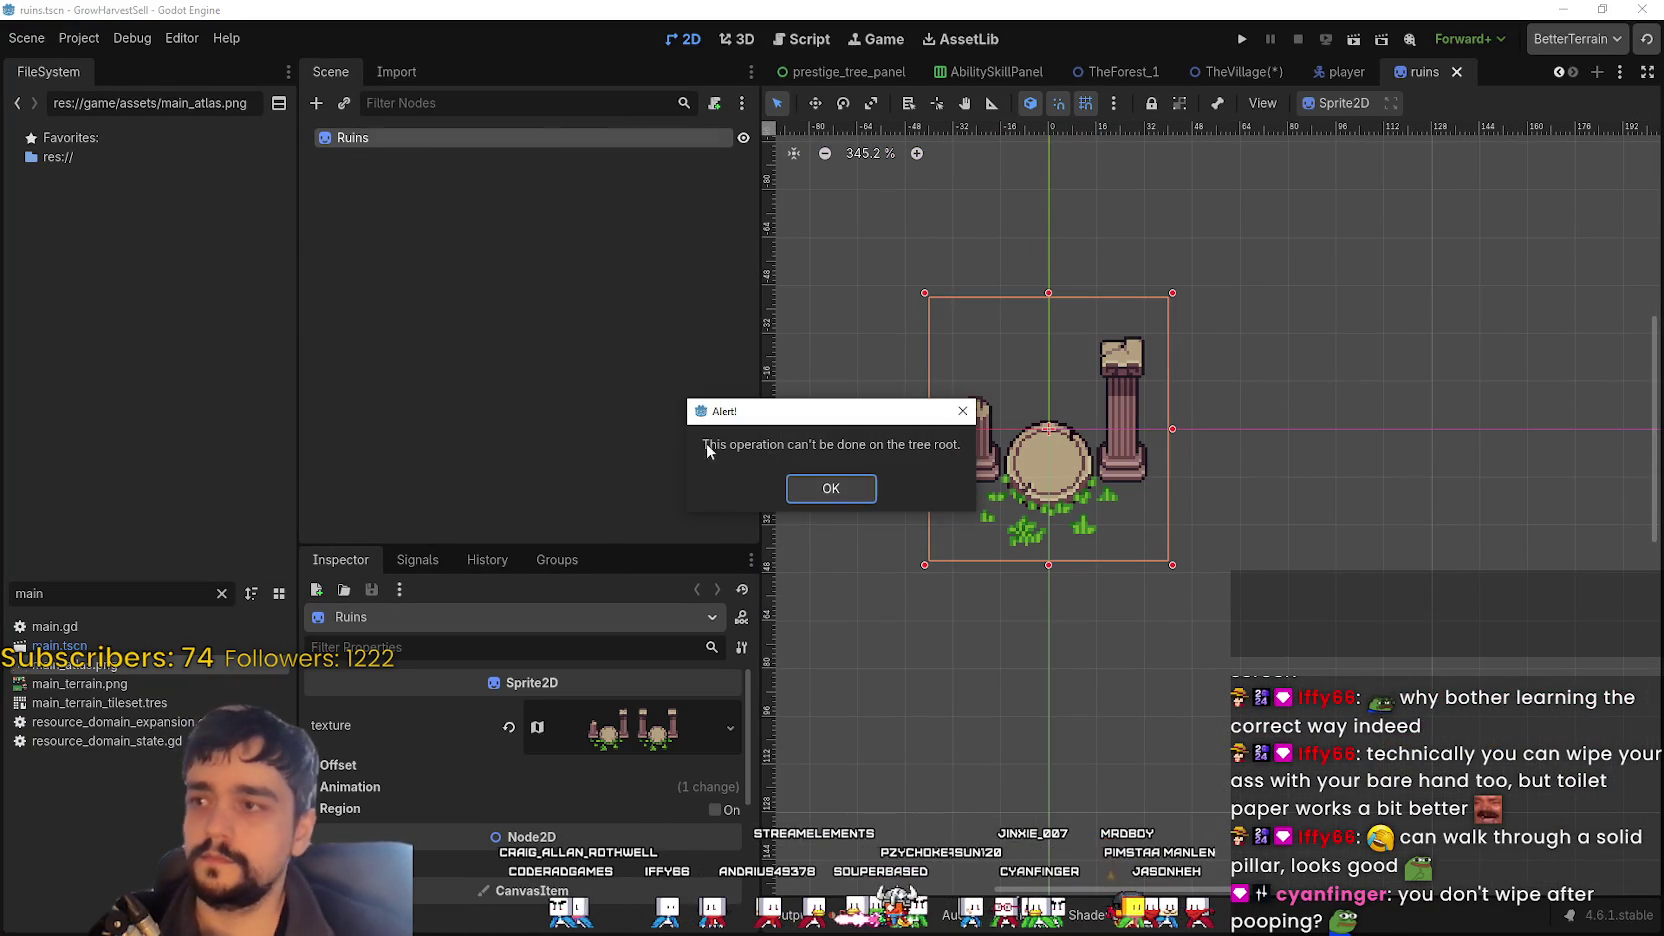
left_click(831, 488)
- Add a Sprite2D child node under Ruins
right_click(401, 137)
left_click(480, 180)
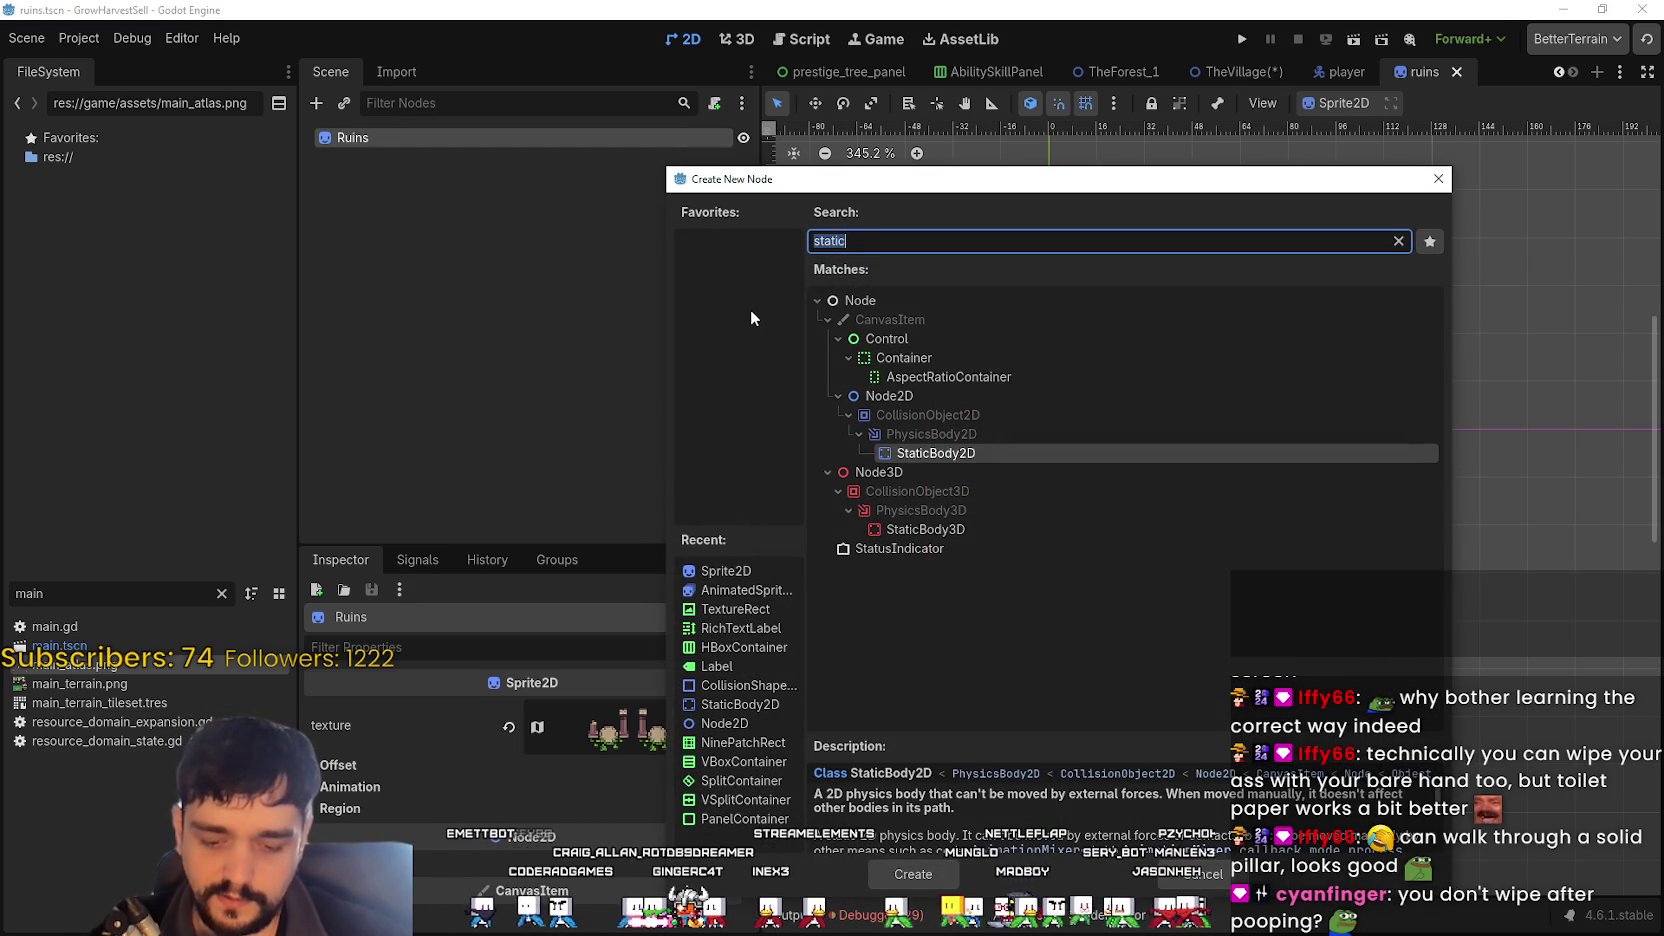
type("ps")
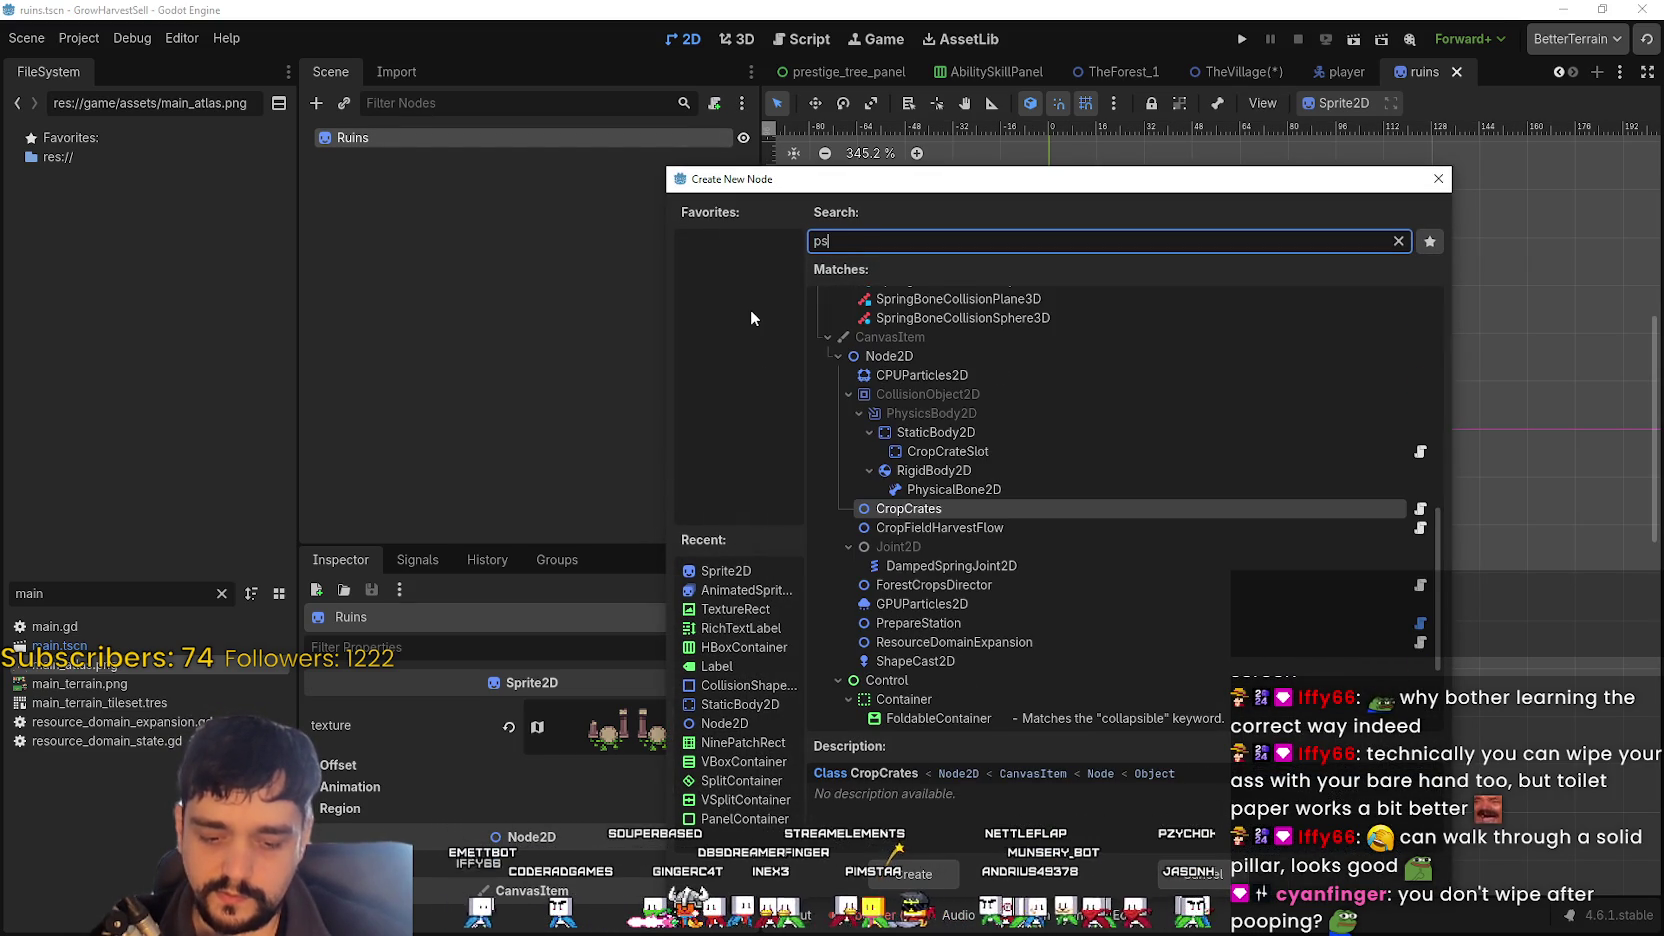
key("BackSpace")
key("BackSpace")
type("sprite2d")
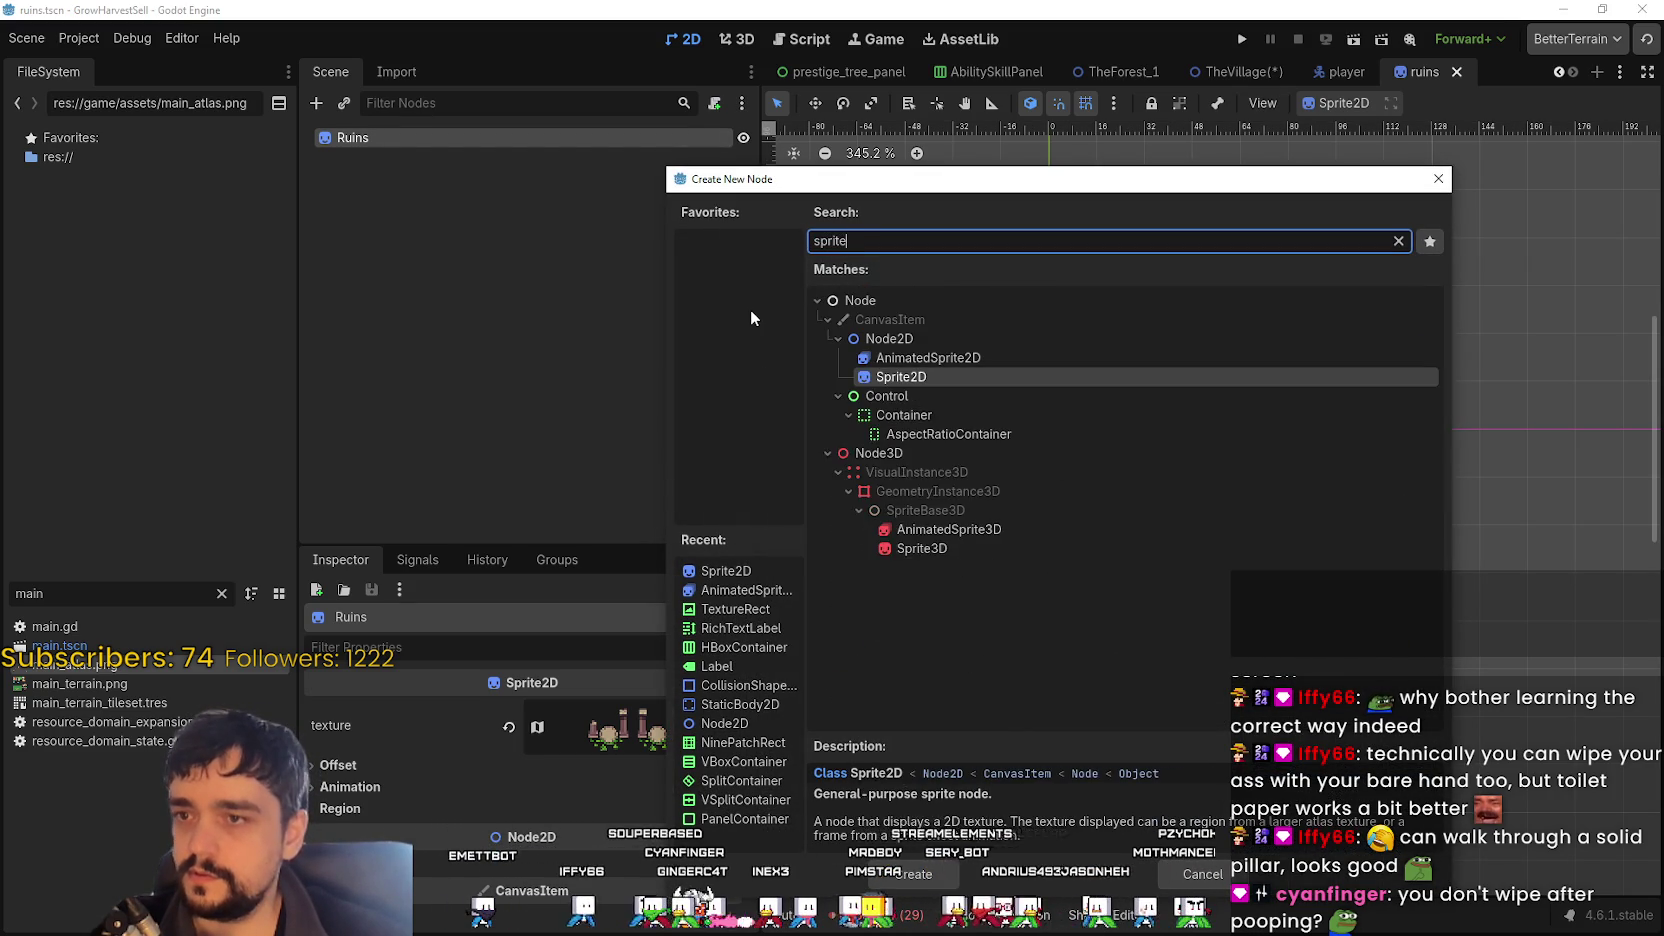
key("Return")
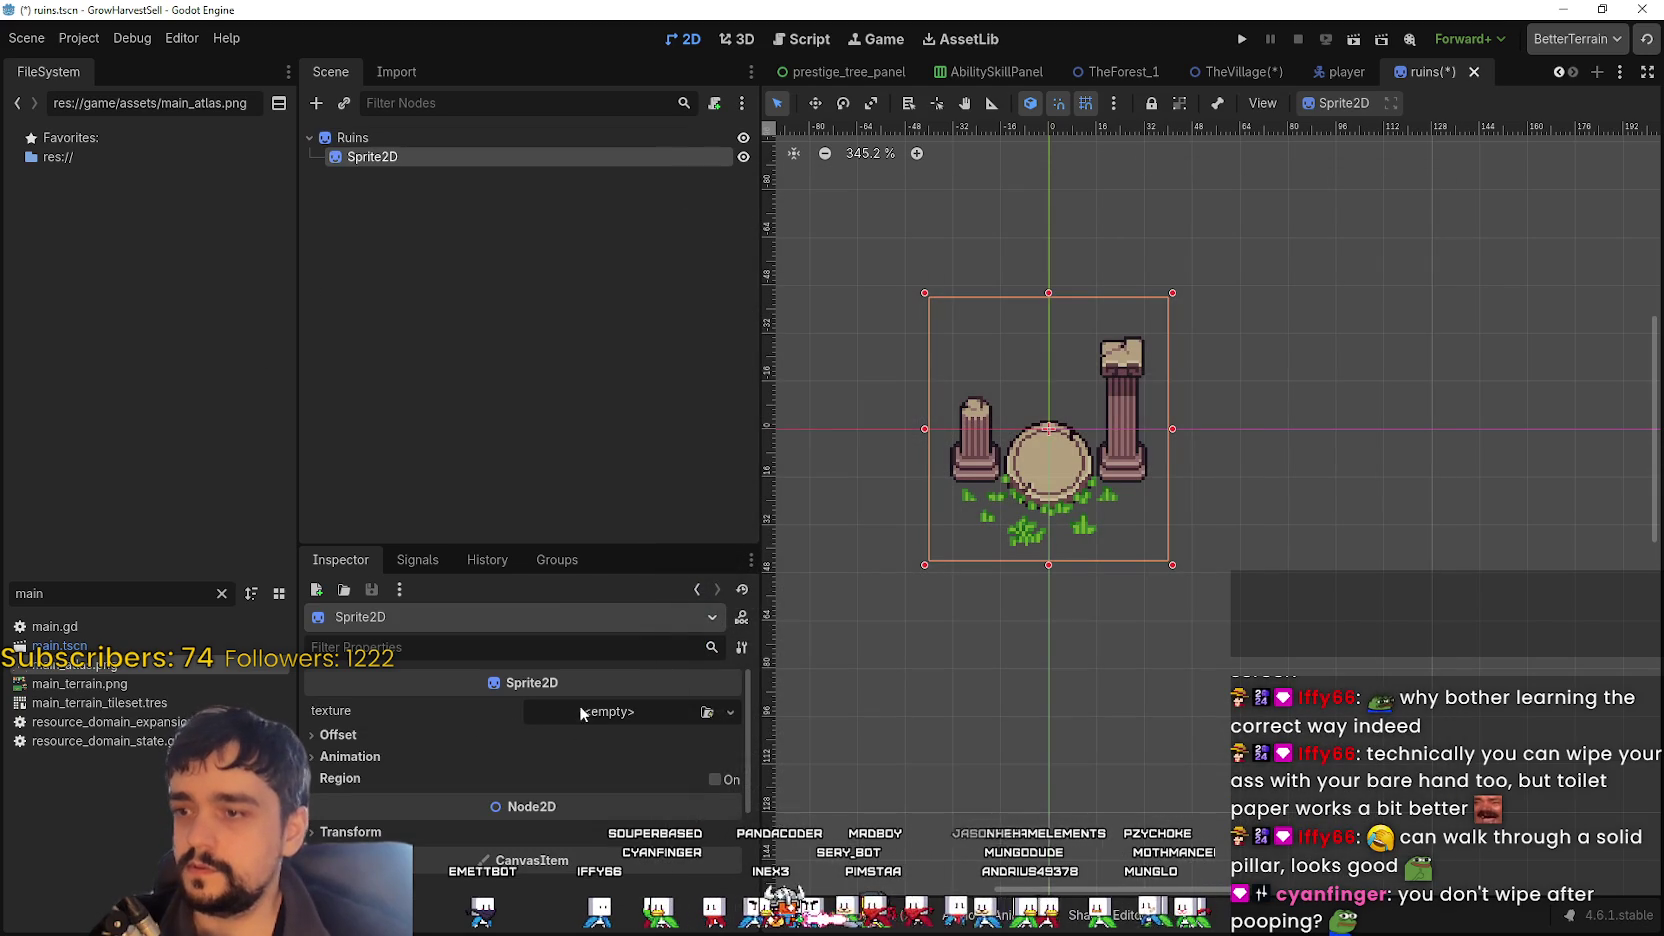
left_click(419, 137)
- Copy the ruins texture from the Ruins node and paste it onto the Sprite2D
right_click(583, 745)
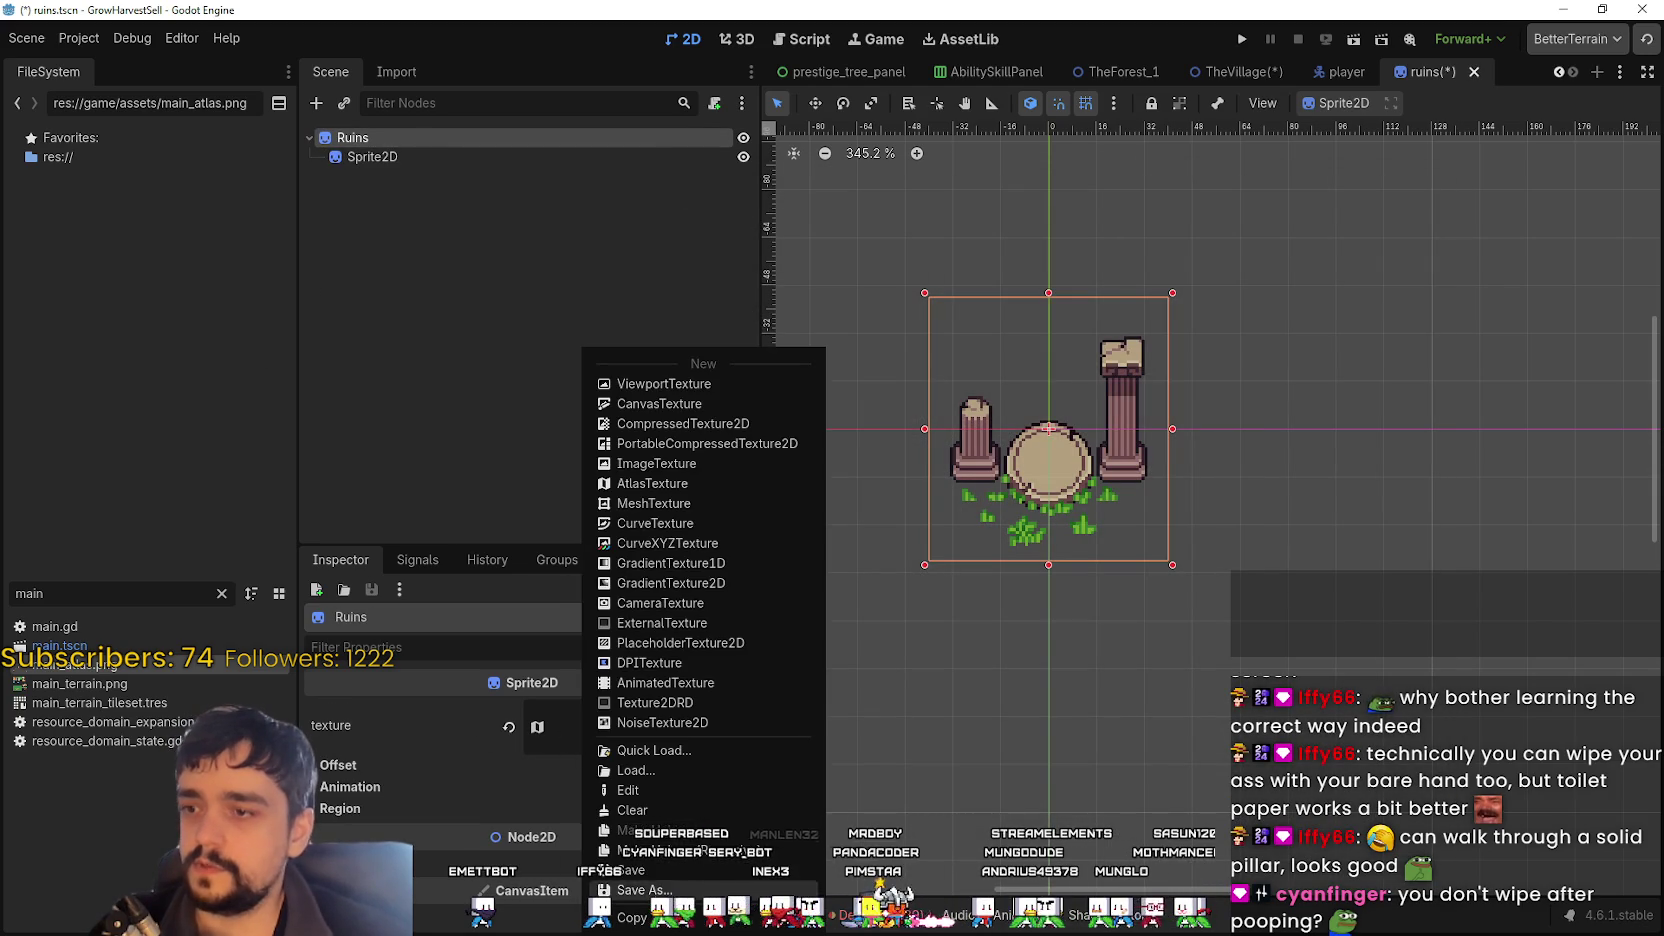
left_click(525, 607)
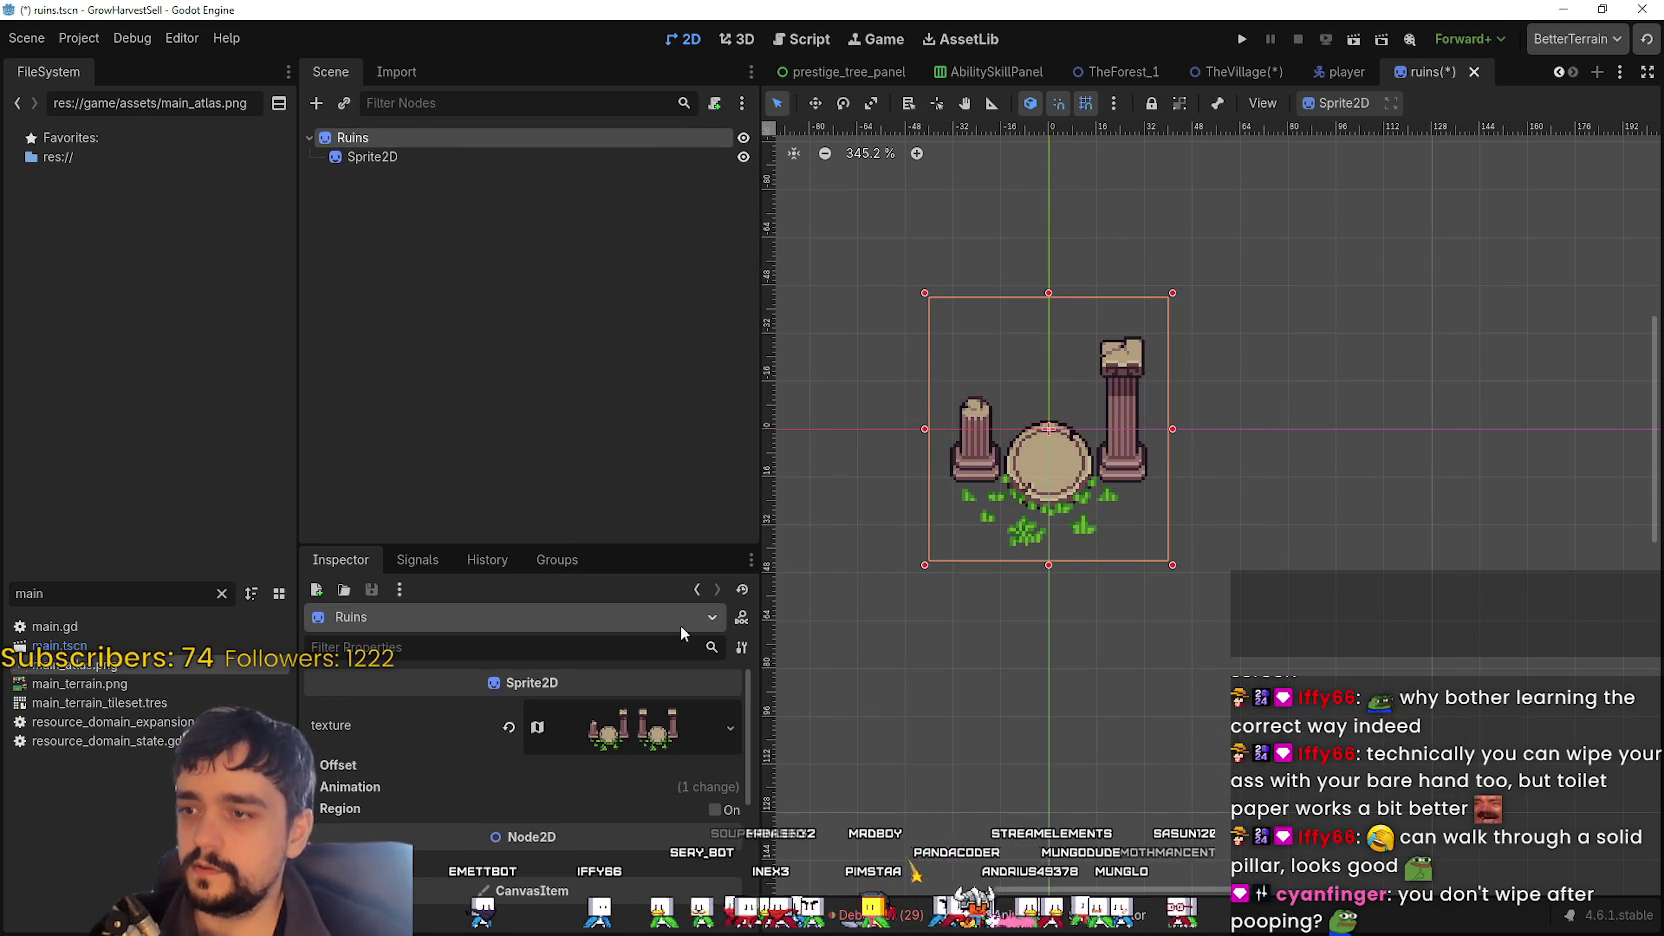
left_click(742, 647)
left_click(831, 825)
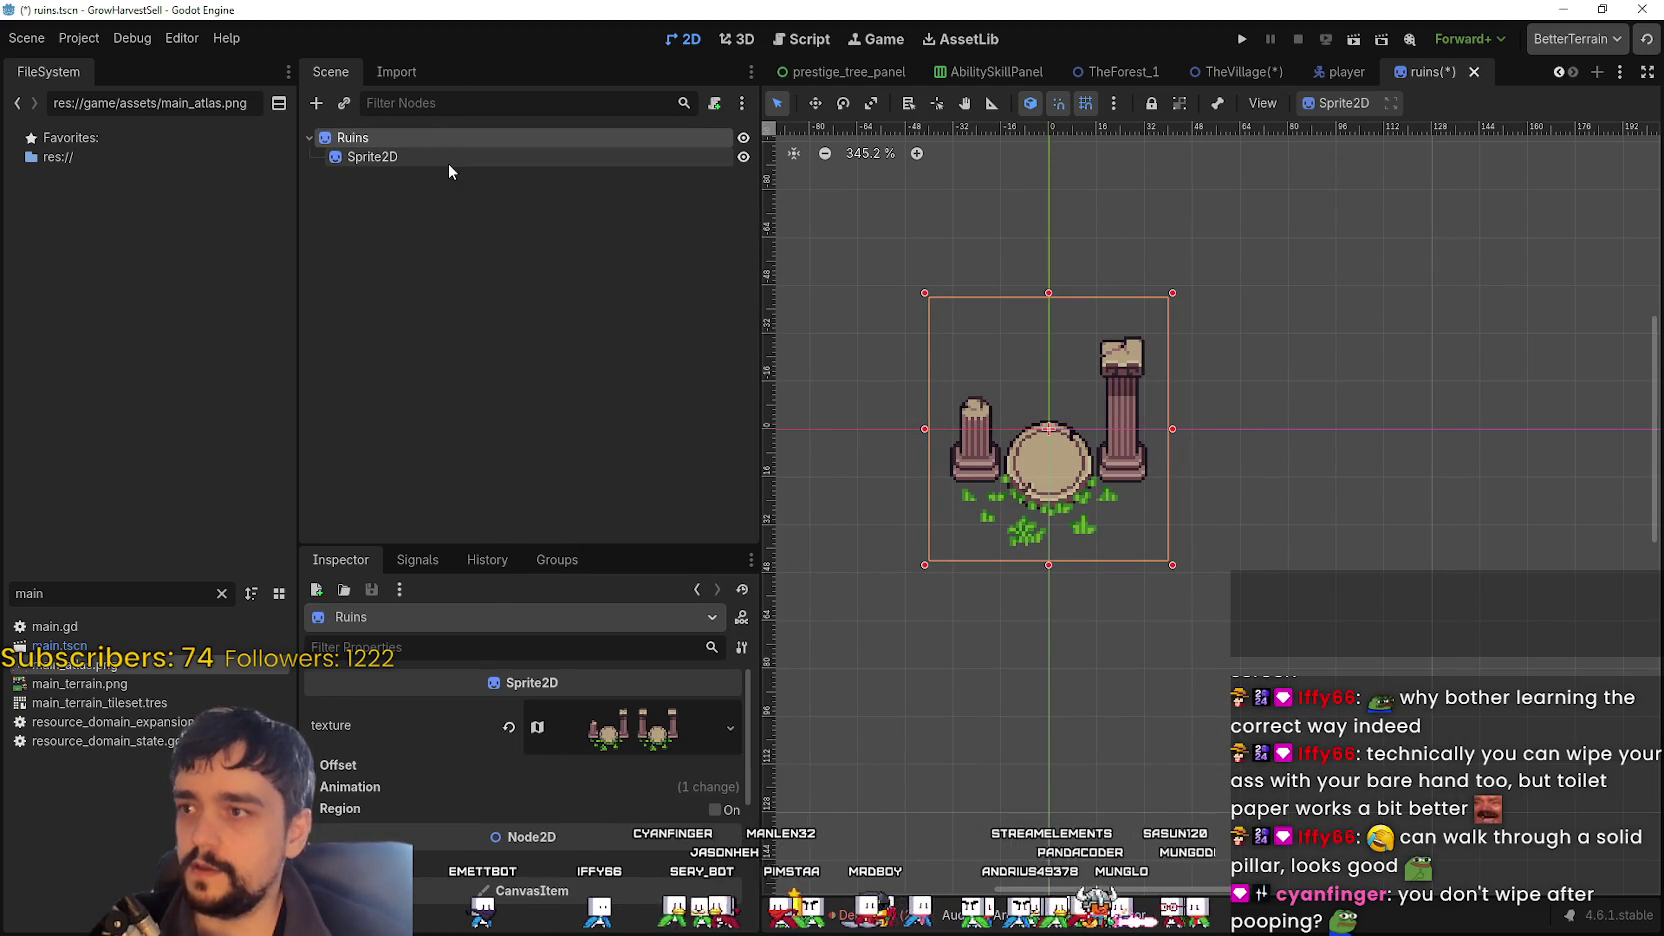
right_click(450, 157)
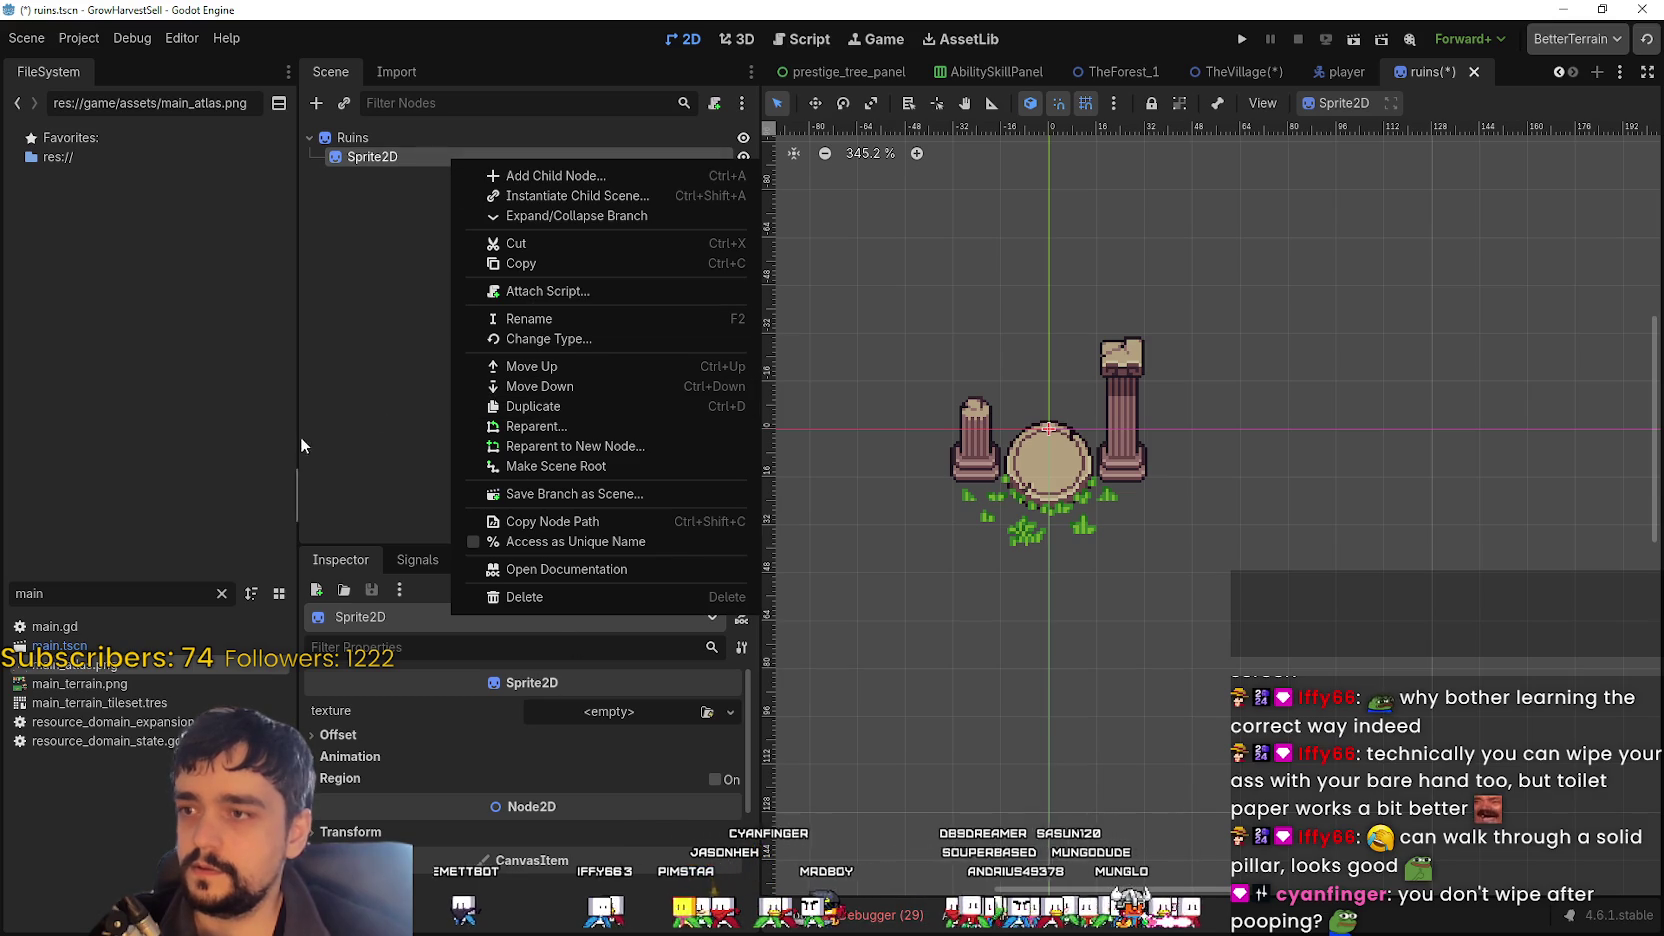
left_click(742, 647)
left_click(742, 647)
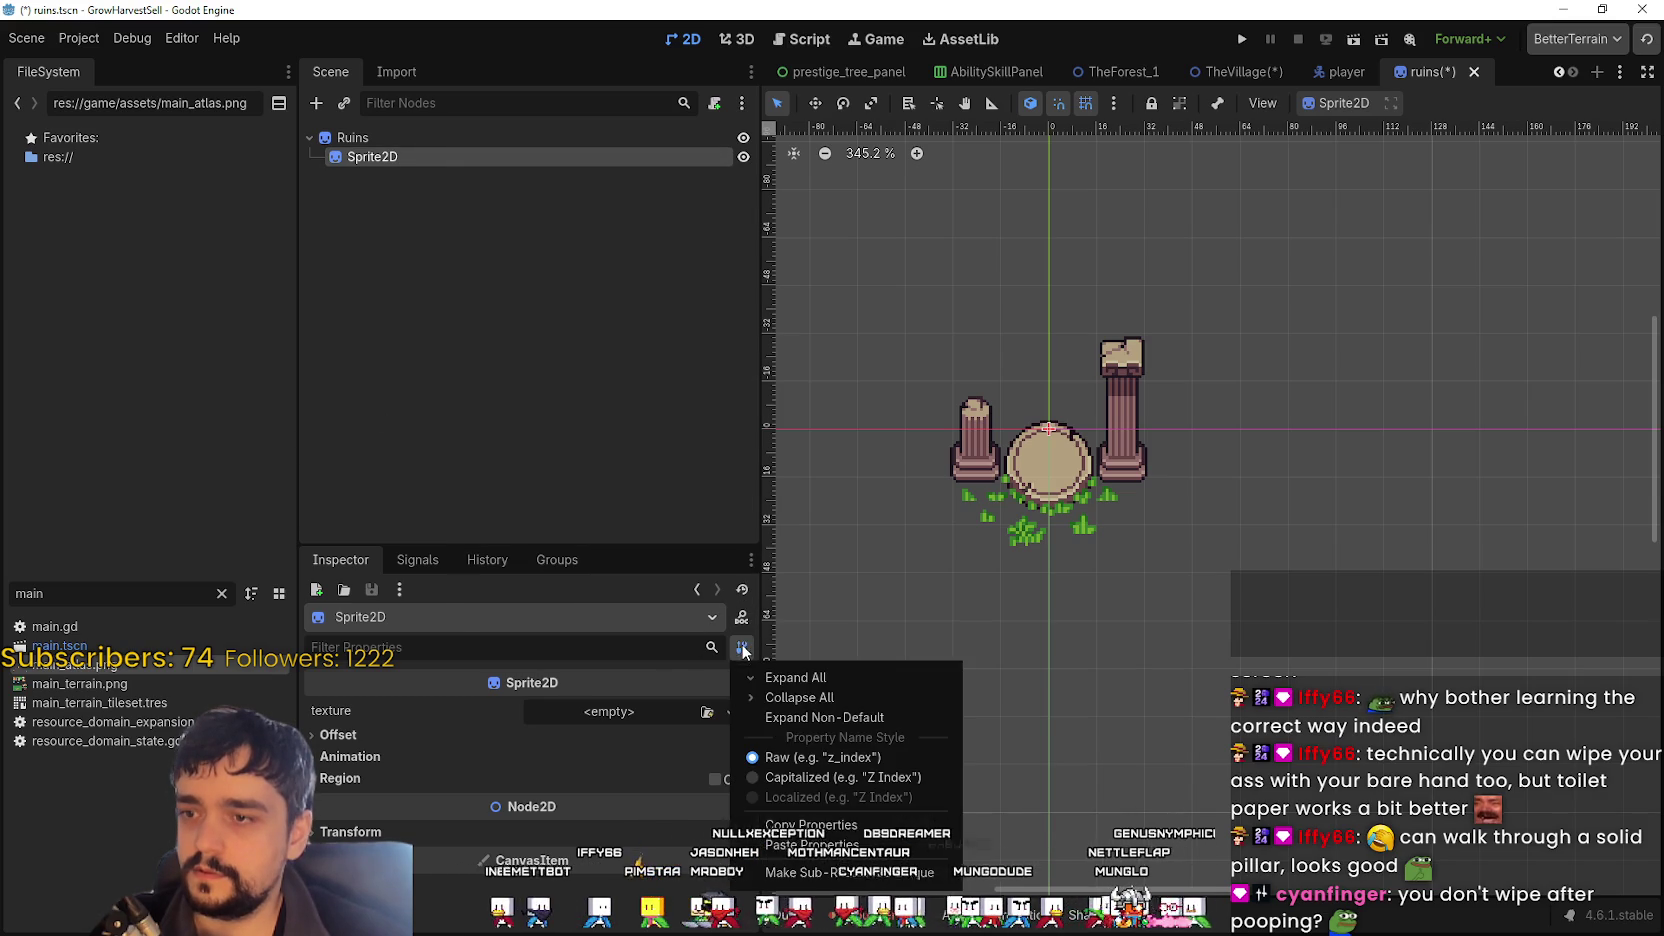
left_click(861, 847)
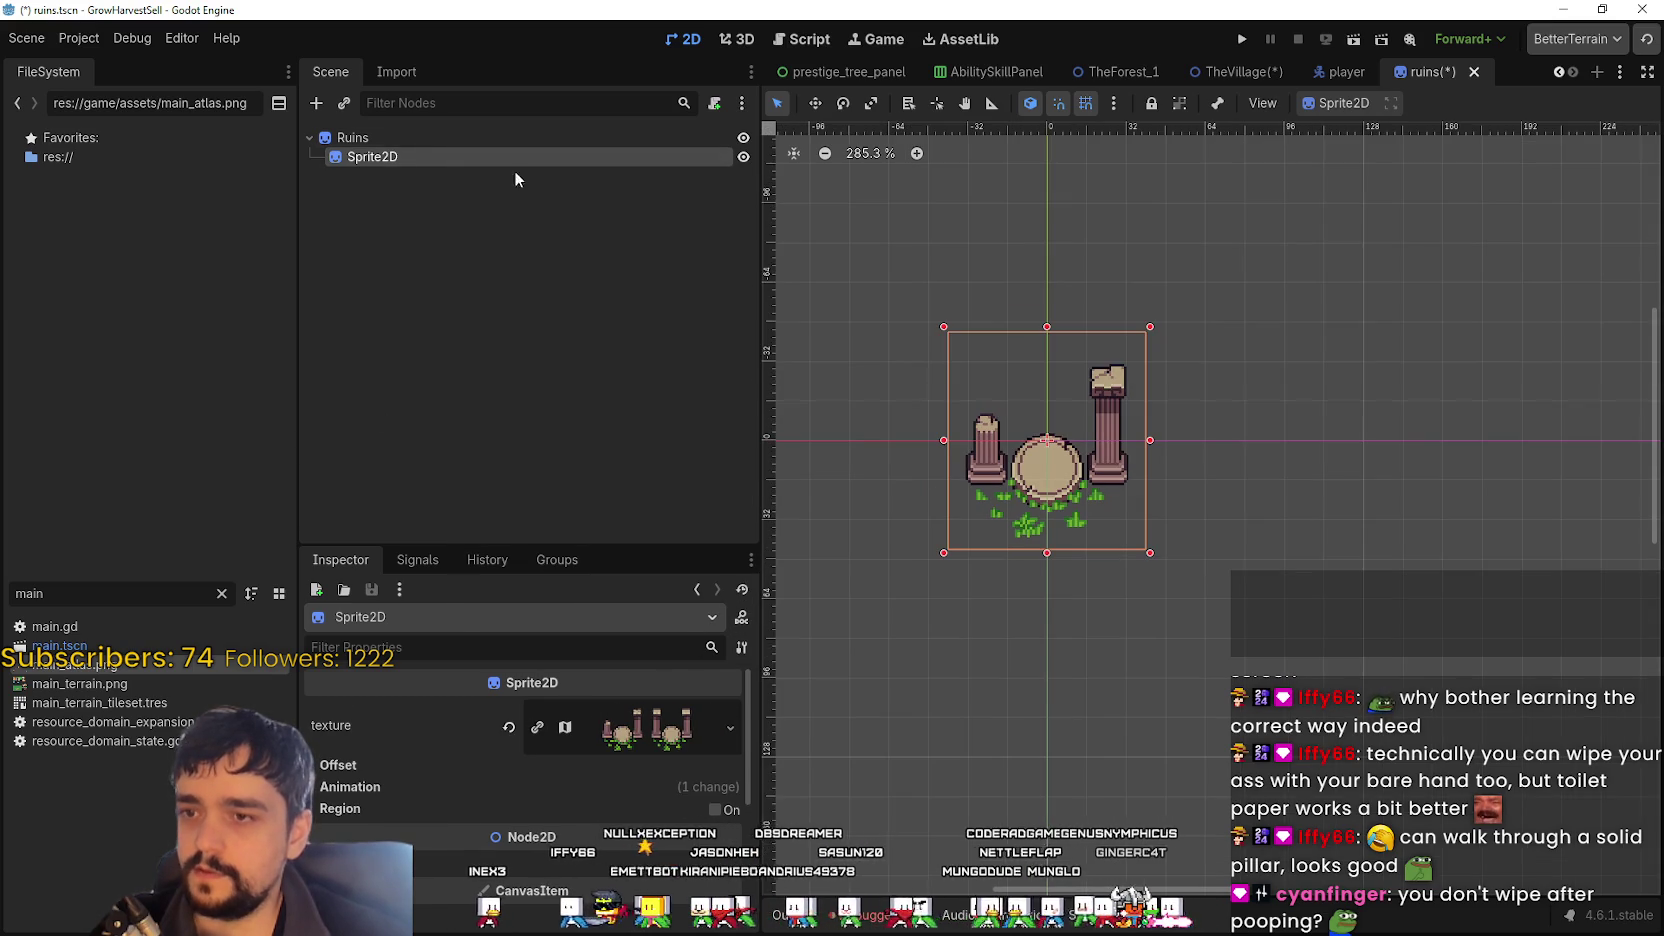
left_click(727, 139)
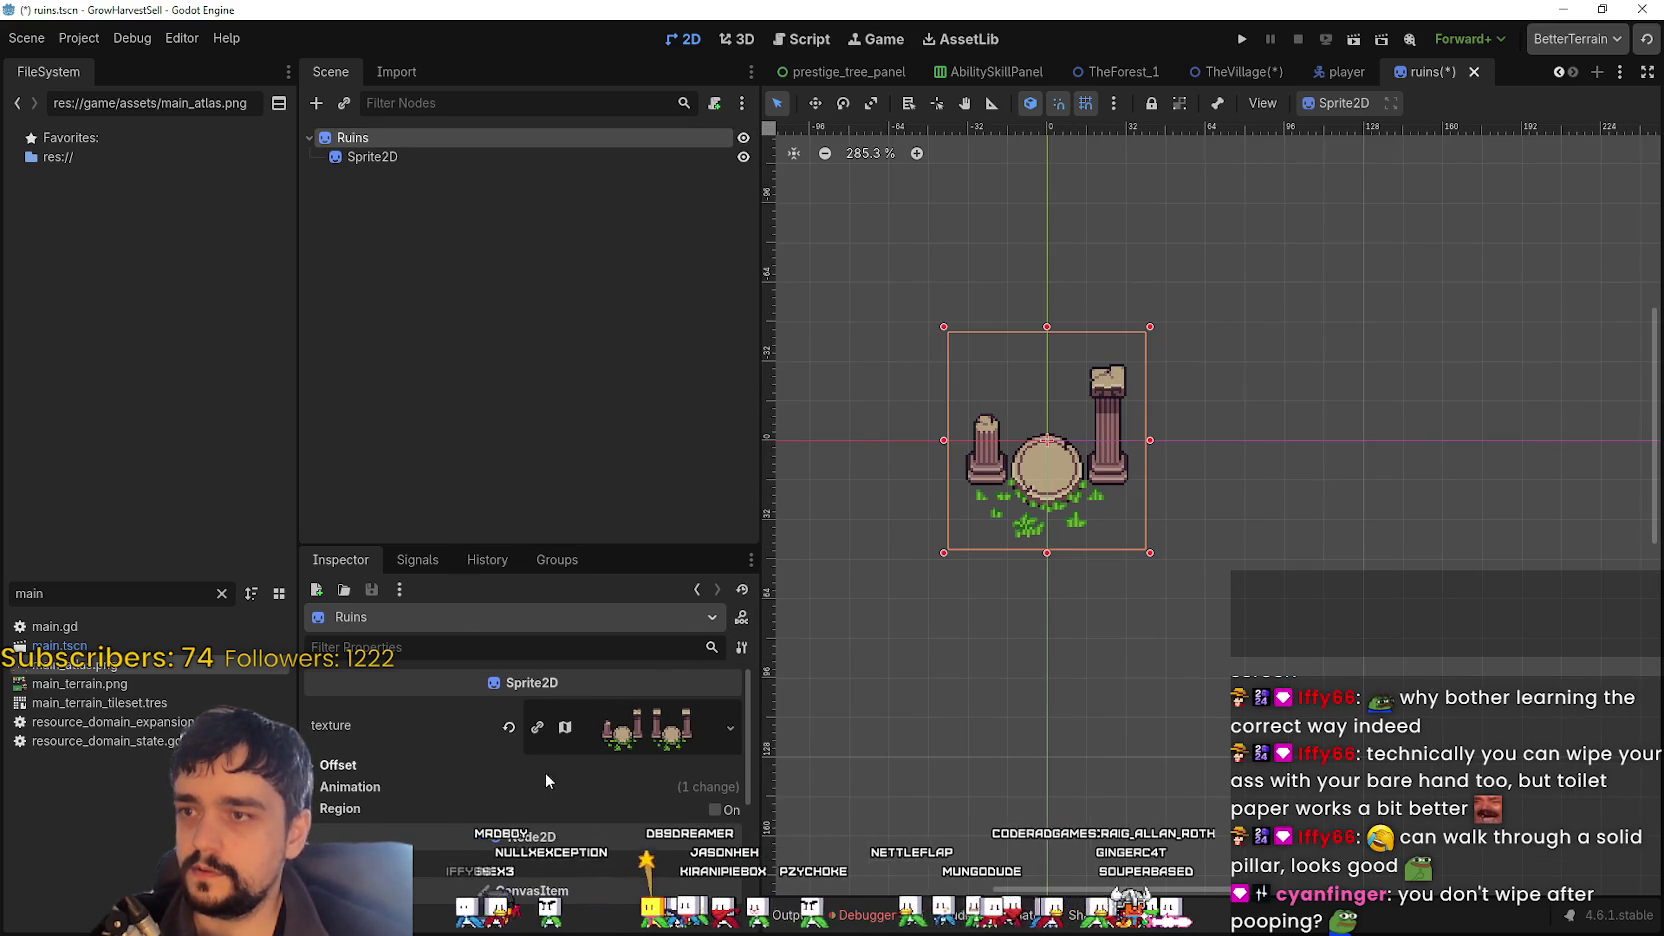
- Change the Ruins root node's type to StaticBody2D
right_click(422, 139)
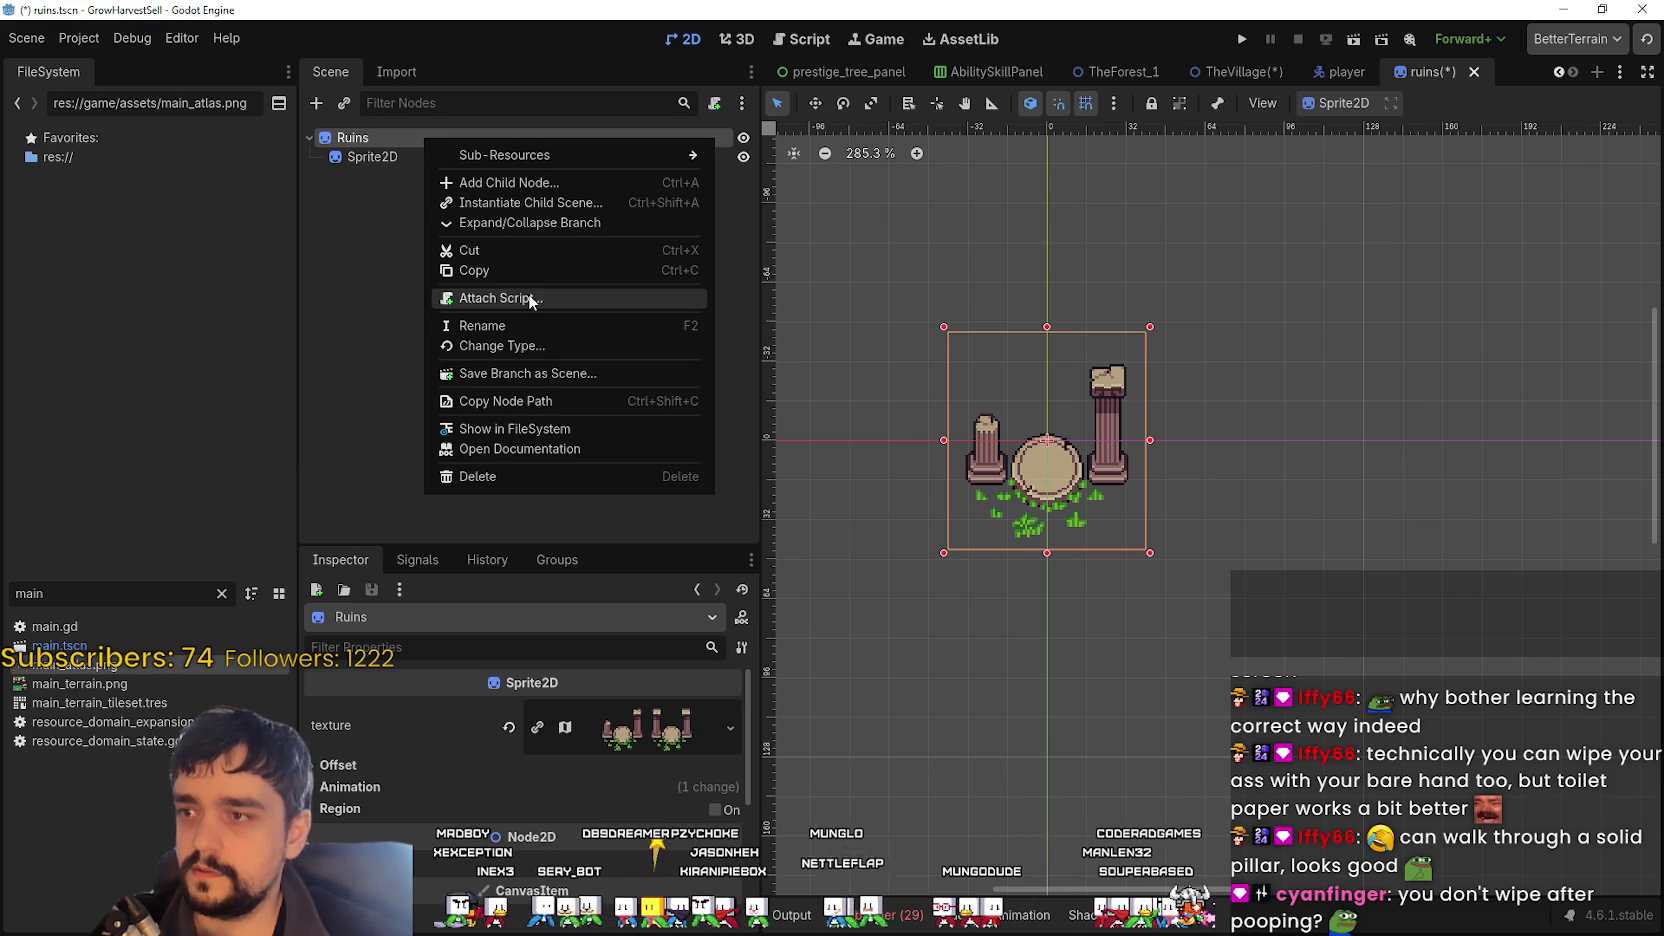
left_click(545, 346)
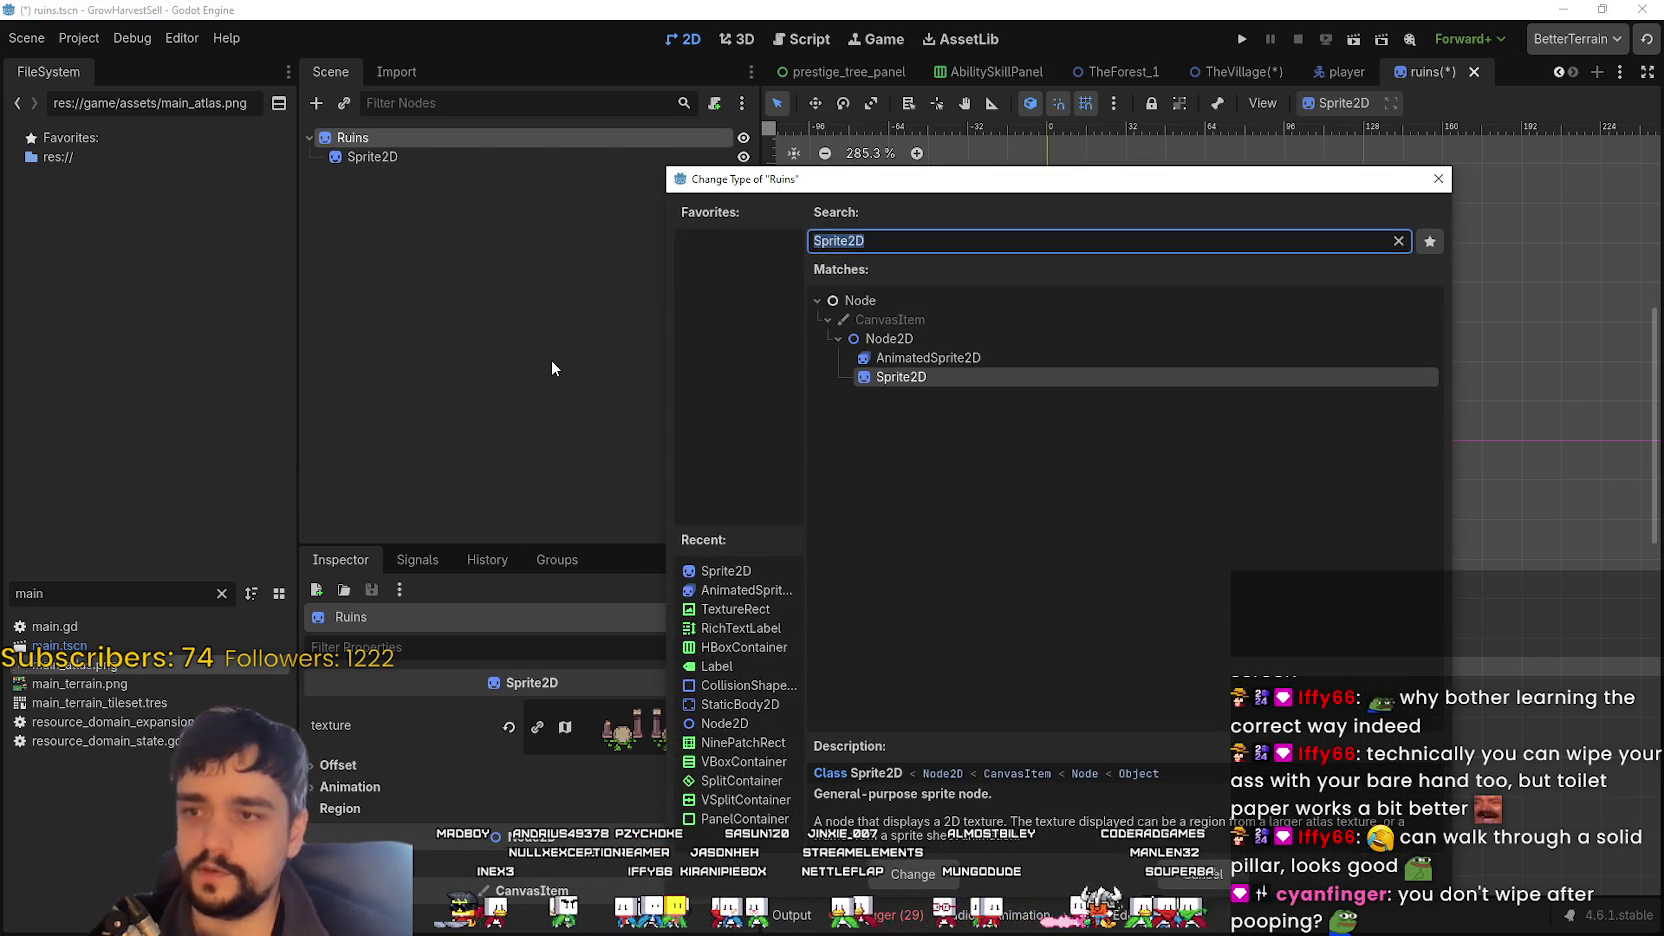
type("static")
key("Return")
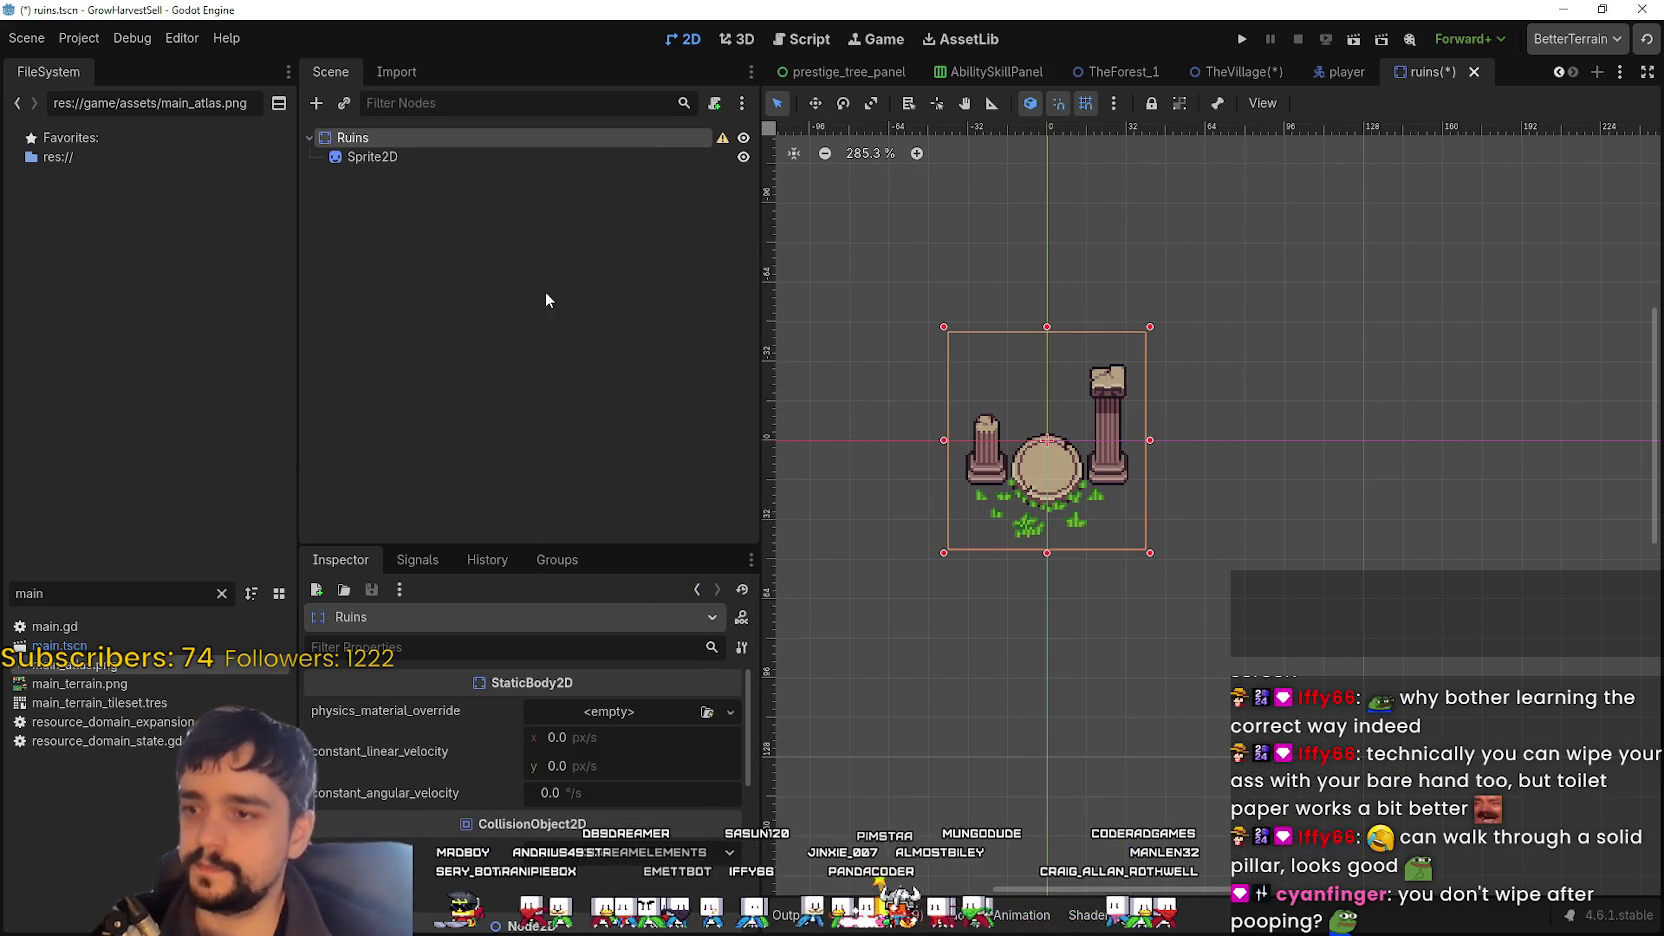
left_click(452, 158)
- Add a CollisionShape2D under Ruins with a new RectangleShape2D
right_click(526, 137)
left_click(586, 152)
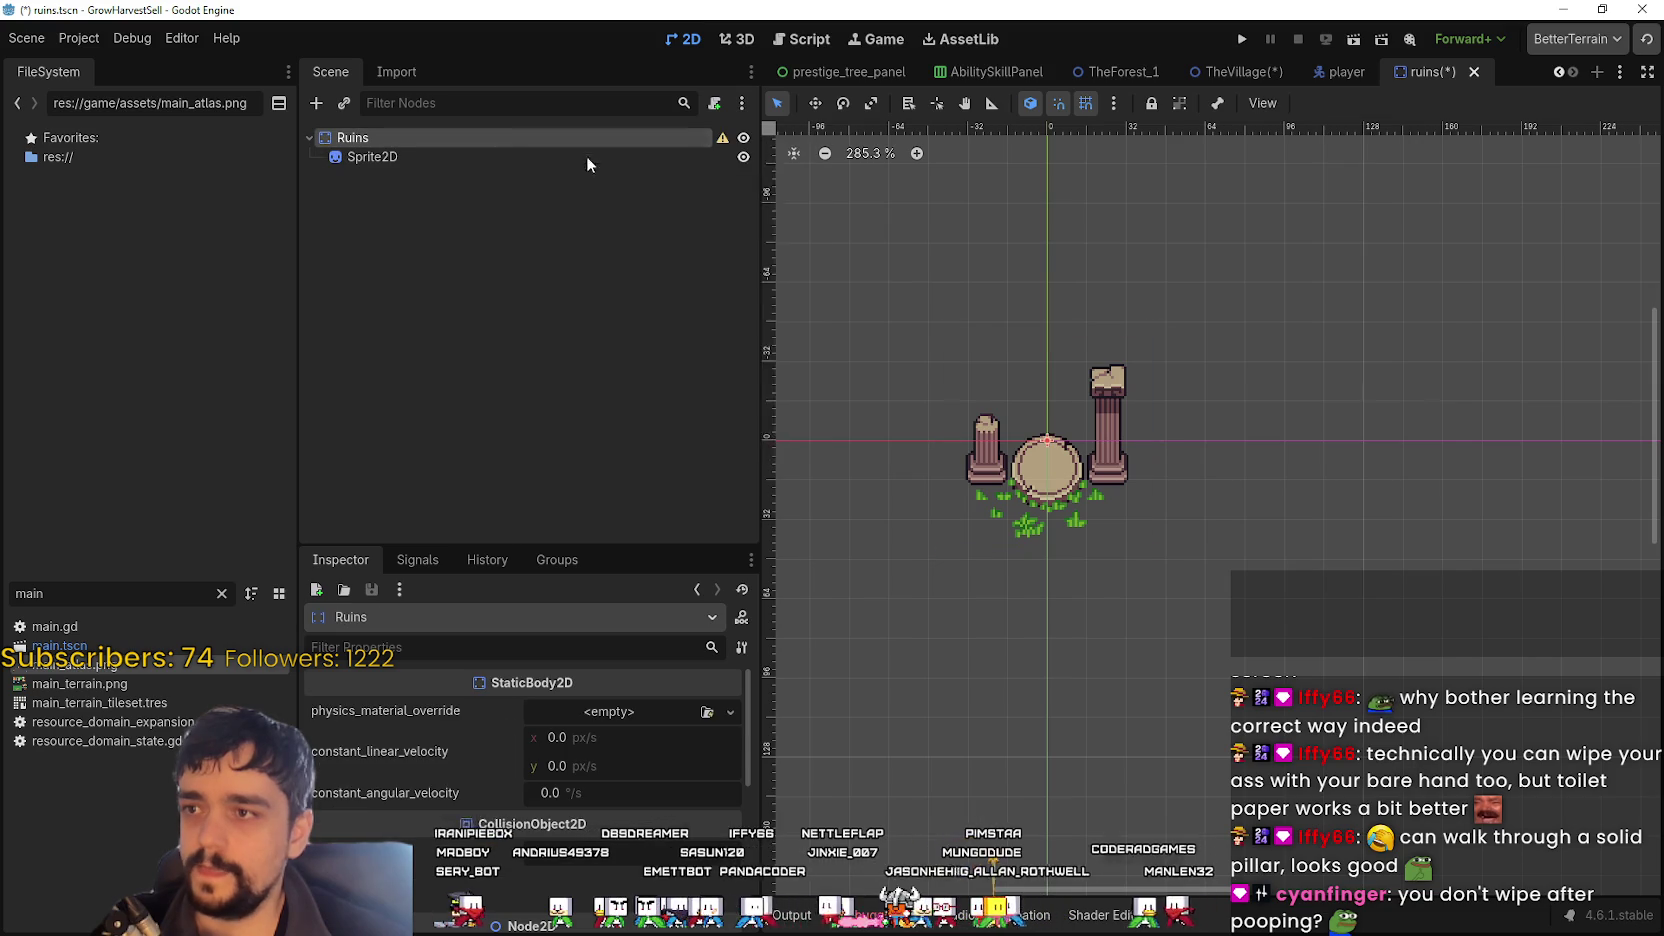
type("collision")
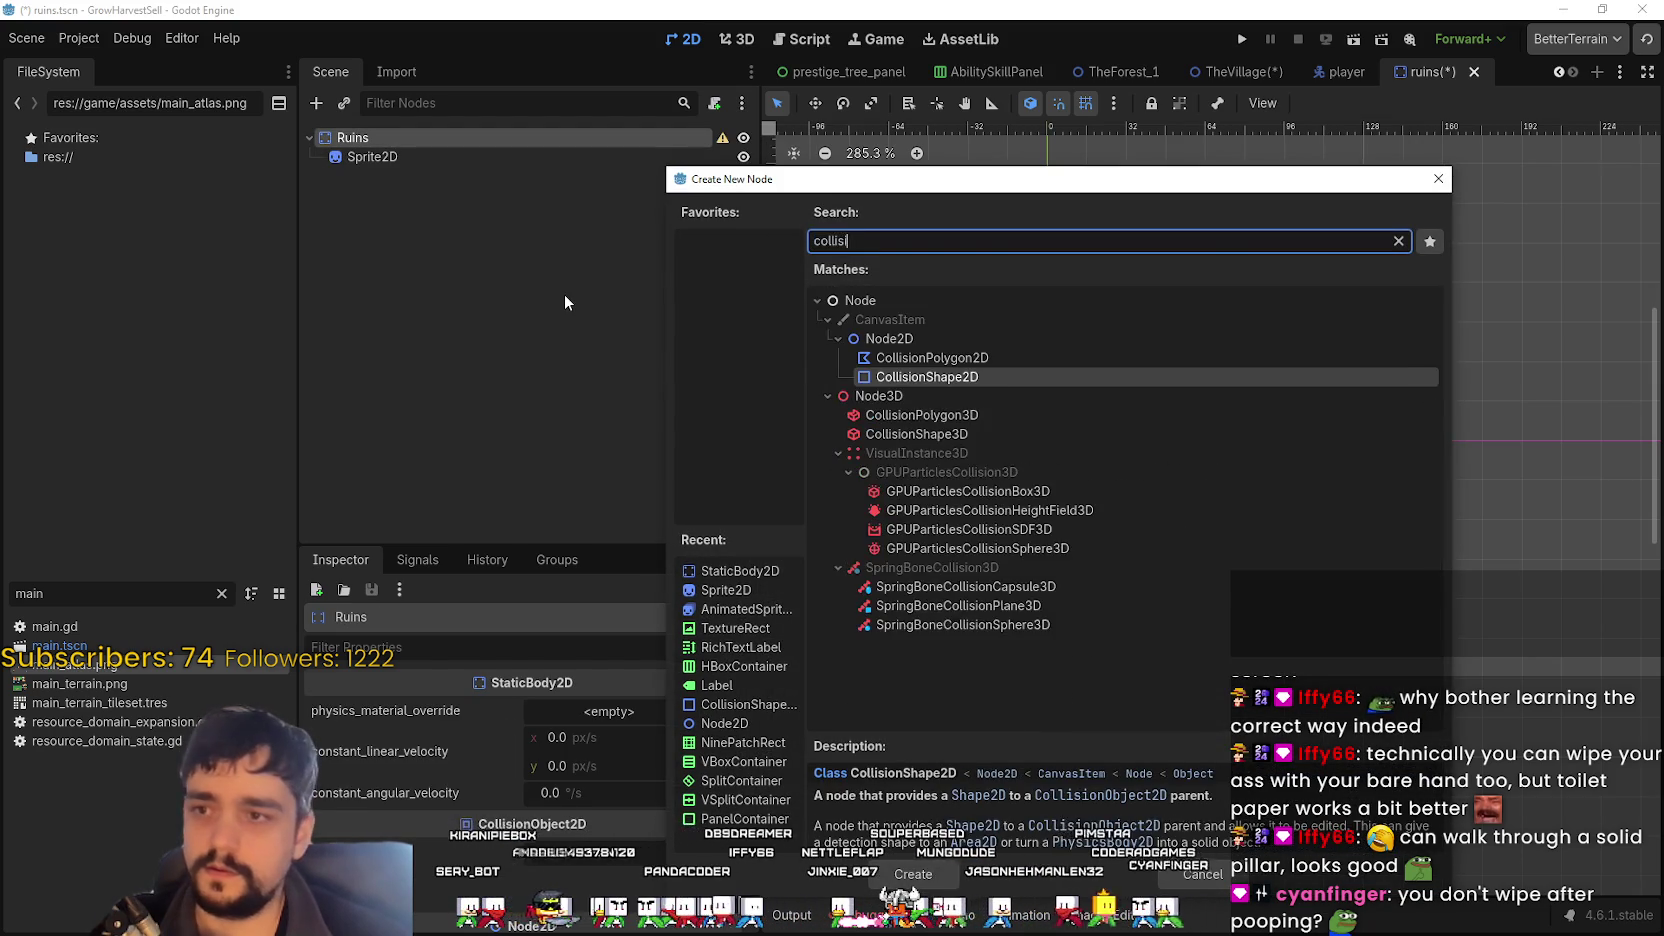
key("Return")
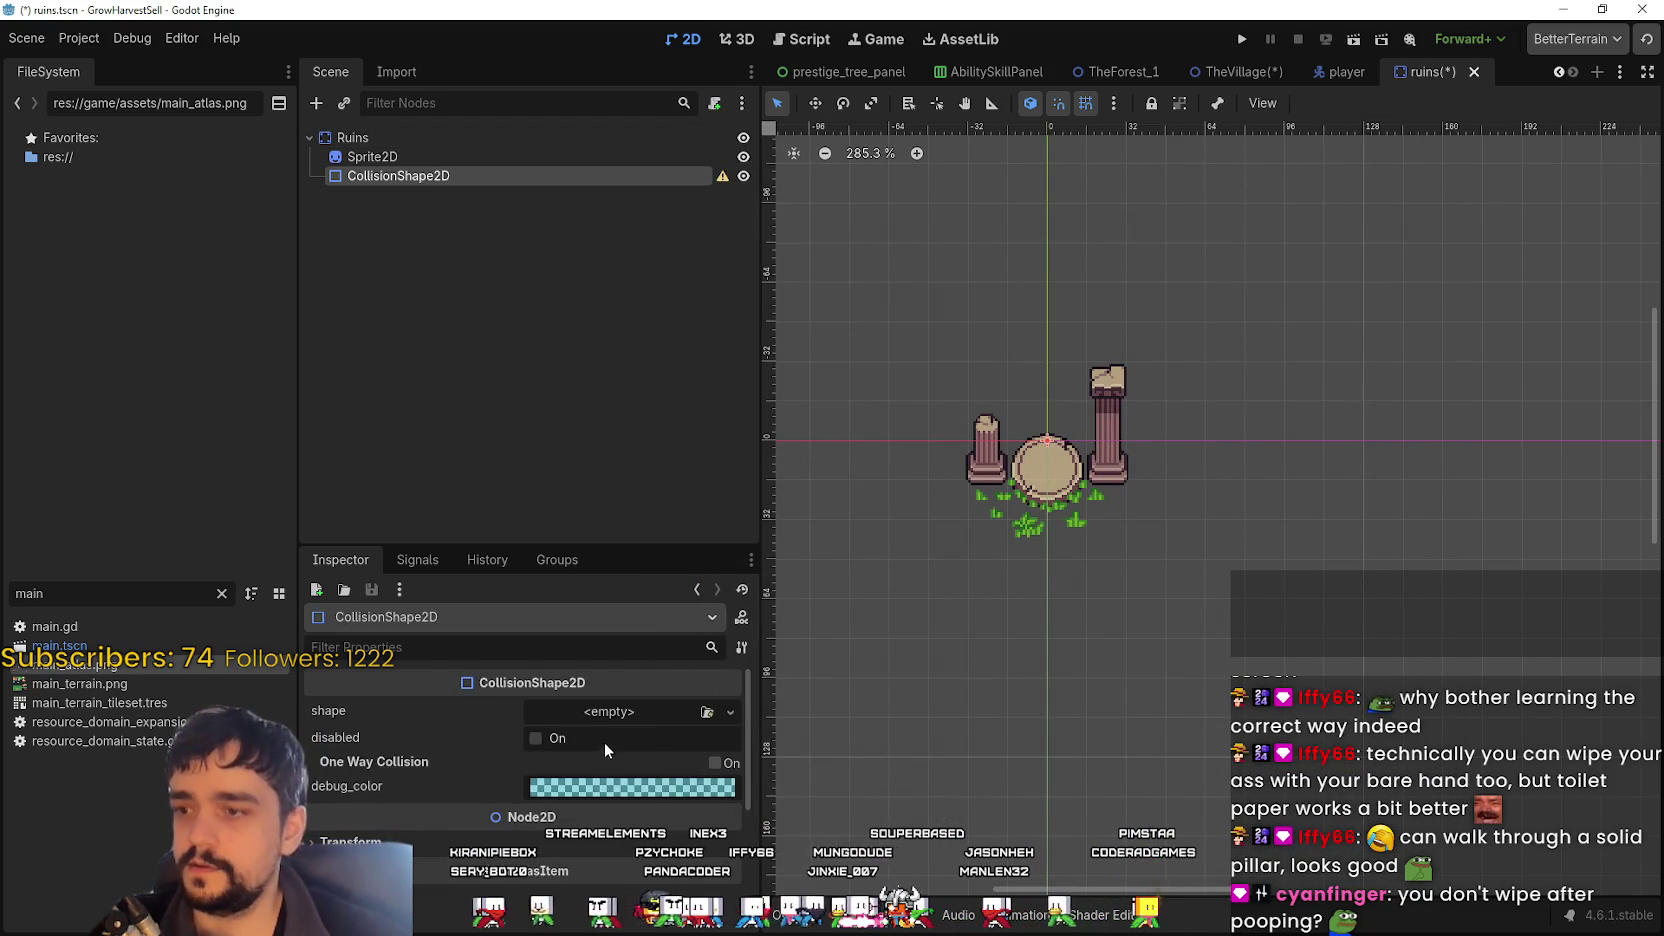
left_click(609, 711)
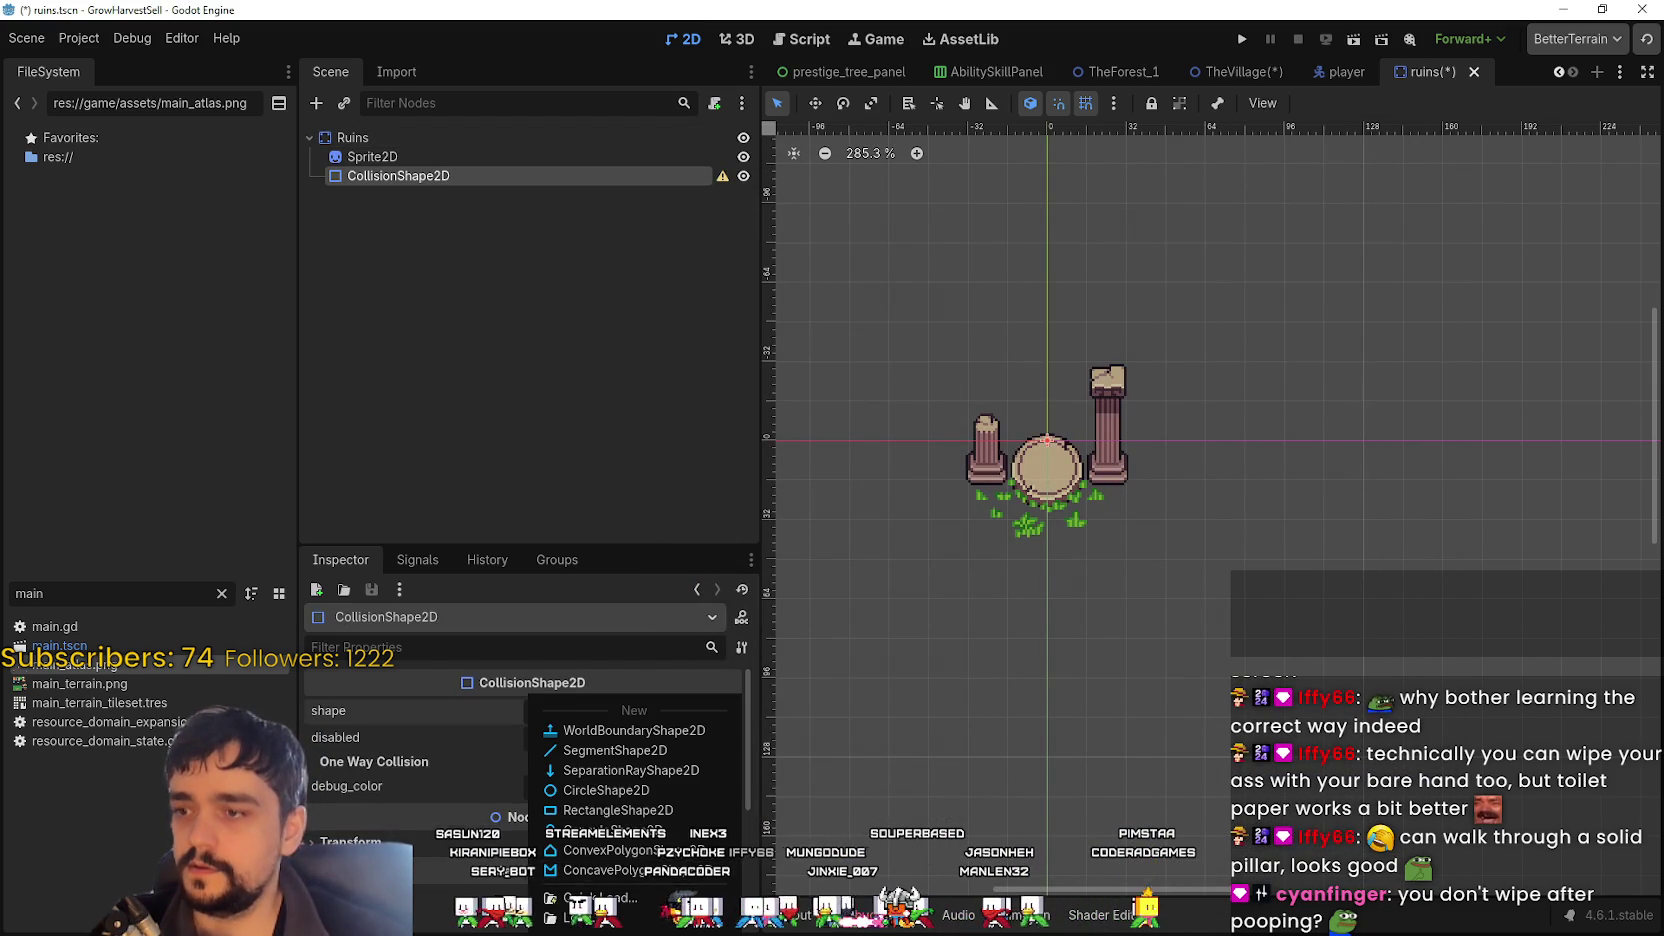
left_click(659, 810)
scroll(1011, 460, "up", 3)
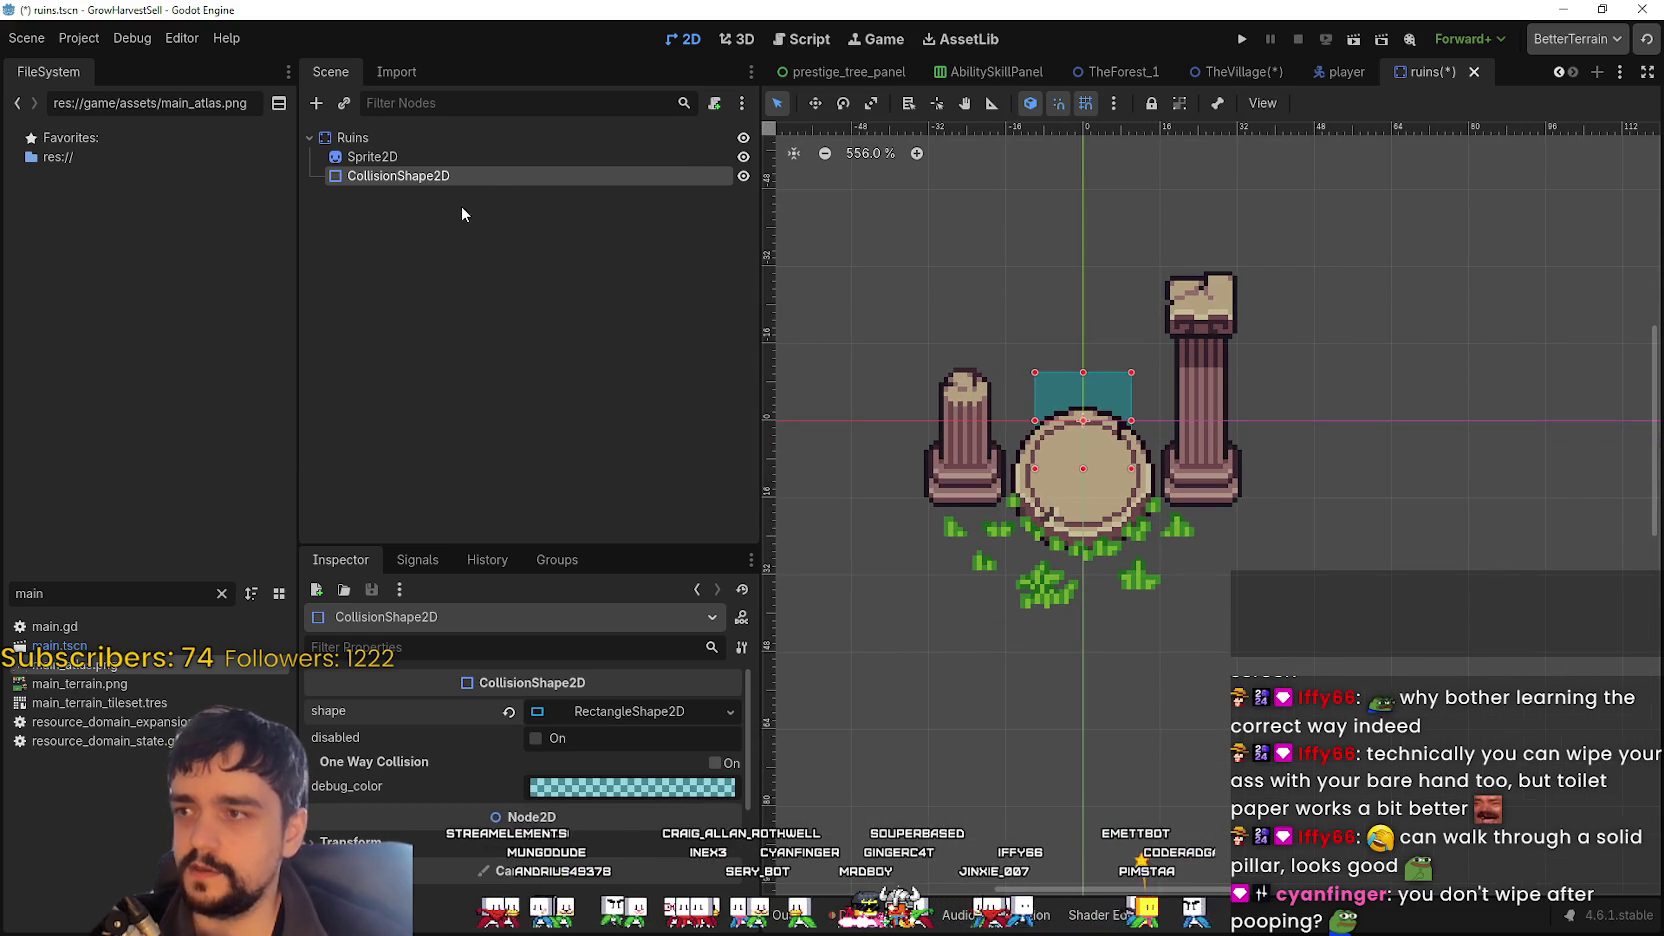
- Duplicate the collision shape and fit the copy over the left pillar's base
key("ctrl+d")
left_click_drag(1075, 402, 917, 479)
scroll(925, 485, "up", 2)
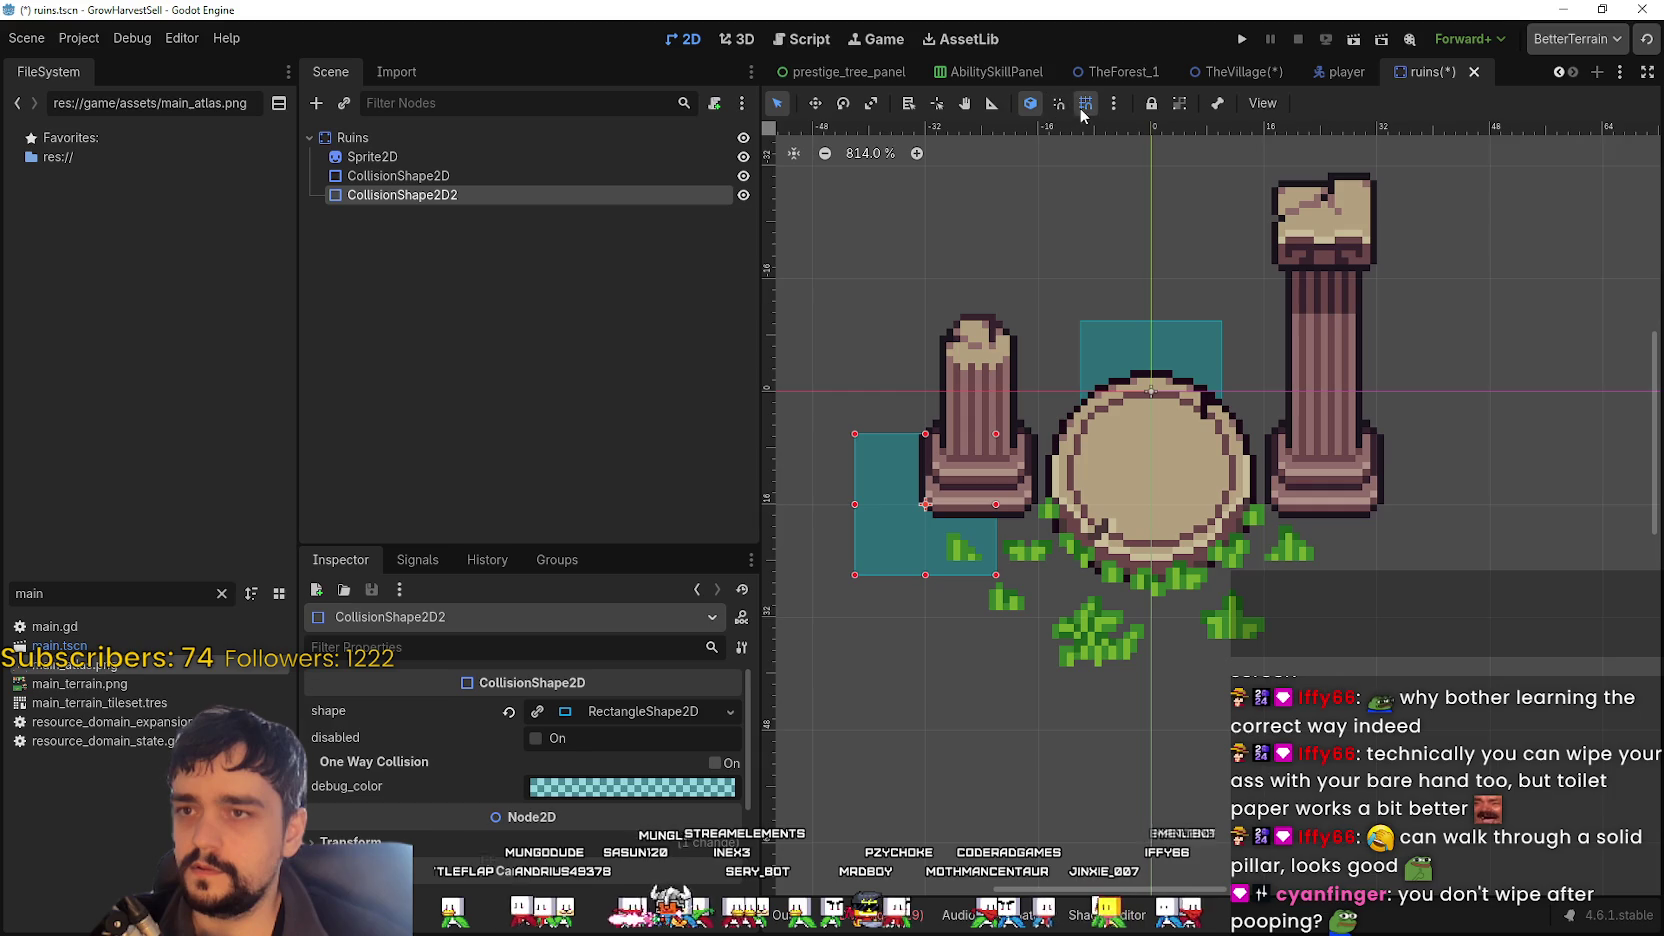
left_click_drag(925, 504, 967, 477)
scroll(982, 463, "up", 2)
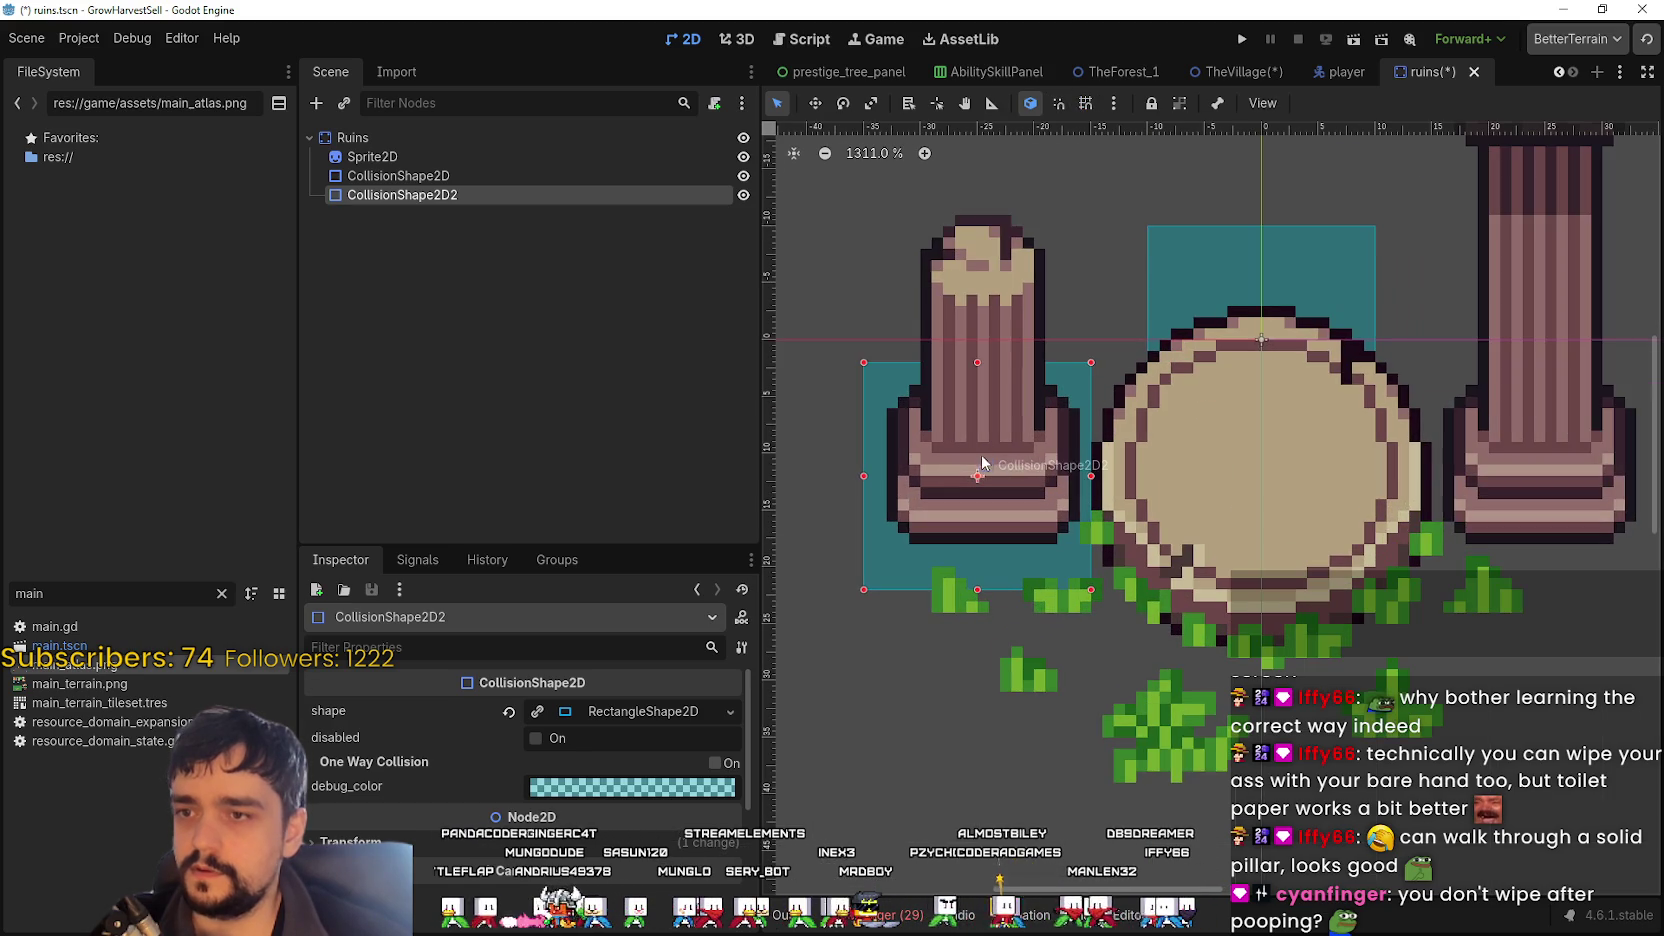
left_click_drag(979, 360, 979, 386)
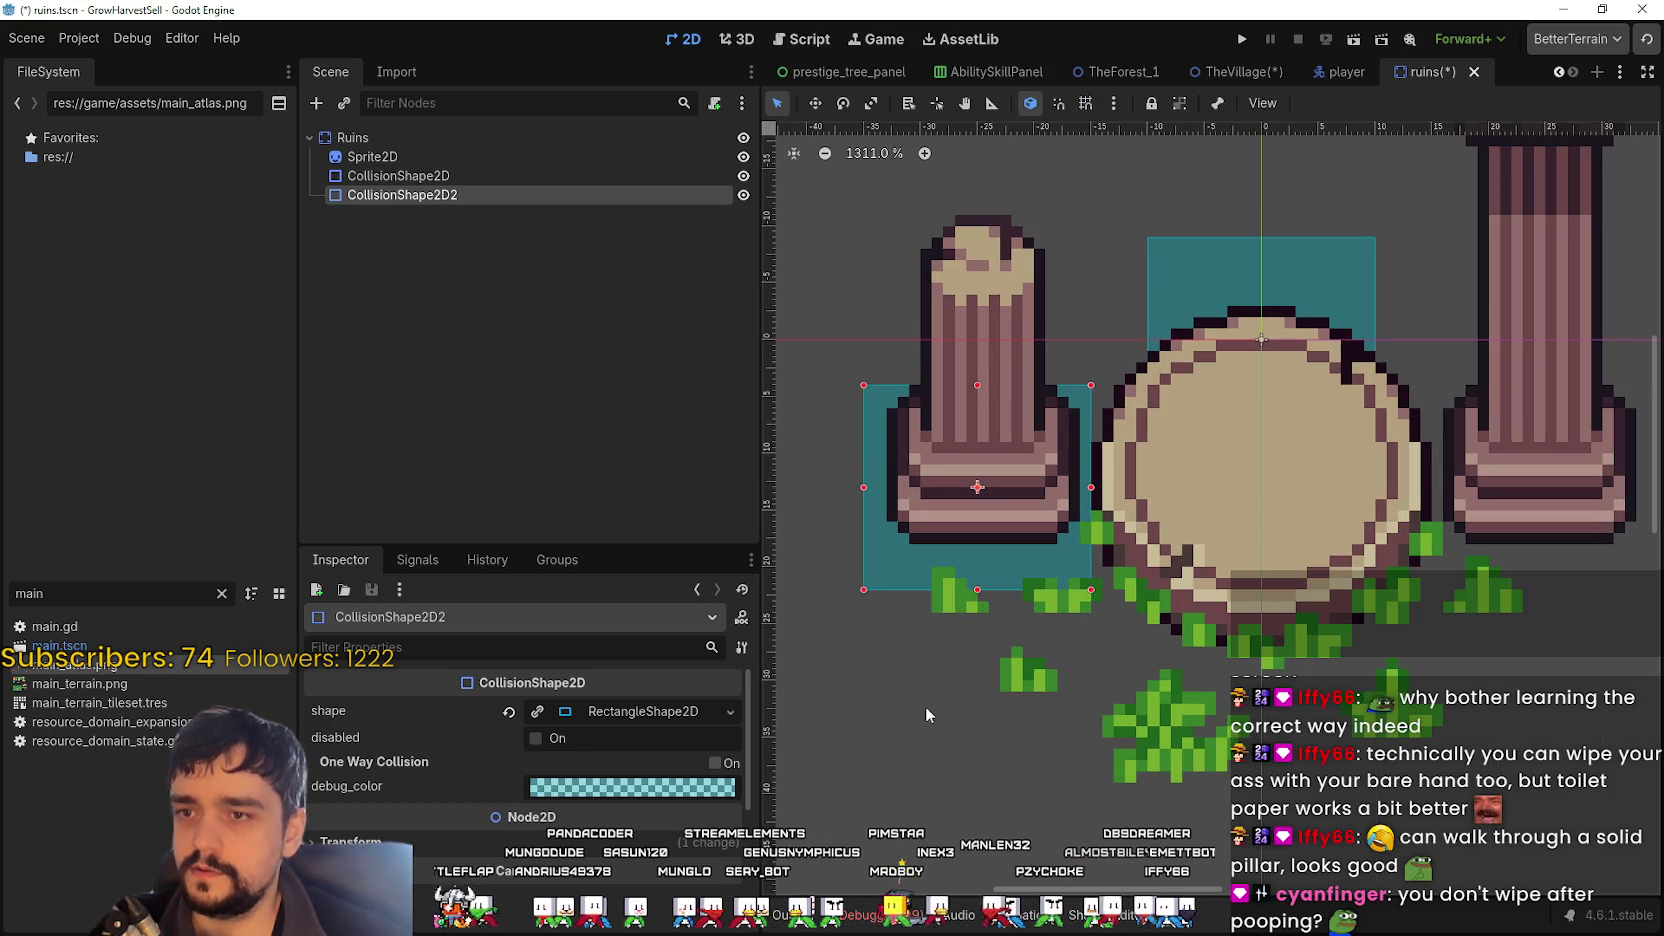
left_click_drag(977, 577, 977, 545)
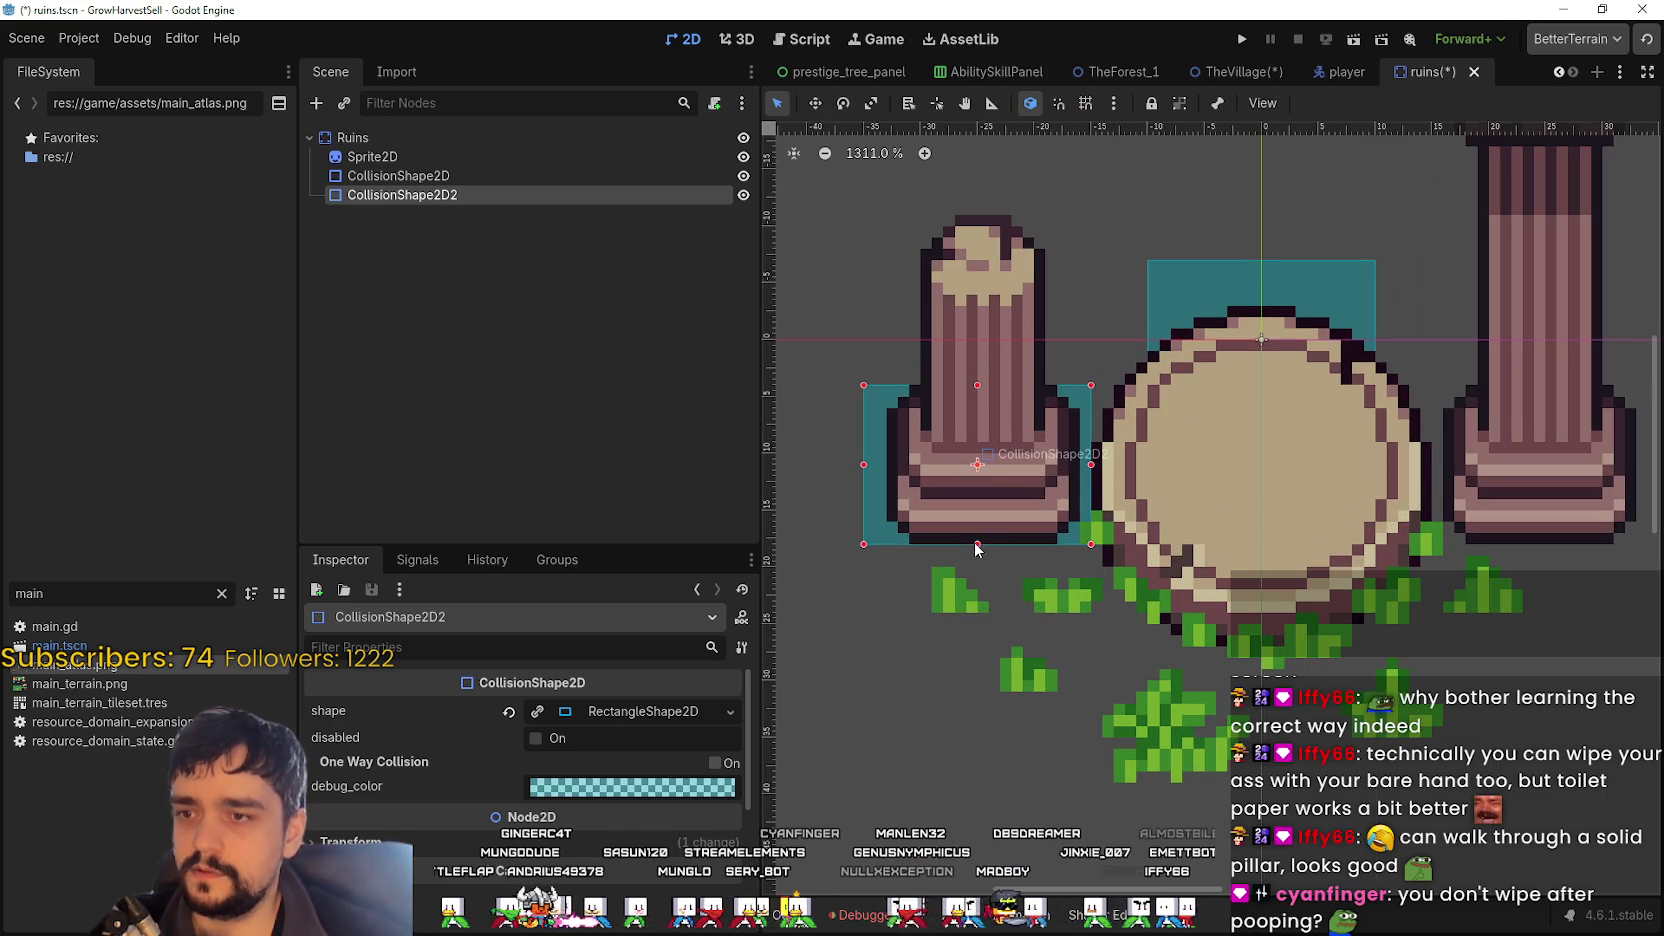
left_click_drag(874, 466, 888, 466)
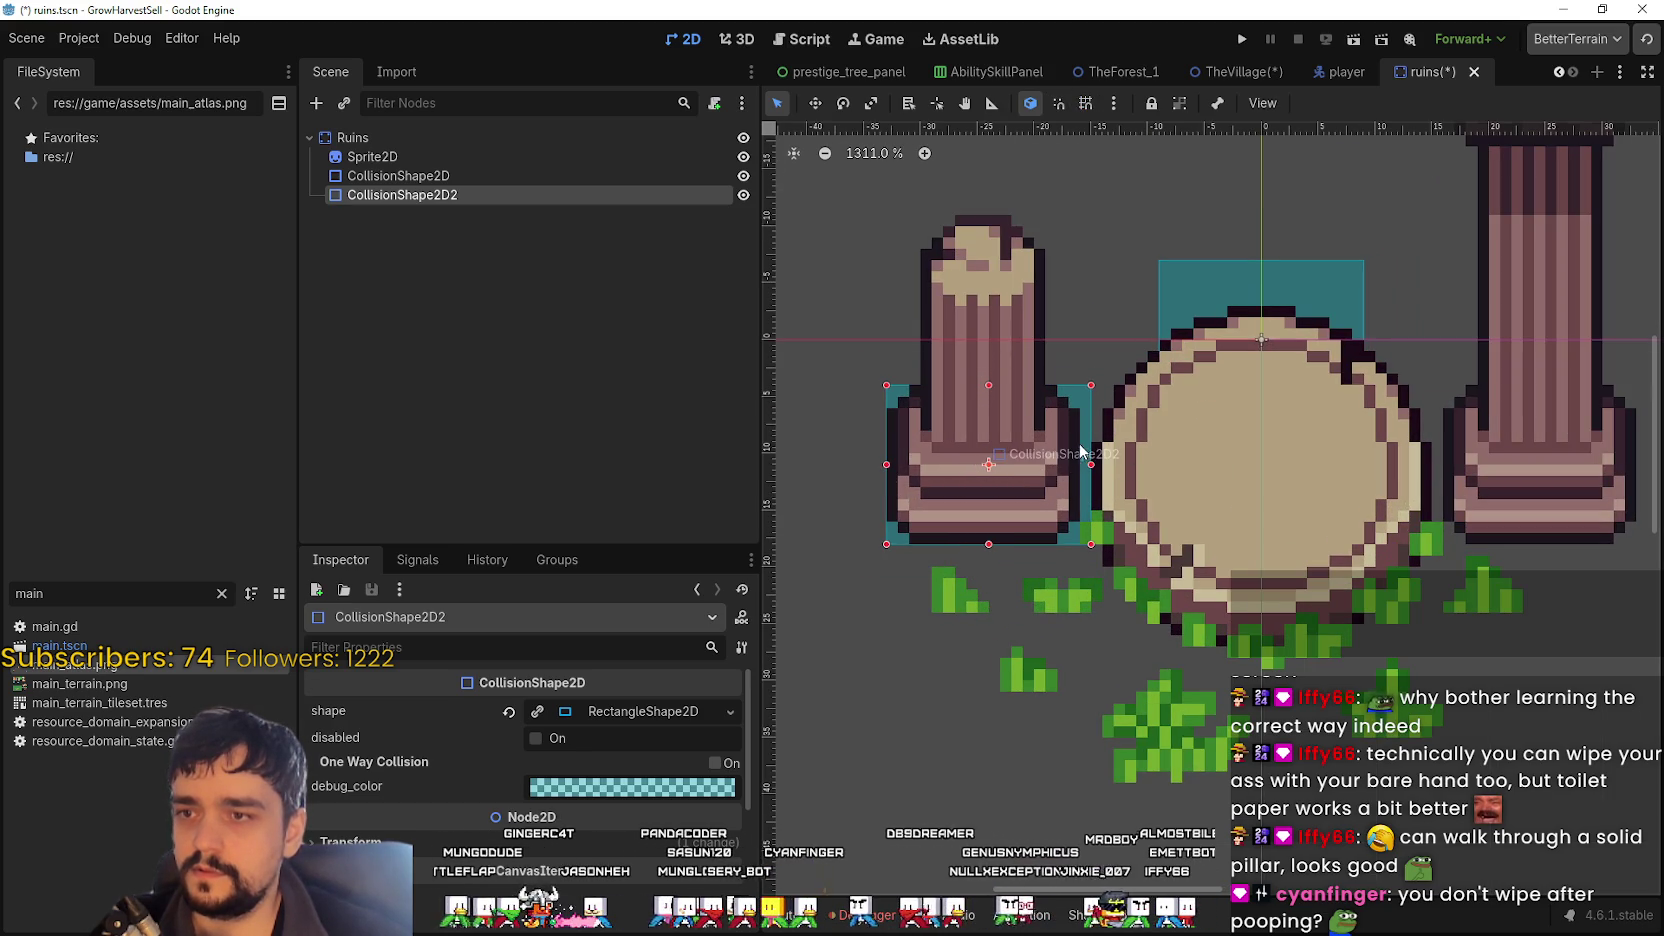
scroll(1080, 465, "down", 4)
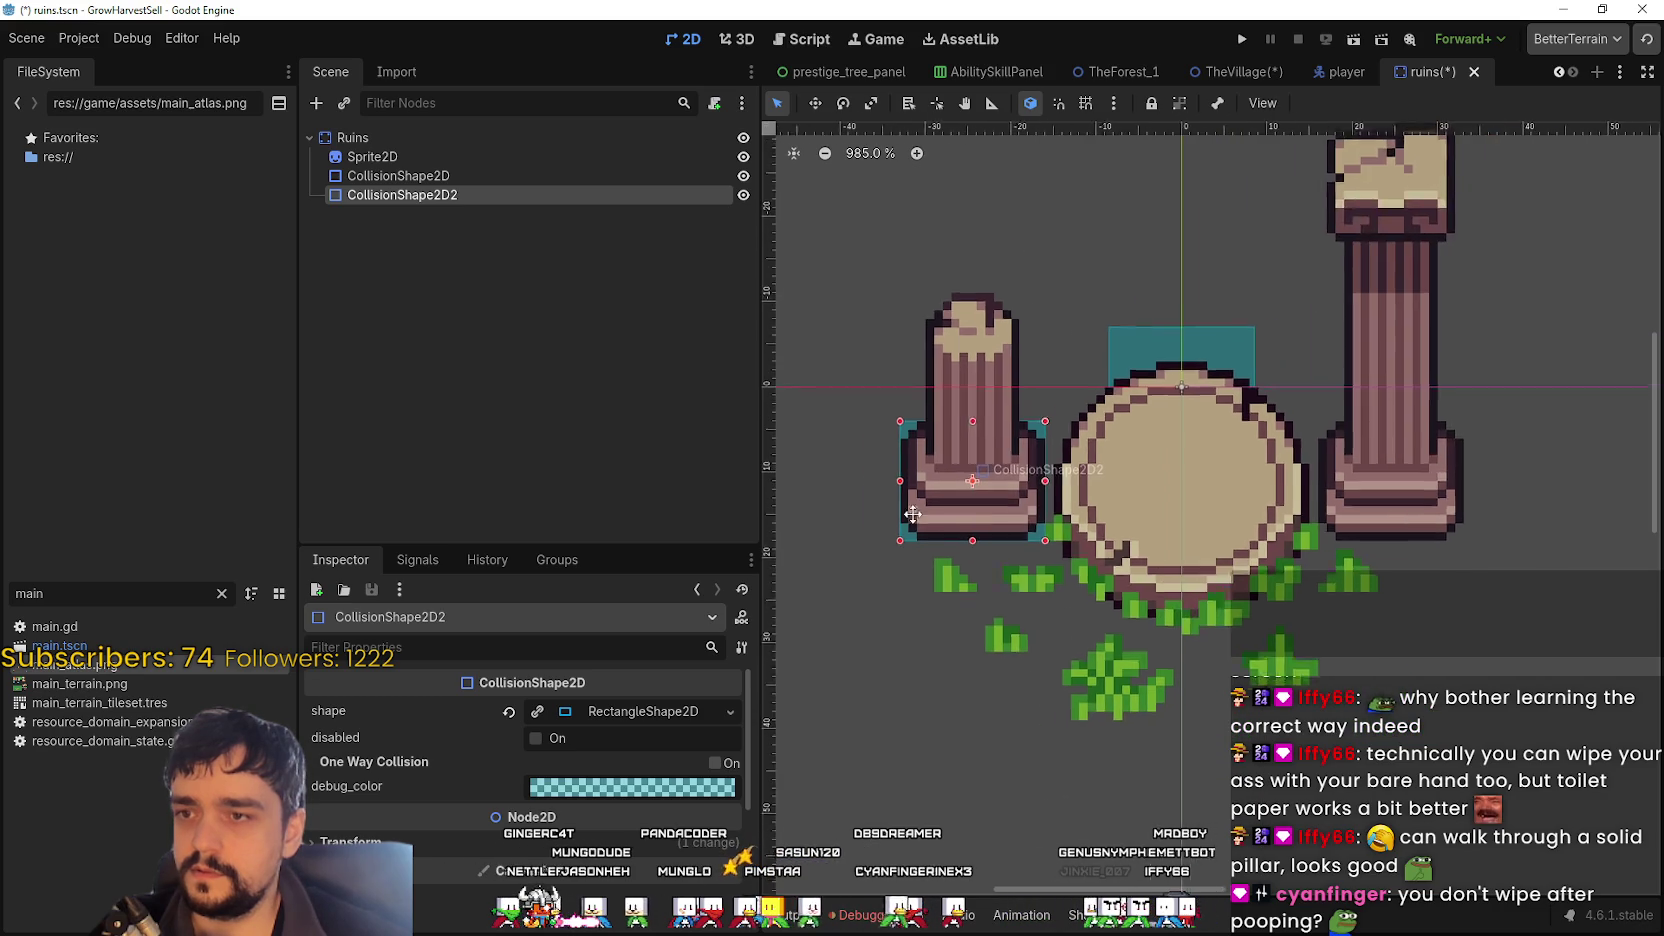
- Move the first rectangle onto the right pillar's base and save ruins.tscn
left_click(1076, 372)
mouse_move(1076, 372)
left_mouse_down()
mouse_move(1271, 459)
mouse_move(1256, 459)
left_mouse_up()
scroll(1236, 490, "up", 3)
left_click_drag(1174, 503, 1310, 484)
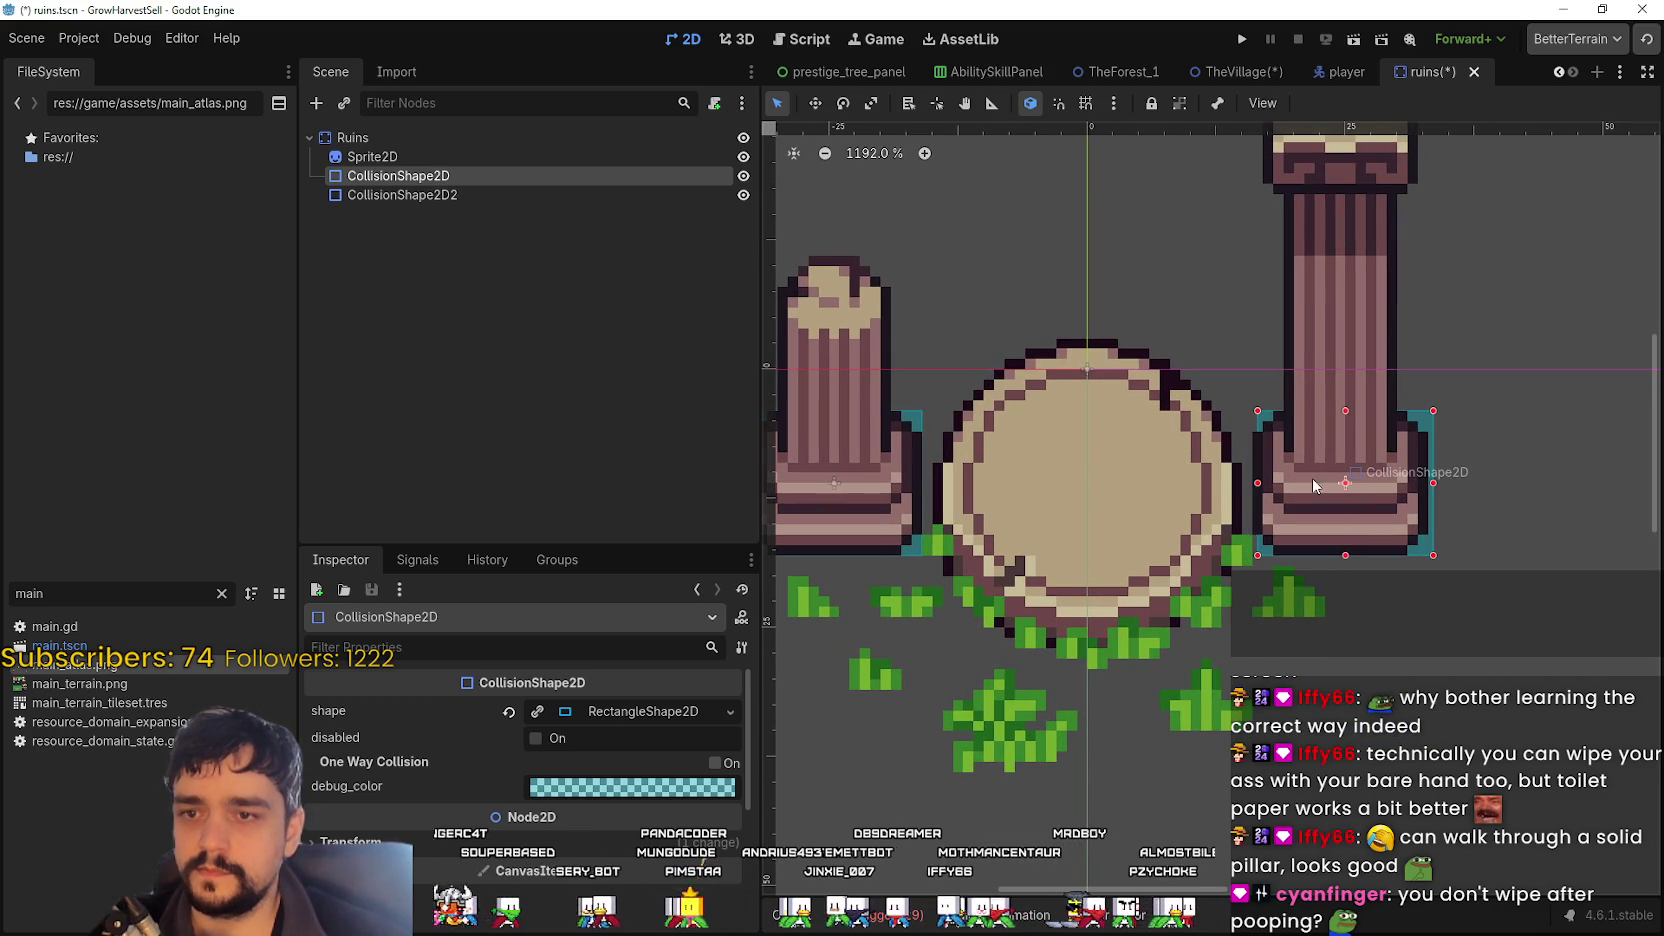
scroll(1313, 485, "down", 1)
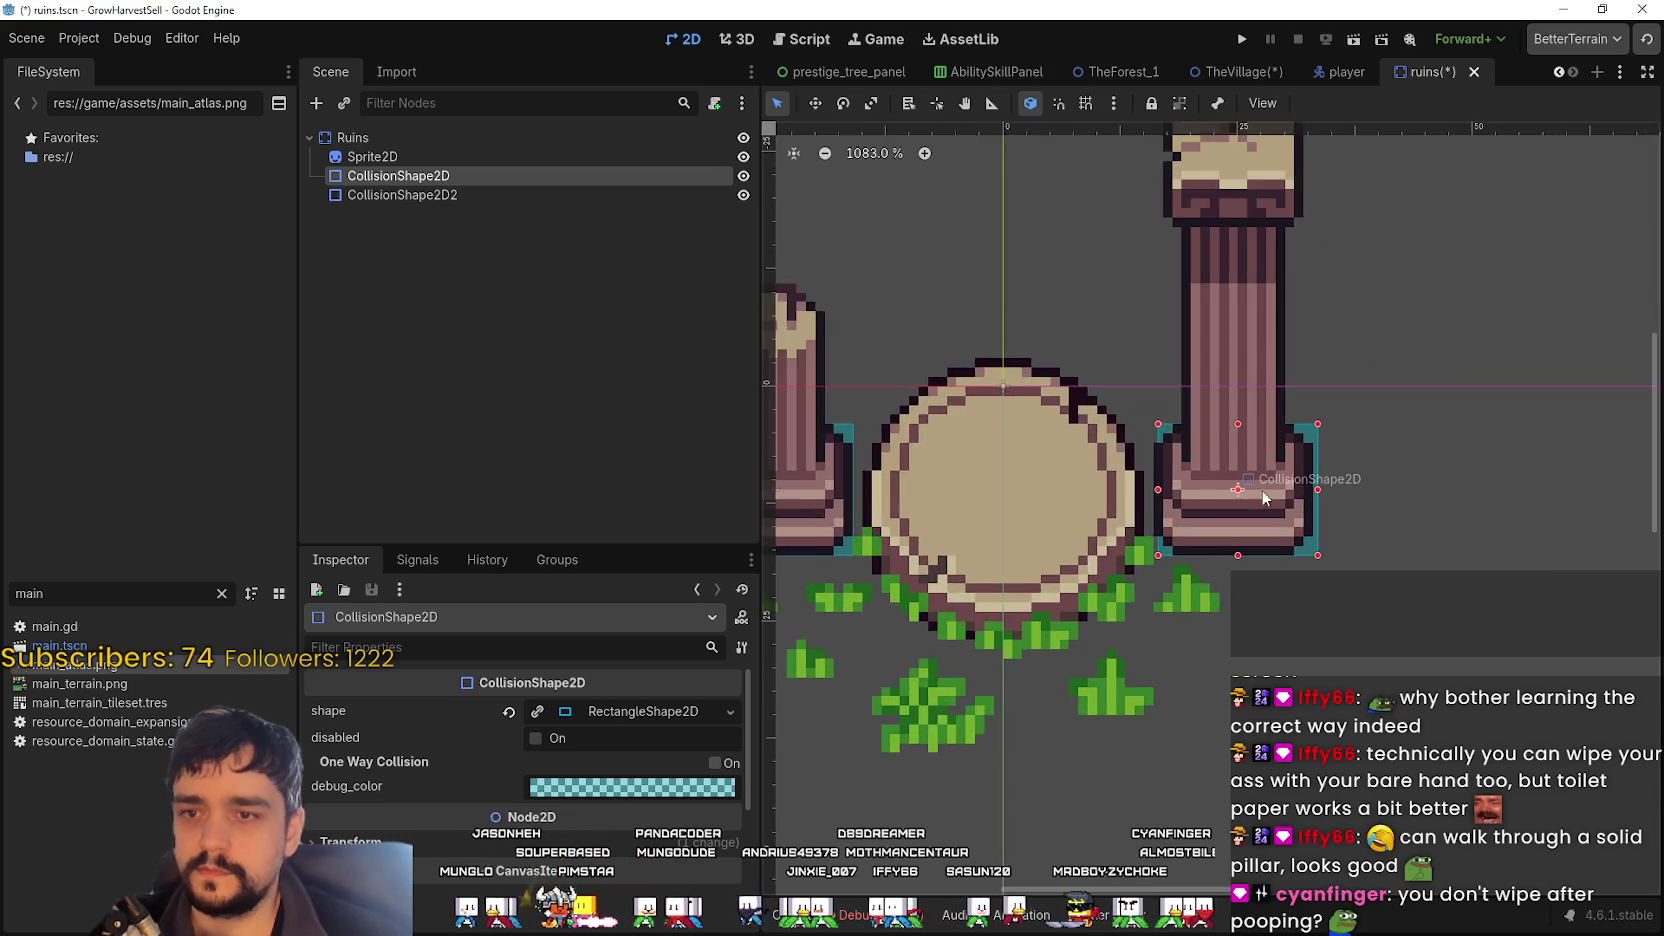
scroll(1263, 497, "down", 2)
left_click_drag(1263, 497, 1337, 502)
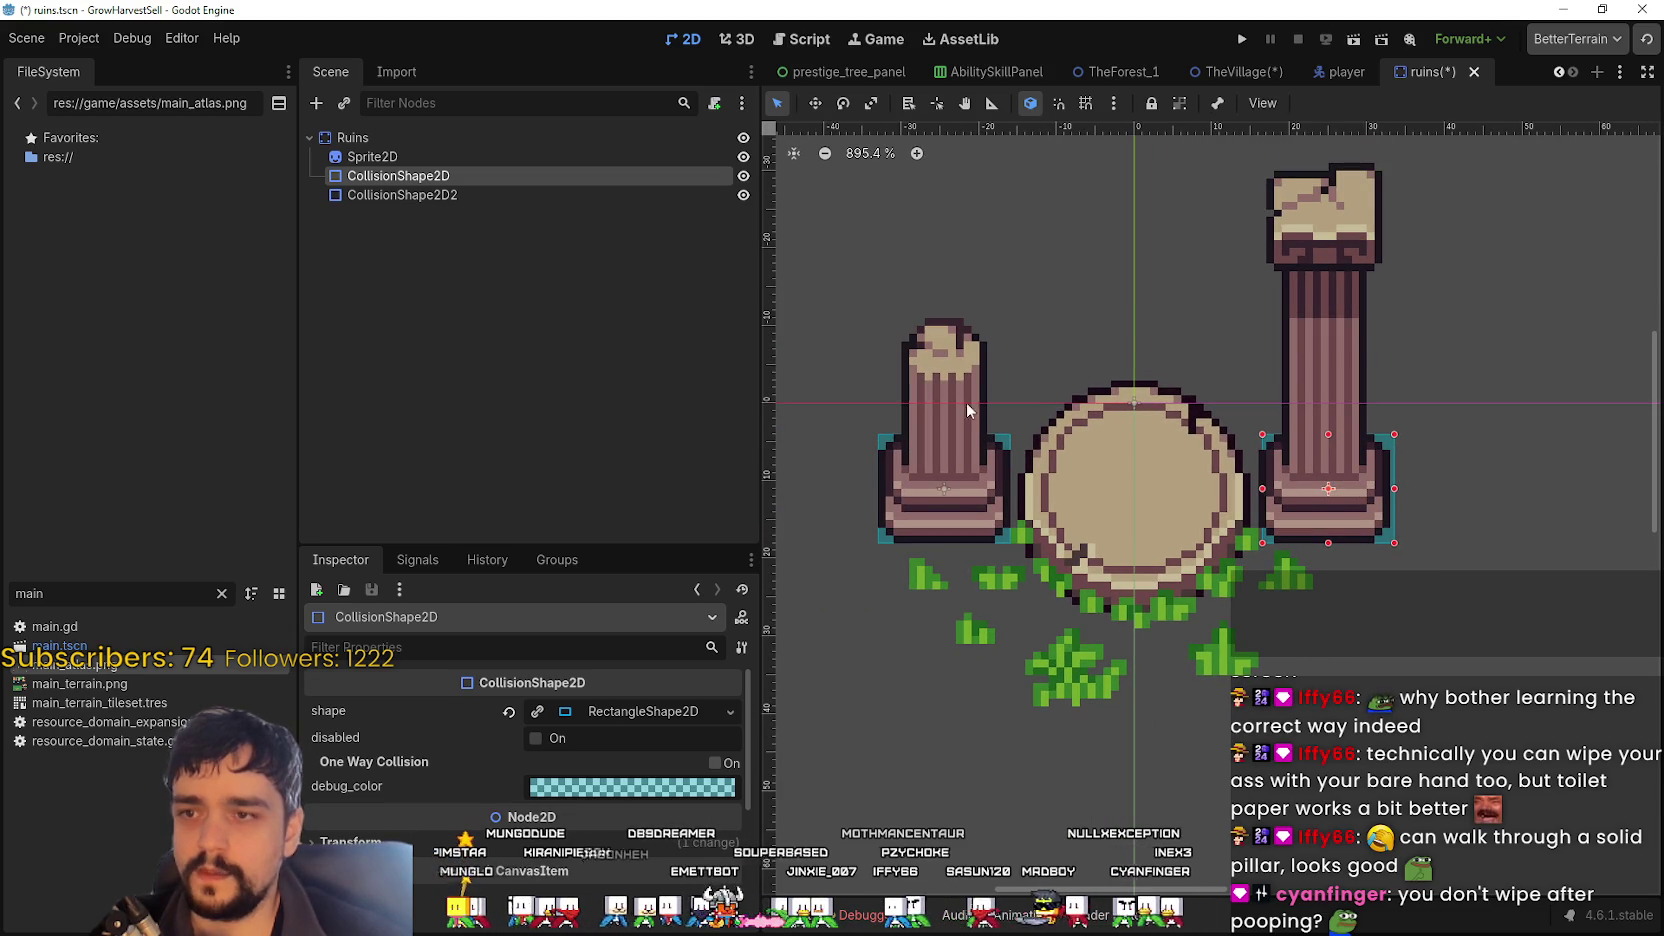
scroll(1367, 580, "down", 2)
key("ctrl+s")
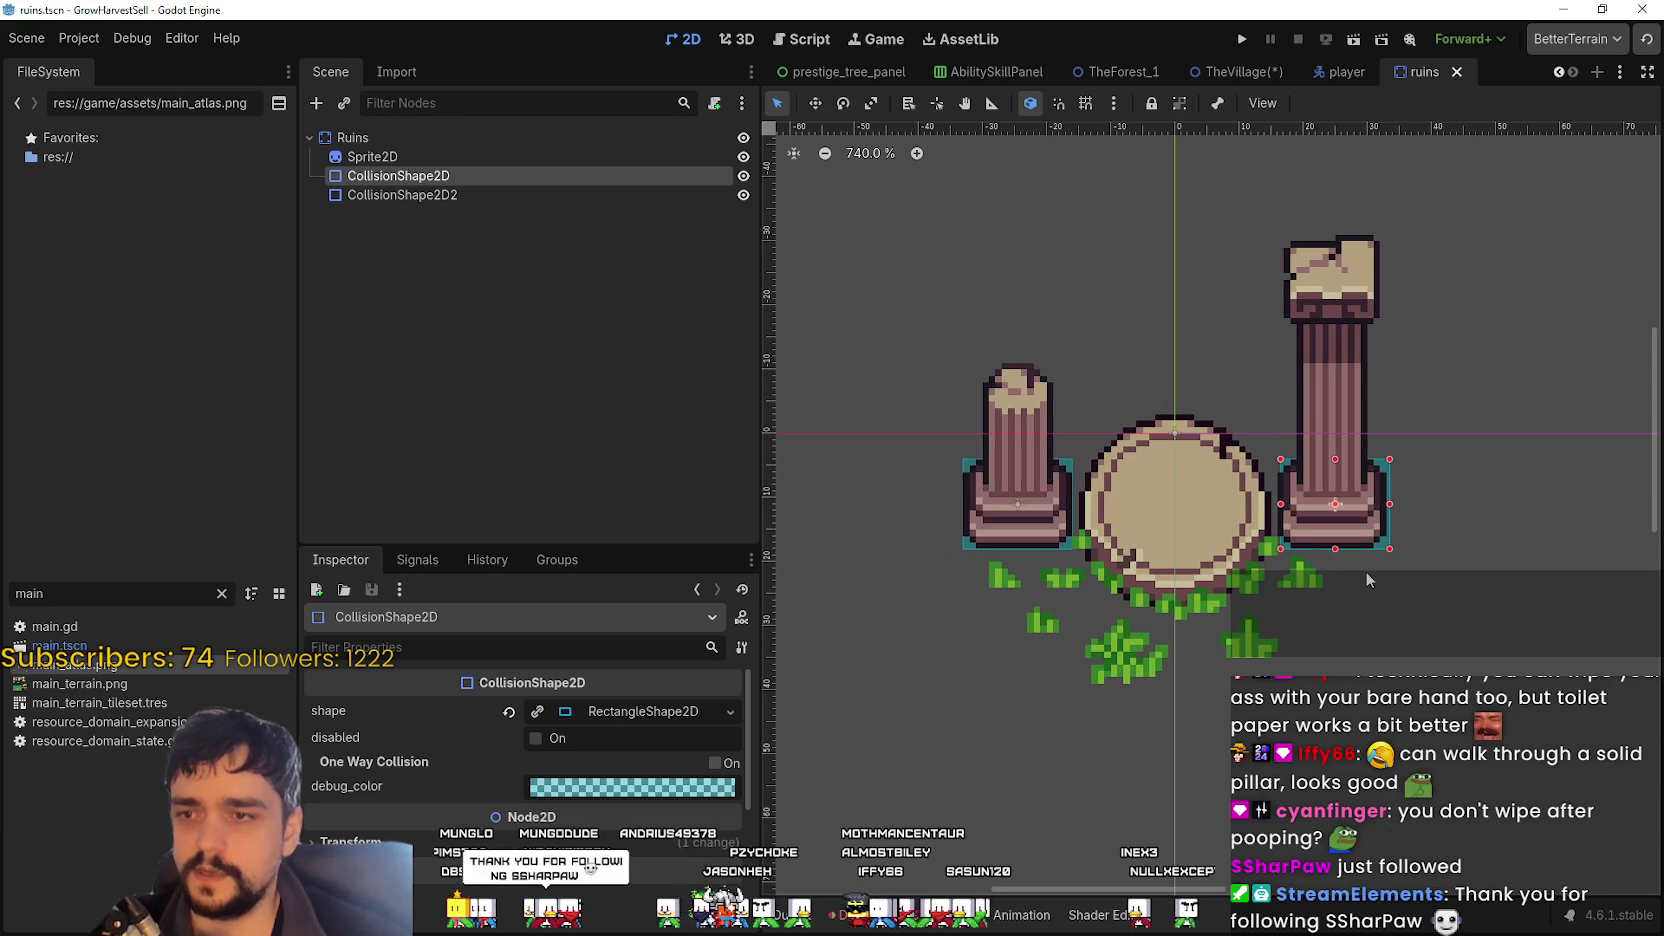
- Check the Ruins root and Sprite2D nodes' Visibility and Ordering settings, then save ruins.tscn
scroll(1365, 571, "down", 6)
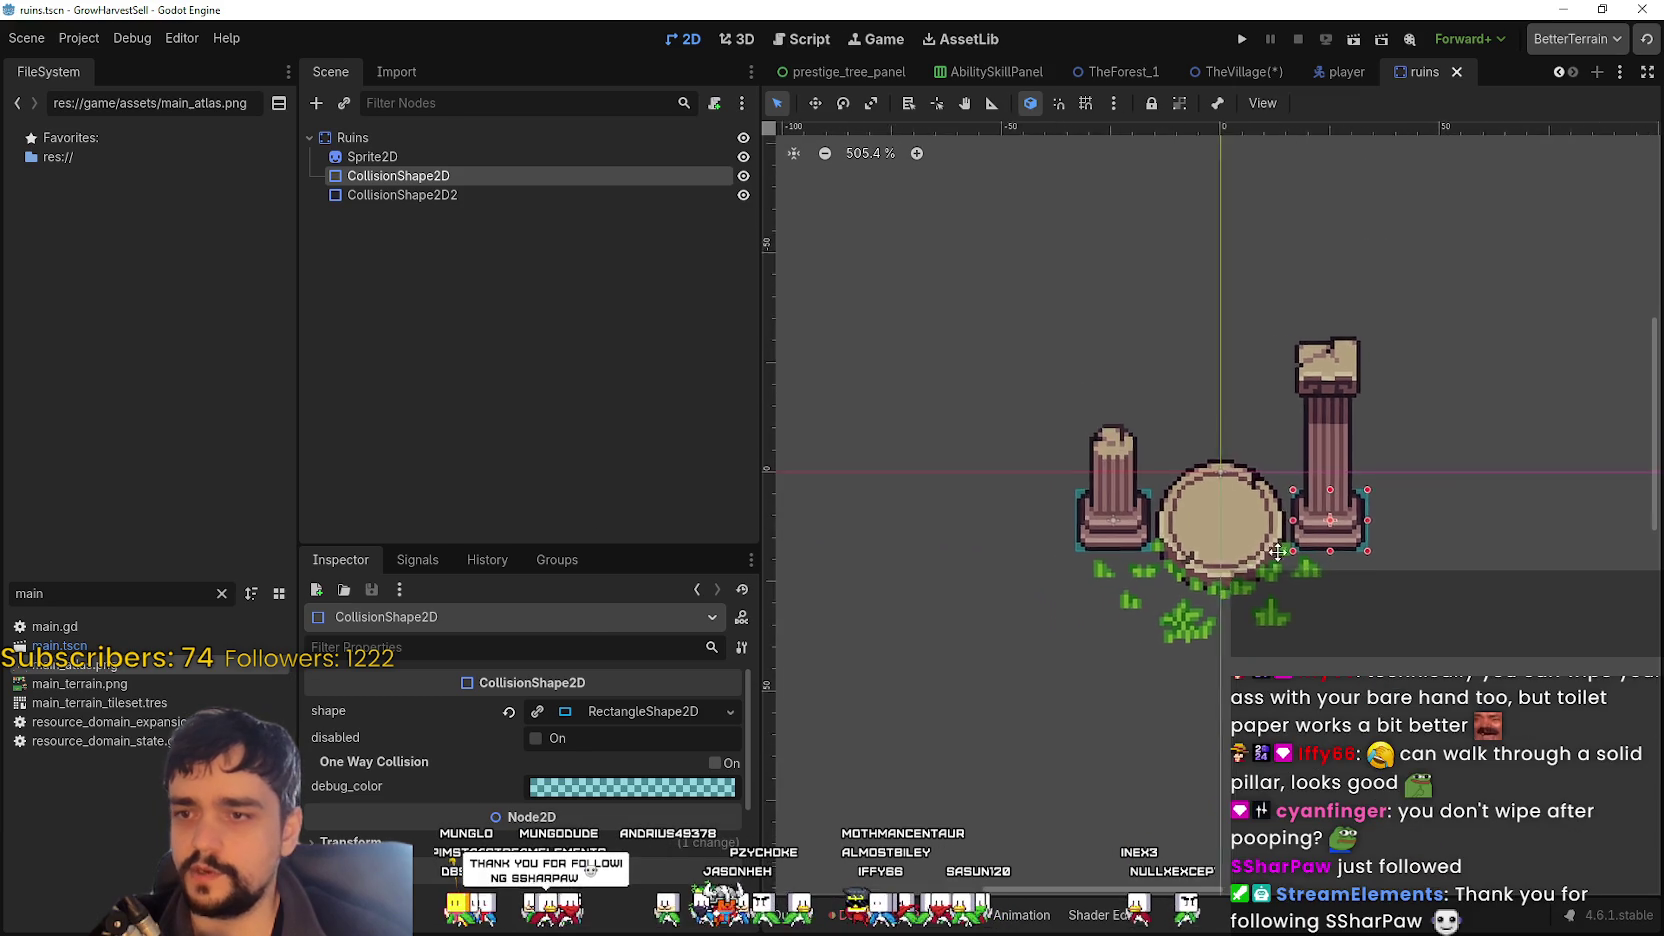
left_click(471, 156)
left_click(458, 138)
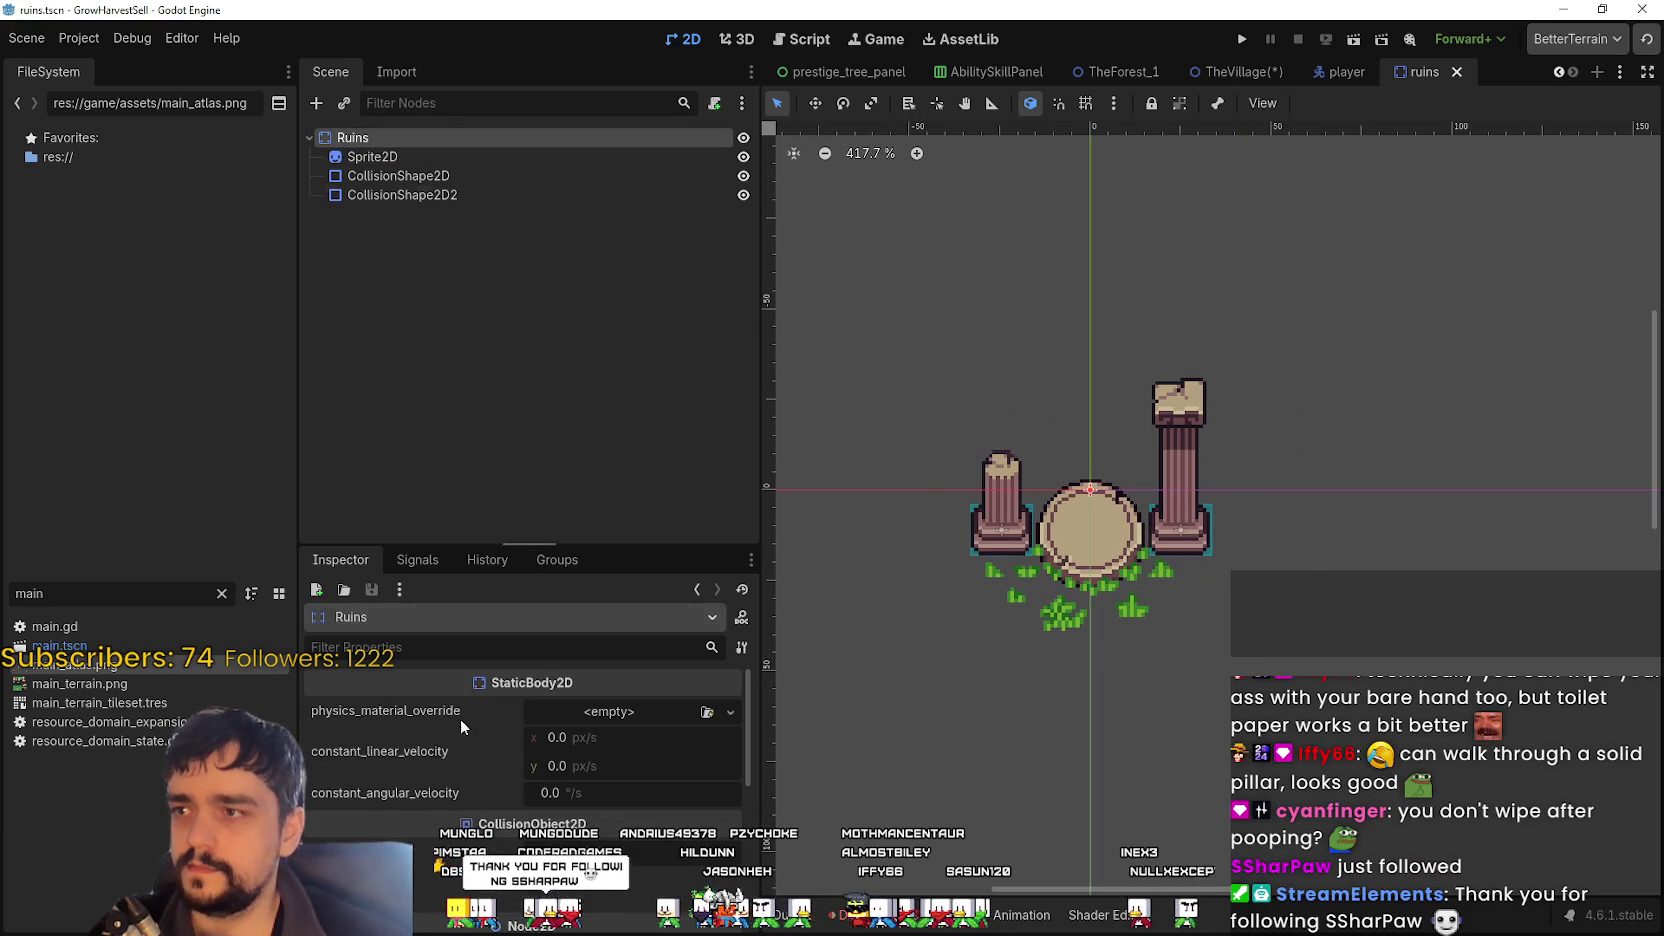
scroll(521, 757, "down", 5)
left_click(393, 714)
left_click(393, 712)
left_click(404, 734)
left_click(406, 733)
key("ctrl+s")
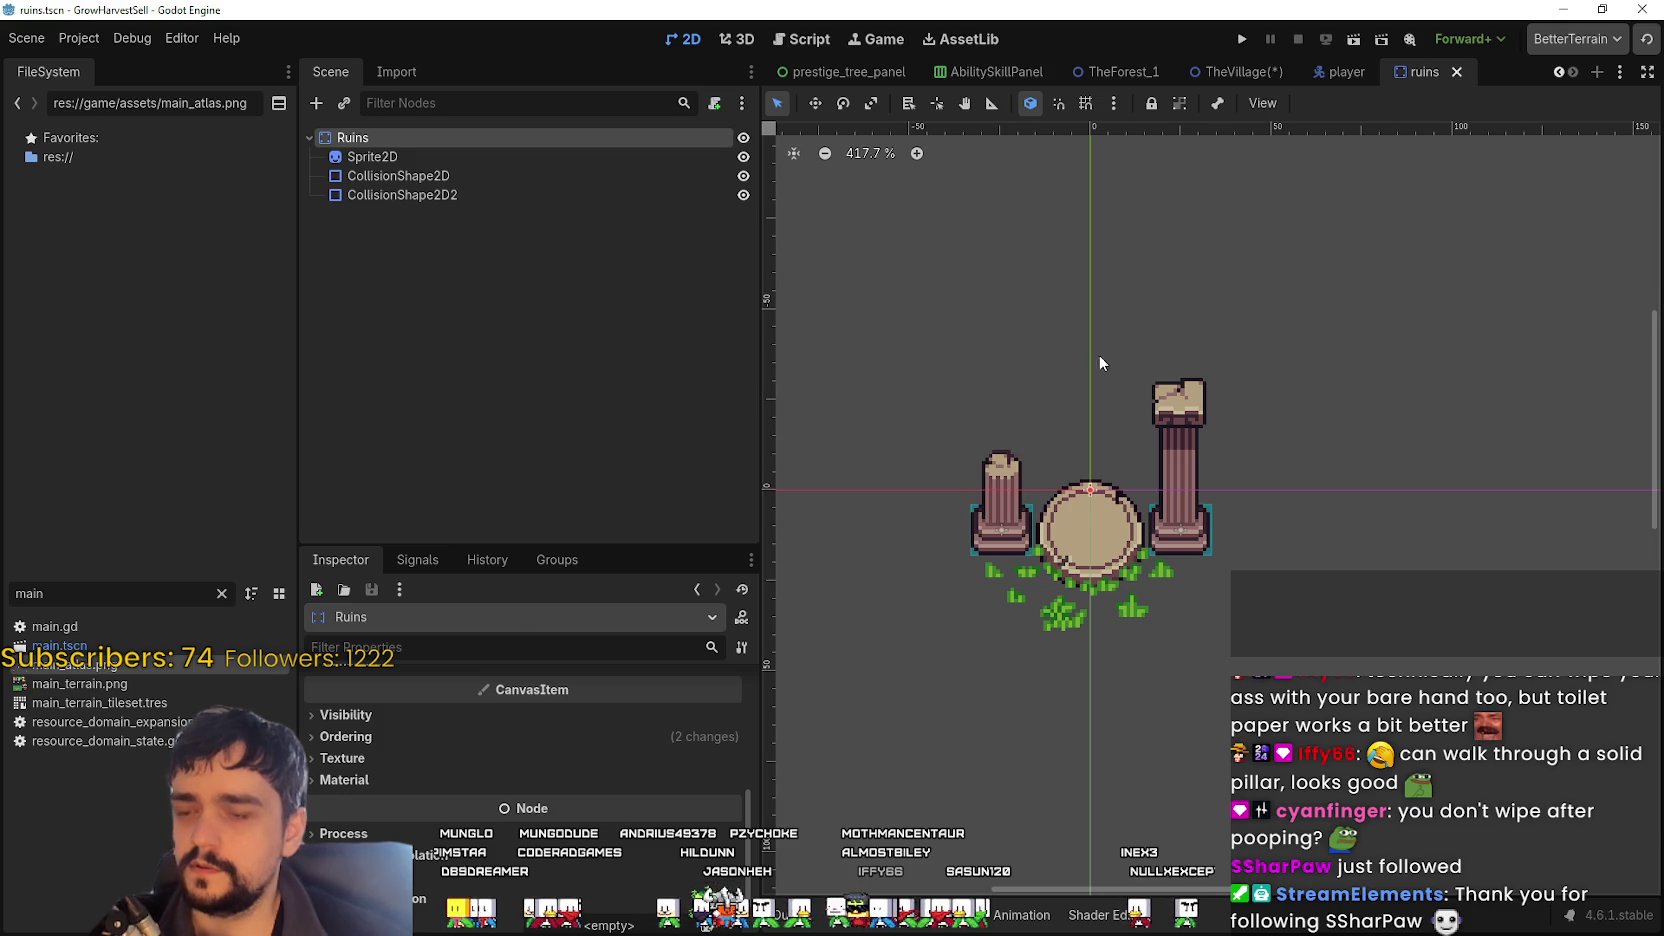
- Save TheVillage scene and select the Ruins node under PortalAndStorage
scroll(1188, 566, "up", 1)
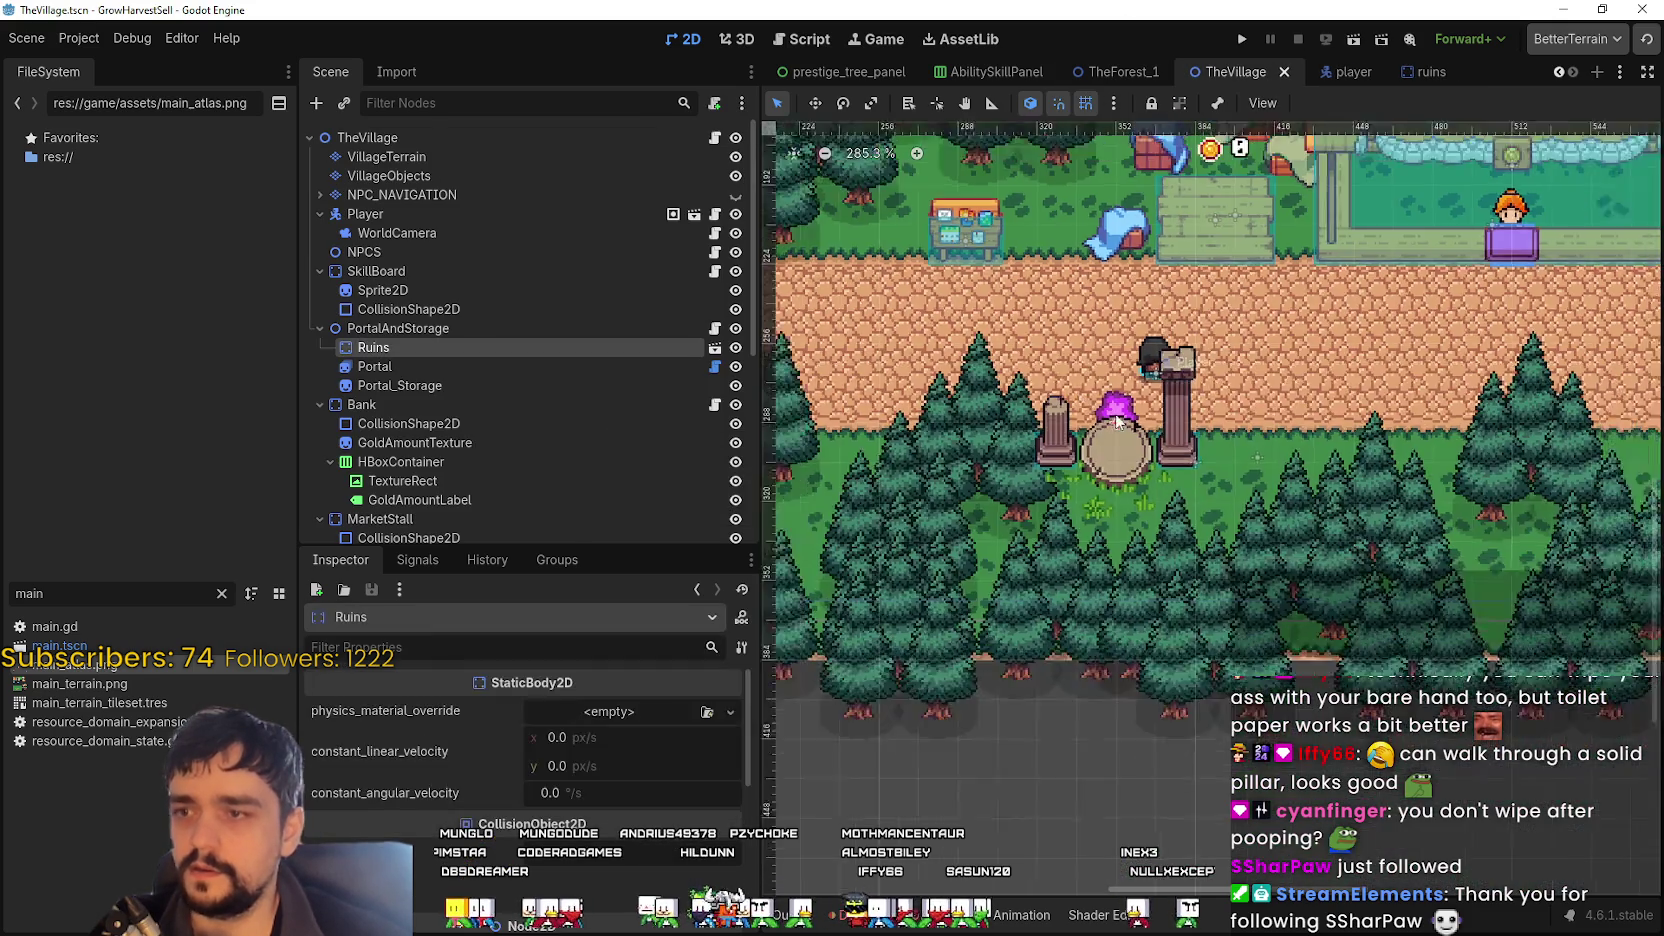
scroll(1112, 420, "up", 1)
key("ctrl+s")
left_click(413, 332)
left_click(407, 346)
- Drag Ruins above Portal so it is listed first under PortalAndStorage
scroll(447, 806, "down", 5)
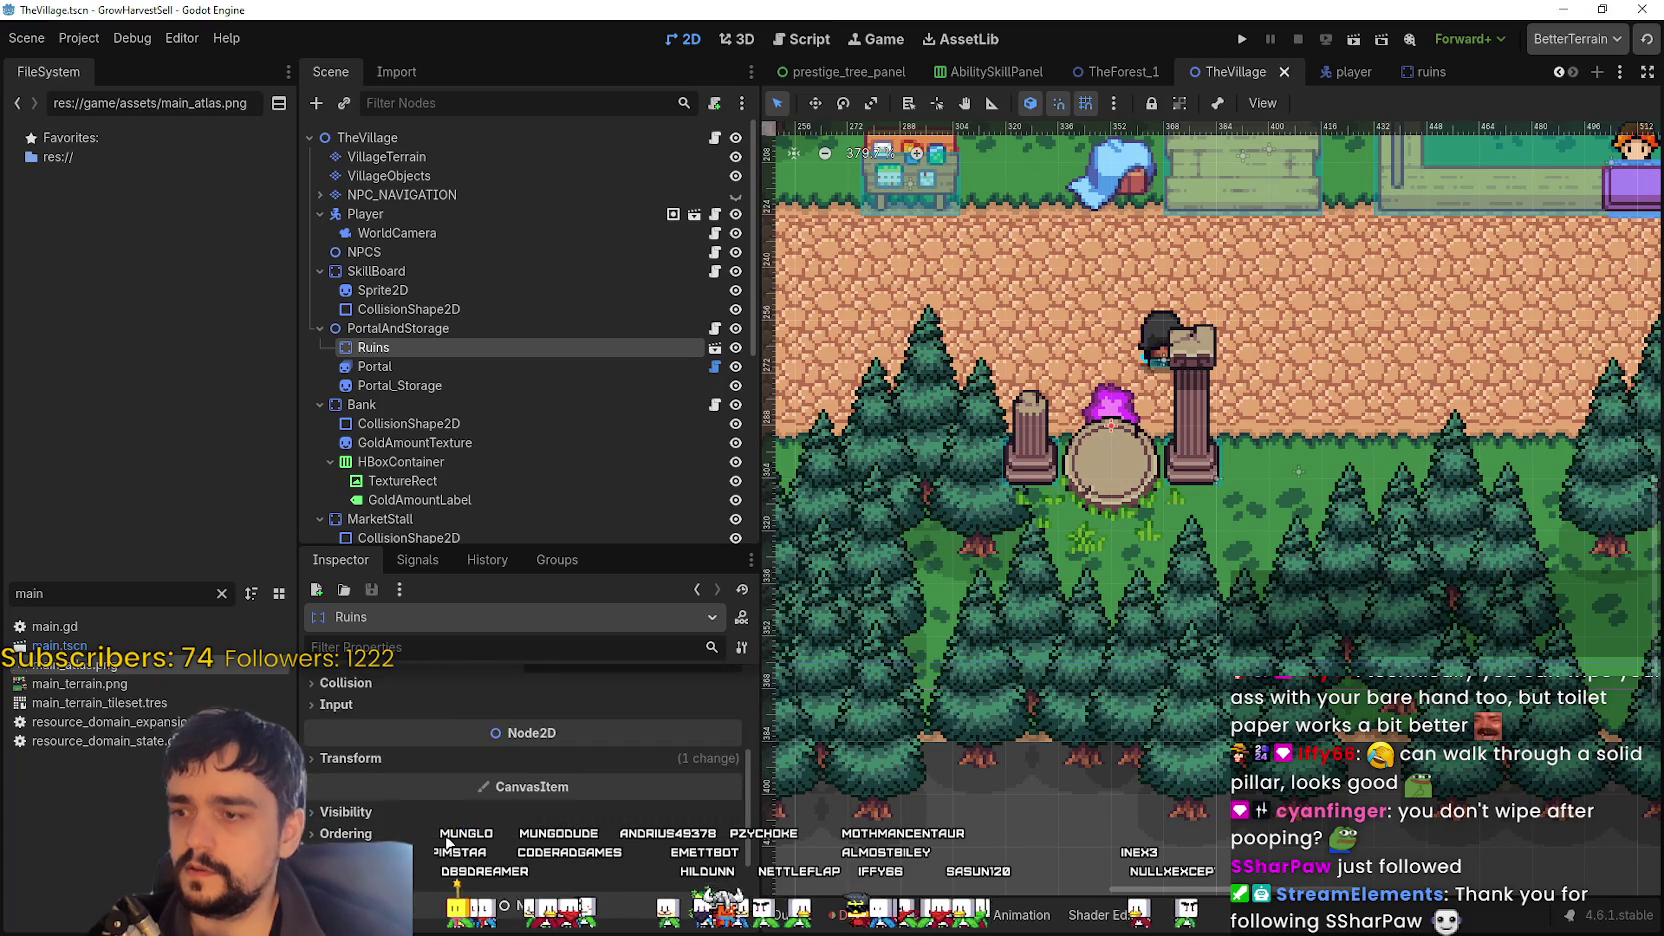
scroll(447, 806, "up", 4)
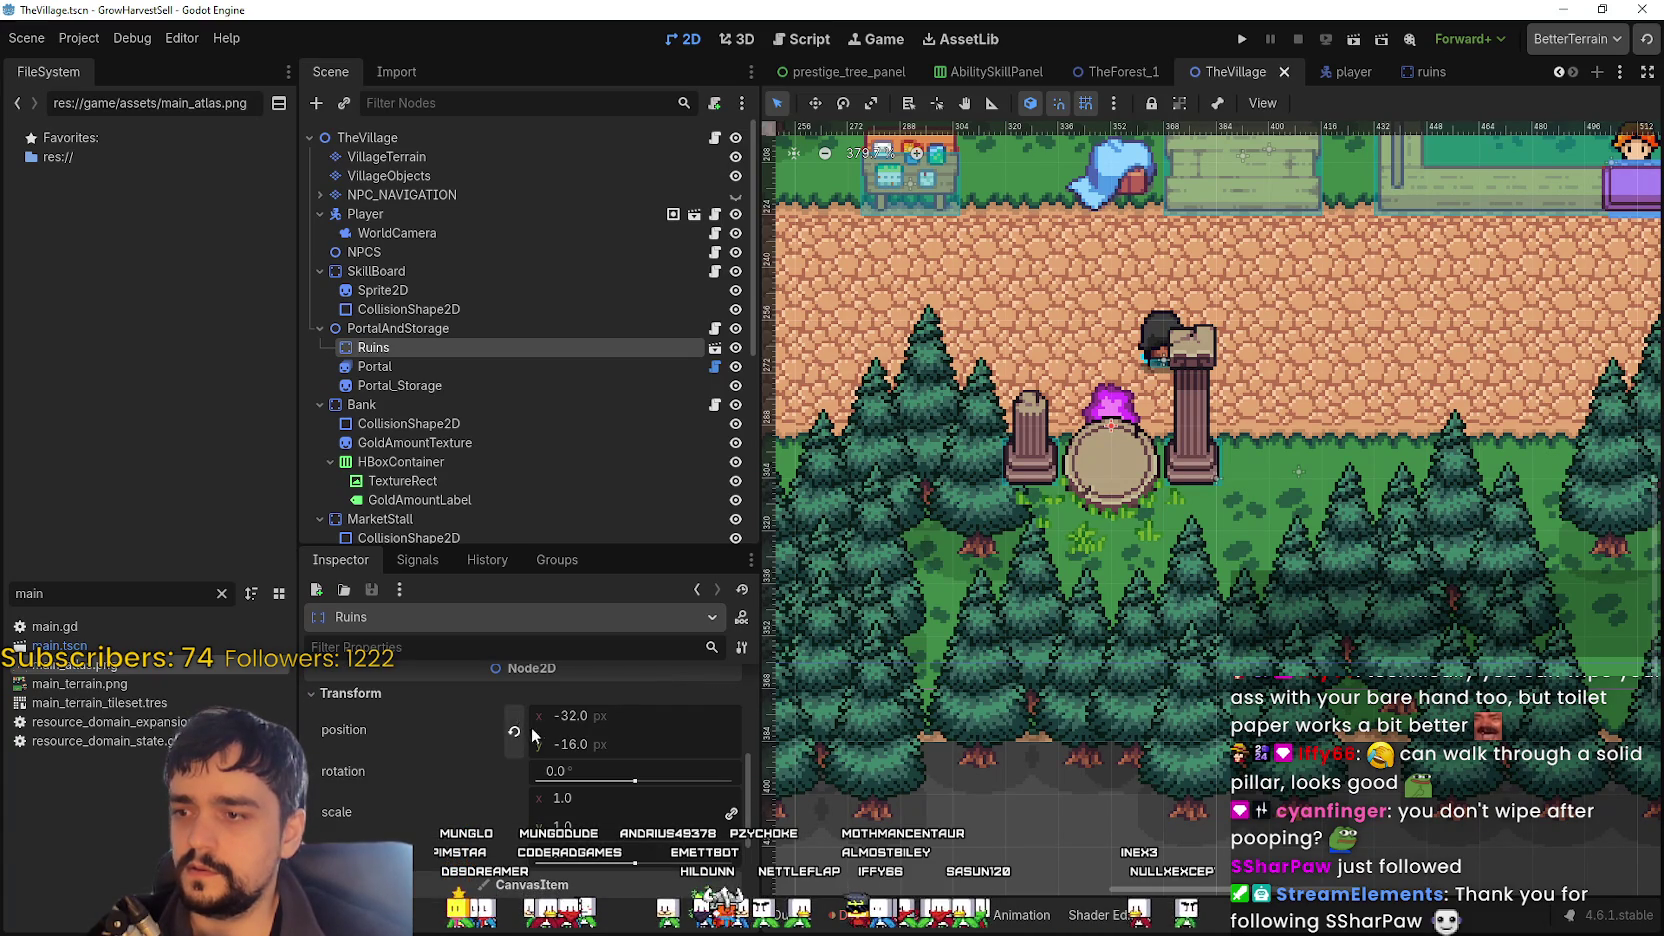
scroll(460, 780, "down", 2)
scroll(410, 806, "up", 8)
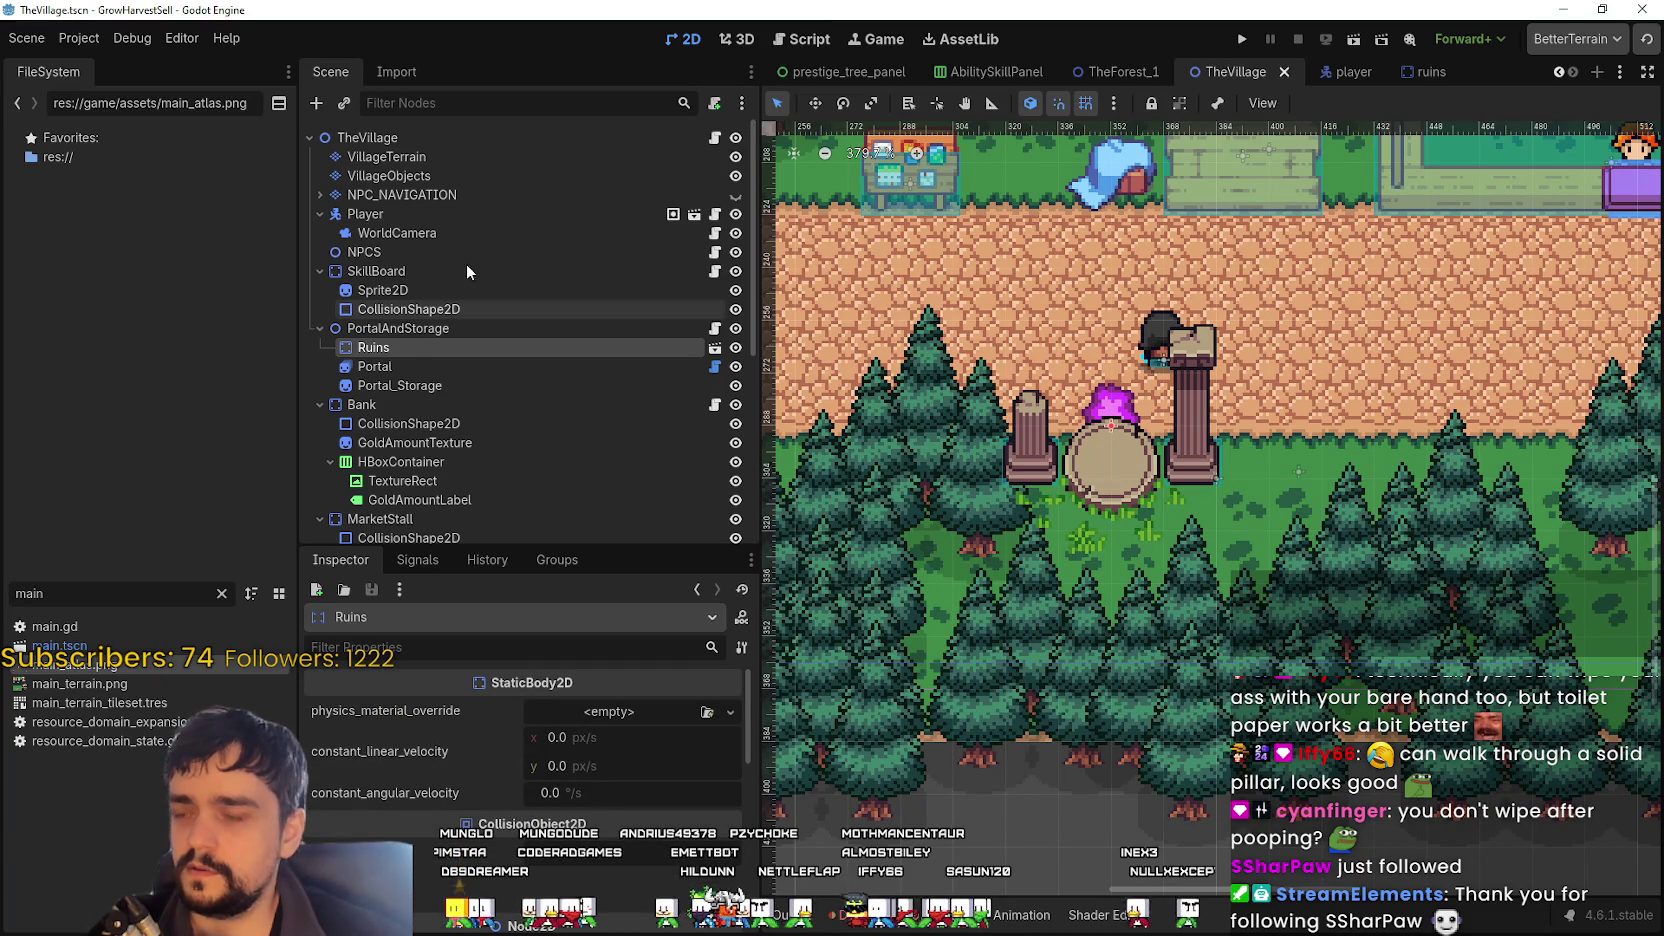
left_click(401, 362)
mouse_move(406, 350)
left_mouse_down()
mouse_move(412, 384)
mouse_move(380, 392)
mouse_move(400, 342)
left_mouse_up()
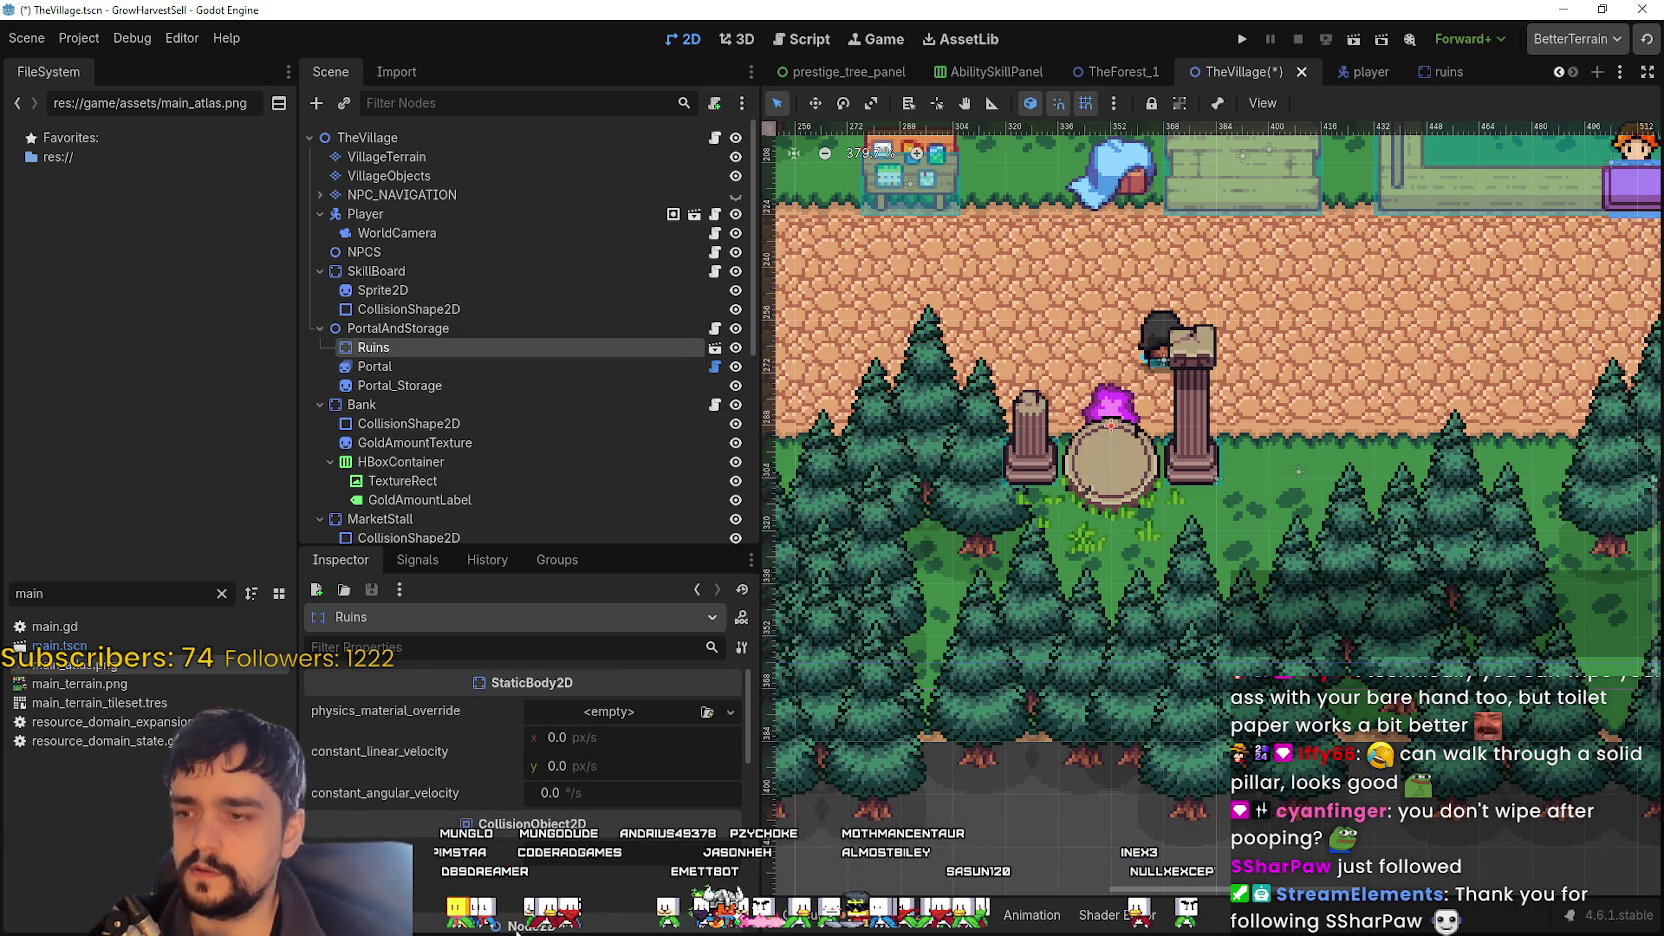
scroll(513, 880, "down", 6)
scroll(376, 770, "up", 2)
- Set the Ruins z_index to 0 so the portal shows, and save TheVillage
left_click(376, 768)
left_click(376, 763)
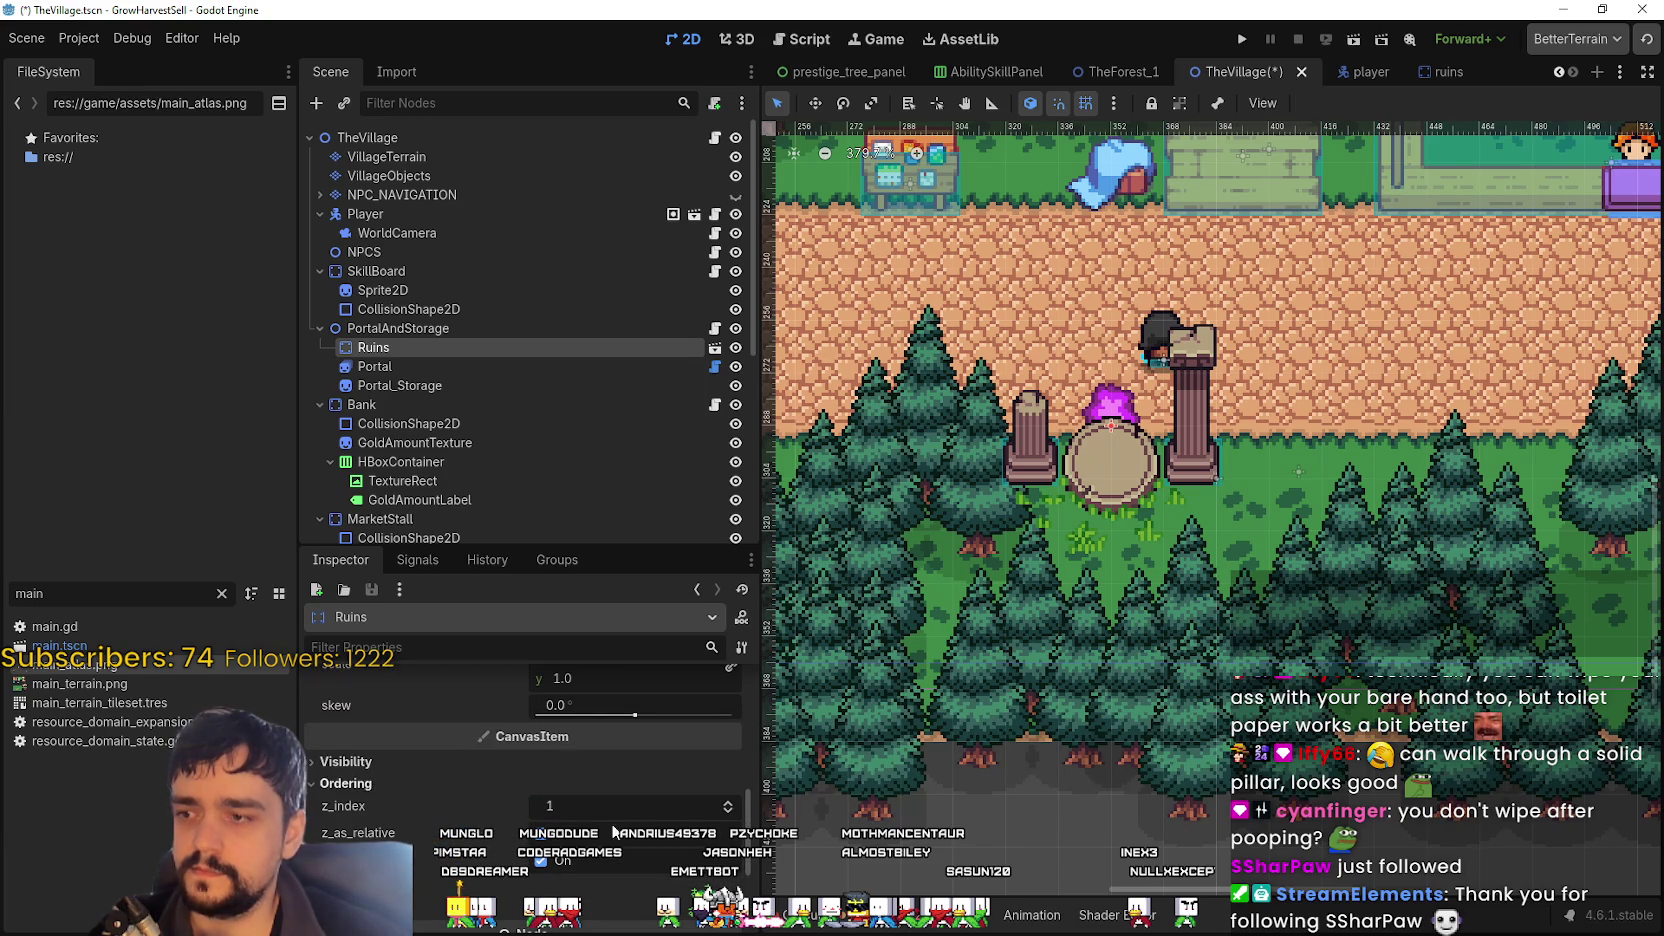
left_click(727, 805)
left_click(727, 805)
left_click(727, 811)
left_click(727, 811)
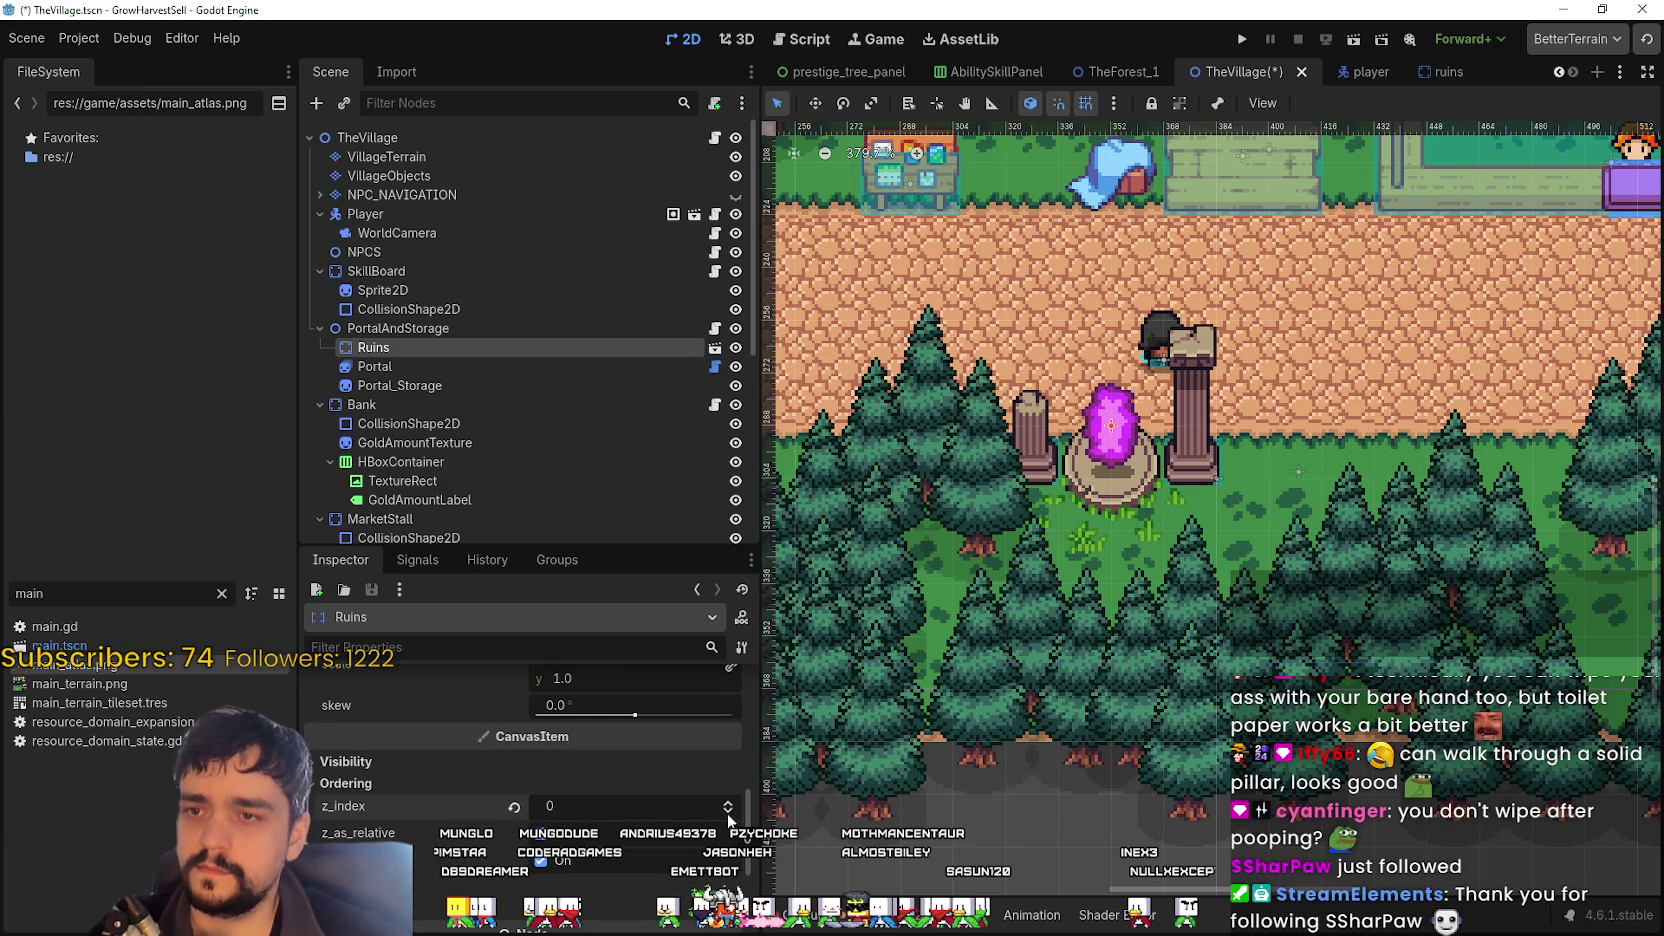
key("ctrl+s")
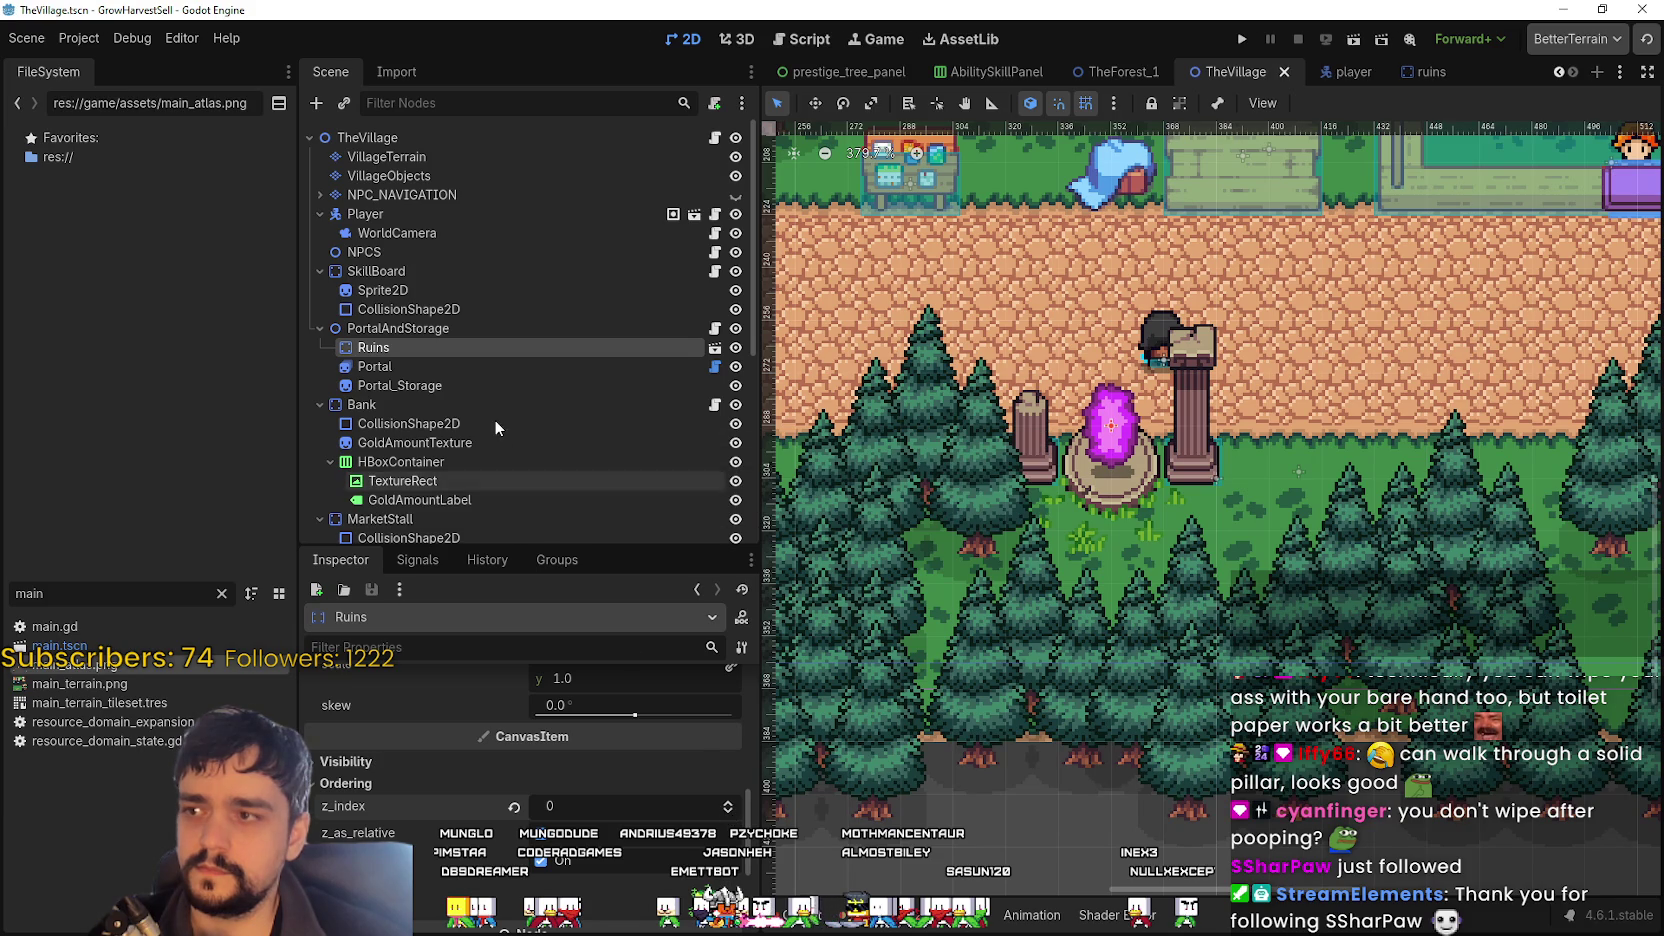
- Zoom the 2D viewport around the ruins, then run the project for a playtest
scroll(1063, 456, "down", 1)
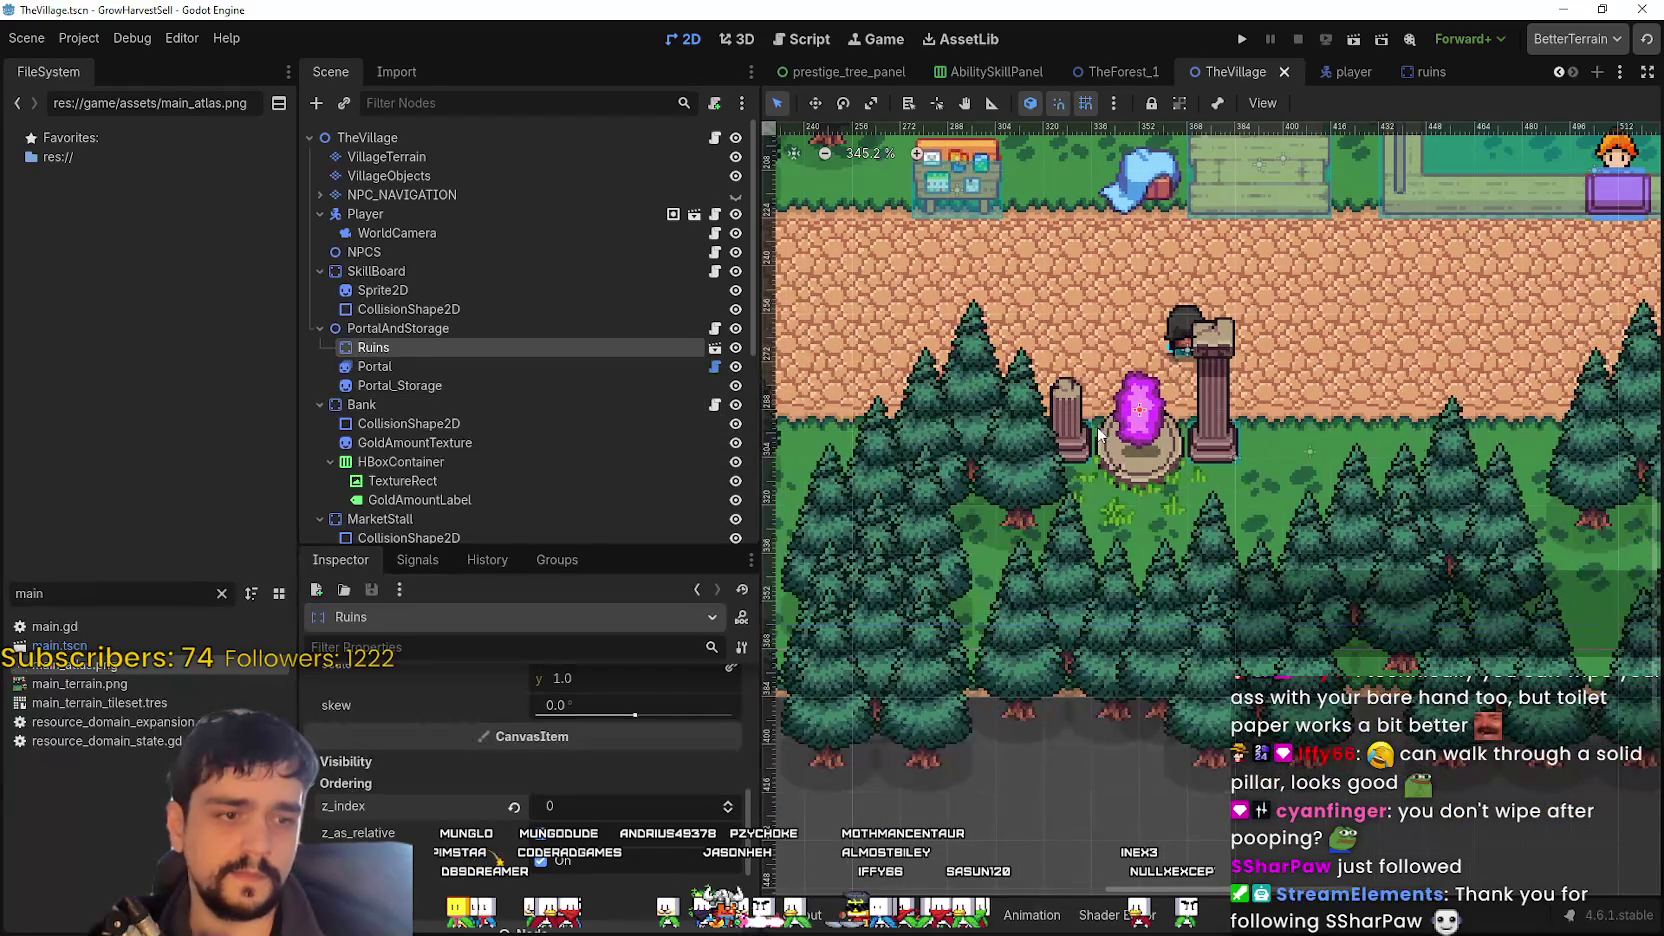
scroll(1098, 435, "up", 3)
scroll(1098, 435, "up", 2)
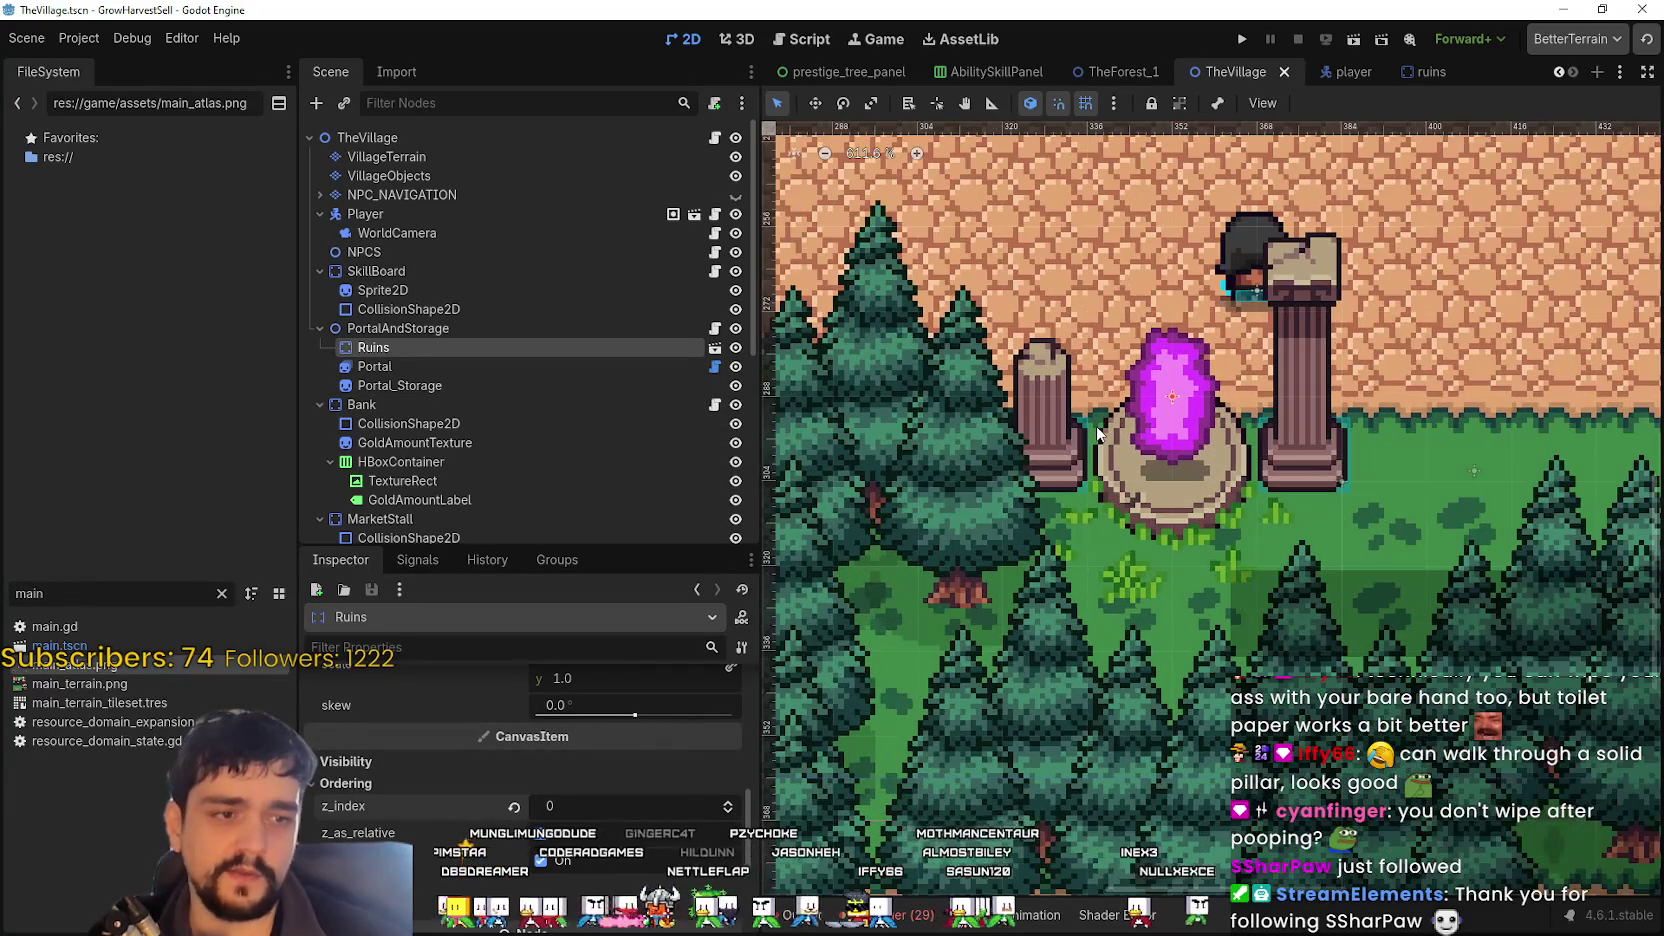
scroll(1095, 432, "down", 3)
scroll(1096, 432, "up", 8)
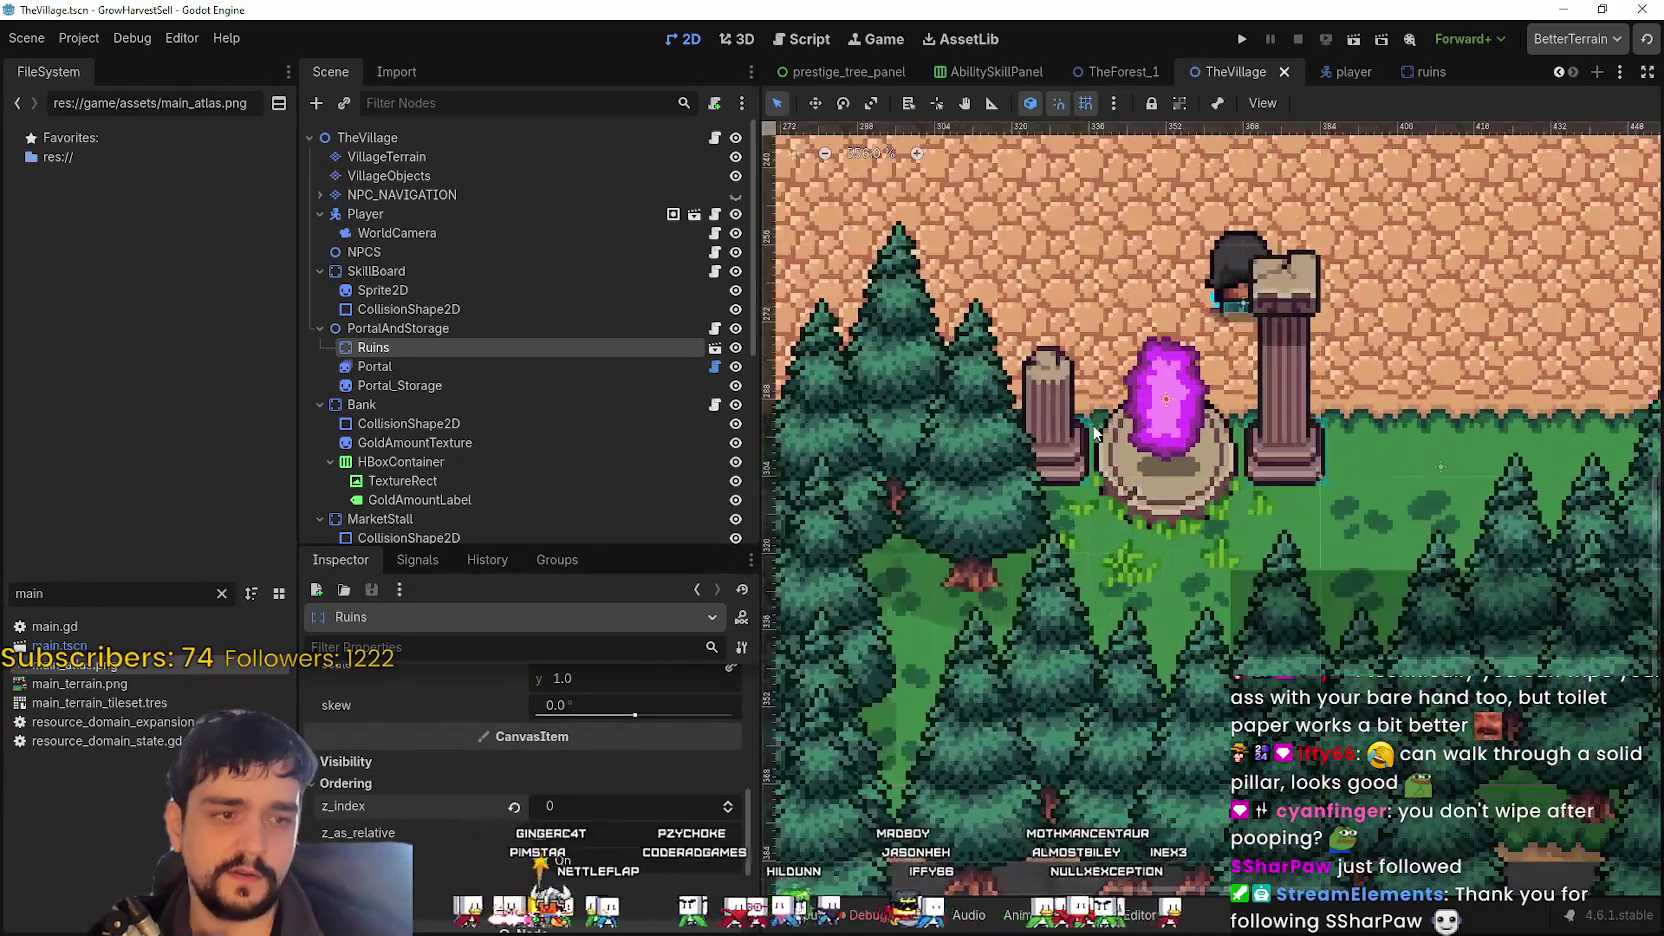
scroll(1096, 432, "down", 9)
scroll(1230, 406, "up", 2)
scroll(1179, 439, "down", 2)
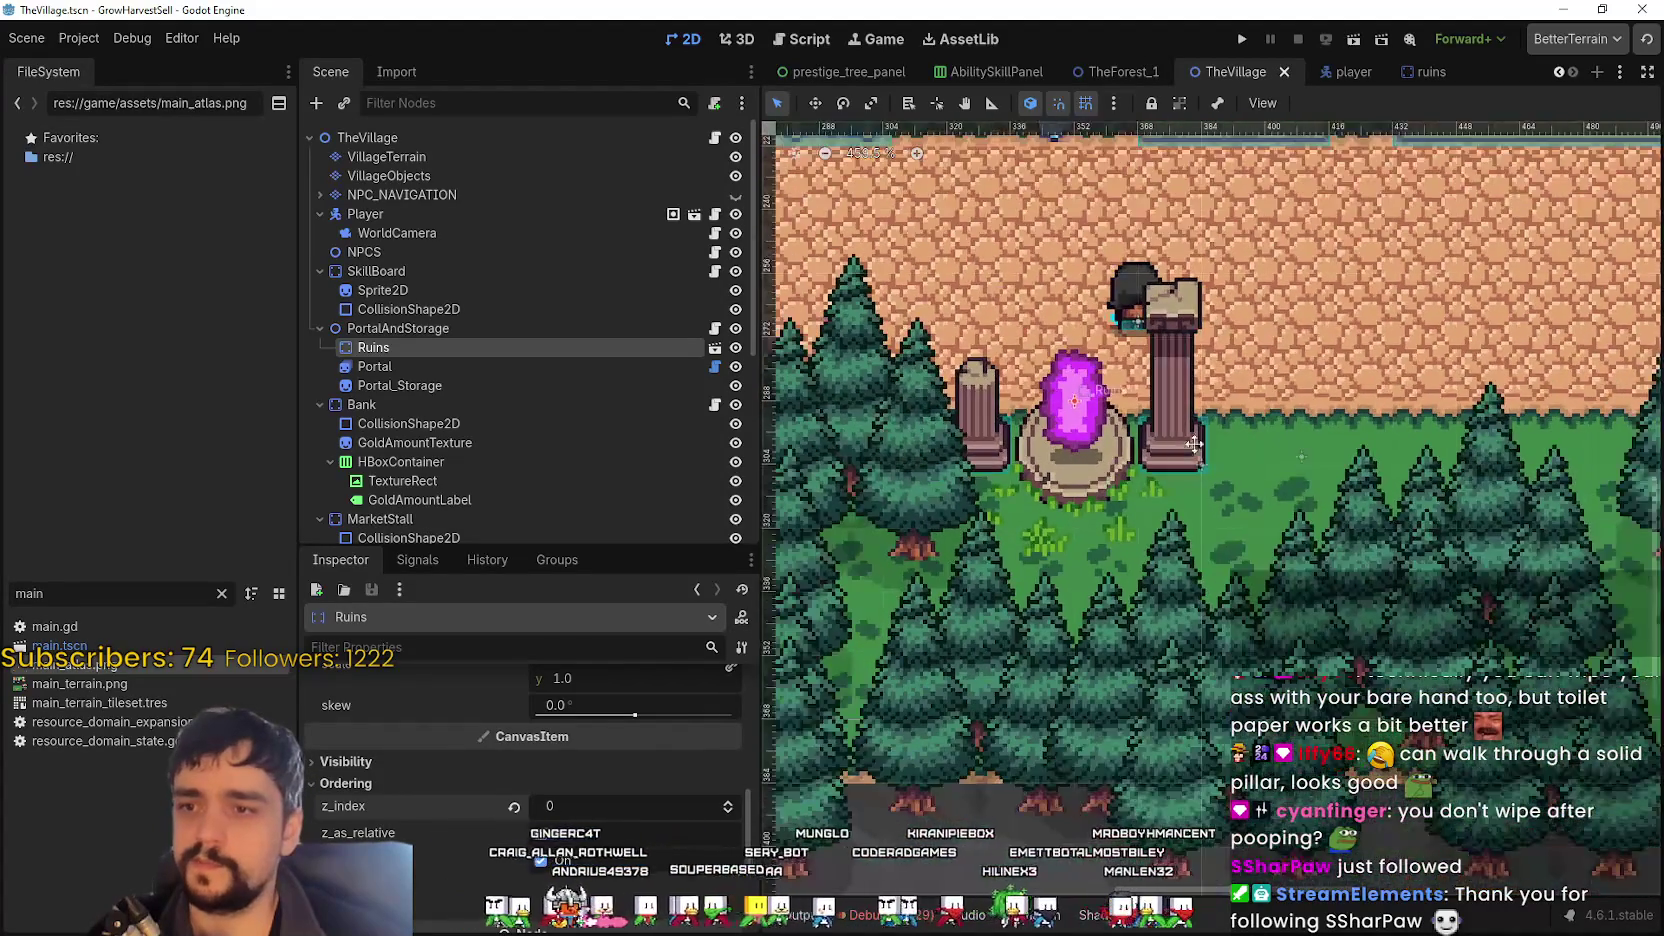
scroll(1016, 312, "up", 2)
left_click(1241, 38)
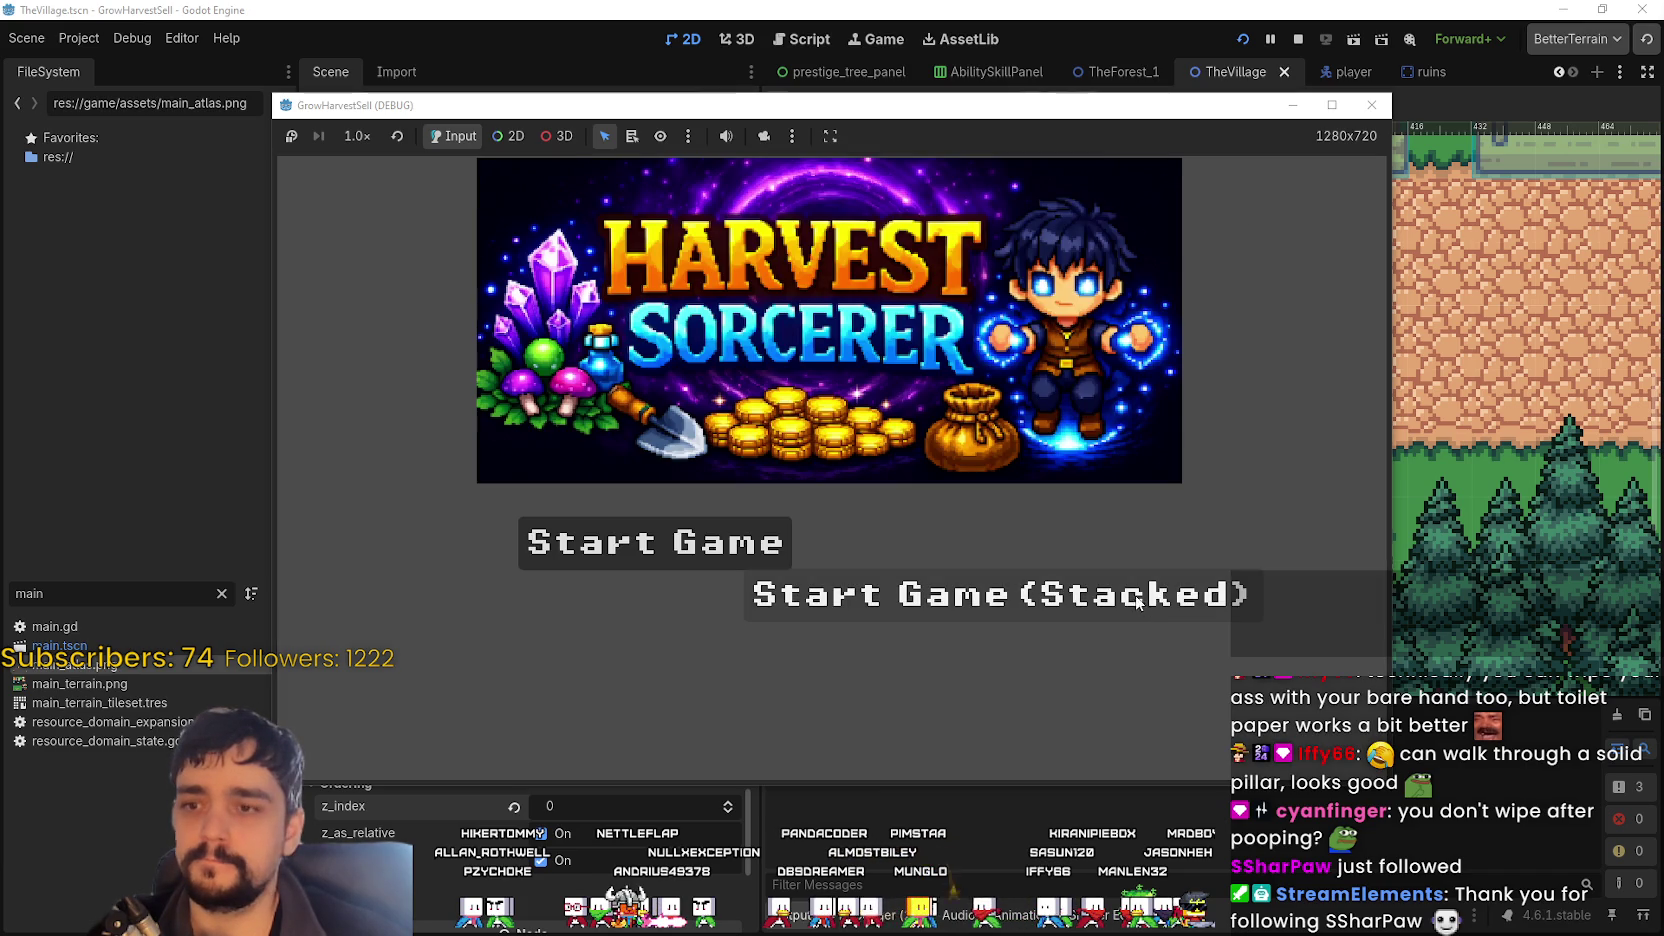
- Start a new game in The Village and walk the character right along the path
left_click(1122, 592)
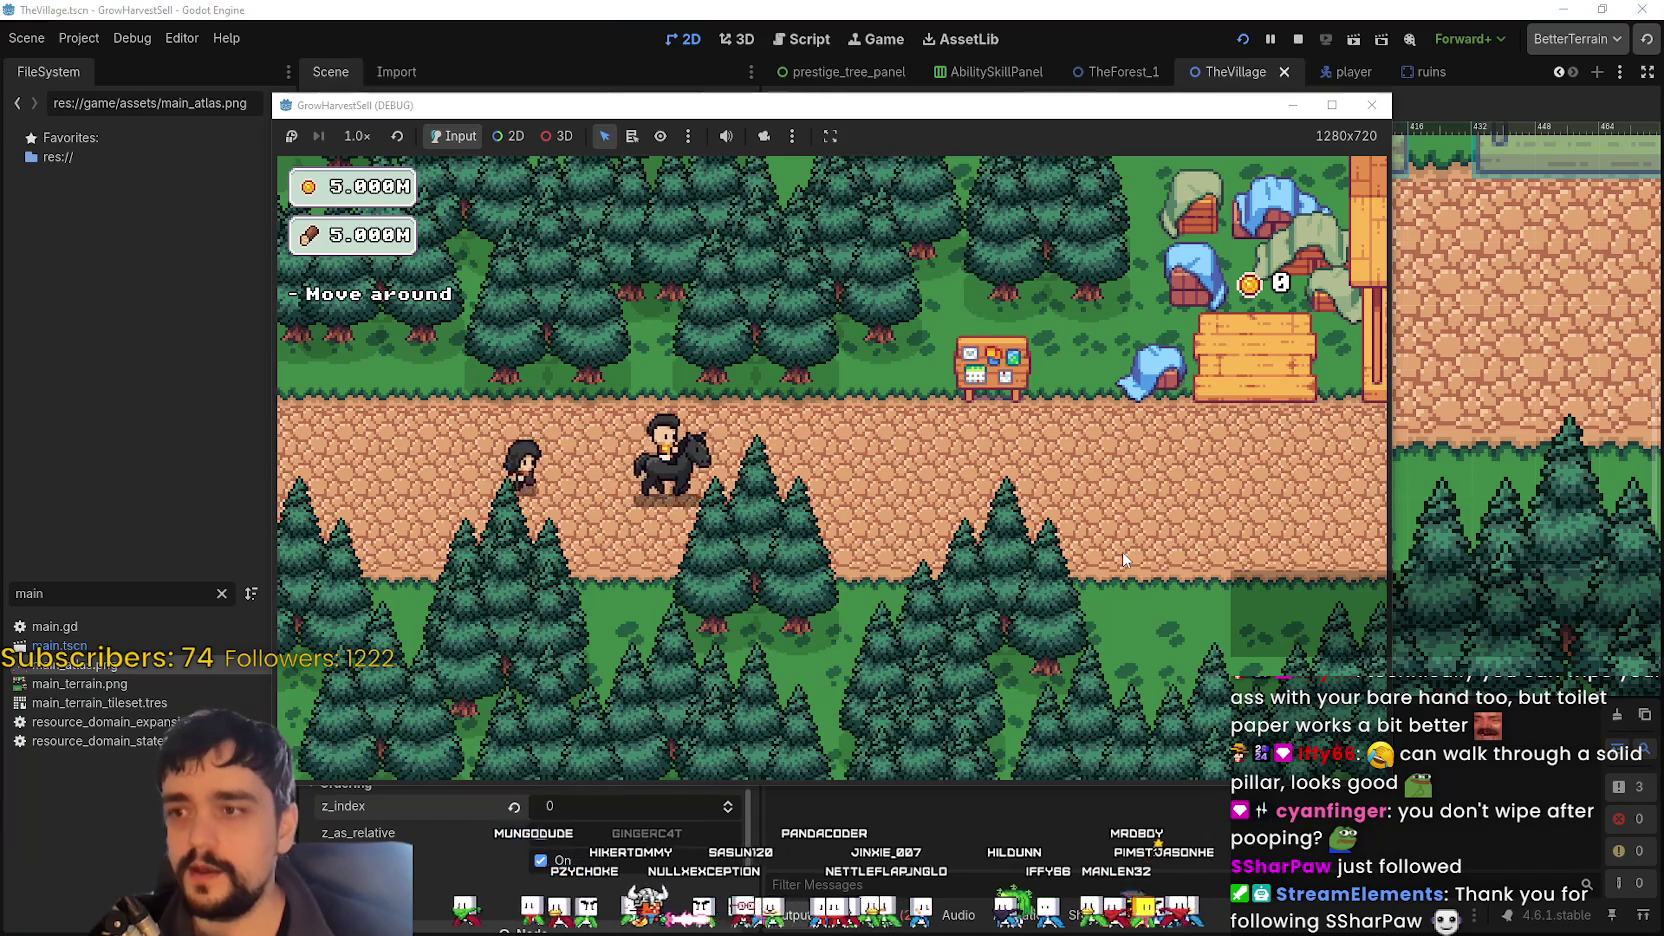
key("d")
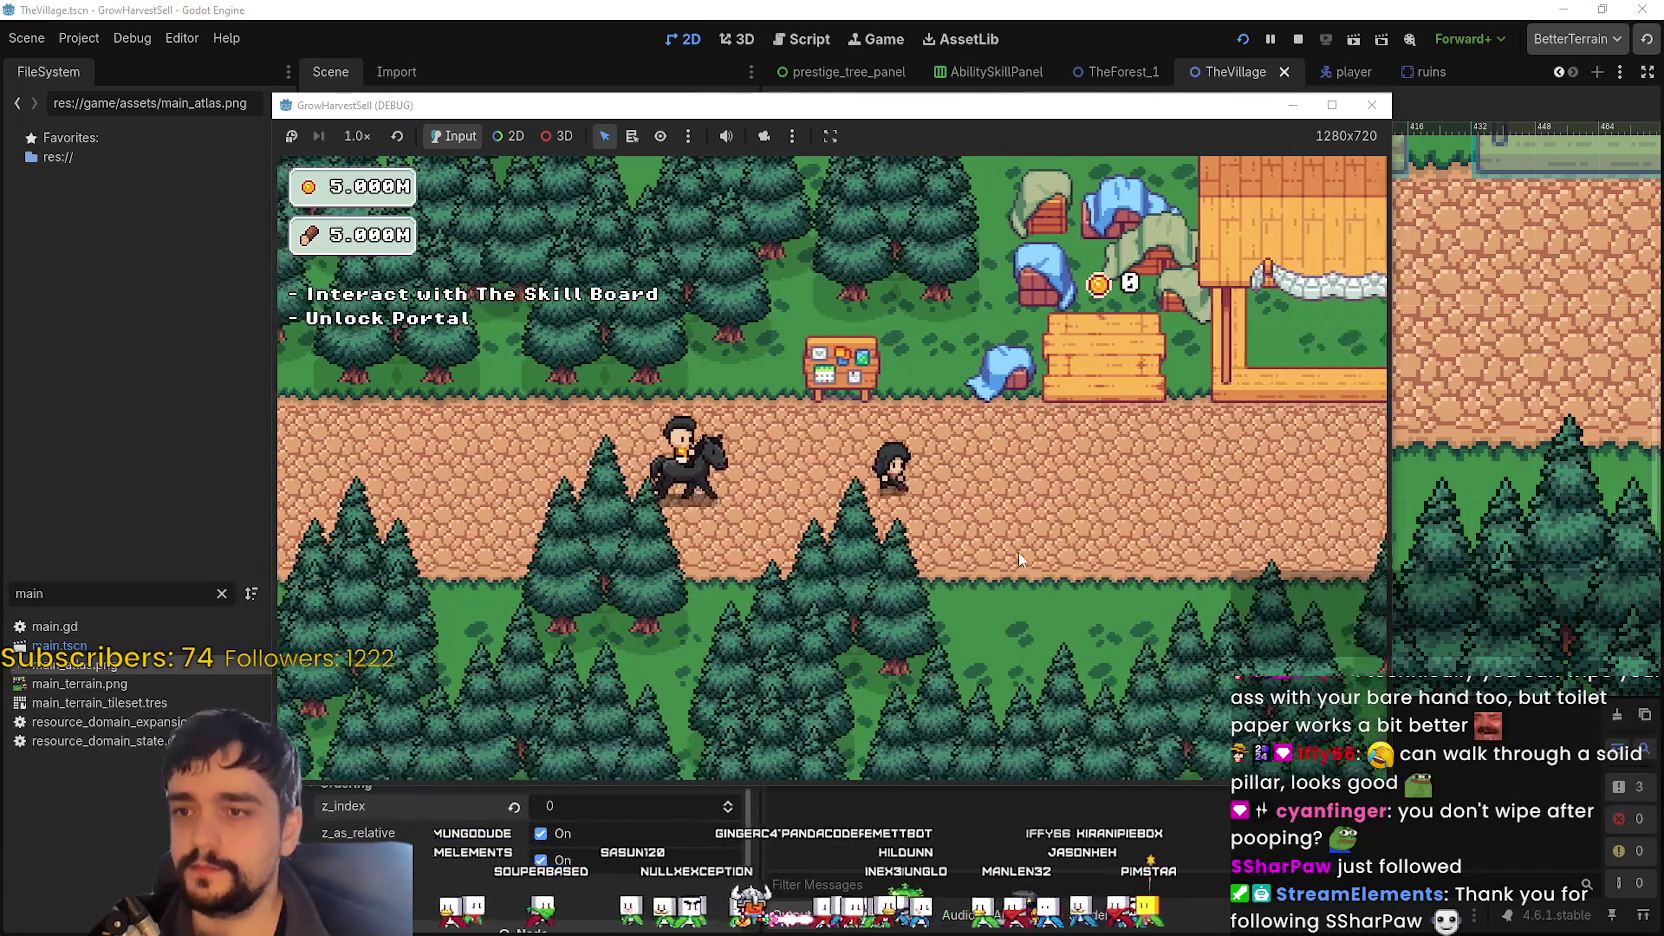
key("d")
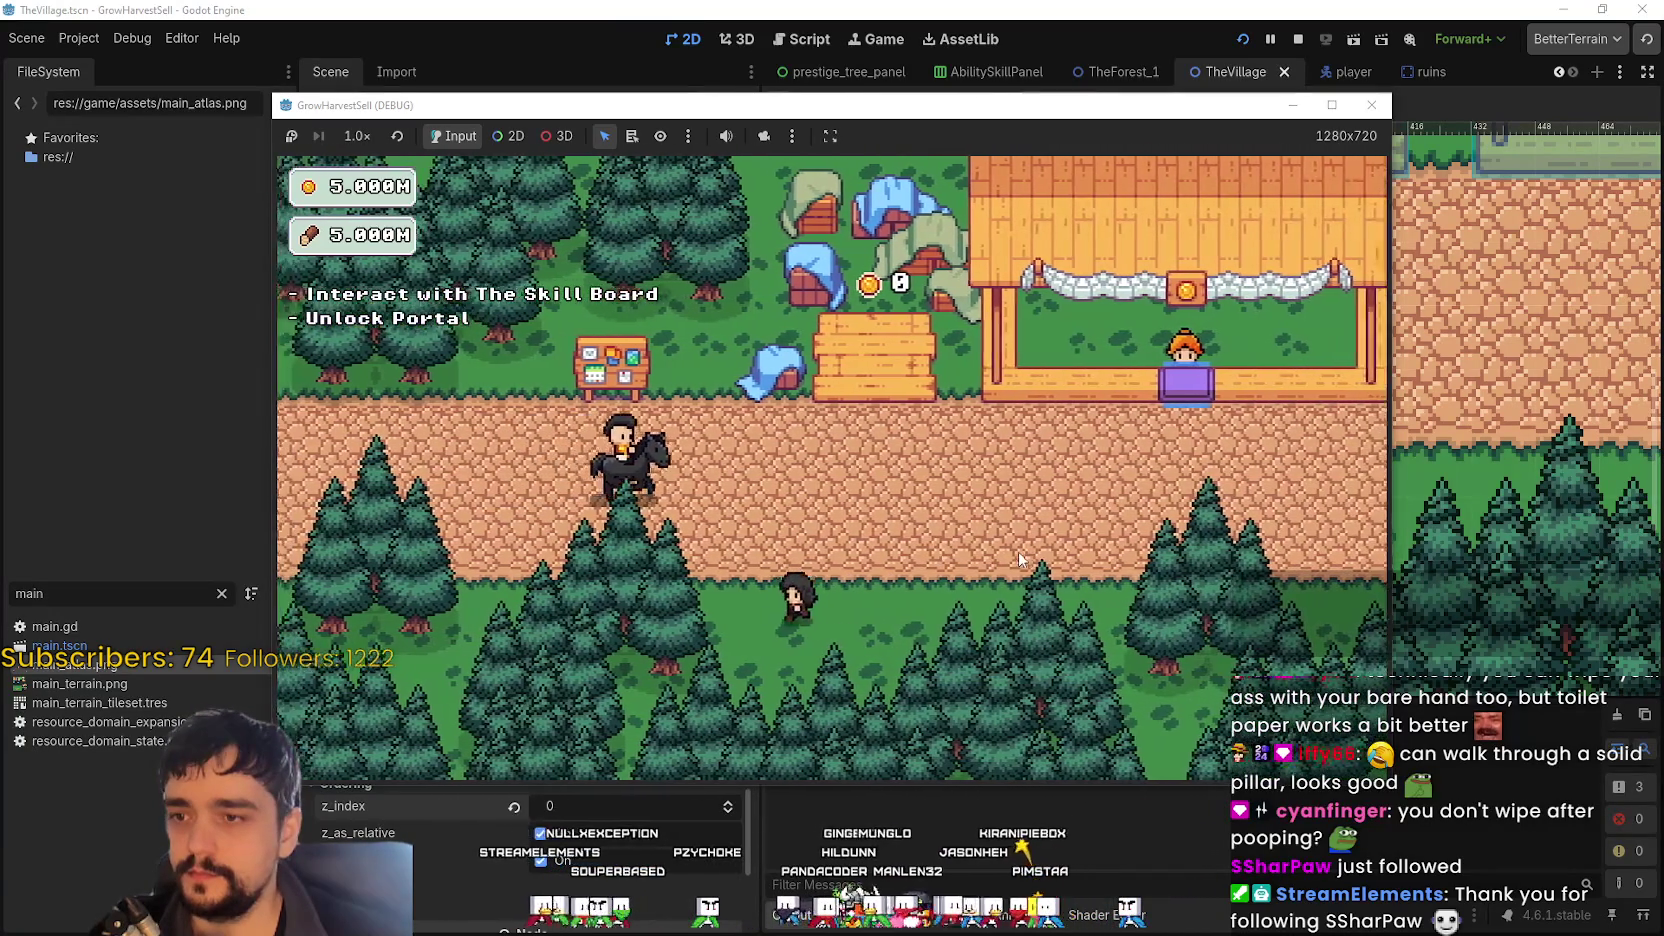
key("d")
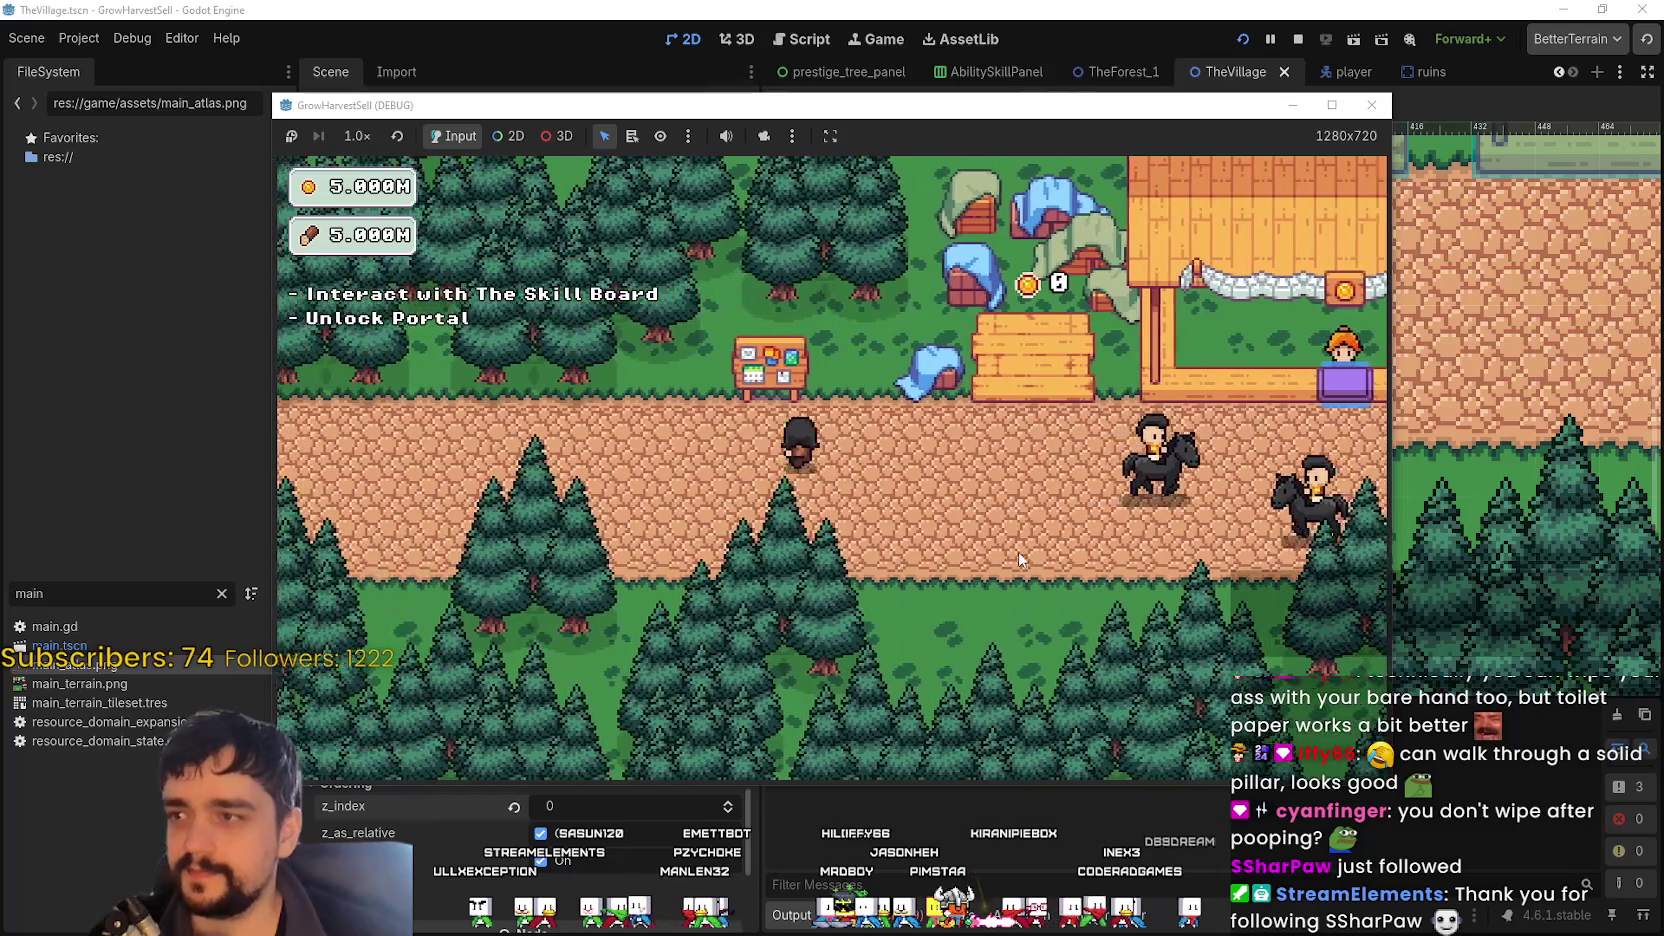
- Unlock the root prestige skill in the P skill tree, then maximize the game window
key("p")
left_click(797, 493)
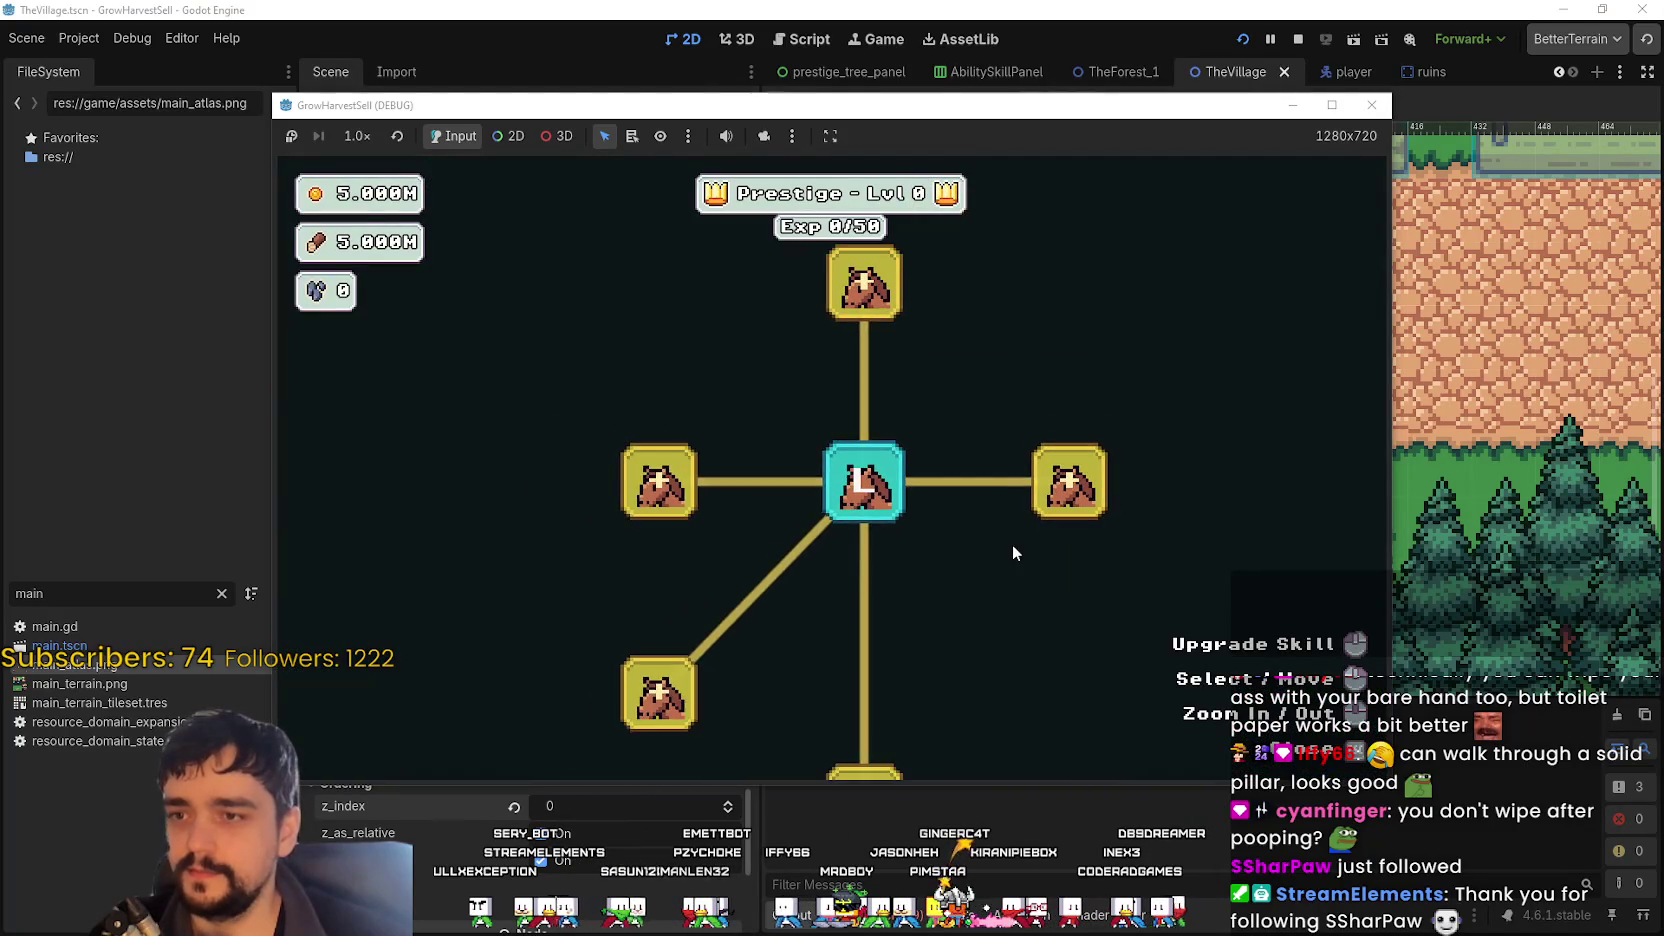
key("p")
key("a")
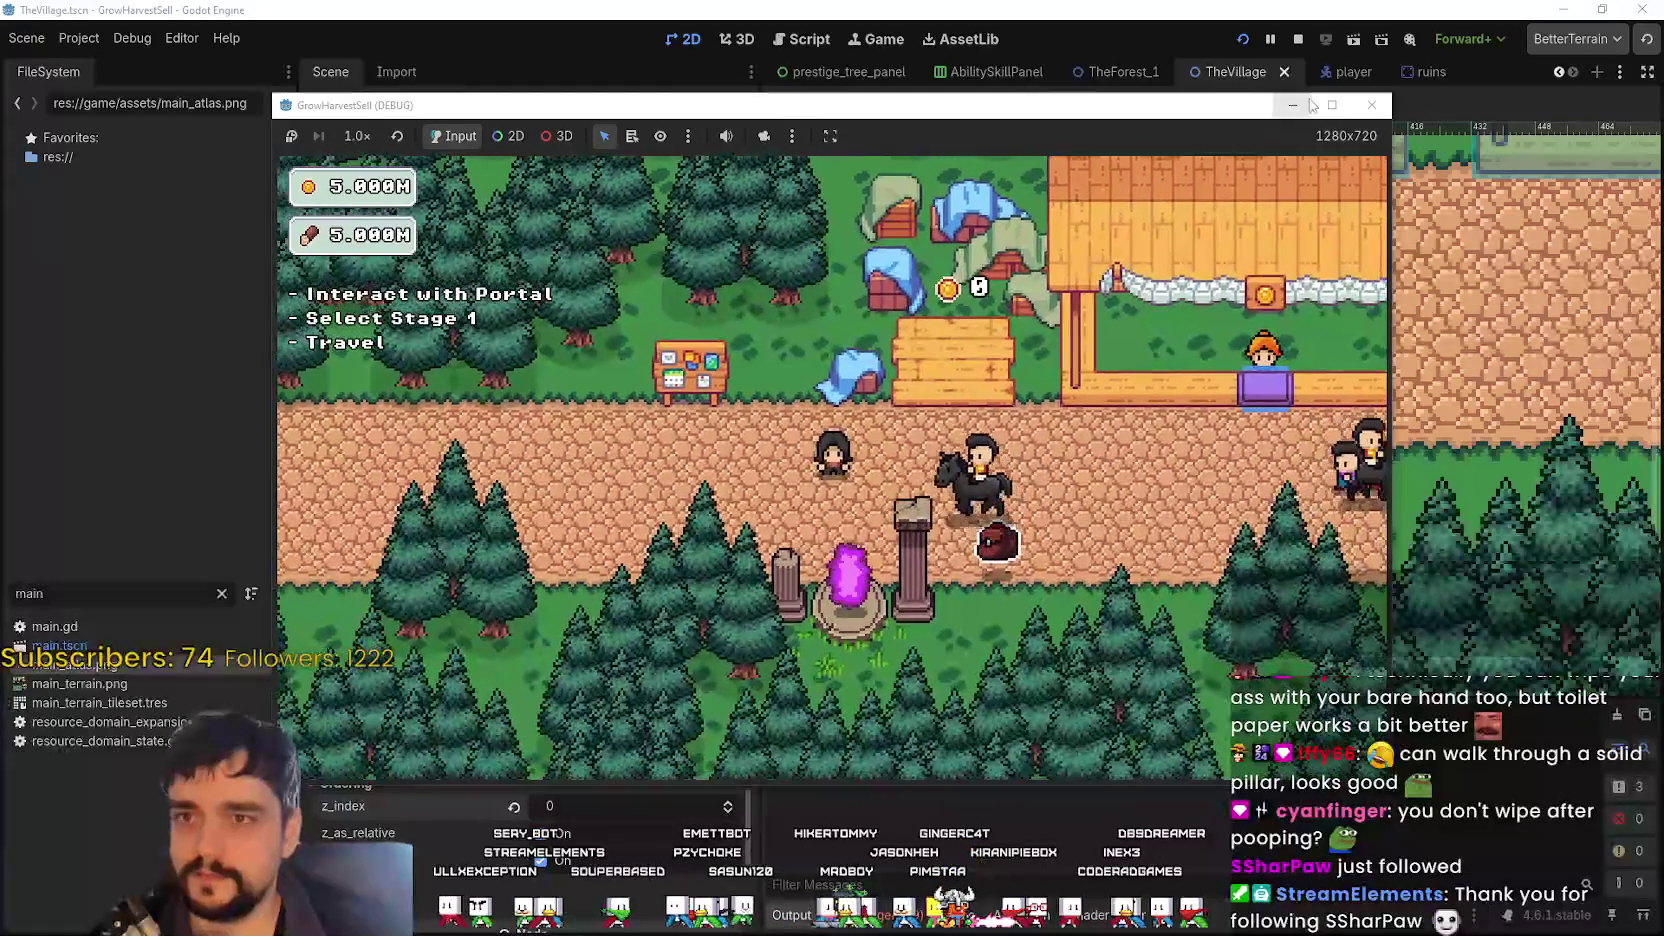
left_click(1332, 105)
- Walk the character left along the road and up onto the portal between the pillars
key("a")
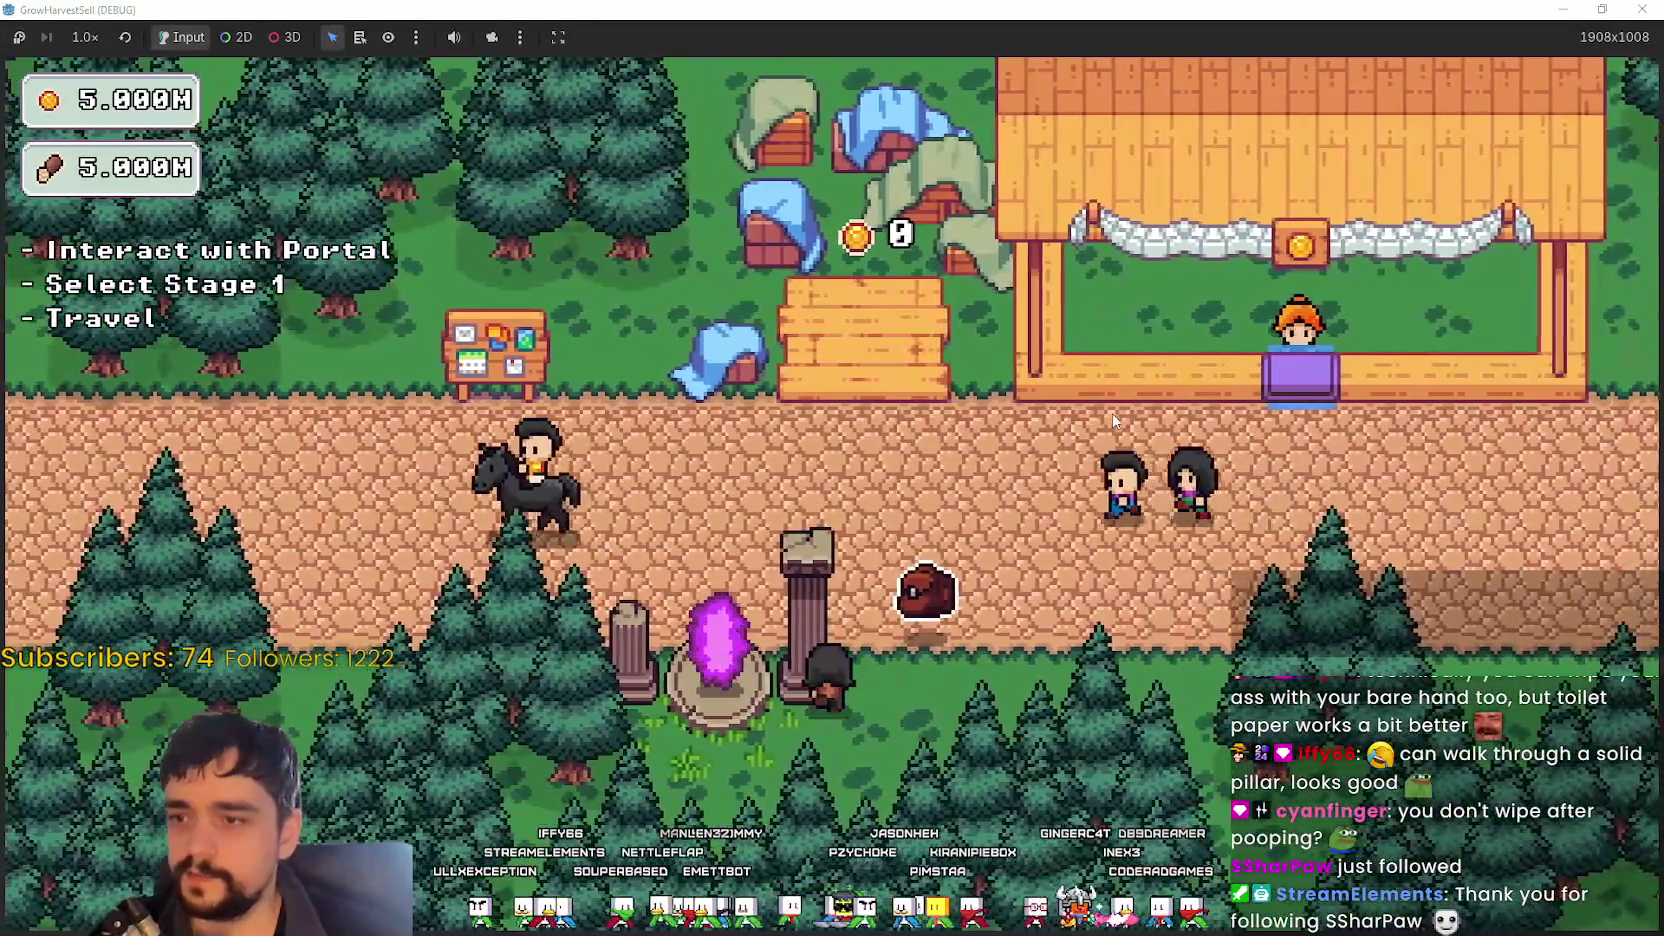
key("a")
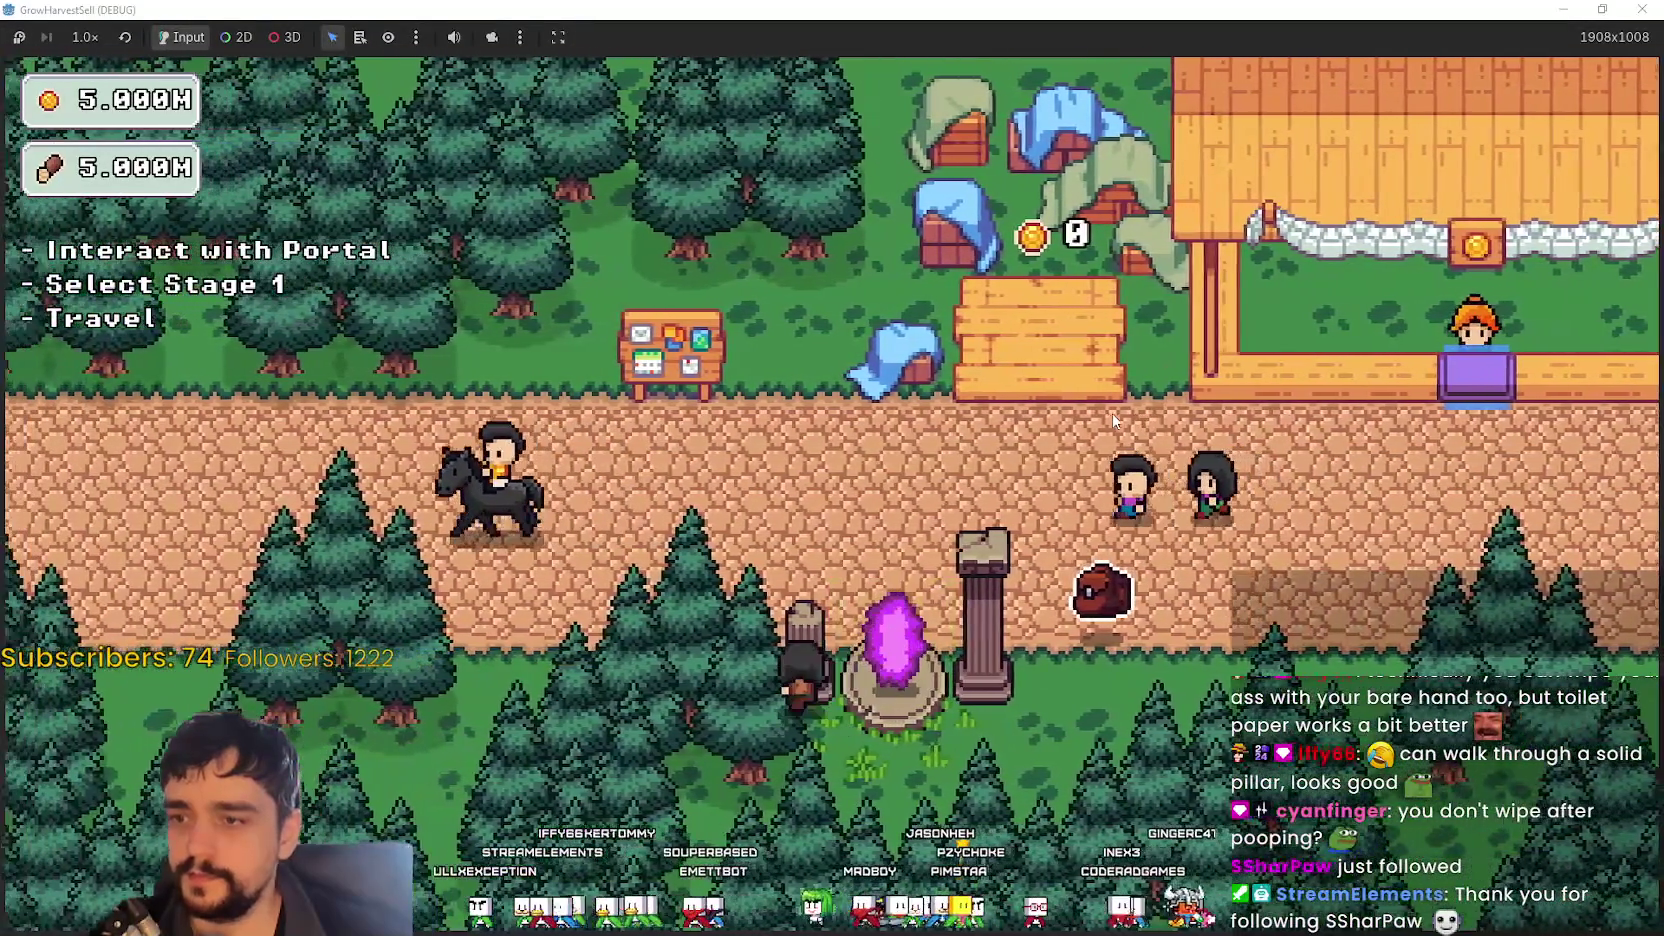
key("d")
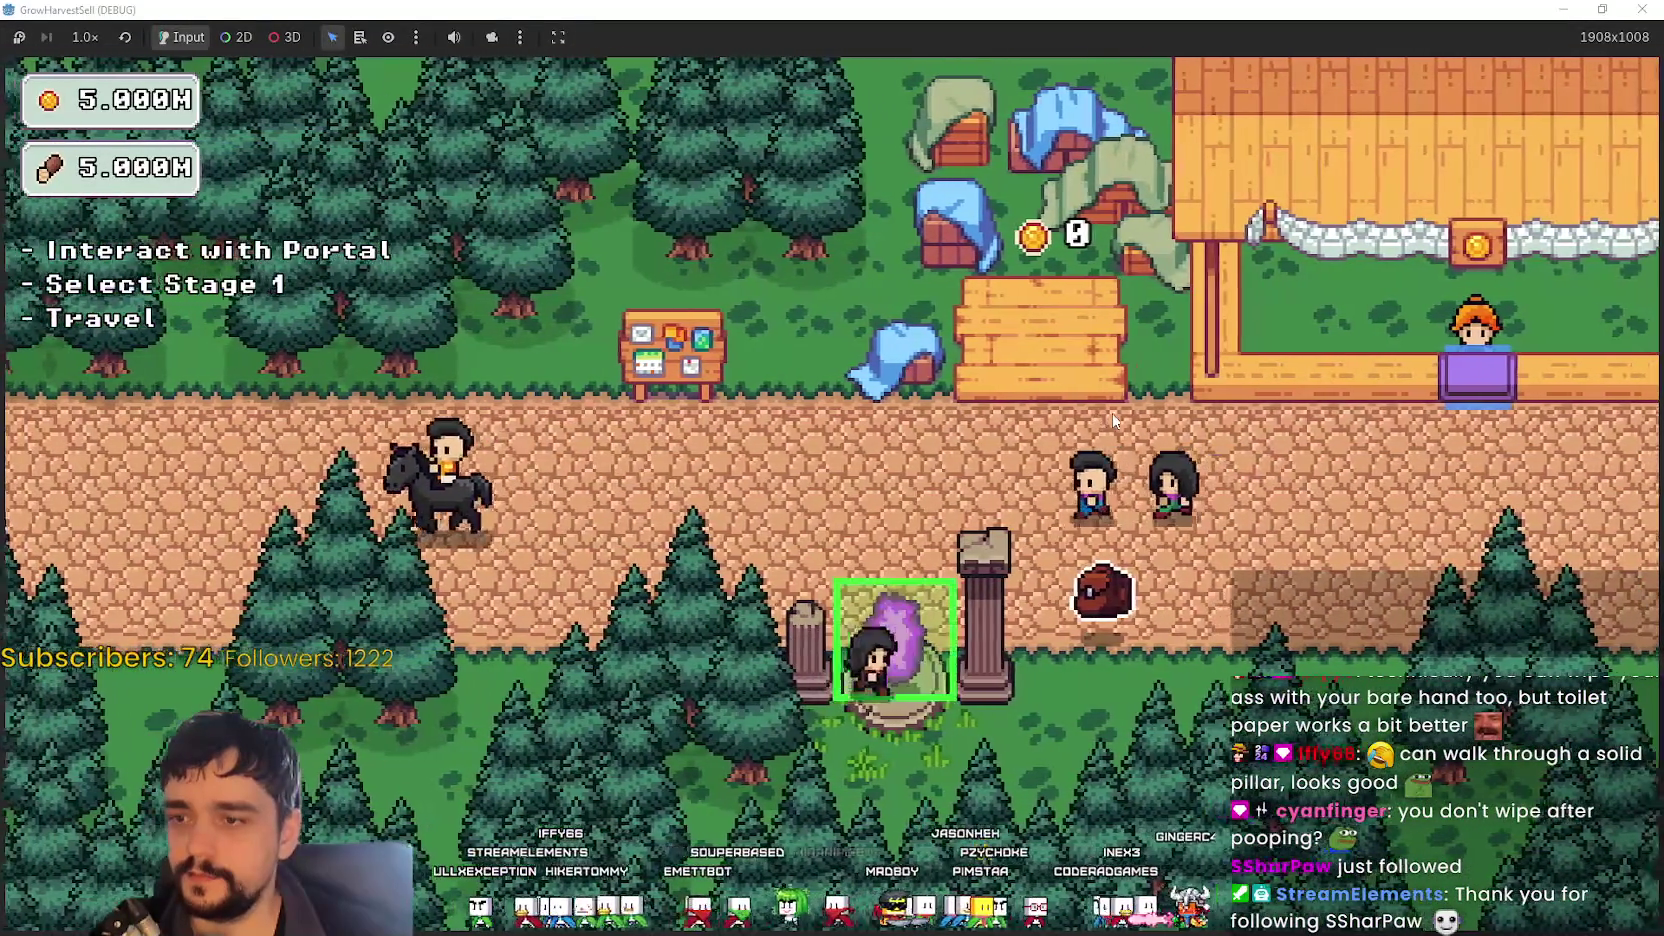
key("w")
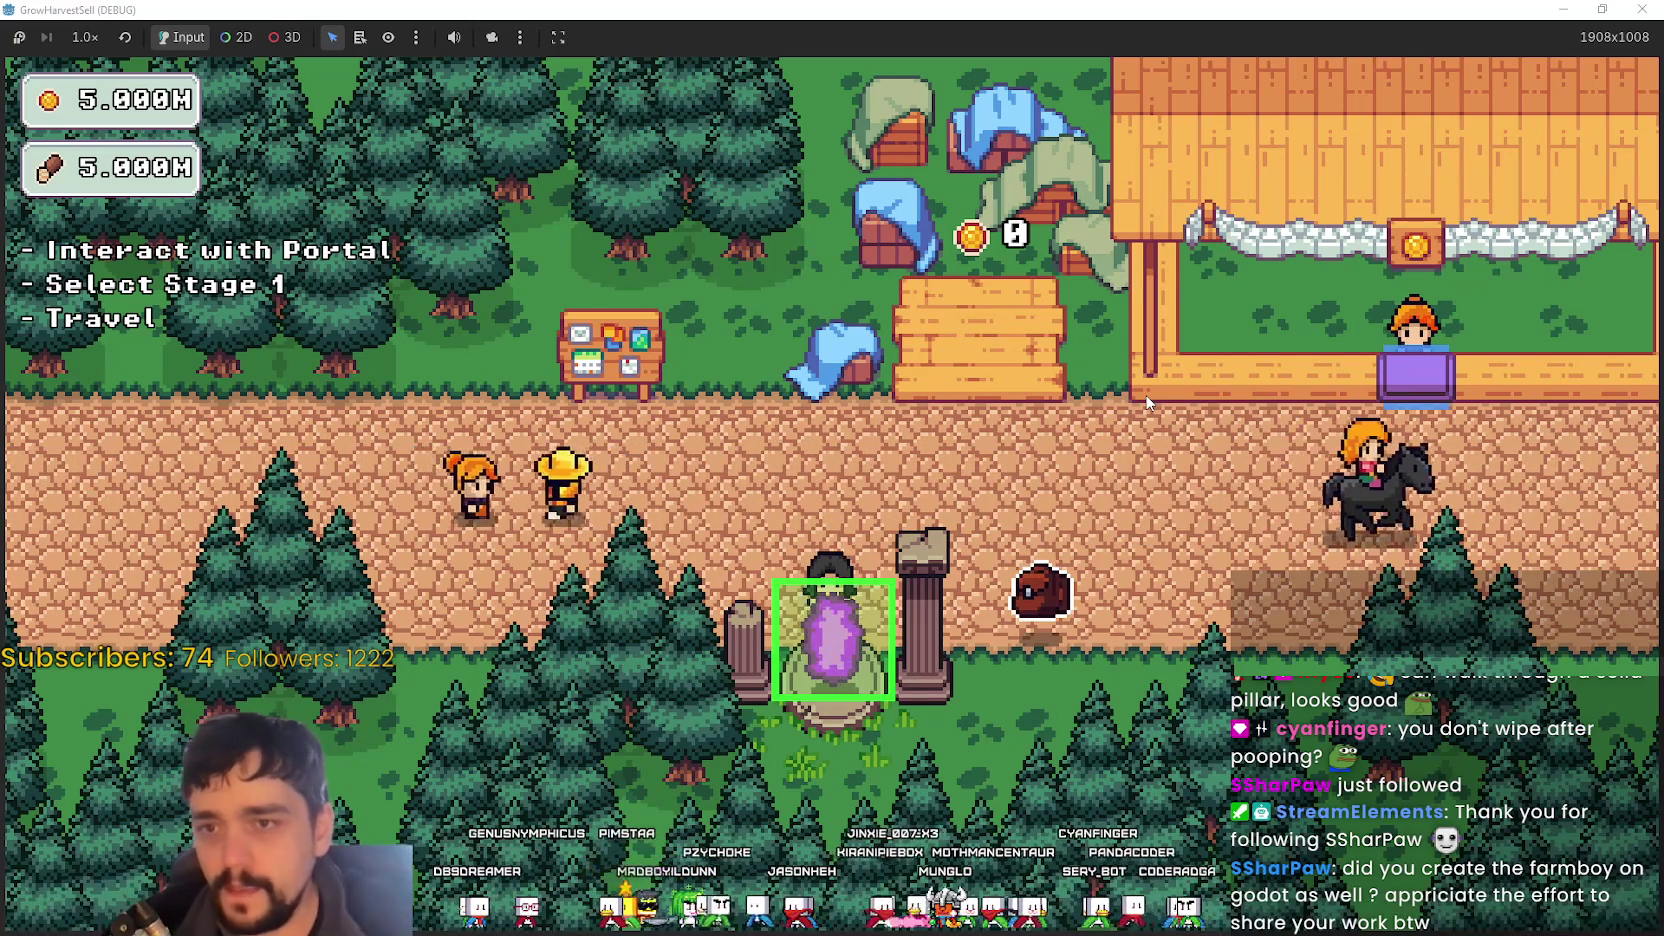
- Walk the character both ways along the village road and back onto the portal
key("w")
key("d")
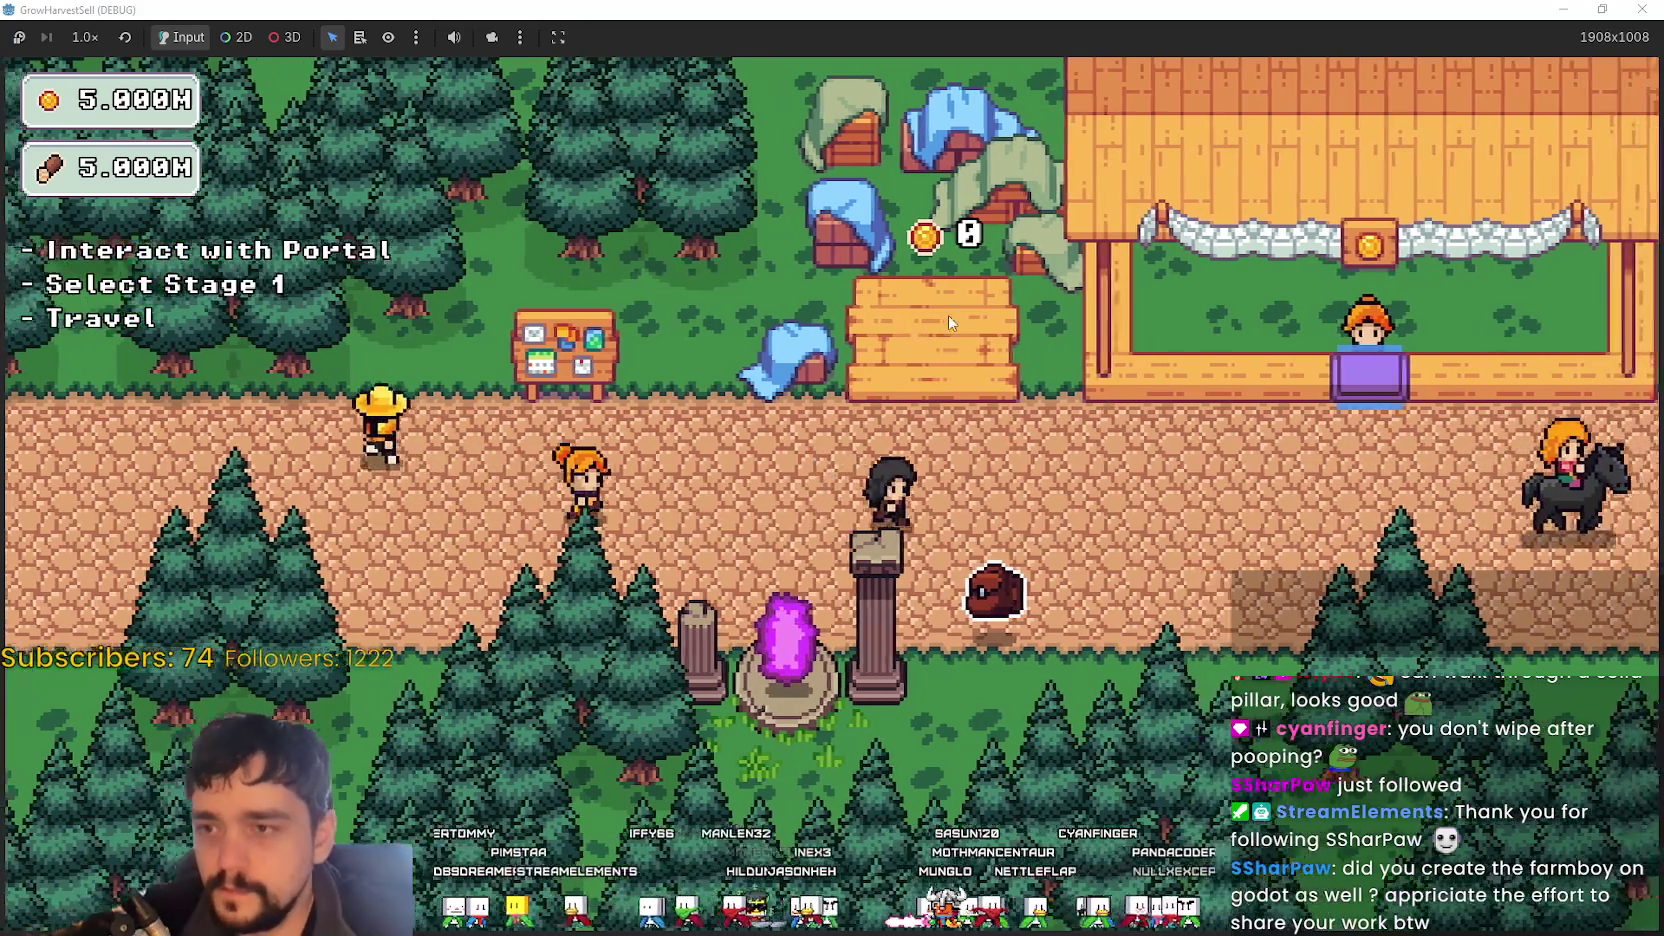
key("a")
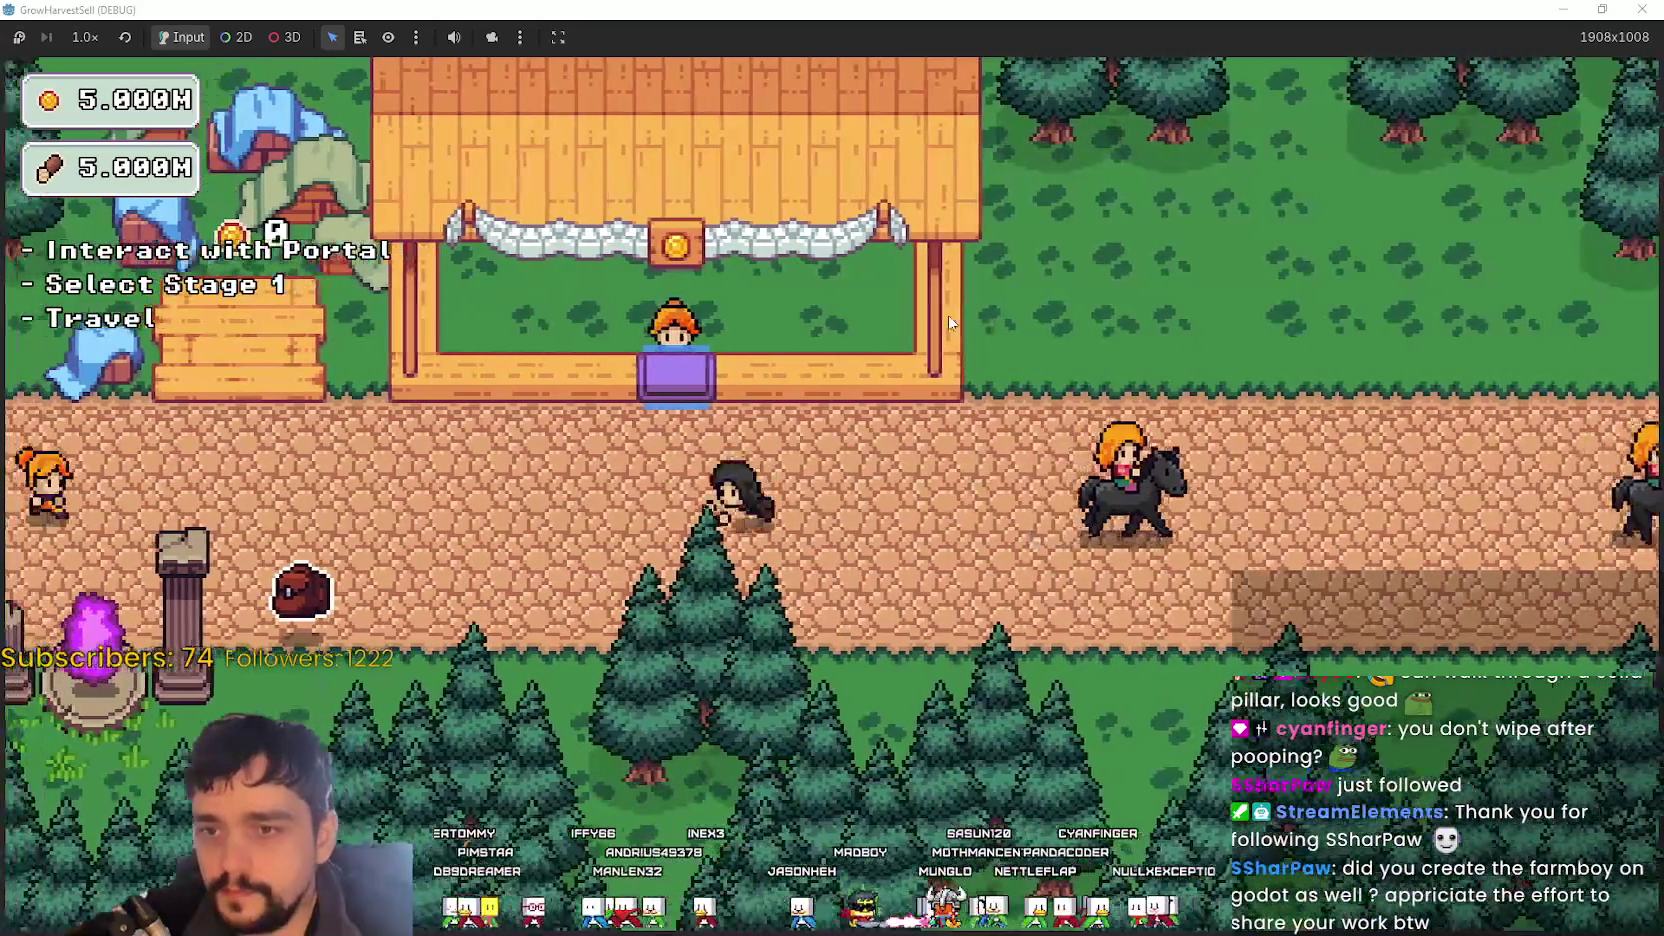
key("a")
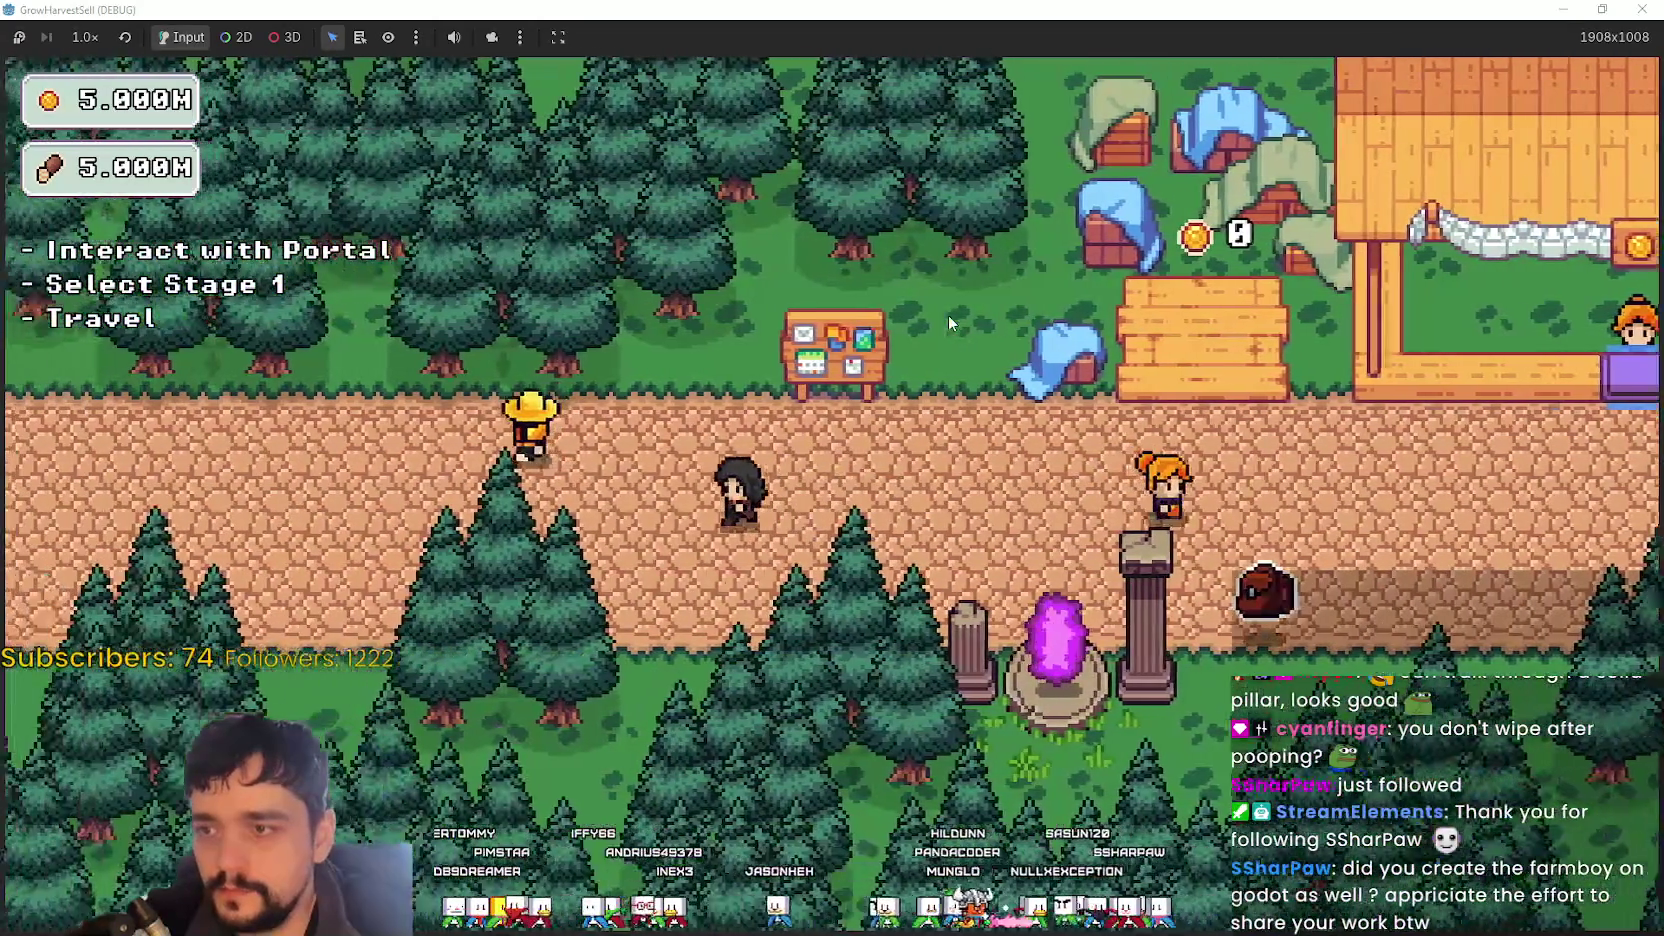
key("d")
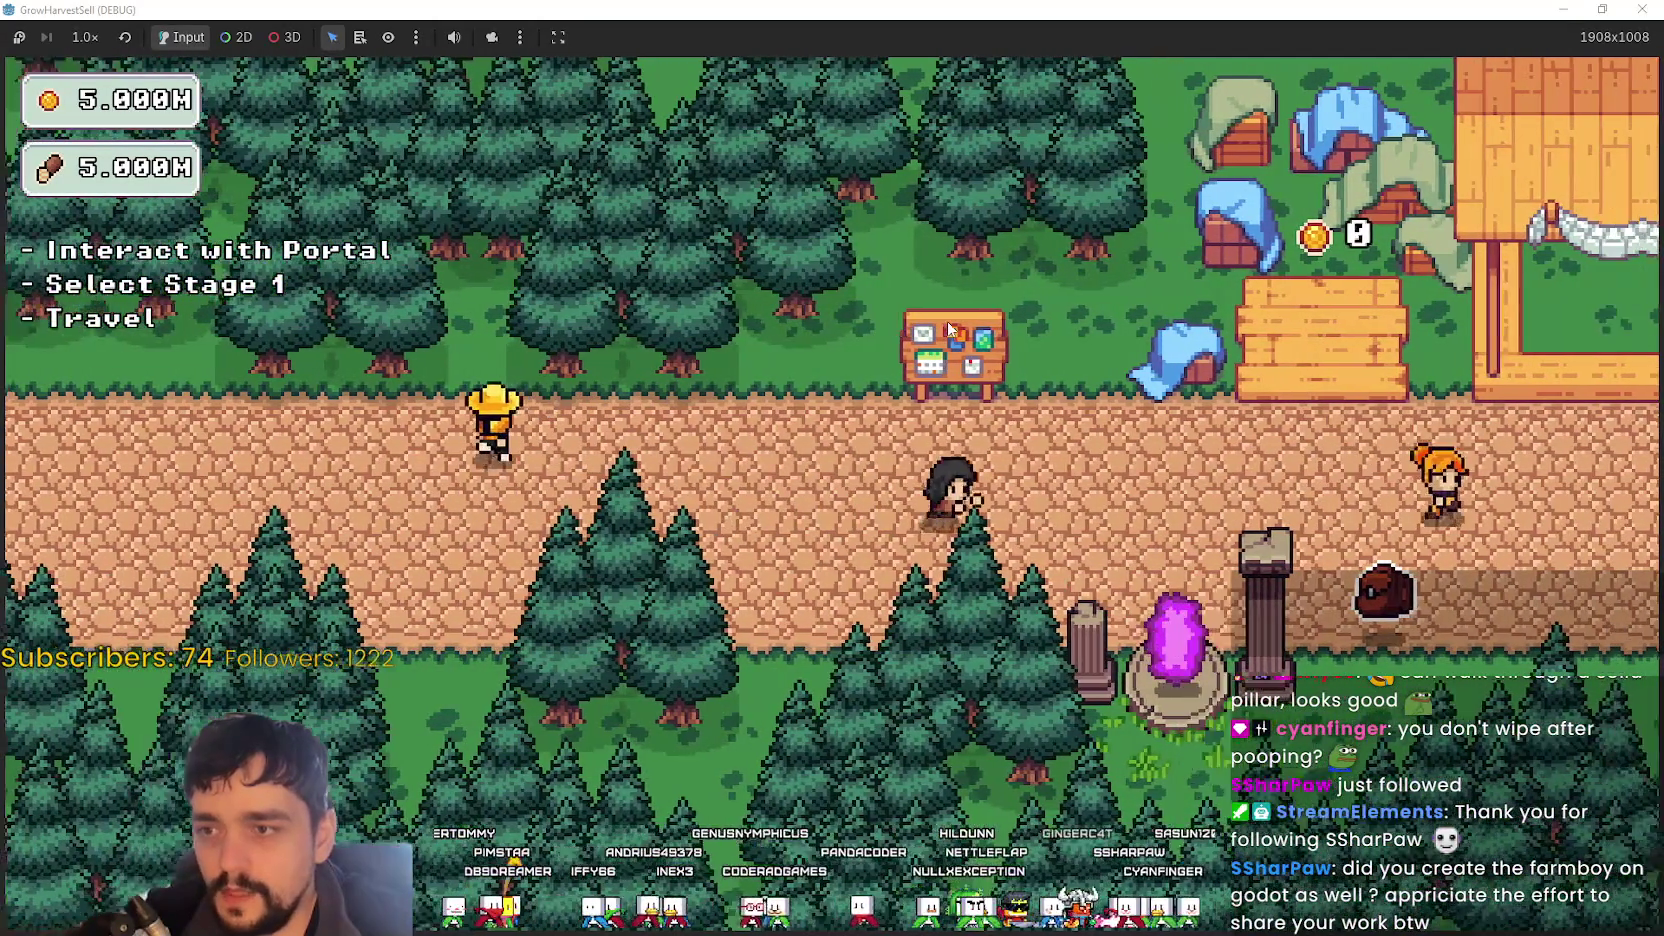
key("d")
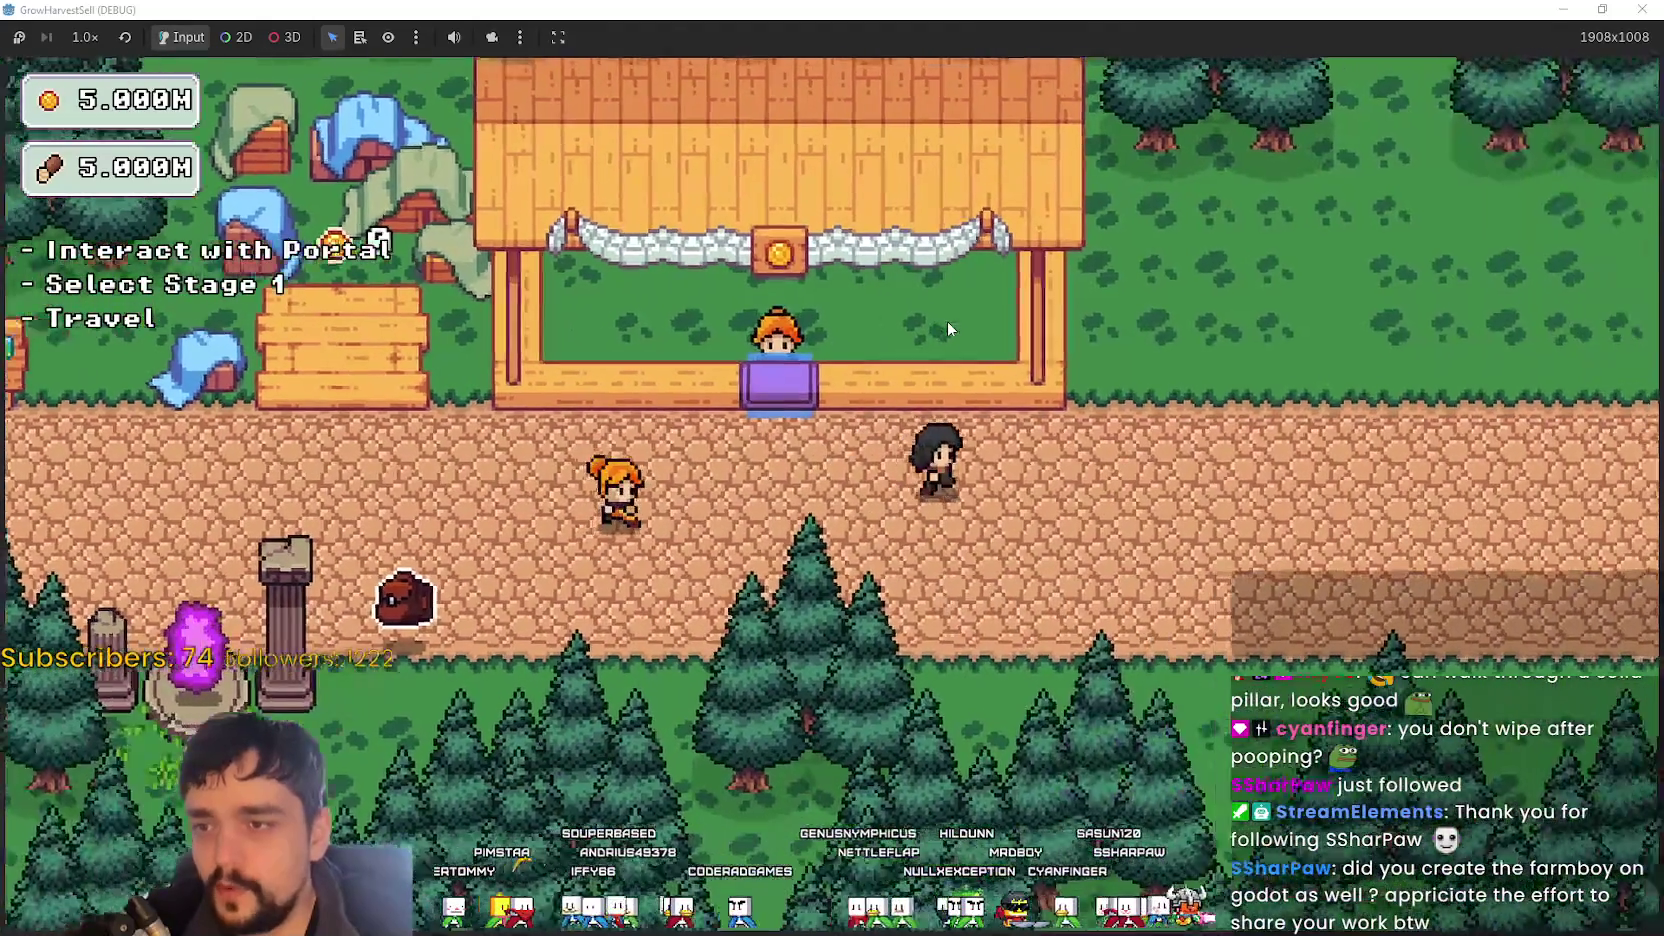
key("s")
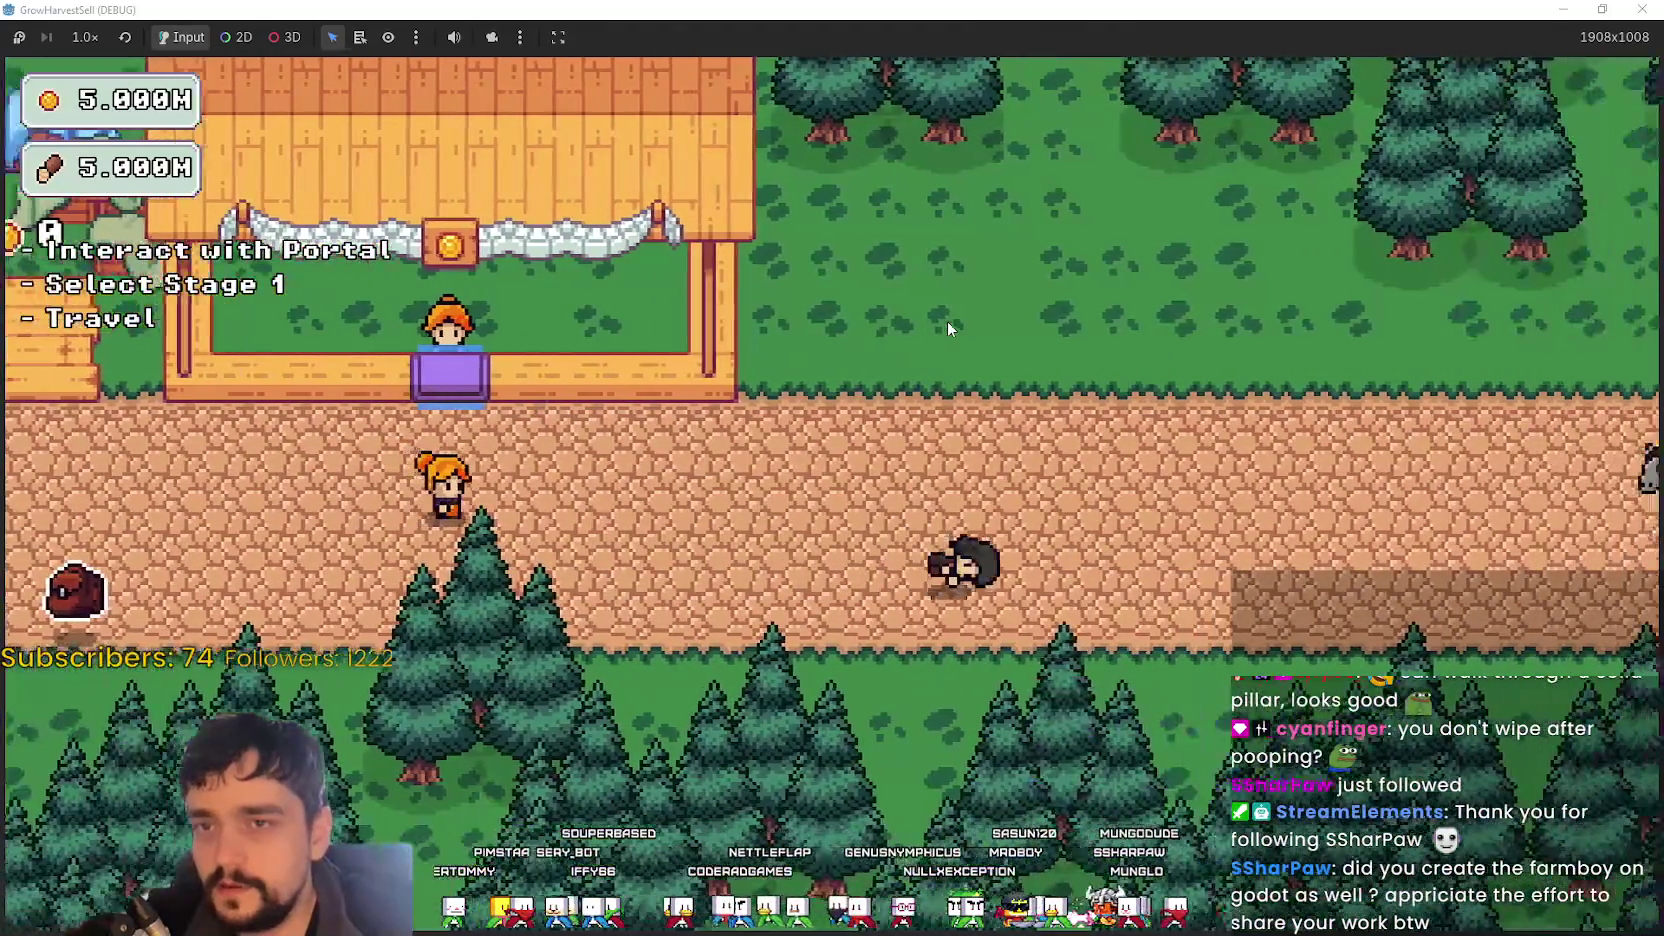
key("a")
key("a")
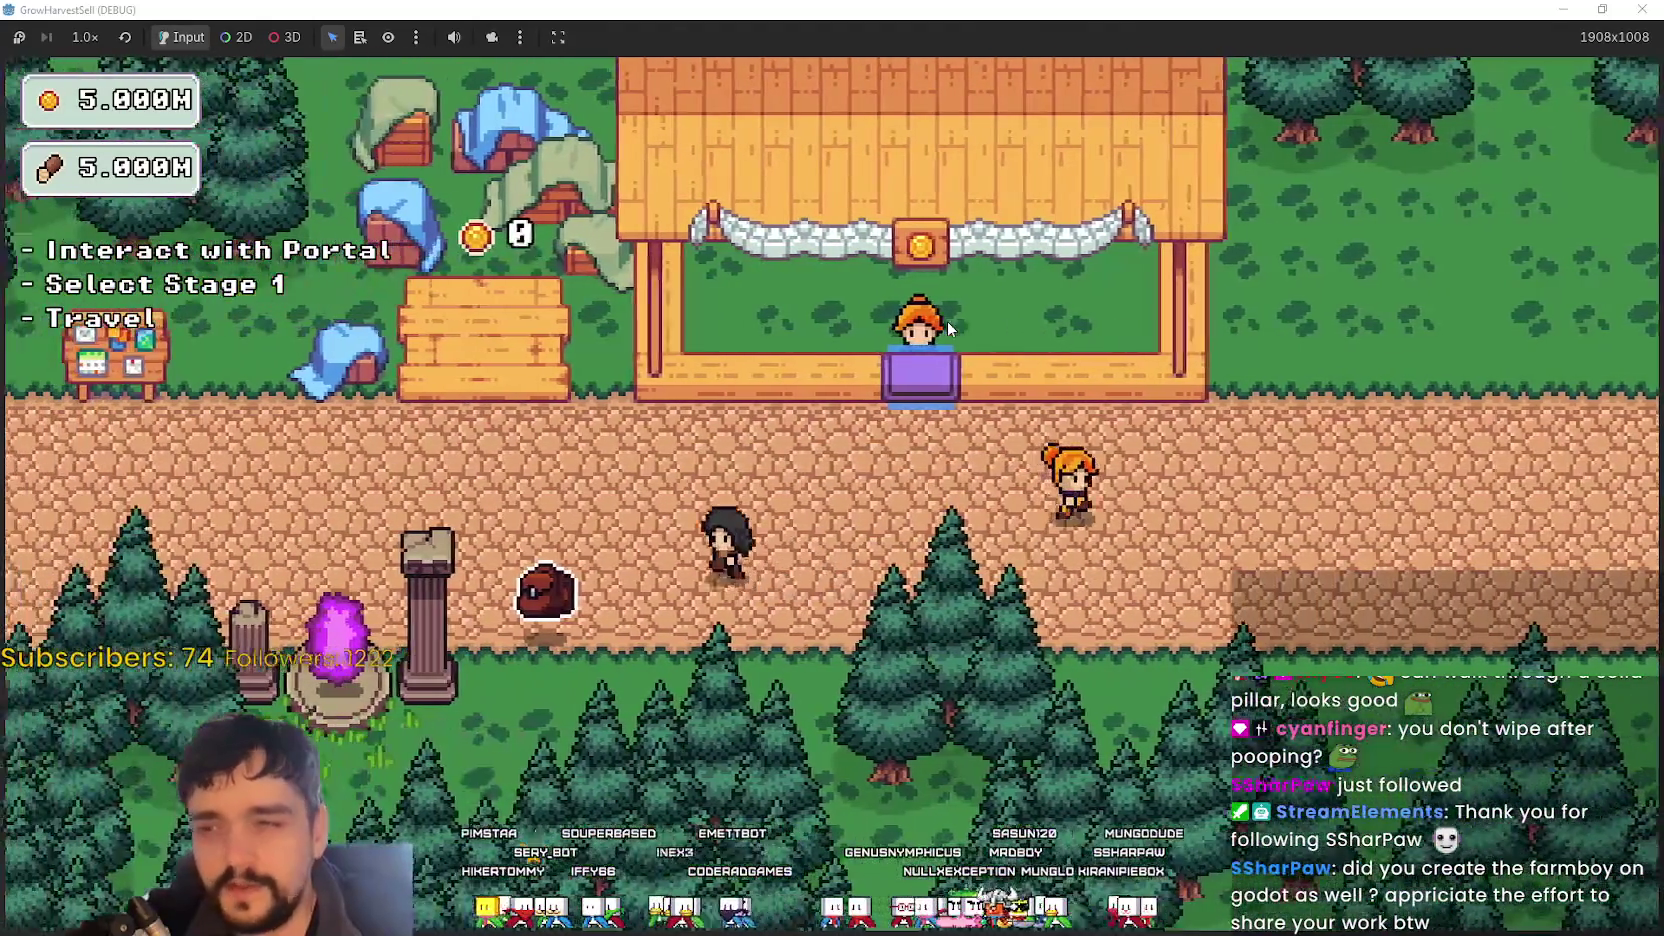
key("w")
key("d")
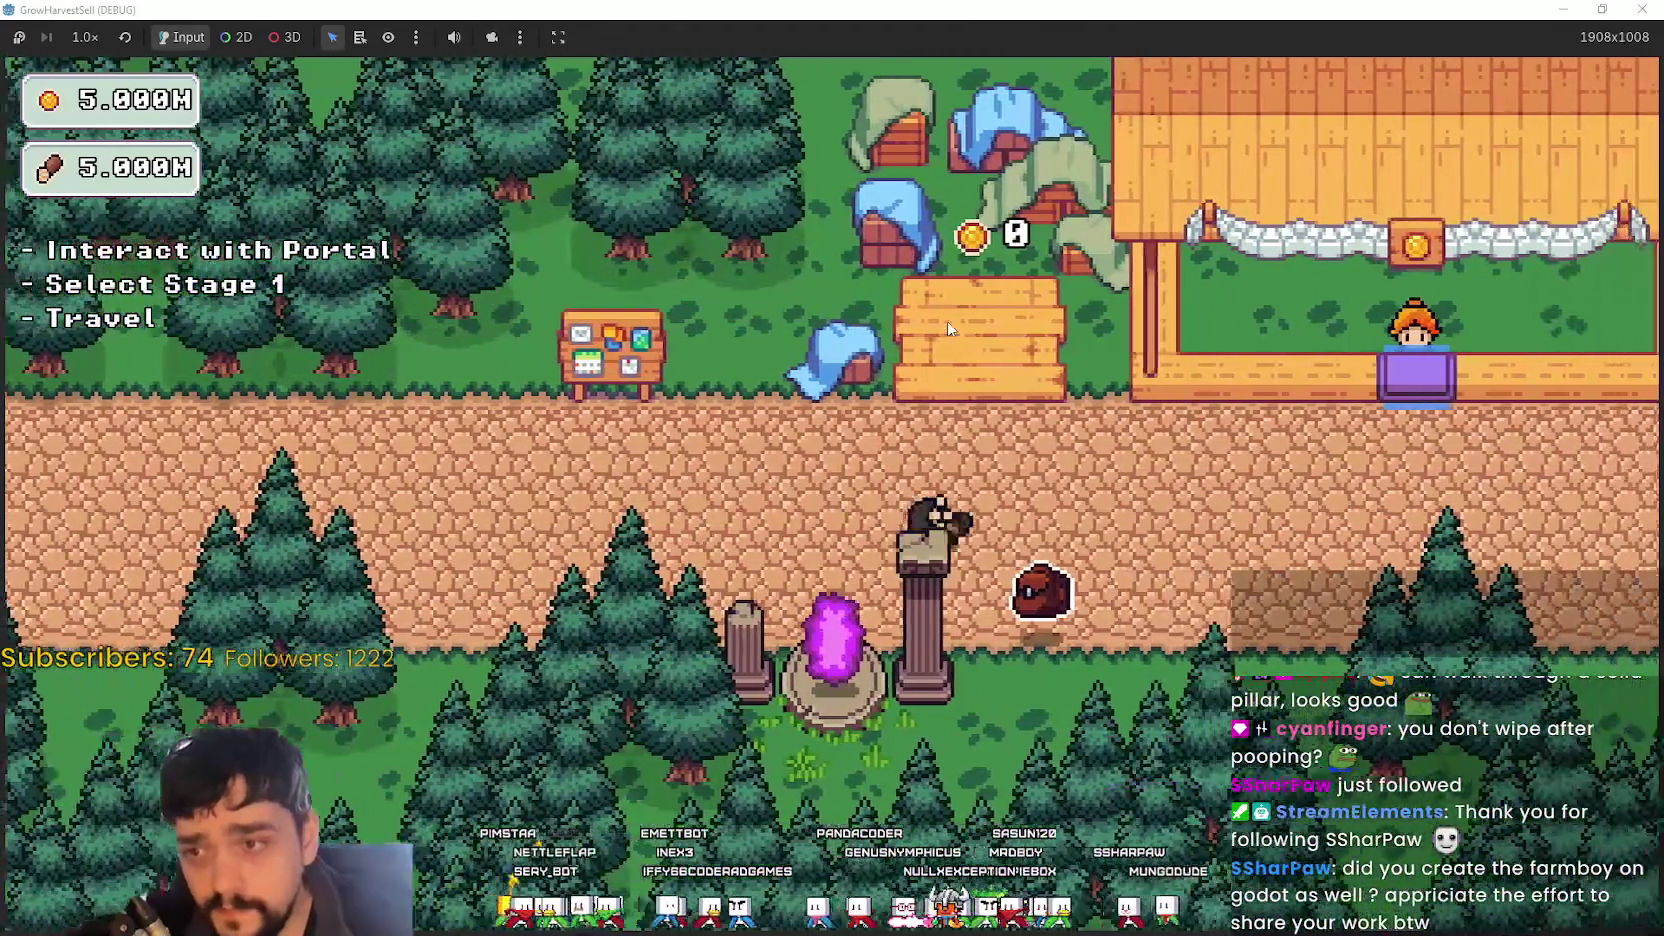
key("a")
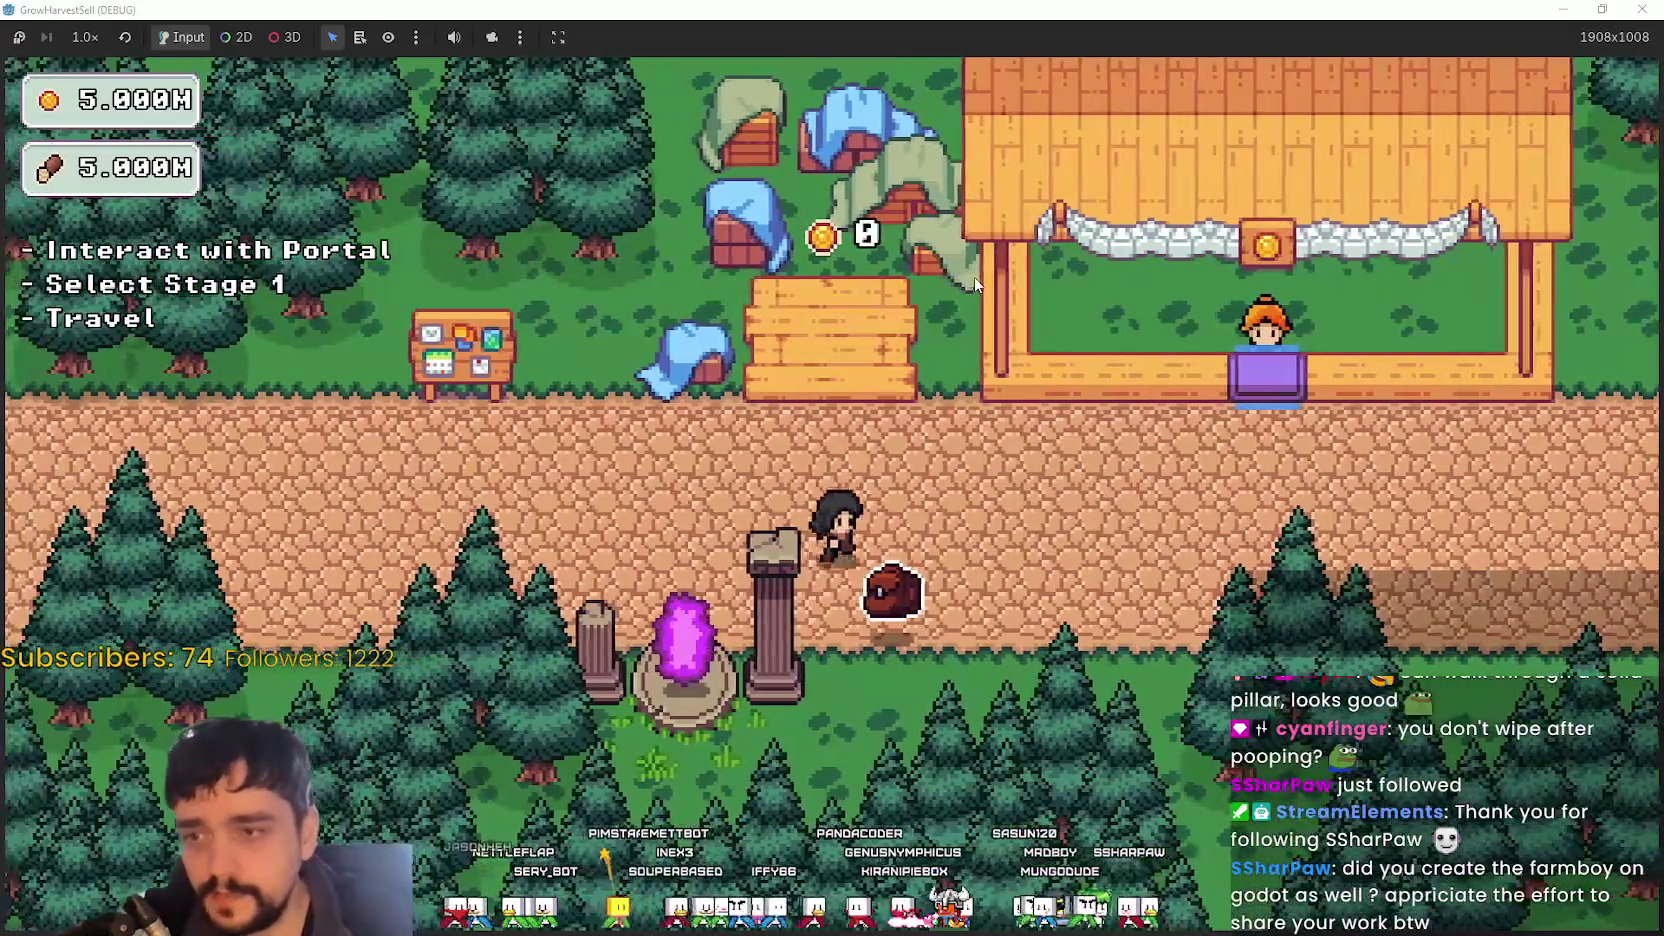
key("s")
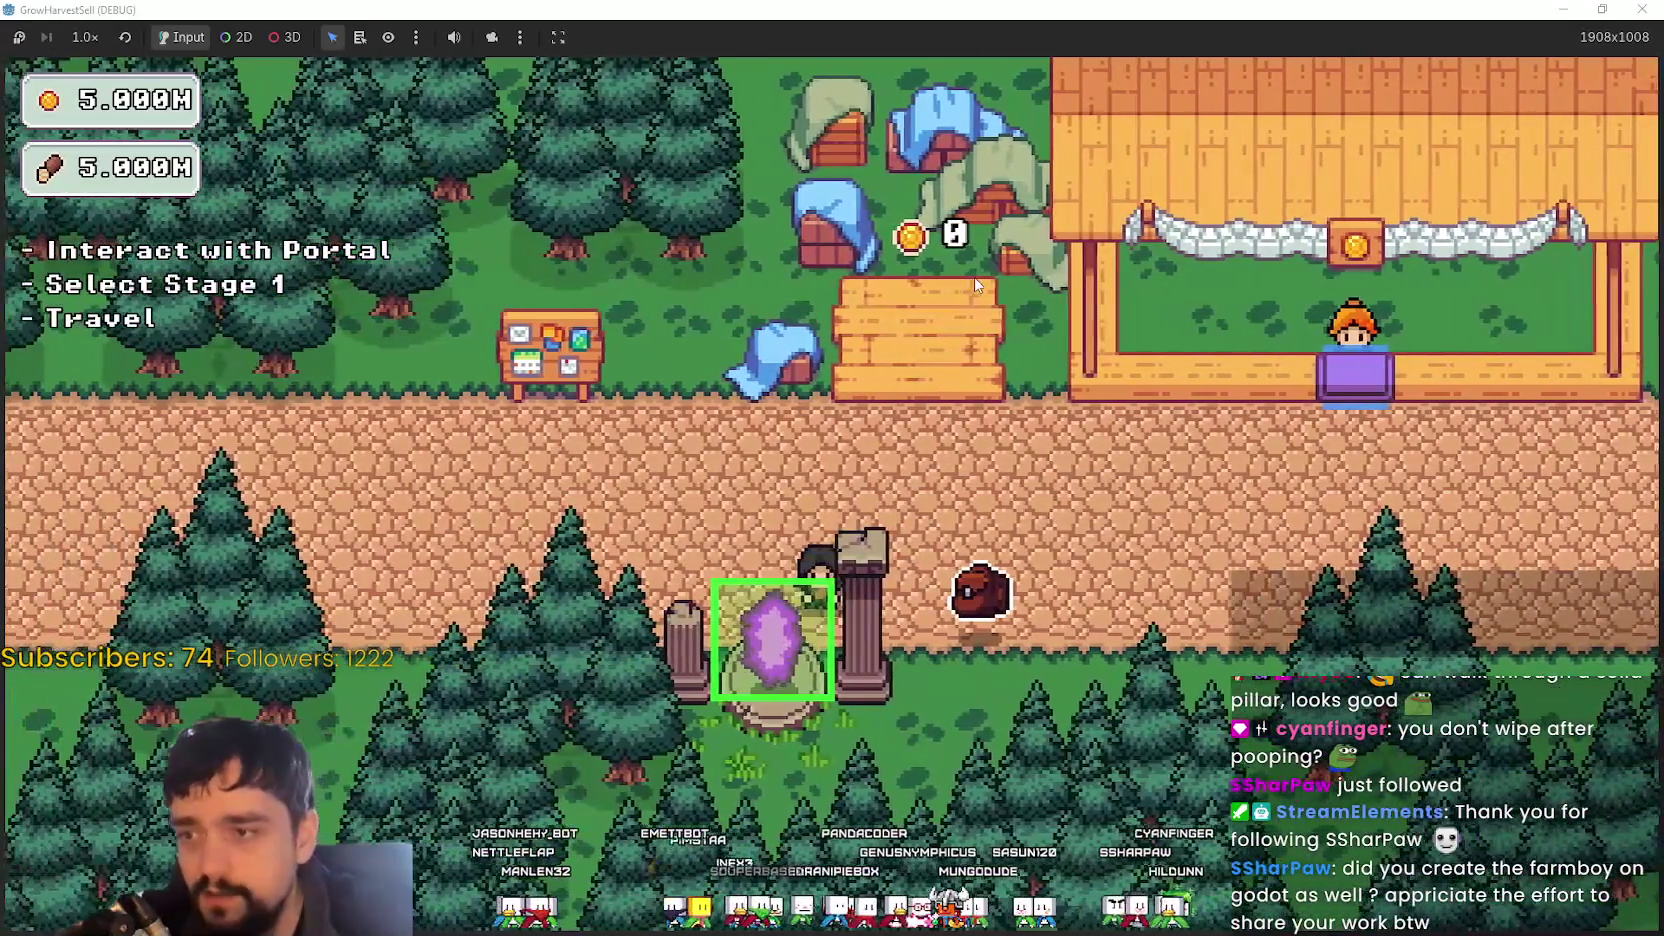
- Step off and back onto the portal, then test collision against the right-hand pillar
key("w")
key("a")
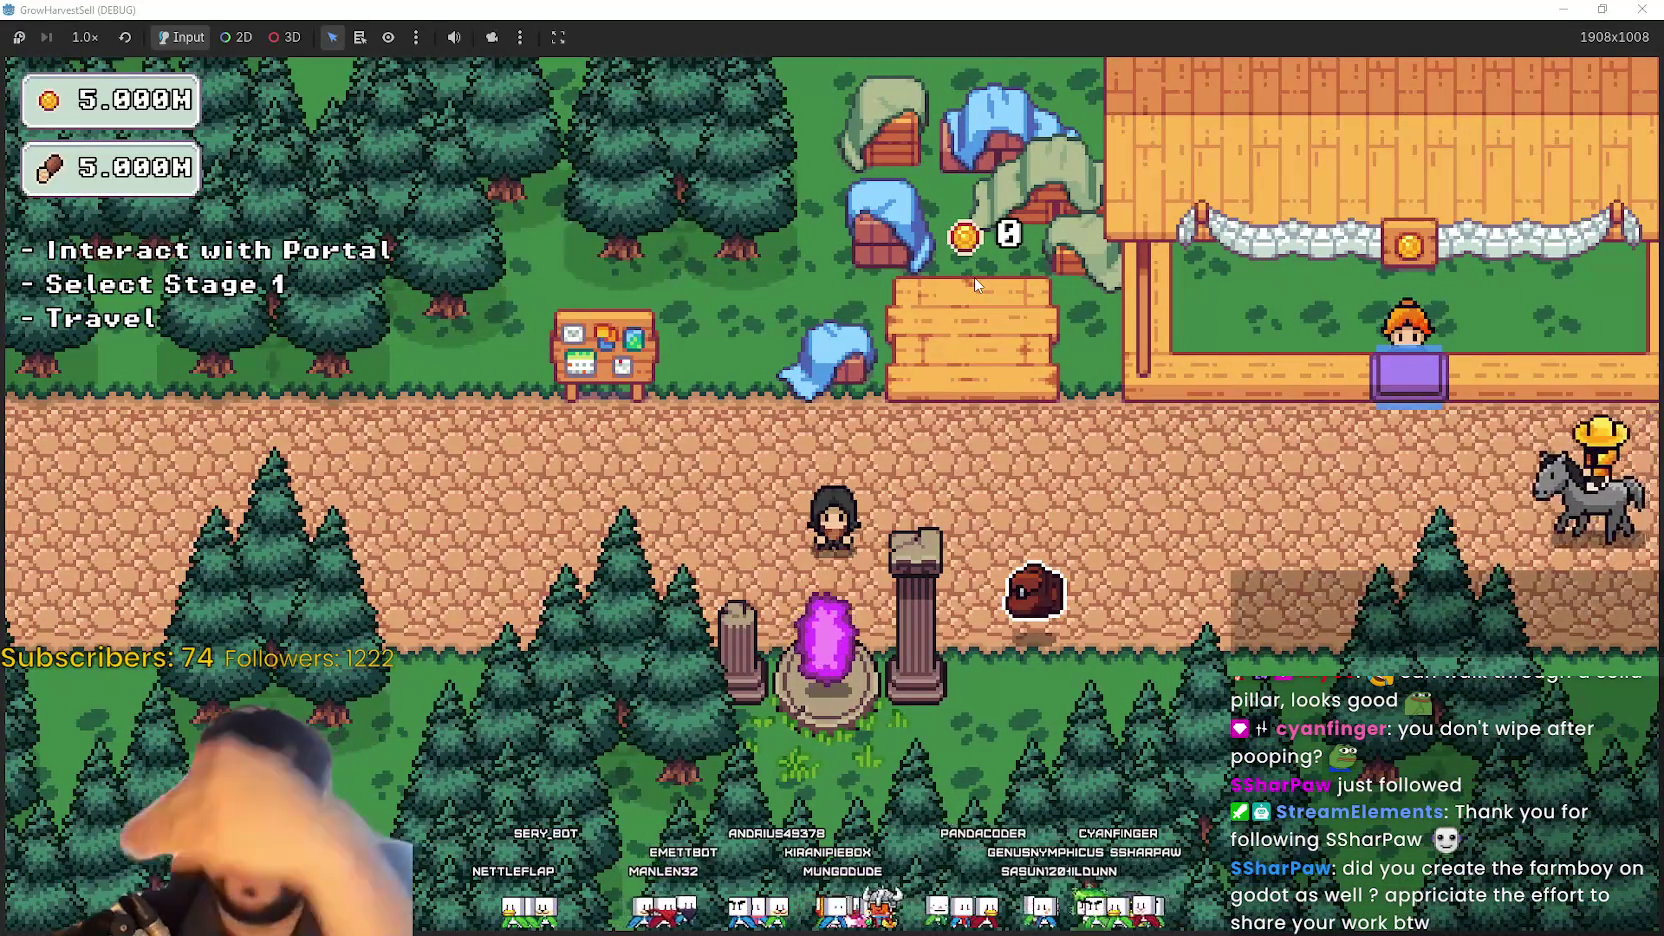
key("a")
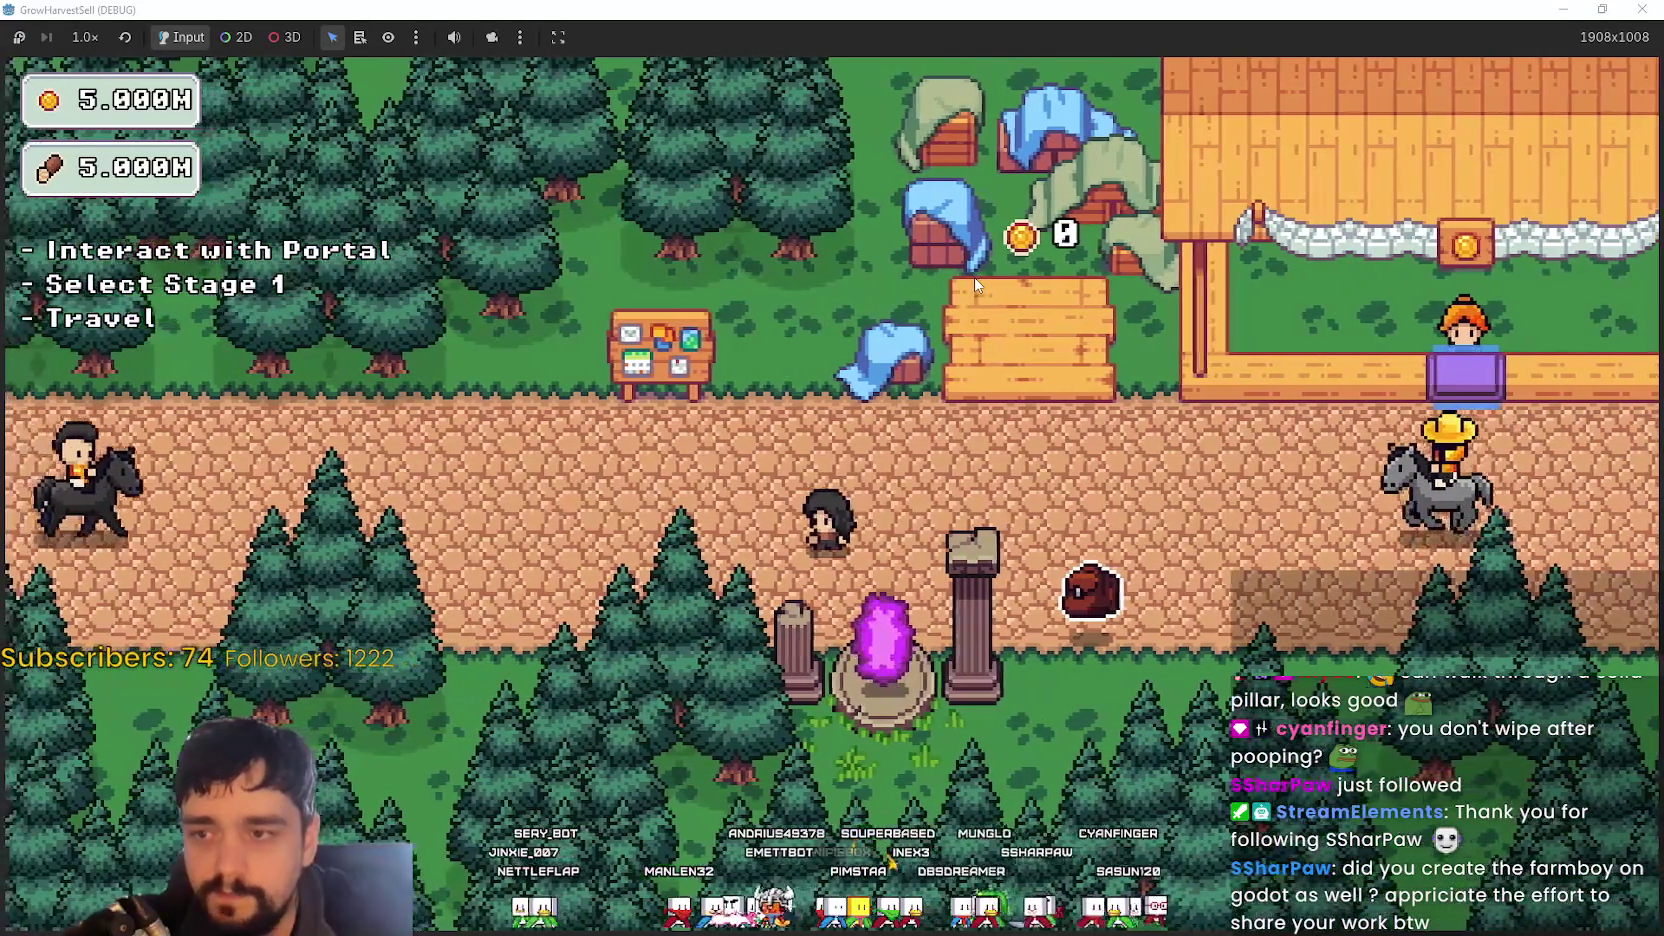
key("s")
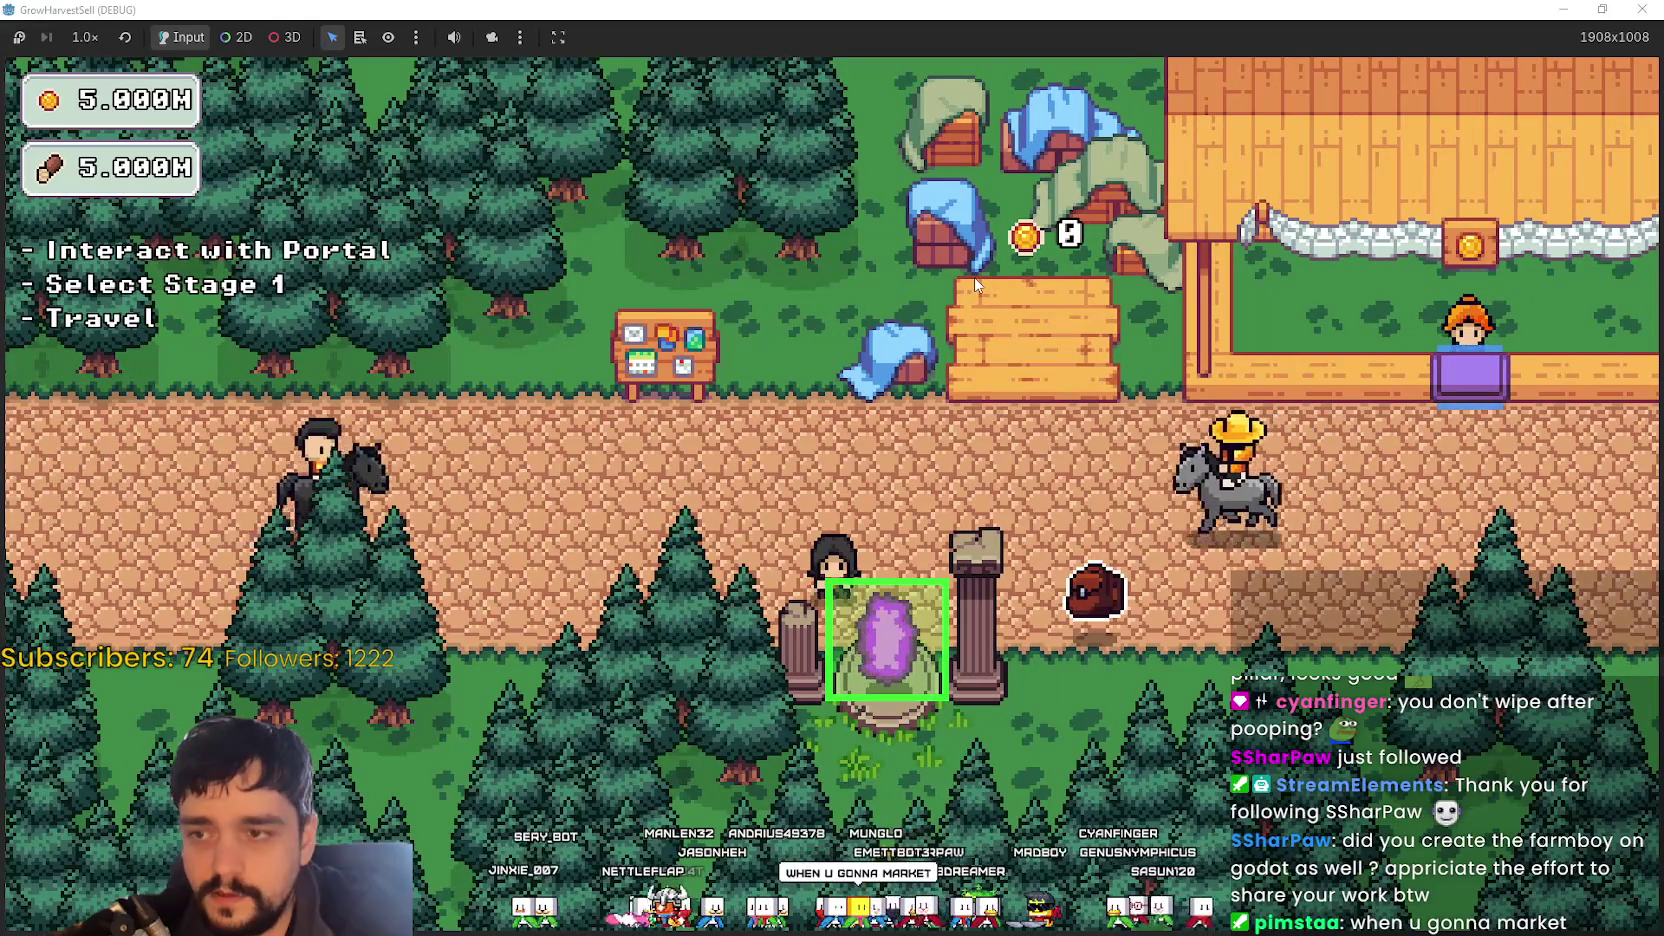
key("w")
key("d")
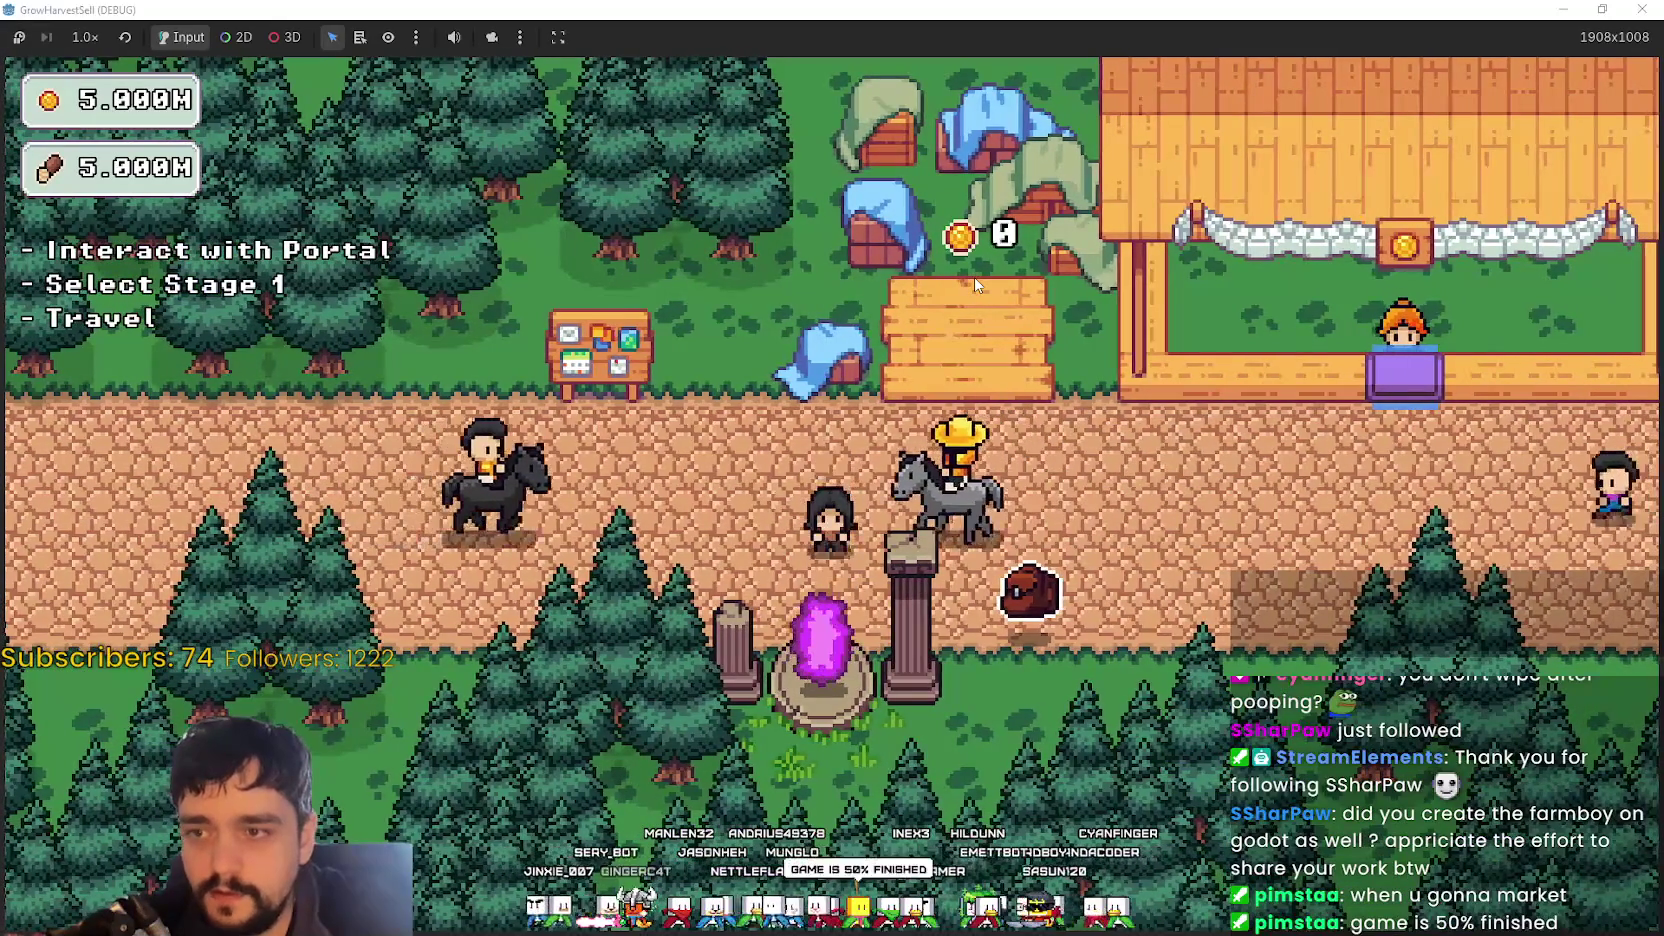
key("s")
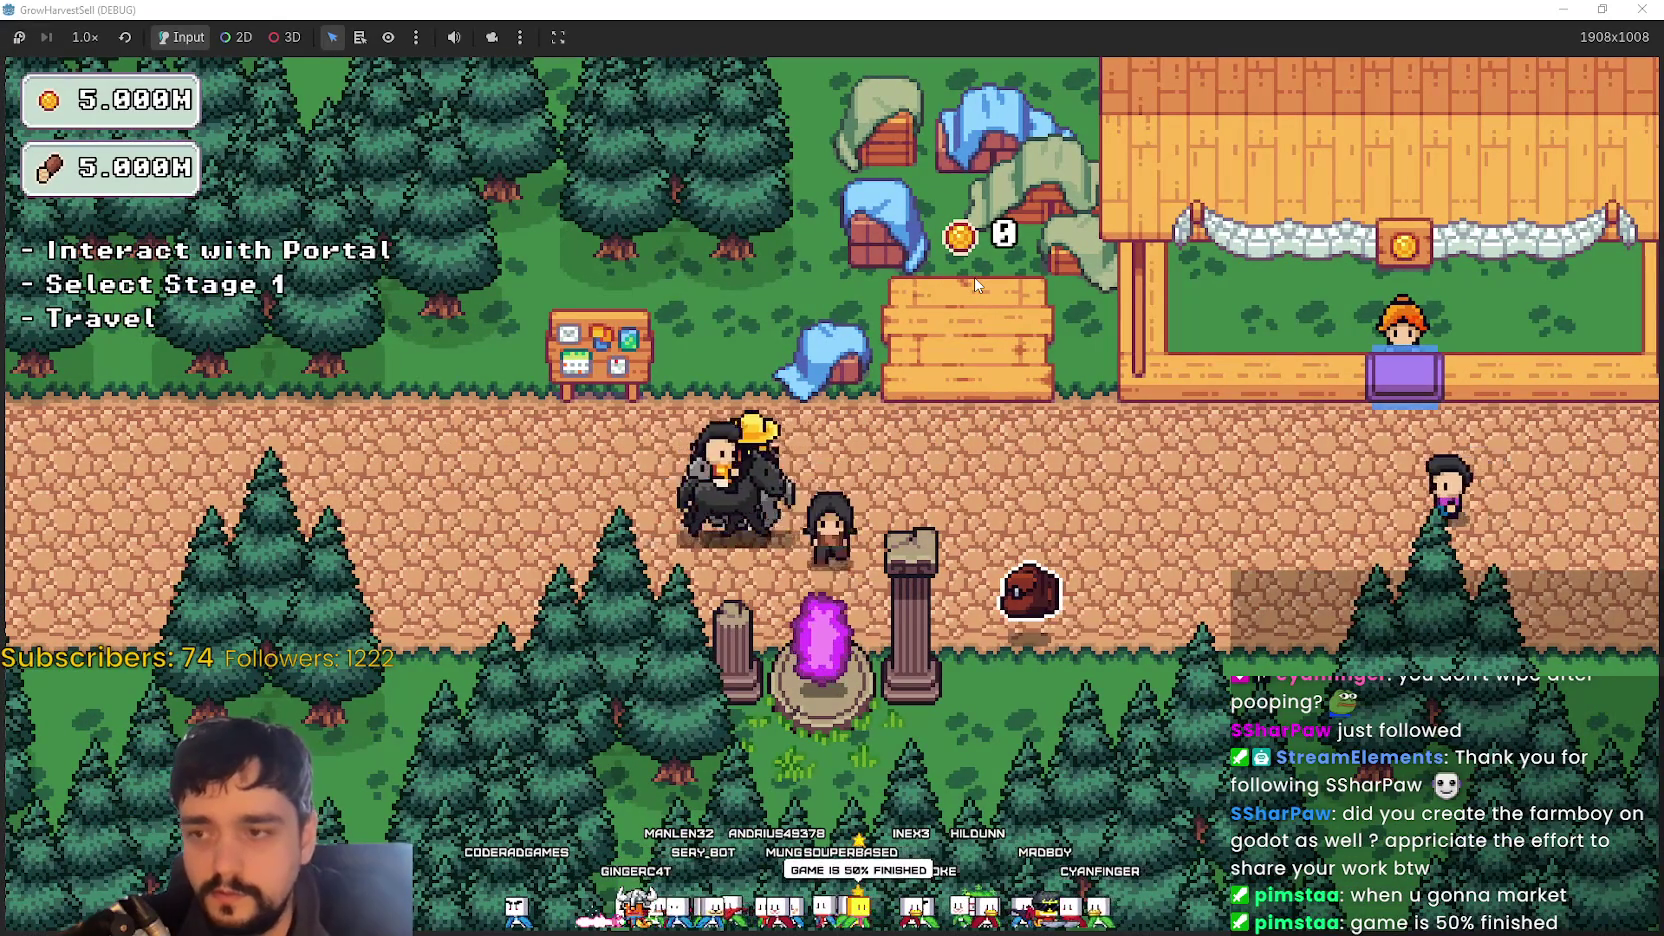
key("d")
key("s")
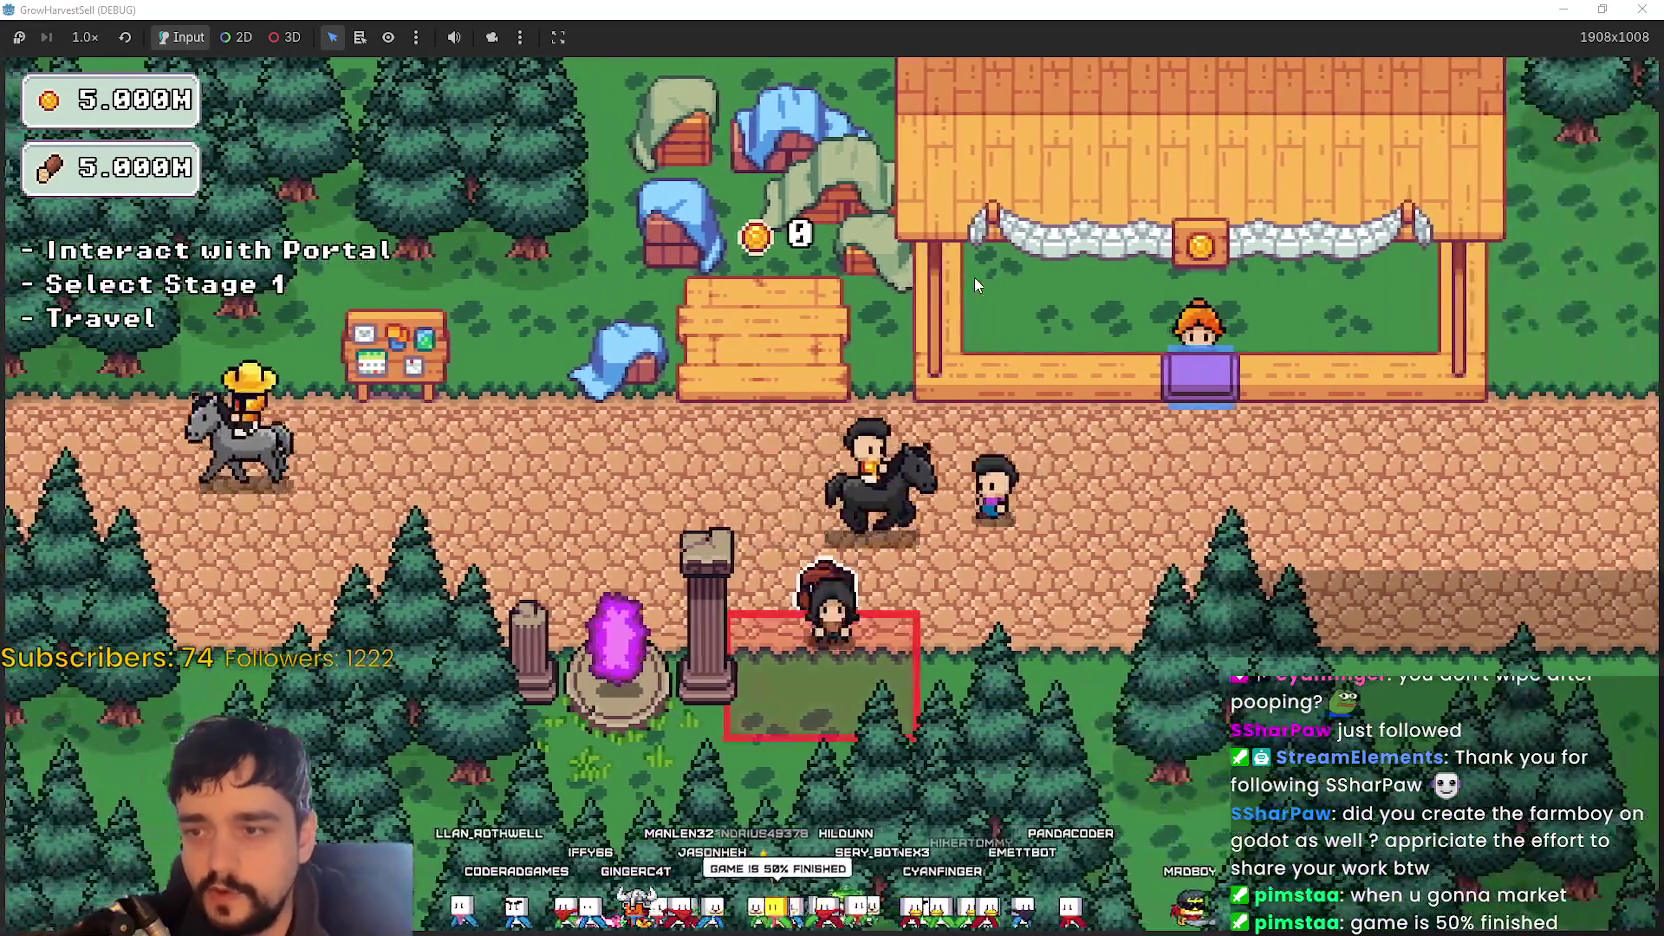
key("d")
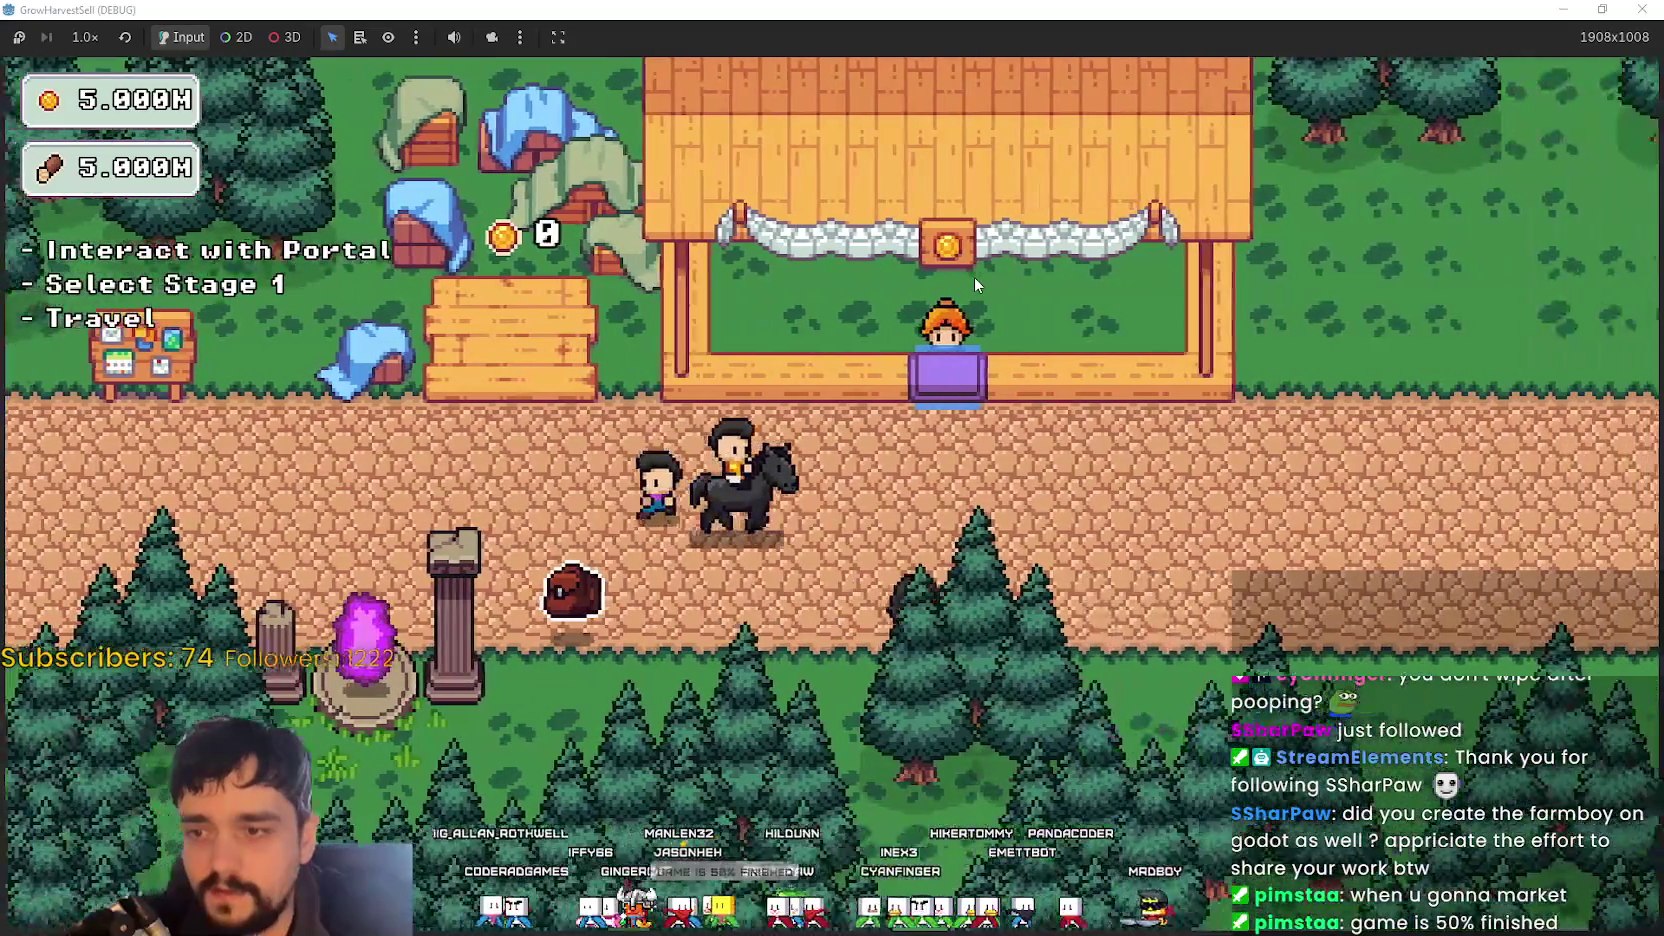
key("d")
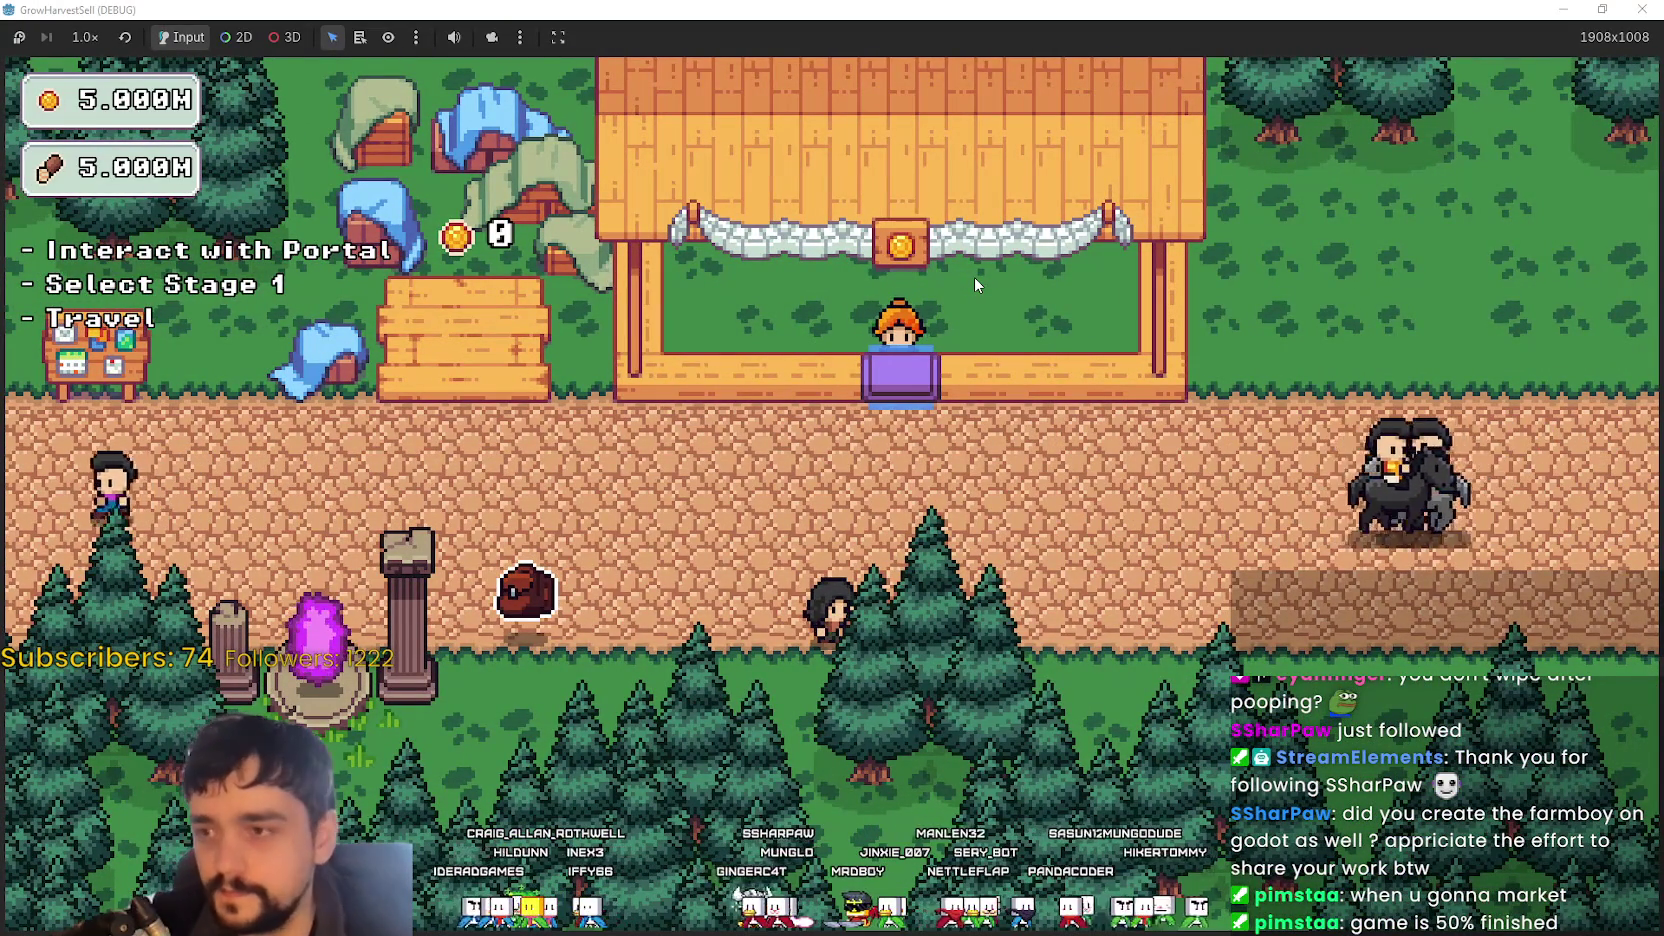
- Walk past the portal pillars, then right along the road up to the shop counter
key("a")
key("w")
key("a")
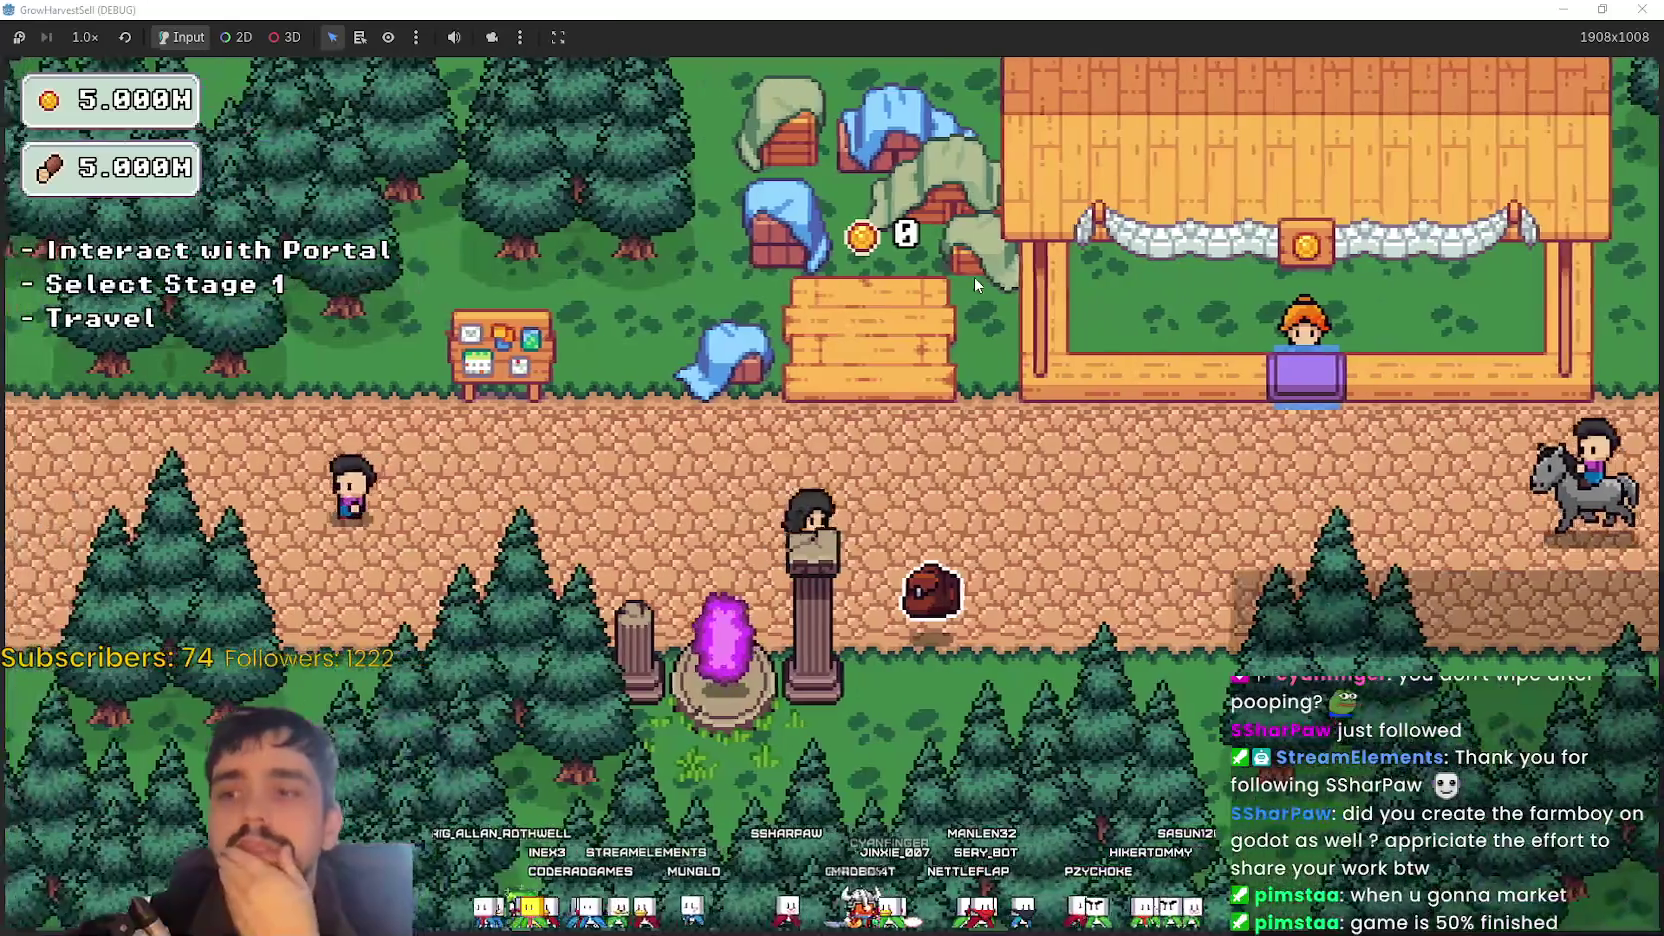
key("s")
key("a")
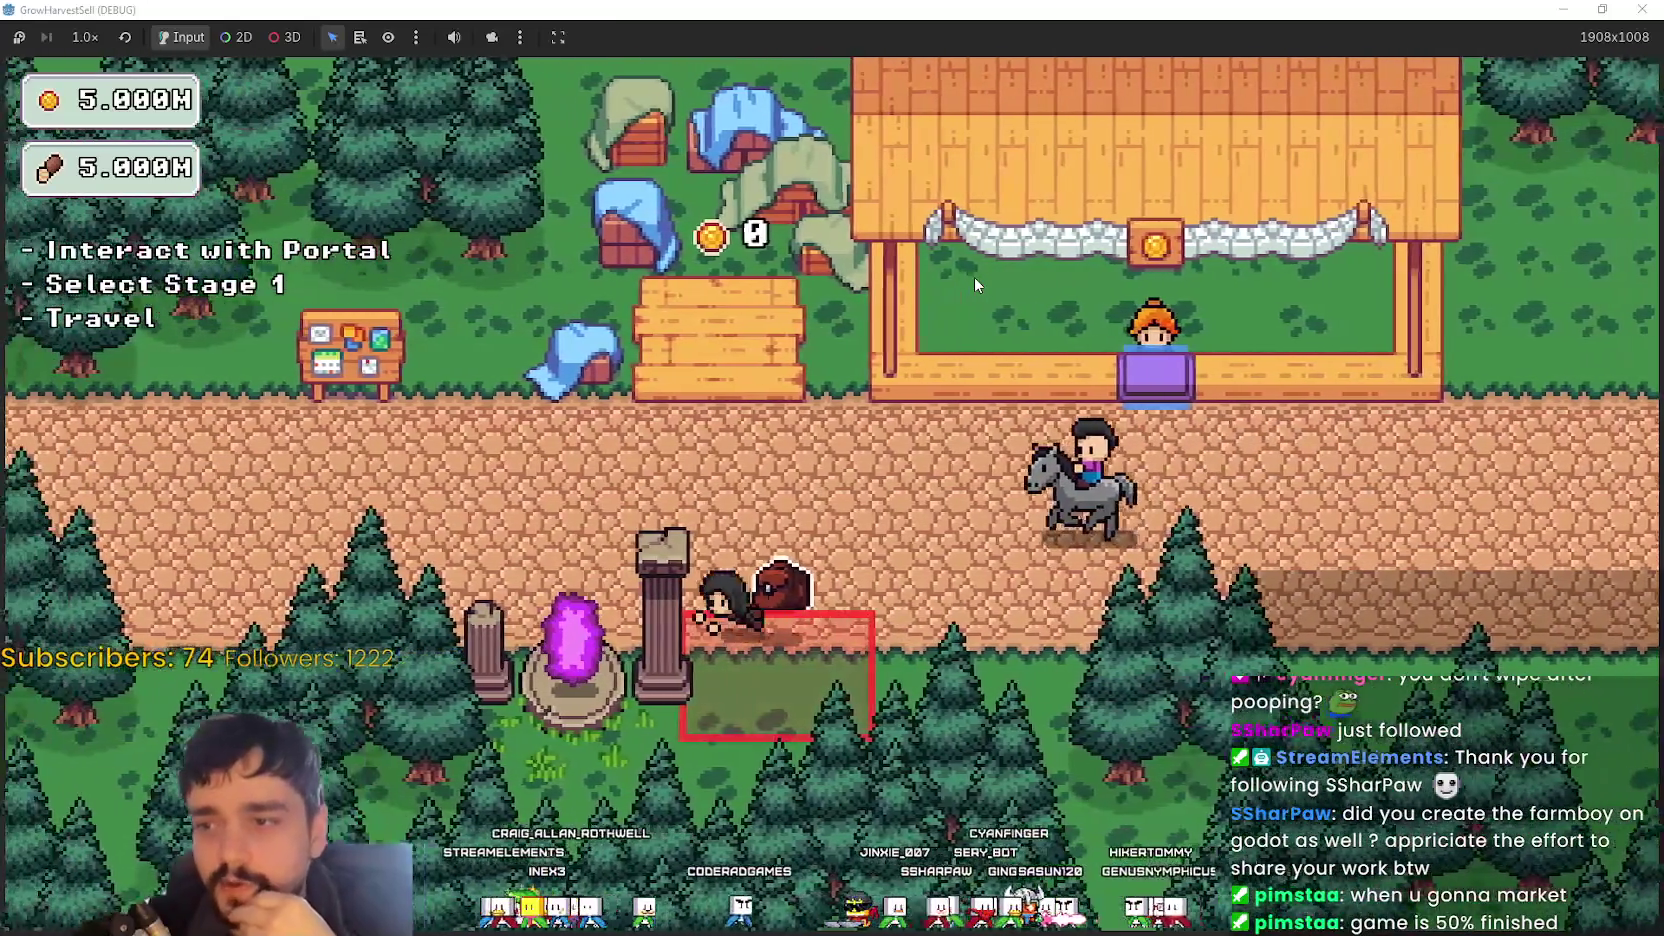
key("a")
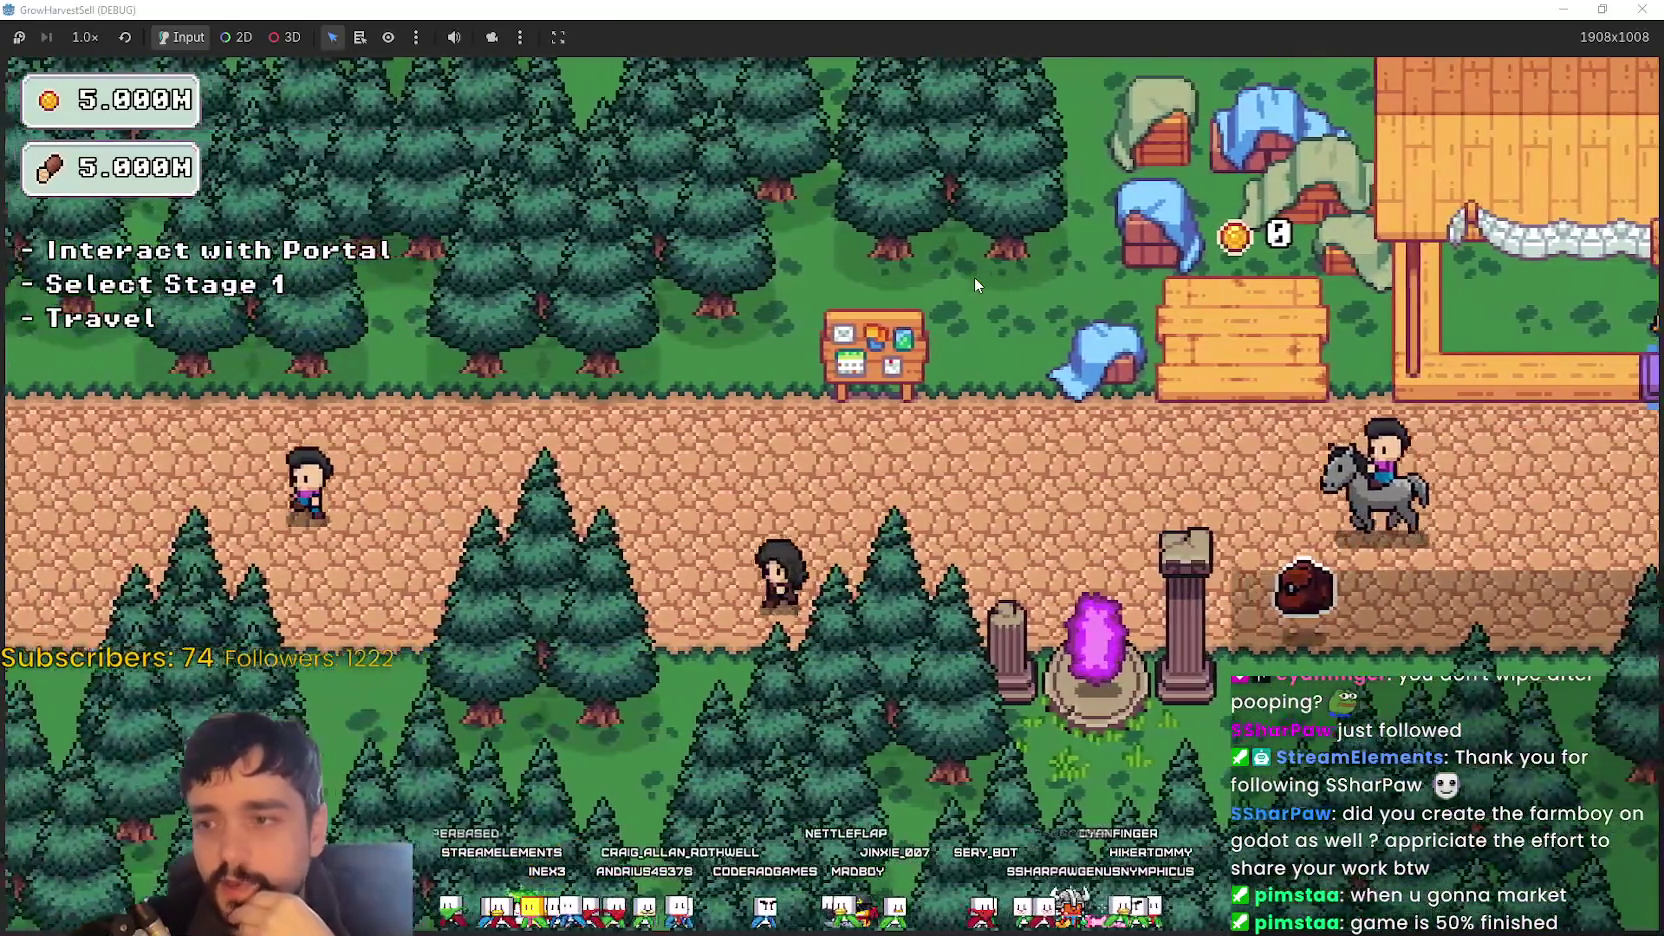
key("d")
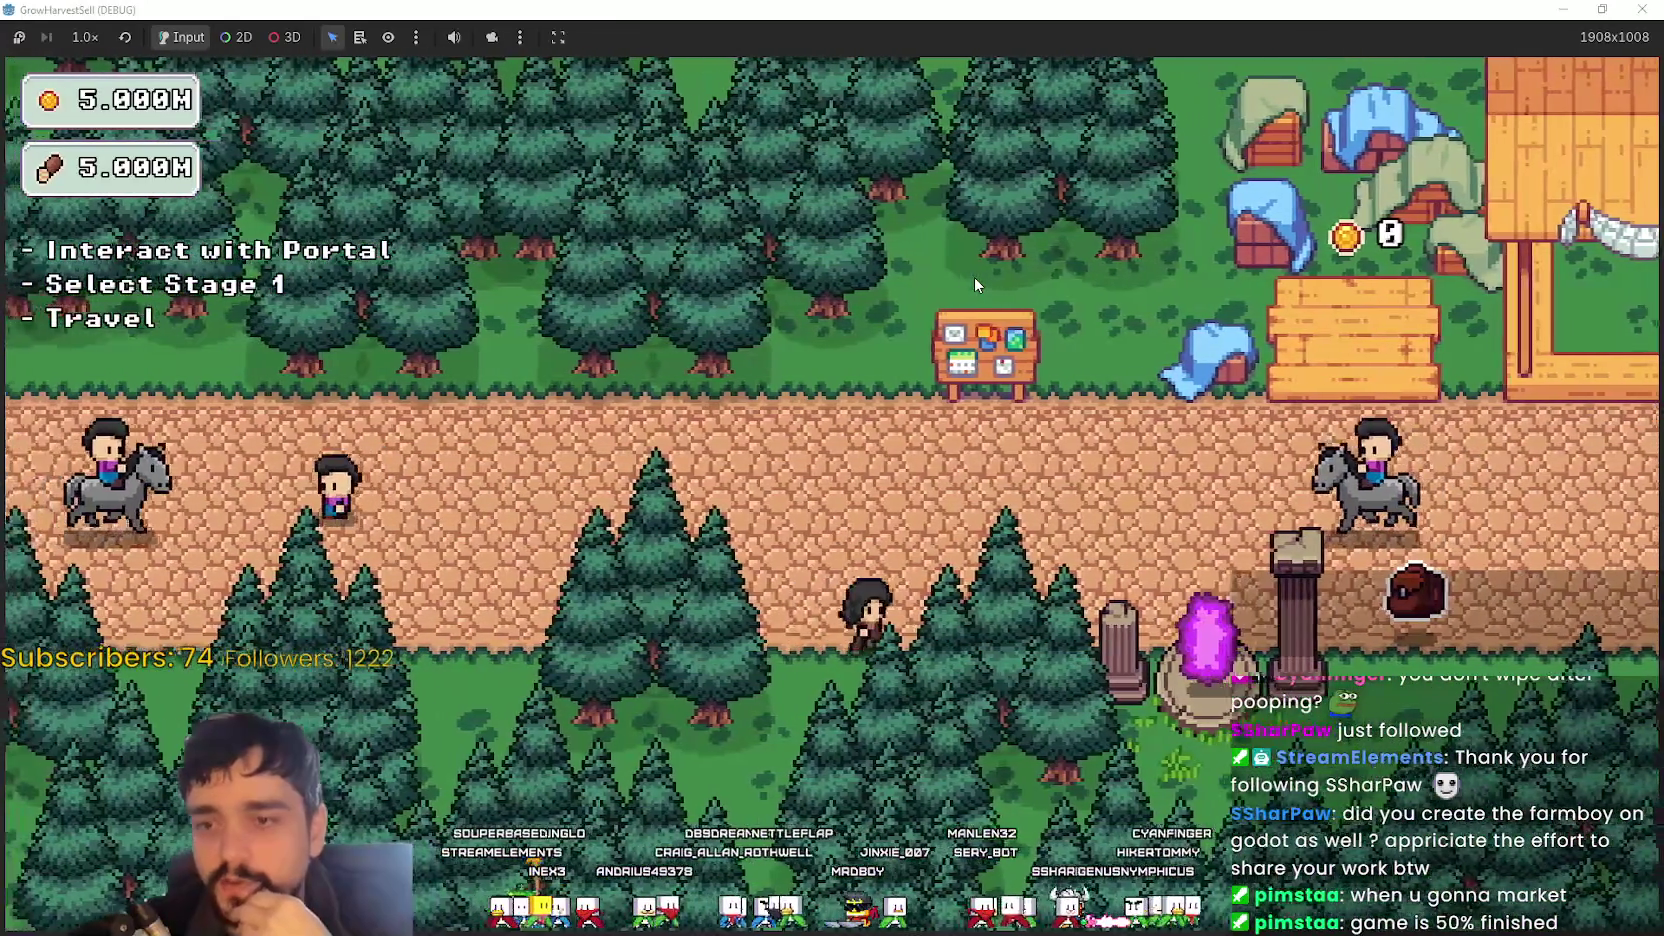
key("d")
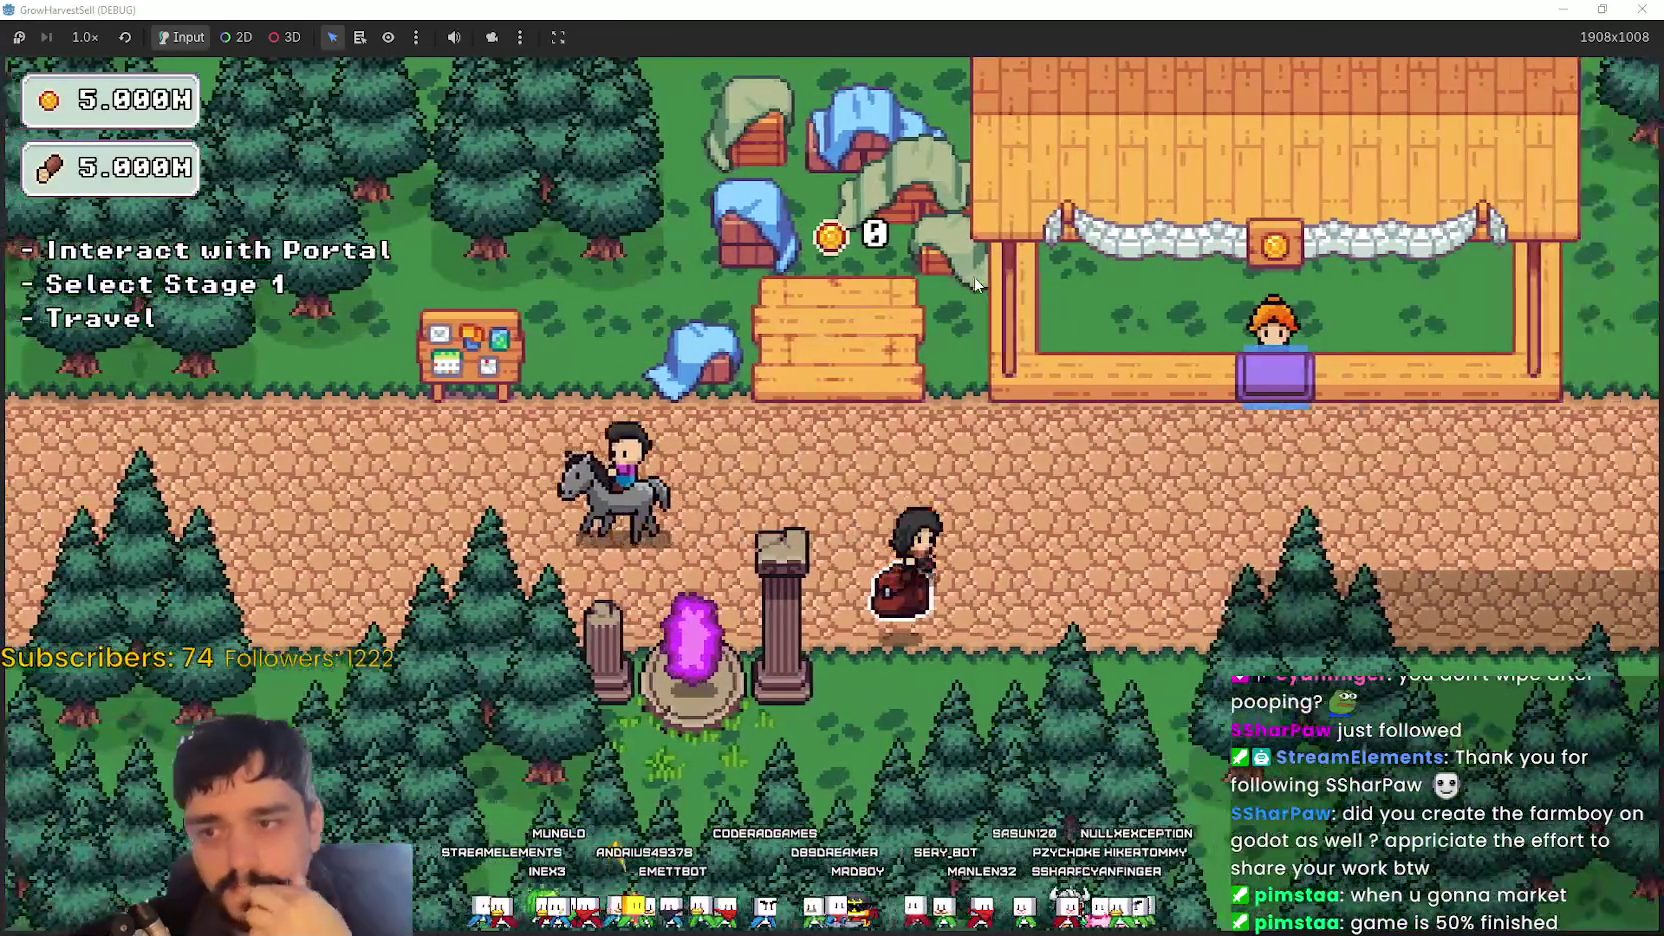
key("d")
key("w")
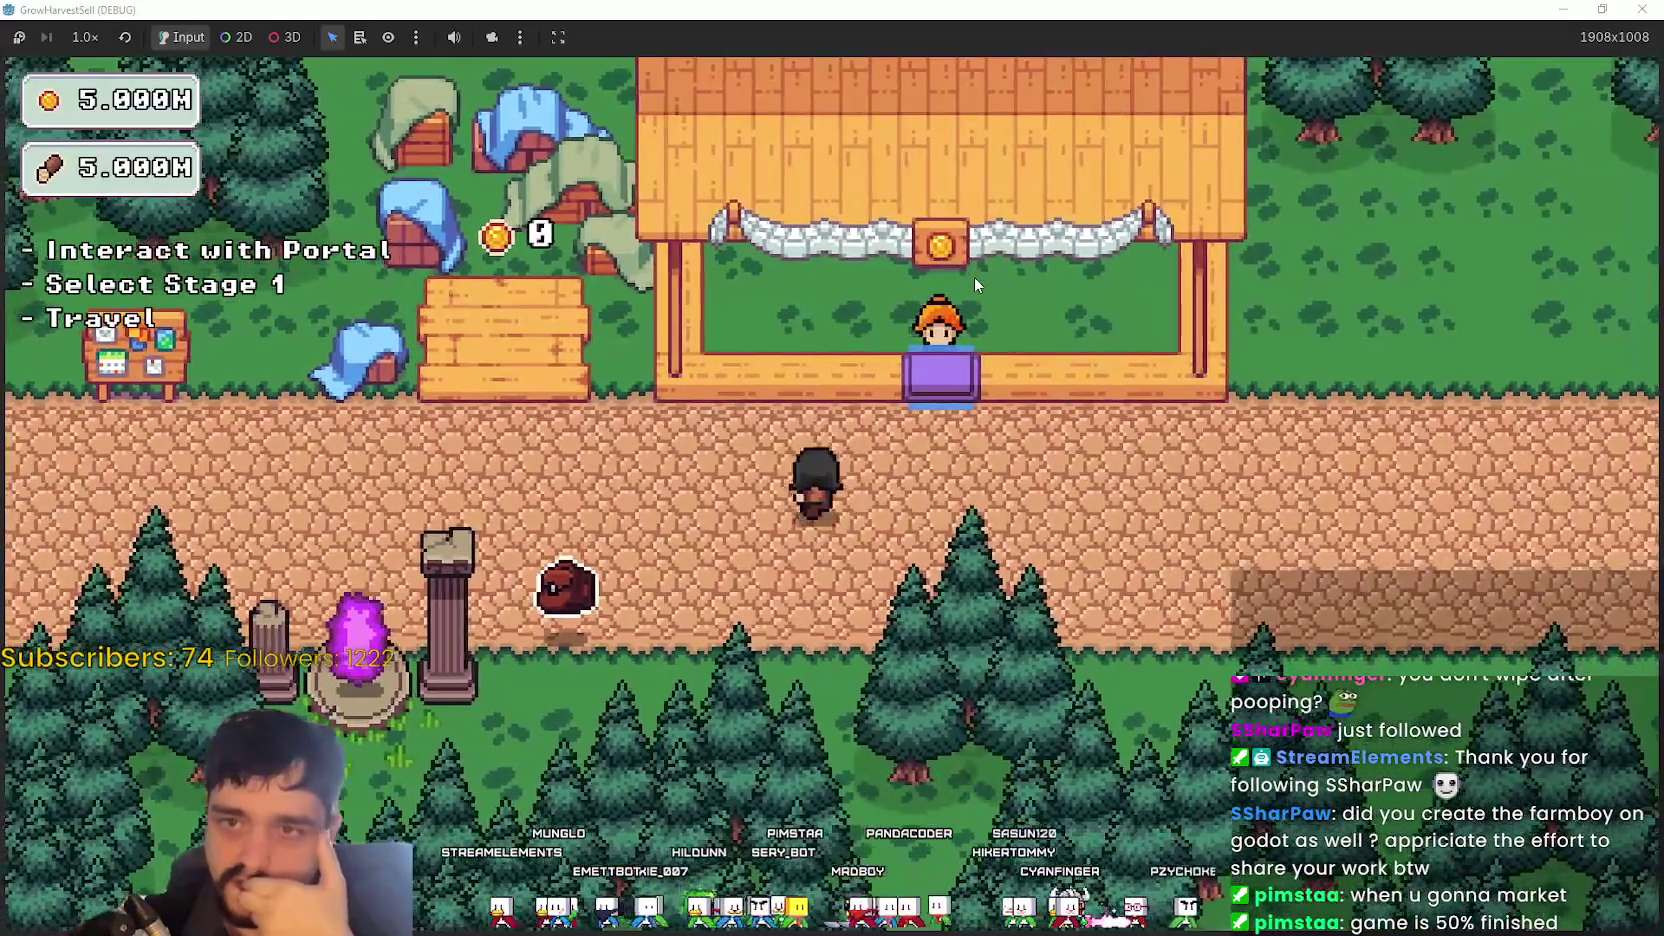
- Walk around the mounted villager, then switch to the MR FARMBOY Steam store page
key("a")
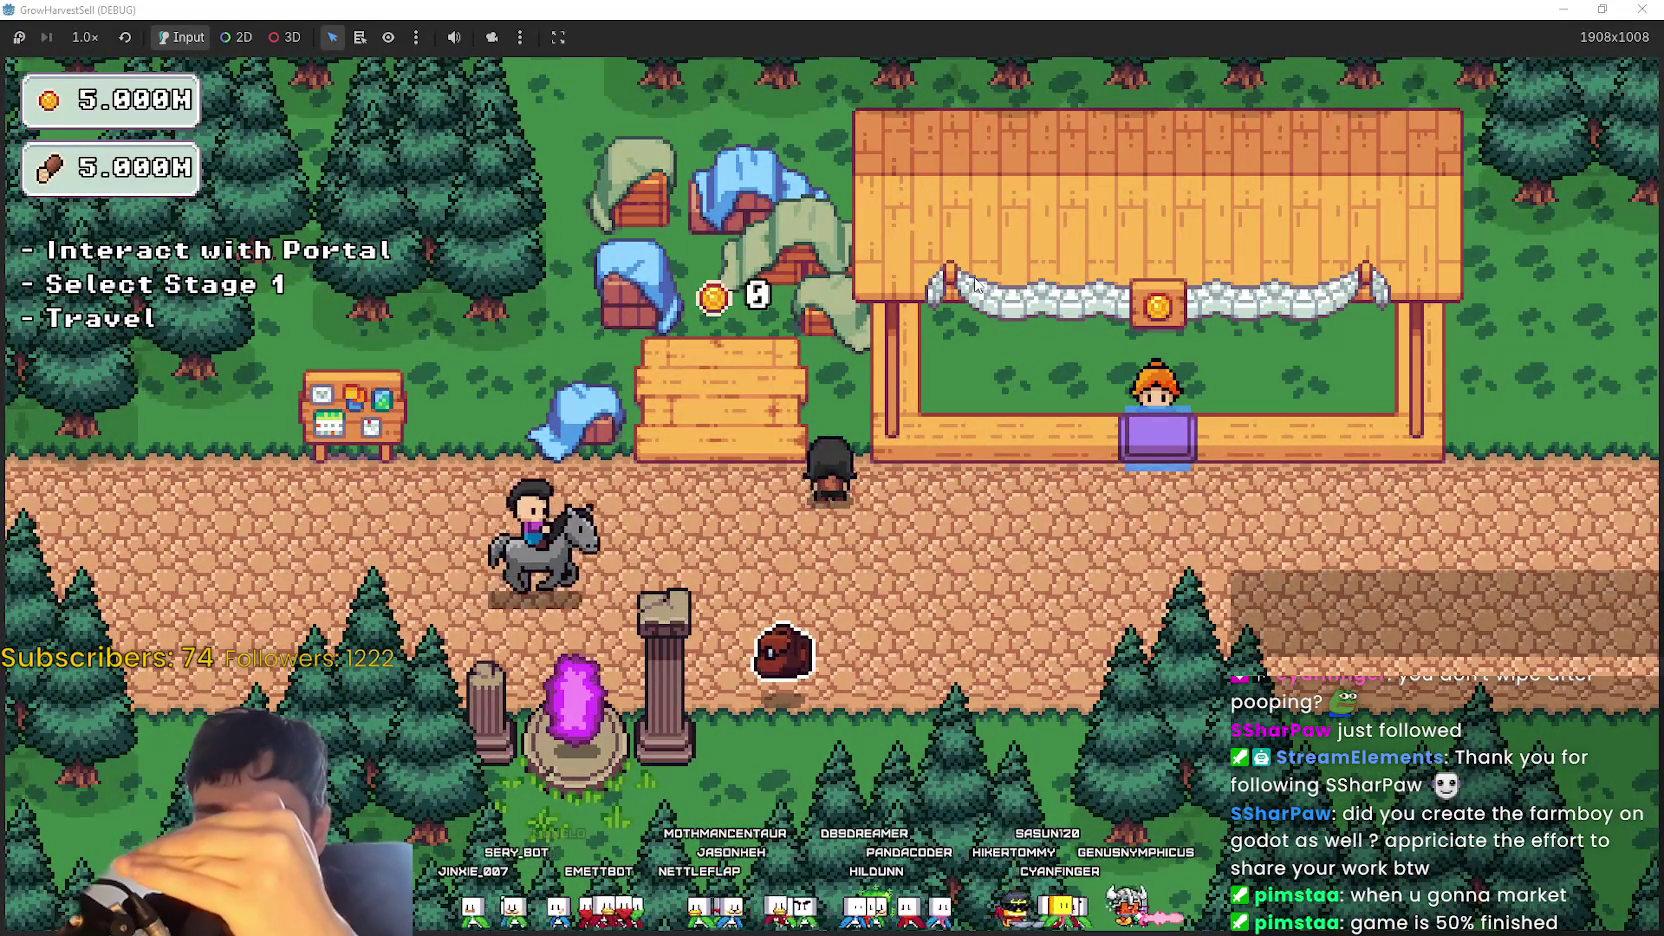
key("s")
key("a")
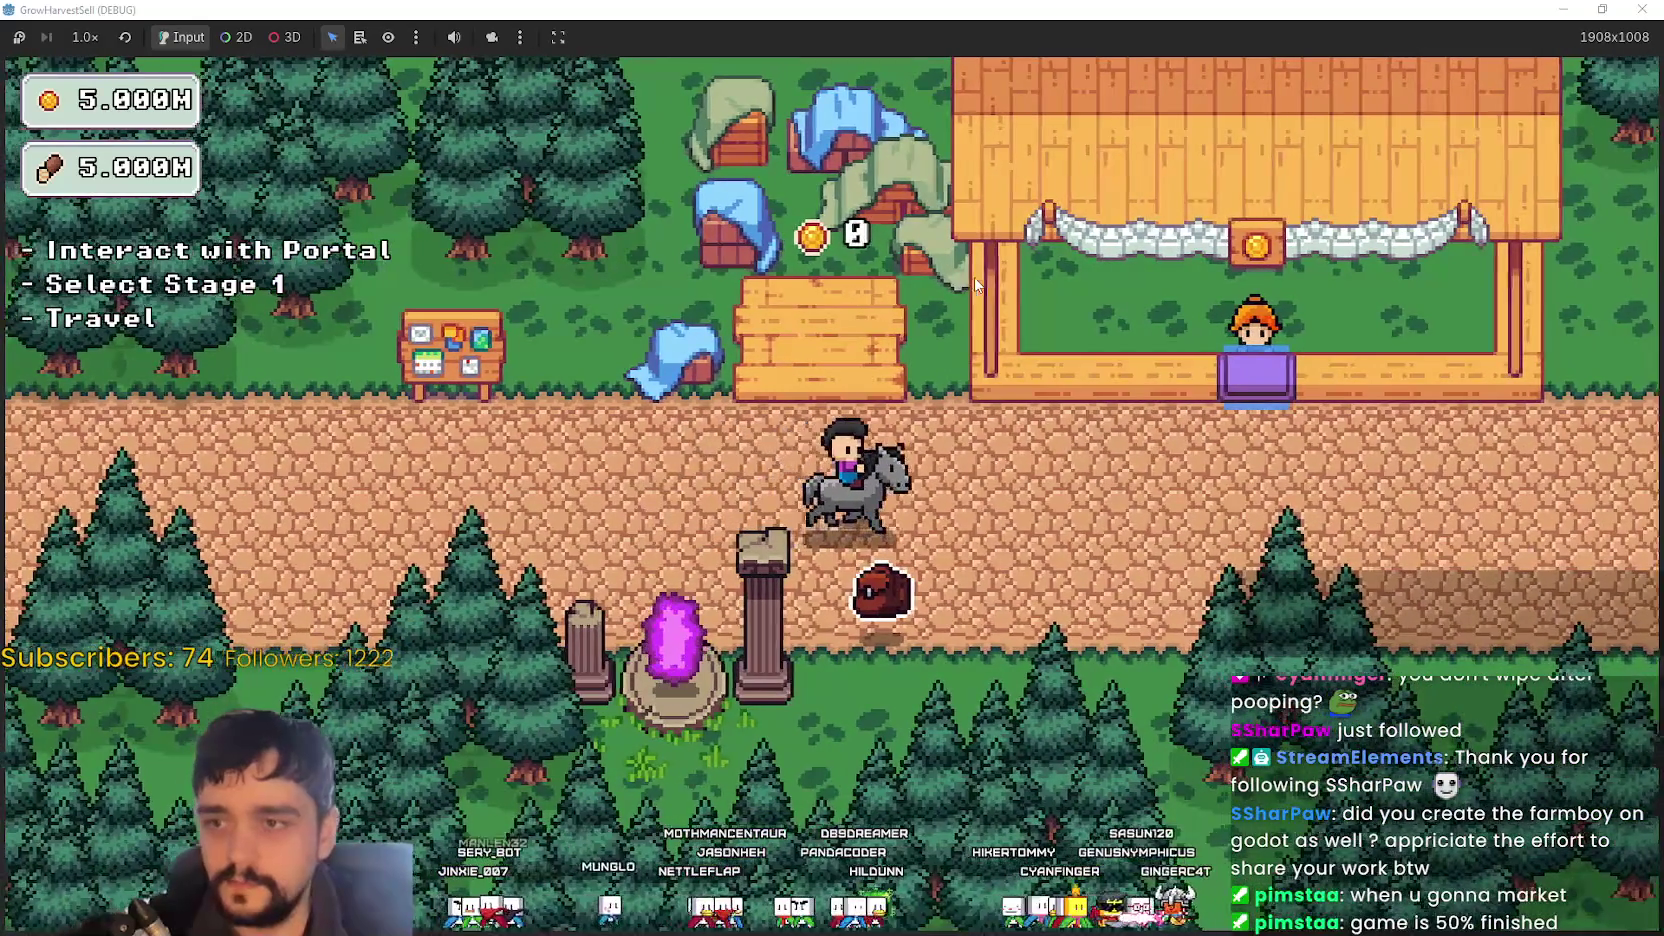
key("d")
key("a")
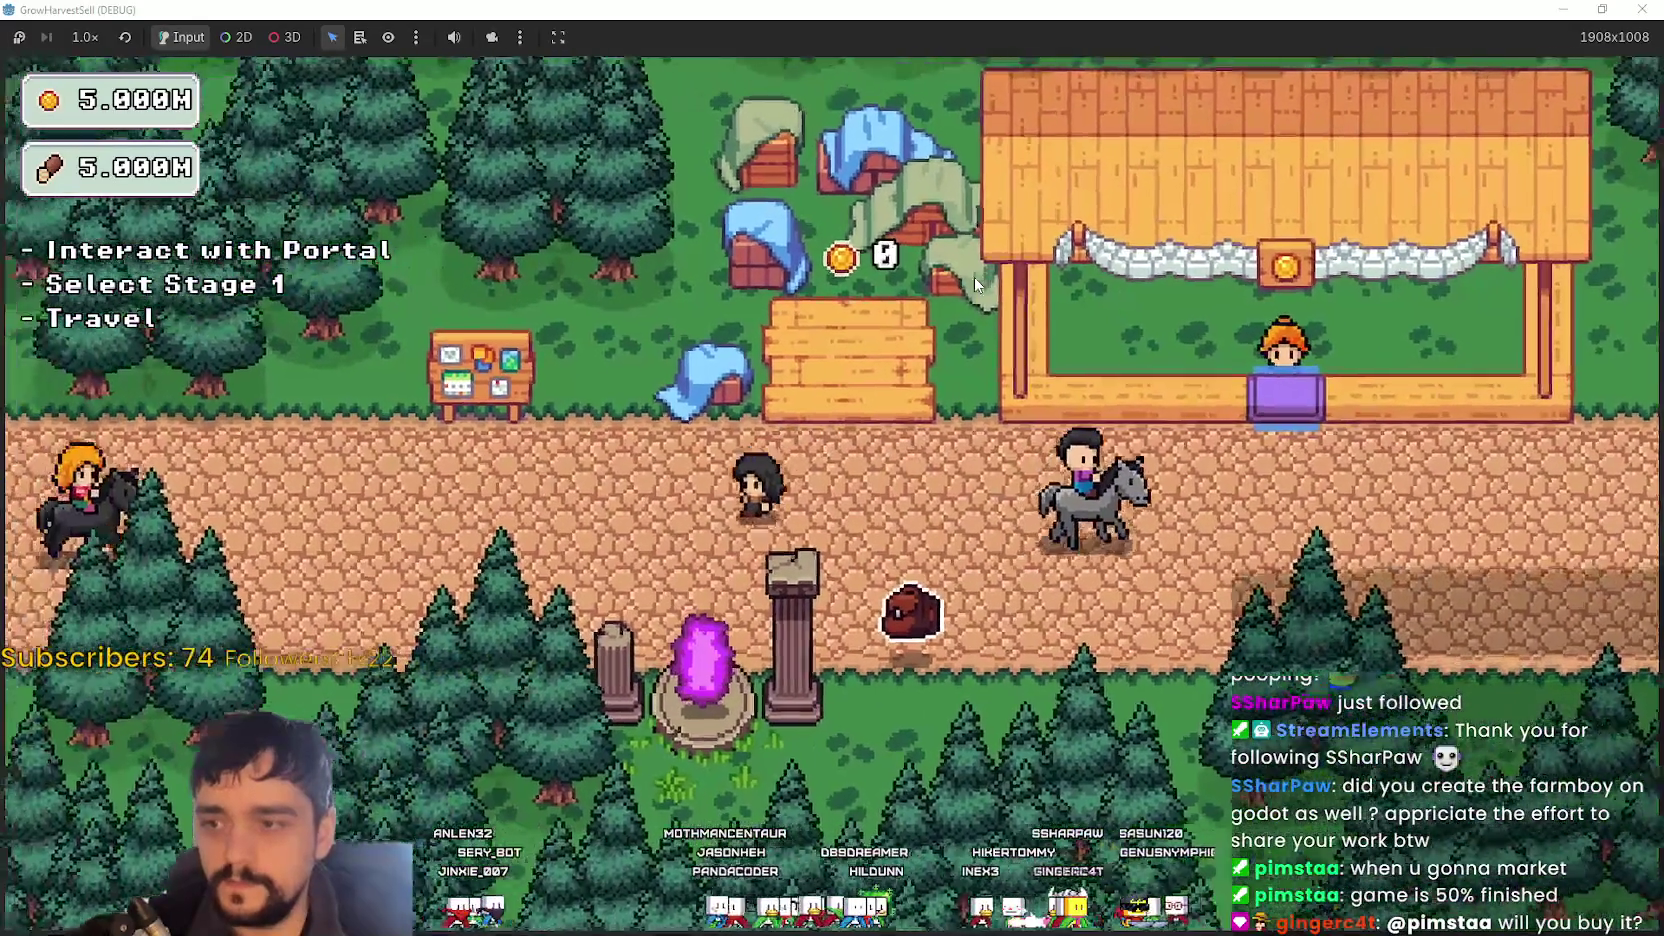
key("s")
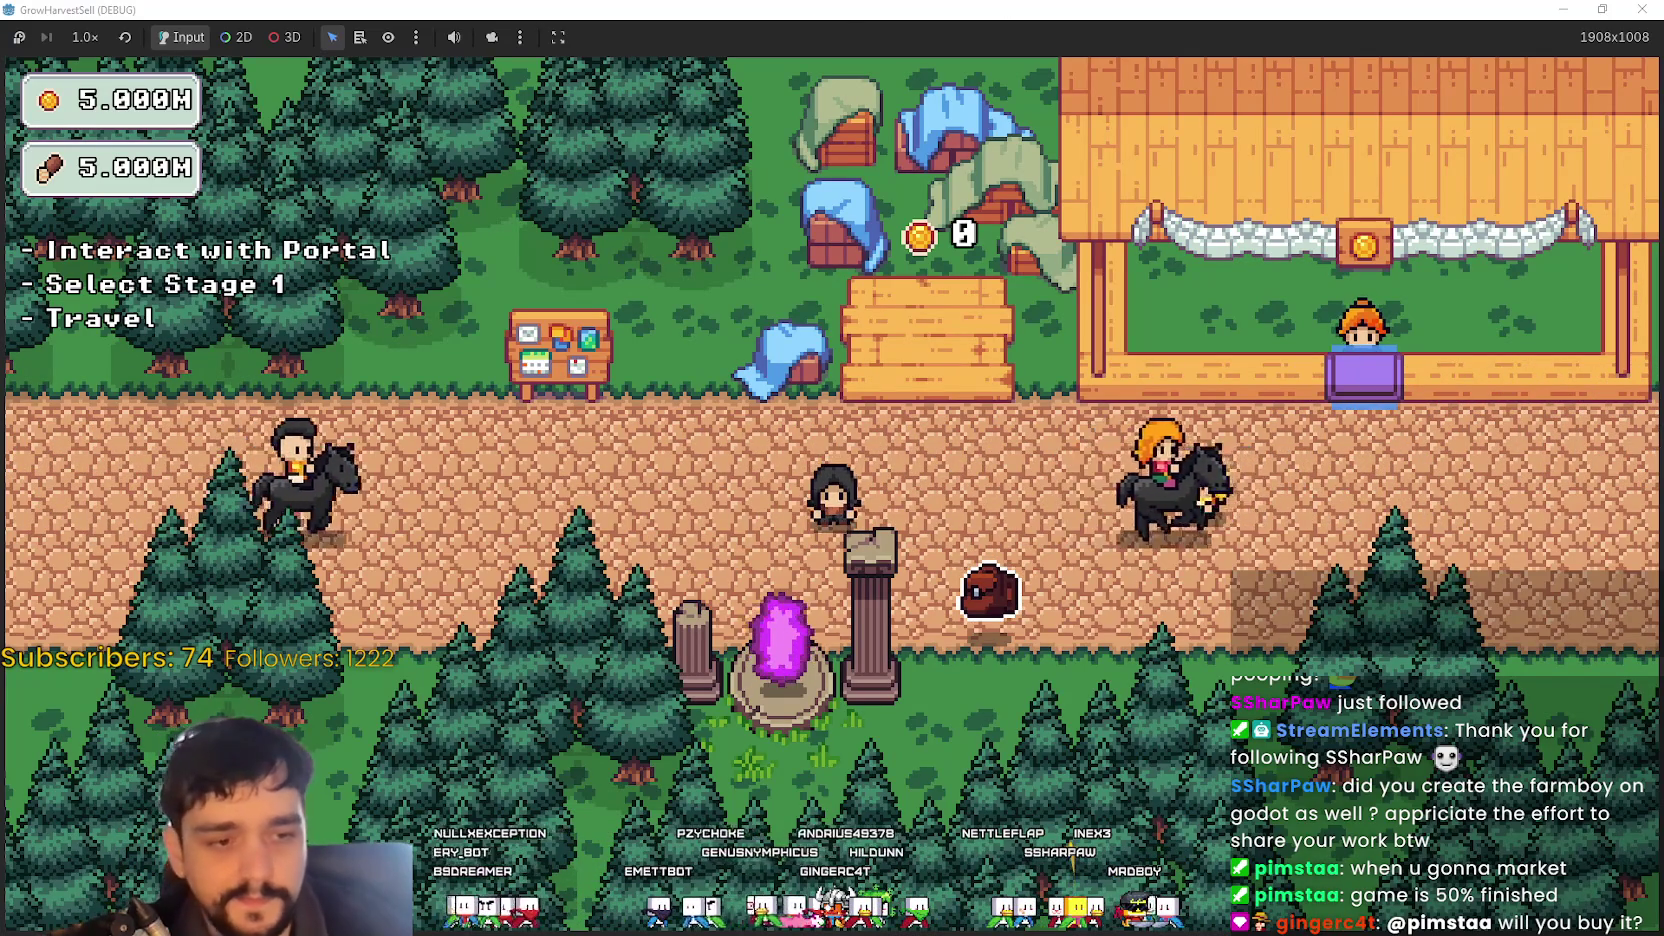
key("alt+Tab")
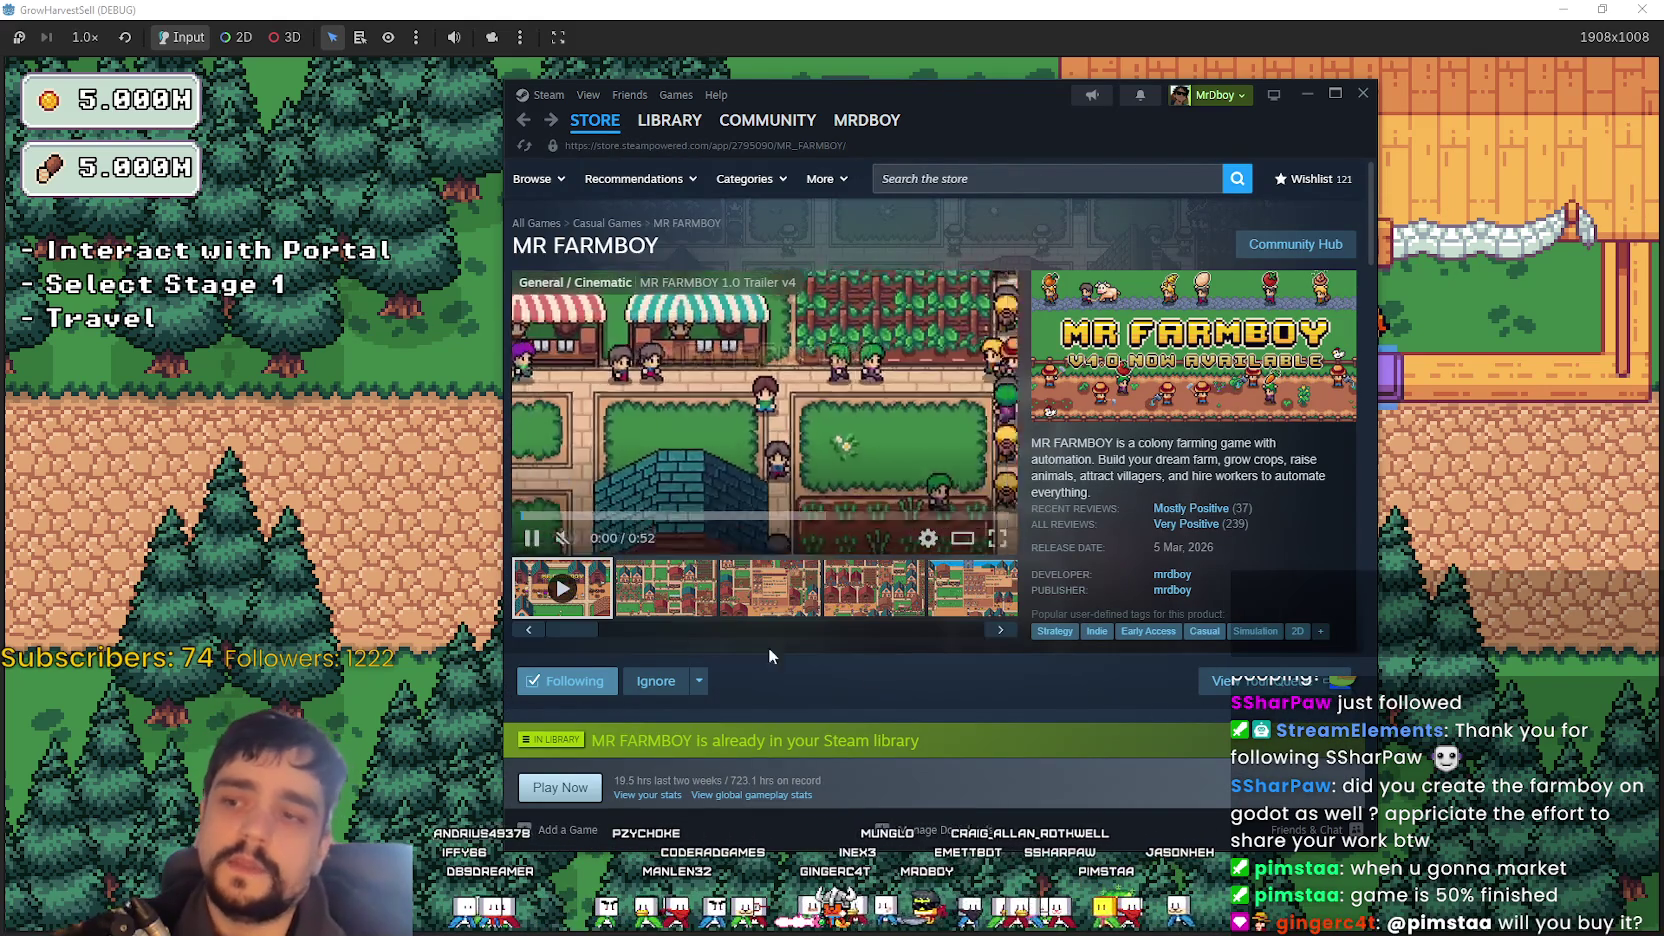
left_click(722, 600)
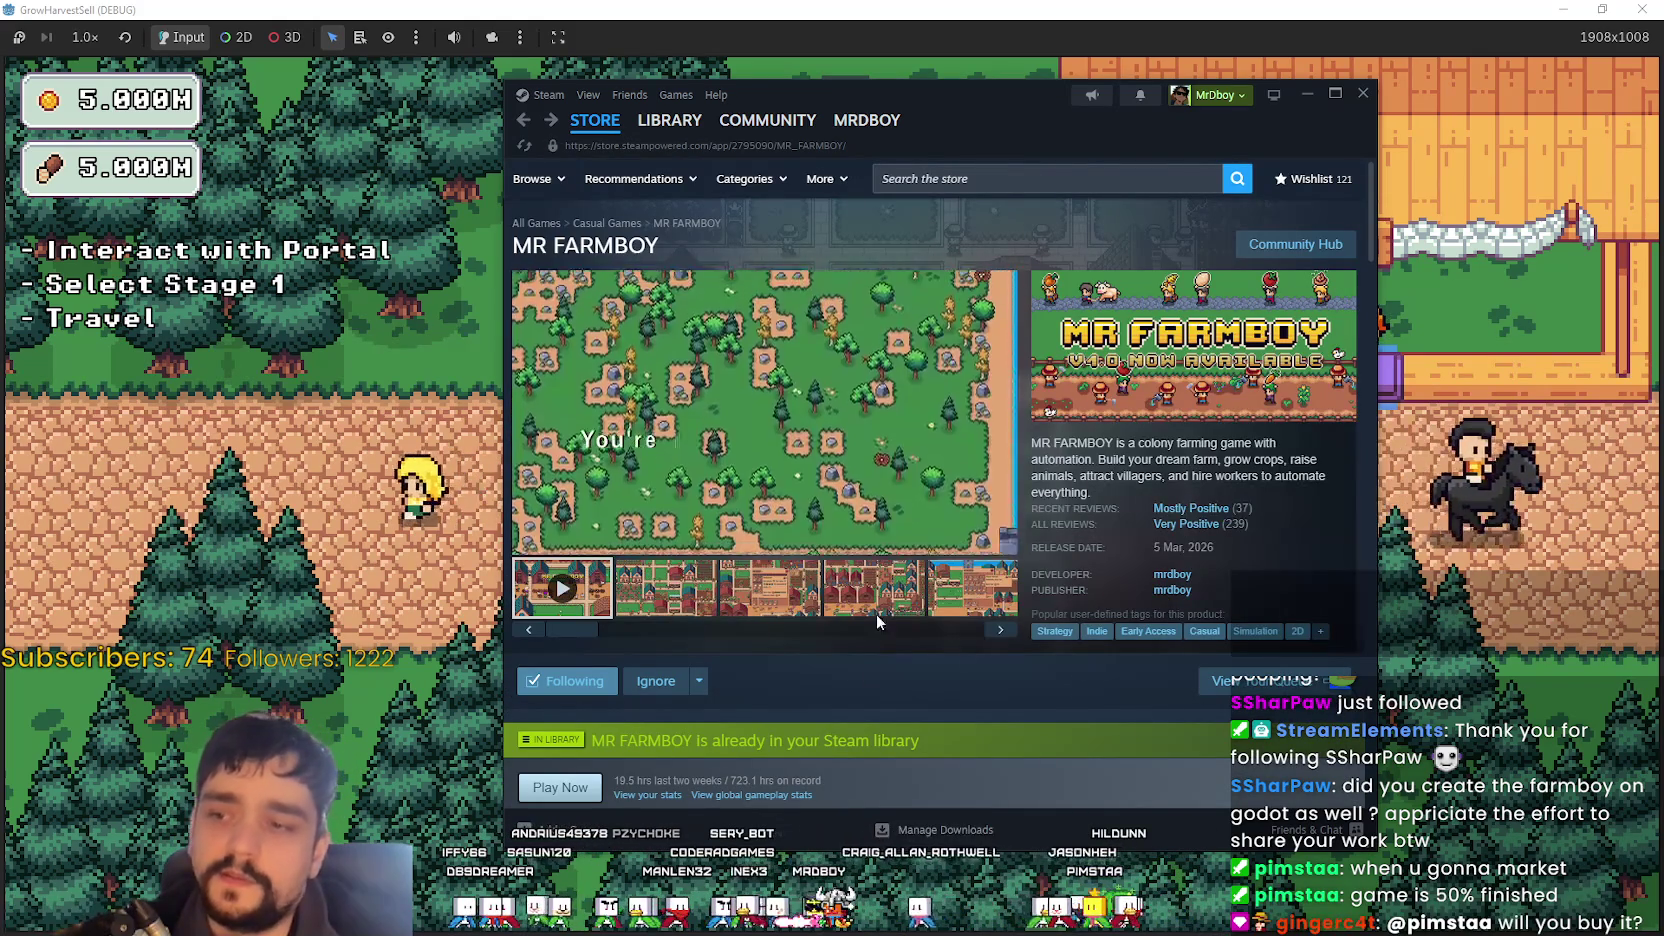
left_click(593, 596)
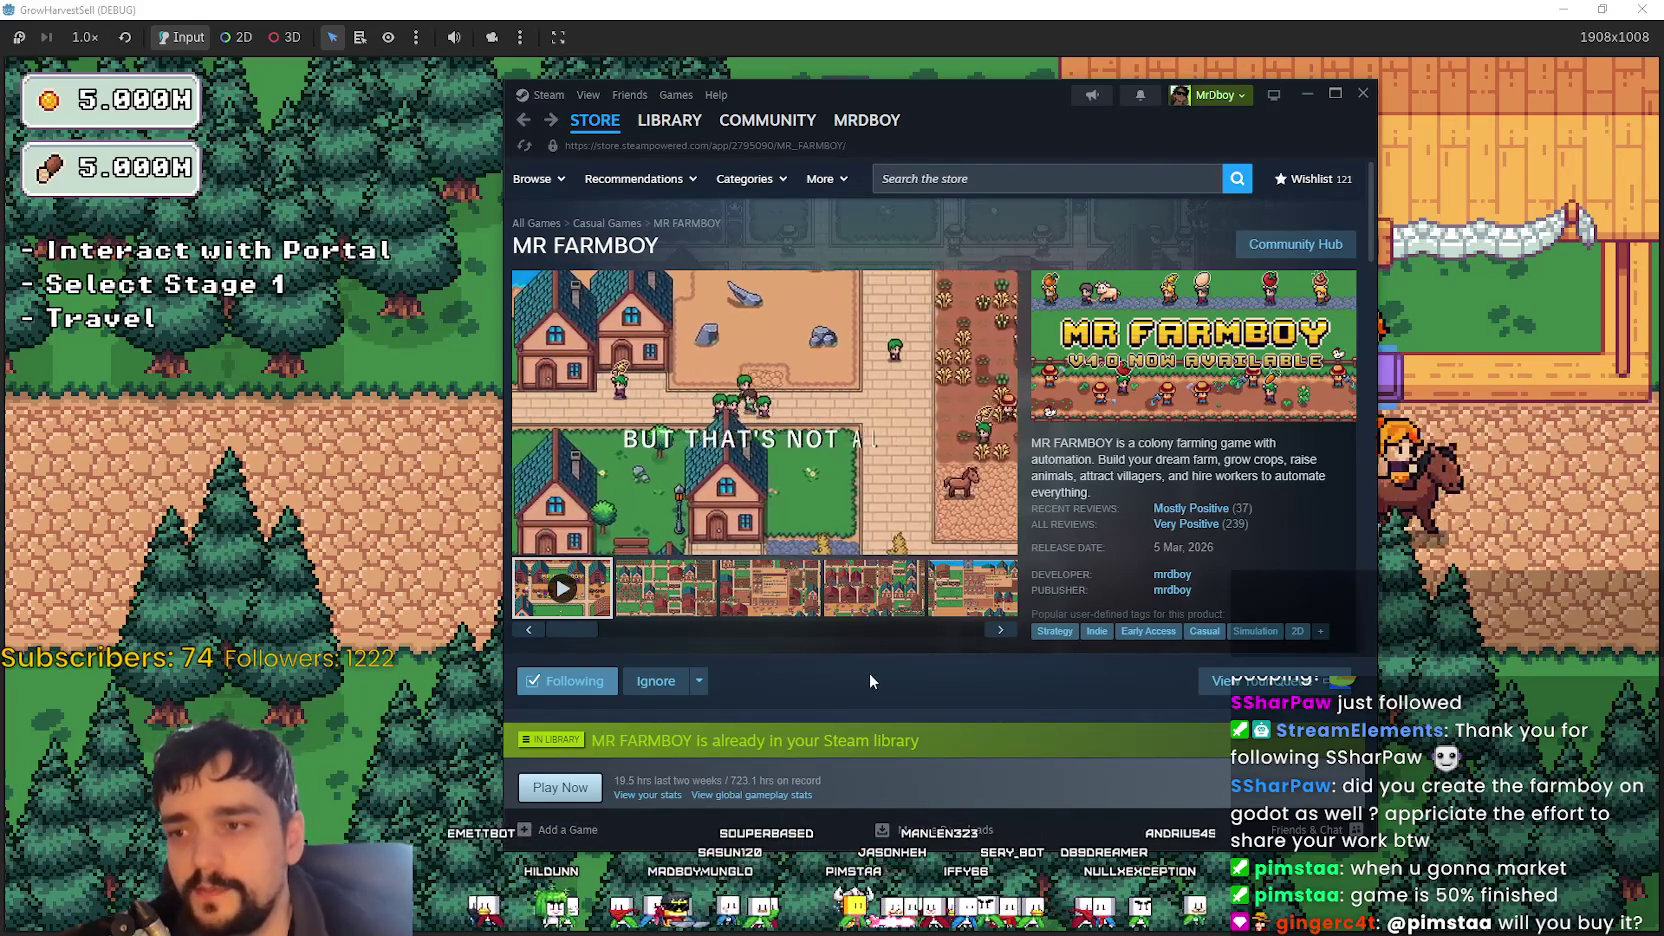
mouse_move(596, 629)
left_mouse_down()
mouse_move(838, 627)
mouse_move(565, 635)
left_mouse_up()
key("alt+Tab")
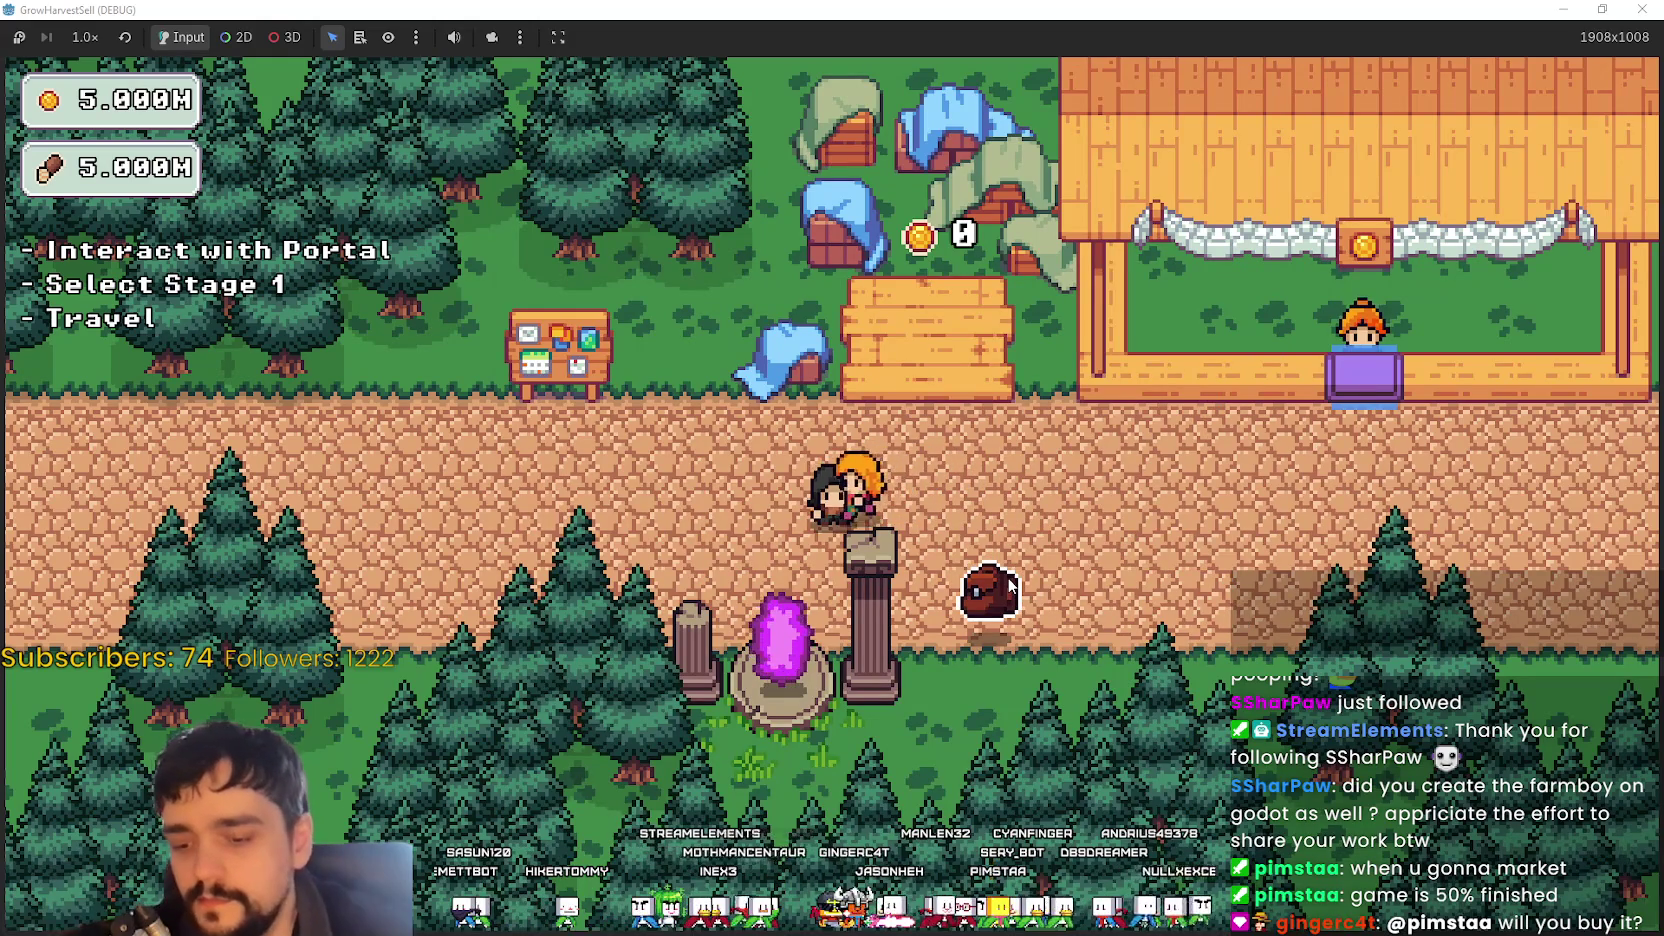
key("s")
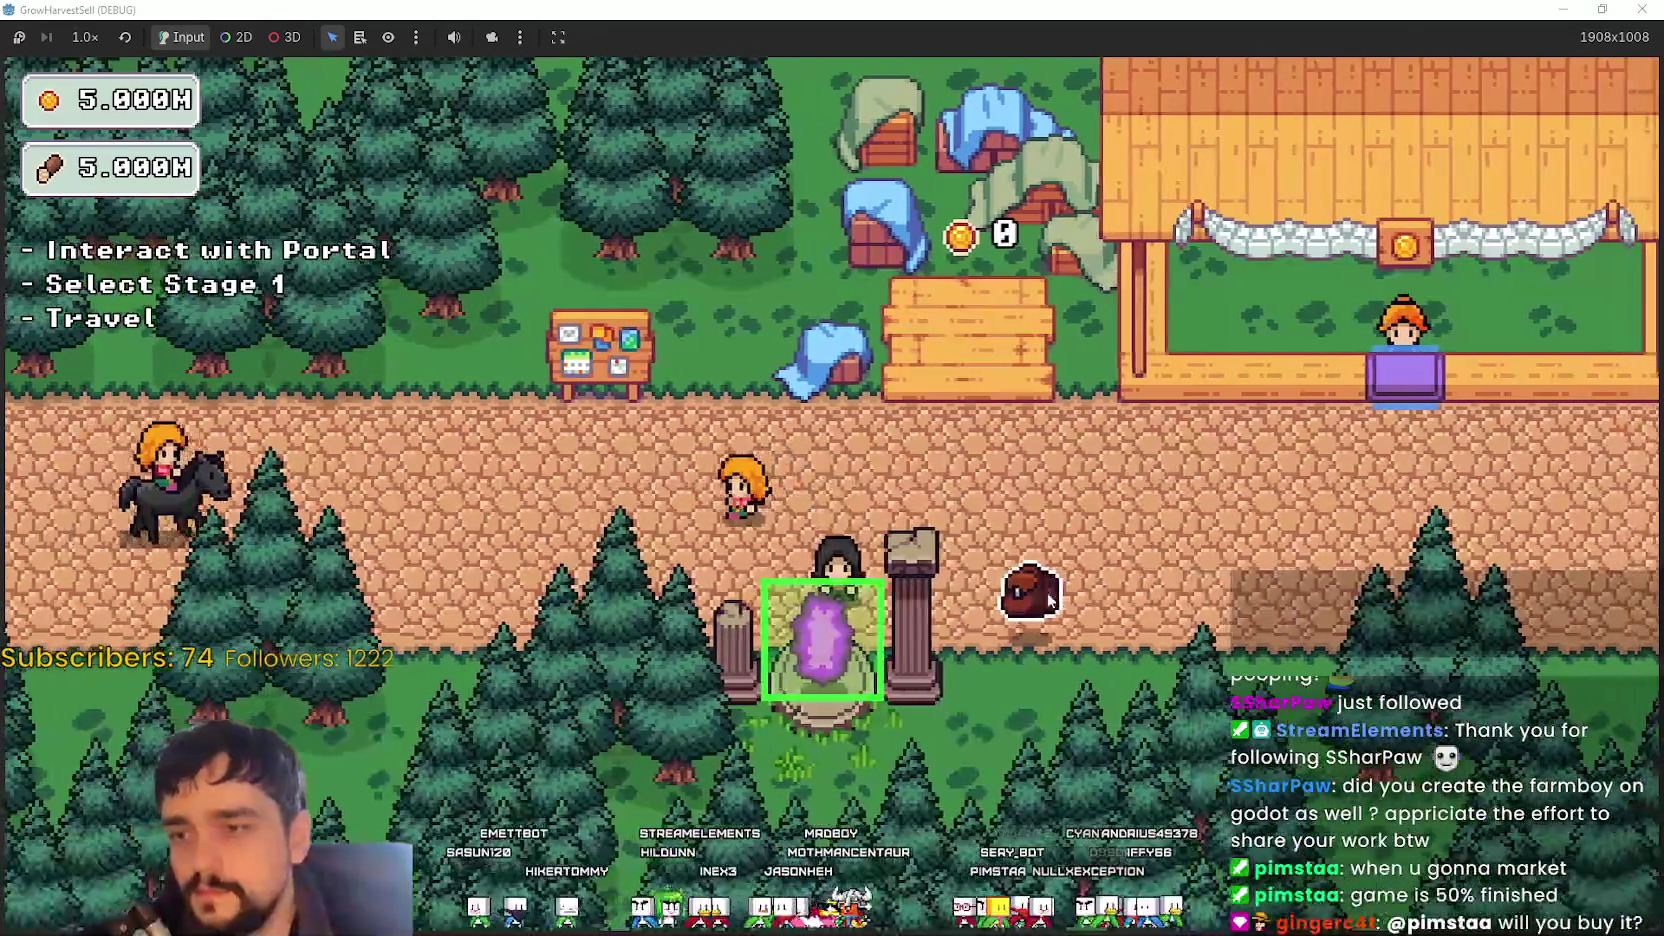
key("s")
key("d")
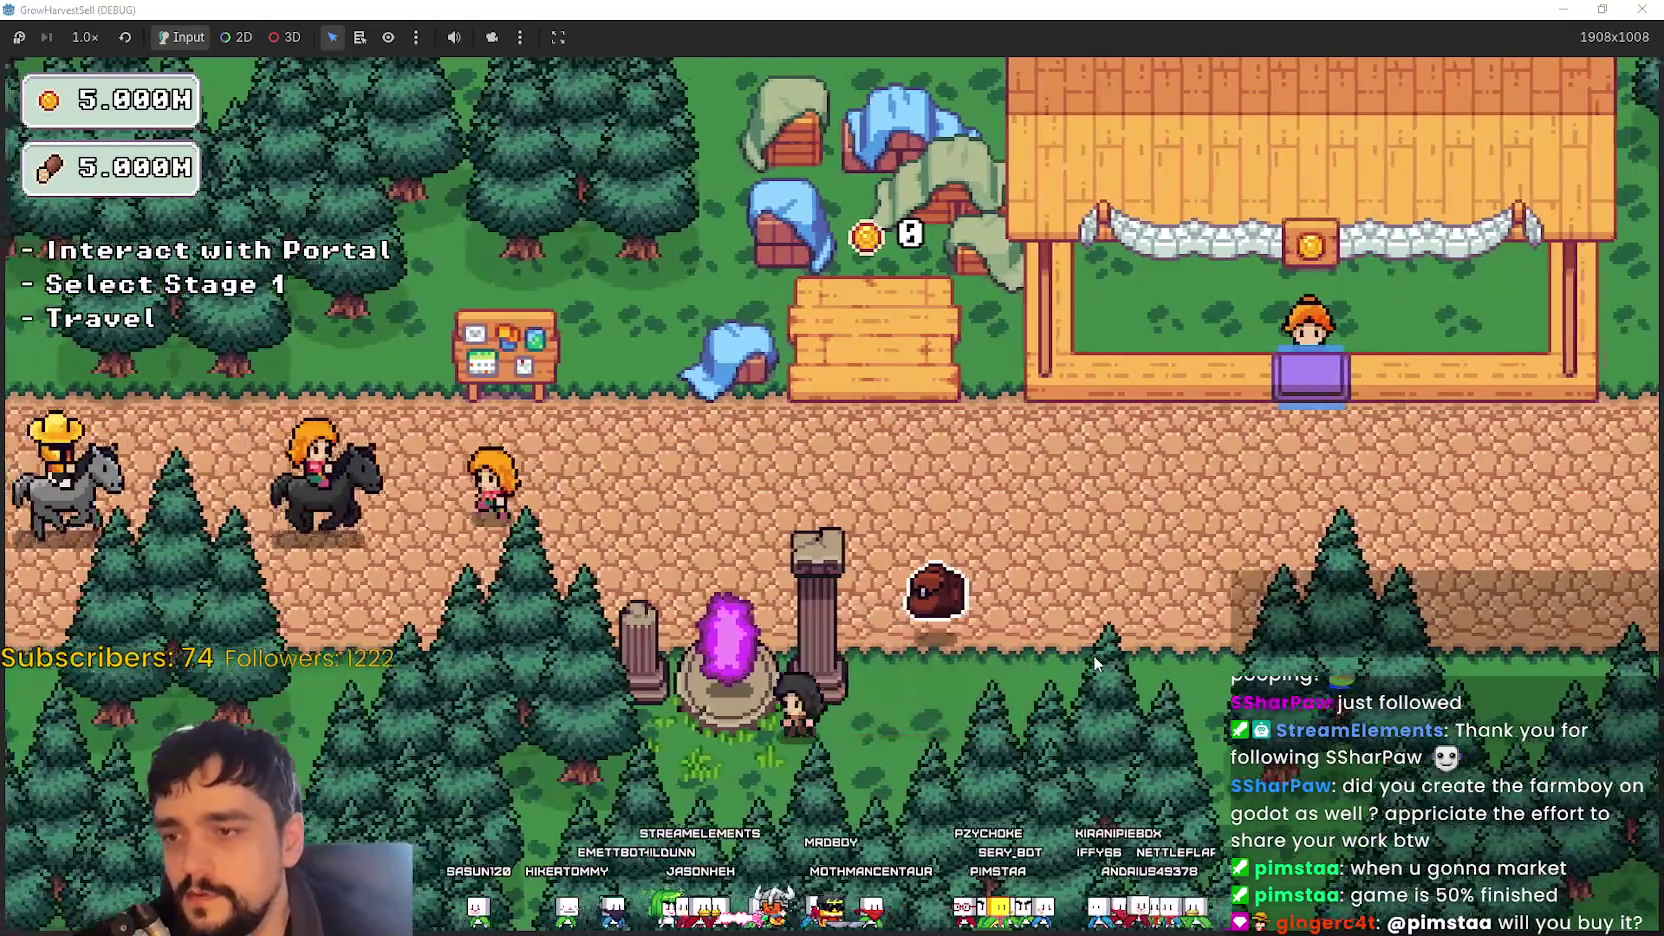
key("a")
key("w")
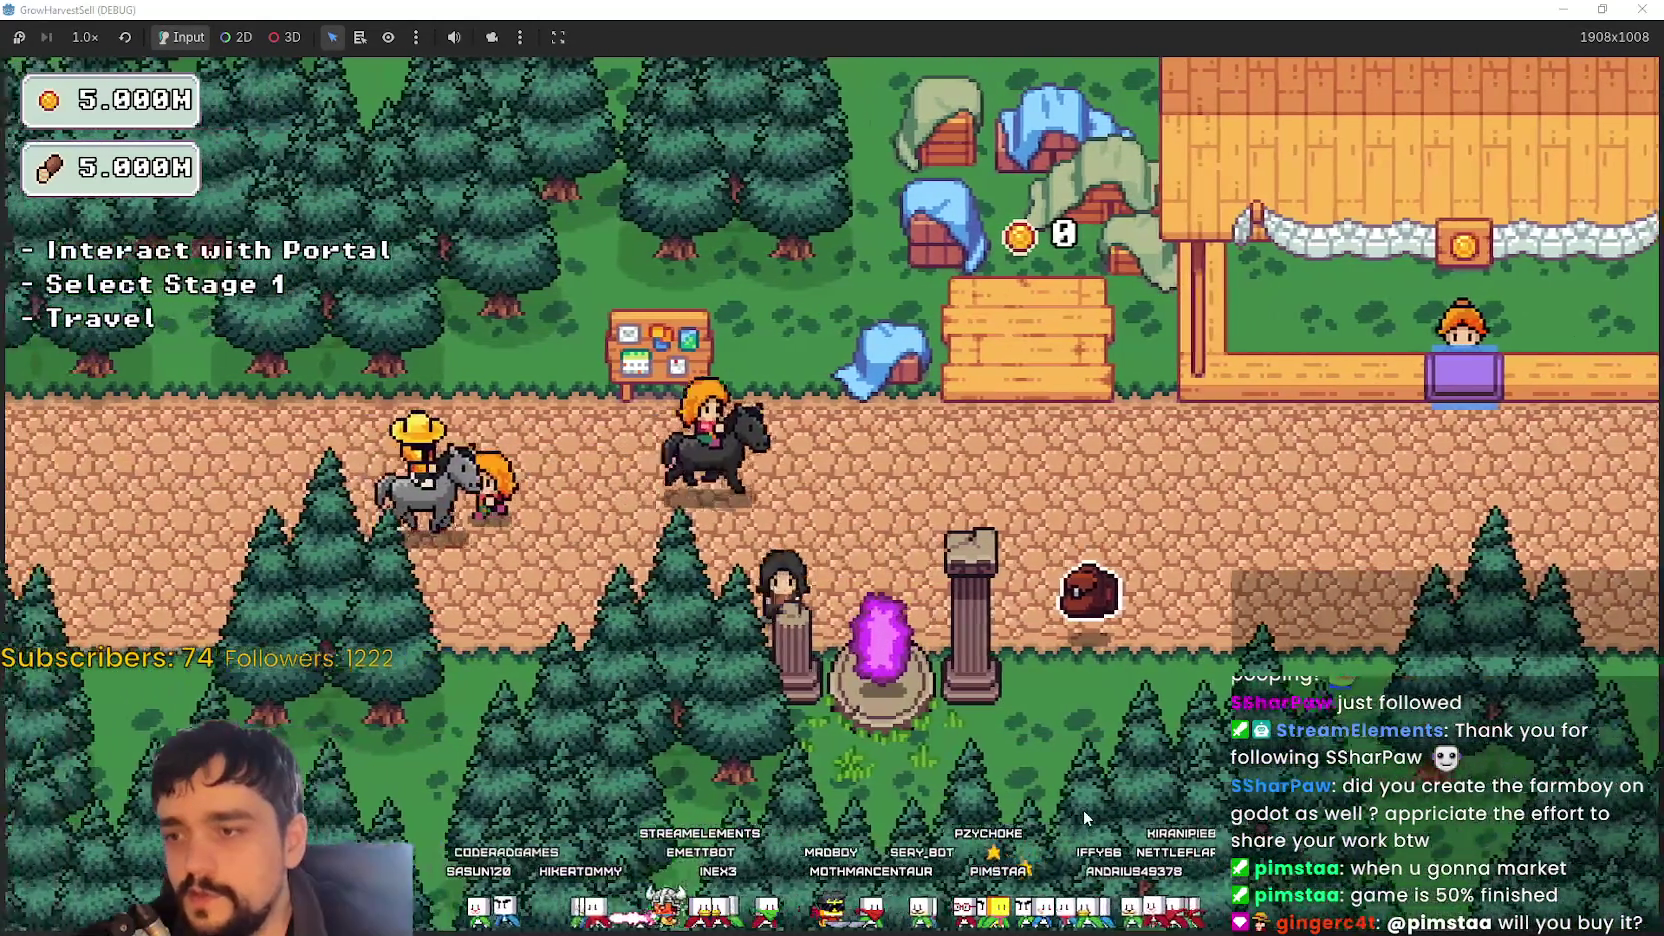
key("w")
key("a")
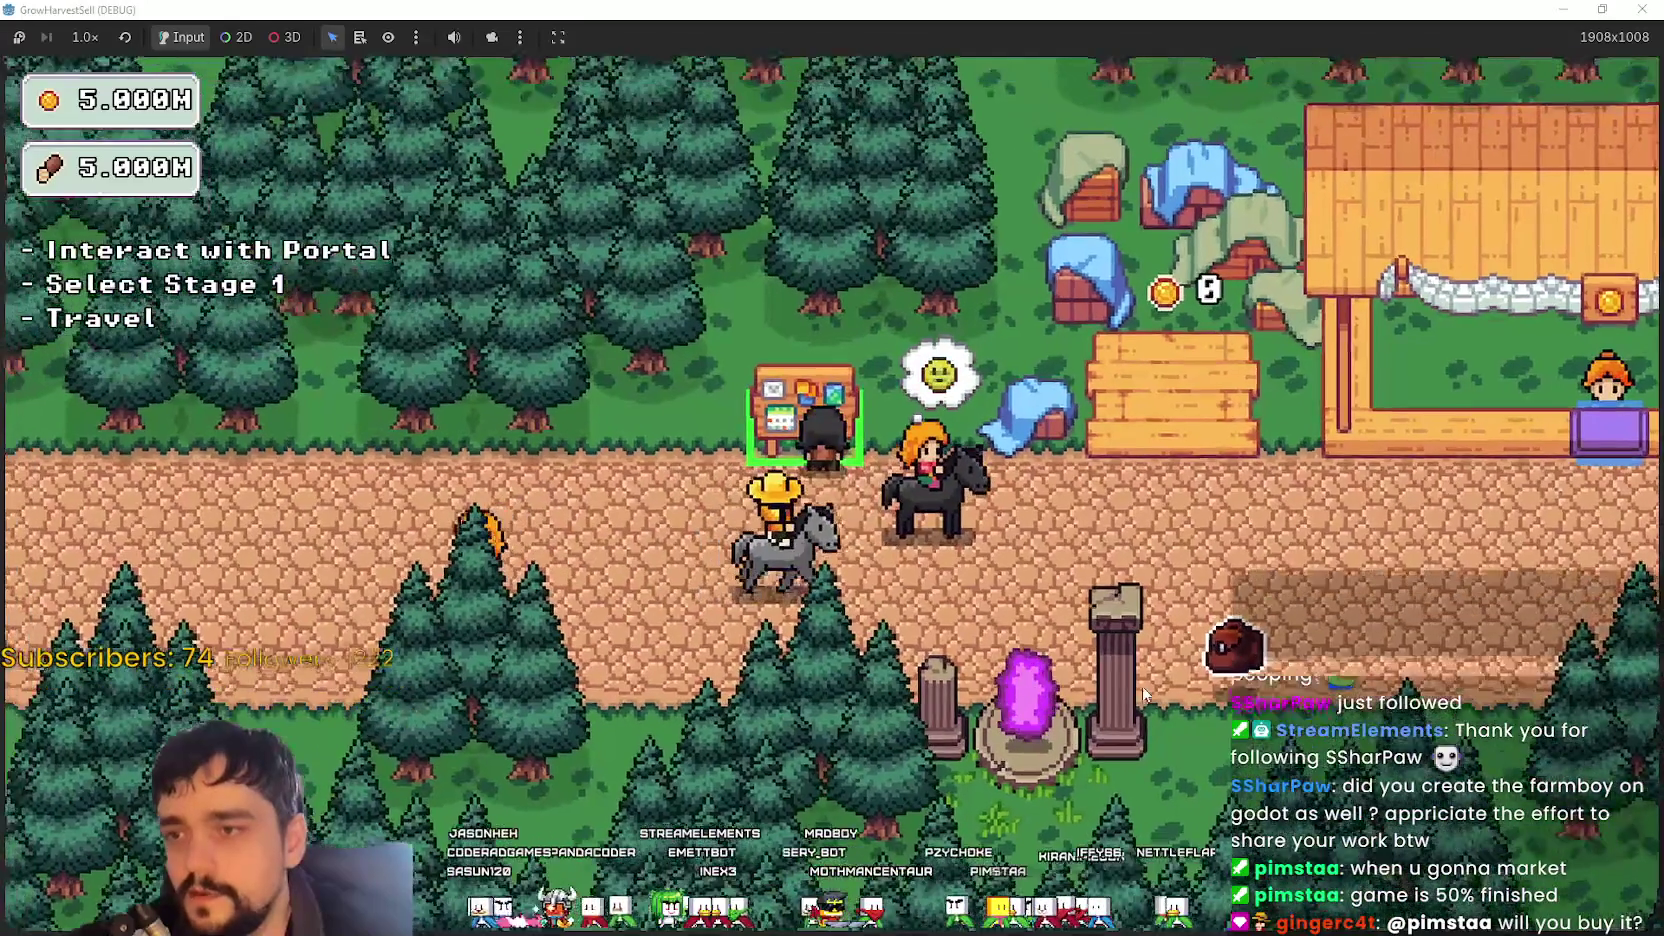
key("d")
key("s")
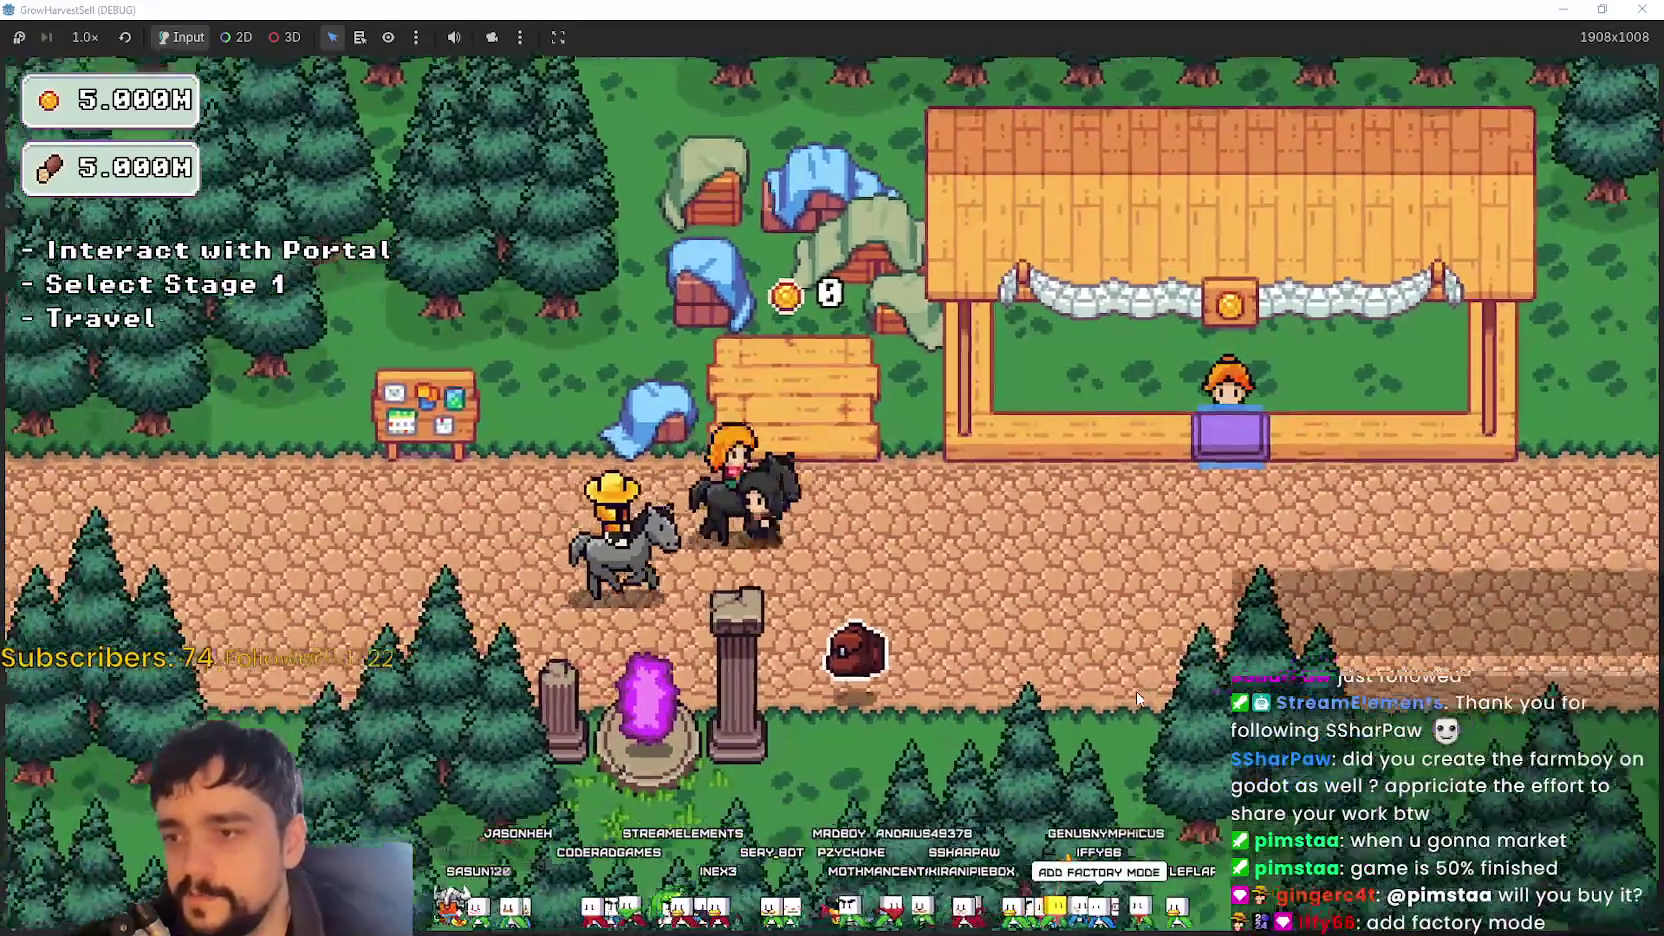
key("d")
key("s")
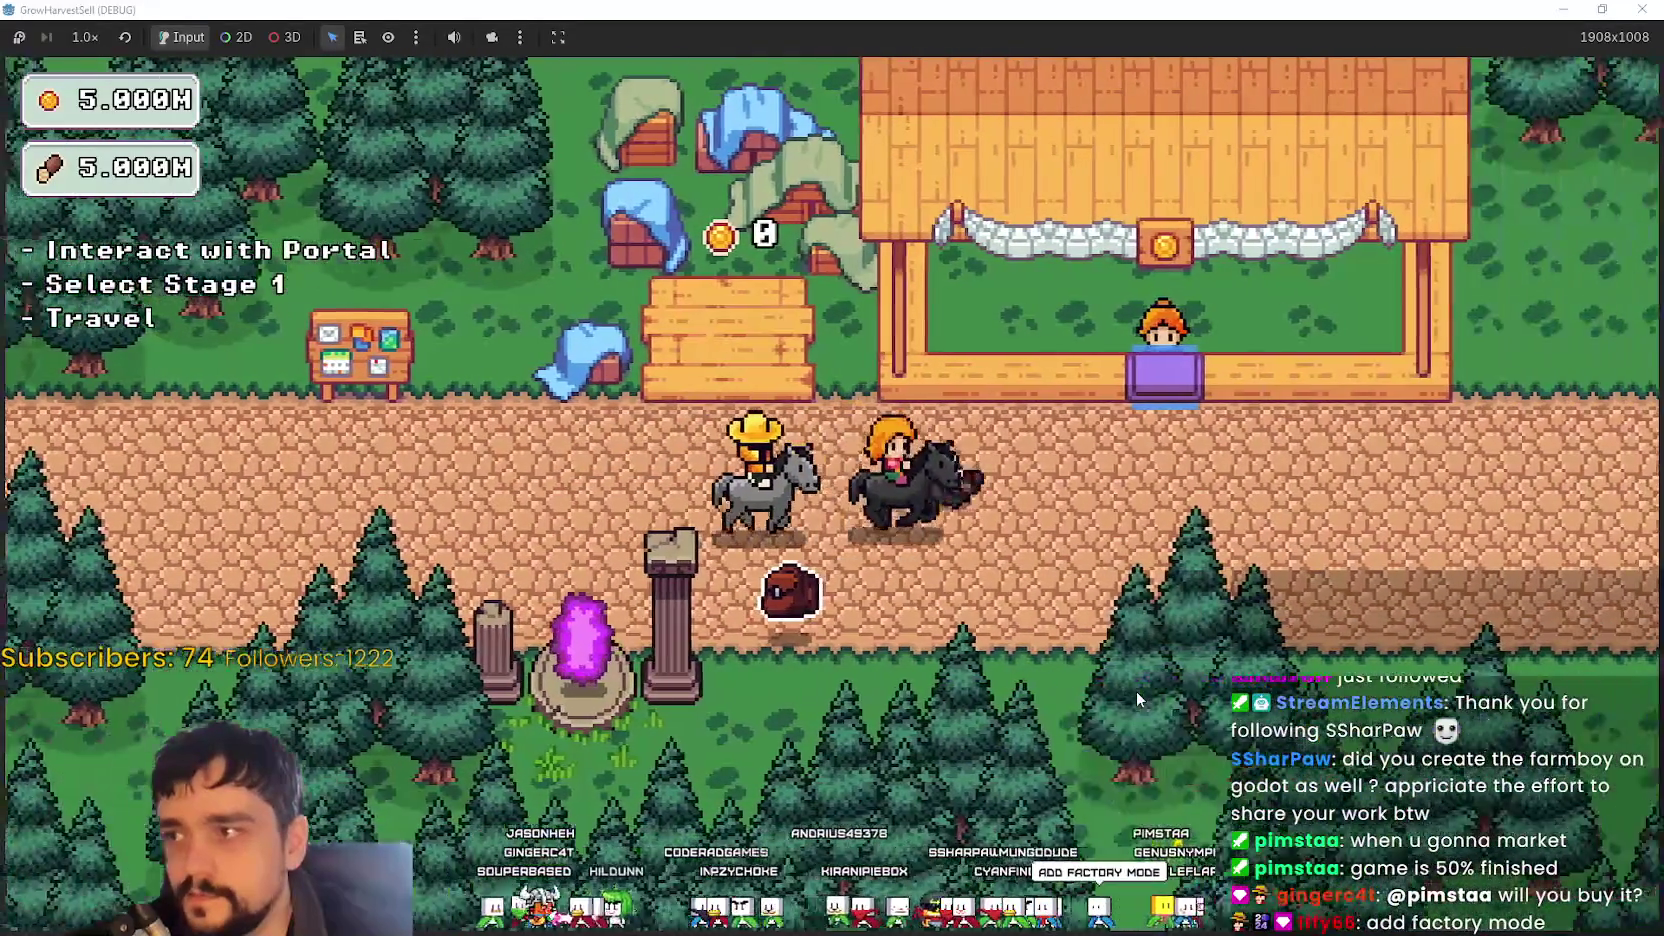
key("d")
key("a")
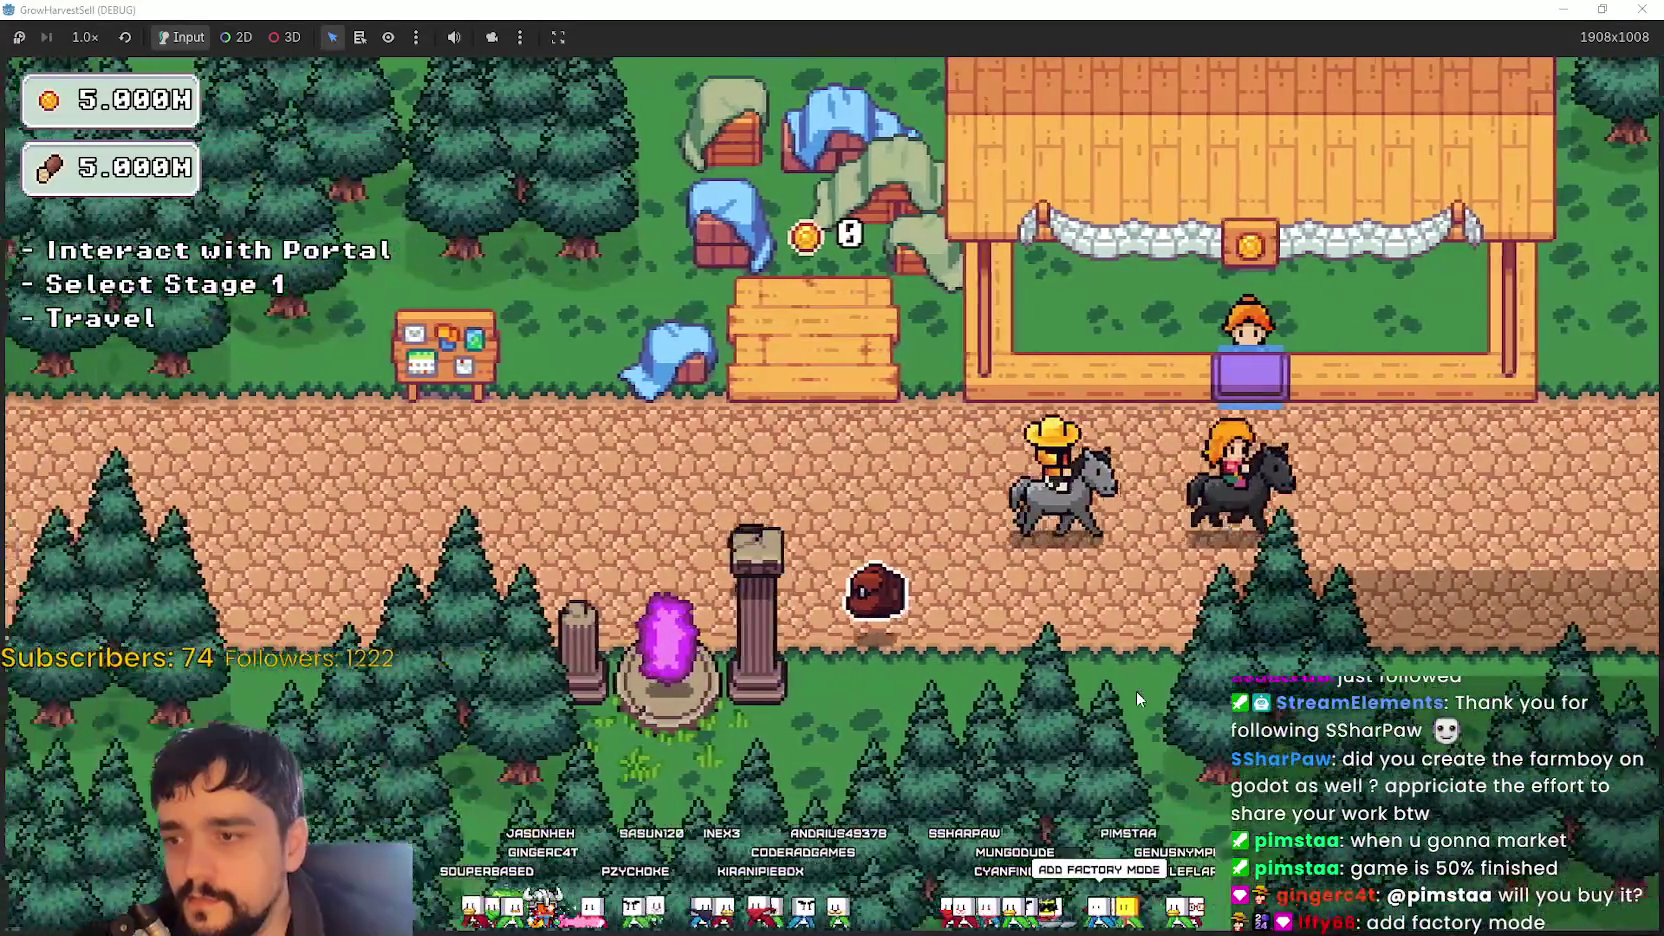
key("a")
key("w")
key("s")
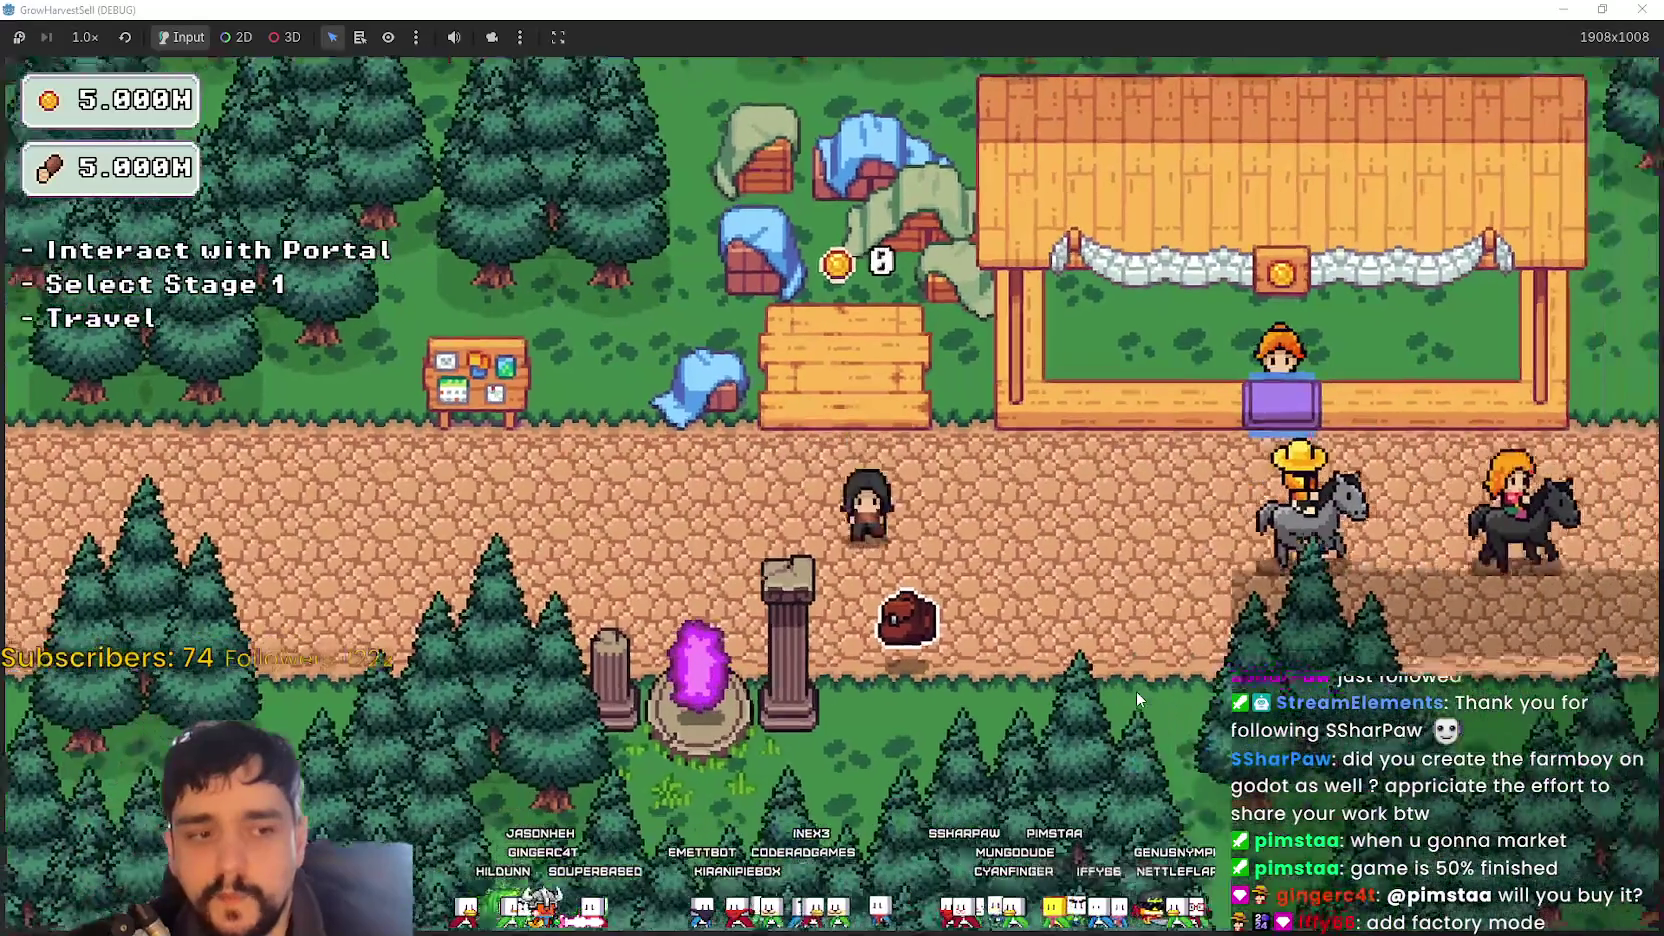
key("a")
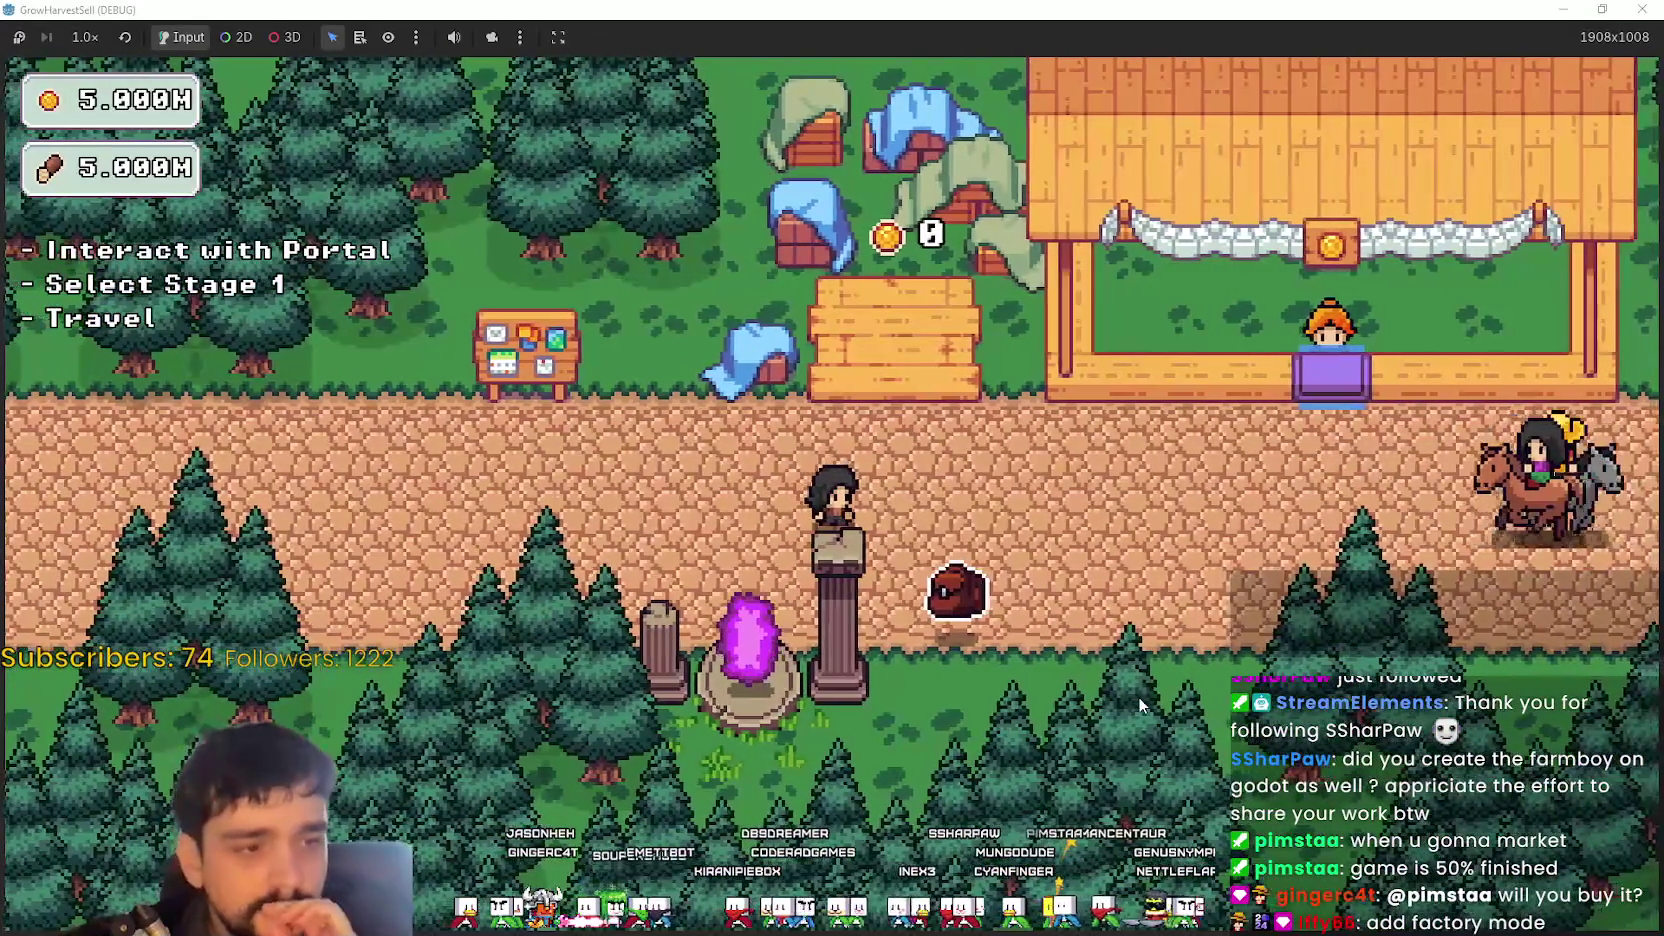
key("a")
key("w")
key("s")
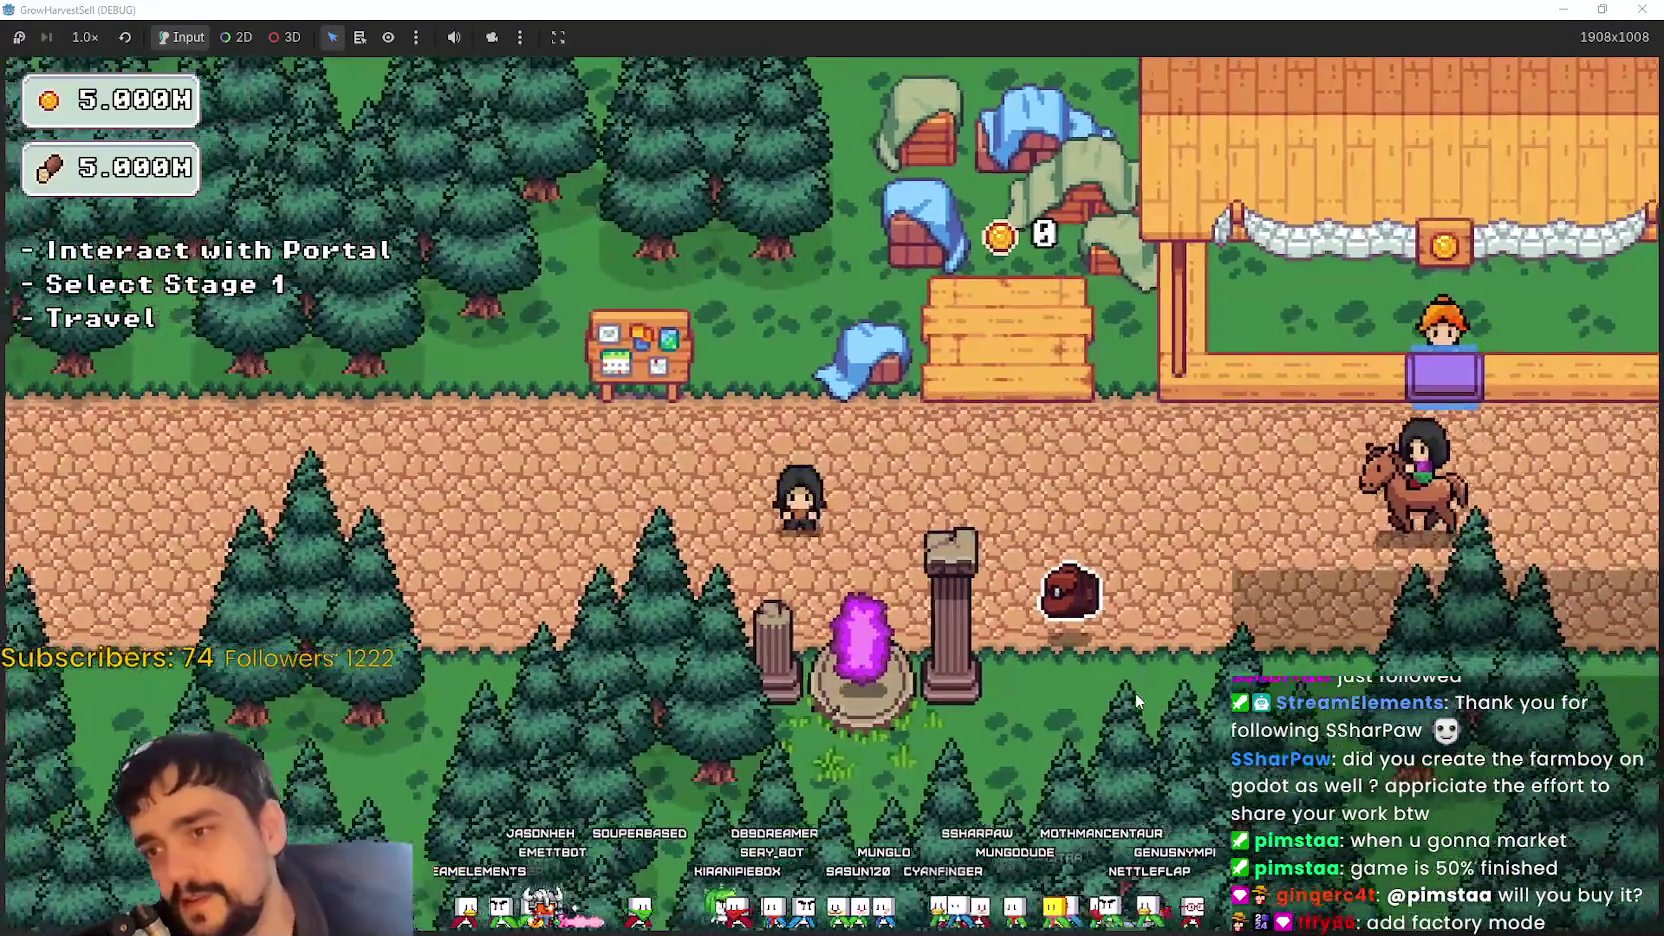
key("d")
key("w")
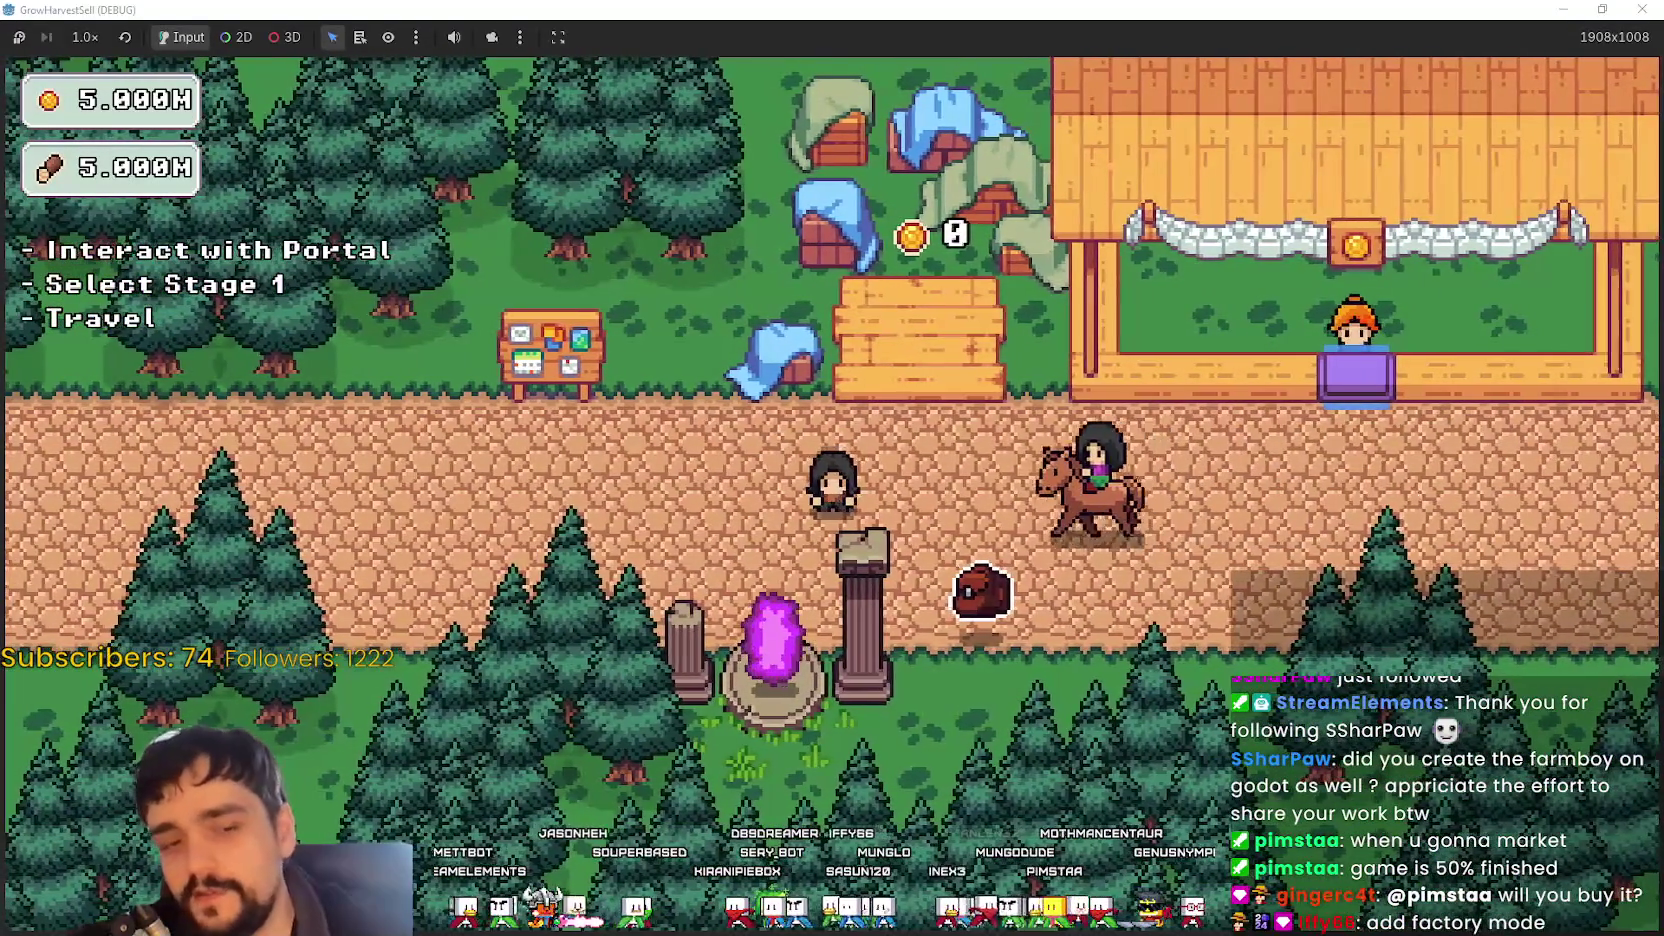
key("alt+Tab")
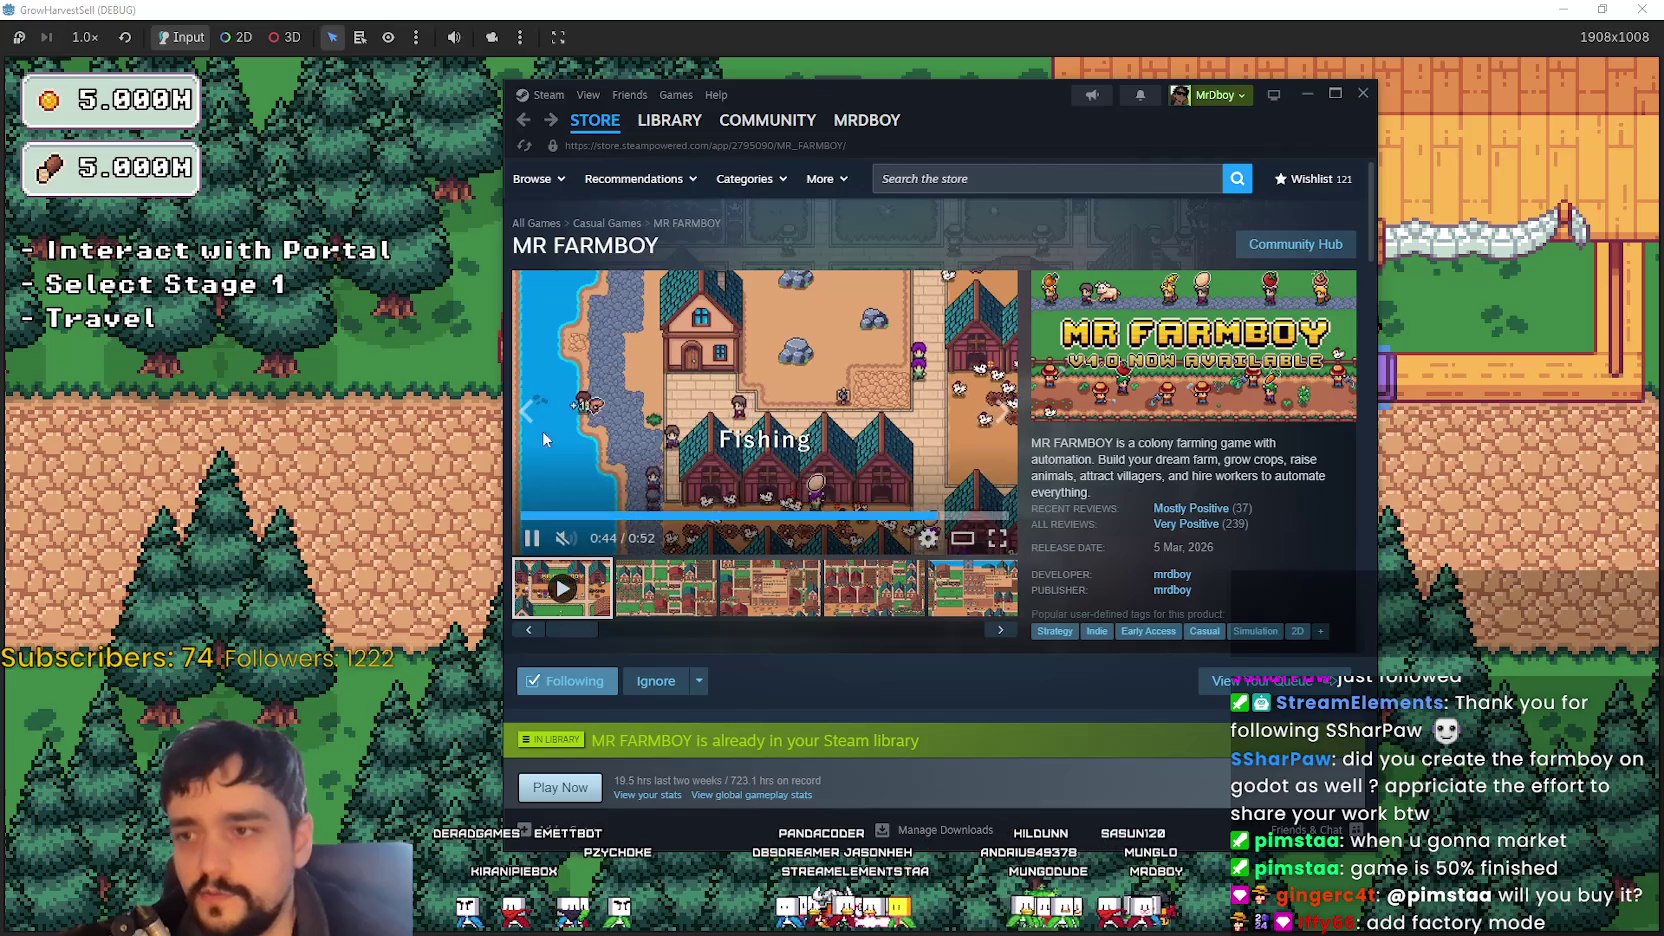
- Open the MR FARMBOY screenshots enlarged and advance to screenshot 4 of 7
left_click(694, 566)
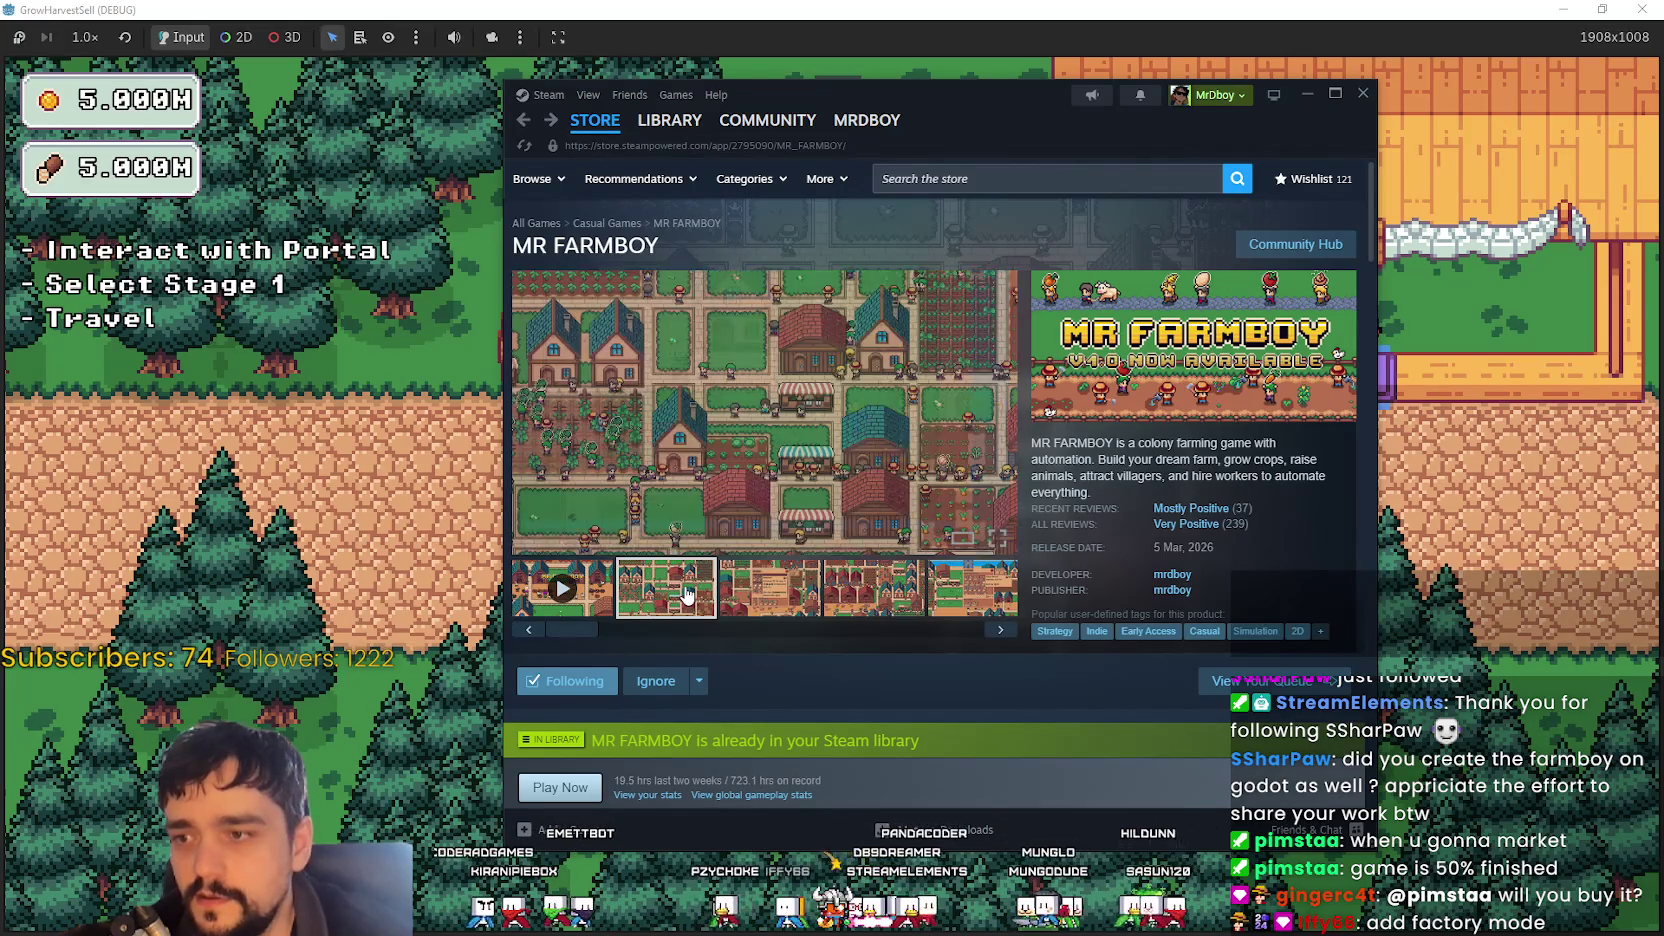
left_click(663, 470)
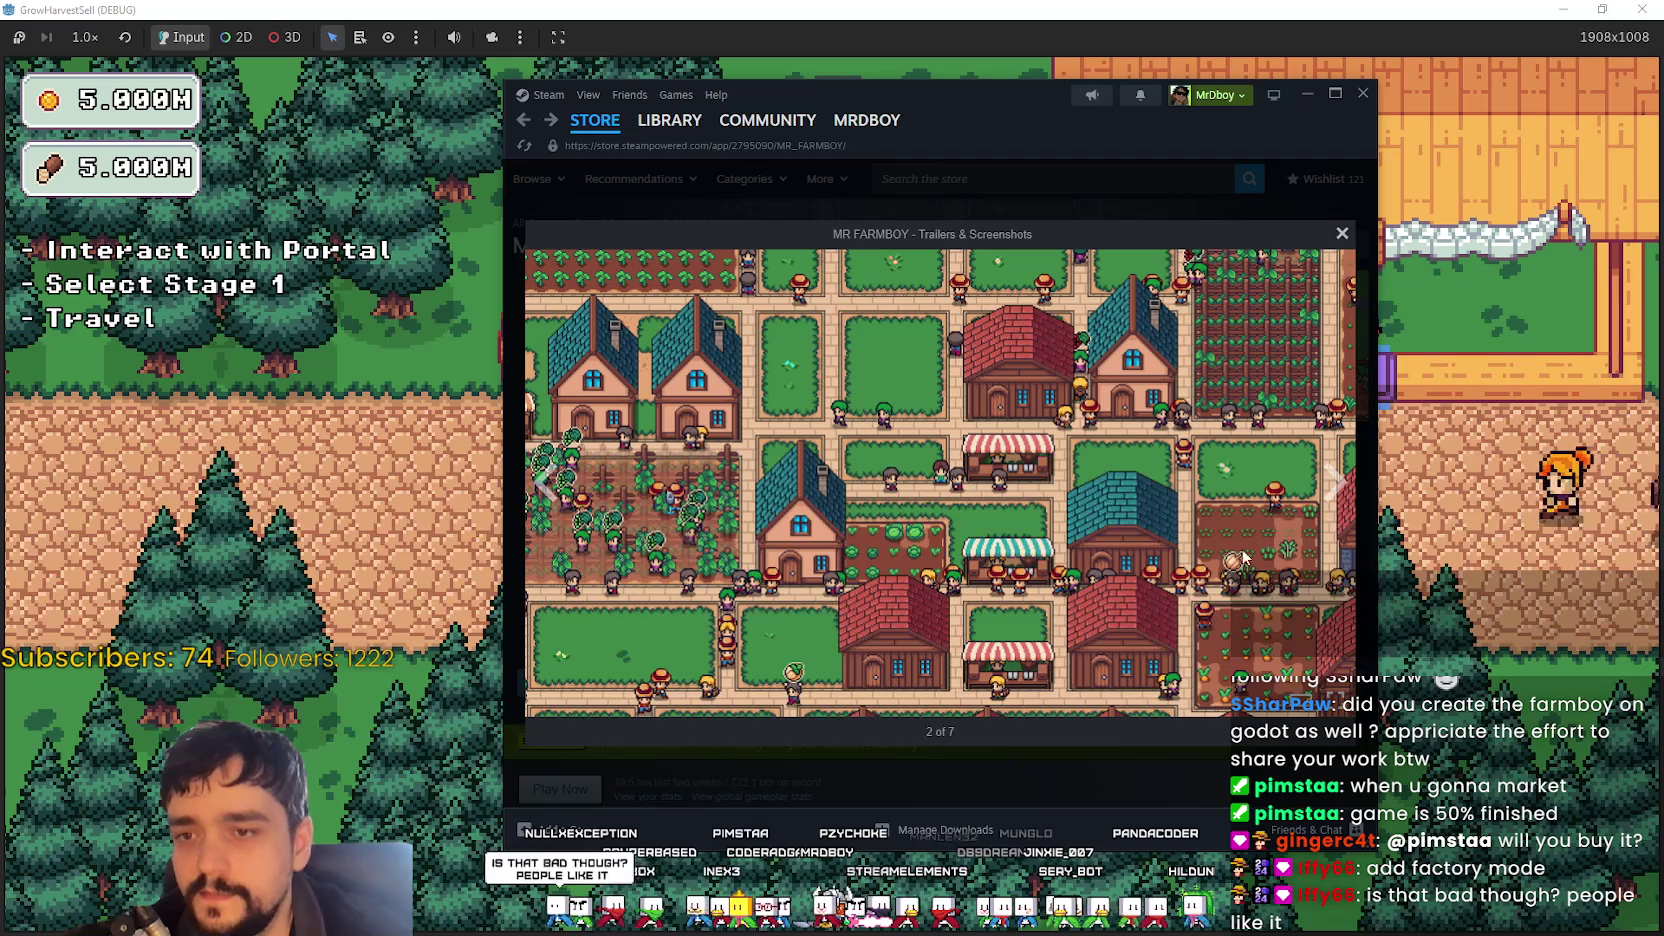
left_click(1338, 482)
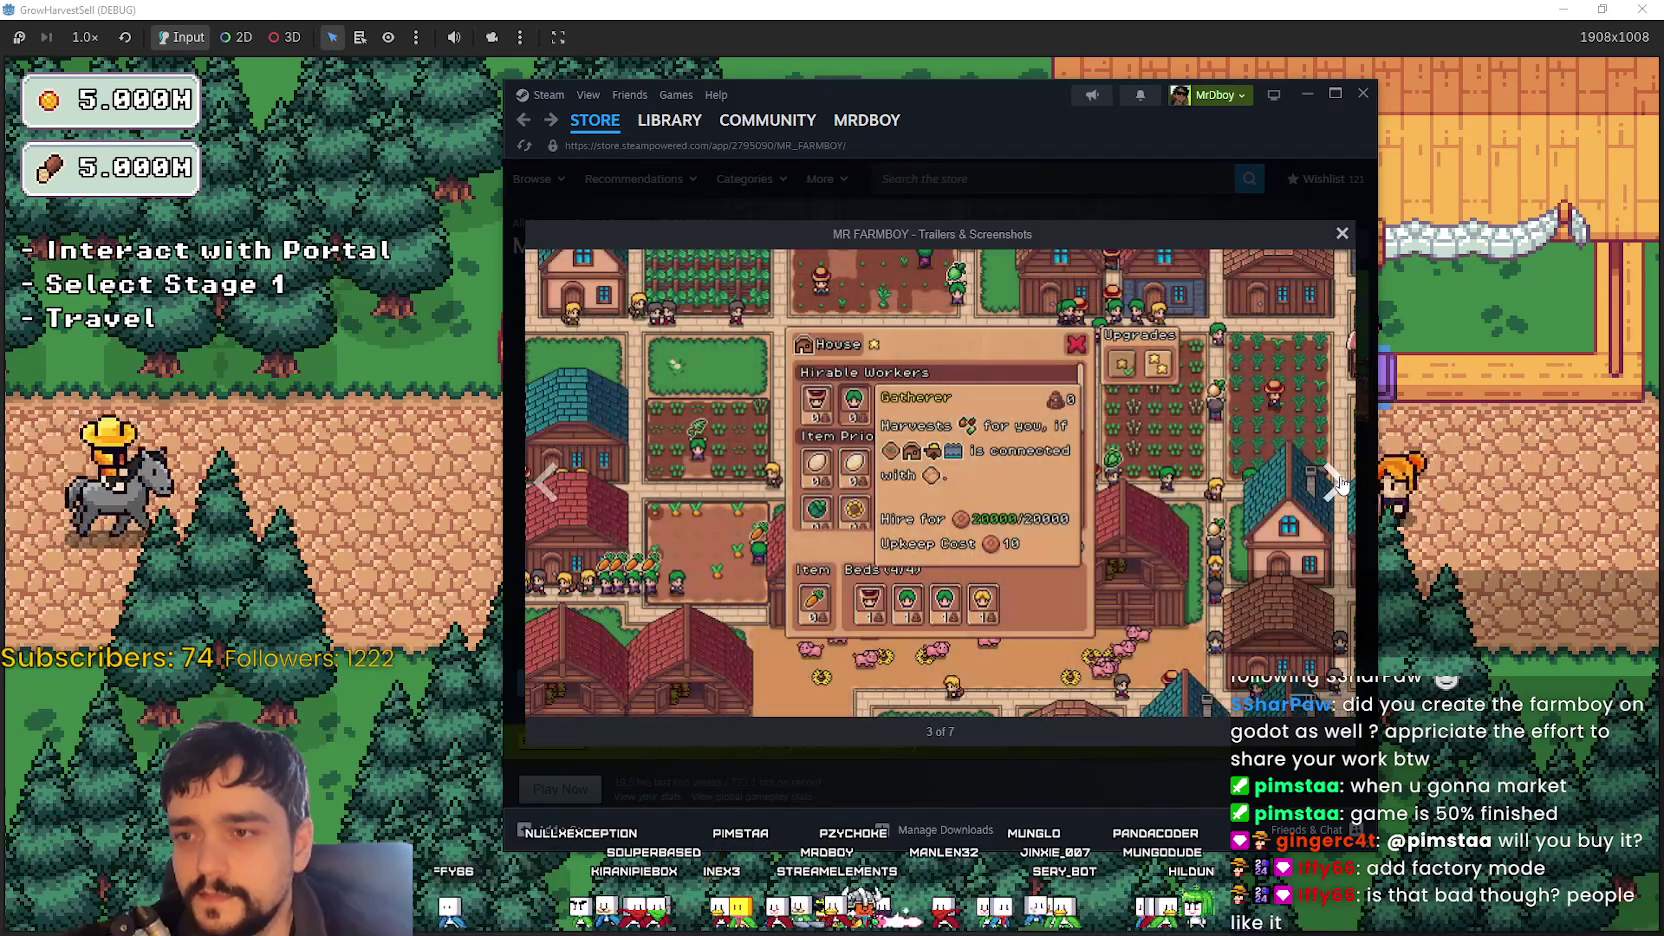
left_click(1338, 483)
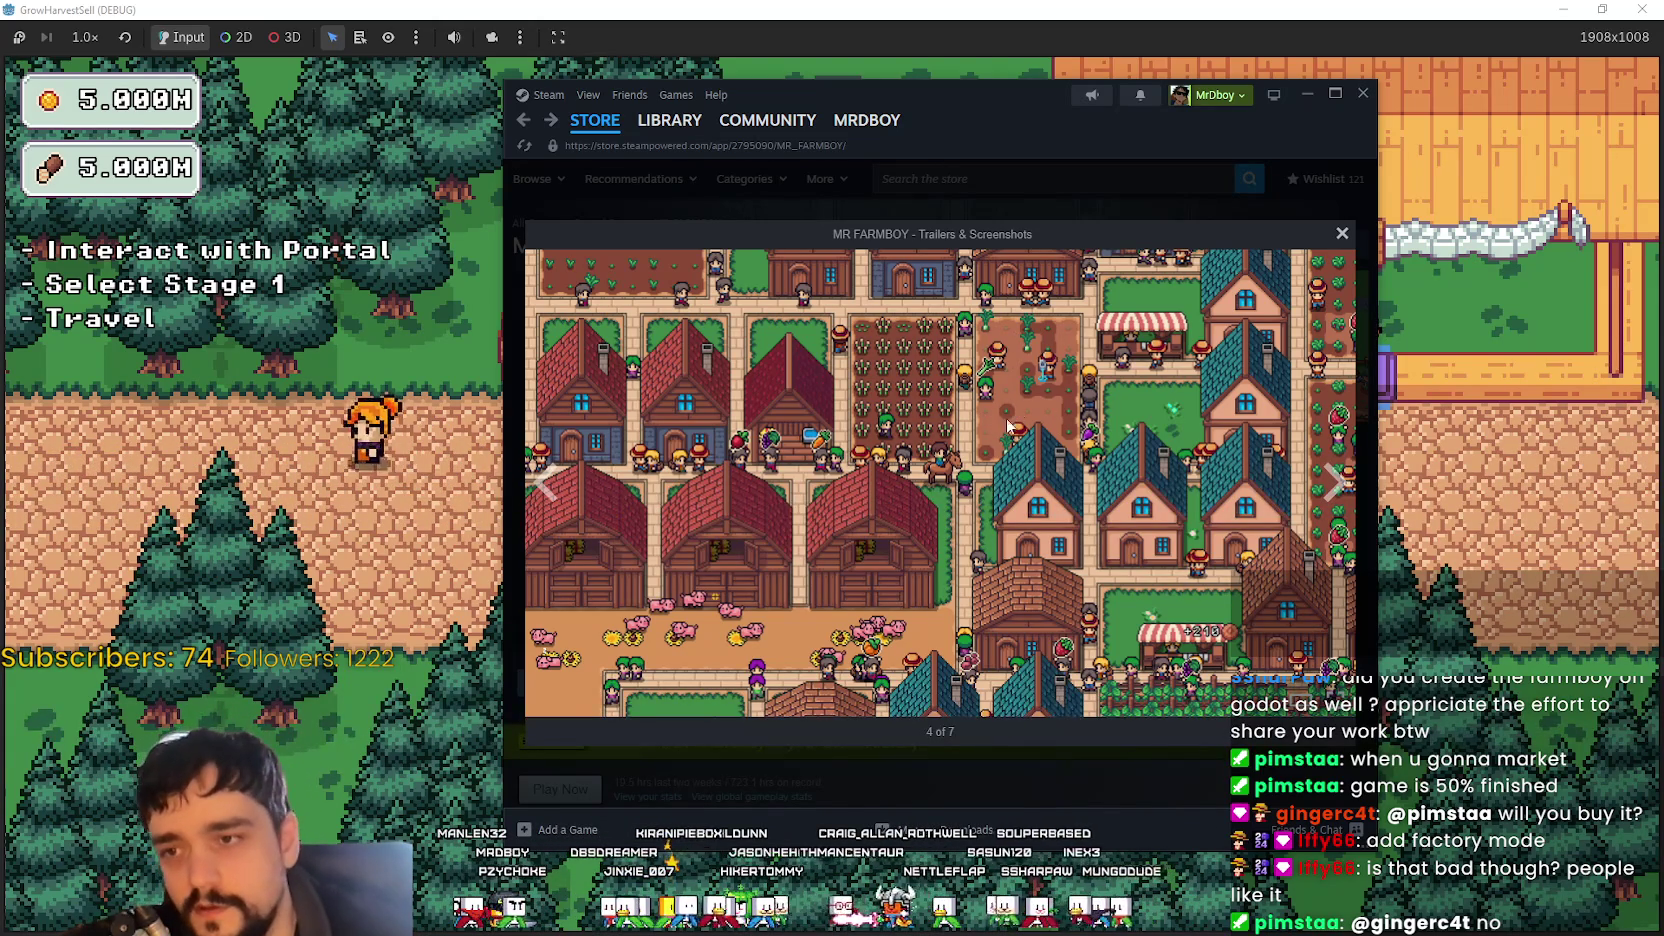
- Cycle through all seven screenshots back to the fourth, then close the viewer
left_click(1334, 482)
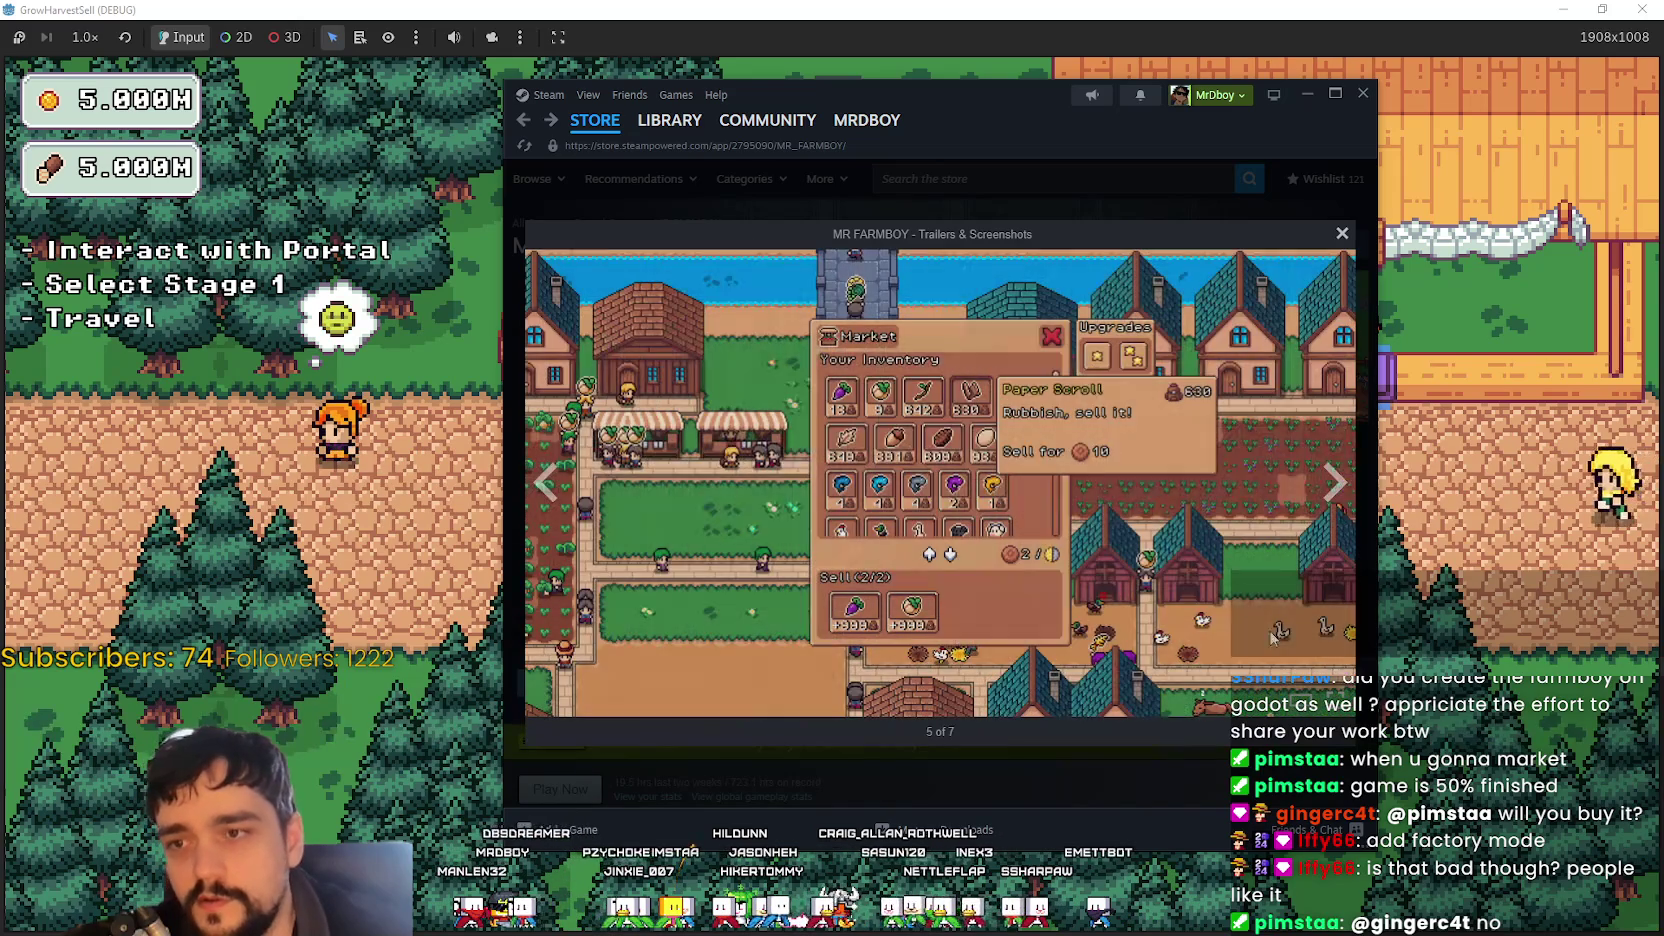
left_click(1335, 488)
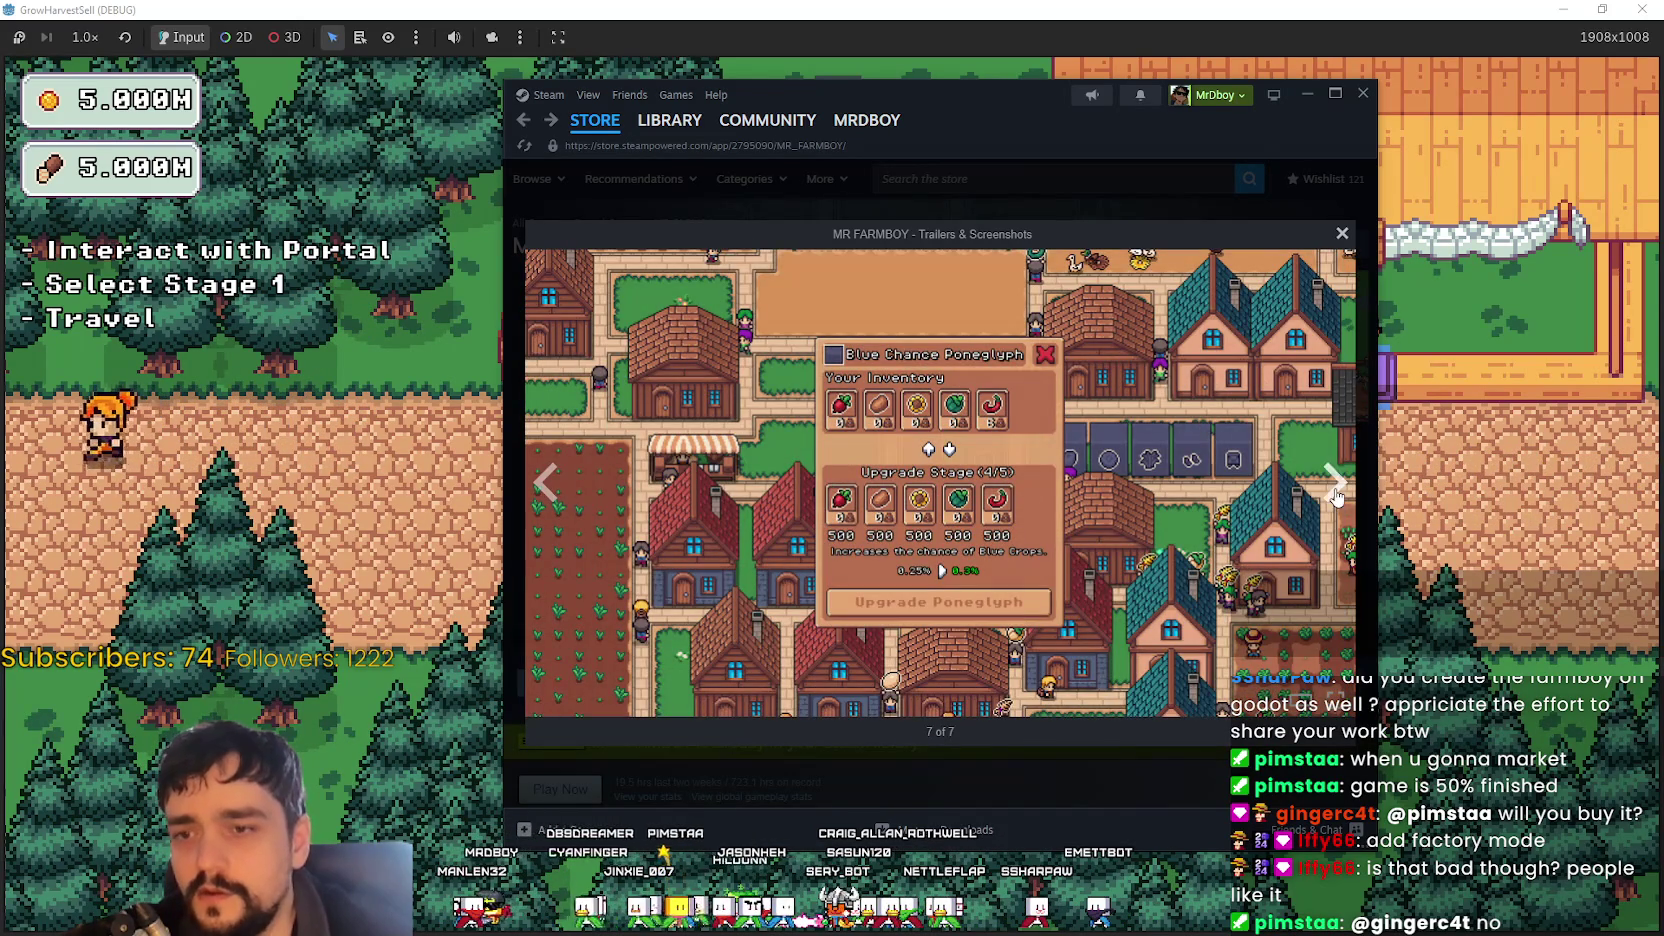
left_click(1335, 488)
left_click(1335, 488)
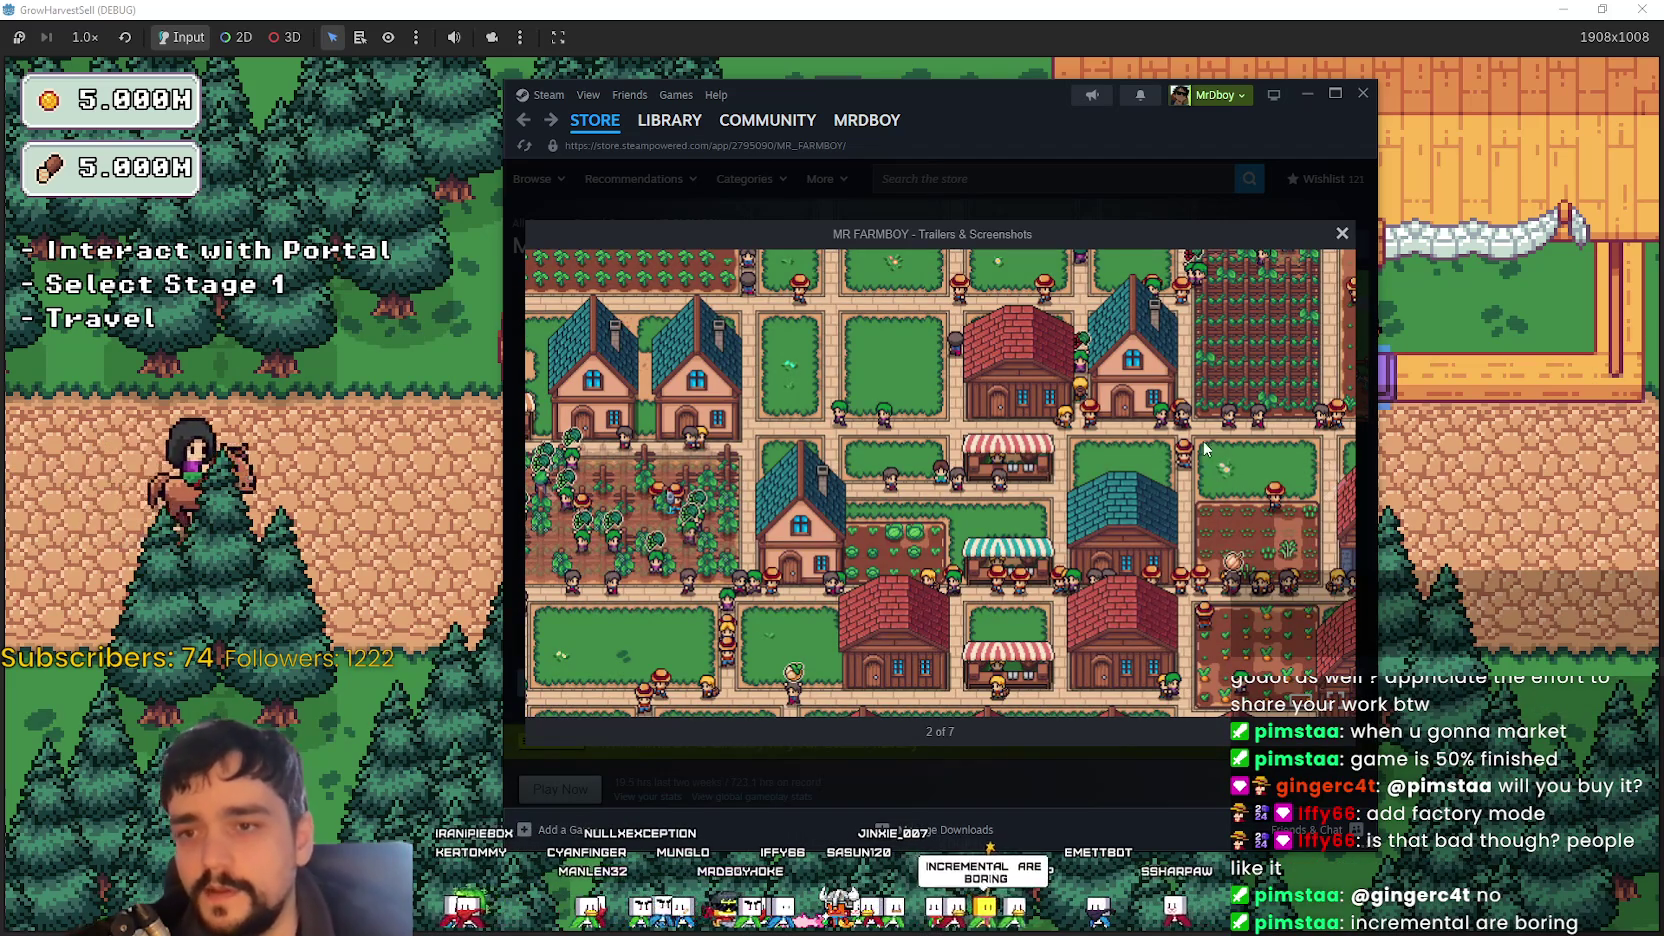
left_click(1341, 490)
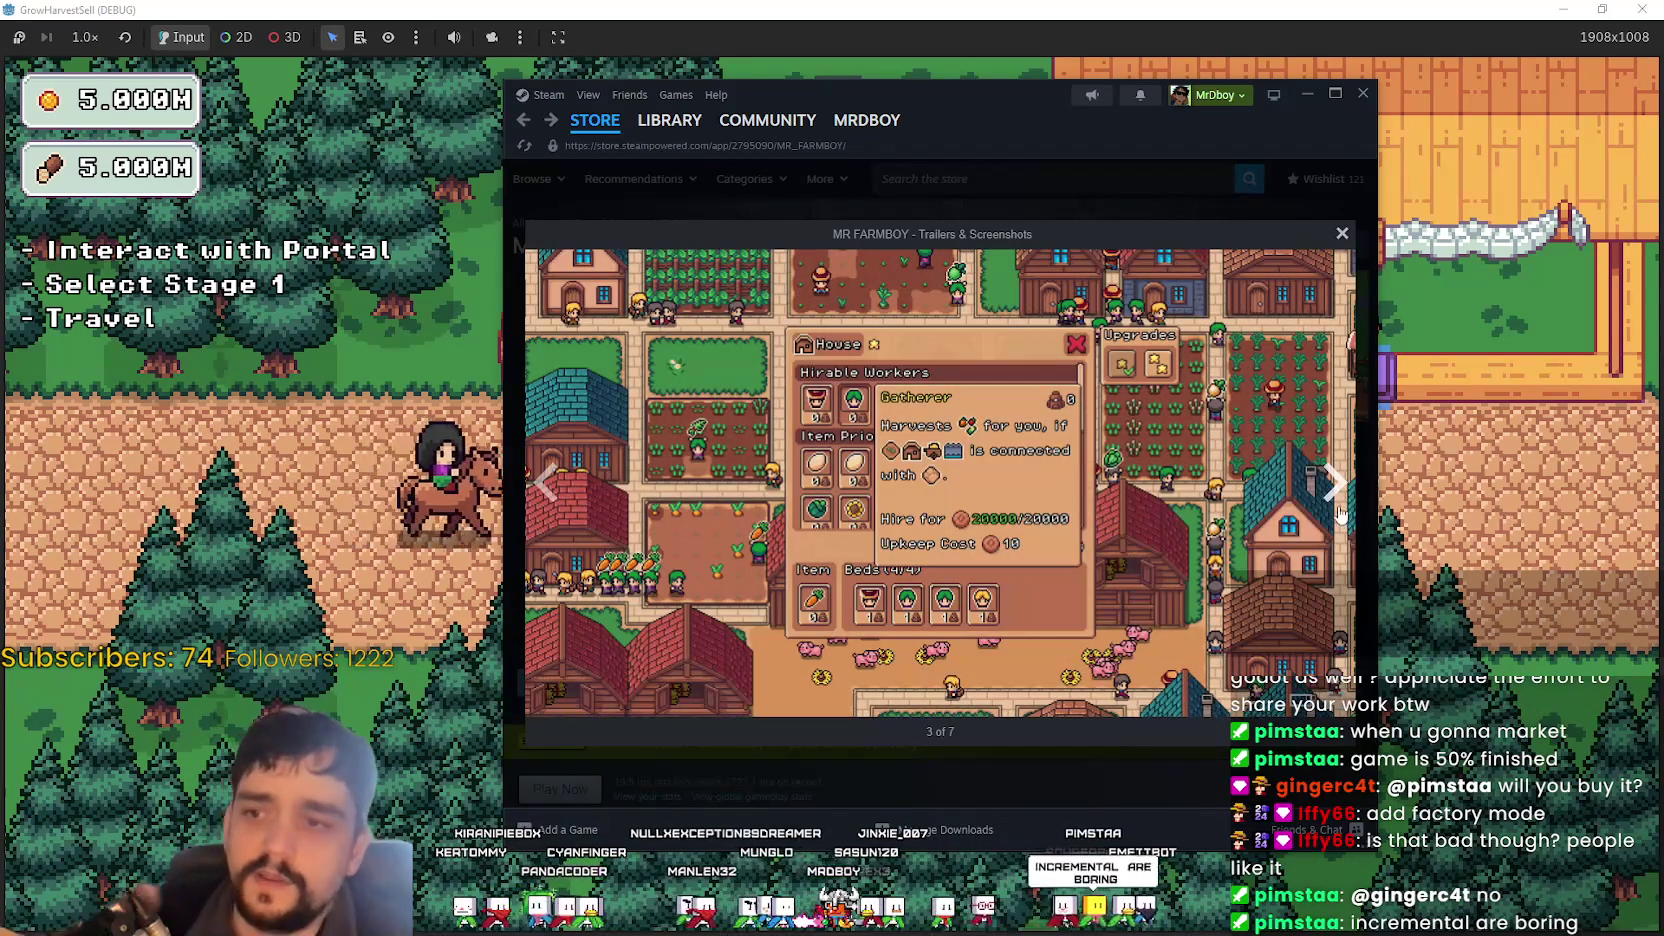
left_click(1335, 488)
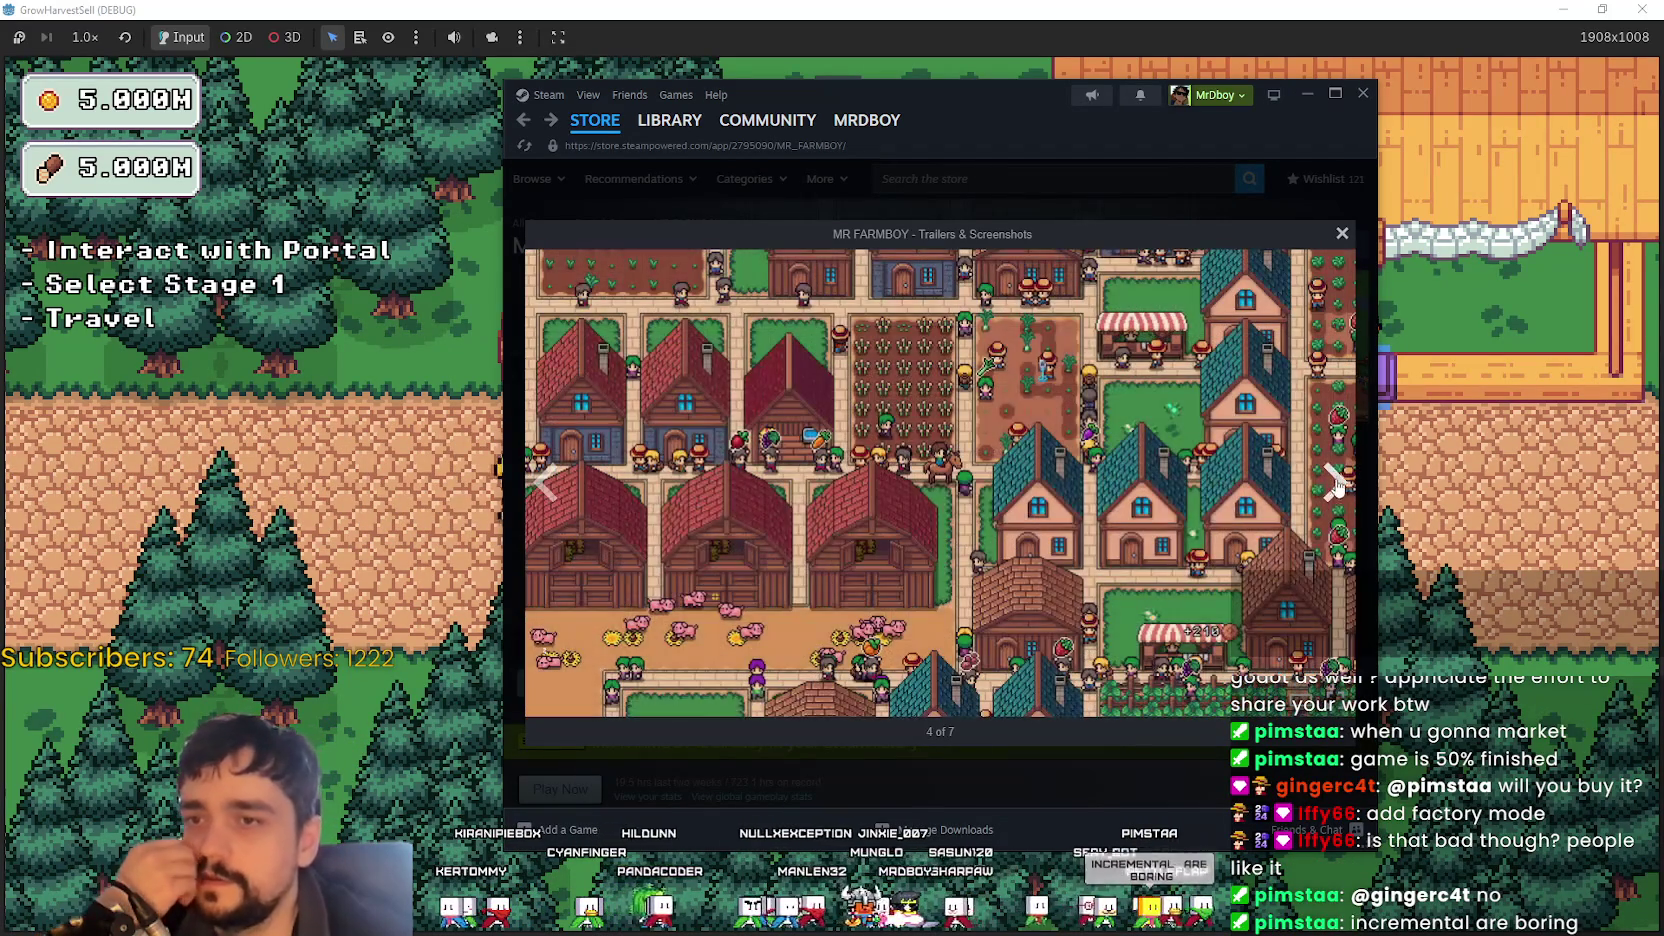
left_click(1328, 232)
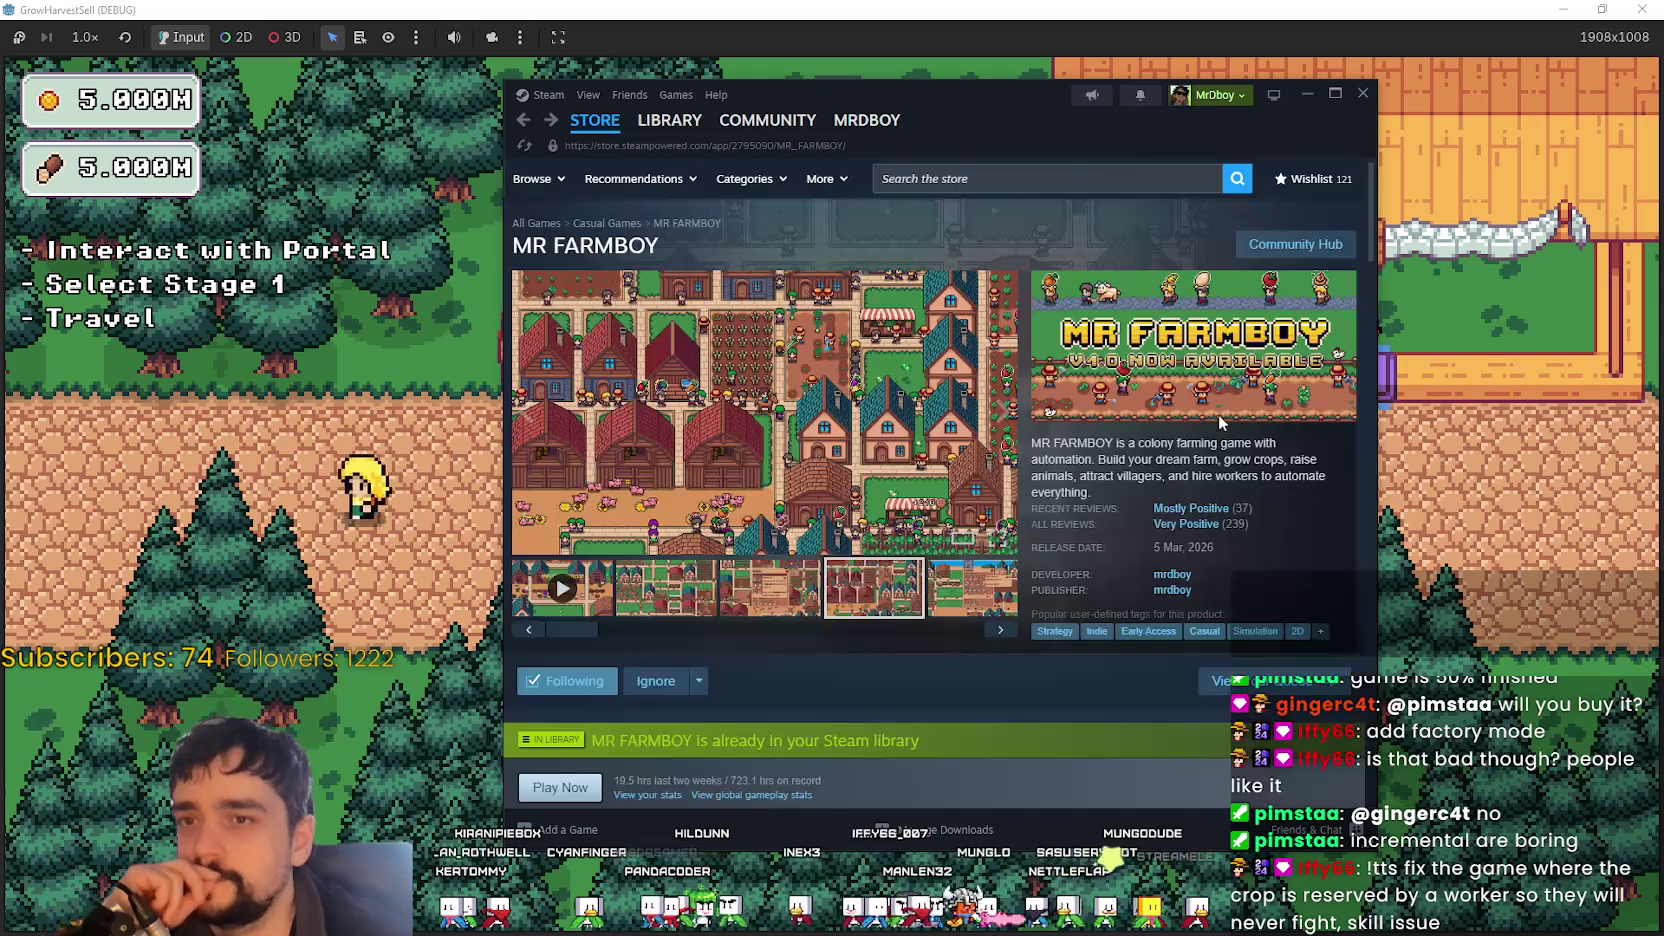
- Scroll down the store page and expand the full MR FARMBOY description with READ MORE
scroll(840, 600, "down", 10)
scroll(885, 701, "down", 10)
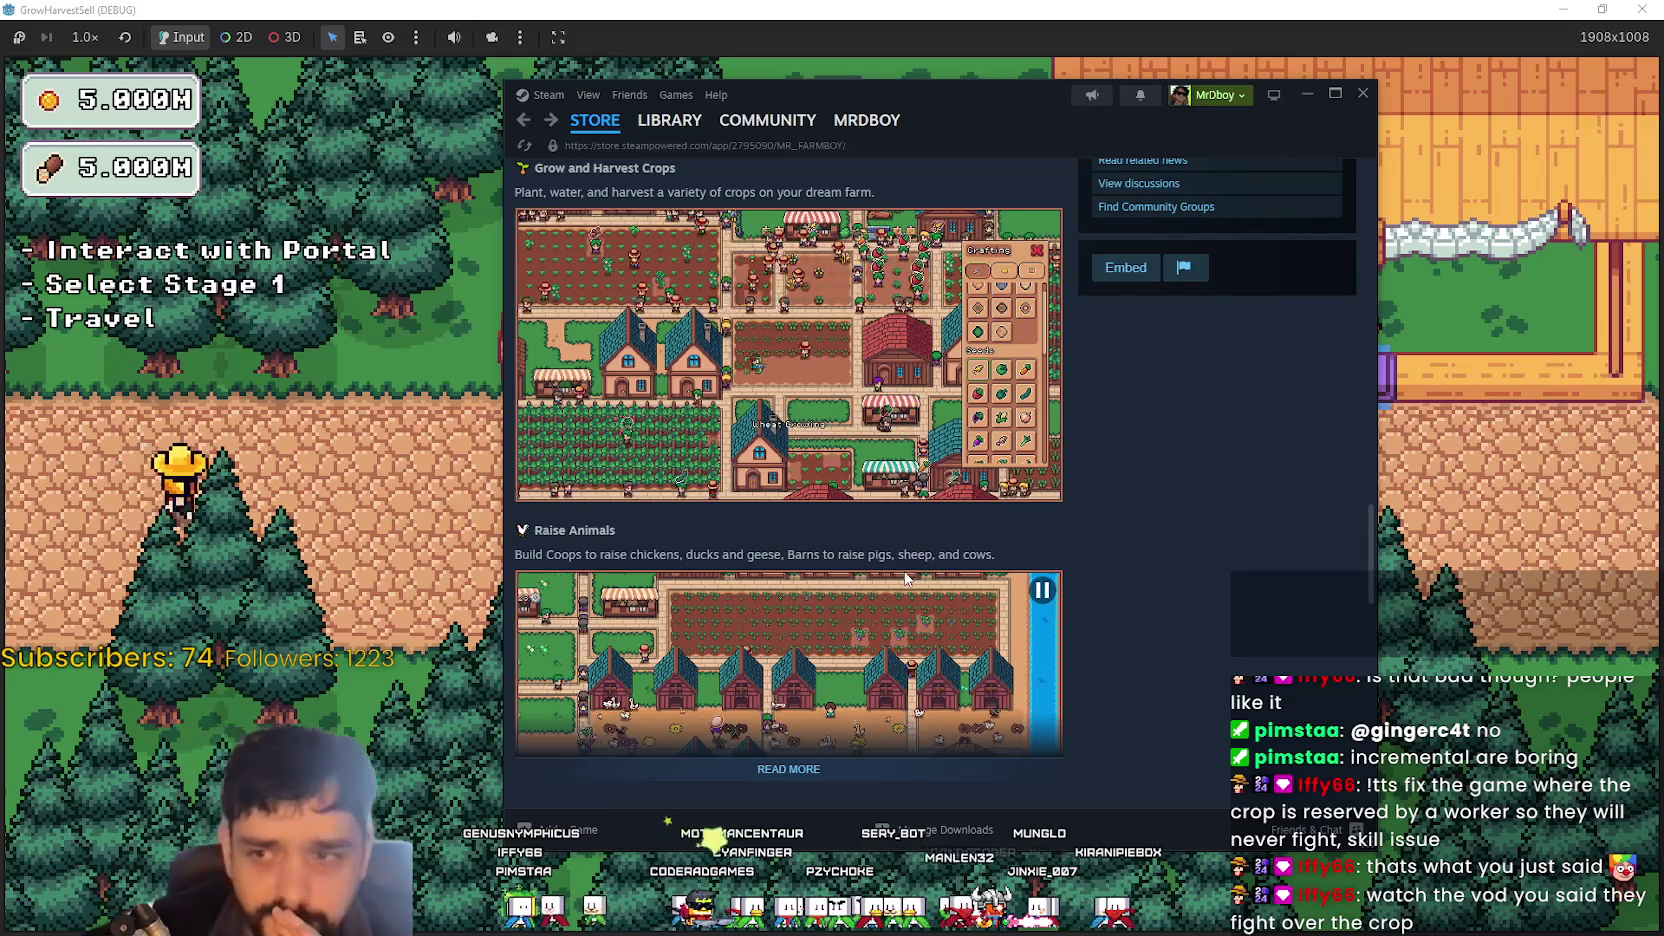
scroll(905, 578, "down", 3)
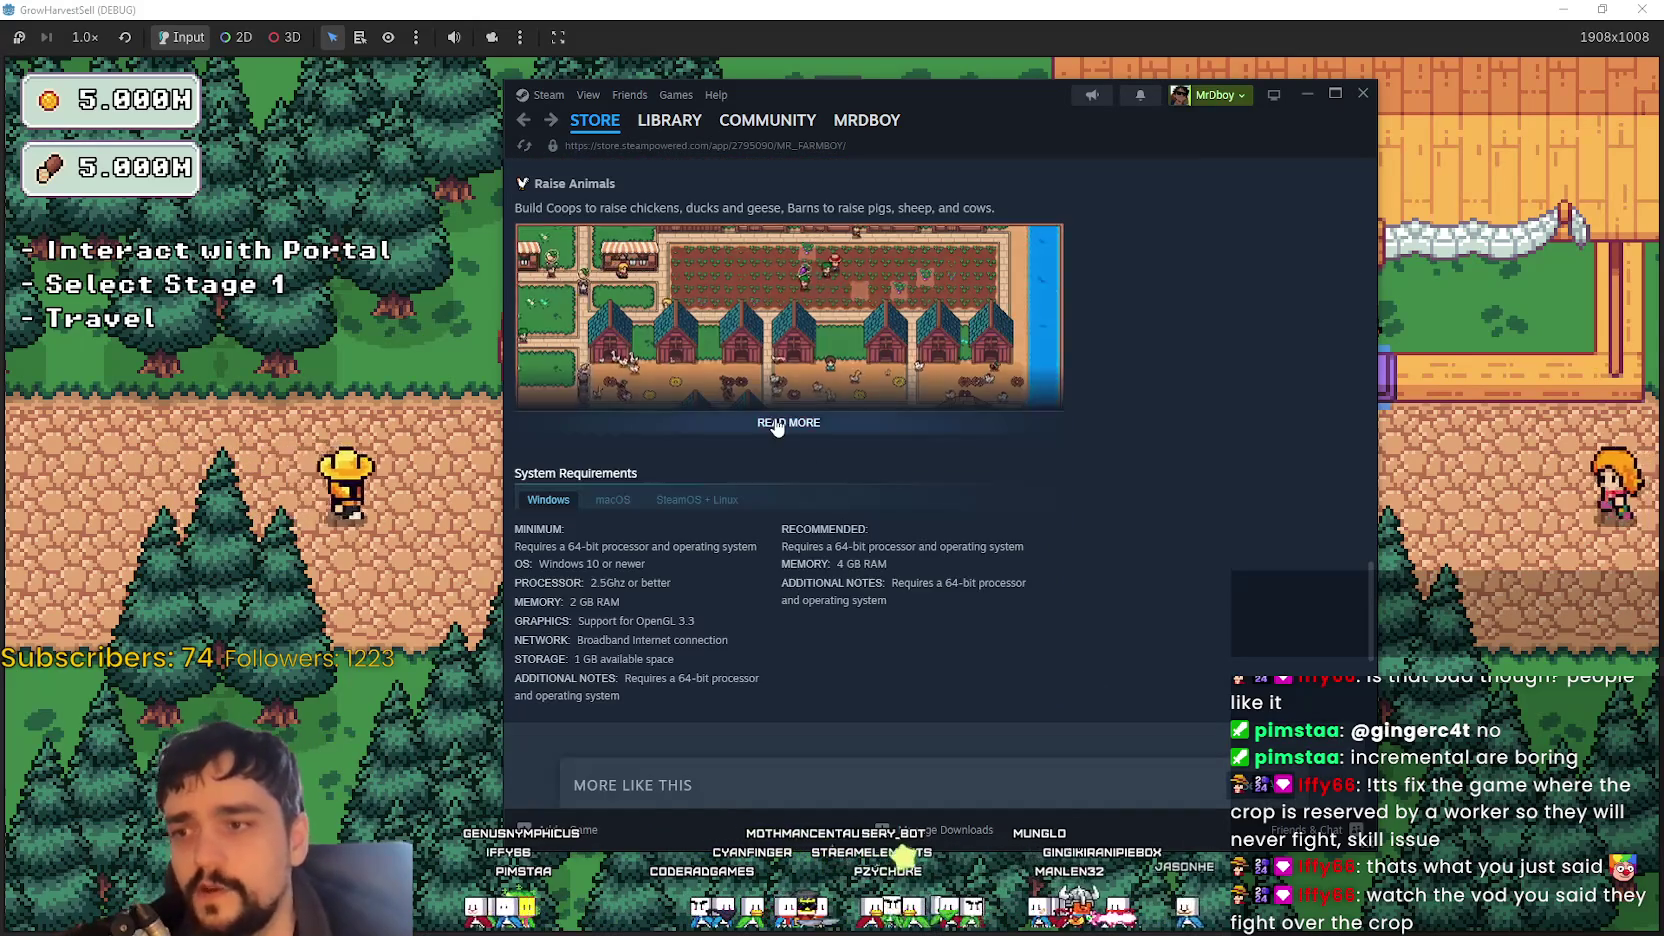
left_click(790, 420)
scroll(1136, 577, "down", 3)
scroll(1141, 571, "down", 3)
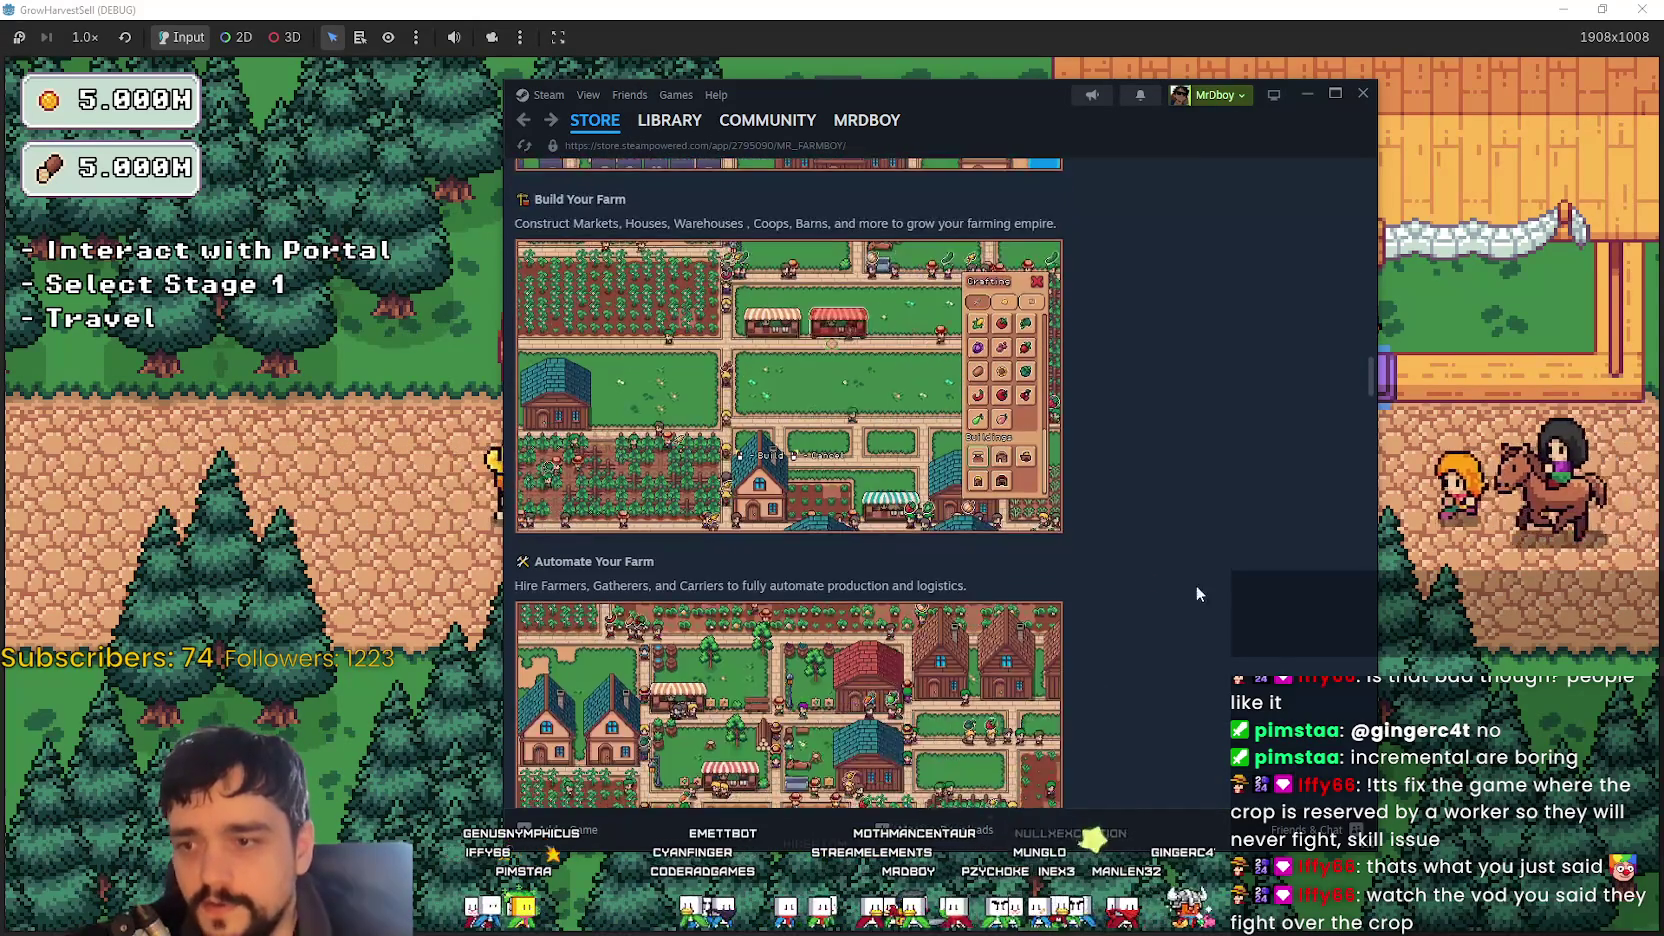
scroll(950, 614, "down", 3)
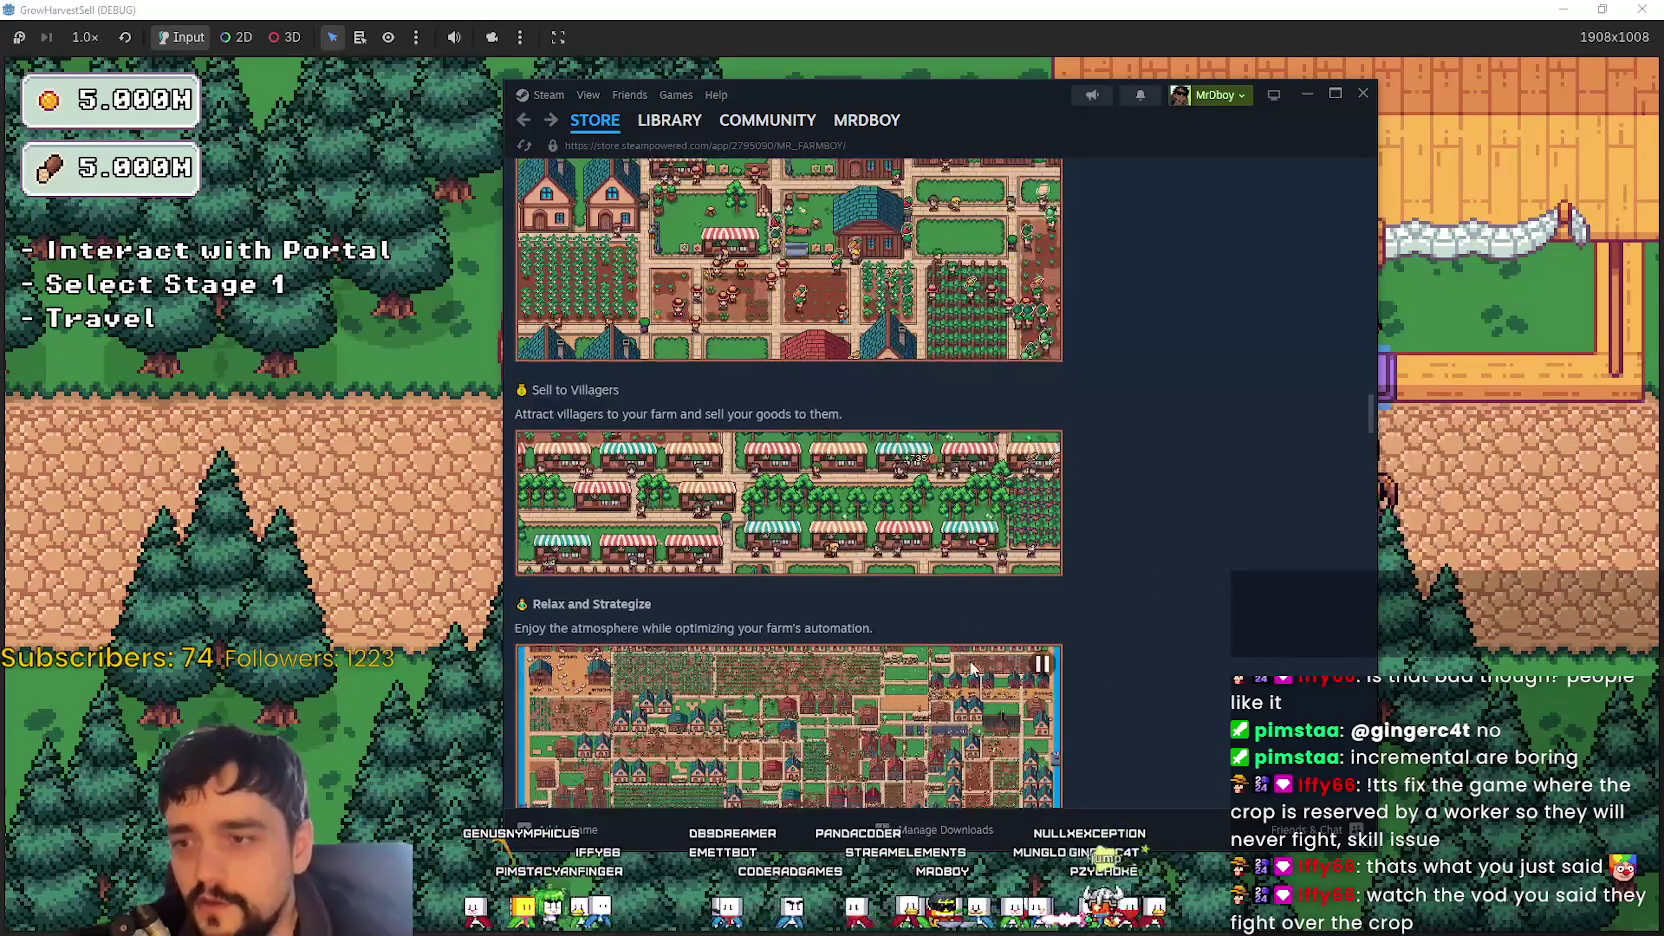
- Scroll back to the top of the store page and bring the running game forward
scroll(960, 638, "up", 10)
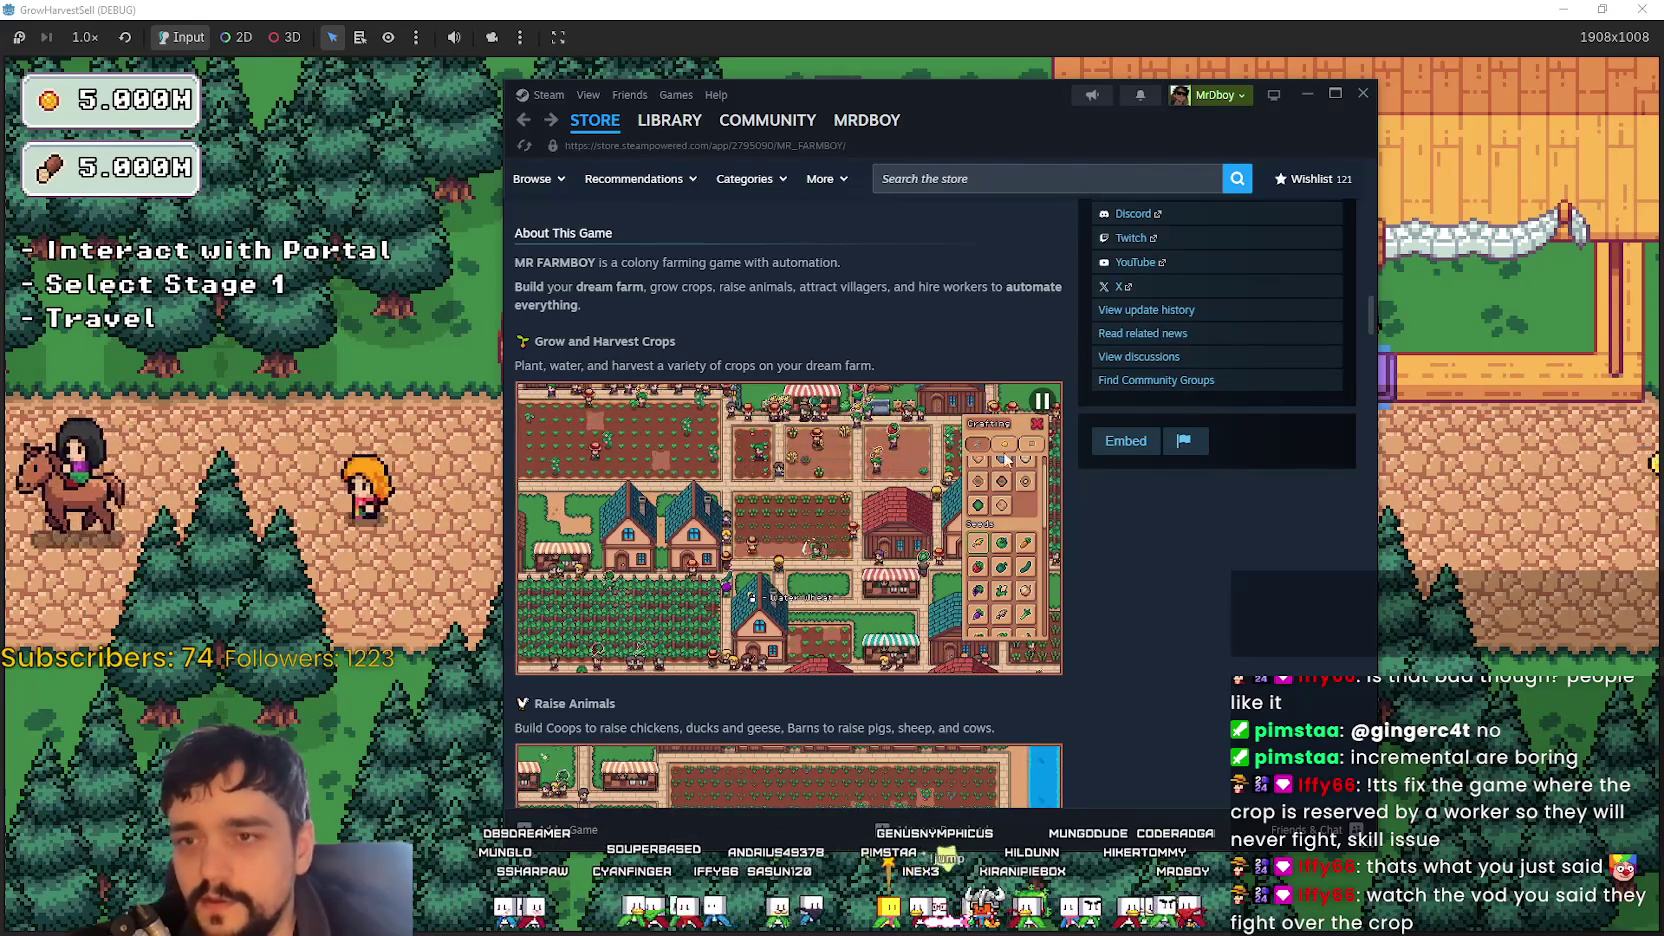
scroll(1010, 592, "up", 2)
scroll(1010, 592, "up", 6)
scroll(988, 751, "down", 8)
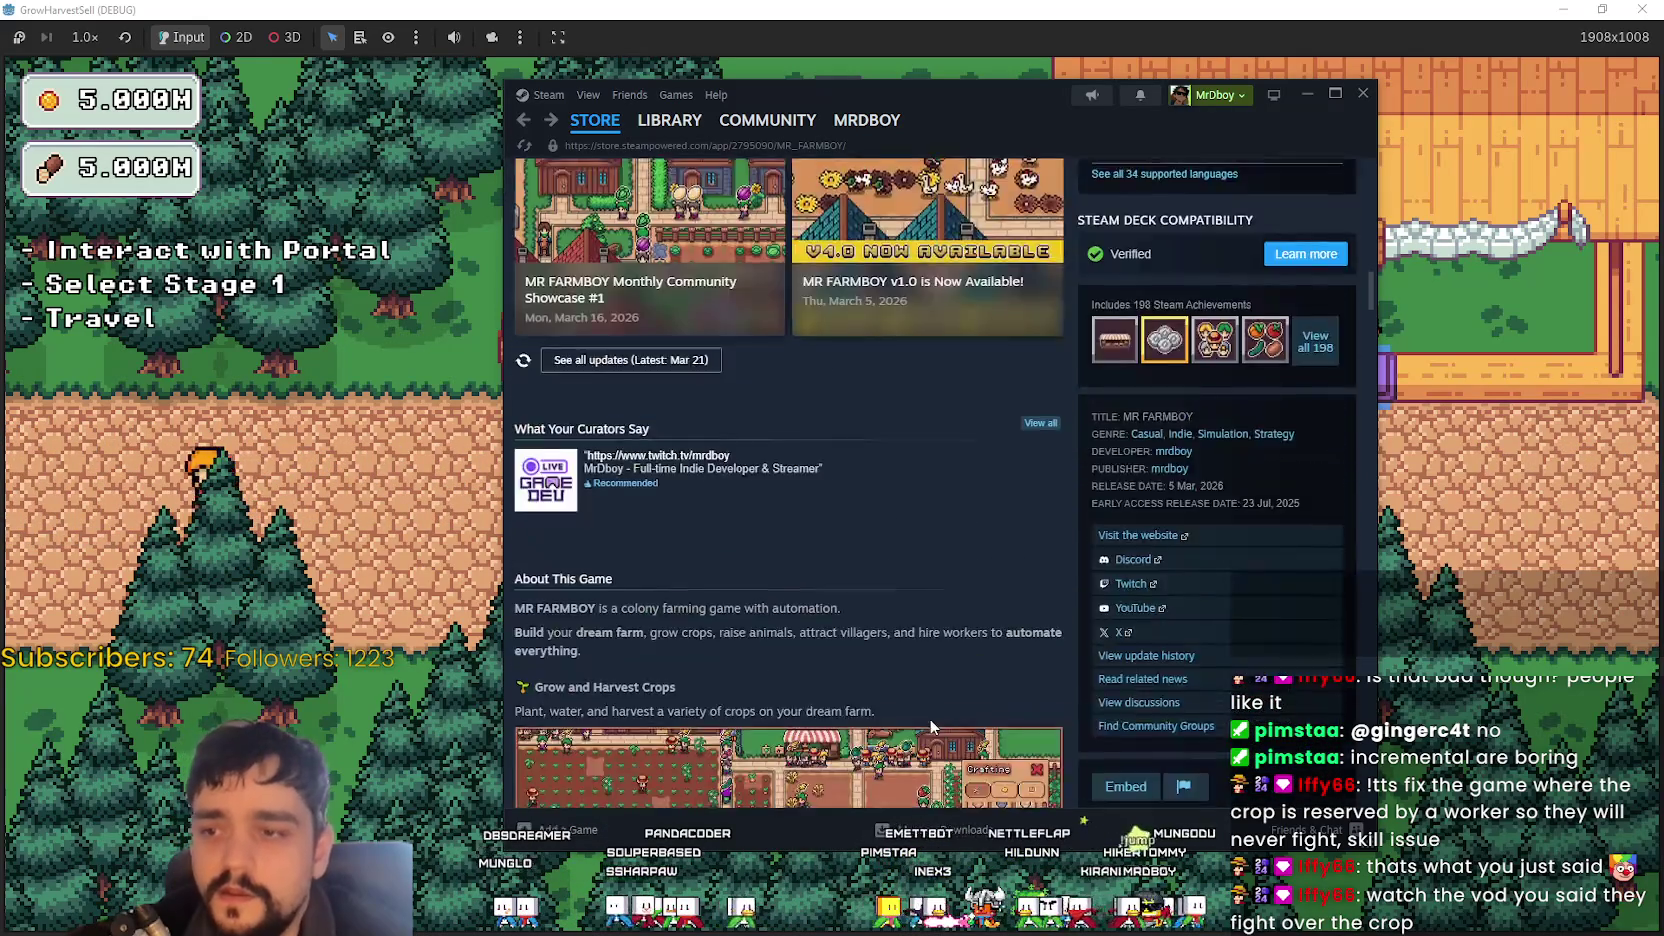
scroll(772, 706, "up", 15)
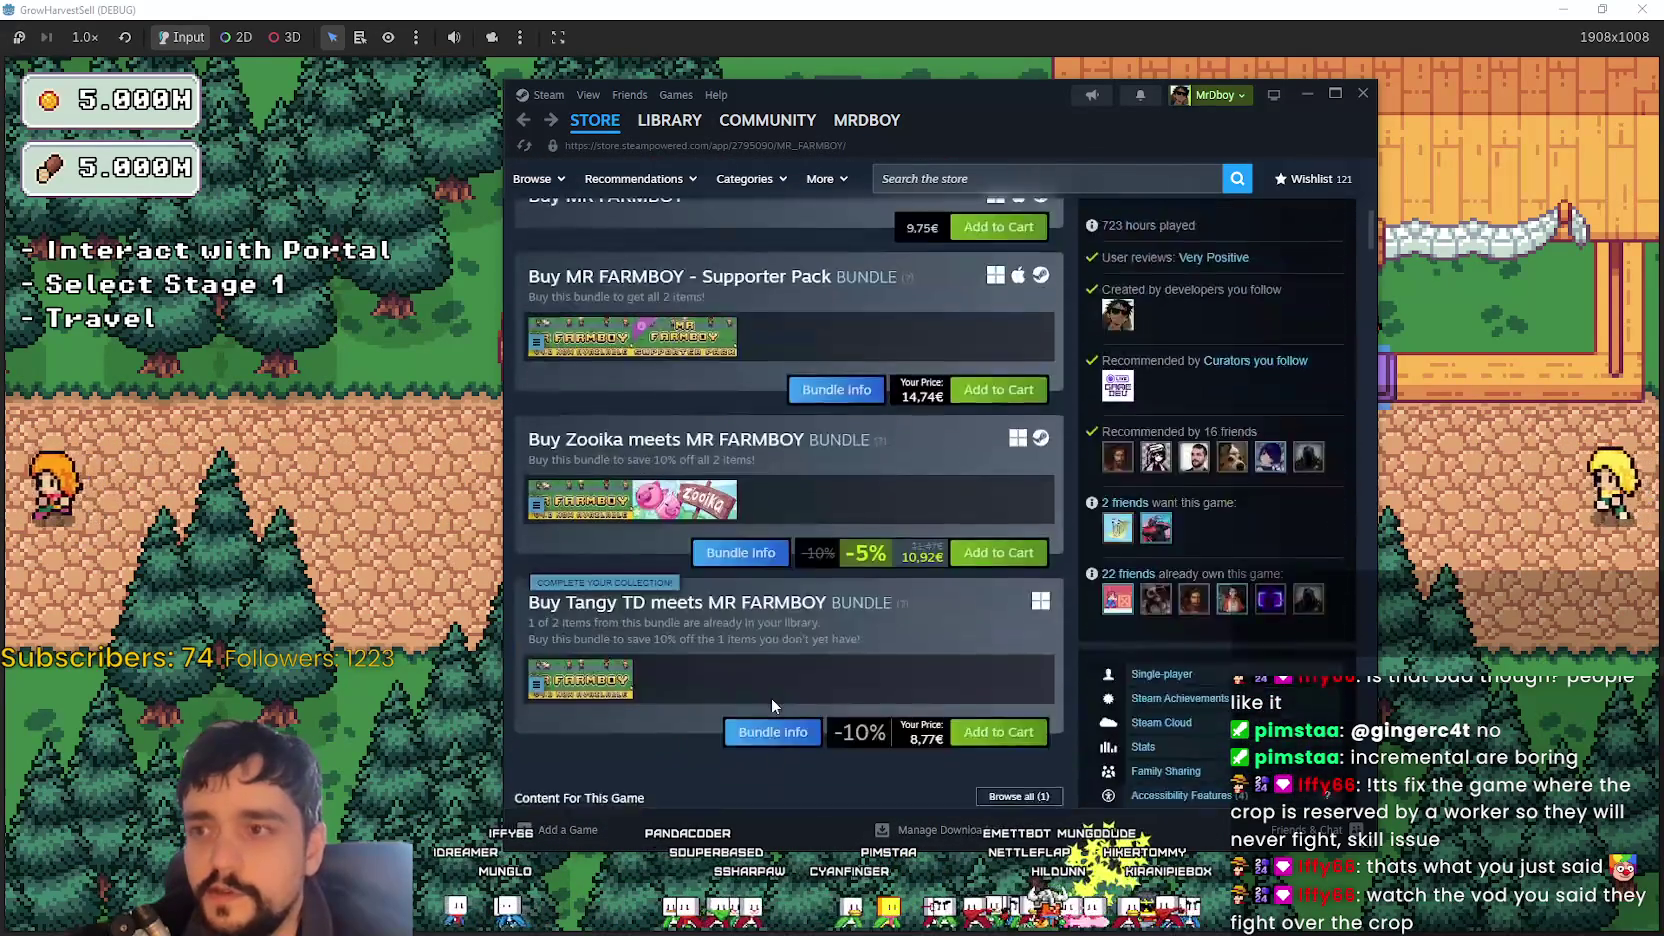
scroll(779, 695, "up", 3)
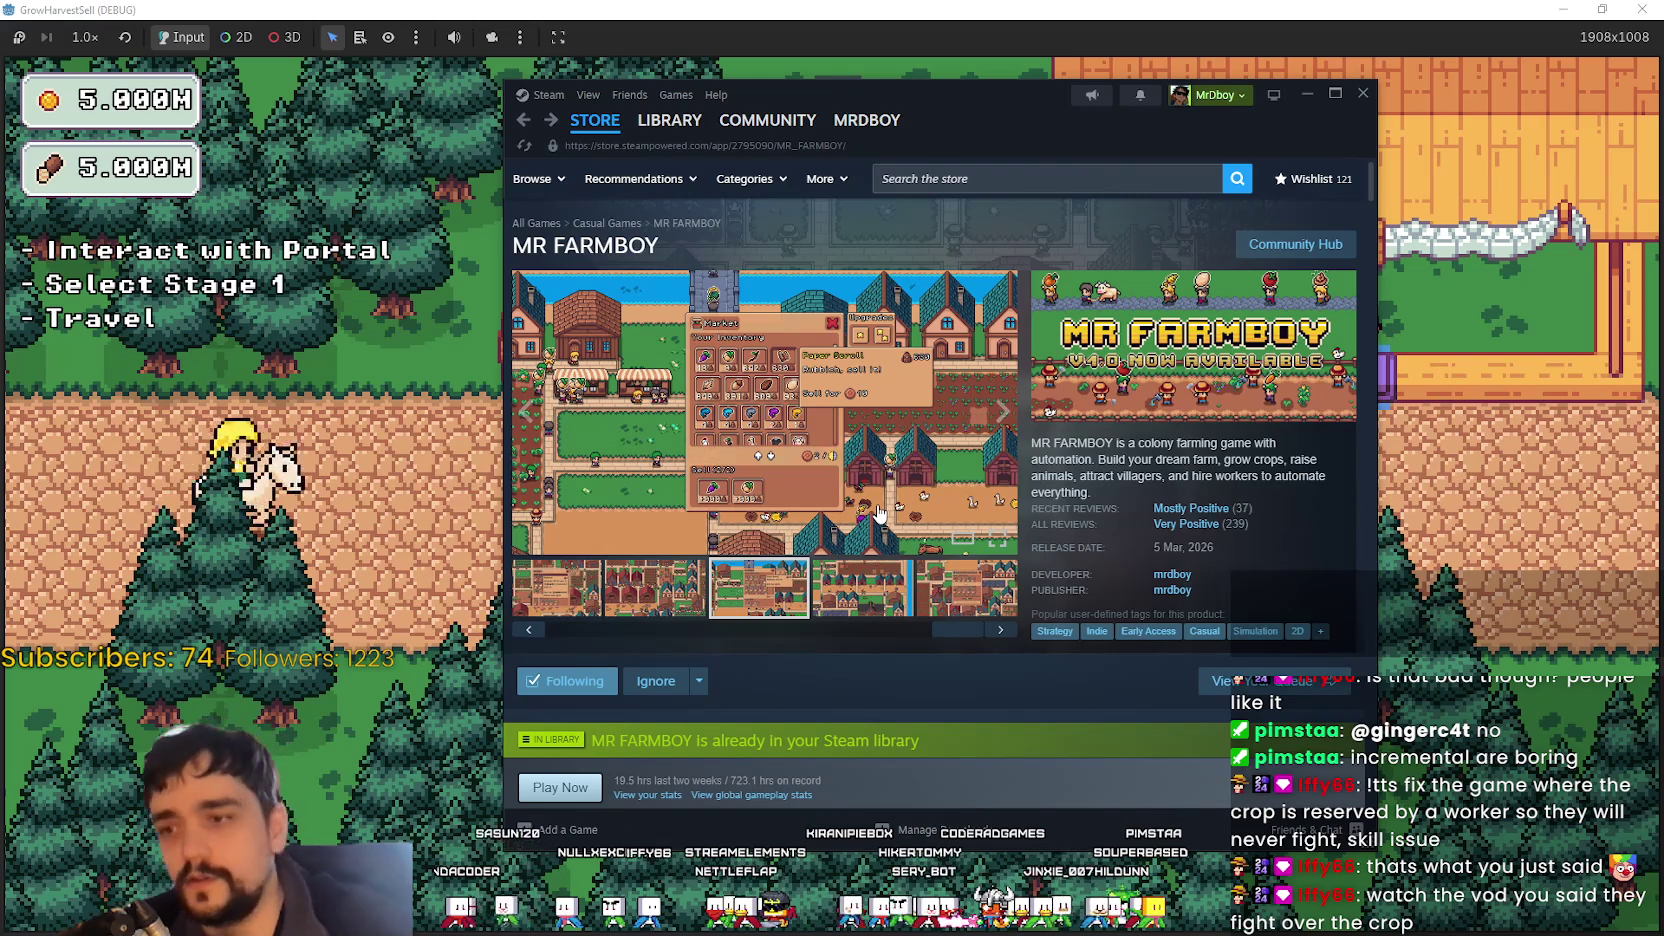
left_click(288, 603)
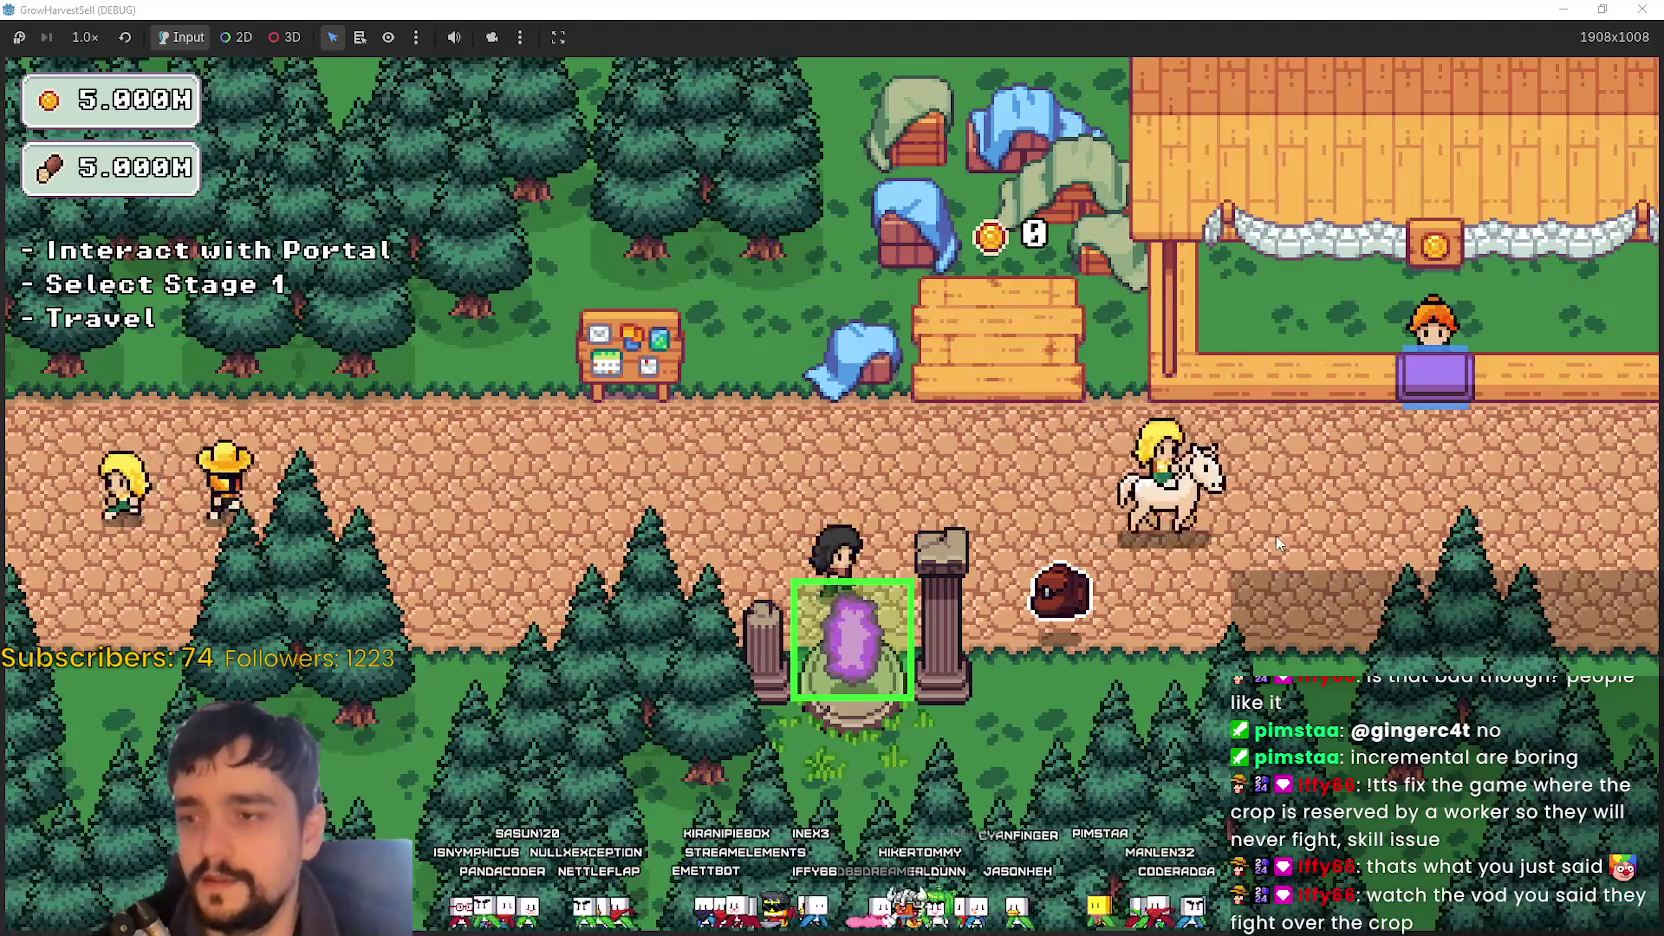
- Walk the player back and forth around the portal pillar to test its collision
key("d")
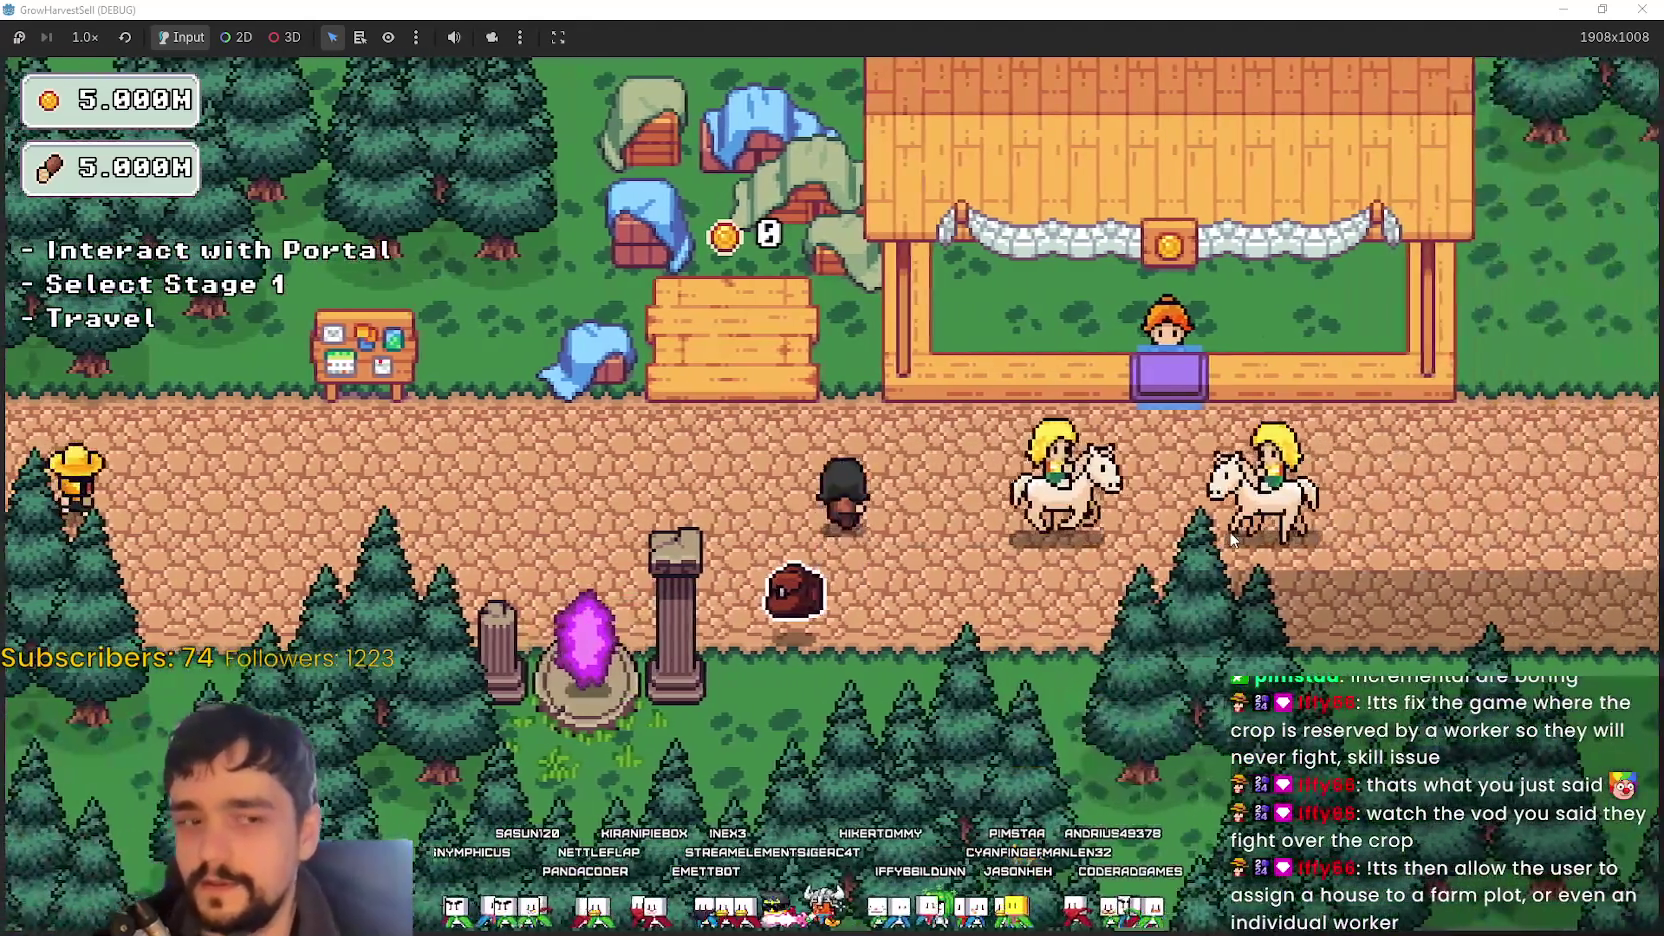
key("a")
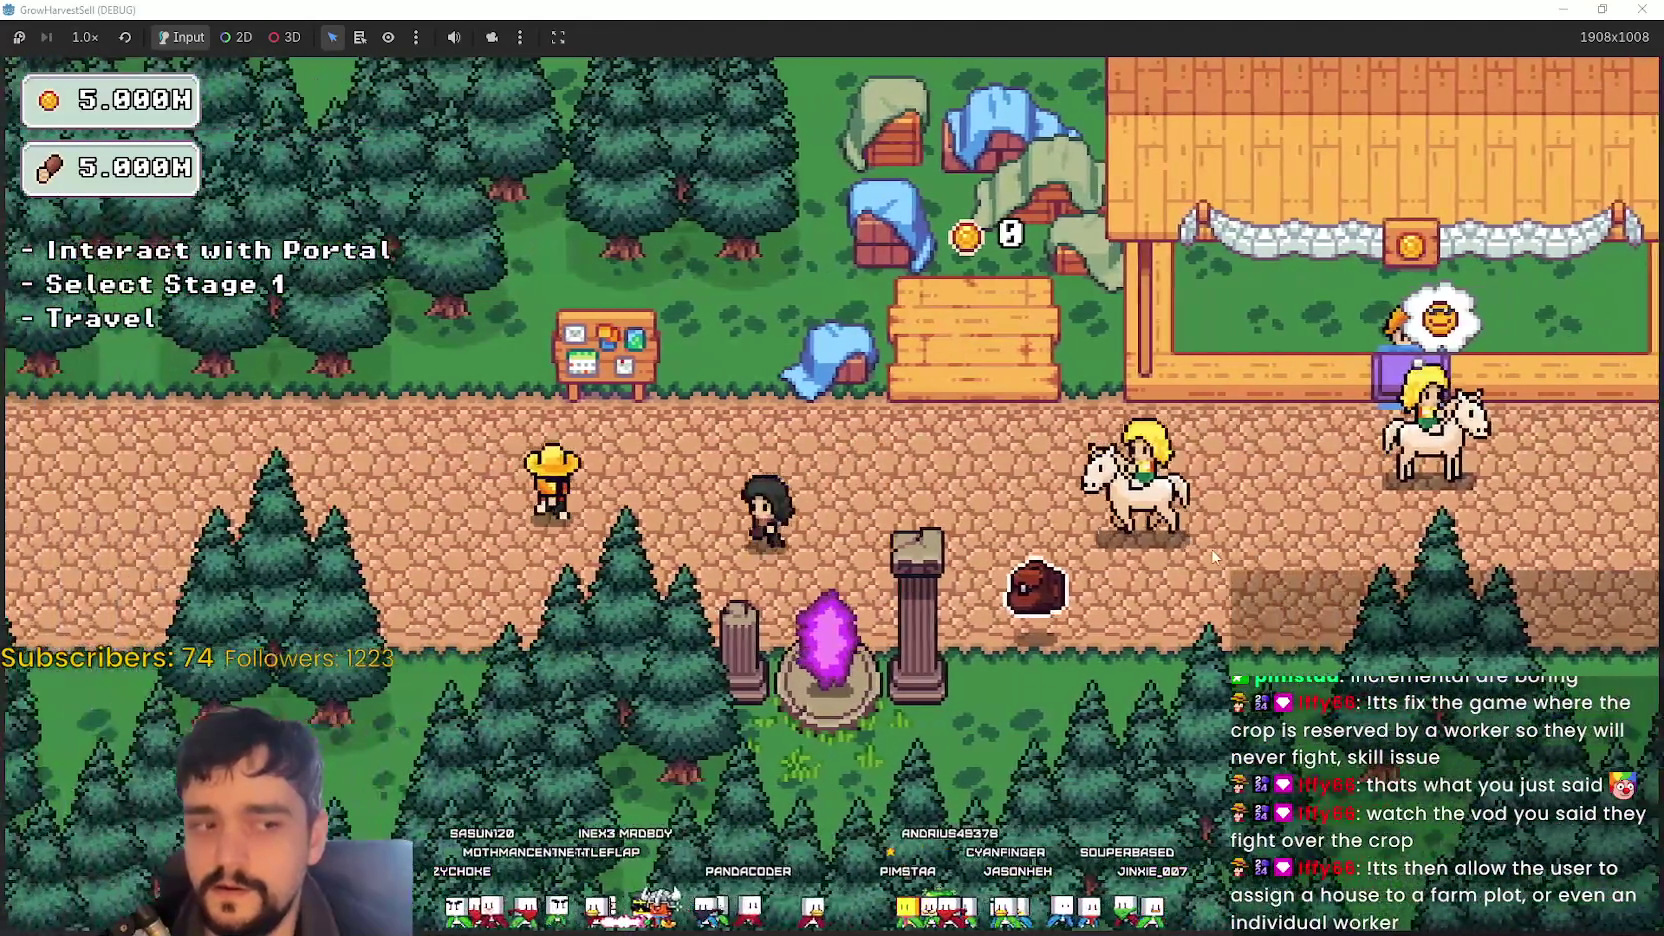
key("d")
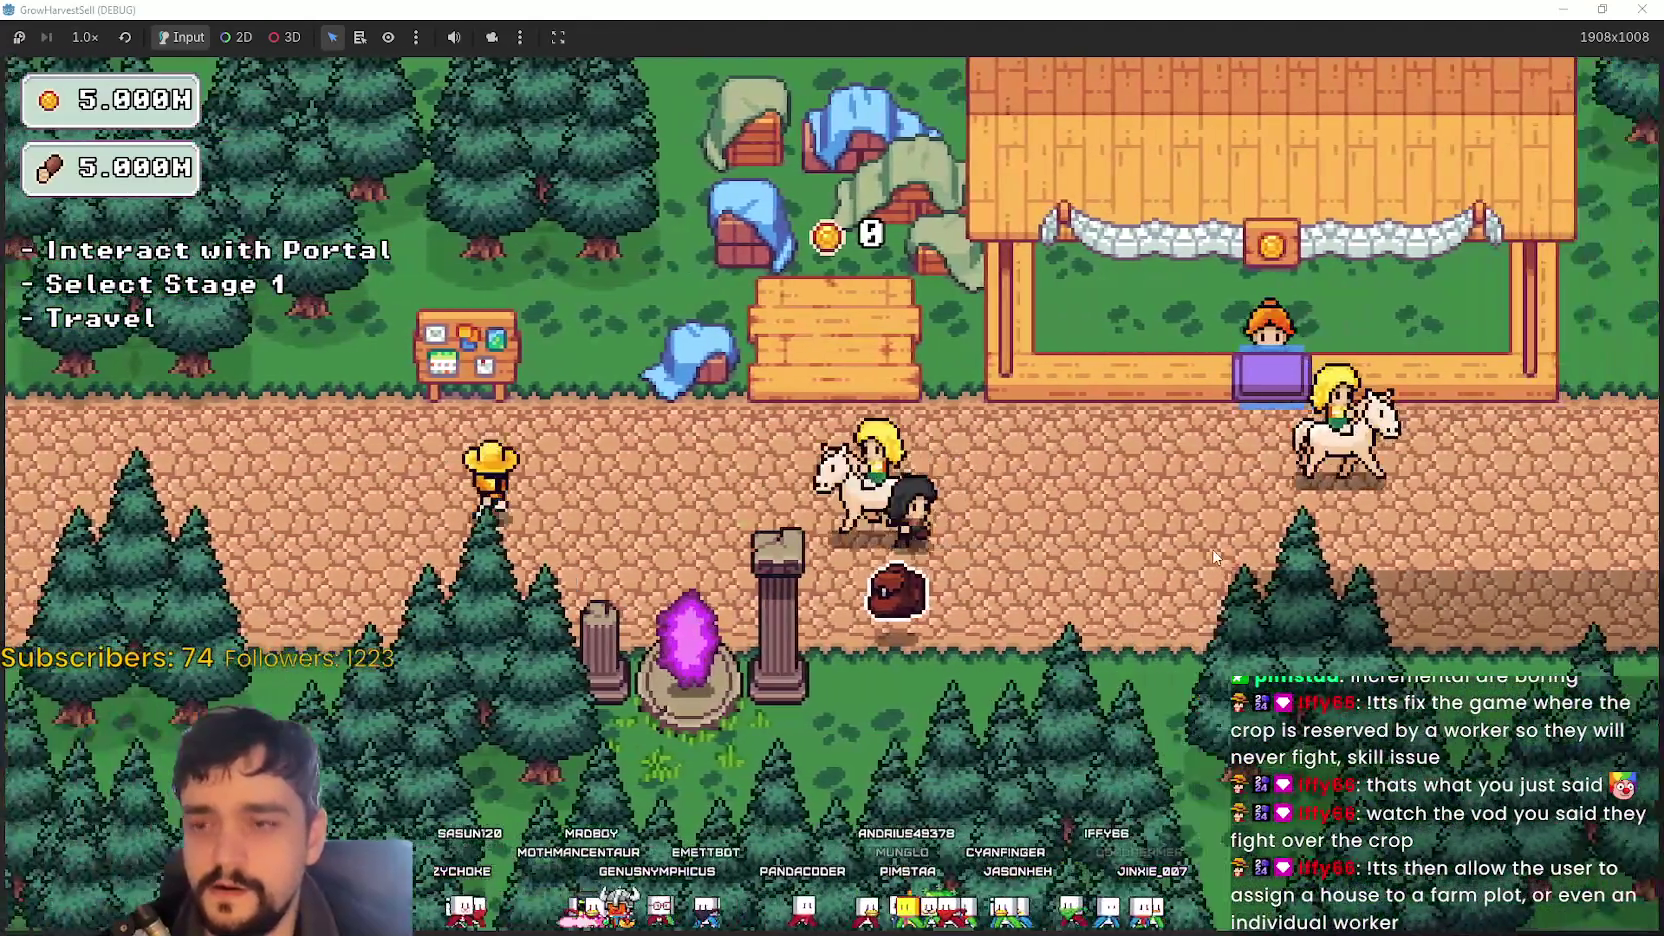
key("d")
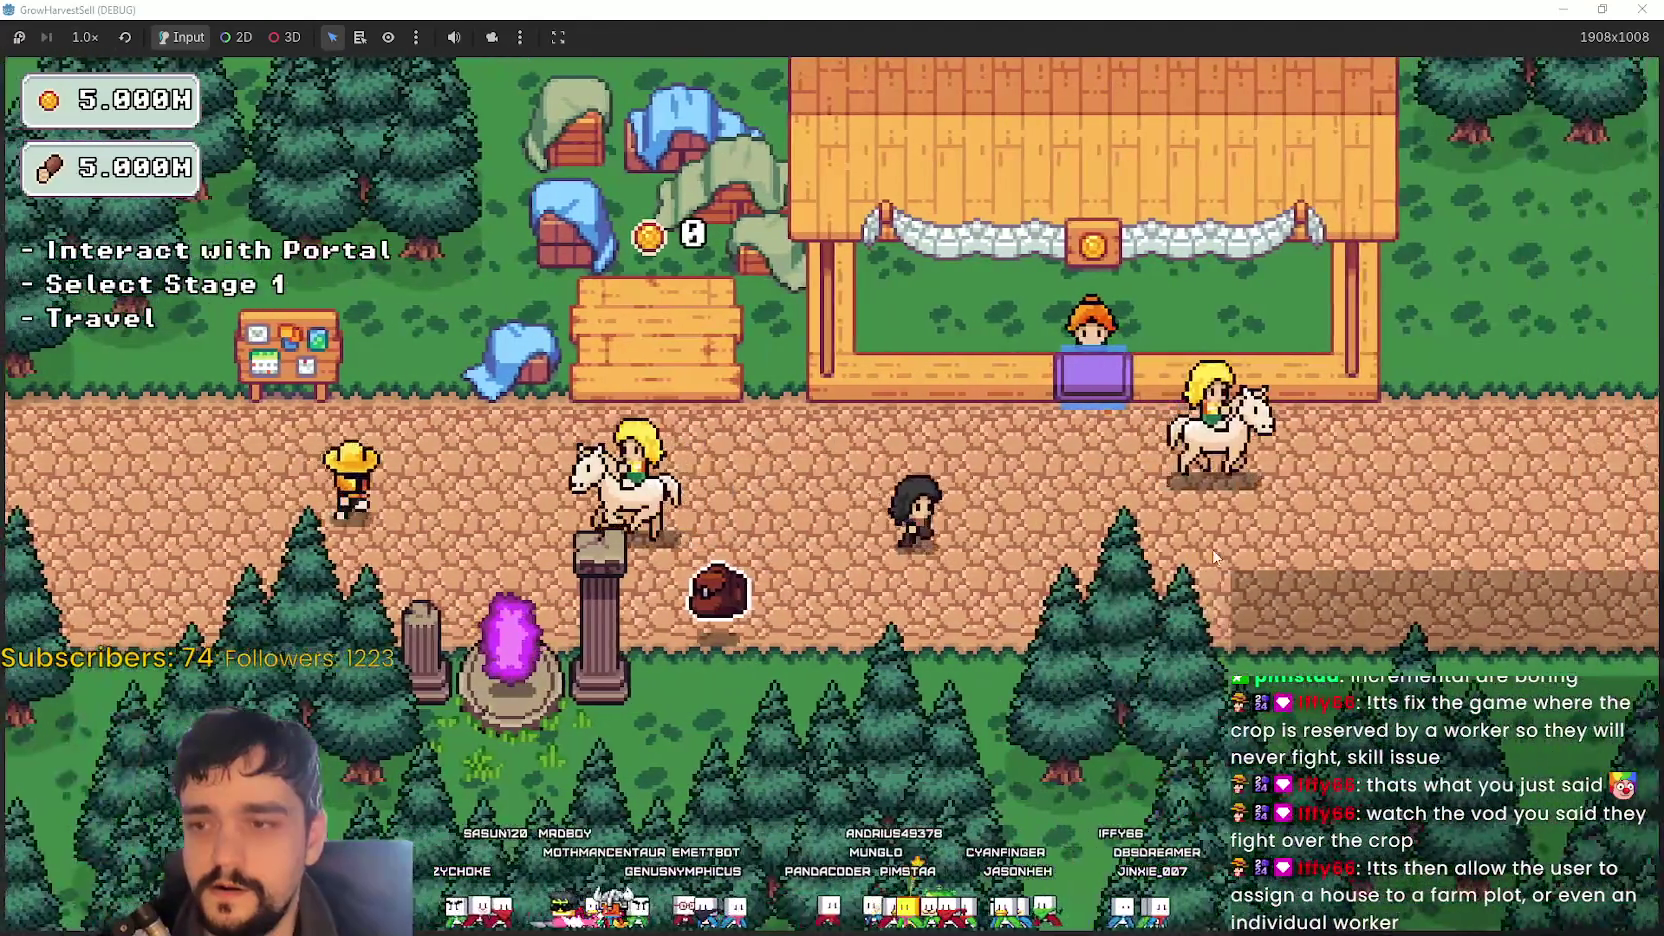
key("a")
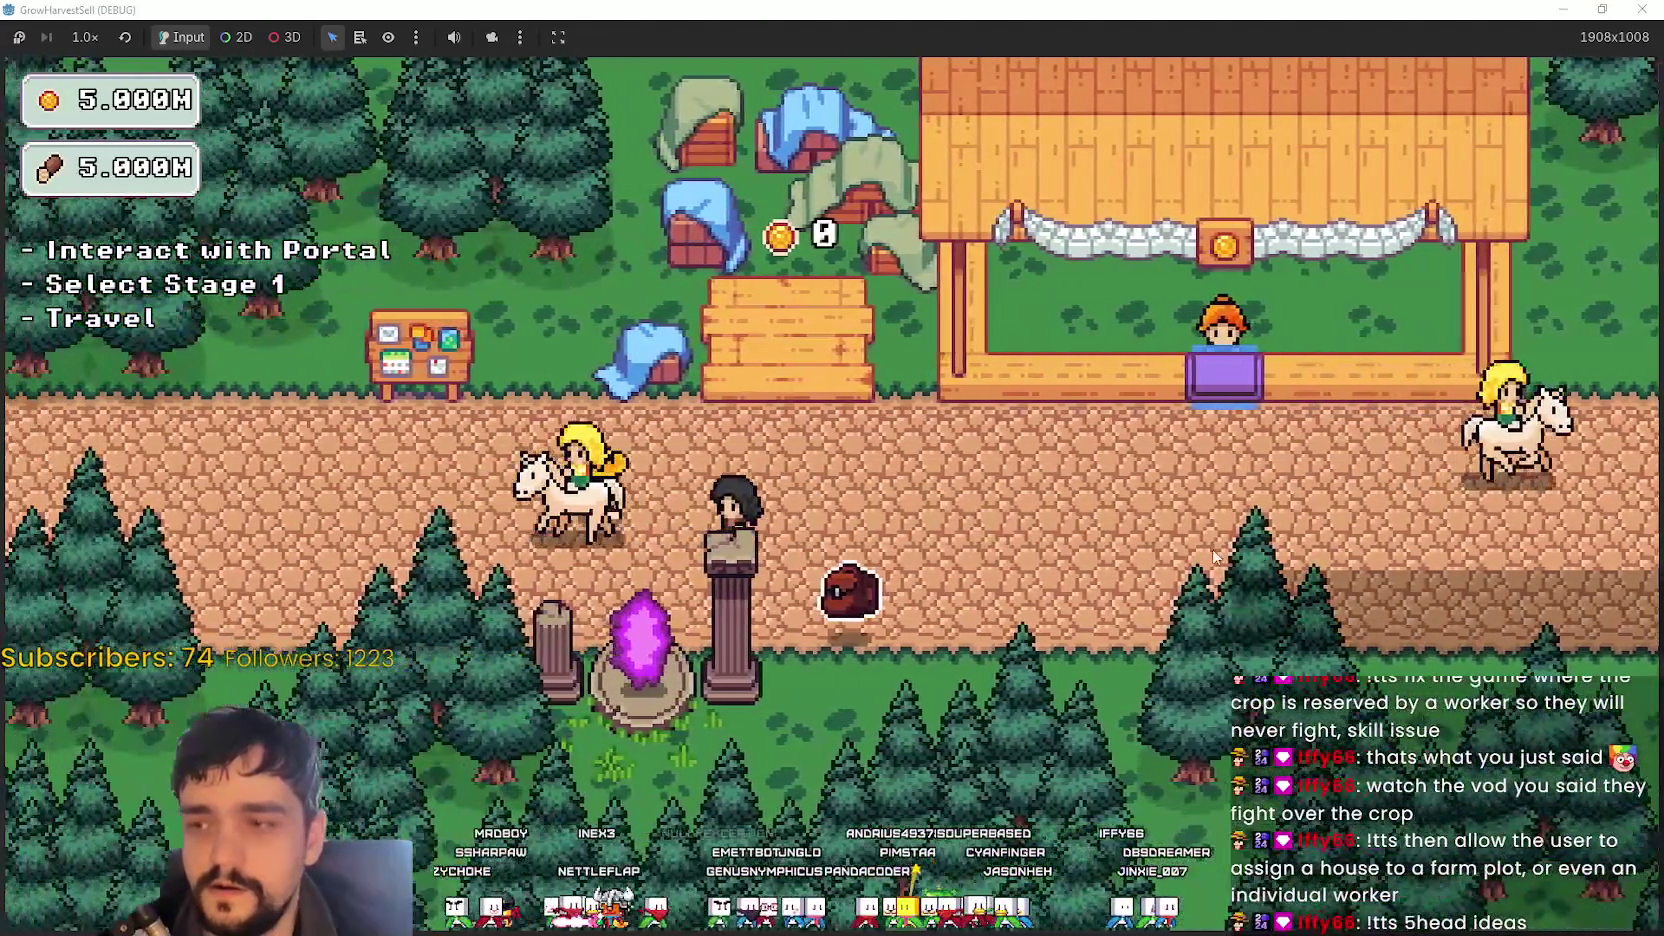
key("d")
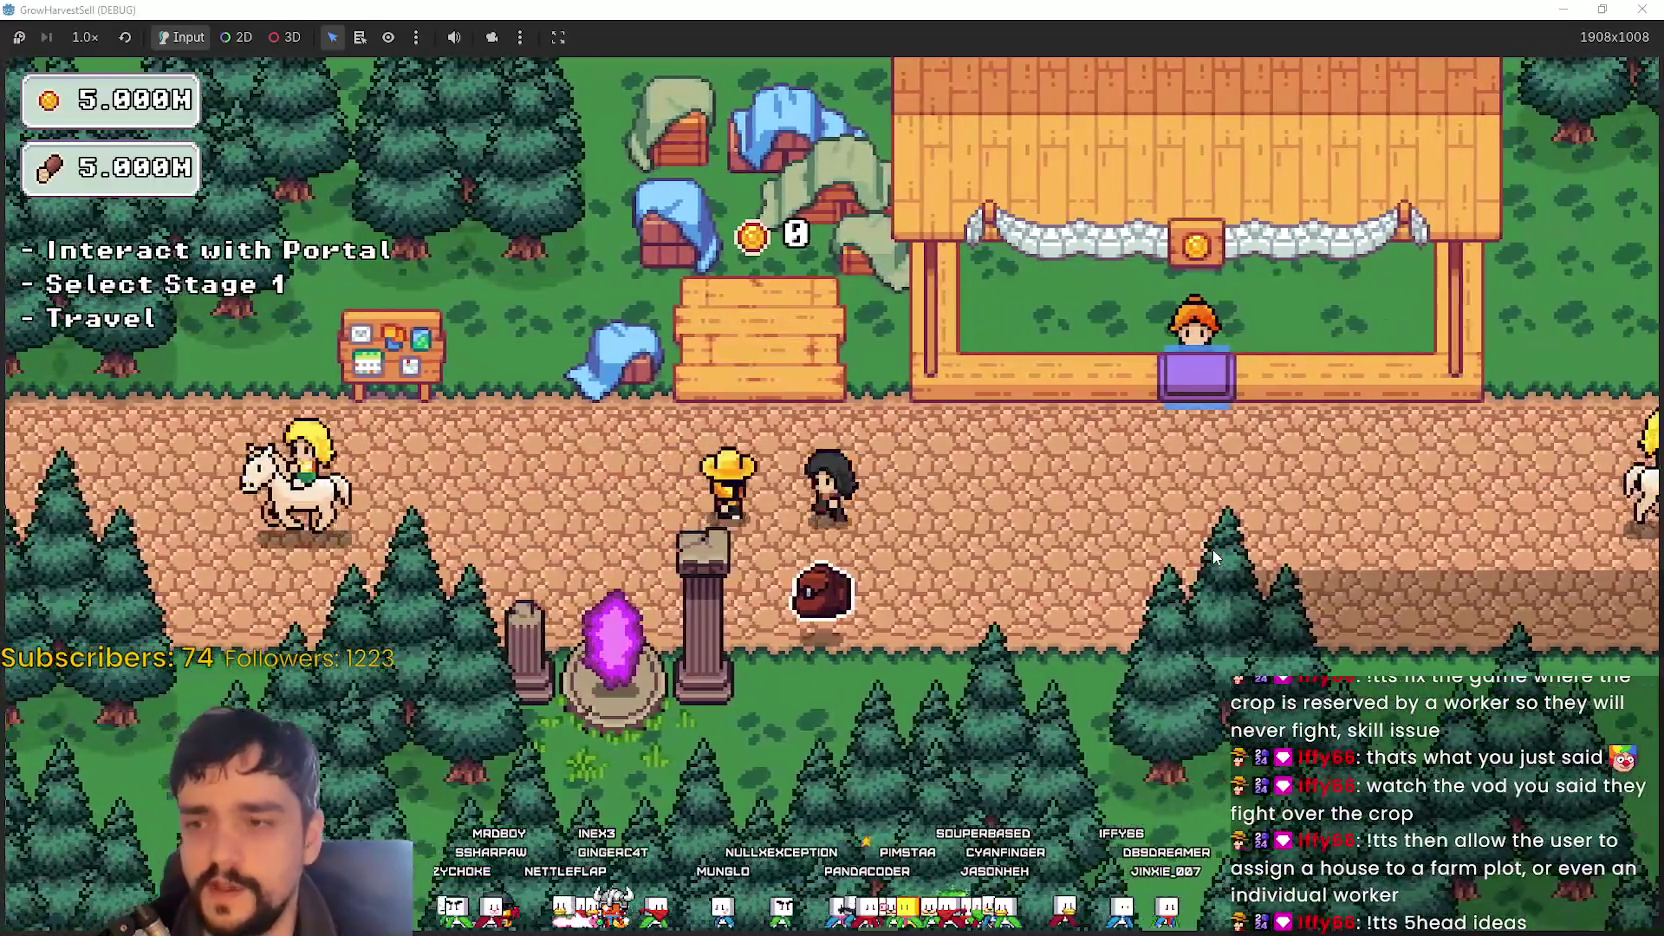
key("s")
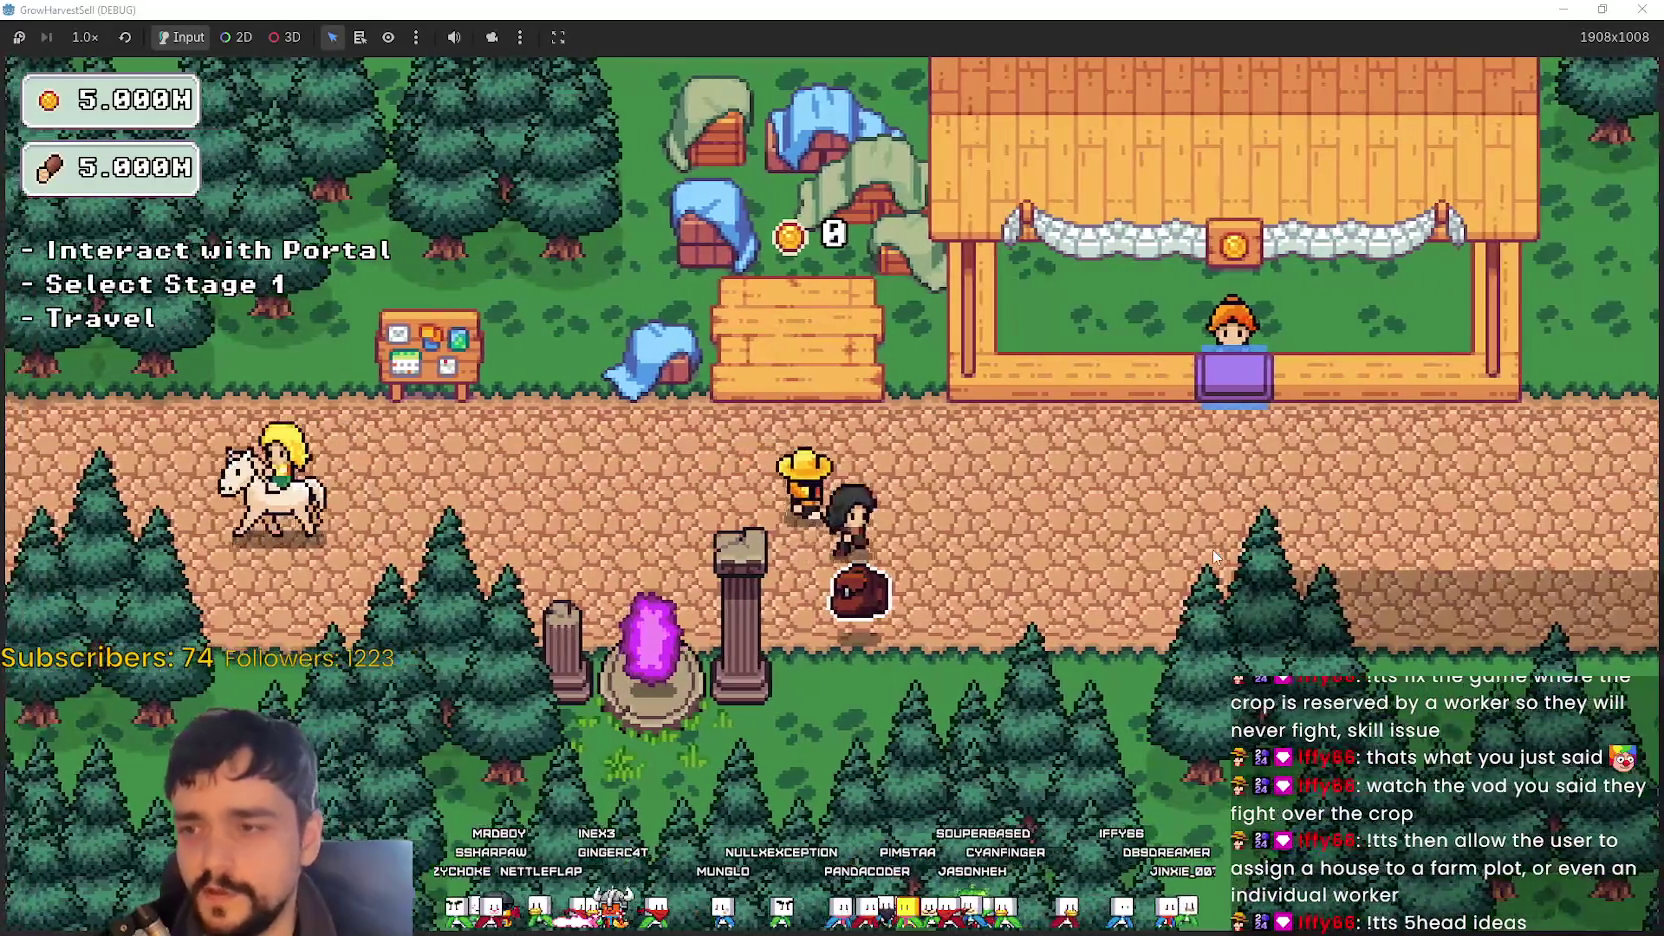
key("w")
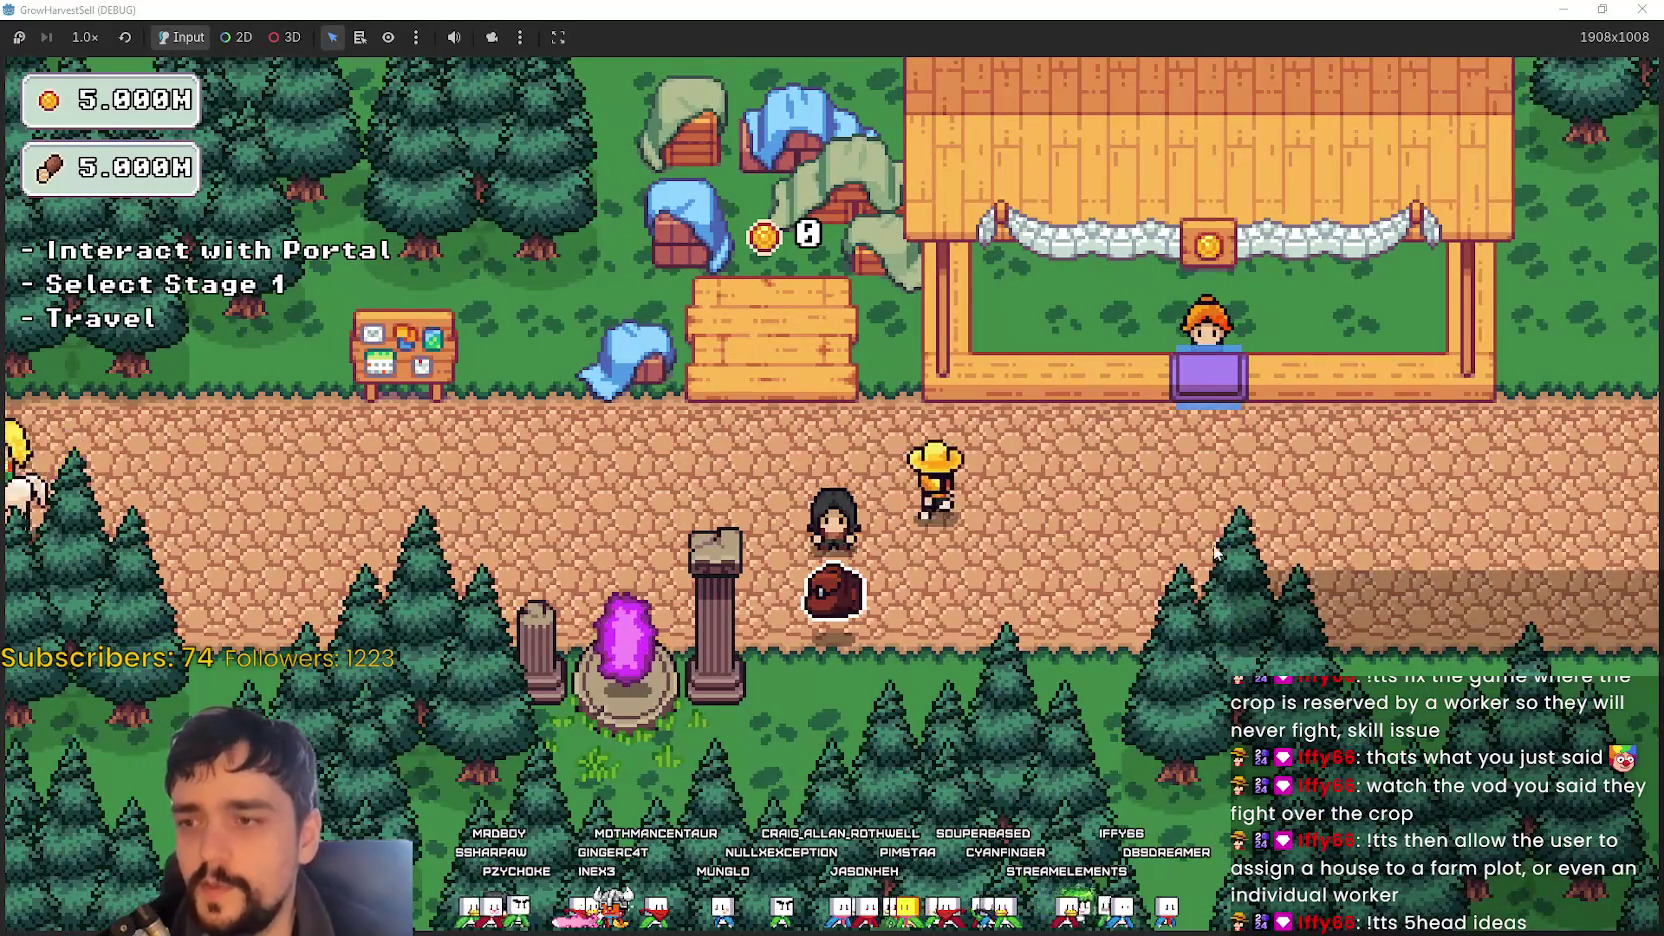
key("d")
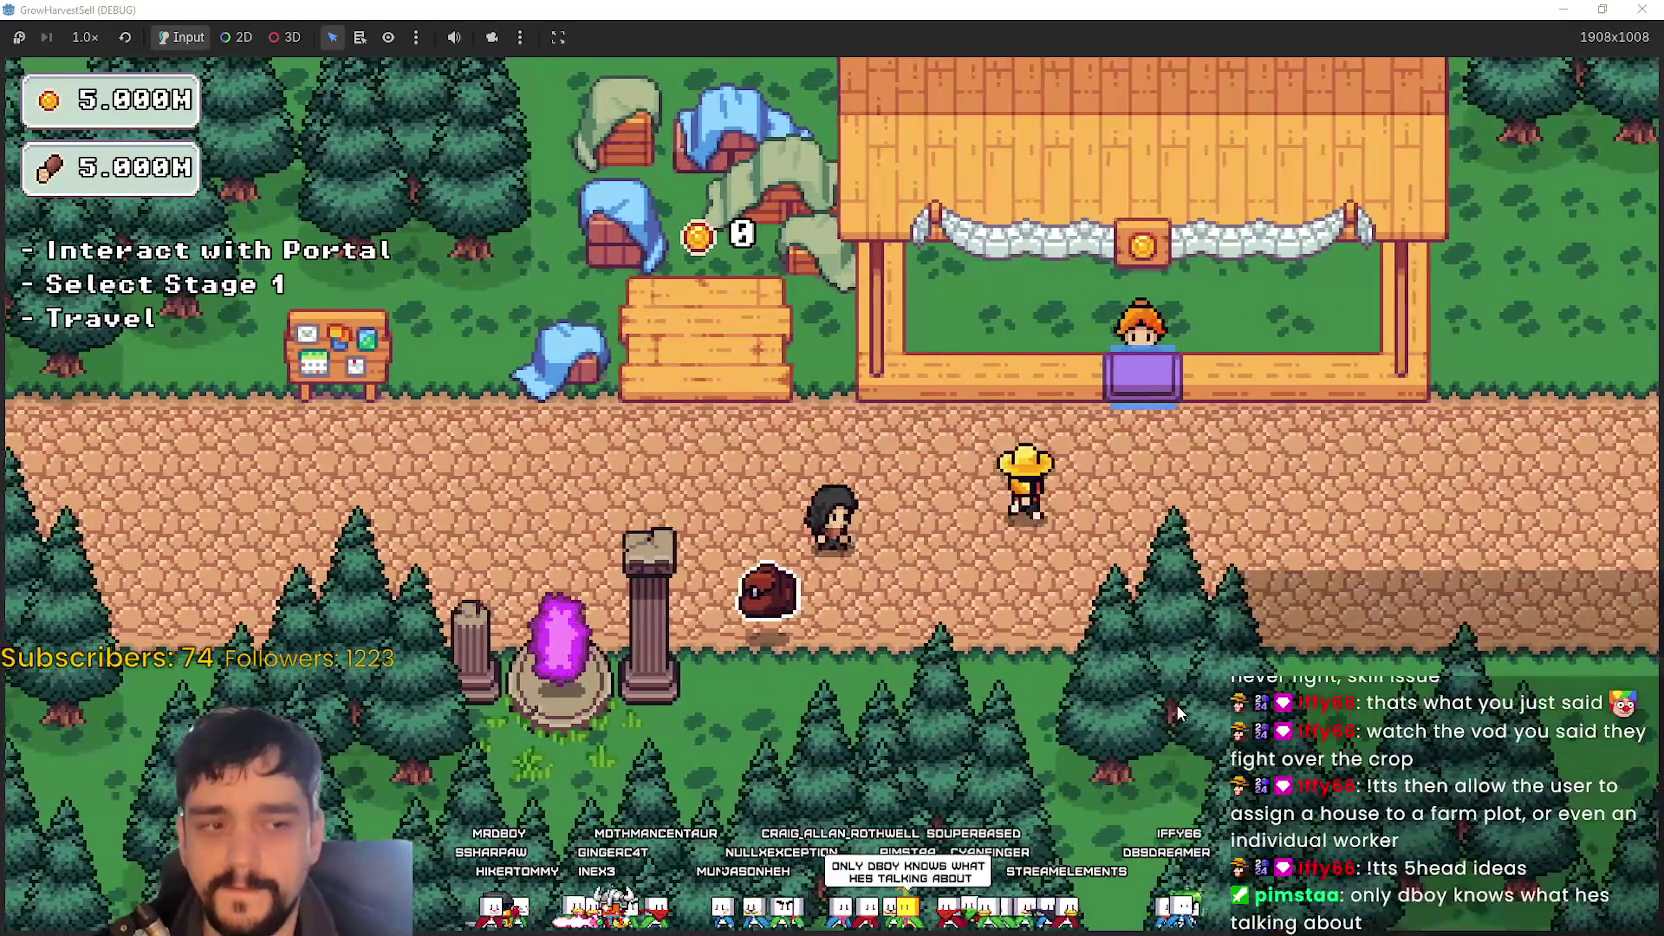
key("a")
key("s")
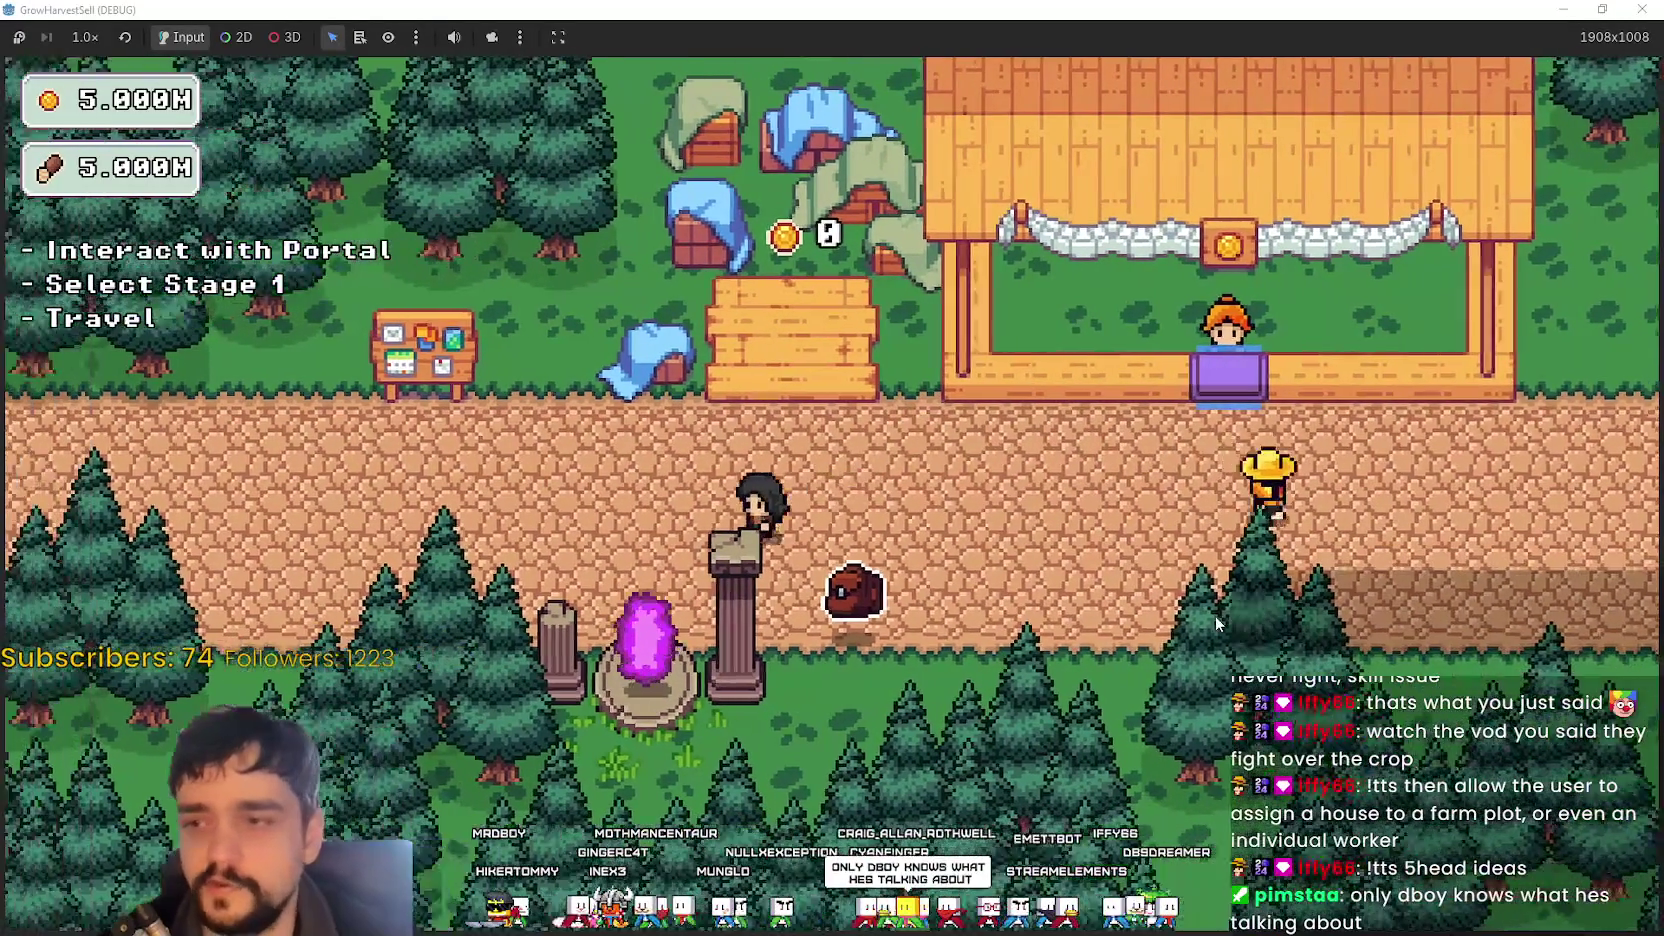
key("d")
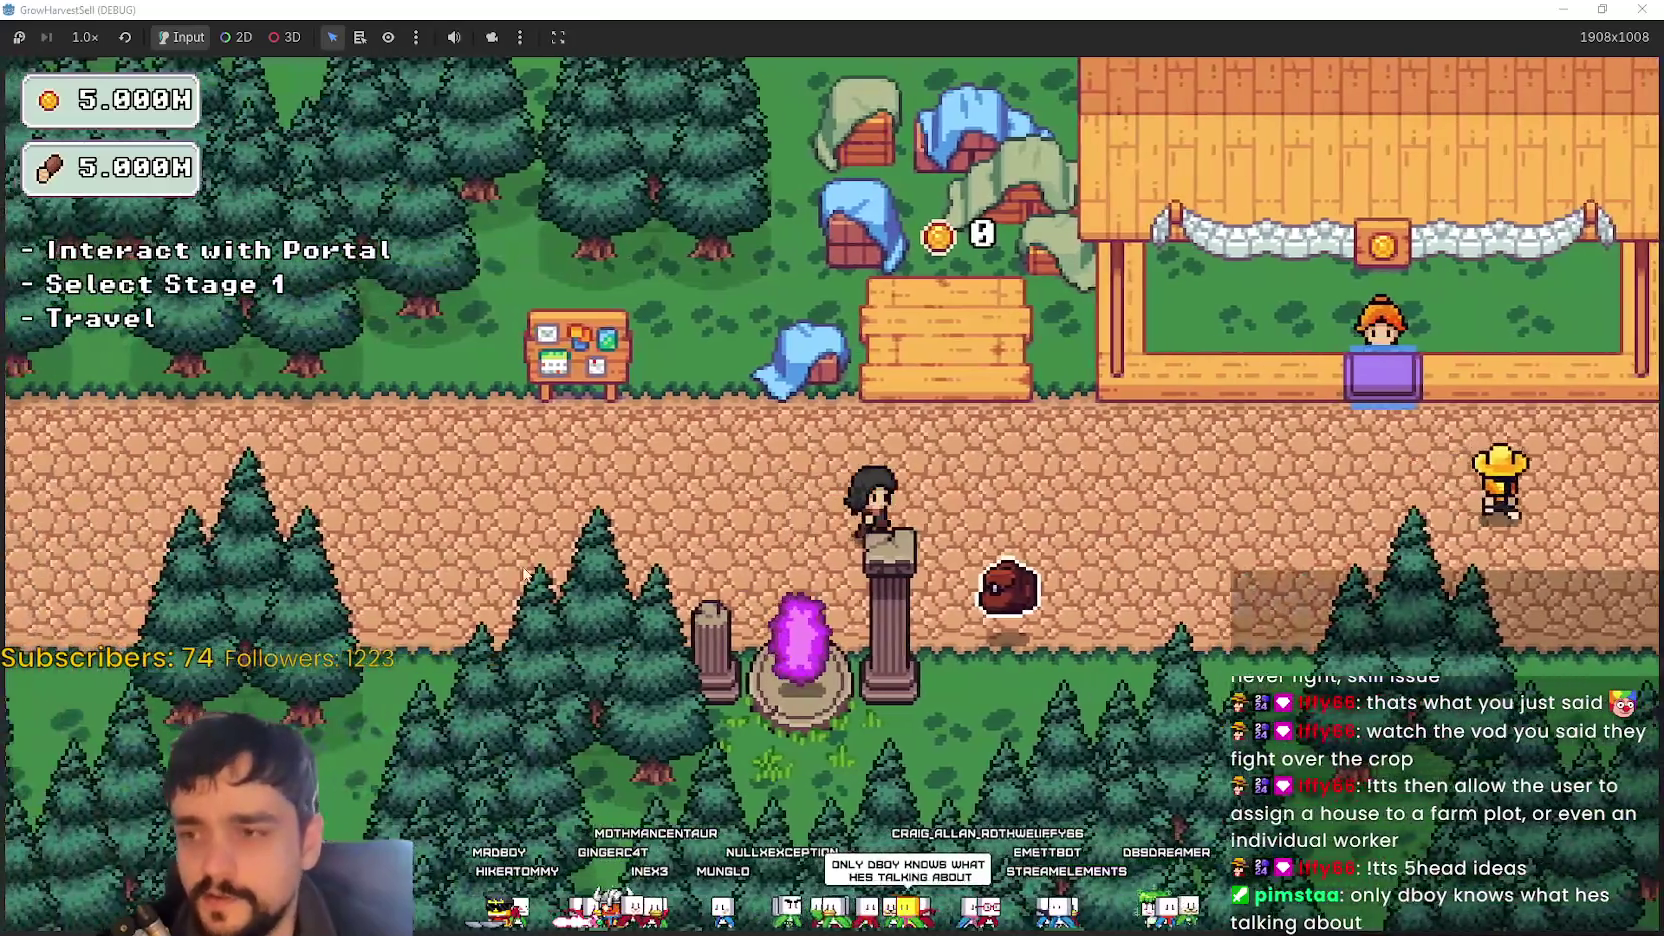
key("d")
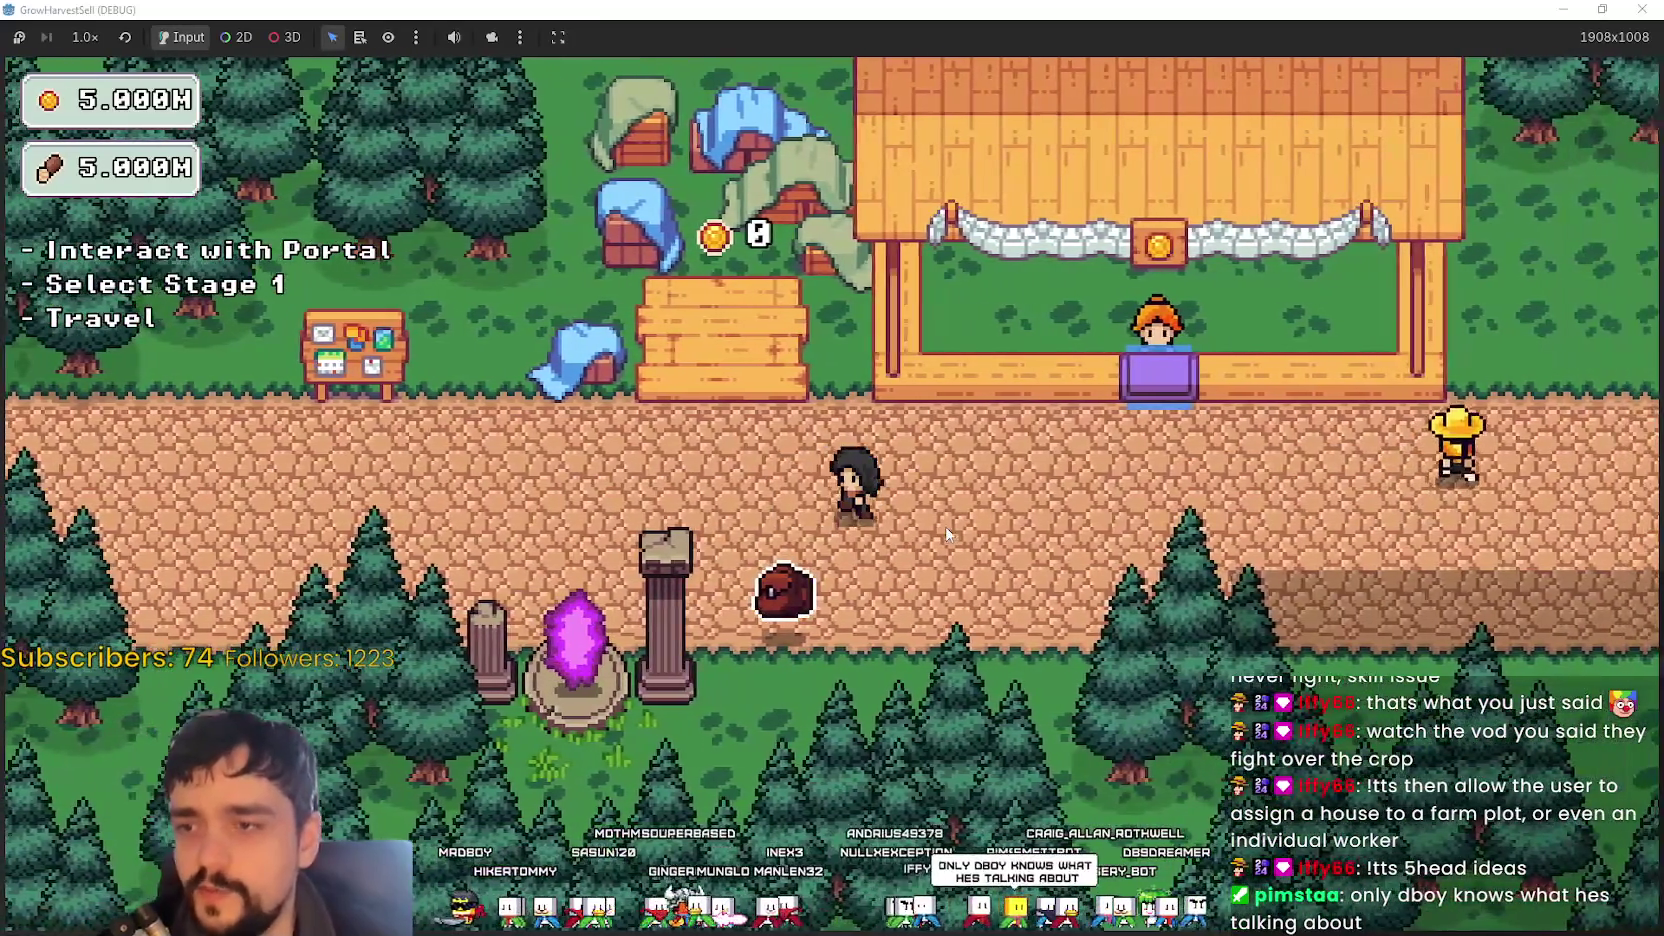
key("a")
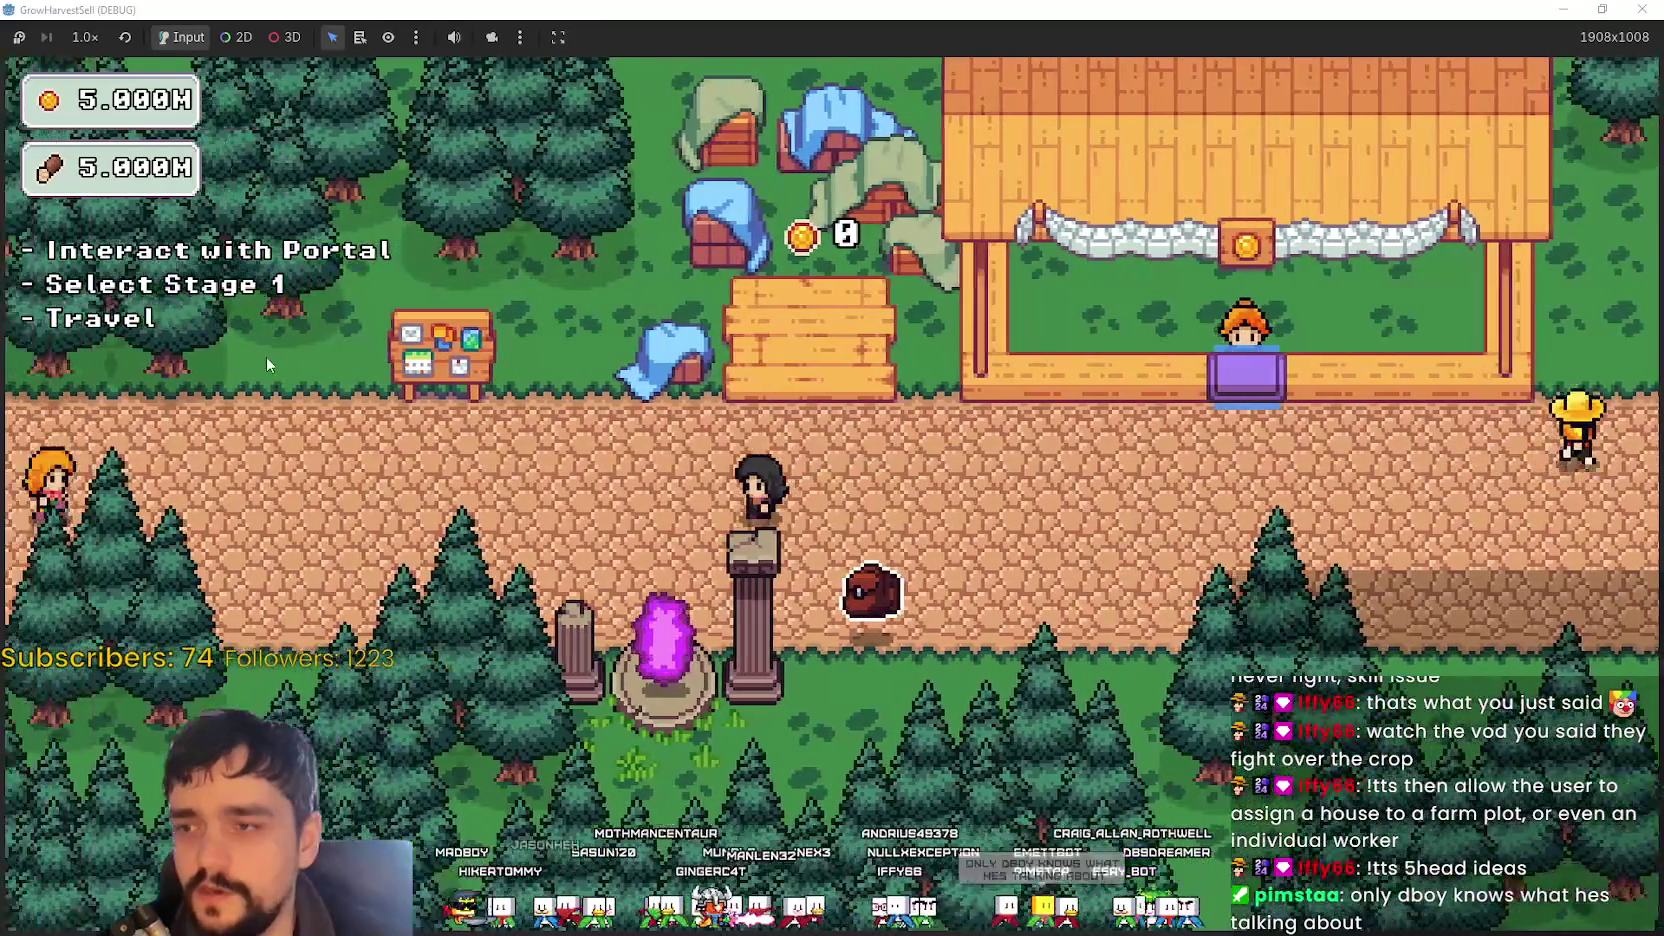
key("w")
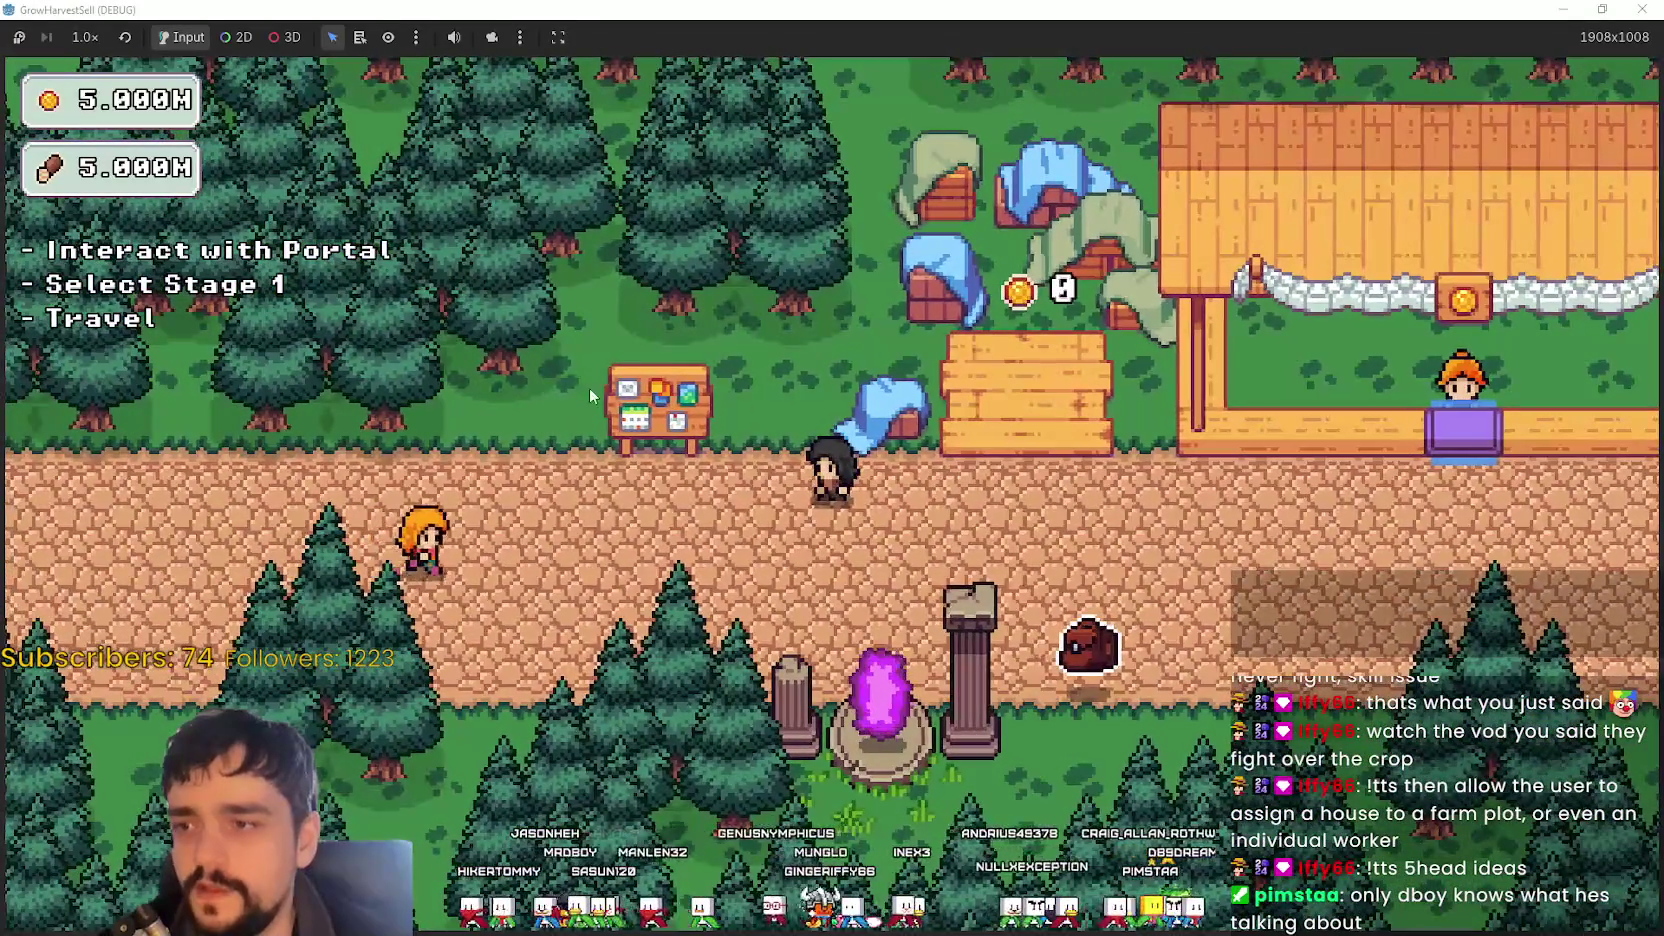
- Walk the player left and right along the village path, past the wooden notice board
key("d")
key("d")
key("a")
key("a")
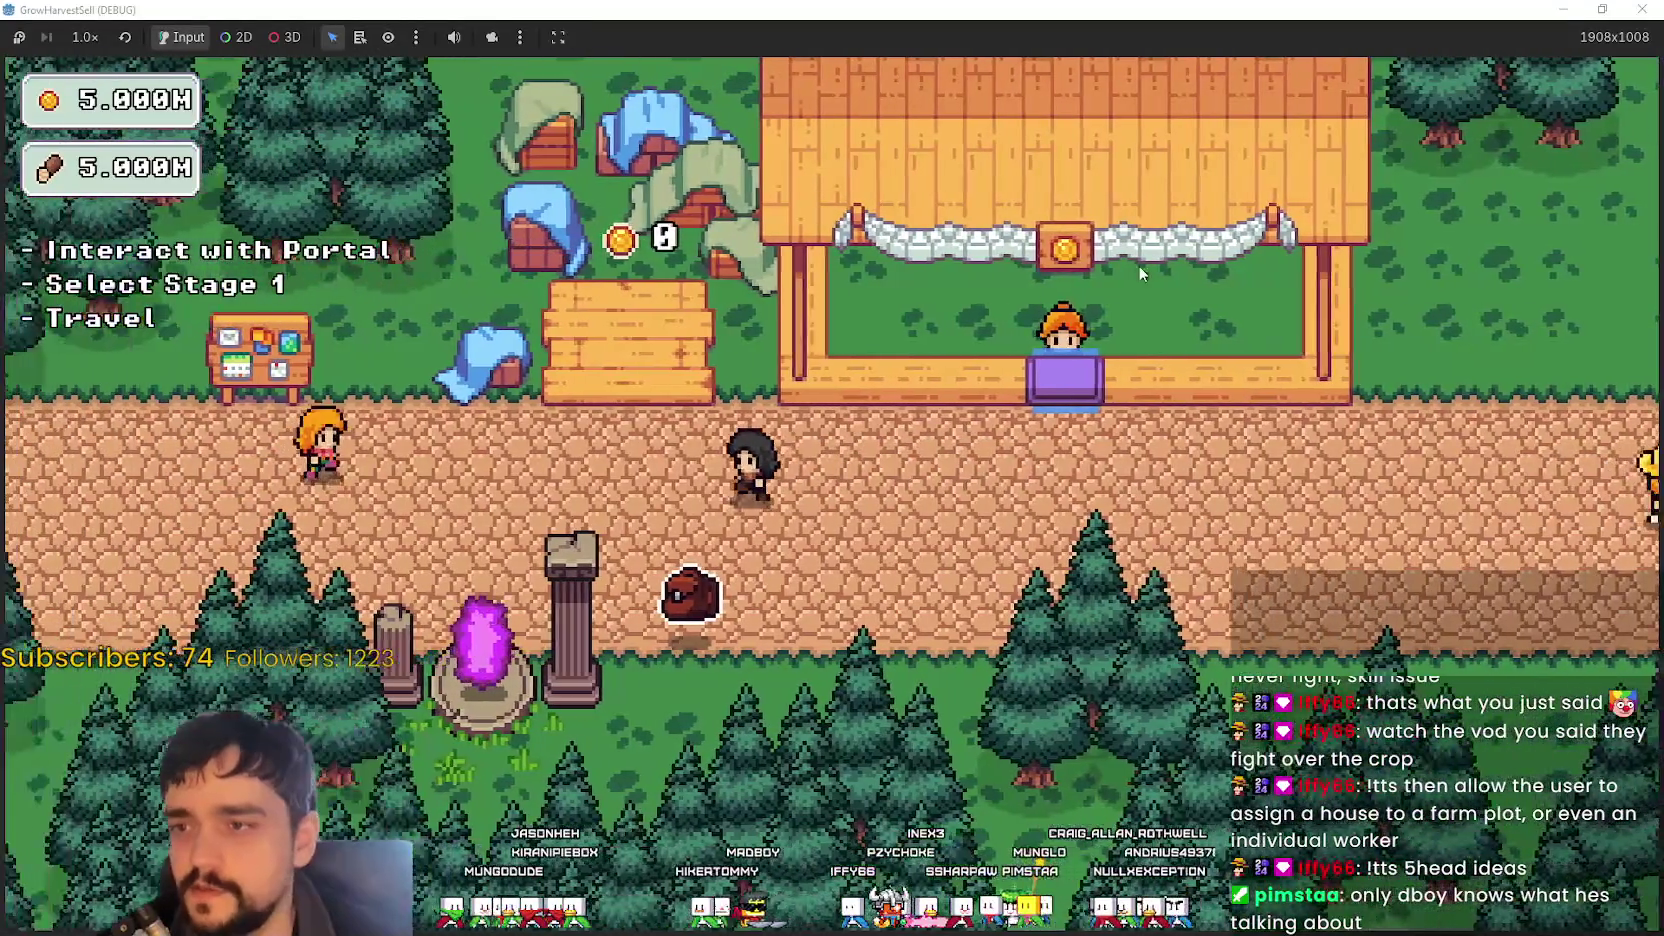
key("a")
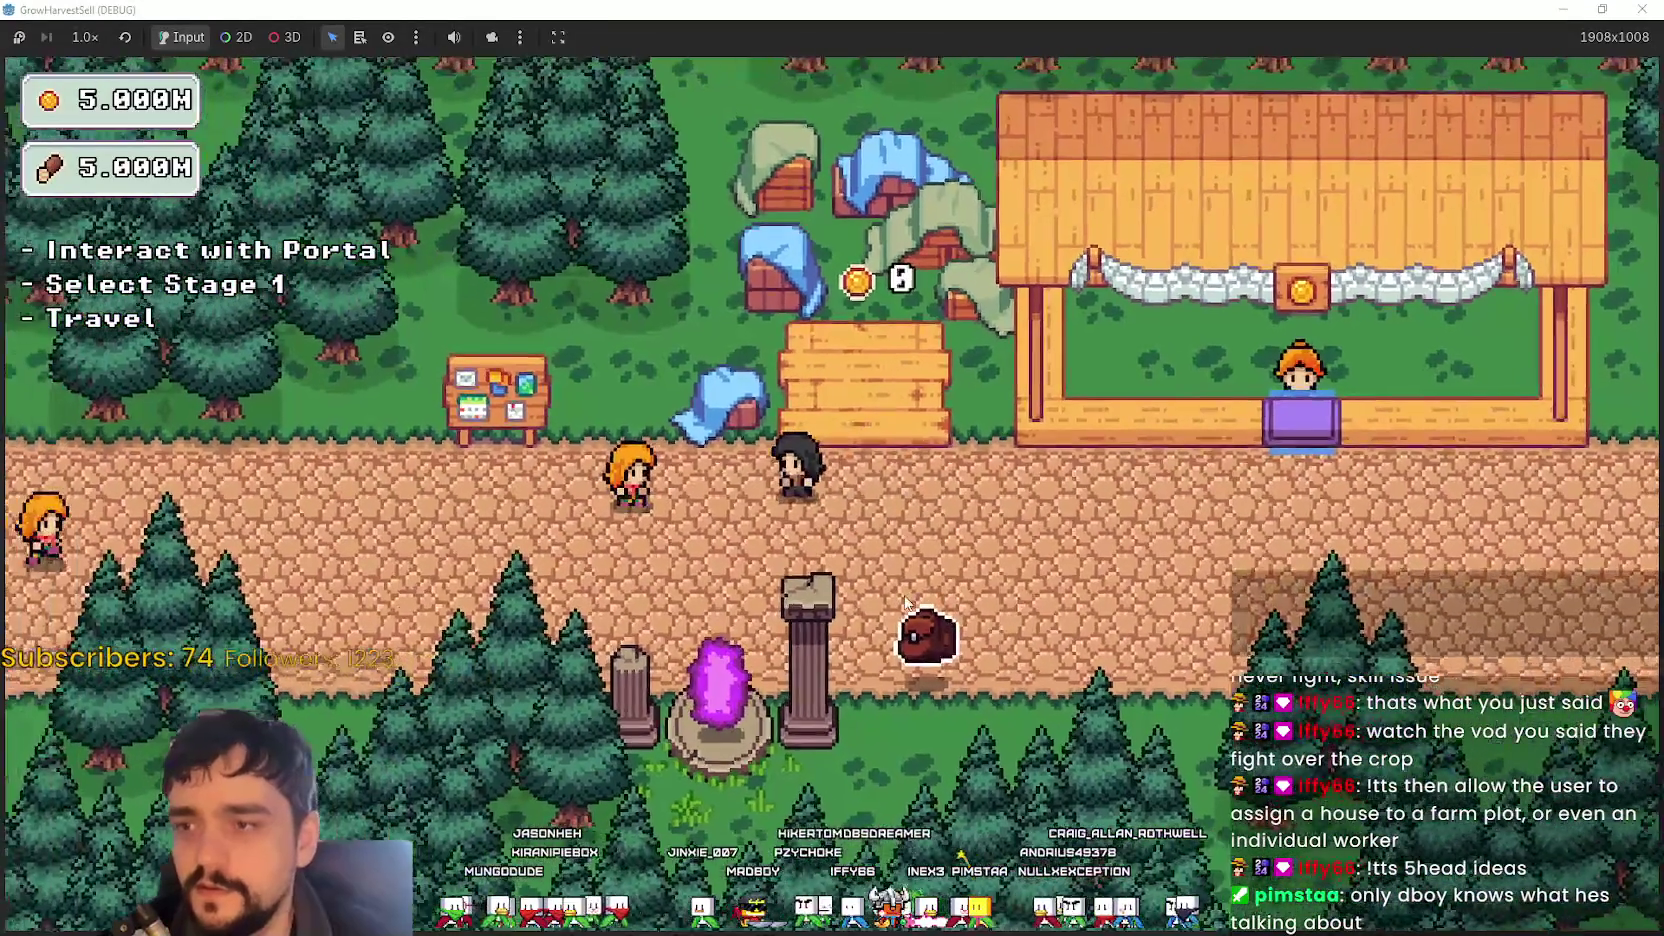
key("d")
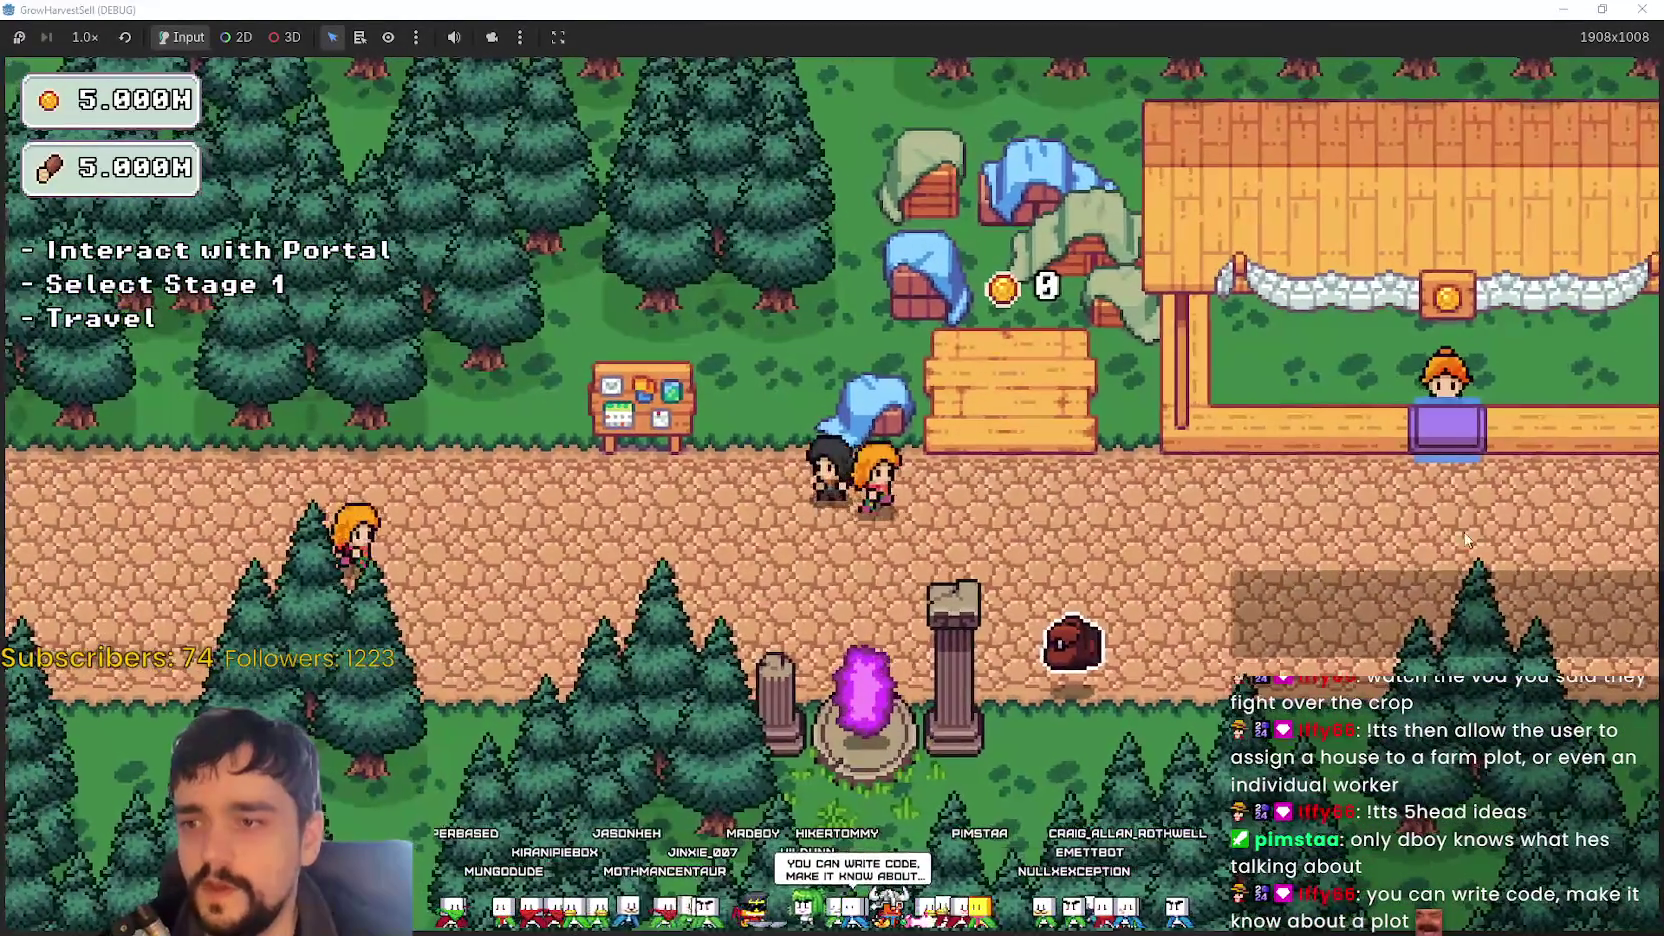
key("a")
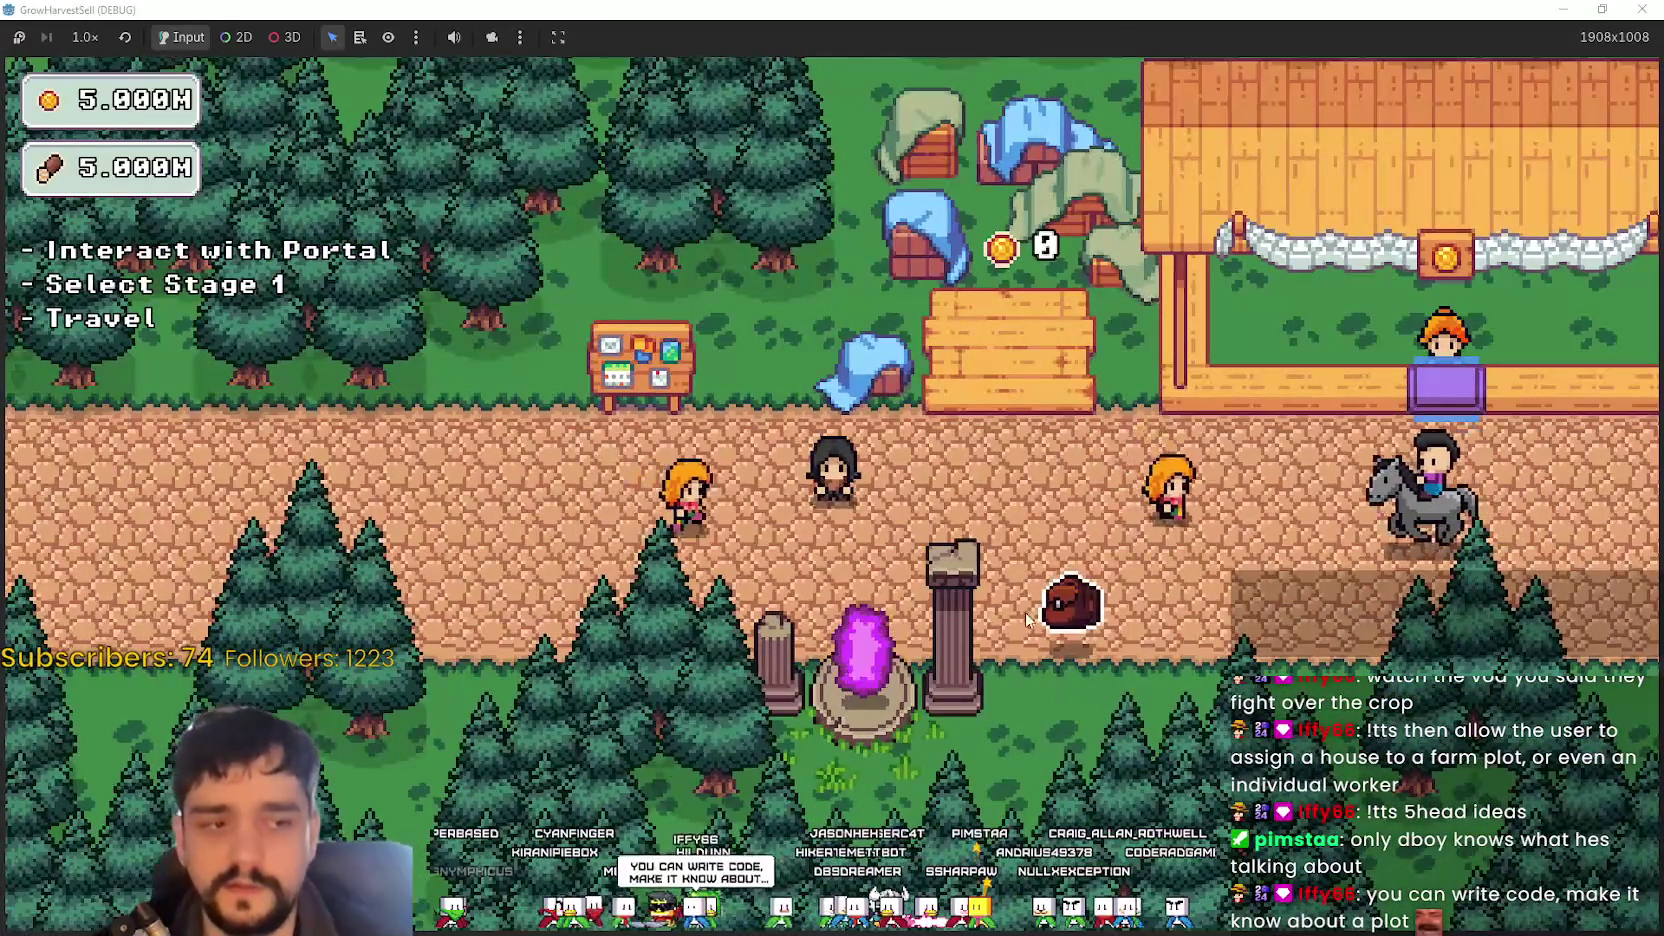
key("d")
key("w")
key("a")
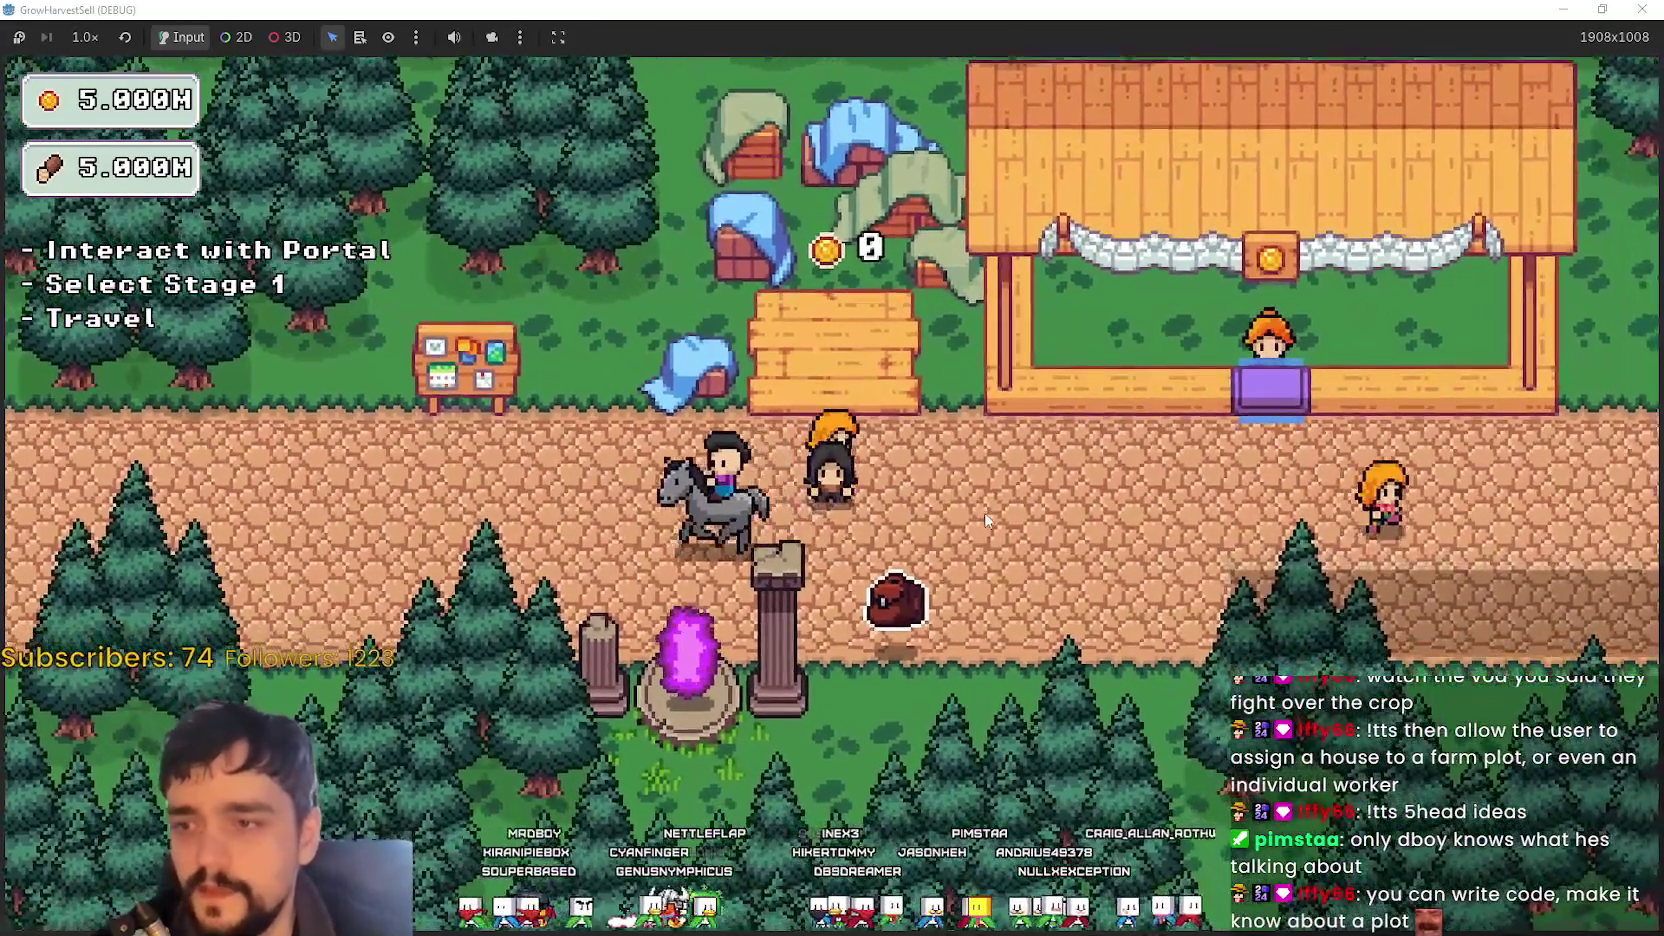
key("a")
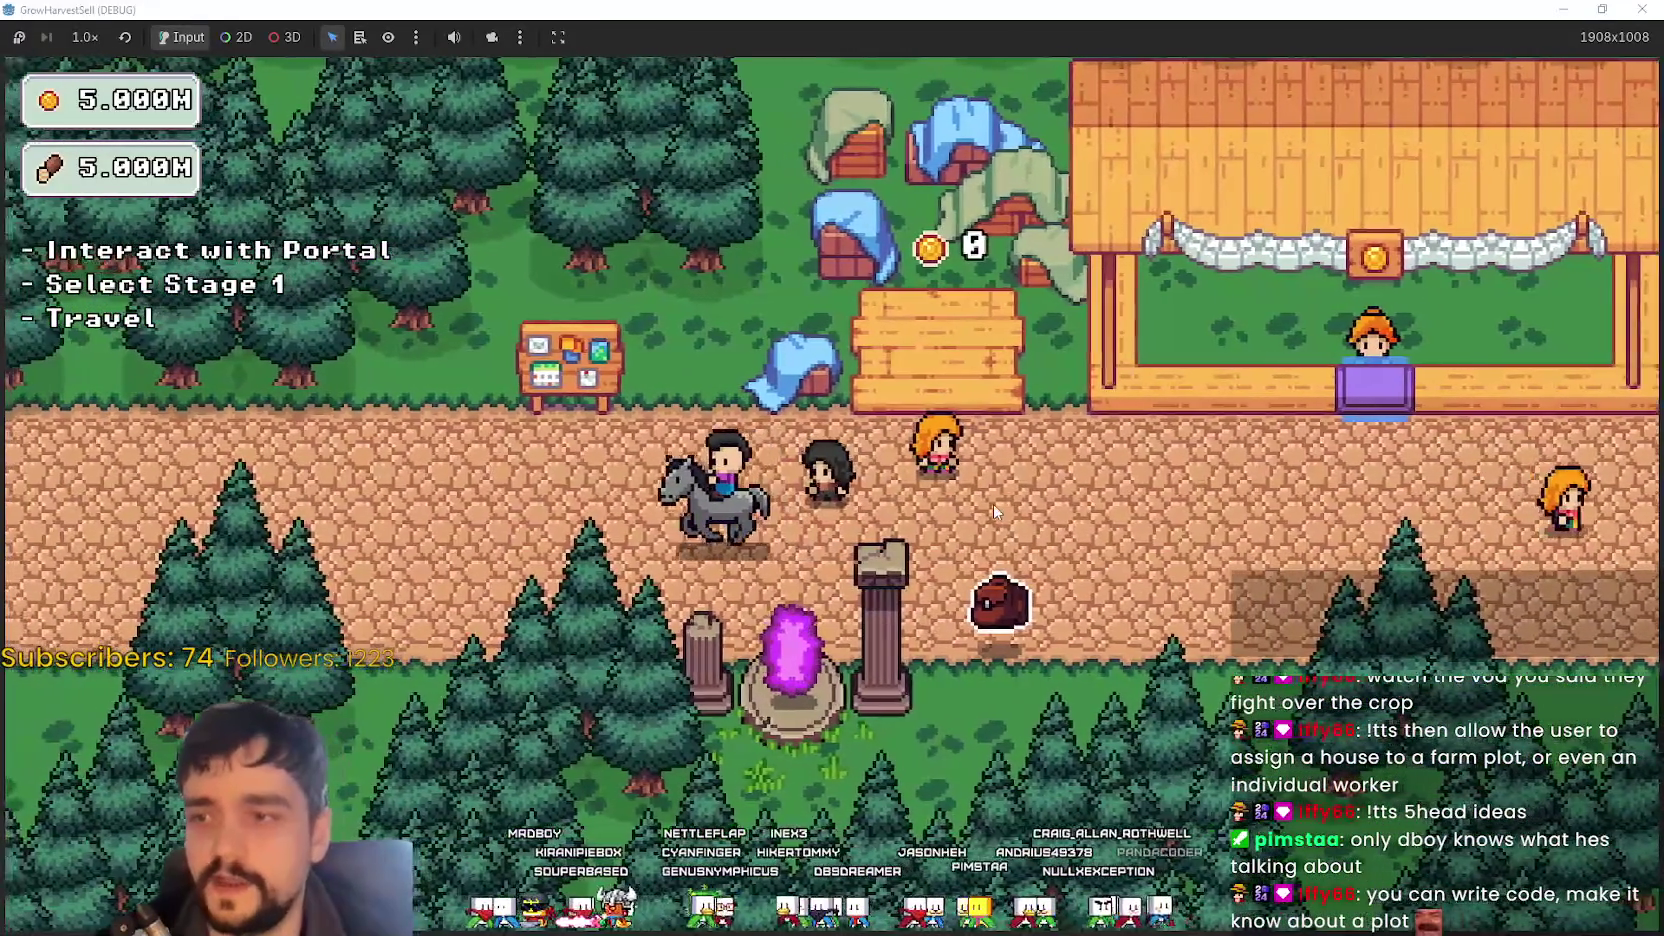
key("a")
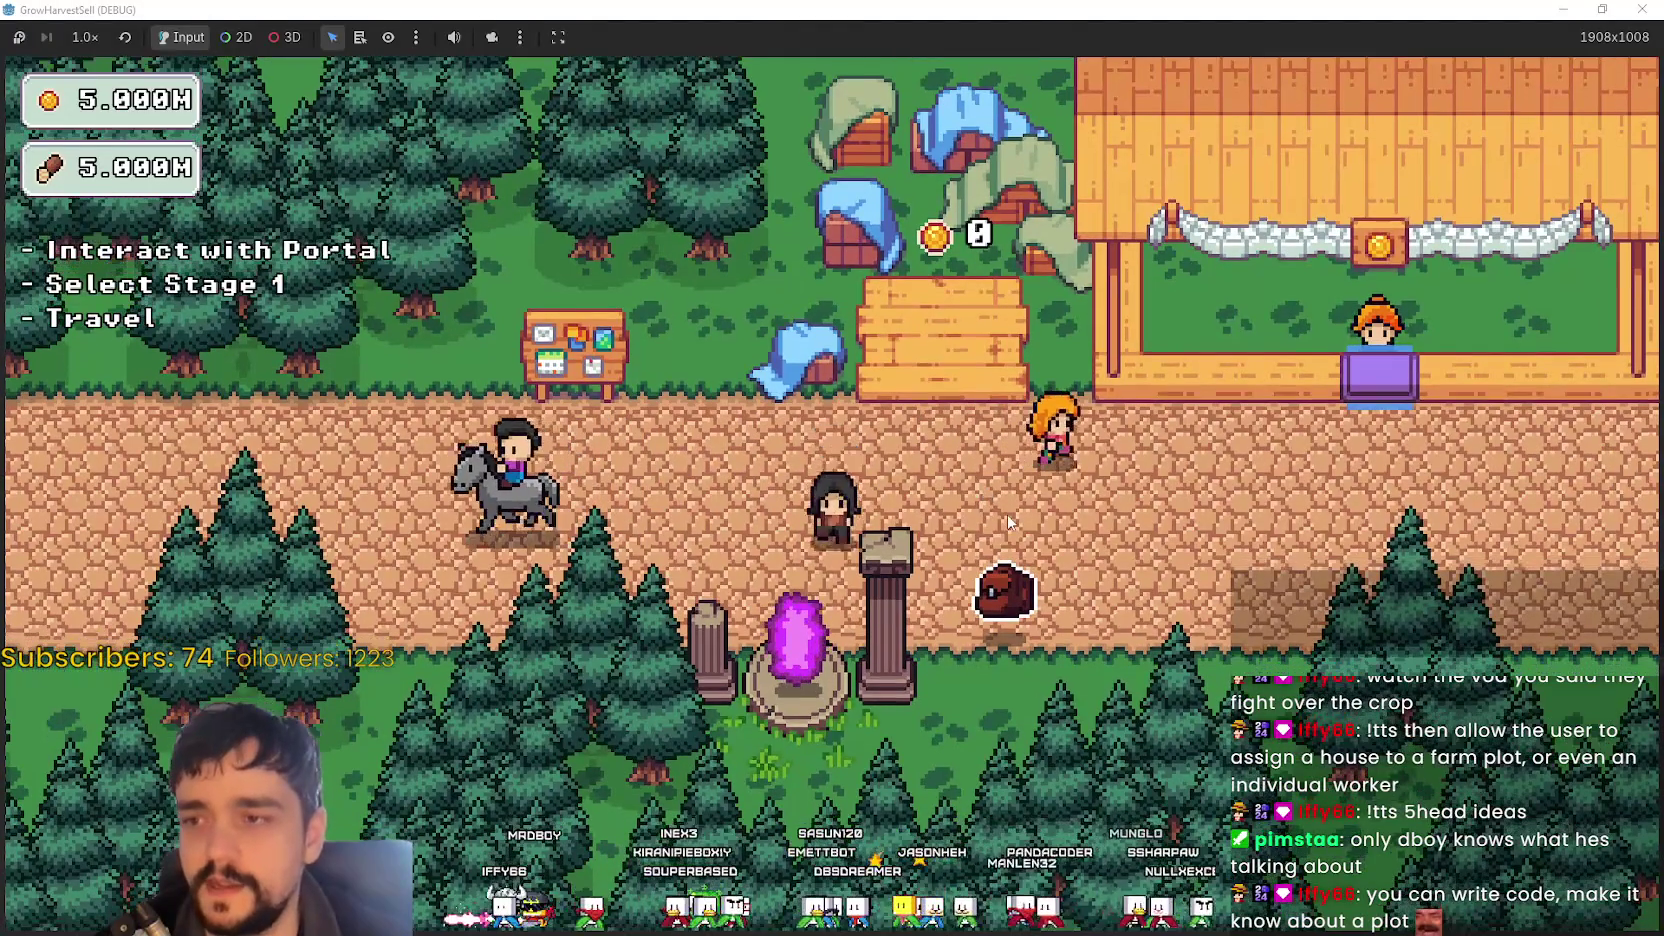
key("a")
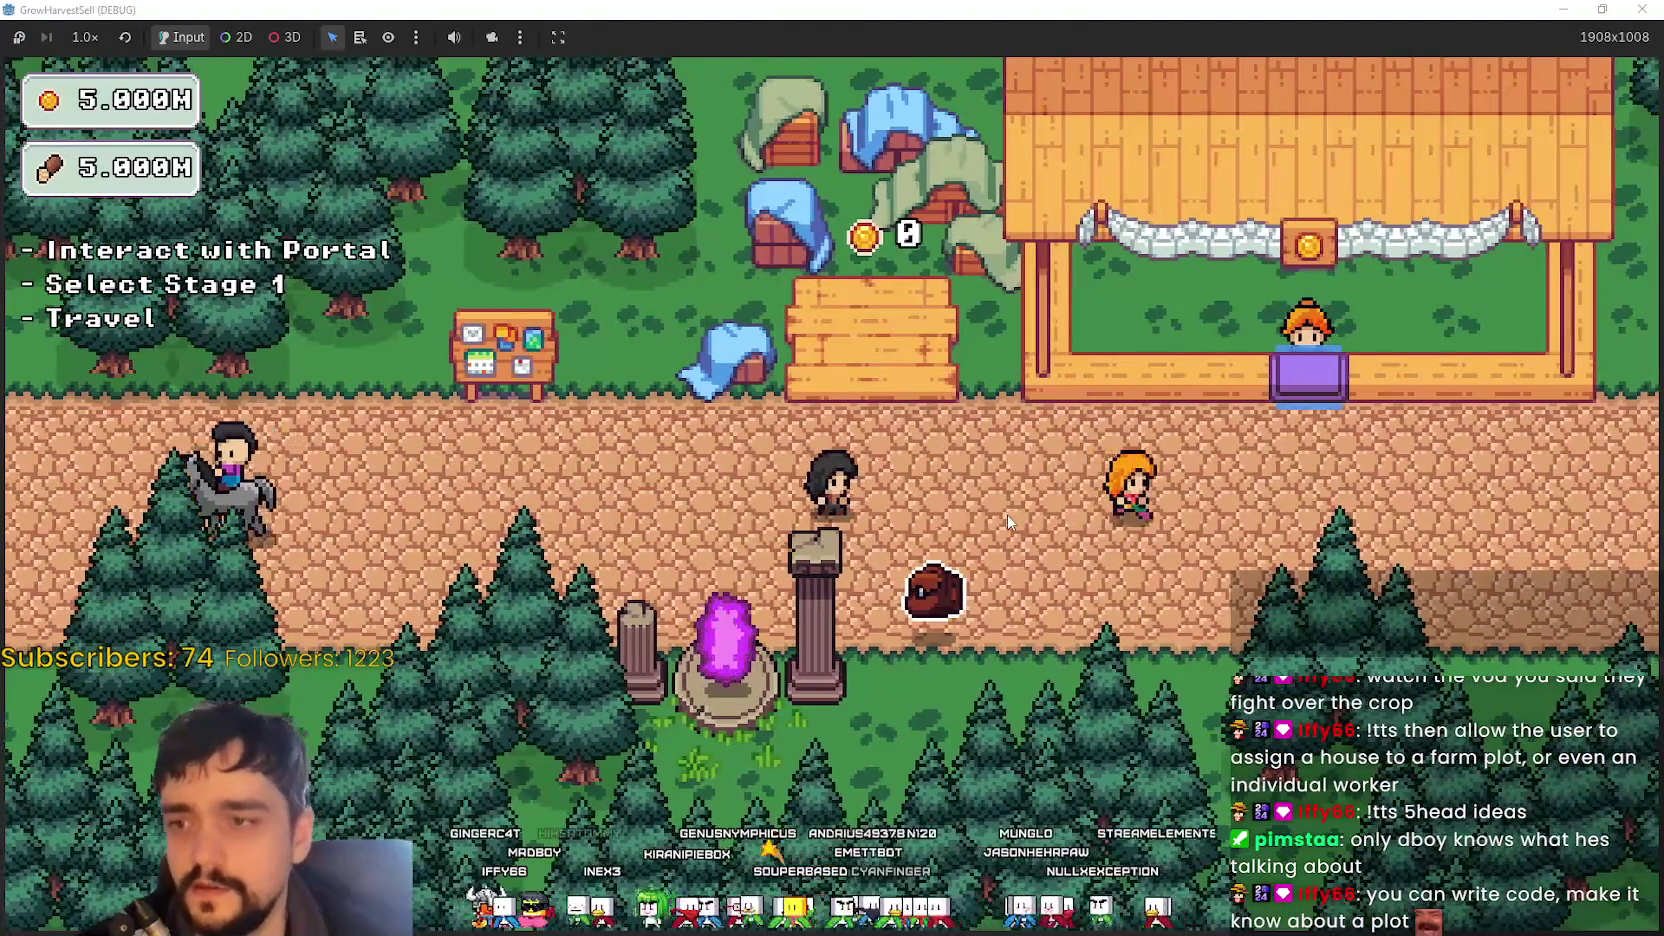
key("a")
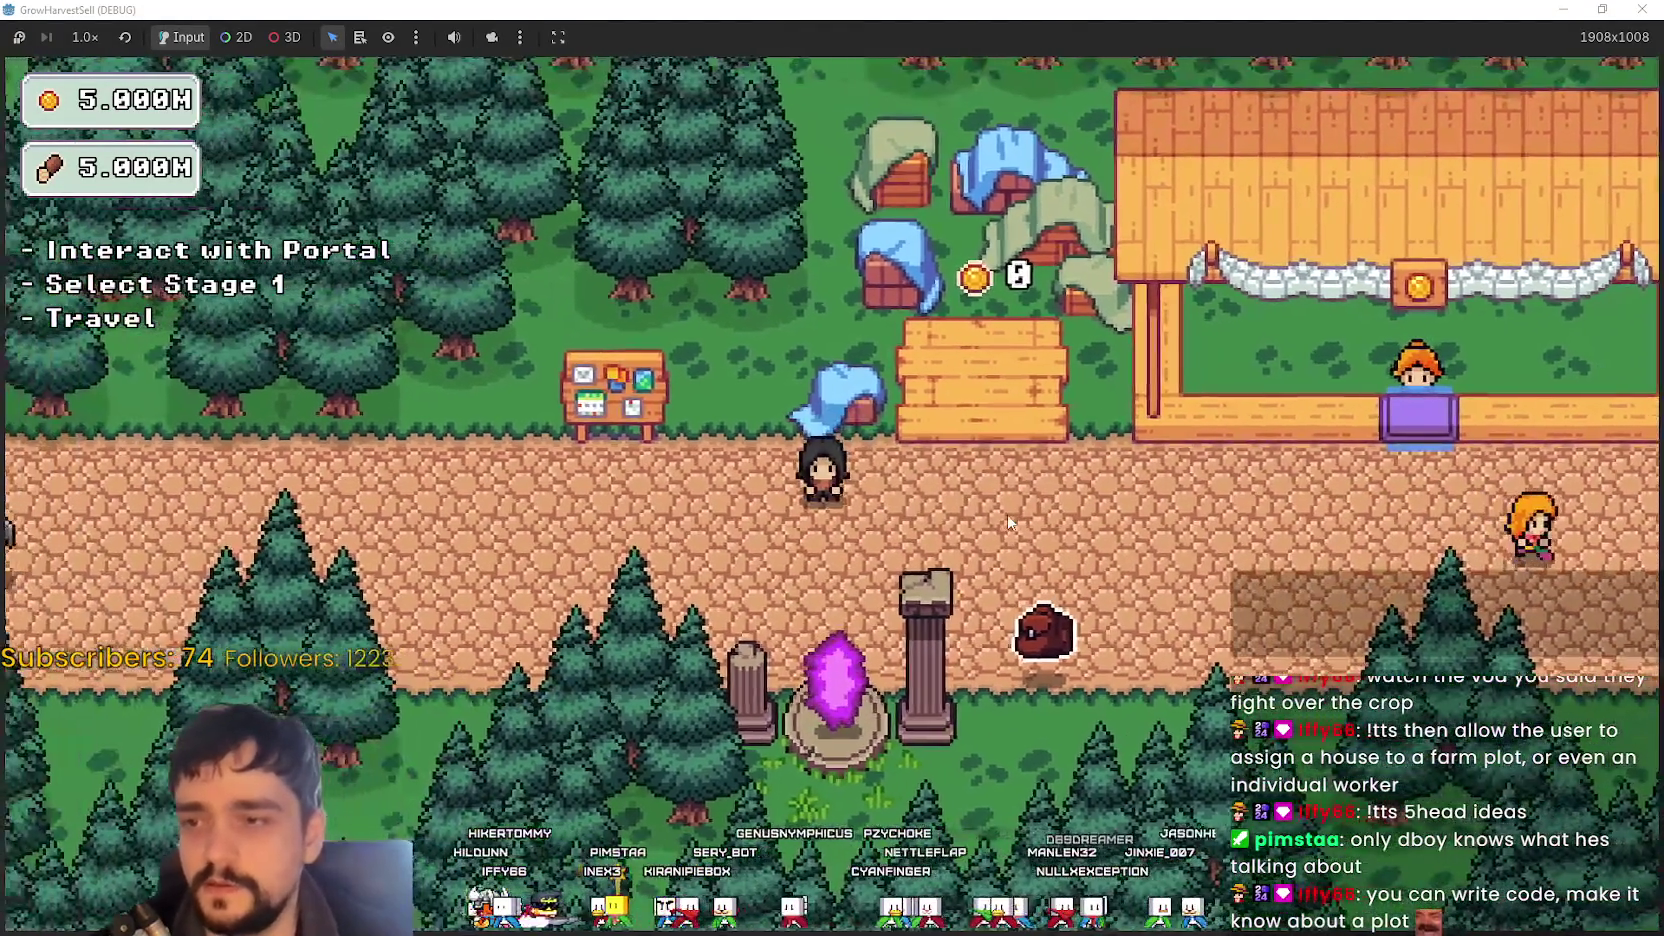
key("a")
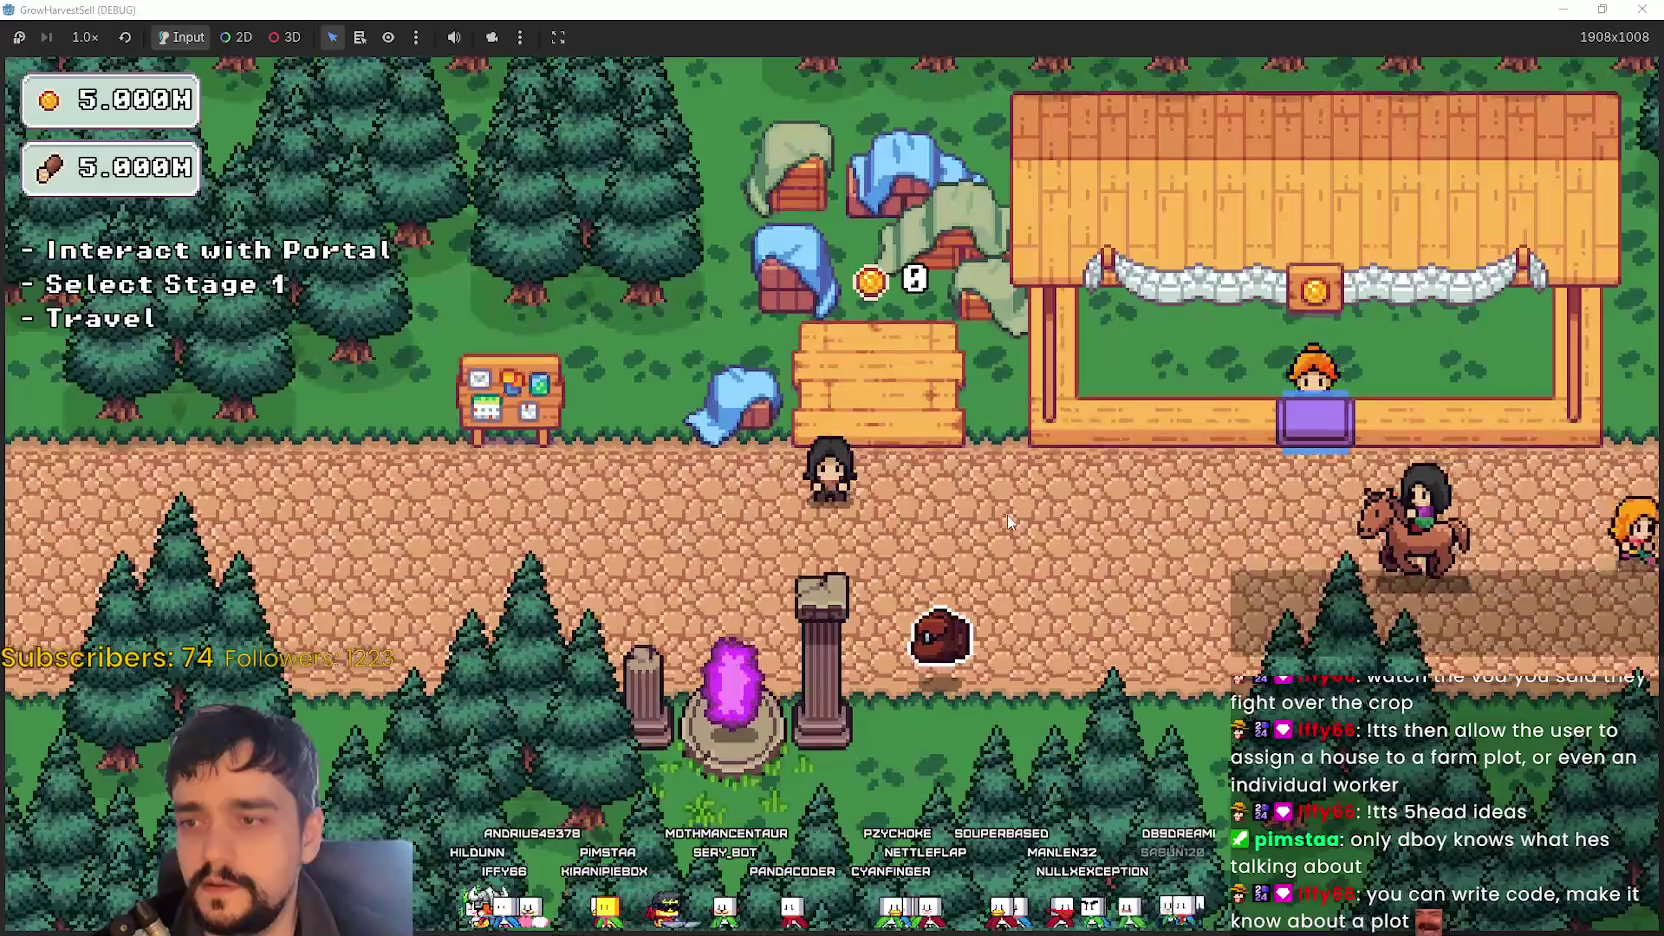
- Step the player onto the wooden platform, back down, and along the path
key("w")
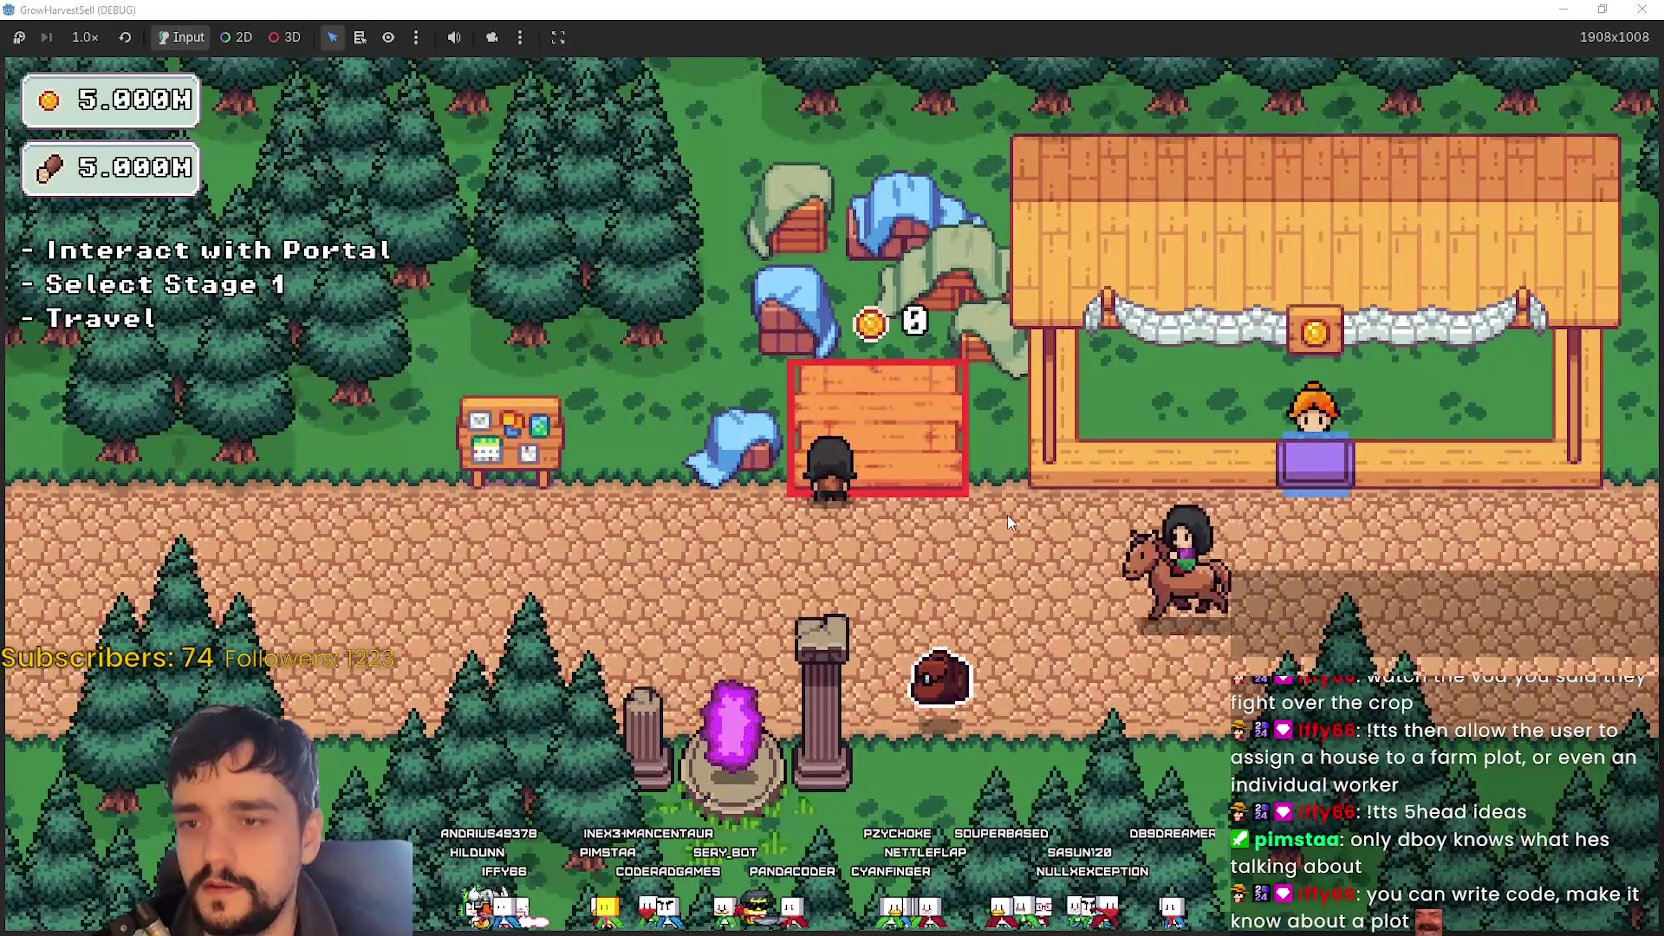
key("s")
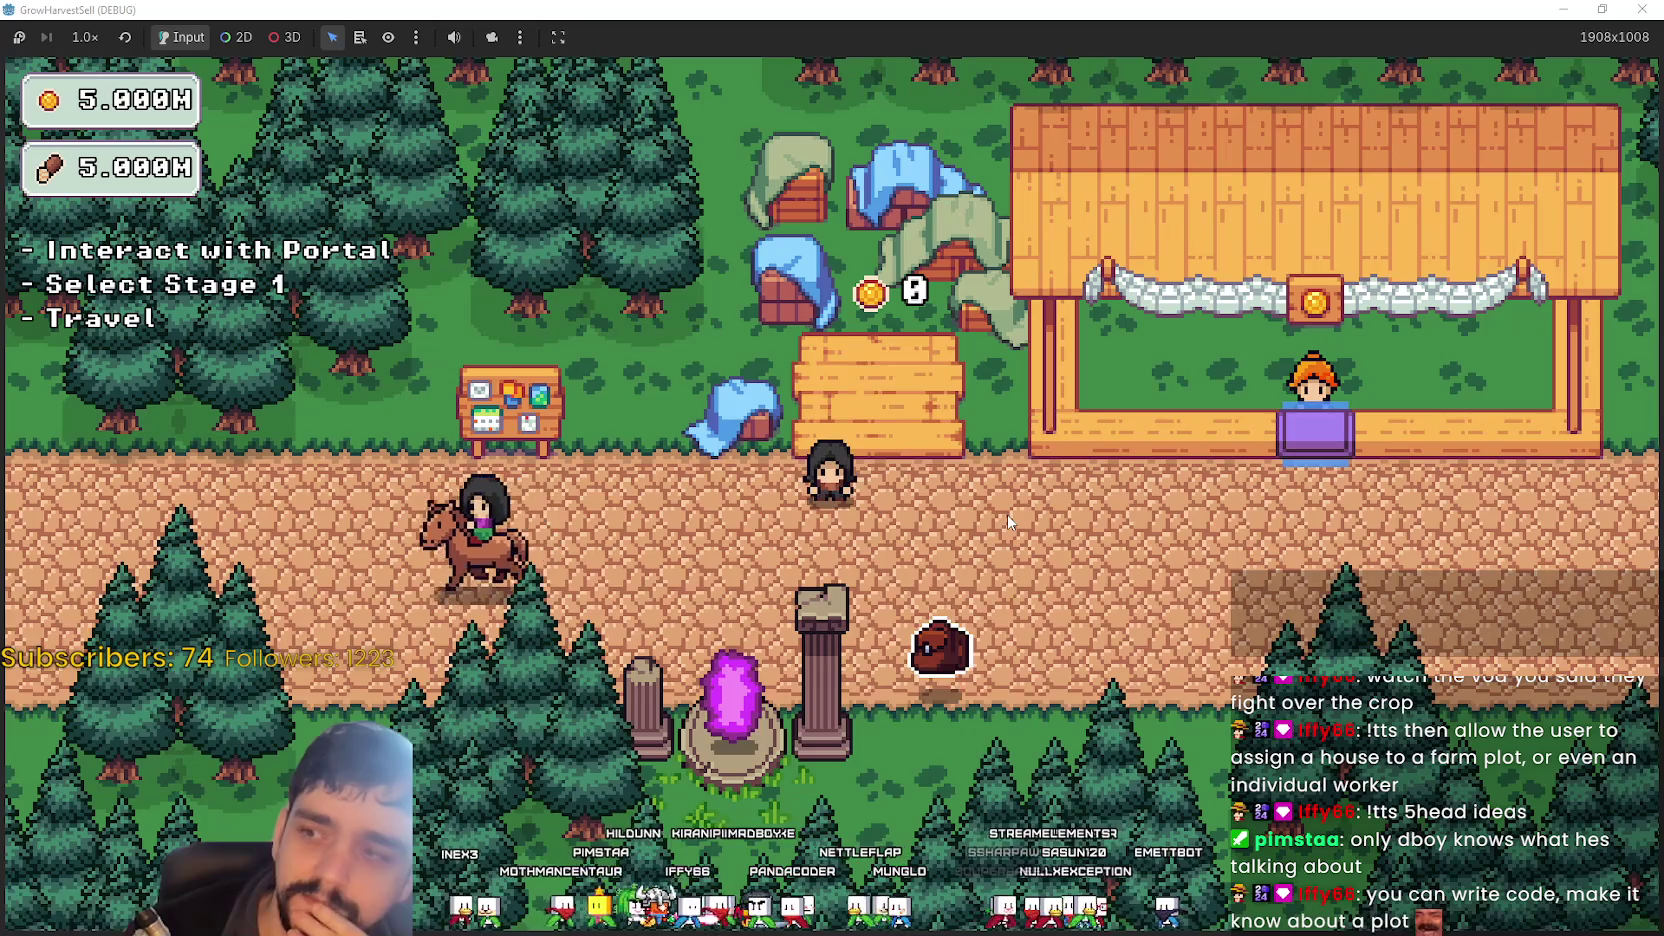
key("a")
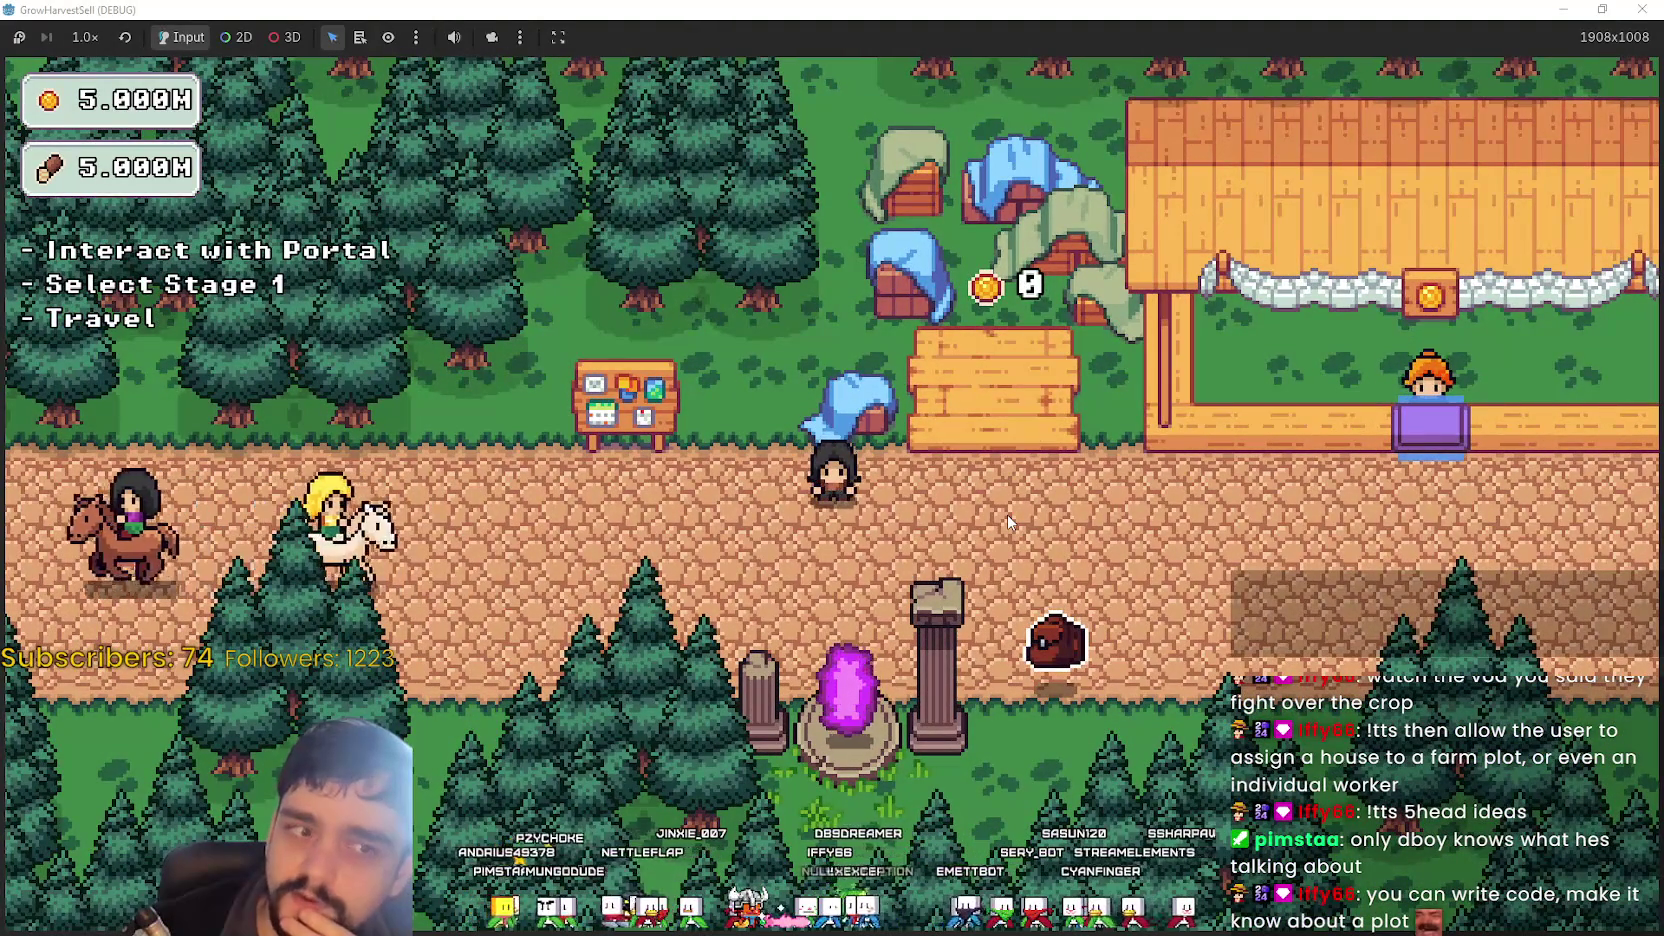
key("s")
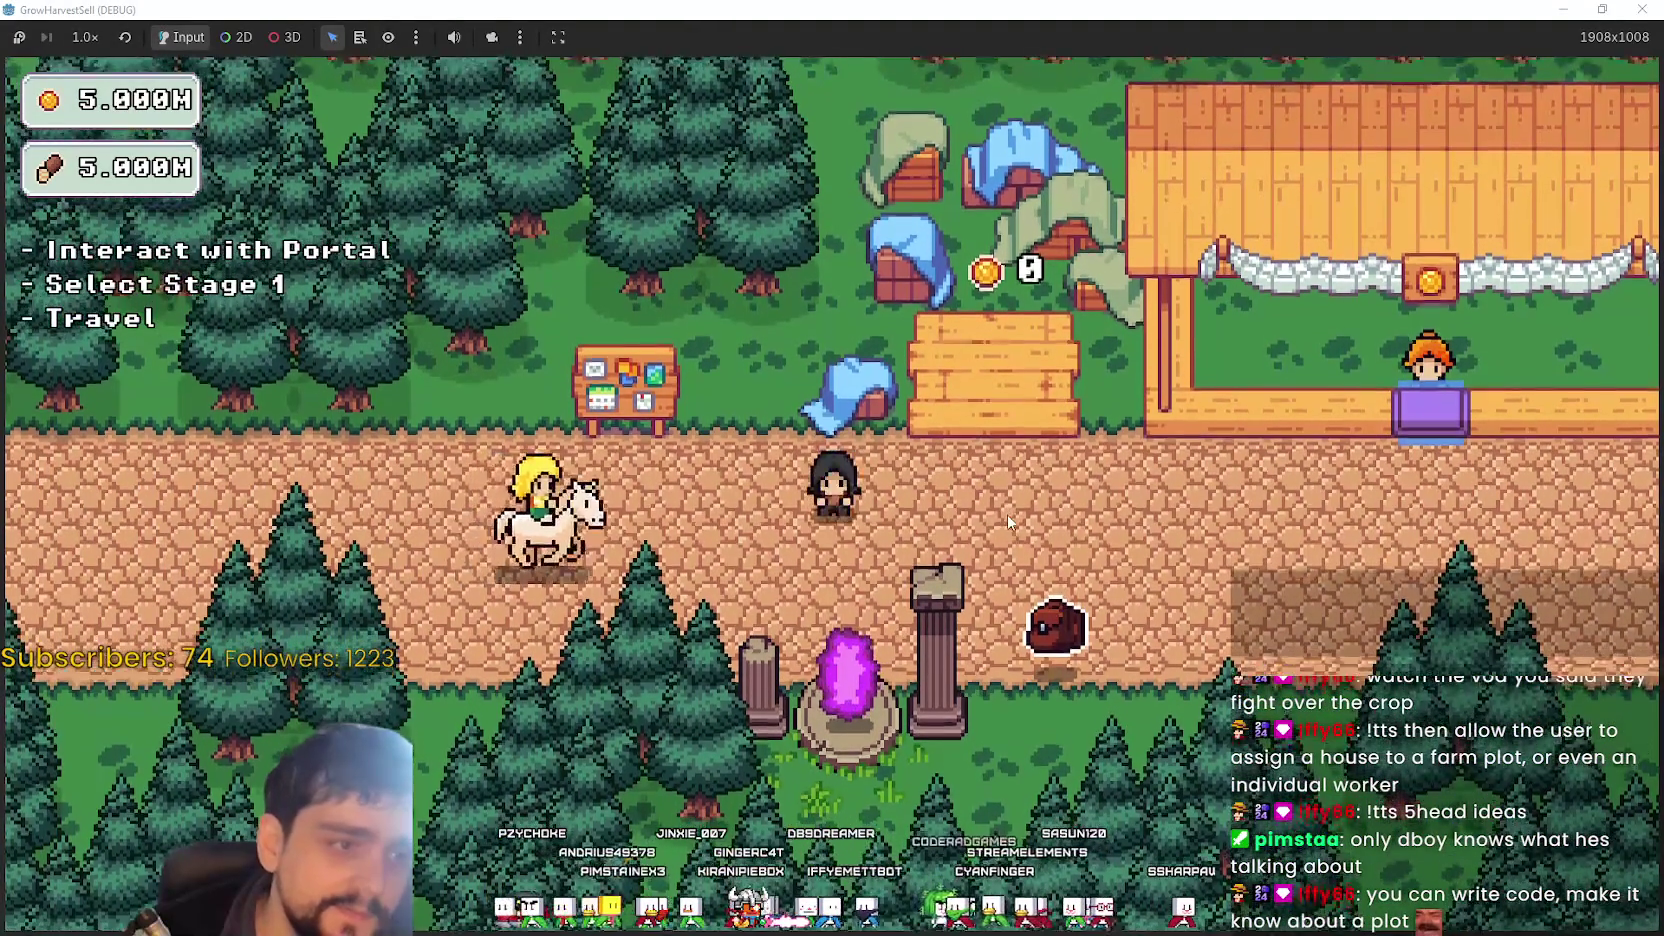
key("w")
key("s")
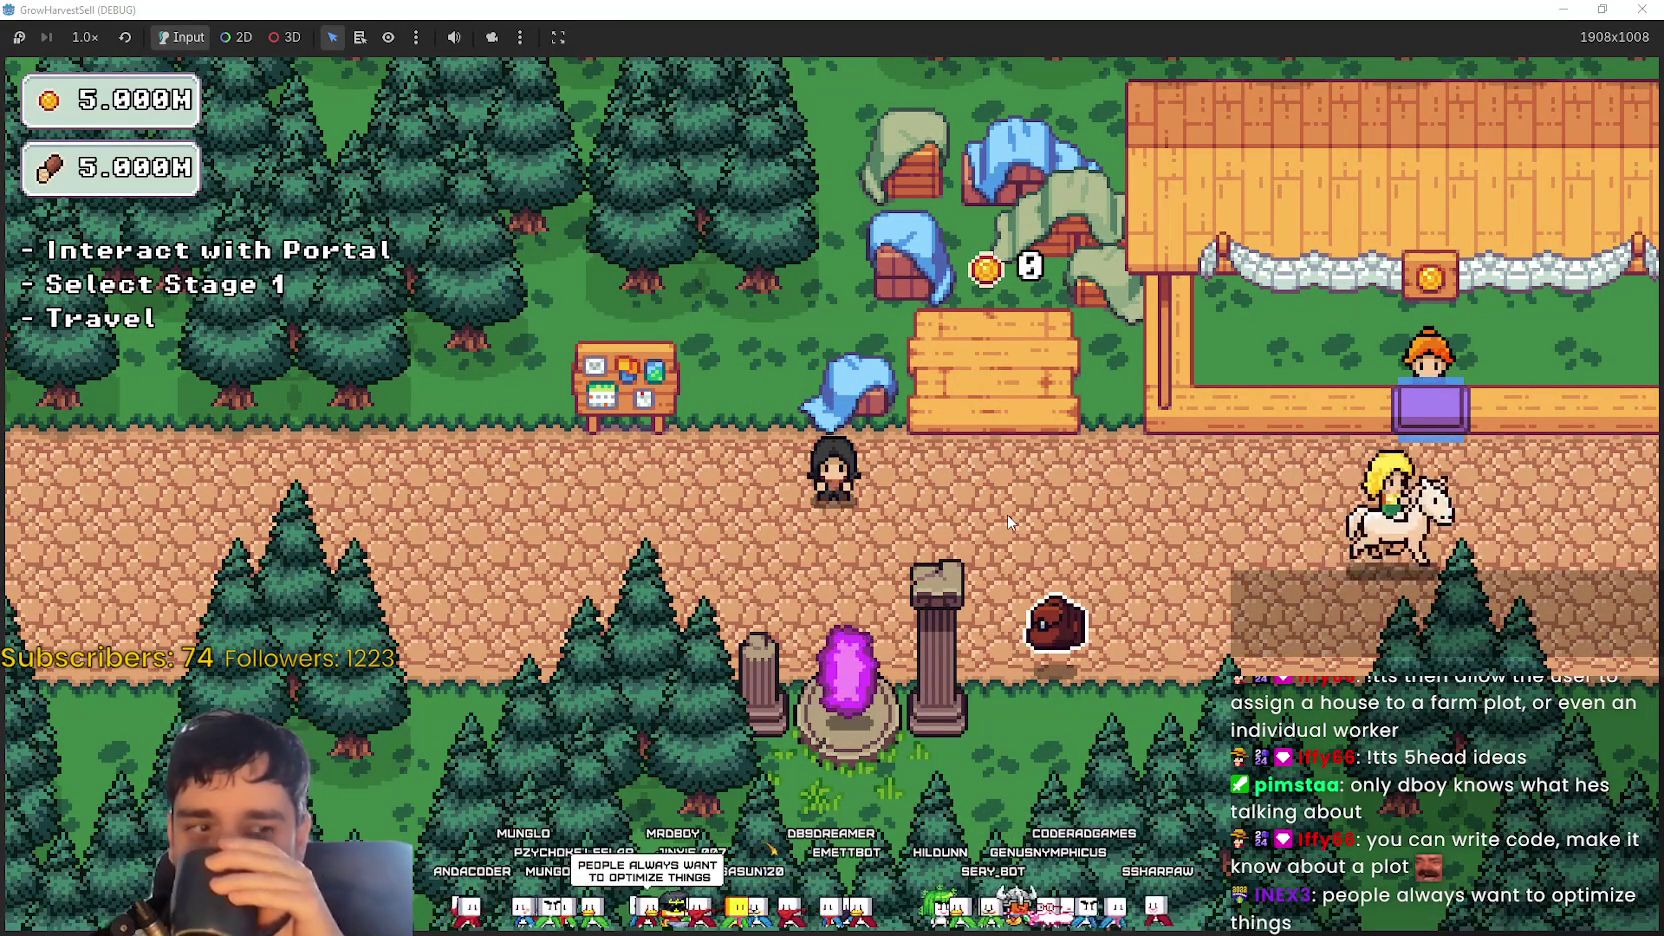
key("d")
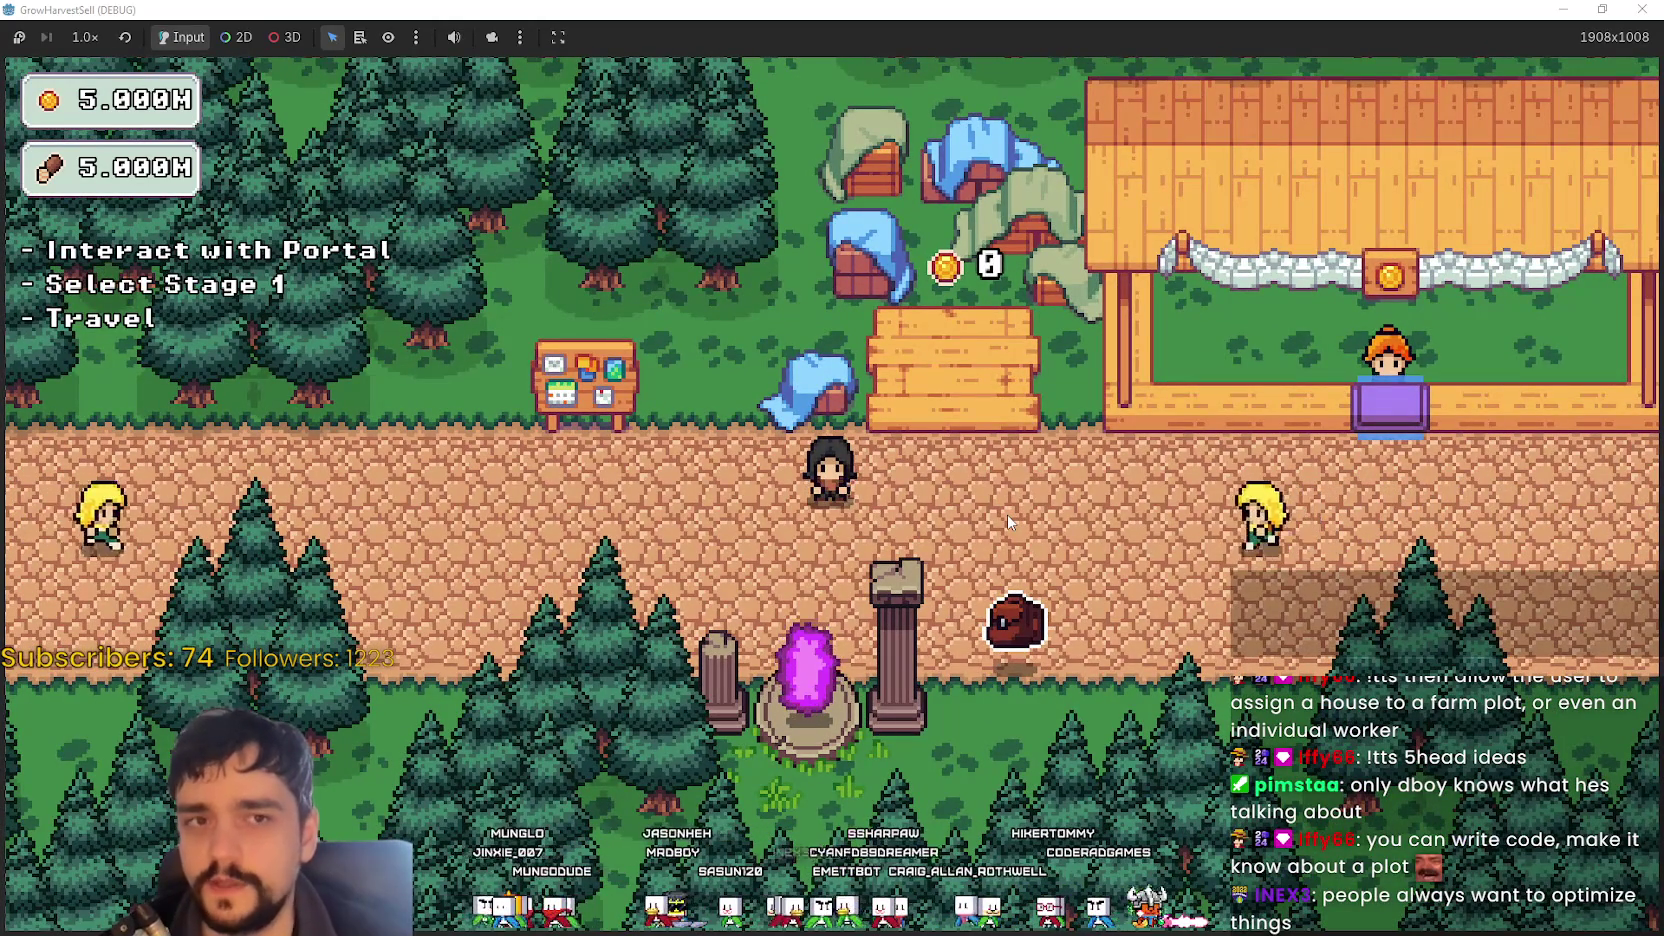
- Walk the player up to the bulletin board and onto its interaction spot
key("d")
key("s")
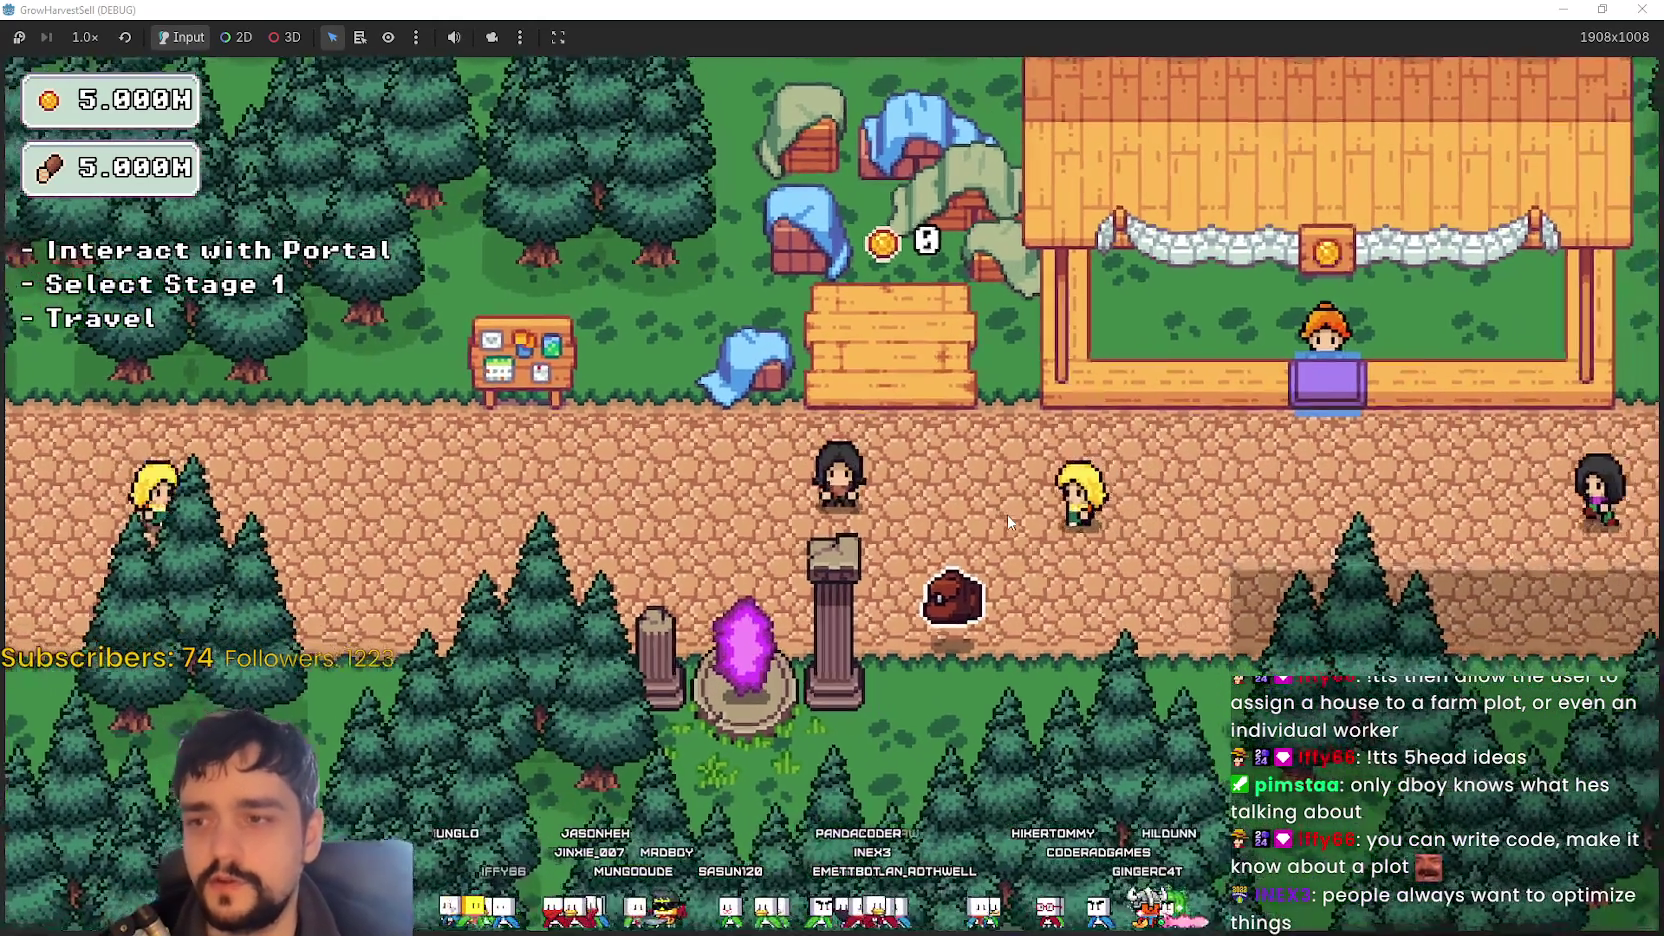
key("w")
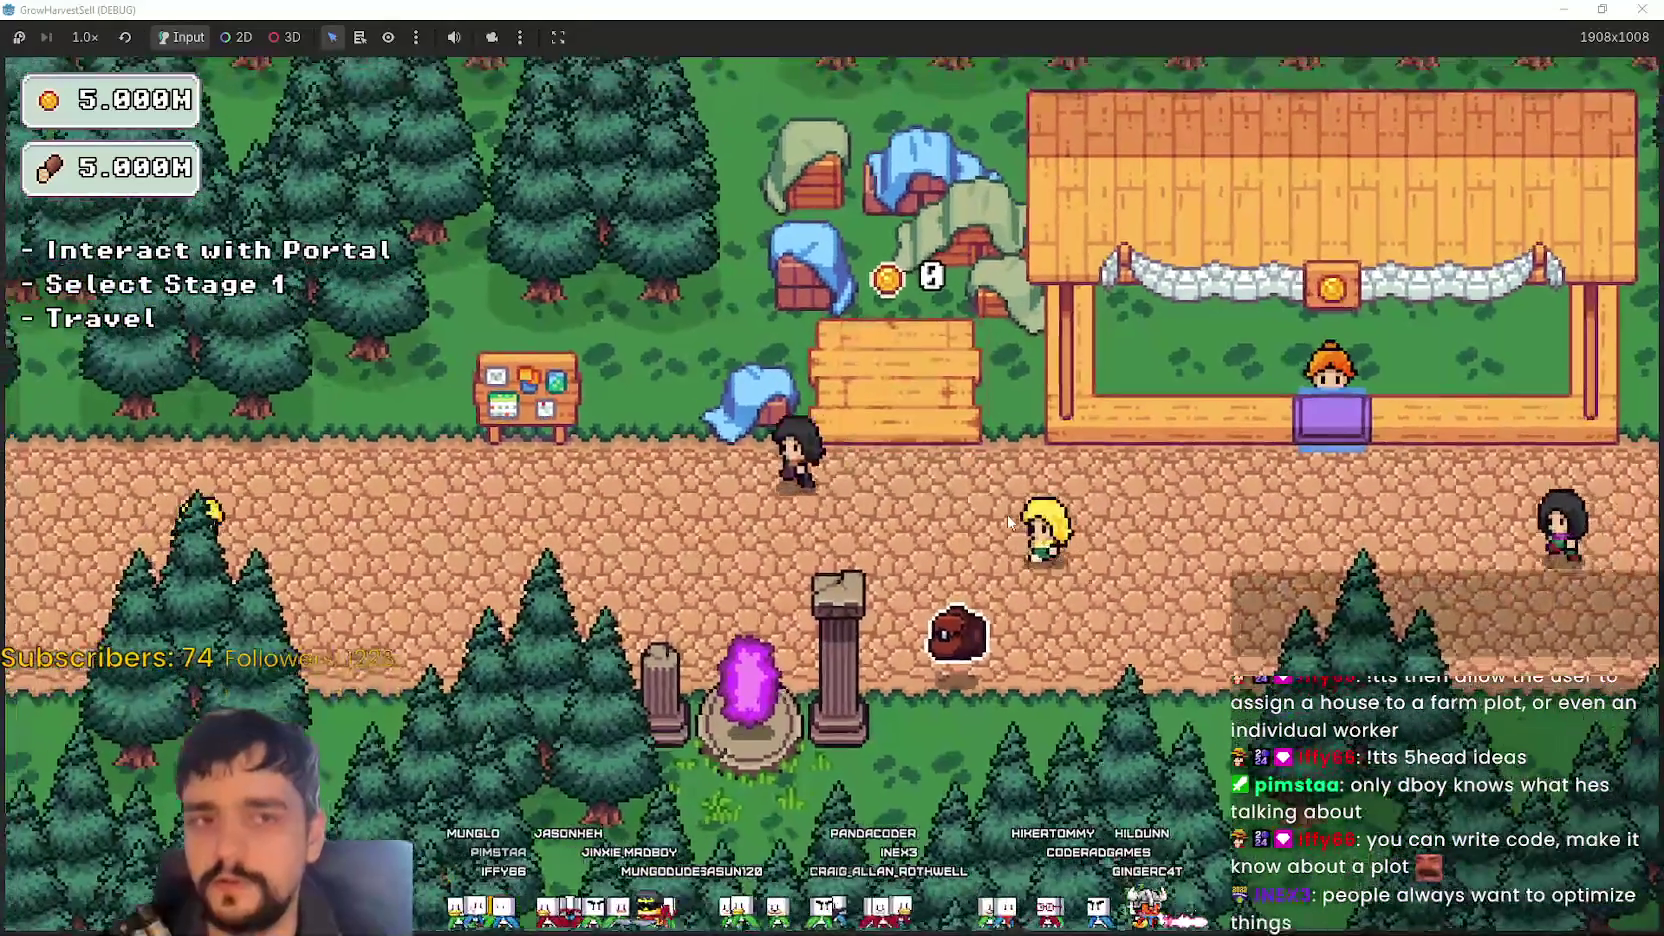
key("a")
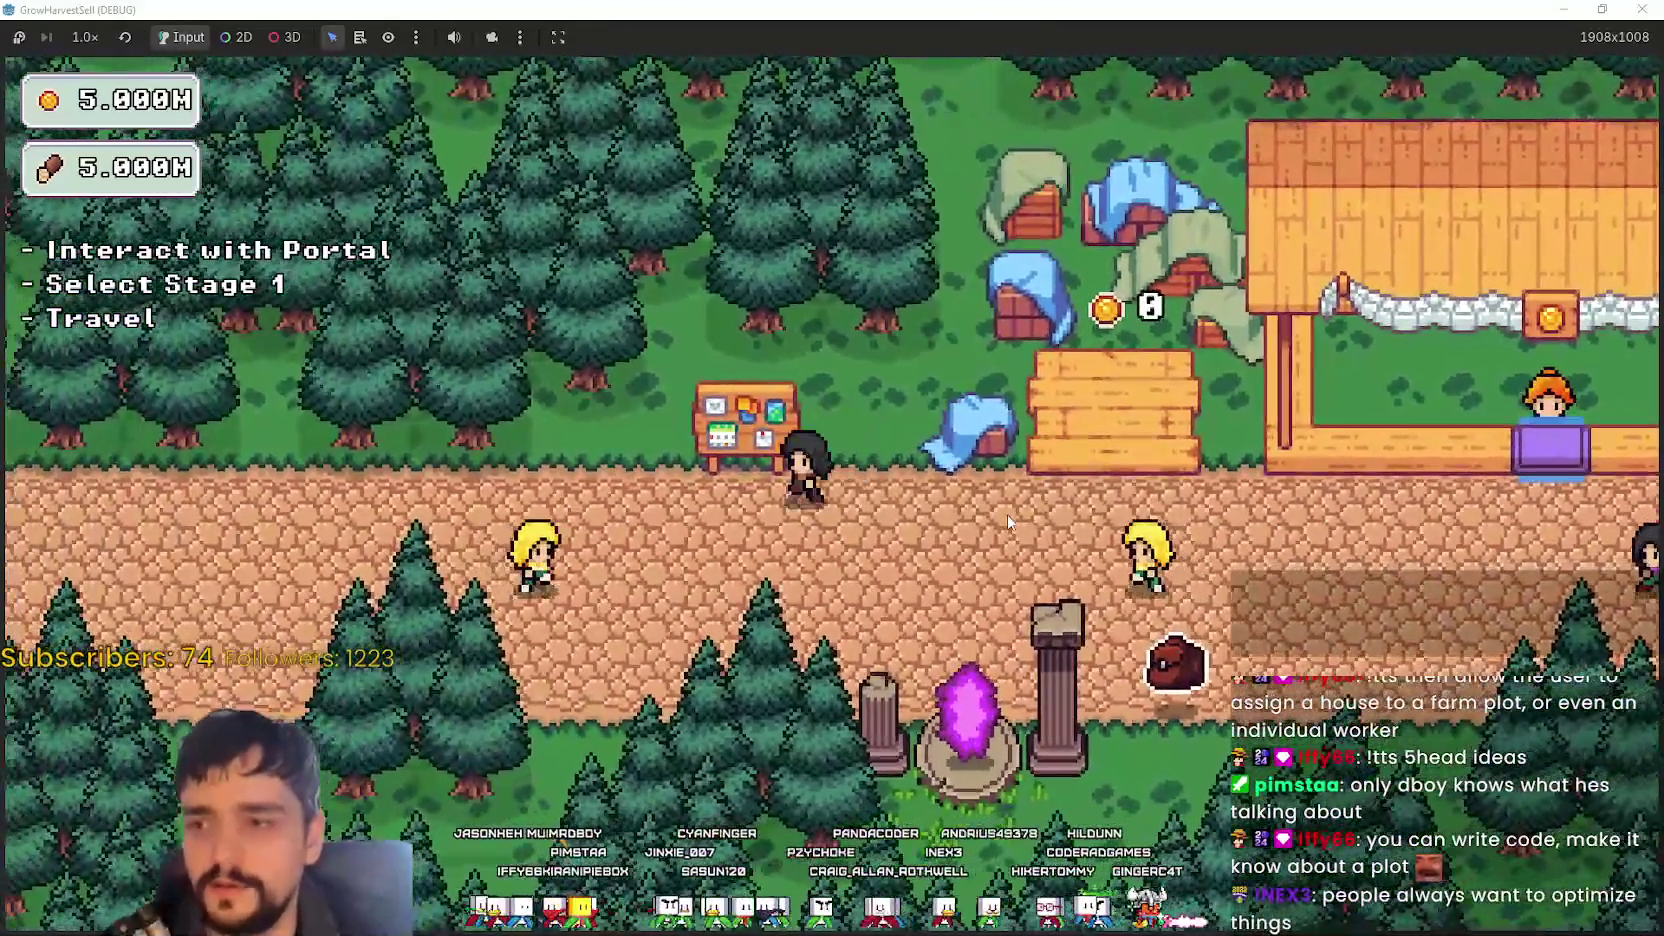
key("a")
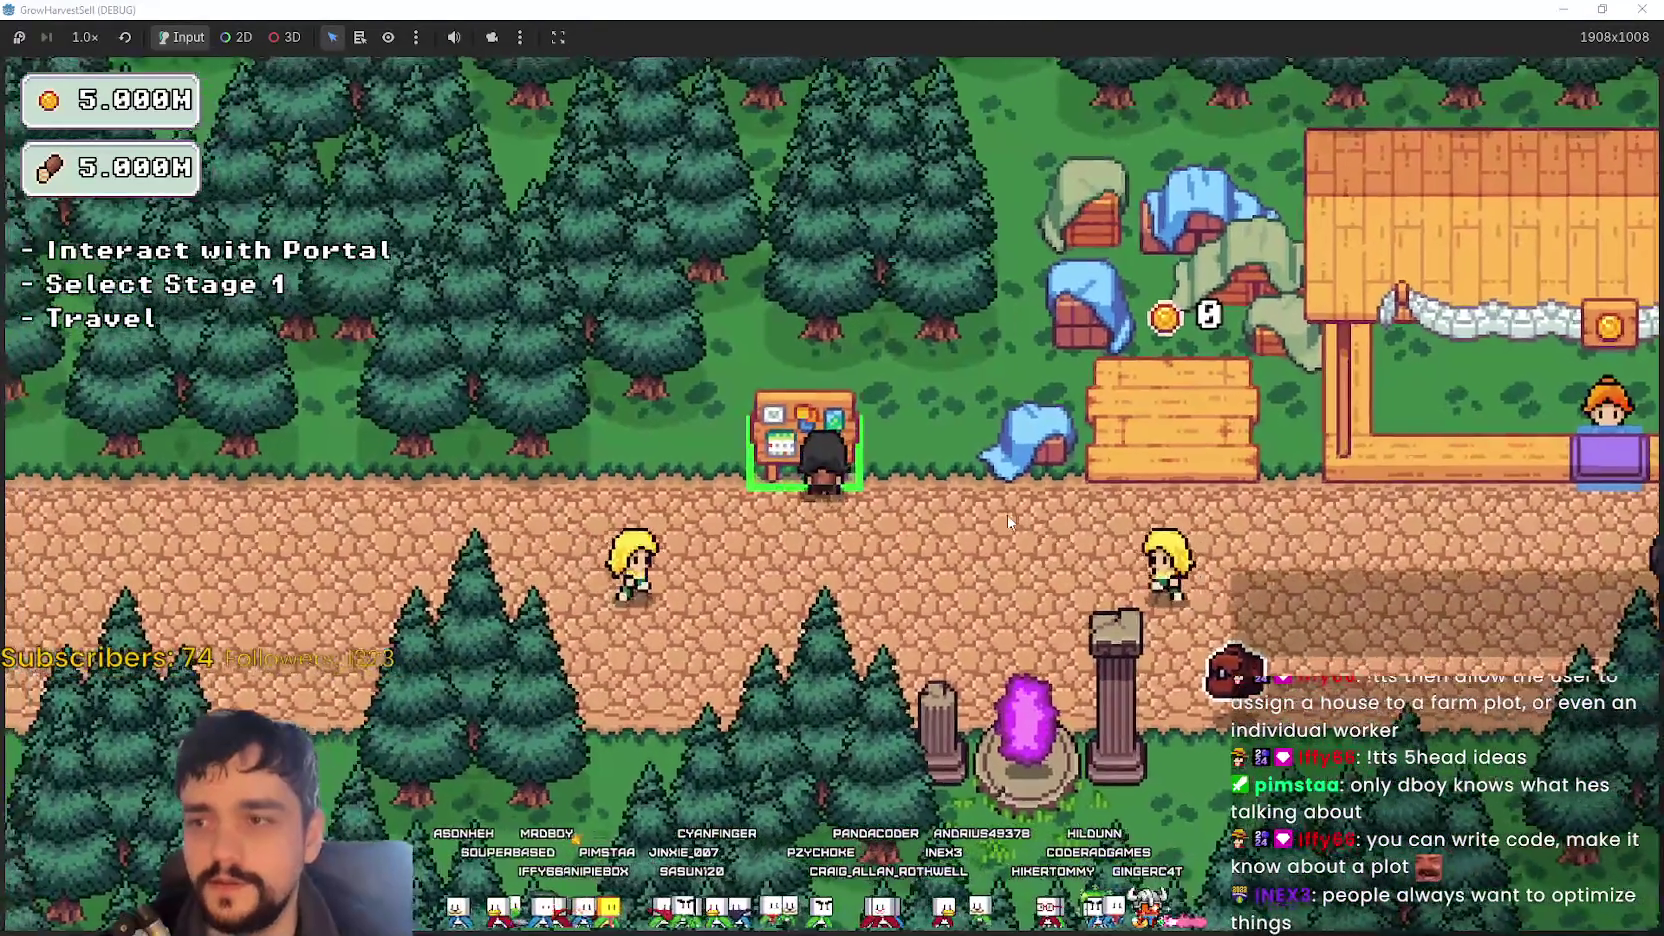
key("s")
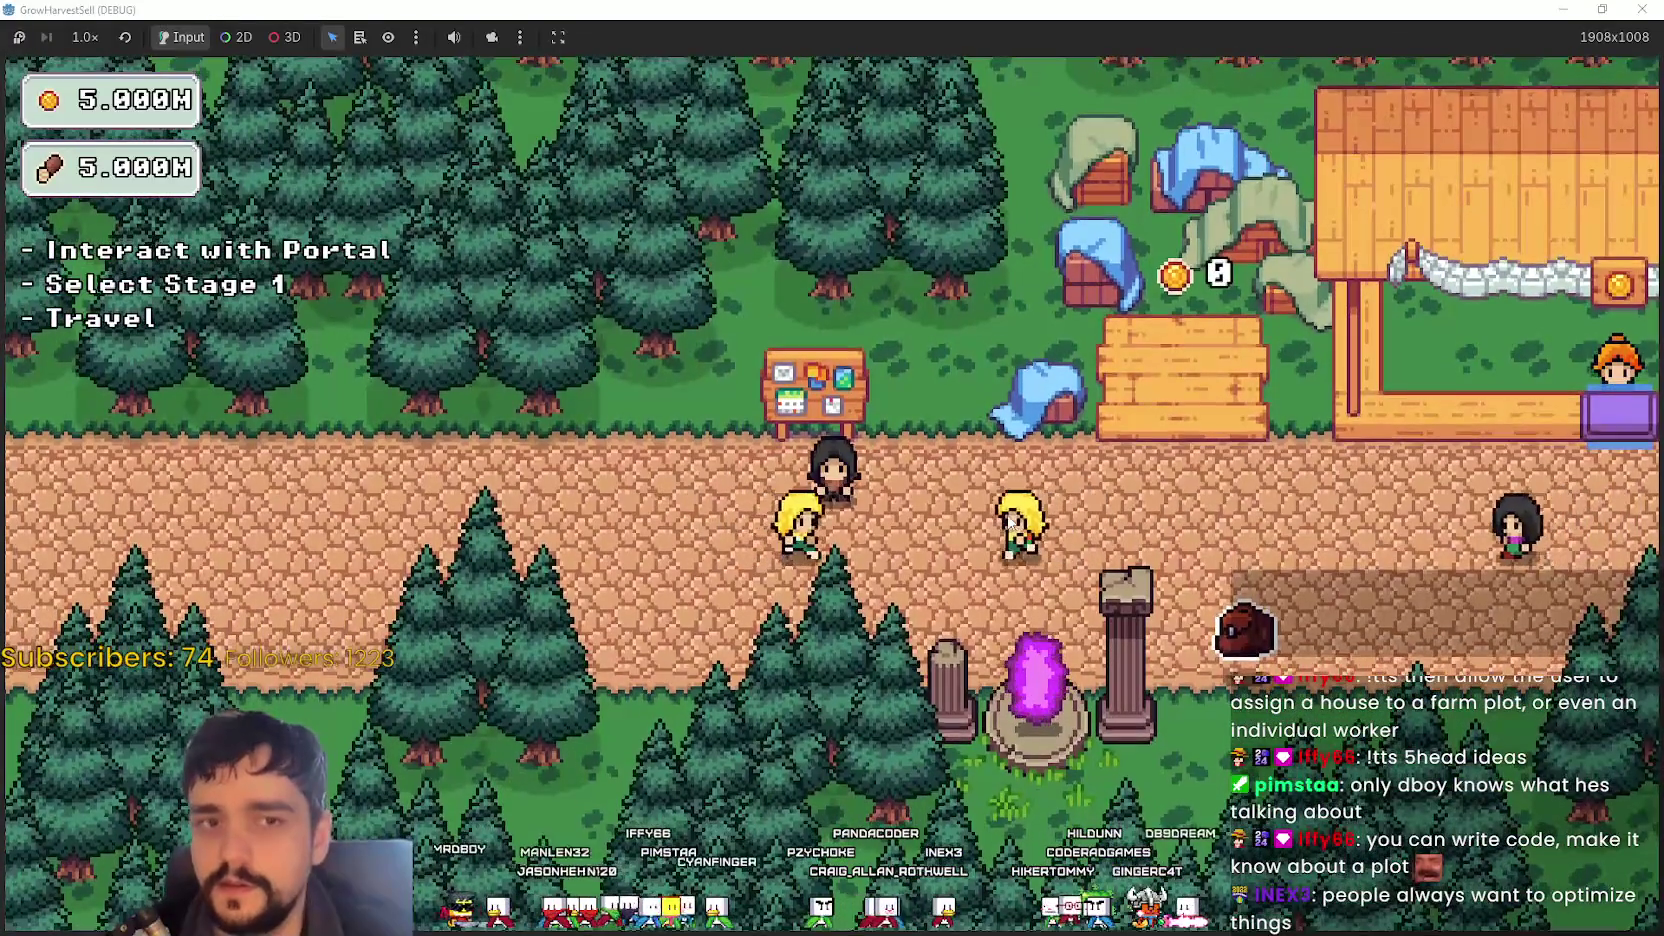
key("w")
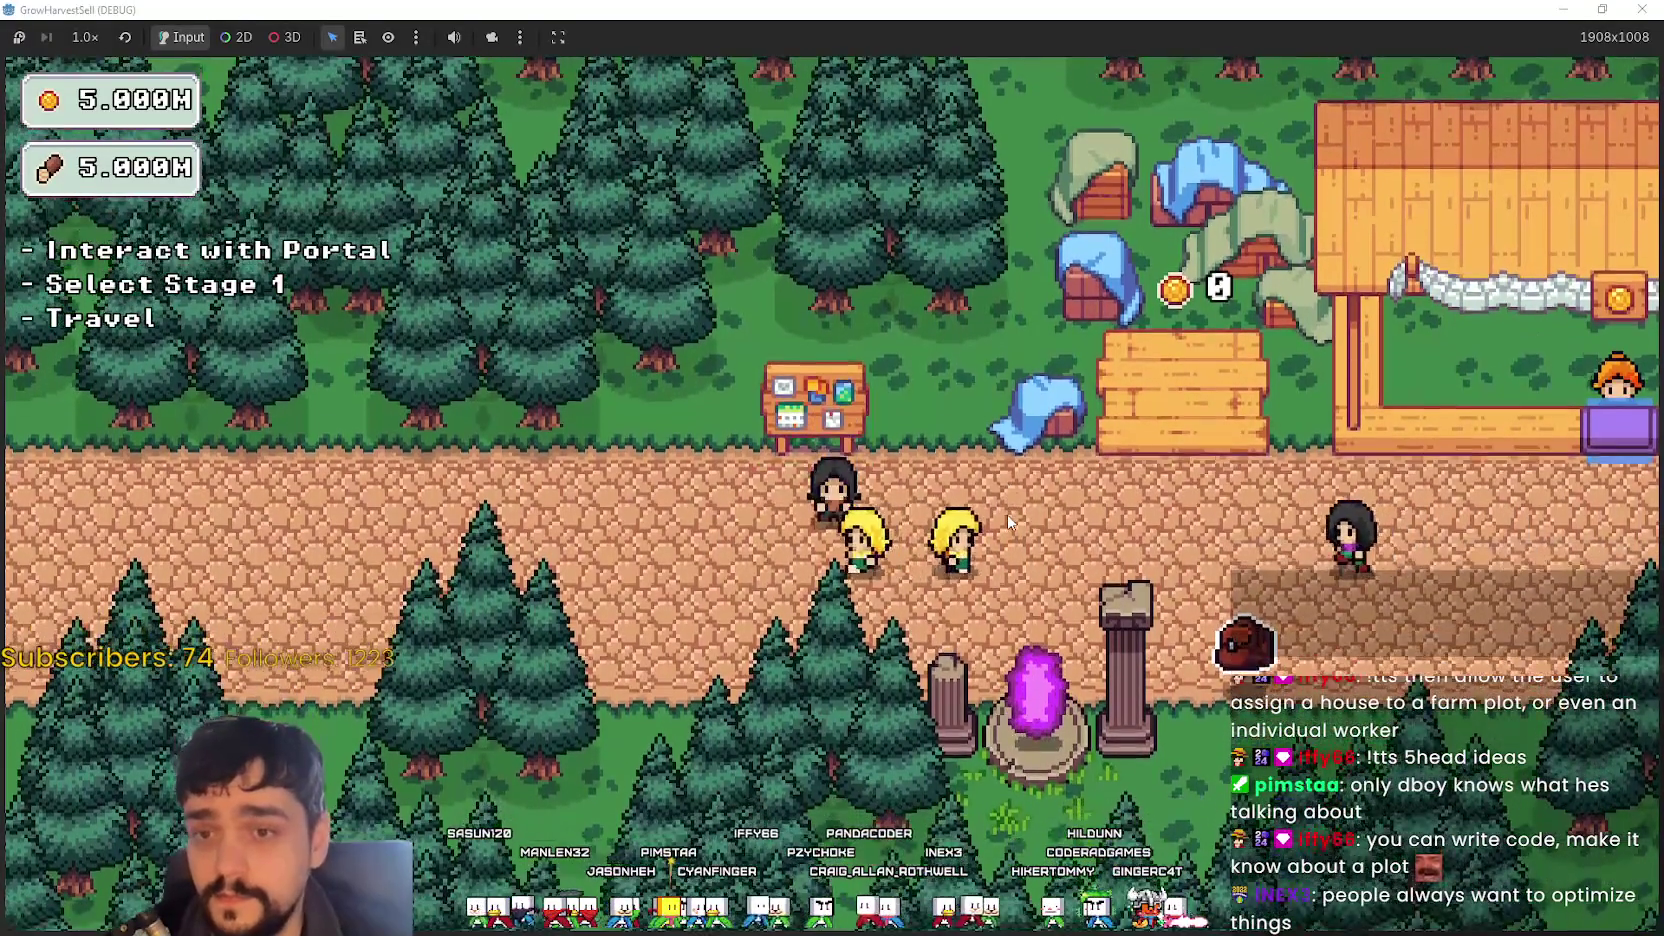
key("w")
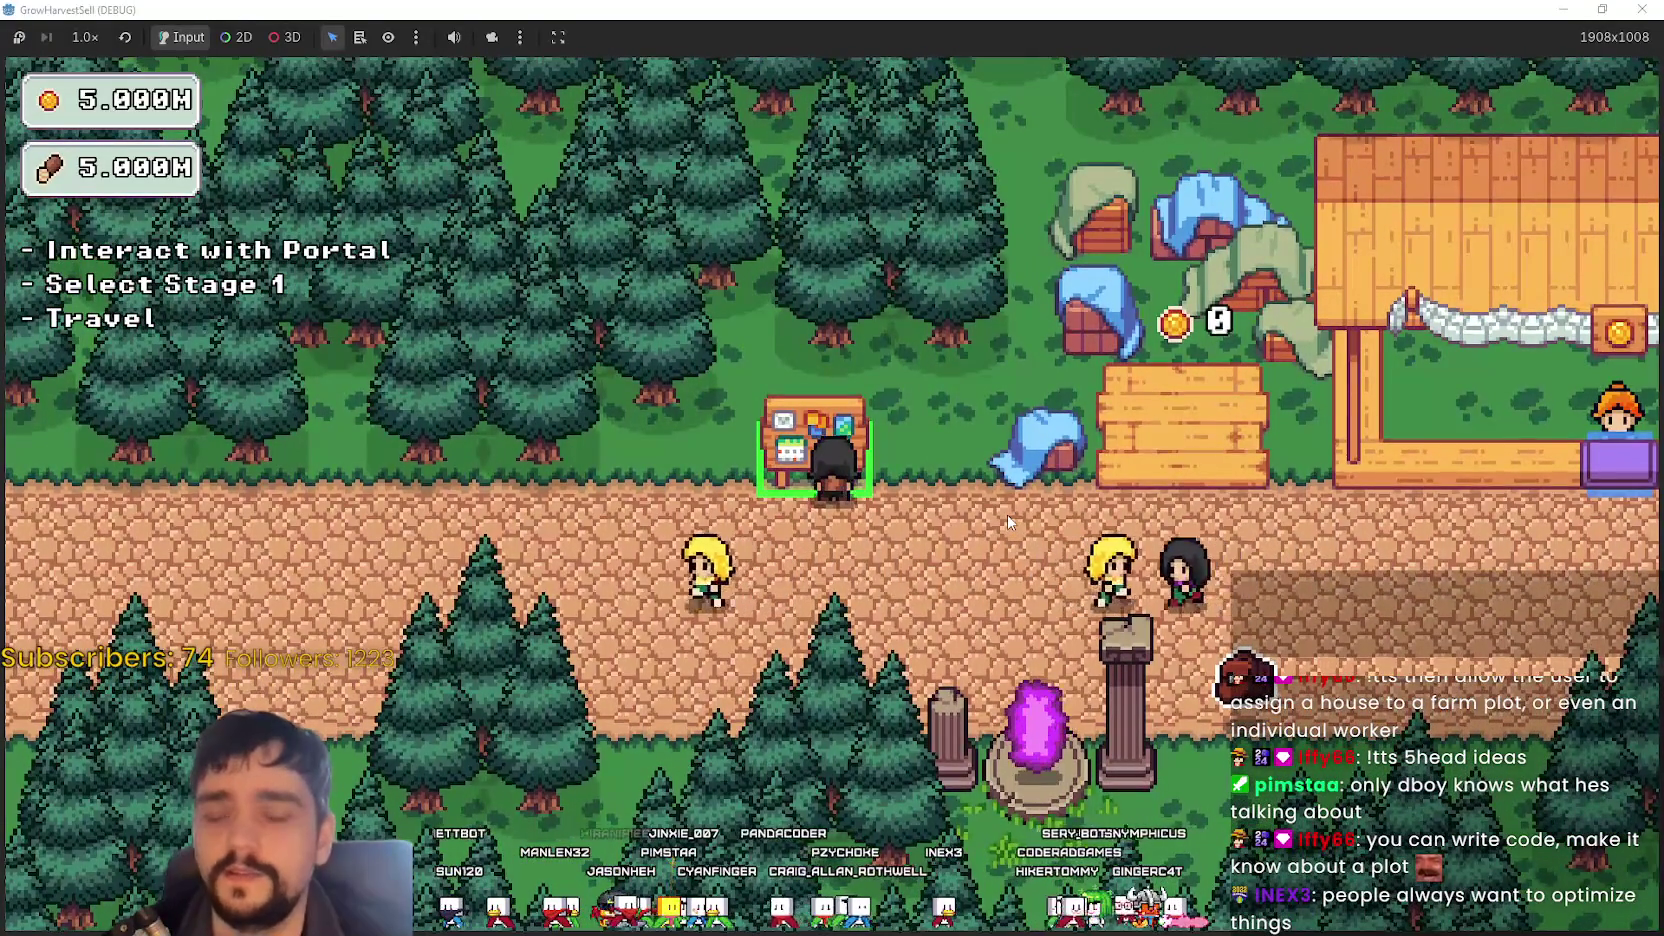
key("s")
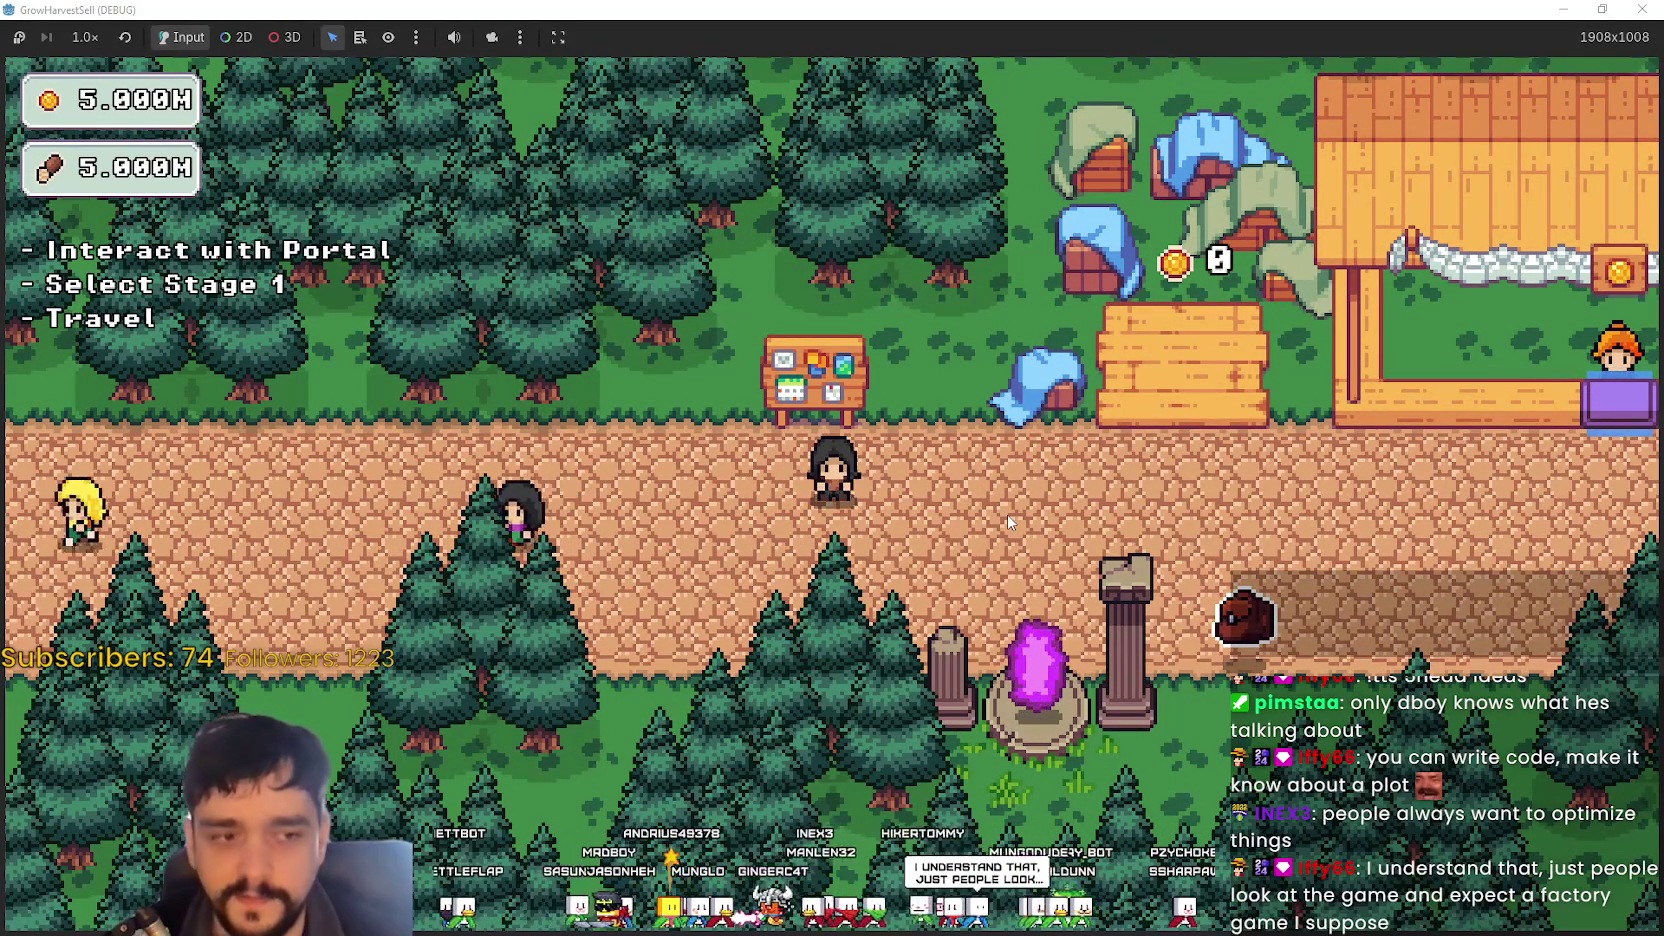
key("w")
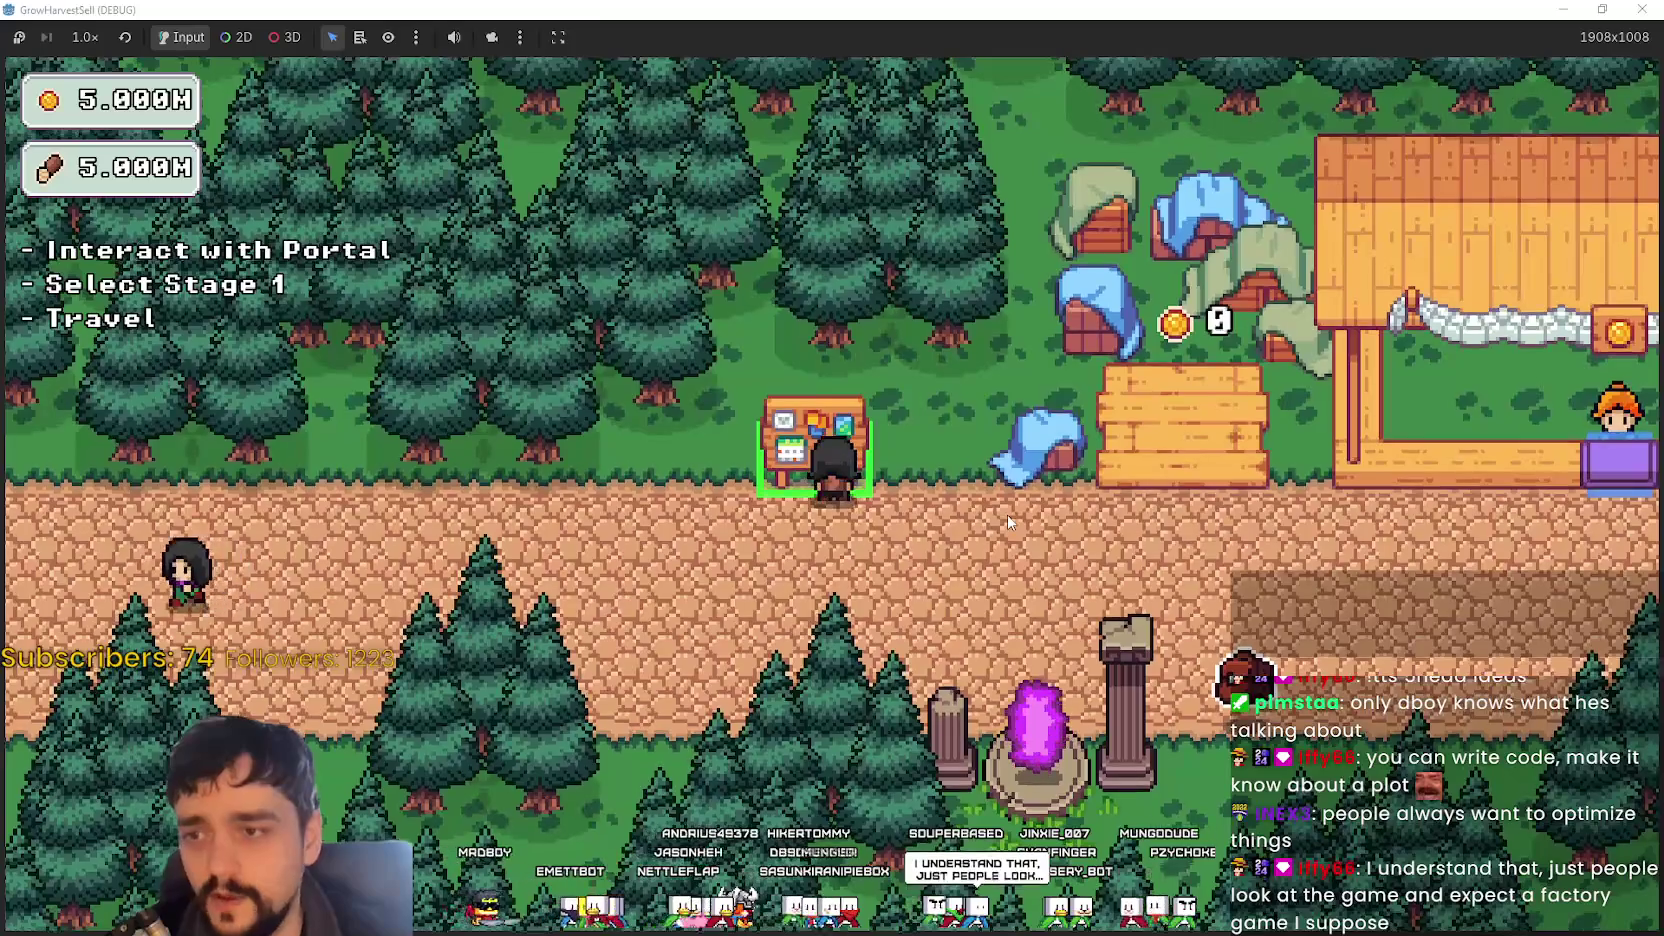
key("a")
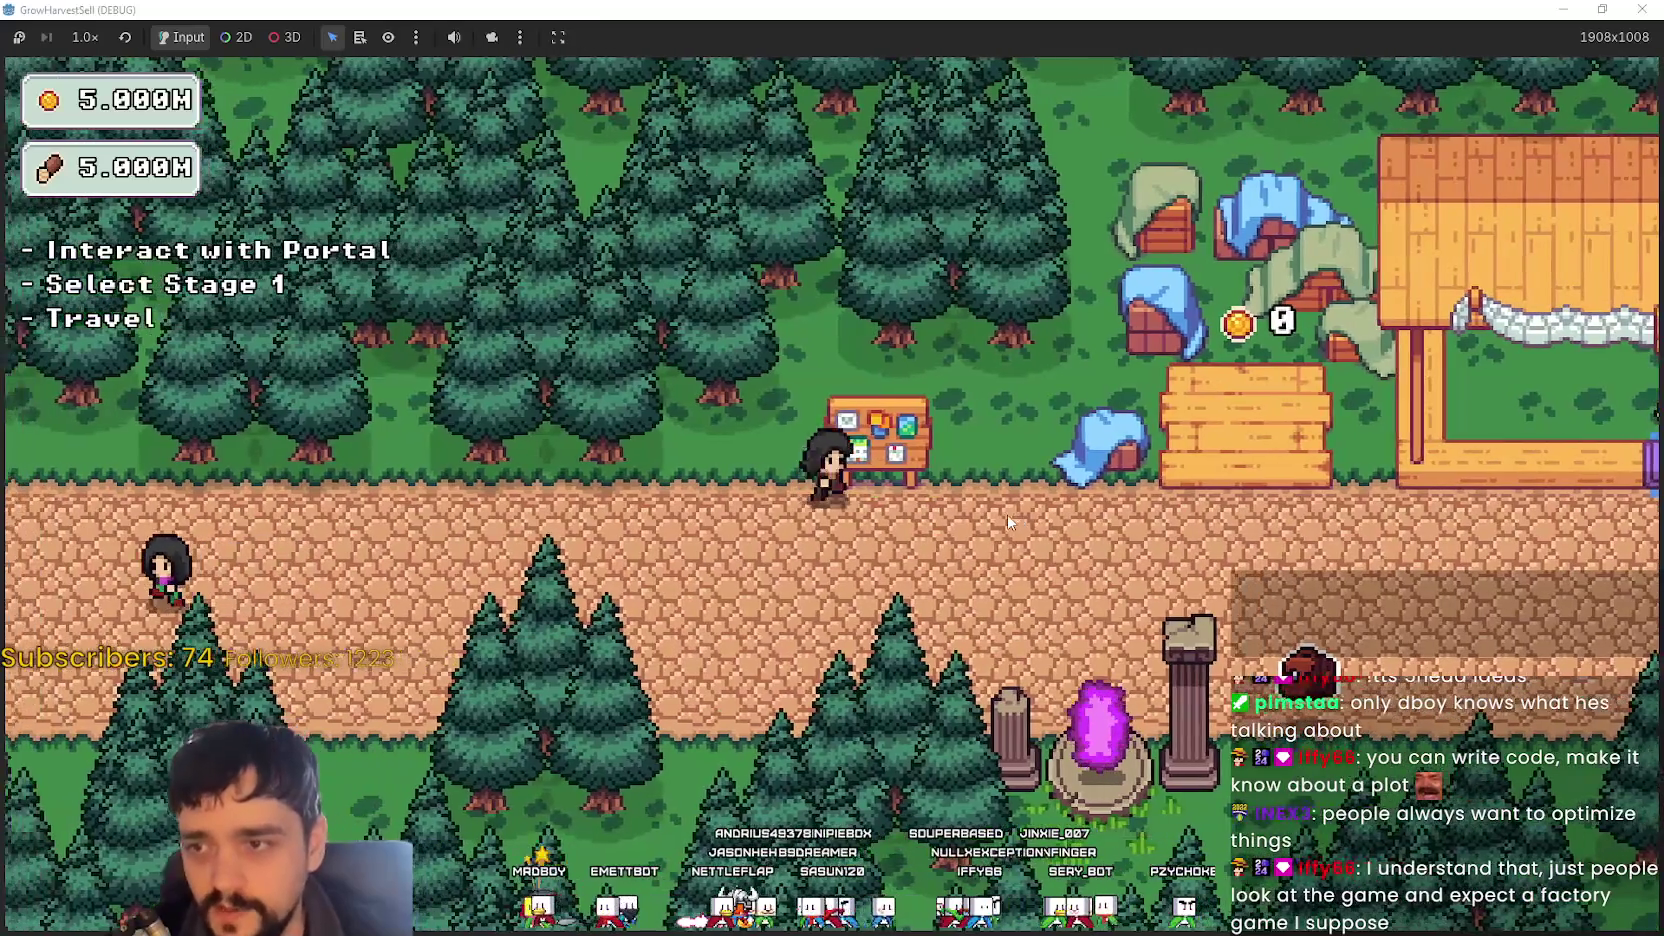
key("d")
key("w")
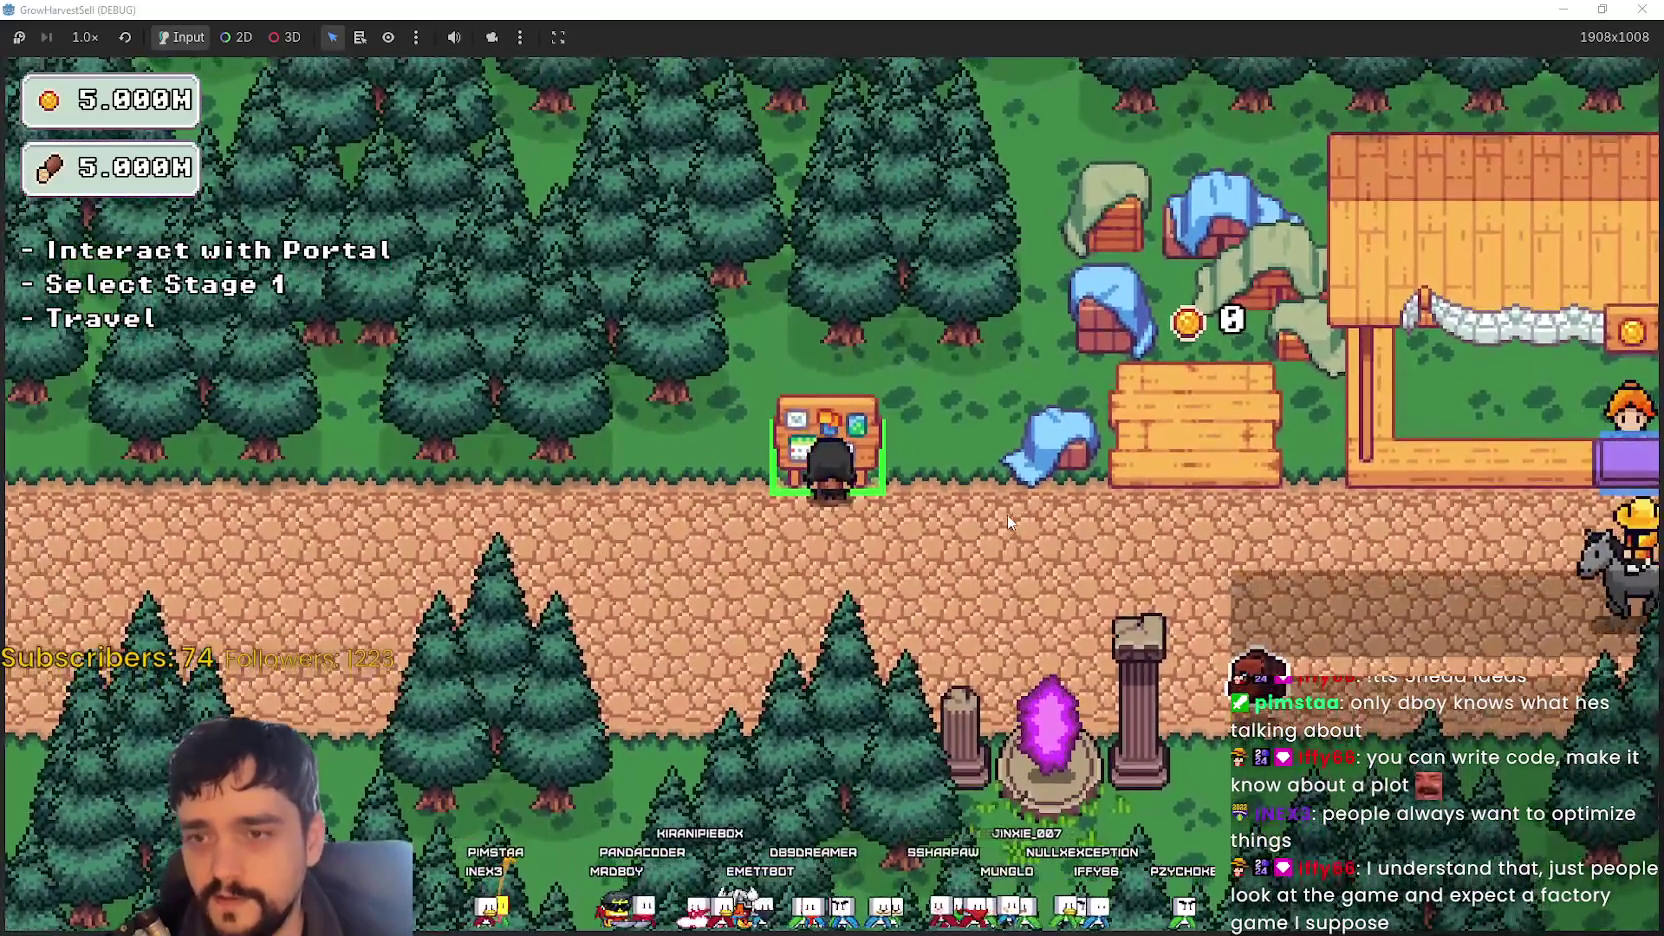
key("s")
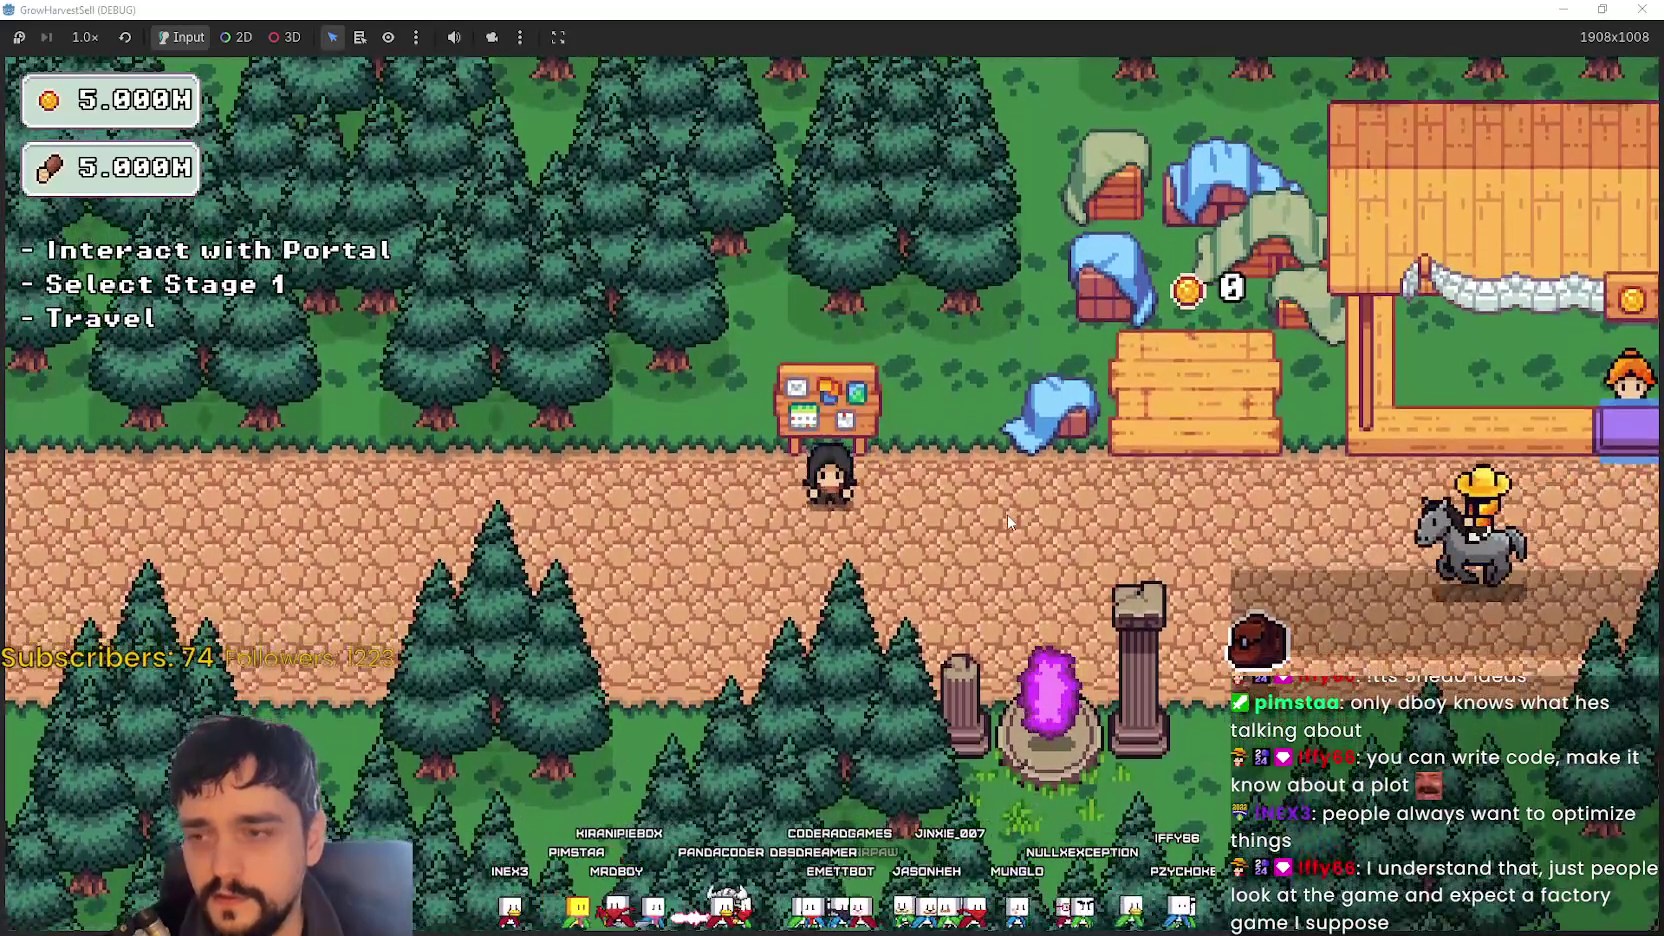
key("w")
key("s")
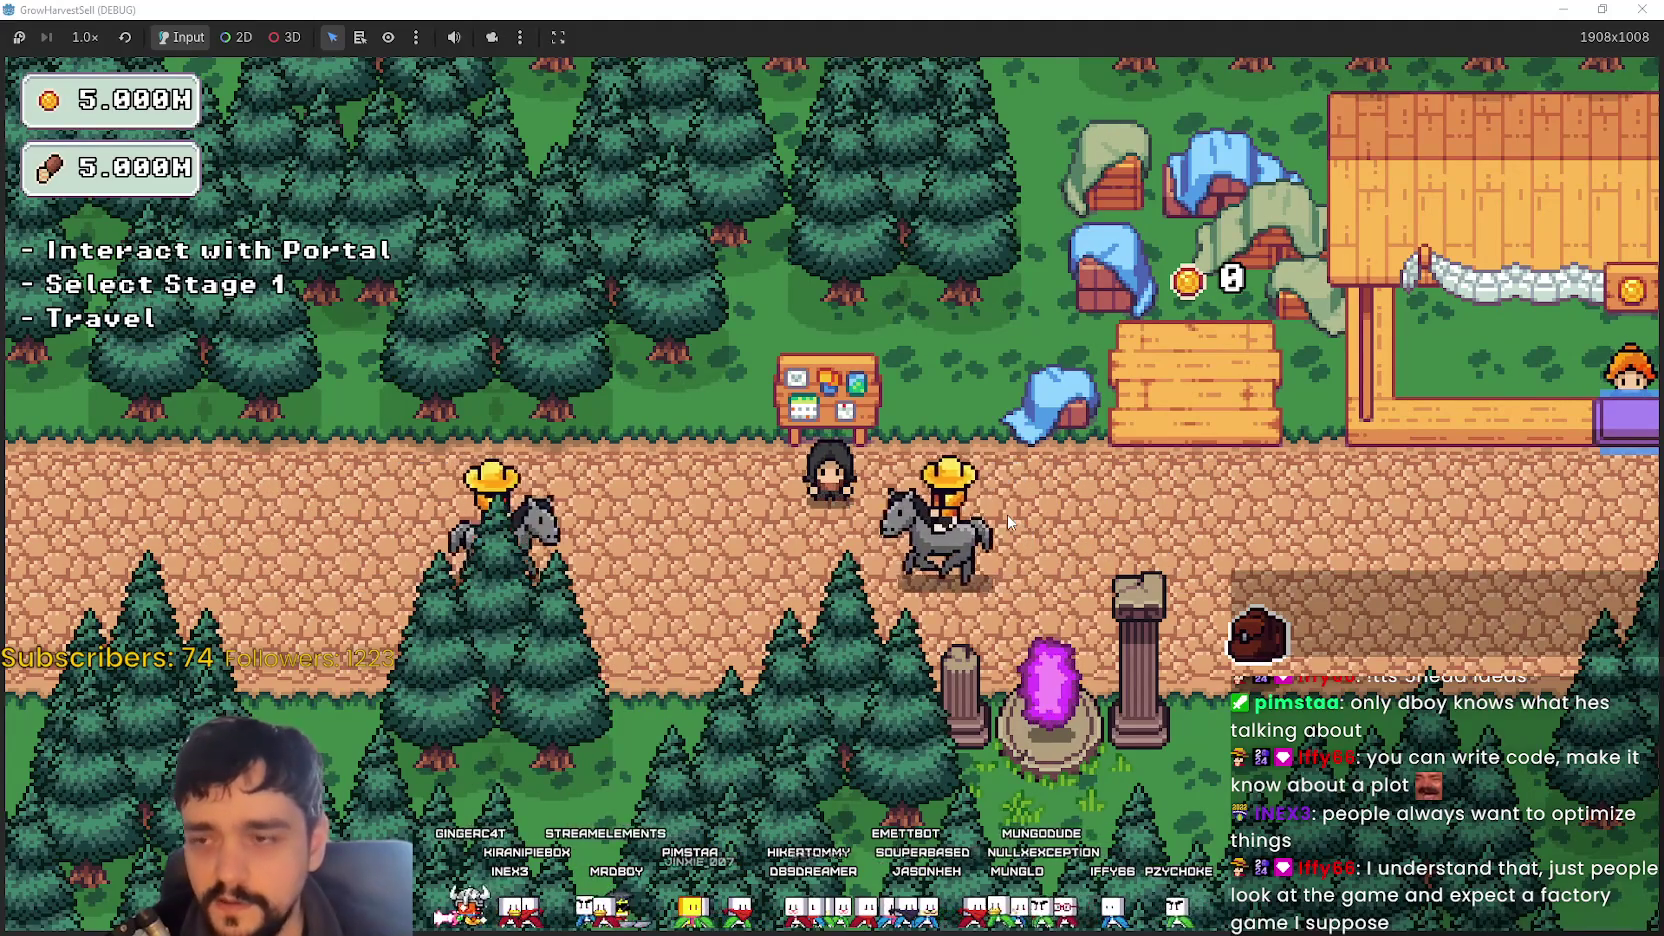
- Repeatedly step the player on and off the bulletin board from different sides
key("w")
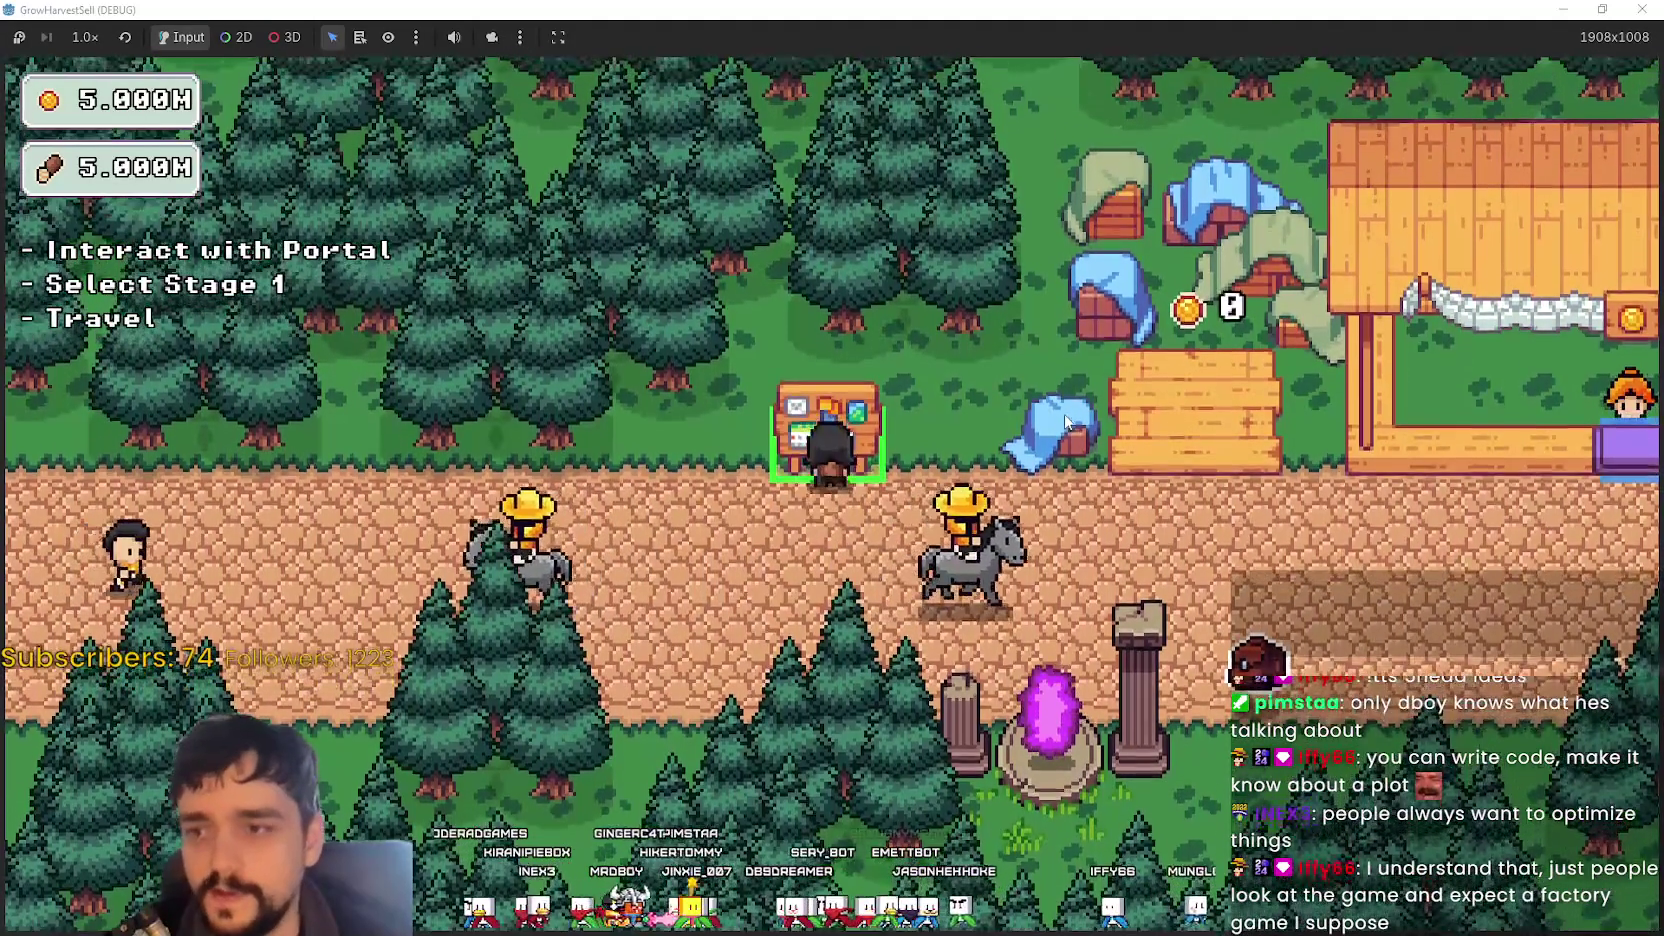
key("d")
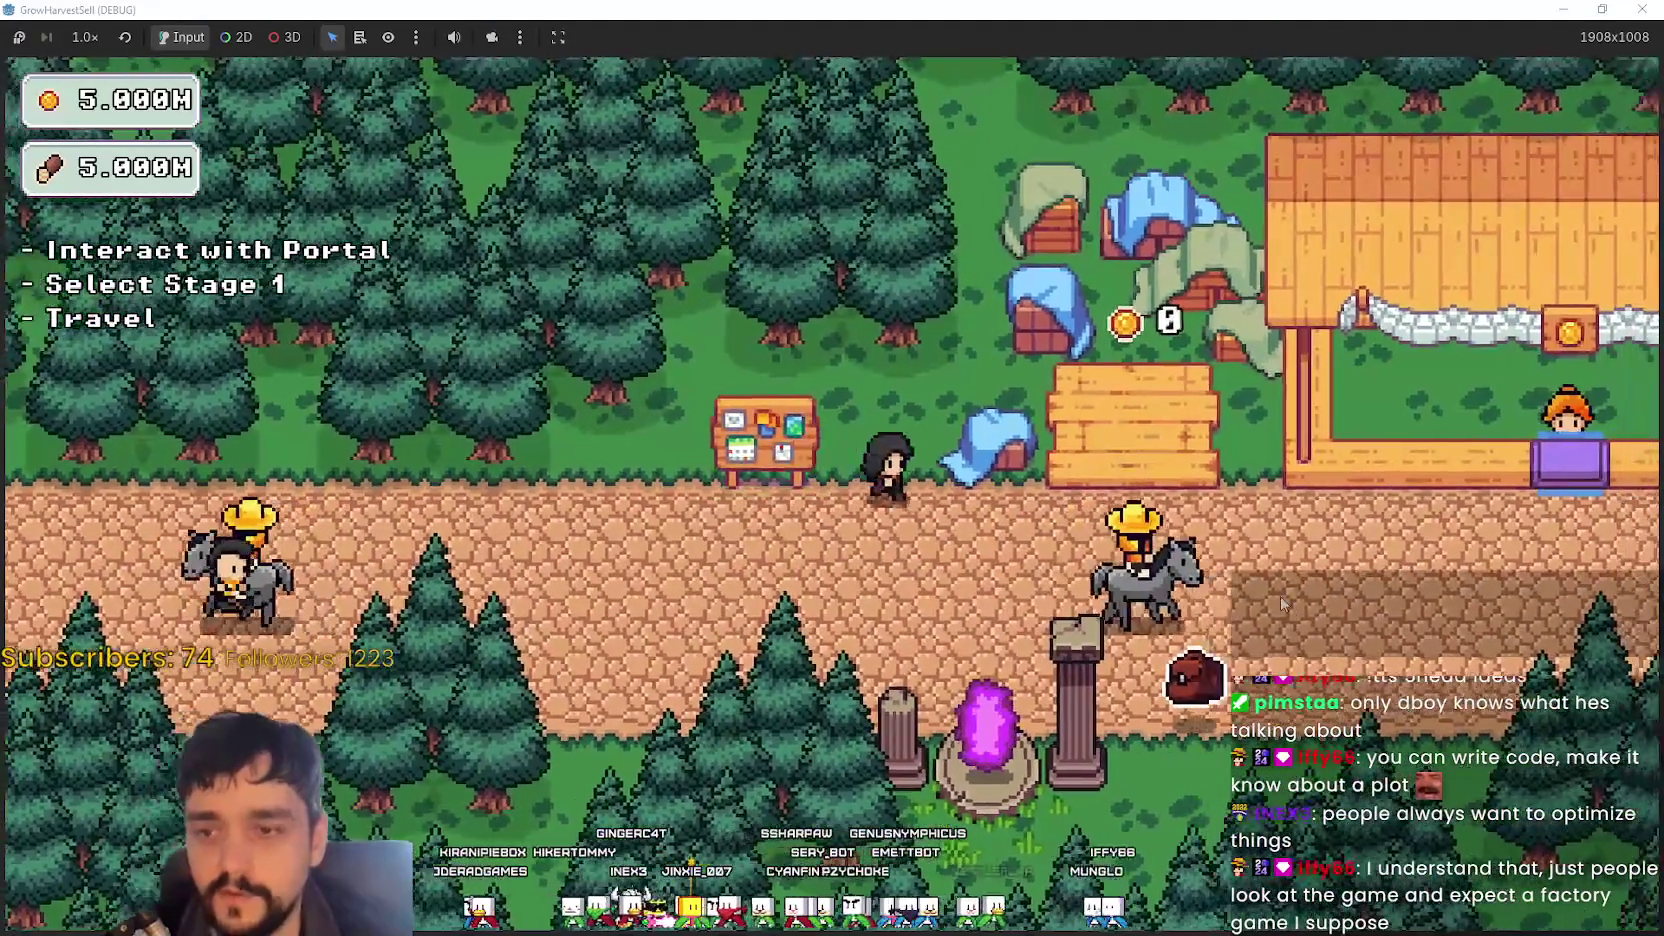
key("a")
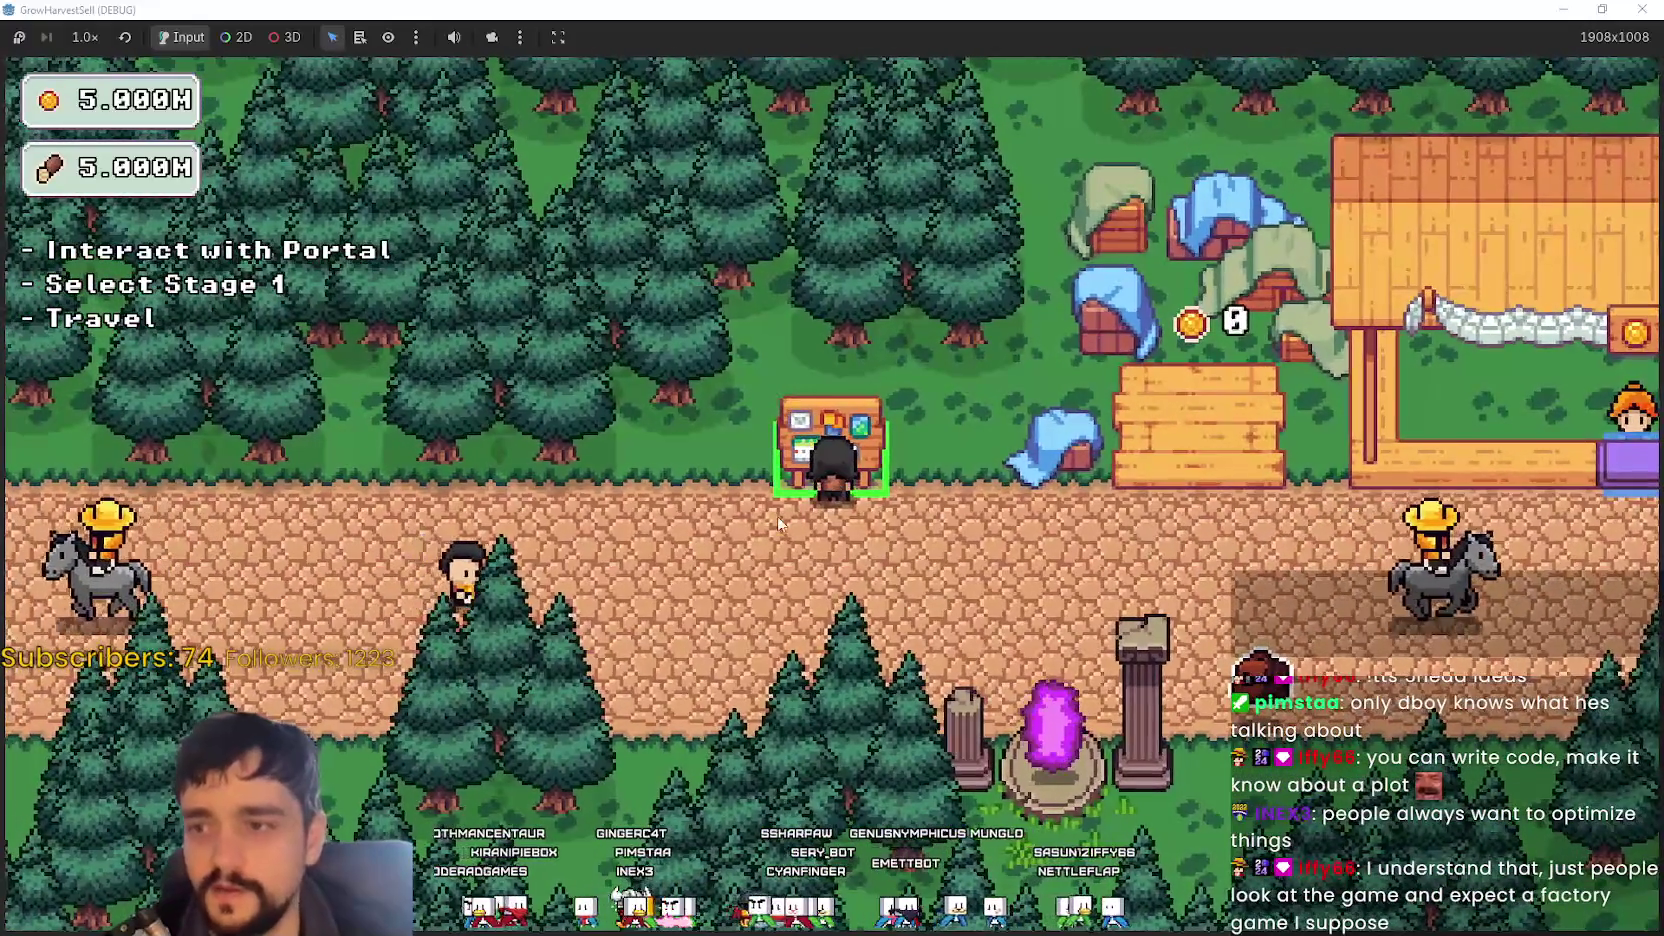
key("d")
key("a")
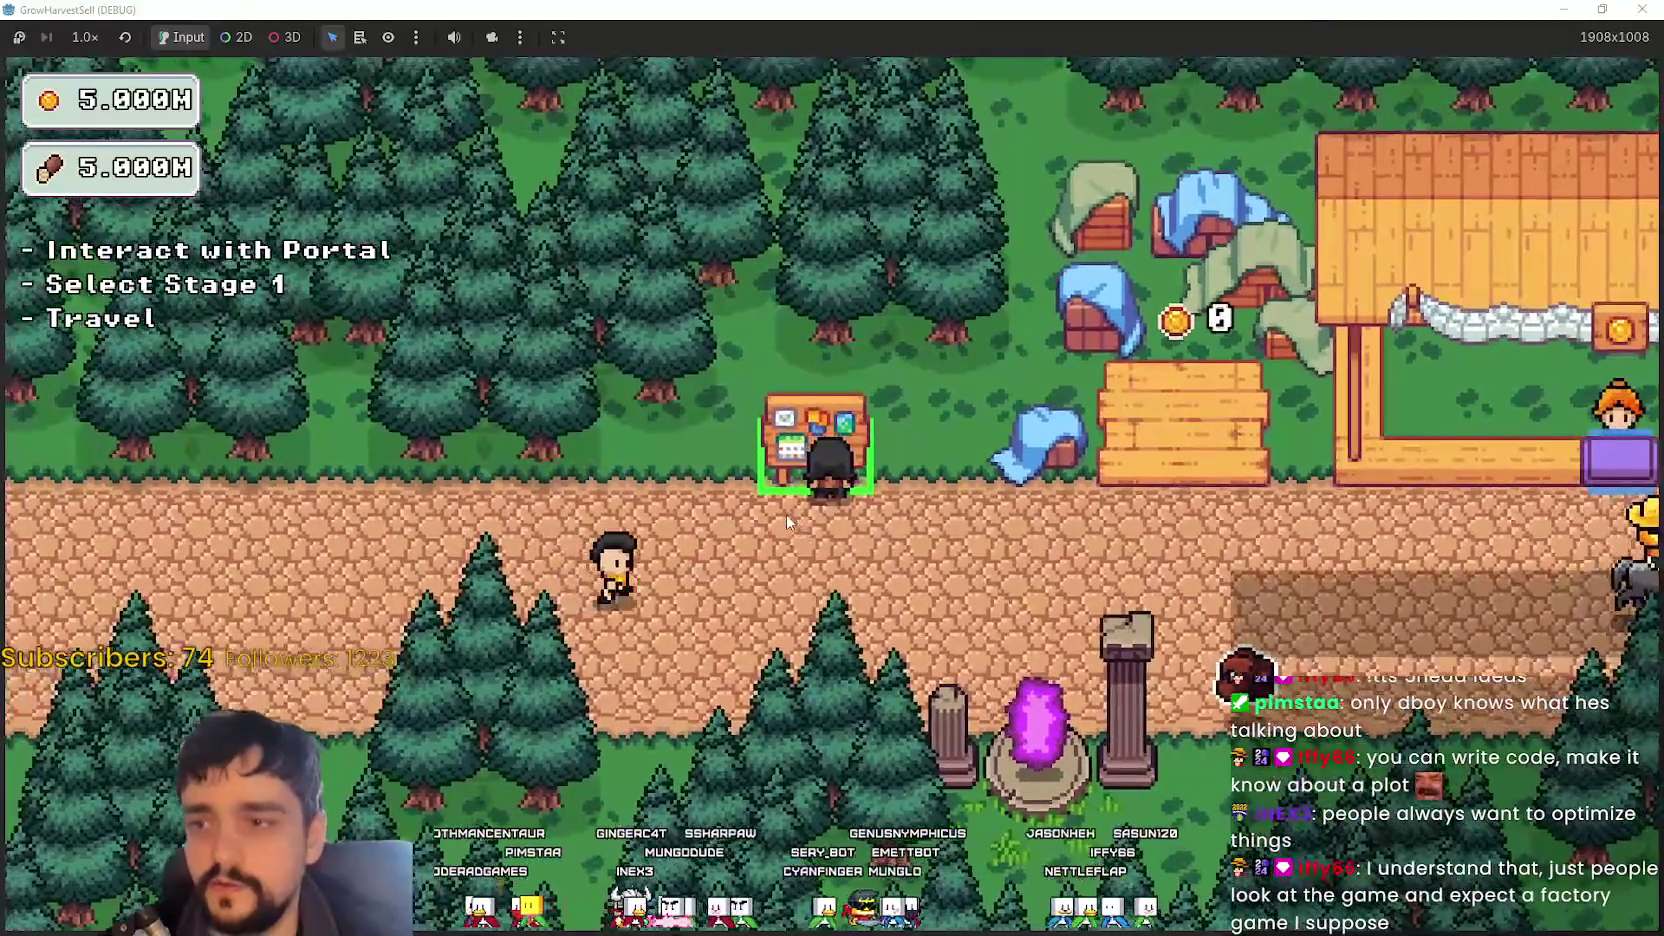
key("s")
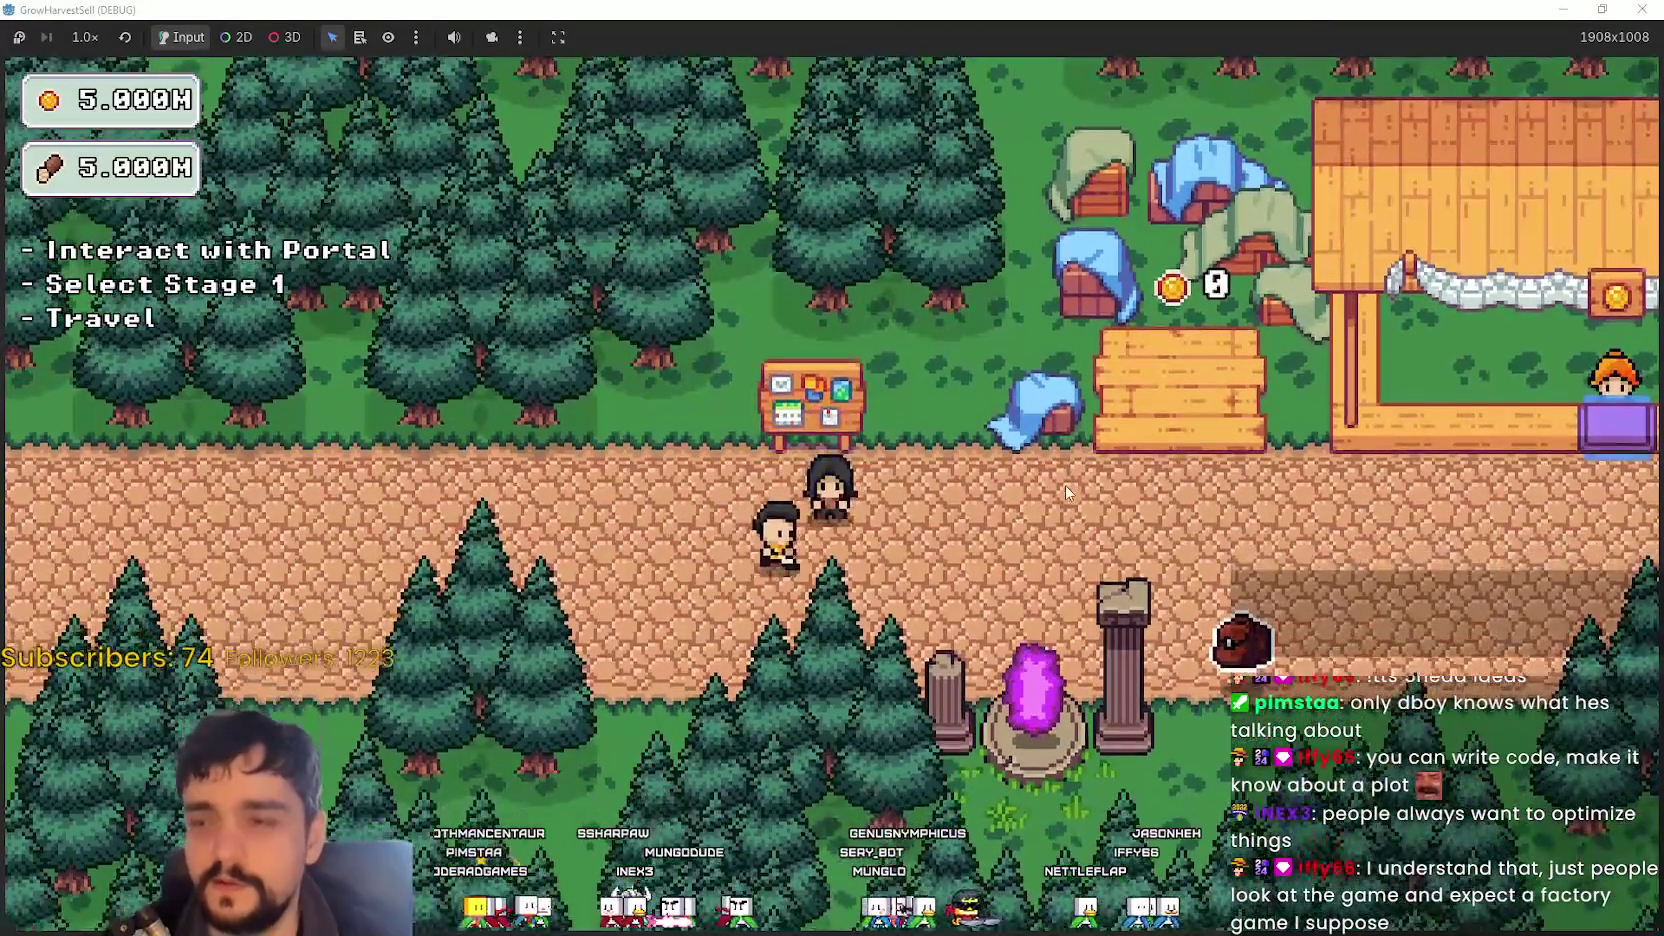
key("w")
key("d")
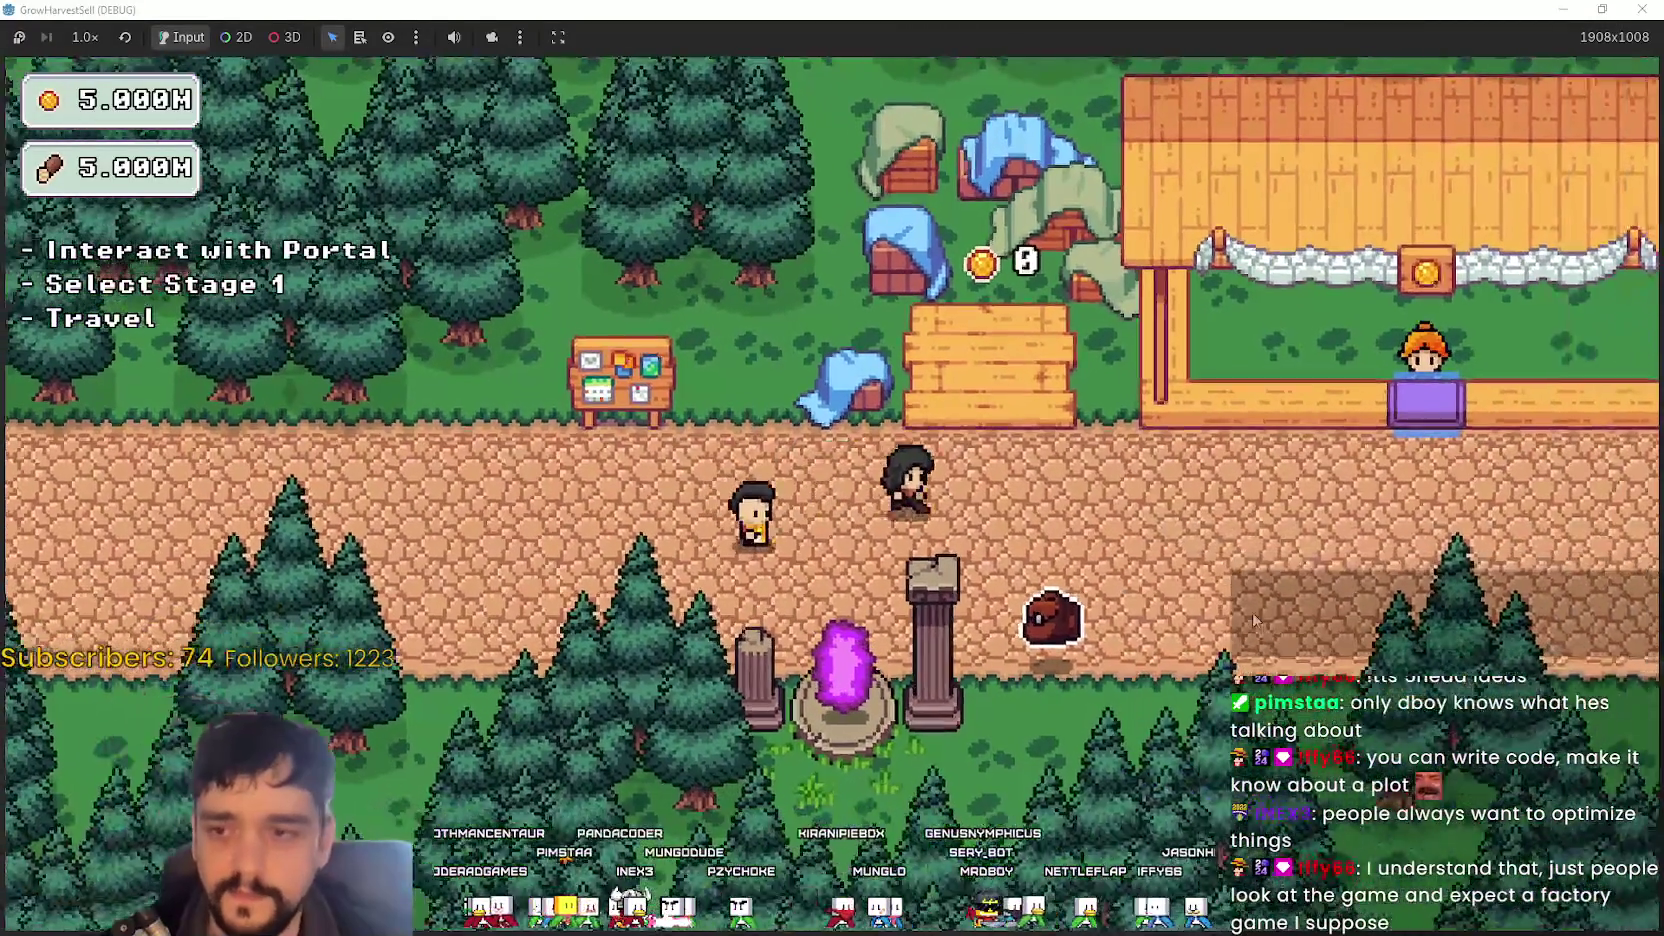
key("w")
key("a")
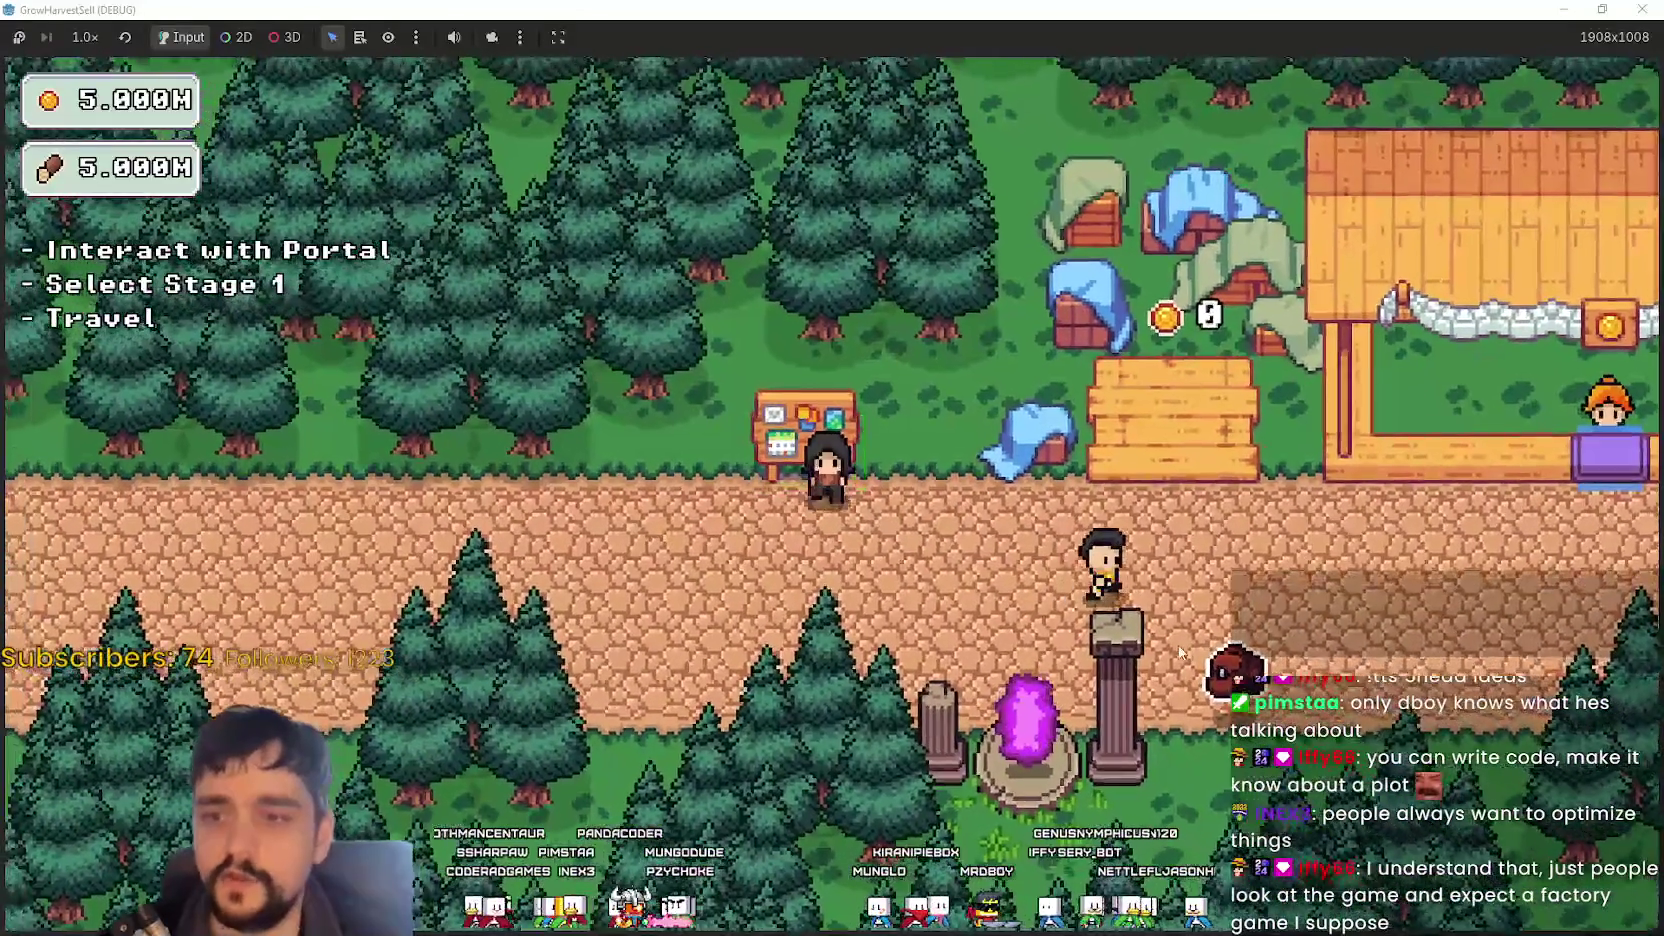
key("s")
key("d")
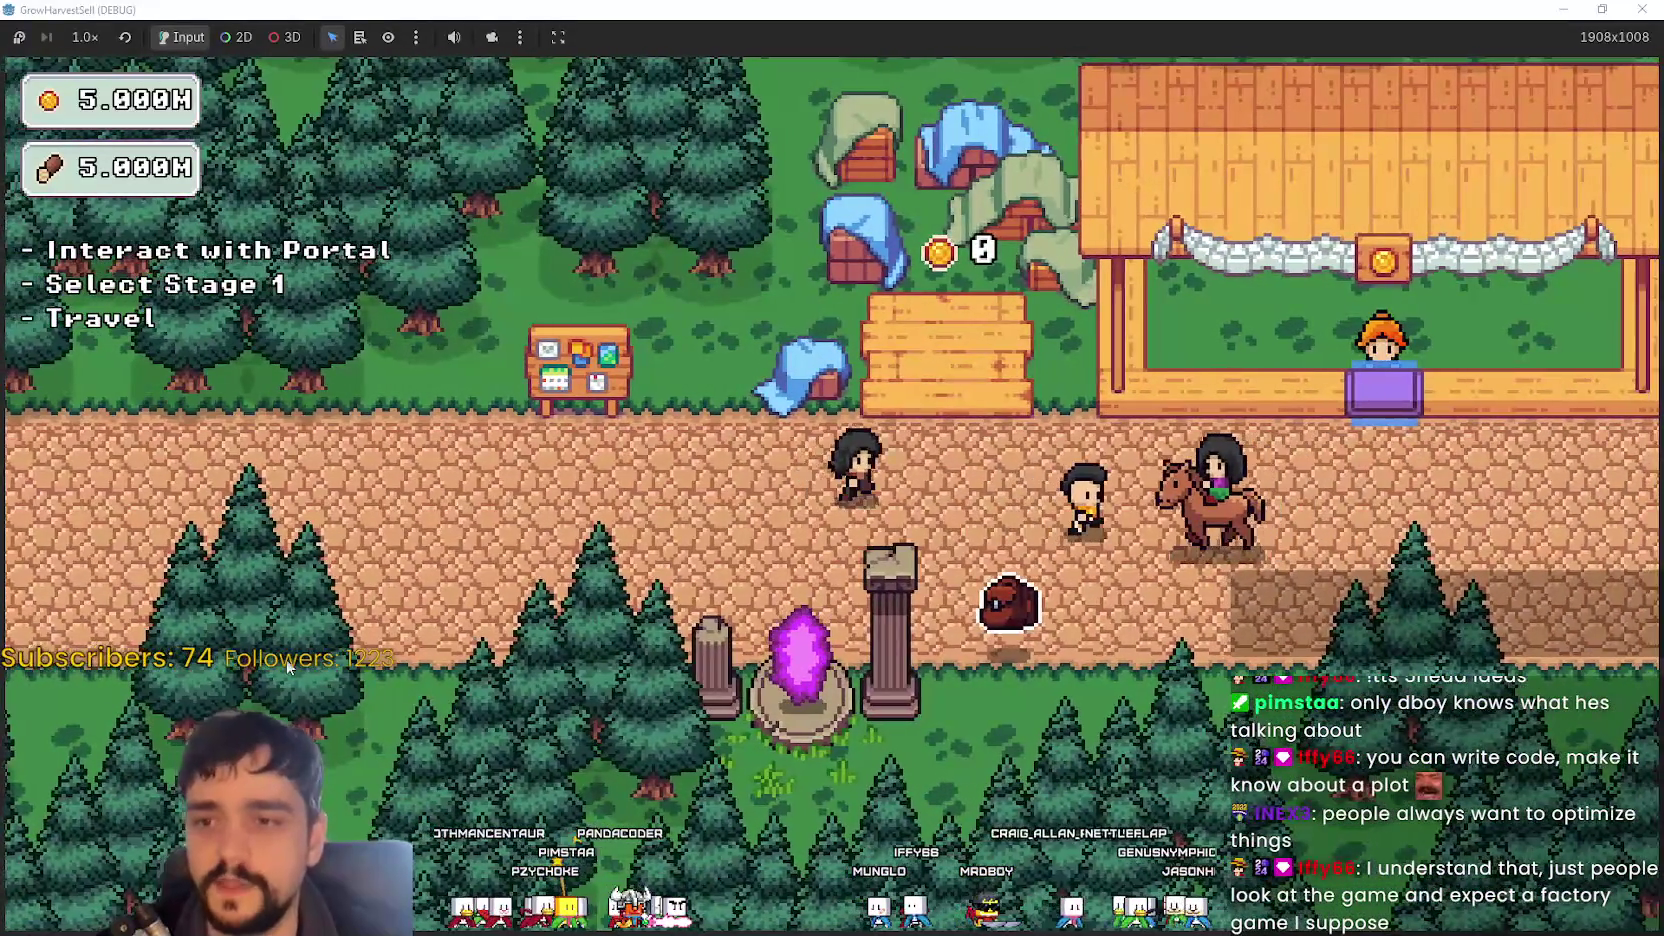
key("a")
key("w")
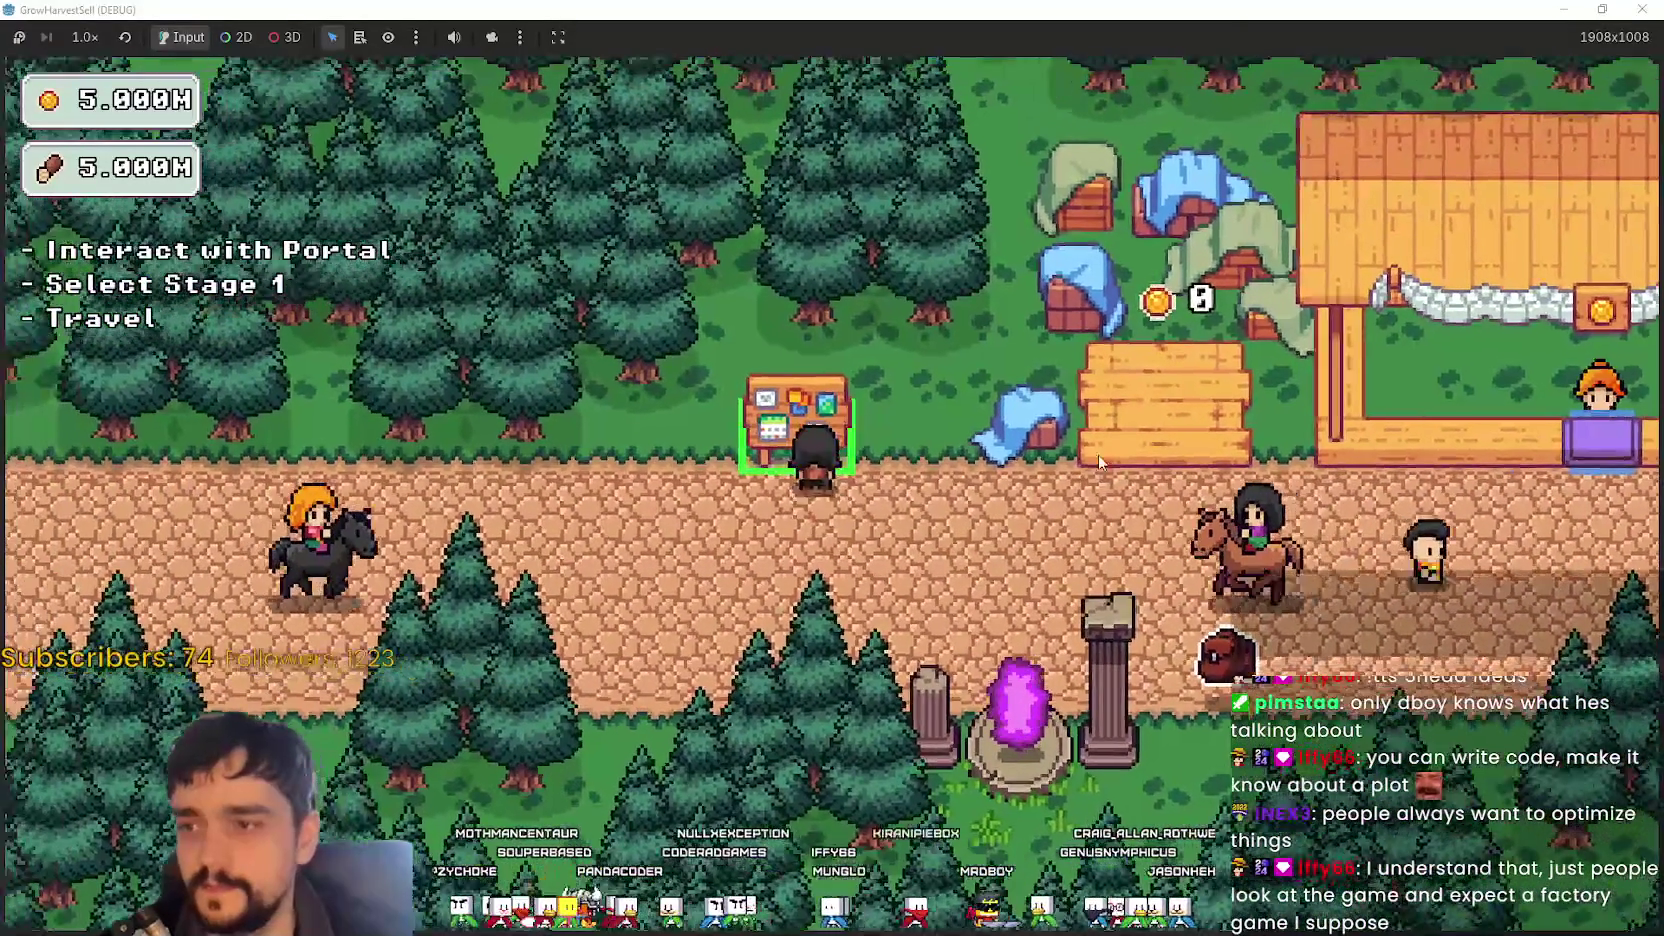
key("s")
key("d")
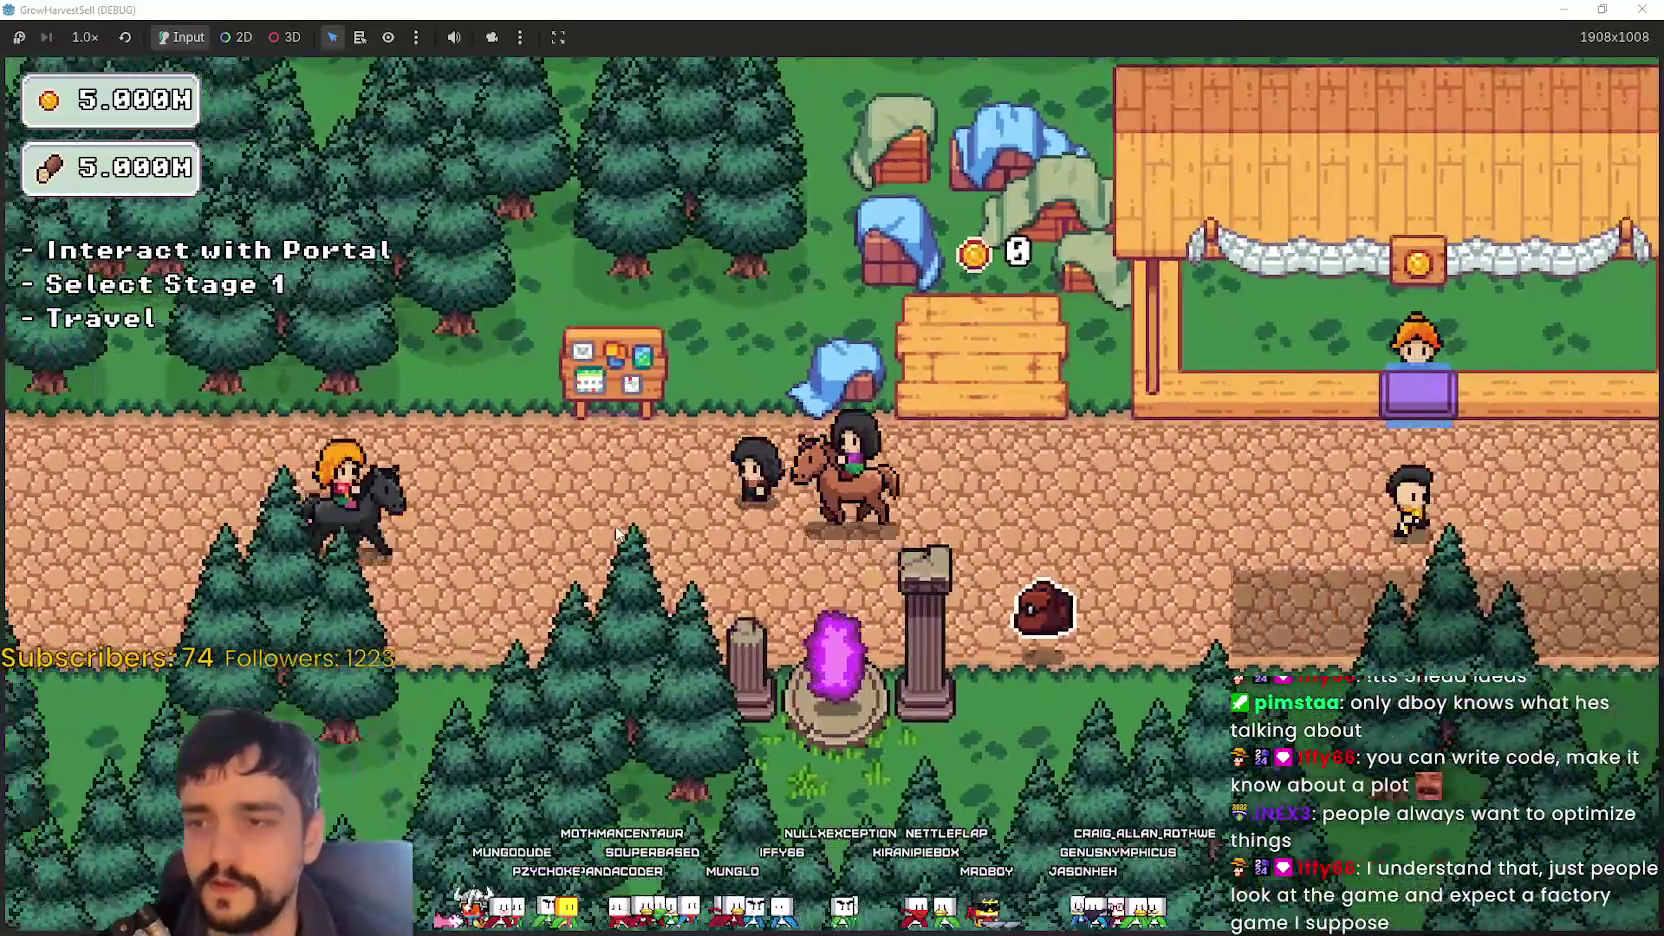
- Walk along the village path, then open the Prestige tree and enable Resource Domain
key("d")
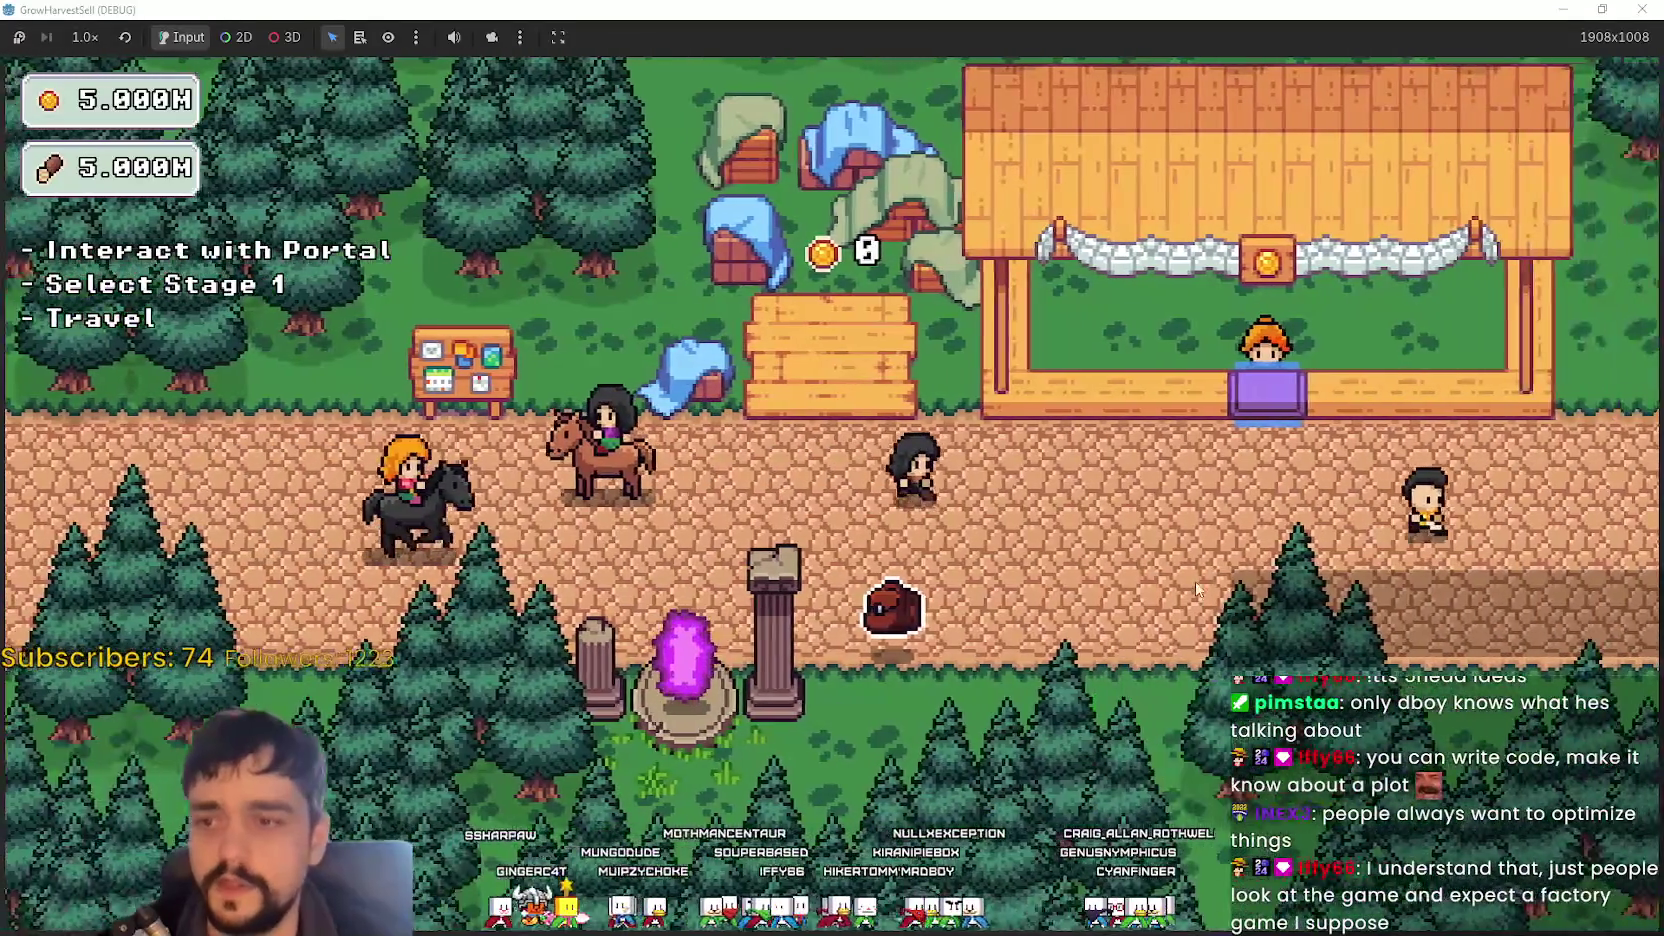
key("a")
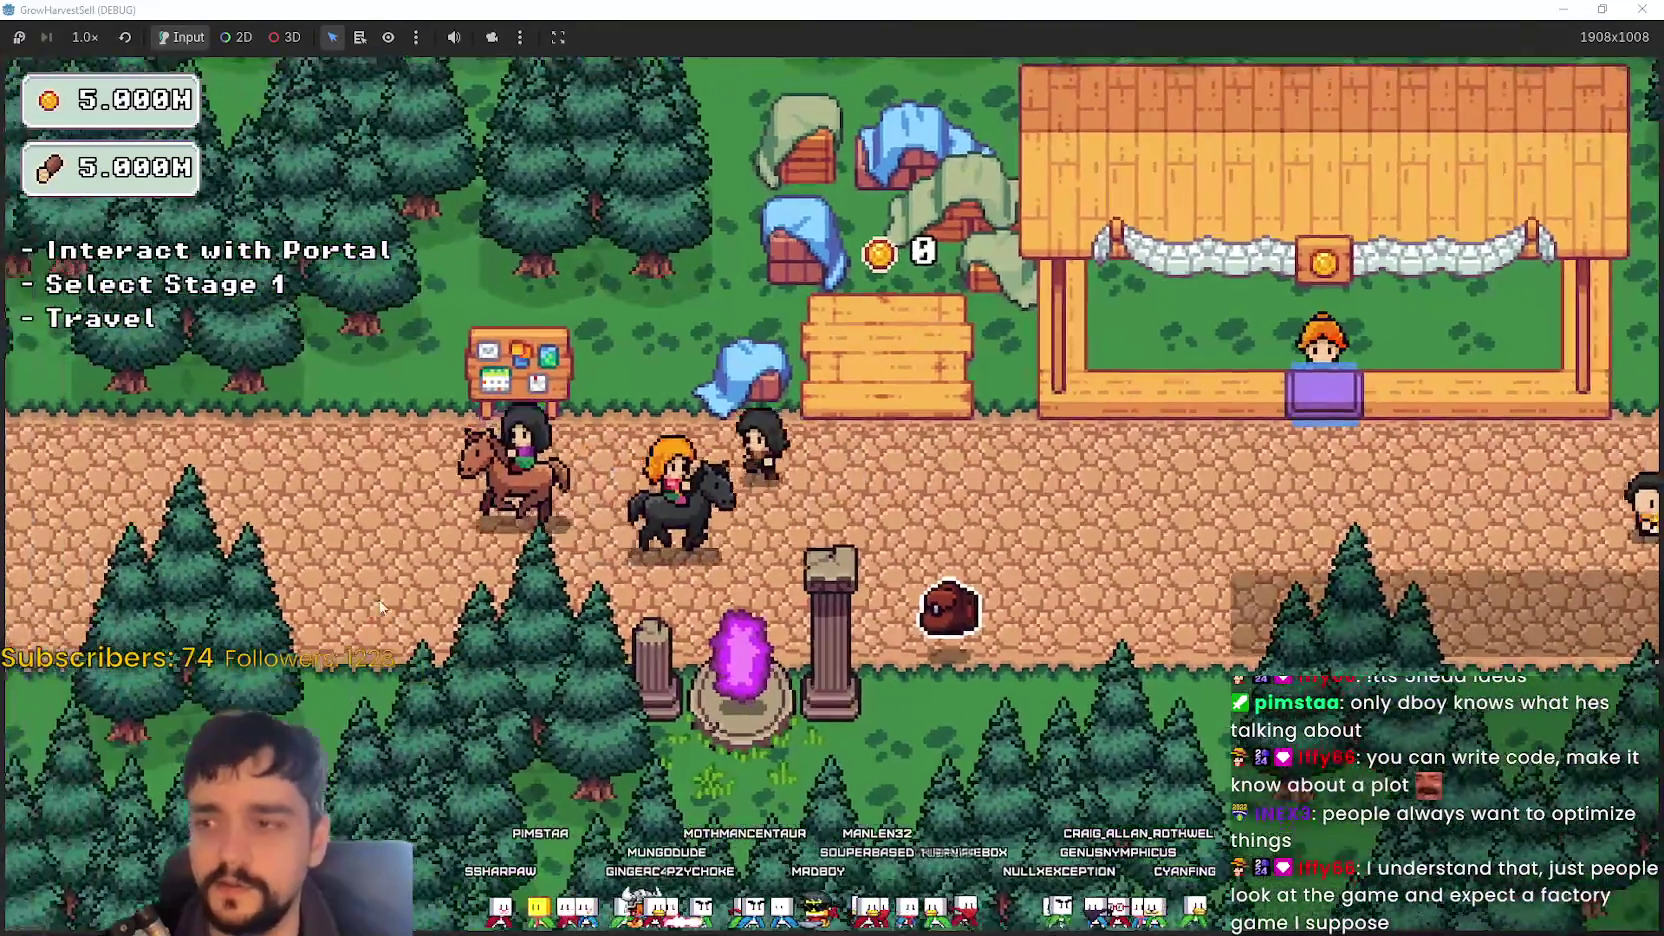
key("a")
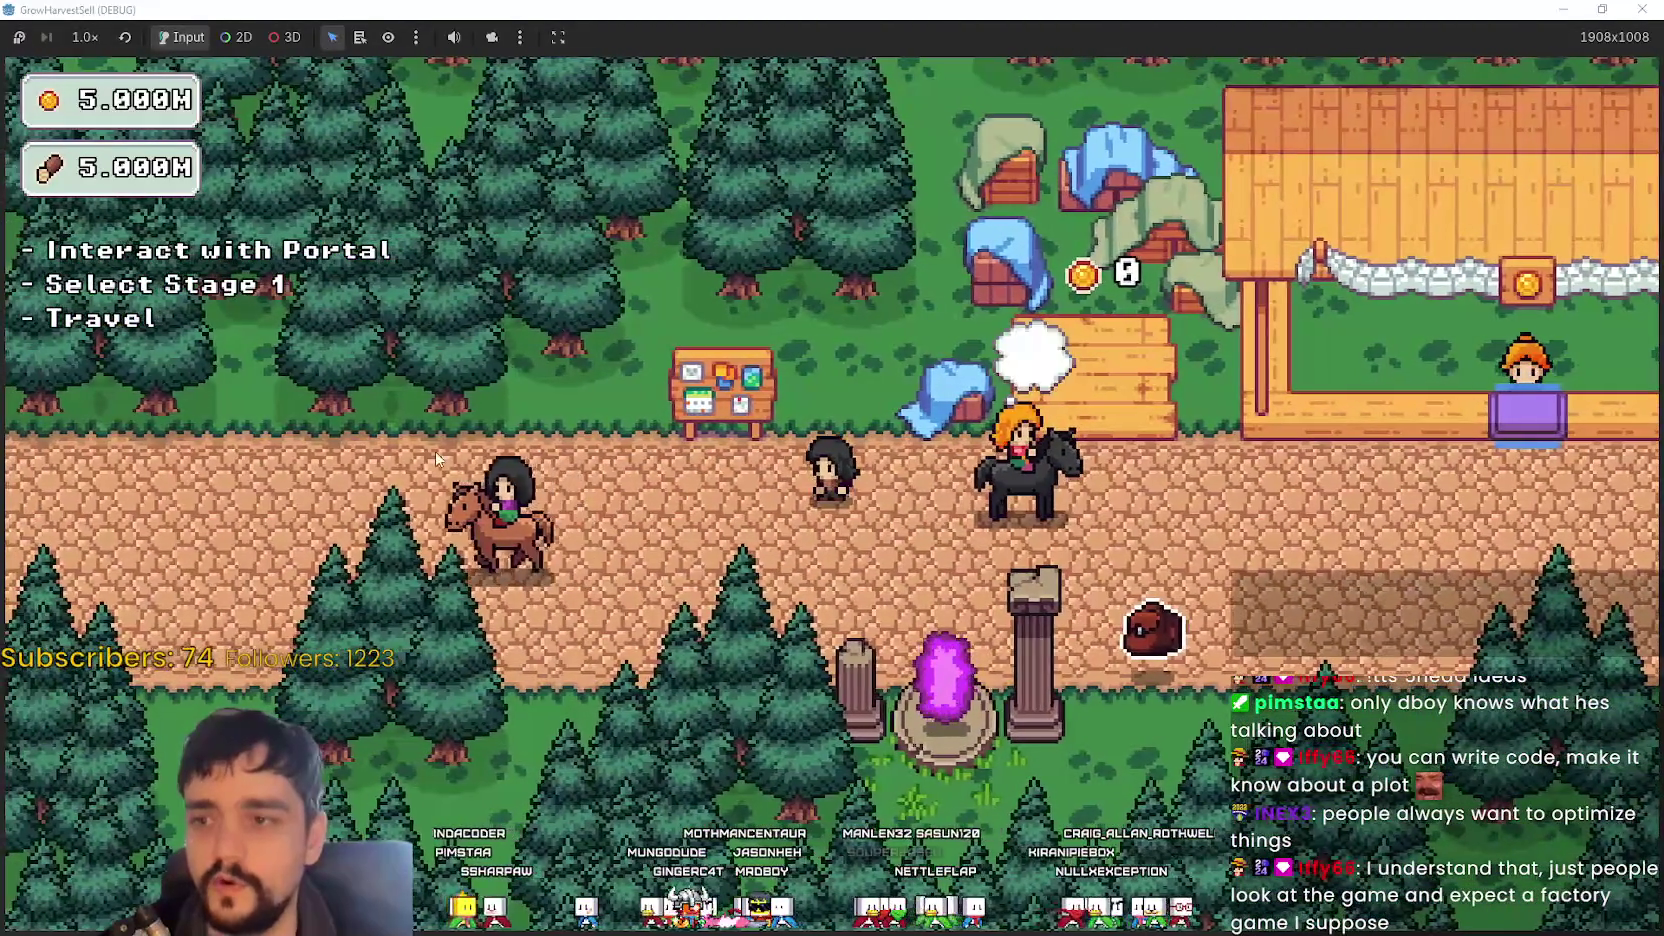
key("d")
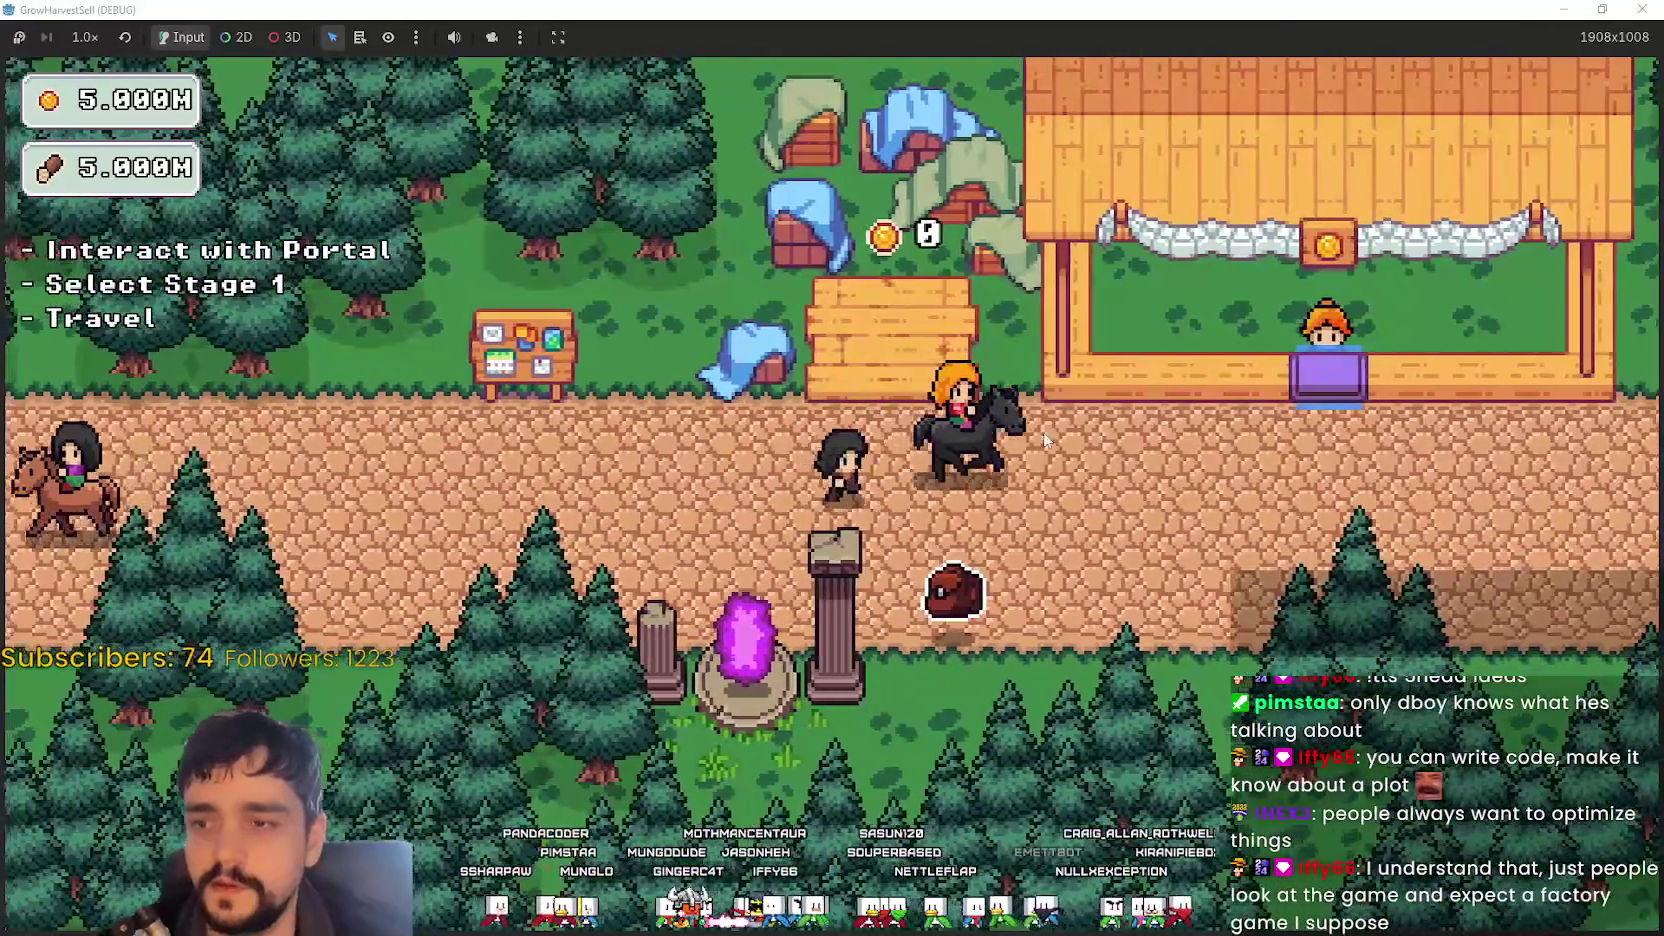
key("d")
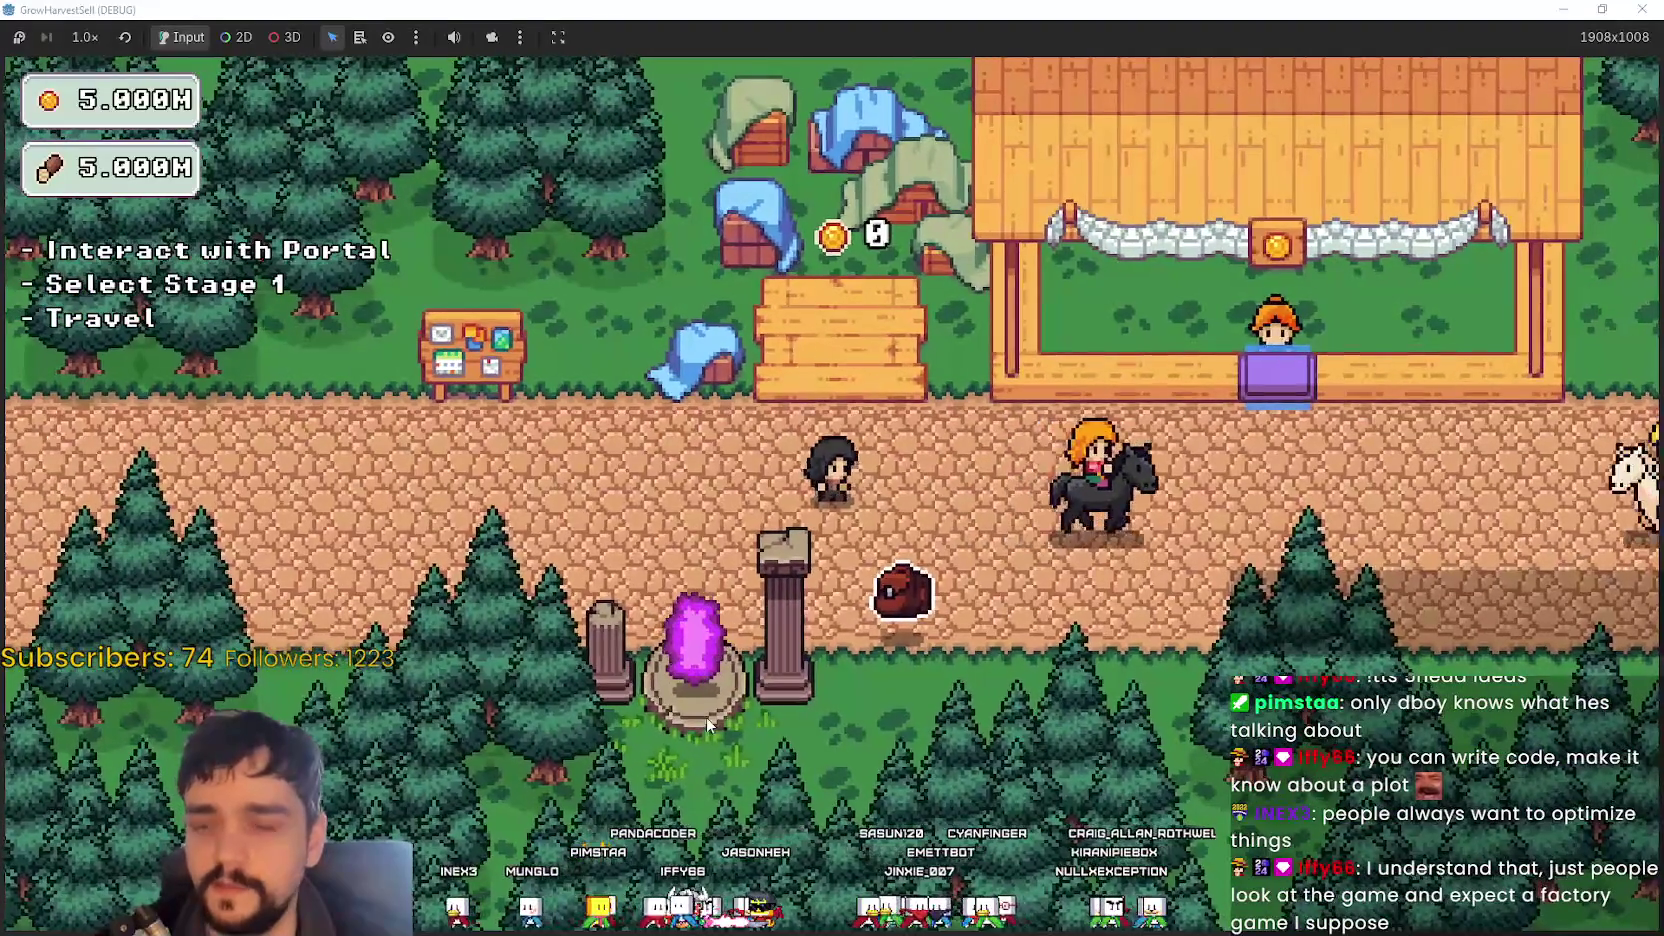
key("d")
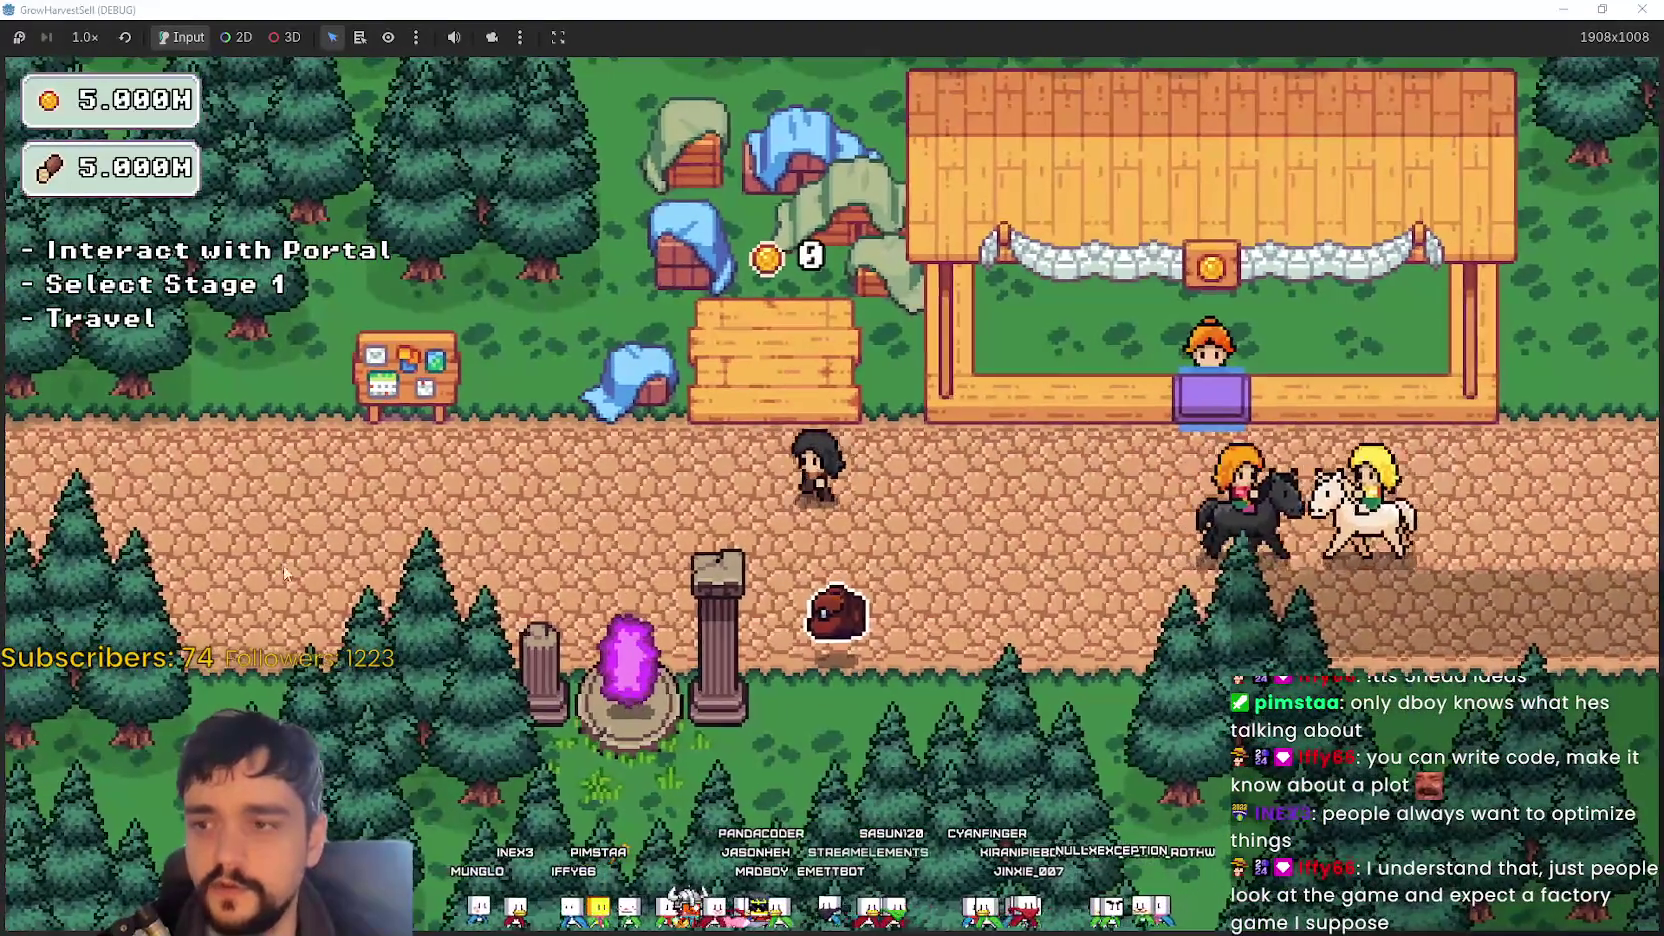
key("a")
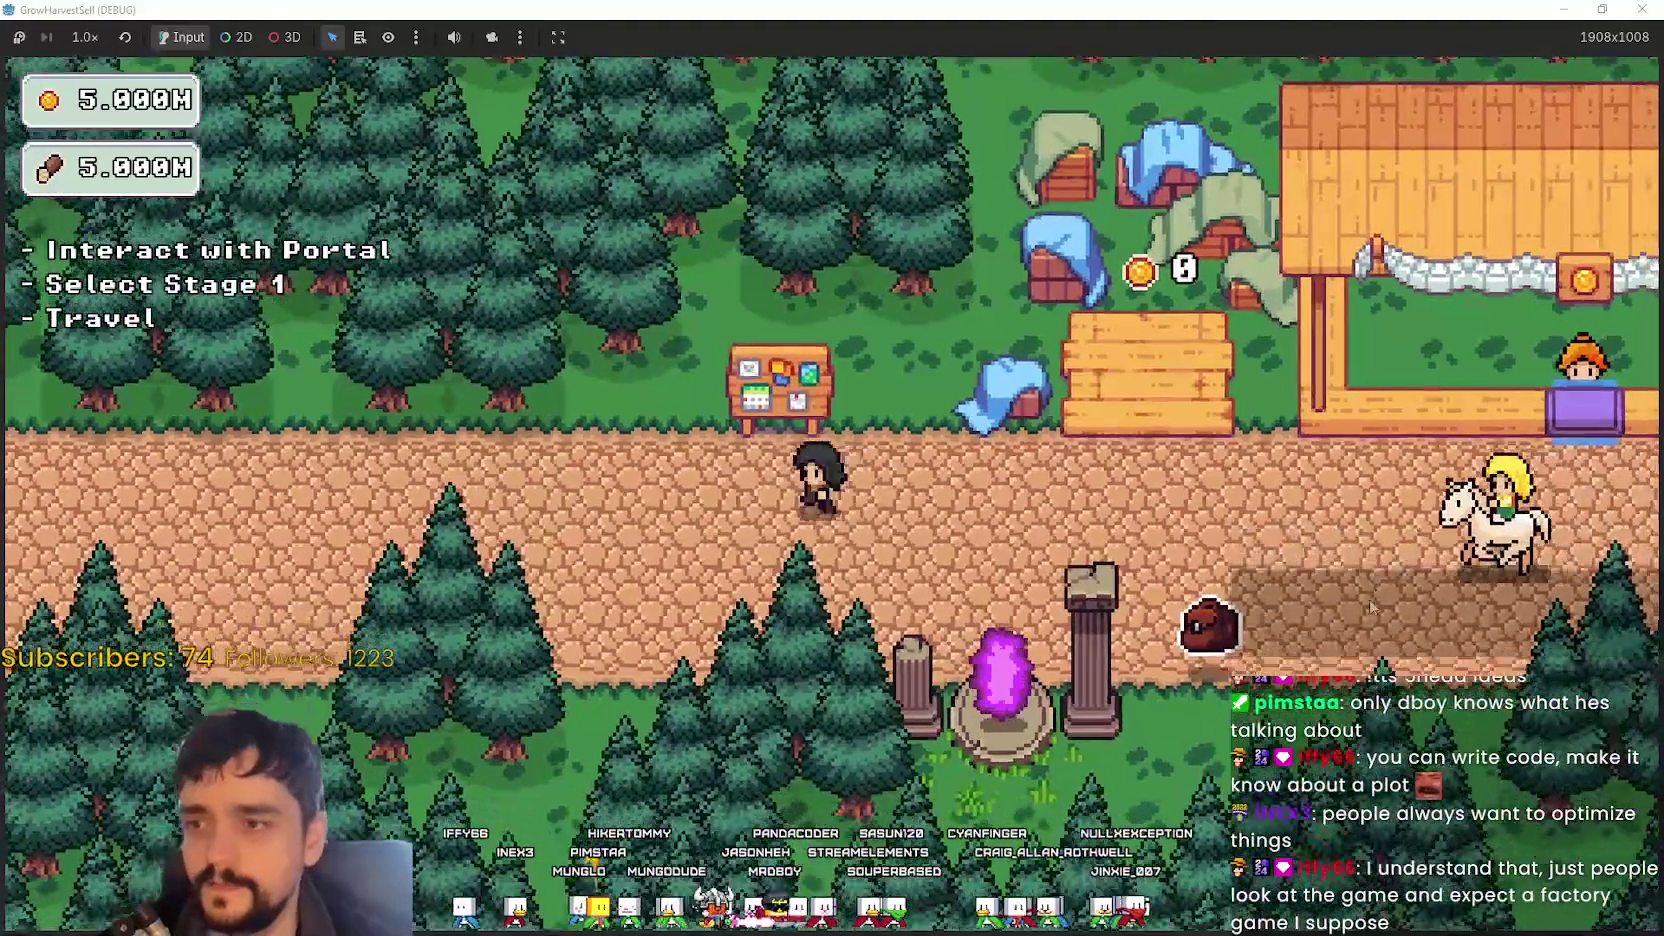
key("p")
left_click(1016, 510)
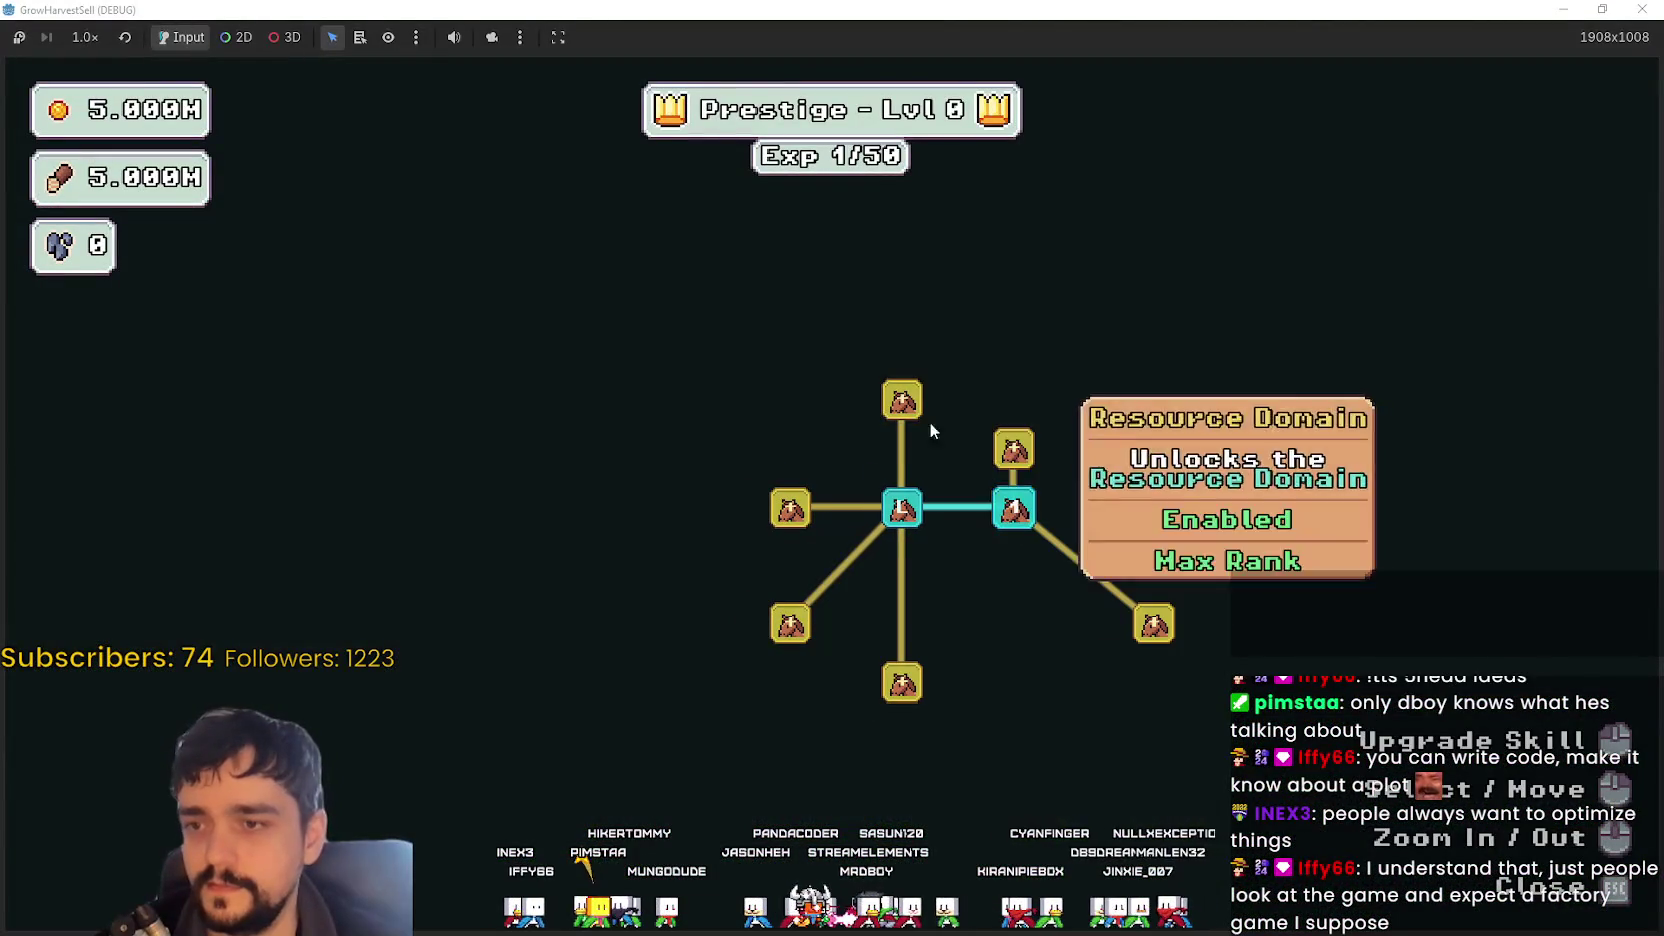
- Unlock Domain Chain, Item Capacity I, Domain Expansion, Crops Value and neighbouring skill nodes
left_click(902, 400)
left_click(1014, 450)
key("p")
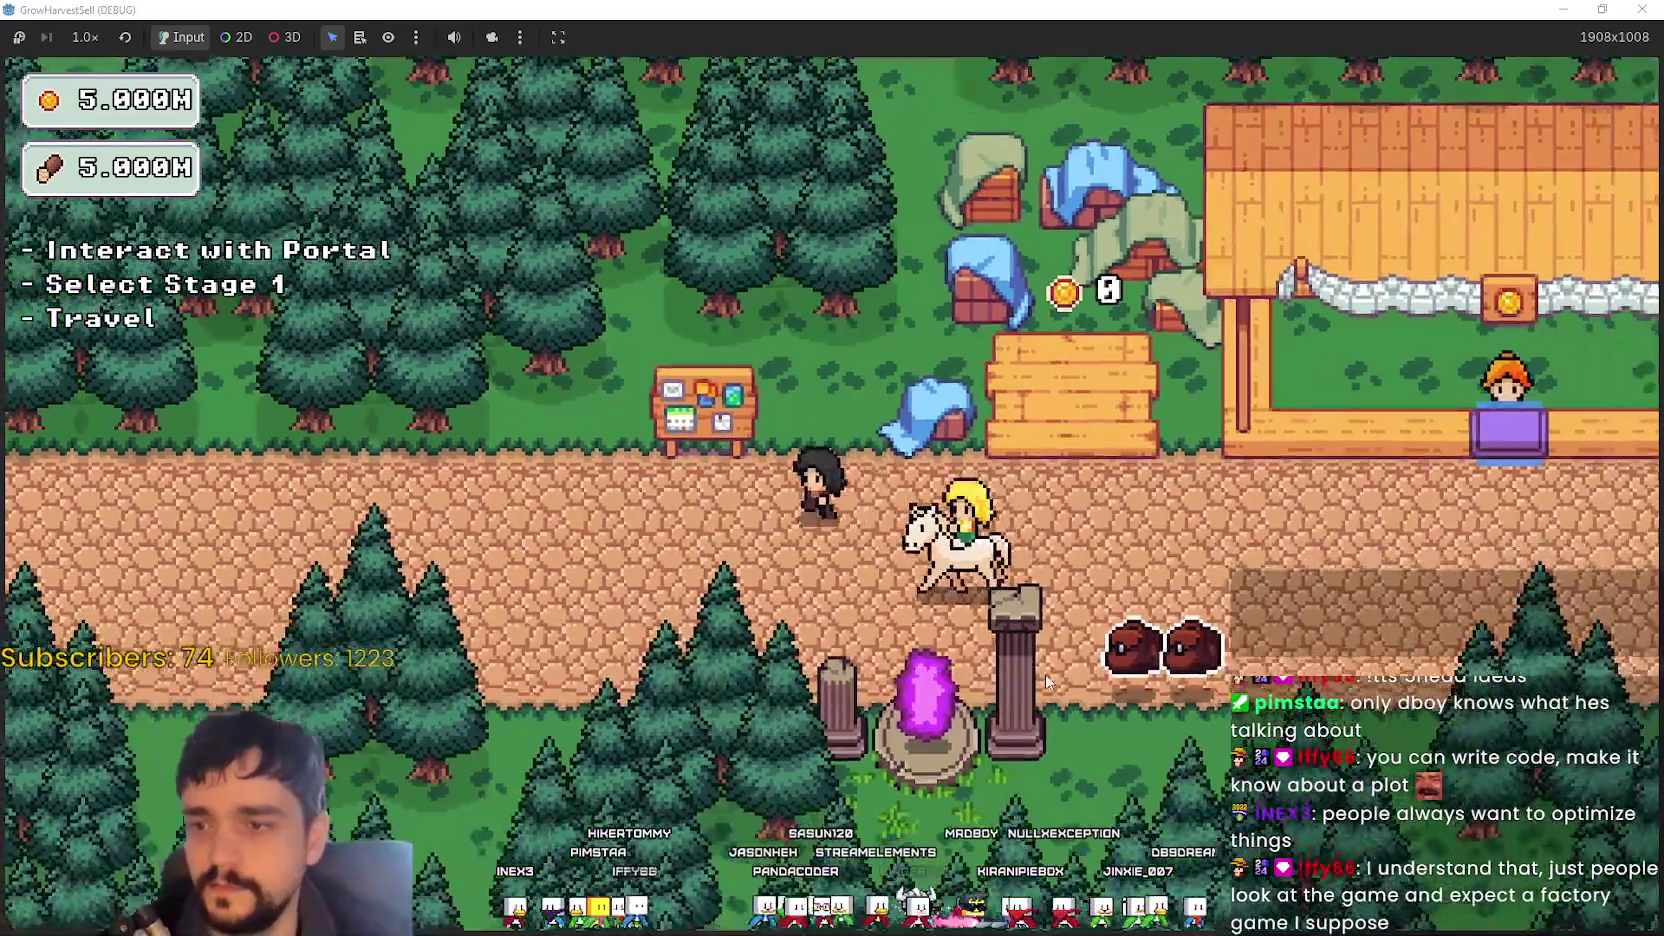
key("p")
left_click(1001, 583)
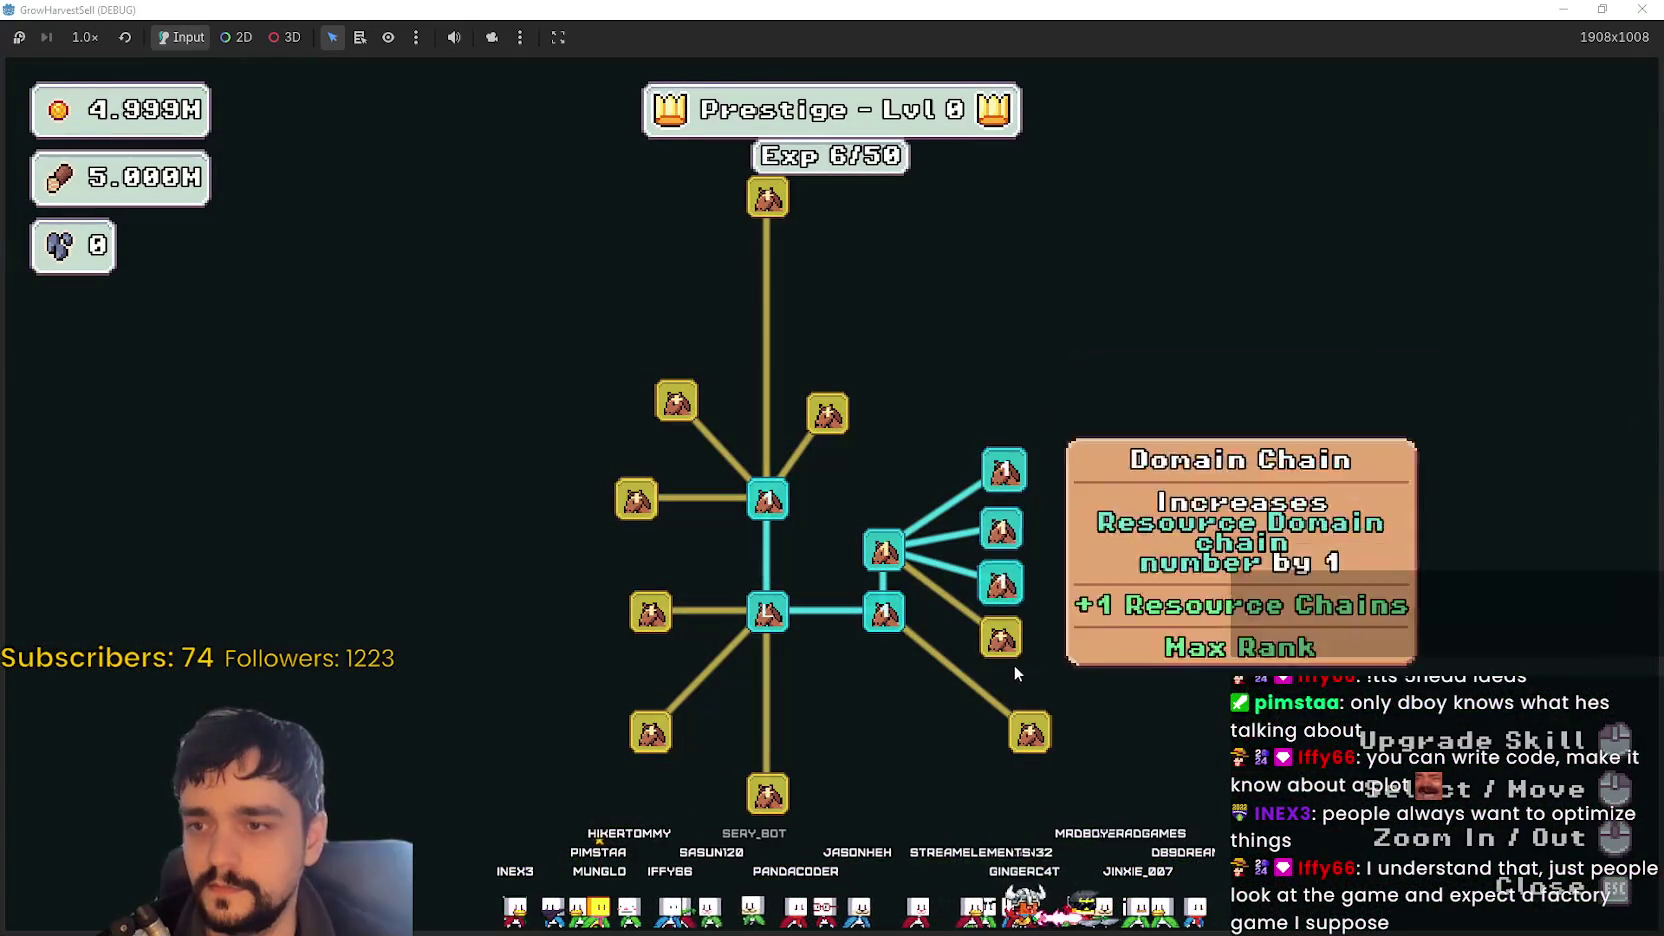
left_click(1008, 648)
left_click(652, 611)
left_click(636, 502)
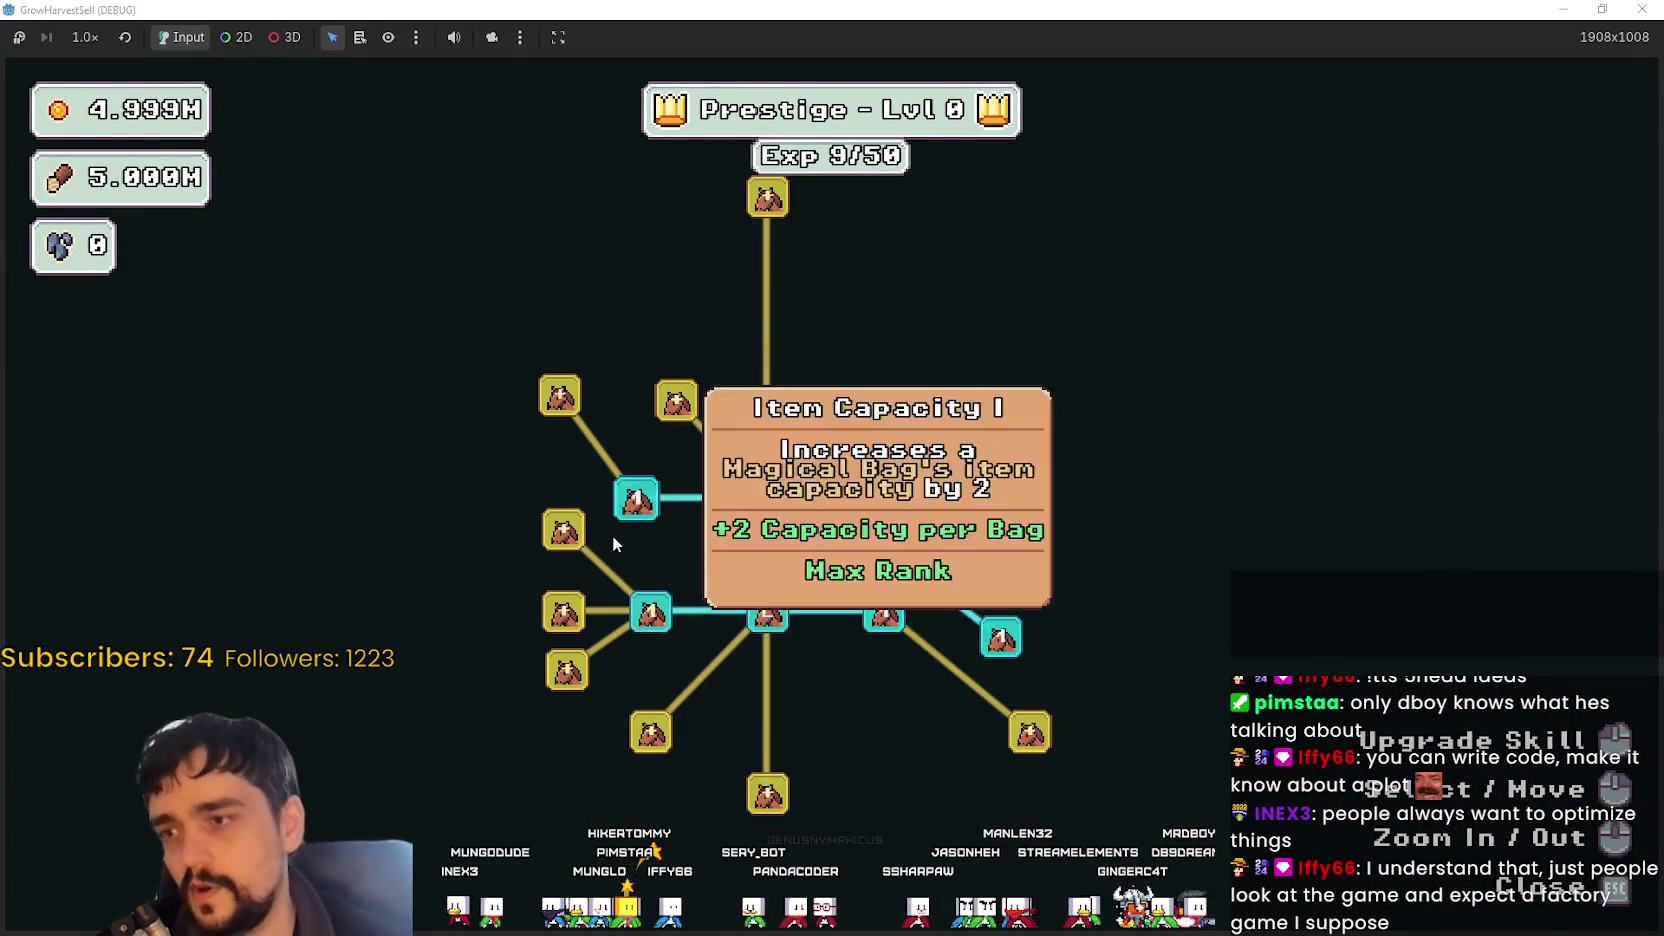
left_click(563, 530)
left_click(563, 611)
left_click(566, 670)
left_click(651, 732)
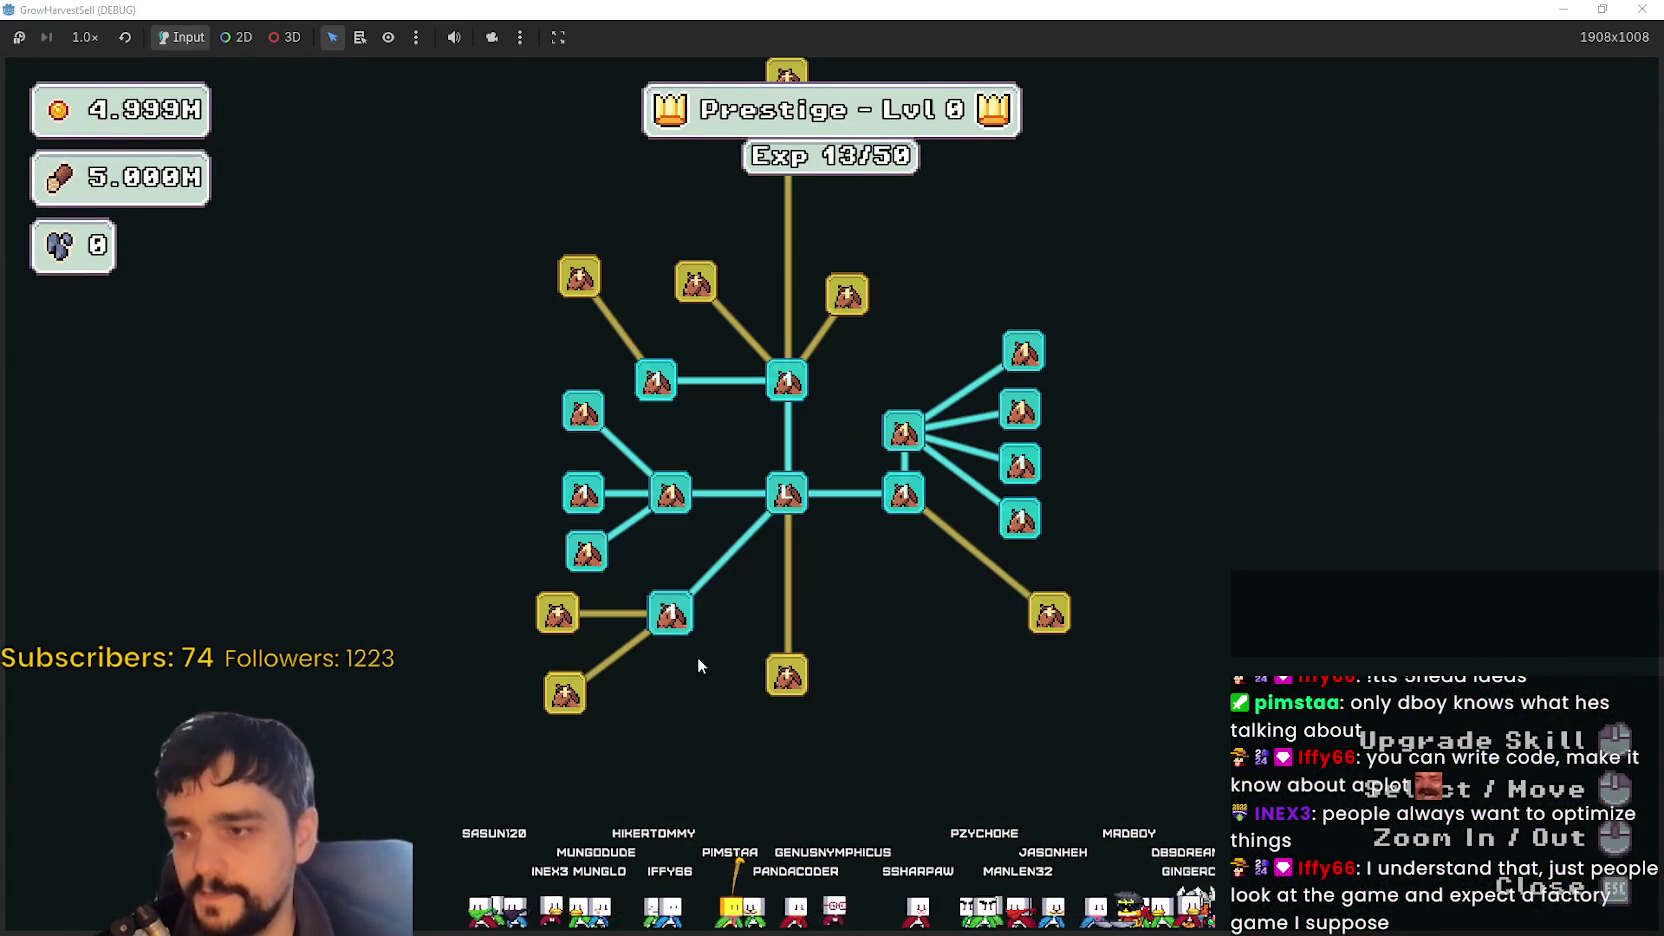
- Unlock Wood Master, Resource Domain Capacity, Crop Domain Energy, Magical Bags II and other lower nodes
left_click(557, 613)
left_click(565, 693)
left_click(787, 676)
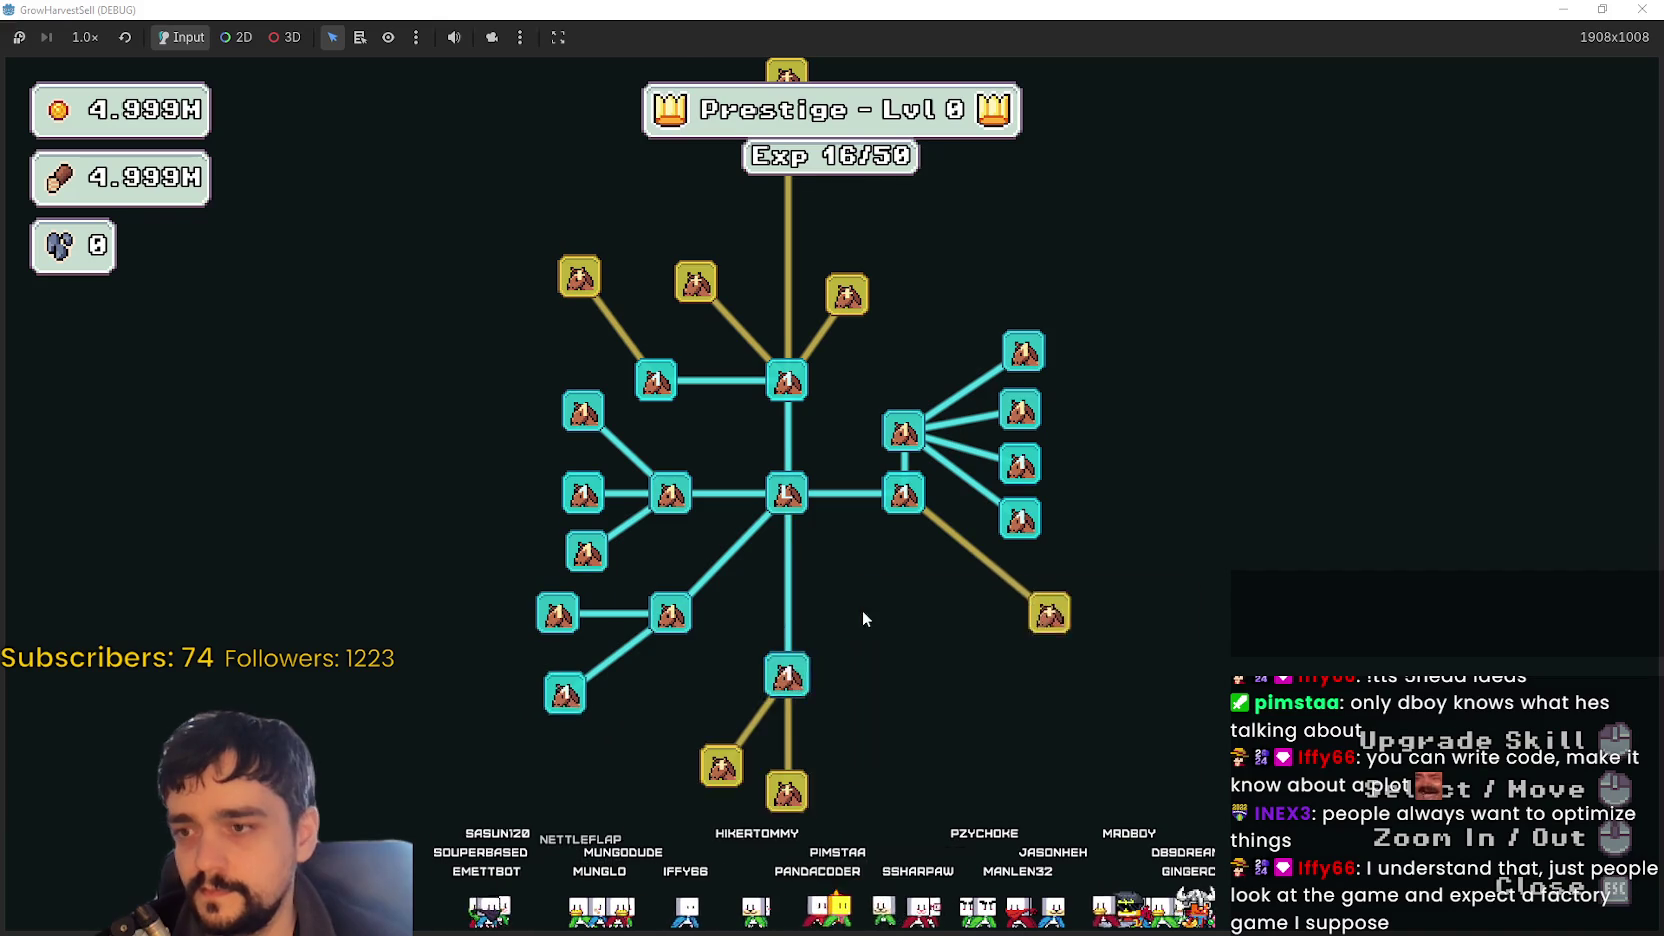
left_click(620, 741)
left_click(672, 787)
left_click(962, 482)
left_click(801, 596)
left_click(1020, 645)
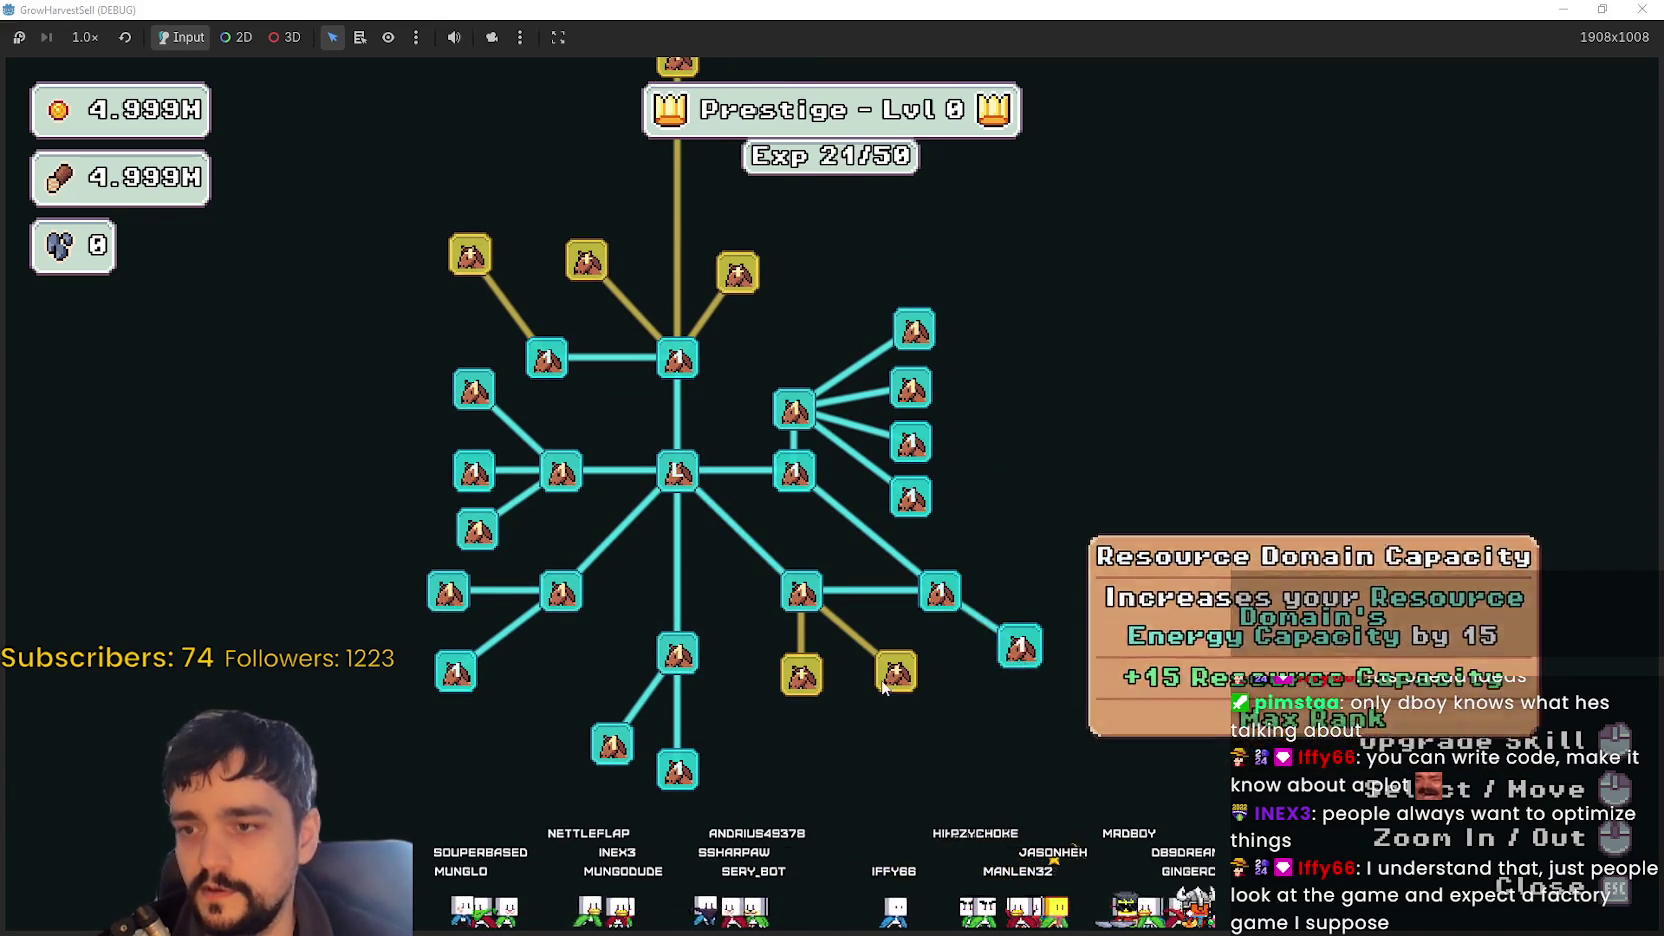
left_click(894, 676)
left_click(962, 735)
left_click(801, 676)
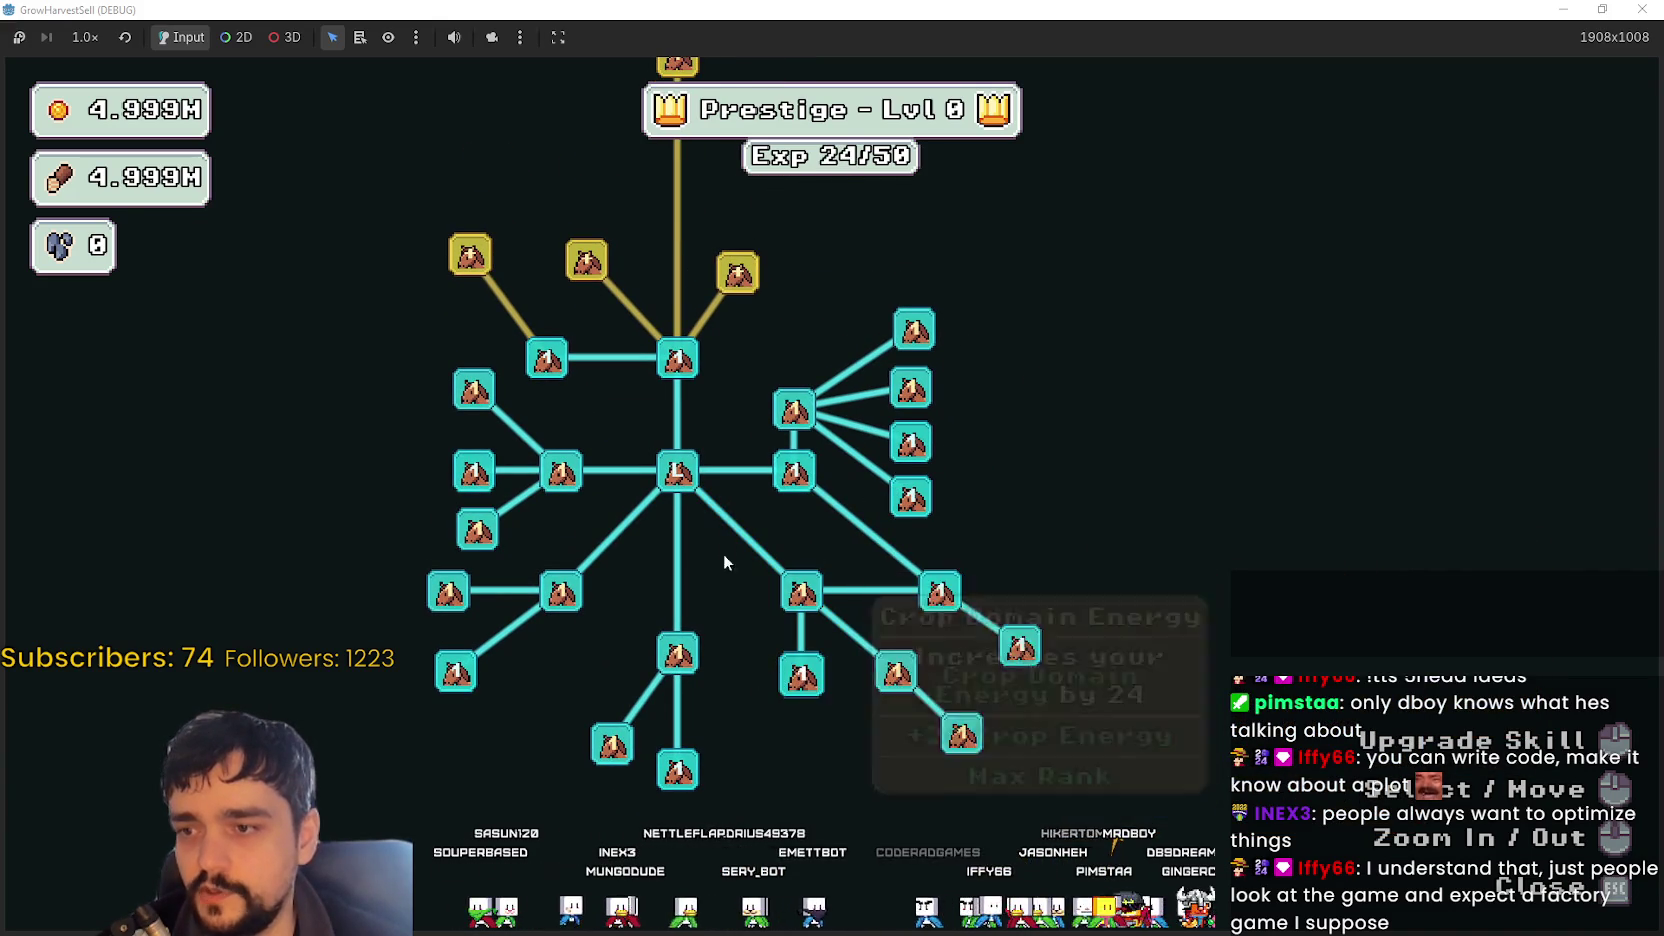
left_click(817, 533)
- Close the skill tree, walk to the portal and travel to Stage 1, The Forest
key("Escape")
key("d")
key("s")
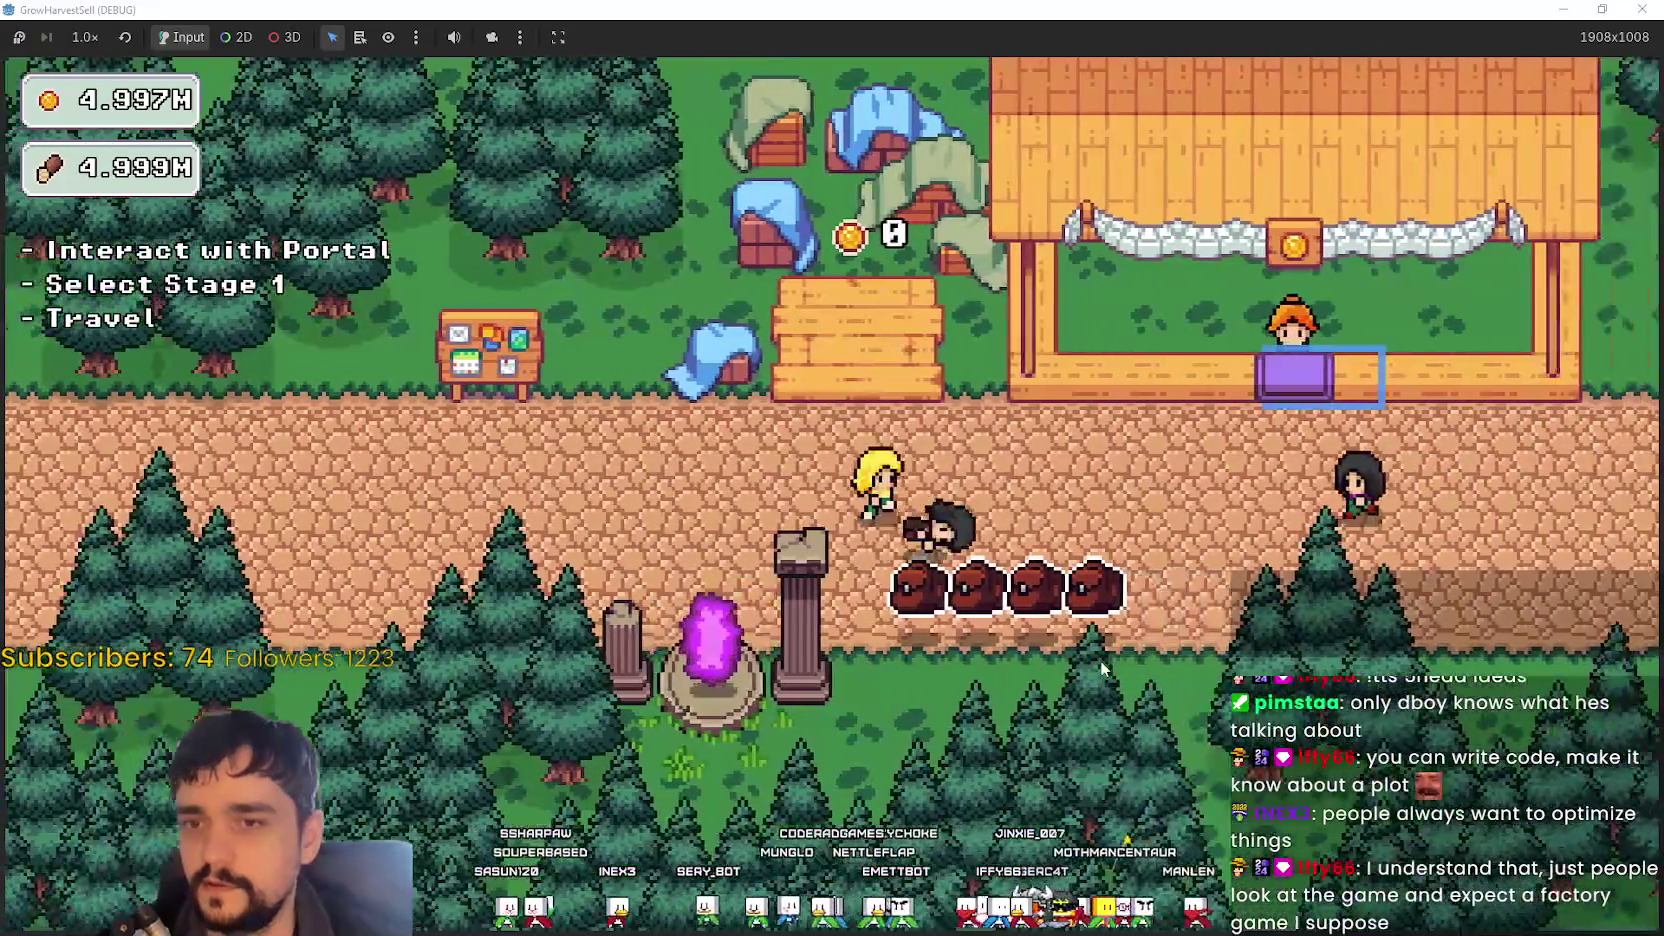
key("a")
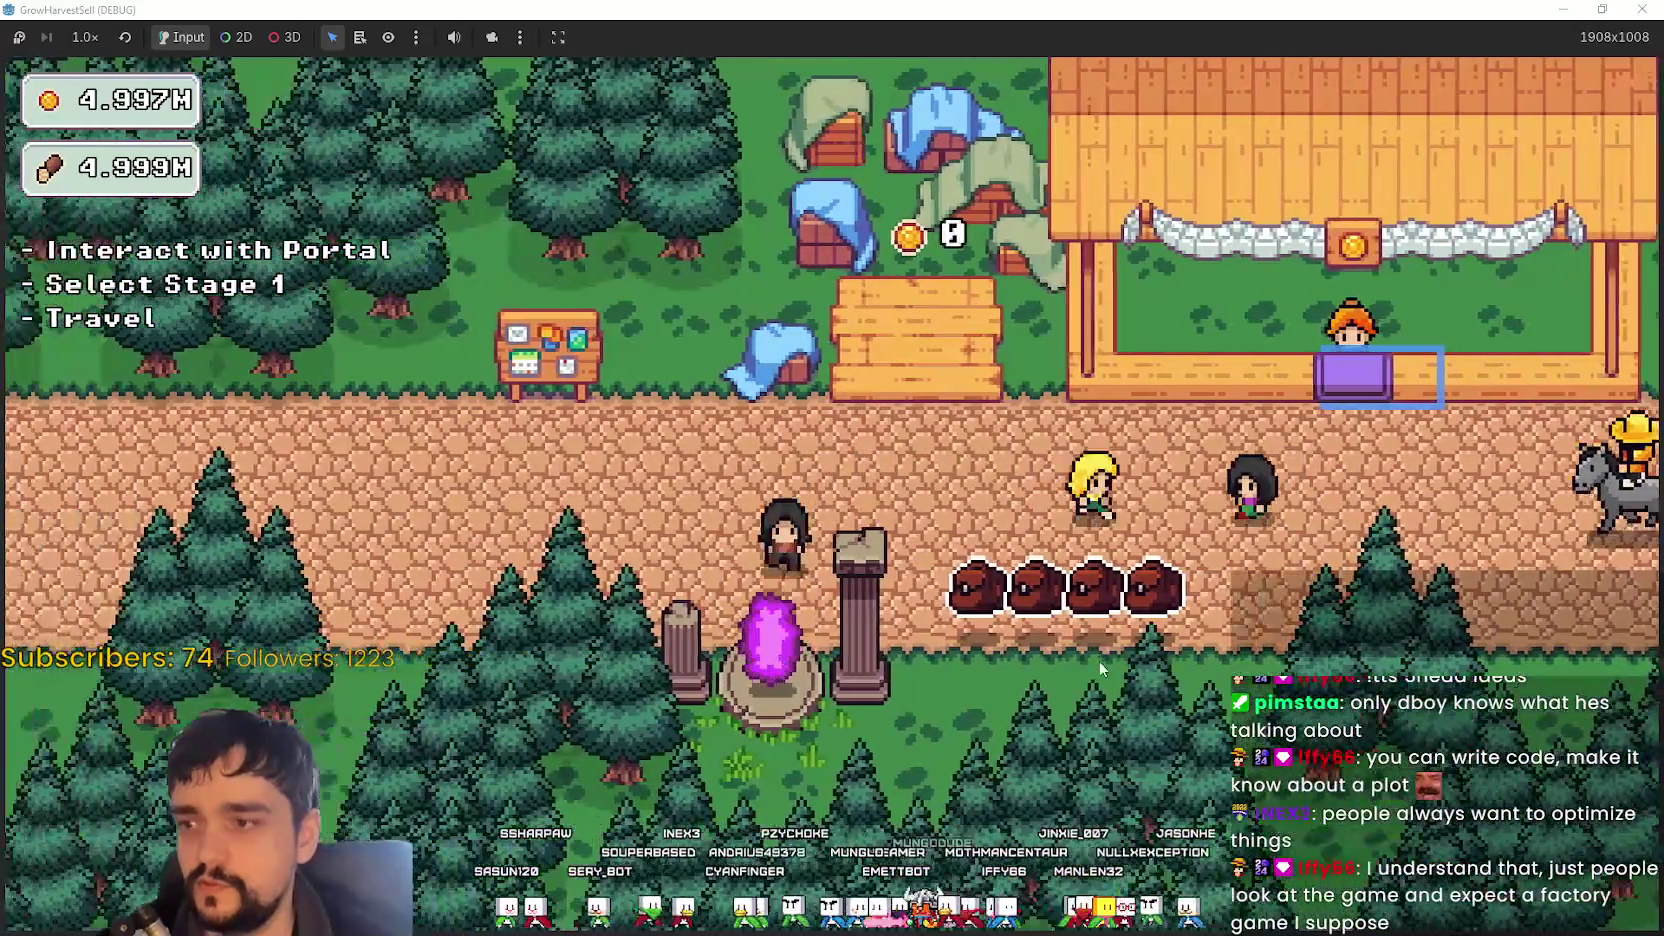
key("e")
left_click(457, 798)
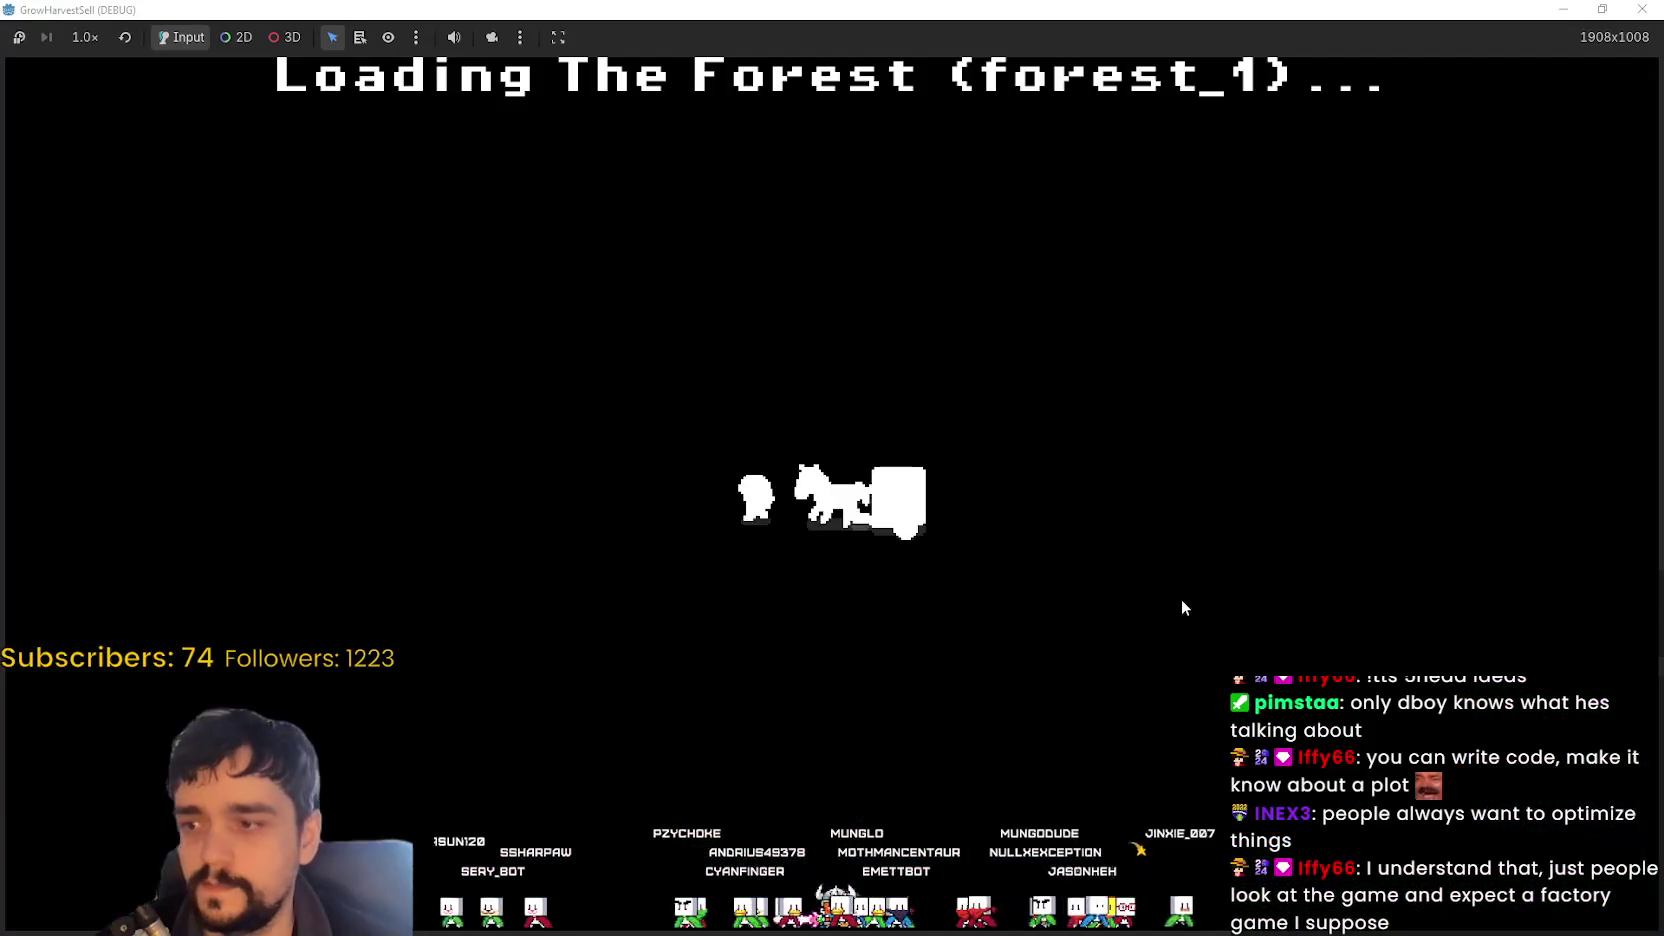
- Walk into the forest, harvest the nearby crop and collect its seed drops
key("s")
key("d")
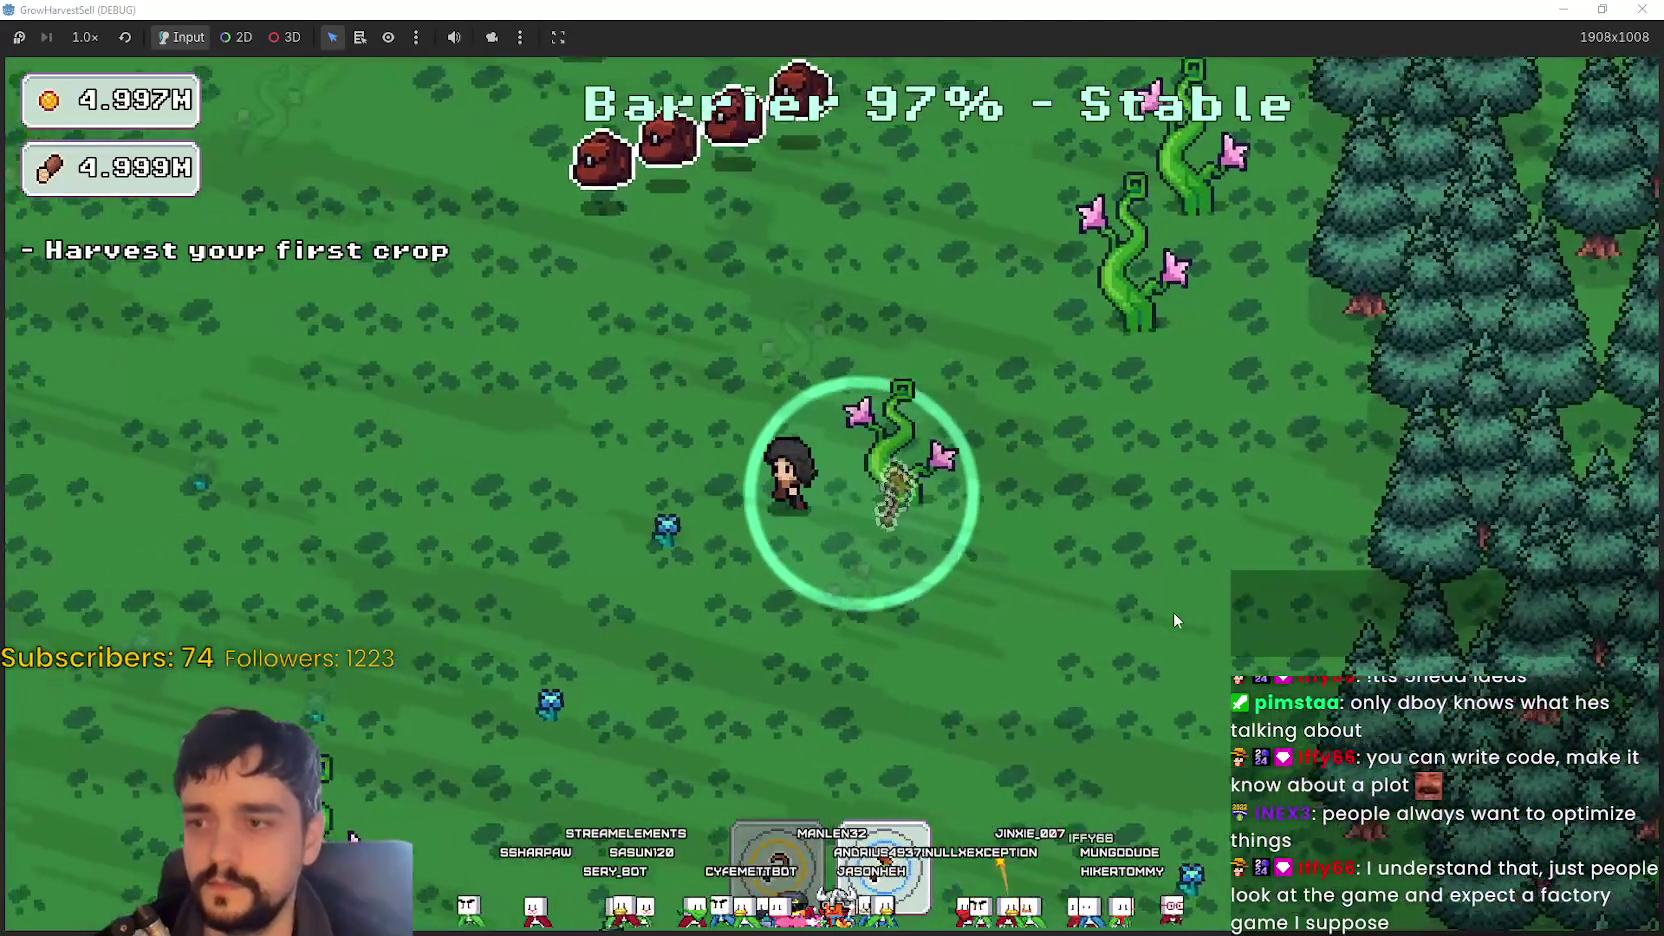
key("a")
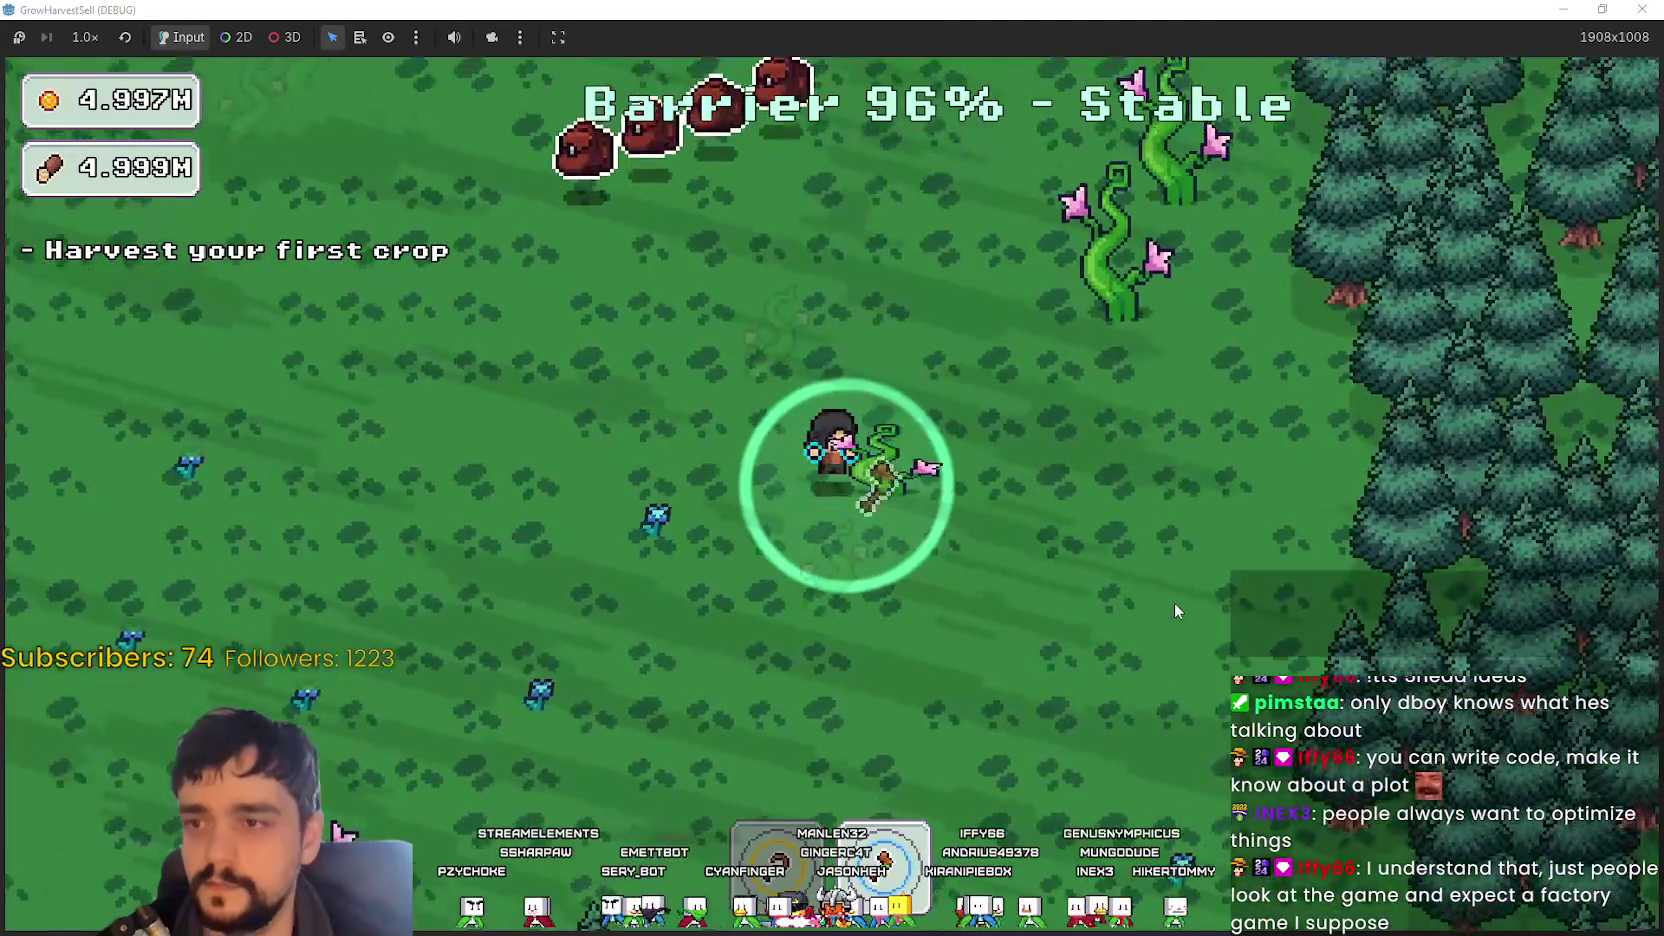
key("s")
key("a")
key("w")
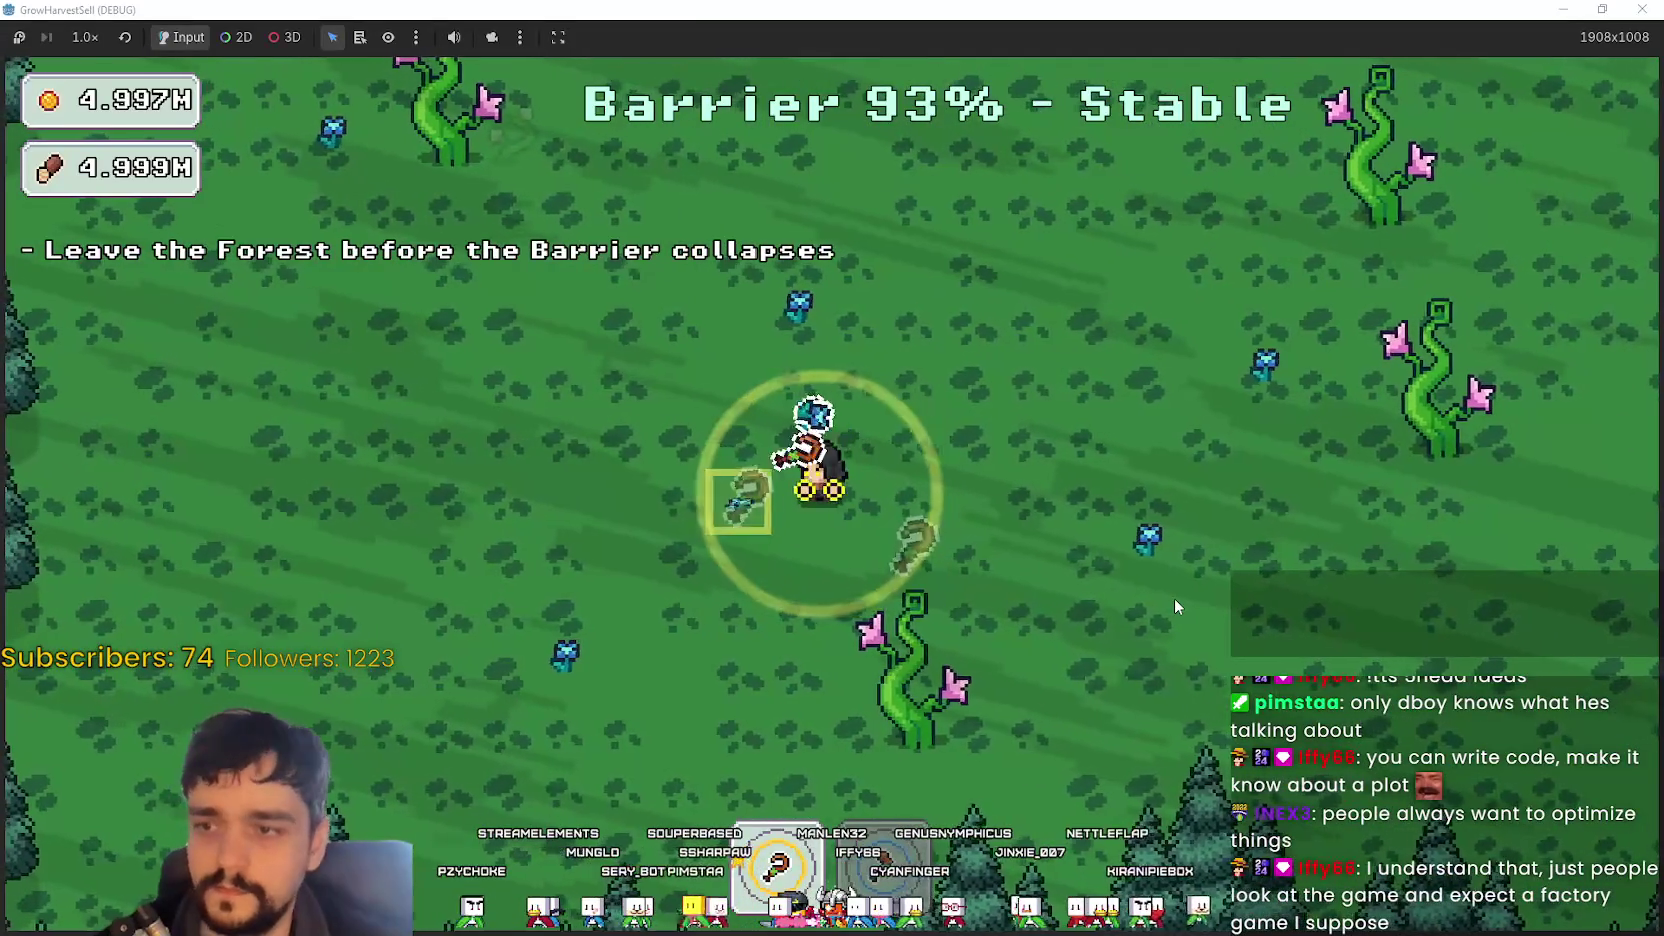
key("w")
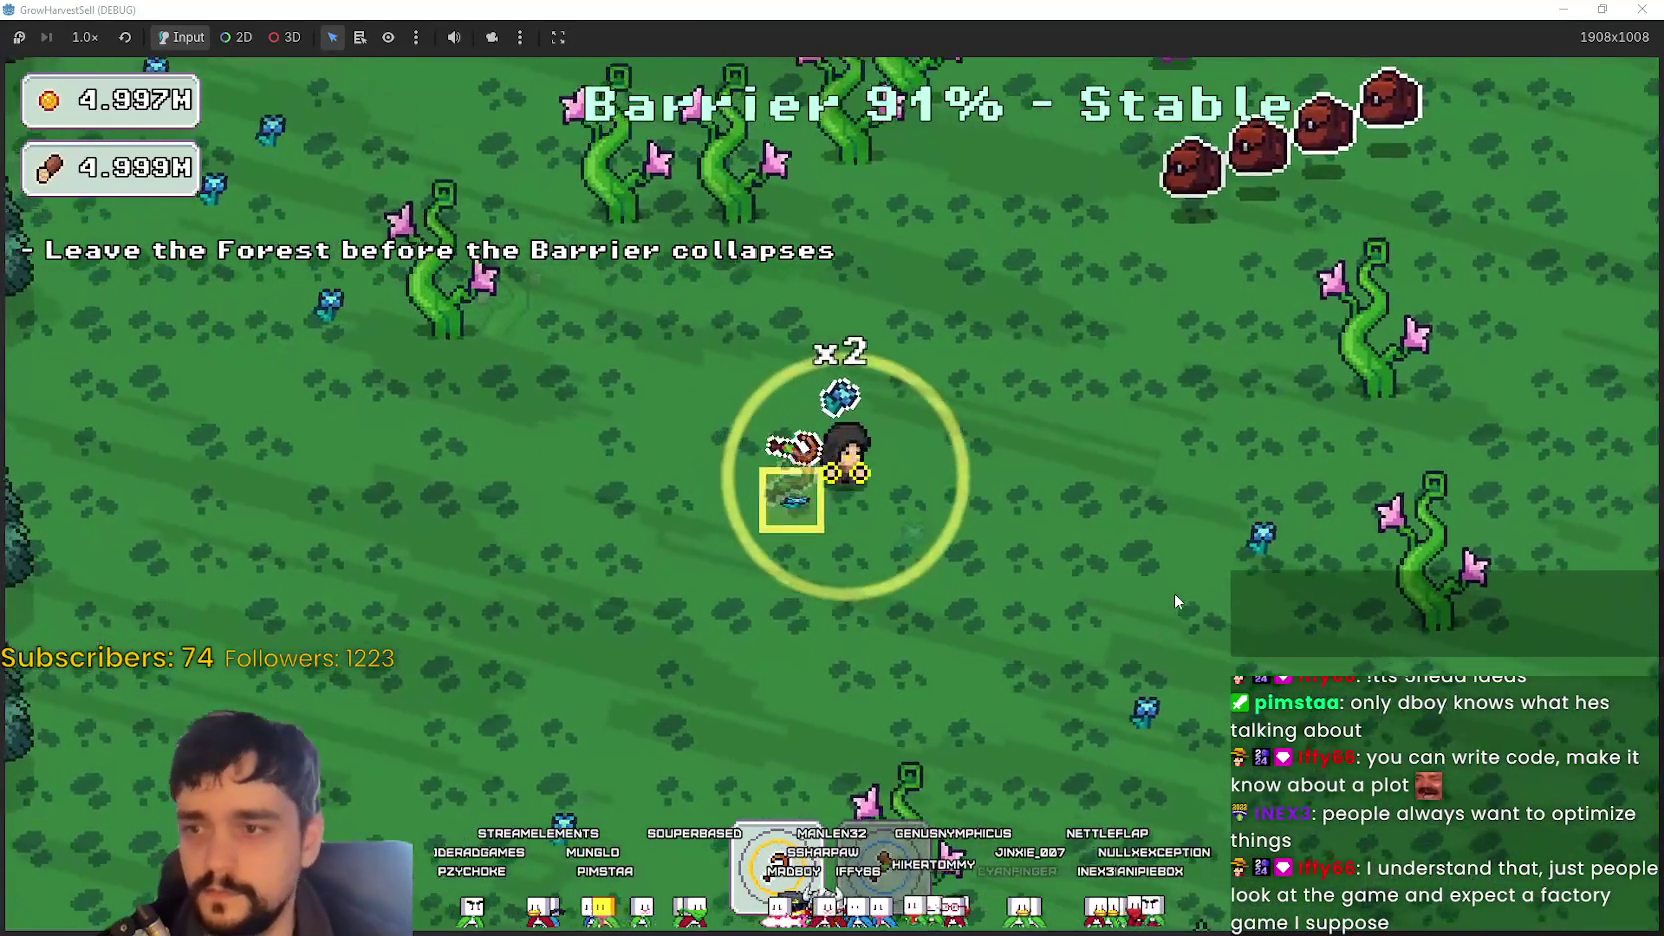
- Explore the forest on foot and pick up the loot sacks
key("d")
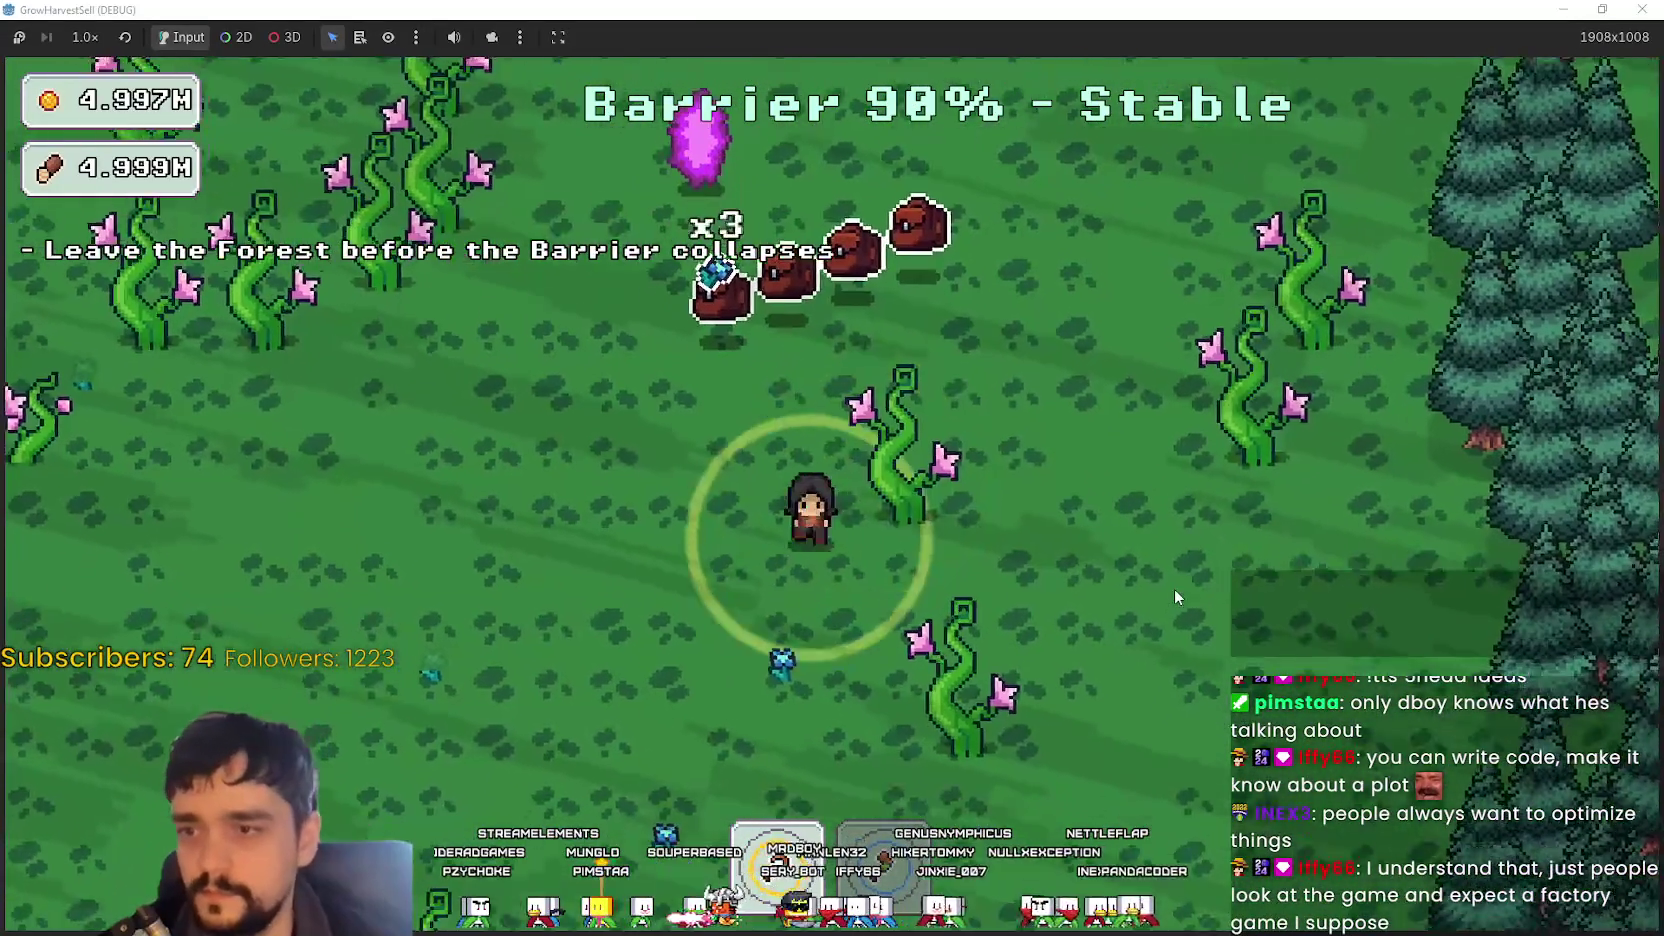
key("s")
key("w")
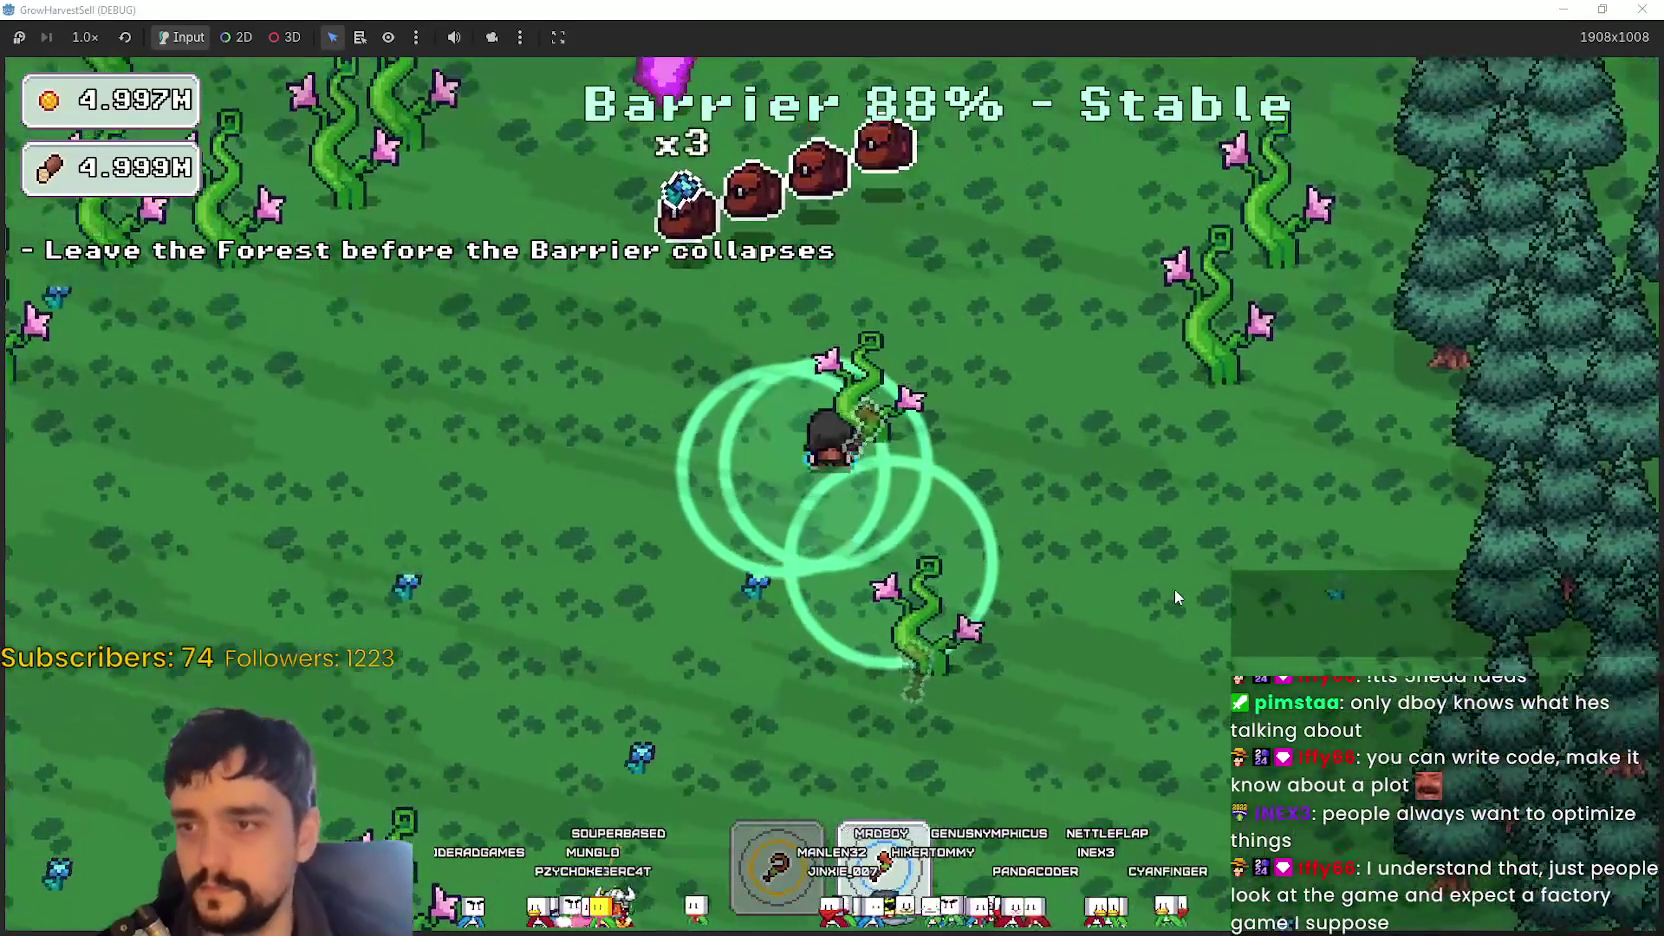
key("d")
key("s")
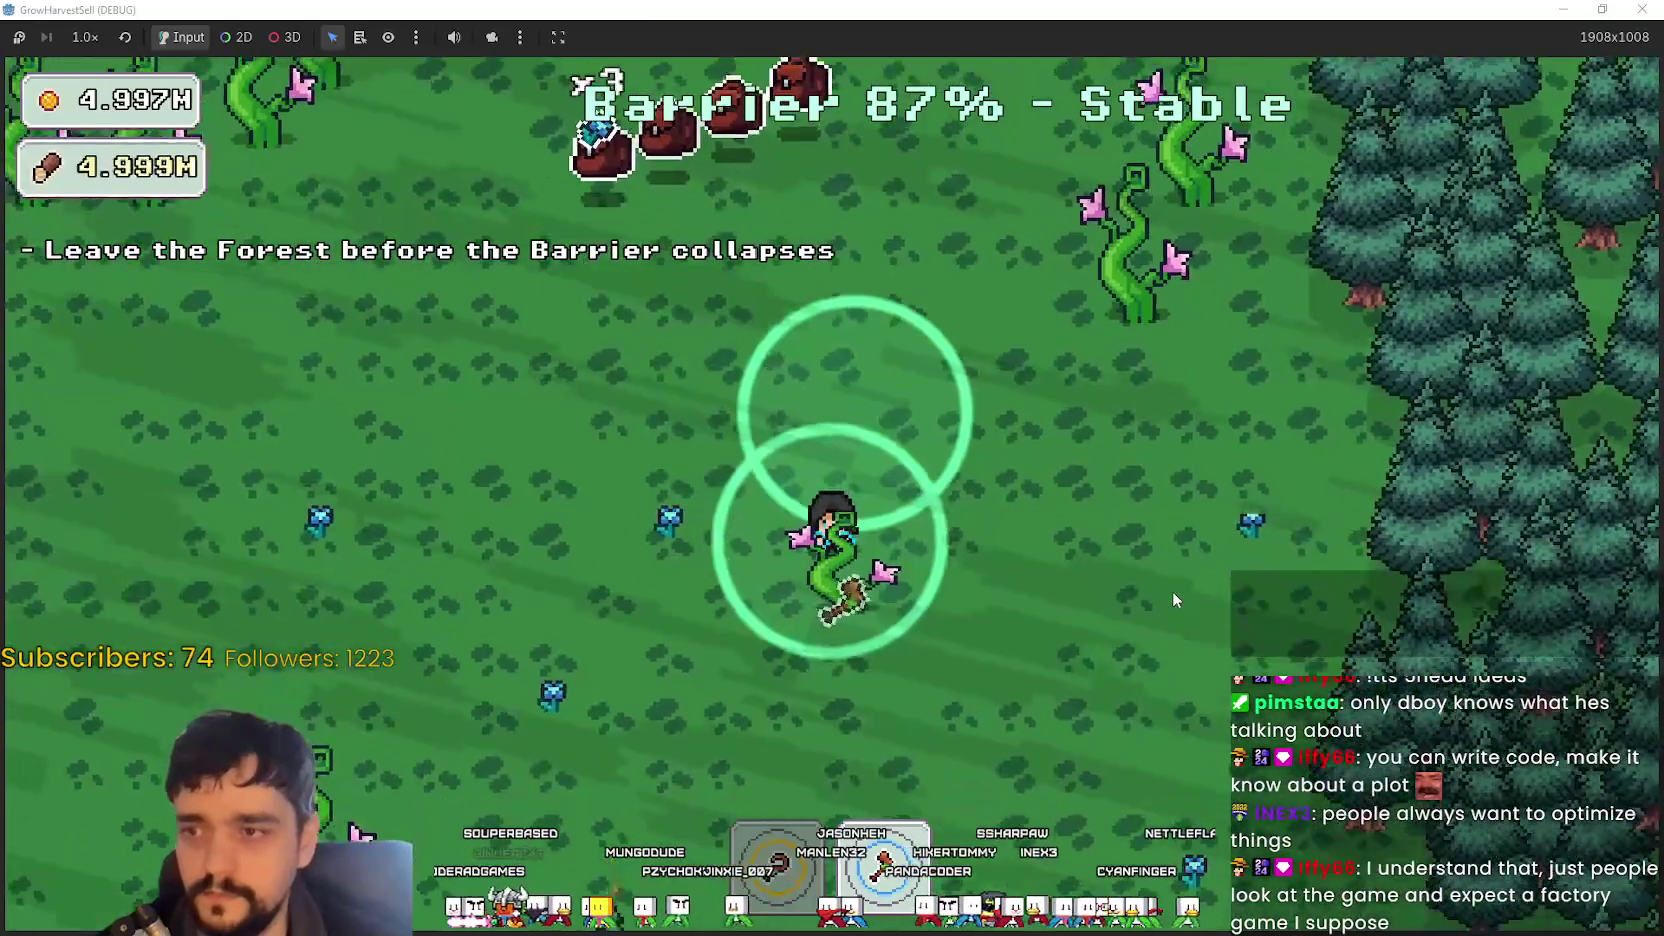
key("a")
key("a")
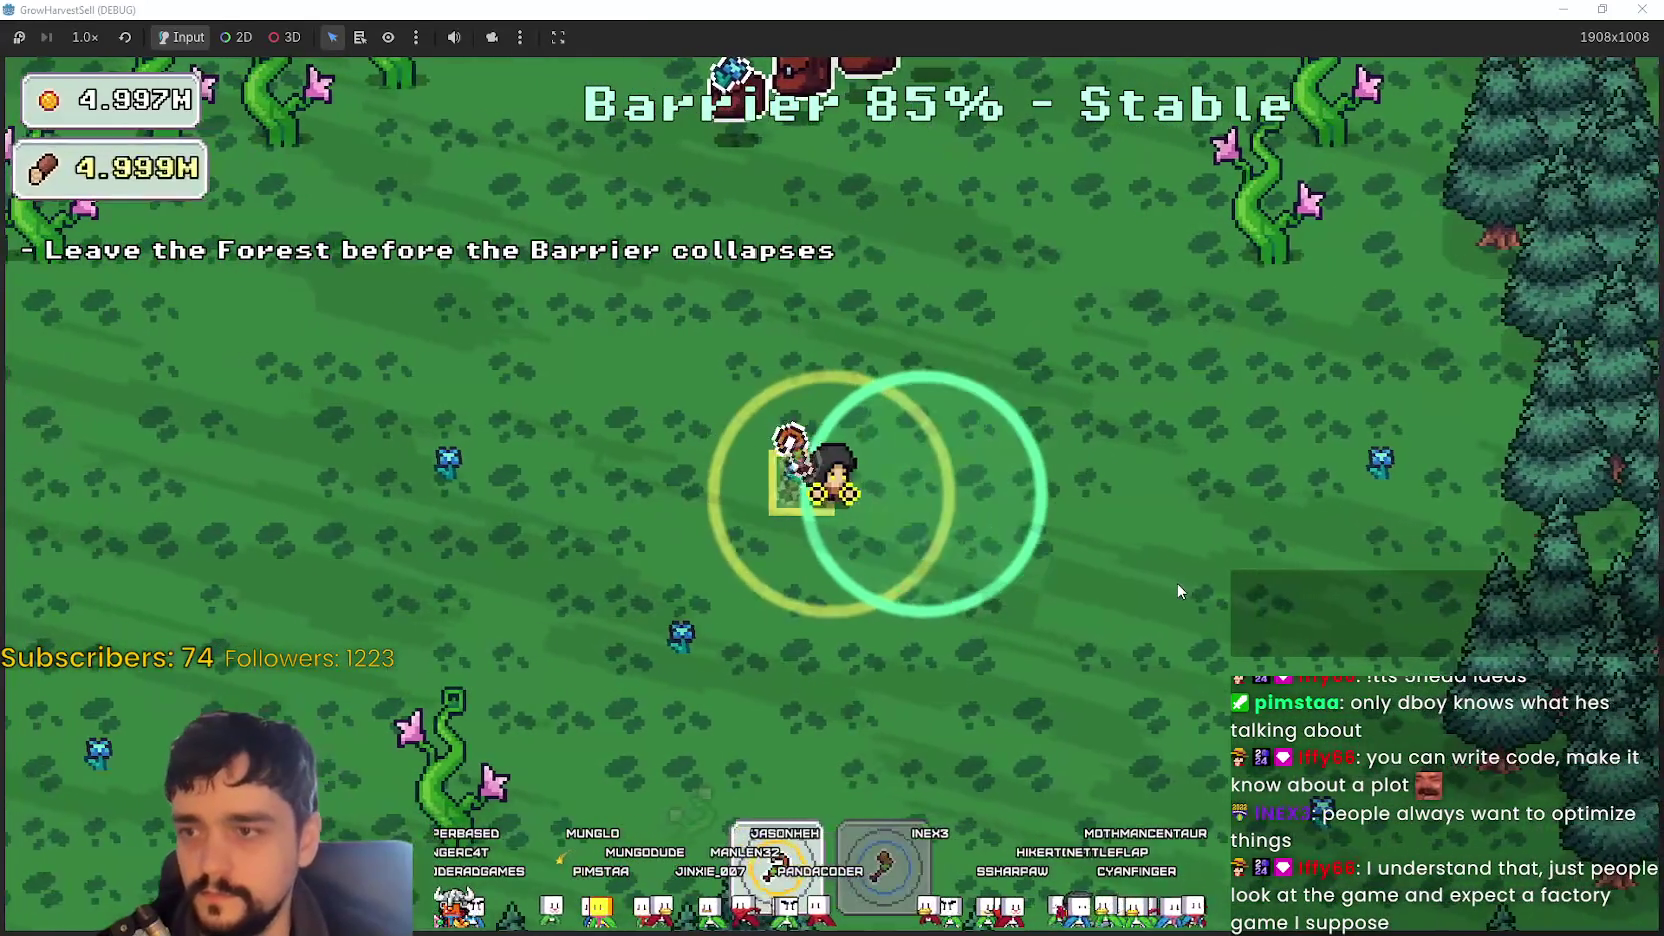
key("w")
key("a")
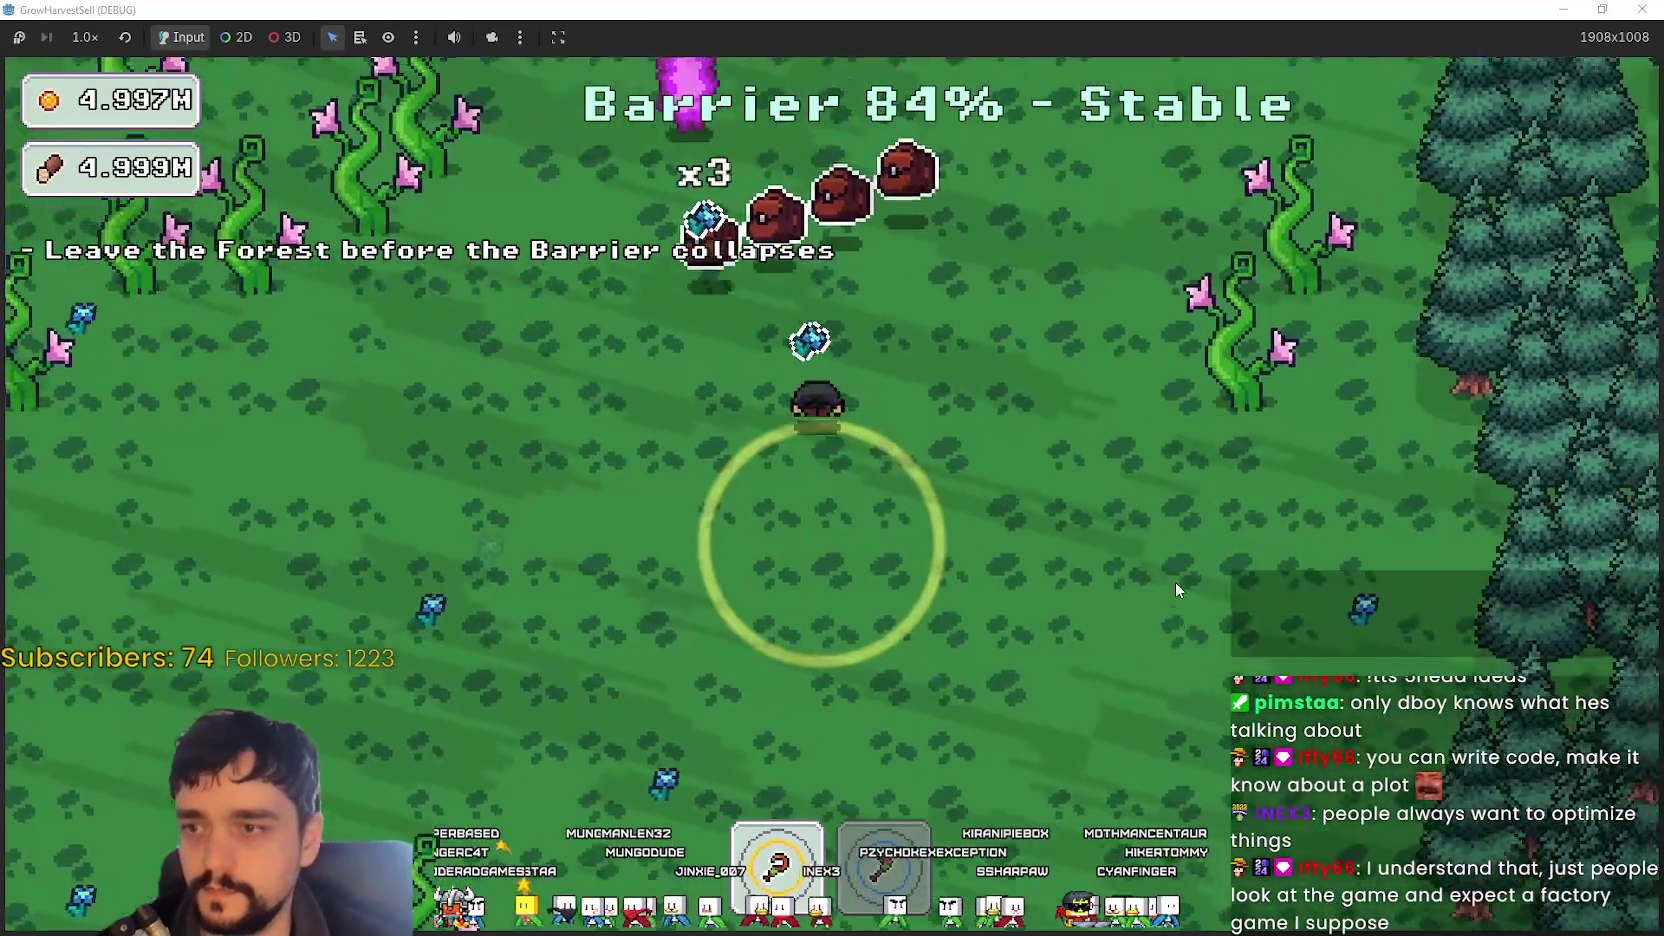
key("s")
key("w")
key("d")
key("w")
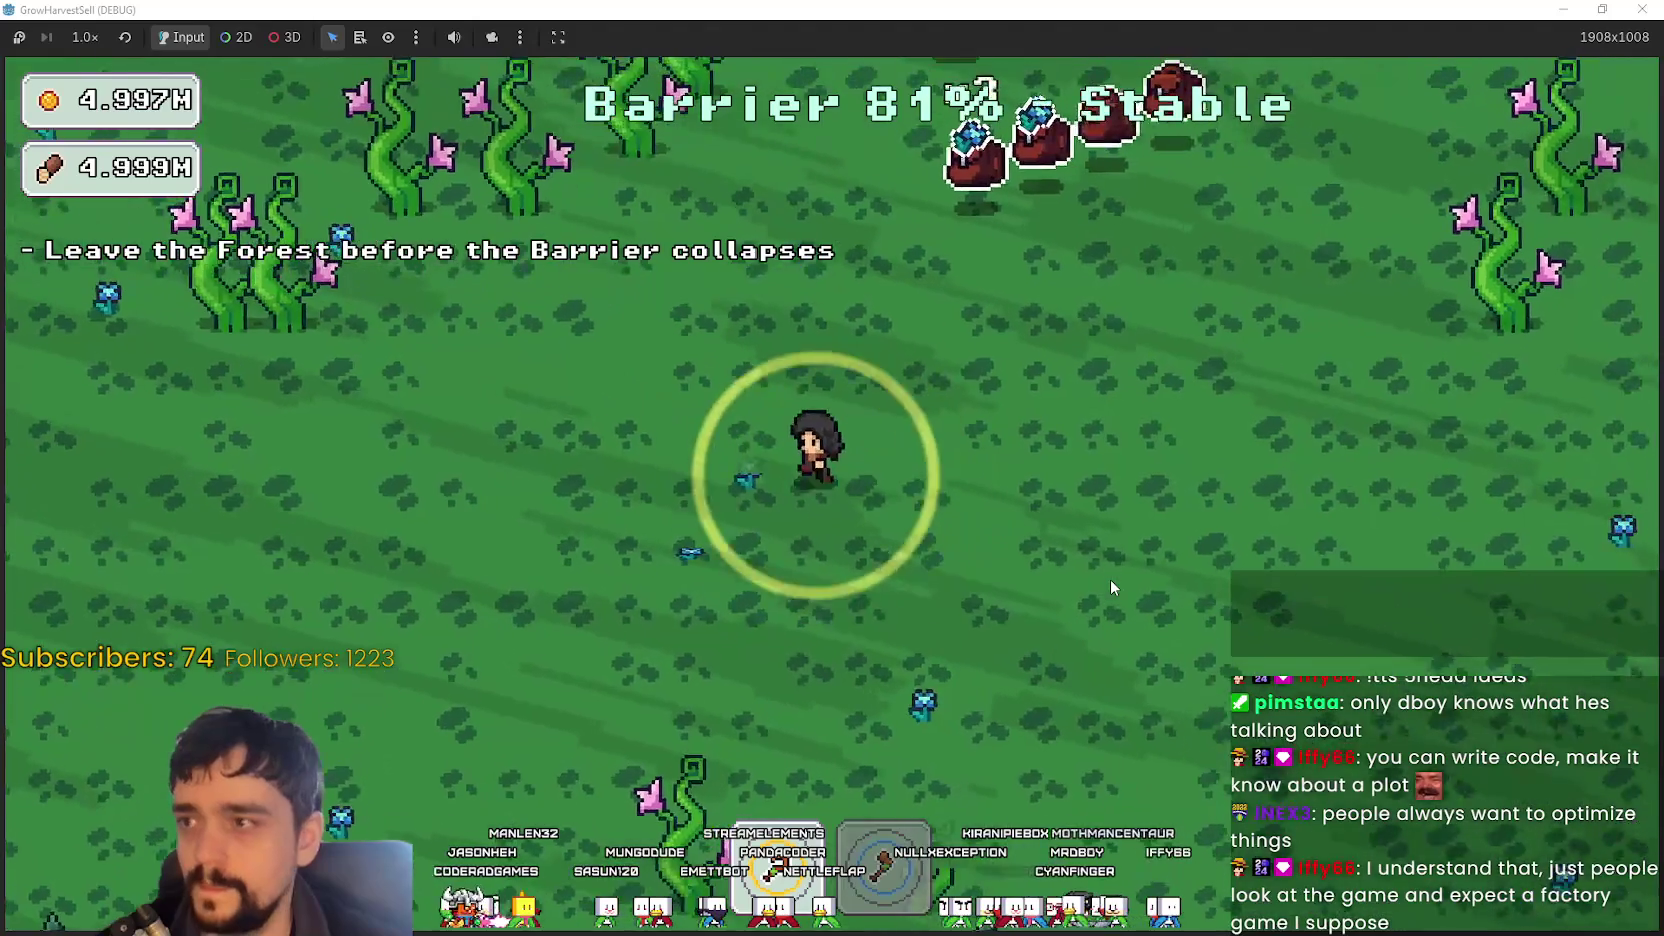
key("d")
- Walk to the purple crystal portal and enter it to return to The Village
key("w")
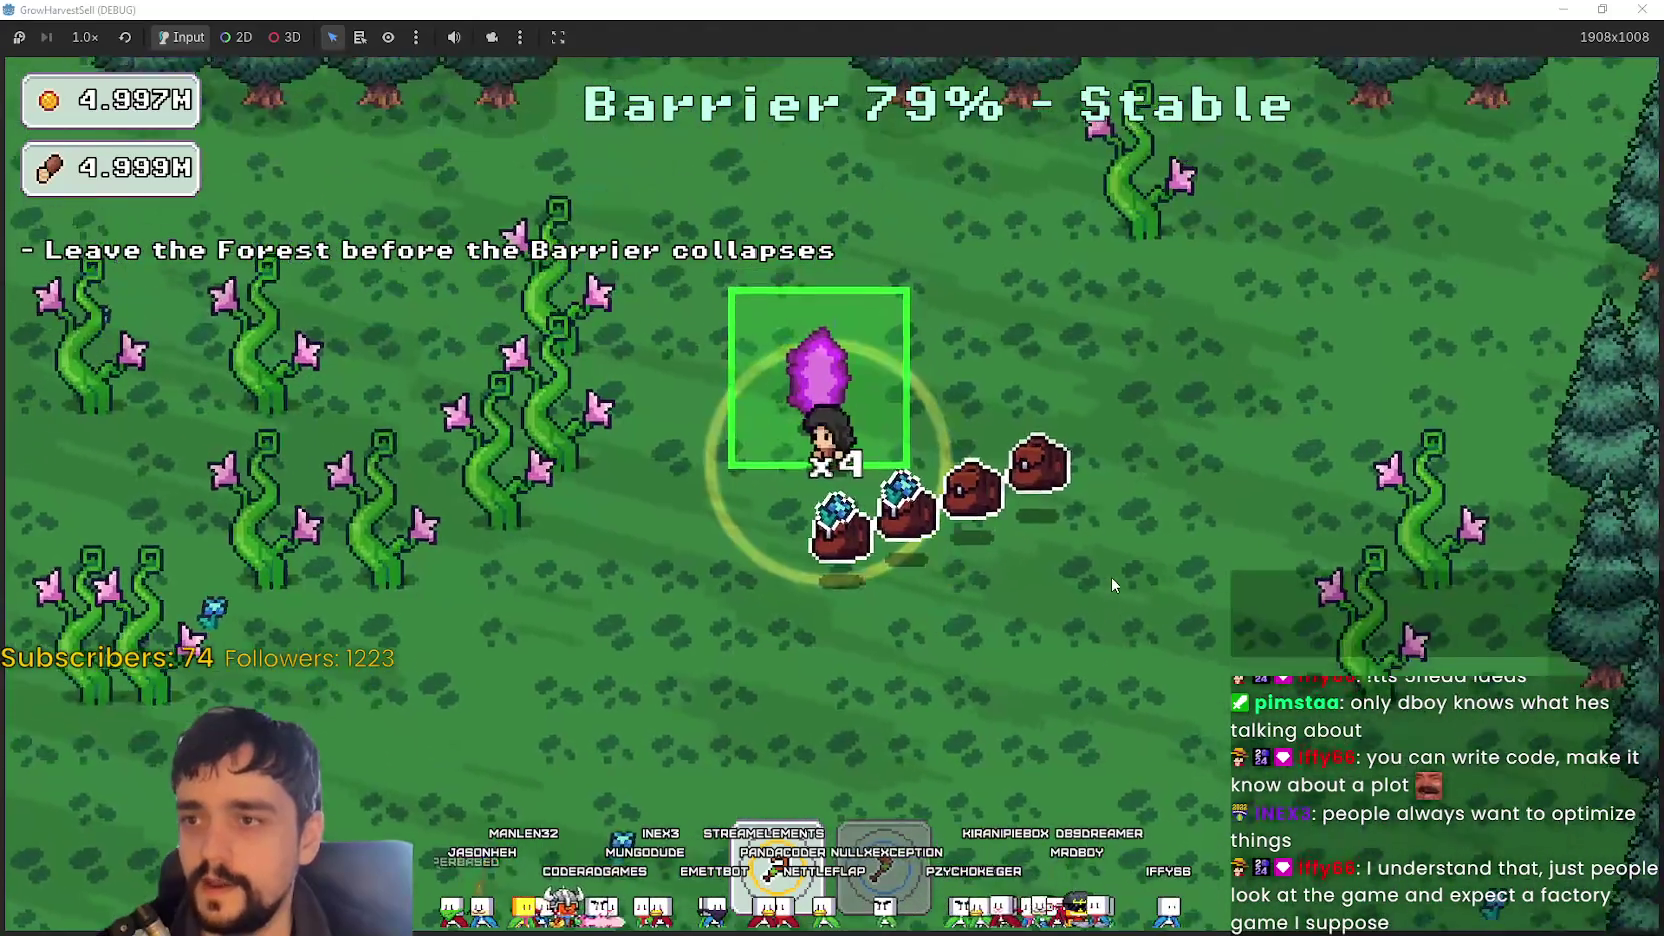
key("a")
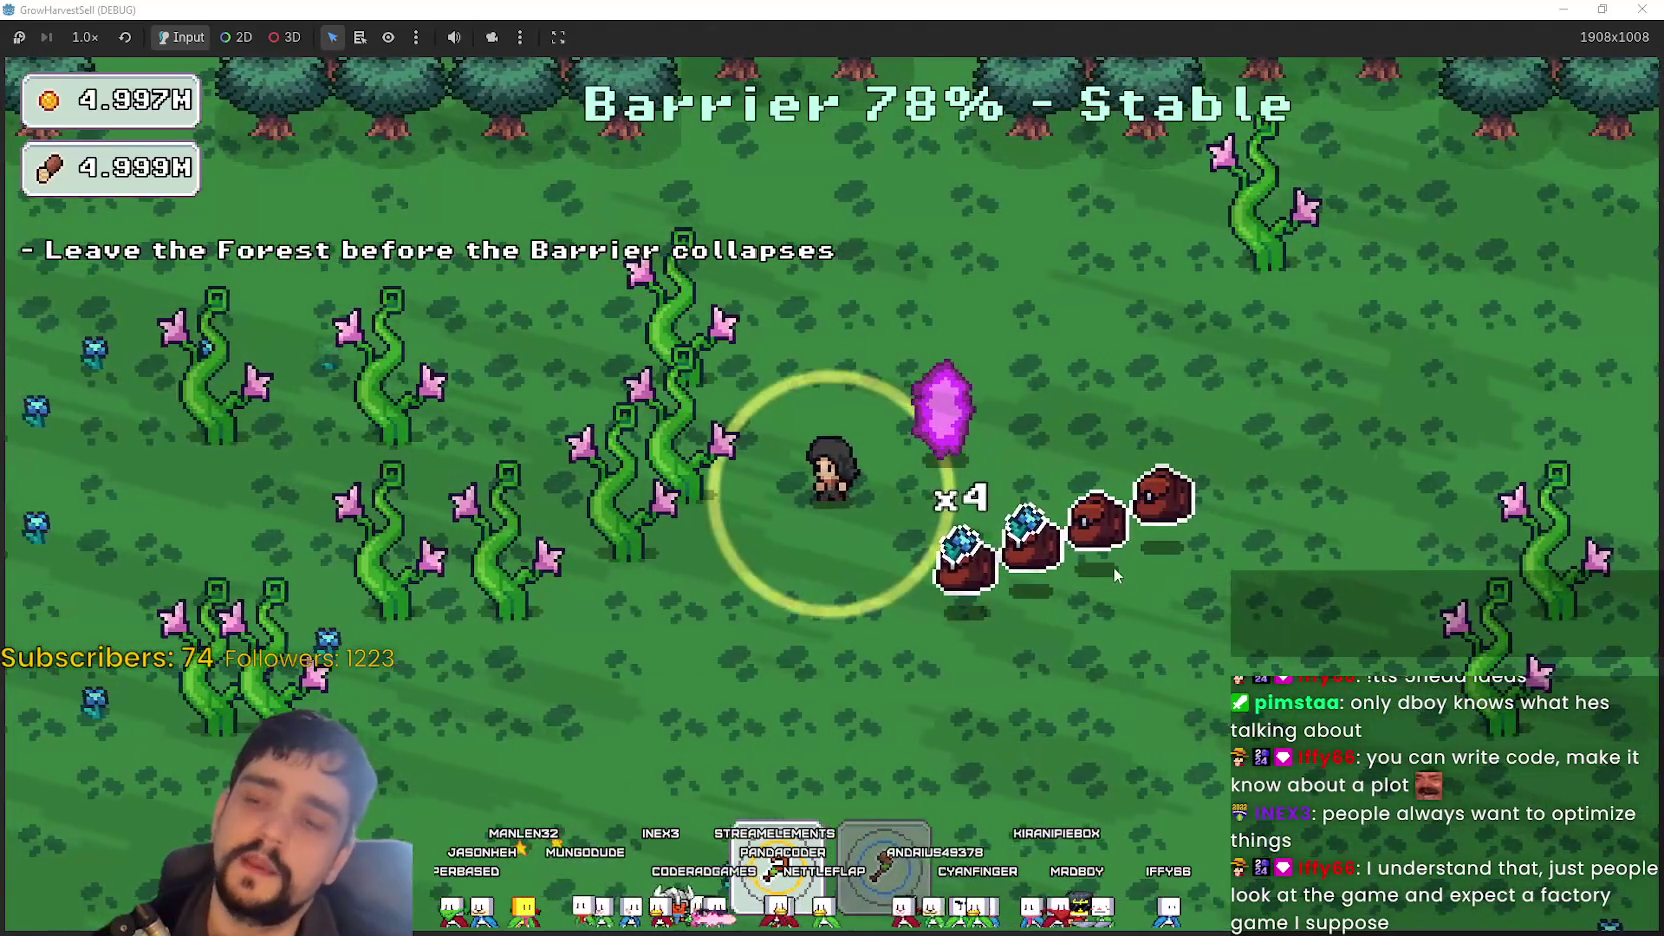
key("d")
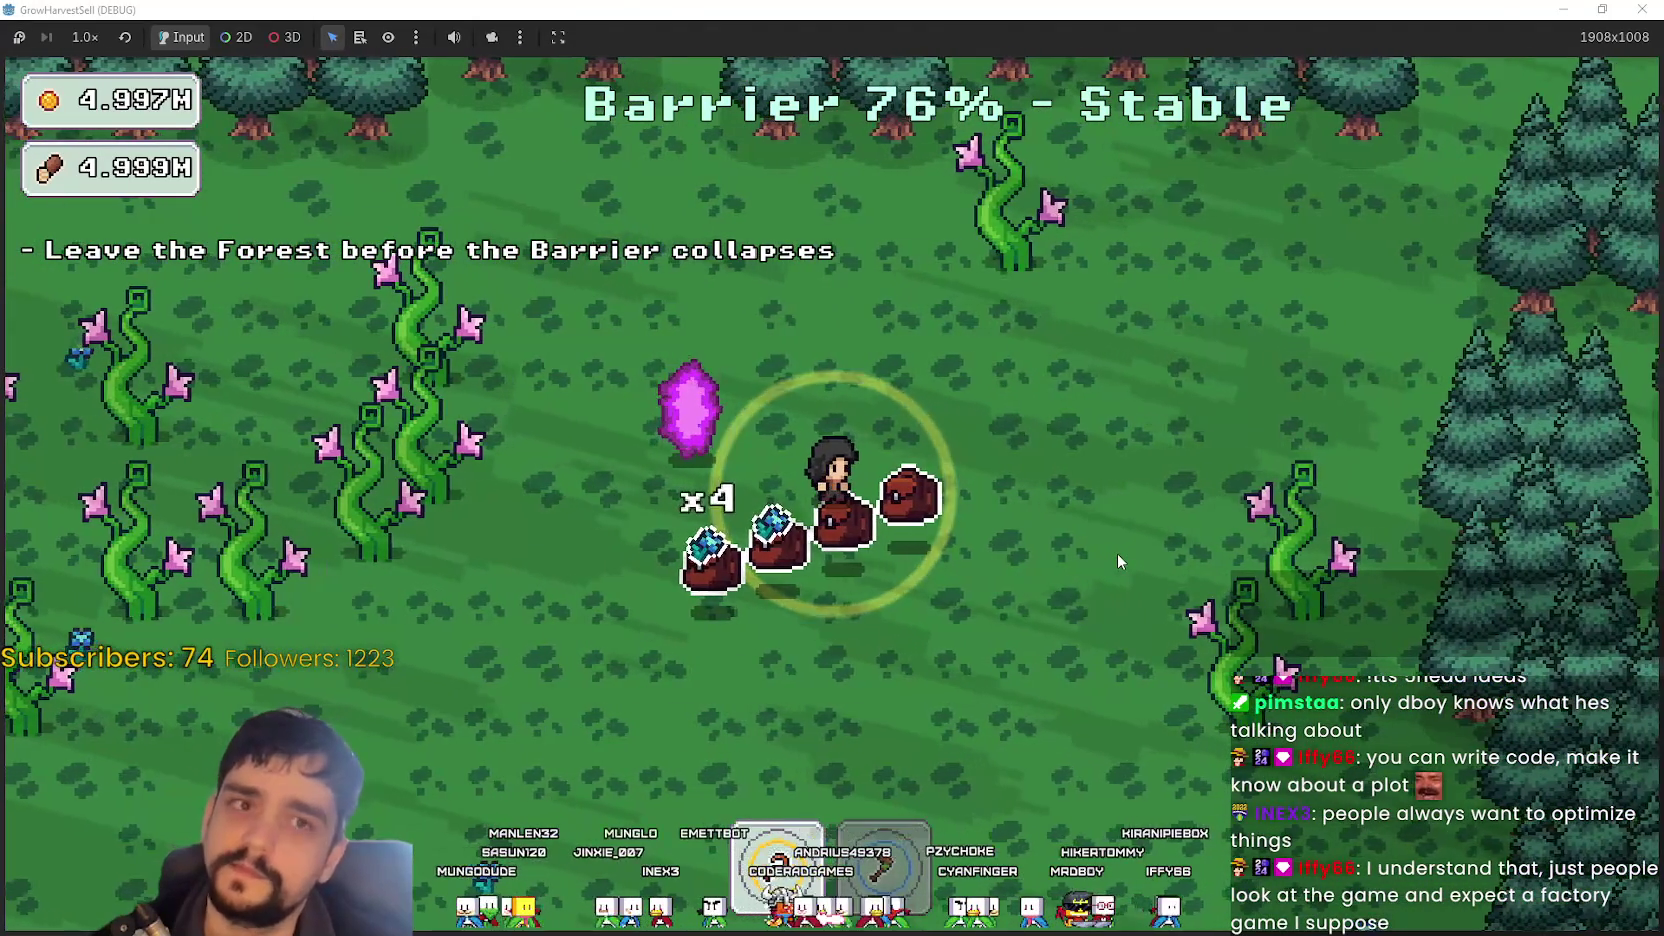
key("a")
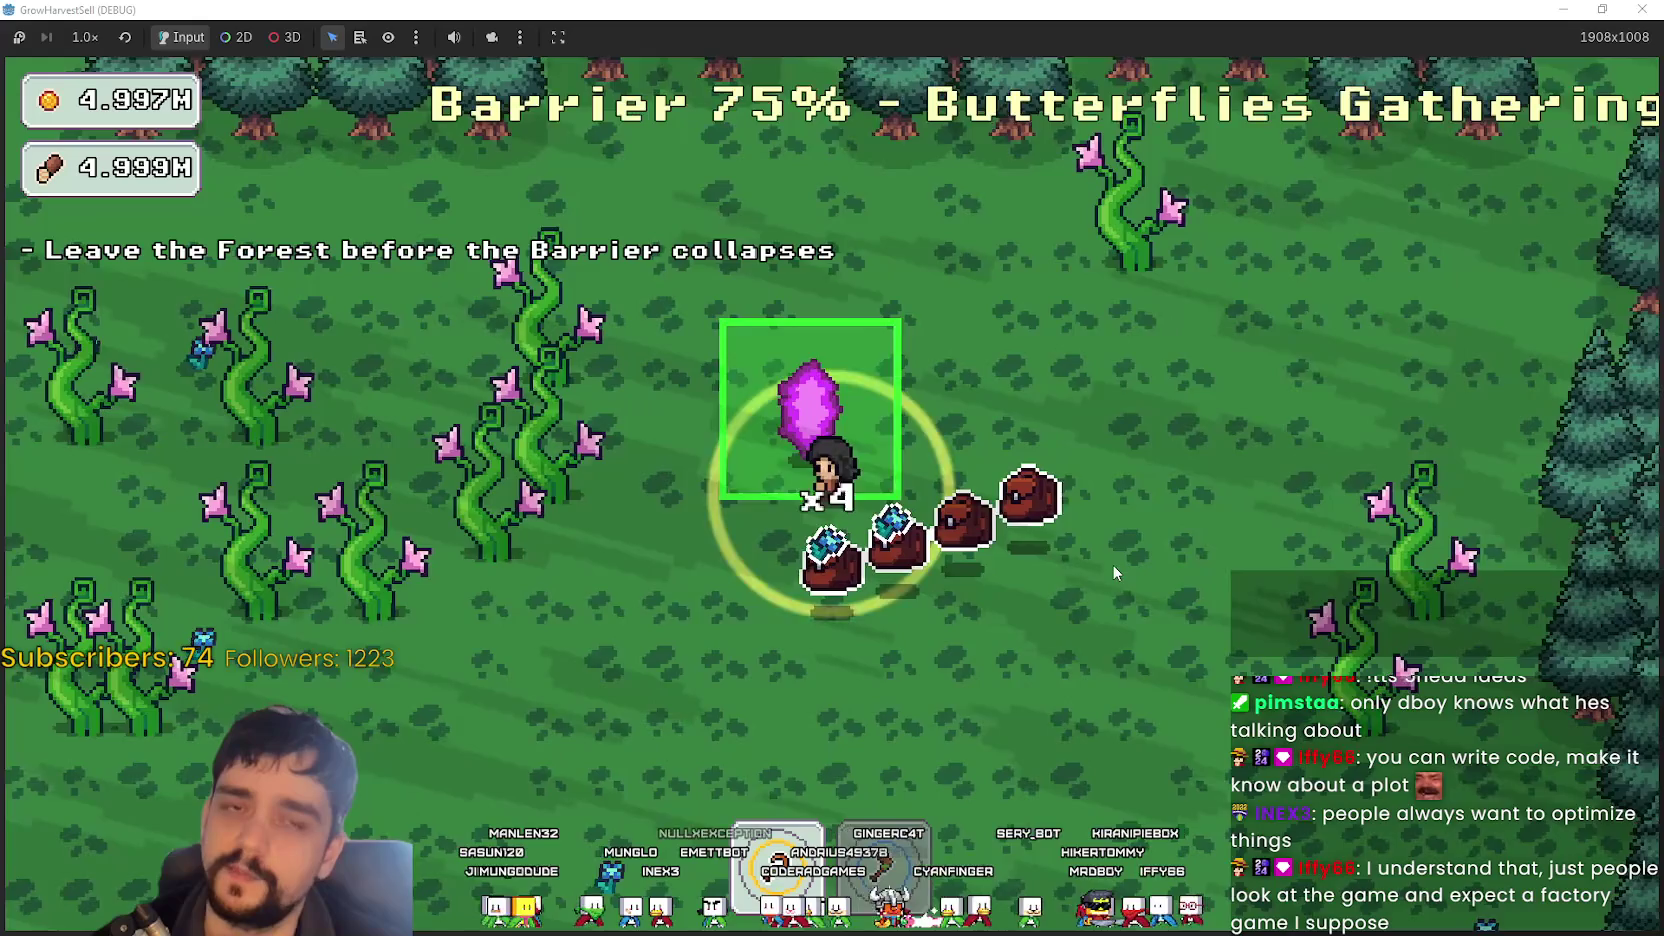
key("s")
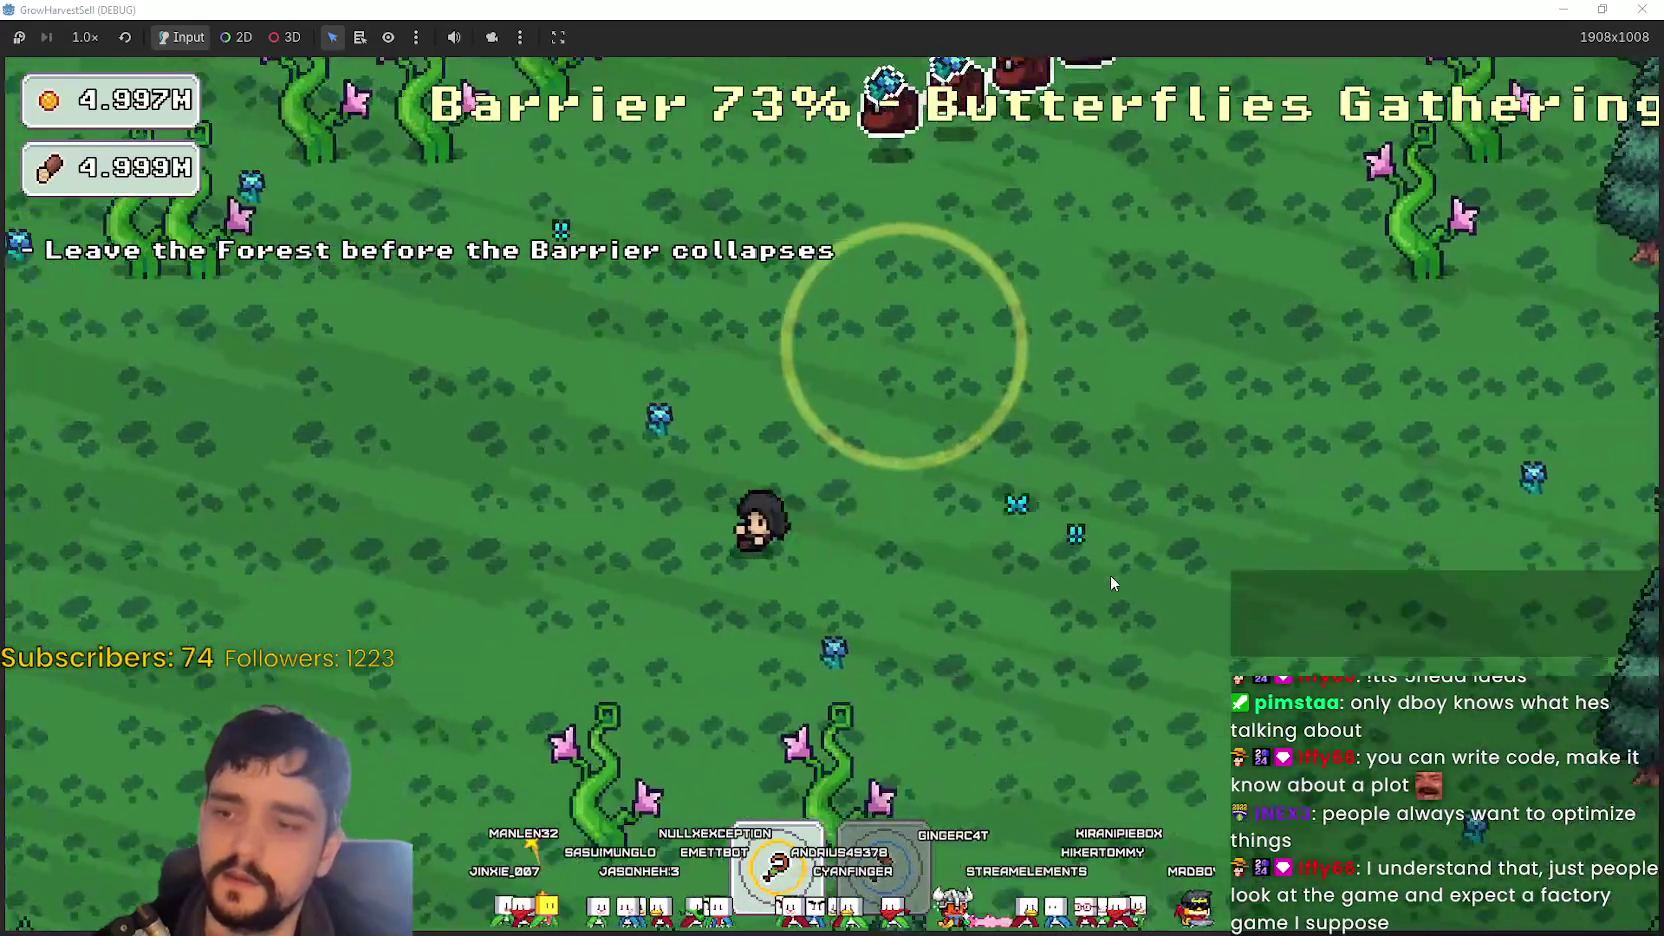
key("w")
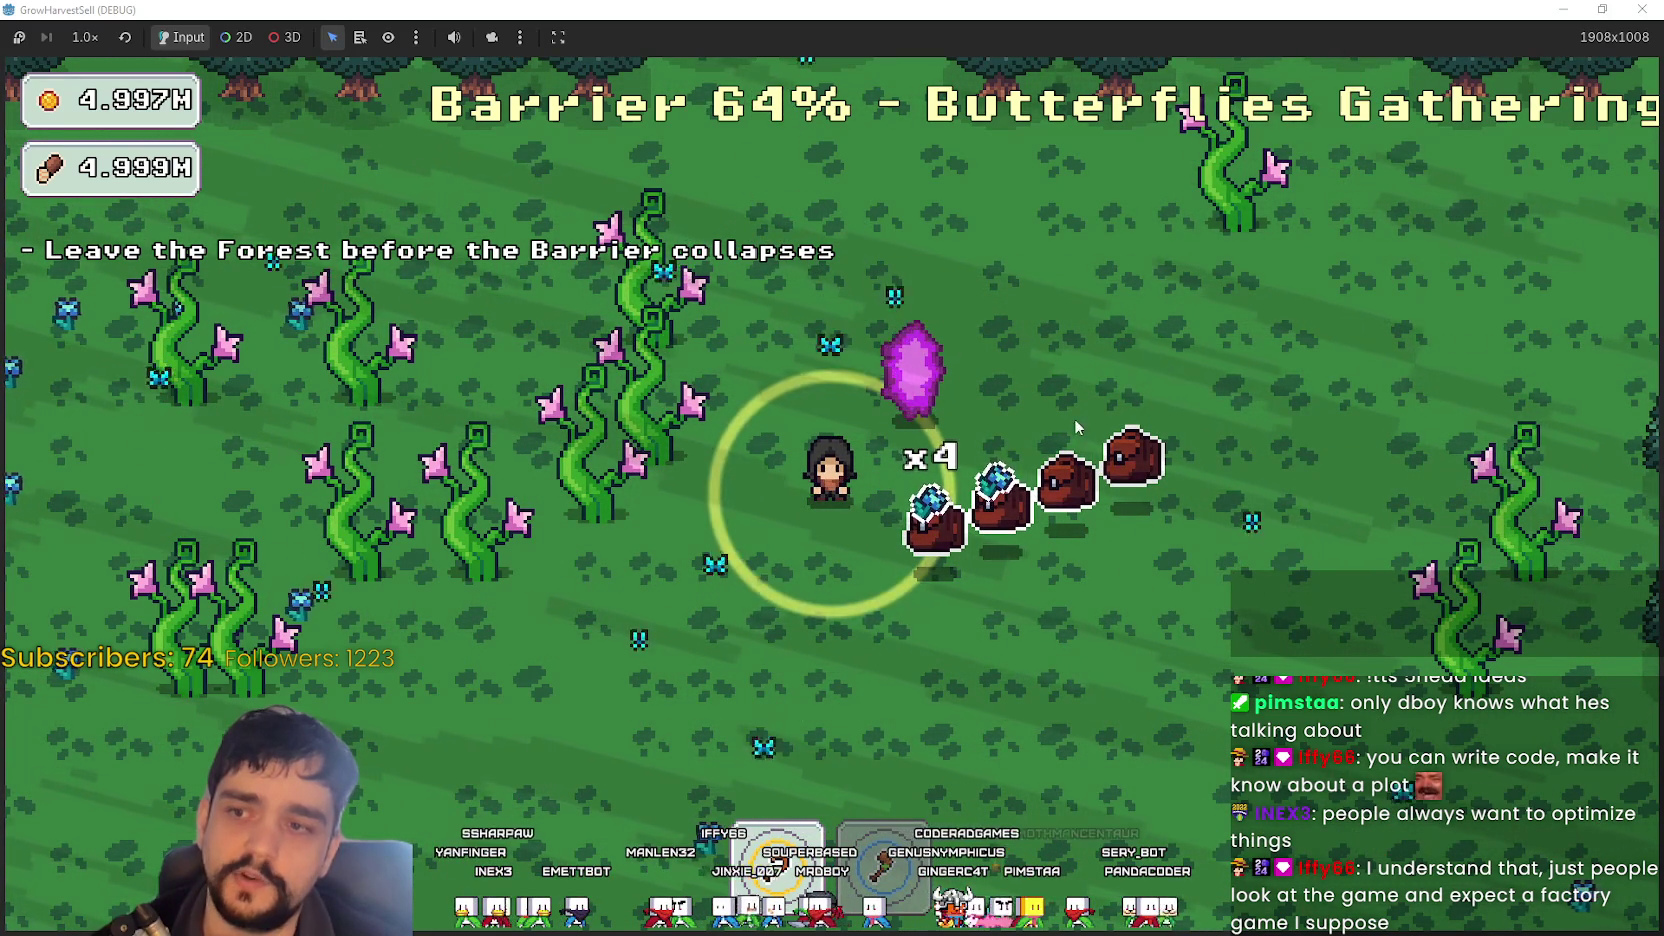
key("w")
key("e")
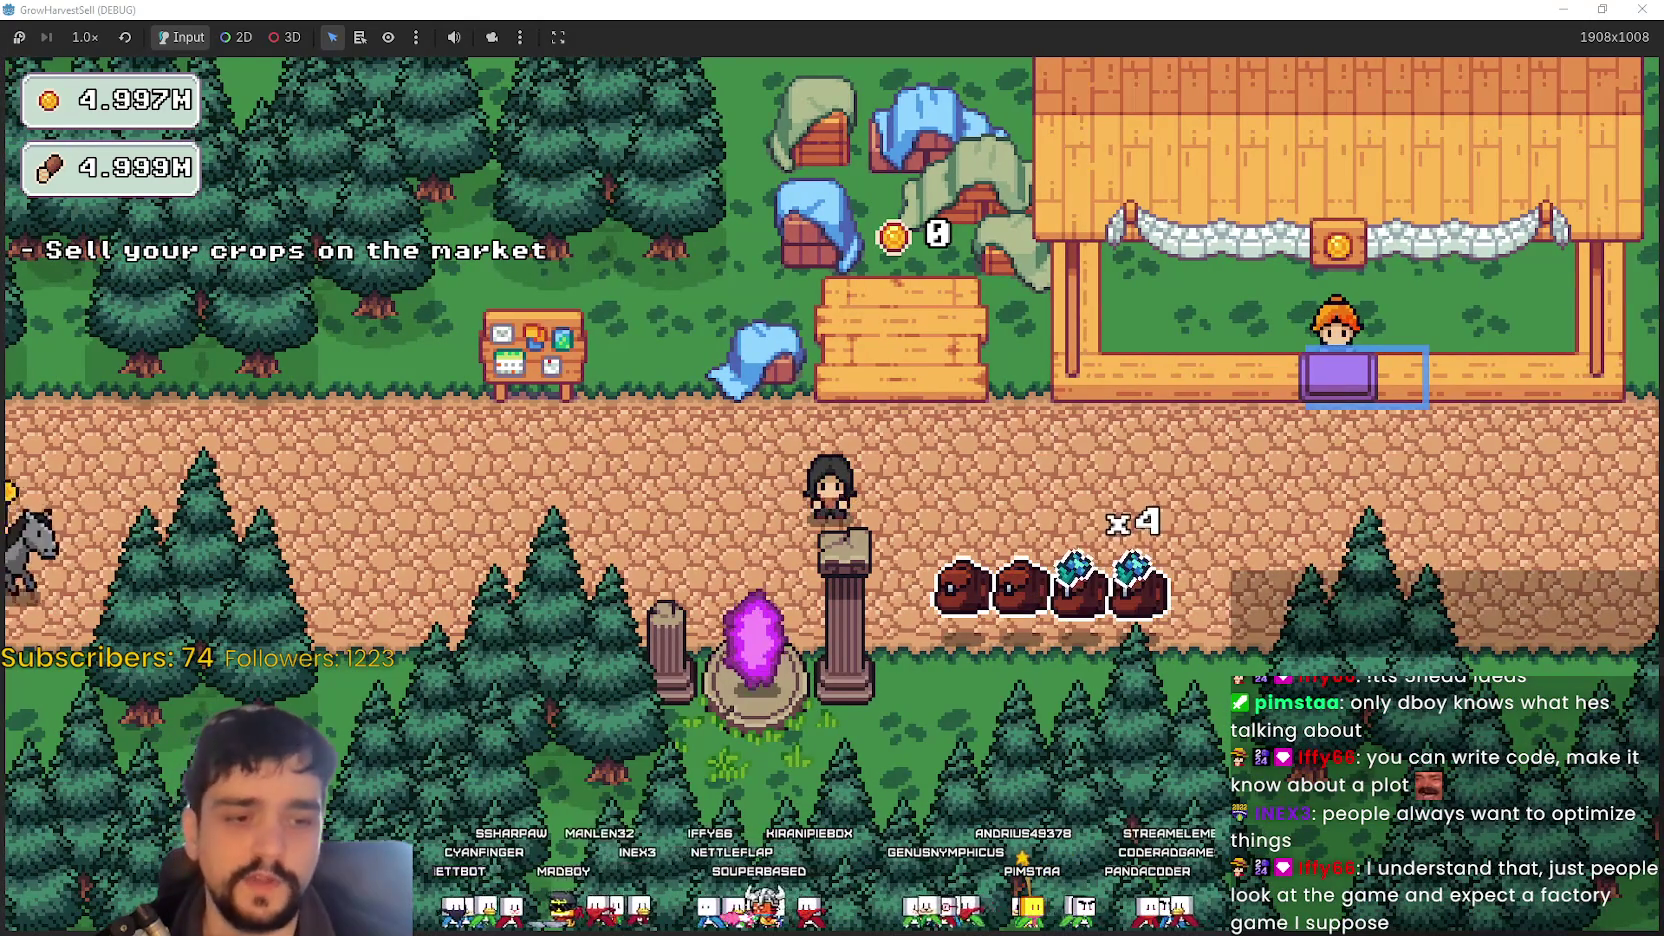
- Alt+Tab from the Village playtest to the File Explorer on the Farm RPG Tileset folder
key("alt+Tab")
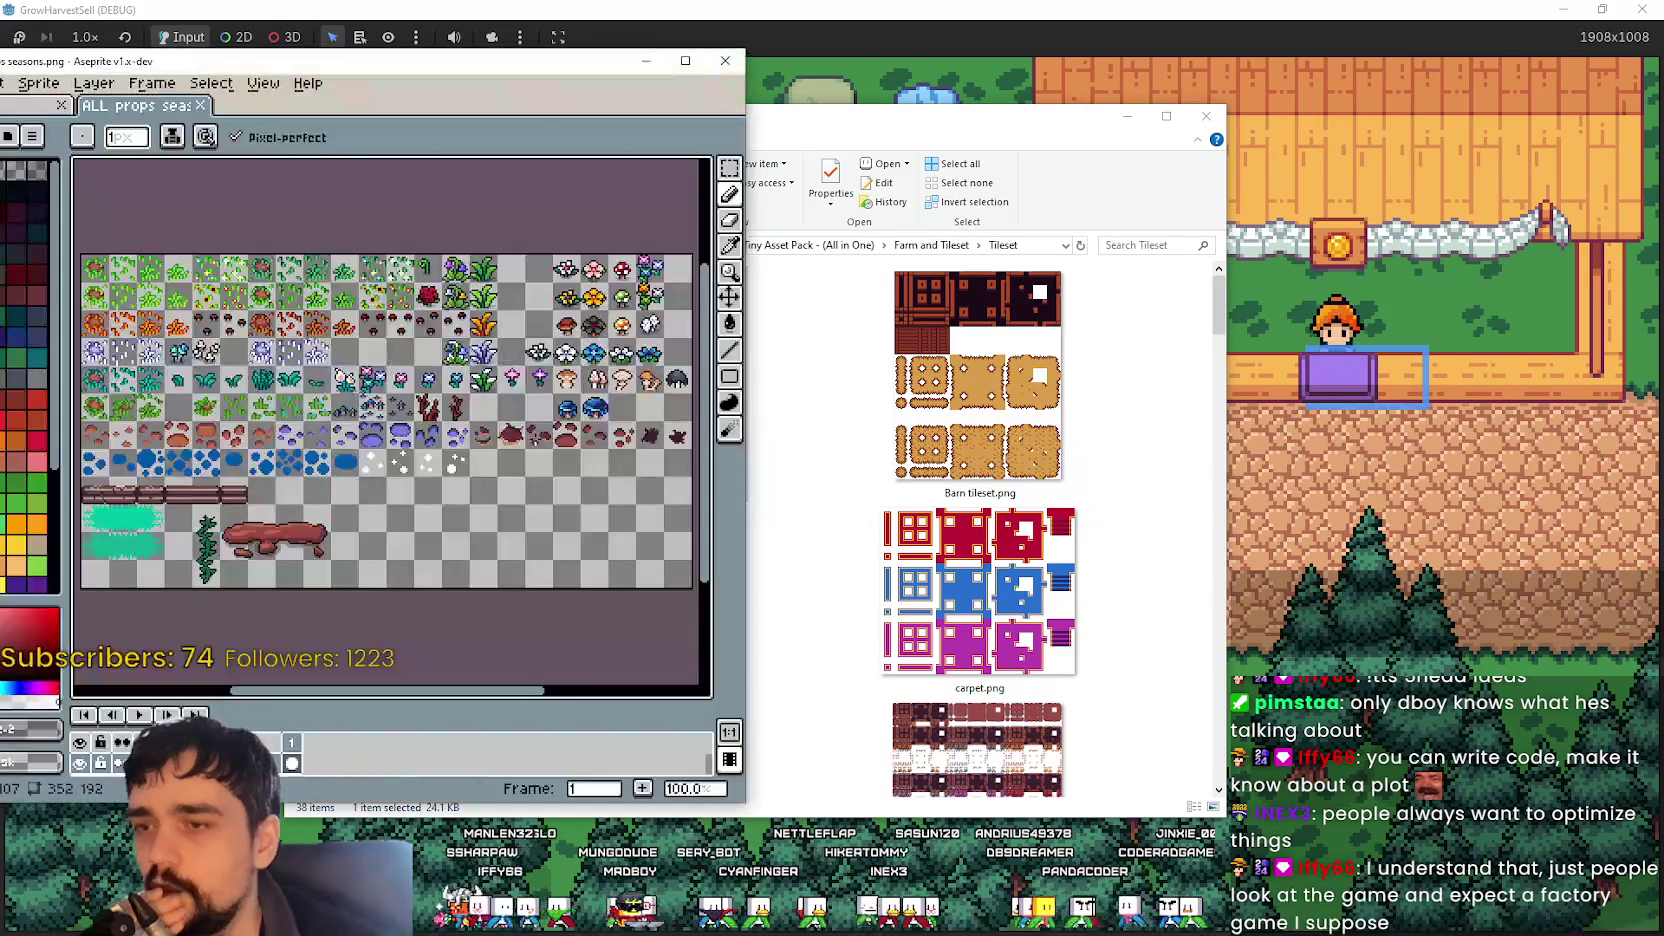
- Zoom in and out on the ALL props seasons sheet, then drag the Tileset folder window forward
scroll(390, 430, "up", 3)
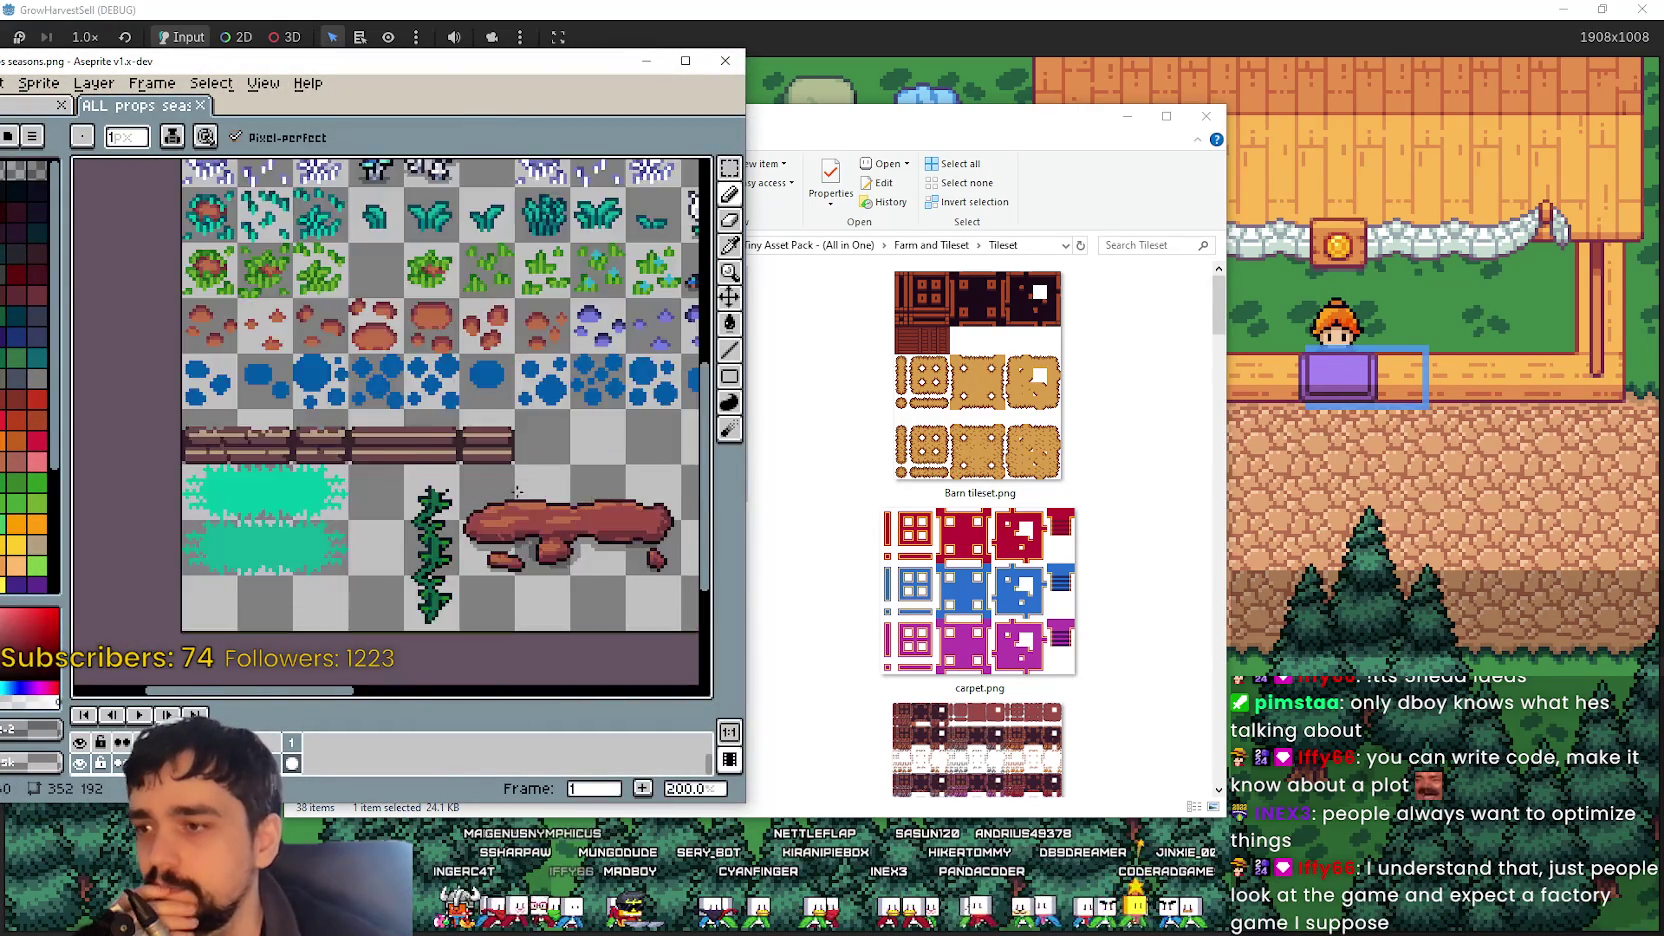
scroll(546, 462, "down", 2)
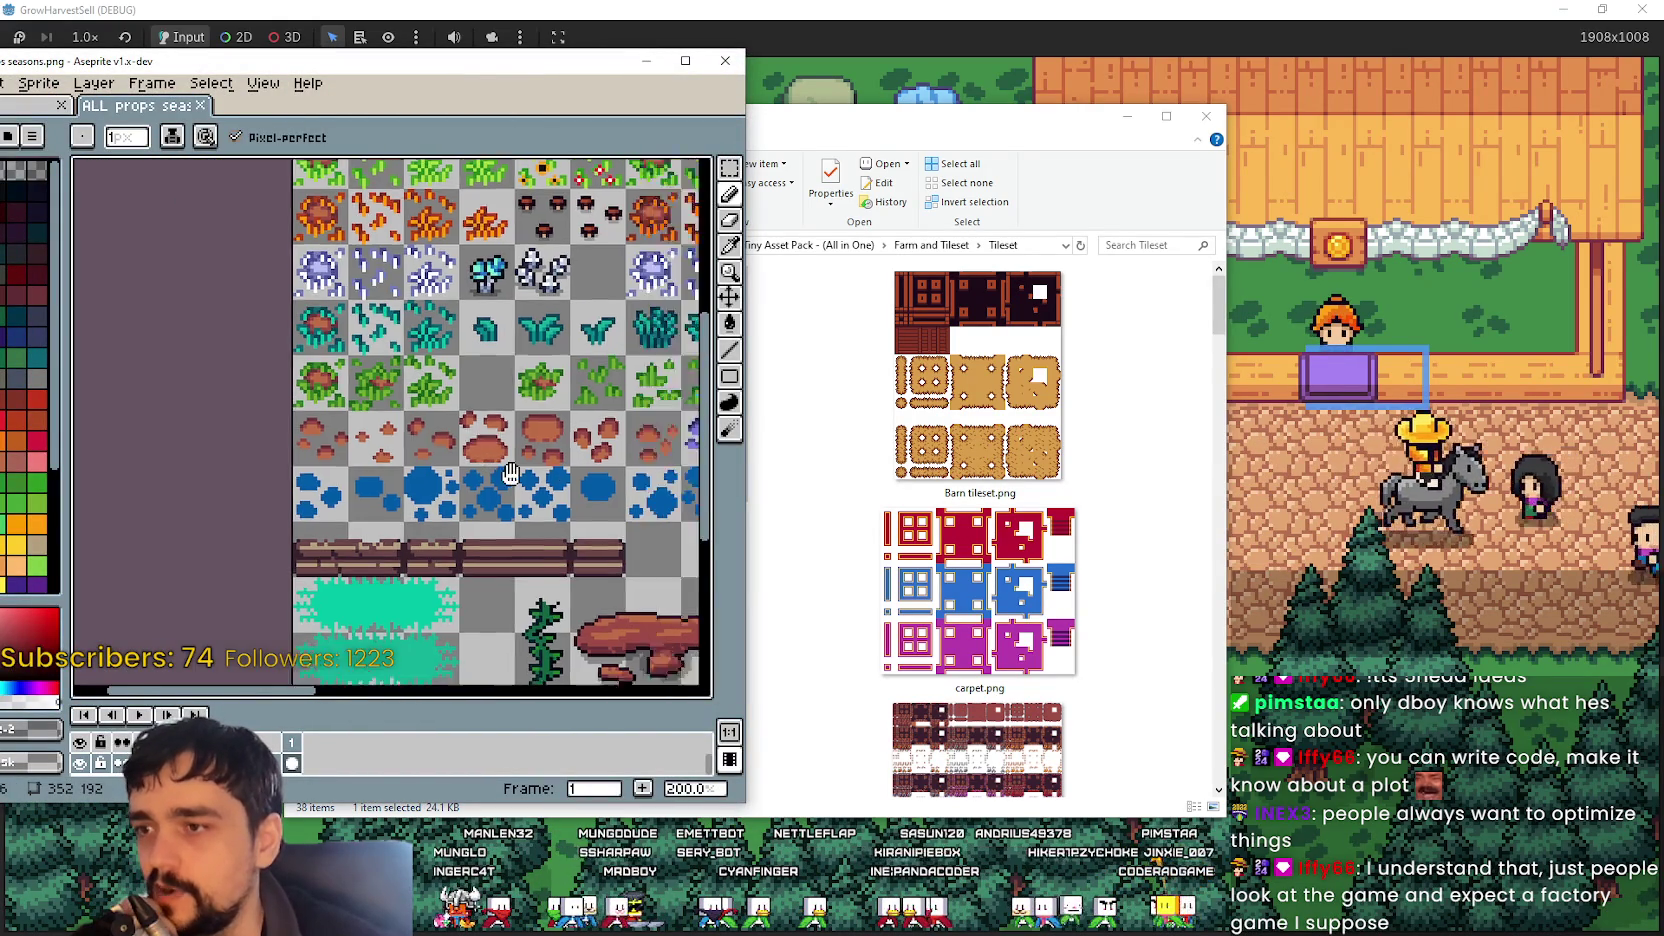
scroll(546, 462, "up", 1)
scroll(893, 549, "down", 3)
scroll(893, 549, "down", 15)
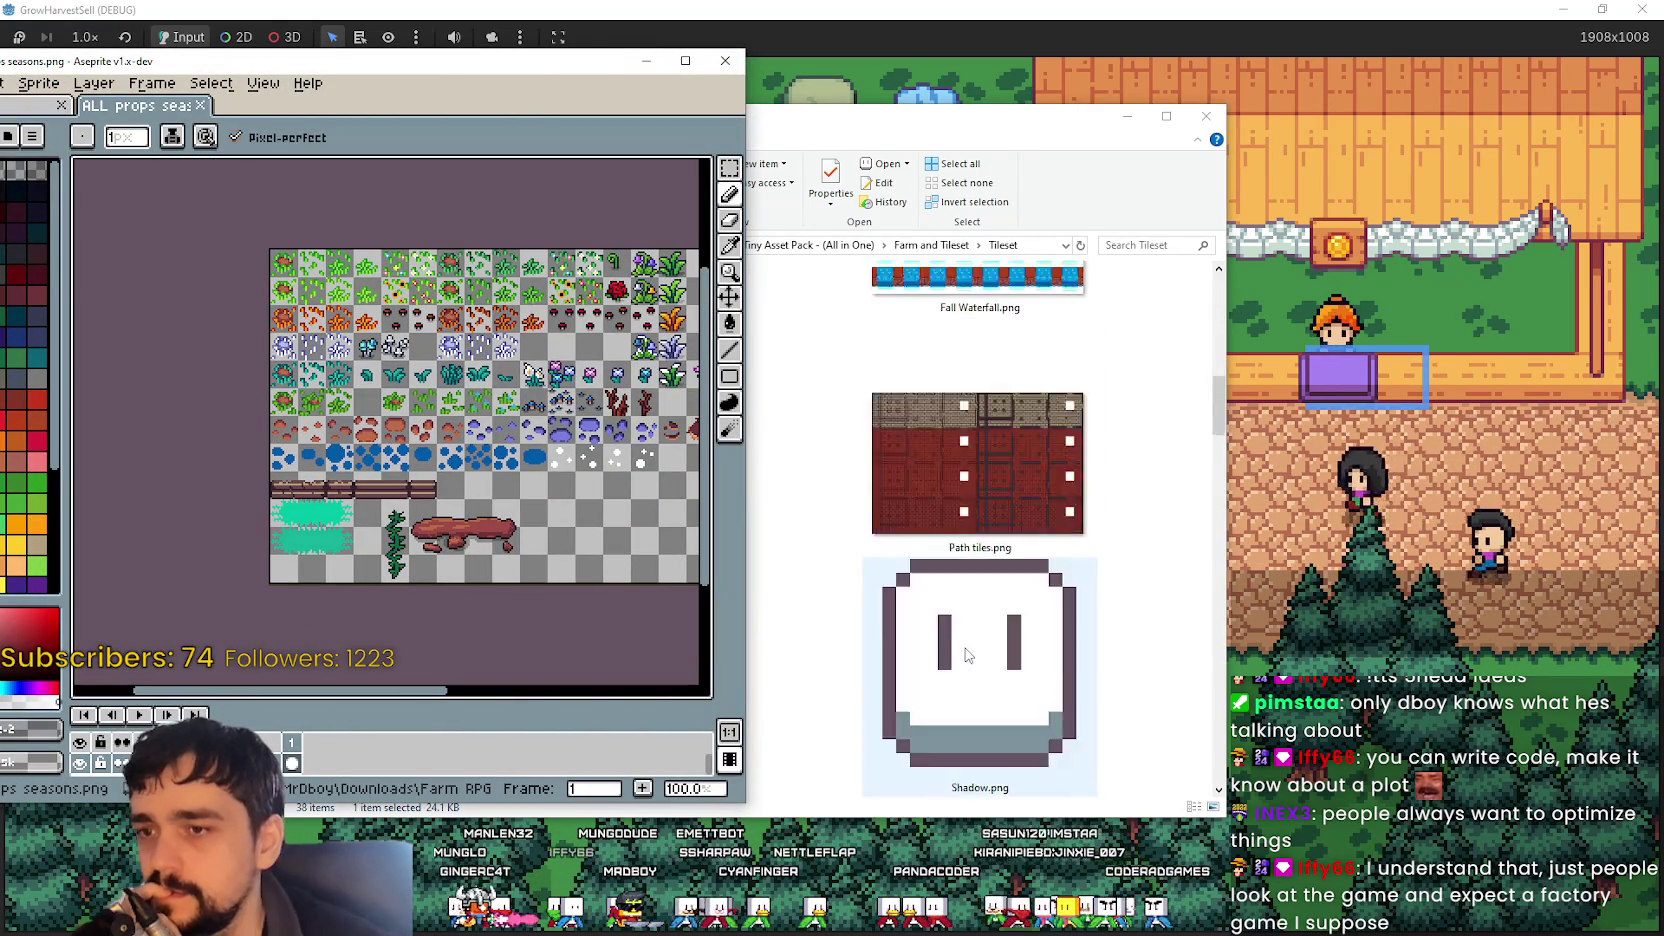
scroll(966, 645, "down", 3)
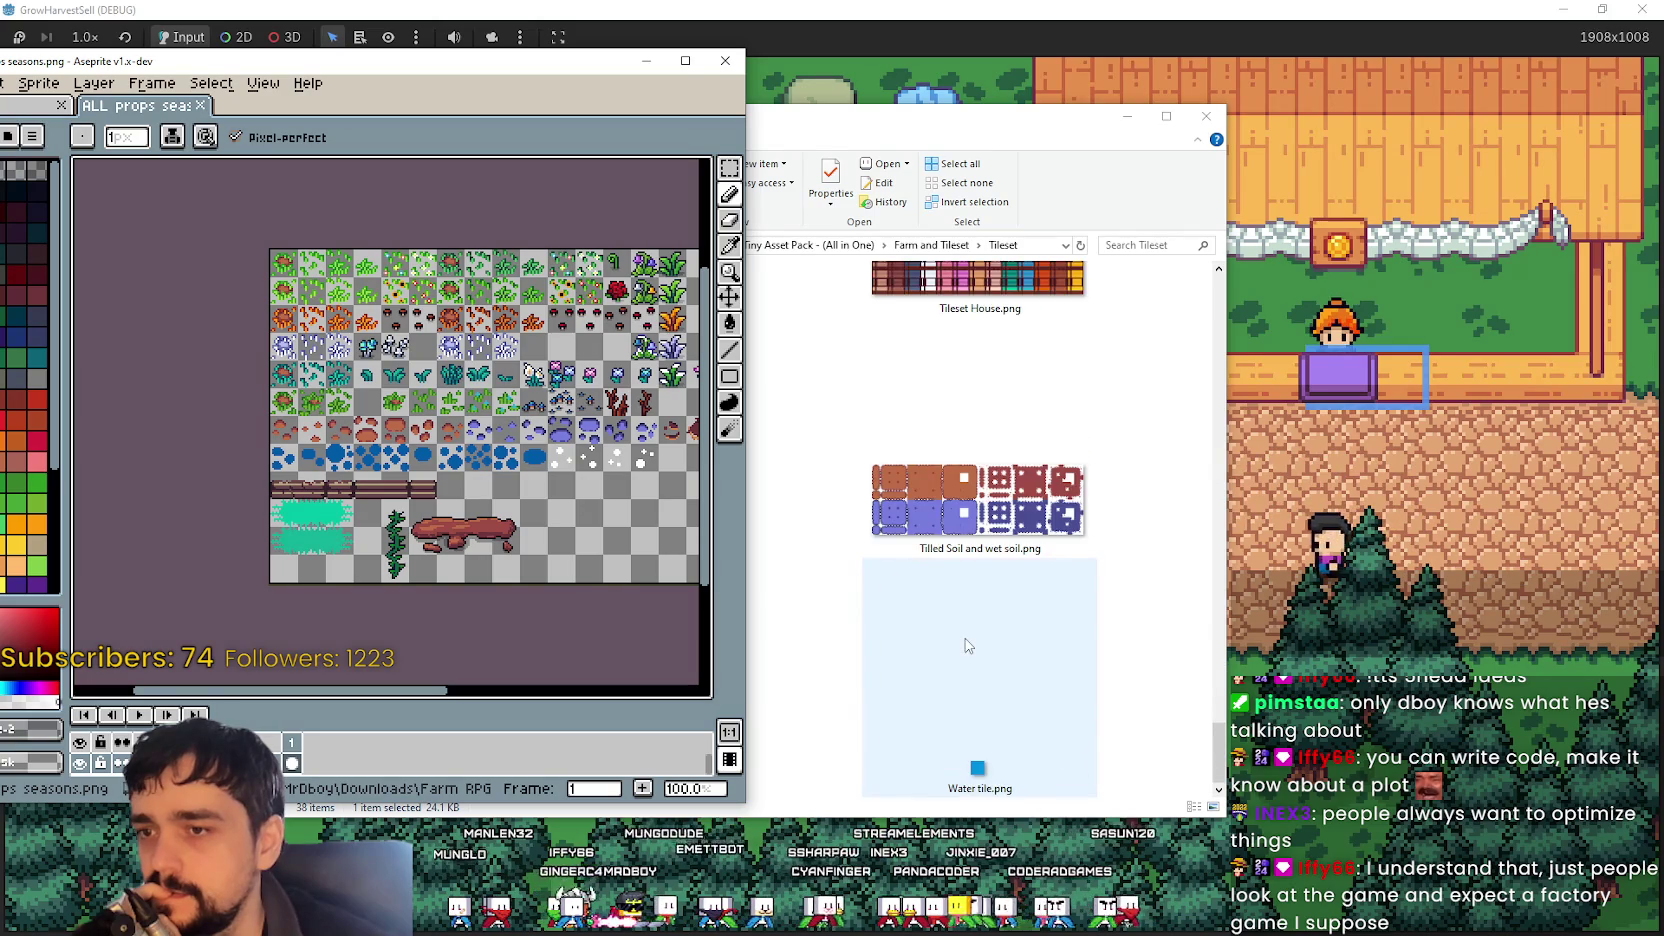
left_click_drag(963, 128, 1252, 178)
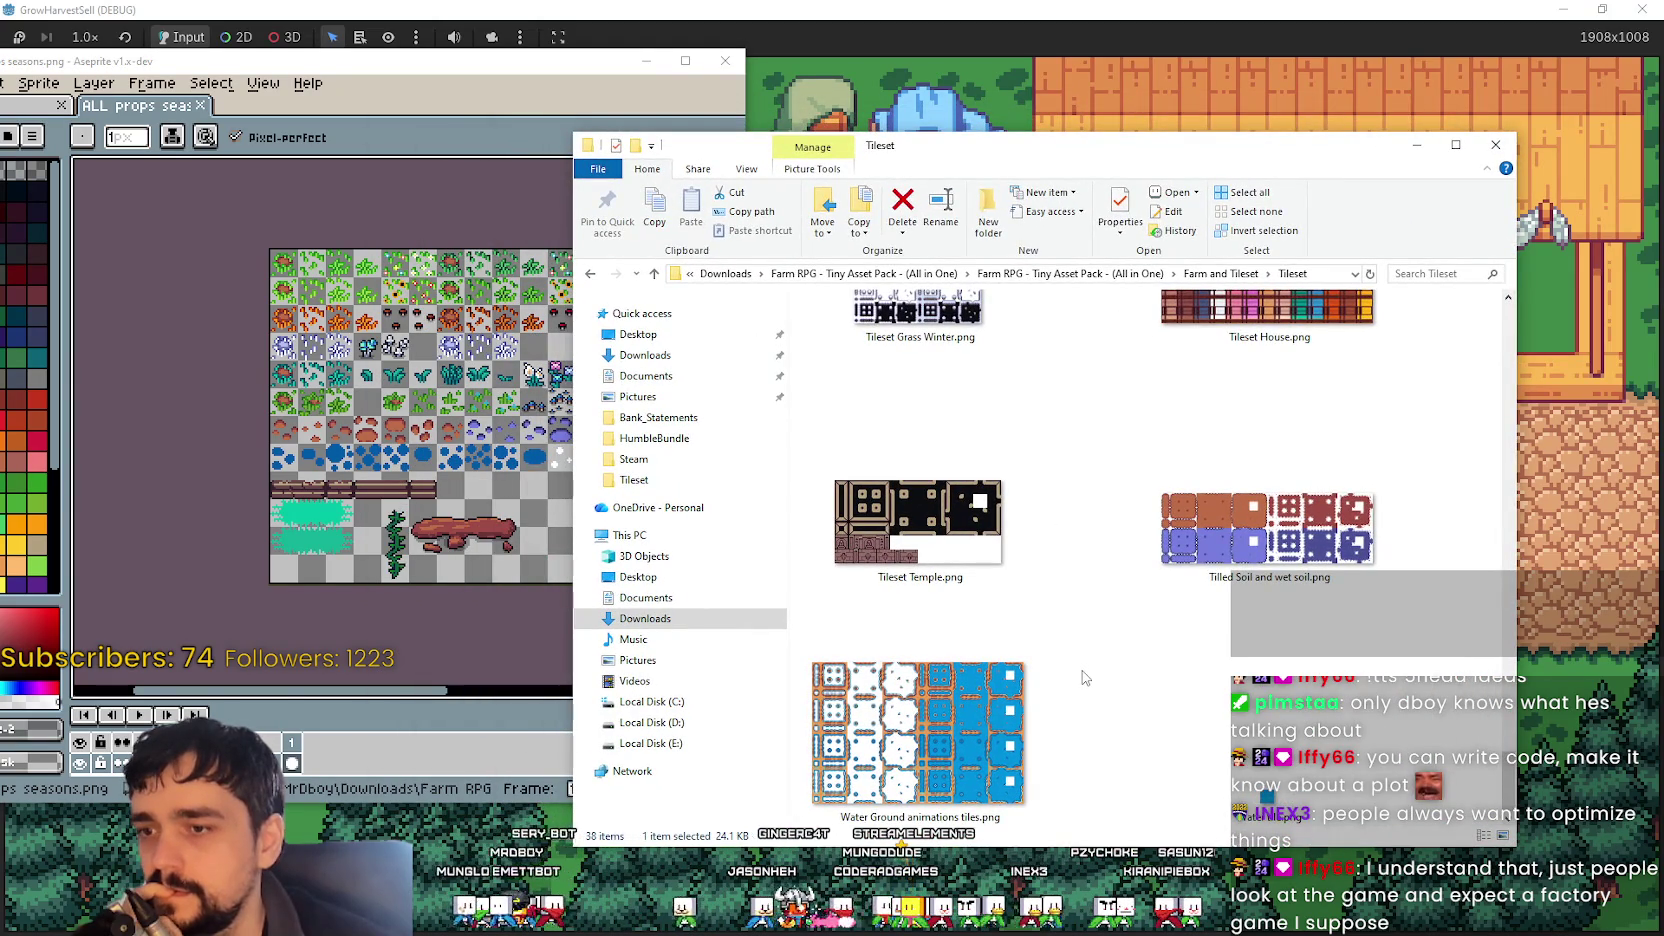
- Look inside the Deep Forest props folder, then return to Props
scroll(1085, 678, "up", 15)
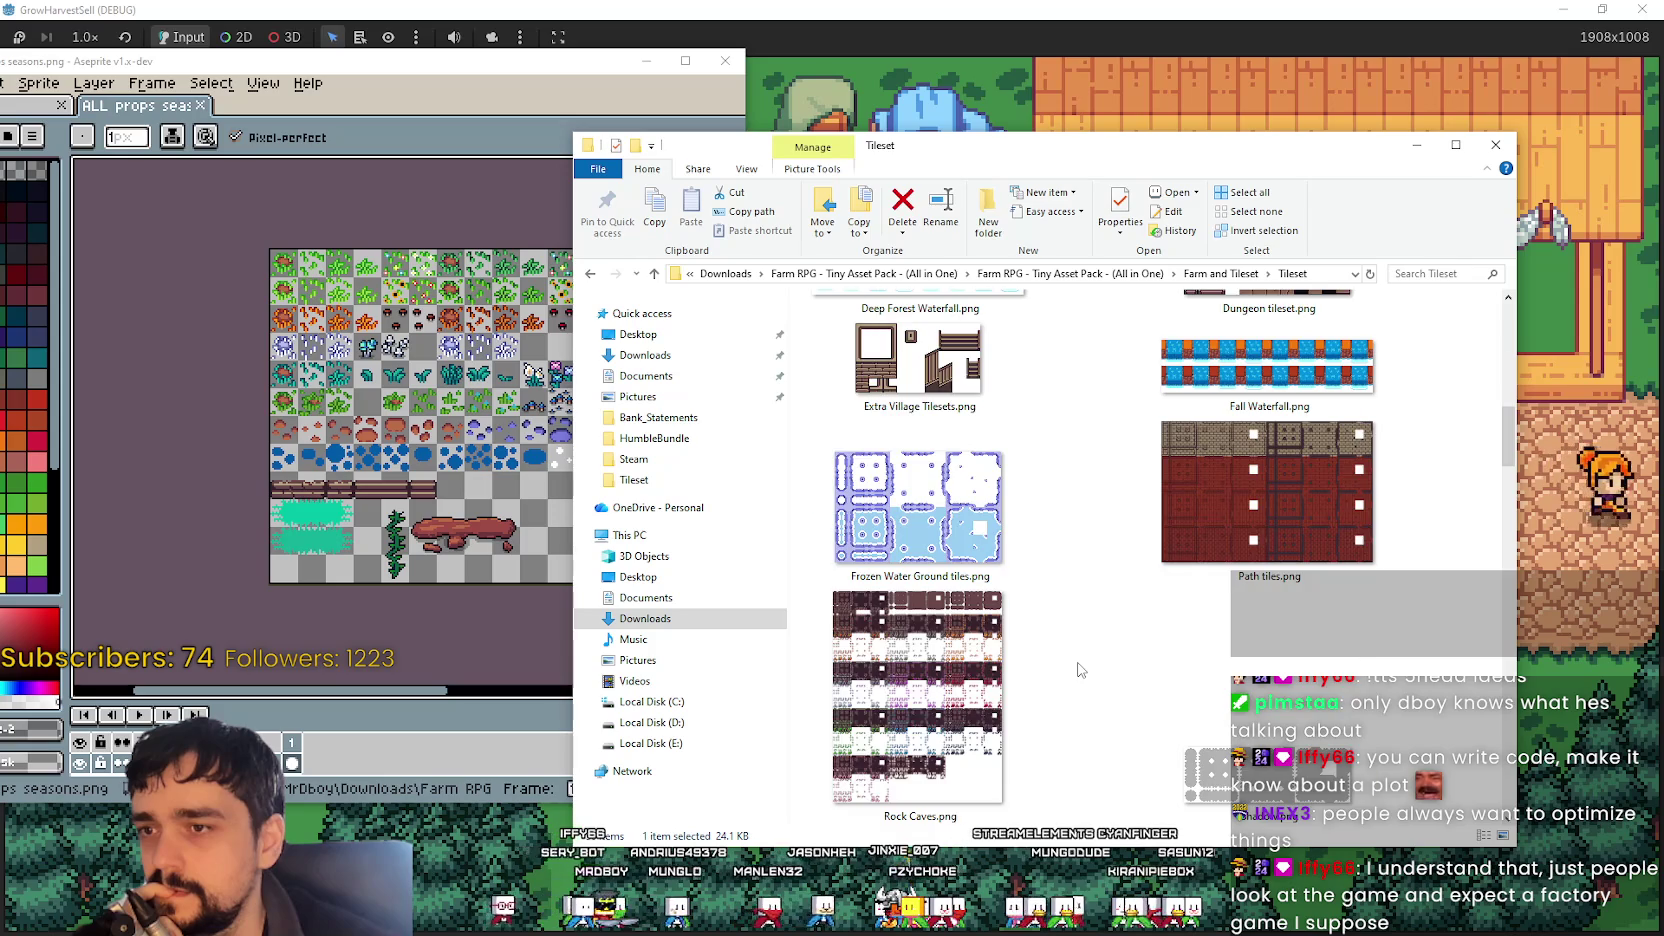
scroll(1080, 670, "up", 4)
scroll(1080, 670, "up", 4)
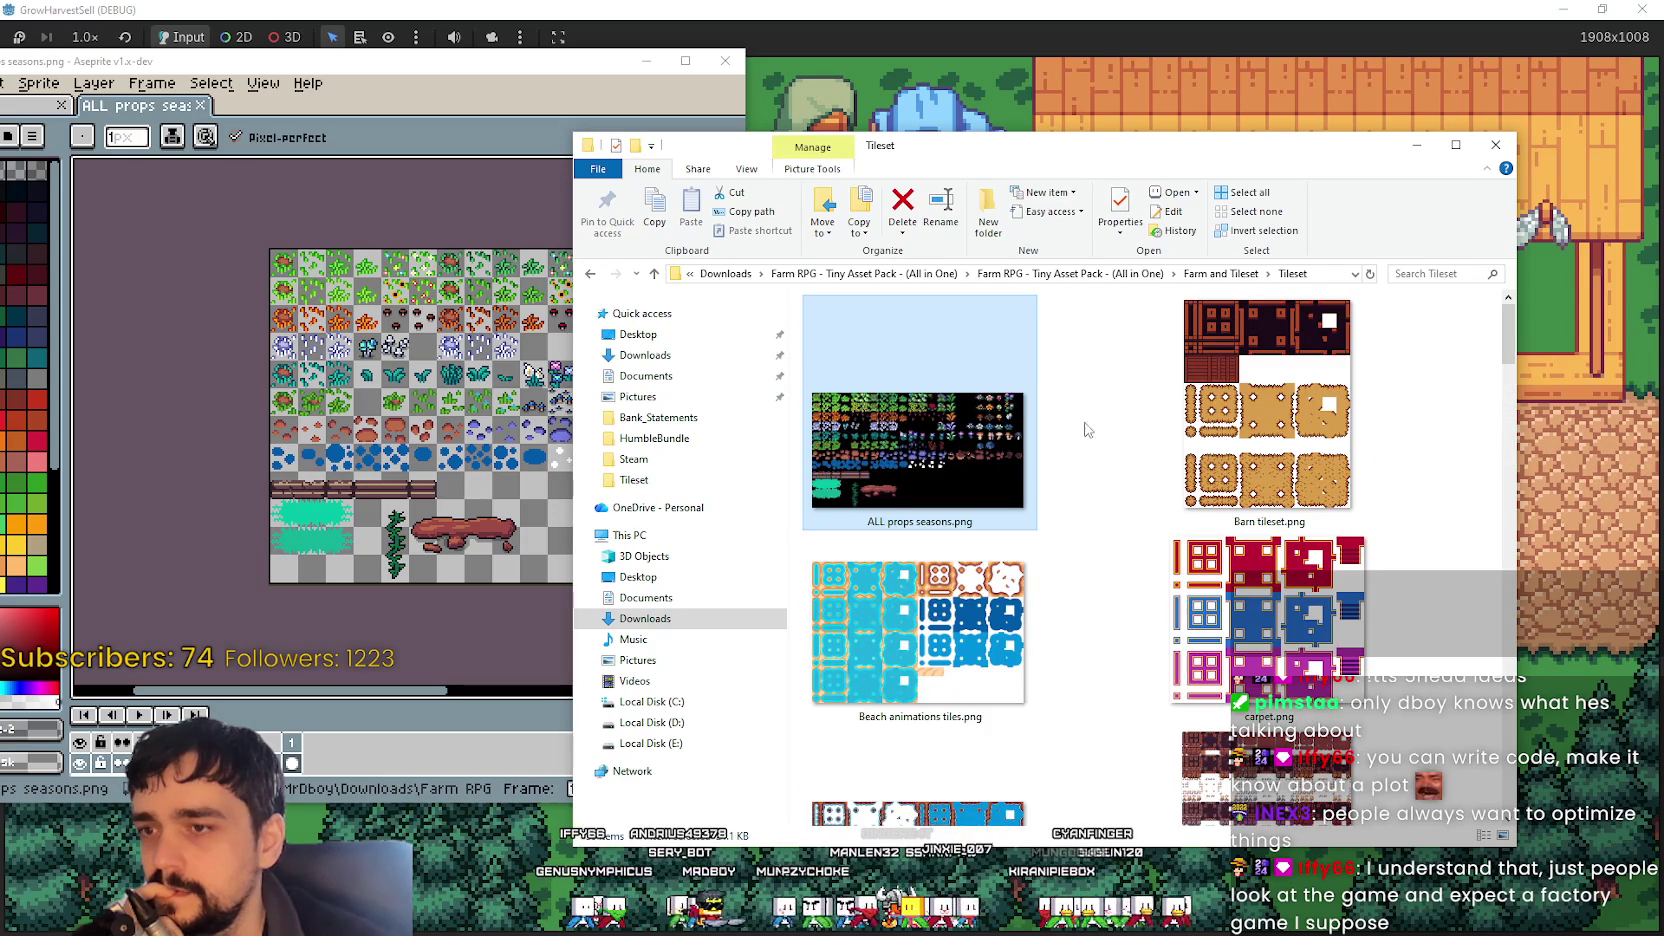
left_click(1254, 279)
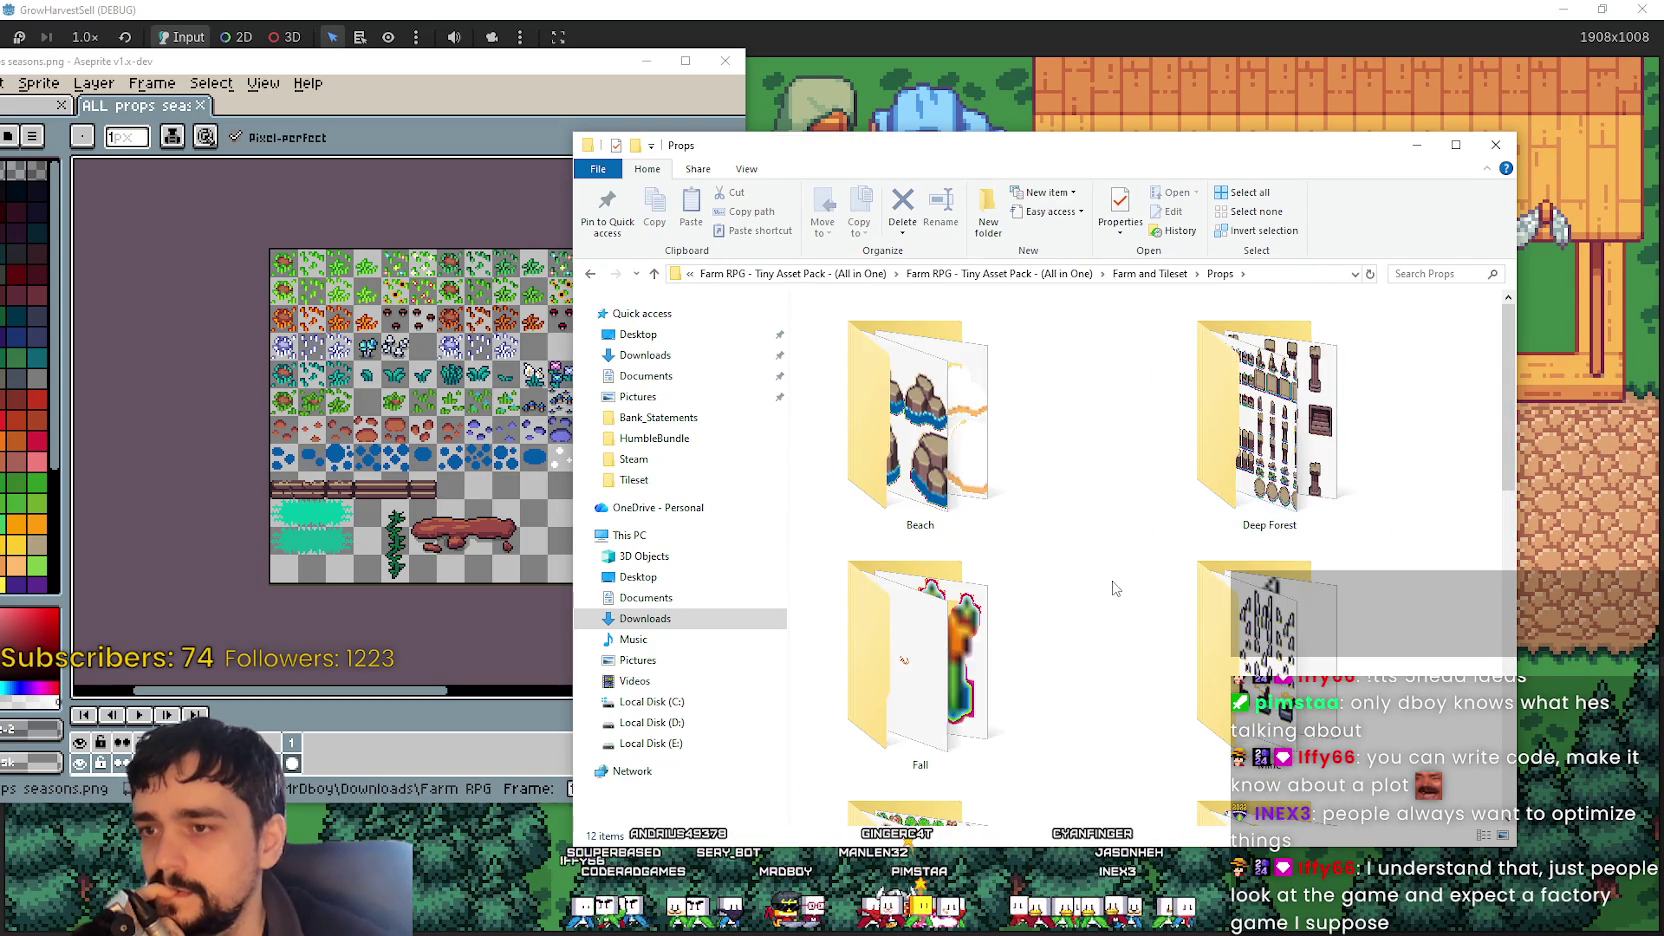
double_click(1294, 424)
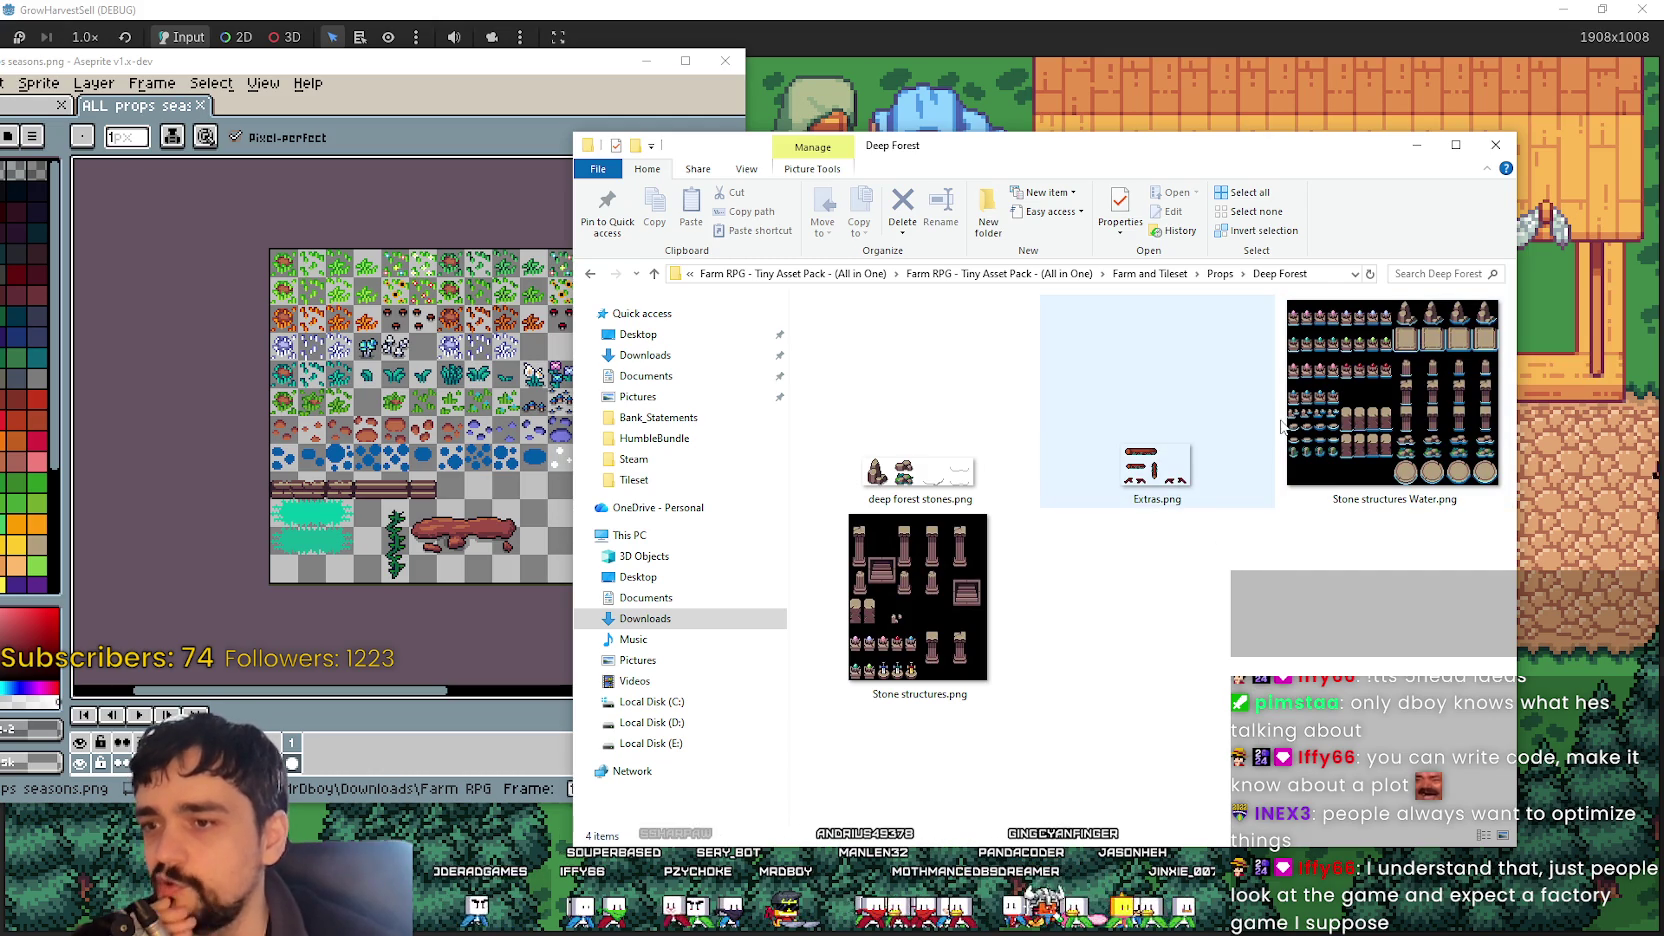
left_click(1220, 273)
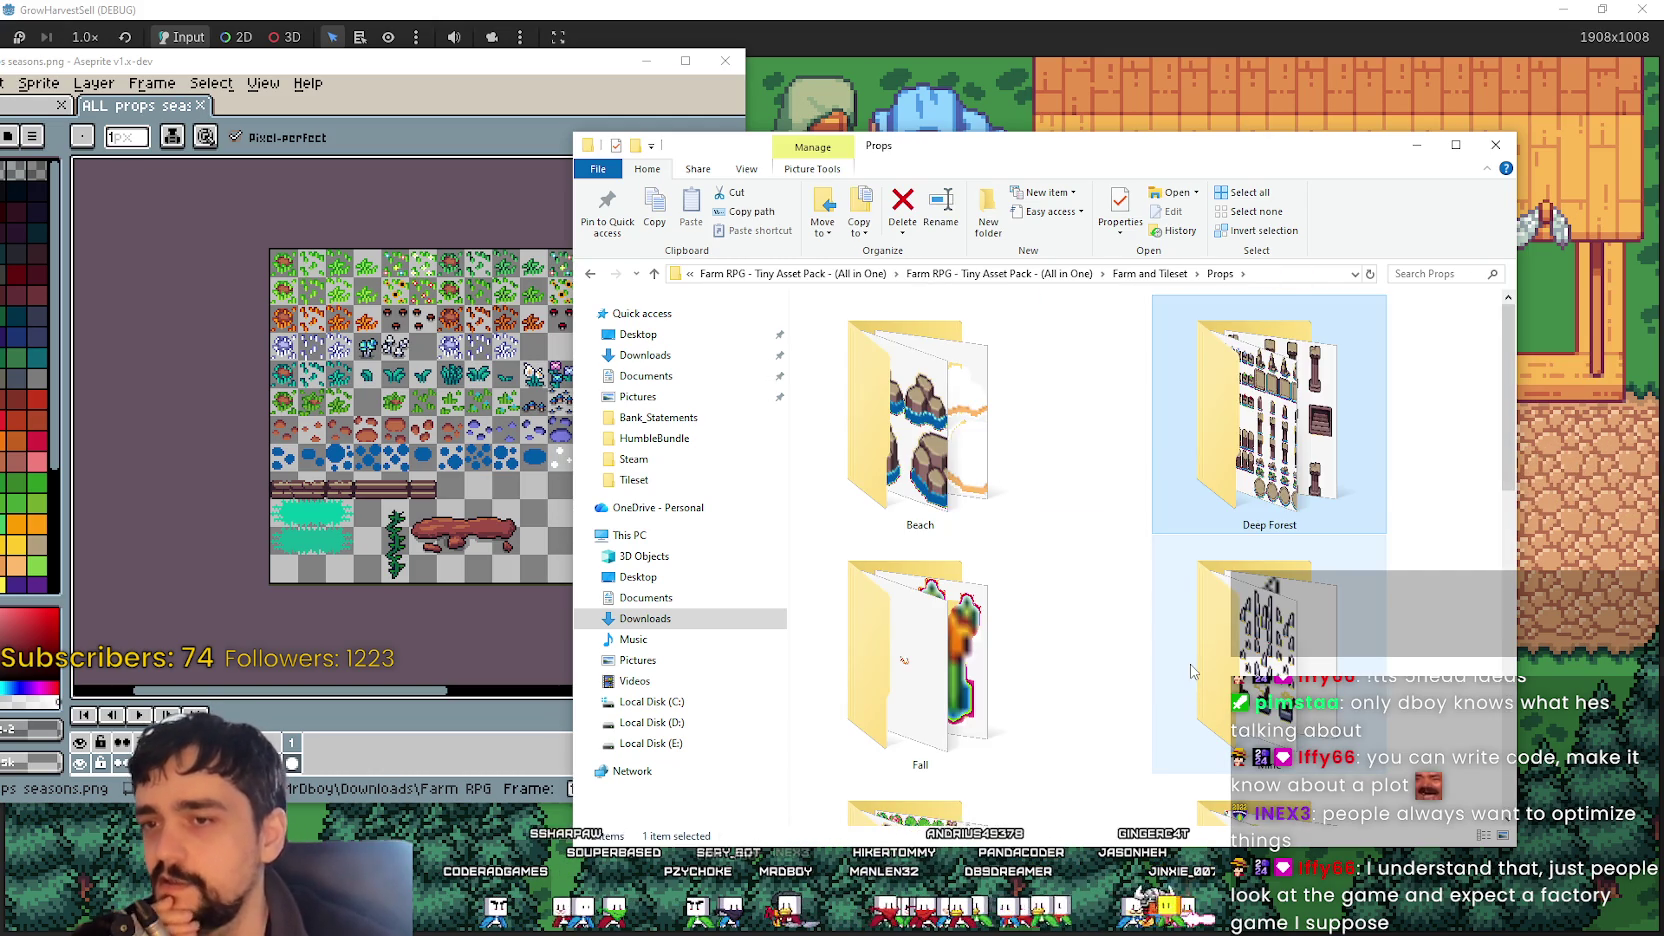
- Browse the Summer and Spring props folders, then go up to Farm and Tileset
scroll(1191, 672, "down", 3)
left_click(1327, 481)
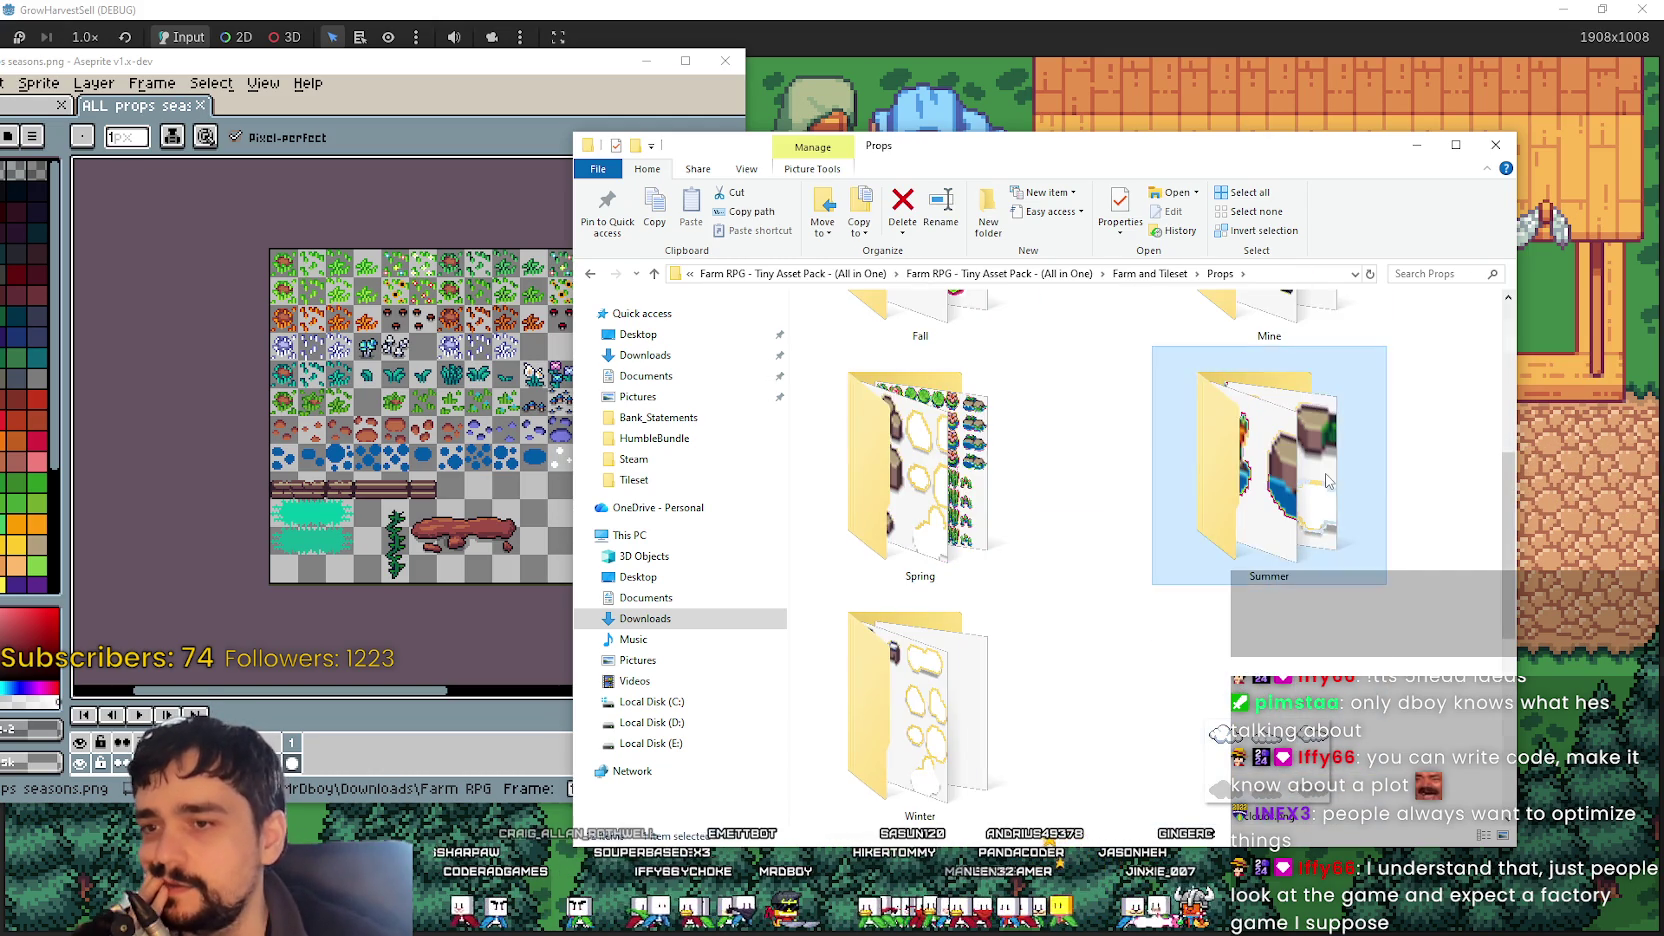
double_click(1327, 481)
left_click(1221, 274)
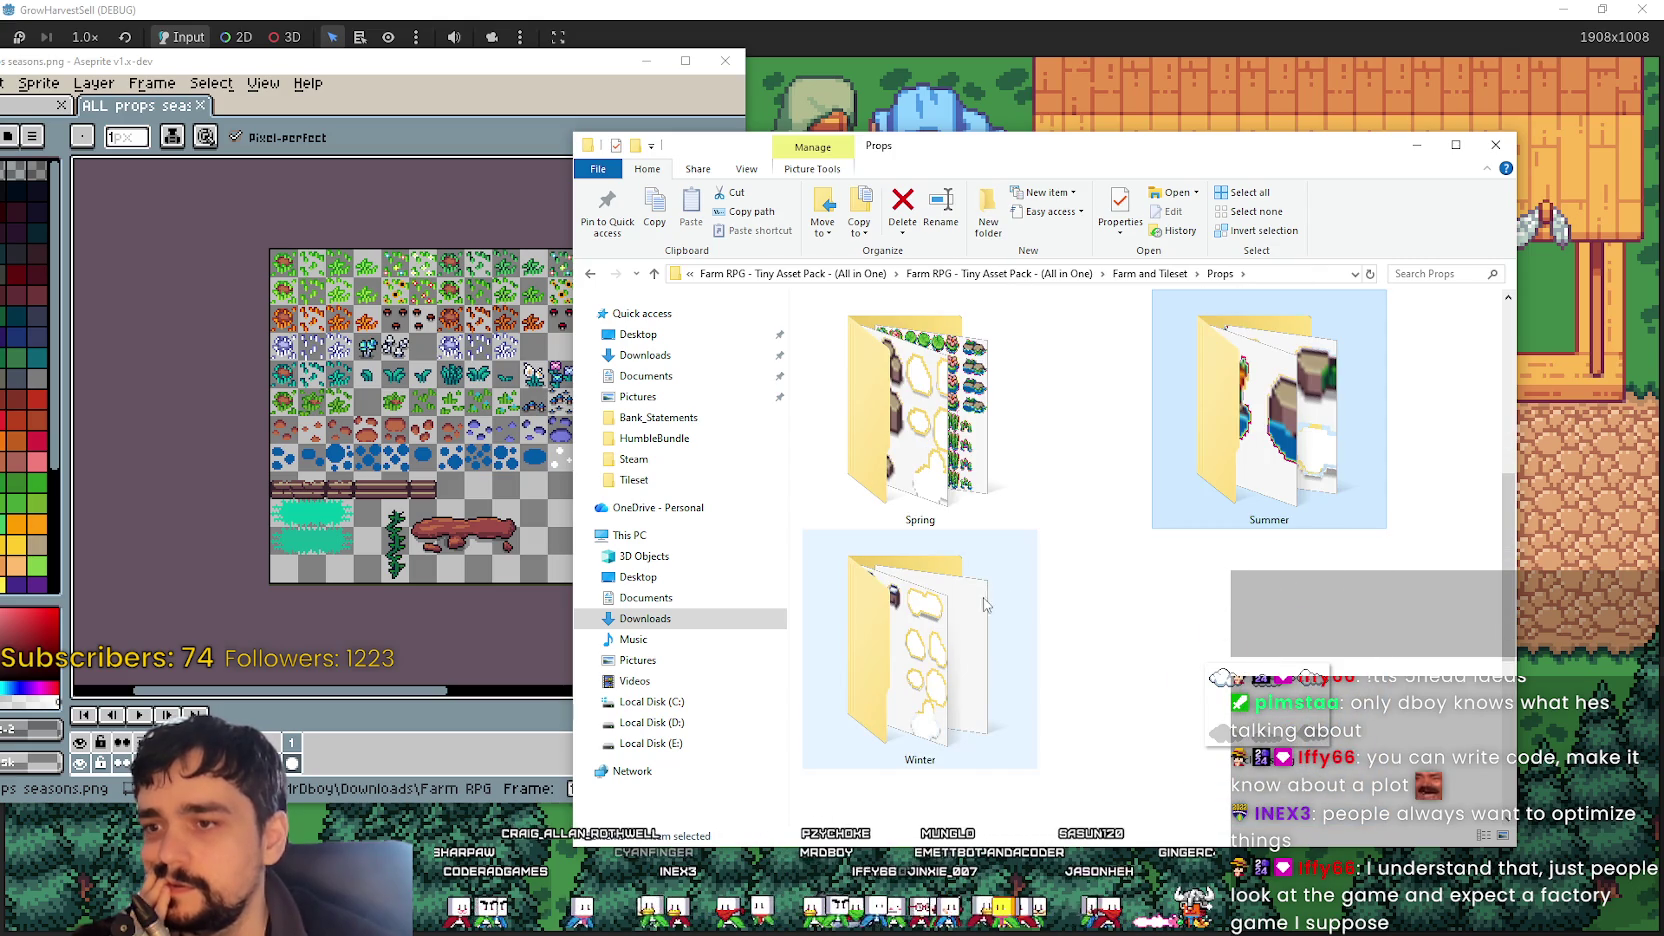
left_click(953, 440)
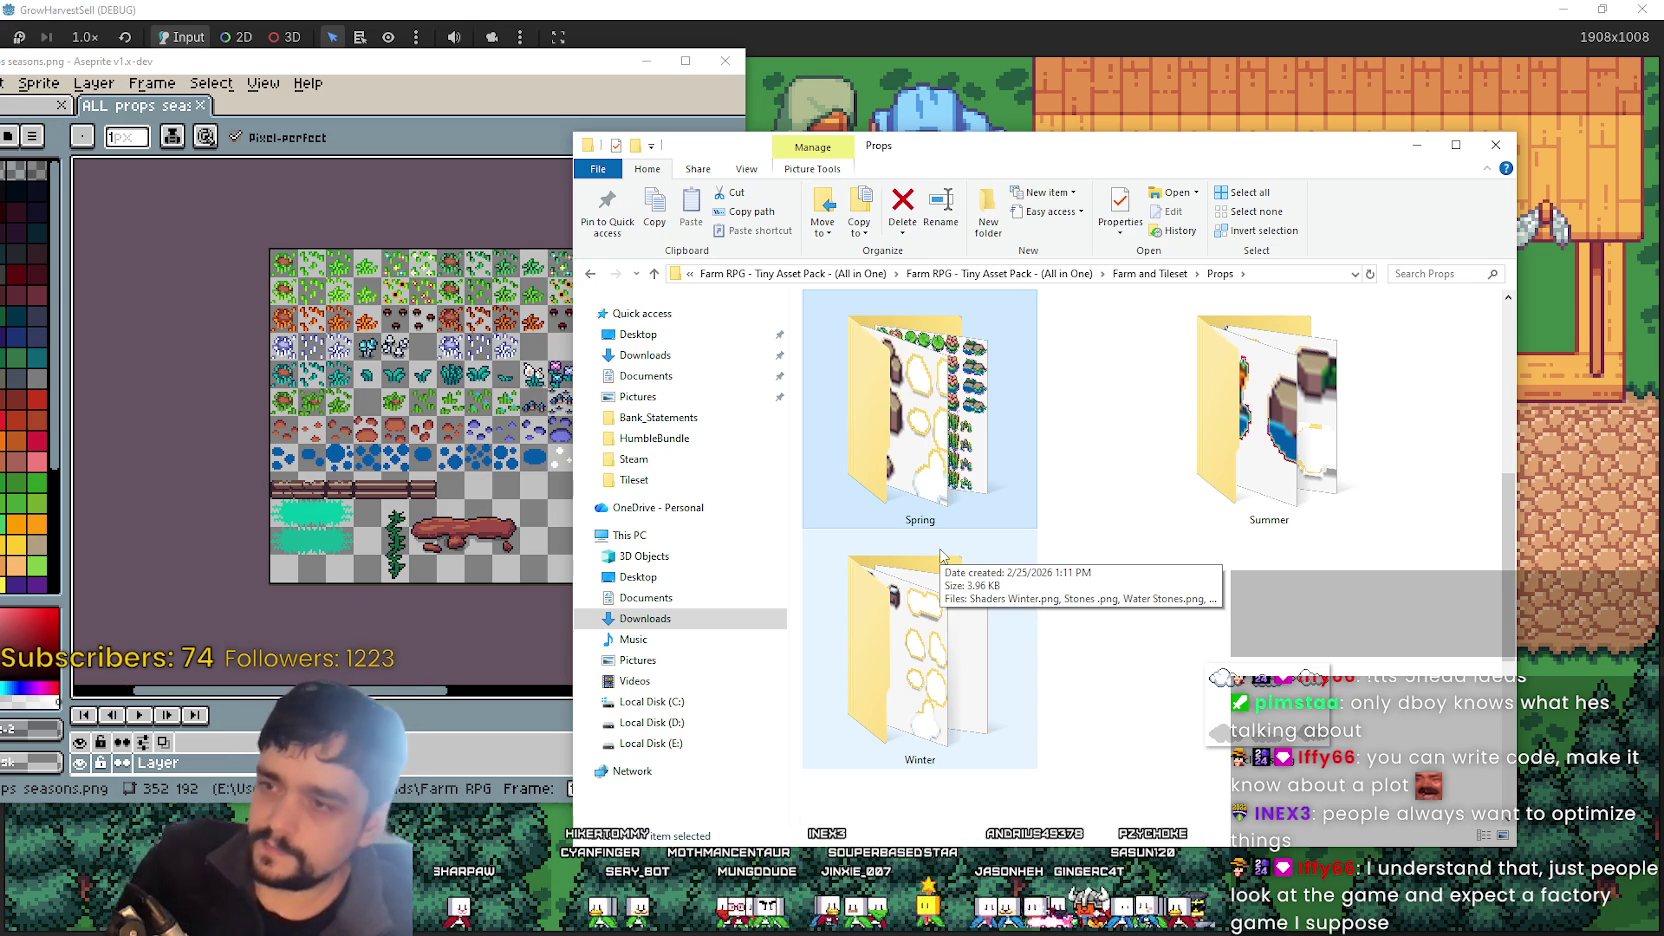
double_click(920, 420)
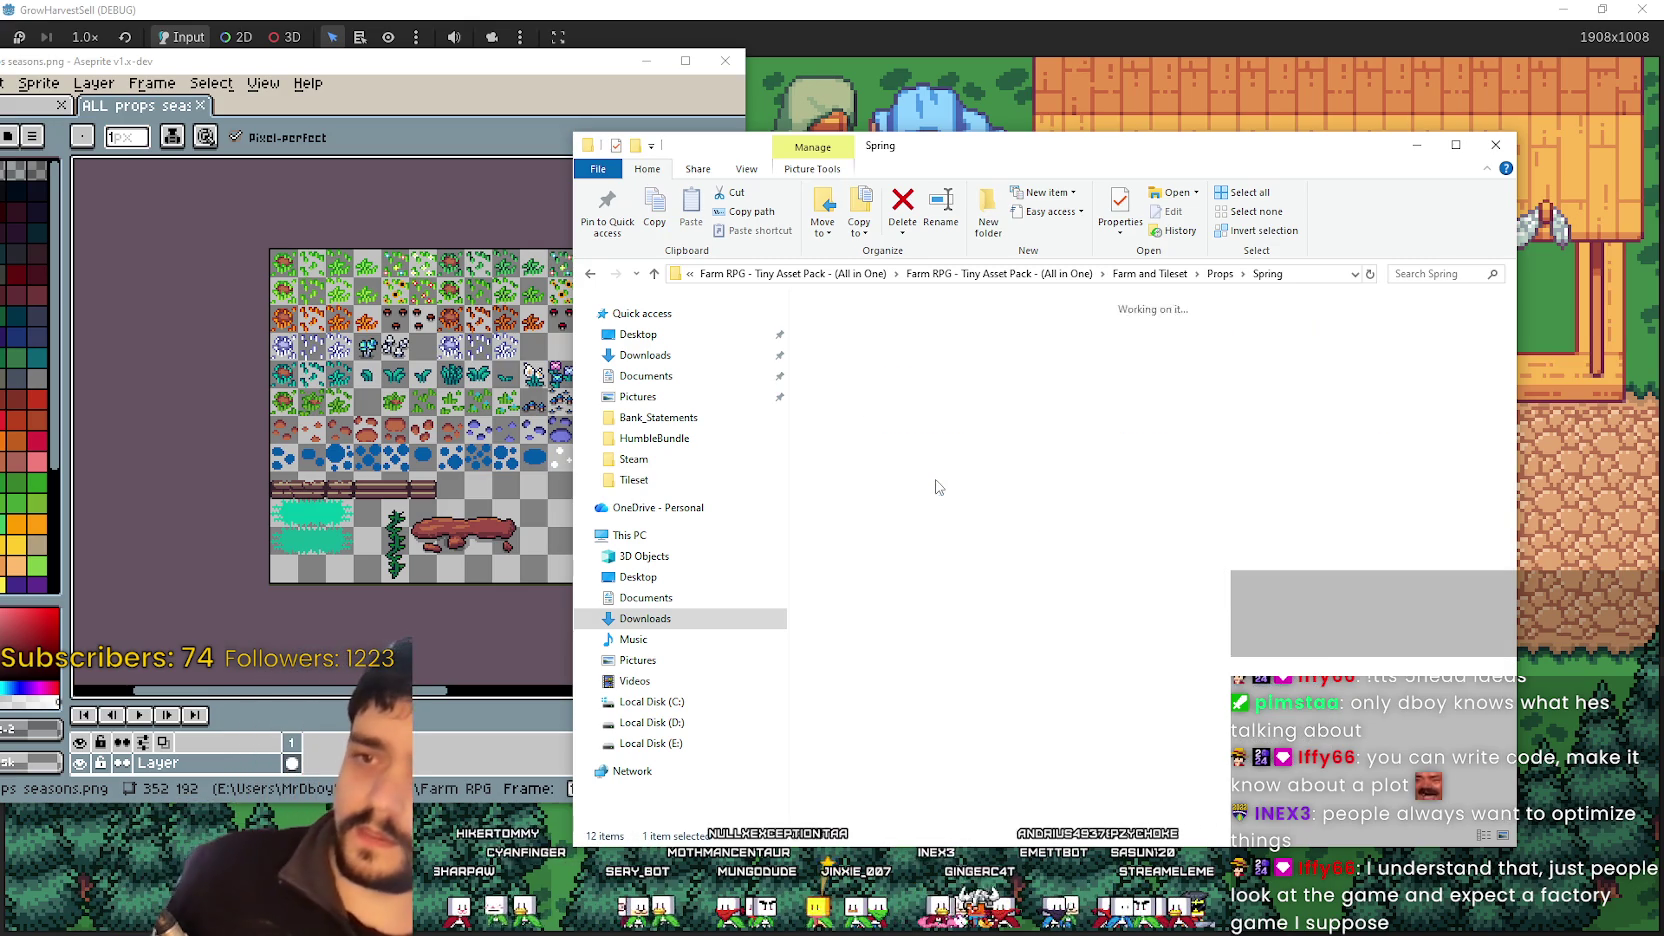
left_click(1220, 273)
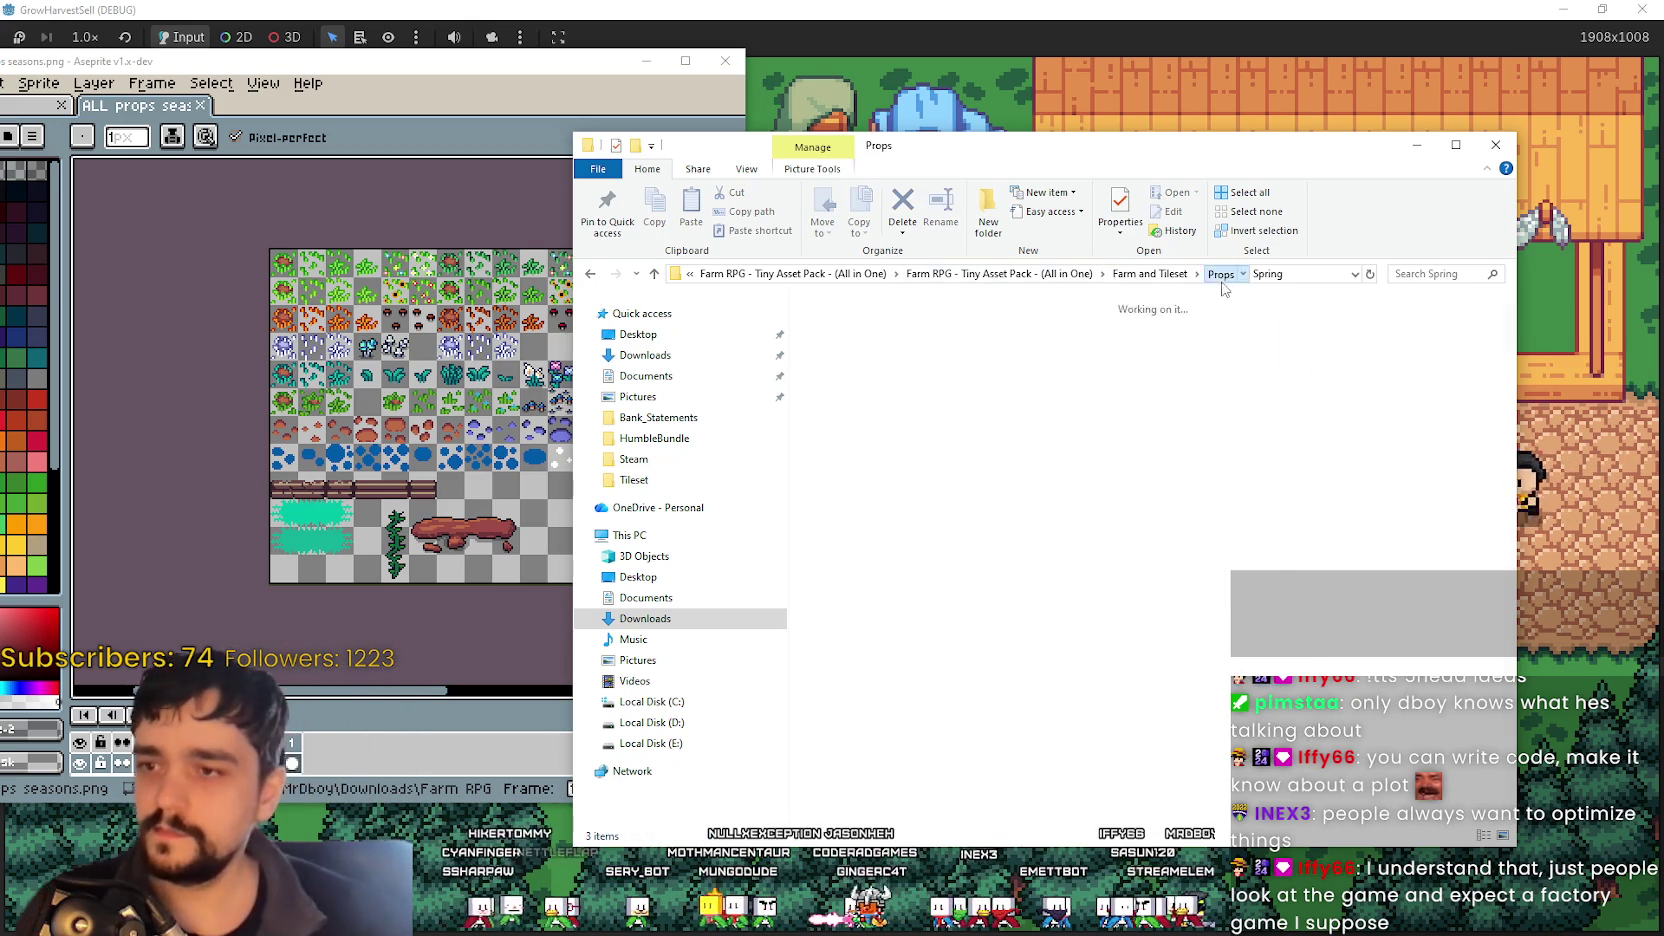
scroll(1160, 578, "down", 5)
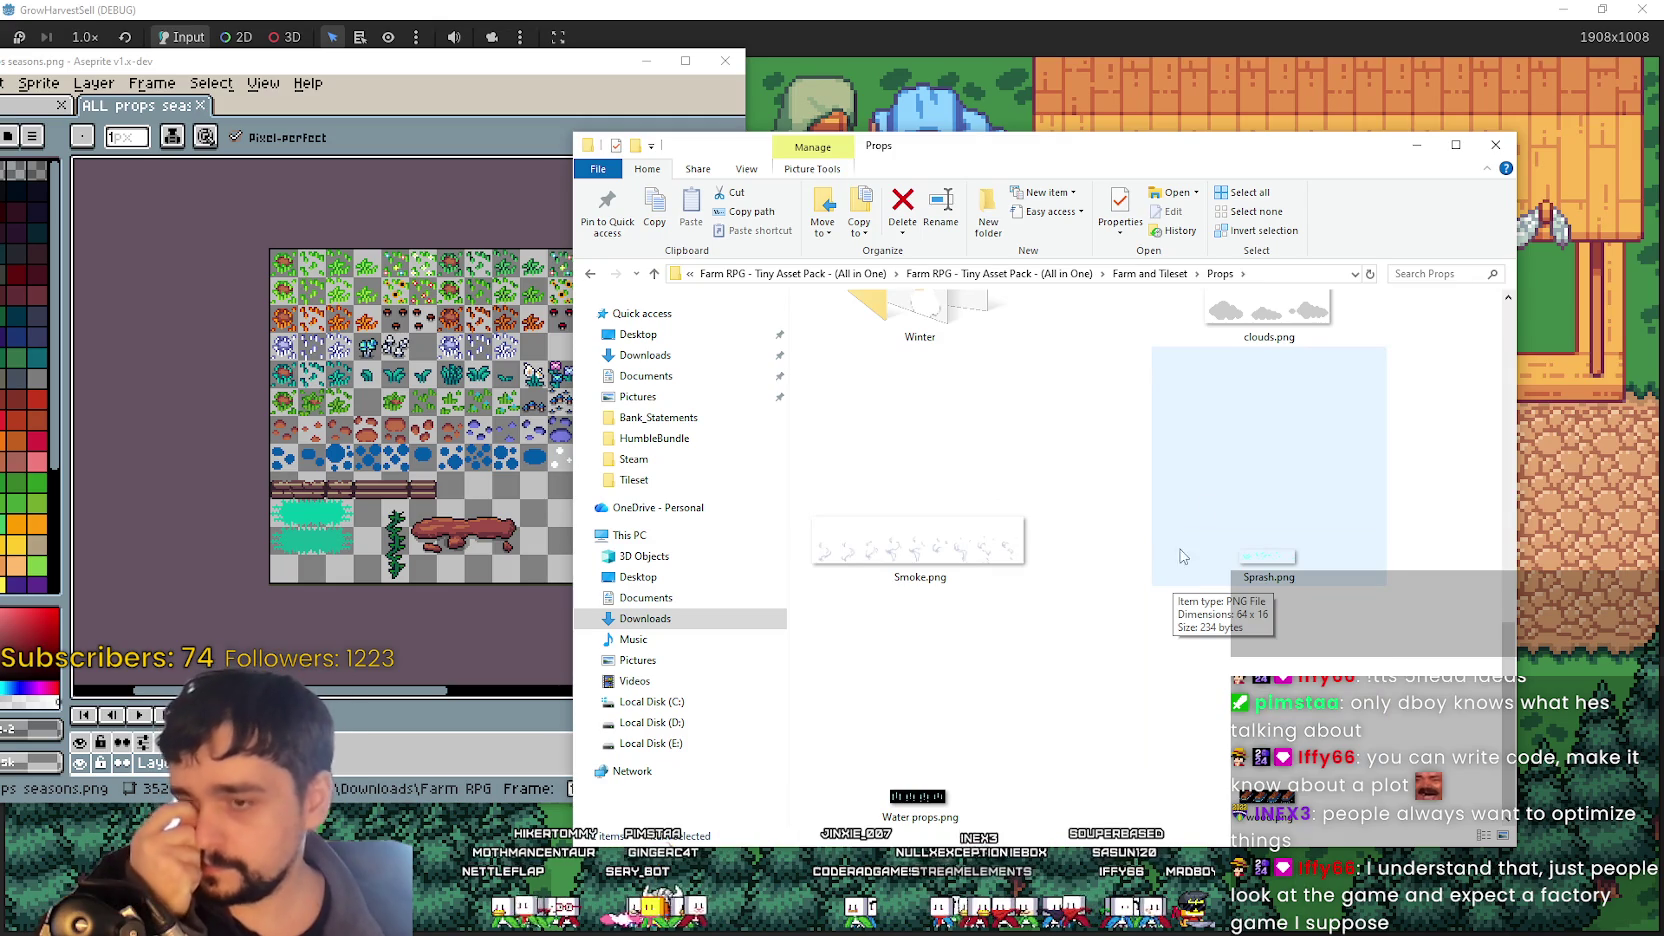
left_click(1124, 274)
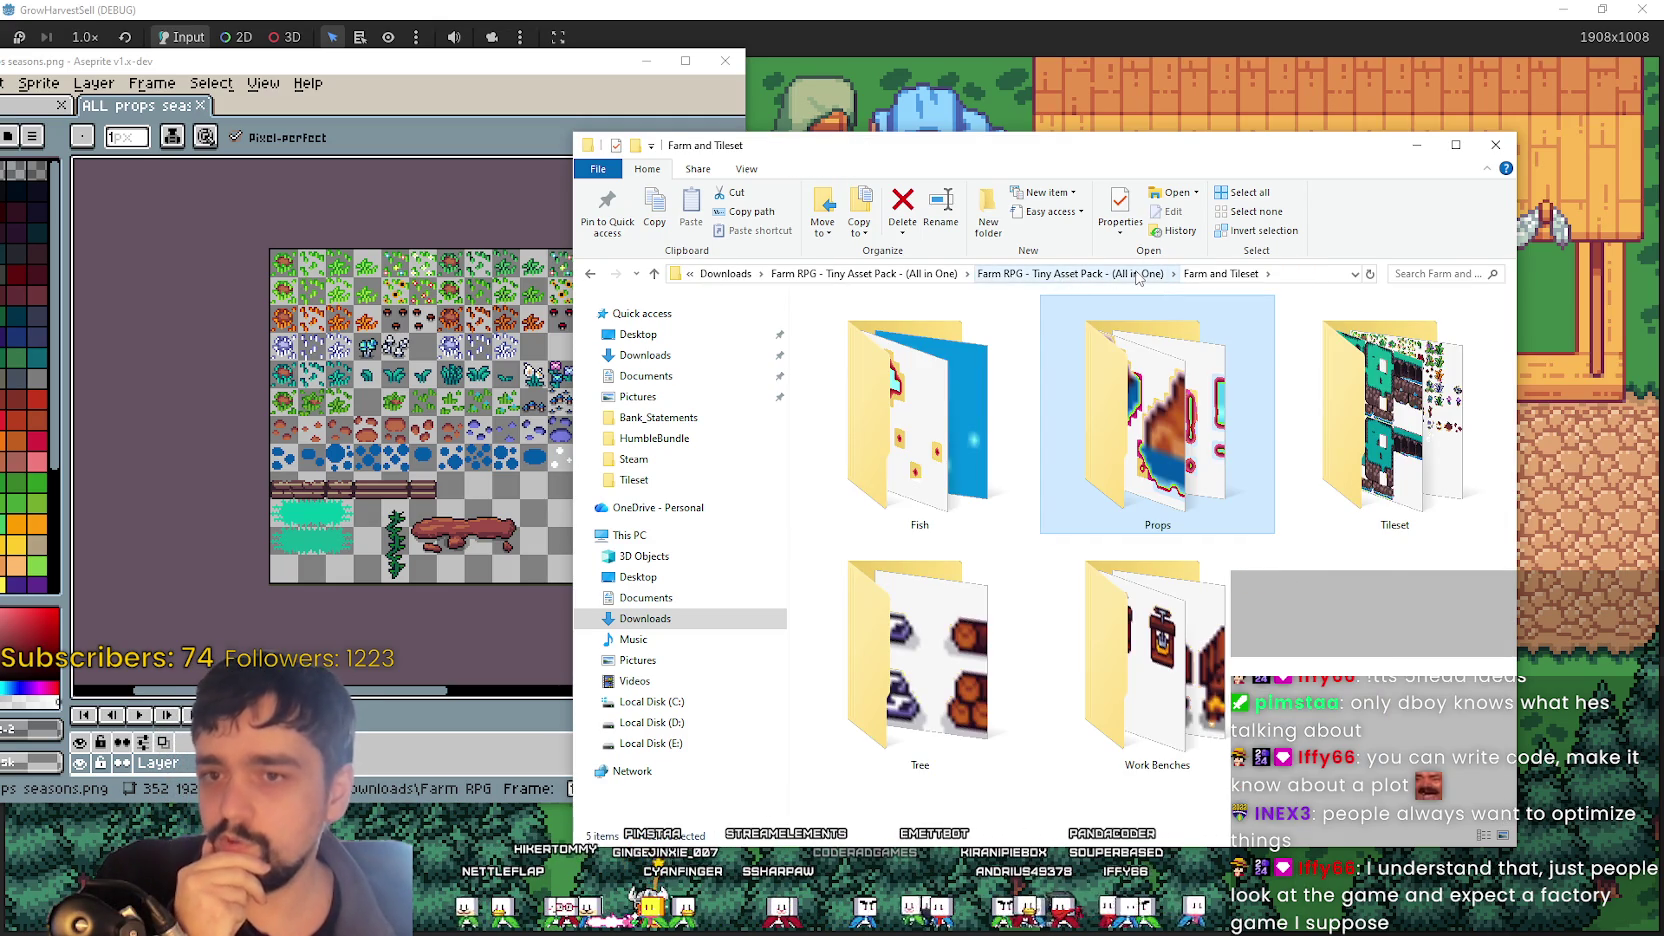
- Open the Tileset folder, scroll down to Rock Caves.png and open it in the pixel editor
double_click(1392, 420)
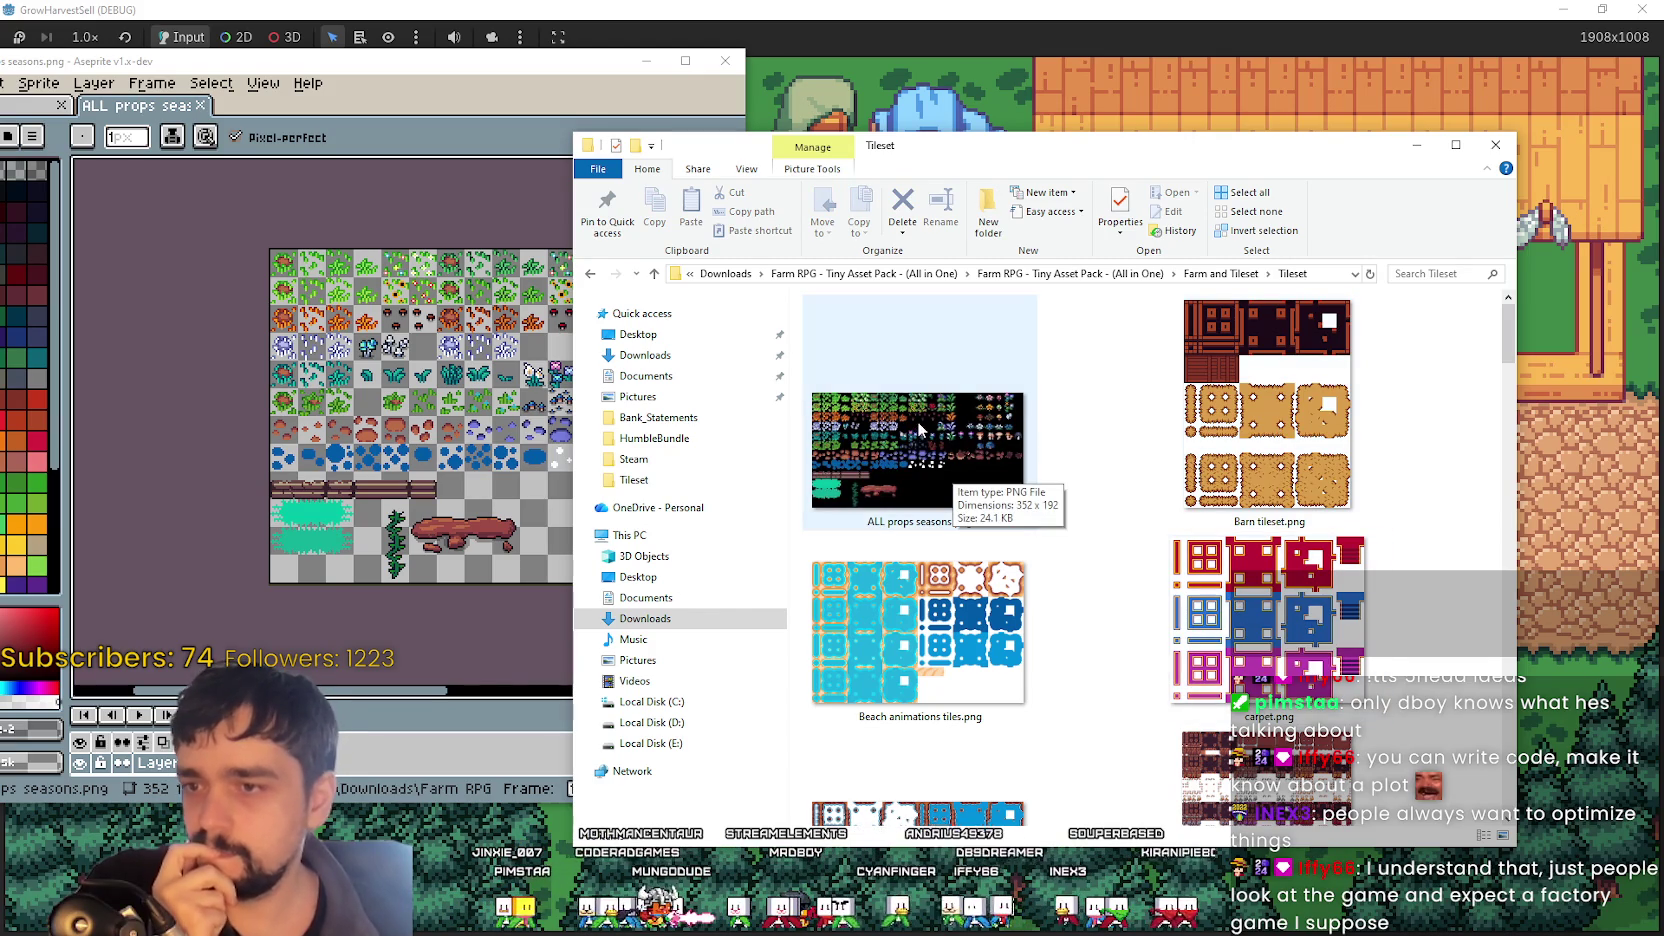
scroll(1230, 556, "down", 5)
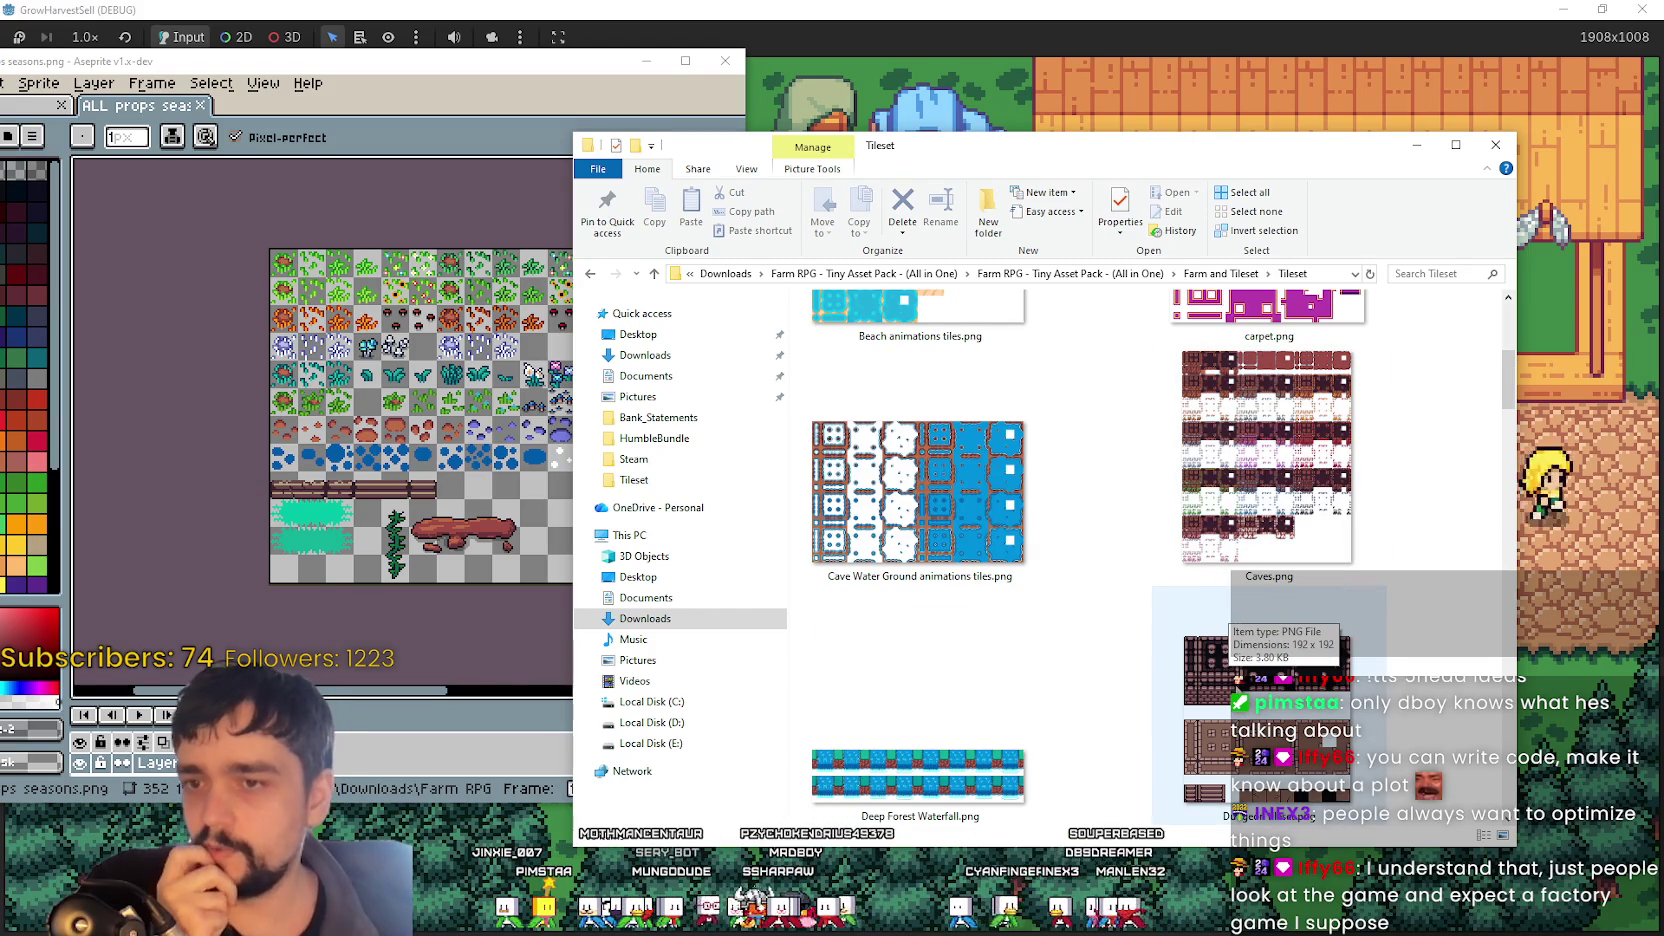
scroll(1230, 585, "down", 4)
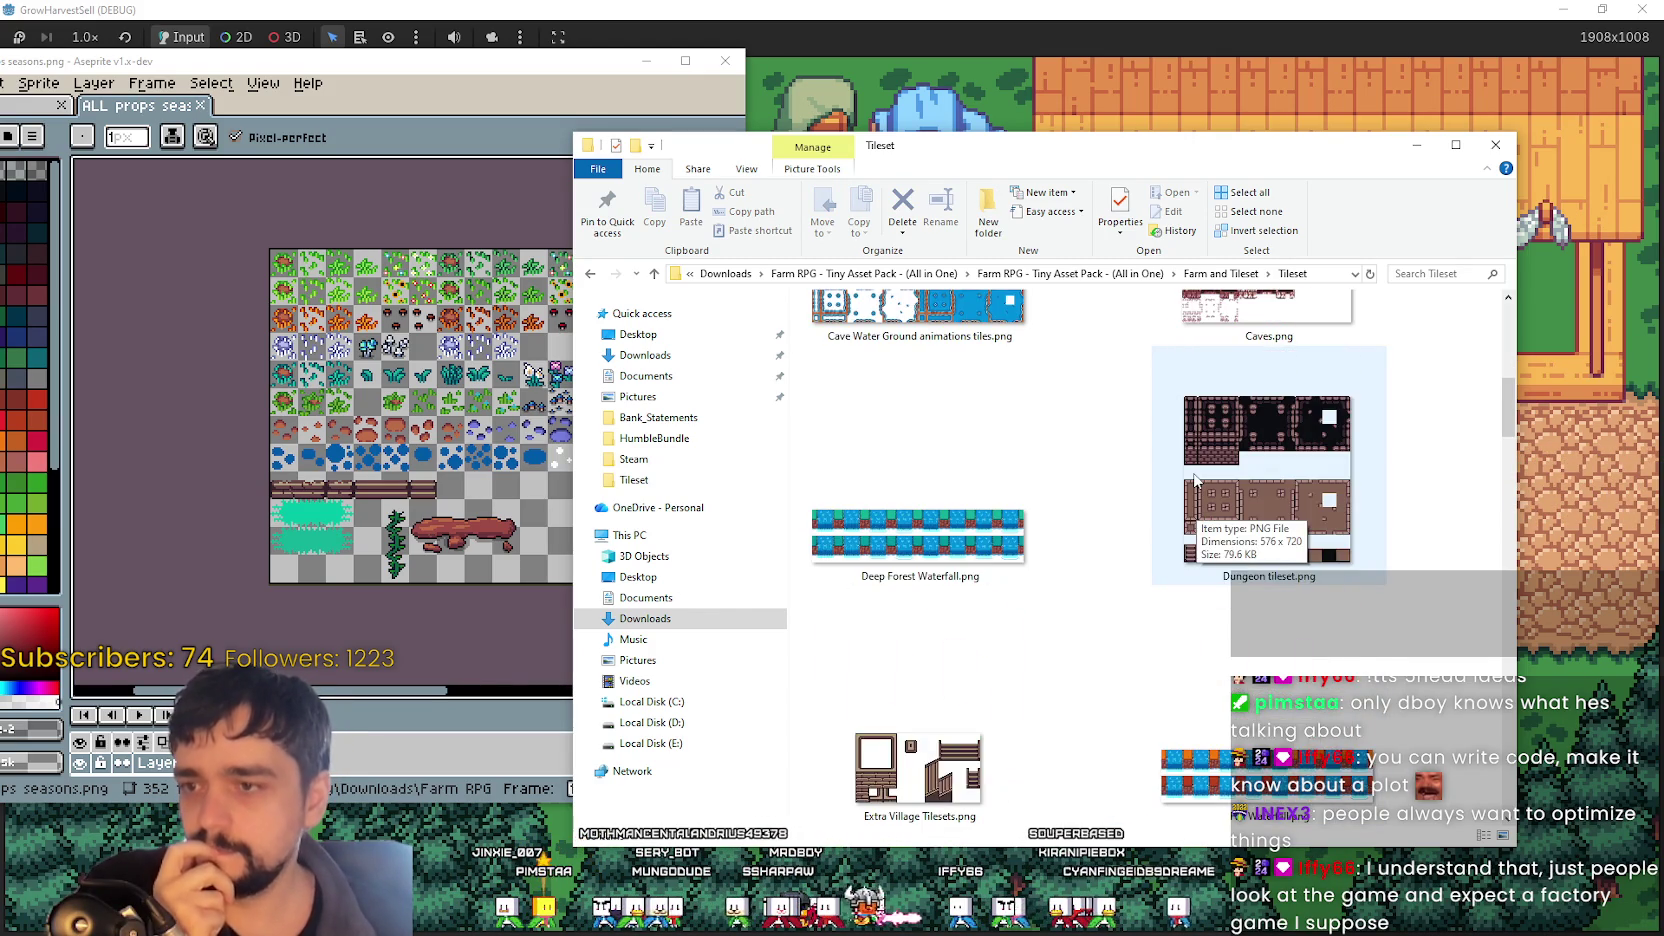
scroll(1195, 480, "up", 6)
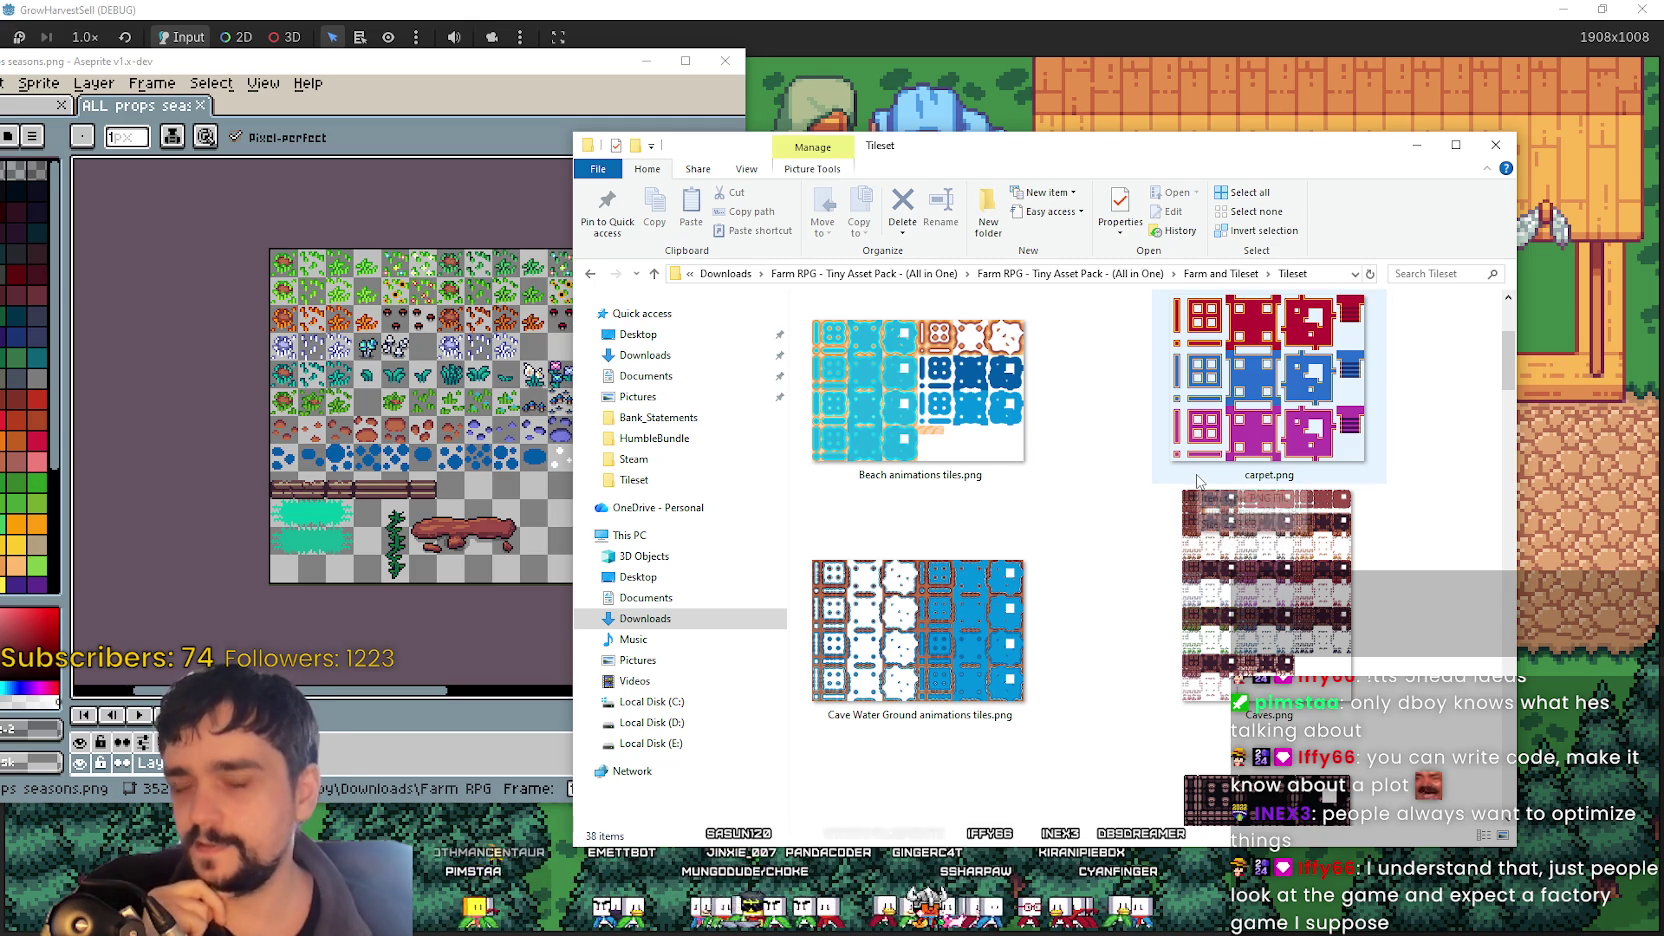
scroll(1231, 600, "down", 5)
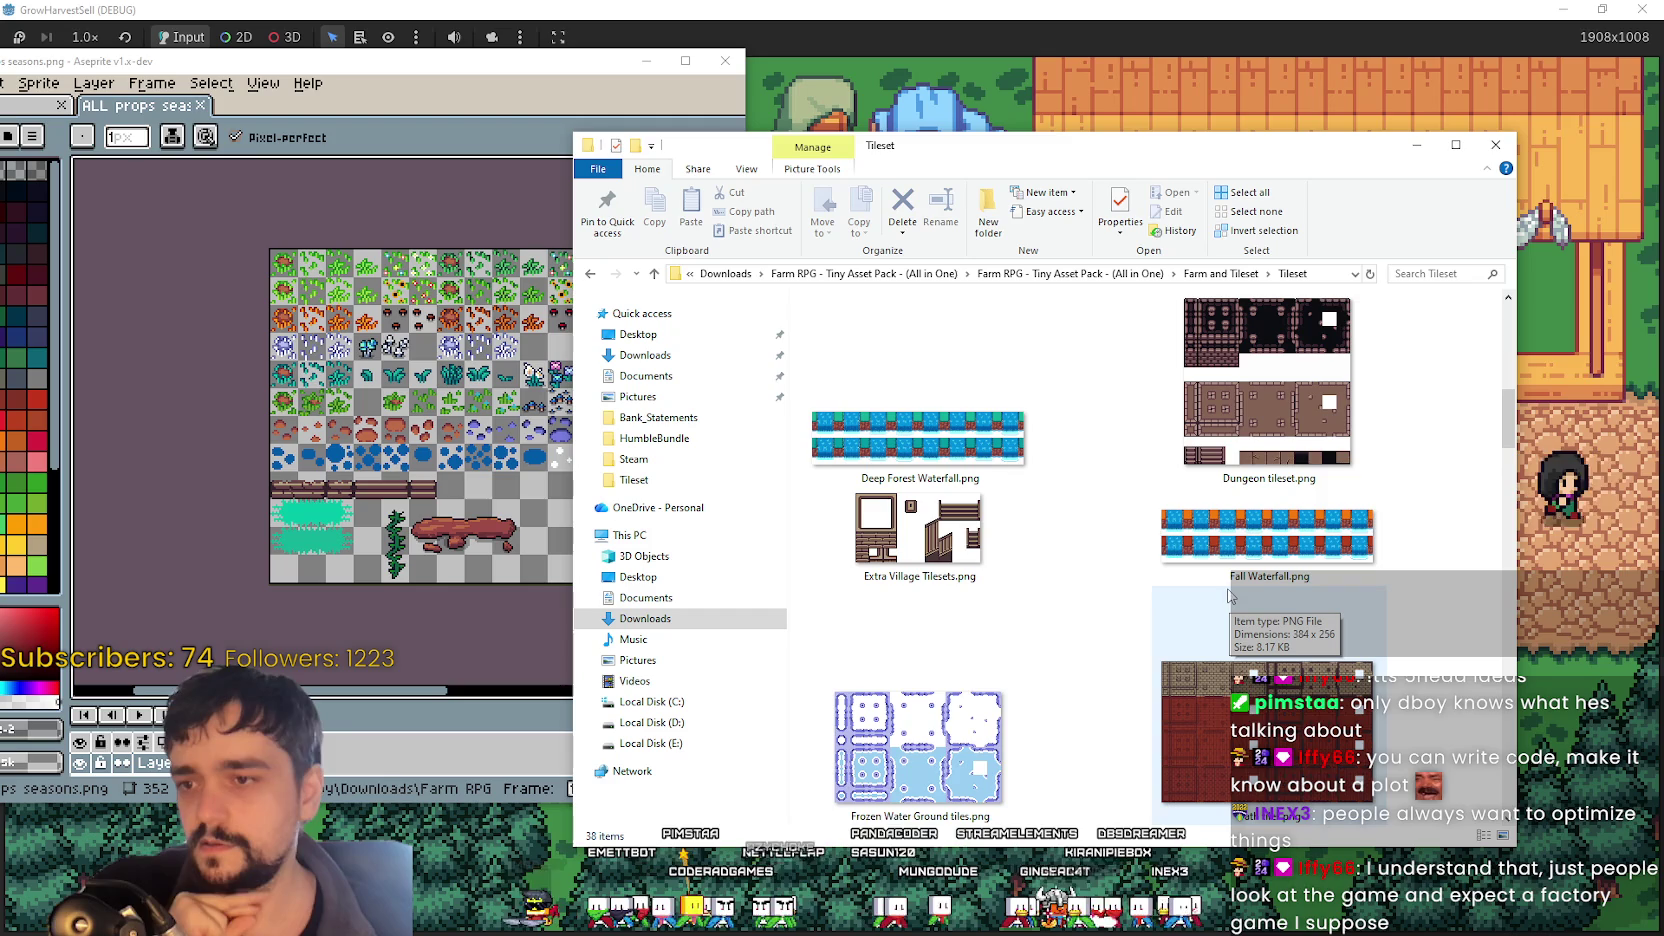
scroll(1224, 596, "down", 3)
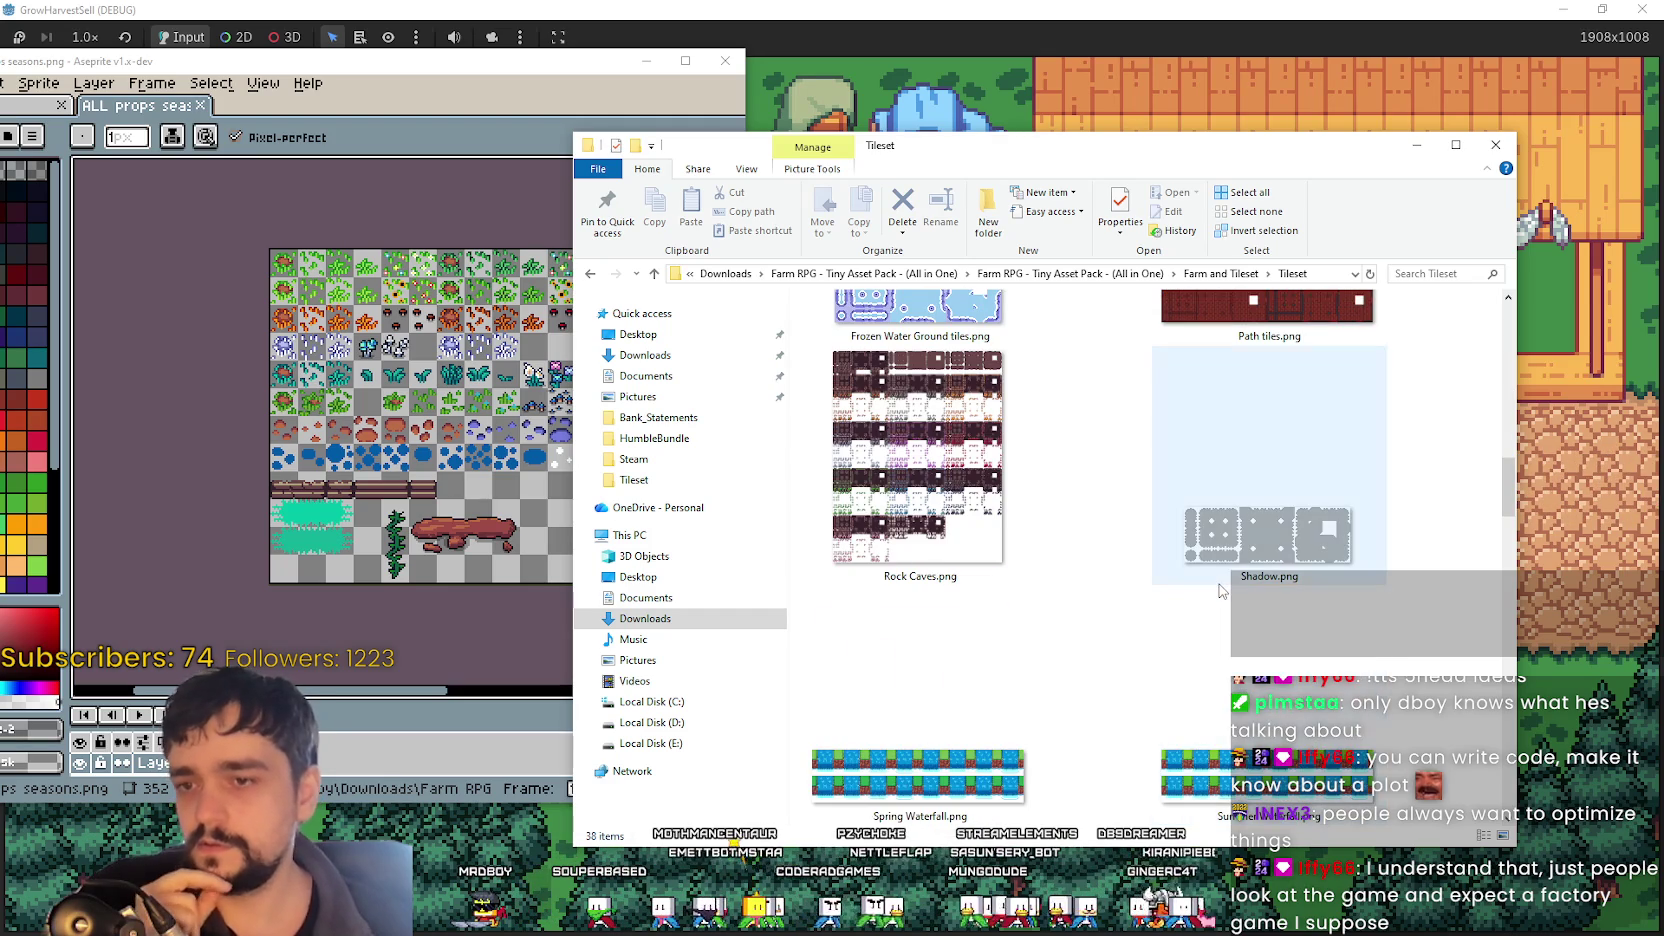
double_click(947, 468)
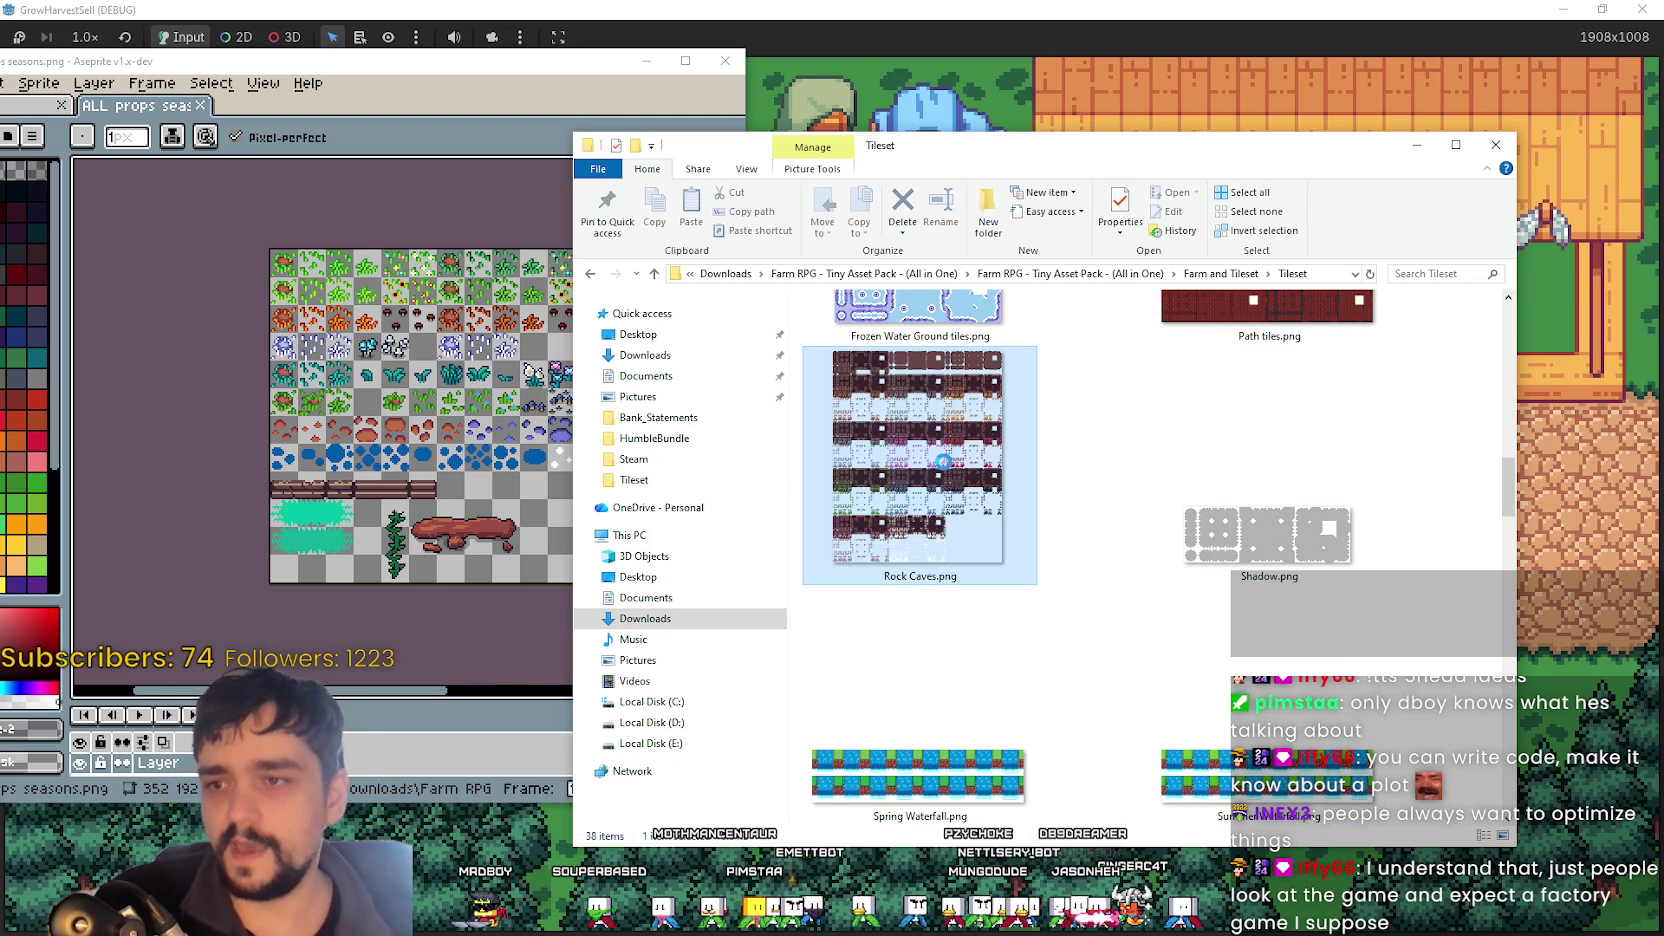
scroll(408, 390, "up", 3)
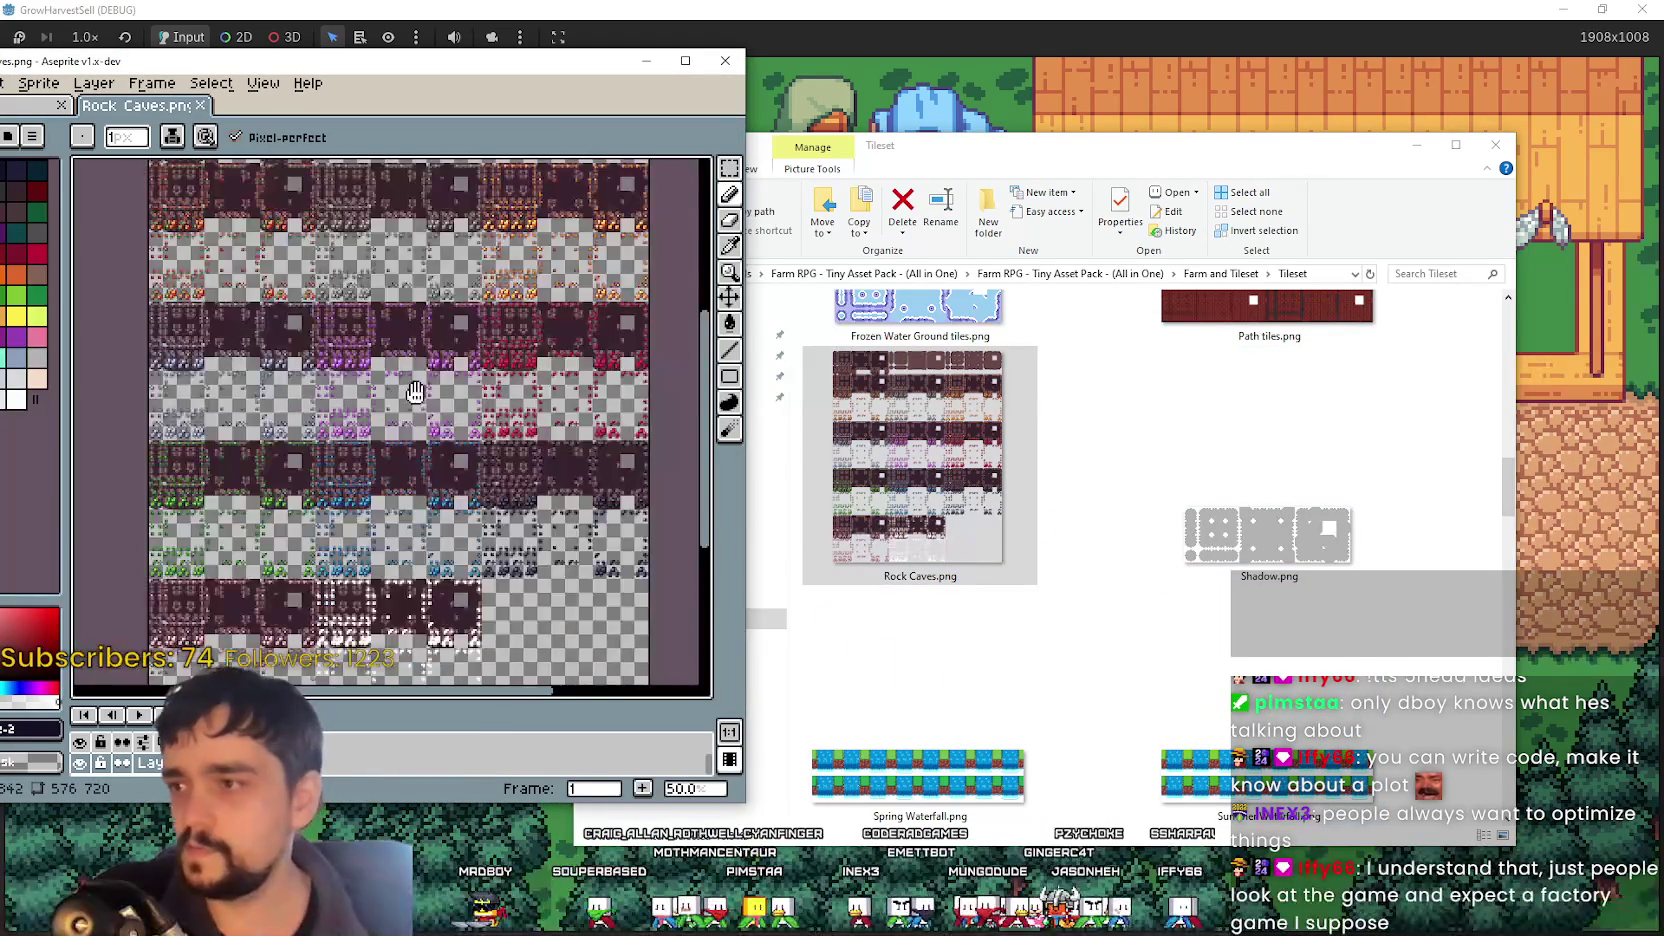
scroll(312, 444, "down", 2)
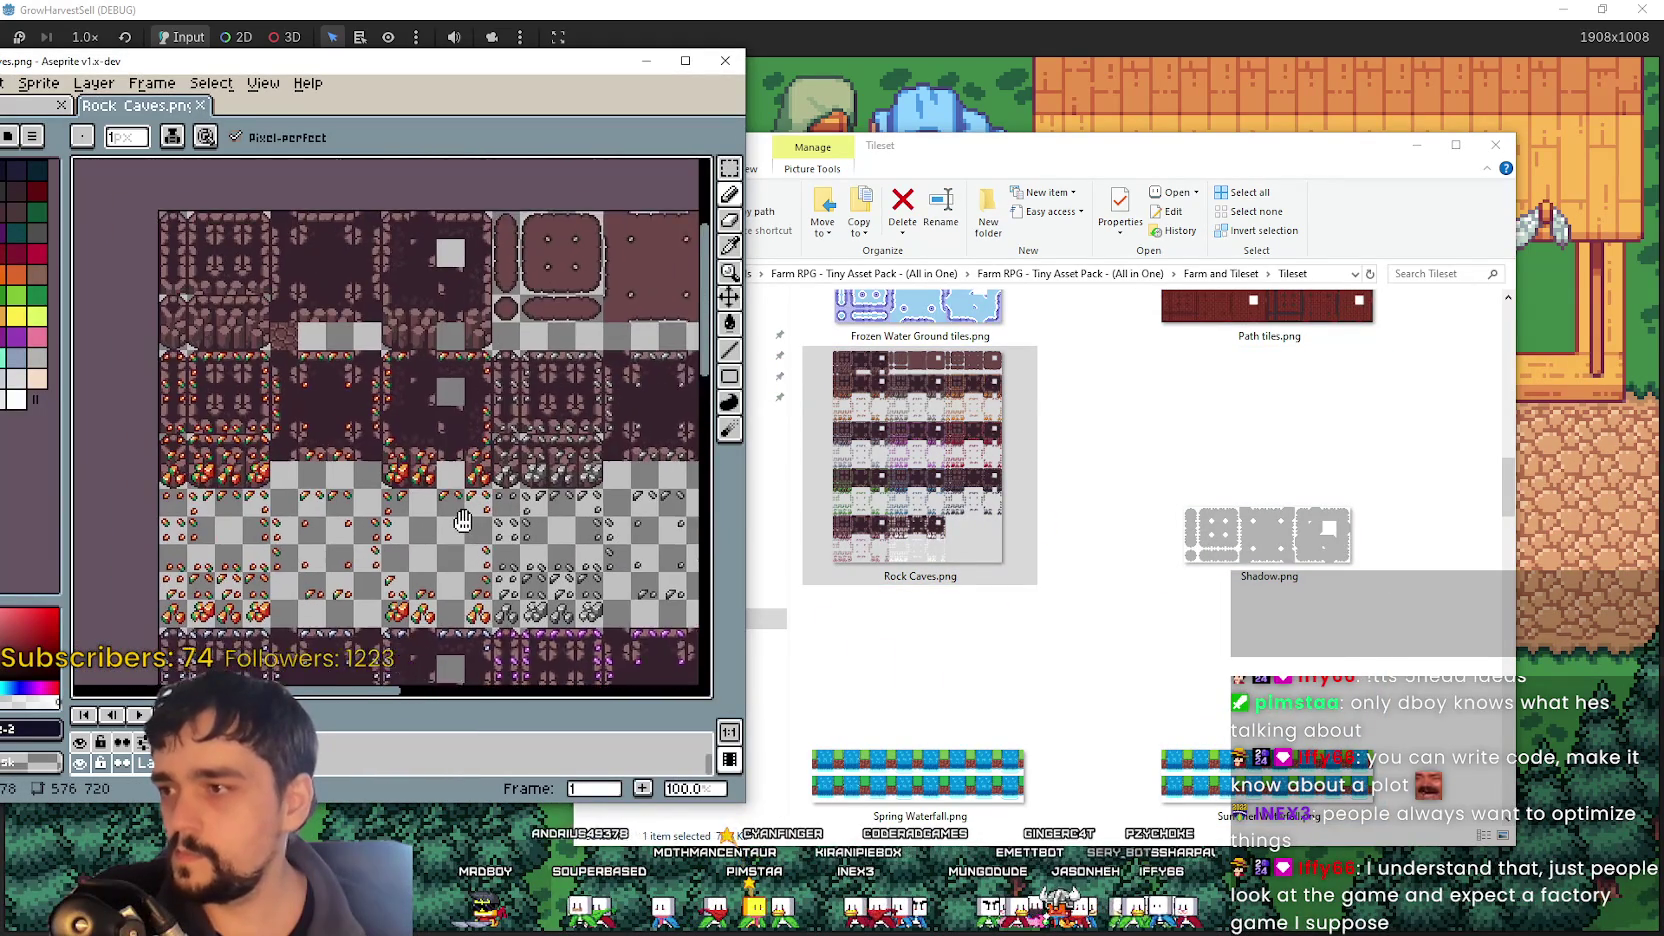
mouse_move(453, 512)
left_mouse_down()
mouse_move(437, 308)
mouse_move(306, 205)
mouse_move(425, 283)
mouse_move(405, 218)
left_mouse_up()
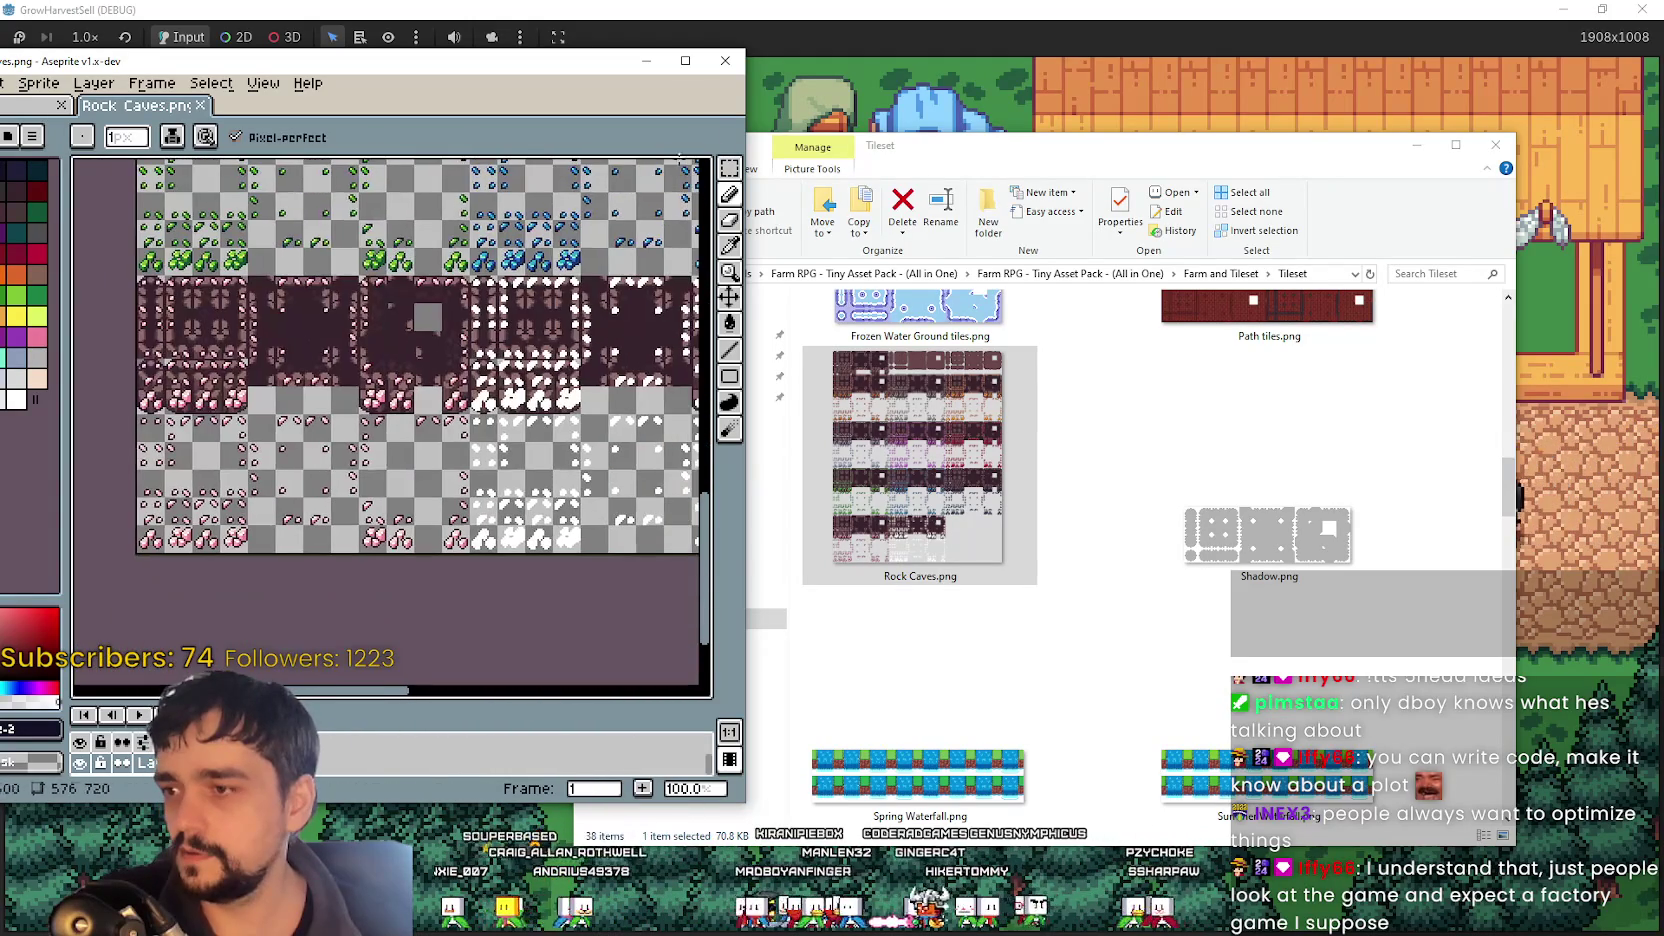
left_click(722, 58)
scroll(1130, 600, "down", 3)
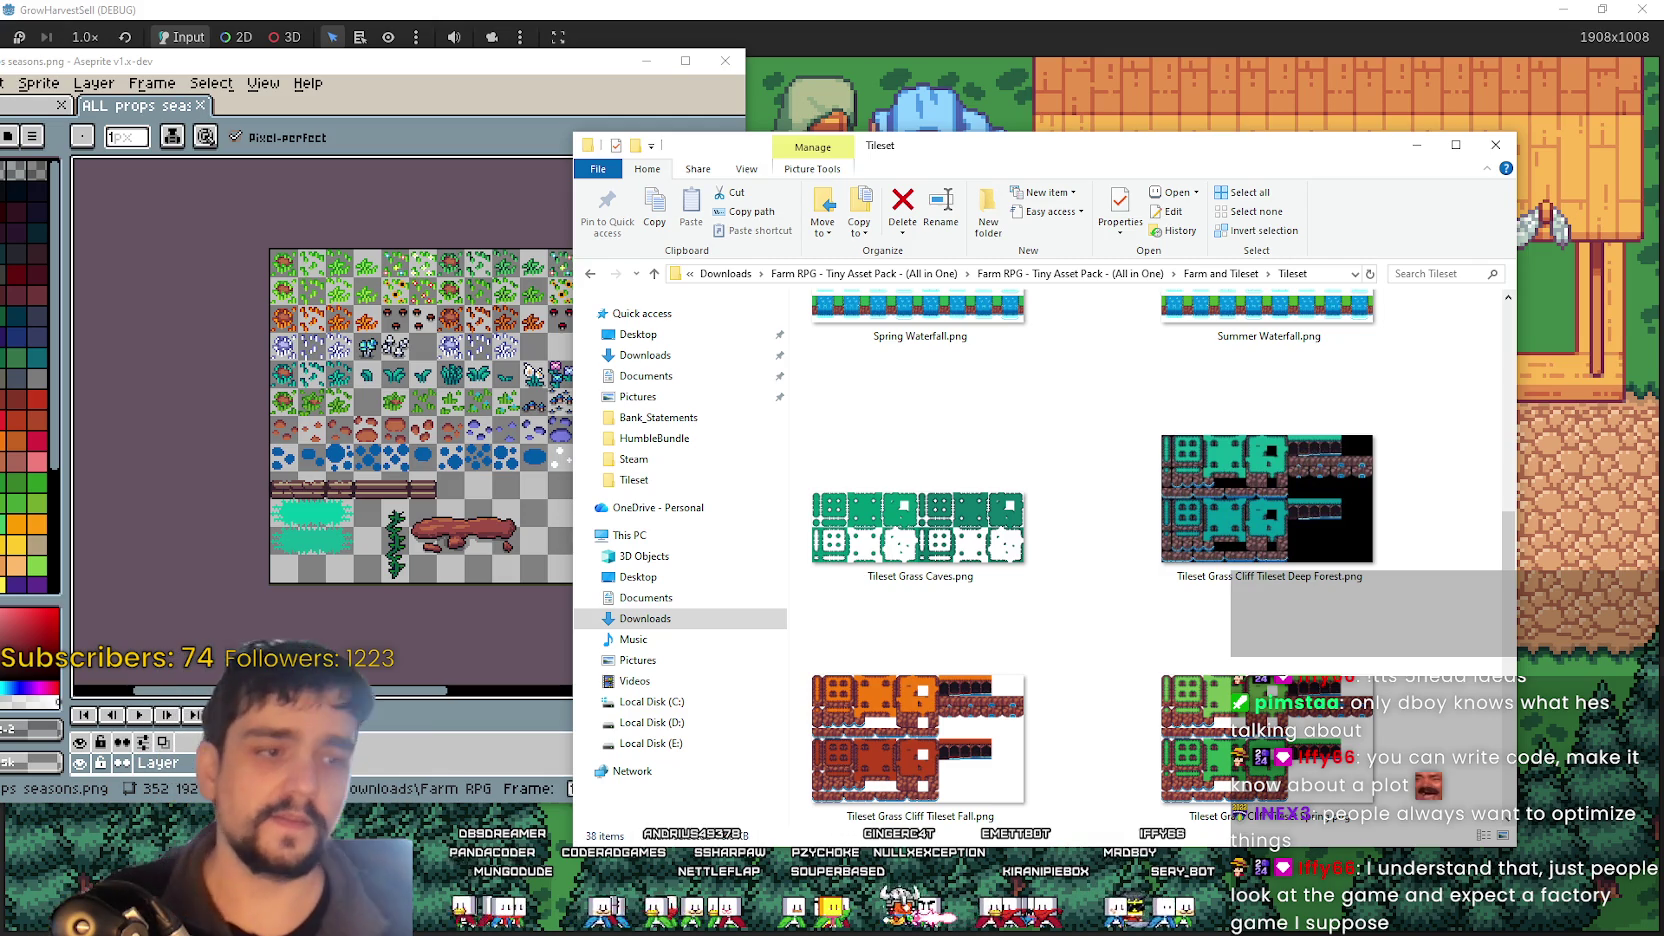
scroll(1268, 480, "down", 2)
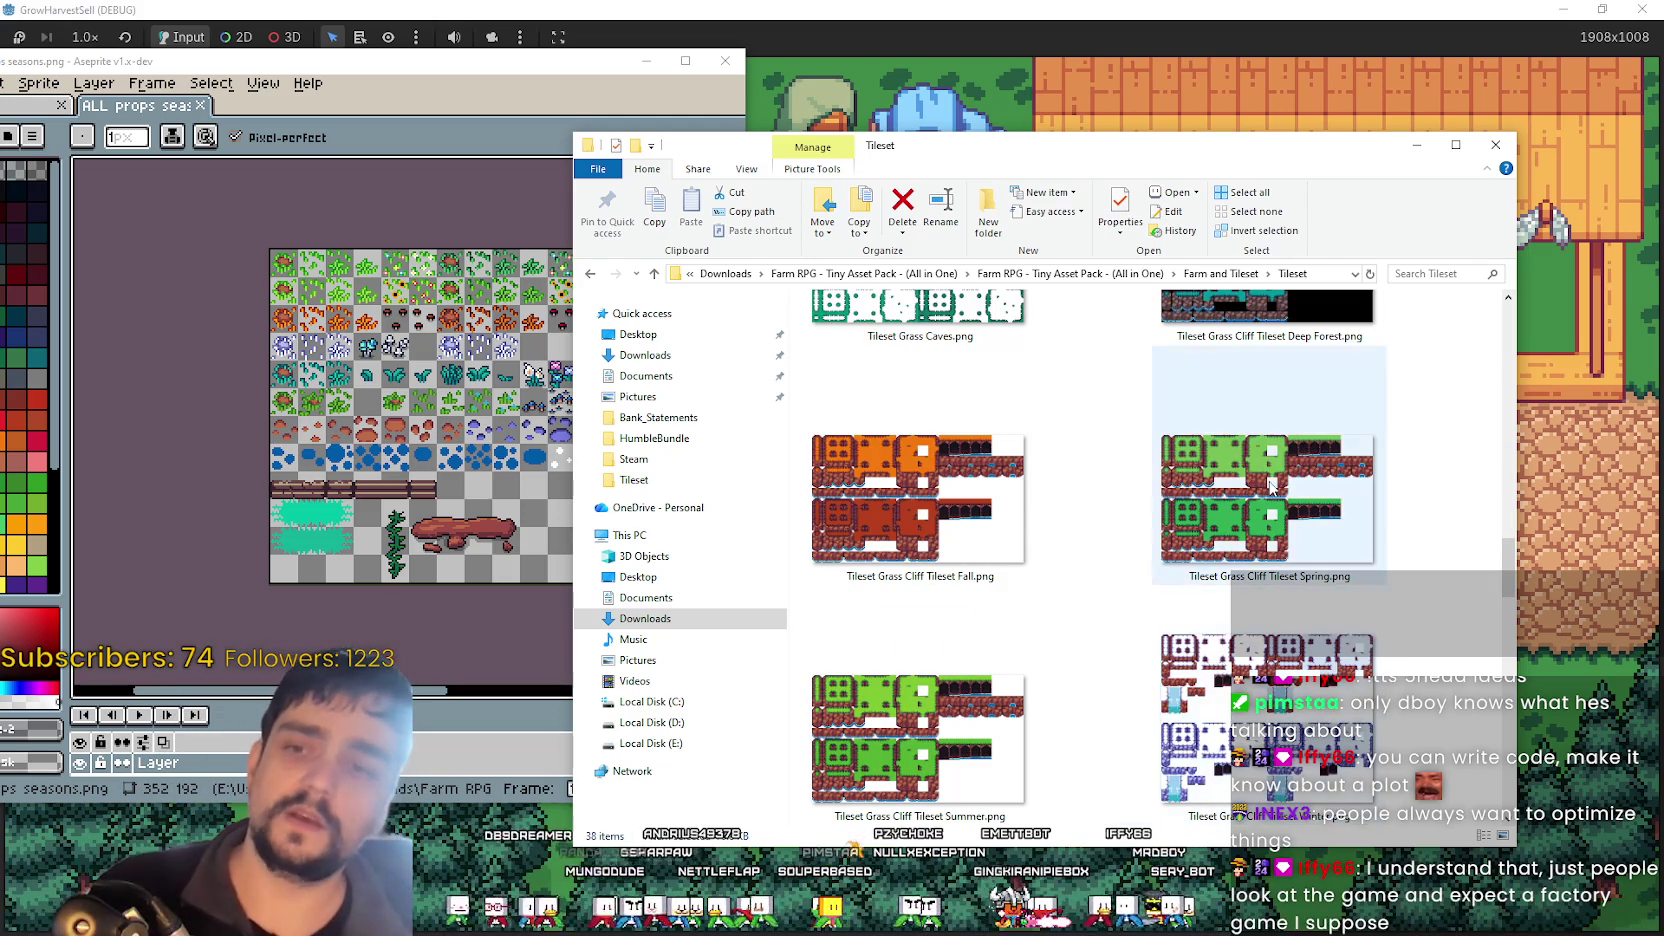
scroll(1136, 685, "down", 3)
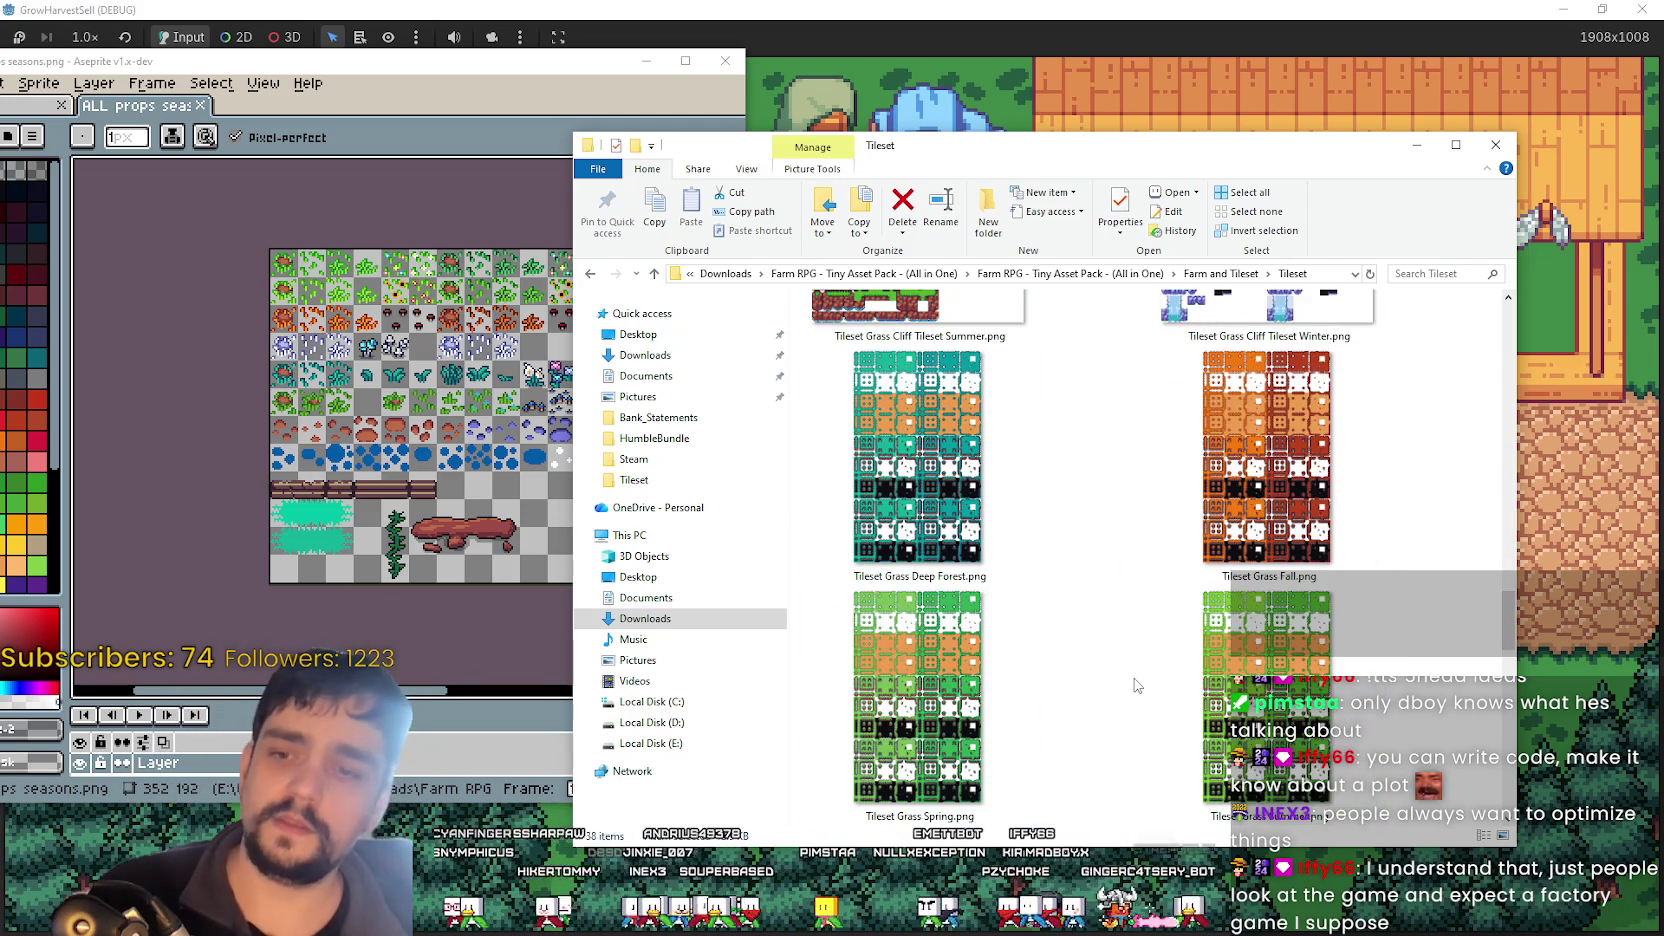
scroll(1146, 650, "down", 3)
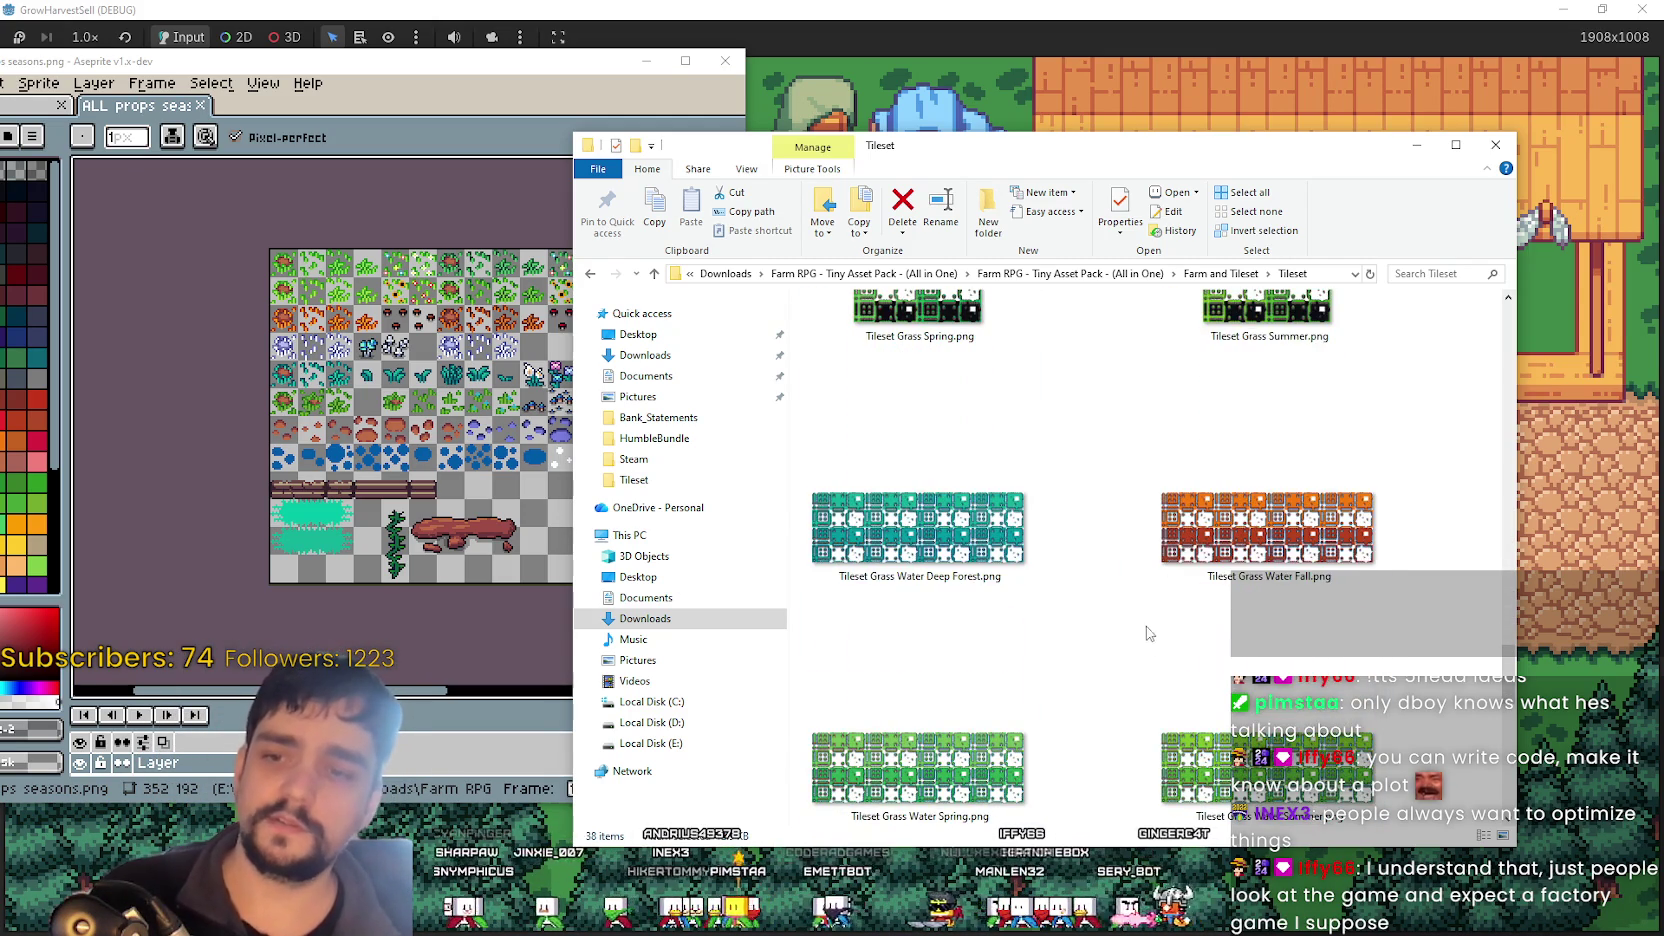
scroll(1148, 633, "up", 3)
left_click_drag(1437, 628, 985, 604)
scroll(1200, 600, "up", 3)
left_click_drag(1431, 603, 933, 525)
left_click(1018, 635)
left_click(1243, 630)
scroll(1243, 630, "up", 2)
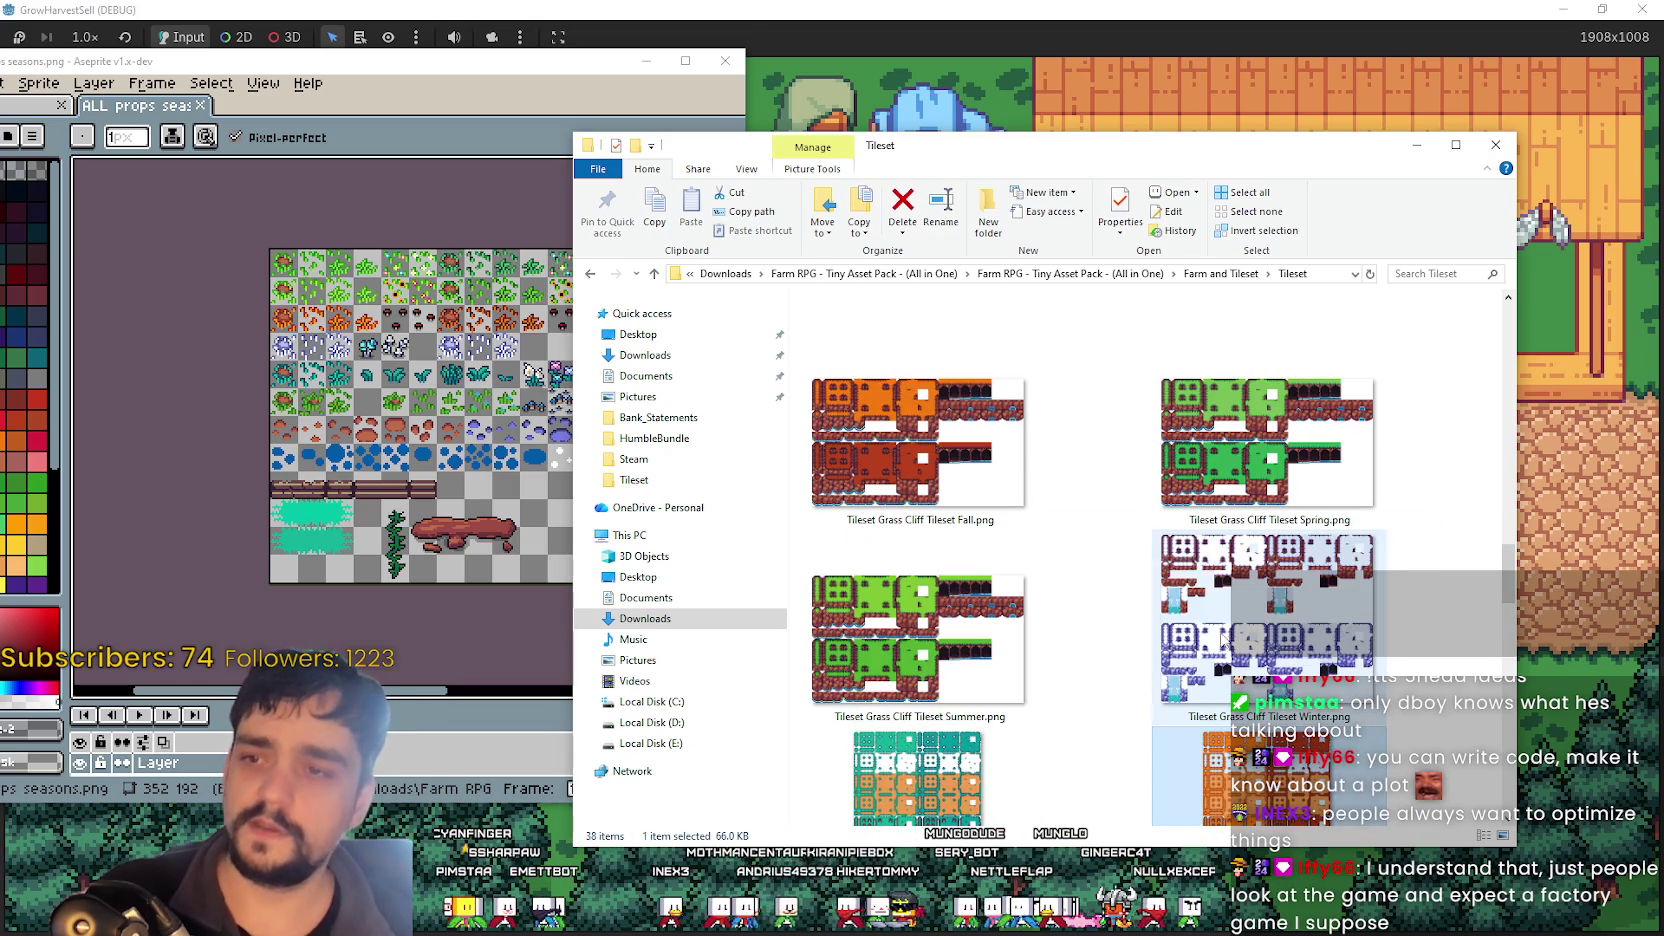
mouse_move(1460, 586)
left_mouse_down()
mouse_move(1083, 435)
mouse_move(879, 406)
left_mouse_up()
left_click(918, 640)
left_click(1220, 603)
key("Up")
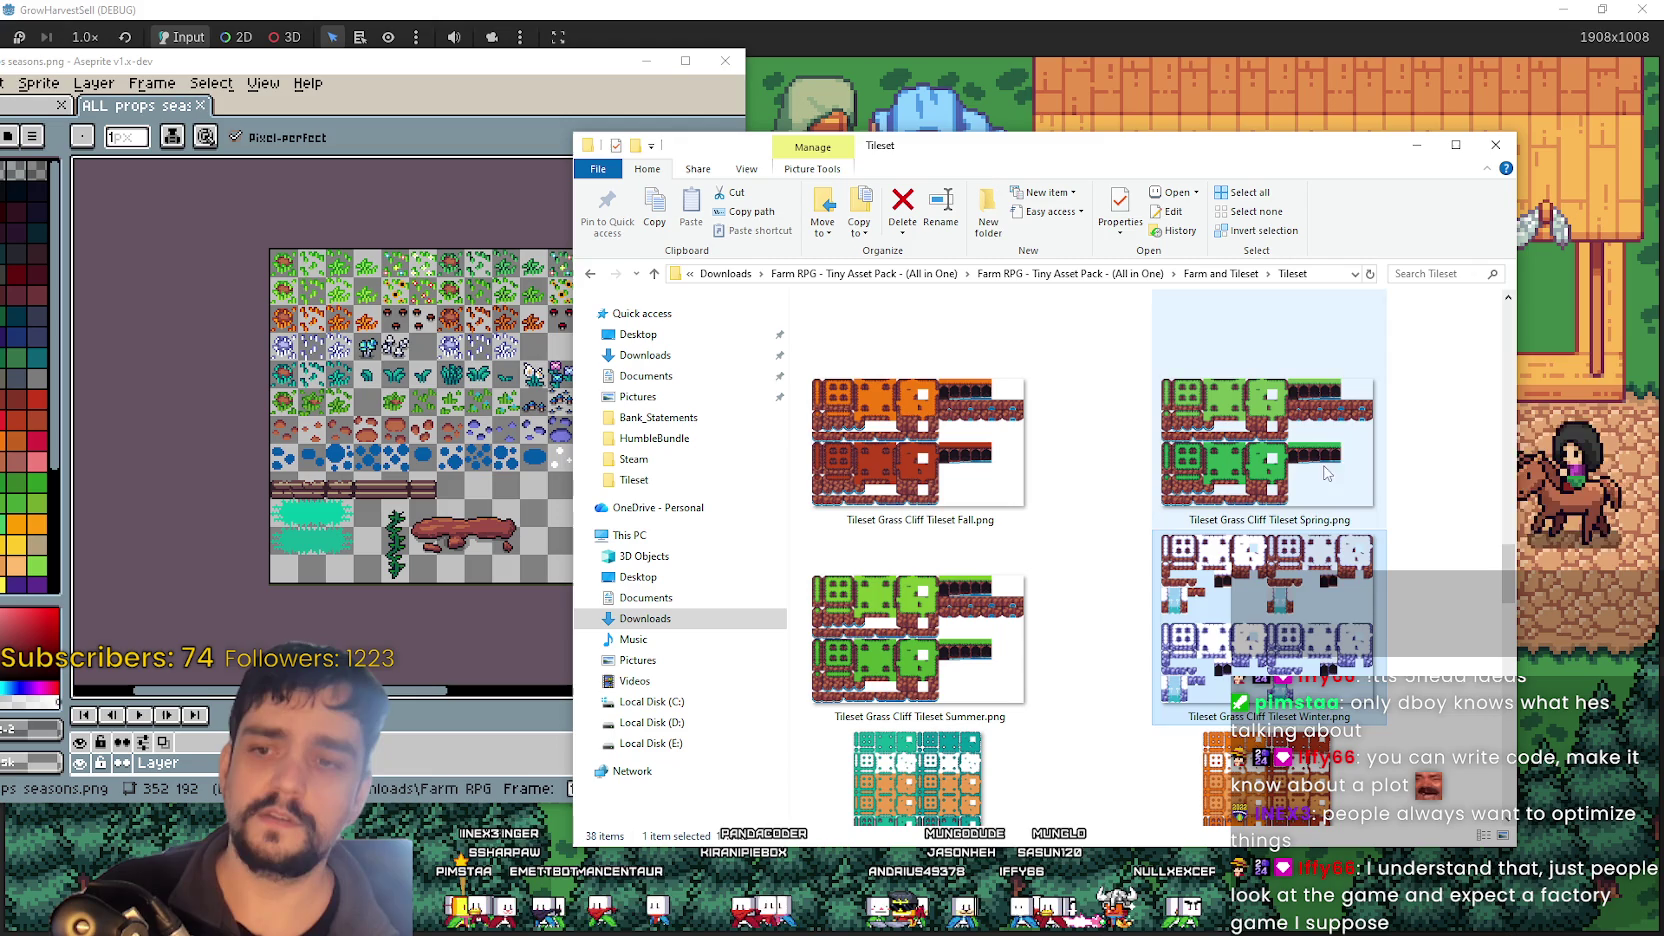
key("Left")
key("Down")
left_click(1166, 577)
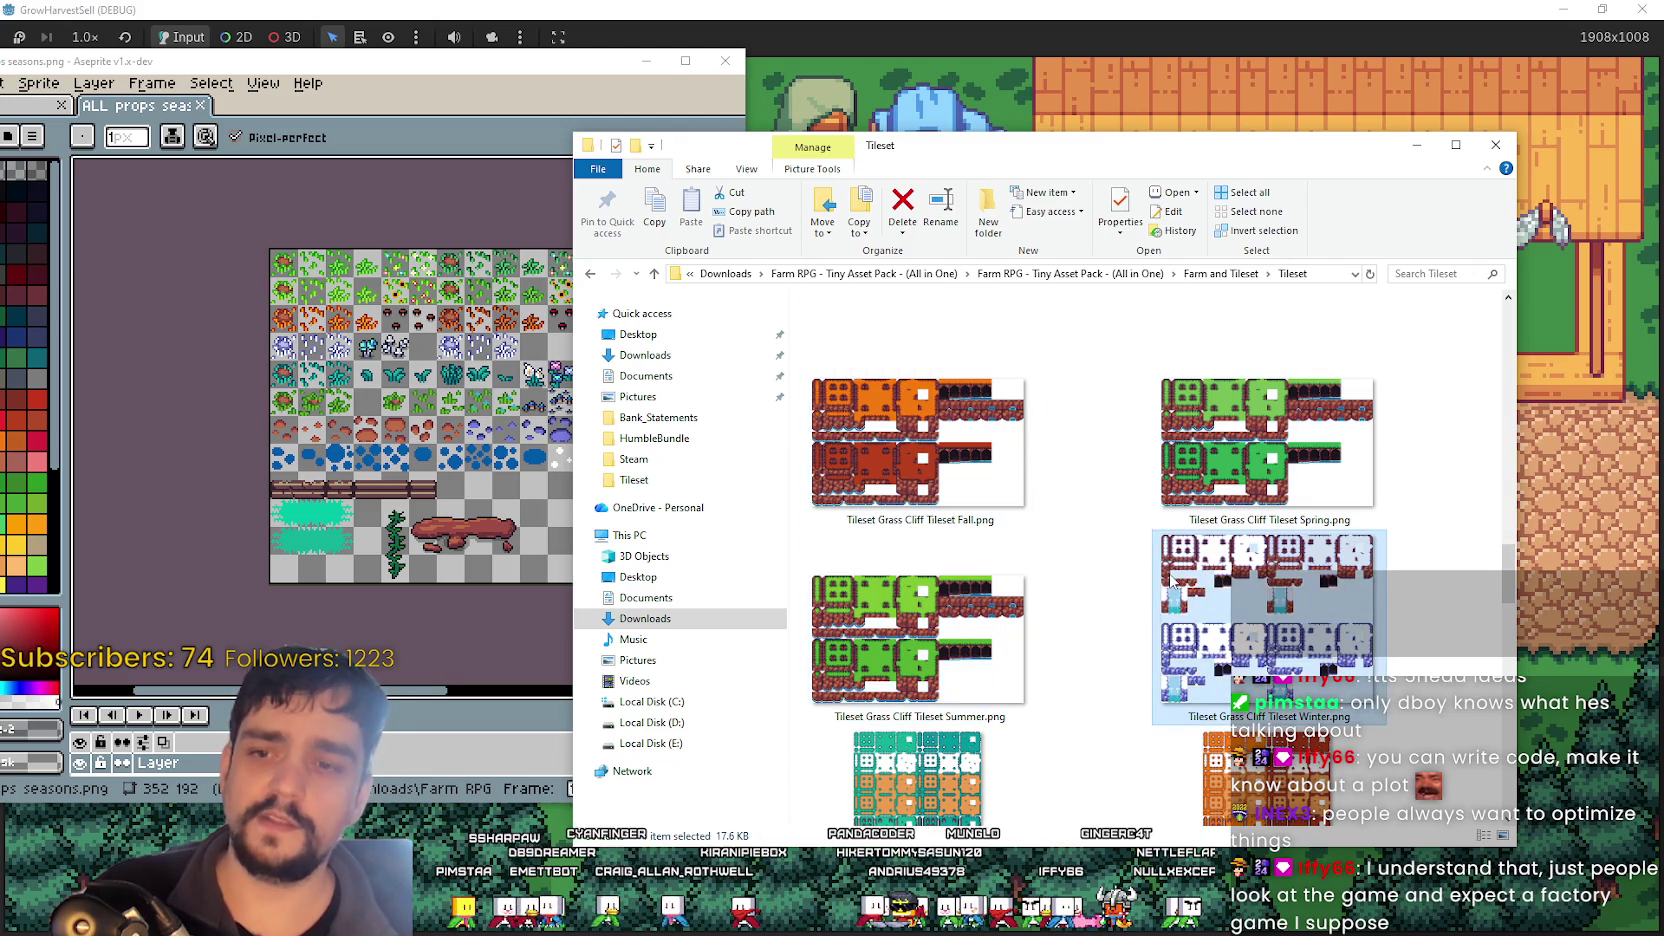
scroll(1133, 583, "up", 2)
mouse_move(1133, 583)
left_mouse_down()
mouse_move(1180, 570)
mouse_move(881, 671)
left_mouse_up()
left_click_drag(1069, 616, 1078, 534)
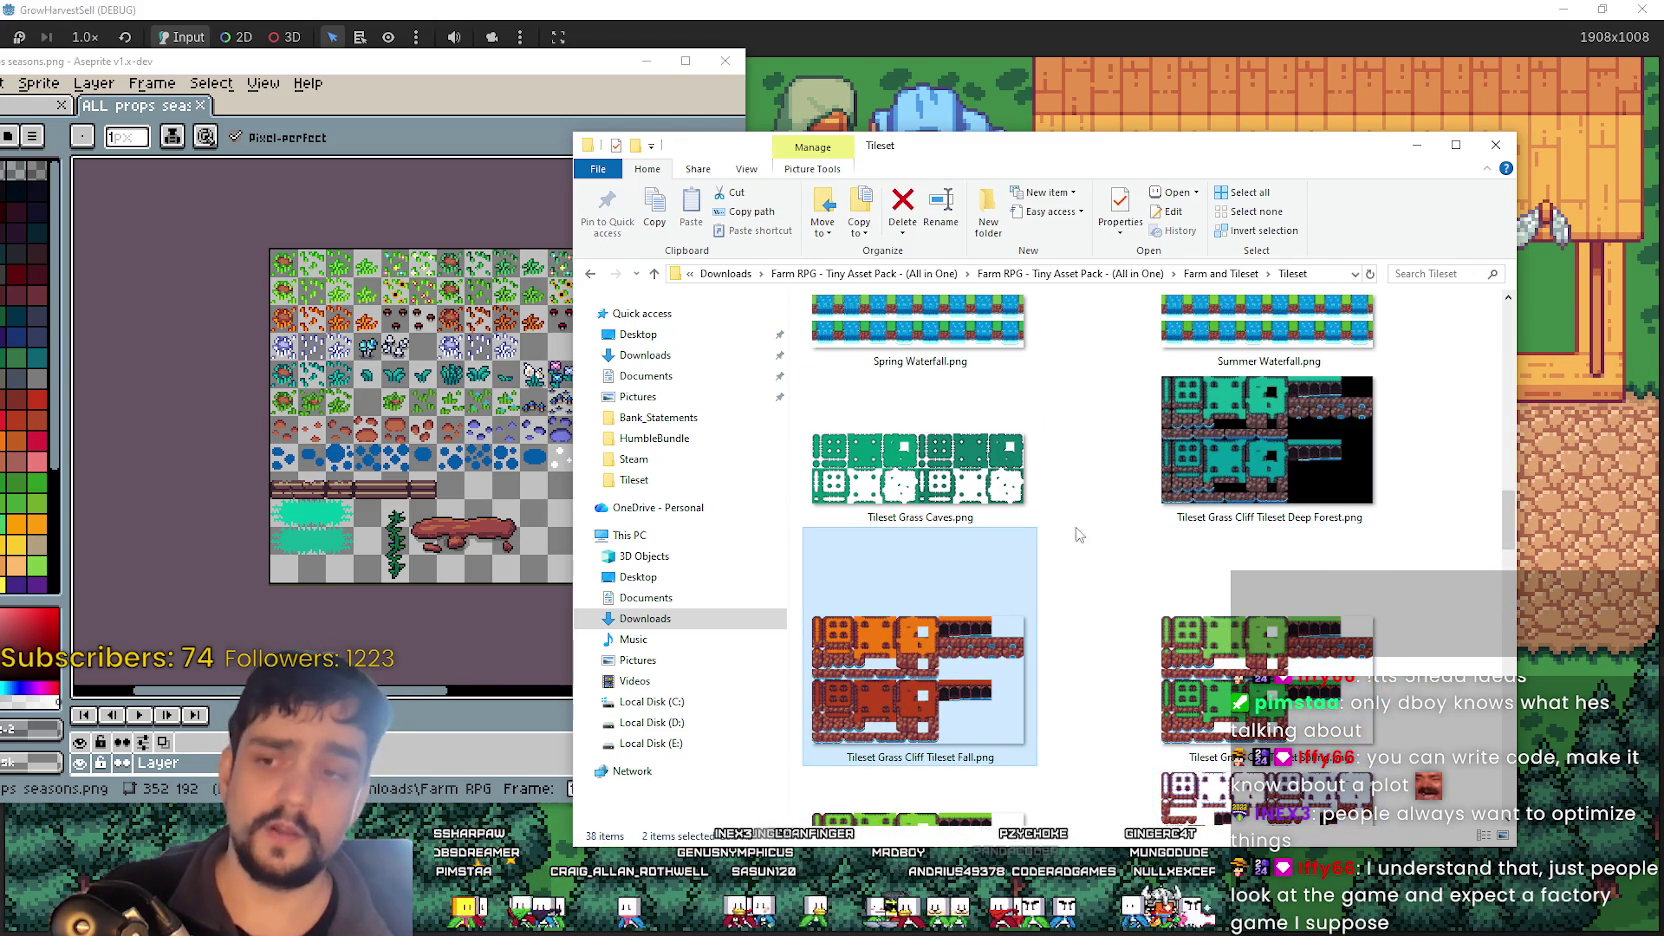
left_click(1030, 505)
scroll(1015, 627, "up", 3)
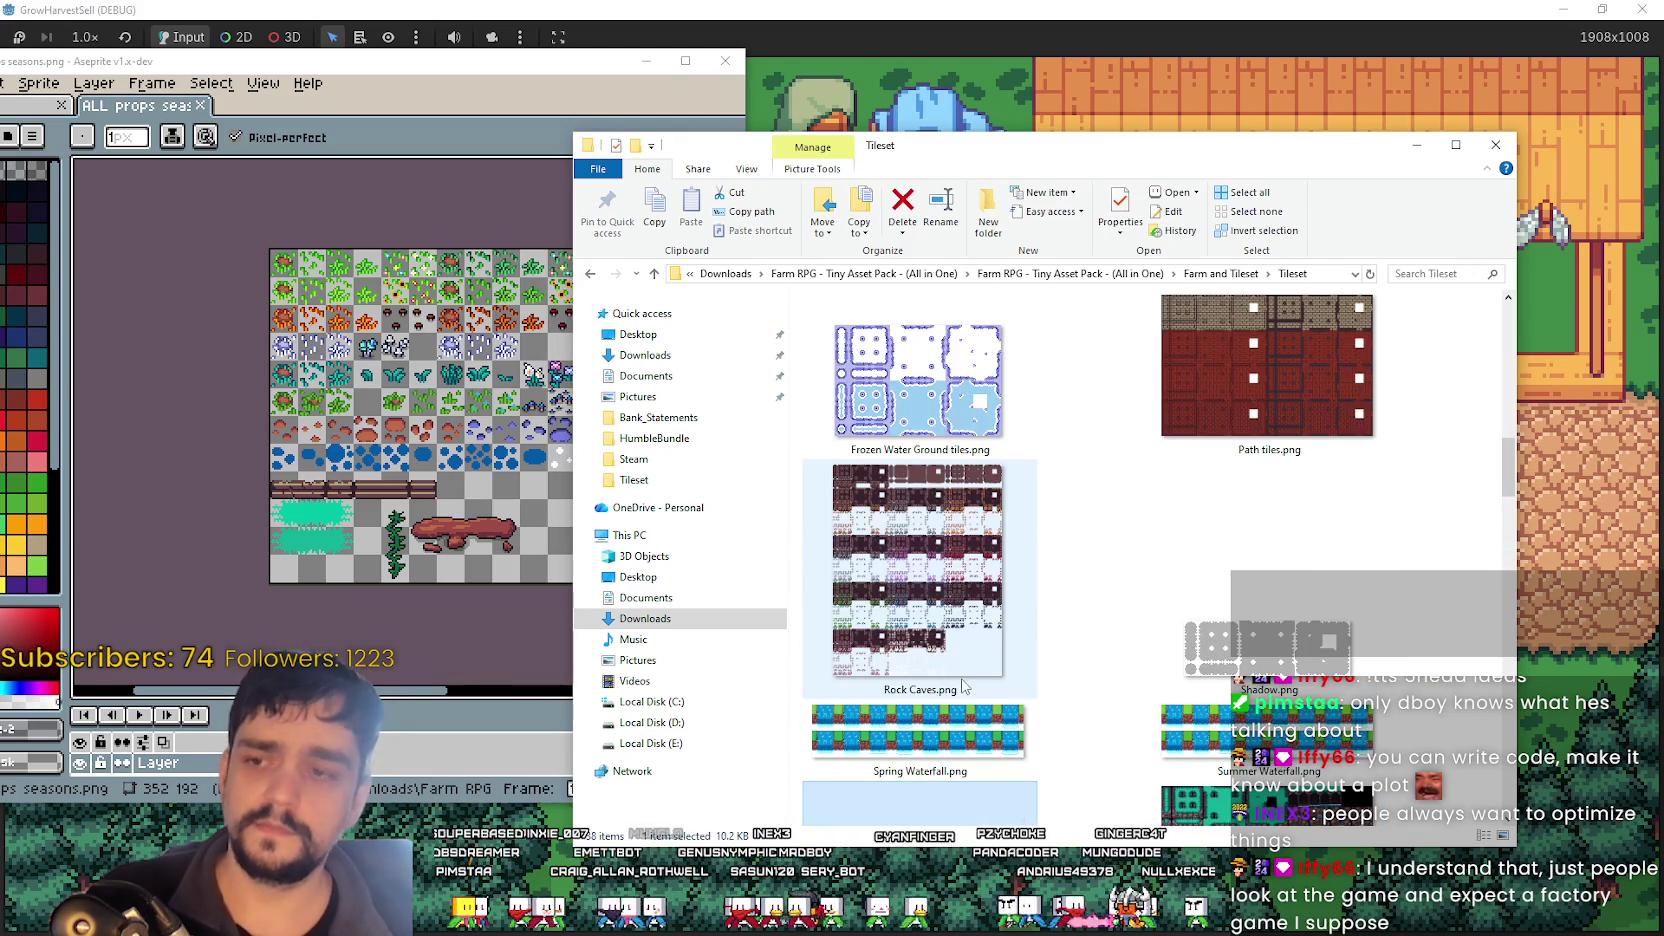
scroll(963, 686, "down", 3)
left_click_drag(990, 598, 433, 449)
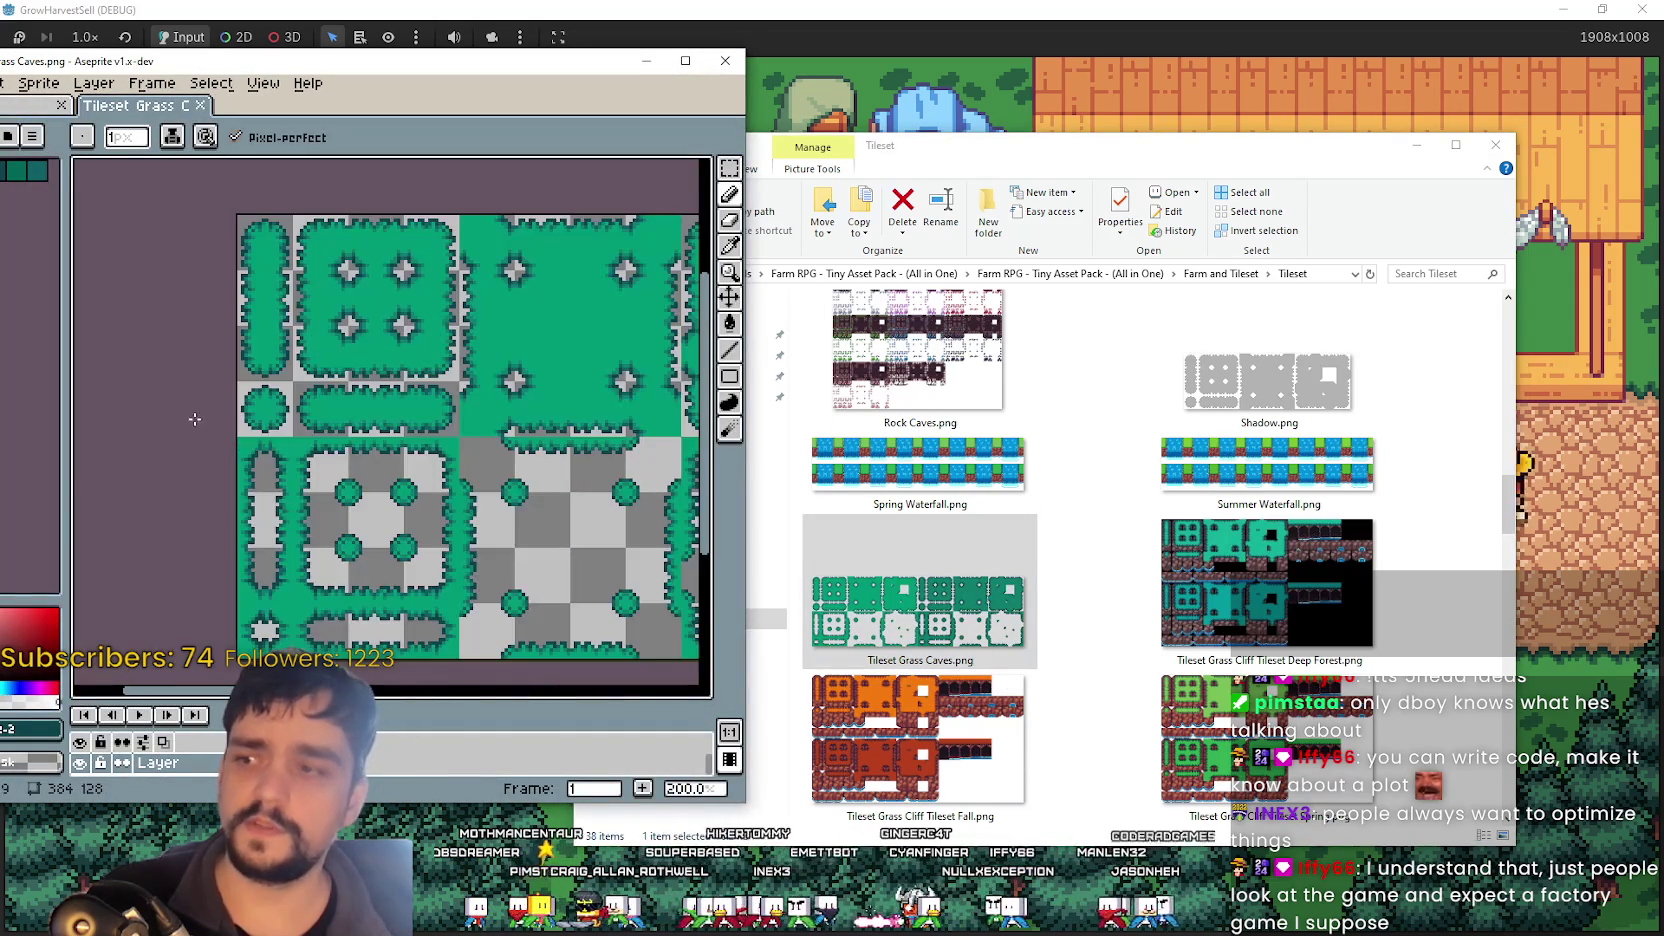
- Close the Grass Caves image in Aseprite and scroll back up the Tileset folder
left_click(722, 60)
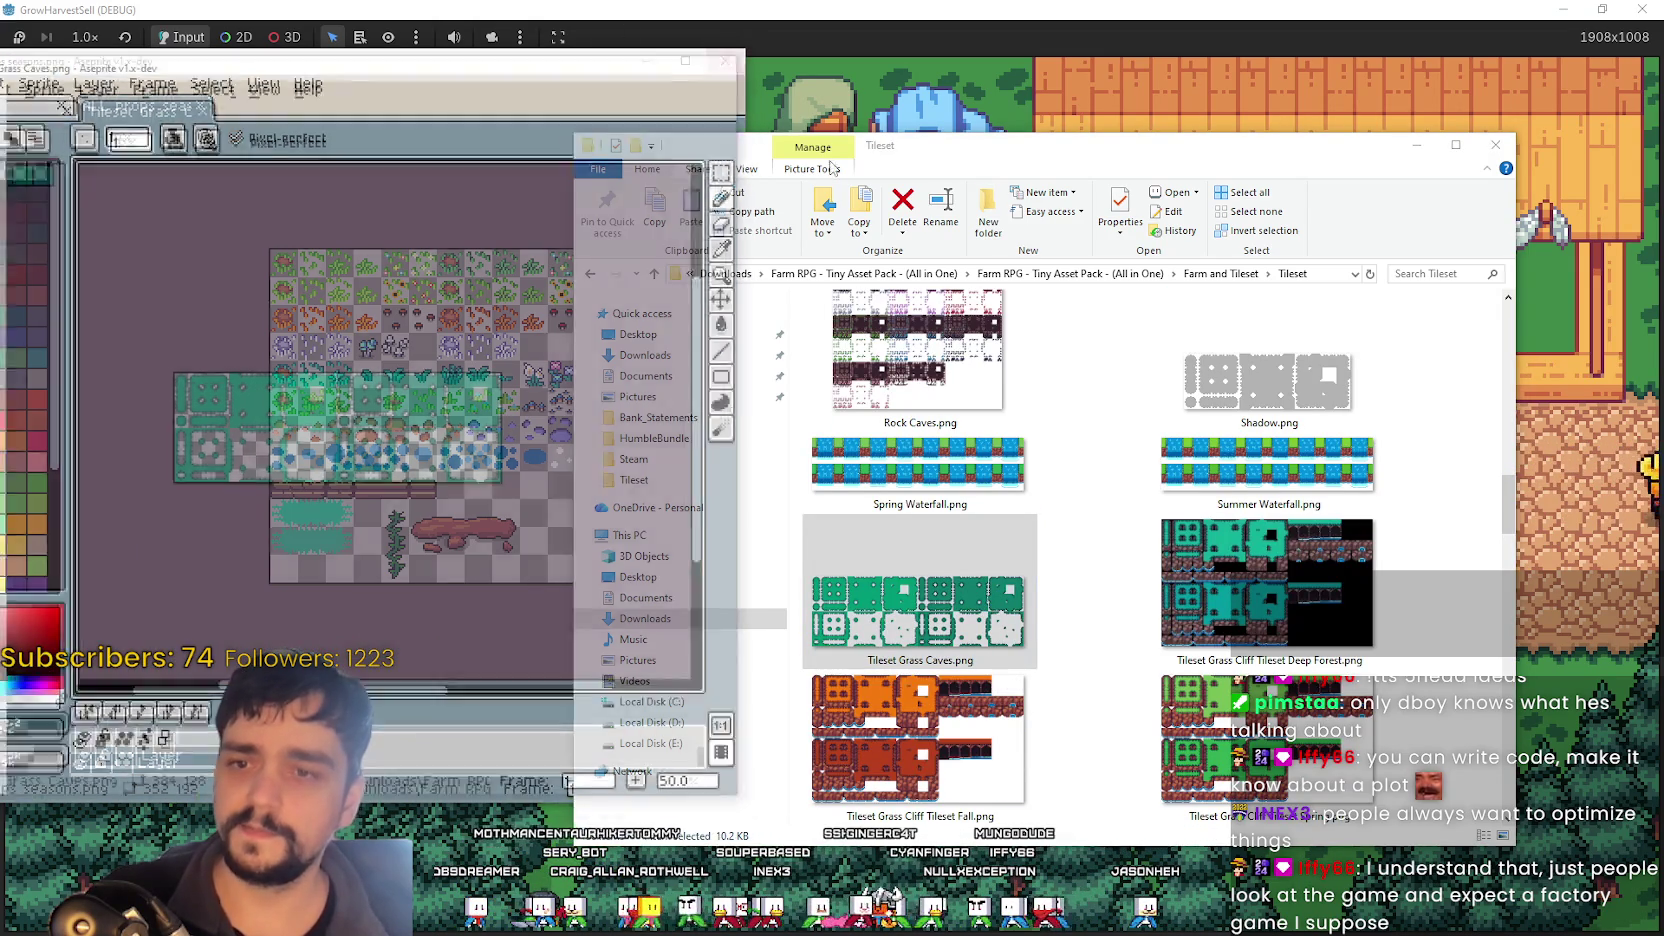
scroll(1088, 500, "up", 10)
scroll(1130, 552, "down", 5)
scroll(1080, 545, "up", 5)
scroll(1064, 545, "up", 3)
scroll(1137, 565, "down", 6)
scroll(1170, 565, "up", 3)
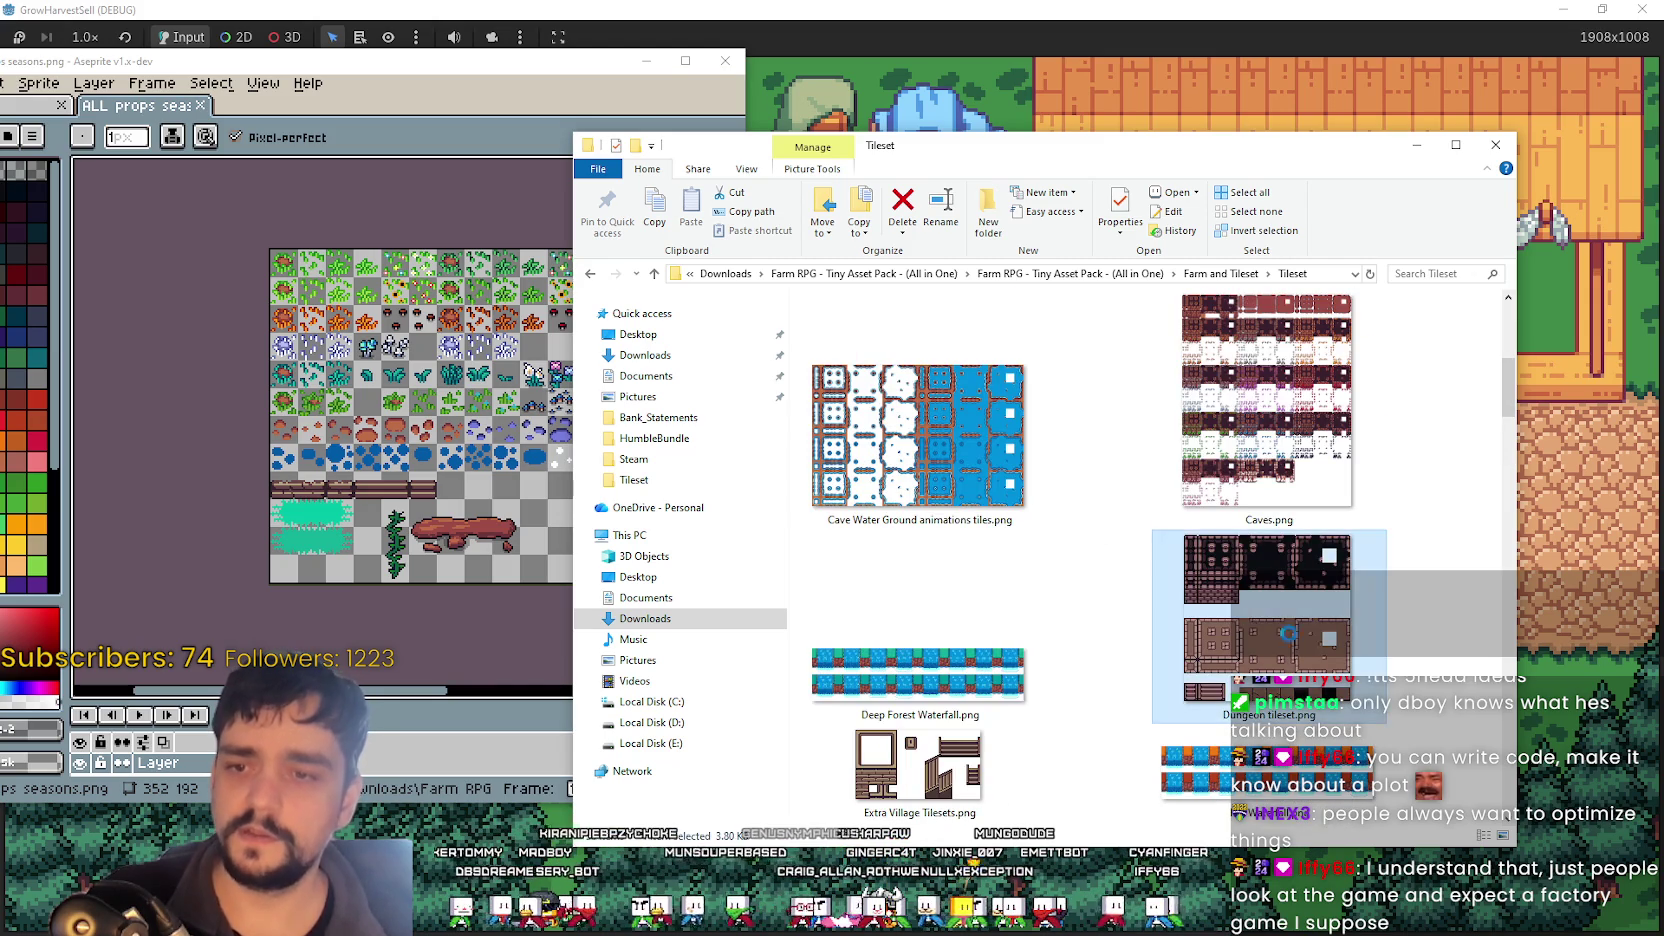
scroll(1331, 489, "up", 2)
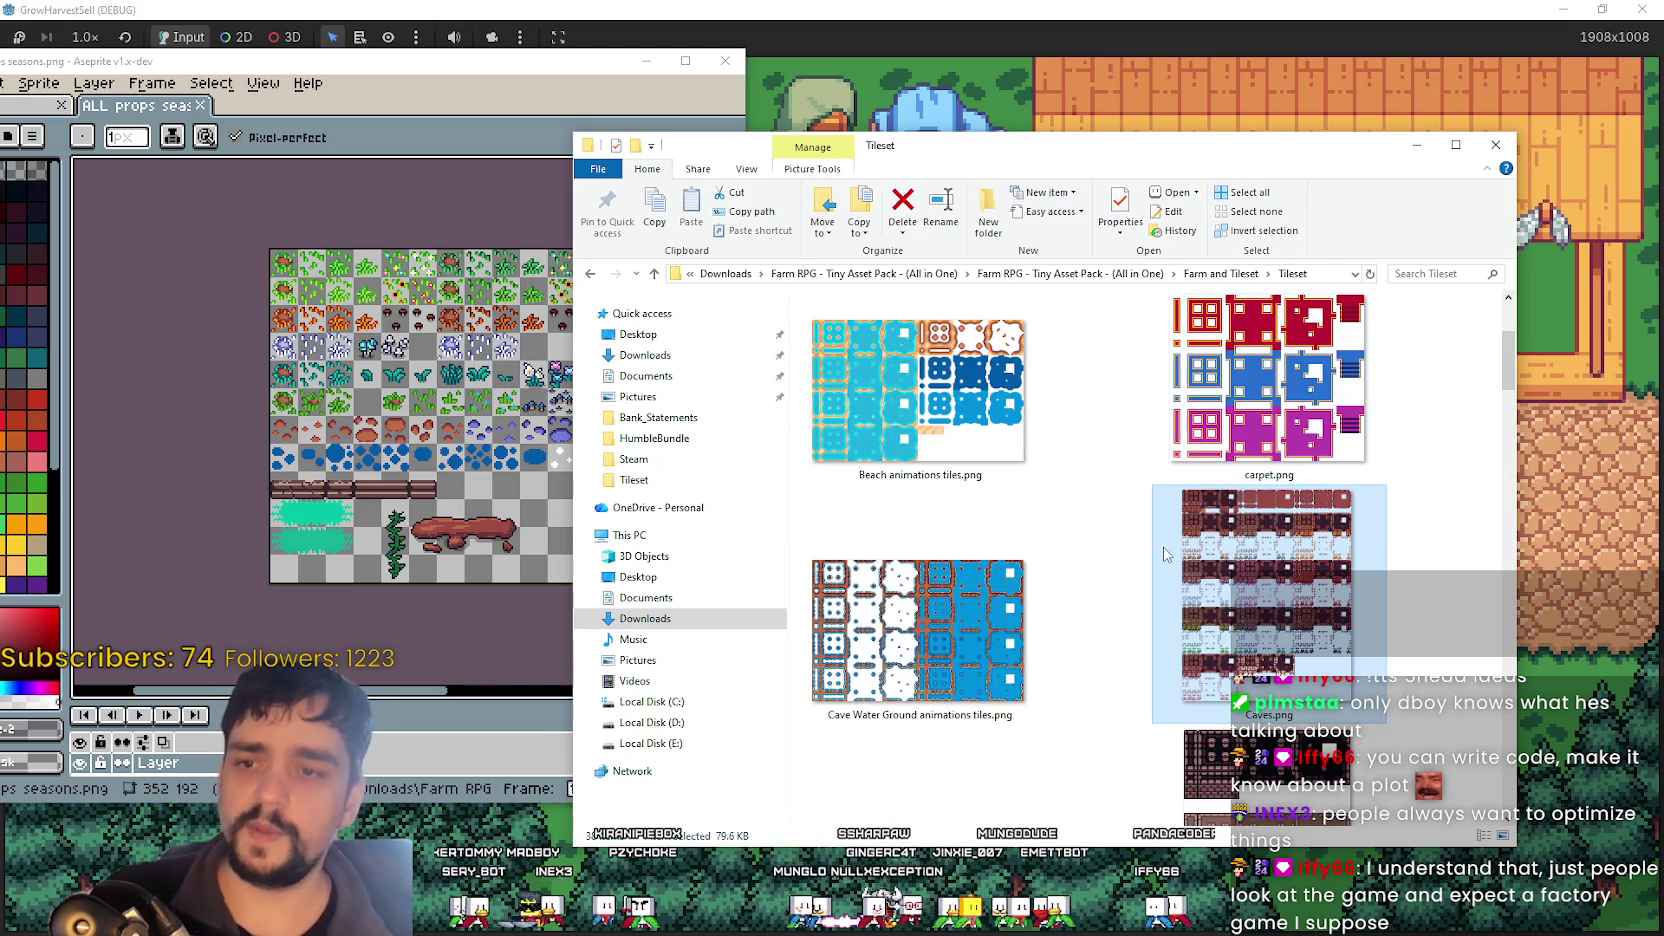
scroll(1145, 535, "up", 2)
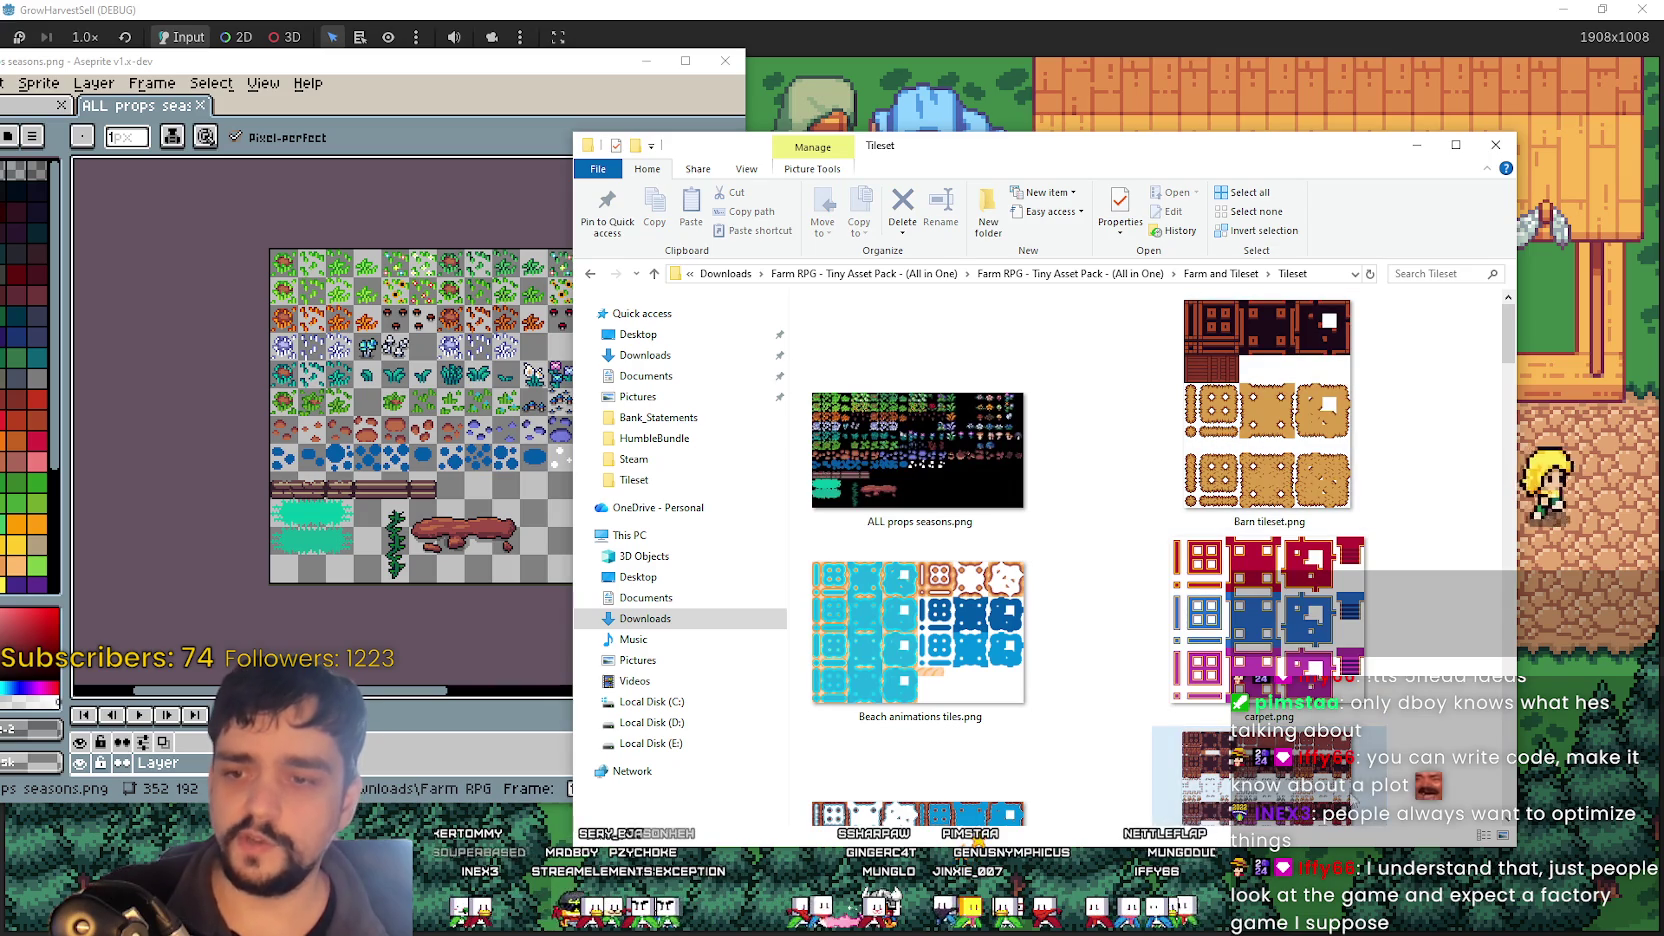
- Select and clear four thumbnails and the Barn tileset, then bring Steam's store window forward
left_click_drag(1408, 393, 908, 640)
left_click(1077, 639)
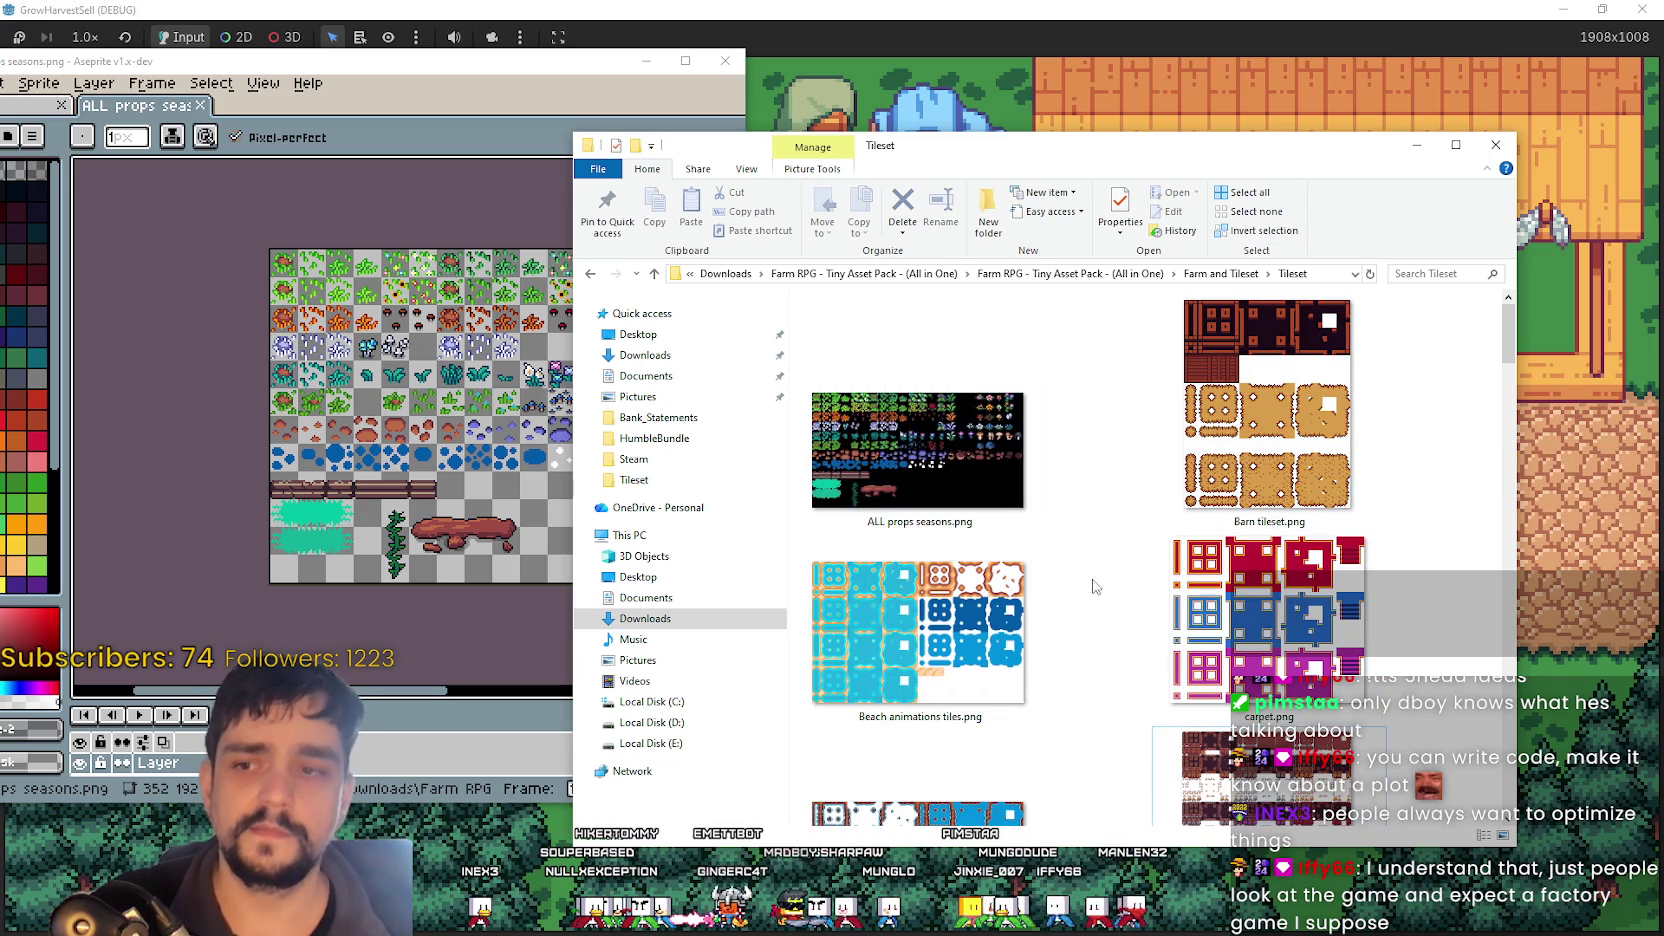
mouse_move(1420, 347)
left_mouse_down()
mouse_move(810, 720)
mouse_move(1088, 613)
mouse_move(1050, 480)
mouse_move(983, 385)
left_mouse_up()
left_click(1040, 537)
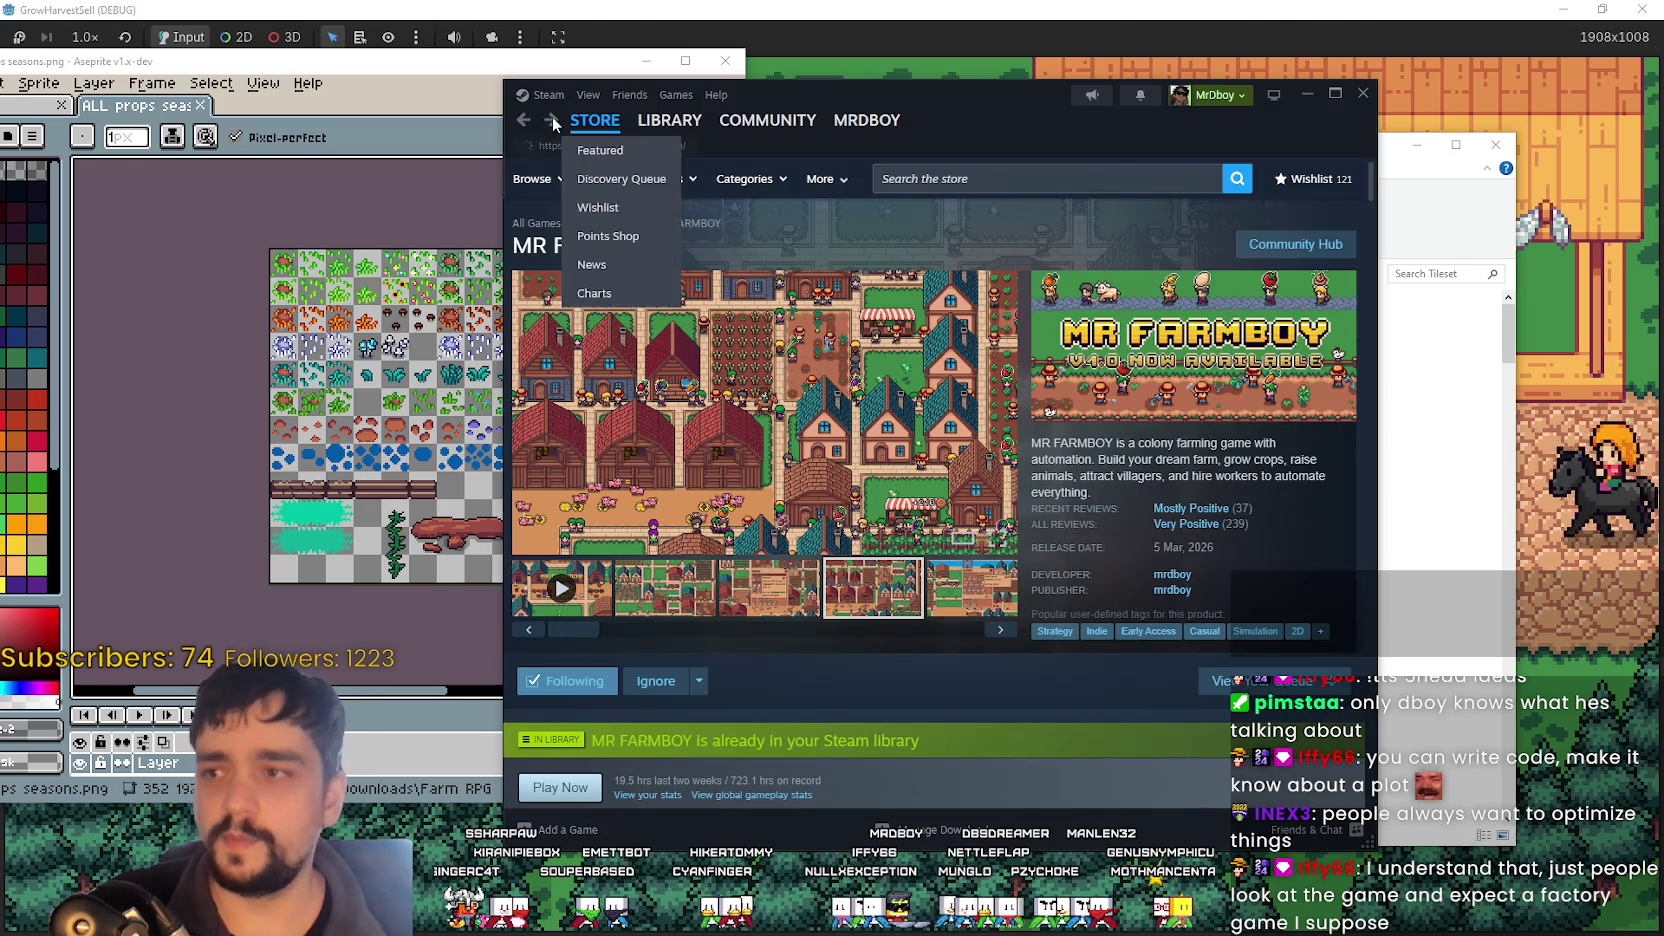
left_click(523, 121)
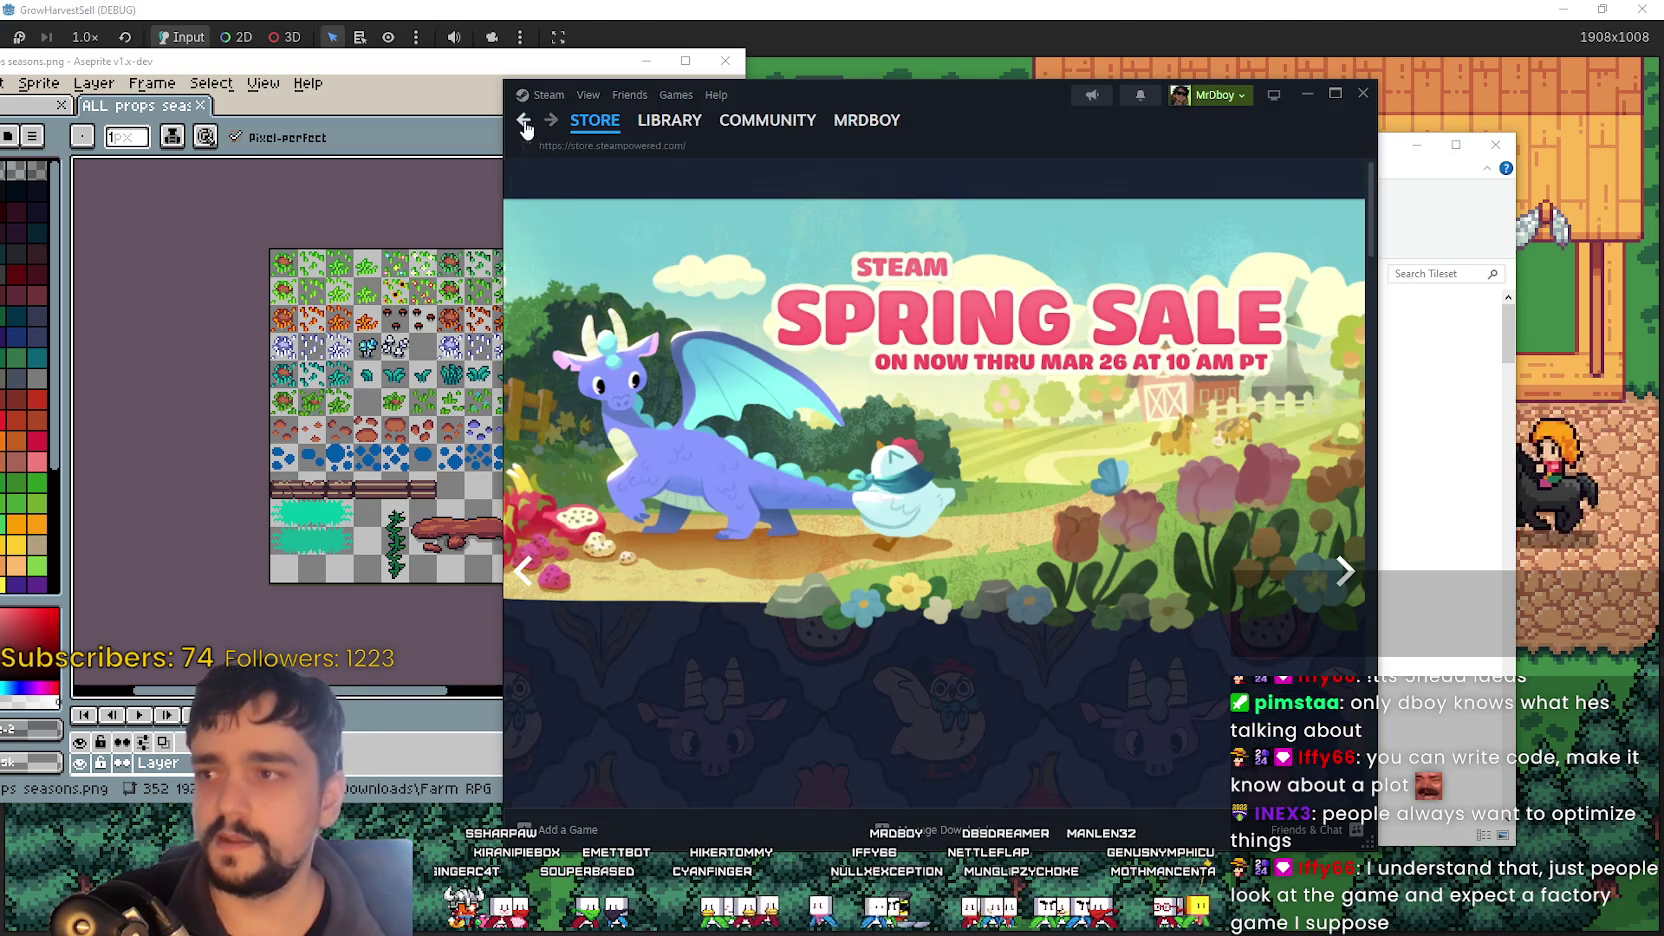
- Return to the MR FARMBOY store page and open the Monthly Community Showcase #1 post
left_click(551, 120)
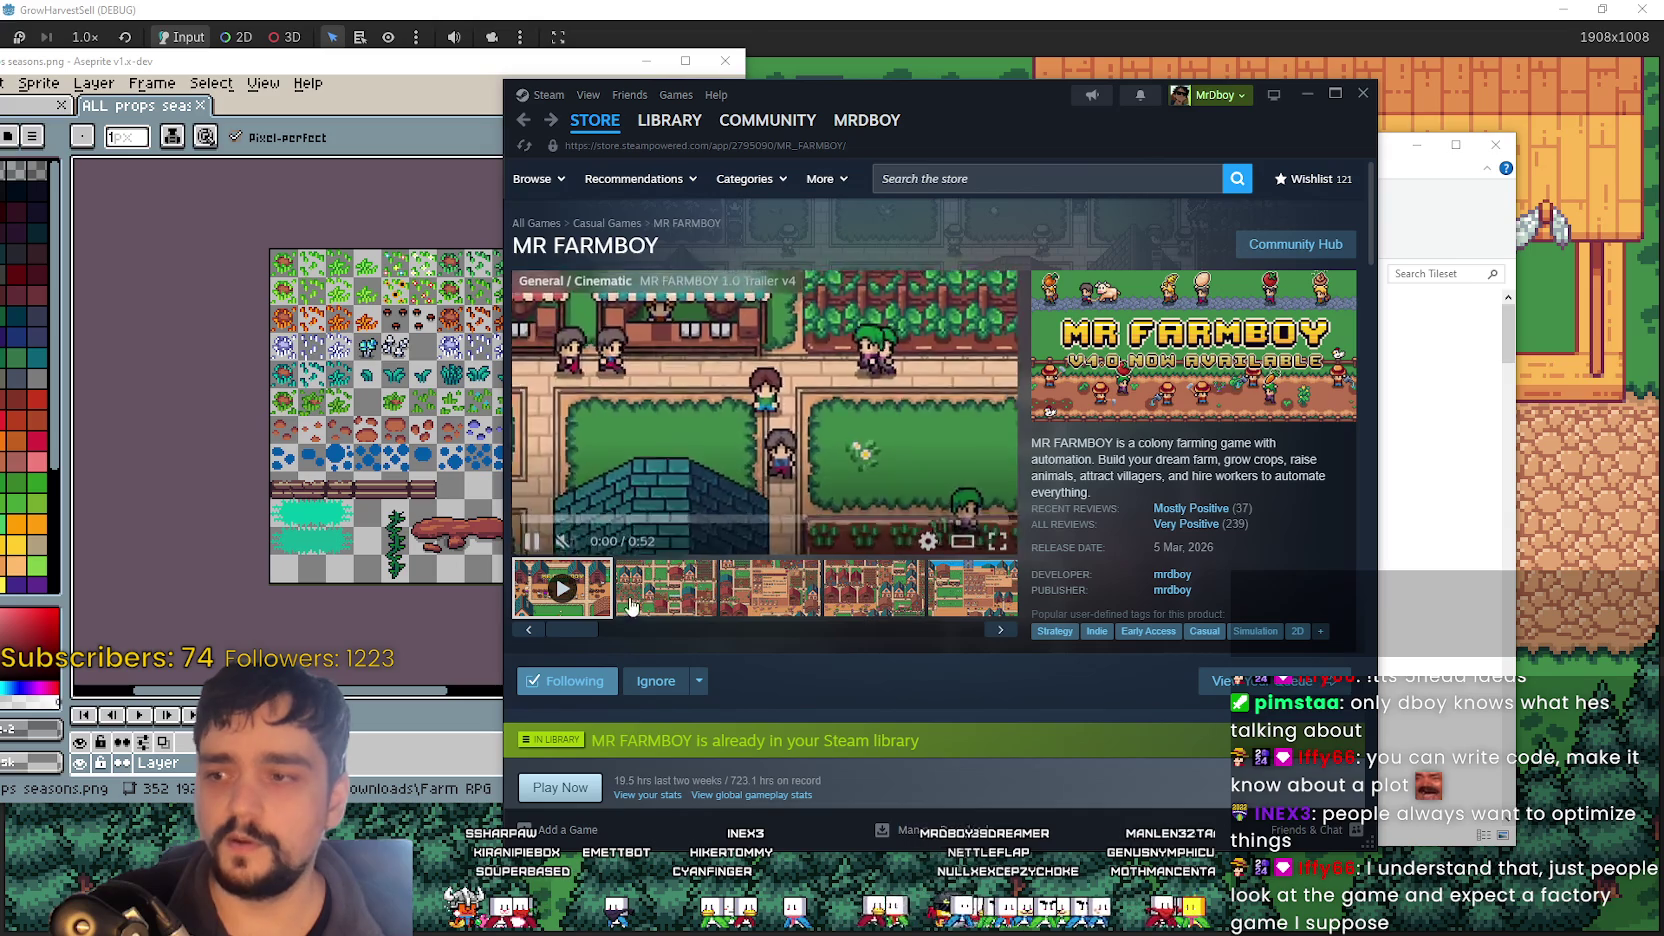
scroll(696, 582, "down", 10)
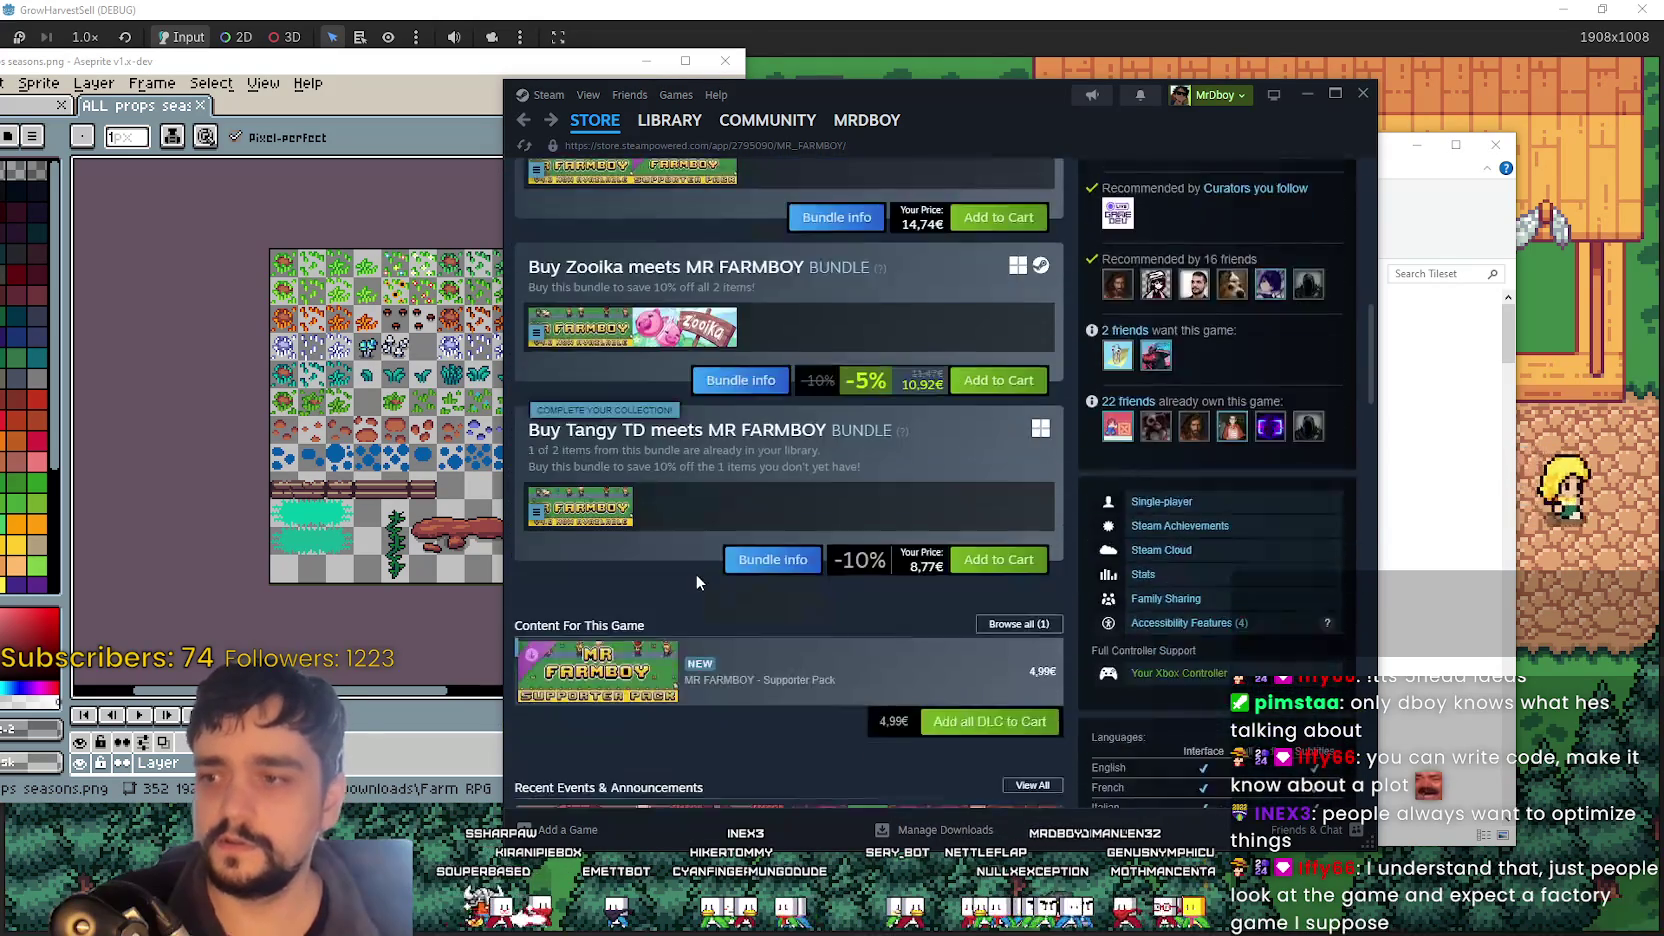
scroll(696, 582, "down", 5)
left_click(650, 330)
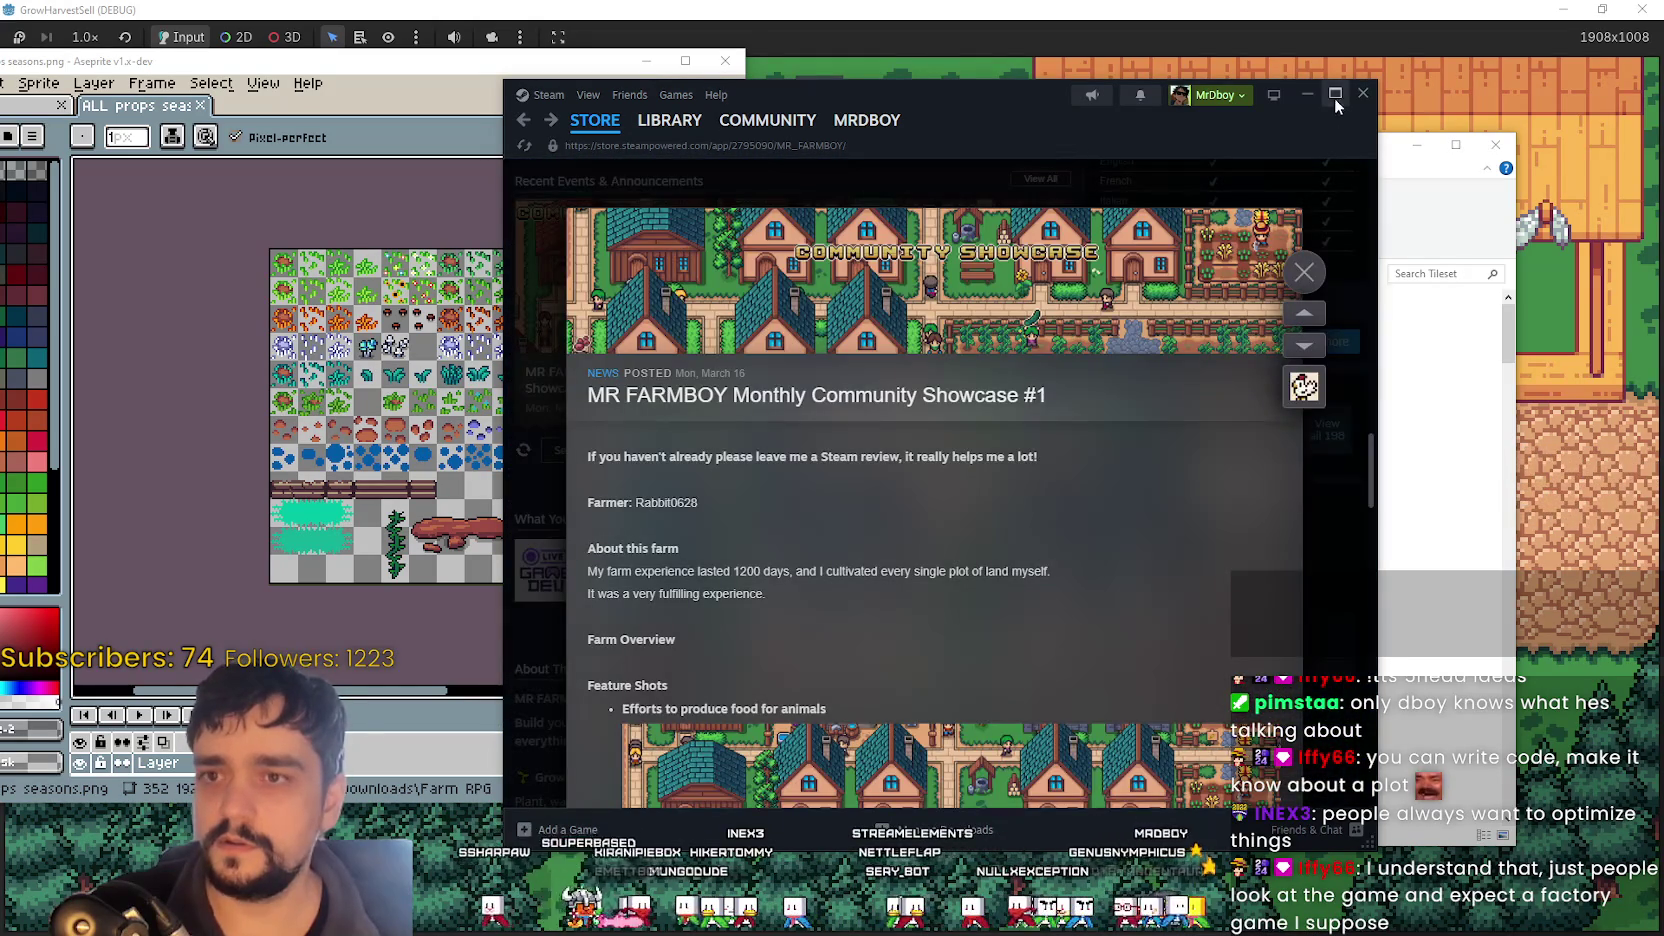
- Maximize Steam and read through the showcase's farm overview and feature shots
left_click(1335, 95)
scroll(1037, 440, "down", 3)
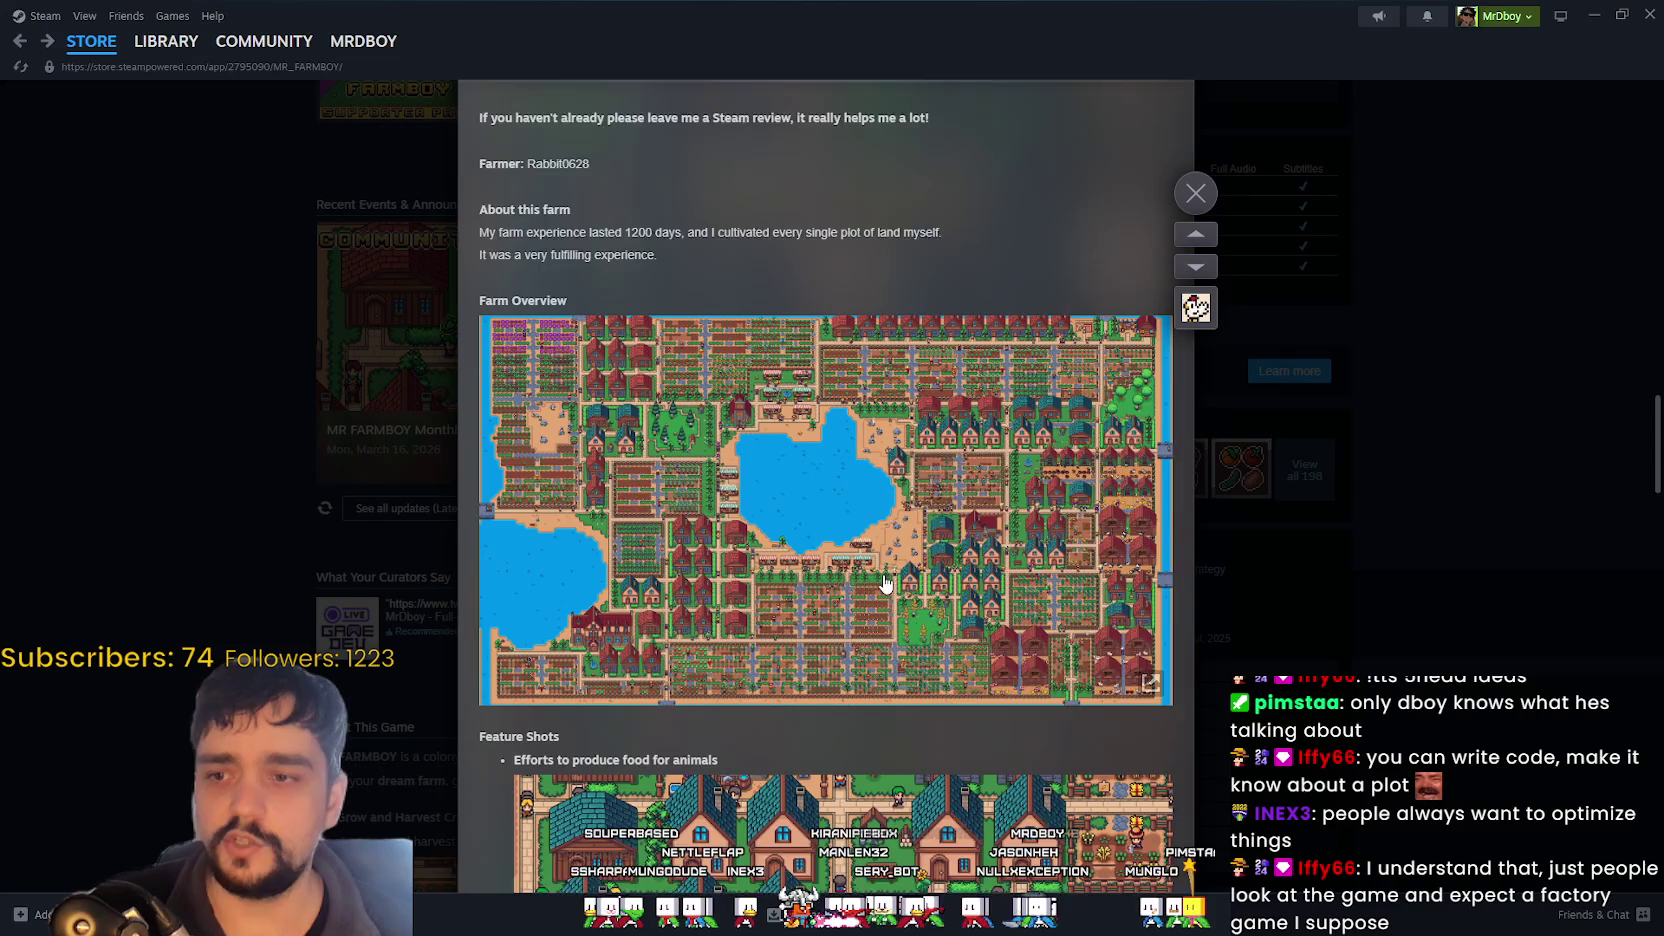
scroll(884, 584, "down", 1)
scroll(948, 812, "down", 1)
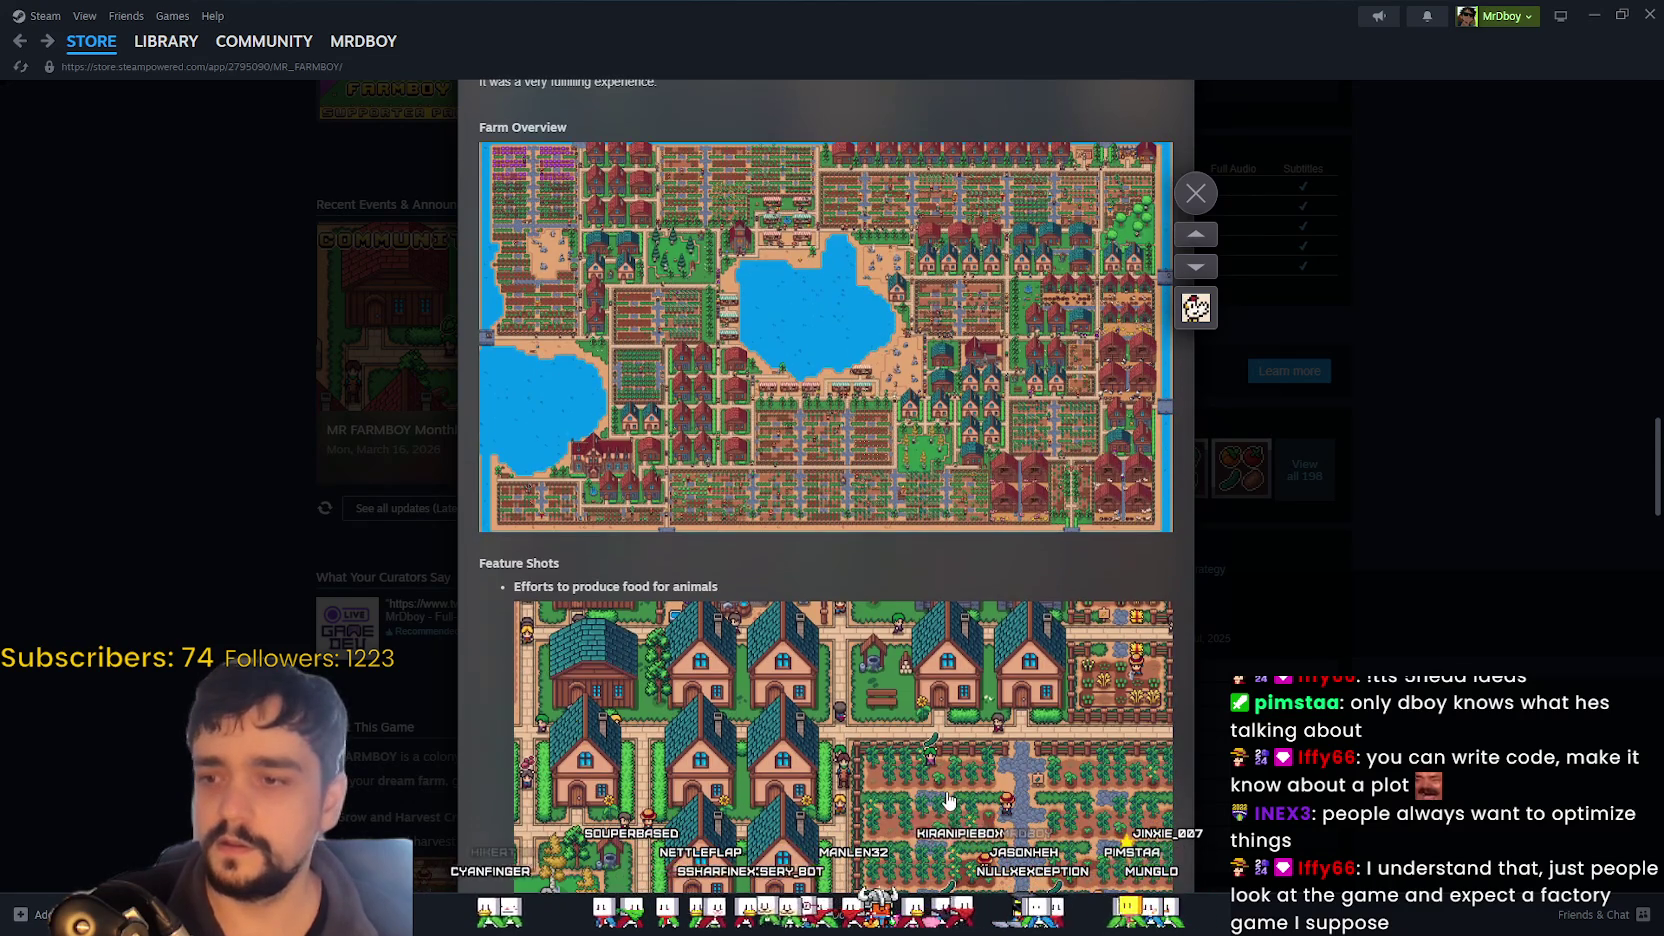
scroll(856, 592, "down", 4)
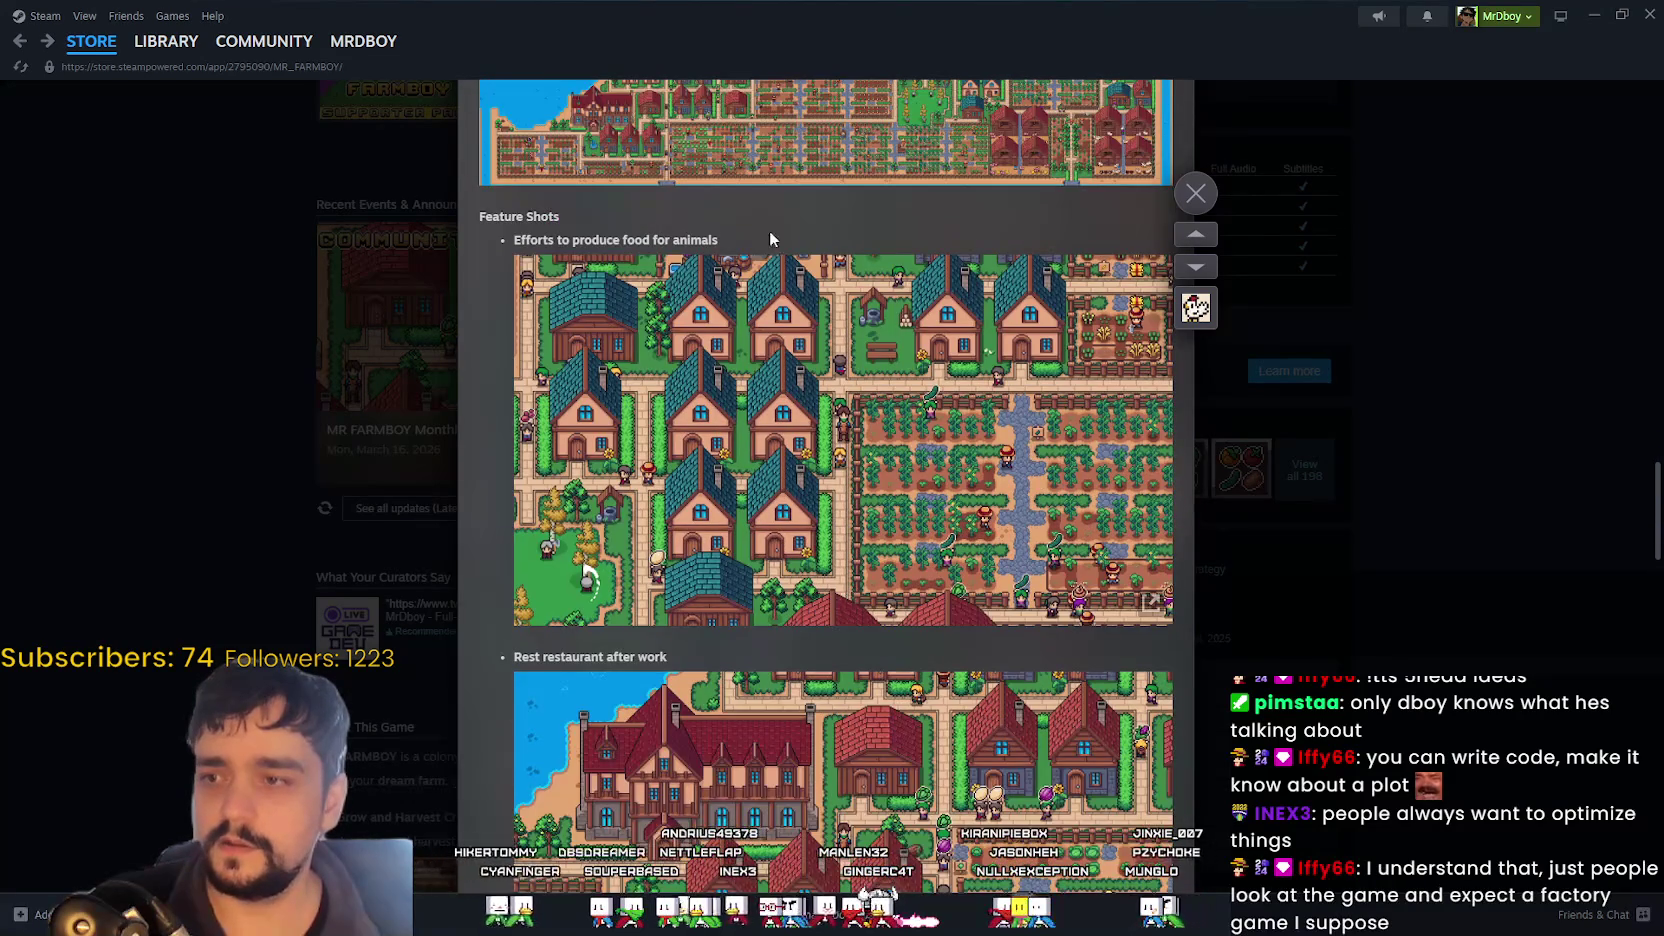
scroll(770, 238, "down", 3)
scroll(849, 684, "down", 3)
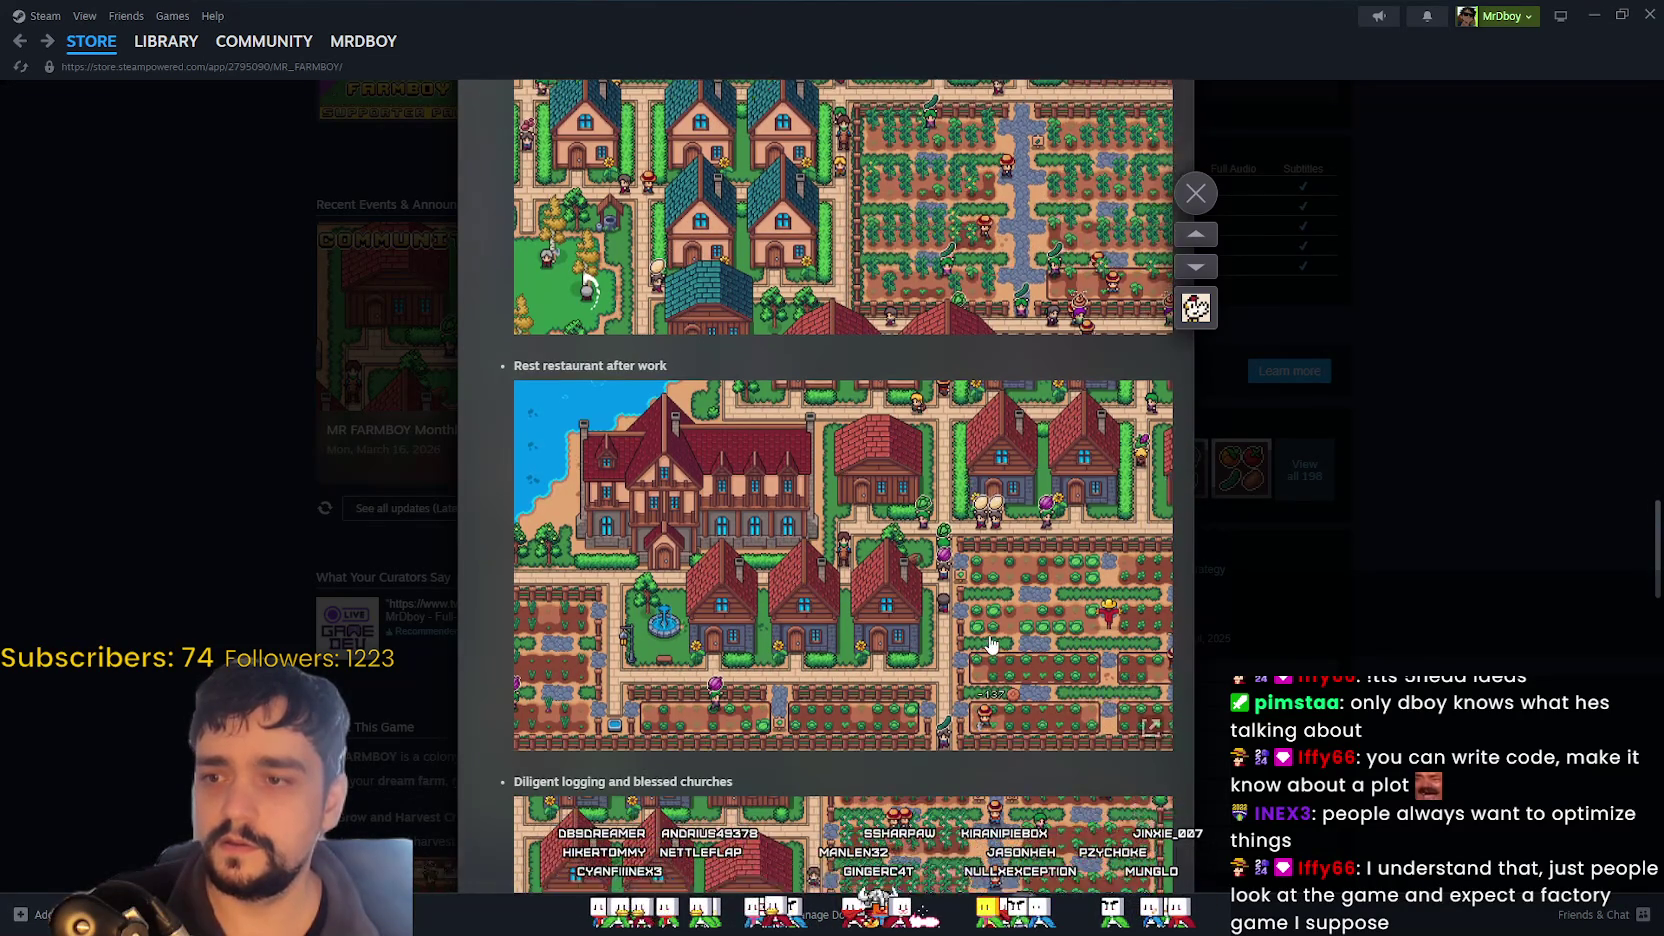
scroll(849, 684, "down", 2)
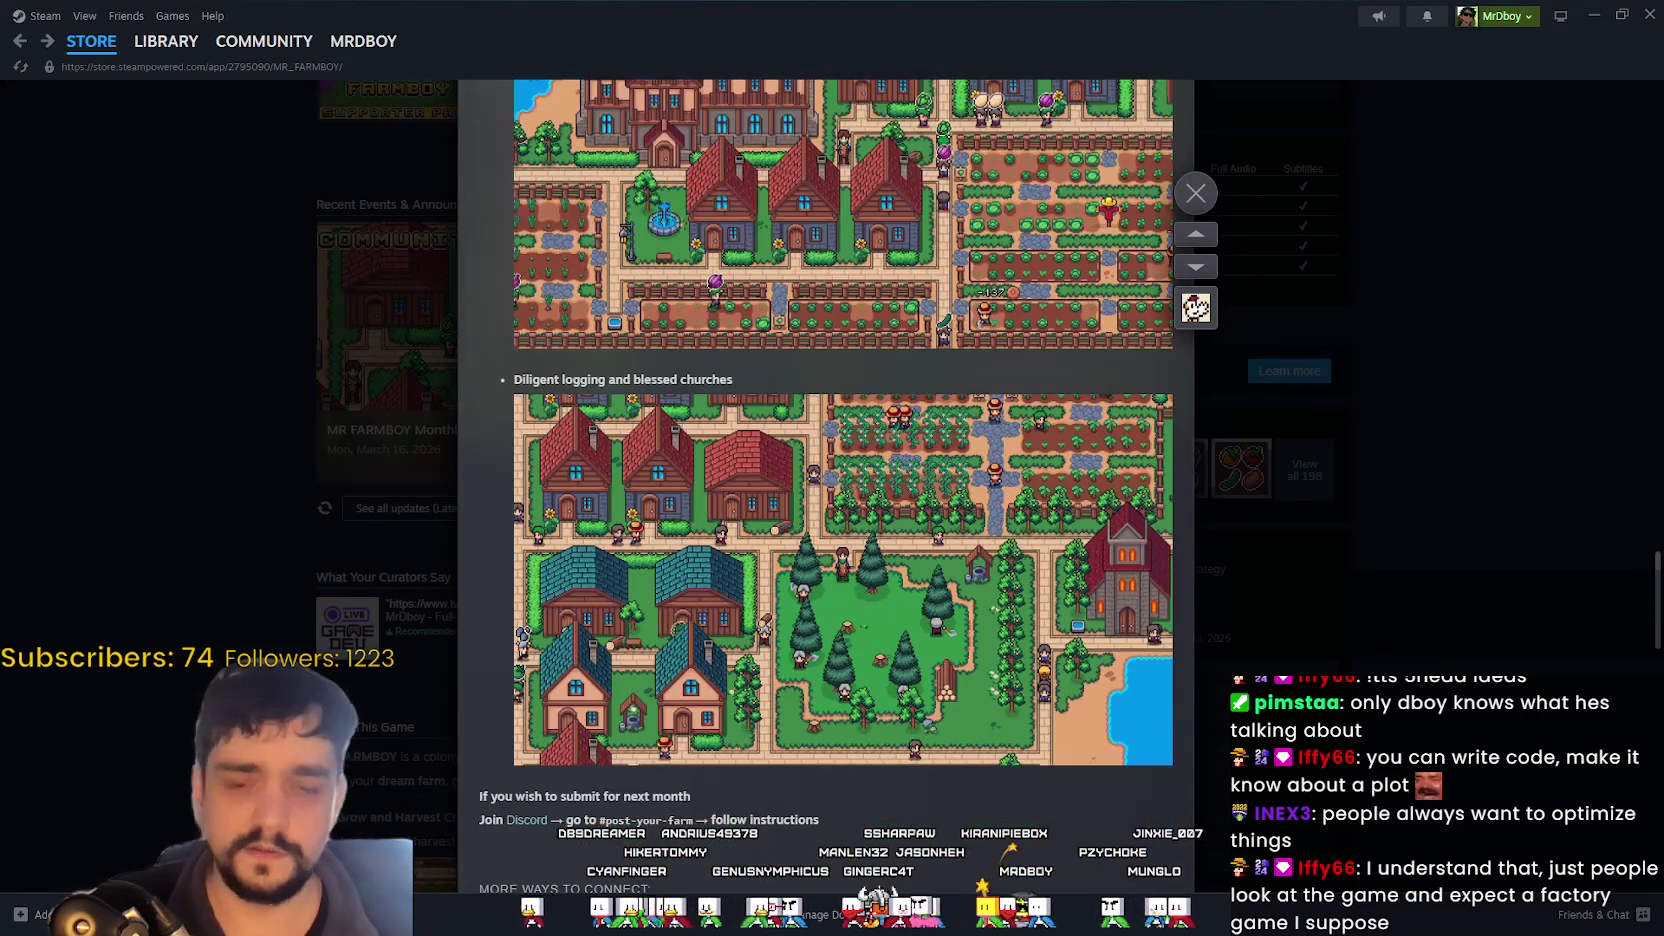
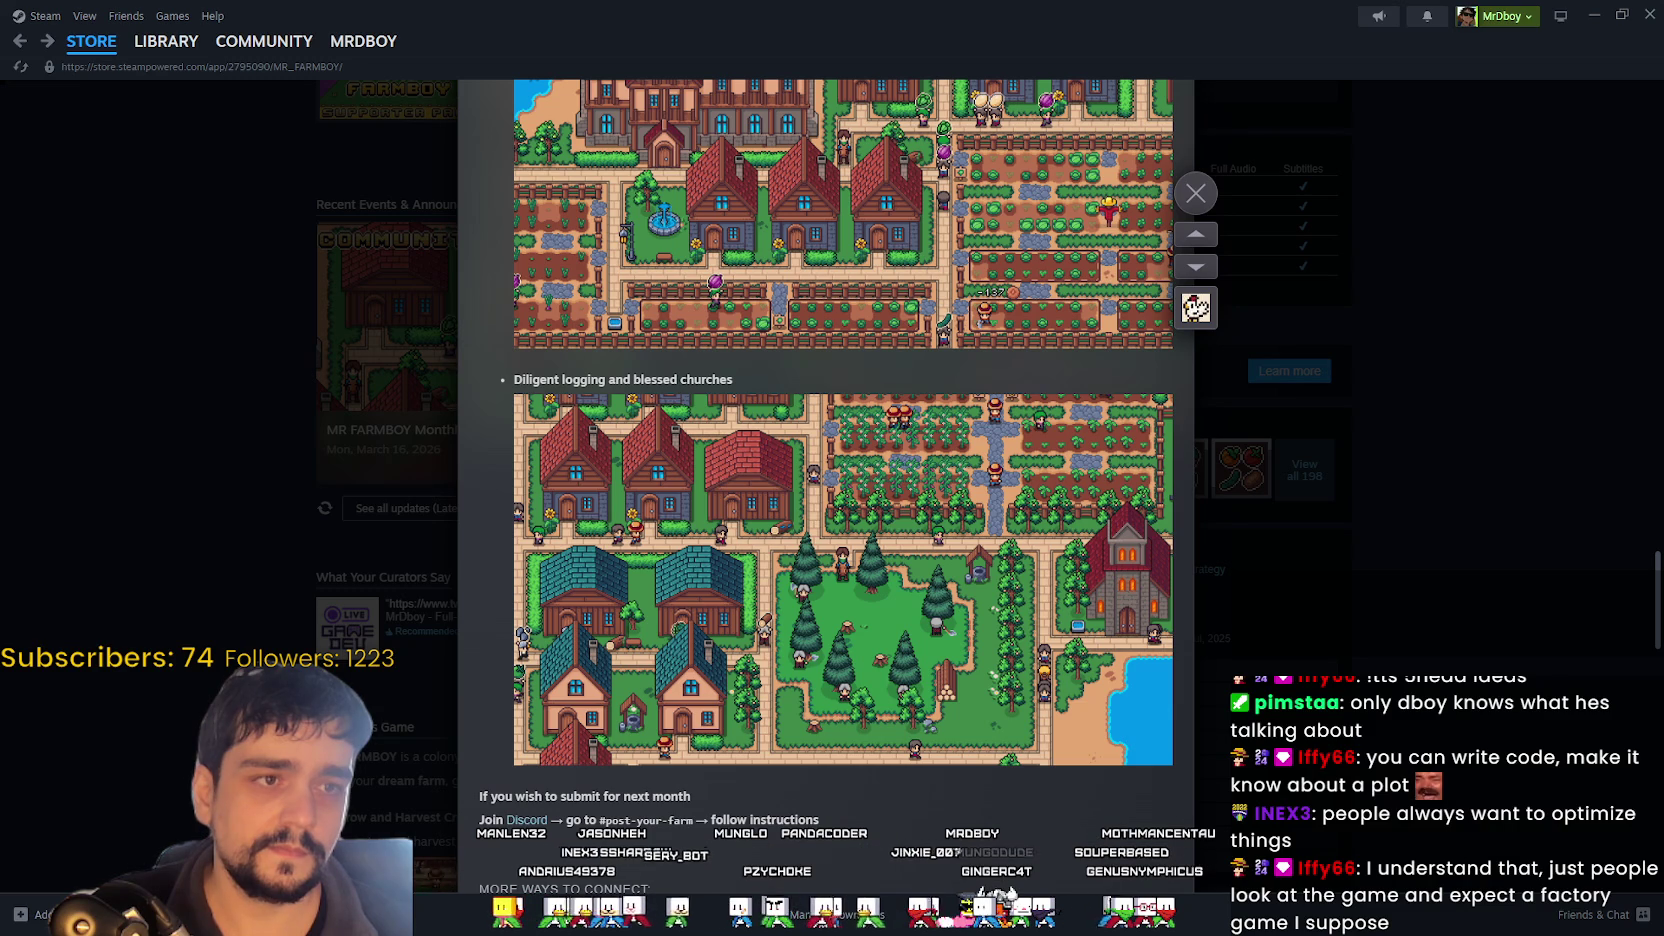
- Advance the Steam event media viewer to the gameplay video, then close it
key("Down")
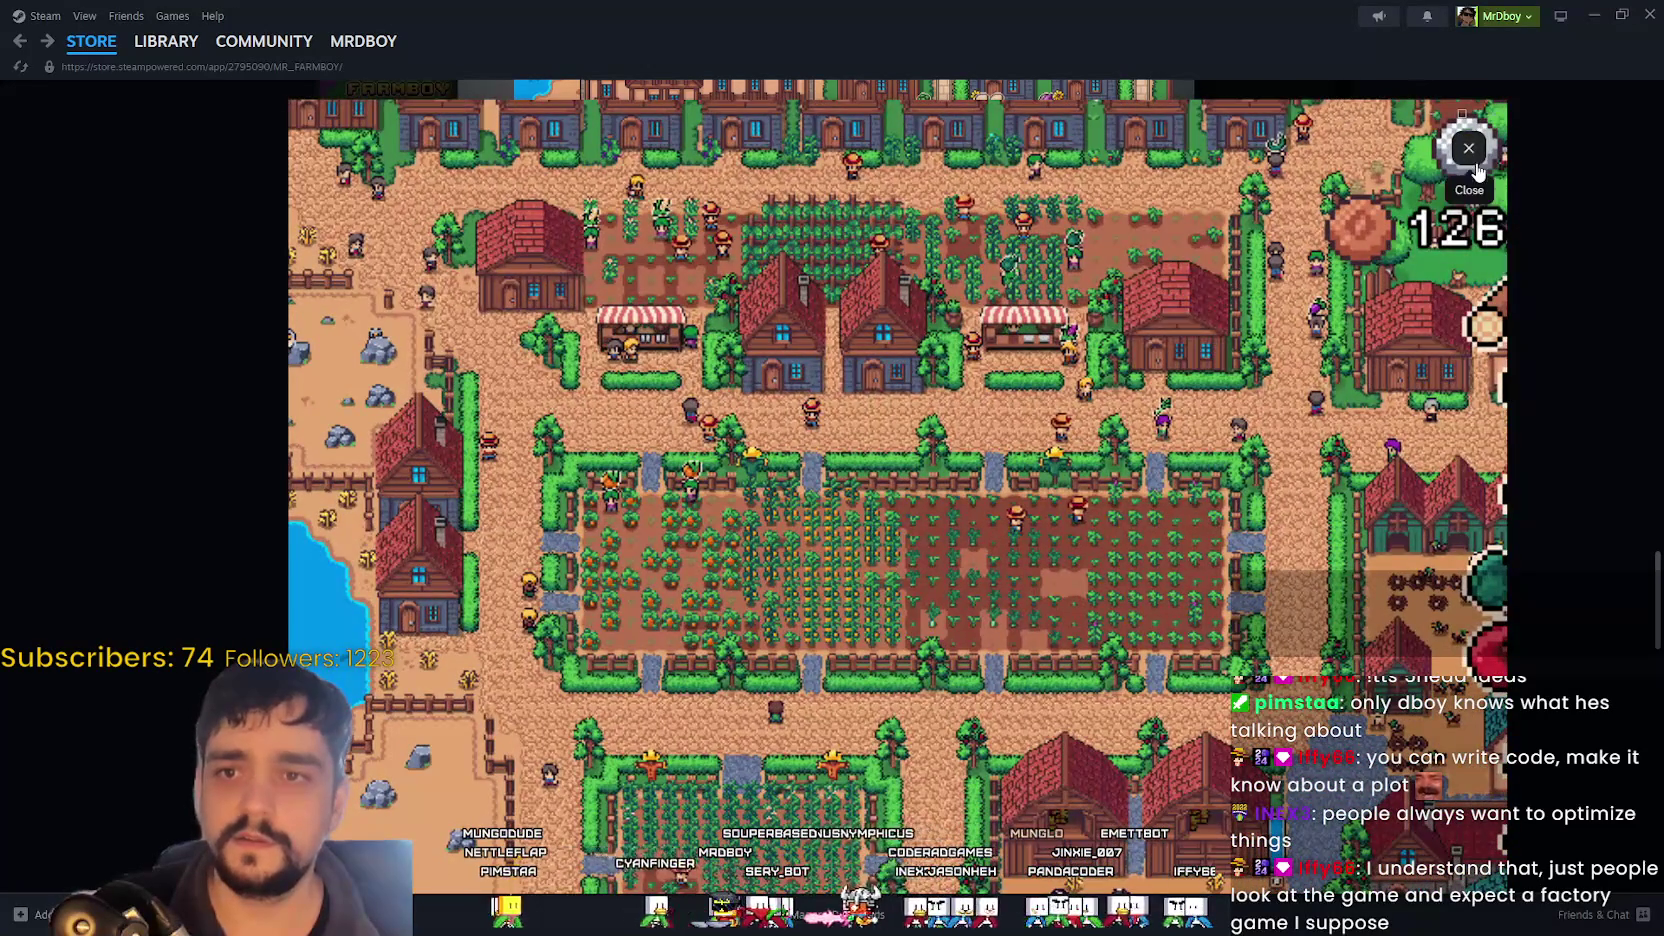
left_click(1472, 160)
scroll(1100, 700, "up", 10)
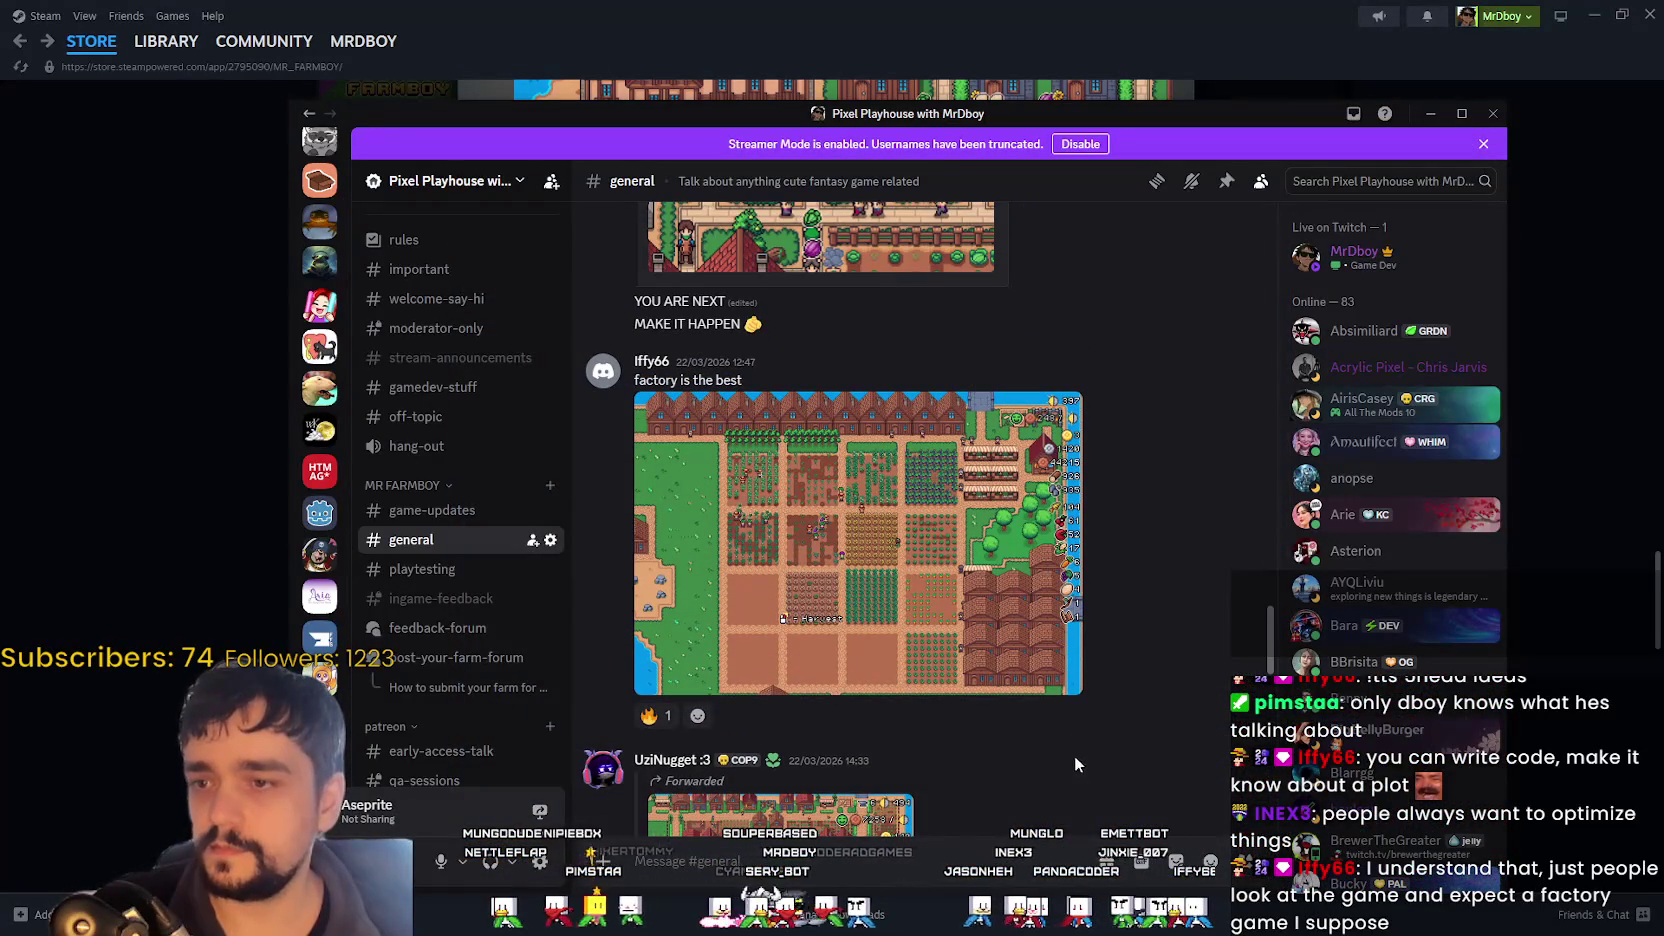
- View the shared and forwarded farm screenshots in #general at full size
left_click(1066, 670)
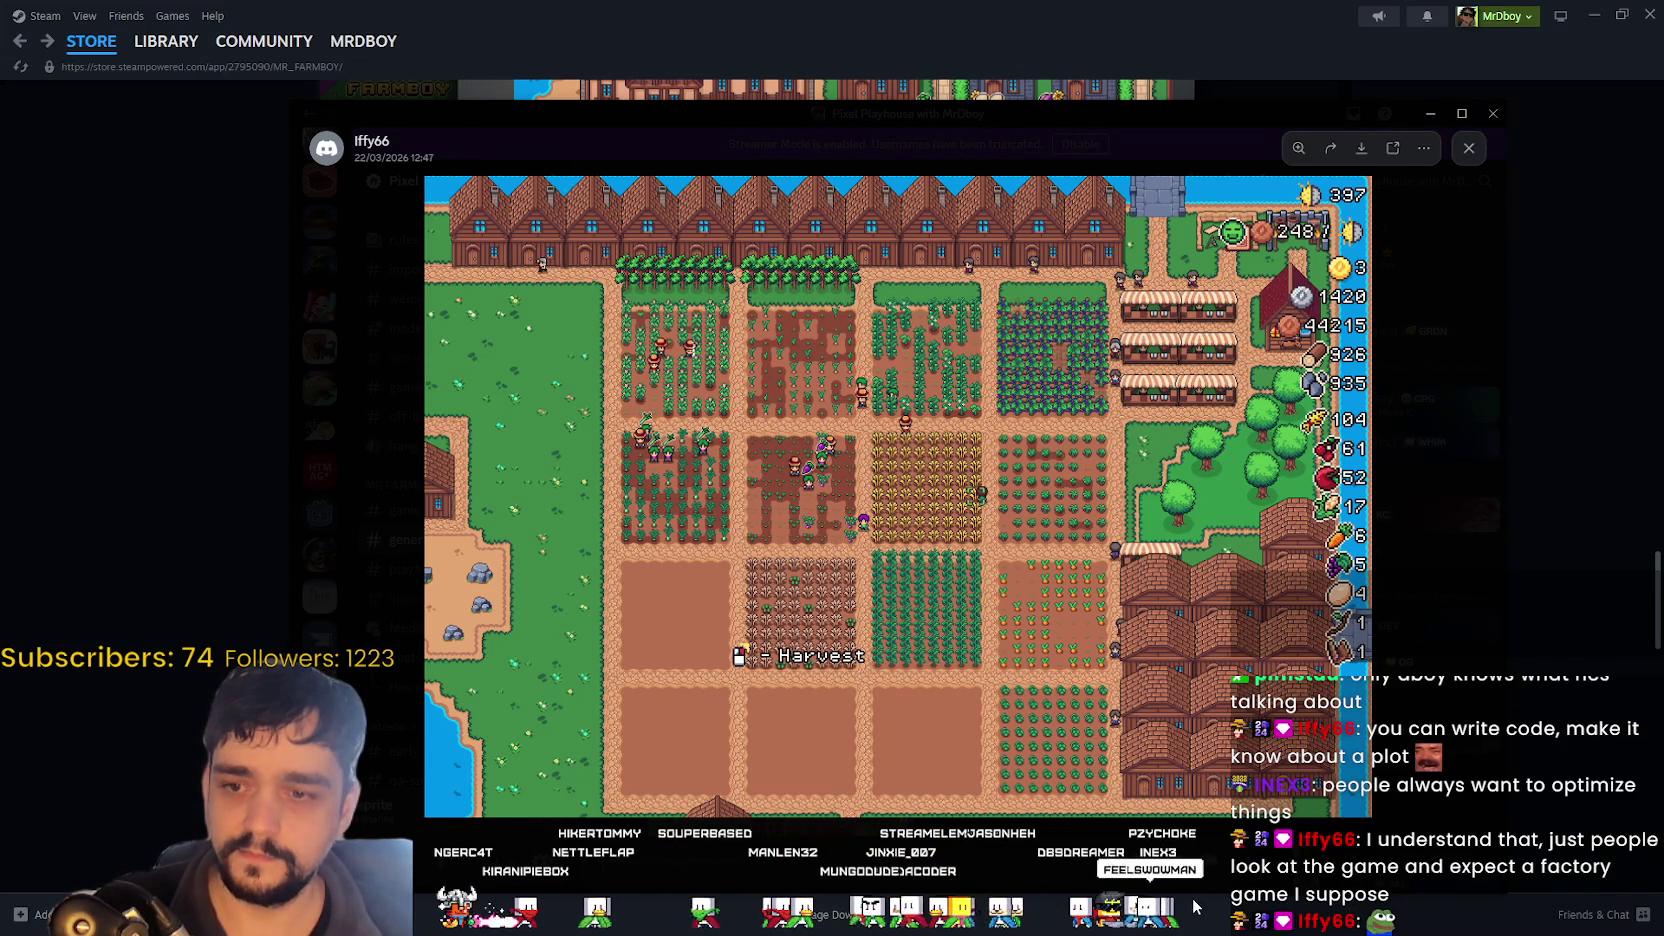
left_click(1405, 727)
scroll(911, 630, "down", 4)
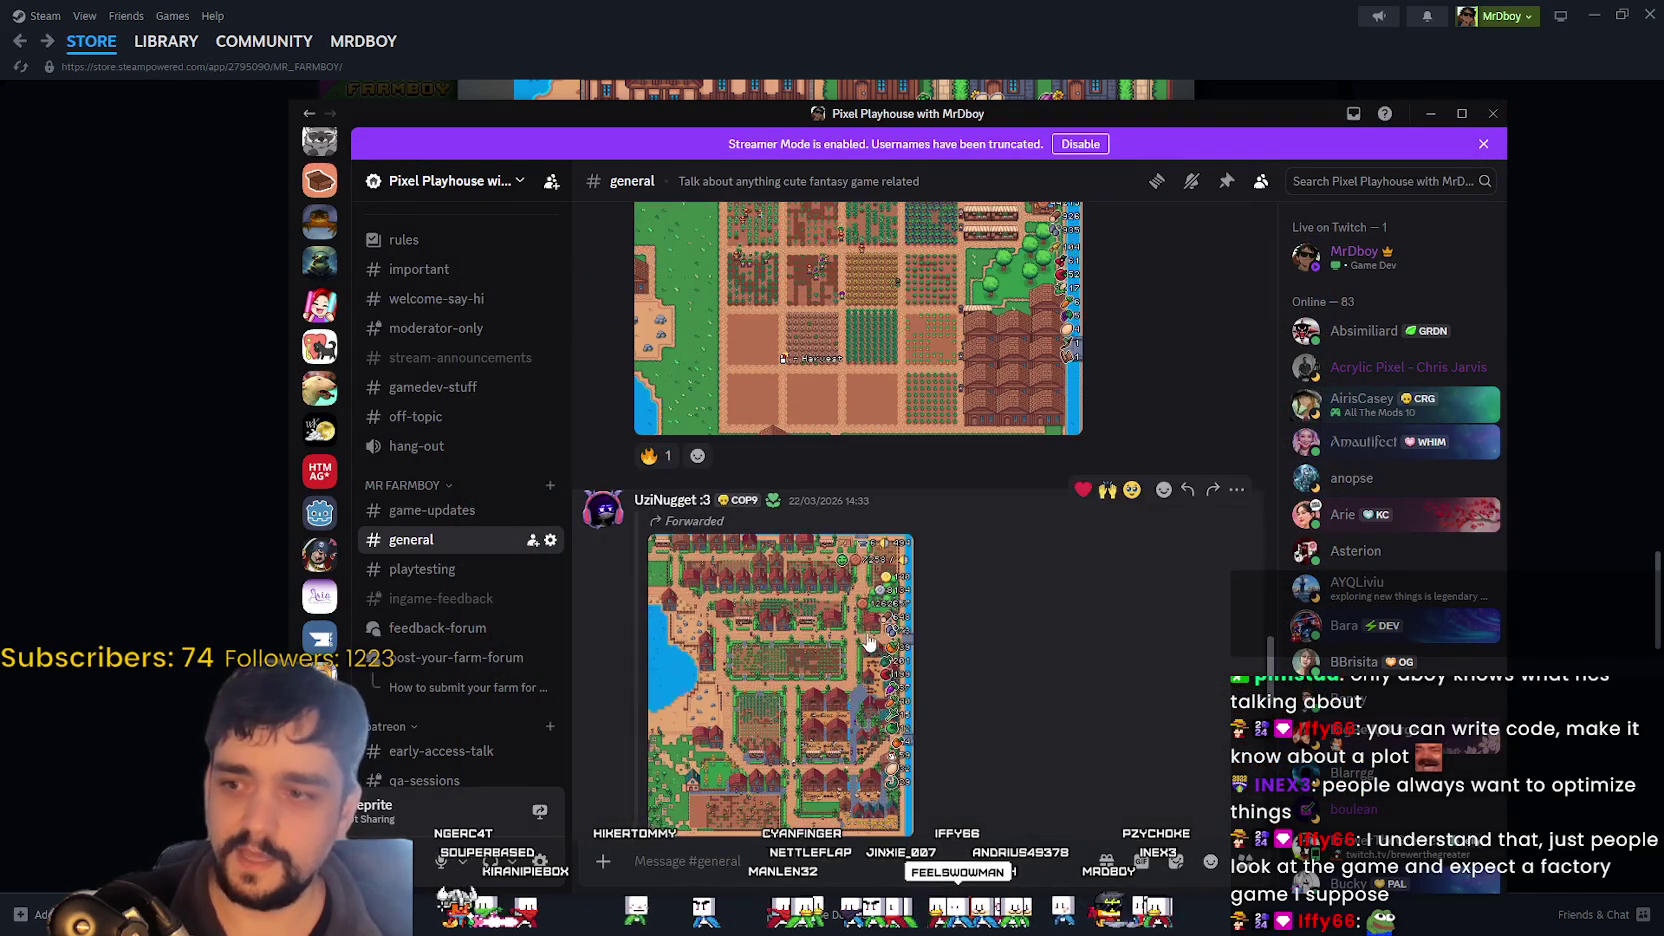
left_click(864, 645)
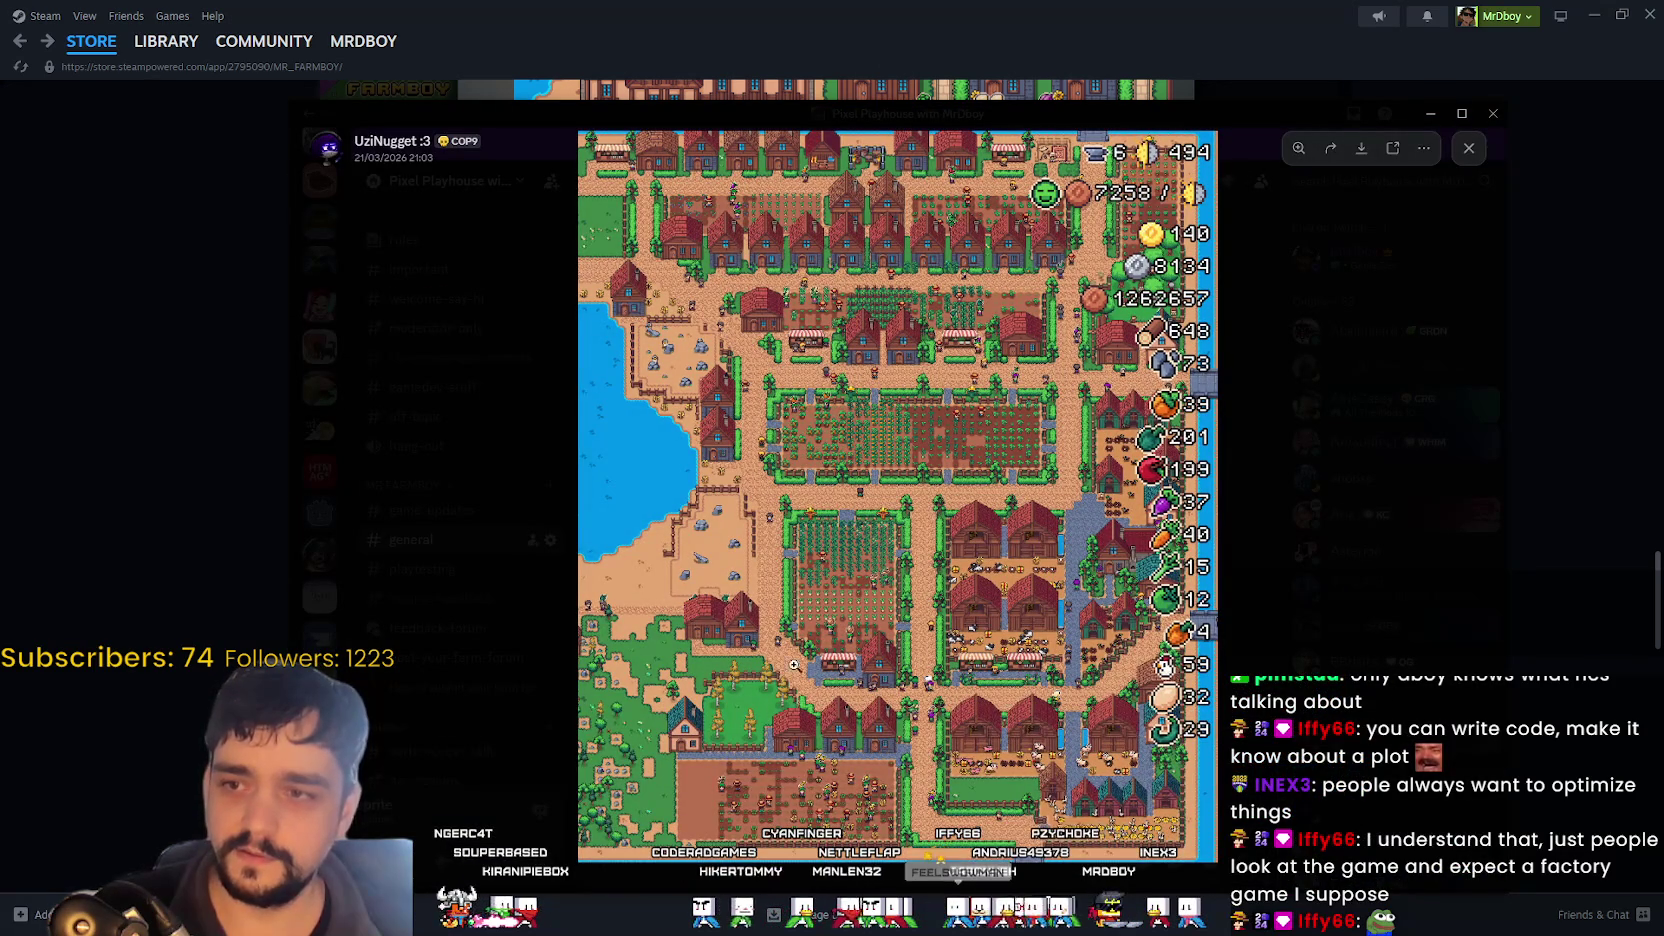
left_click(1346, 603)
scroll(956, 556, "up", 3)
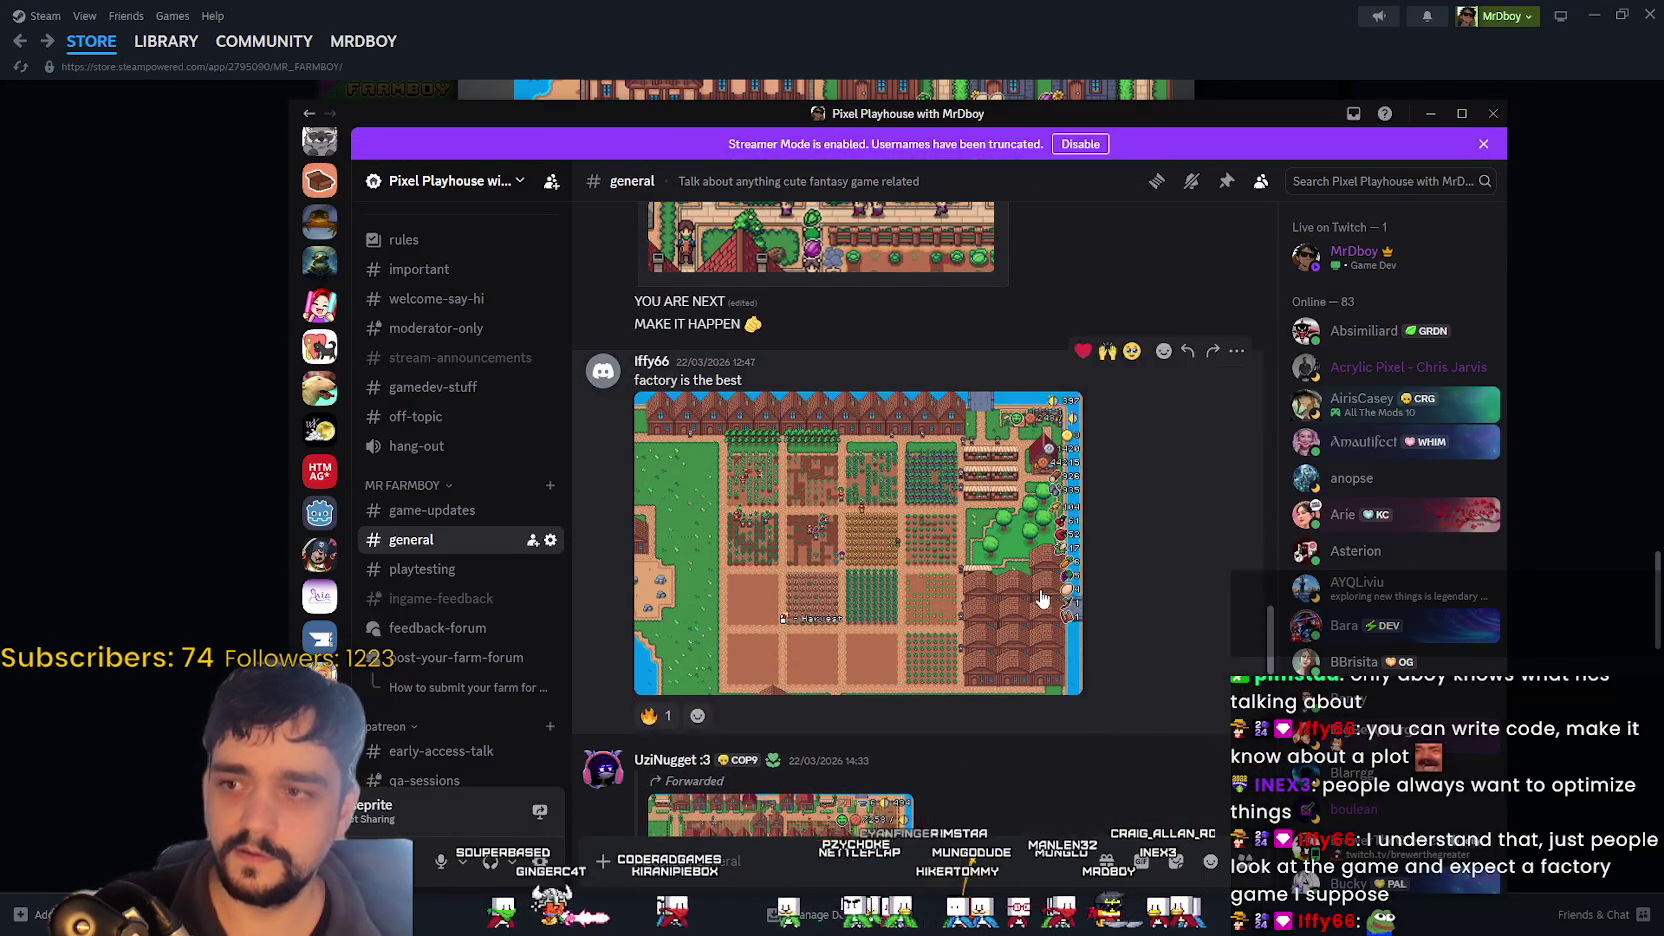
- Re-view both farm screenshots enlarged, then hide Discord to return to Steam
left_click(1041, 598)
left_click(1457, 720)
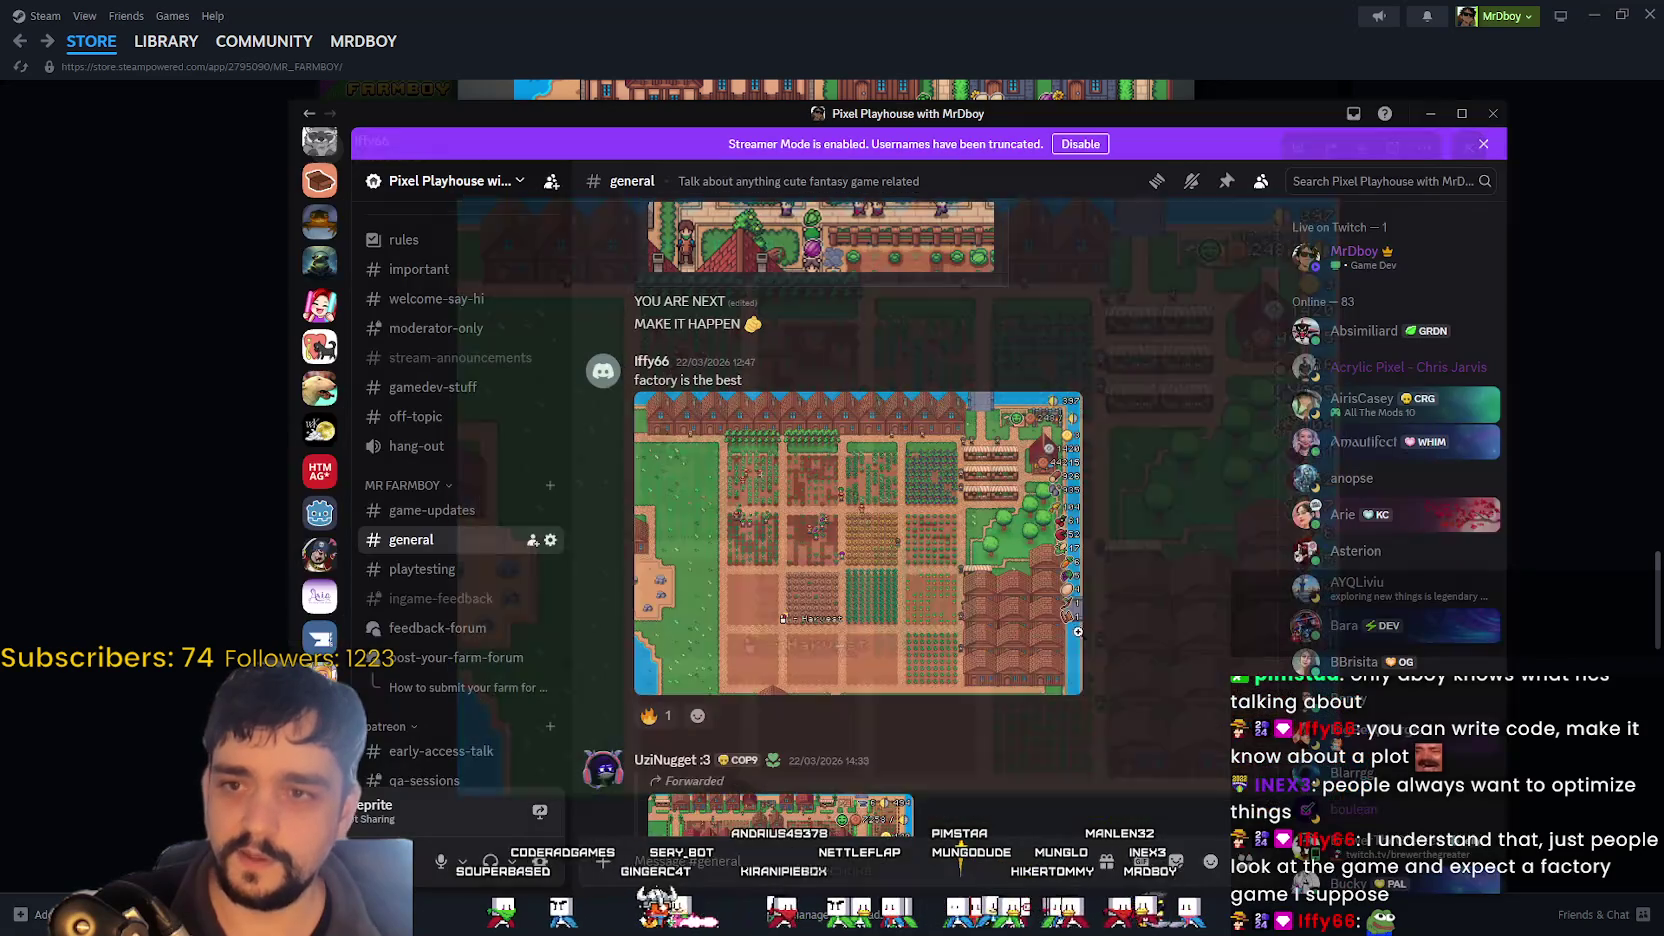
scroll(895, 614, "down", 3)
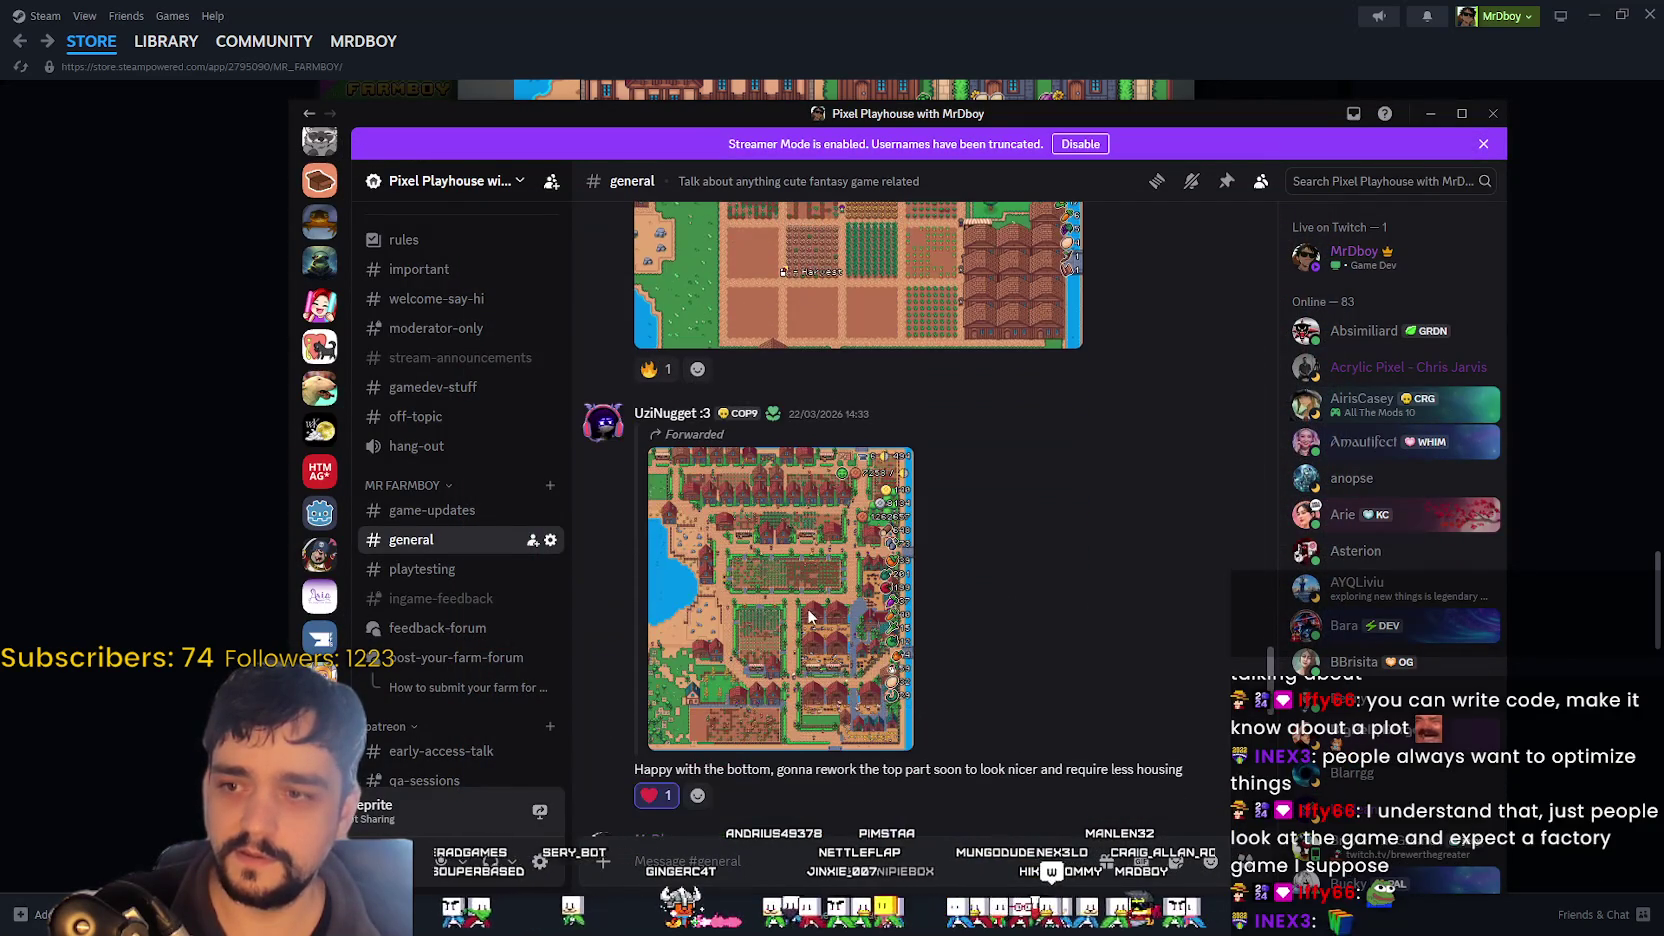
left_click(895, 614)
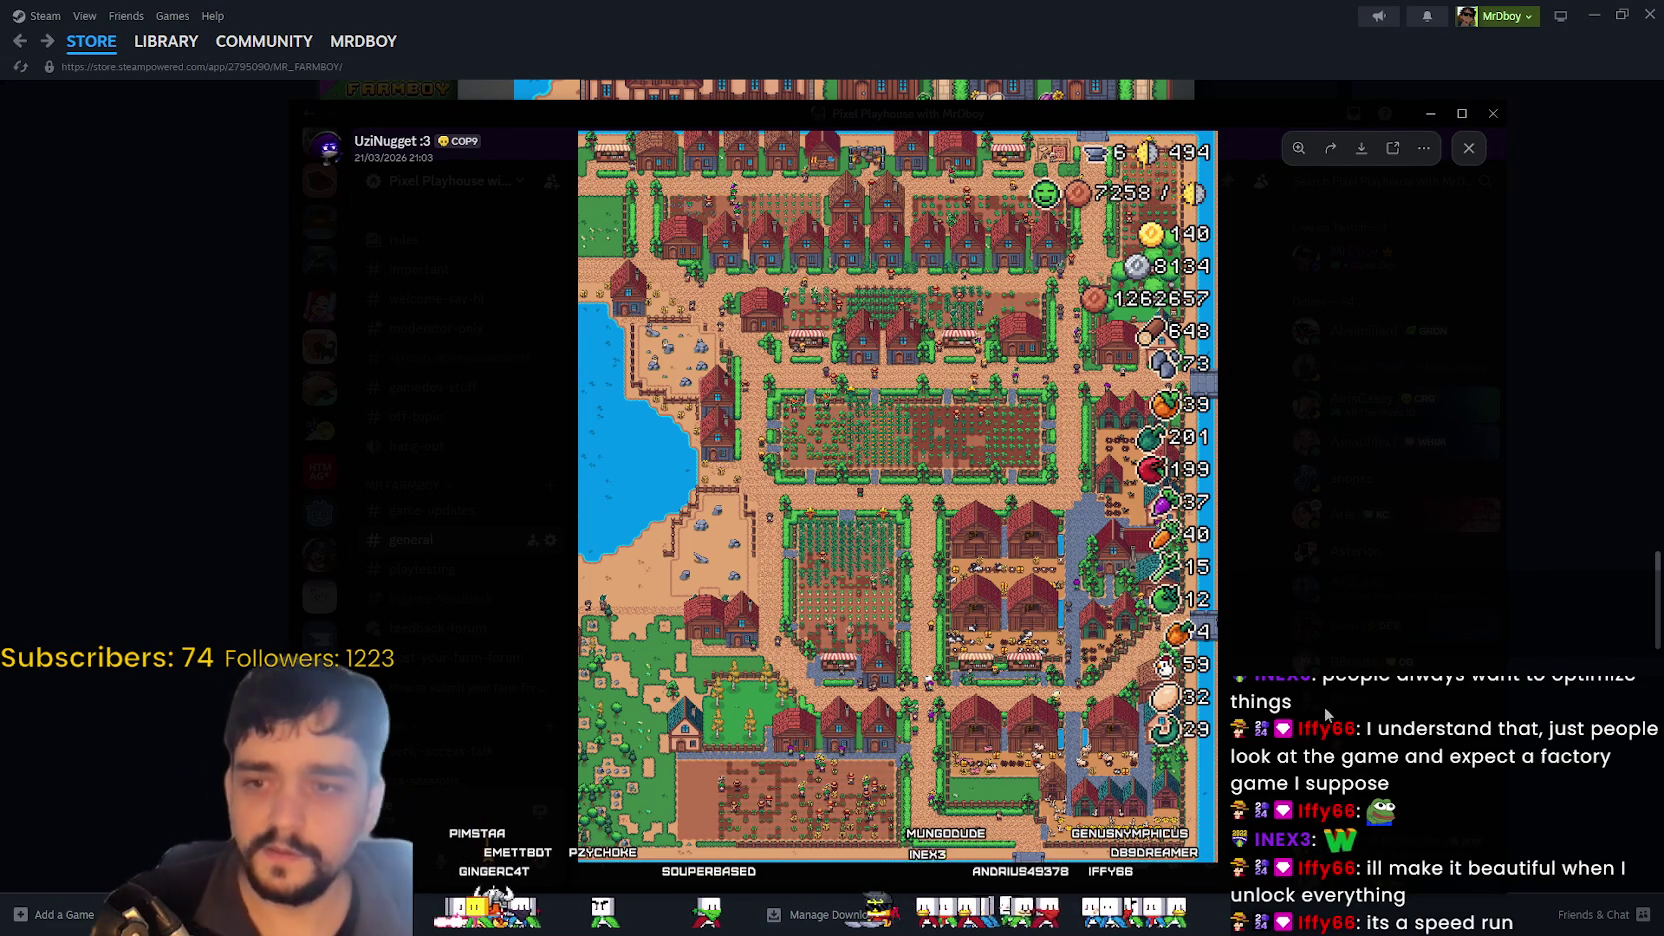
left_click(1323, 706)
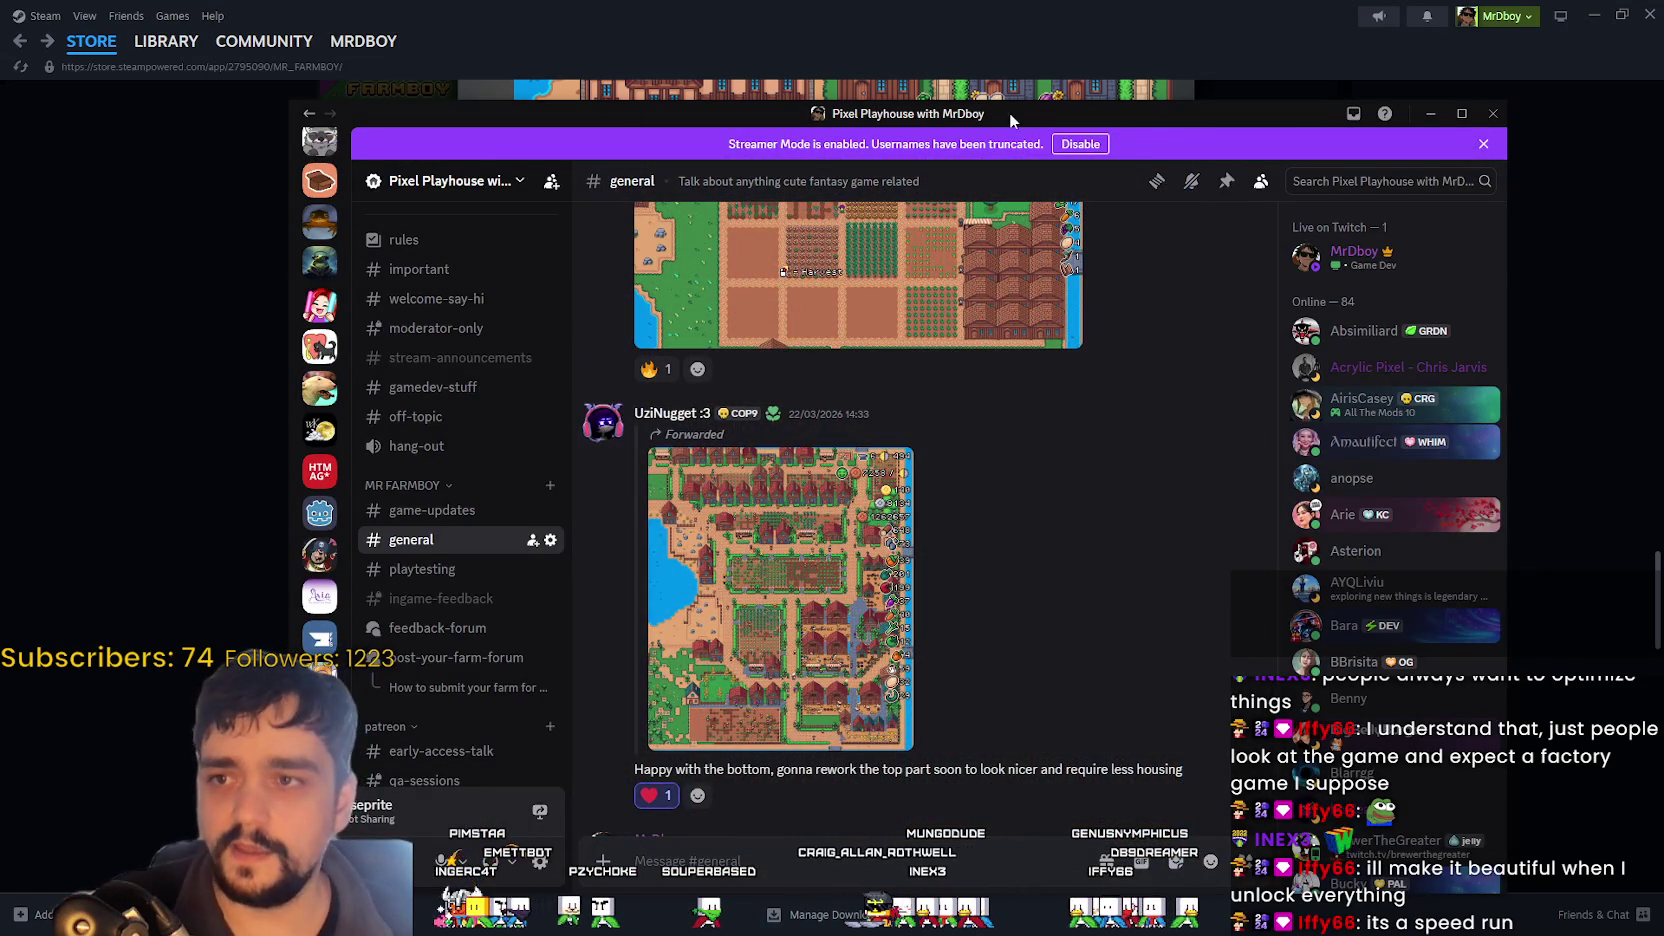
key("alt+Tab")
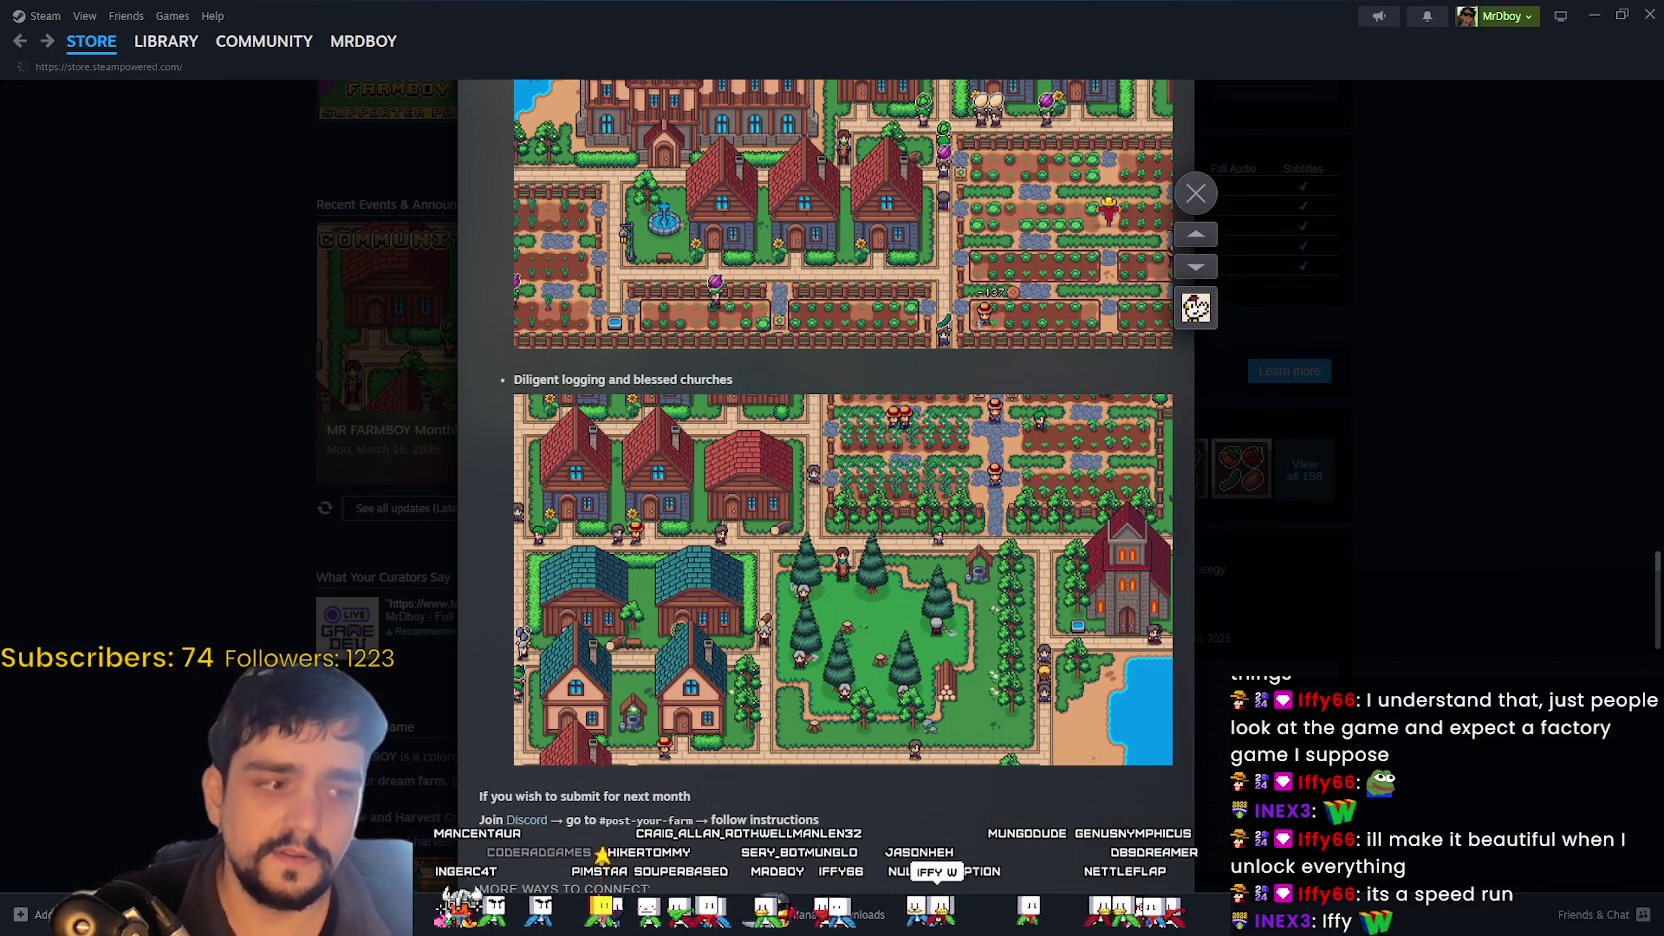
- Go from the event post via the Library to the MR FARMBOY store page
left_click(91, 41)
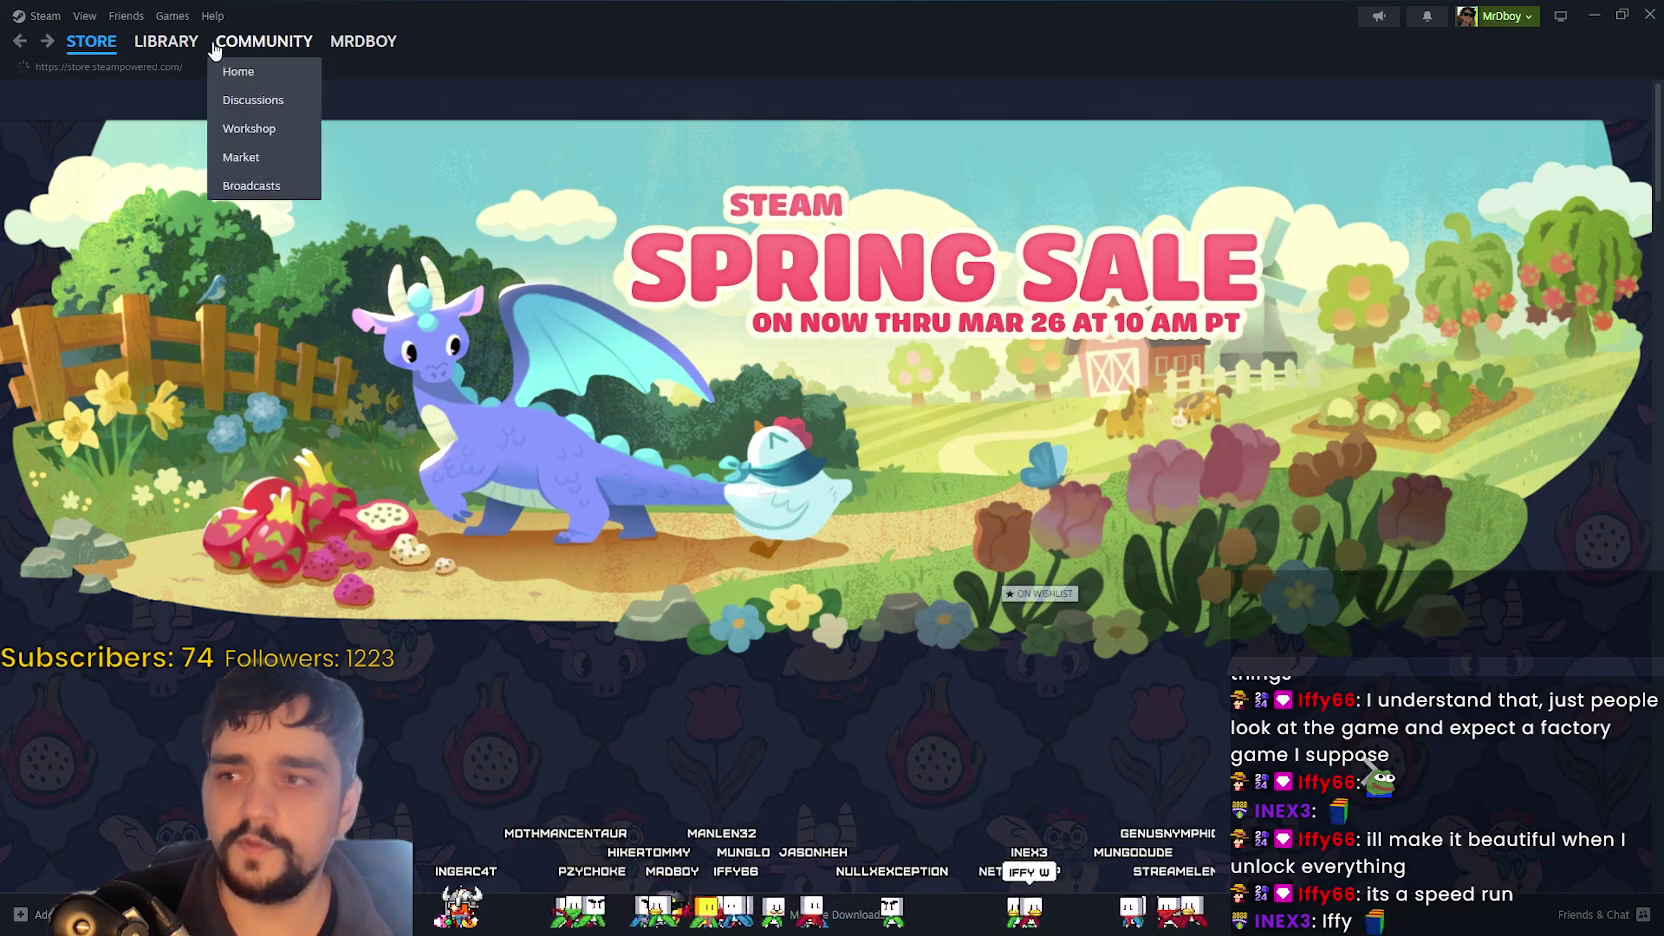
left_click(169, 53)
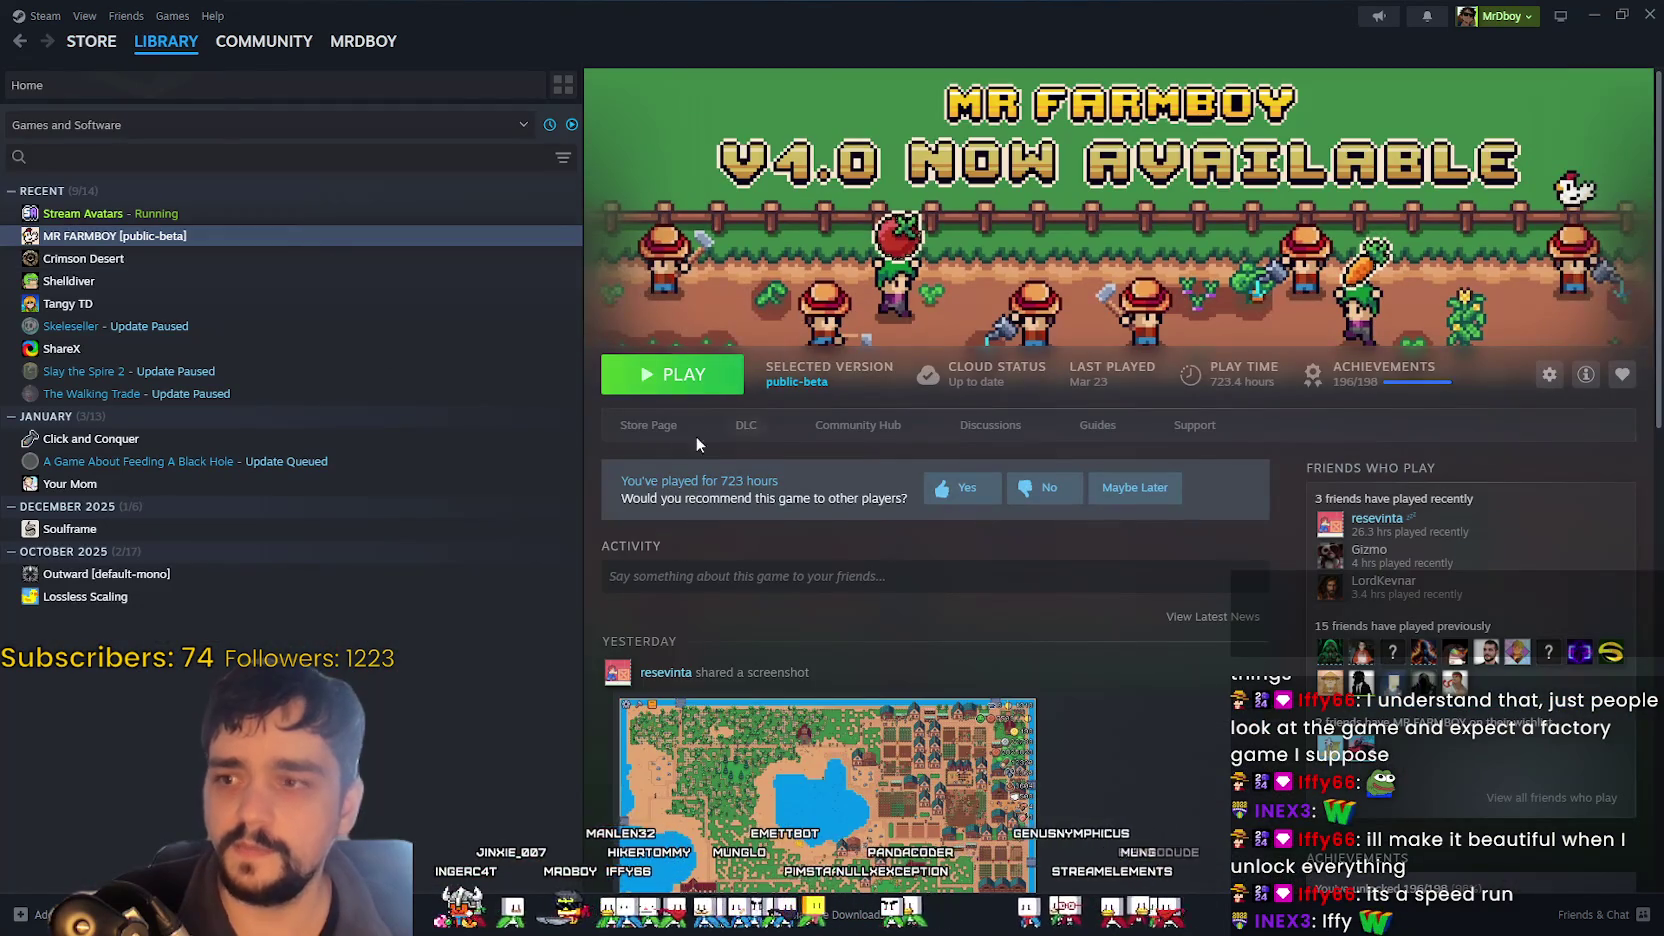
left_click(640, 427)
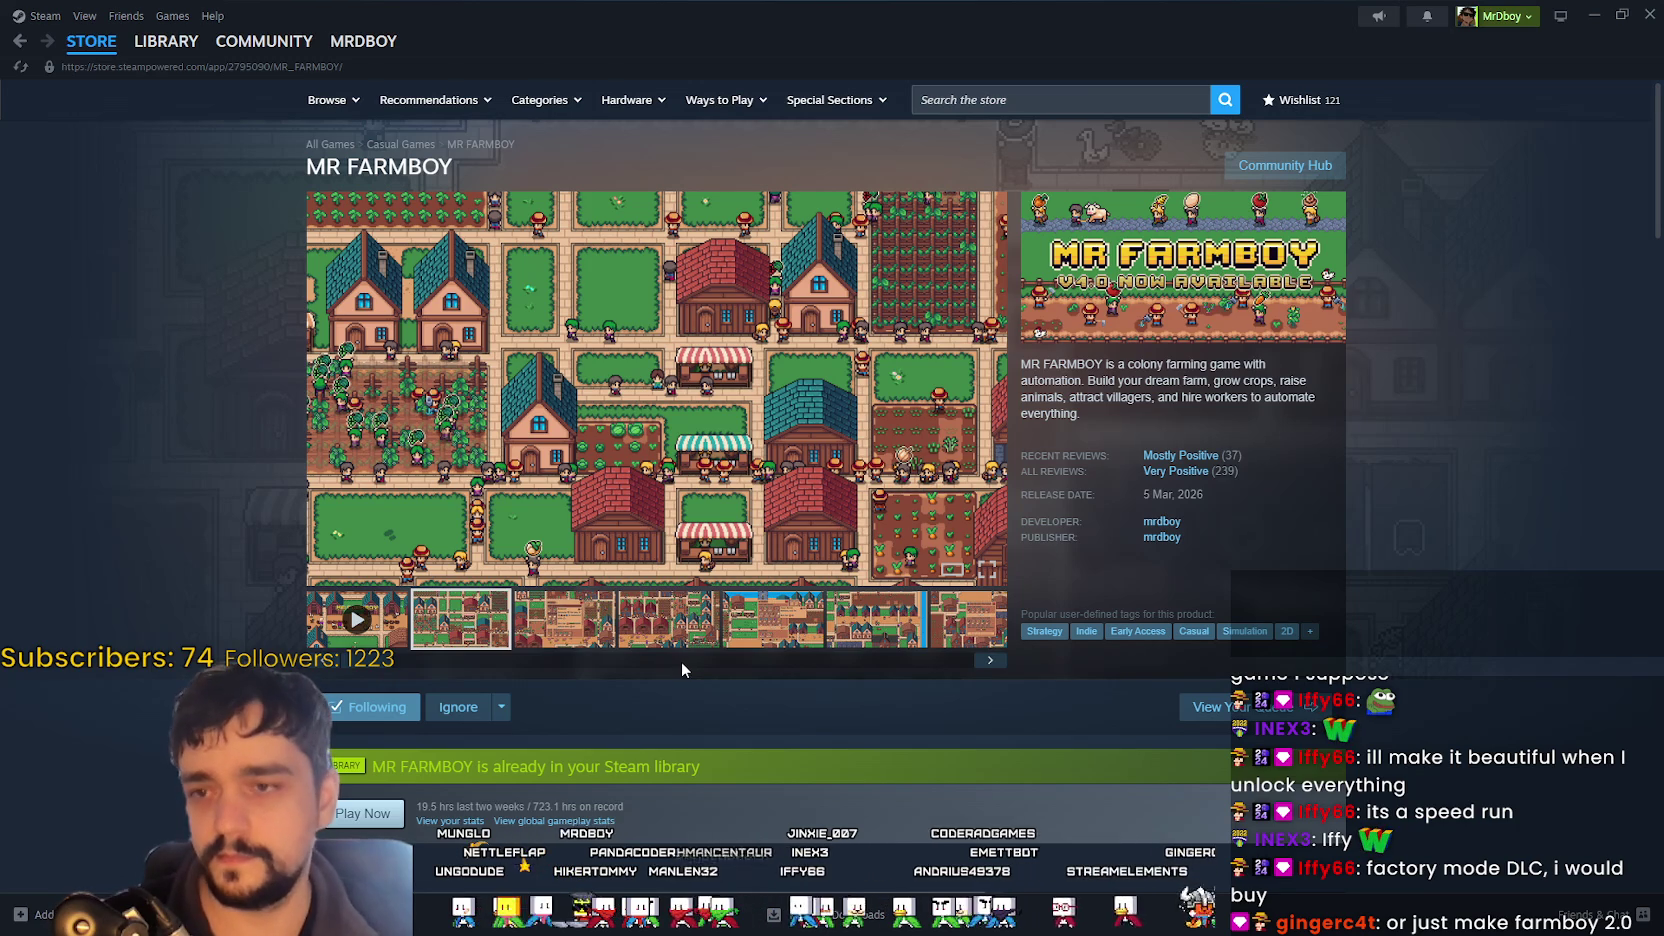
- Browse the MR FARMBOY screenshots enlarged, stepping through to the market screenshot
scroll(1488, 552, "down", 3)
scroll(1489, 550, "up", 3)
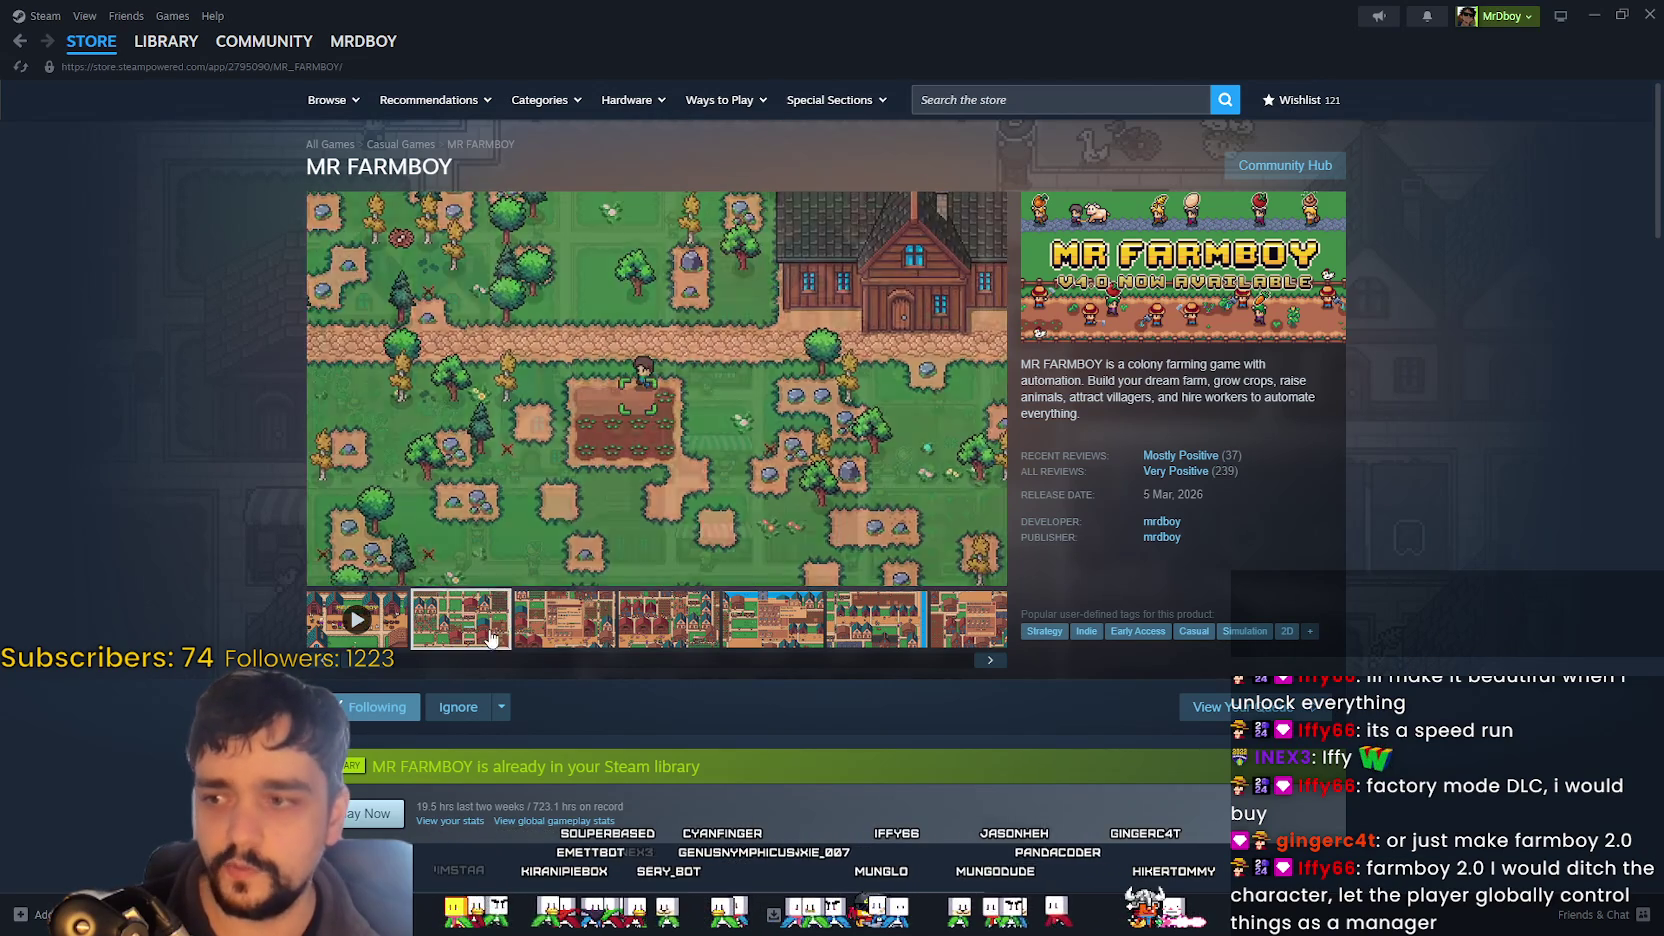
left_click(717, 419)
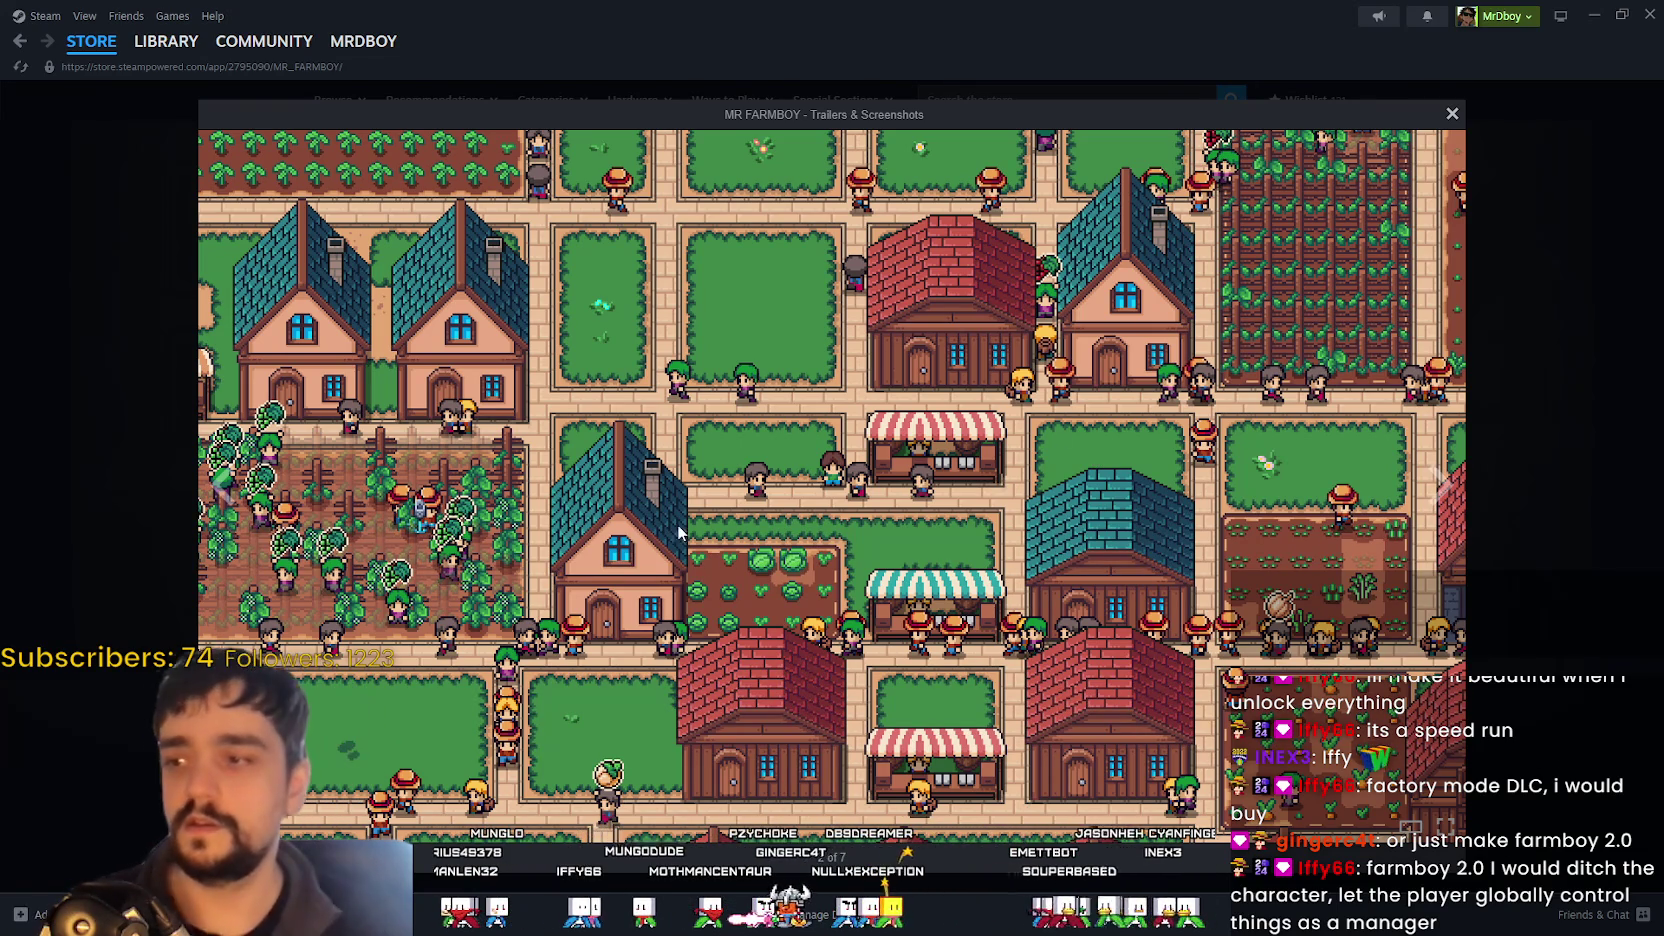
left_click(1449, 487)
left_click(1449, 487)
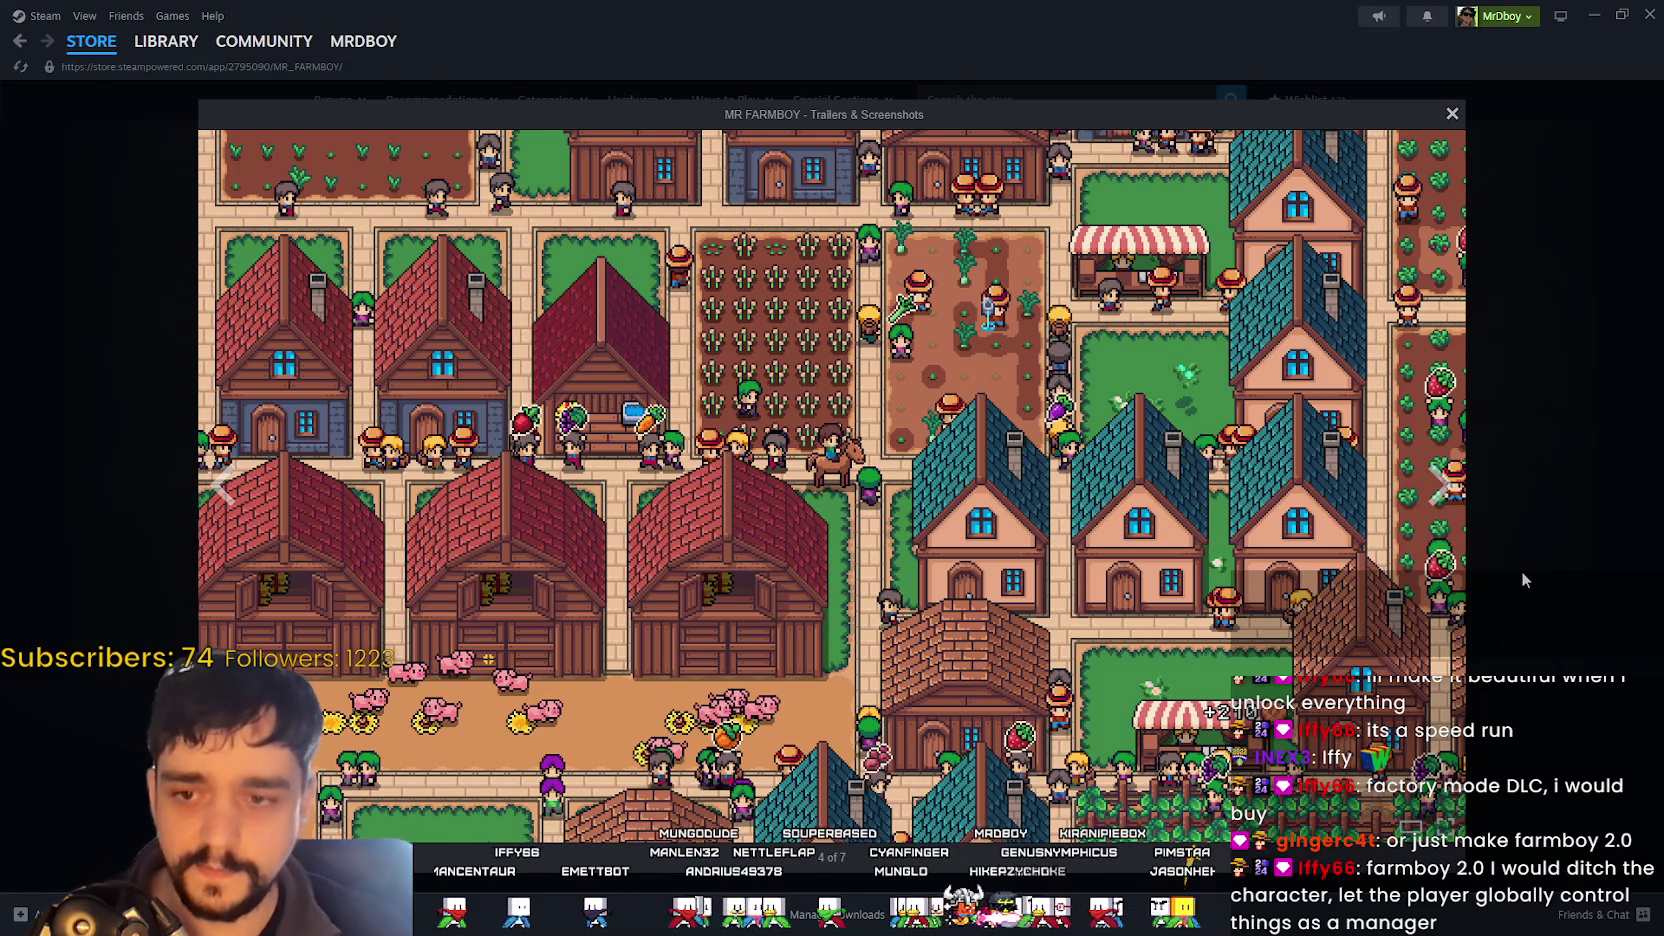
left_click(1441, 487)
left_click(1535, 625)
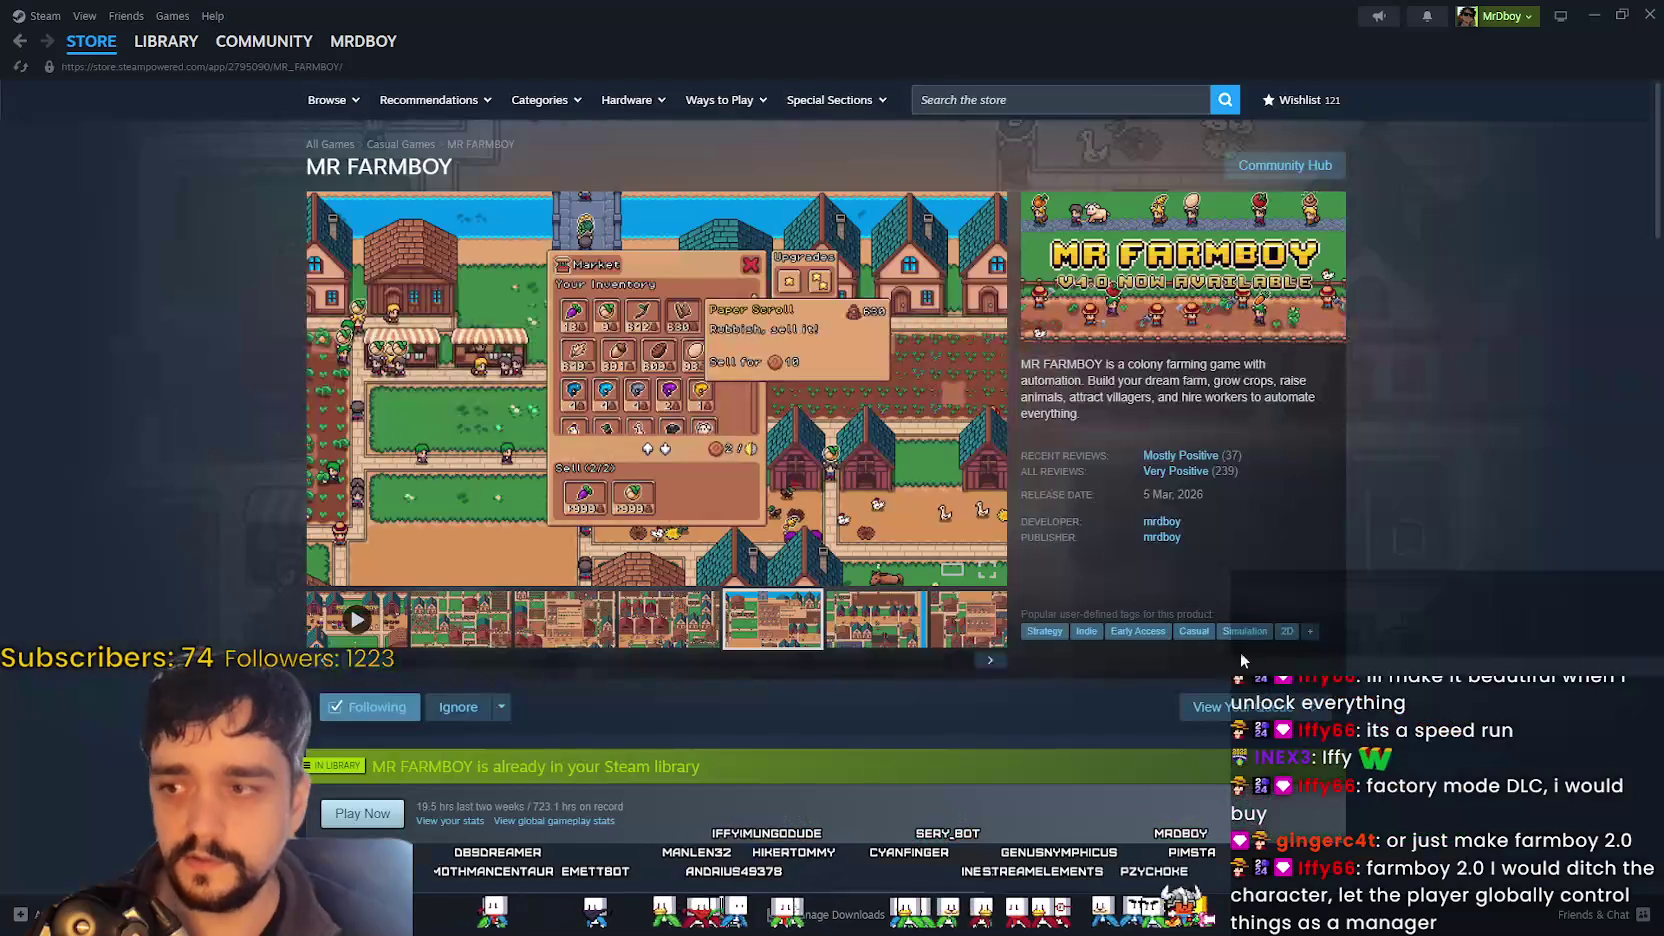
- Compare the market and sixth screenshots, view the sixth full-screen, then minimize Steam
left_click(647, 625)
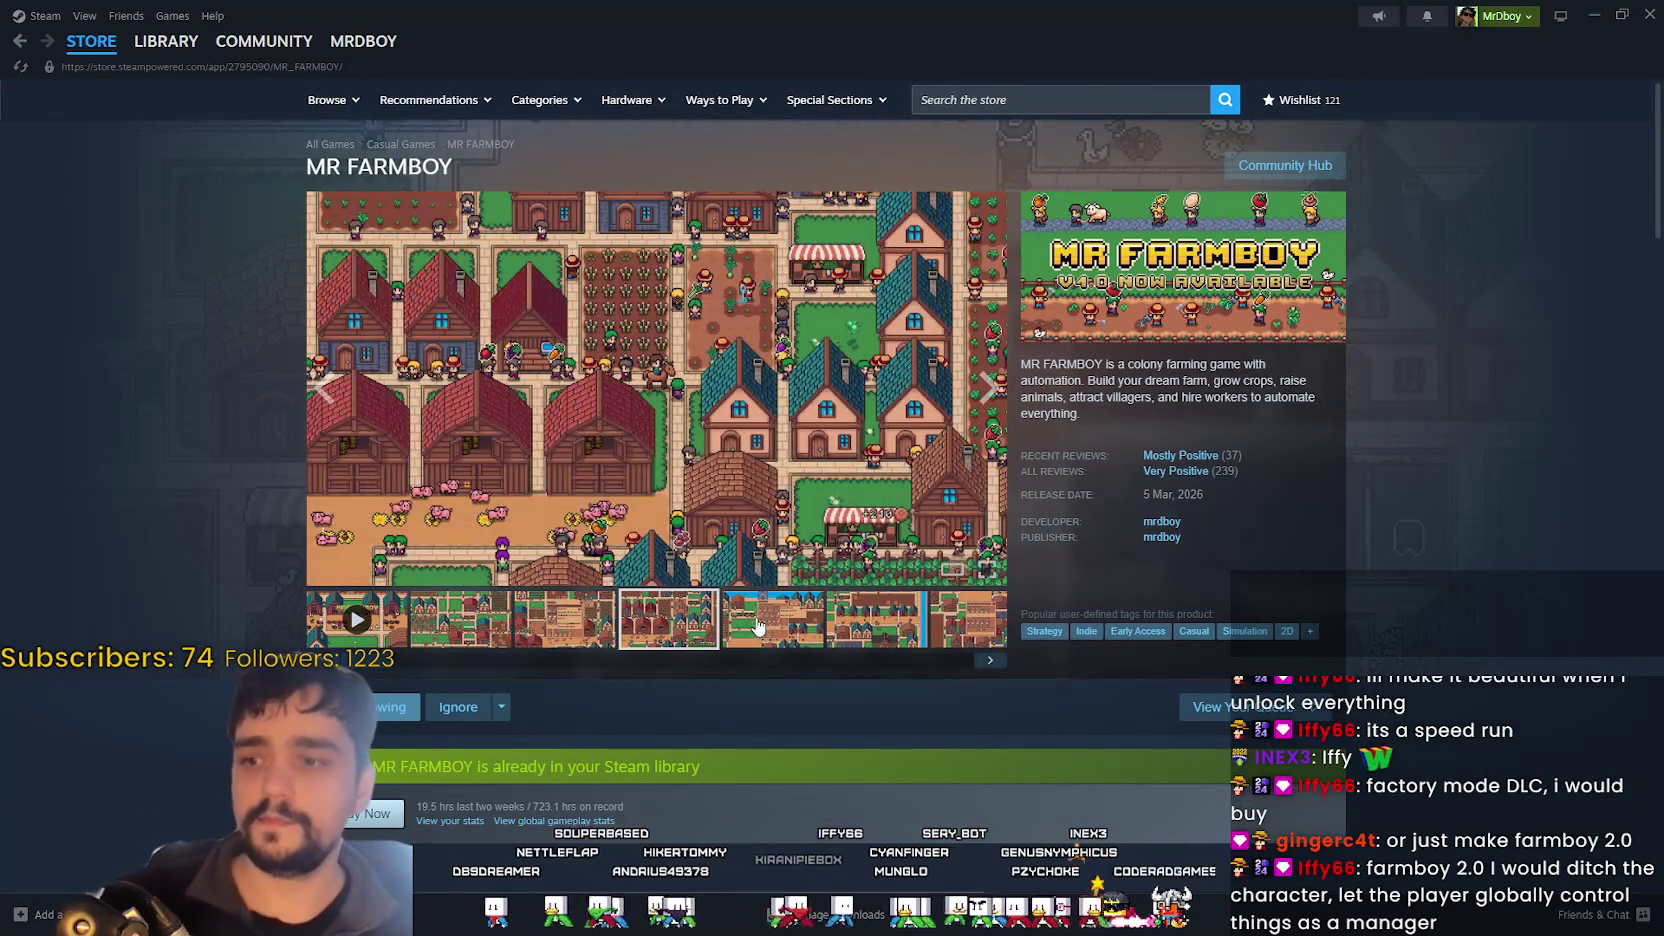
left_click(759, 630)
left_click(862, 624)
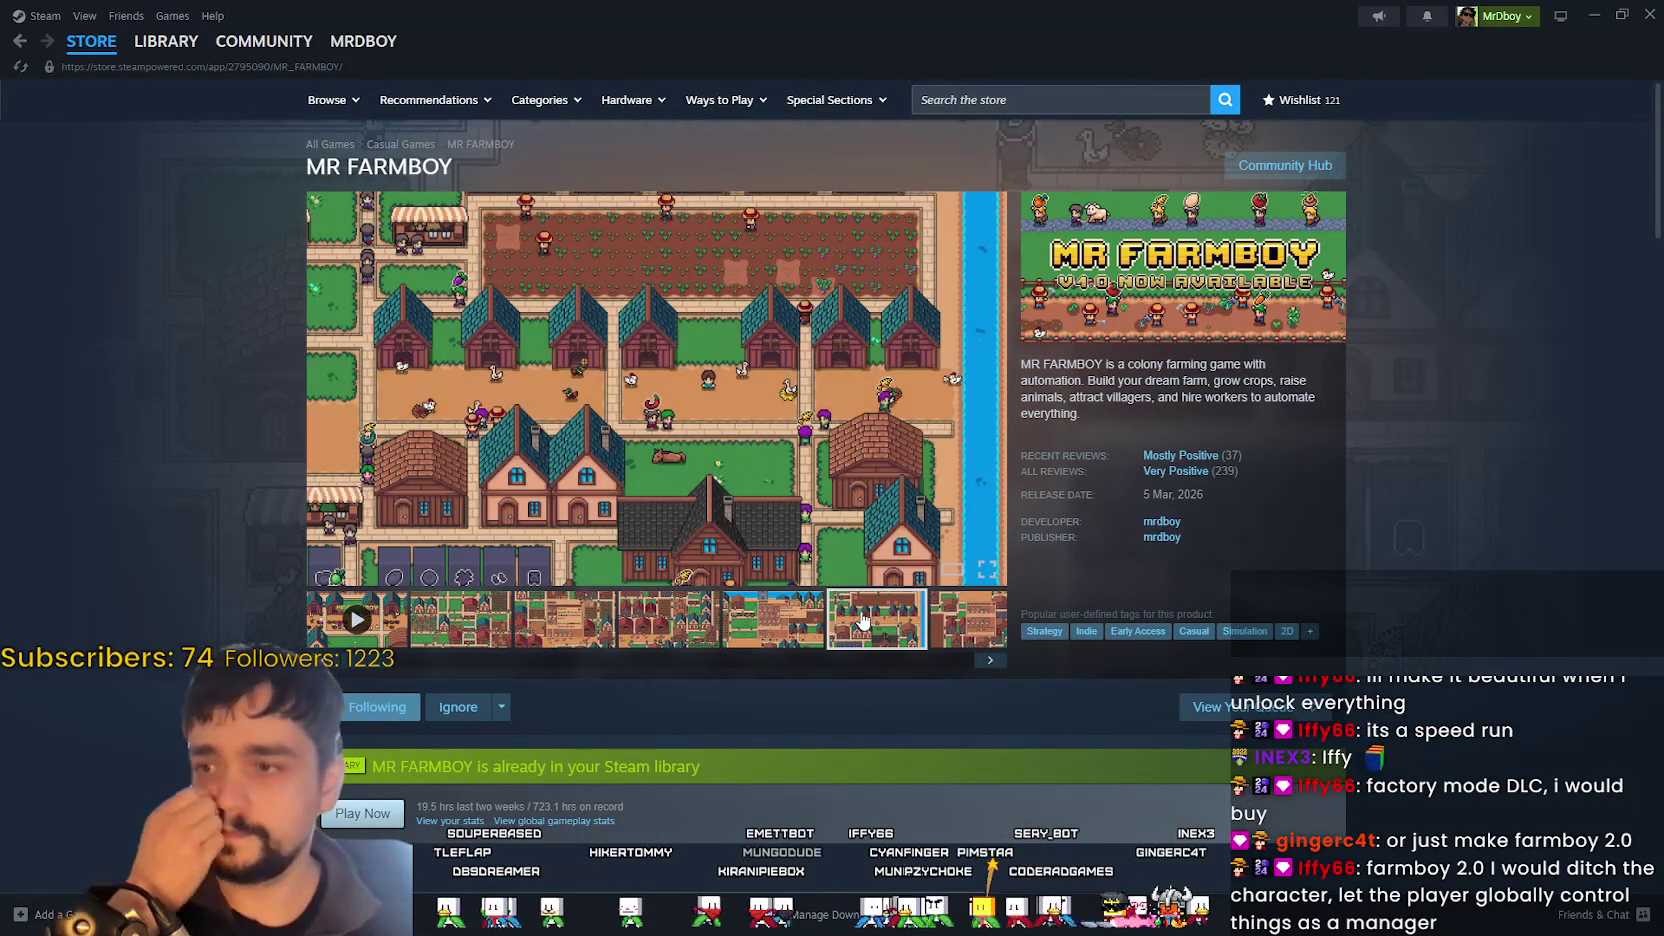
left_click(797, 607)
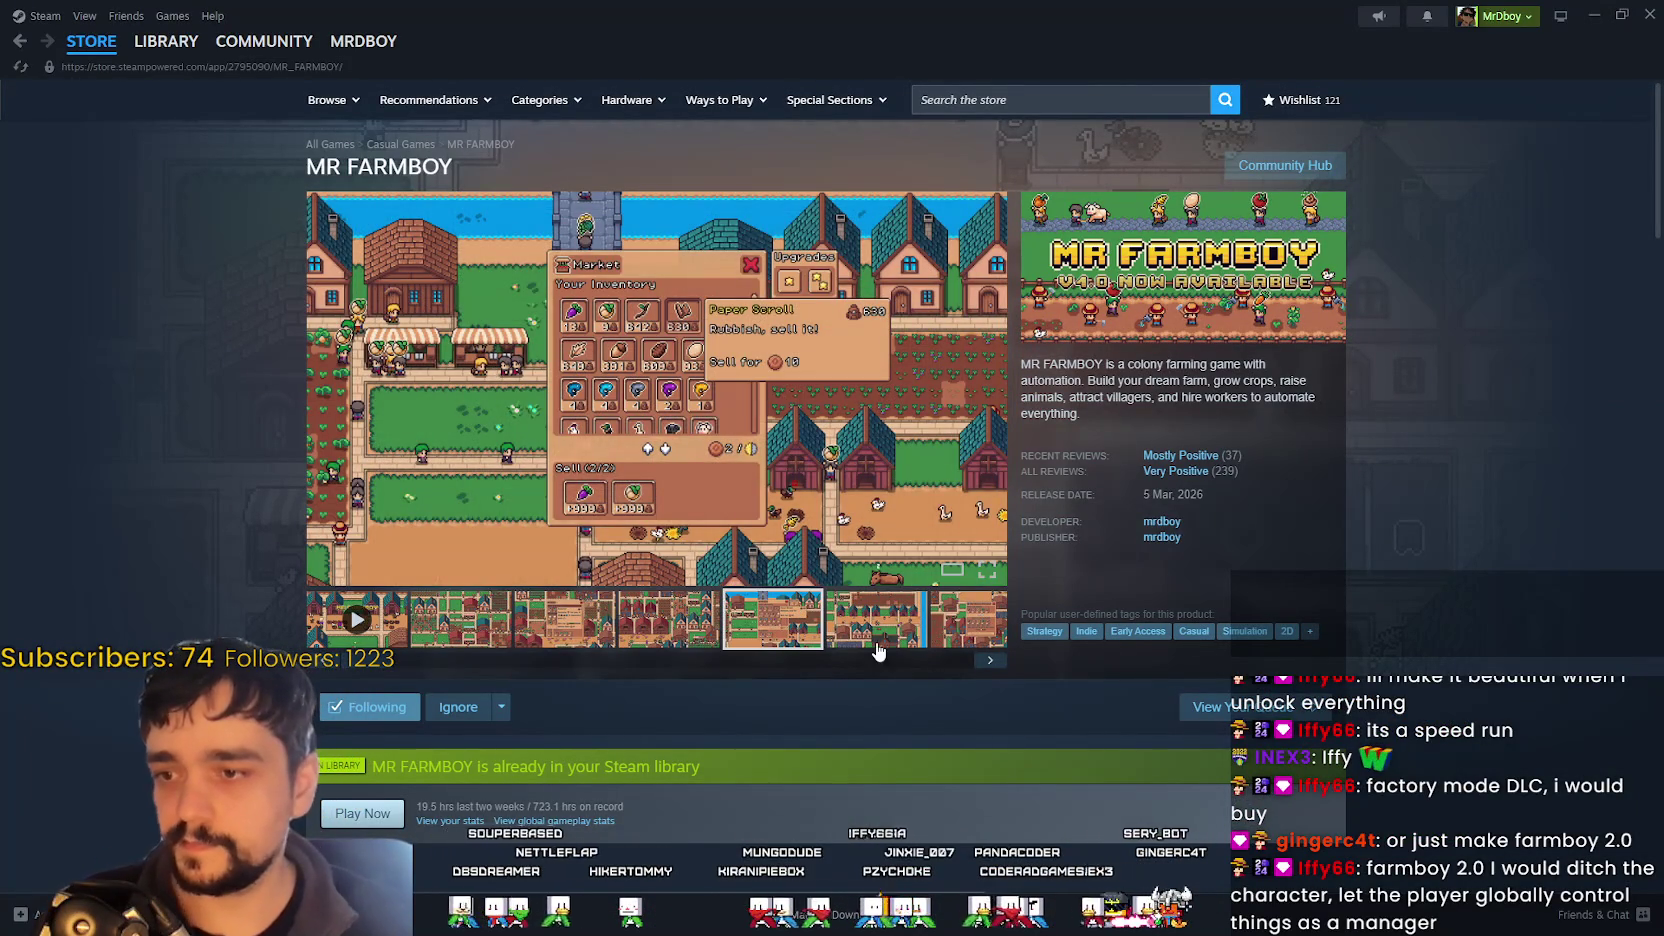
left_click(877, 649)
left_click(752, 432)
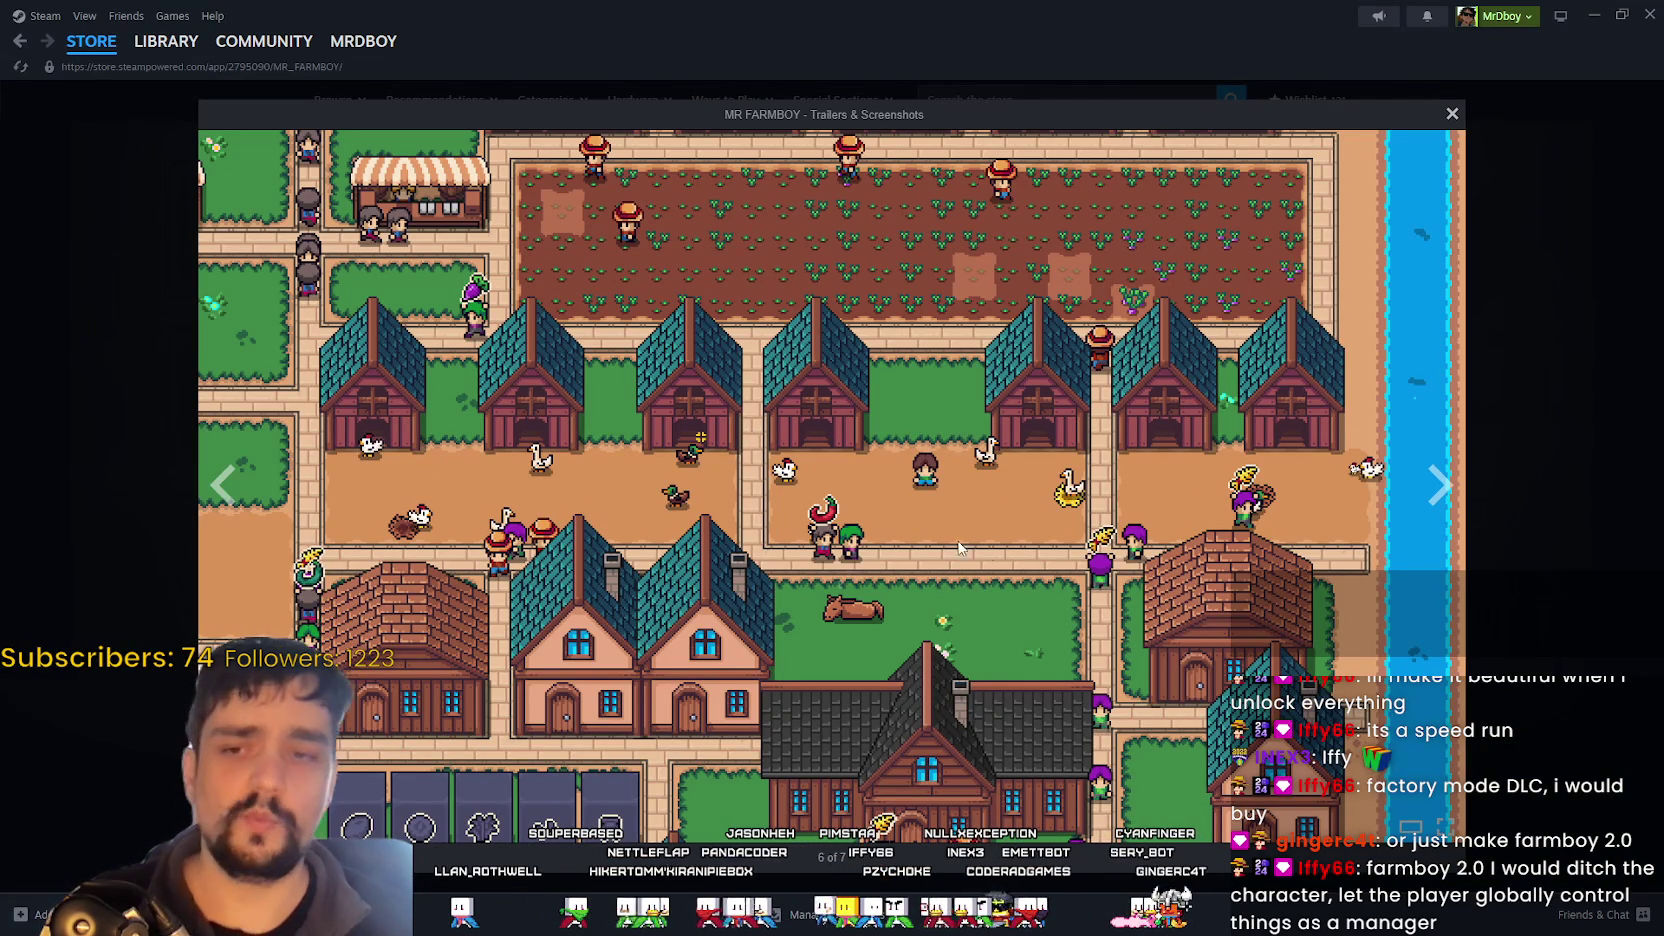
left_click(1582, 562)
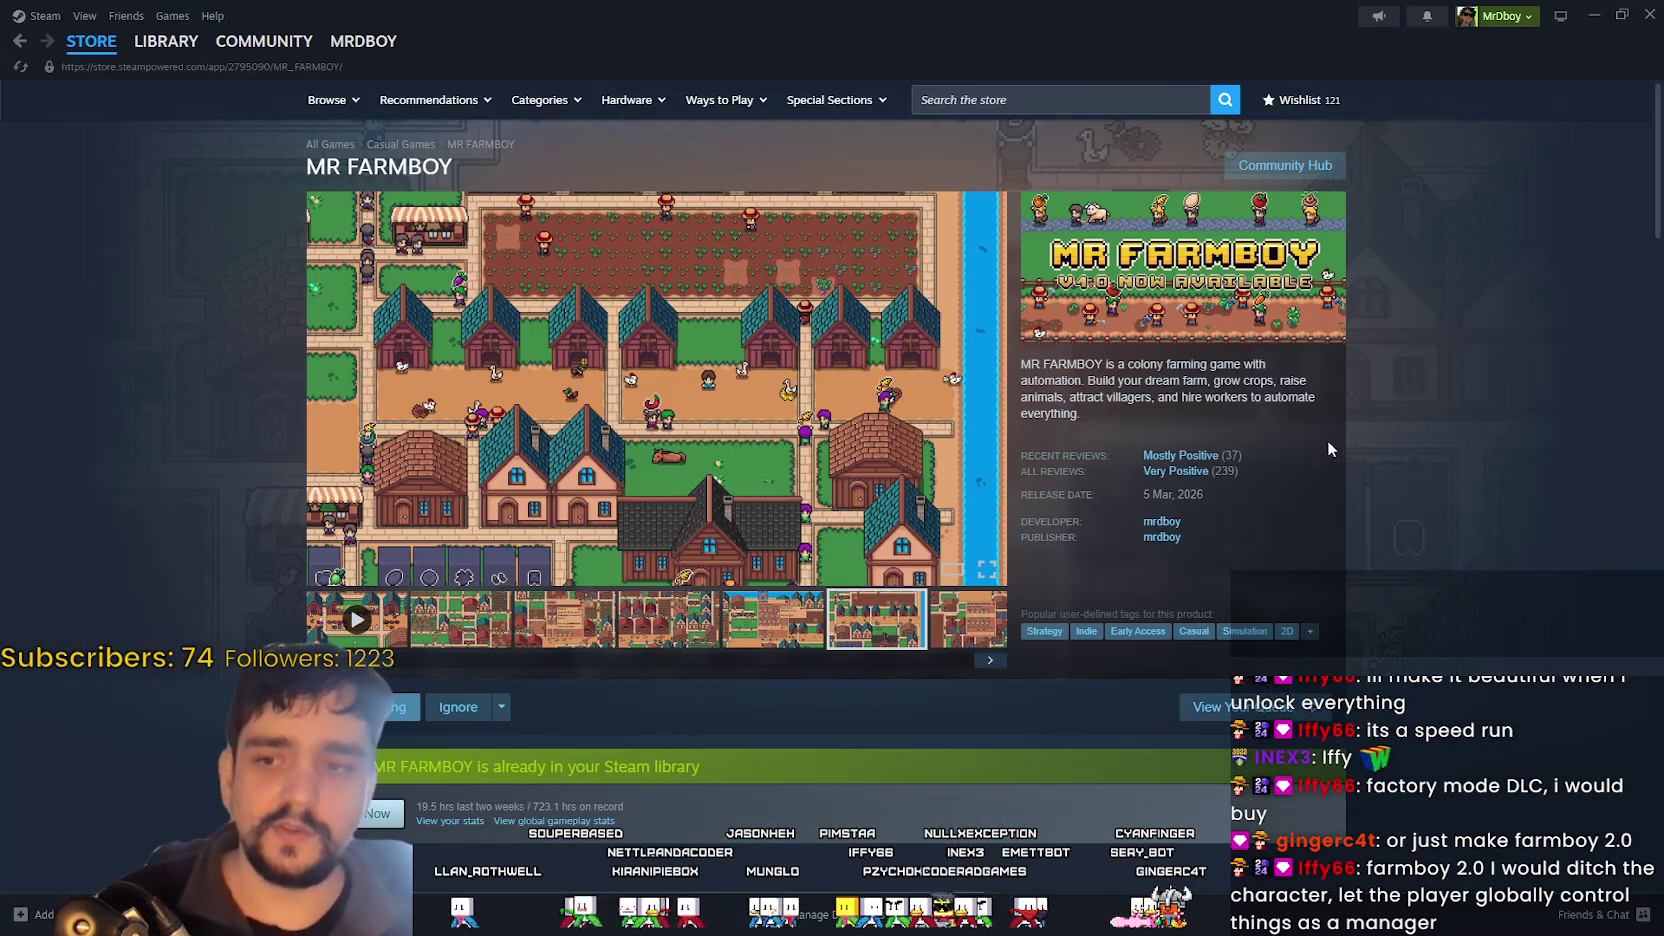
left_click(1589, 23)
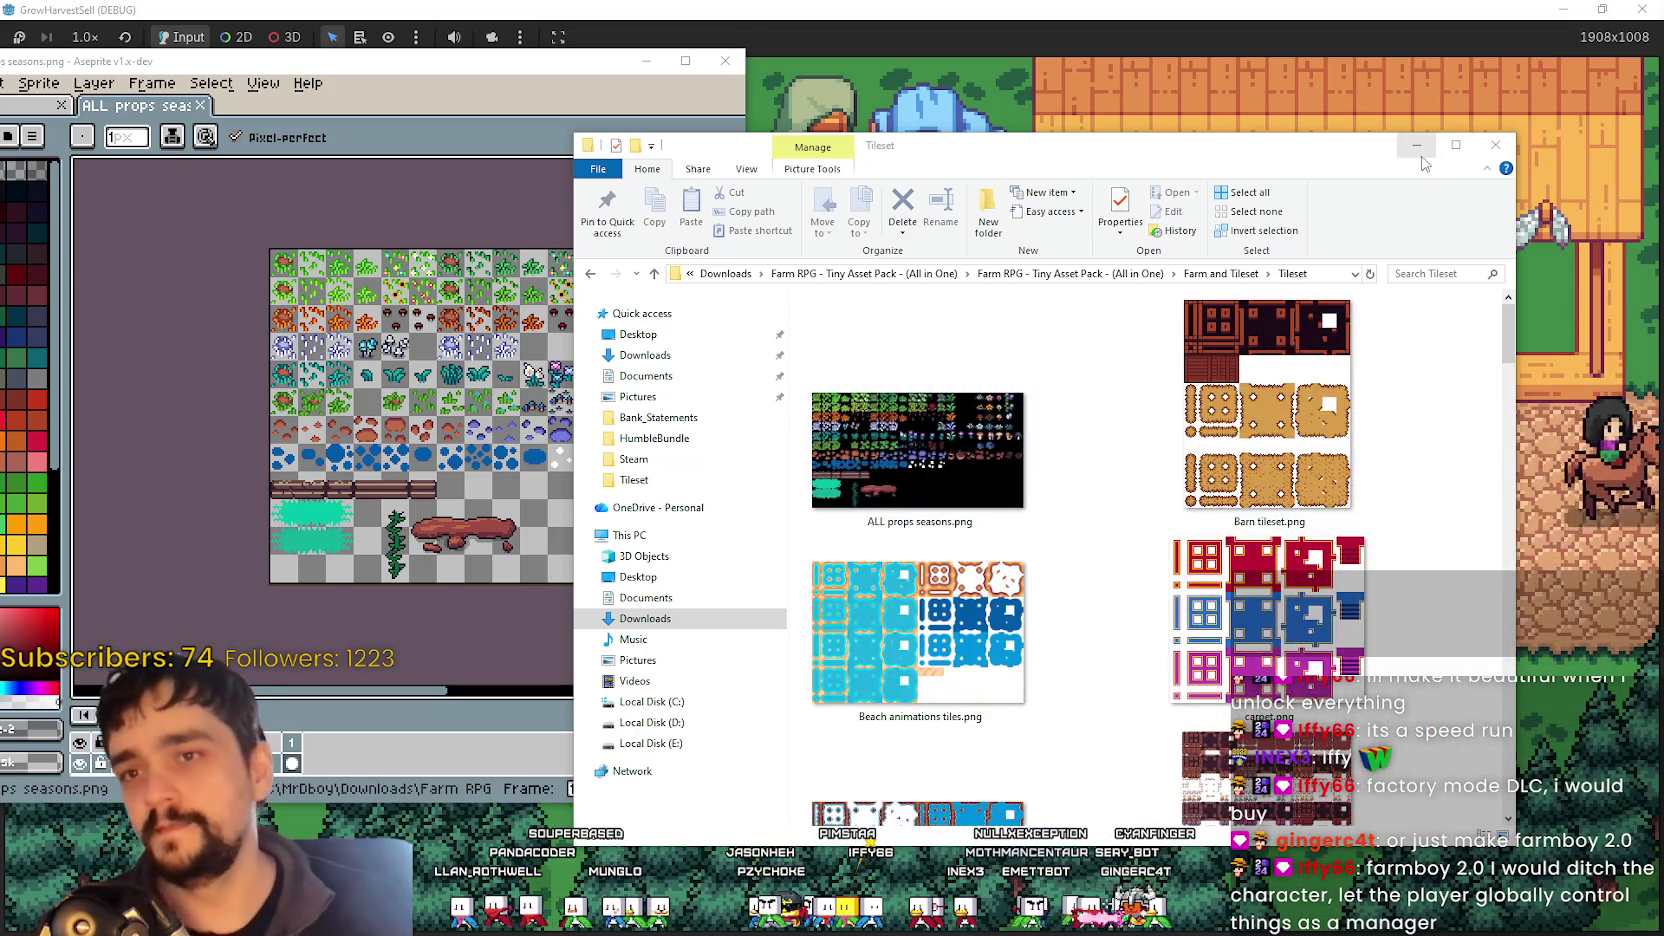
- Minimize the Tileset folder and walk the game character to the market stall for gold
left_click(1418, 148)
left_click(1053, 521)
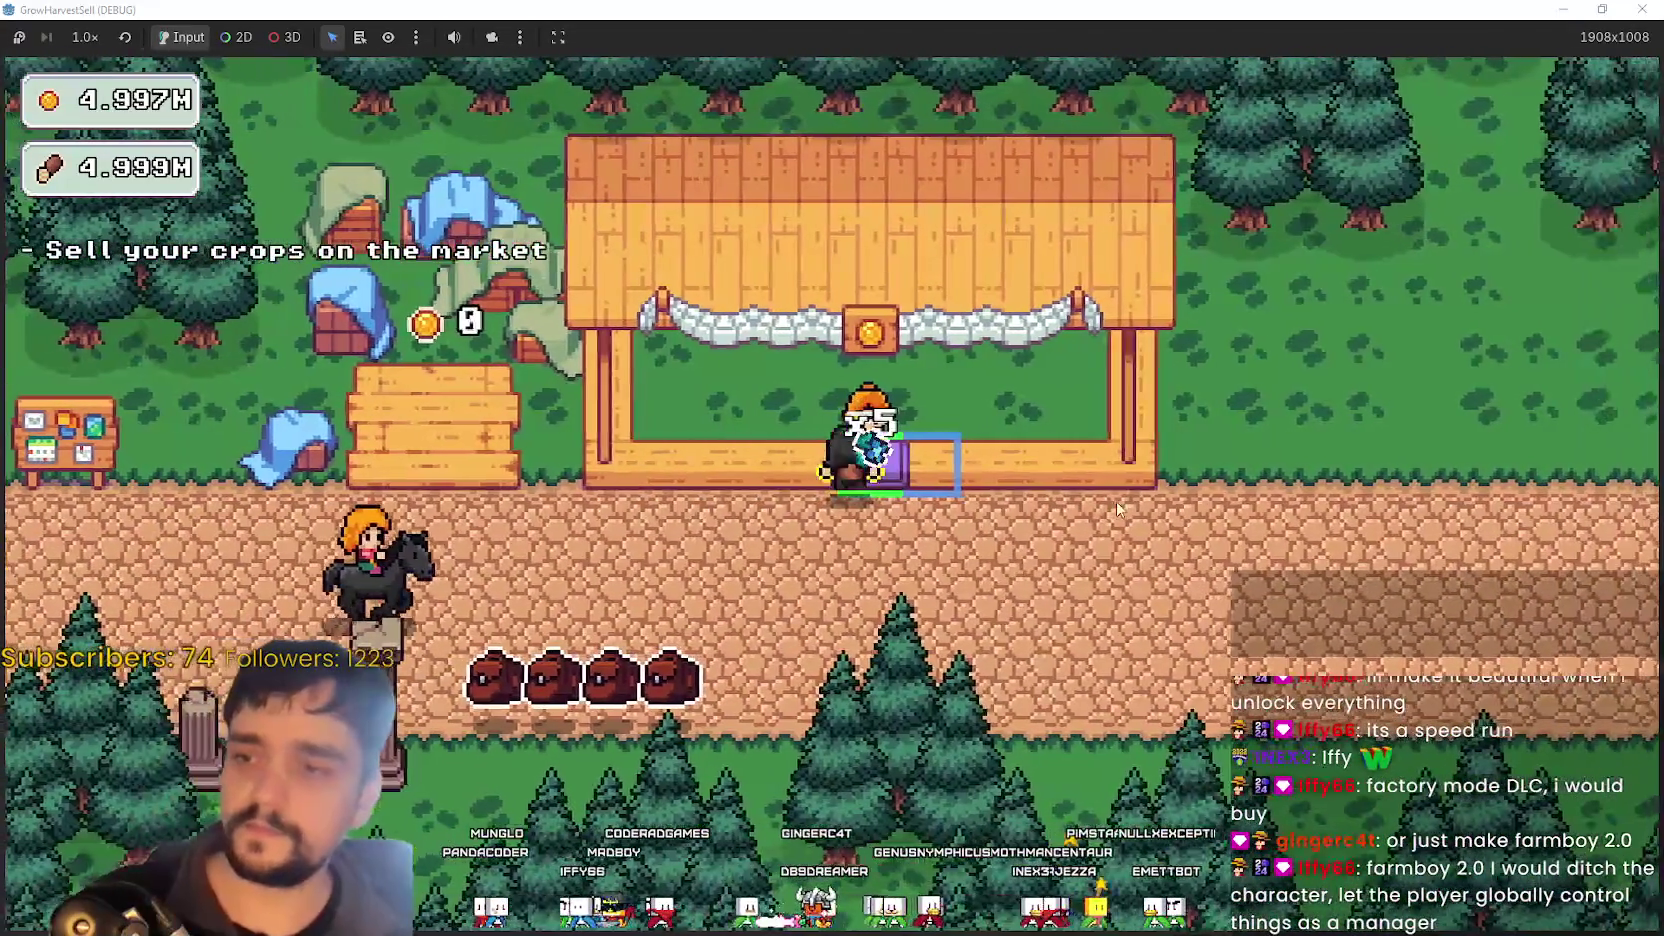
key("d")
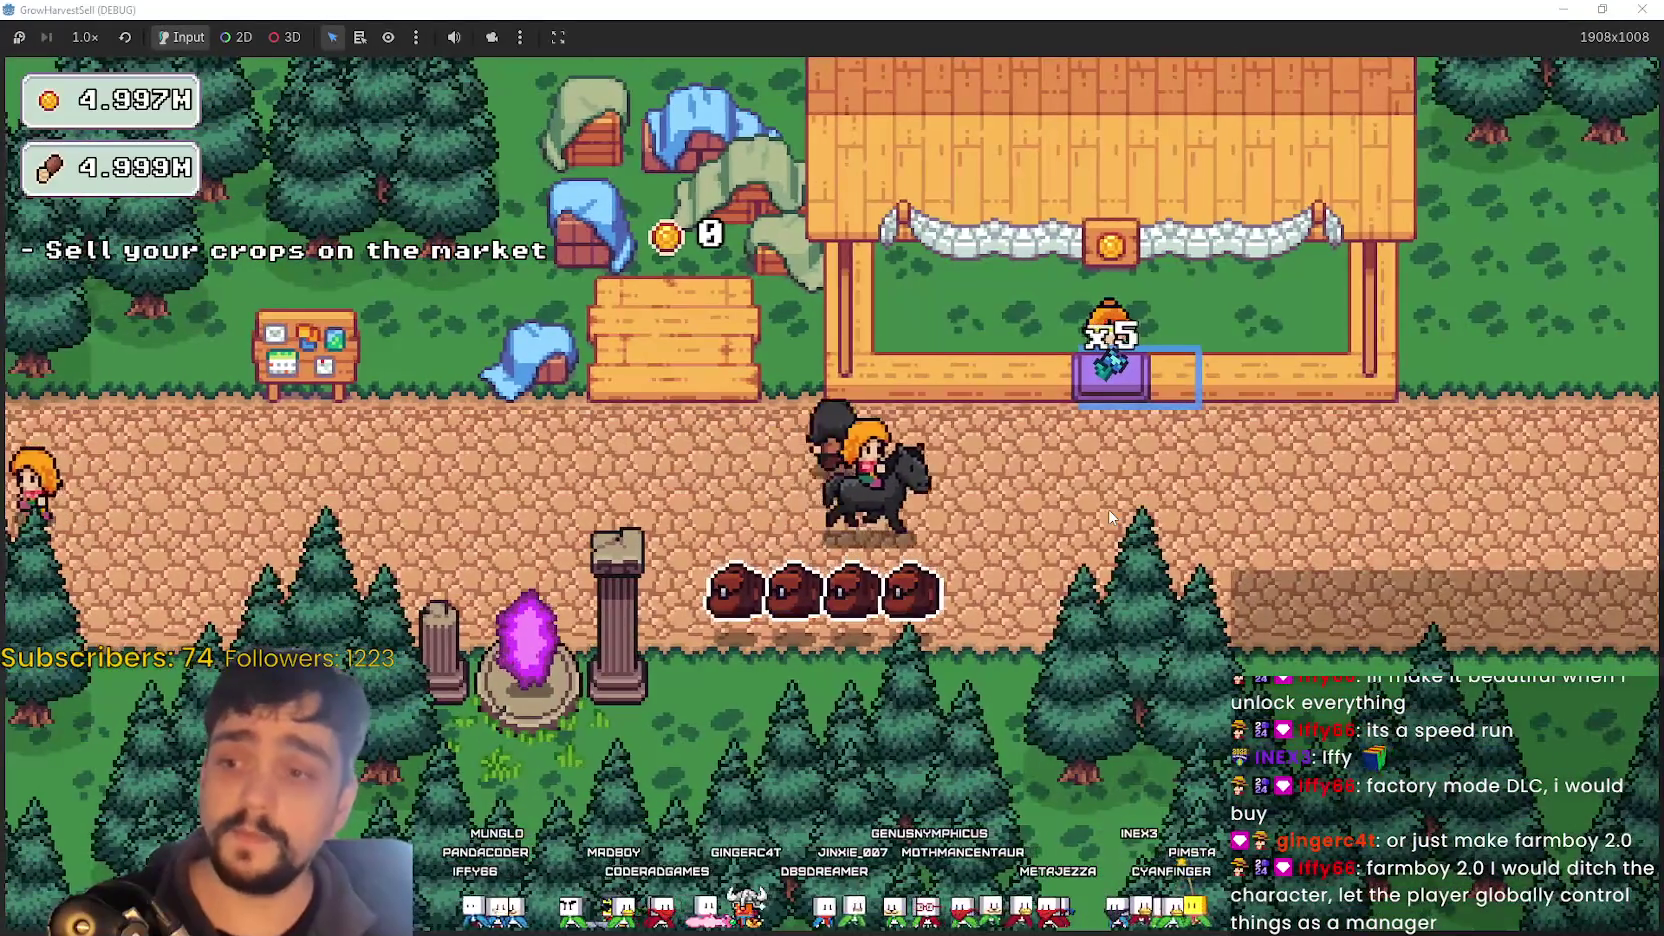
key("a")
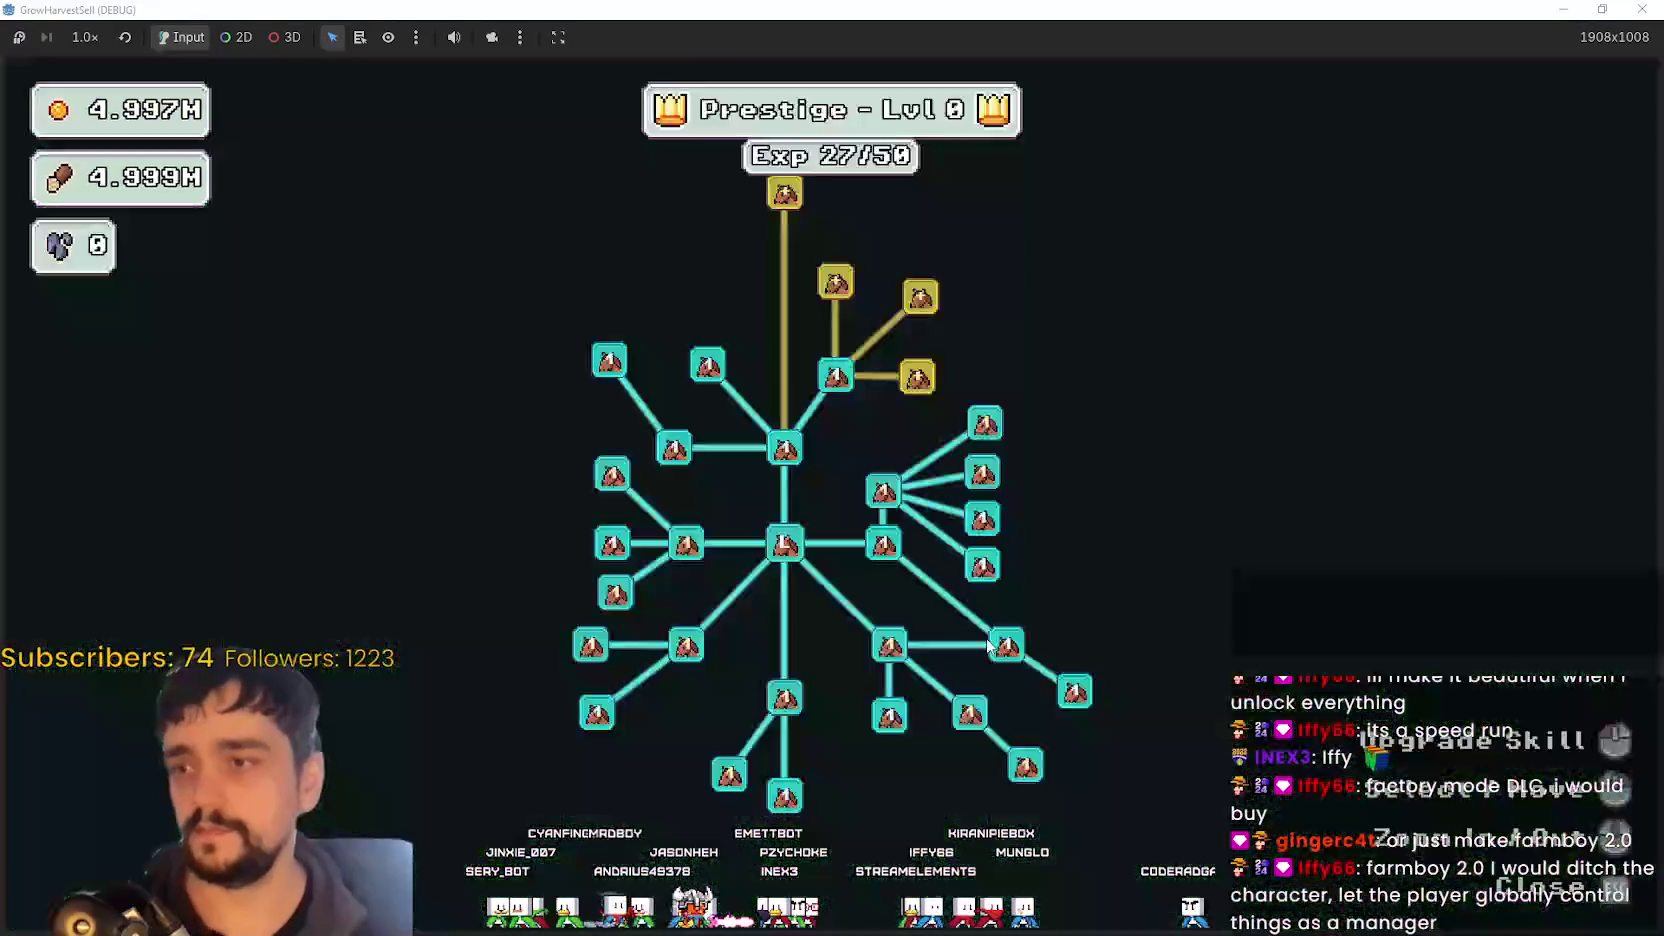
- Travel to stage 1, The Forest, from the Select a Stage dialog
mouse_move(935, 443)
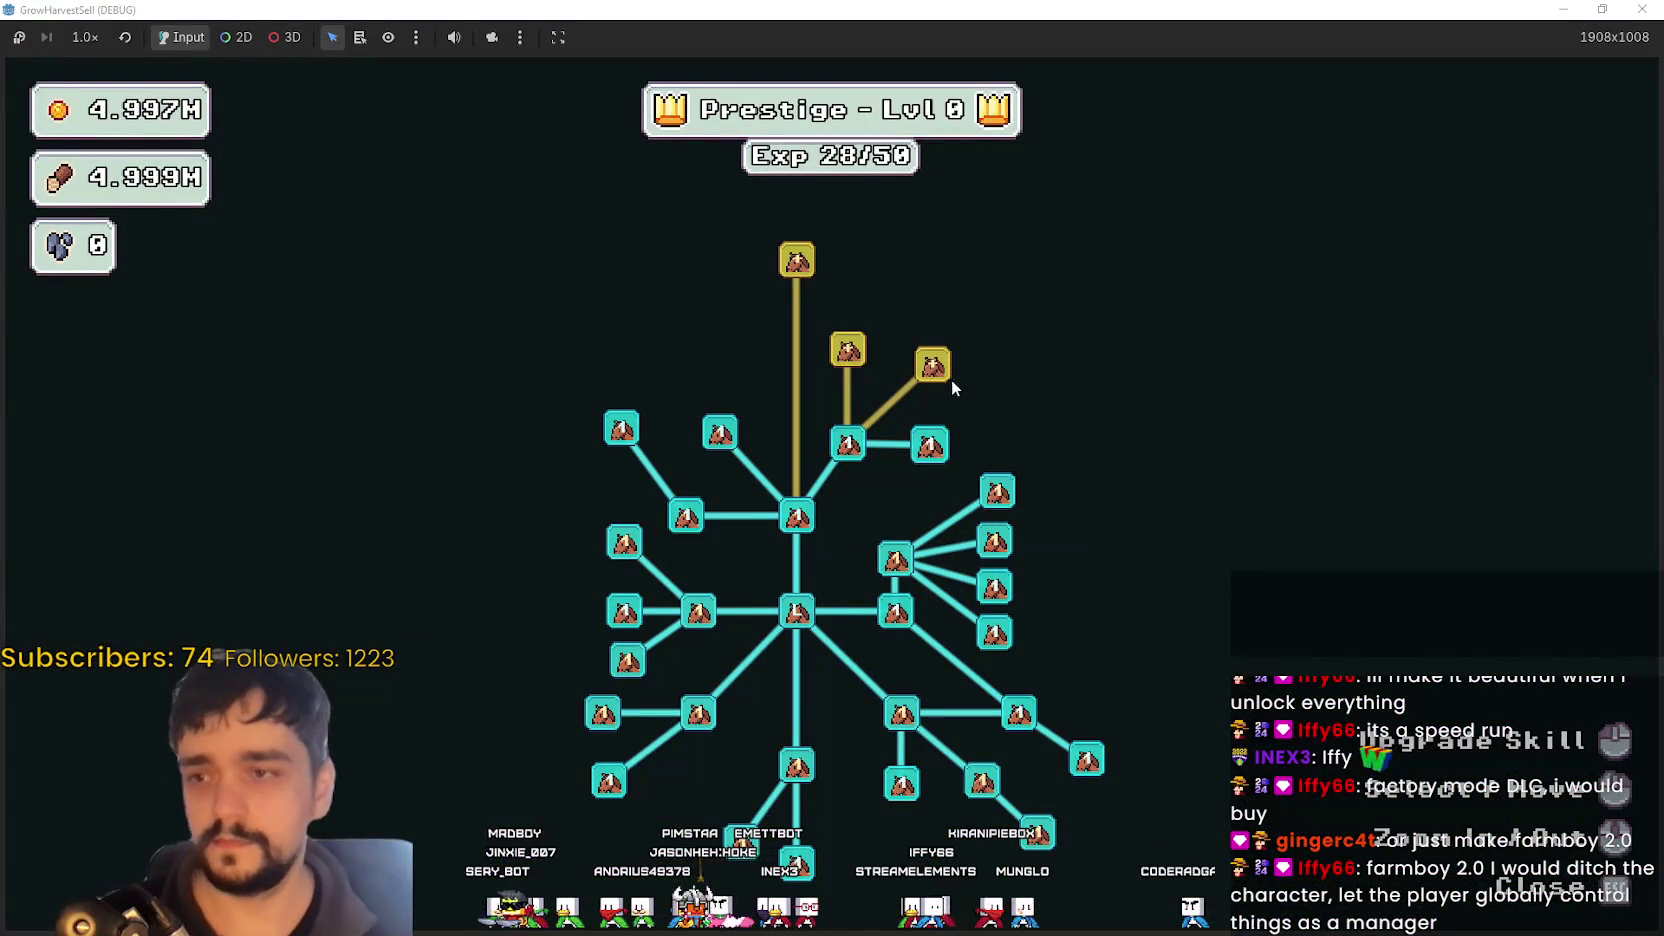
mouse_move(884, 360)
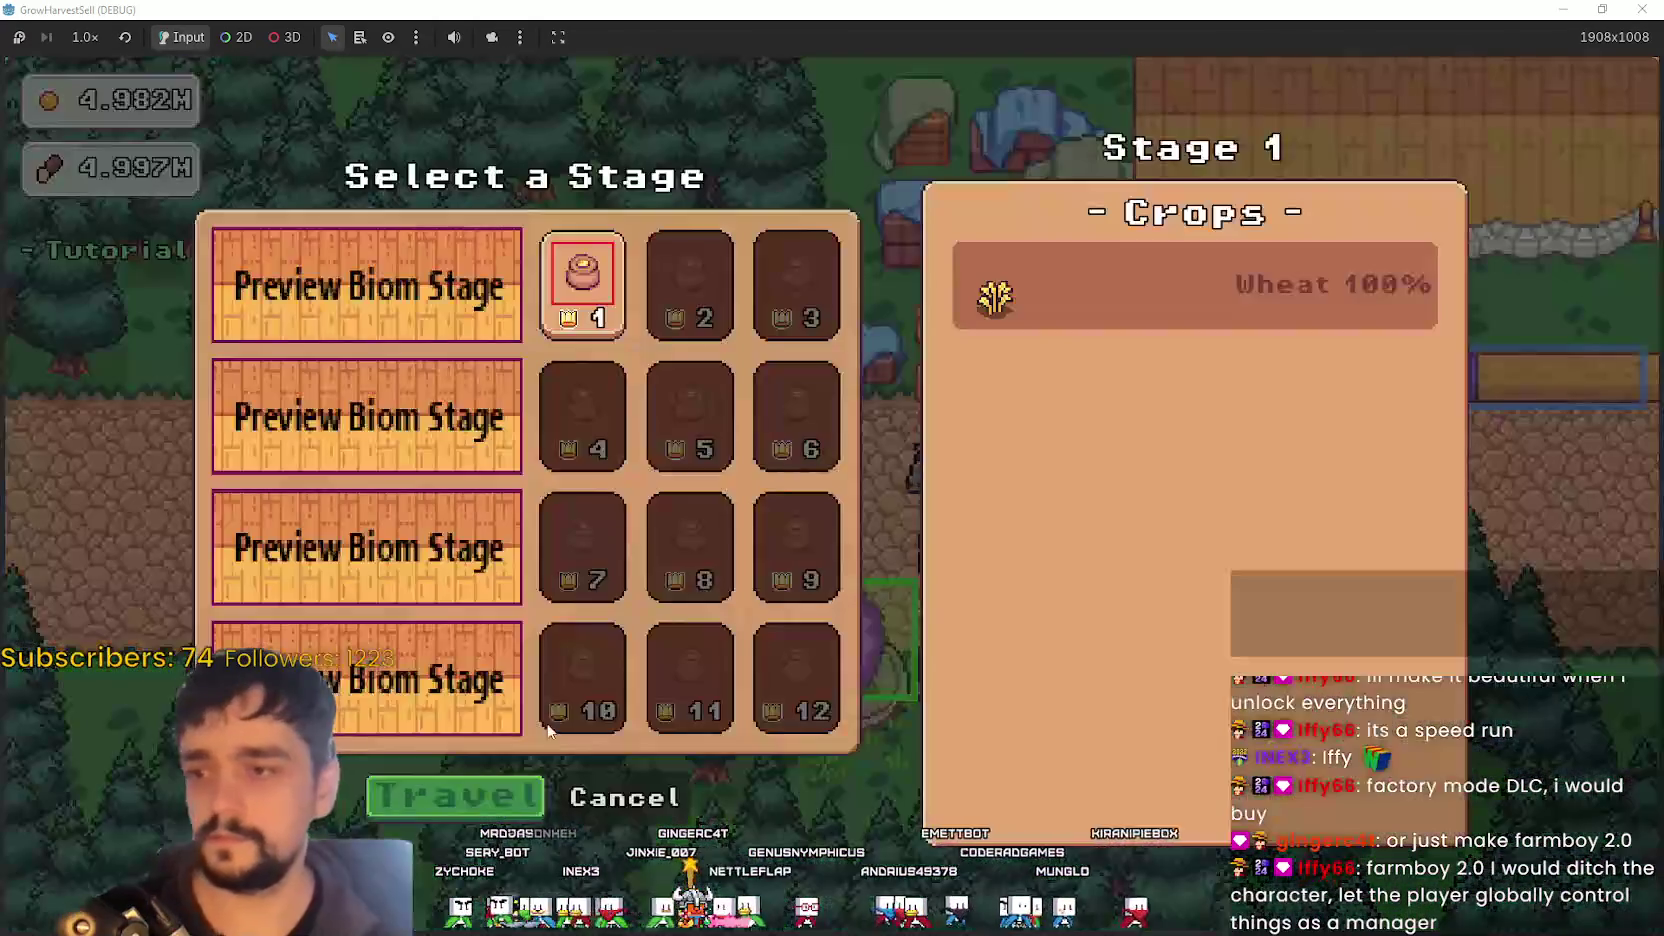
left_click(376, 805)
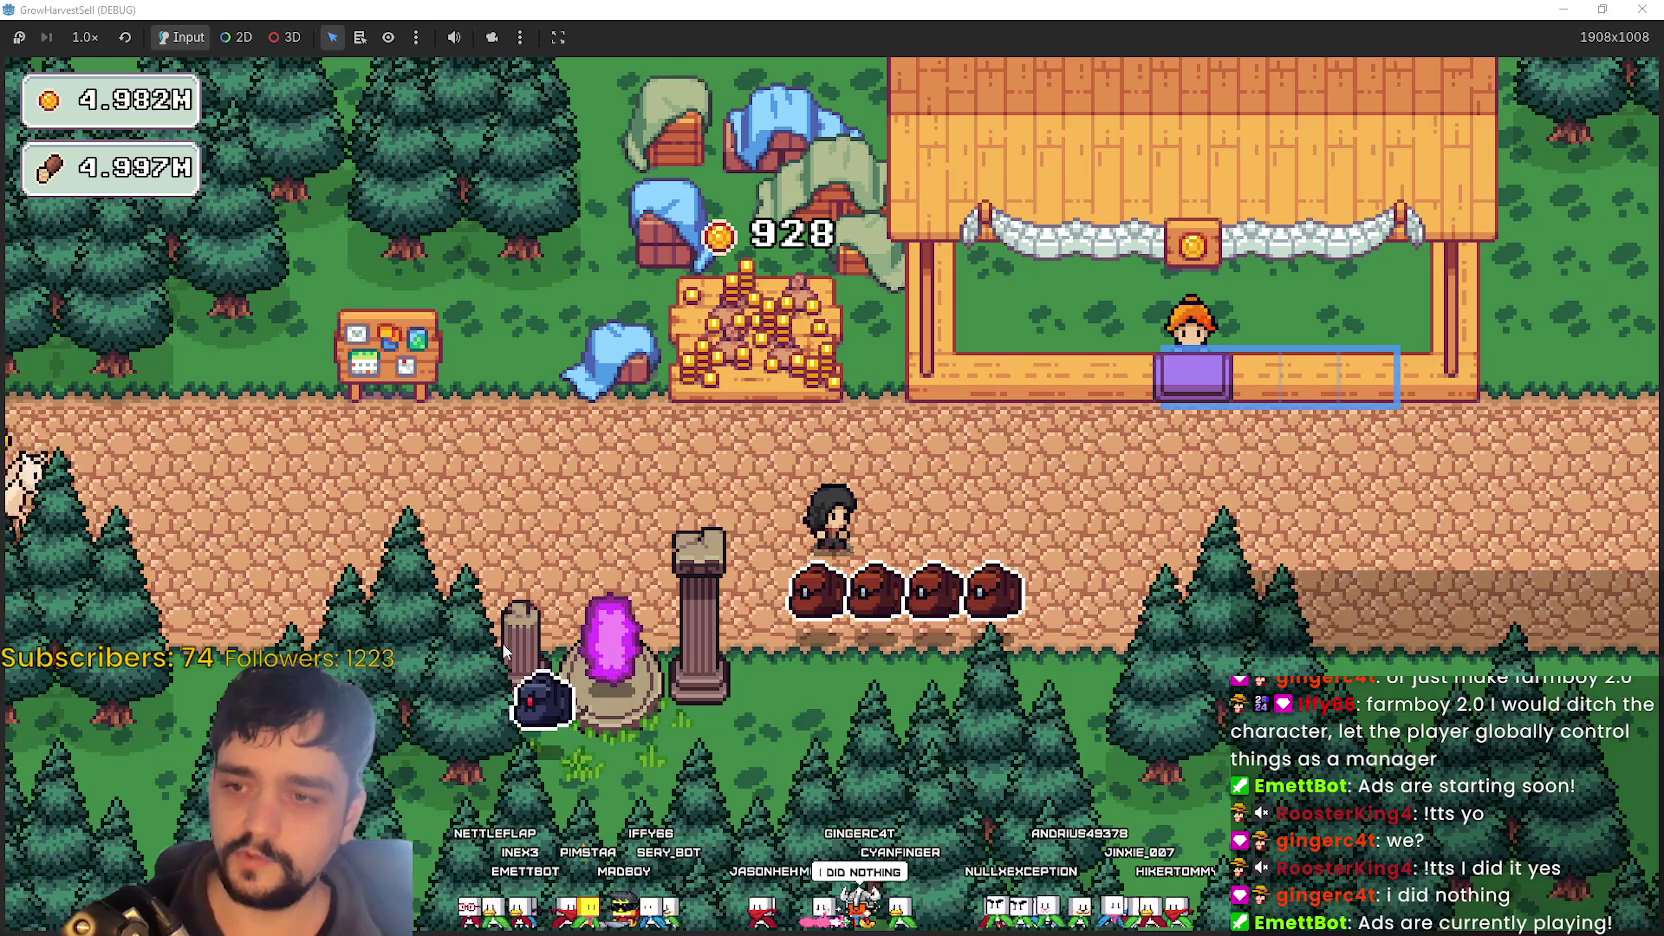
- Switch from the debug game to Aseprite showing ALL props seasons.png
key("alt+Tab")
- Pan and zoom ALL props seasons.png to bring the splat and mushroom rows into view
scroll(938, 540, "down", 2)
scroll(938, 540, "up", 3)
scroll(944, 522, "down", 2)
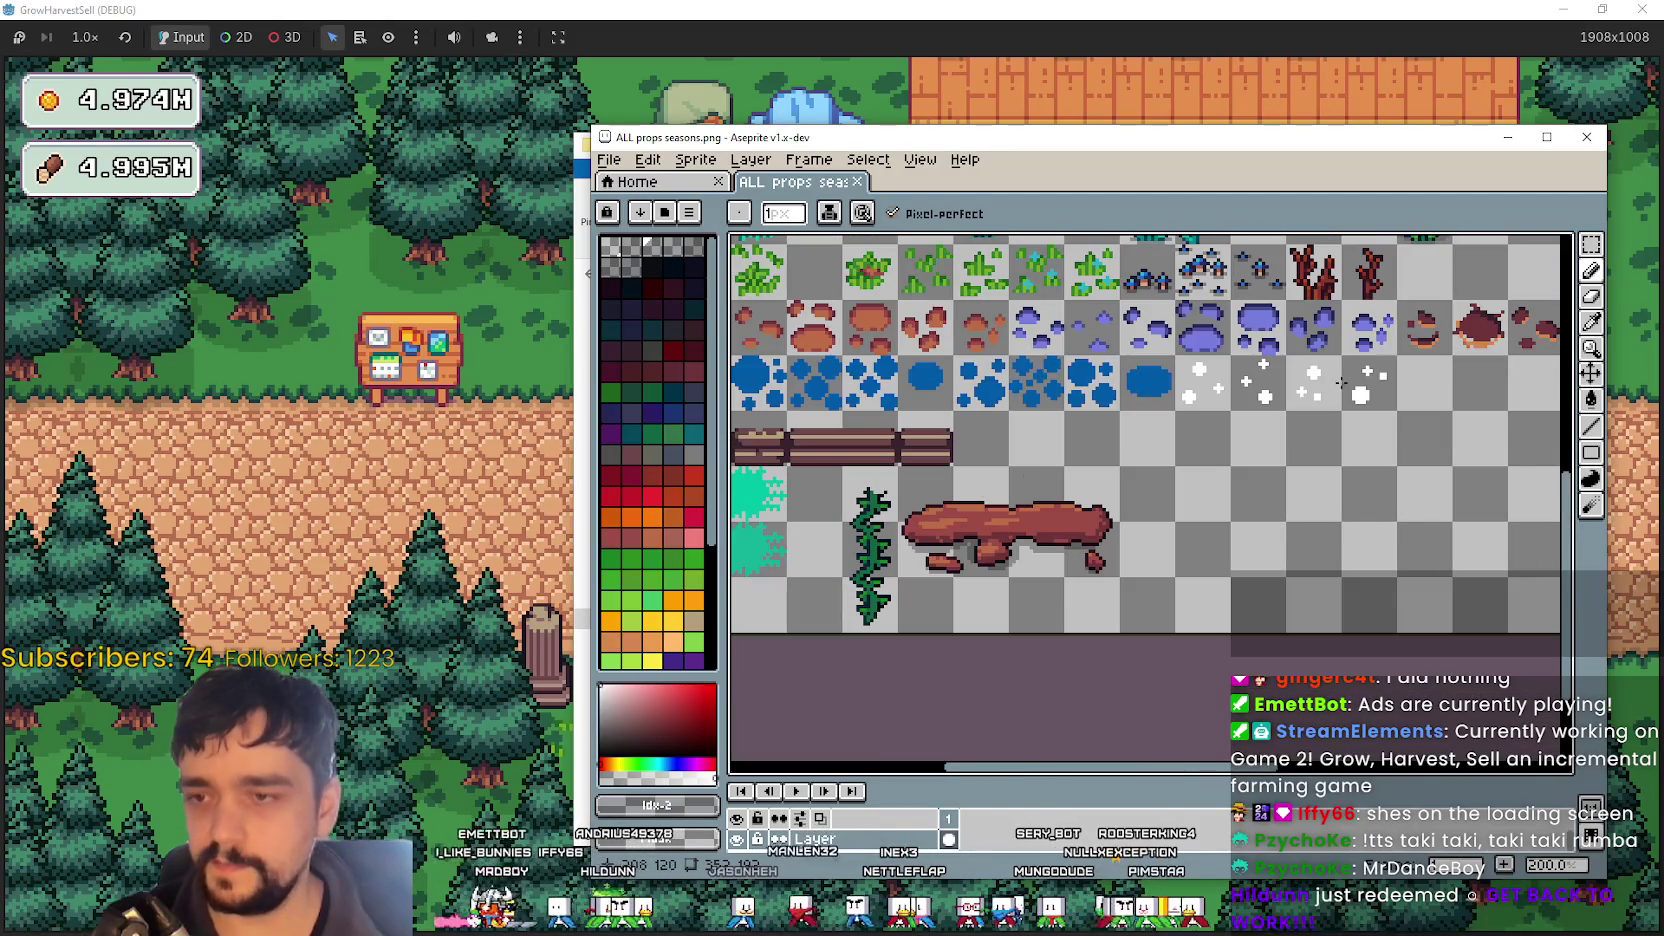
left_click_drag(1306, 391, 1016, 461)
scroll(1280, 445, "up", 1)
mouse_move(1280, 445)
left_mouse_down()
mouse_move(948, 455)
mouse_move(1300, 509)
left_mouse_up()
scroll(946, 452, "down", 1)
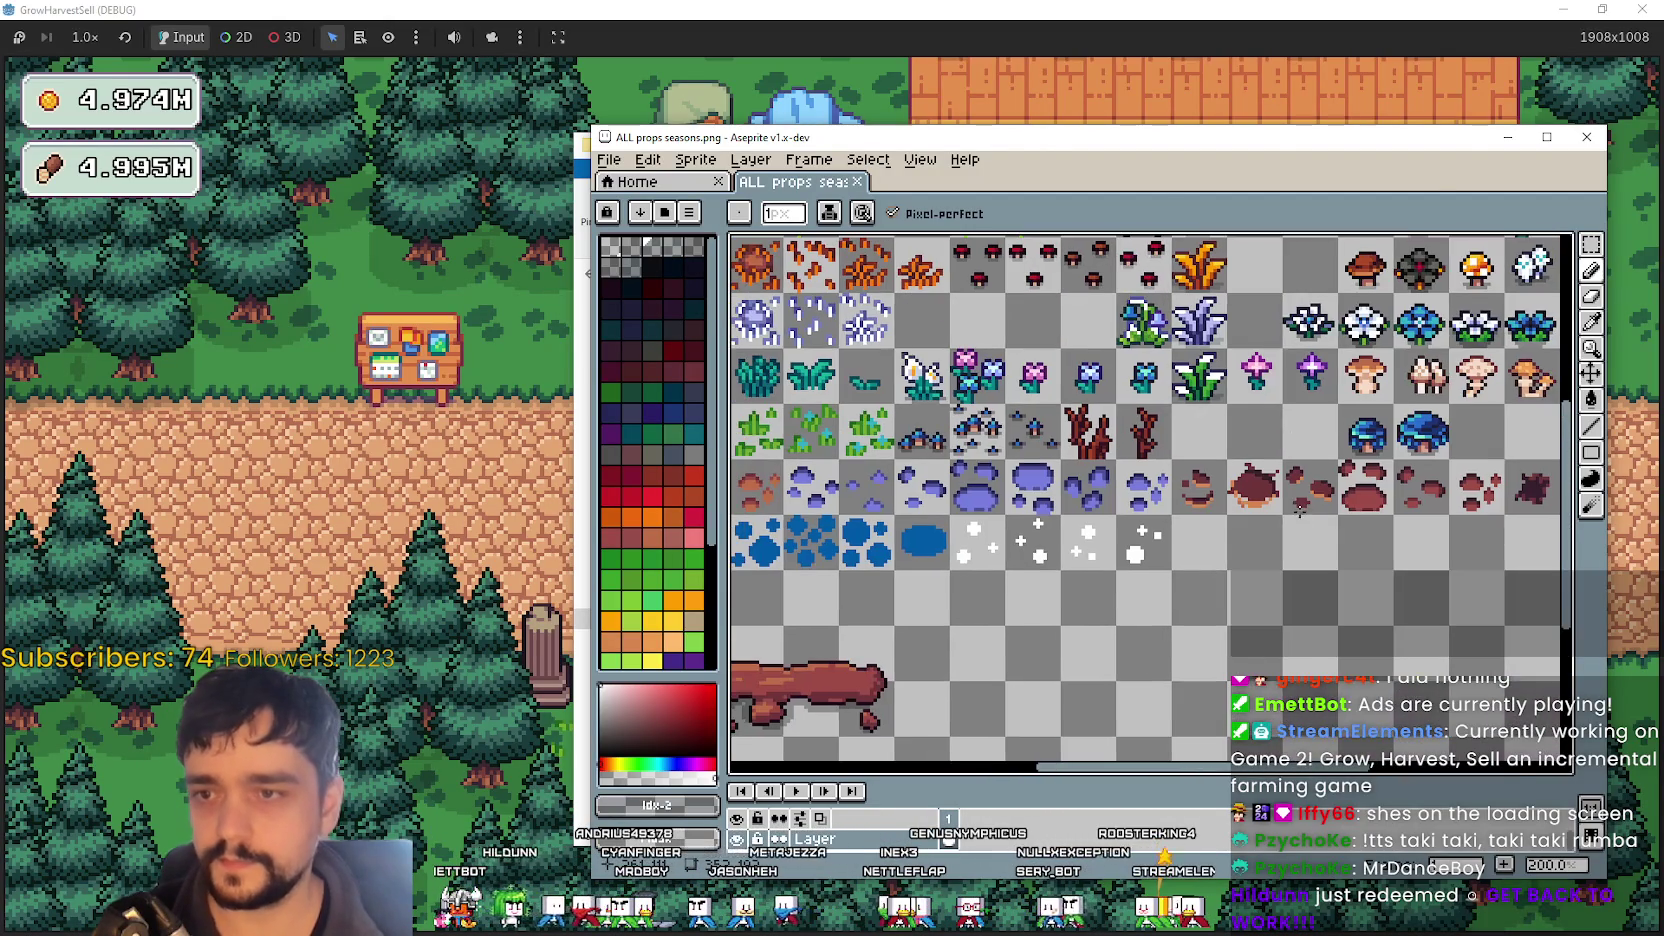
mouse_move(1090, 420)
left_mouse_down()
mouse_move(1163, 584)
mouse_move(1270, 502)
left_mouse_up()
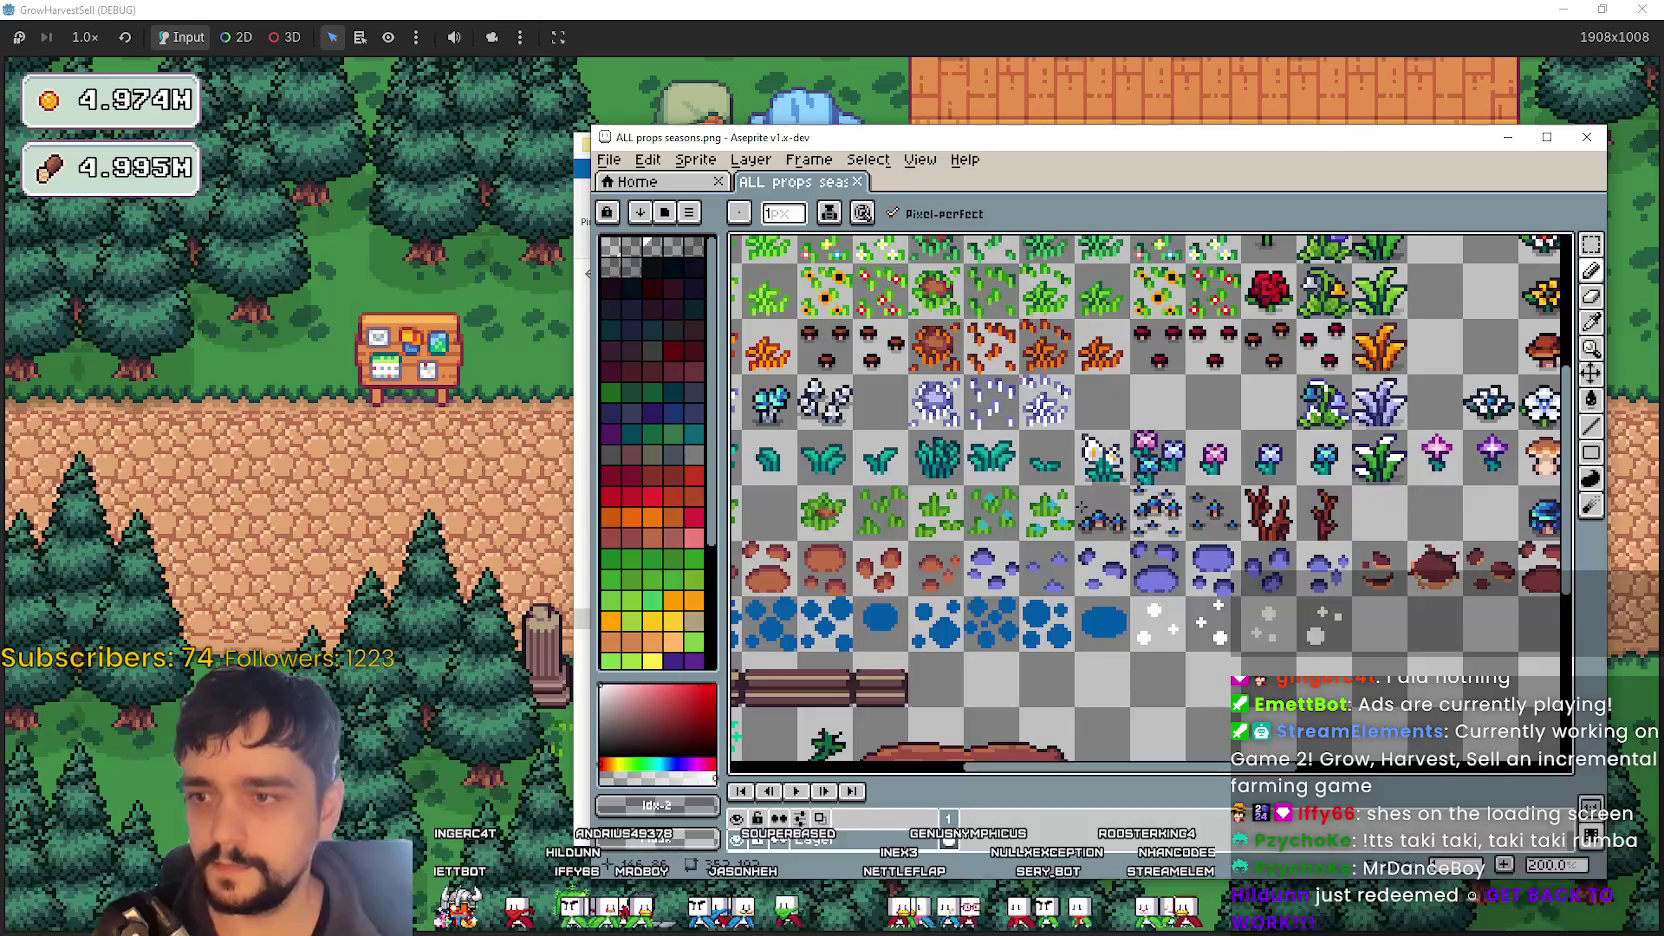
scroll(1082, 505, "down", 1)
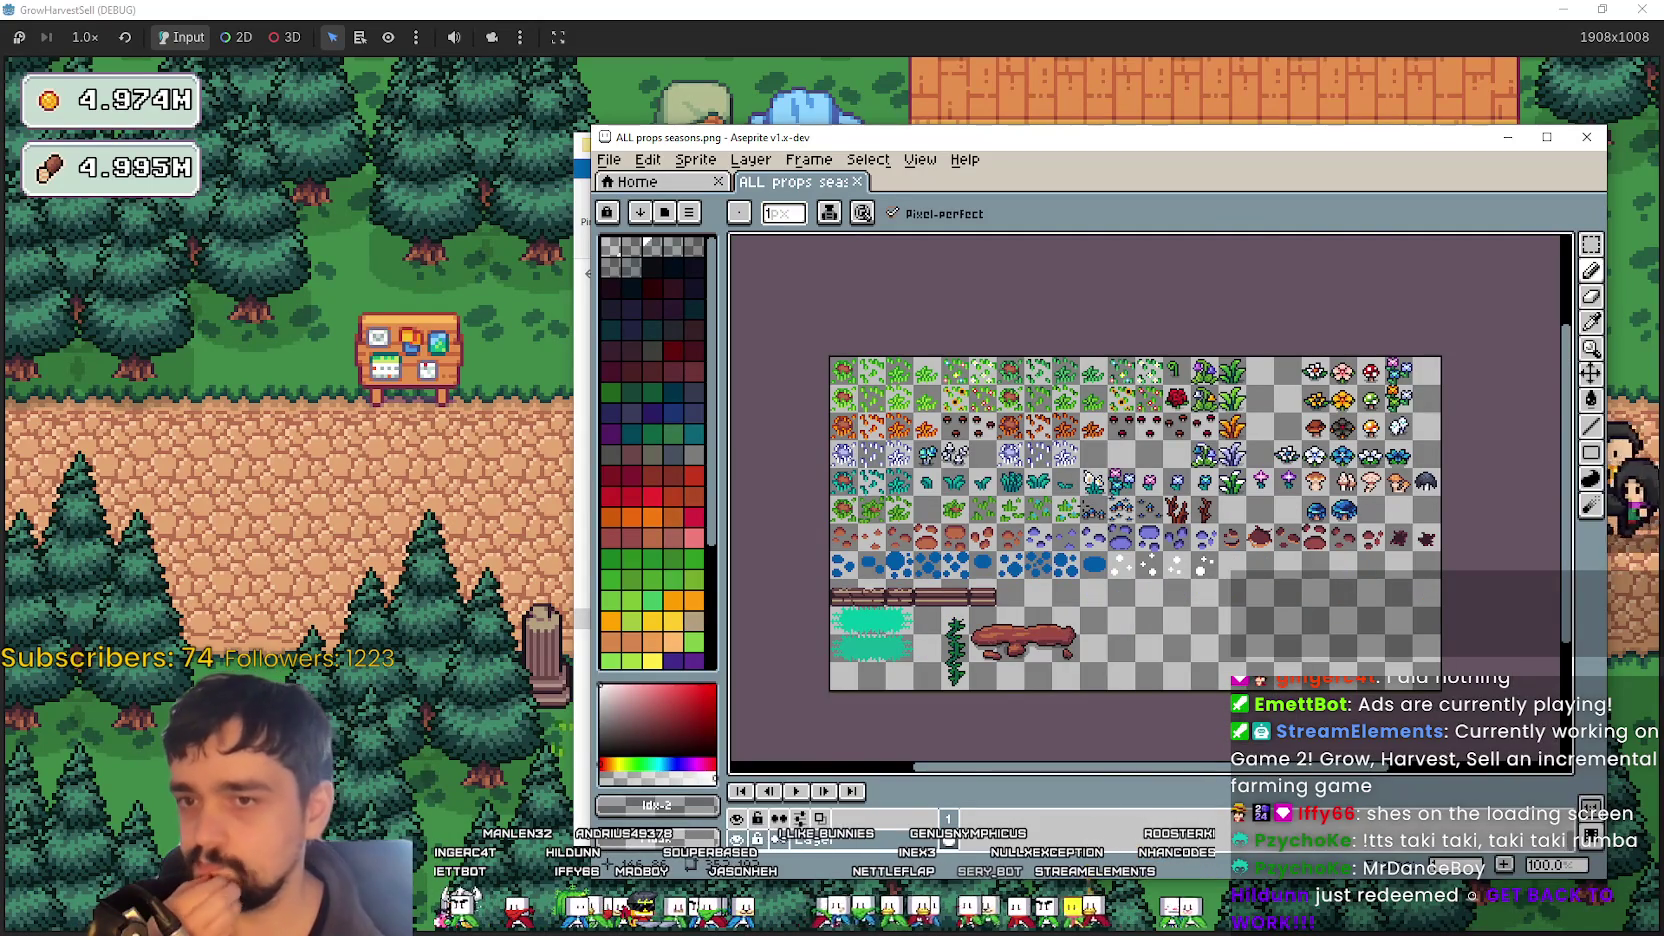
scroll(1076, 492, "up", 1)
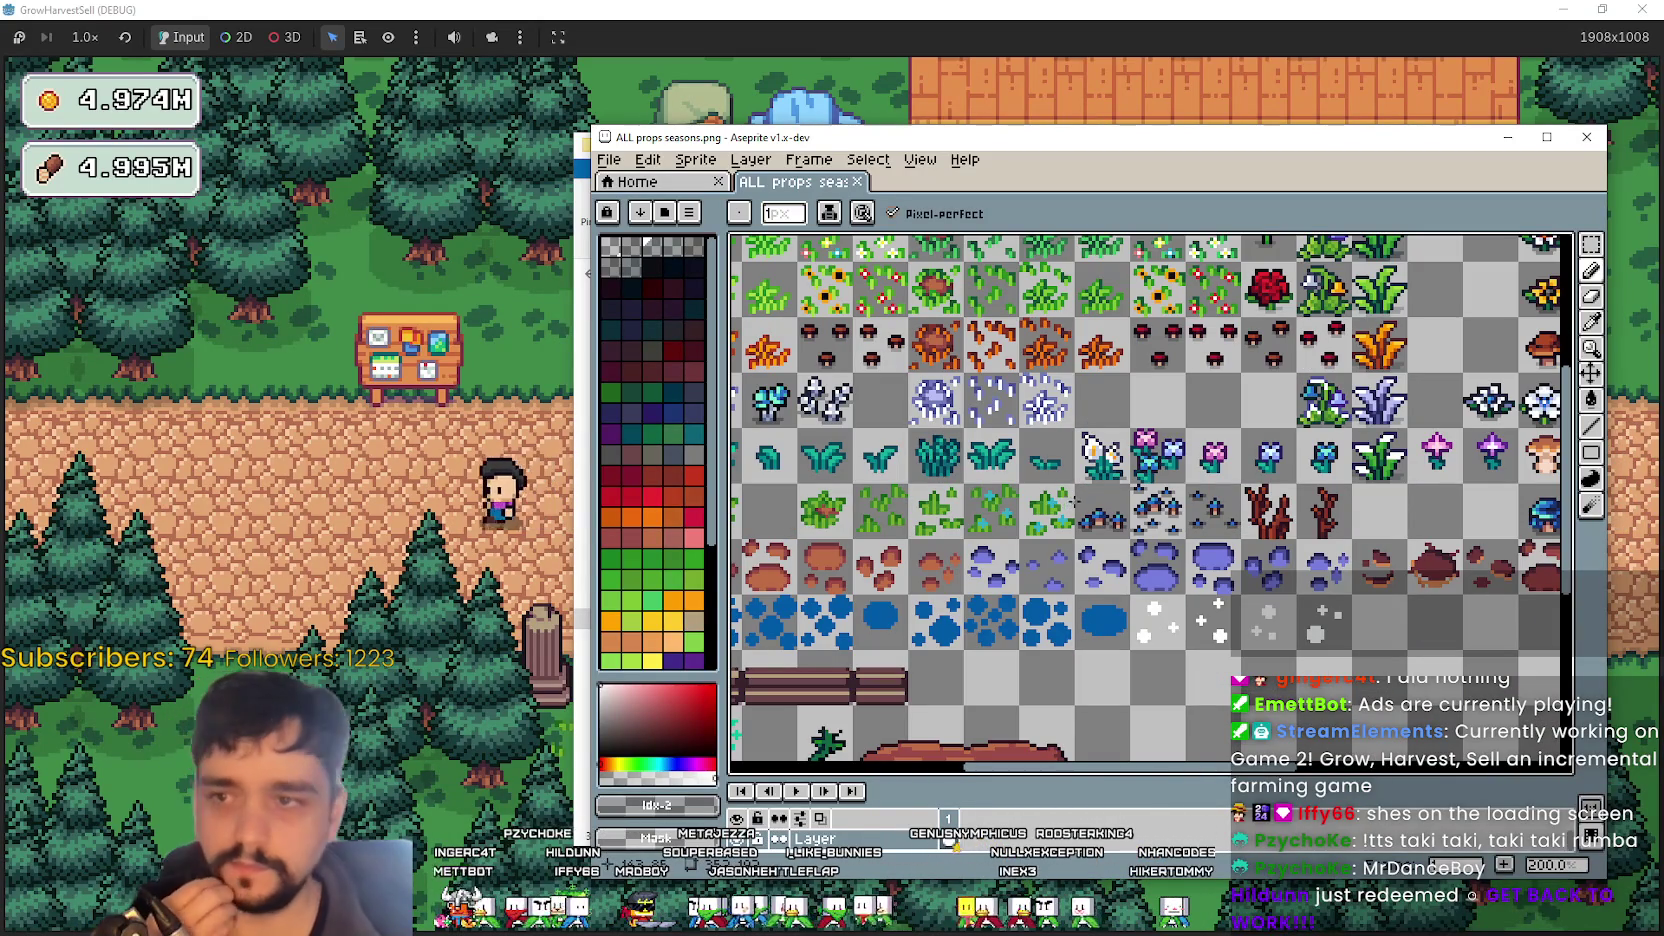
left_click_drag(1076, 492, 938, 518)
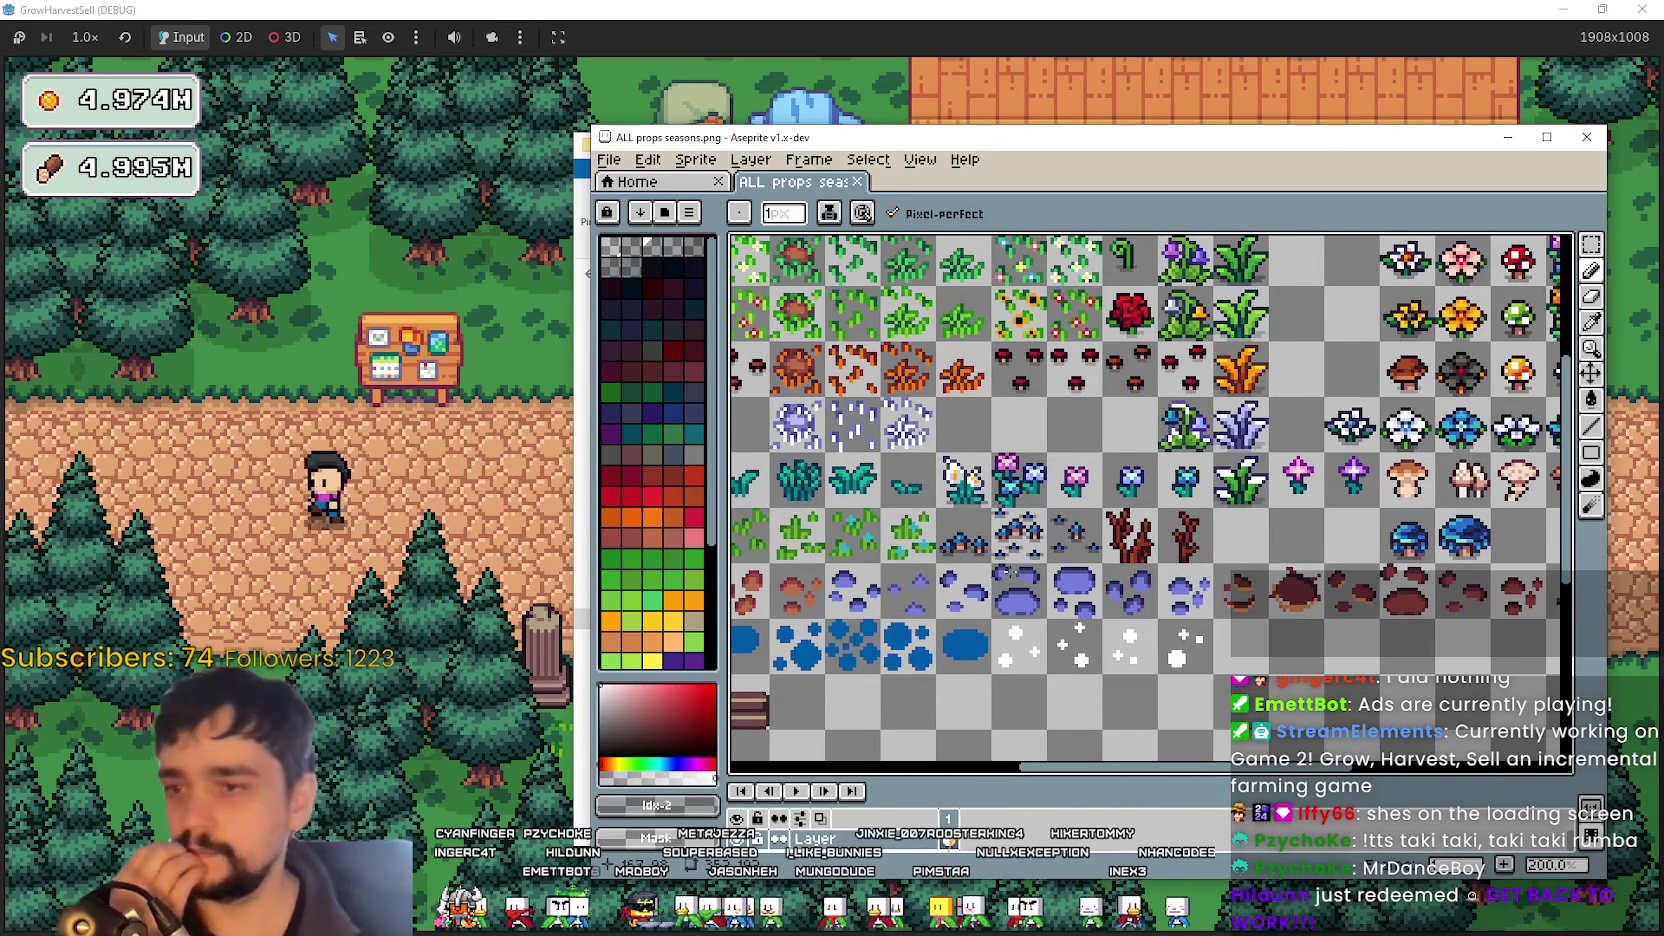
- Marquee-select the two dark splotch sprites with rectangular selection
left_click(1591, 244)
scroll(1137, 595, "down", 1)
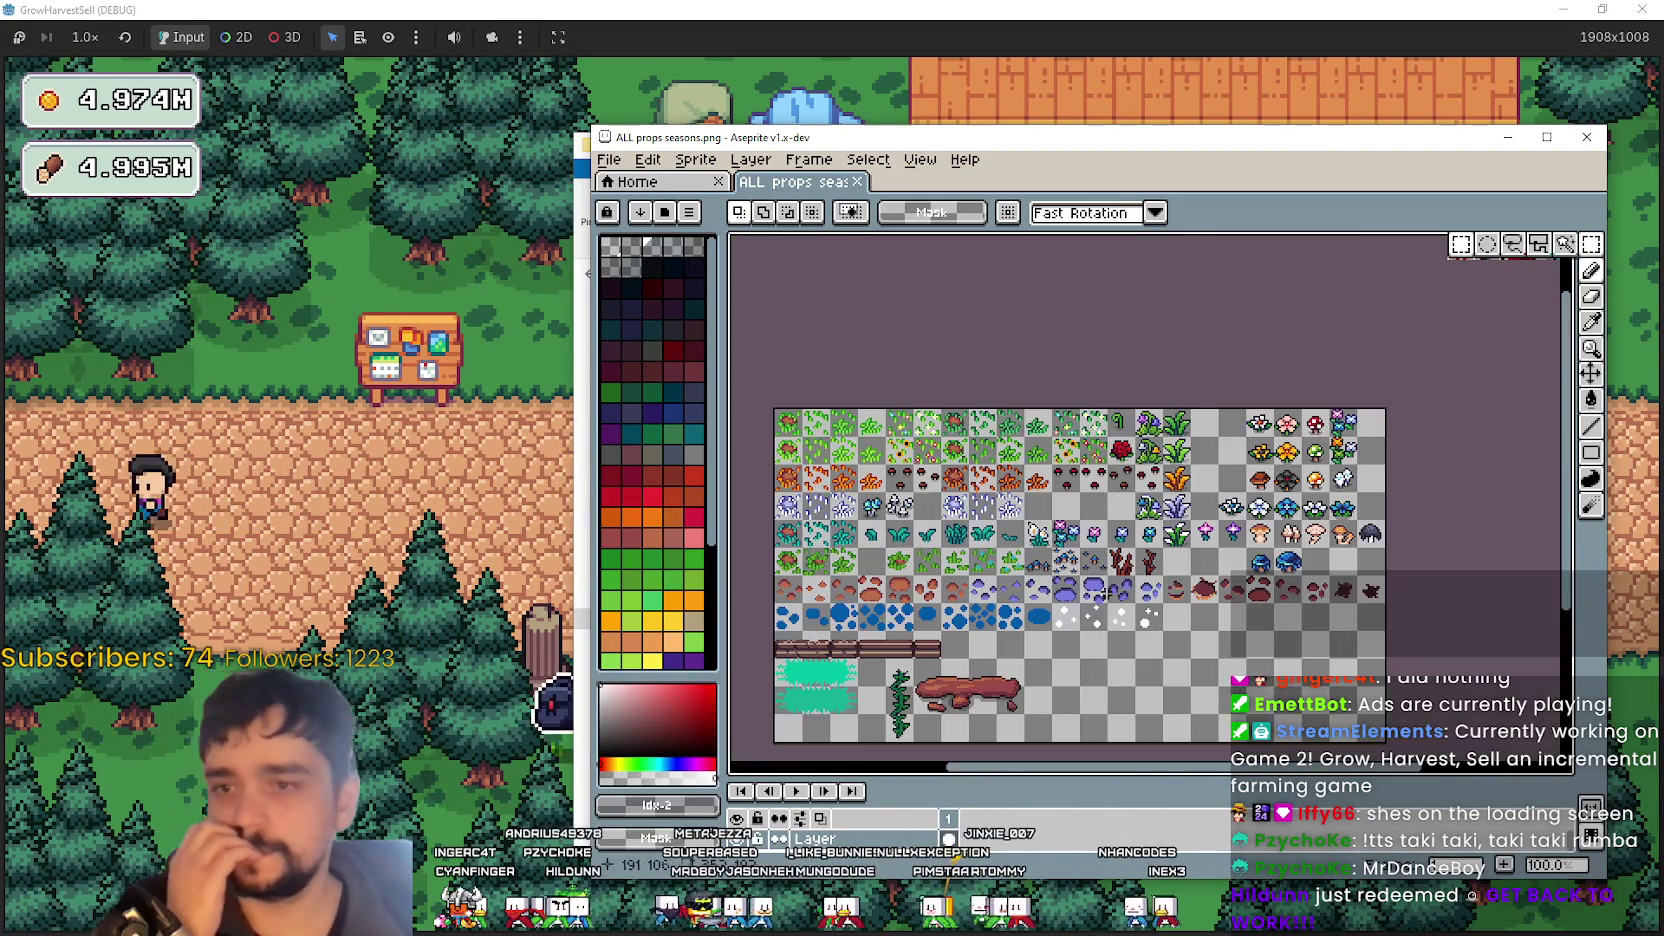
scroll(1137, 595, "up", 1)
scroll(1135, 592, "down", 1)
scroll(1130, 585, "up", 1)
scroll(1120, 572, "down", 1)
scroll(1107, 558, "up", 1)
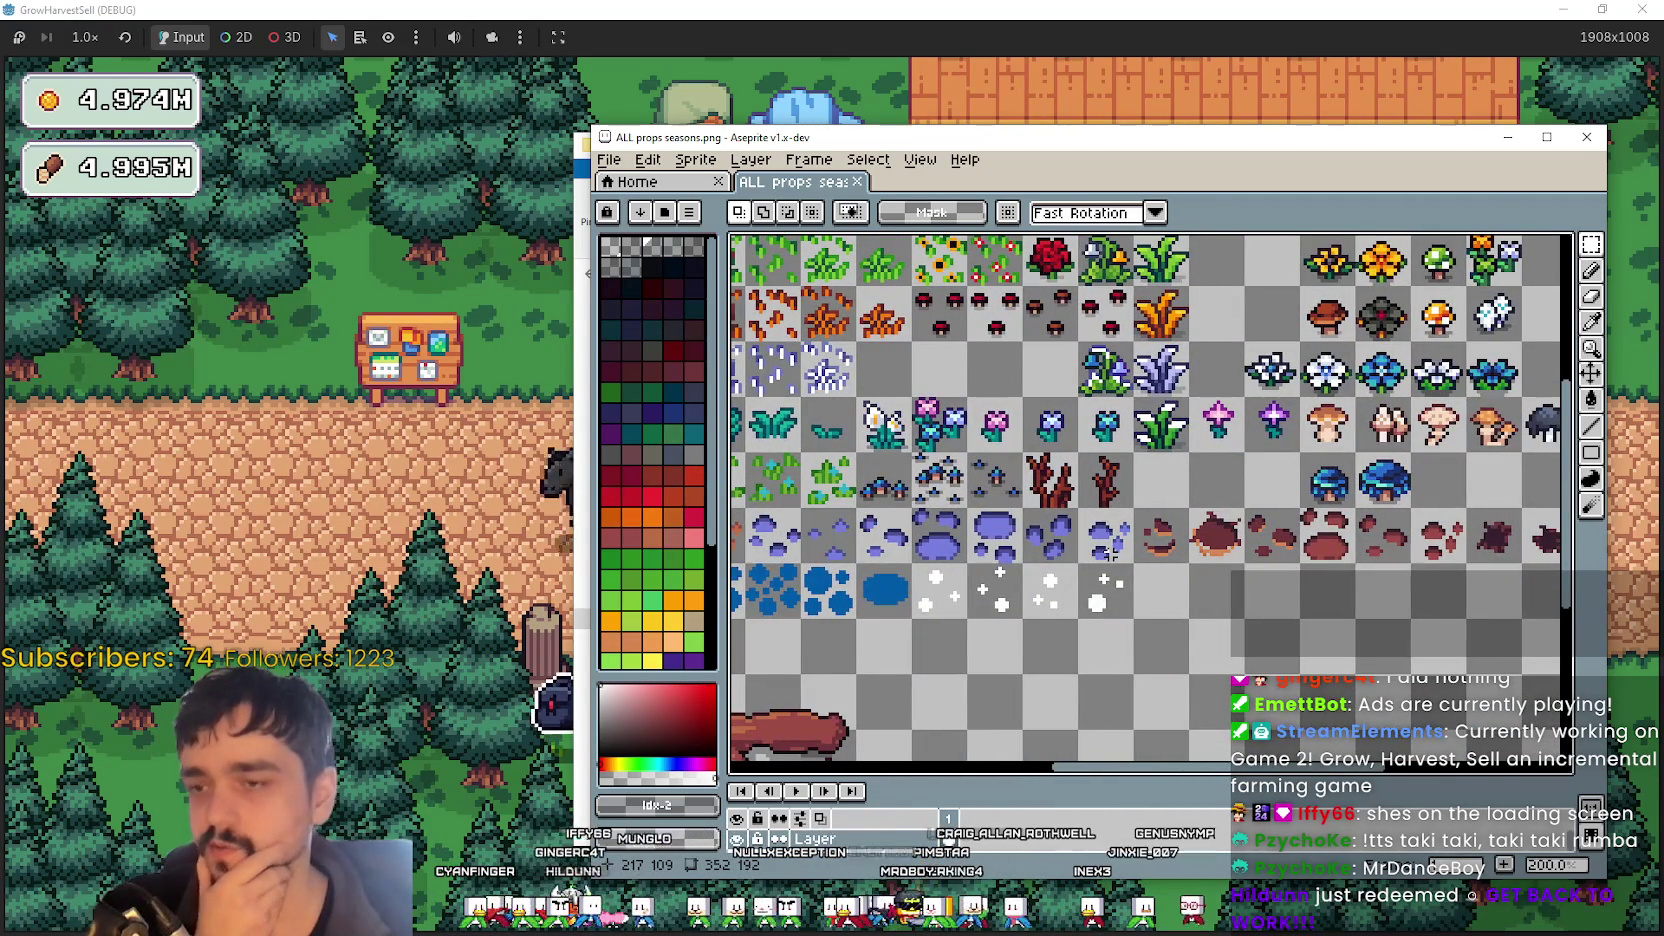
scroll(1100, 547, "down", 1)
scroll(1075, 545, "up", 1)
scroll(1045, 542, "up", 1)
scroll(1010, 538, "down", 1)
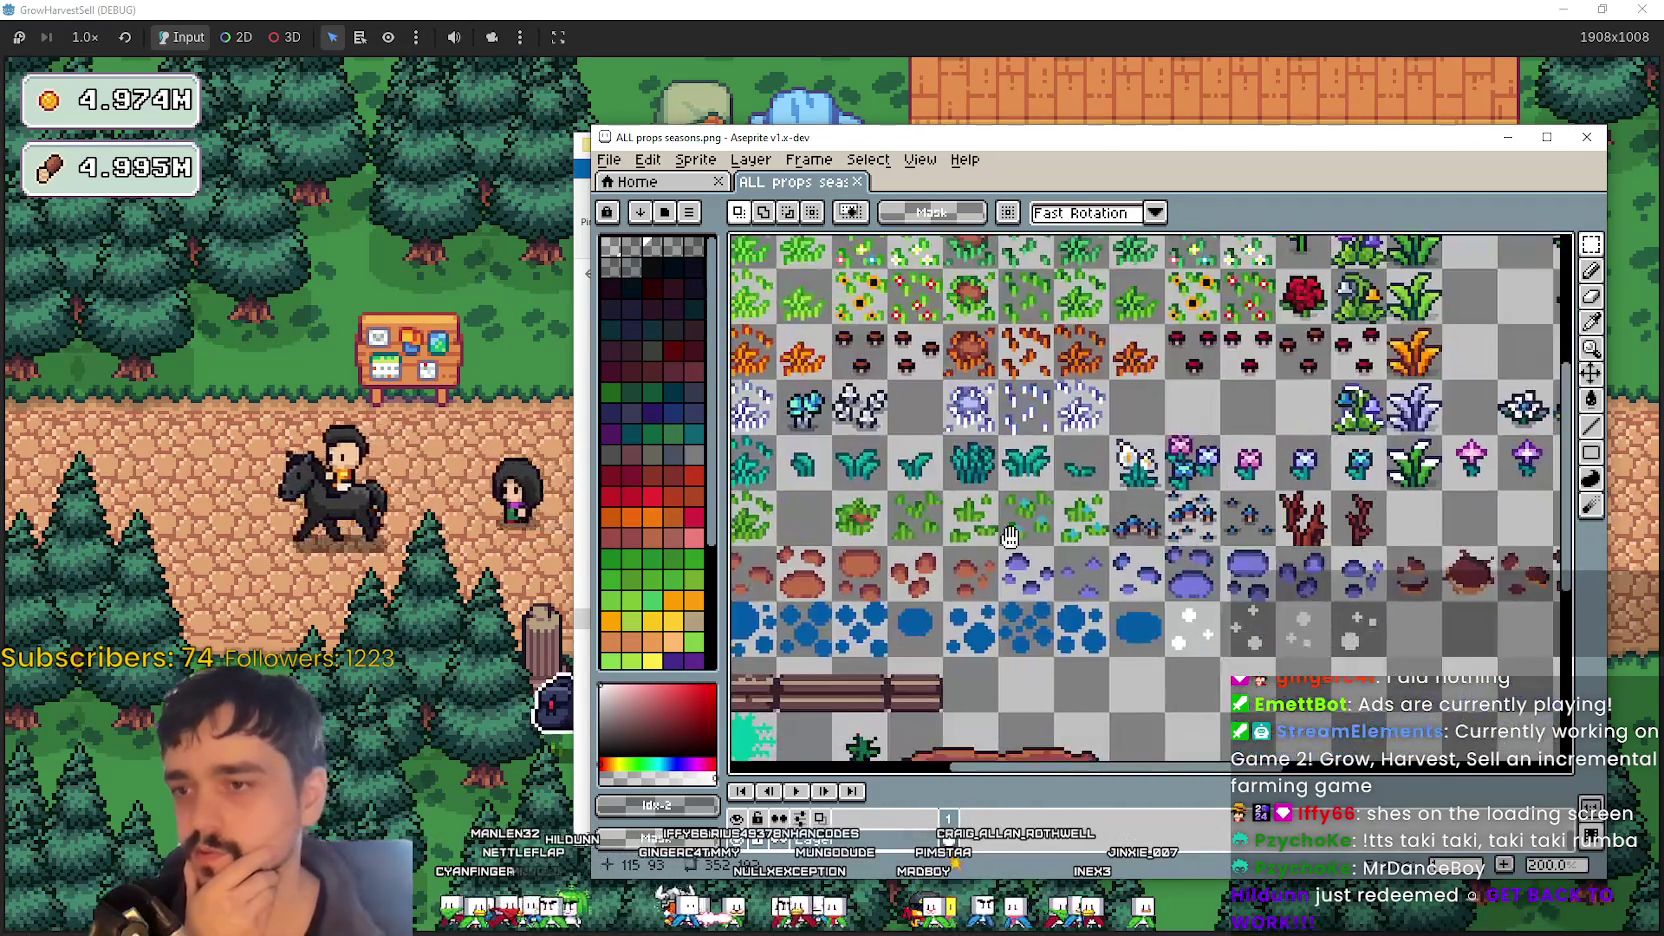
scroll(1040, 540, "down", 1)
scroll(1100, 543, "up", 1)
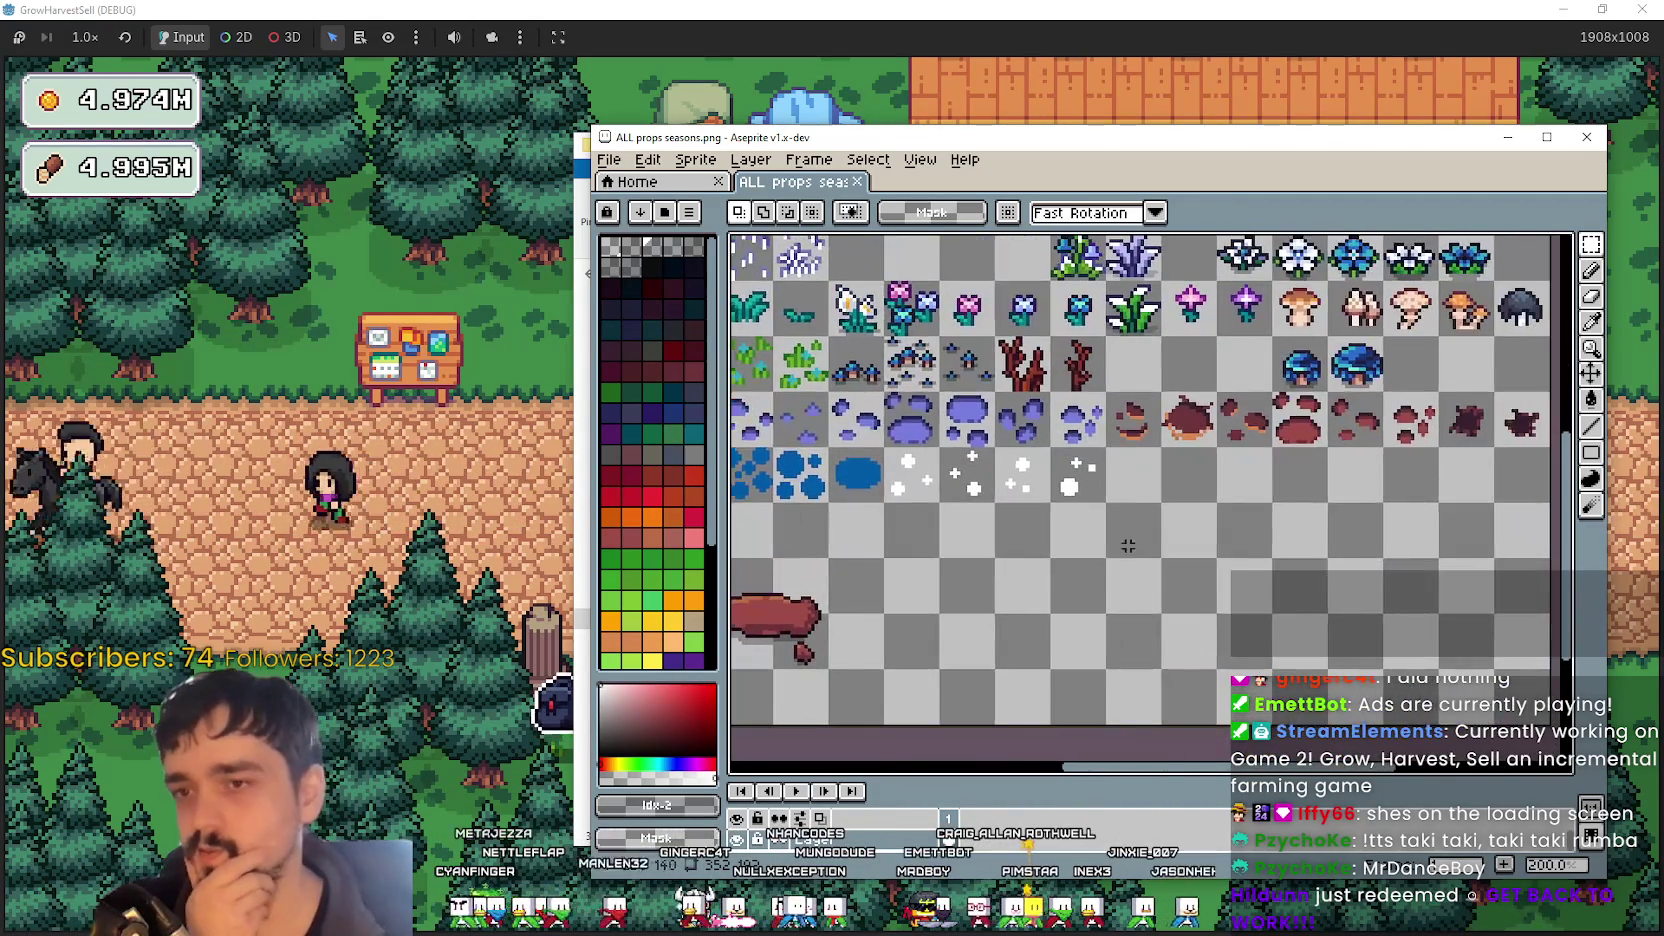
scroll(1127, 545, "down", 1)
scroll(1127, 545, "up", 2)
left_click_drag(1143, 392, 1362, 503)
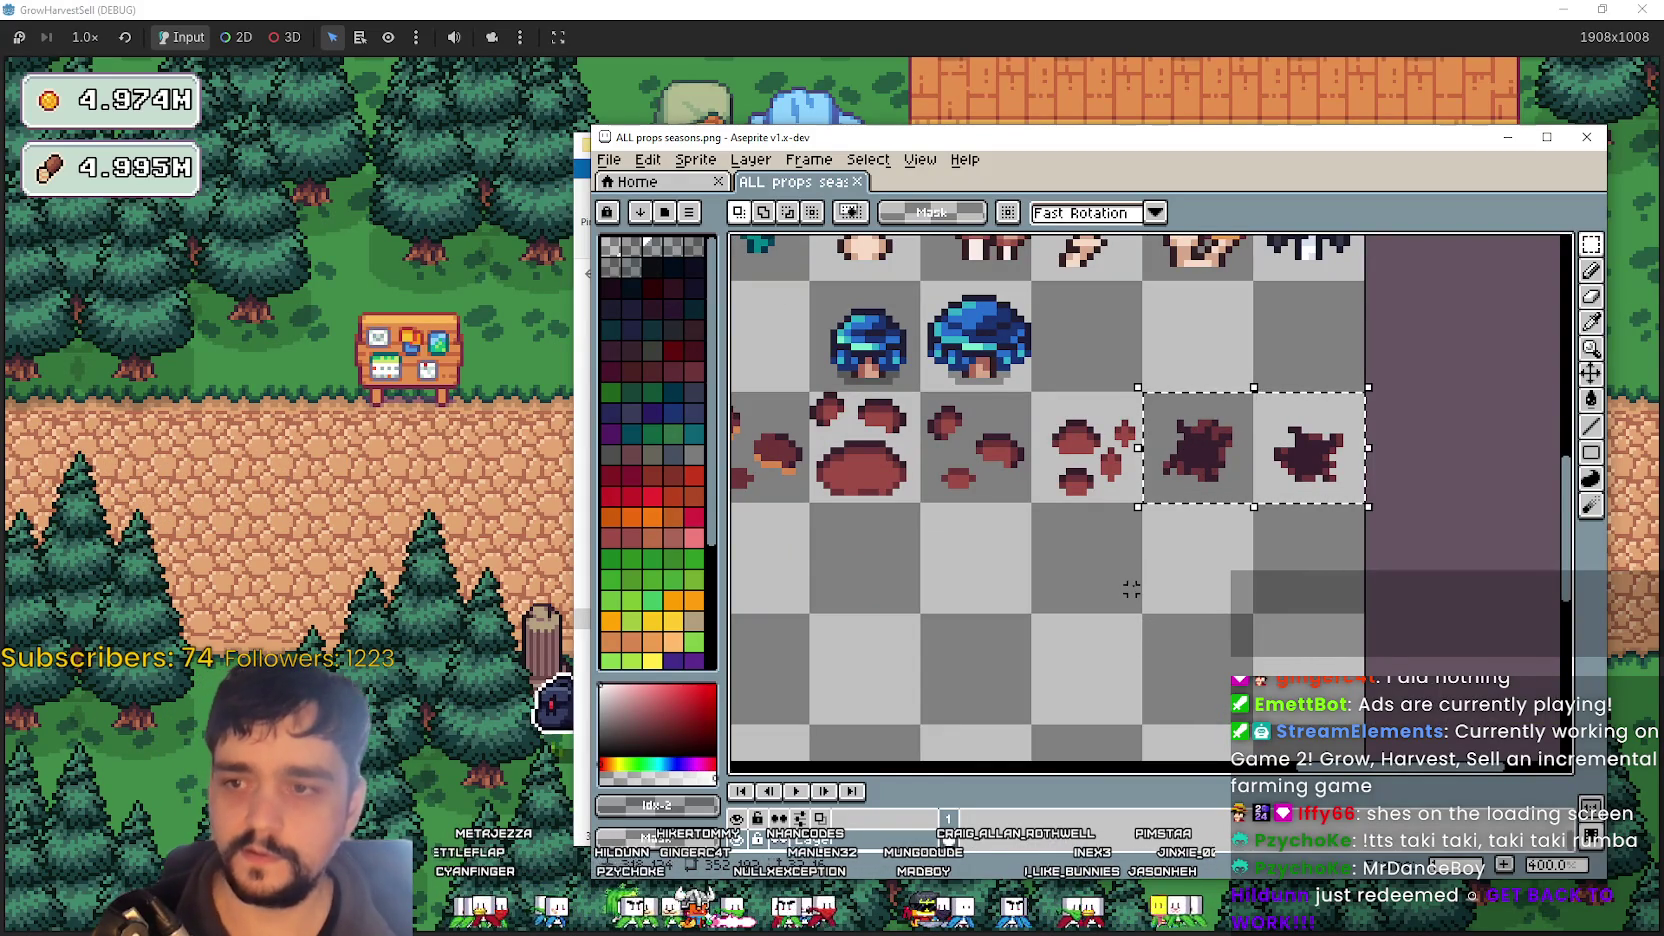
- Copy the selected splat row and switch over to main_atlas.png
scroll(1130, 575, "down", 2)
scroll(1083, 558, "up", 1)
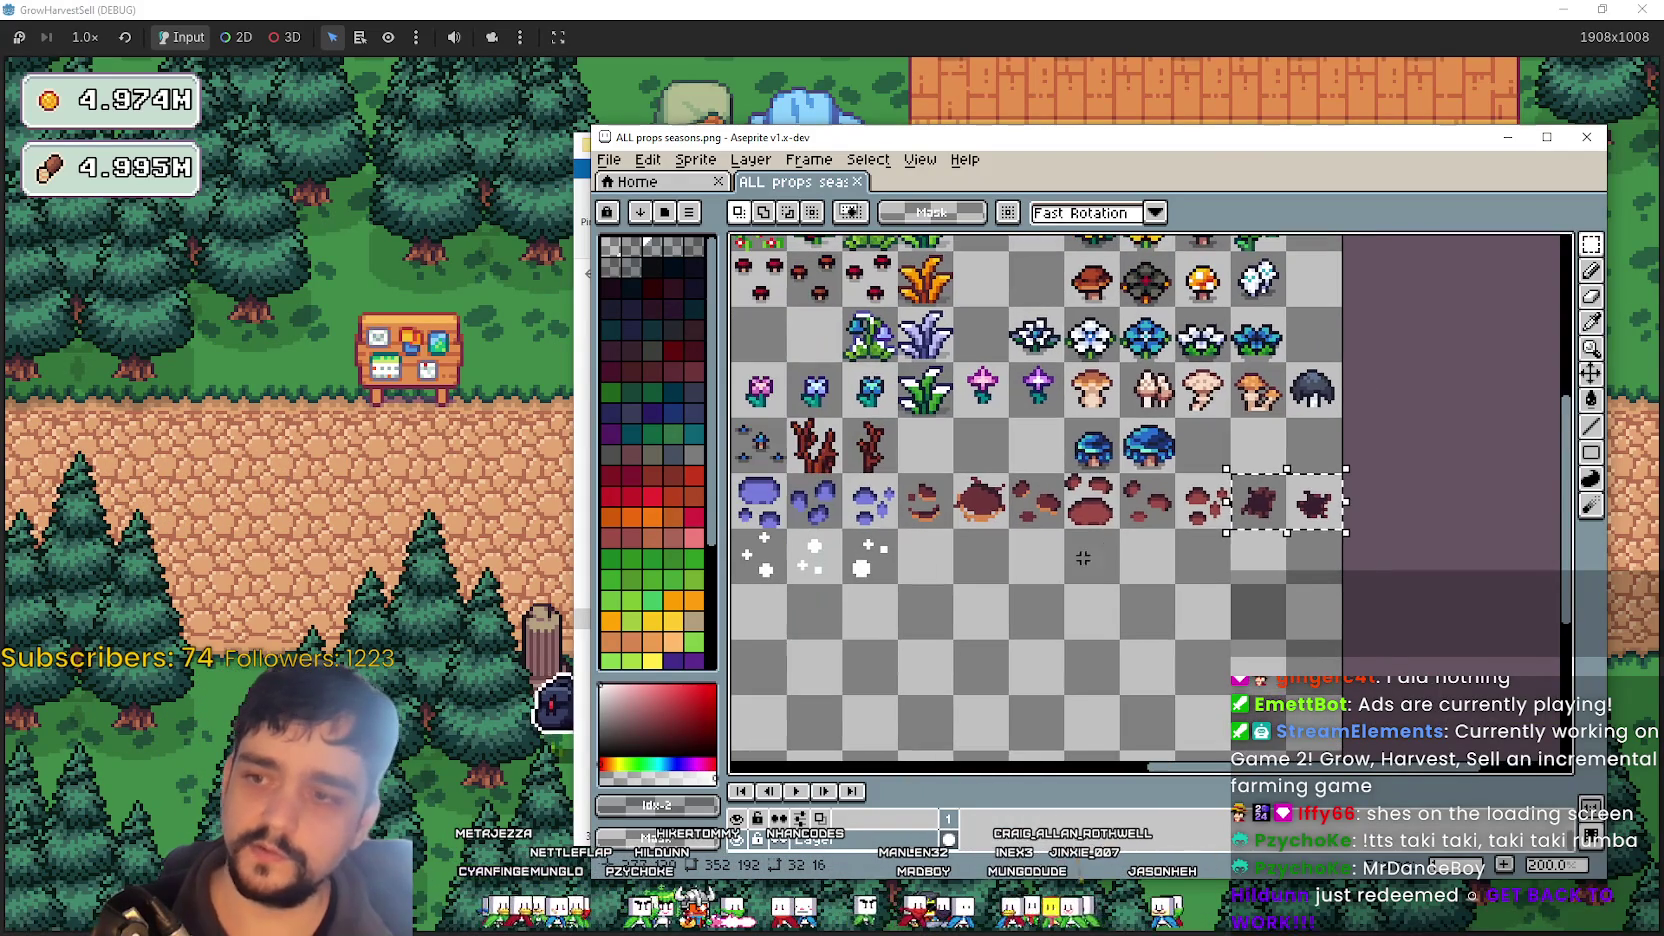
scroll(972, 565, "down", 1)
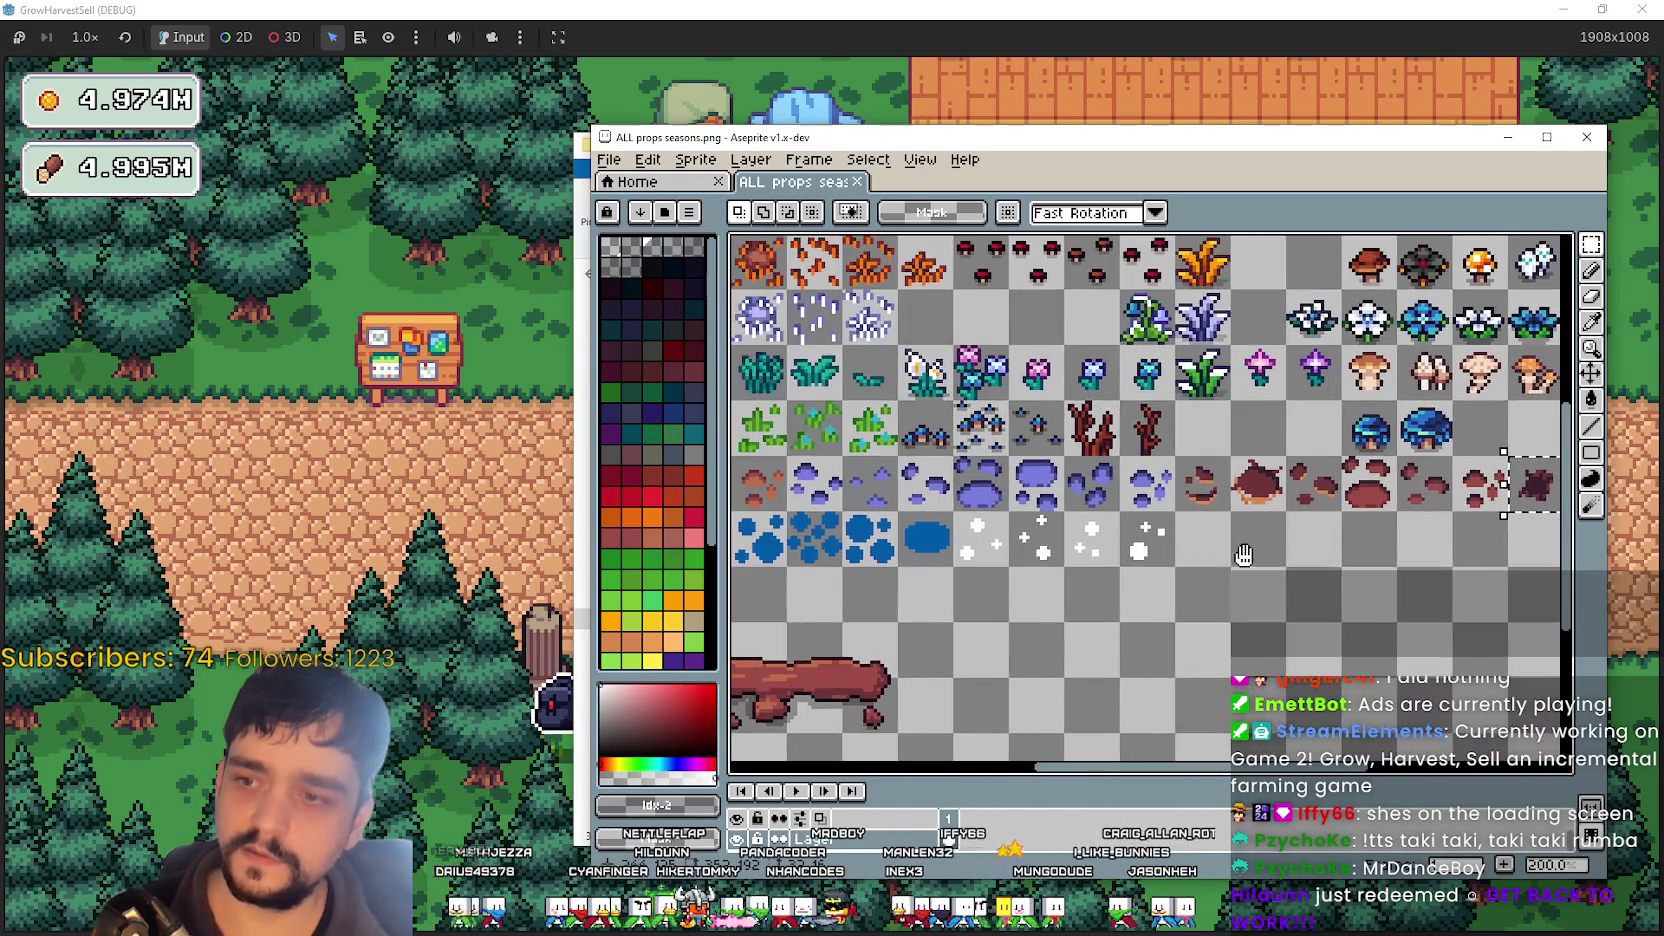
scroll(910, 557, "up", 1)
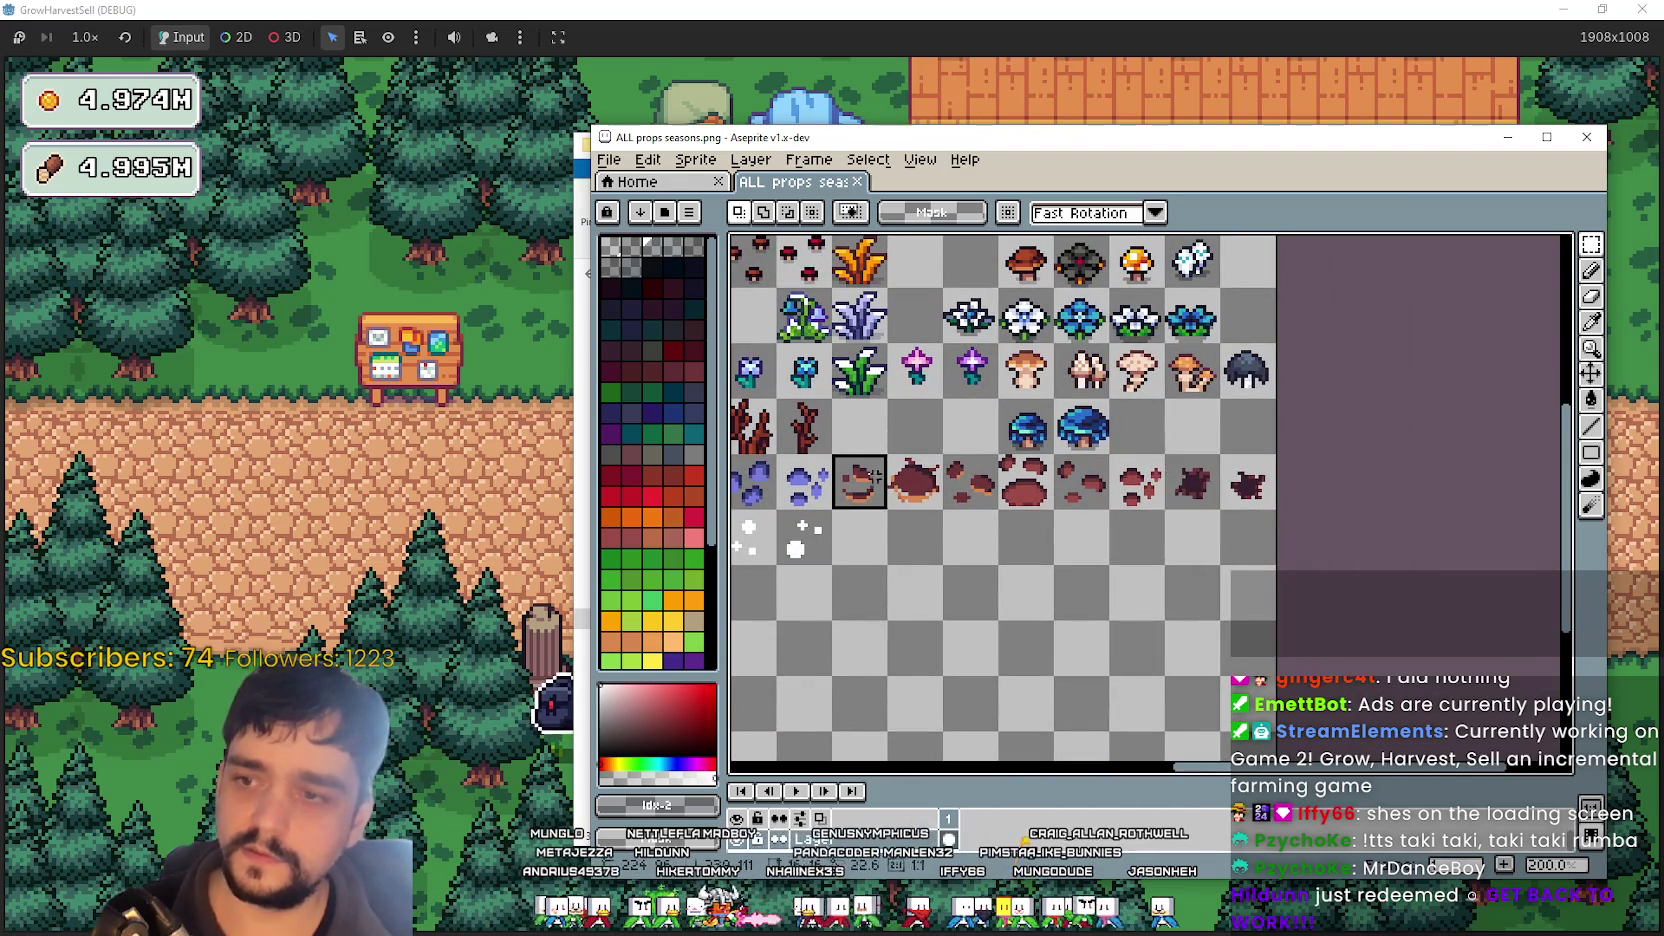
scroll(1232, 480, "down", 1)
scroll(962, 472, "up", 1)
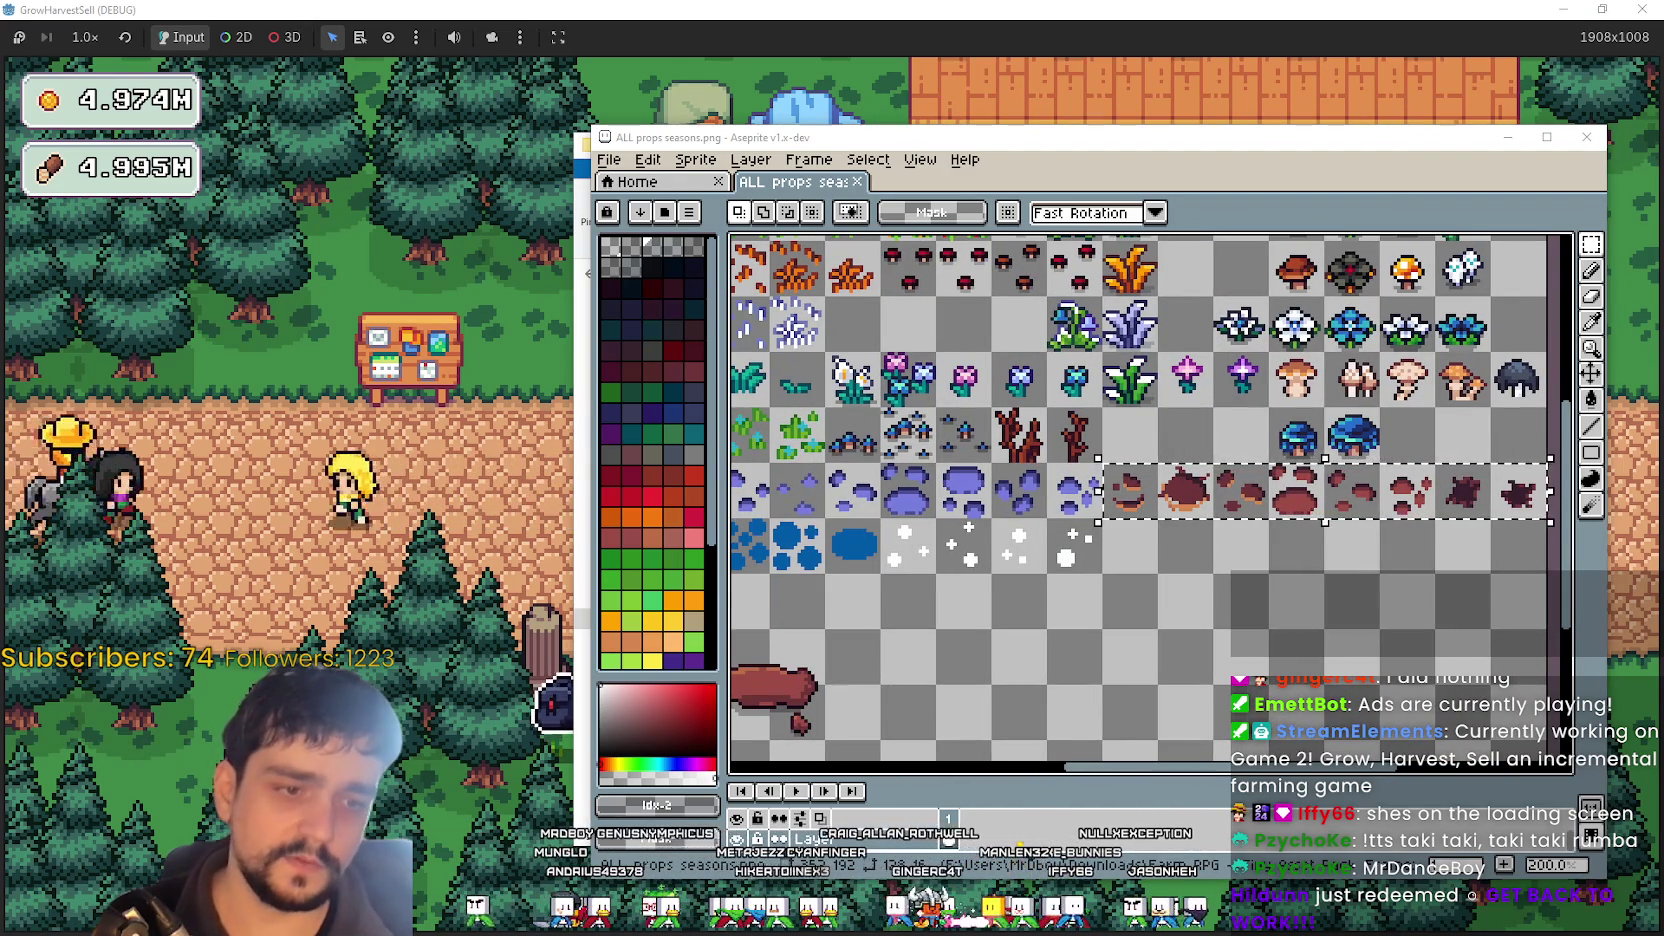
key("alt+Tab")
scroll(1042, 489, "up", 2)
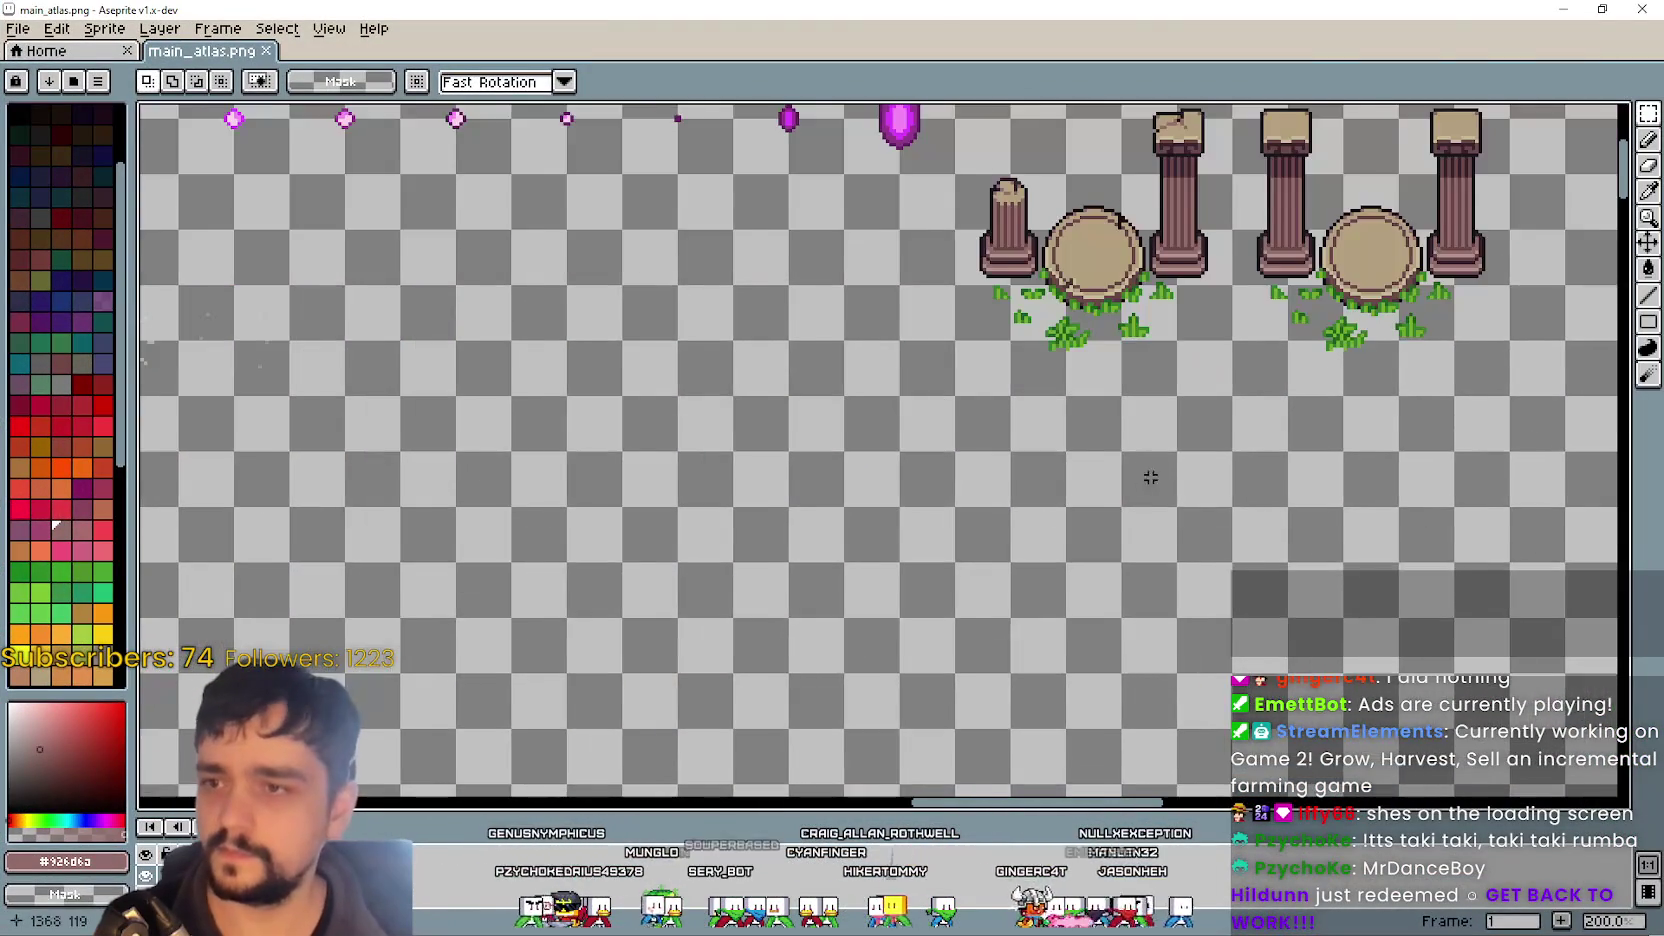
- Paste the splat row into main_atlas.png below the pillar platforms
key("ctrl+v")
mouse_move(1042, 489)
left_mouse_down()
mouse_move(911, 542)
mouse_move(972, 521)
left_mouse_up()
scroll(1335, 584, "down", 2)
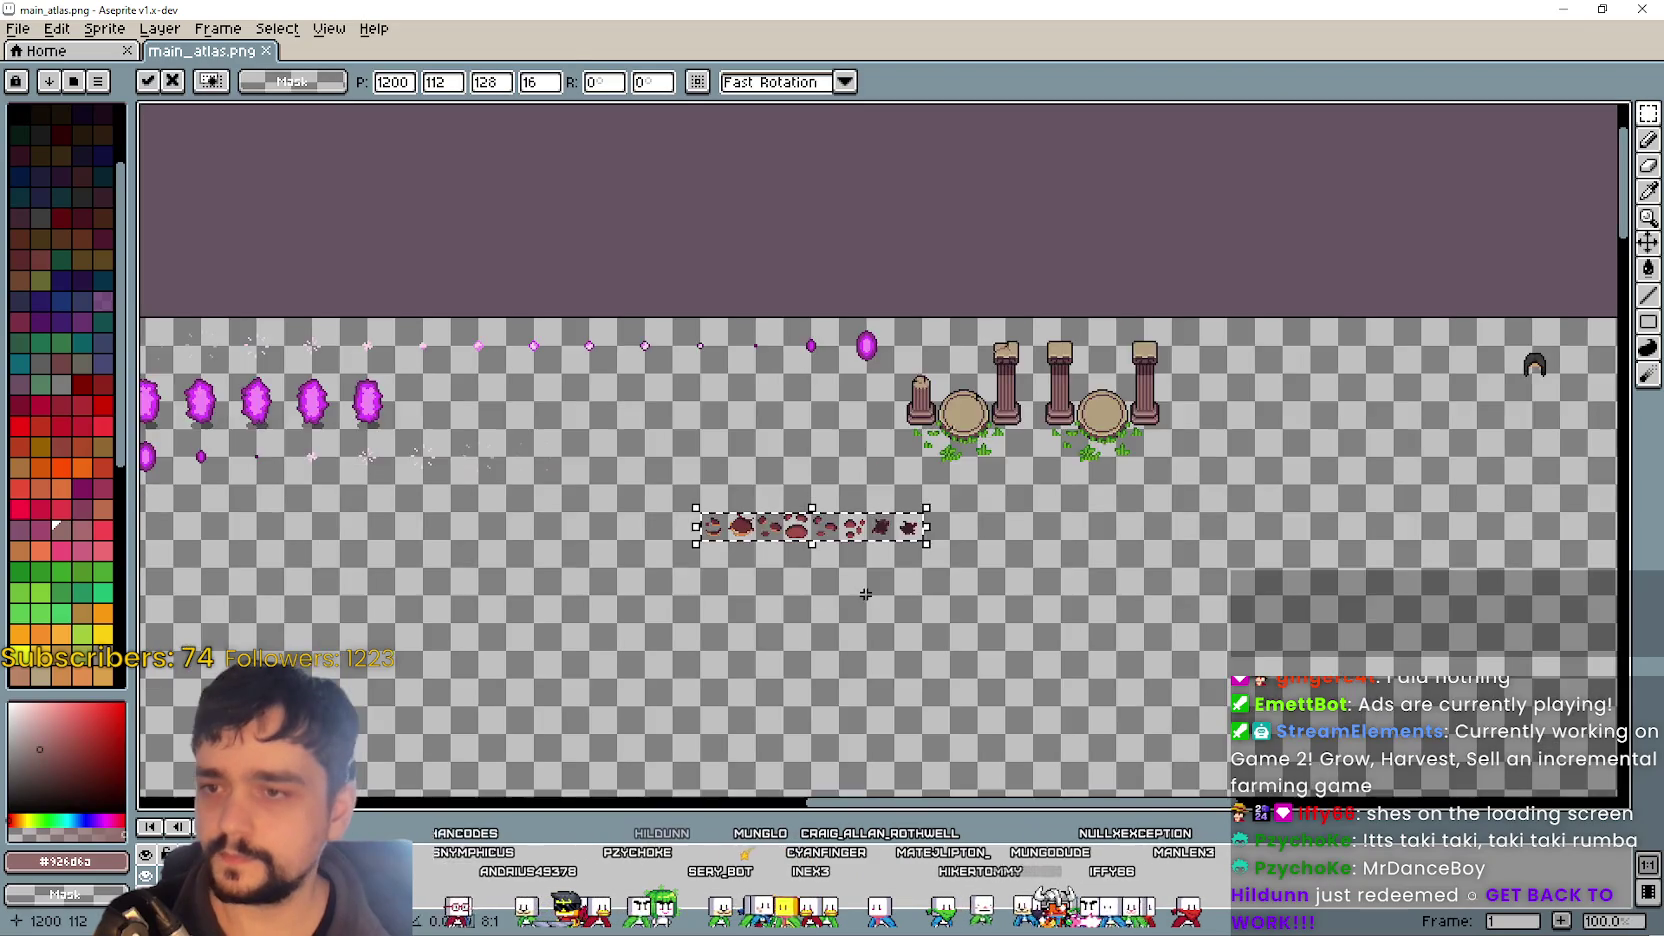
scroll(389, 440, "left", 3)
scroll(703, 440, "up", 3)
- Copy the magenta crystal and drop the copy to the right of the splats
left_click_drag(745, 458, 893, 325)
key("ctrl+c")
scroll(1065, 506, "down", 2)
scroll(1065, 506, "right", 5)
scroll(1014, 409, "up", 1)
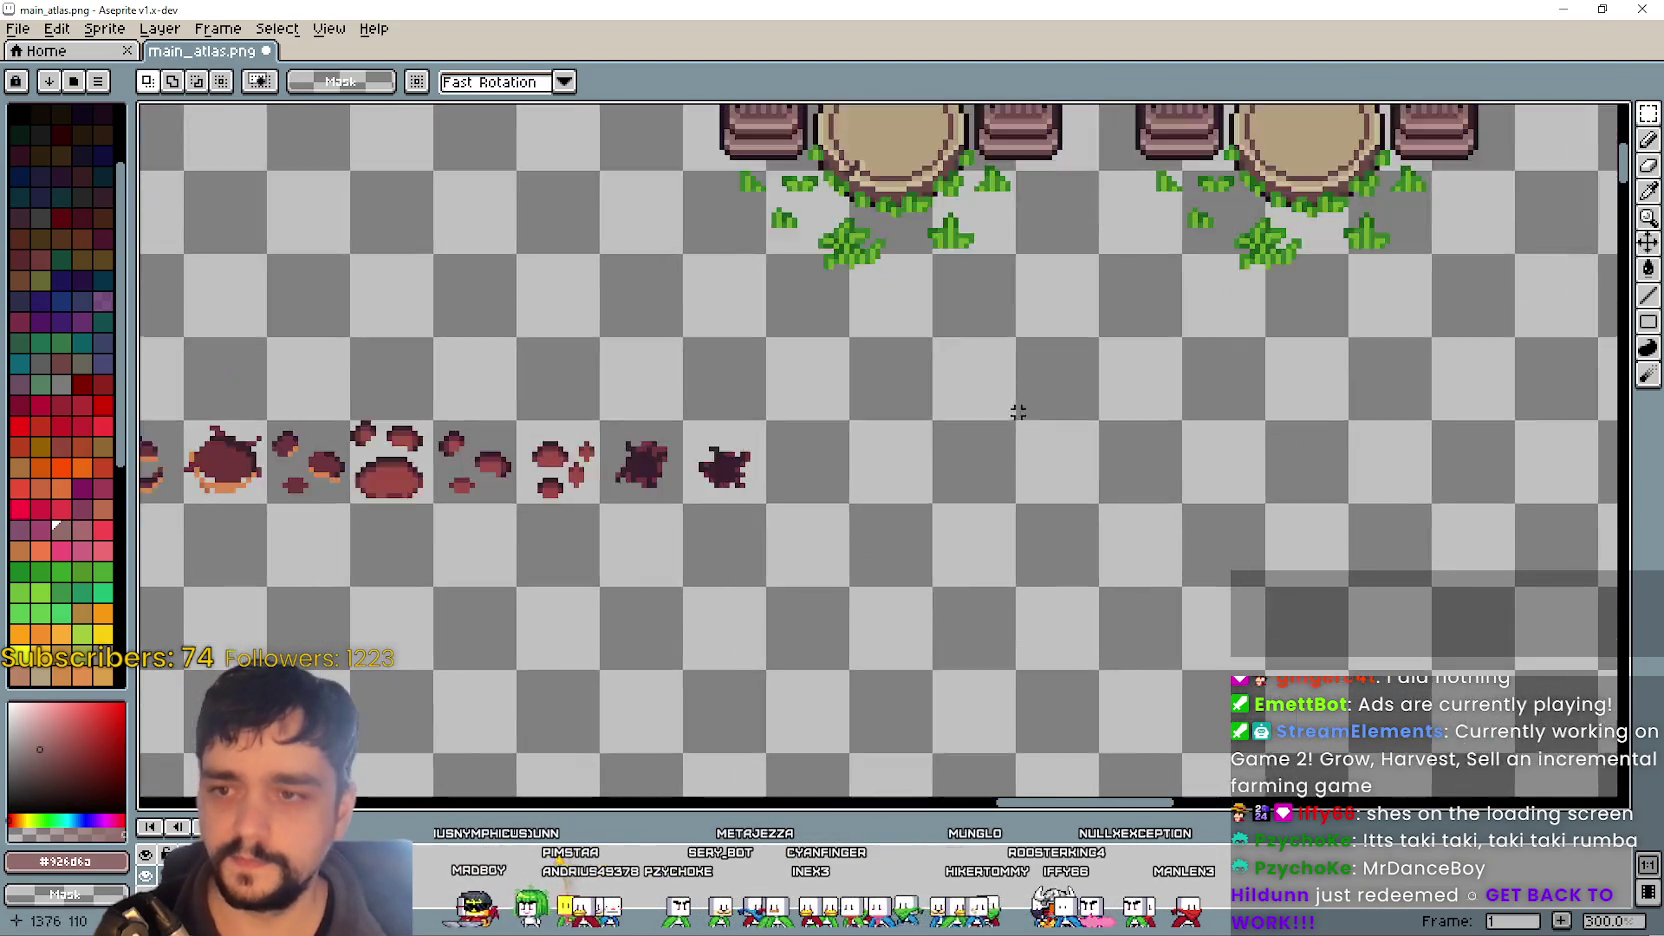
key("ctrl+v")
mouse_move(894, 197)
left_mouse_down()
mouse_move(1090, 570)
mouse_move(1033, 474)
mouse_move(1025, 494)
left_mouse_up()
scroll(910, 538, "up", 1)
scroll(951, 514, "up", 1)
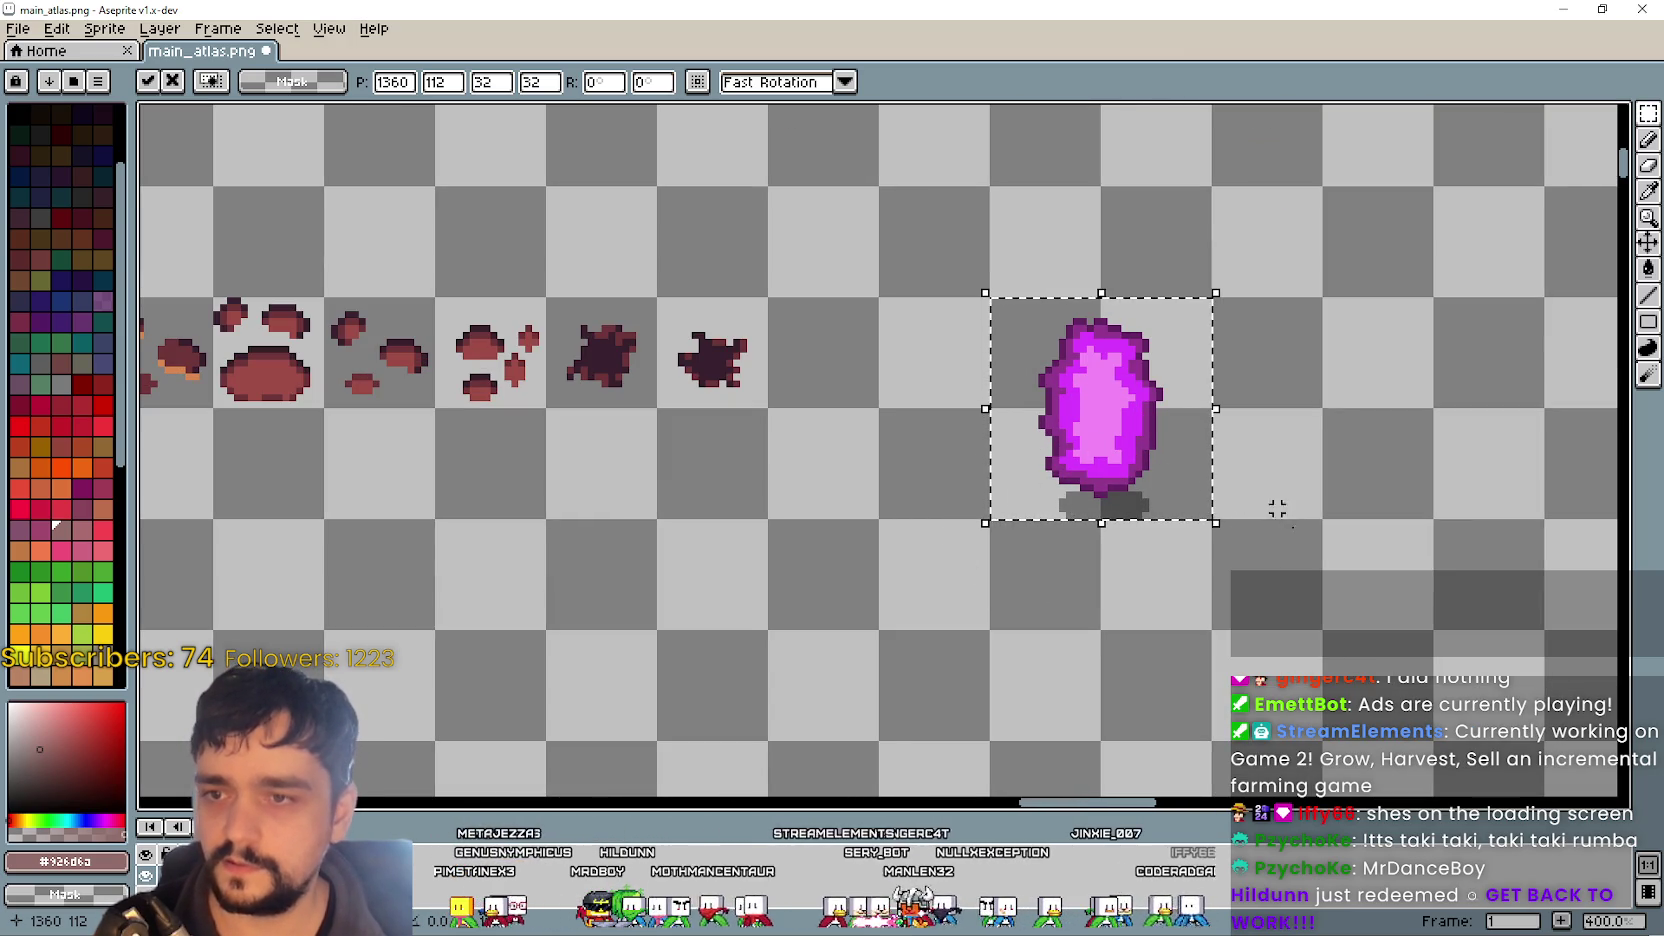
left_click(757, 515)
- Move the small dark splat's copy into line beside the original
scroll(757, 515, "down", 1)
scroll(957, 467, "left", 3)
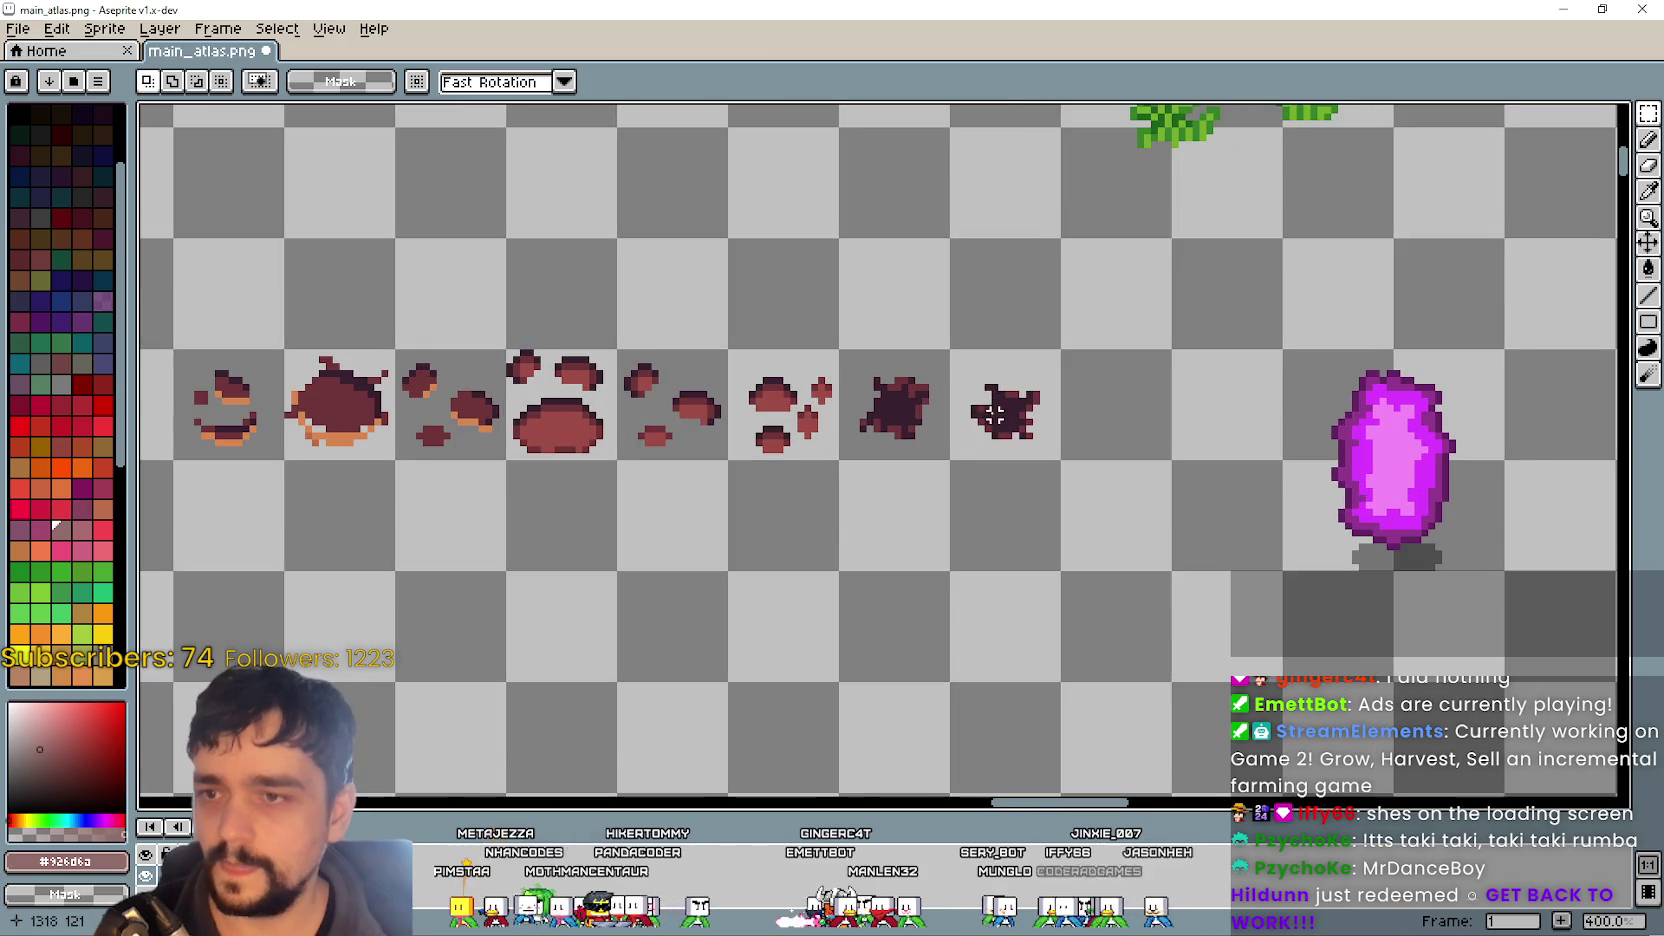
scroll(995, 428, "up", 1)
mouse_move(915, 348)
left_mouse_down()
mouse_move(1158, 560)
mouse_move(1250, 520)
mouse_move(825, 508)
mouse_move(957, 391)
left_mouse_up()
left_click_drag(795, 325, 850, 390)
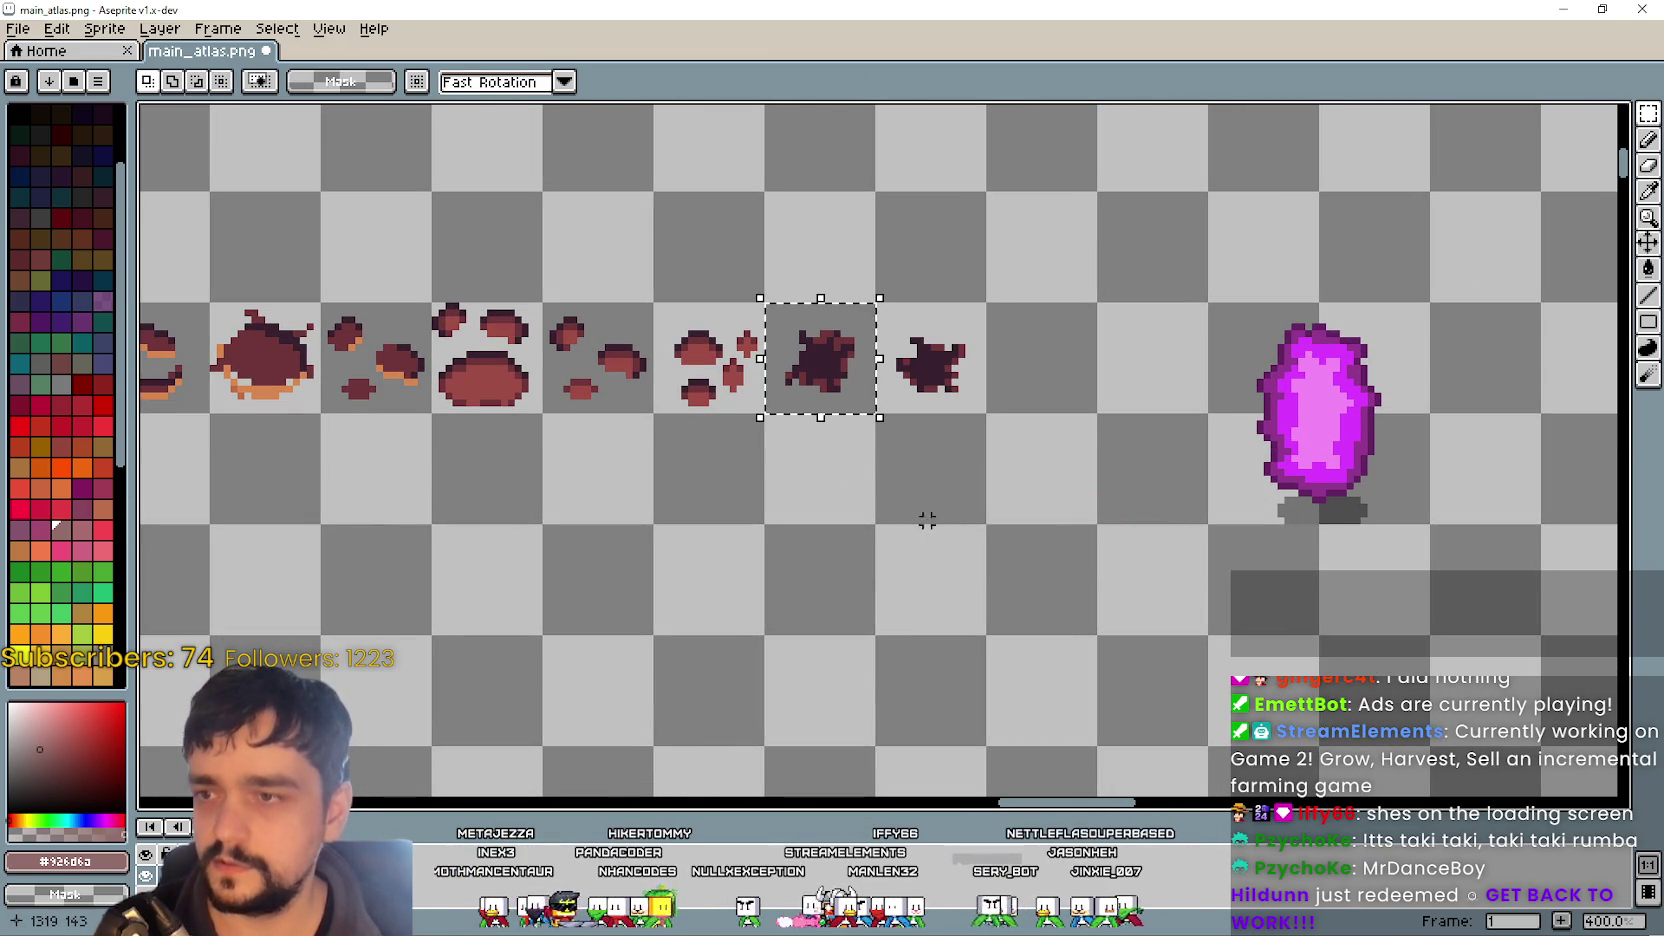
mouse_move(934, 520)
left_mouse_down()
mouse_move(1177, 550)
mouse_move(785, 498)
left_mouse_up()
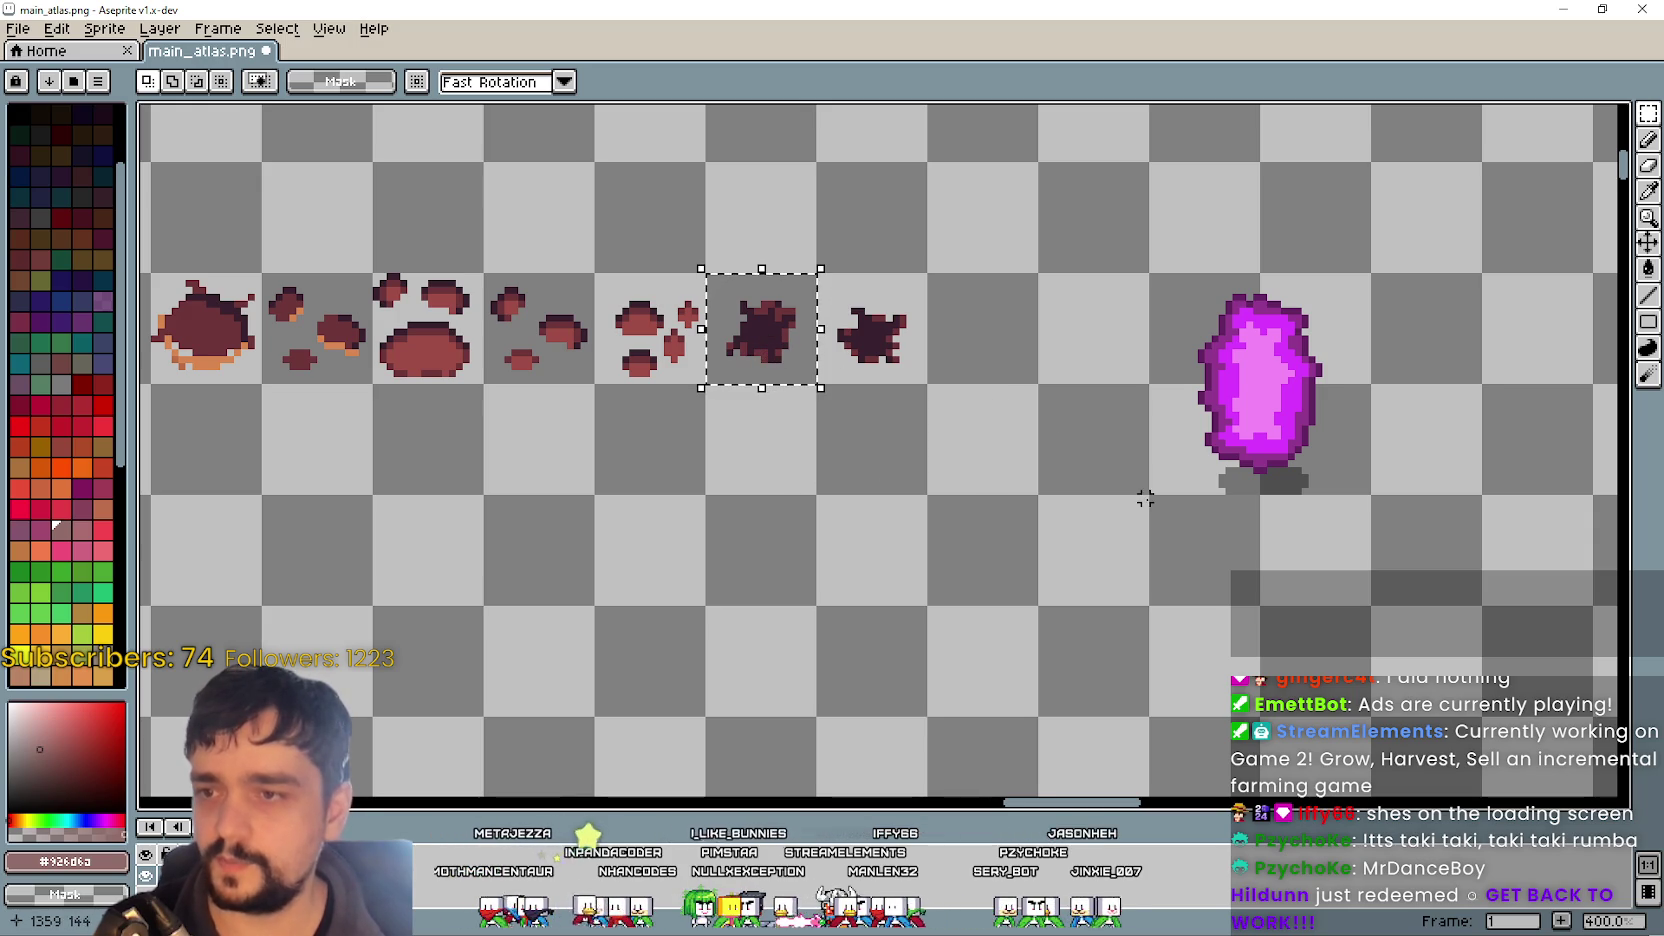
scroll(813, 340, "left", 2)
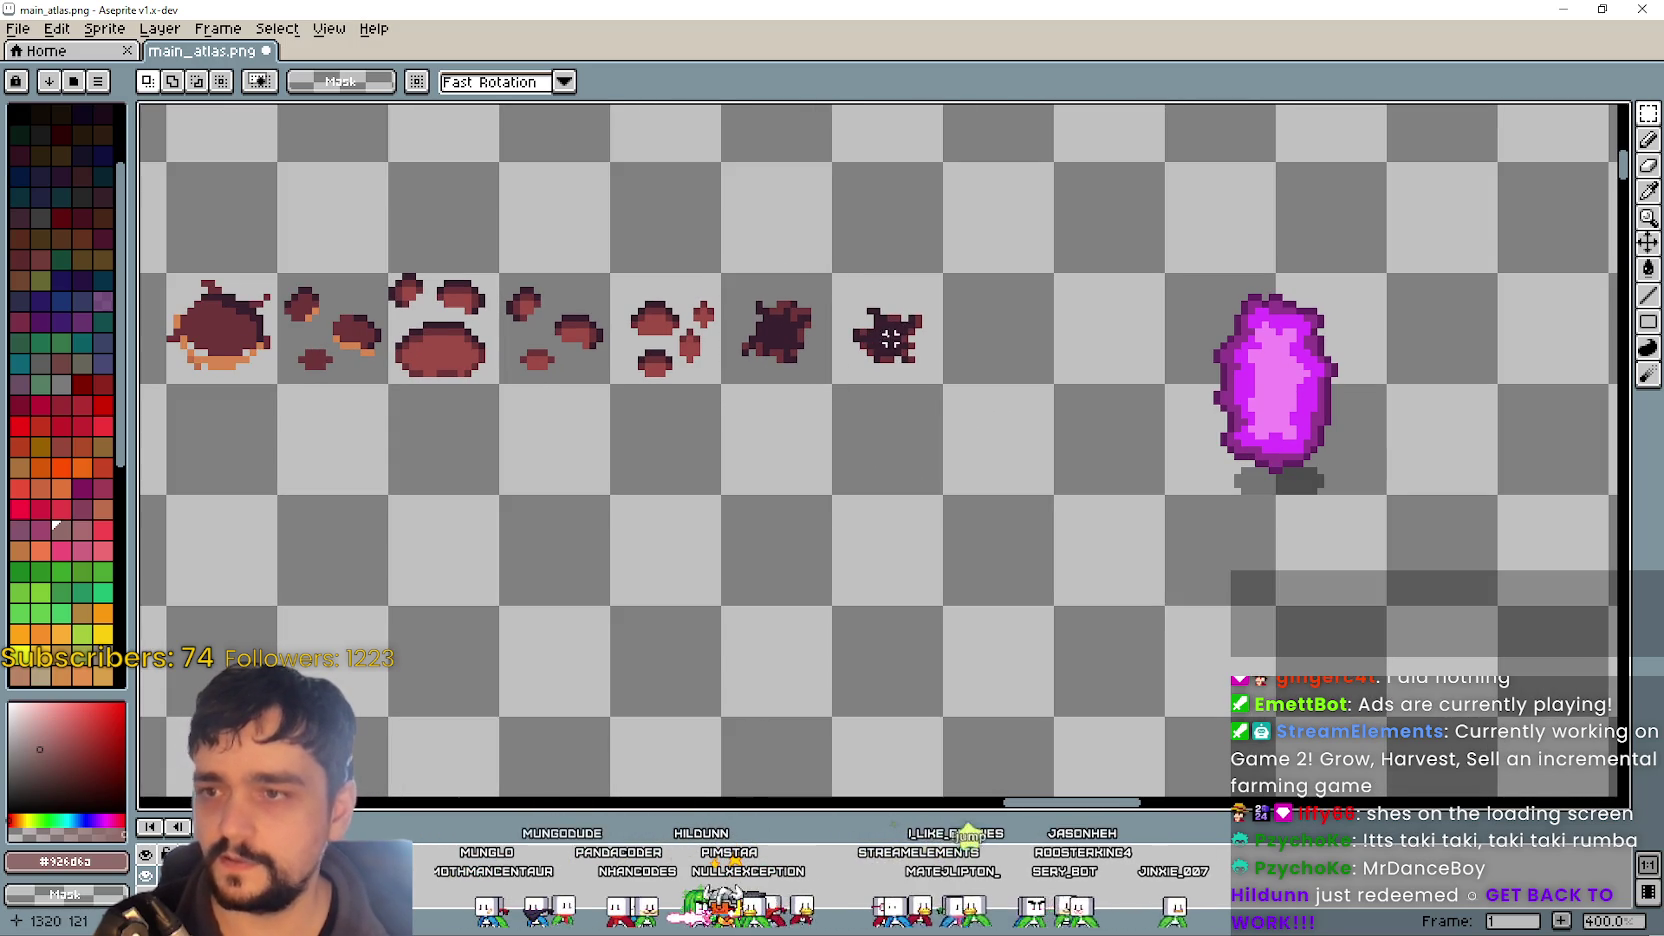
scroll(892, 380, "up", 1)
- Copy the splat into the cell below-right and select the lower copy
left_click_drag(972, 374, 1107, 639)
key("ctrl+d")
scroll(981, 543, "up", 2)
mouse_move(899, 461)
left_mouse_down()
mouse_move(1181, 539)
mouse_move(995, 669)
mouse_move(1050, 723)
left_mouse_up()
left_click_drag(1231, 661, 1226, 490)
- Shift the splat's left half two pixels left and its right half one pixel right
left_click_drag(936, 331, 1030, 537)
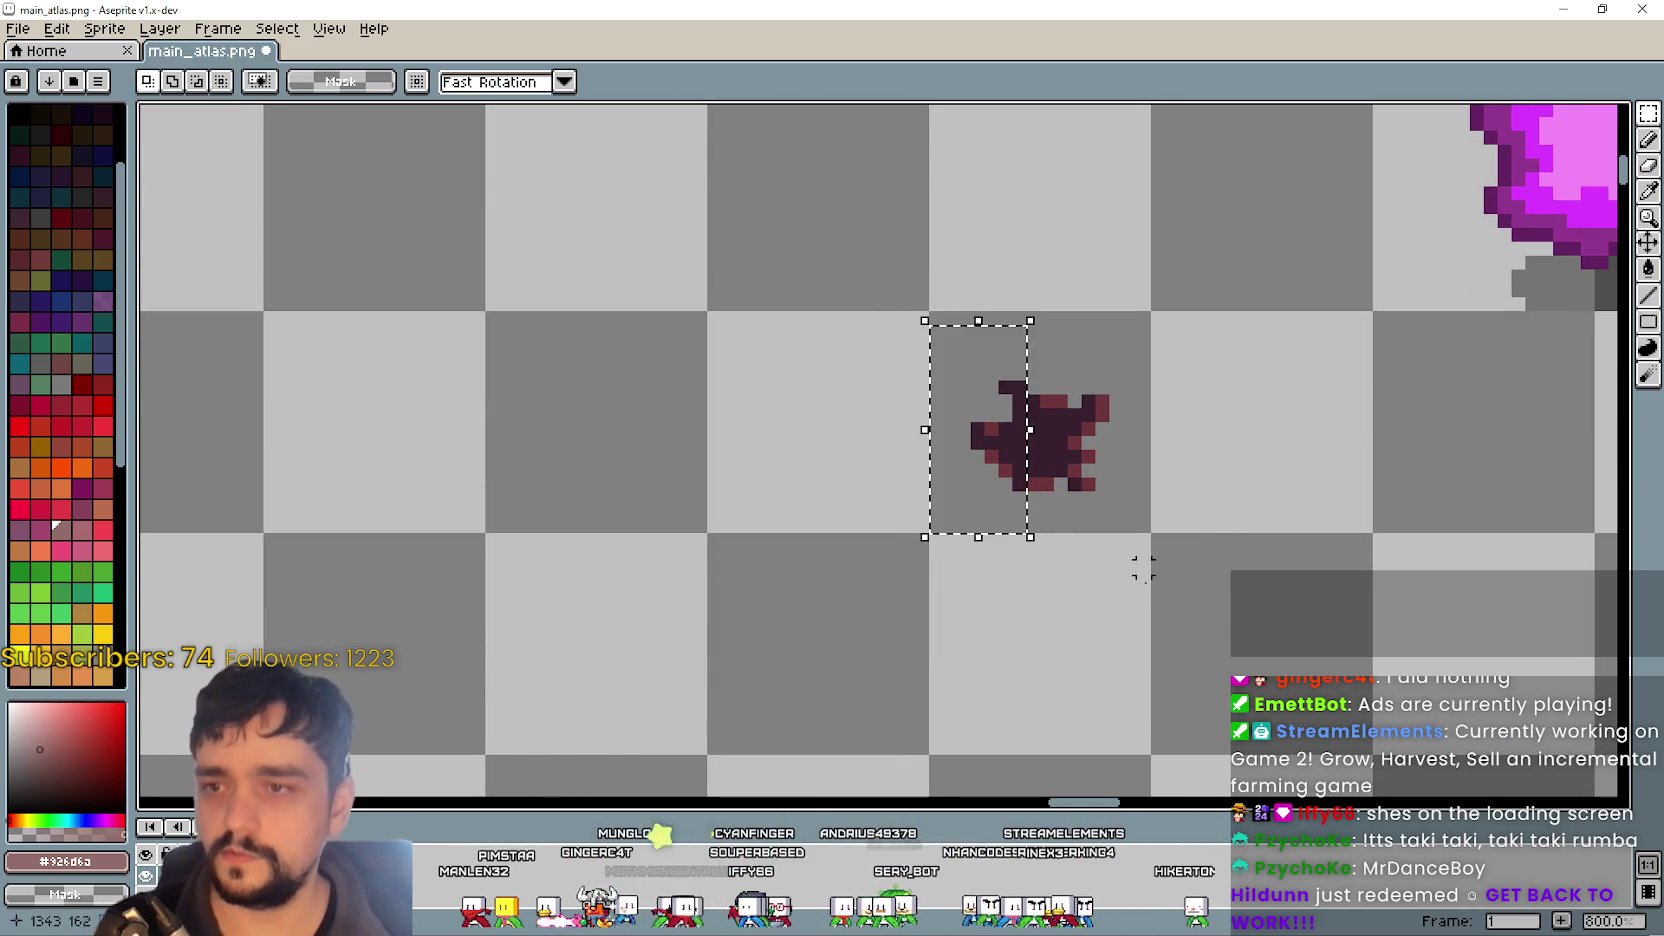
mouse_move(936, 319)
left_mouse_down()
mouse_move(1036, 557)
mouse_move(1051, 527)
mouse_move(1031, 522)
mouse_move(1042, 541)
left_mouse_up()
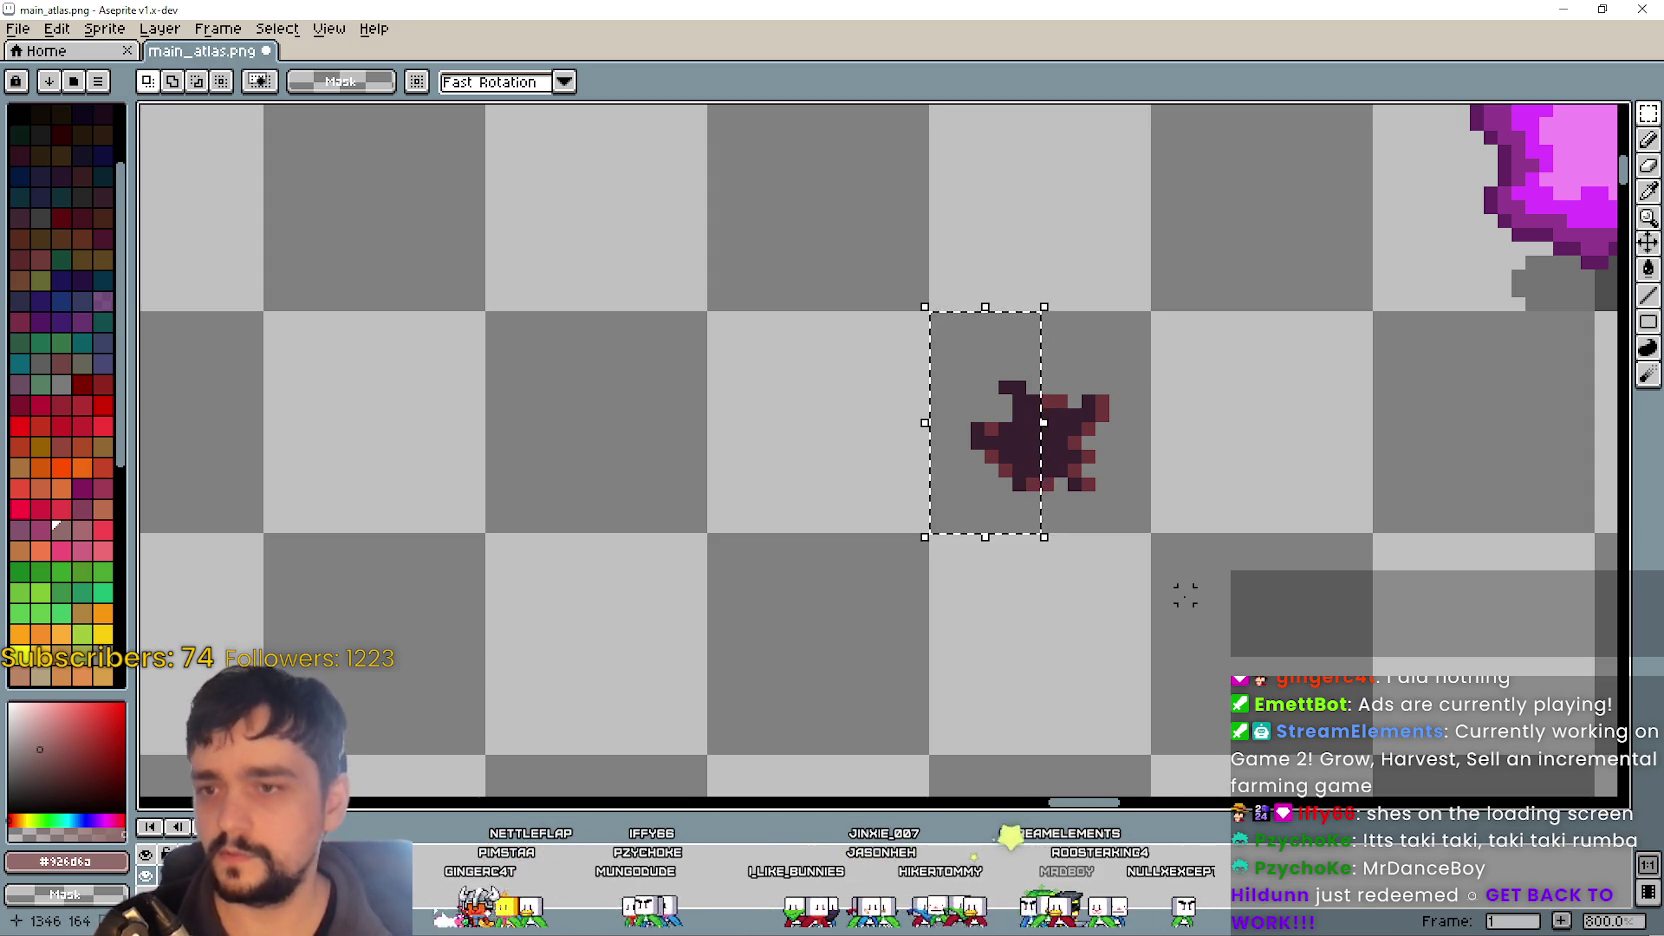
key("Left")
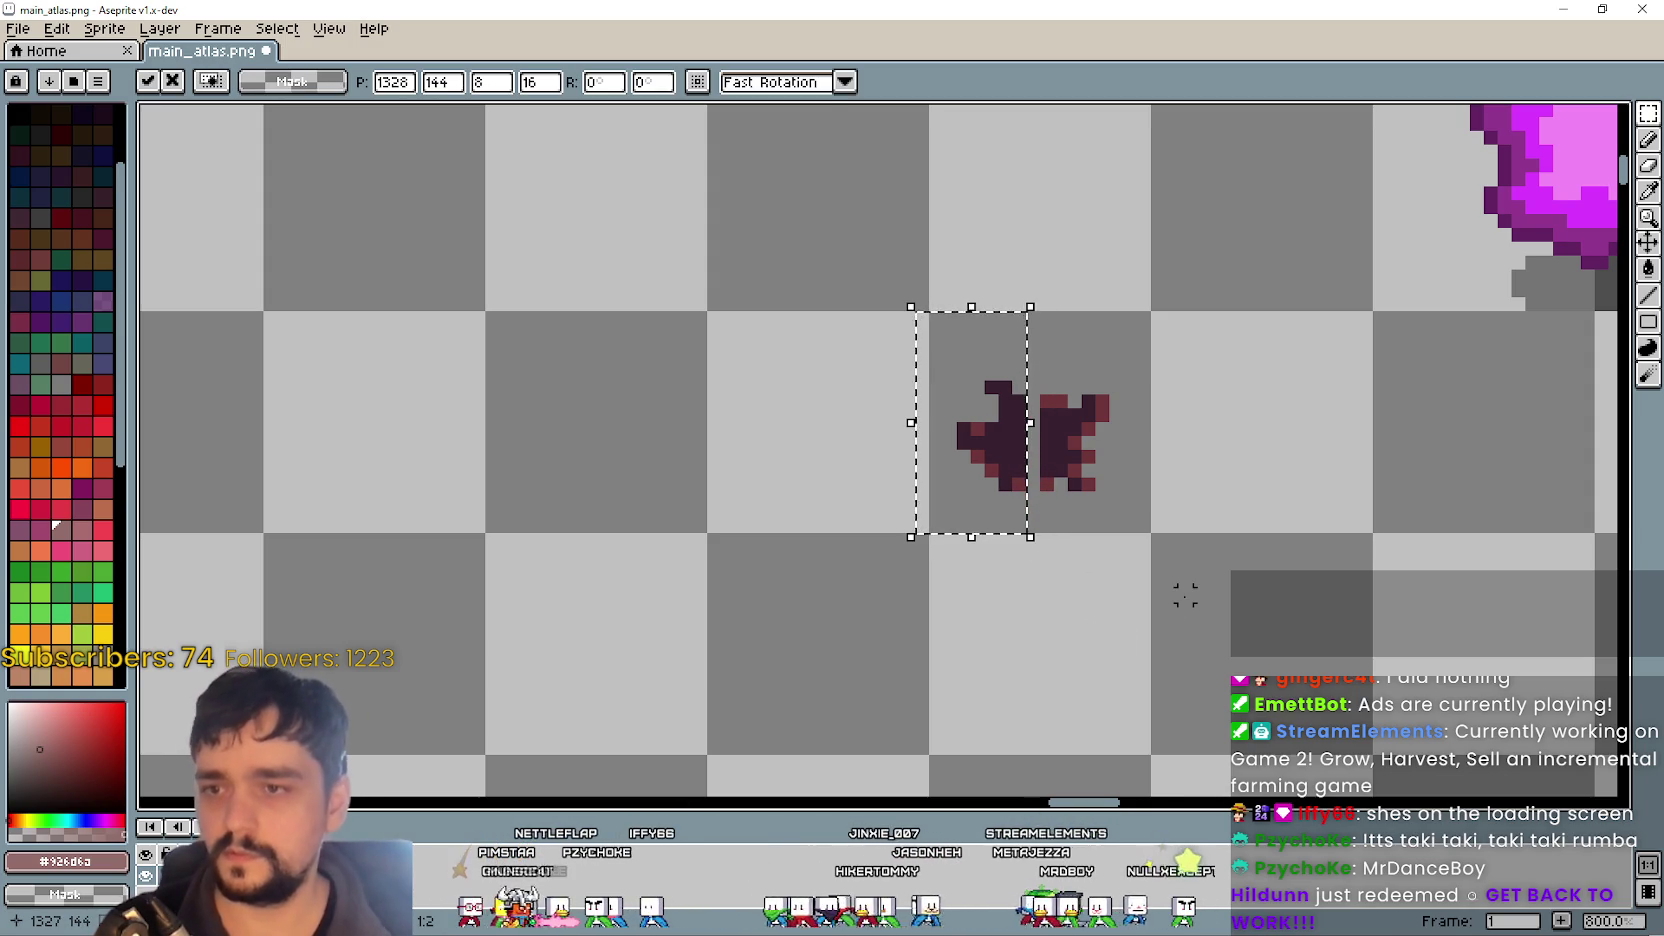
key("Left")
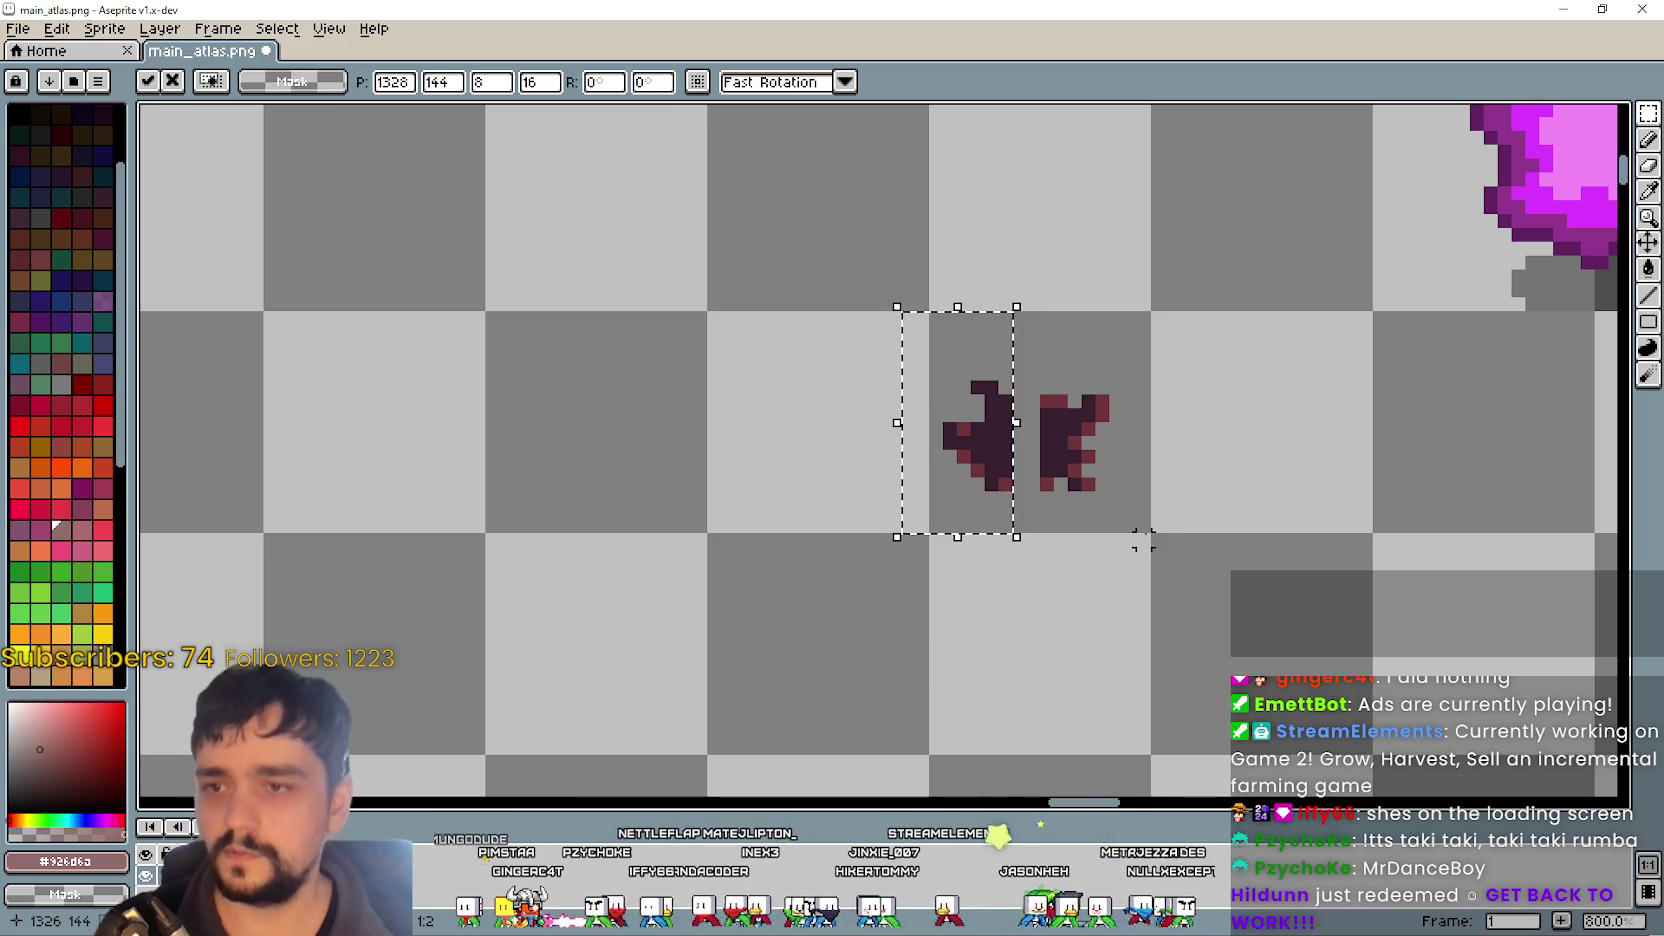
left_click(1143, 540)
mouse_move(1018, 527)
left_mouse_down()
mouse_move(1114, 323)
mouse_move(1152, 312)
left_mouse_up()
key("Right")
key("Right")
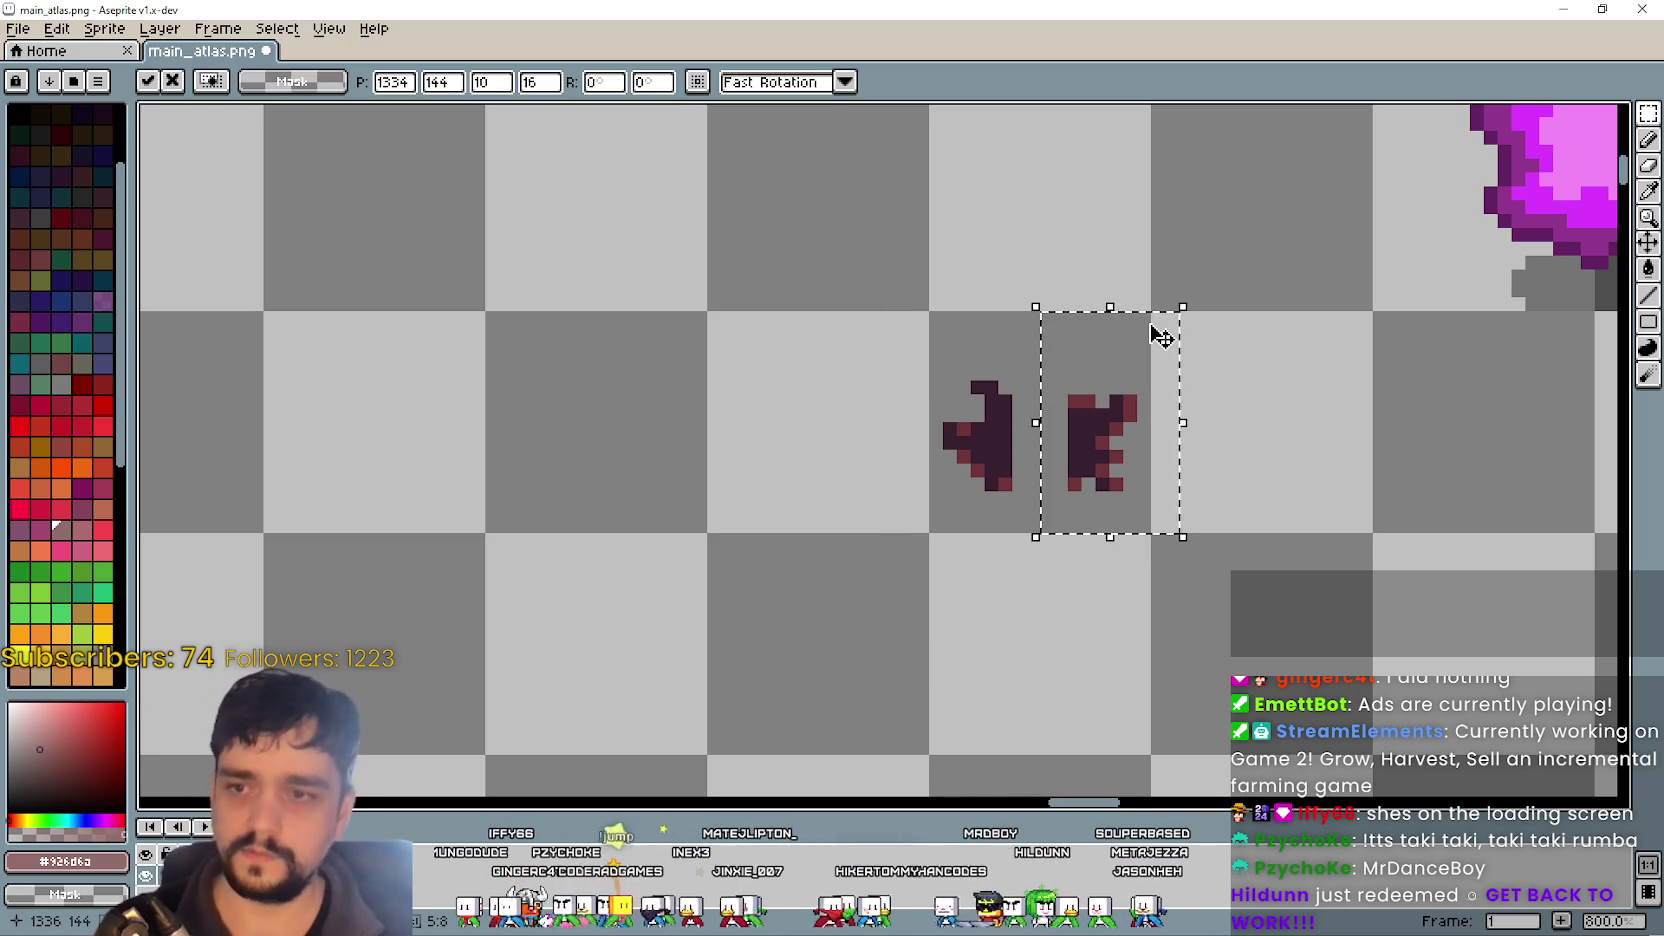
left_click(755, 271)
- Raise the upper fragments about 4 pixels and drop the lower fragments about 2 pixels
left_click_drag(818, 229, 1211, 457)
left_click(948, 318)
mouse_move(935, 318)
left_mouse_down()
mouse_move(1140, 445)
mouse_move(1140, 426)
left_mouse_up()
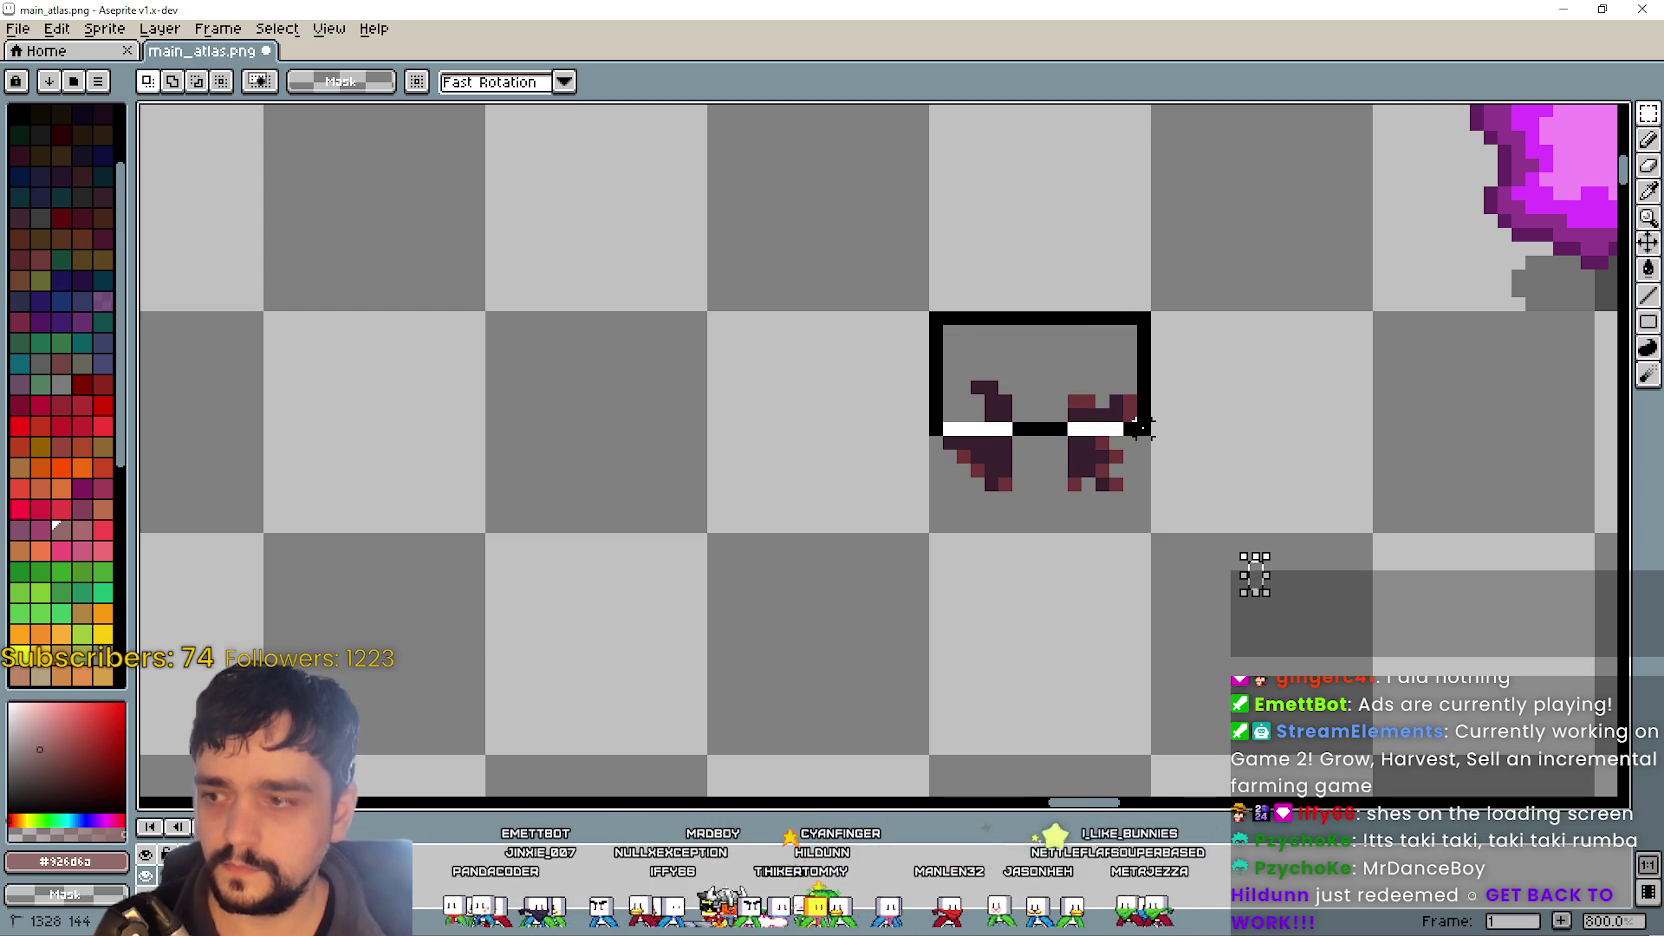
mouse_move(1139, 435)
left_mouse_down()
mouse_move(1141, 457)
mouse_move(1141, 416)
left_mouse_up()
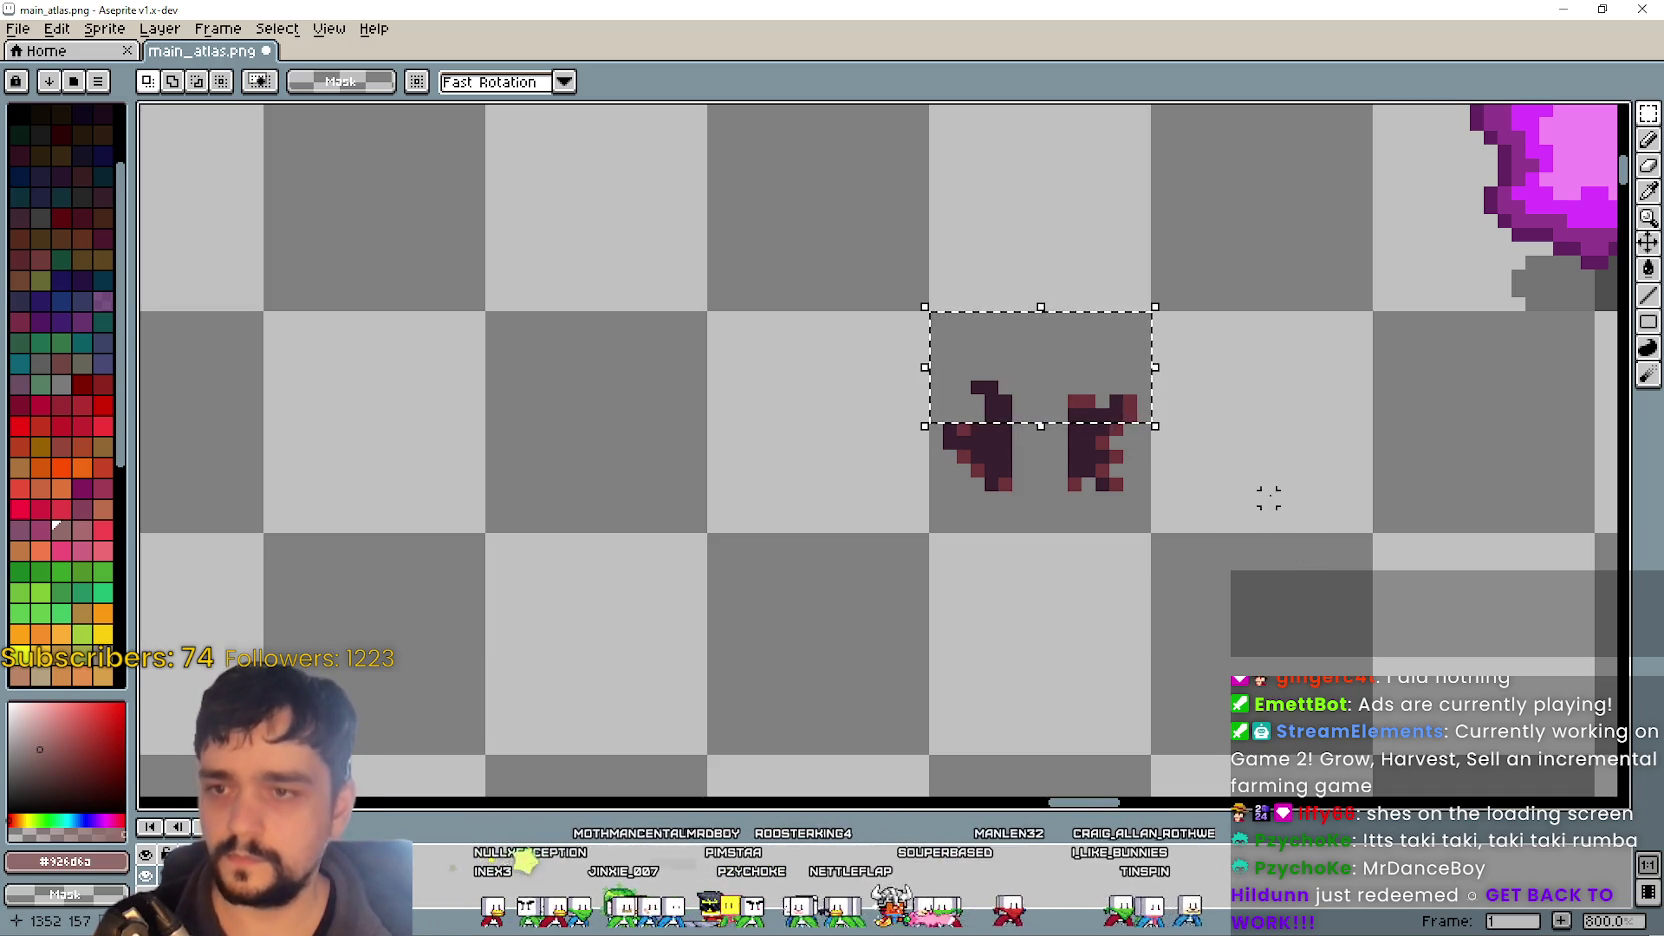
key("Up")
key("Up")
key("Up")
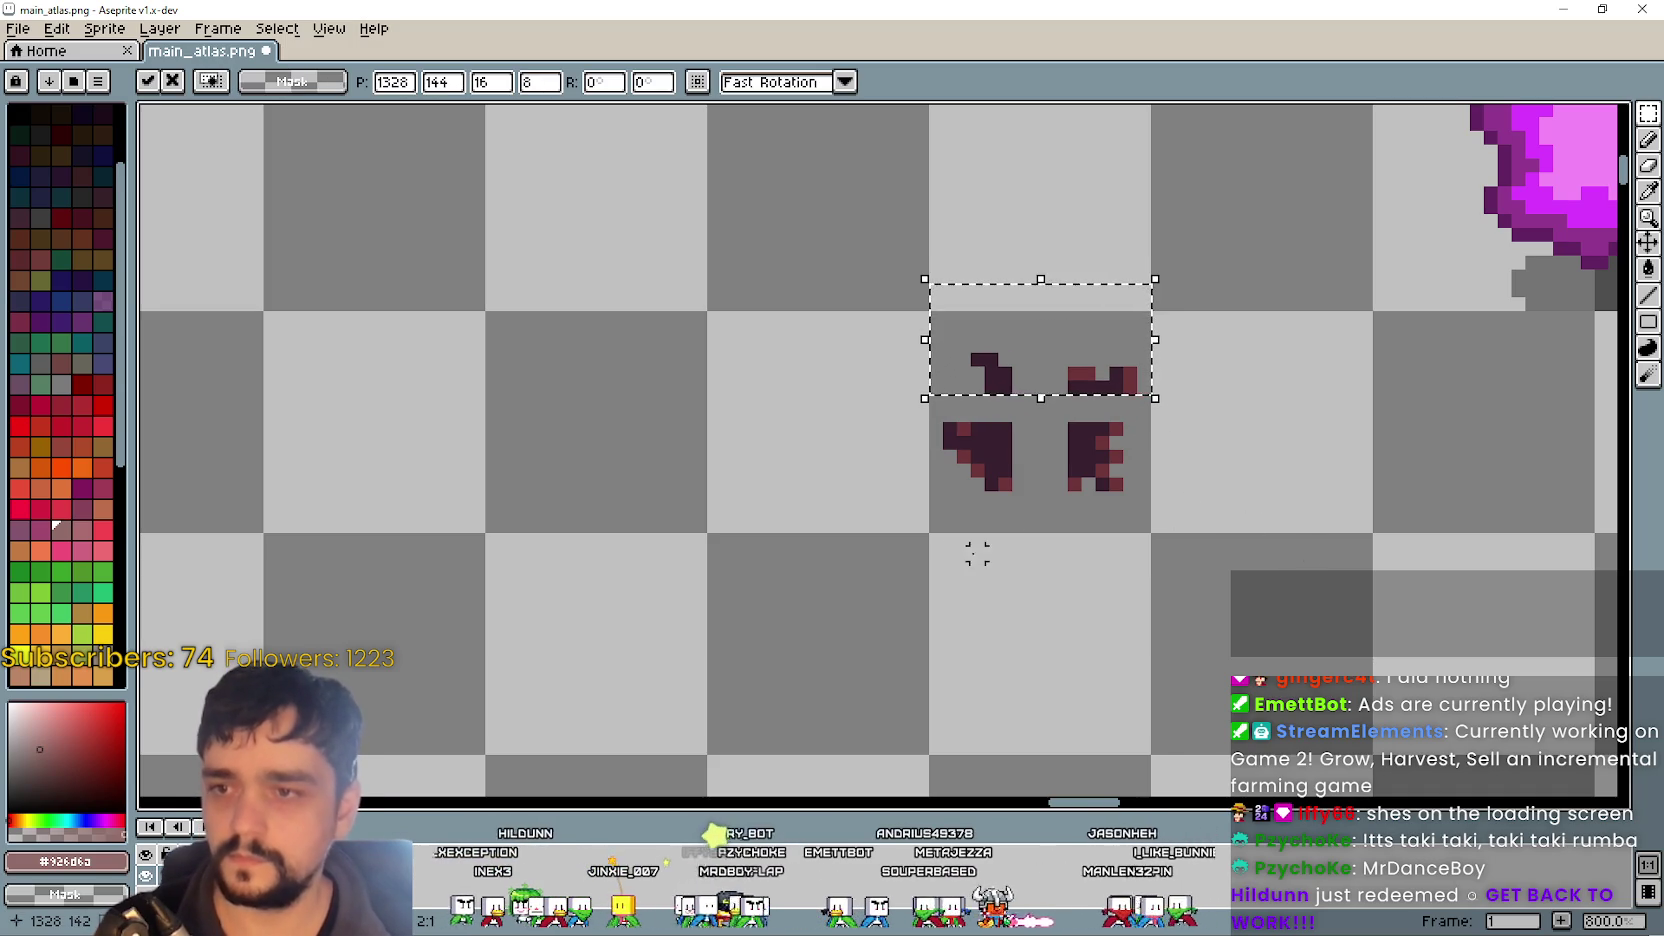
mouse_move(930, 533)
left_mouse_down()
mouse_move(1113, 475)
mouse_move(1151, 418)
left_mouse_up()
key("Down")
key("Down")
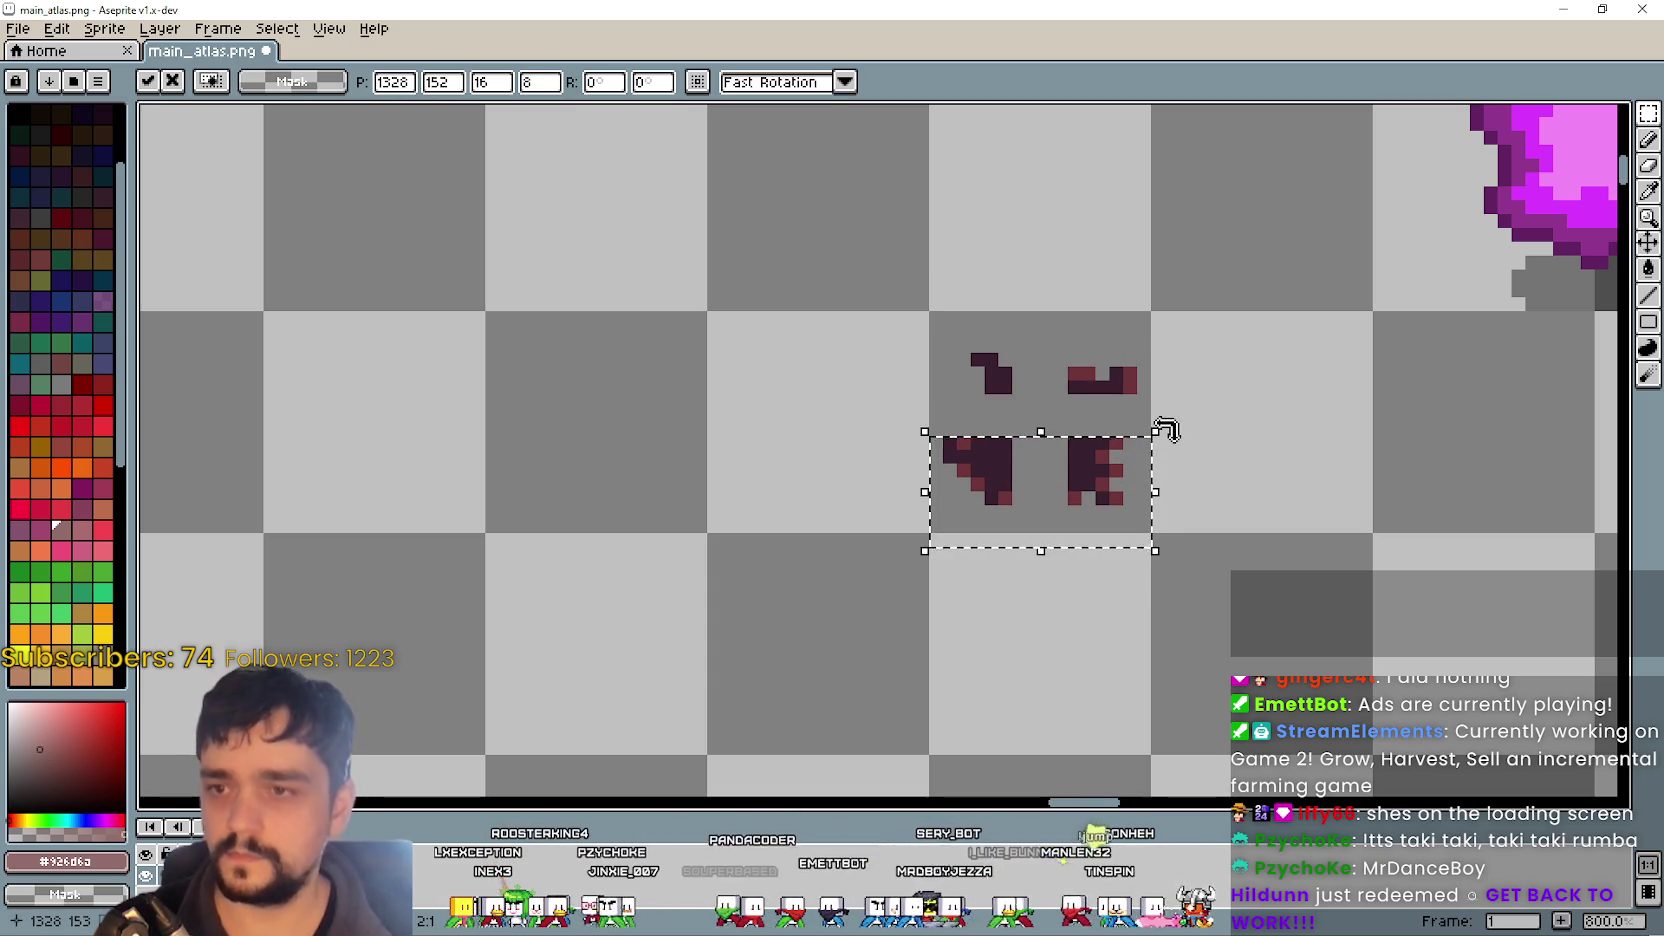
left_click(1137, 368)
- Stretch the lower splat fragments to close the gap between them
scroll(1033, 513, "up", 2)
scroll(1035, 485, "down", 2)
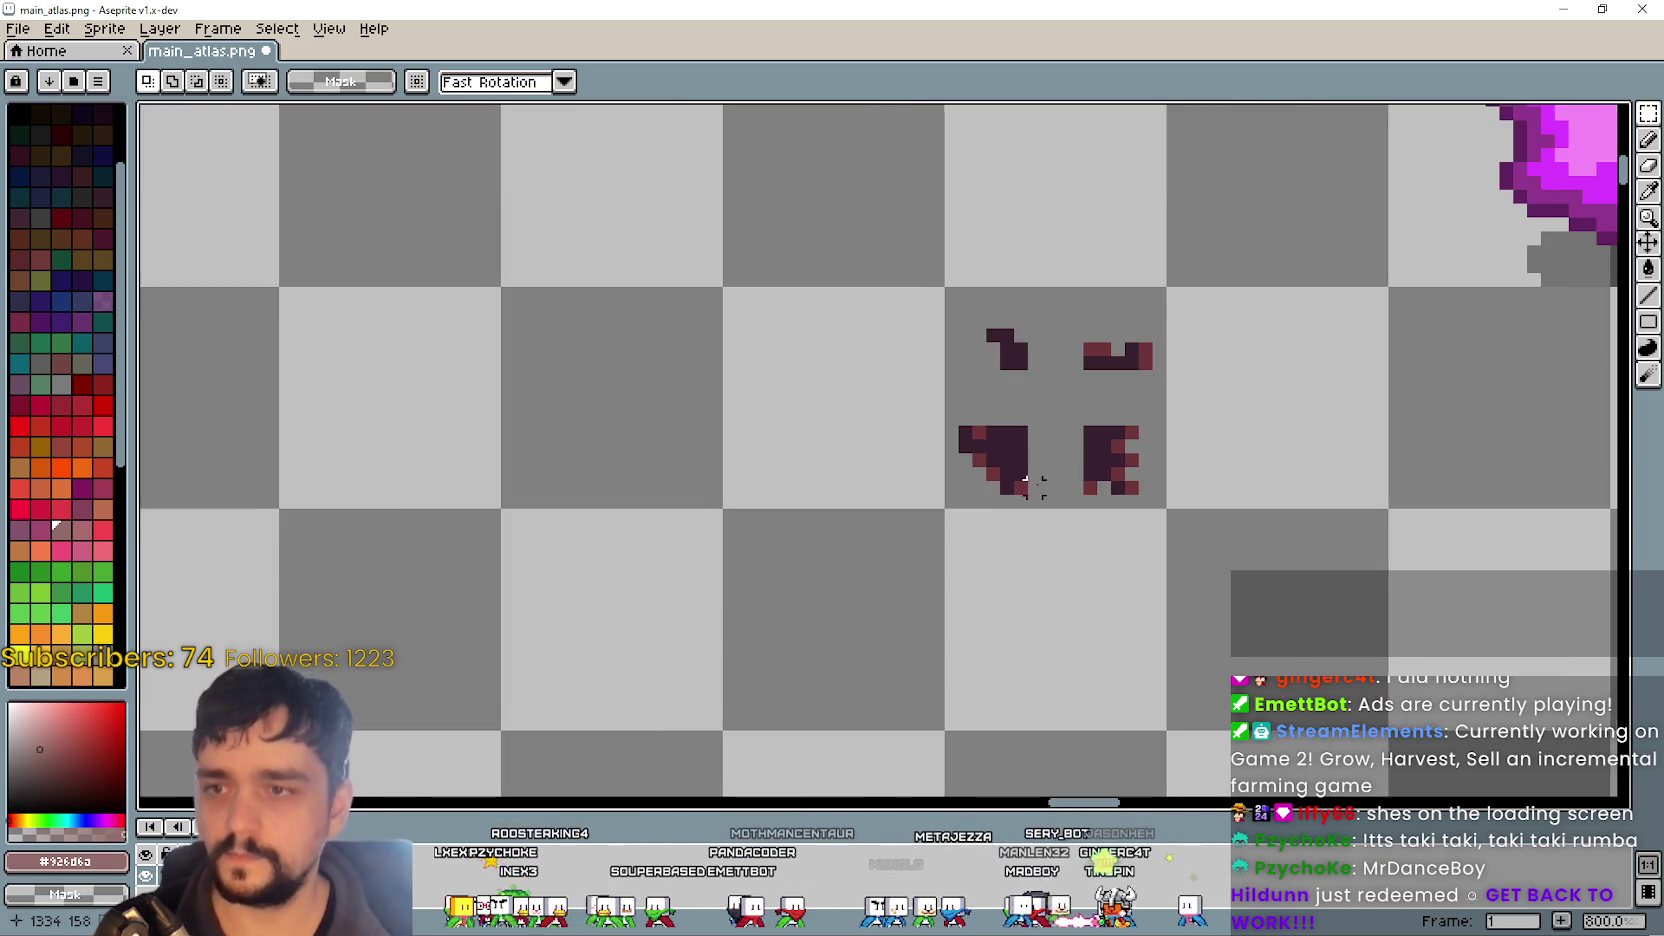
scroll(1030, 475, "up", 1)
scroll(1058, 540, "down", 1)
scroll(1060, 540, "up", 1)
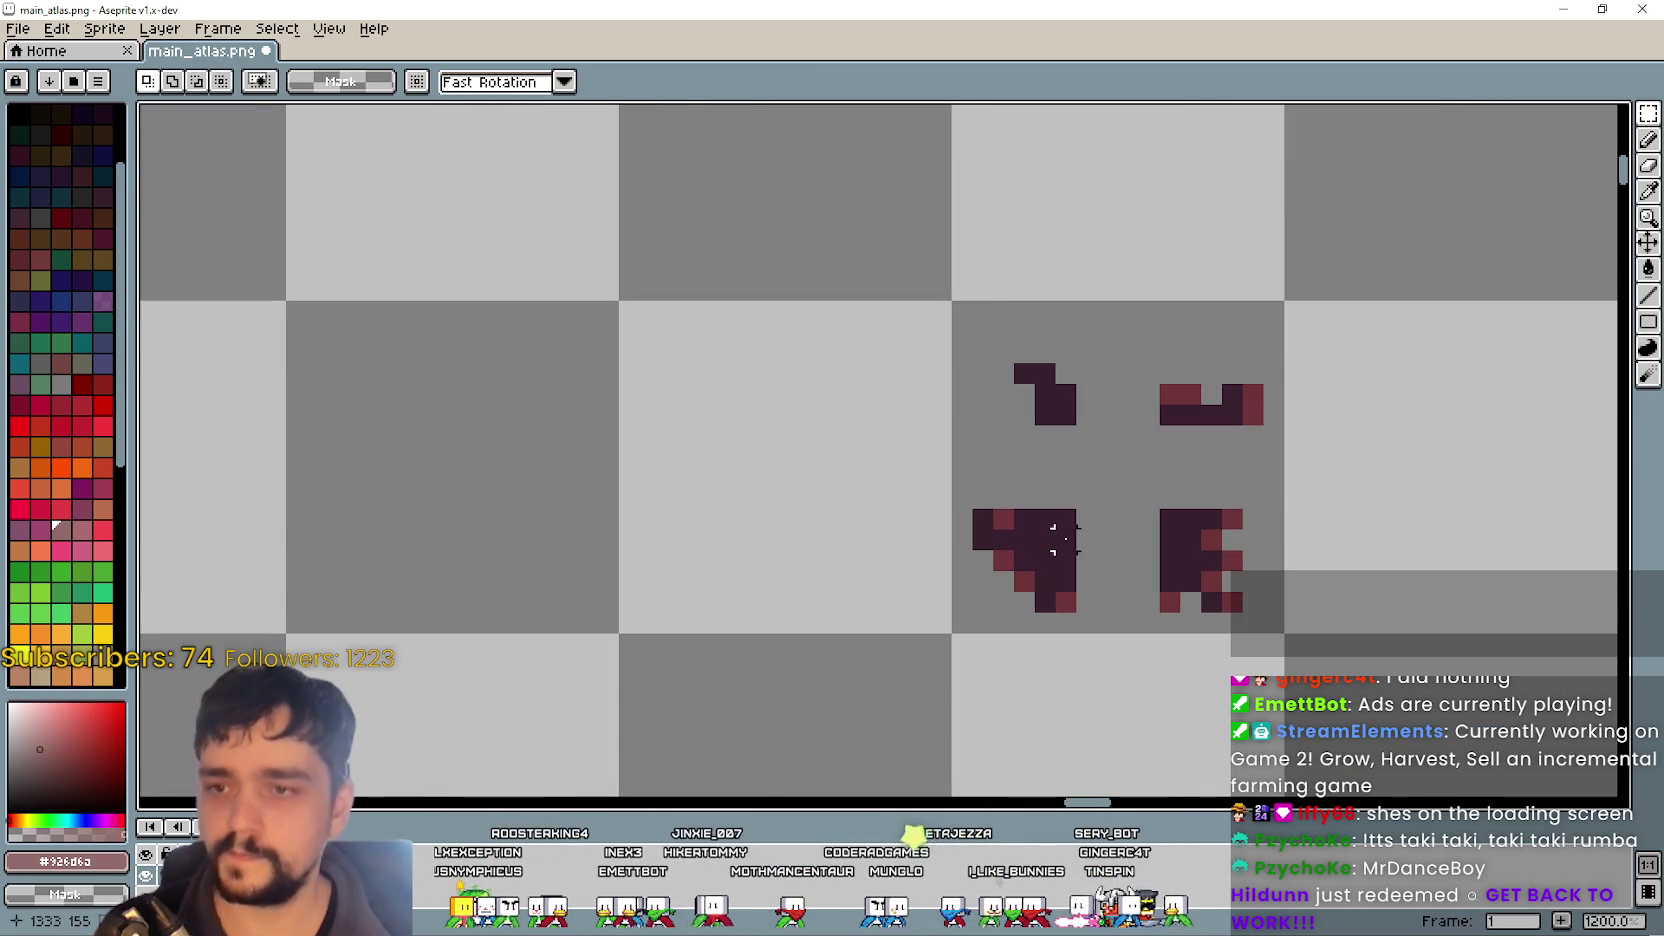
mouse_move(1080, 528)
left_mouse_down()
mouse_move(1177, 557)
mouse_move(1148, 540)
mouse_move(1133, 570)
left_mouse_up()
left_click(1148, 625)
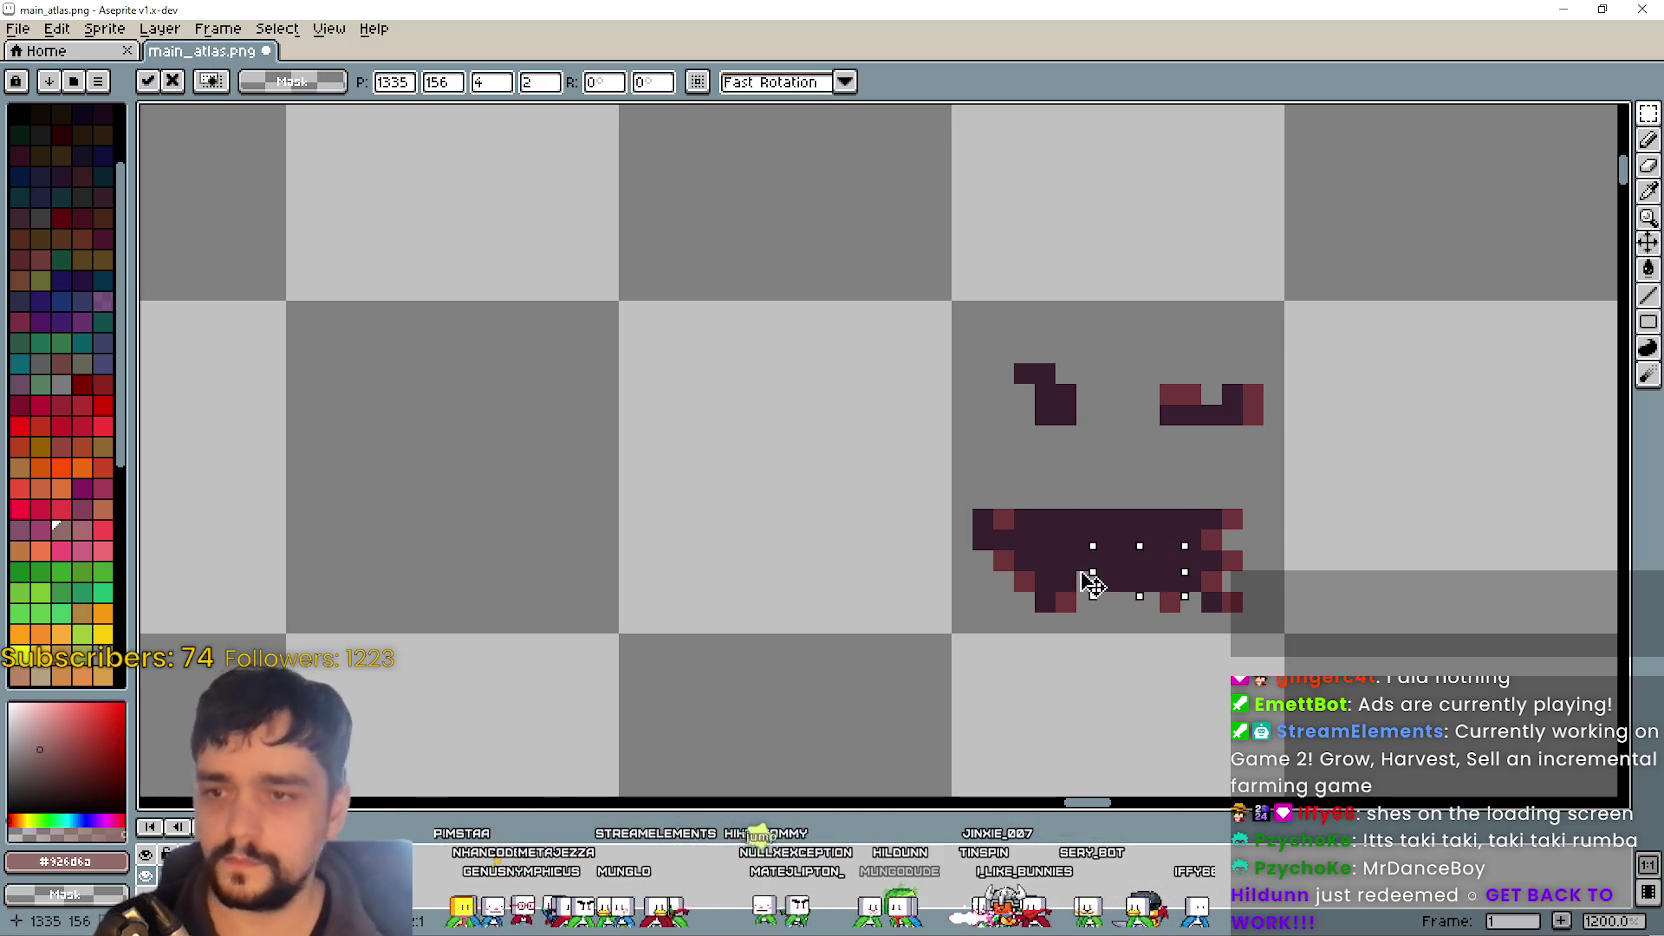
- Widen the upper right fragment across the middle of the lower bar
mouse_move(1030, 483)
left_mouse_down()
mouse_move(1061, 551)
mouse_move(1163, 553)
left_mouse_up()
mouse_move(1226, 400)
left_mouse_down()
mouse_move(1114, 509)
mouse_move(1159, 453)
mouse_move(1156, 428)
mouse_move(1060, 433)
mouse_move(1122, 471)
left_mouse_up()
left_click(1107, 497)
- Stretch a thin strip from the lower bar's top upward to fill the remaining gap
mouse_move(1010, 507)
left_mouse_down()
mouse_move(1185, 532)
mouse_move(1009, 532)
left_mouse_up()
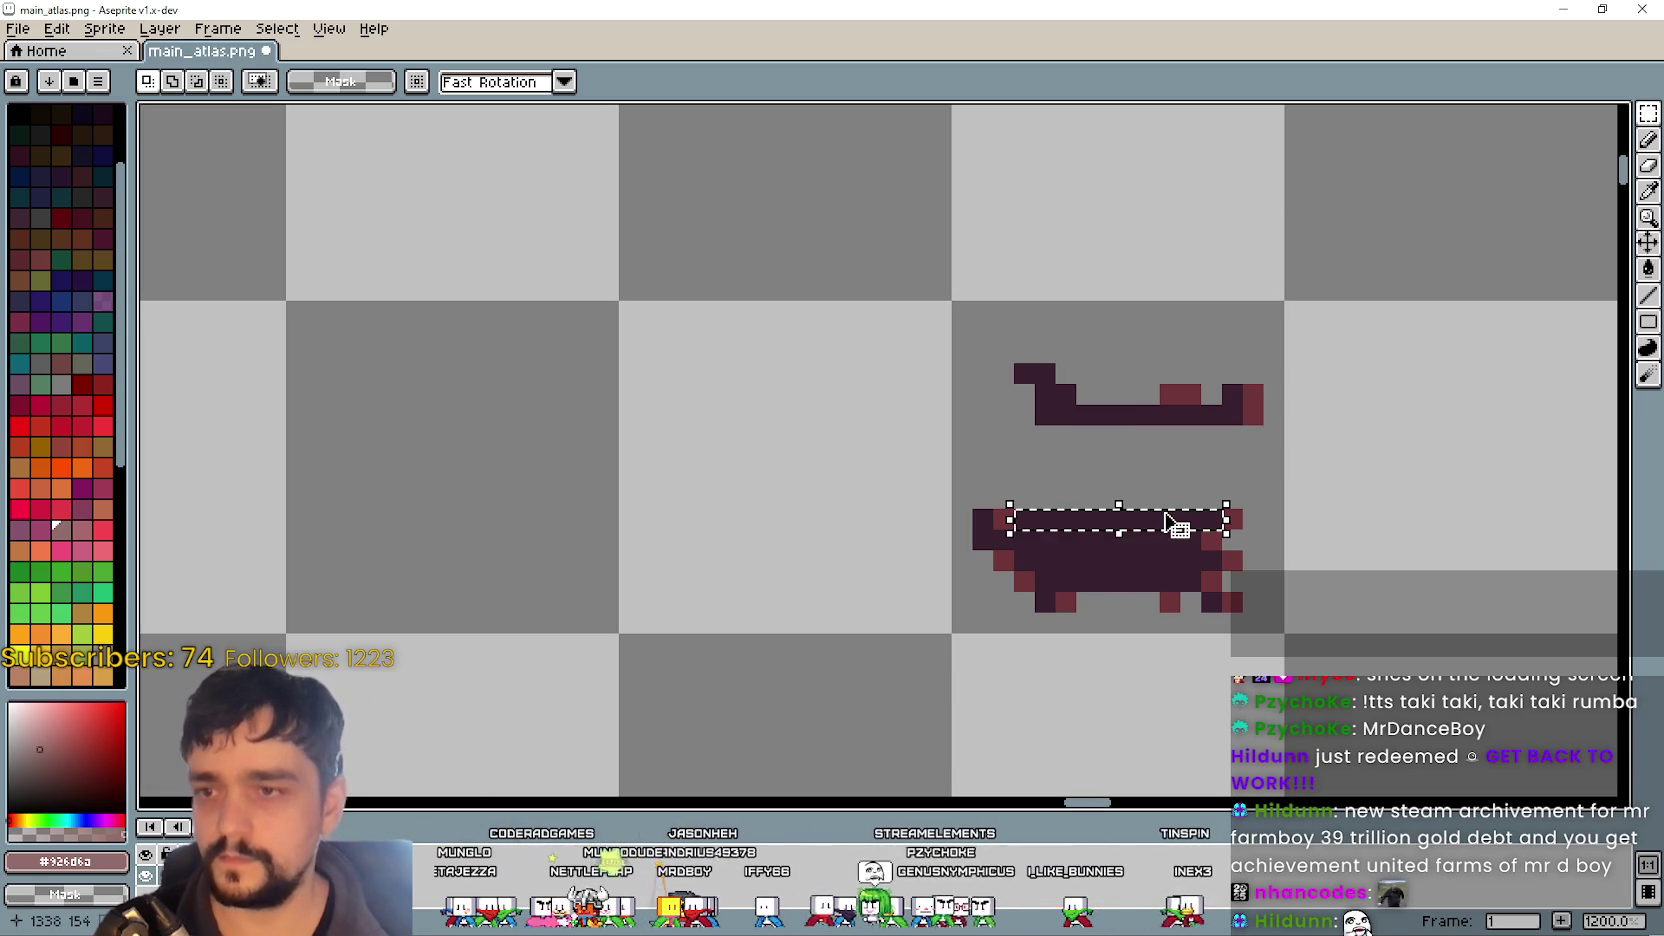
left_click_drag(1118, 505, 1118, 405)
left_click(745, 523)
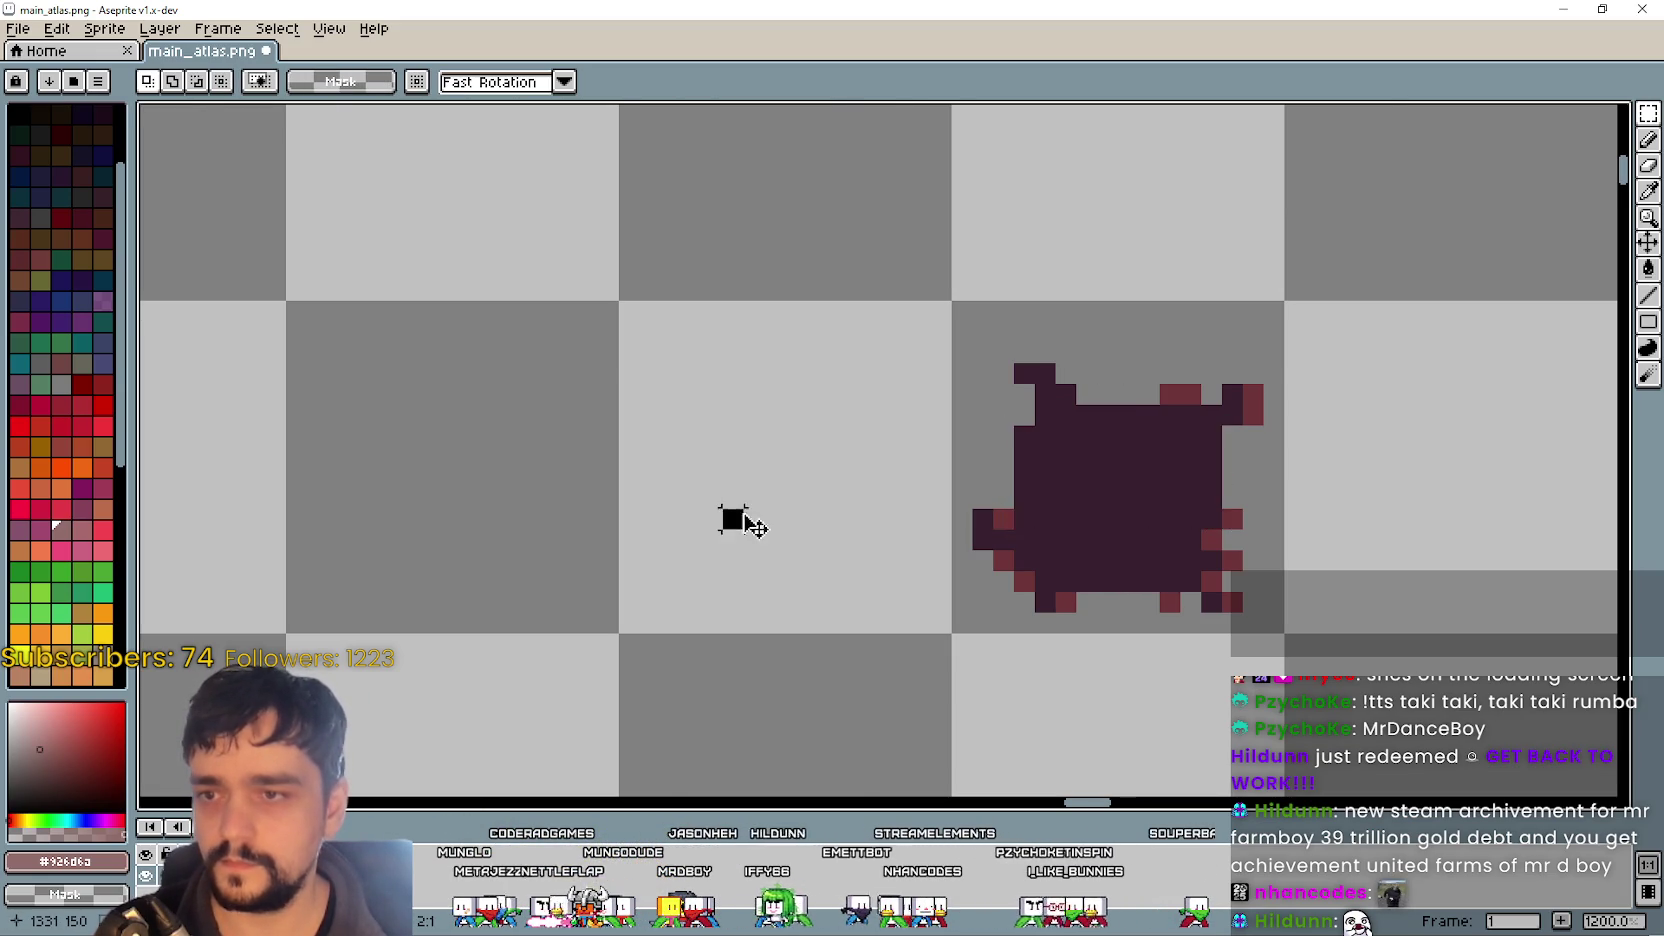
scroll(745, 523, "down", 3)
scroll(883, 545, "up", 1)
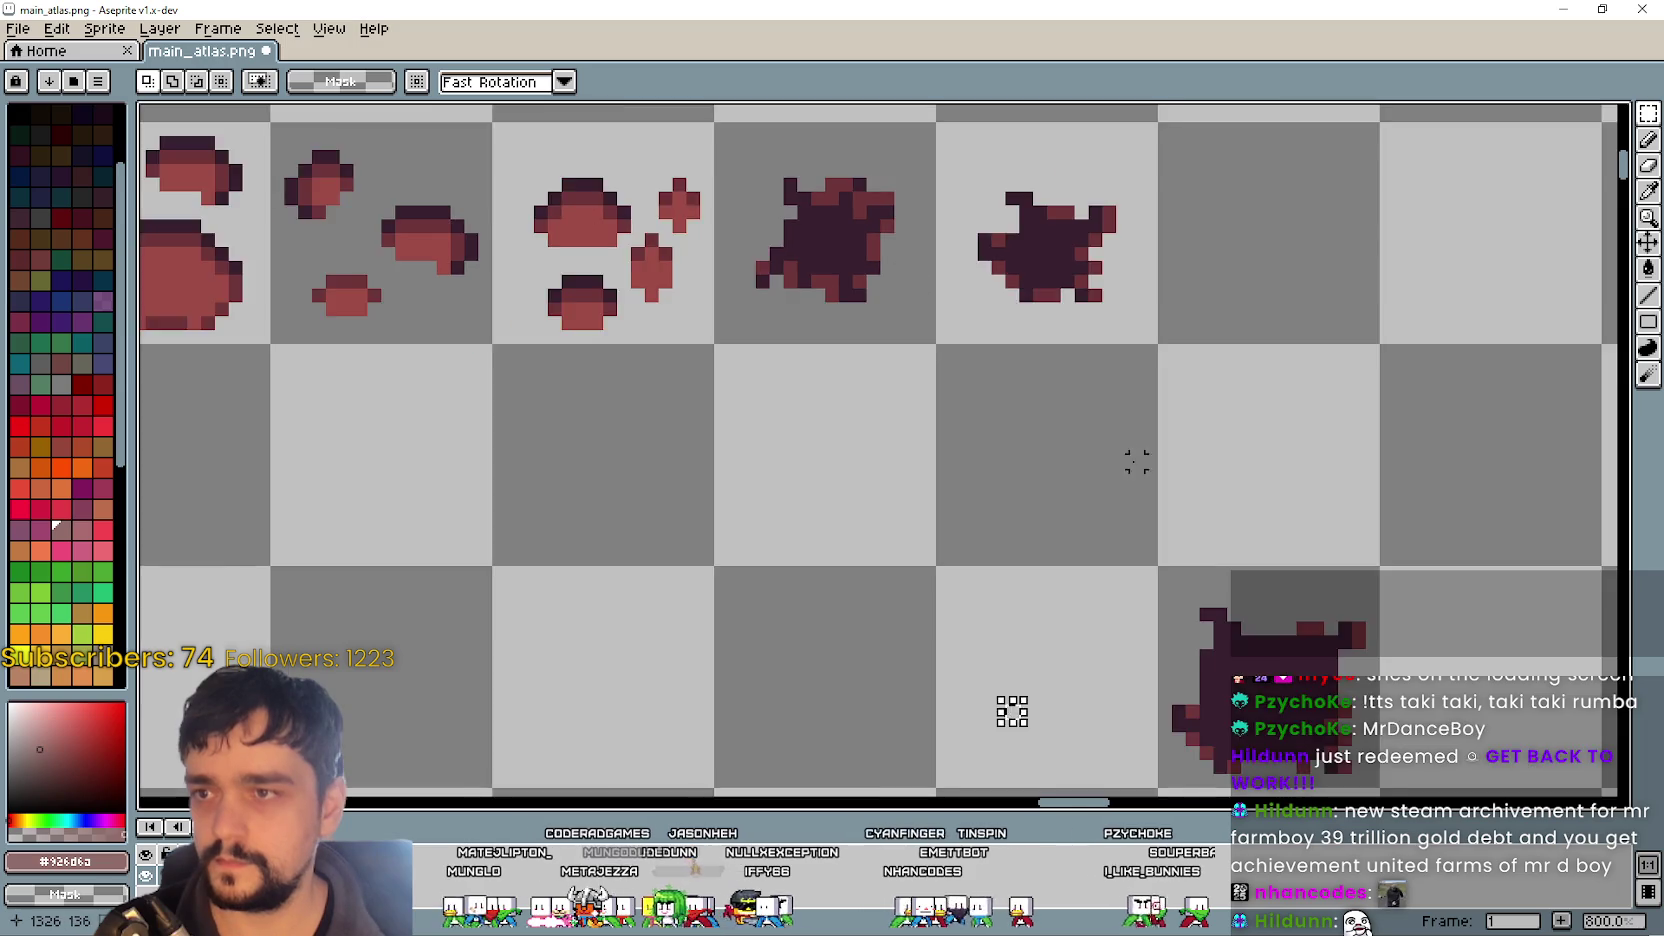
- Move an edge piece from the upper sprite row onto the new splat
left_click_drag(1012, 711, 936, 636)
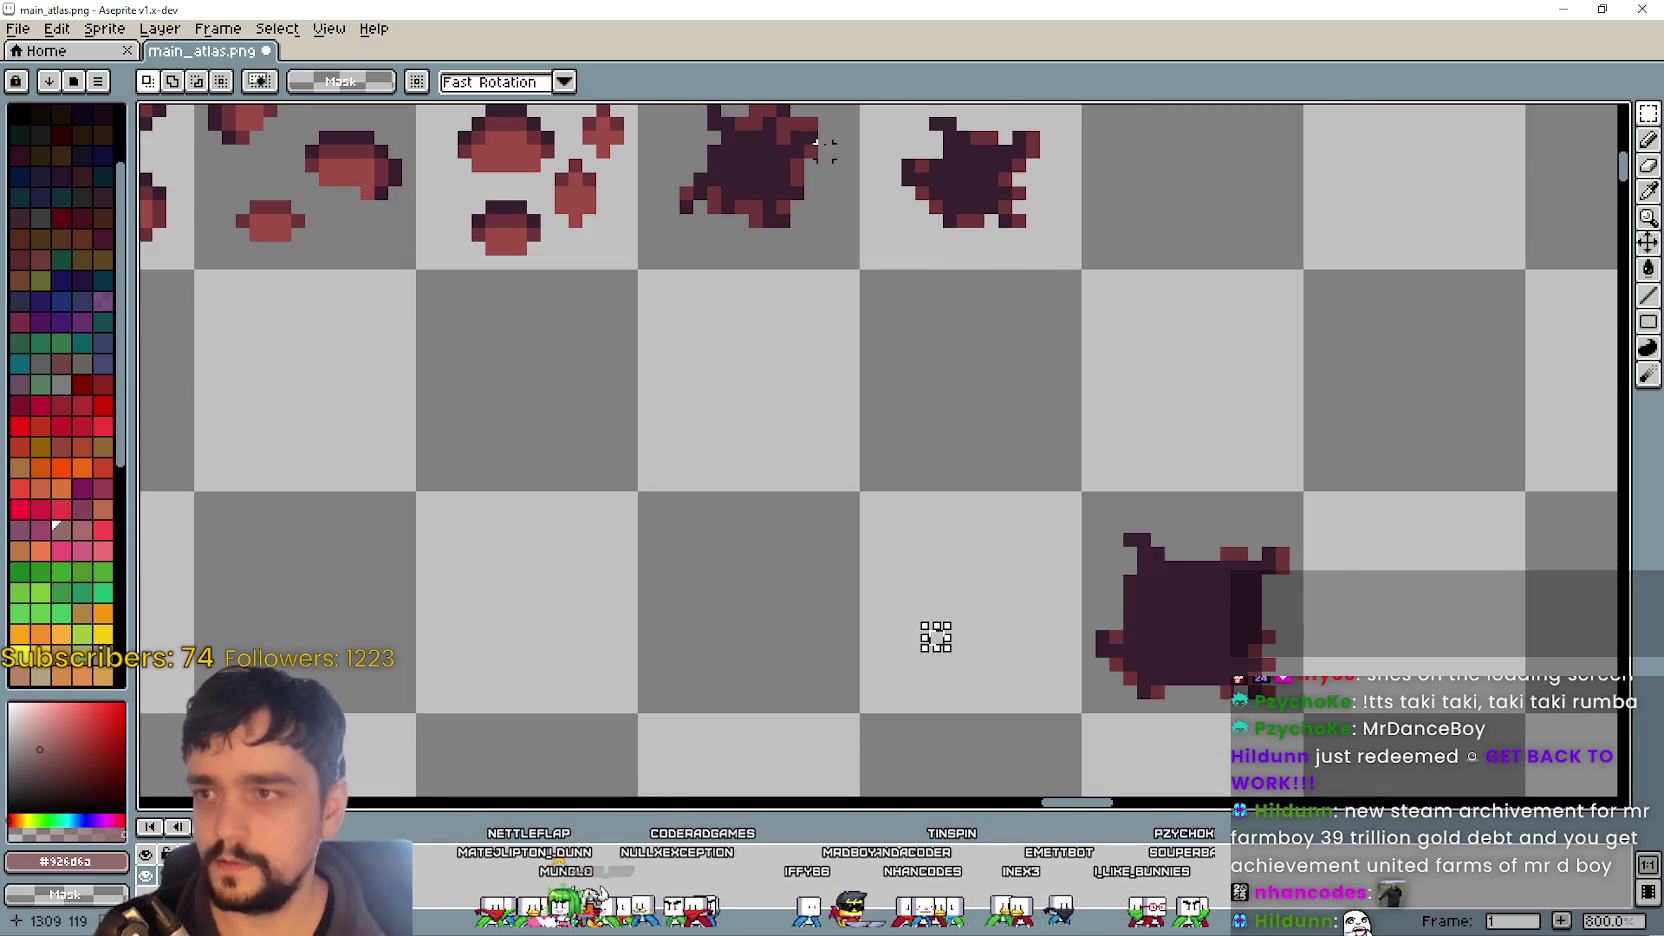
mouse_move(828, 212)
left_mouse_down()
mouse_move(836, 253)
mouse_move(1295, 636)
left_mouse_up()
left_click(1046, 594)
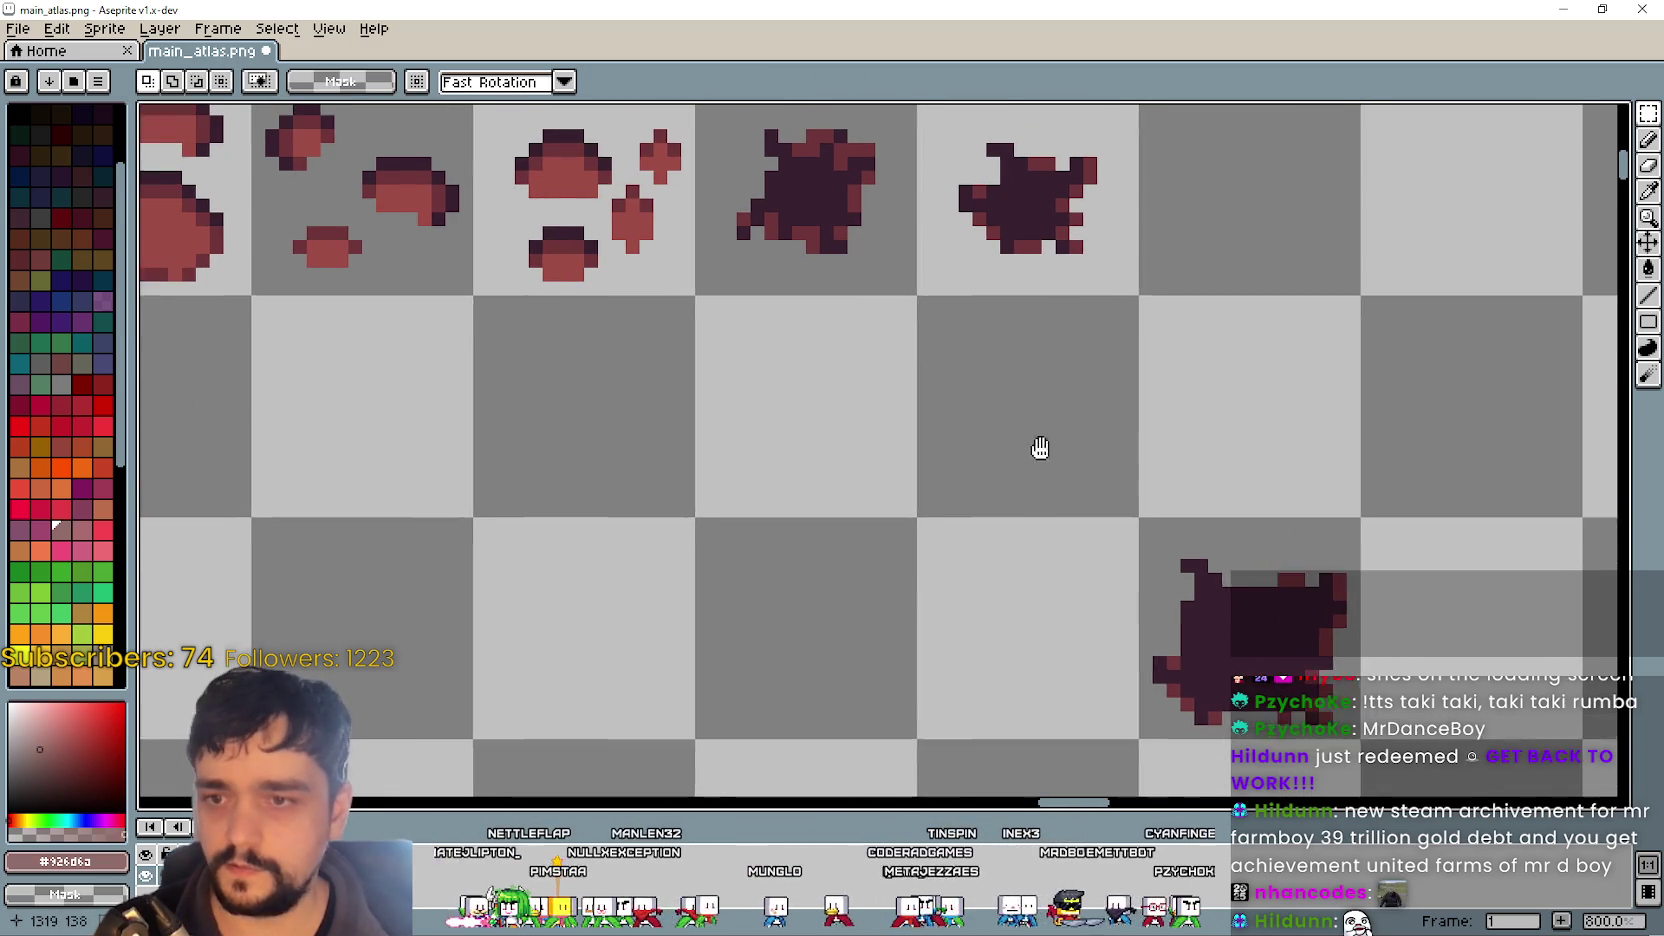
mouse_move(803, 125)
left_mouse_down()
mouse_move(1170, 460)
mouse_move(1282, 595)
left_mouse_up()
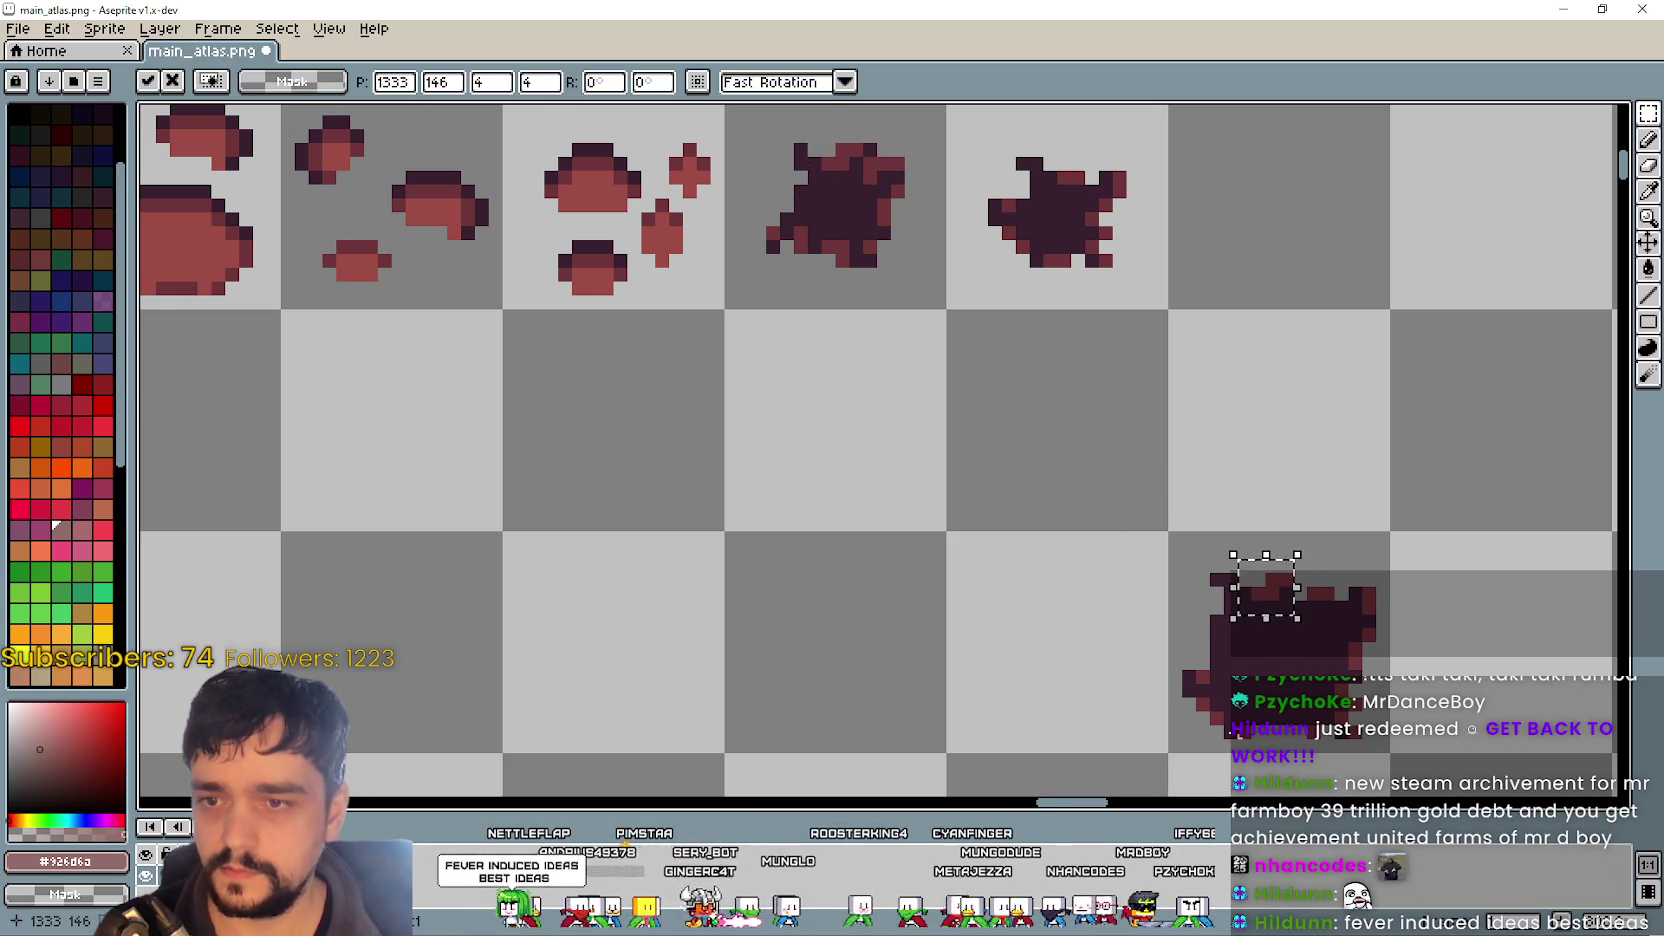
key("ctrl+d")
scroll(891, 472, "down", 1)
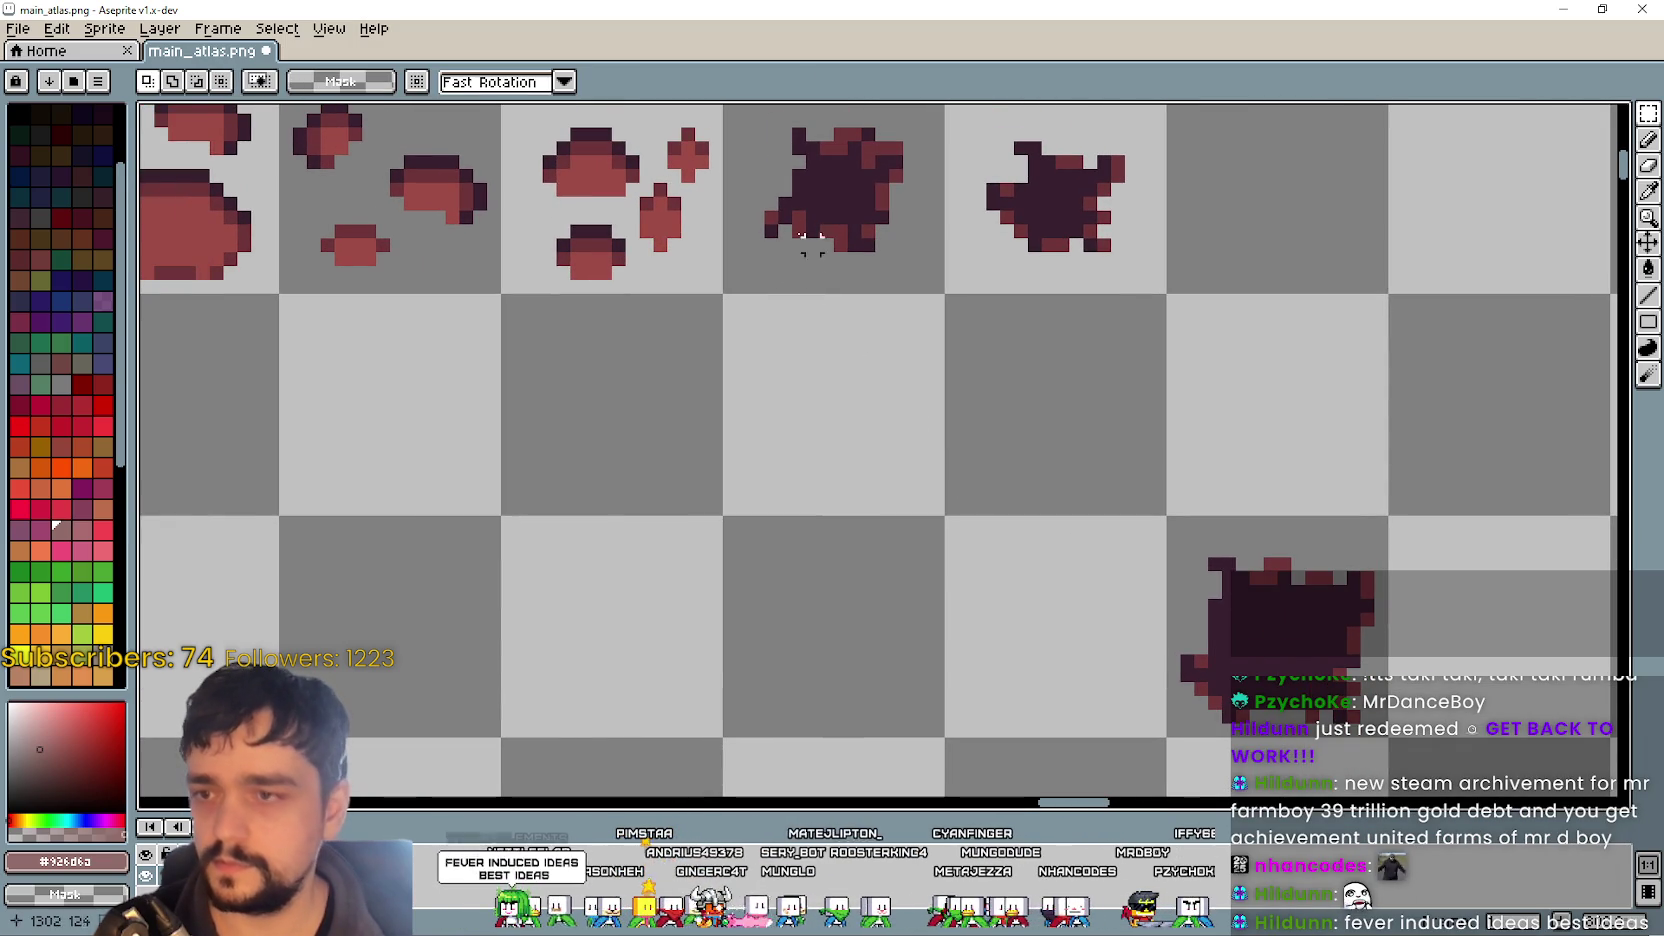
scroll(869, 170, "right", 1)
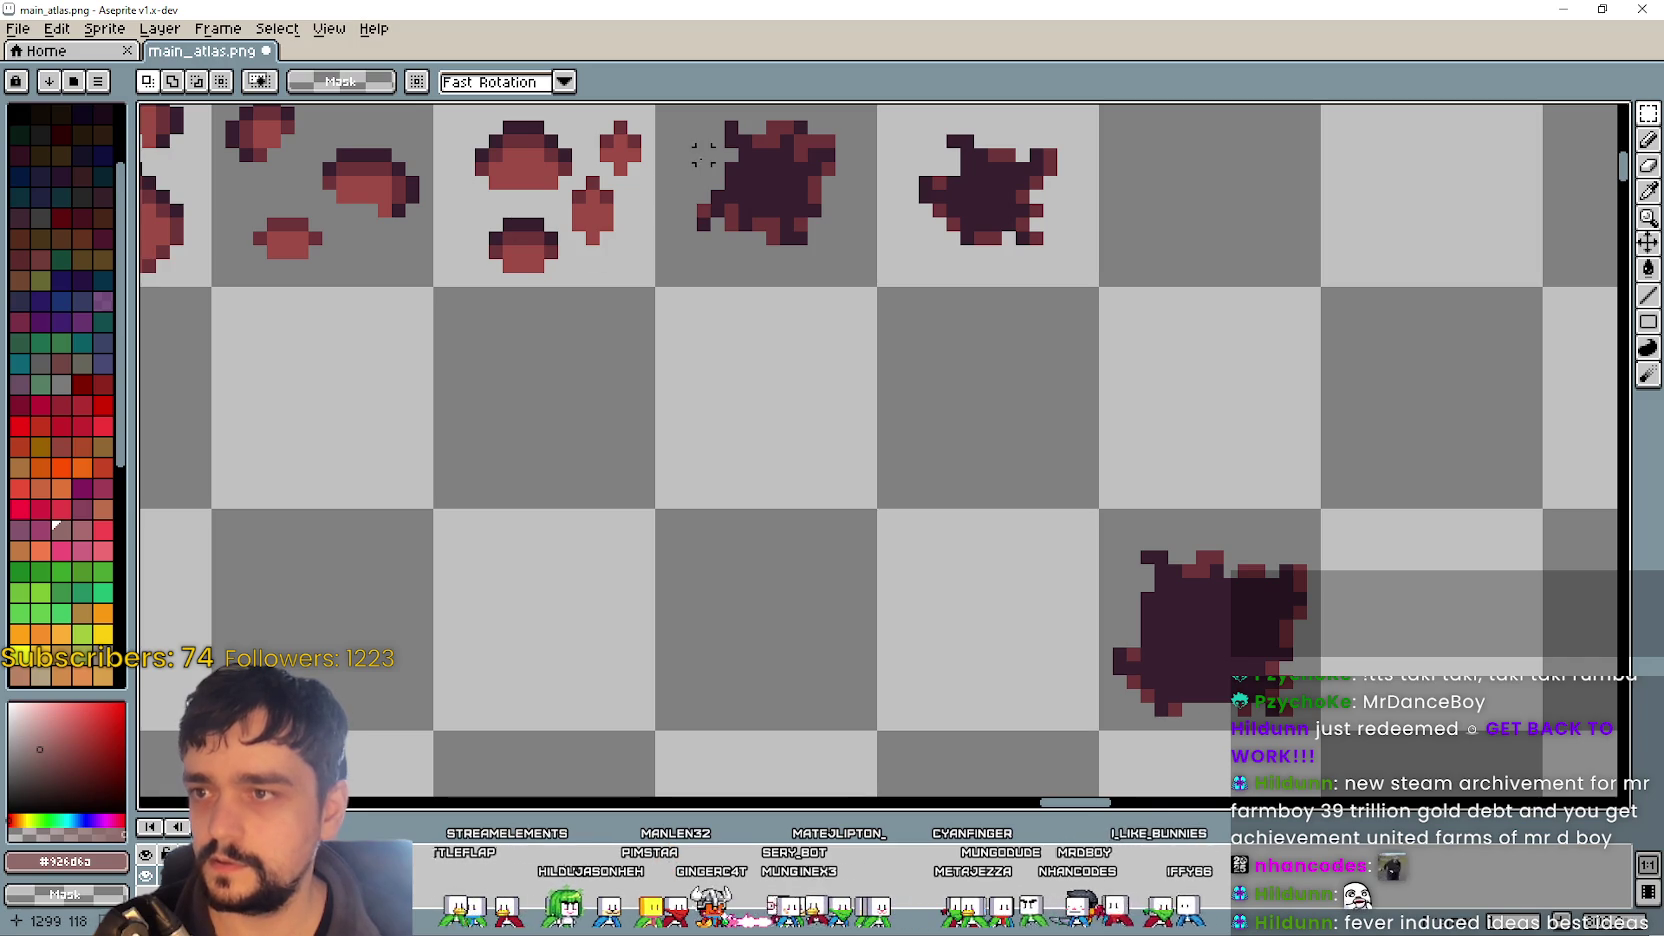
- Move the upper splat's right edge piece onto the new splat's left side
mouse_move(853, 143)
left_mouse_down()
mouse_move(826, 165)
mouse_move(810, 230)
mouse_move(790, 235)
left_mouse_up()
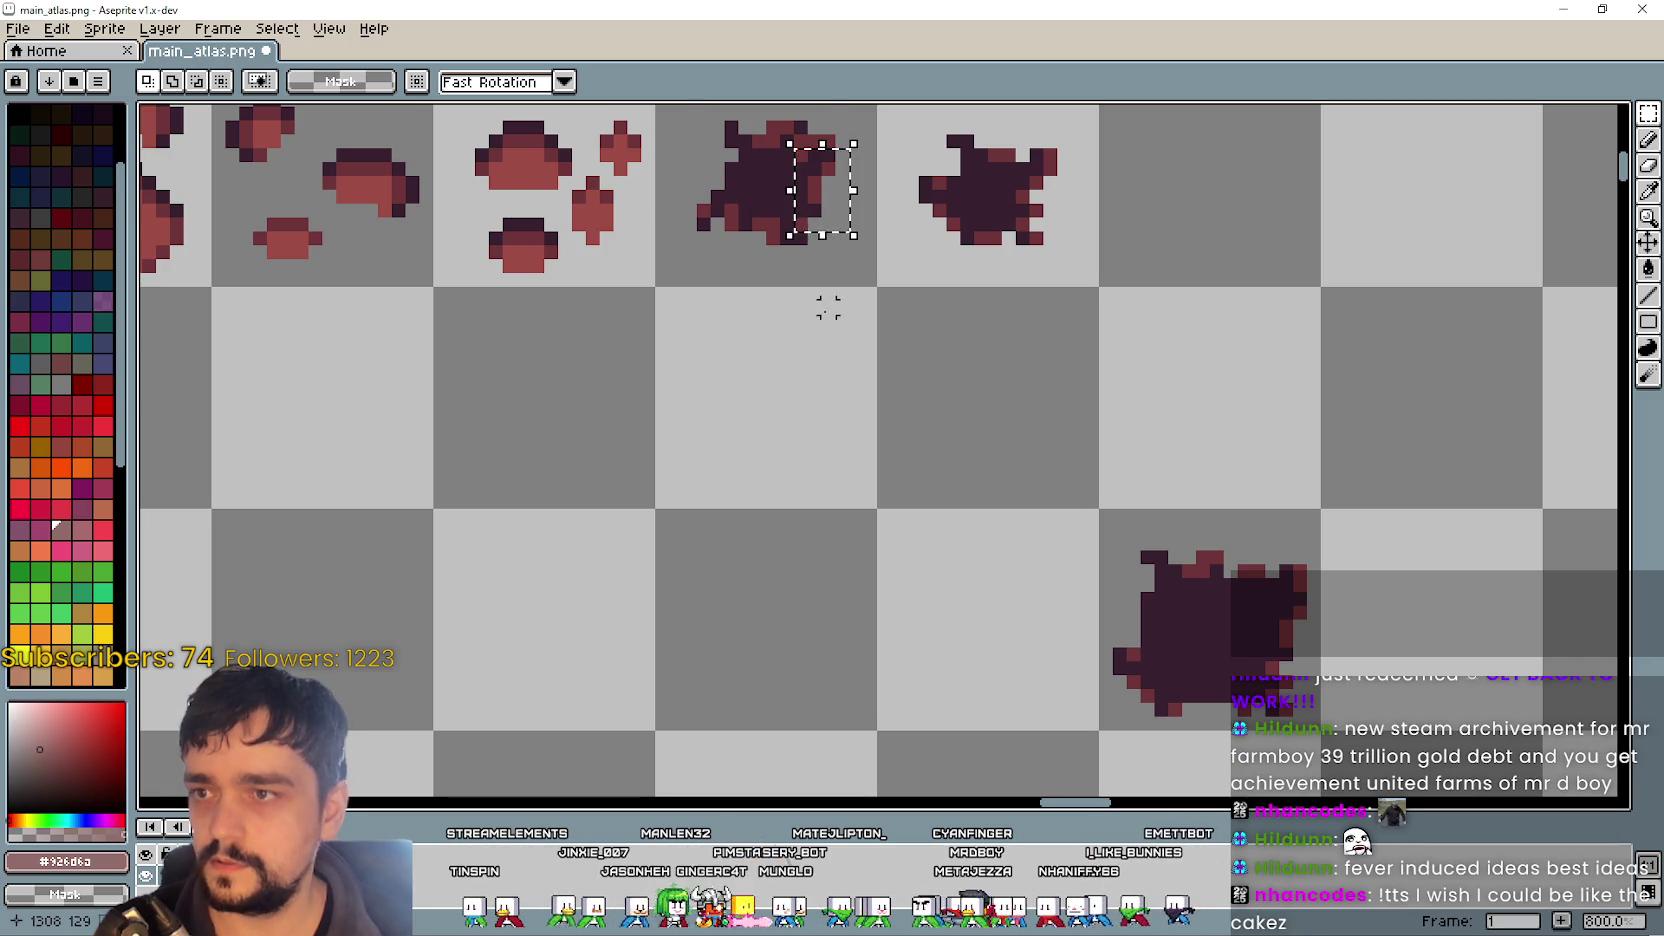
mouse_move(835, 180)
left_mouse_down()
mouse_move(862, 472)
mouse_move(1150, 603)
left_mouse_up()
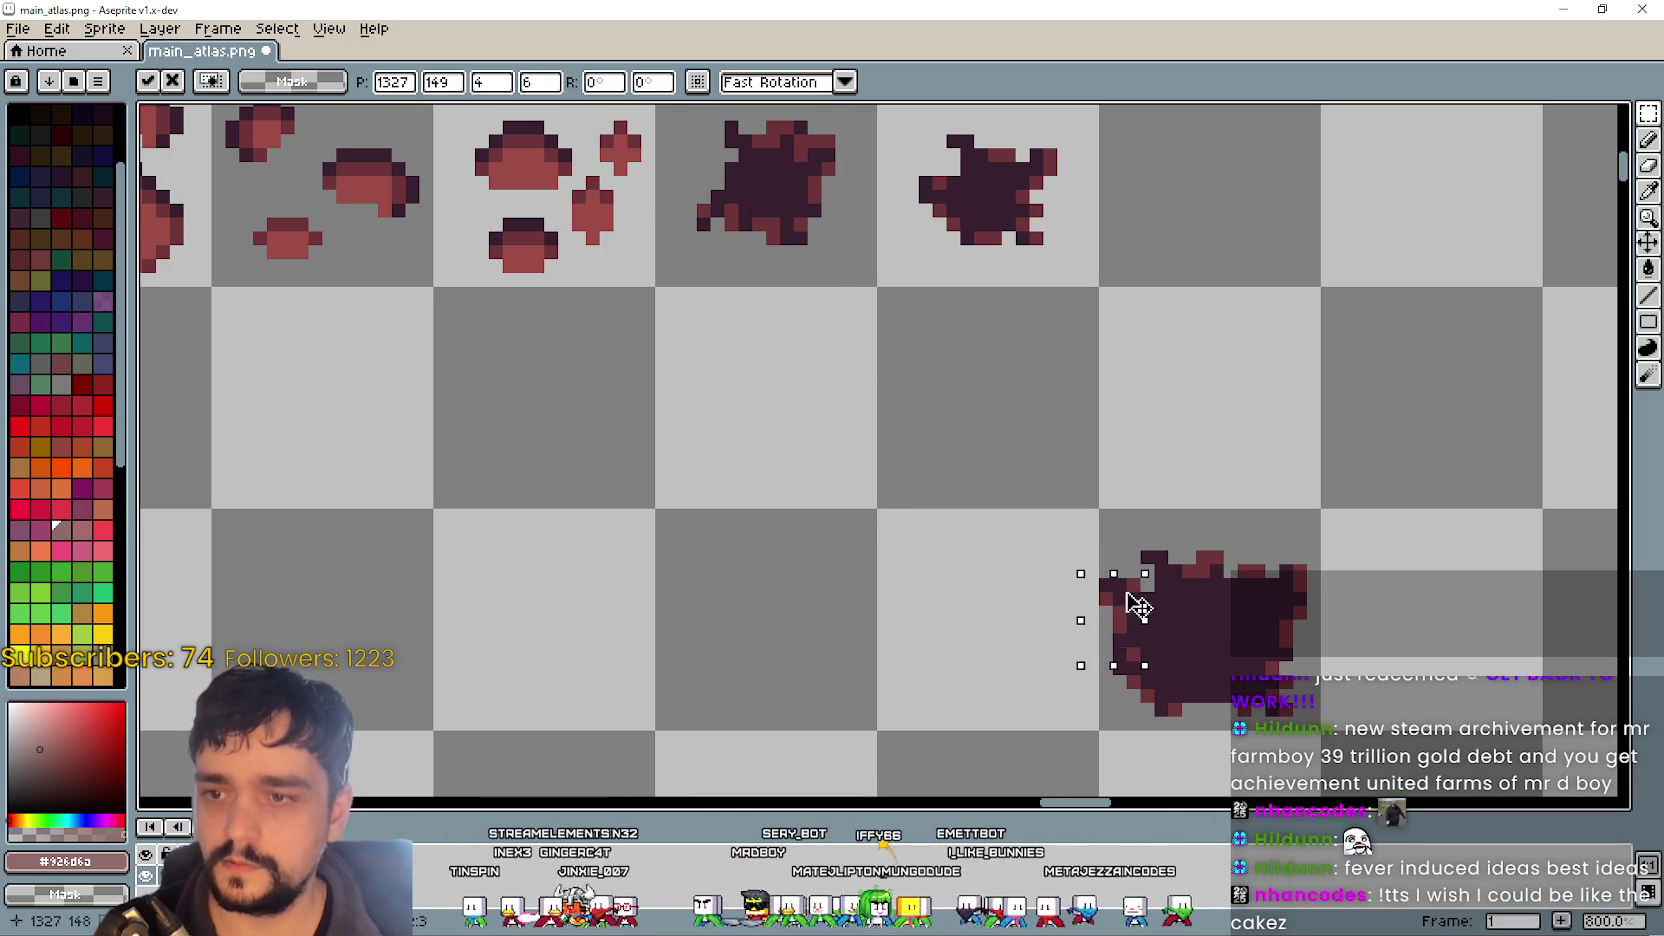
left_click(1019, 678)
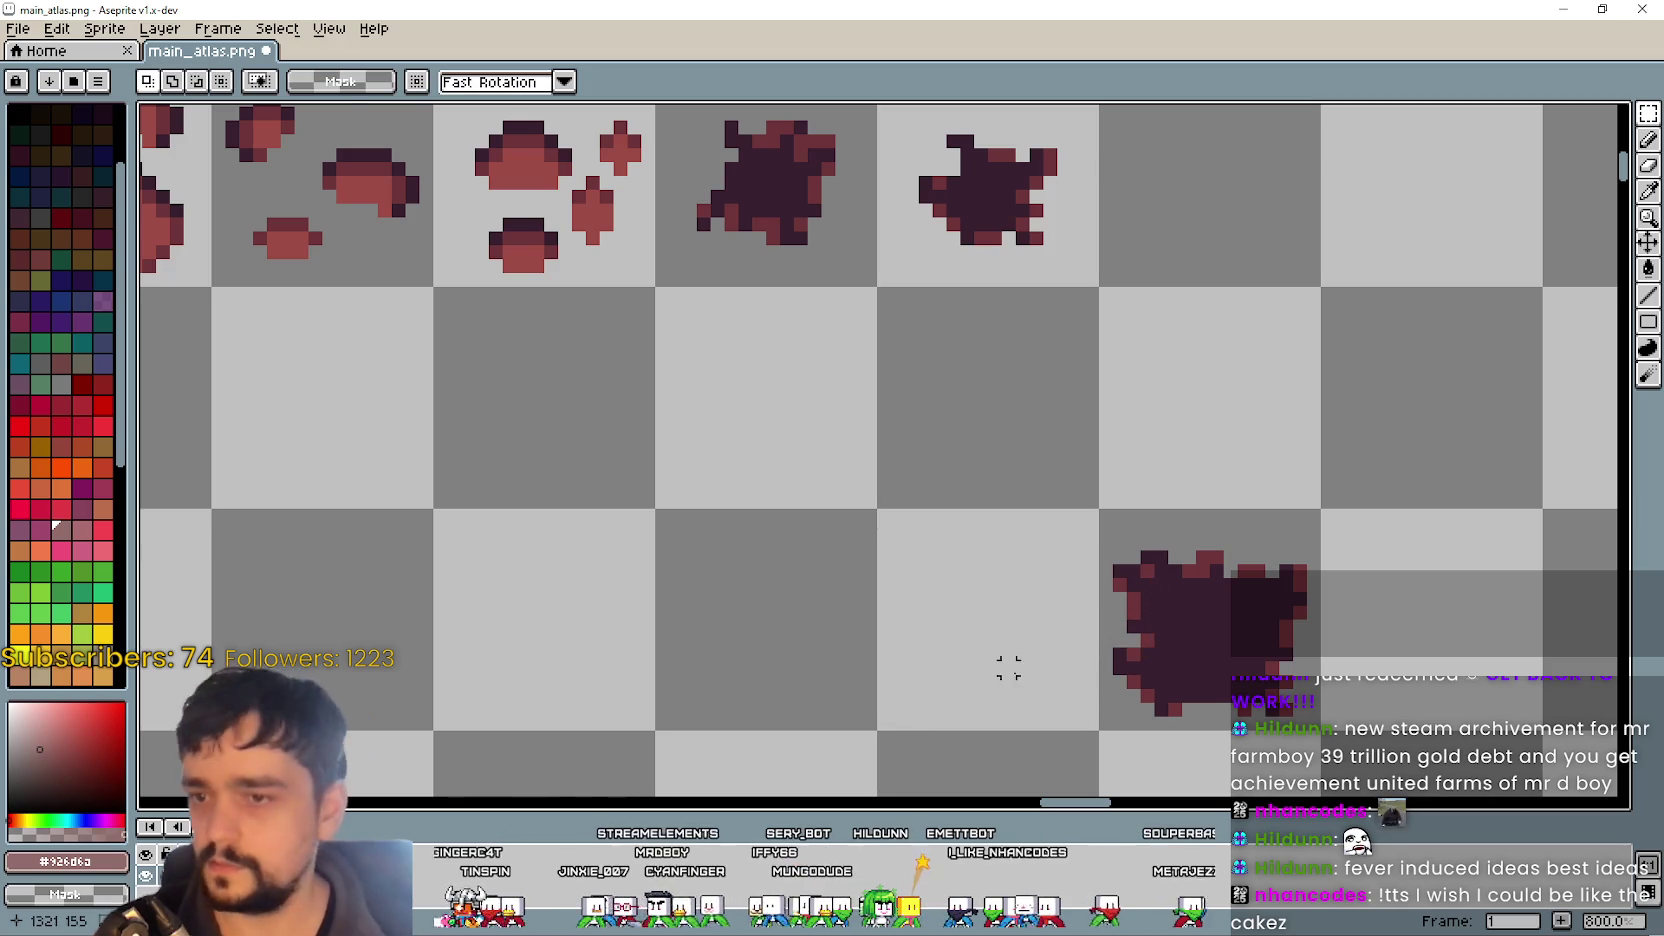
scroll(1008, 641, "down", 3)
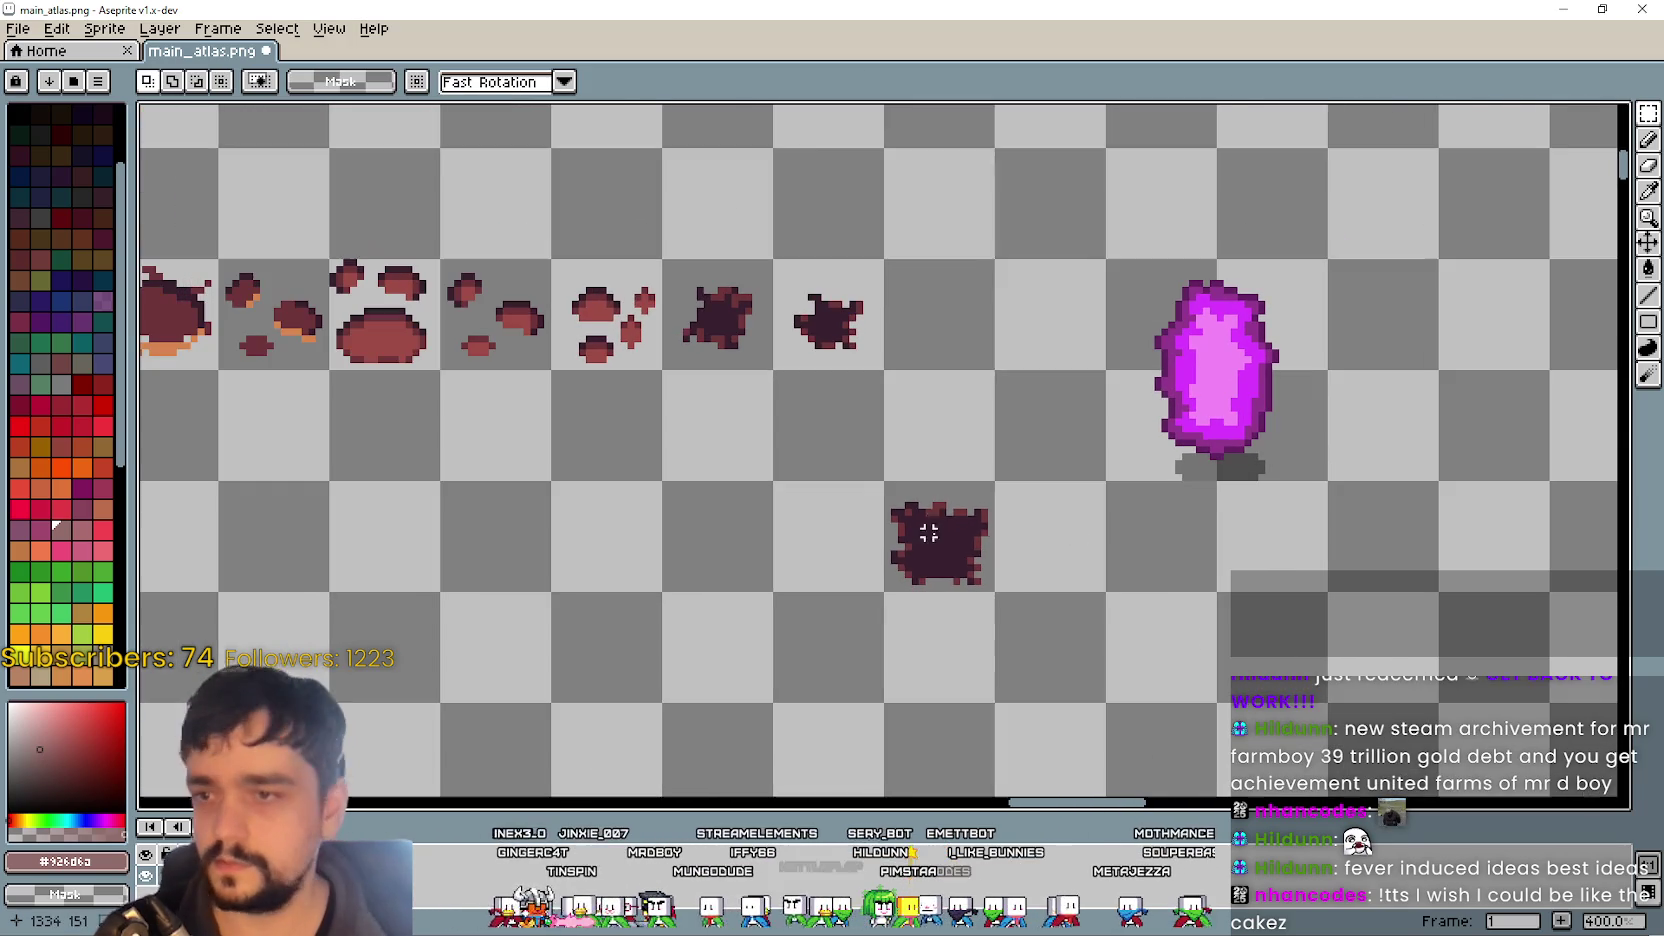
left_click_drag(1003, 488, 1044, 445)
- Copy the finished dark splat and paste a duplicate down-right of the original
left_click_drag(942, 511, 1030, 541)
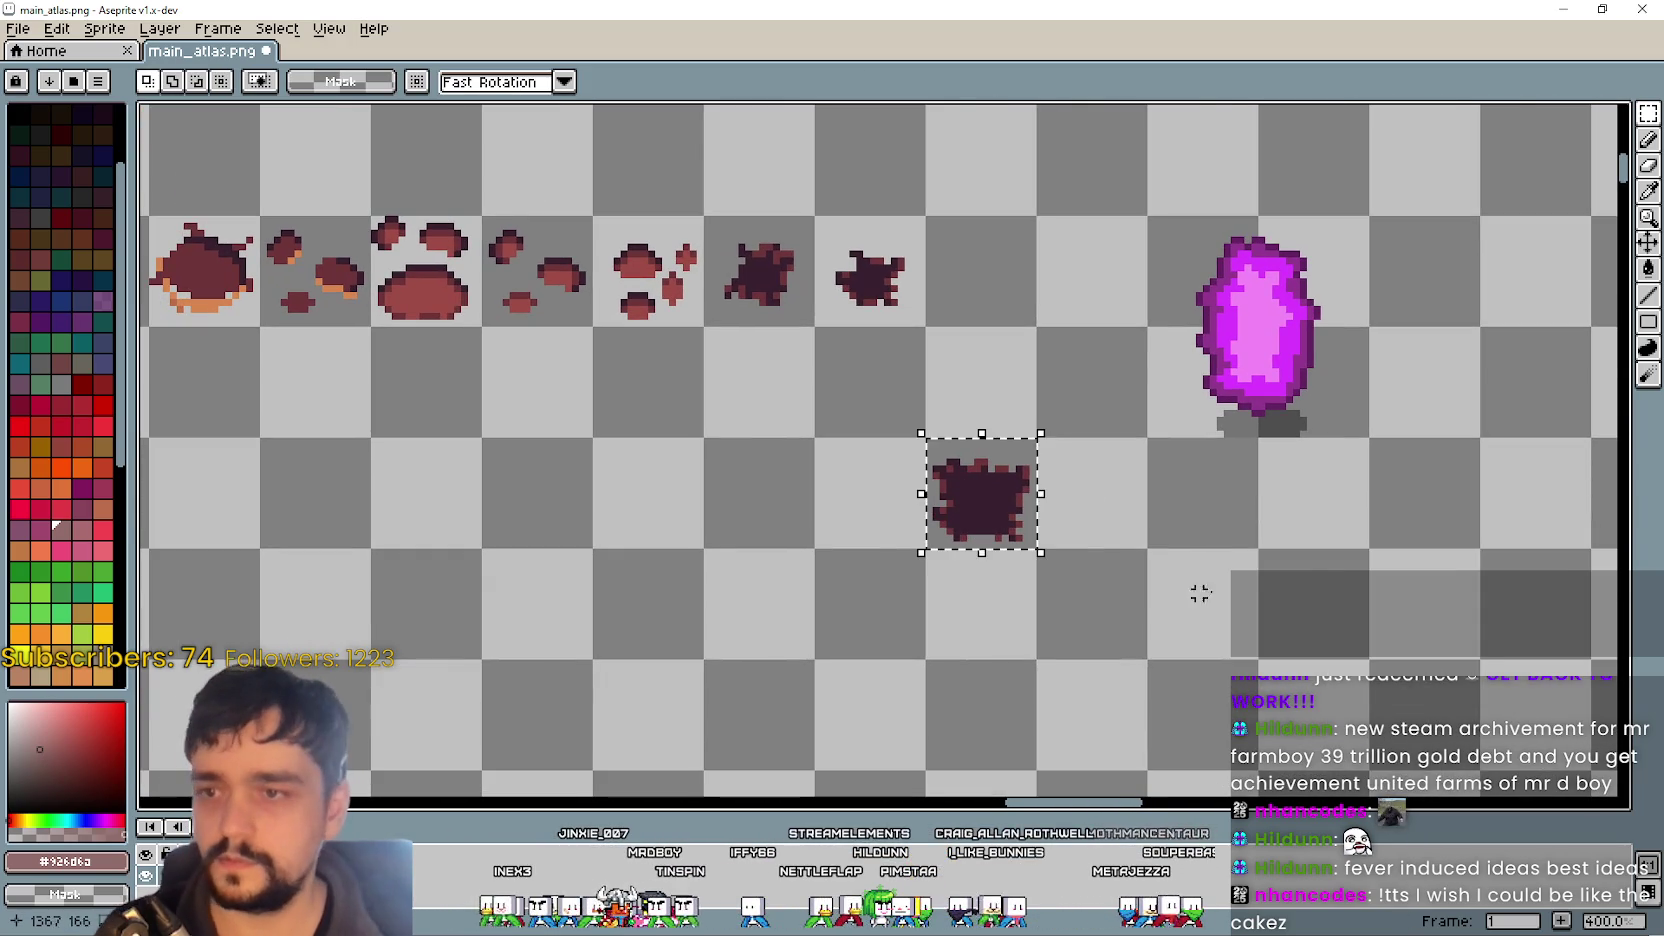
left_click_drag(1318, 576, 1073, 483)
key("ctrl+c")
key("ctrl+v")
left_click_drag(765, 395, 1210, 505)
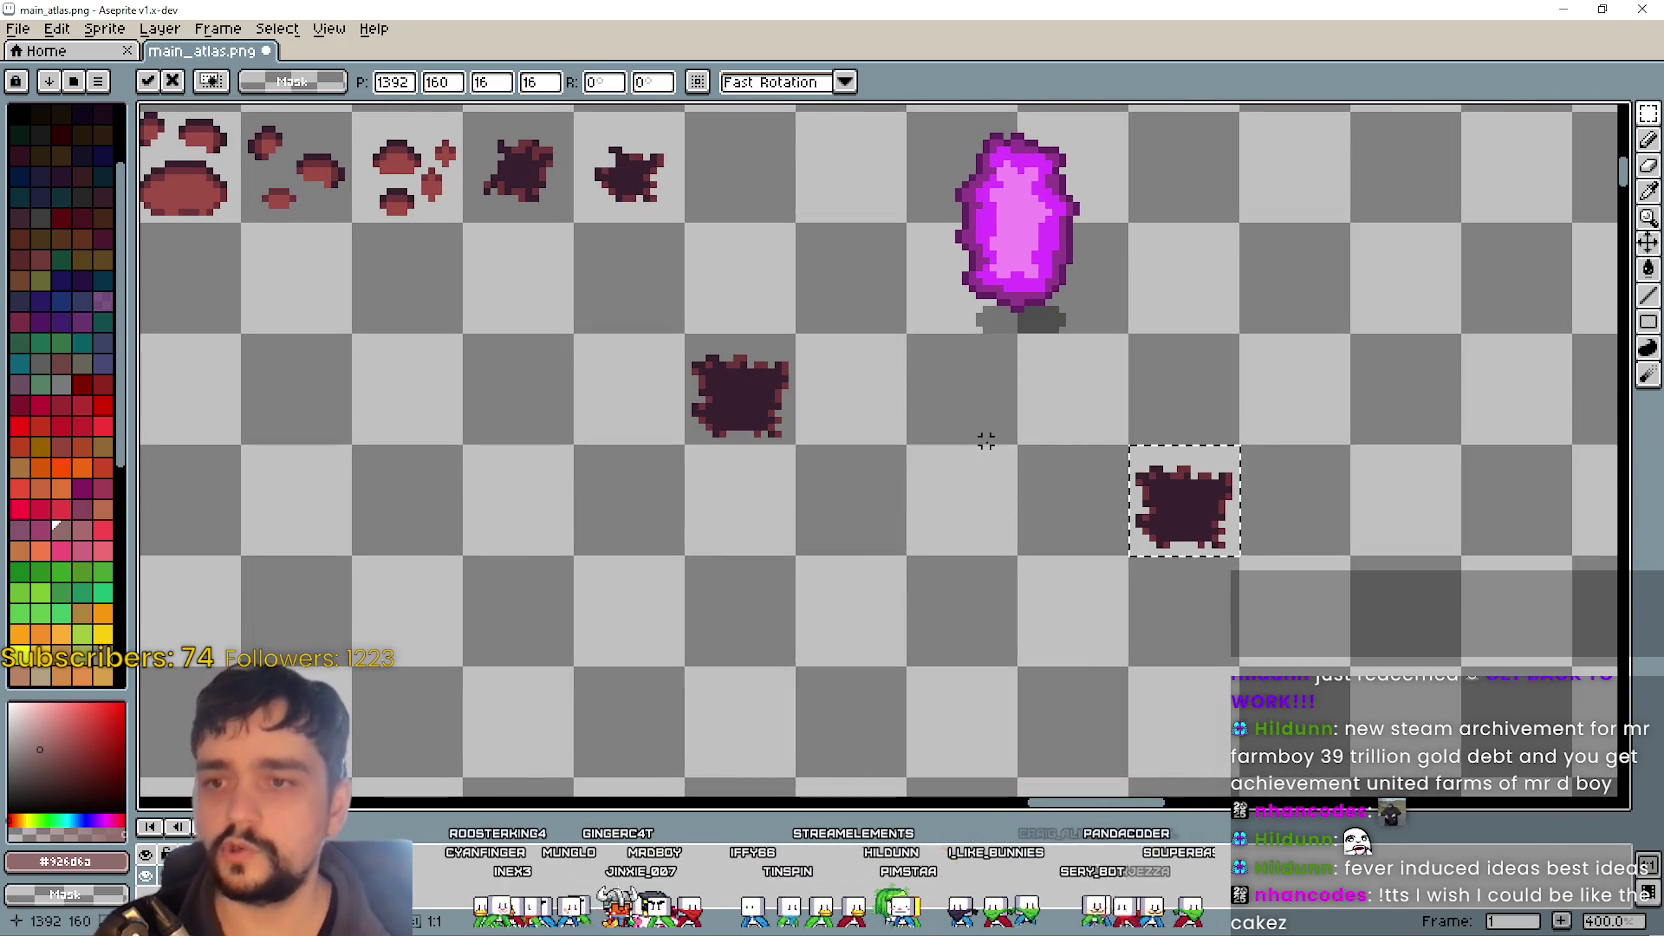
key("Return")
- Try the magenta crystal on the splat, then return it to its original spot
mouse_move(977, 360)
left_mouse_down()
mouse_move(947, 438)
mouse_move(1079, 216)
left_mouse_up()
mouse_move(992, 382)
left_mouse_down()
mouse_move(1163, 583)
mouse_move(1102, 474)
mouse_move(1136, 446)
mouse_move(1140, 480)
left_mouse_up()
scroll(1137, 483, "up", 3)
scroll(1151, 494, "down", 5)
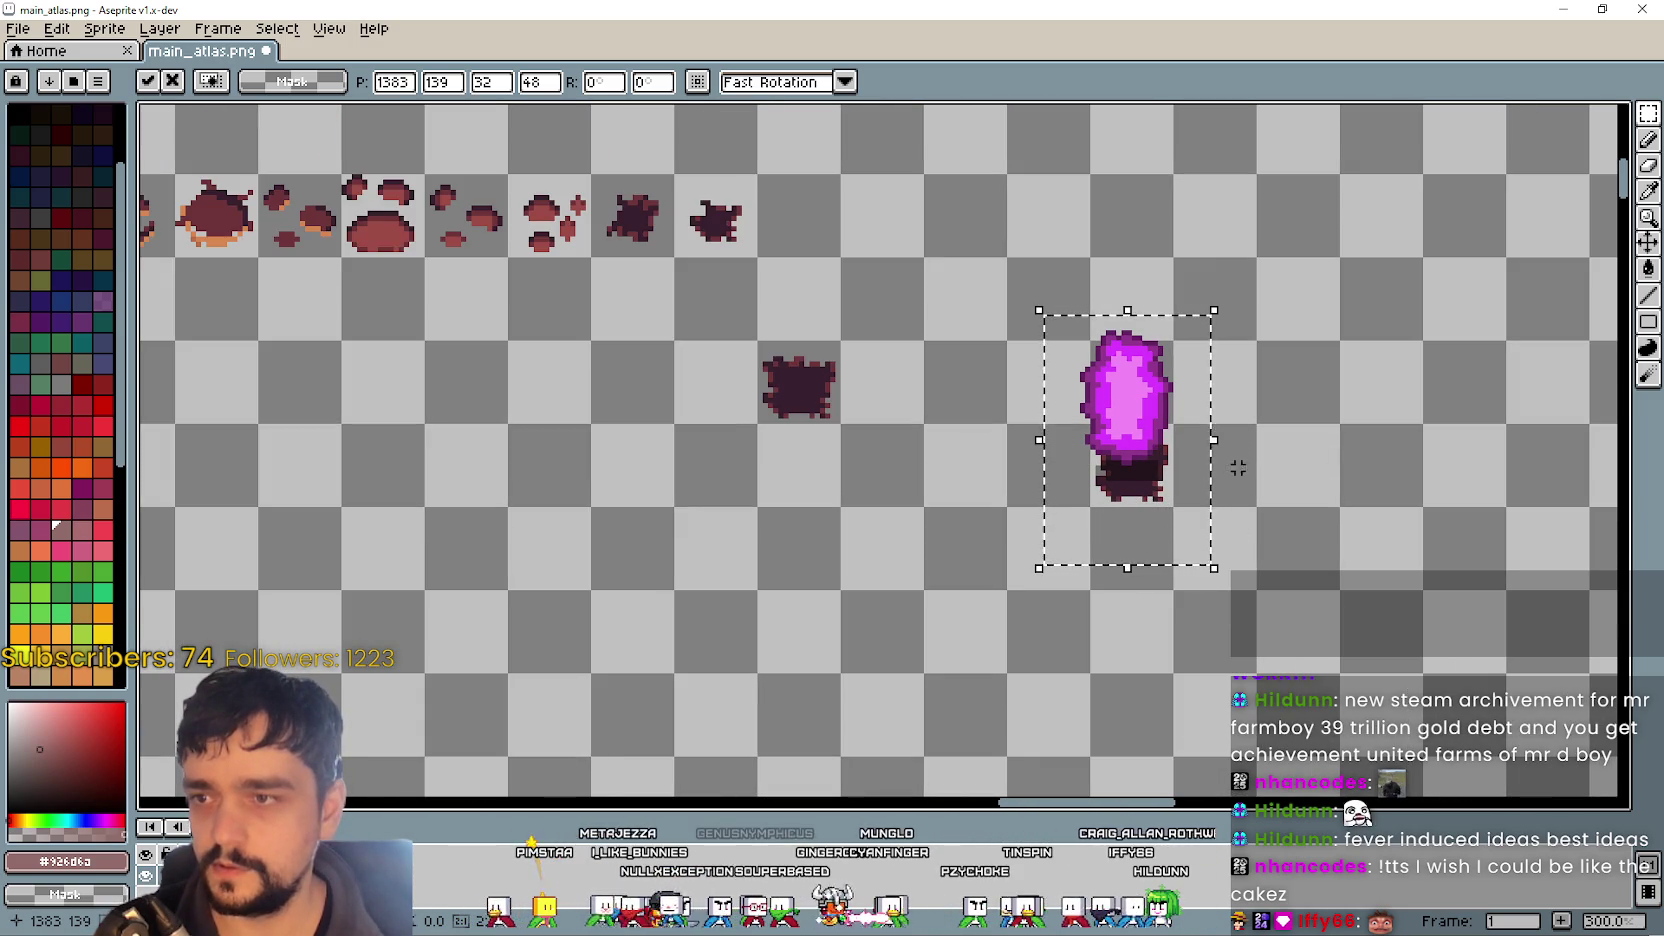
left_click_drag(1140, 440, 1020, 300)
scroll(850, 385, "up", 1)
left_click(785, 397)
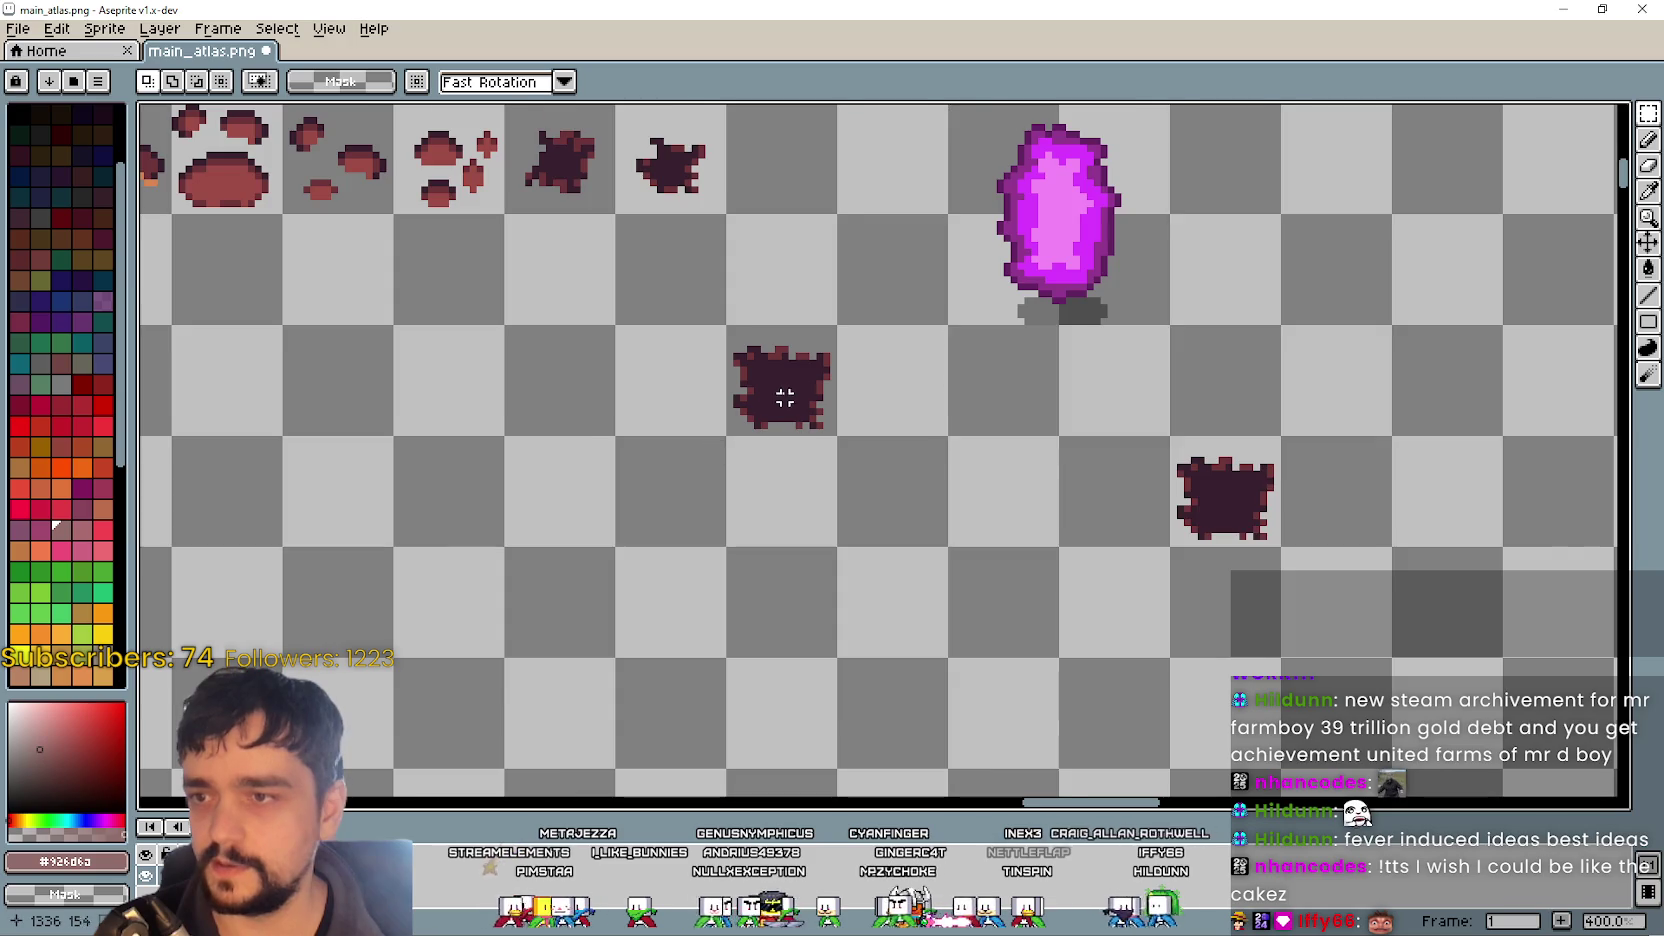
scroll(785, 397, "up", 1)
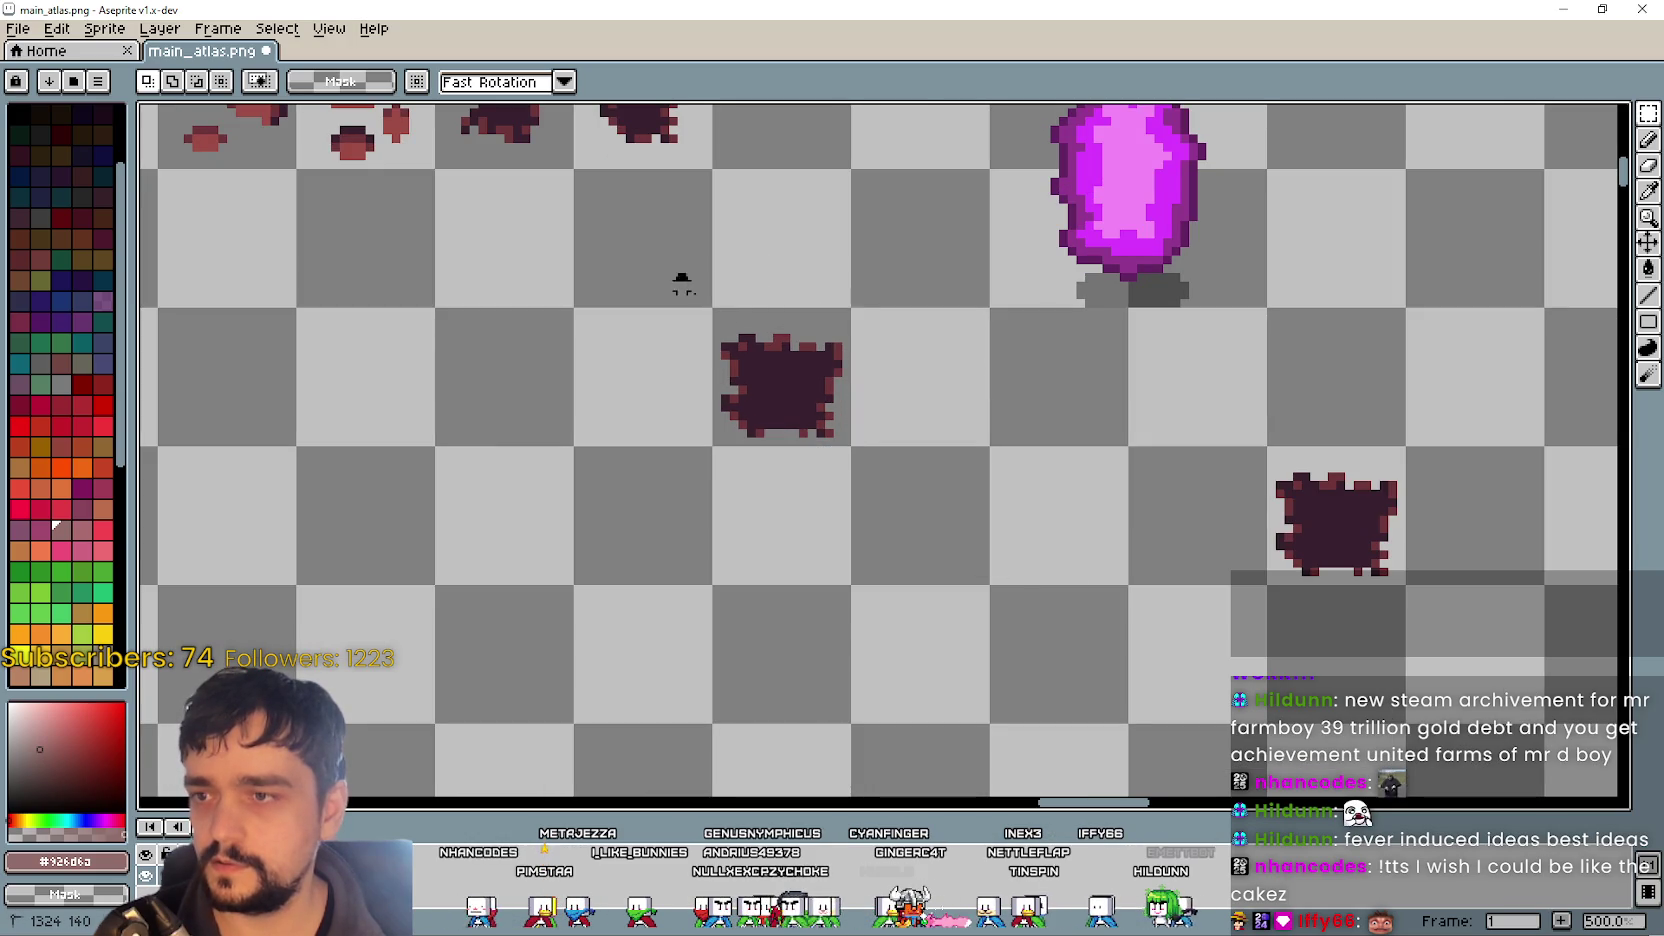
left_click_drag(680, 280, 888, 409)
key("ctrl+d")
- Move the splat's upper pieces apart, the left one up-left and the small one right
mouse_move(716, 312)
left_mouse_down()
mouse_move(845, 385)
mouse_move(797, 303)
left_mouse_up()
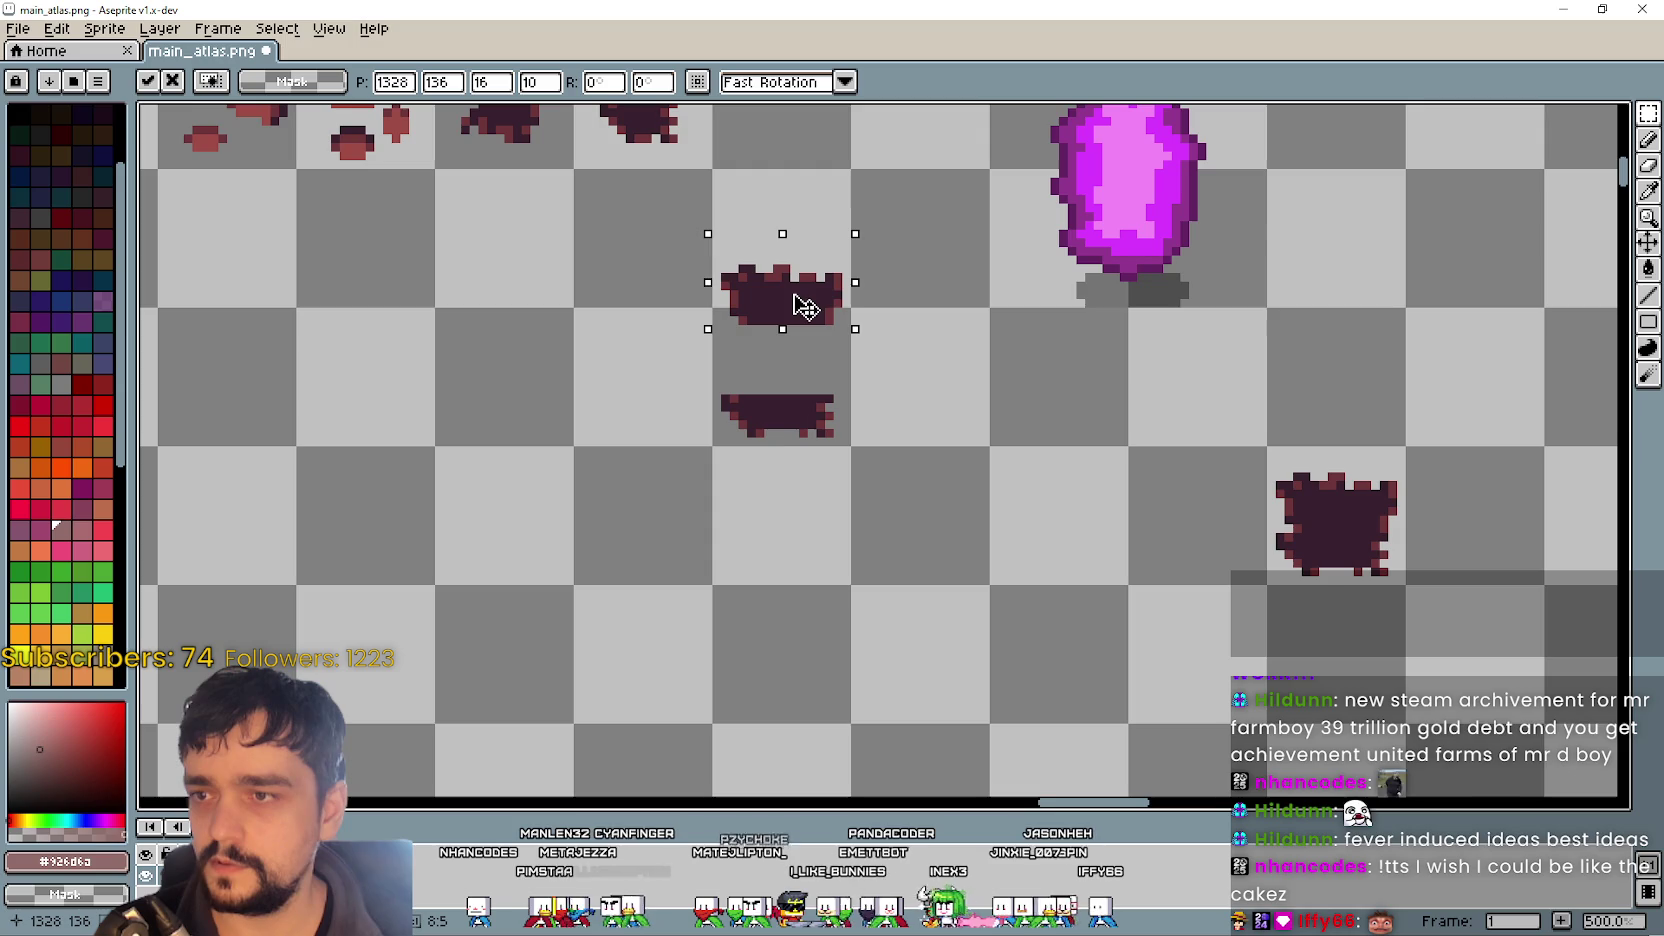
key("ctrl+d")
mouse_move(694, 237)
left_mouse_down()
mouse_move(797, 355)
mouse_move(710, 330)
left_mouse_up()
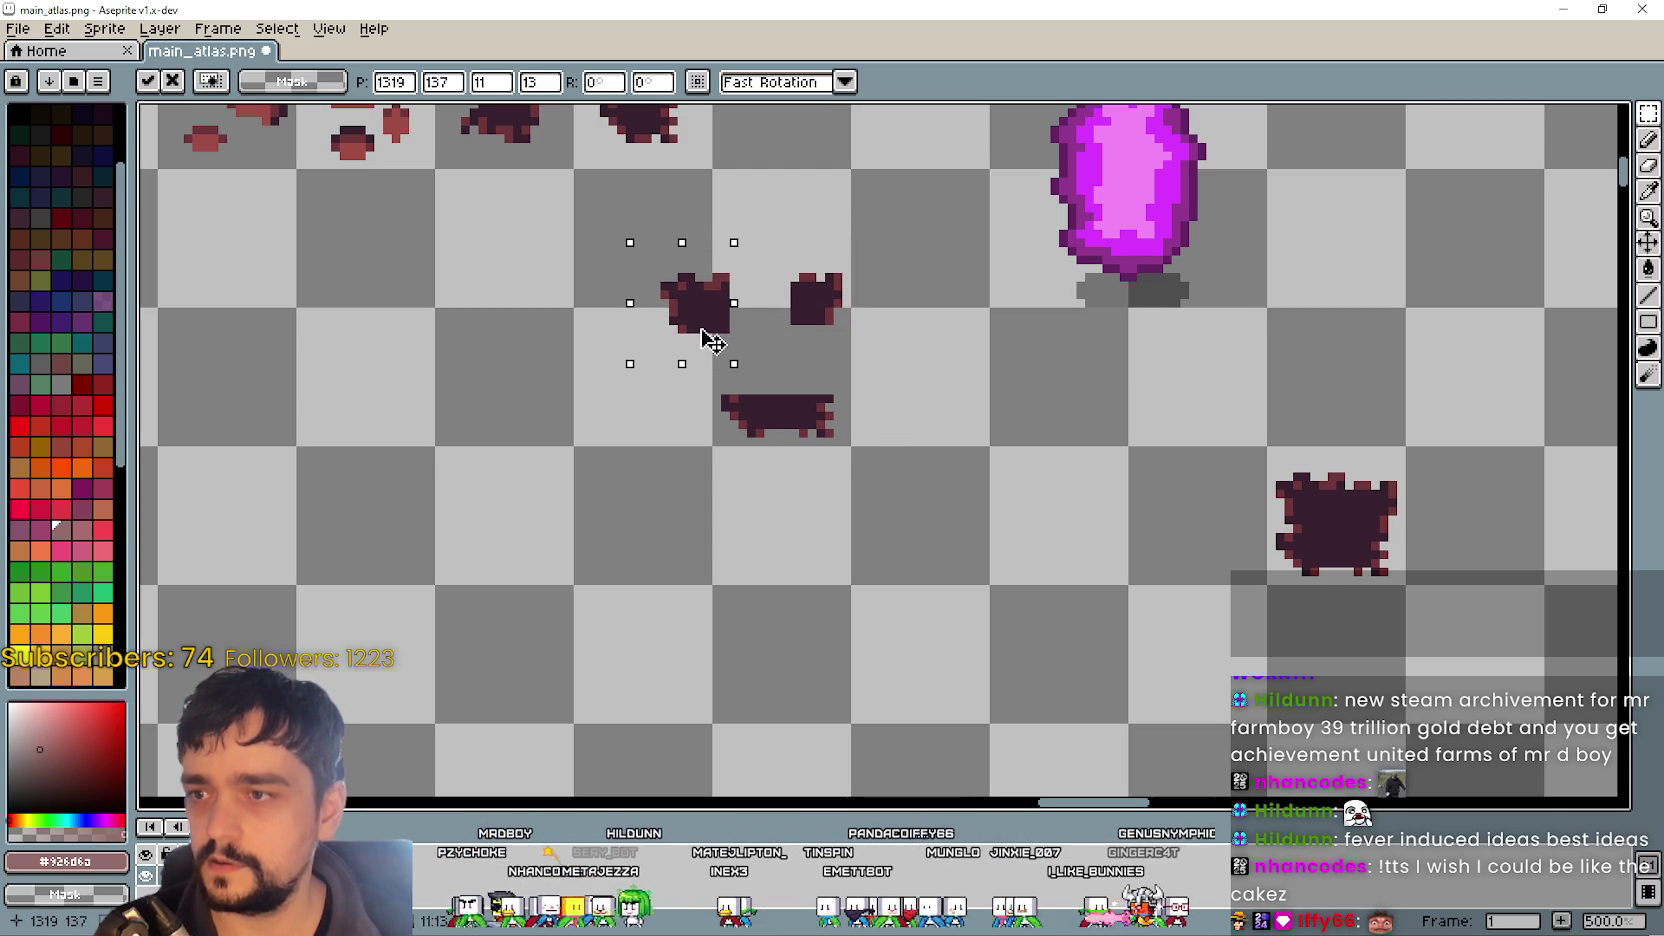
left_click(860, 360)
left_click_drag(805, 315, 868, 323)
left_click(750, 458)
- Move the lower bar's left chunk down-left and its right chunk down-right
mouse_move(686, 367)
left_mouse_down()
mouse_move(788, 478)
mouse_move(728, 453)
mouse_move(708, 468)
left_mouse_up()
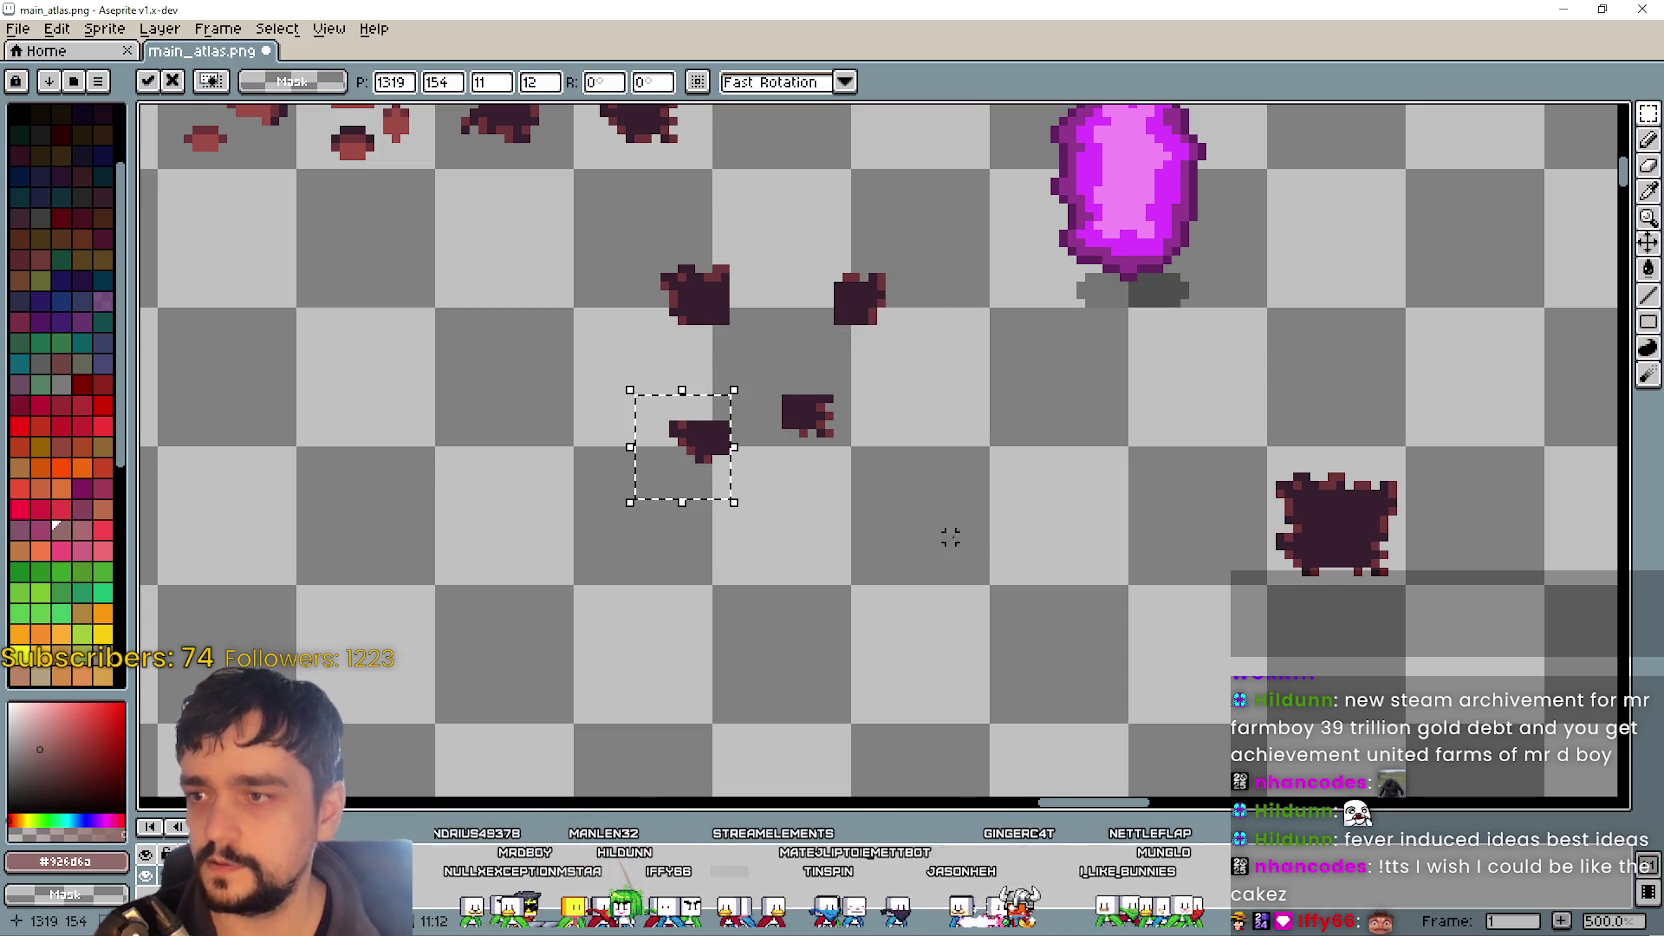
left_click(739, 368)
left_click_drag(743, 360, 905, 473)
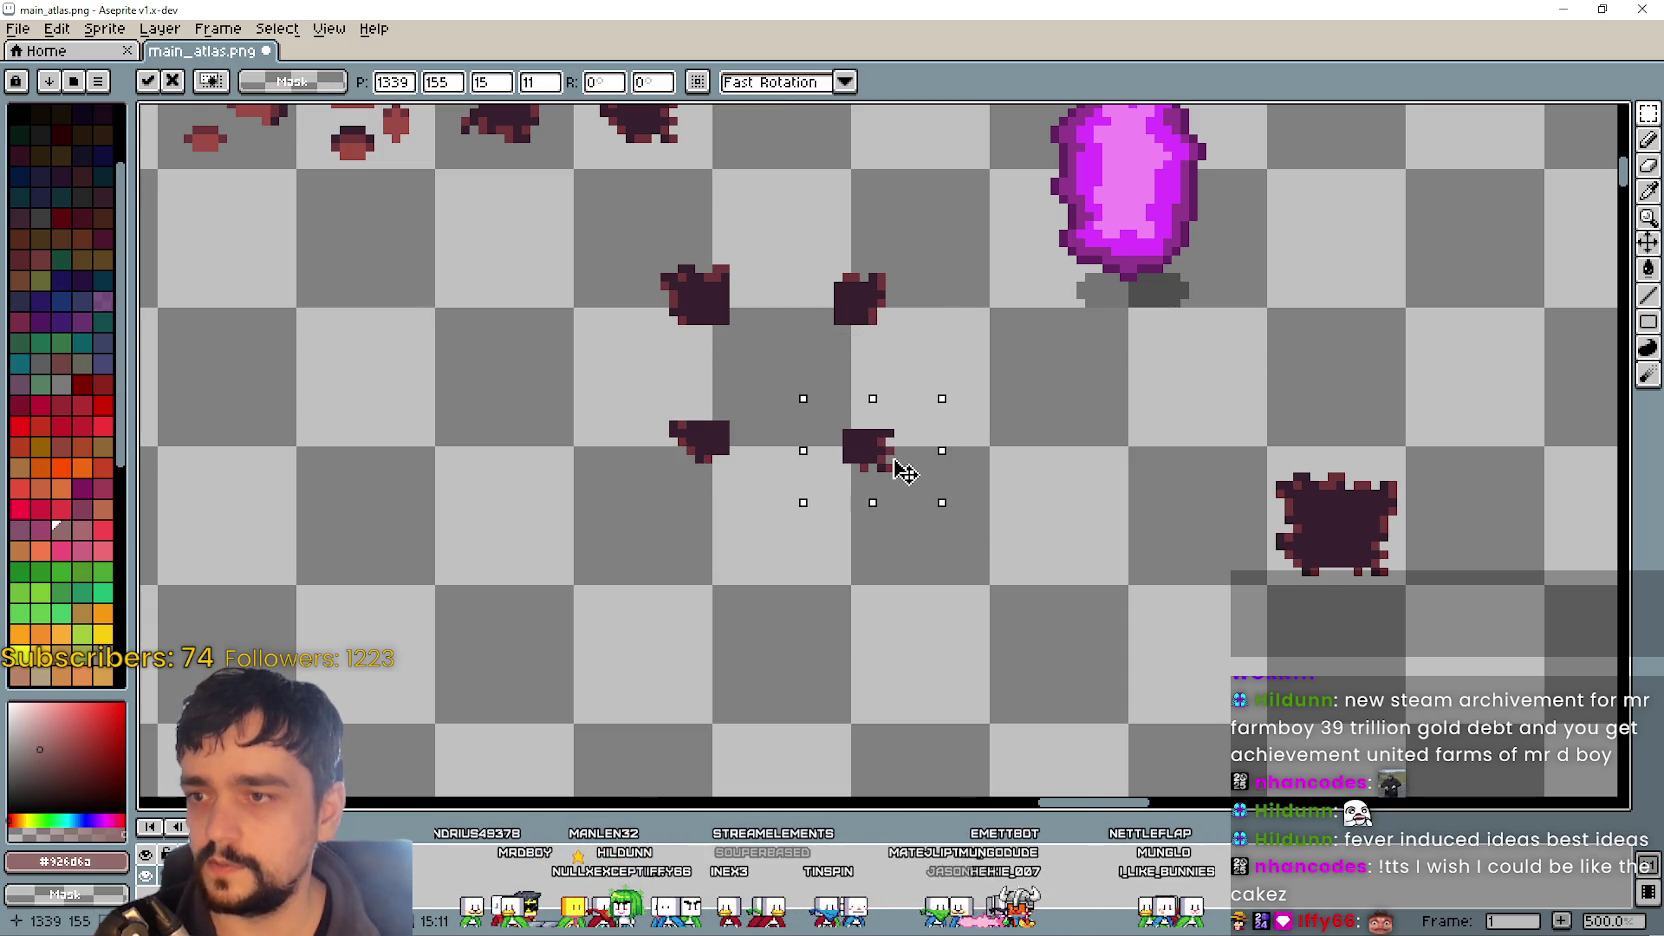
left_click(1133, 661)
scroll(1133, 661, "down", 2)
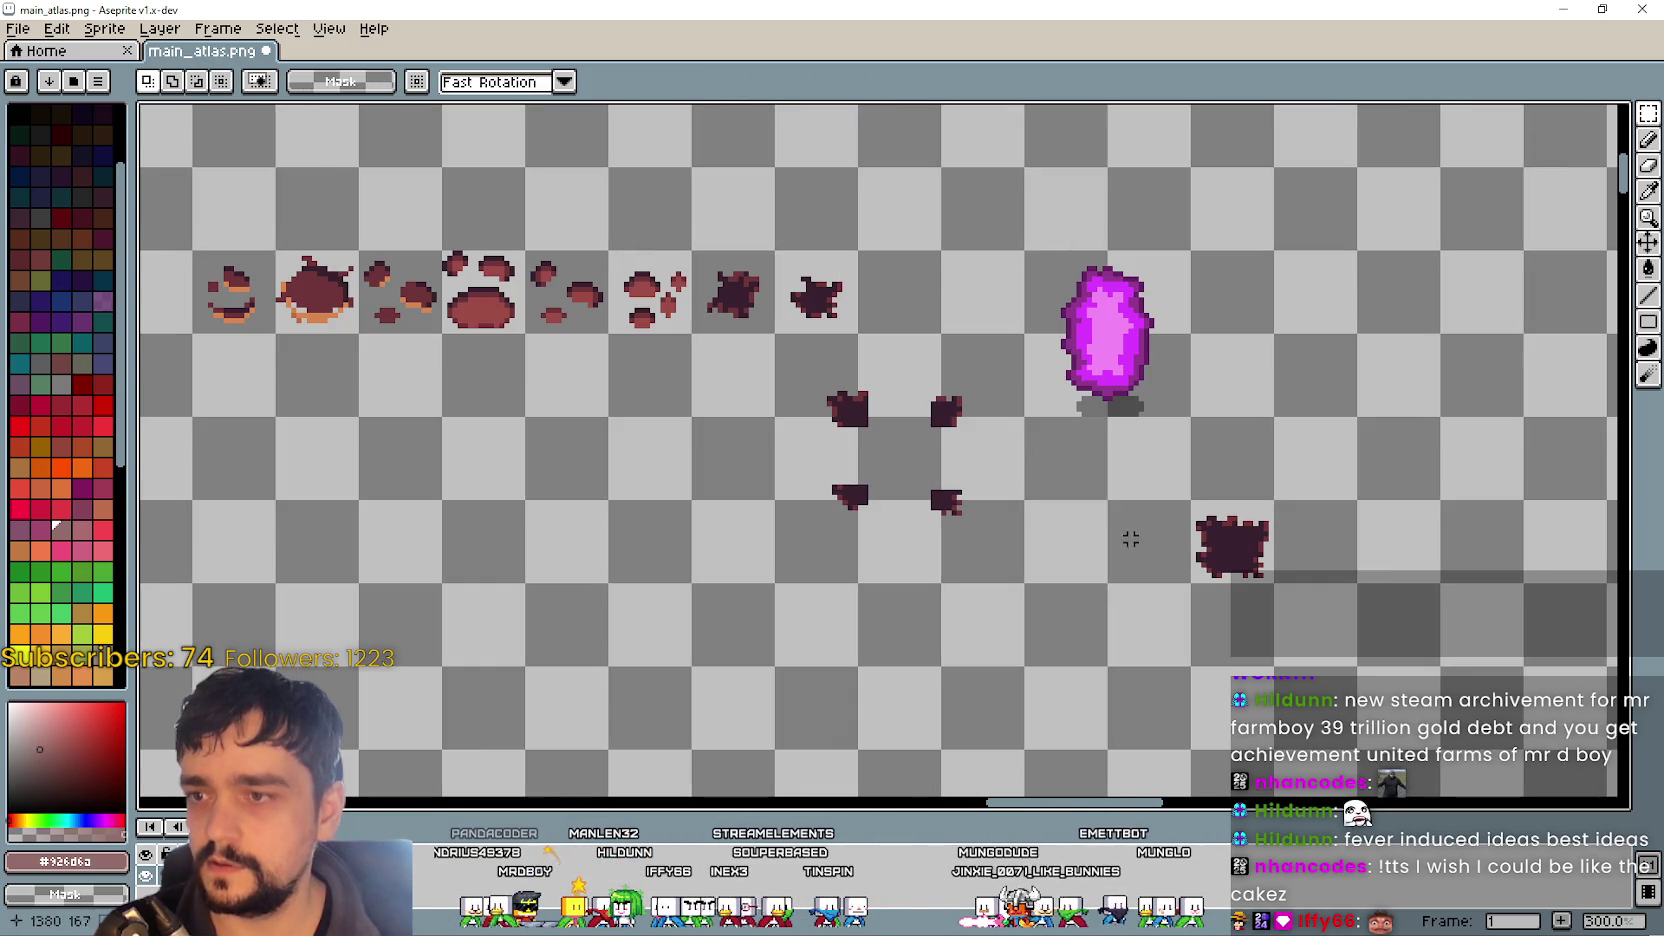
- Move the magenta crystal down-left onto the dark chunks and nudge it into place
left_click_drag(1020, 436, 1205, 205)
left_click_drag(1168, 362, 944, 430)
scroll(944, 430, "up", 1)
key("Left")
key("Up")
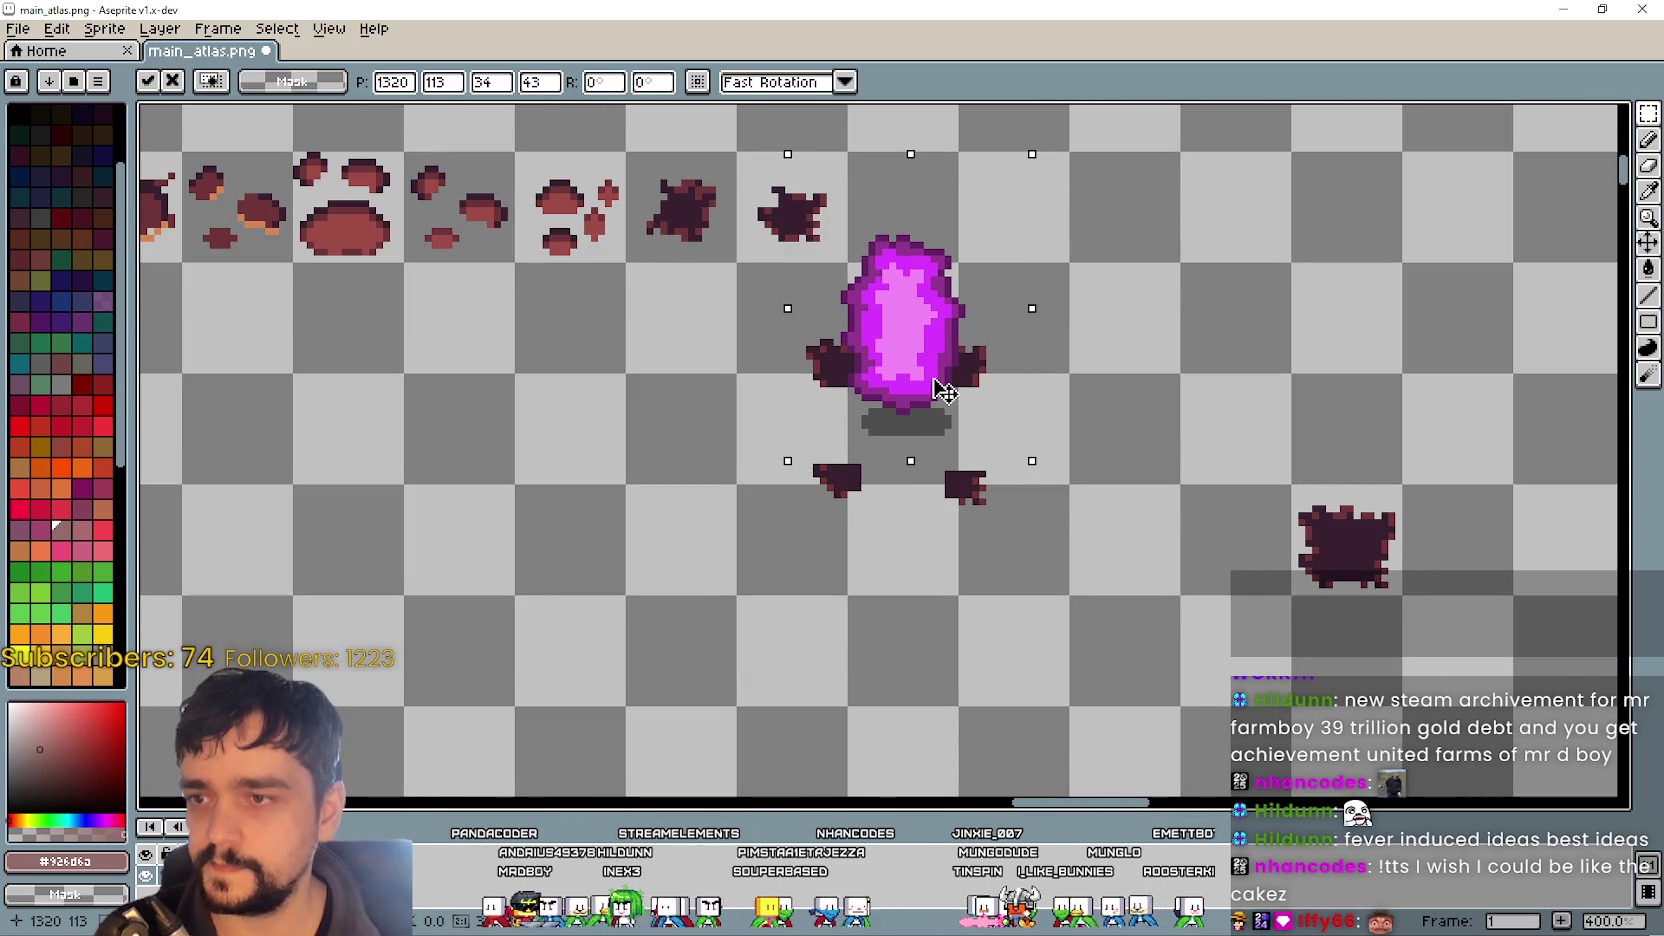
key("Left")
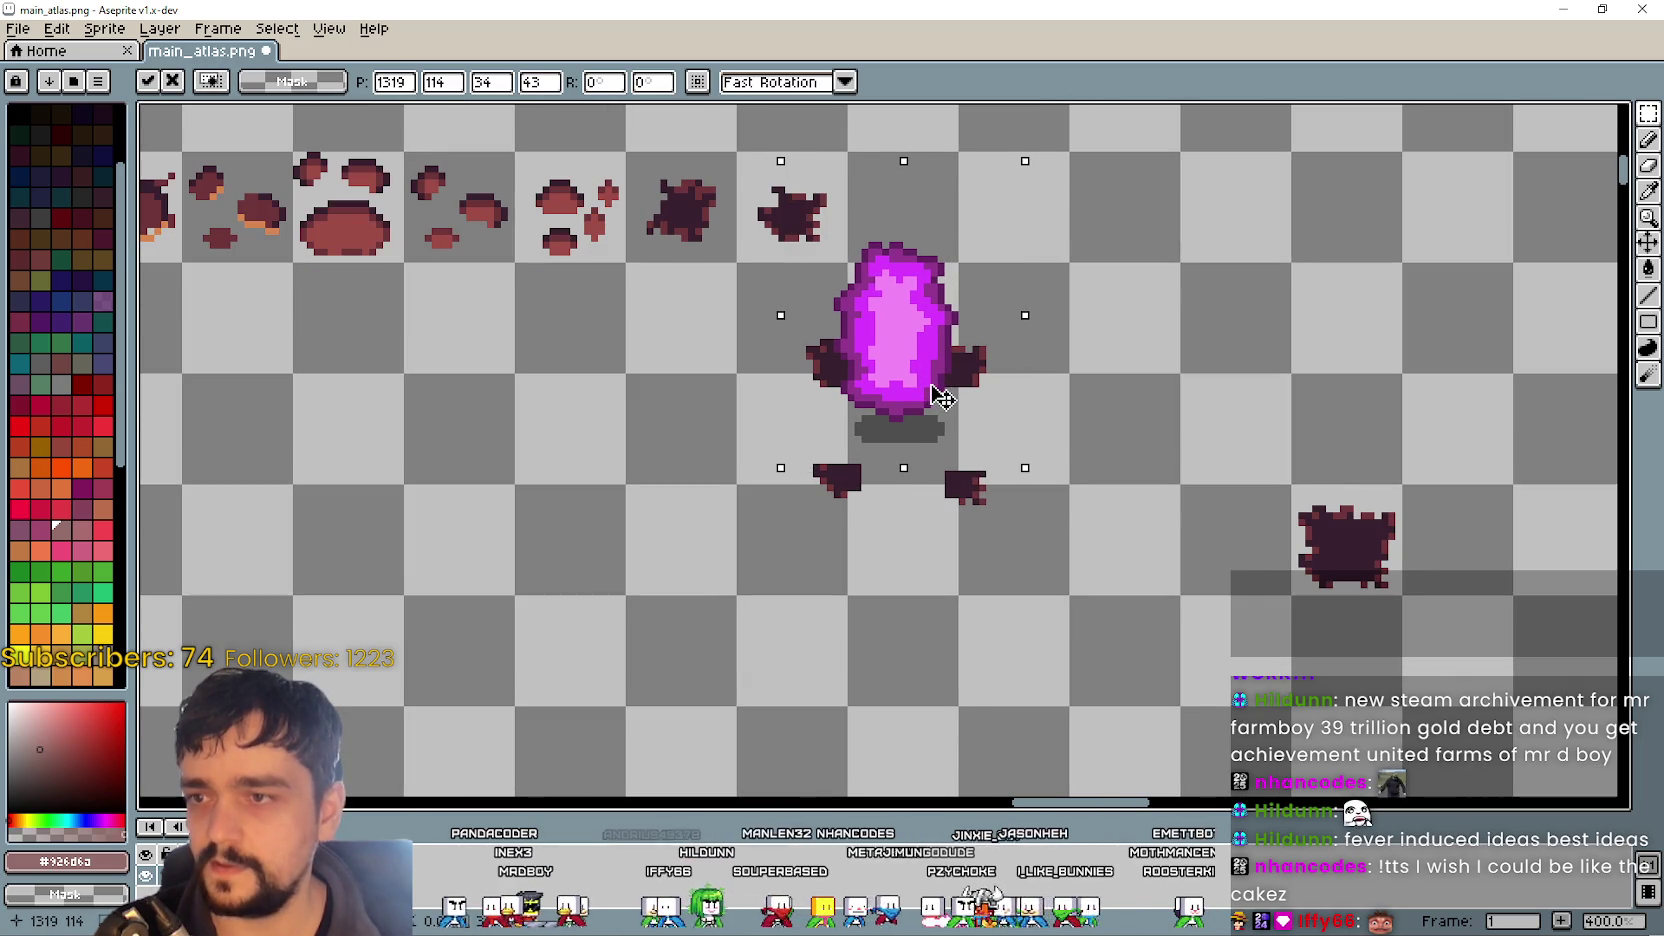
key("Right")
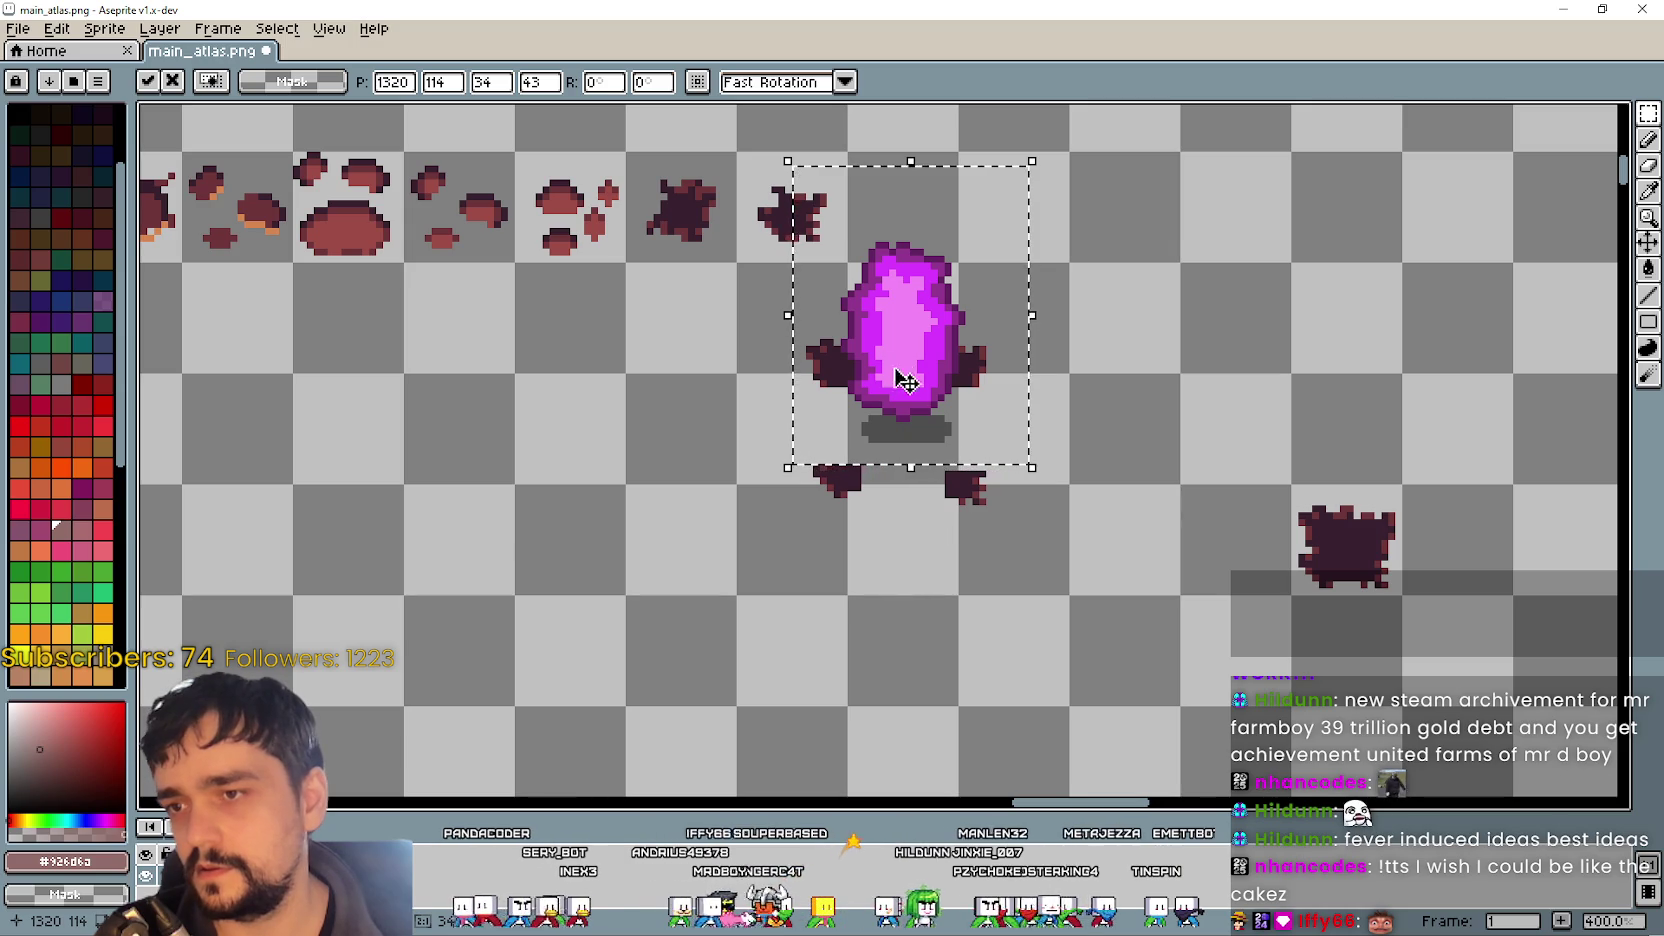
- Move the crystal up-right off the chunks and settle its position
mouse_move(878, 330)
left_mouse_down()
mouse_move(1150, 295)
mouse_move(1190, 245)
left_mouse_up()
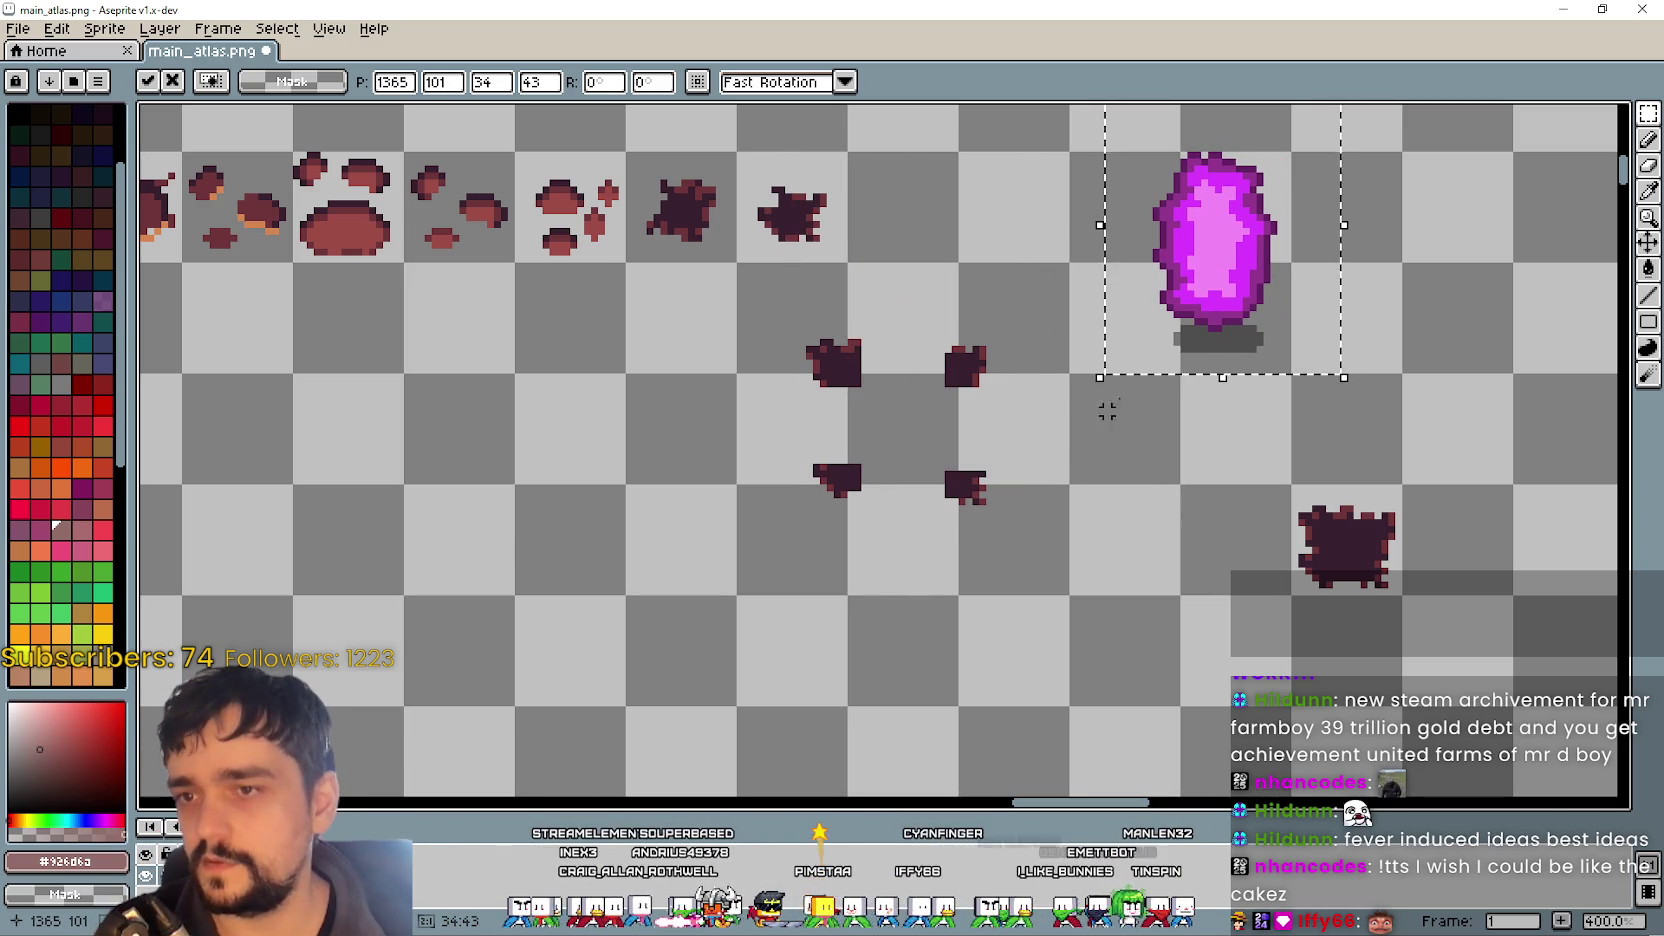
left_click_drag(1225, 305, 1190, 270)
left_click_drag(1121, 396, 1163, 571)
left_click_drag(1278, 421, 1270, 453)
left_click(828, 568)
scroll(994, 432, "up", 2)
- Reposition the four dark chunks: raise the upper ones and shift the lower ones right
mouse_move(985, 433)
left_mouse_down()
mouse_move(1077, 505)
mouse_move(1077, 525)
mouse_move(1047, 481)
left_mouse_up()
left_click(761, 420)
mouse_move(761, 418)
left_mouse_down()
mouse_move(955, 524)
mouse_move(868, 505)
left_mouse_up()
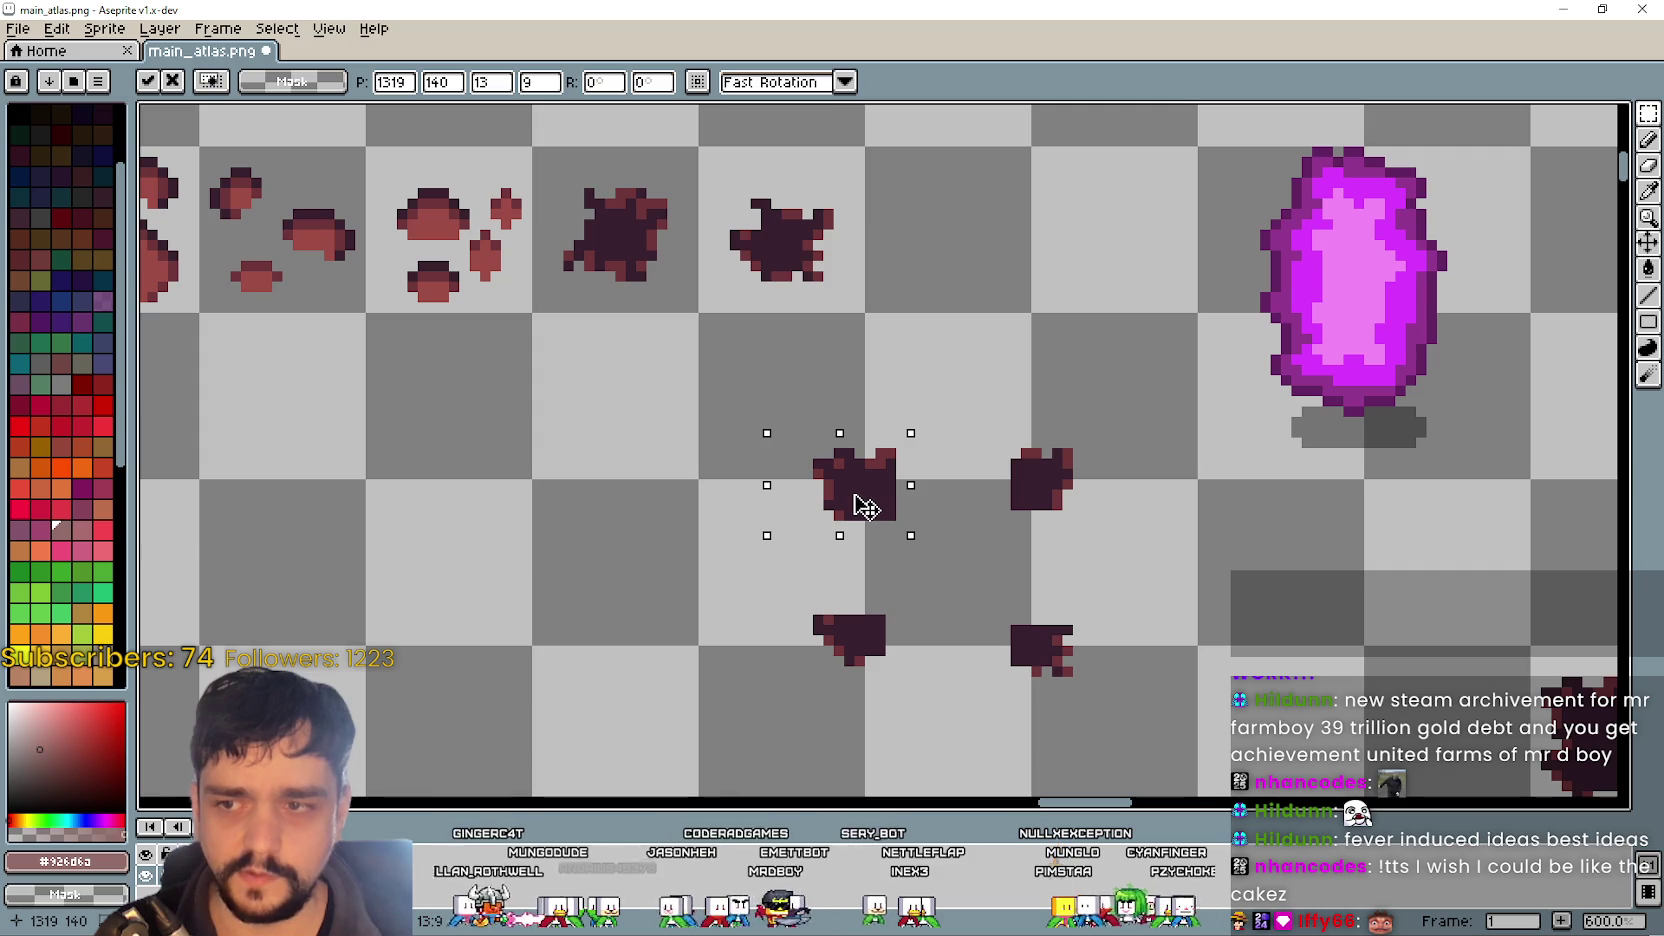
left_click_drag(750, 600, 902, 665)
left_click(1058, 735)
left_click_drag(975, 712, 1108, 600)
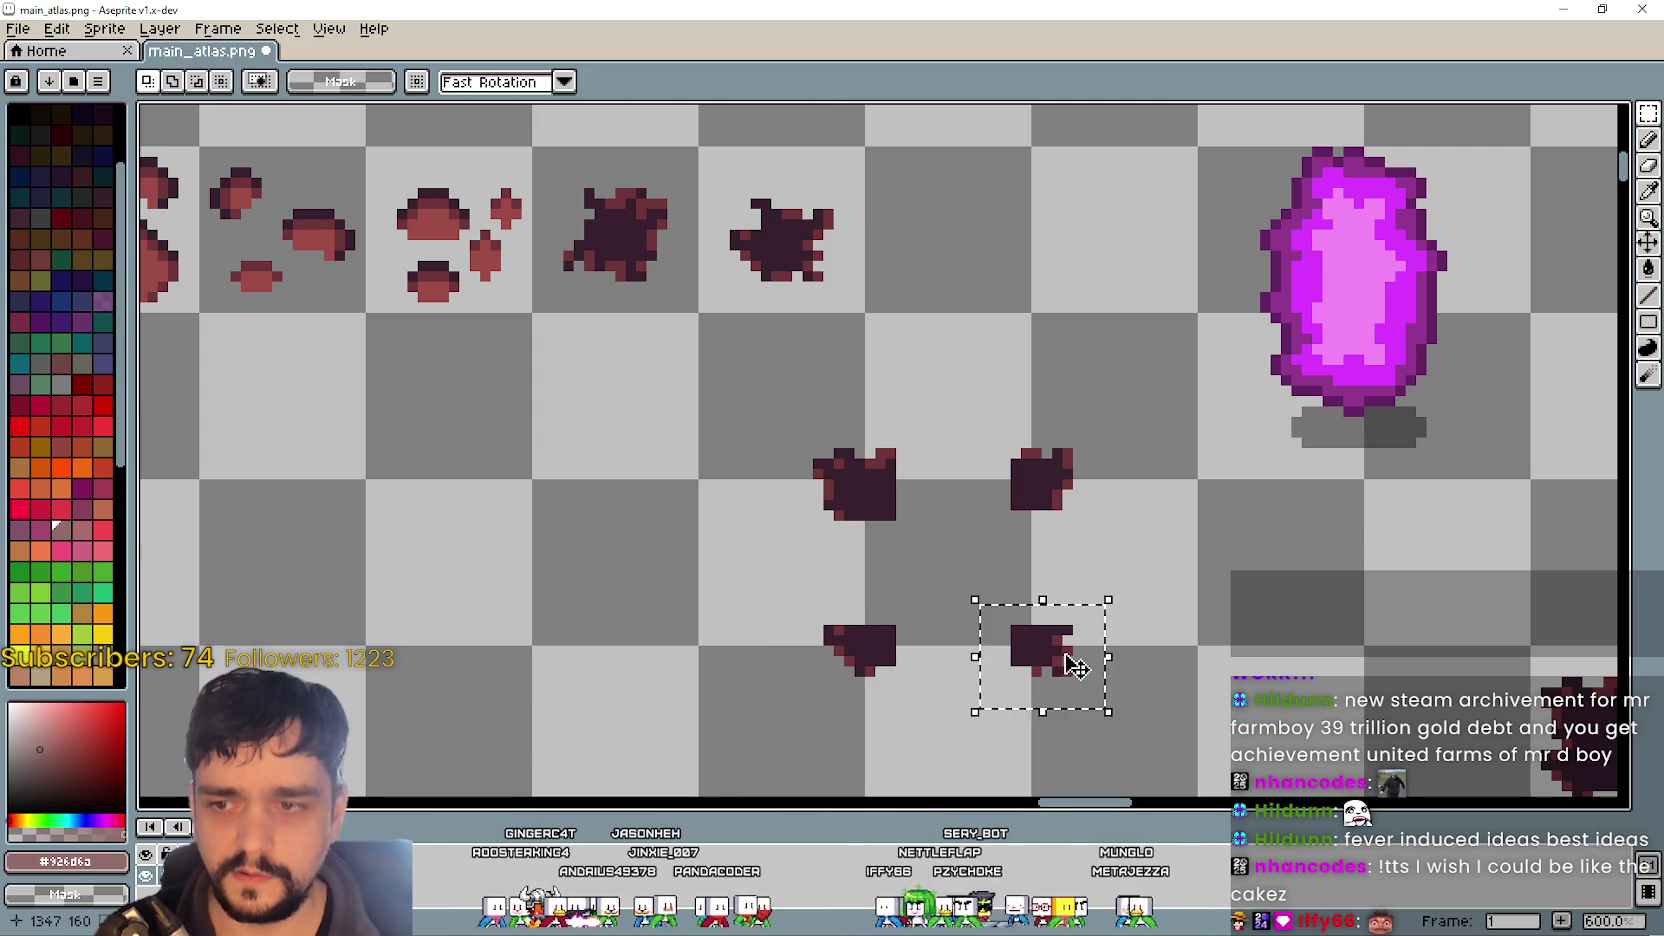
left_click(1181, 613)
scroll(1181, 613, "down", 3)
- Place the magenta crystal back onto the dark chunks
left_click_drag(1200, 530, 1356, 336)
mouse_move(1307, 483)
left_mouse_down()
mouse_move(1099, 516)
mouse_move(1085, 537)
left_mouse_up()
scroll(1237, 583, "up", 2)
left_click_drag(1274, 524, 1307, 612)
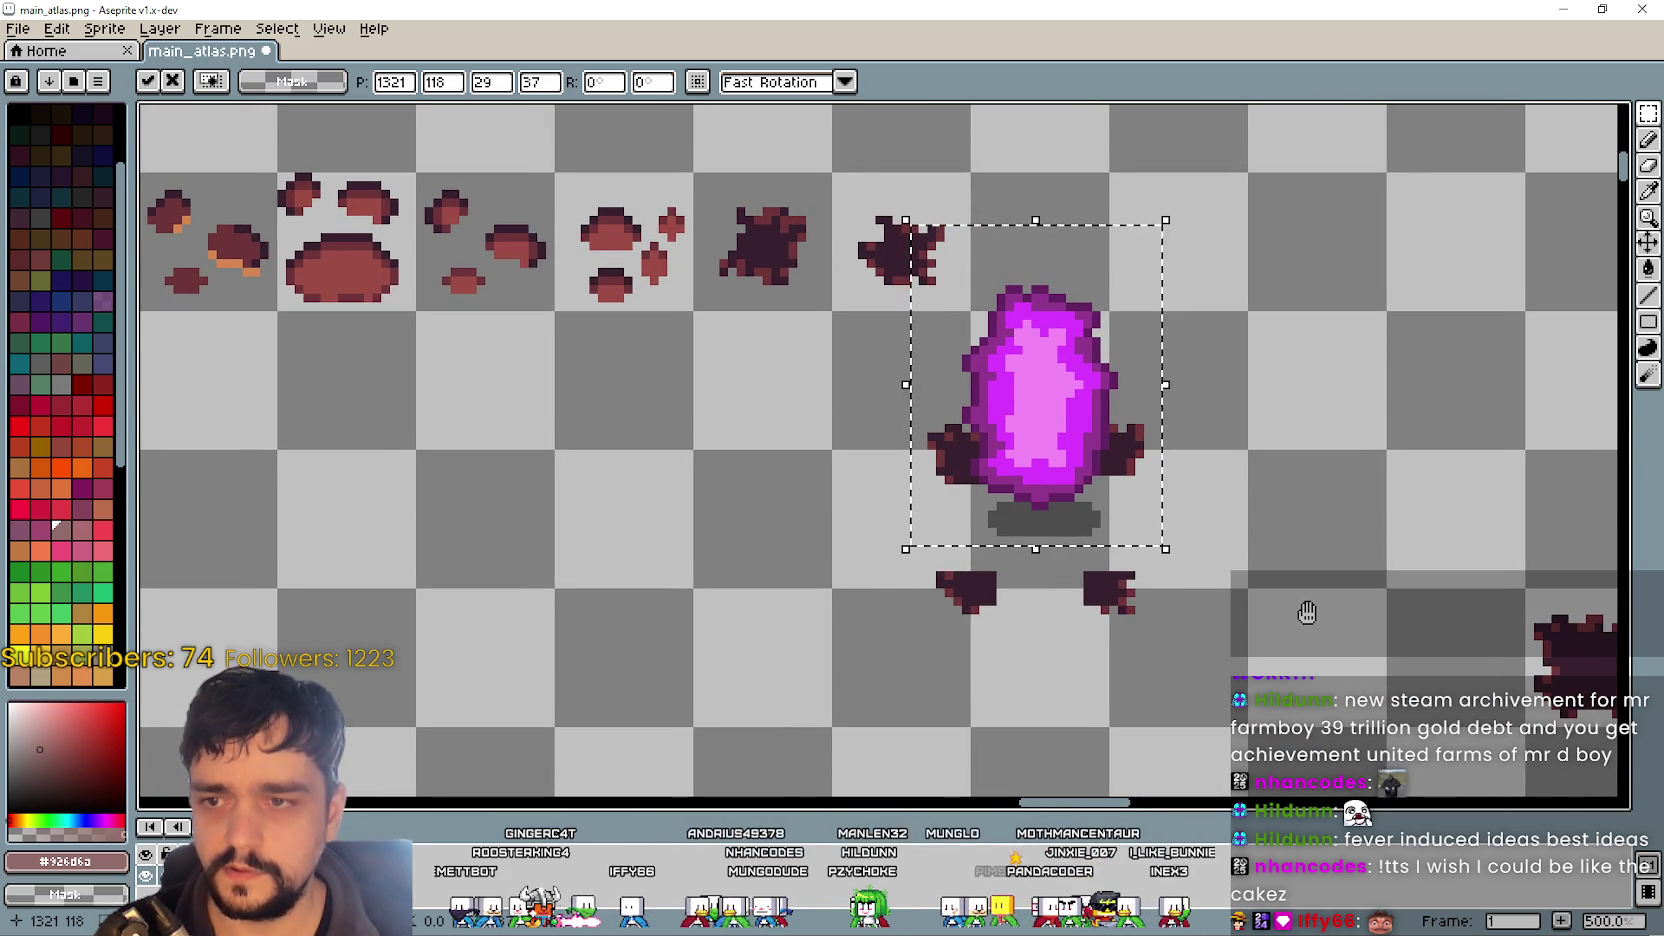
scroll(1300, 600, "down", 2)
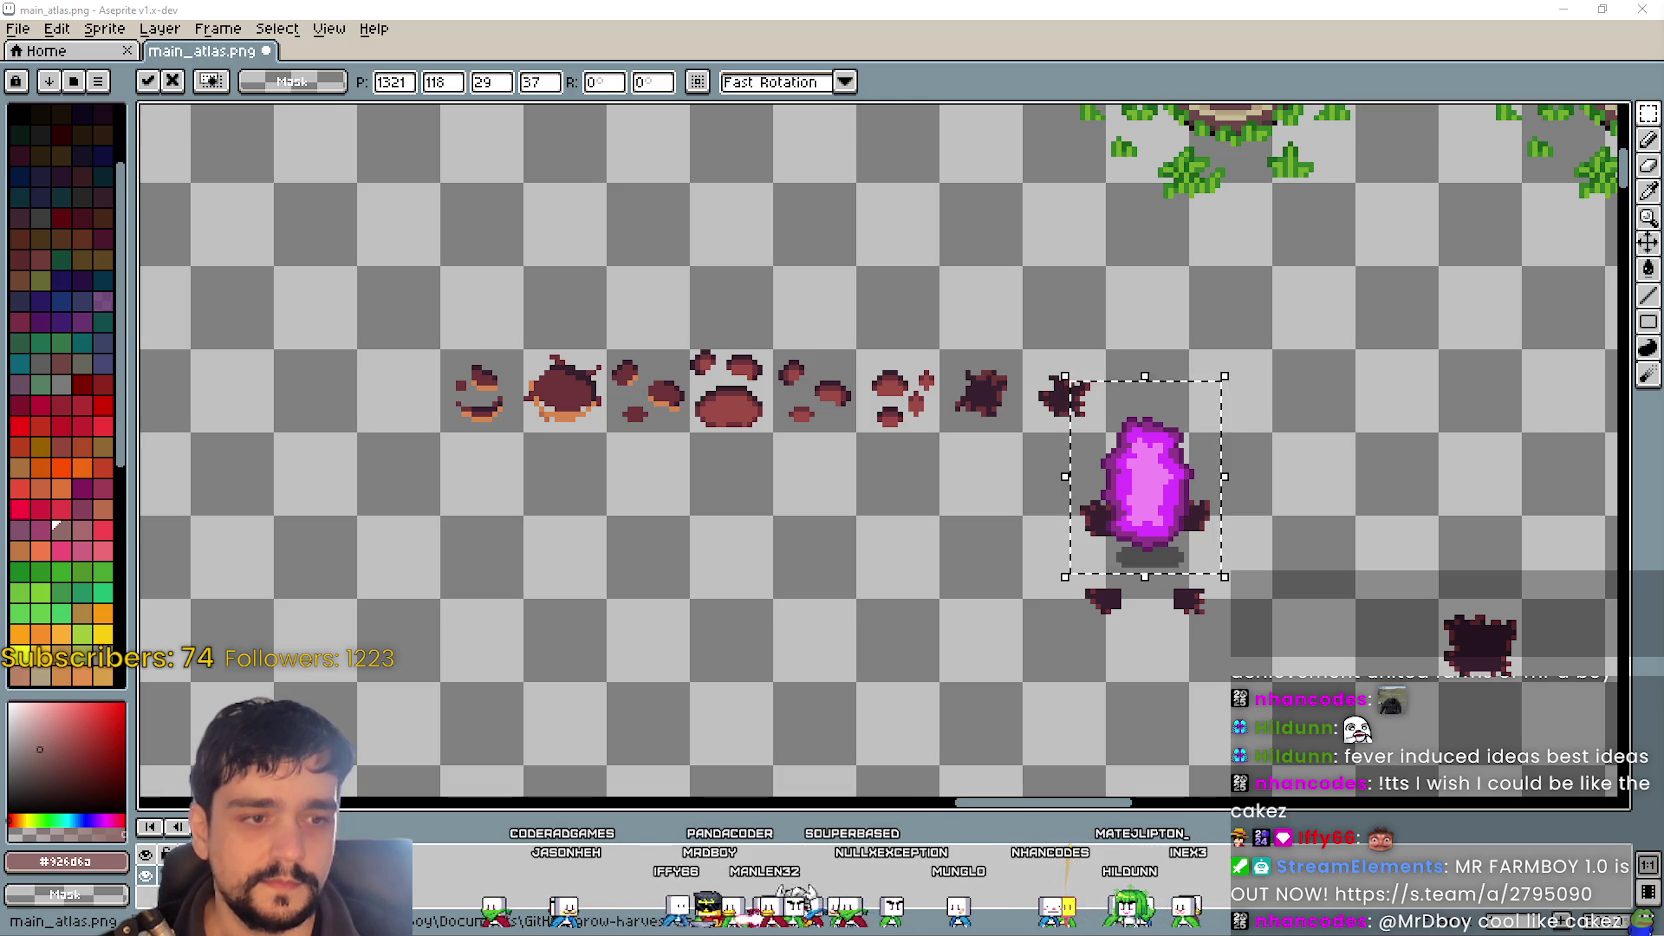
scroll(929, 542, "down", 2)
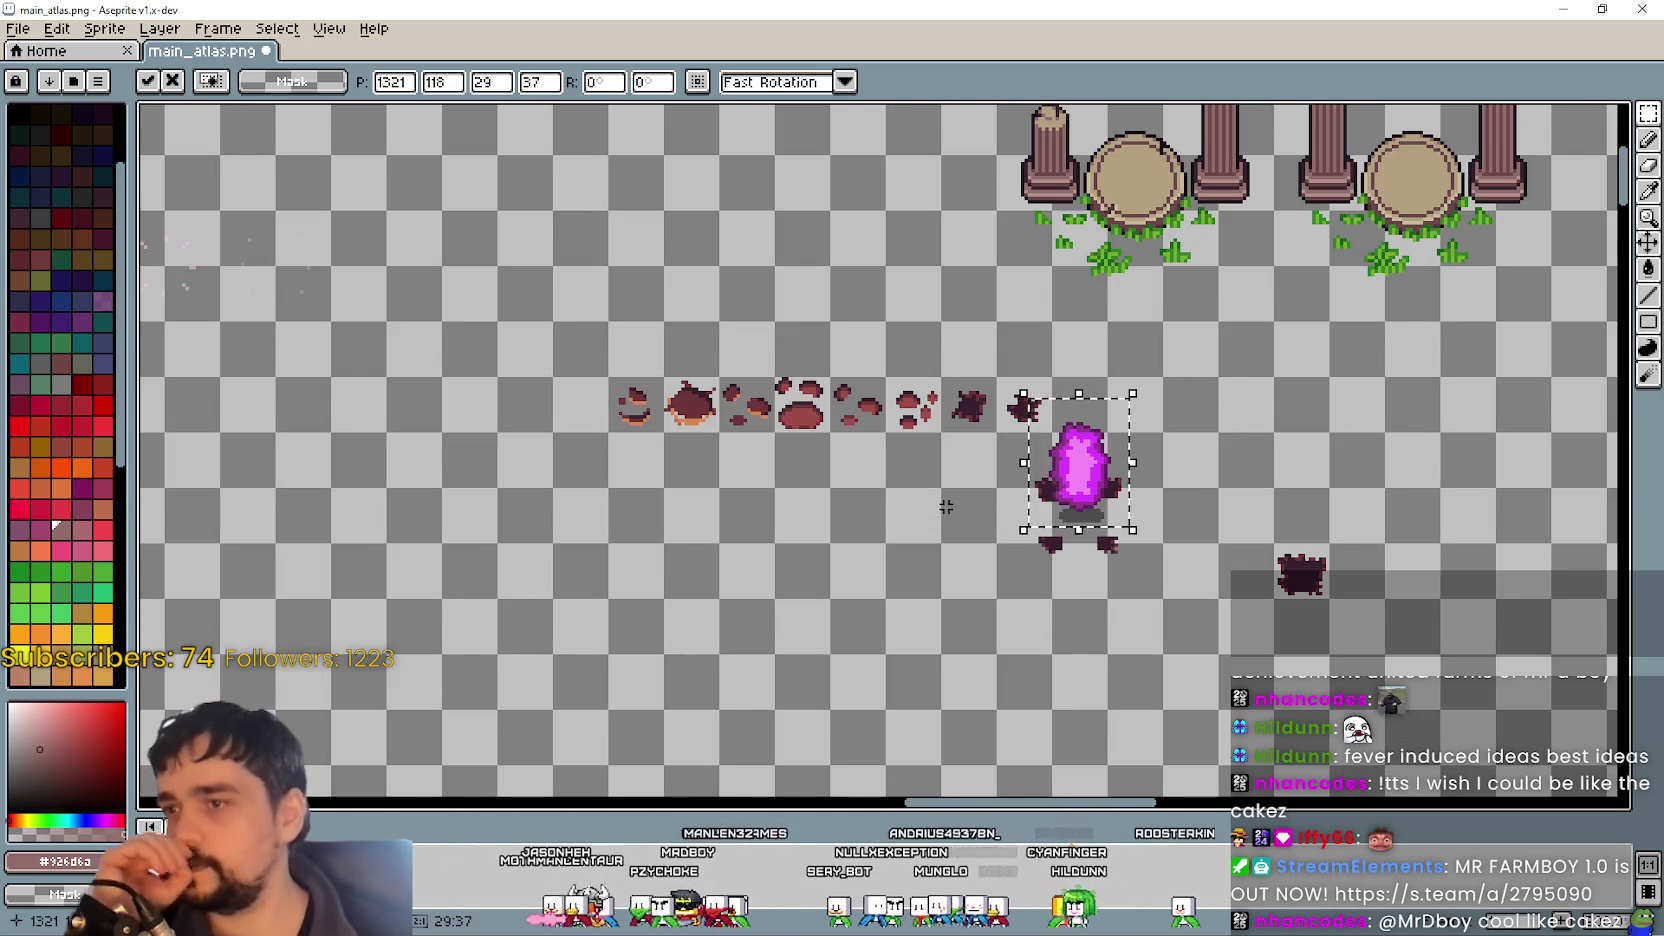
scroll(955, 495, "up", 1)
scroll(1264, 511, "up", 1)
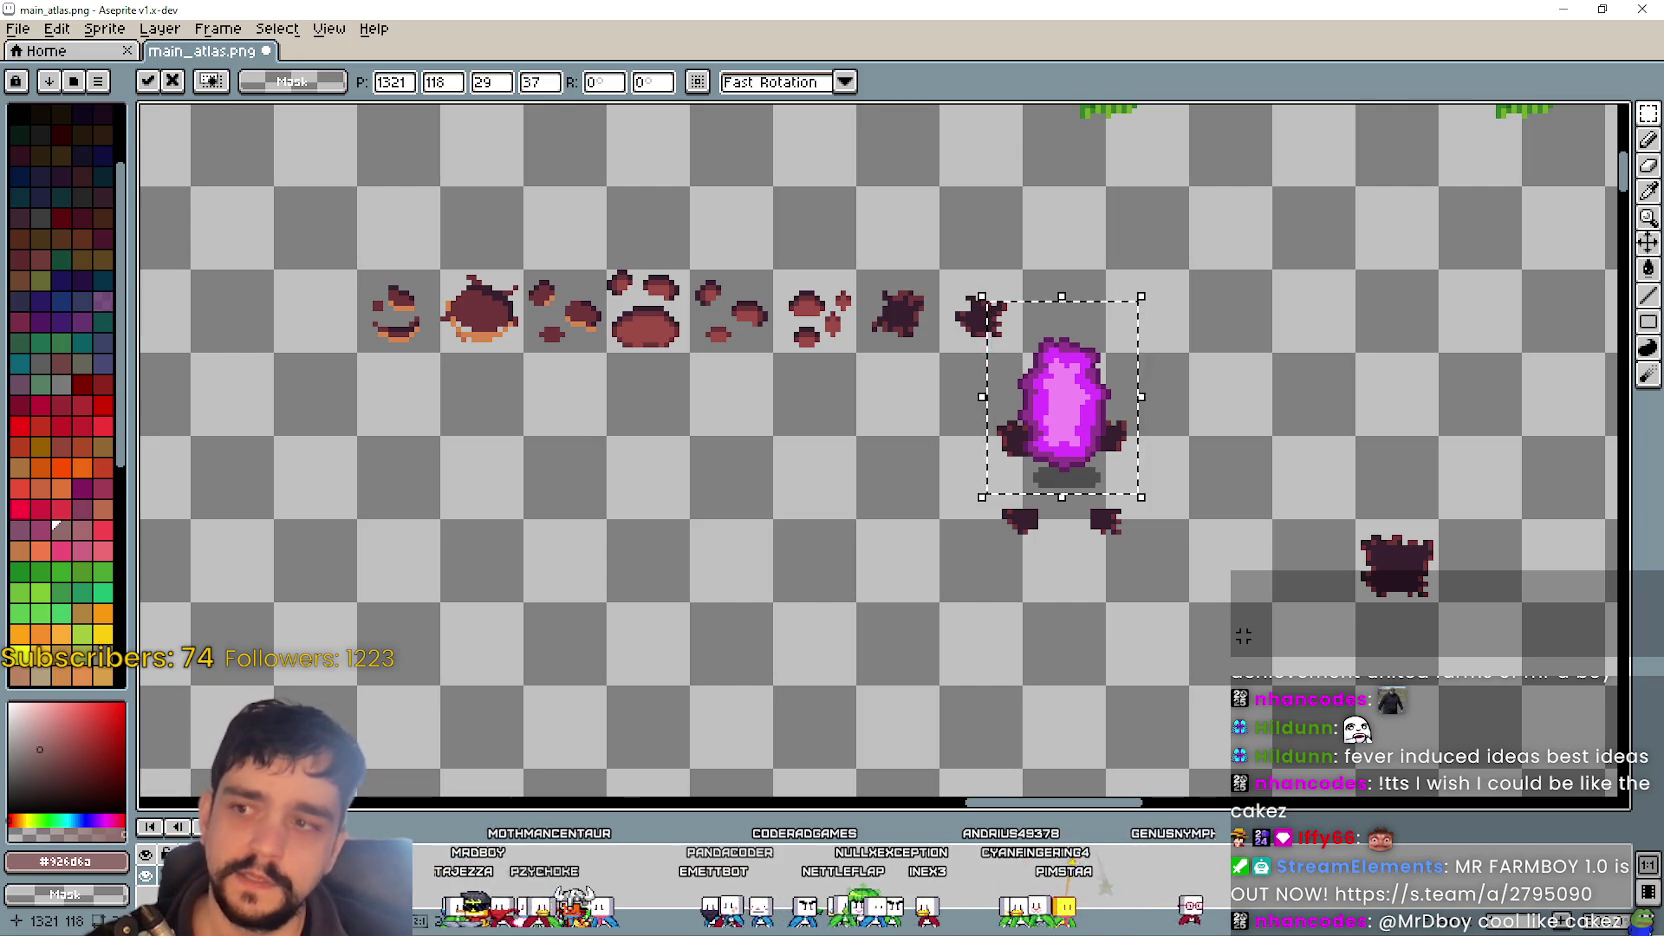
mouse_move(1052, 435)
left_mouse_down()
mouse_move(1051, 401)
mouse_move(1042, 411)
mouse_move(1311, 286)
mouse_move(1281, 308)
mouse_move(1275, 375)
left_mouse_up()
- Move the magenta crystal up and away from the dark chunks
scroll(1240, 292, "up", 1)
mouse_move(1252, 290)
left_mouse_down()
mouse_move(1285, 286)
mouse_move(1210, 288)
mouse_move(1229, 304)
mouse_move(1332, 299)
mouse_move(1330, 335)
mouse_move(1330, 295)
left_mouse_up()
scroll(1320, 320, "down", 1)
left_click(1075, 461)
scroll(1075, 461, "up", 1)
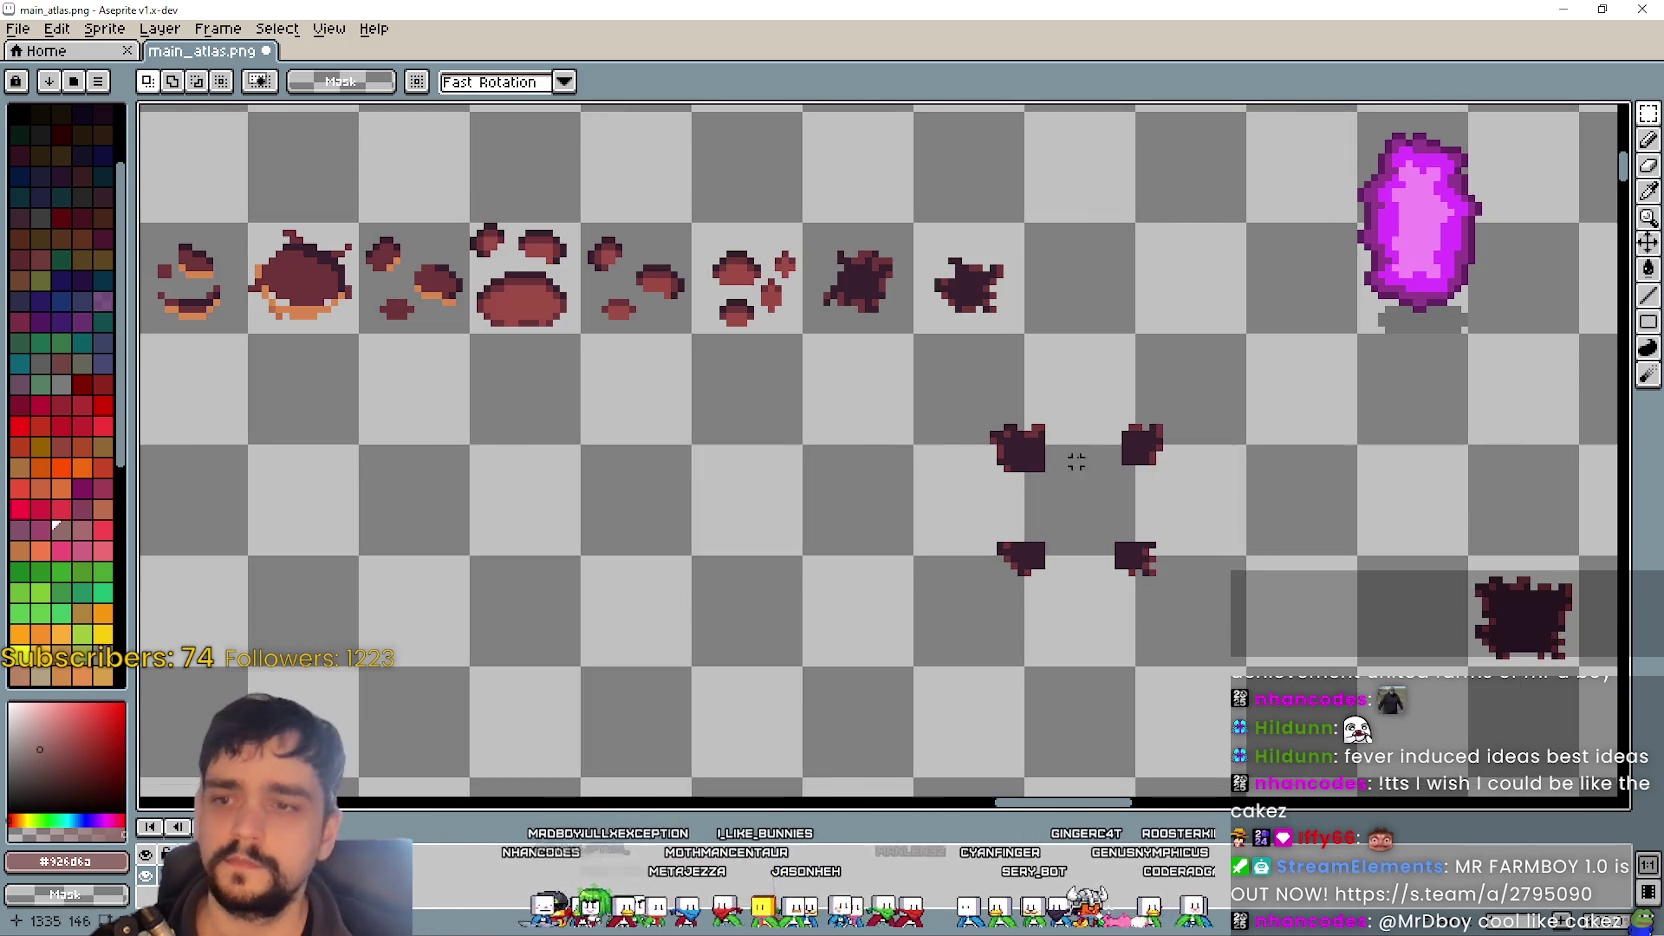
scroll(1003, 425, "up", 1)
scroll(1065, 660, "down", 1)
- Move the two lower dark chunks up against the upper ones
left_click_drag(991, 673, 1246, 583)
scroll(1153, 612, "up", 1)
left_click_drag(1120, 625, 1120, 577)
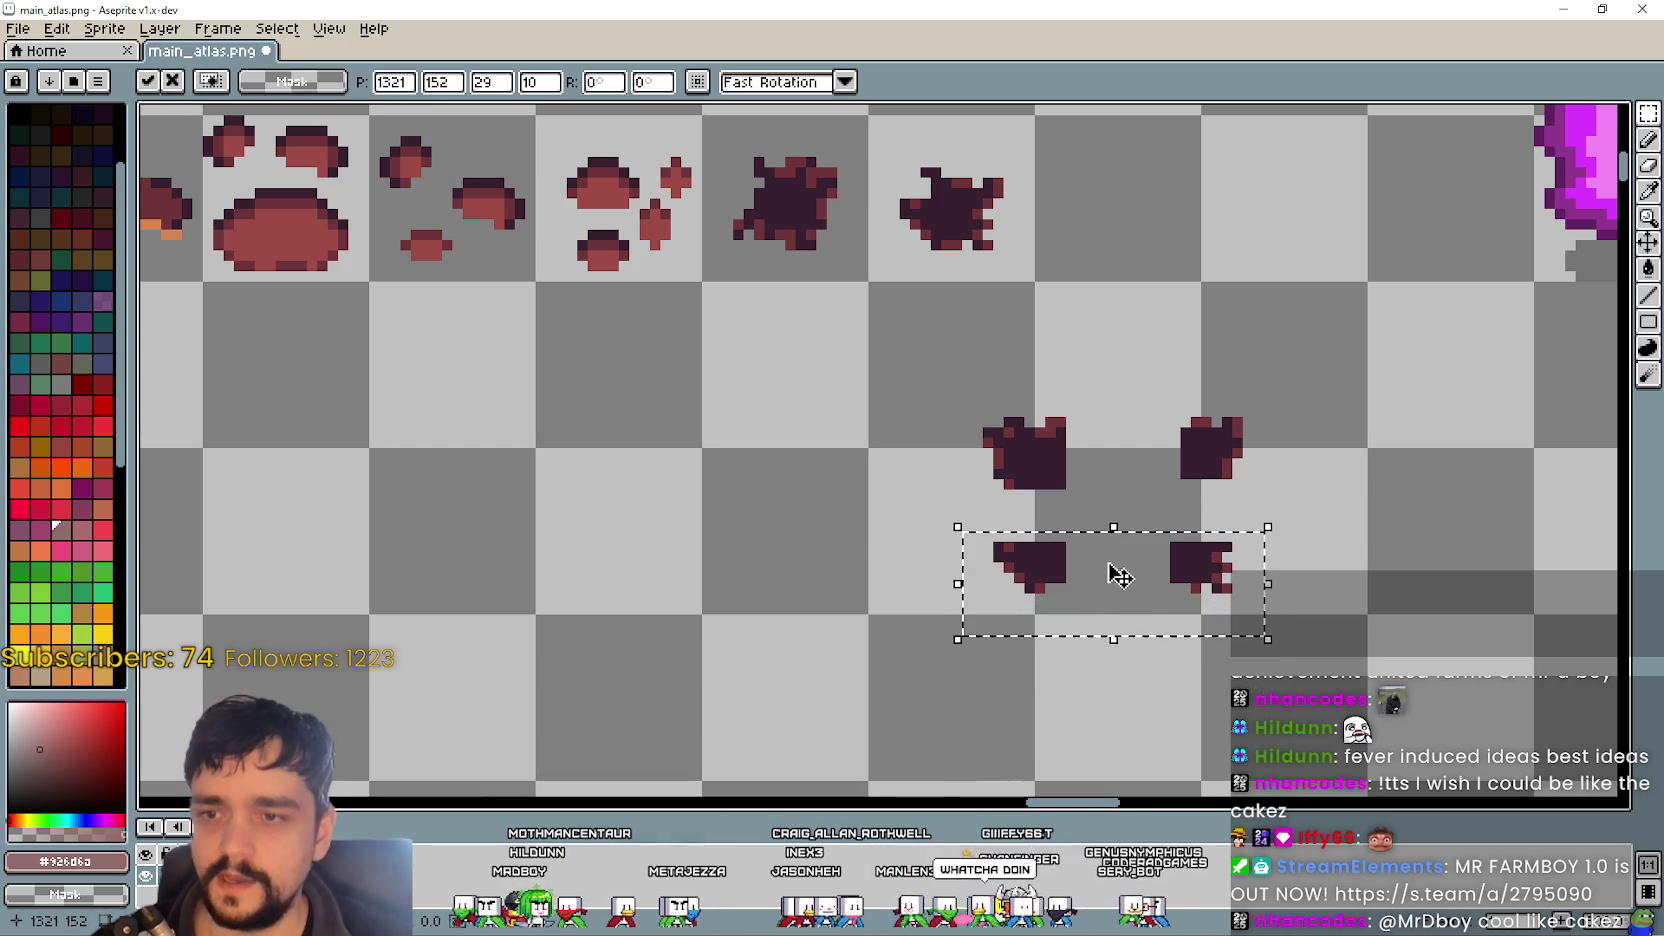
left_click(1299, 661)
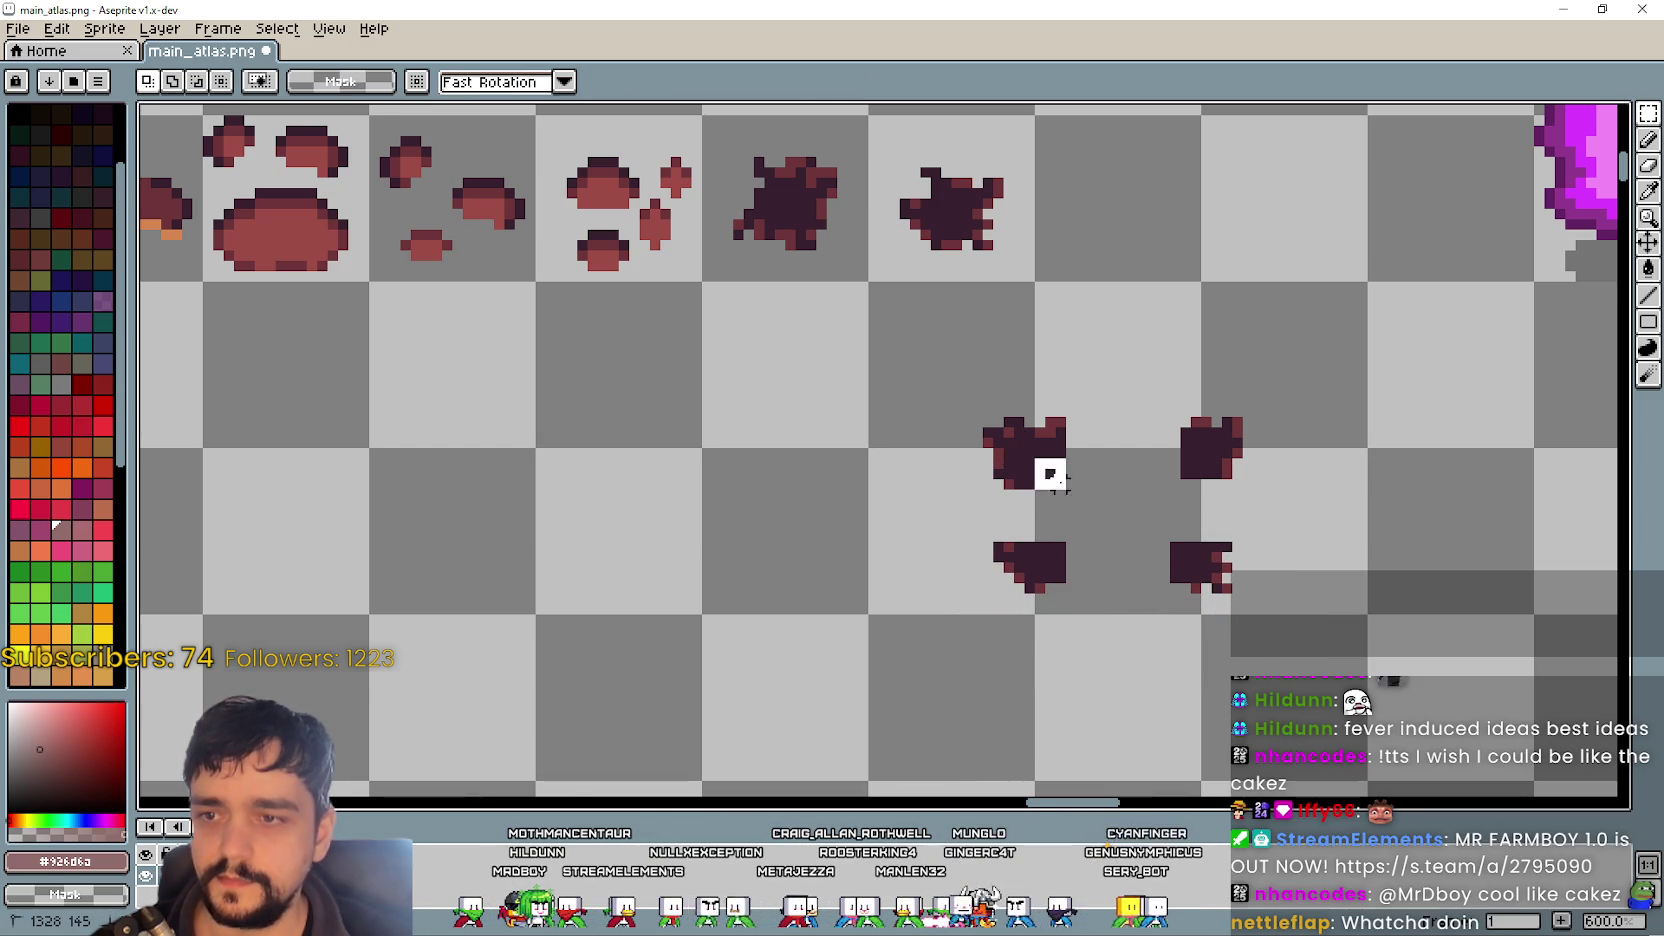
scroll(1090, 456, "up", 1)
scroll(1070, 412, "down", 1)
- Stretch the chunks into one wide solid dark brown block
mouse_move(1038, 429)
left_mouse_down()
mouse_move(1064, 476)
mouse_move(1181, 457)
mouse_move(1090, 497)
mouse_move(1153, 513)
mouse_move(1147, 565)
left_mouse_up()
left_click(1245, 553)
key("ctrl+d")
mouse_move(1031, 526)
left_mouse_down()
mouse_move(1162, 573)
mouse_move(1155, 549)
mouse_move(1213, 553)
left_mouse_up()
mouse_move(1100, 460)
left_mouse_down()
mouse_move(1118, 472)
mouse_move(1112, 545)
mouse_move(1131, 543)
mouse_move(1018, 512)
left_mouse_up()
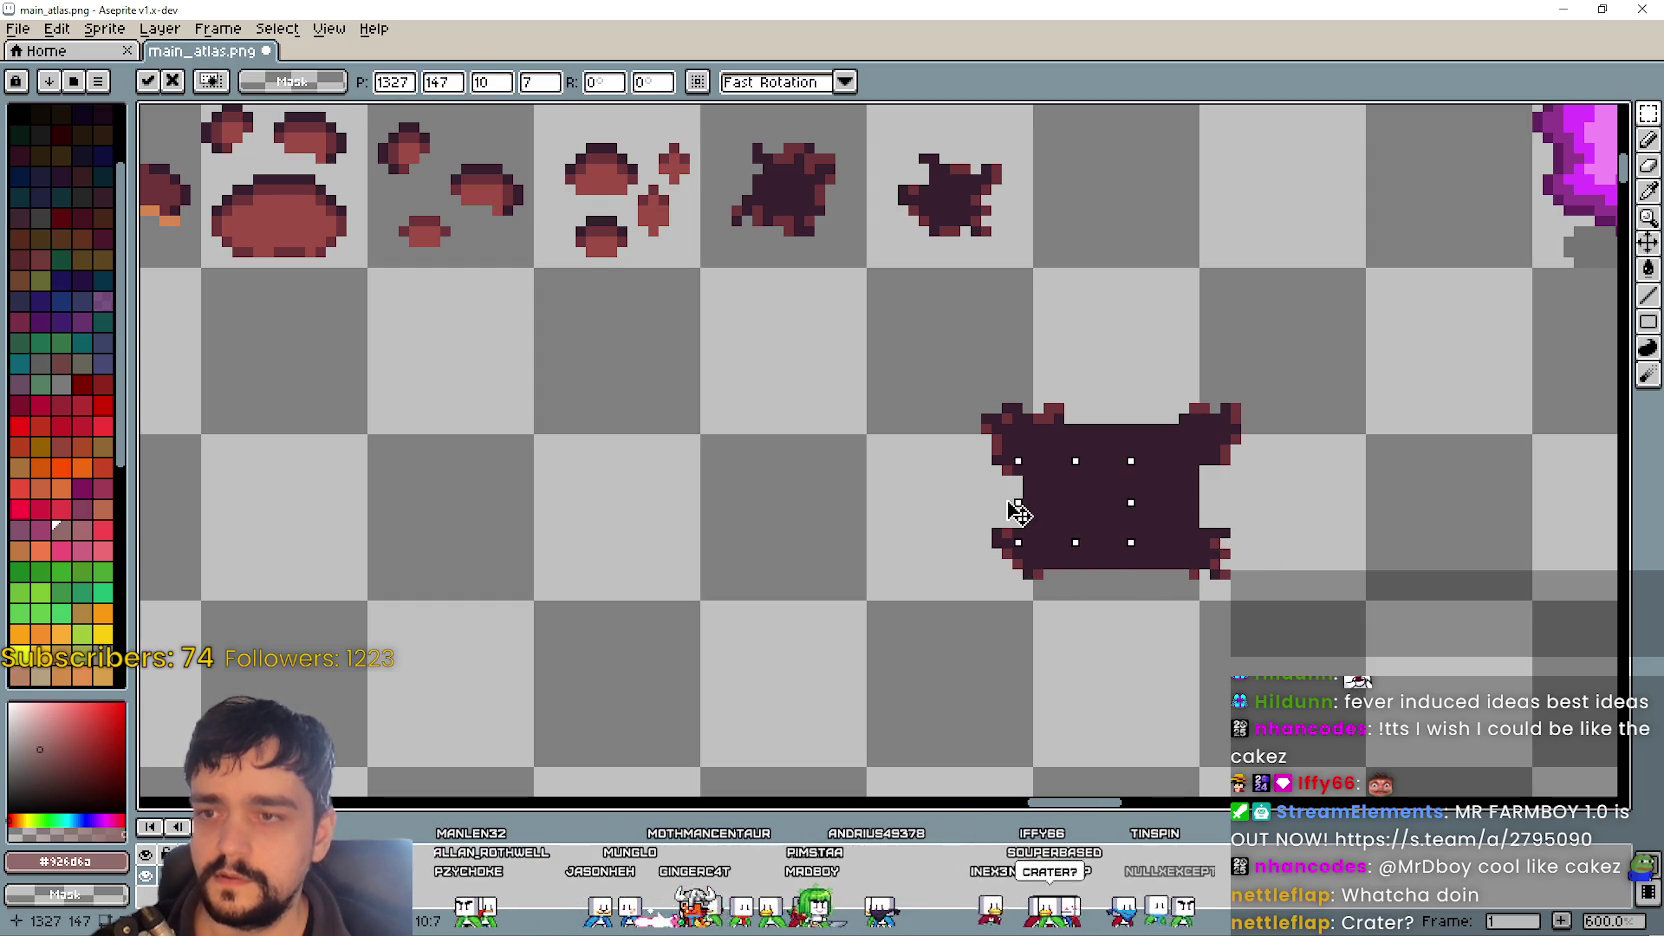
key("Return")
- Place the magenta crystal on top of the dark block
scroll(1255, 514, "down", 3)
left_click_drag(1340, 418, 1497, 200)
mouse_move(1465, 325)
left_mouse_down()
mouse_move(1232, 368)
mouse_move(1184, 423)
mouse_move(1201, 442)
mouse_move(1208, 428)
mouse_move(1205, 446)
left_mouse_up()
scroll(1200, 436, "up", 3)
scroll(1205, 446, "down", 1)
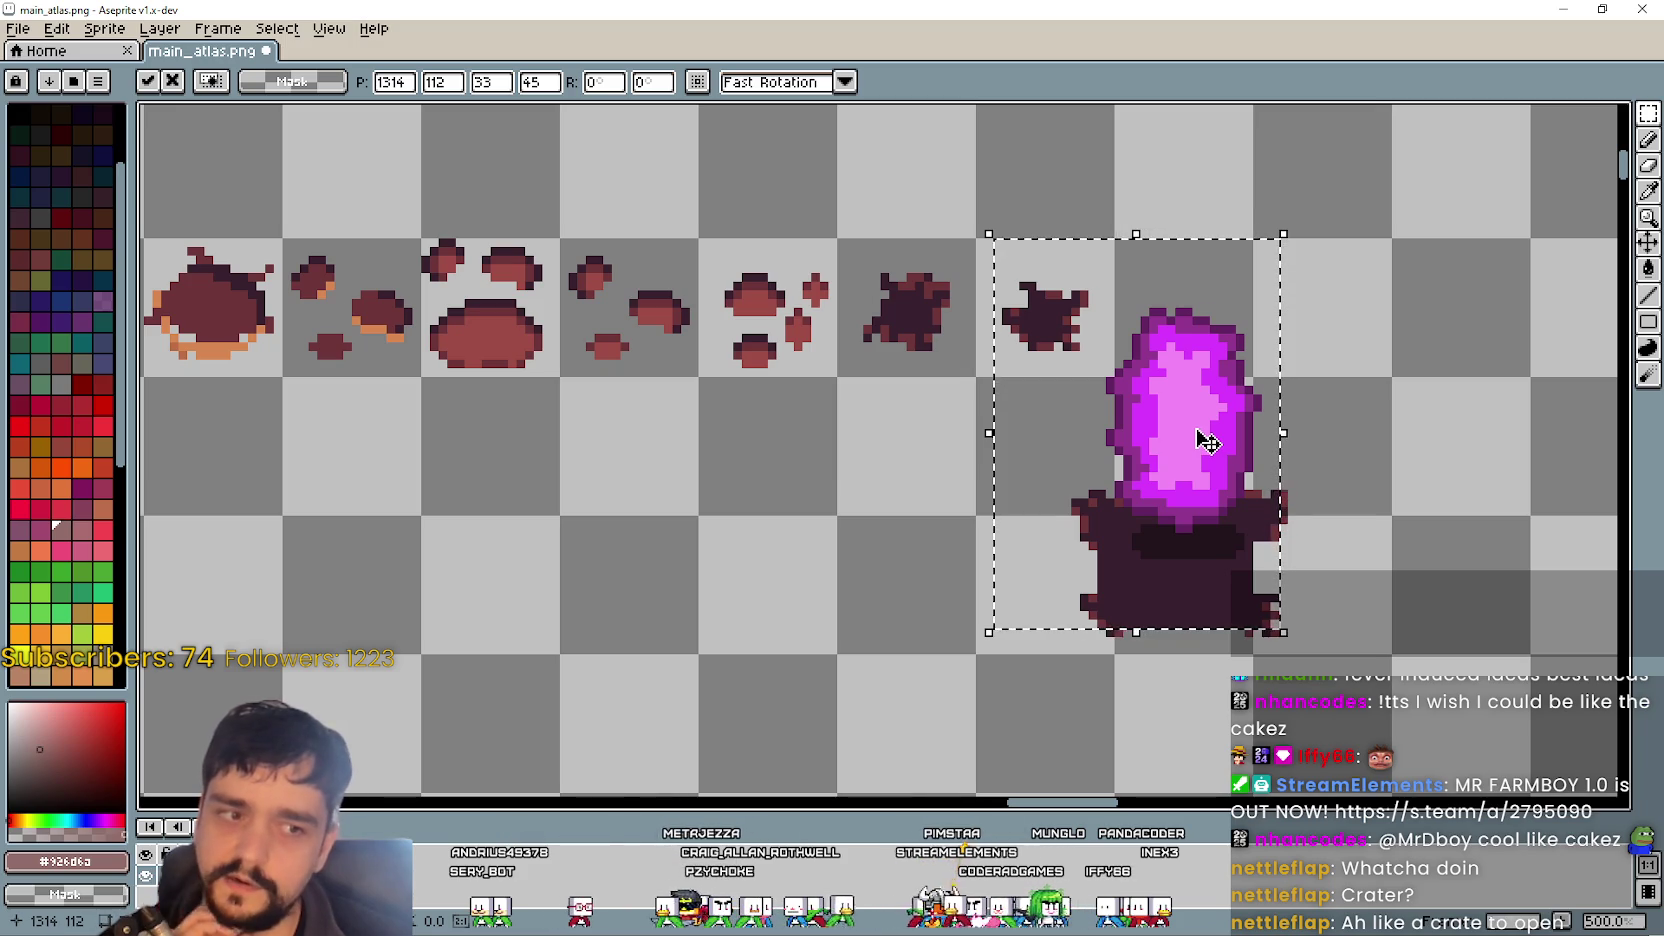
scroll(1210, 437, "down", 1)
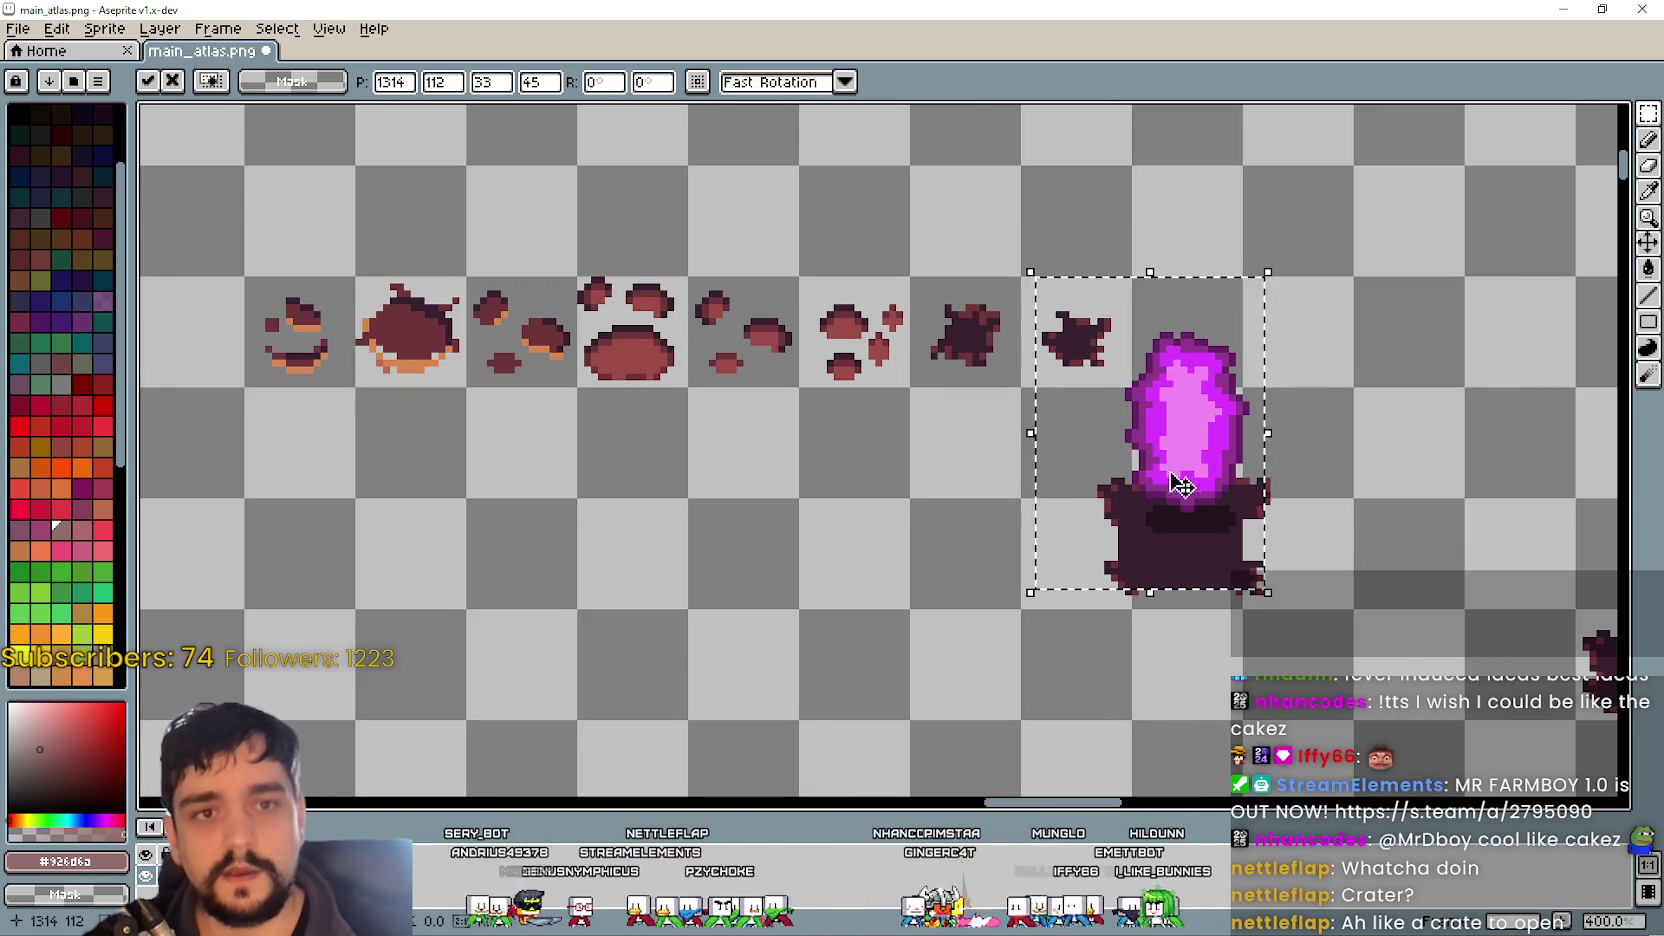
scroll(1175, 450, "up", 2)
scroll(1170, 450, "down", 2)
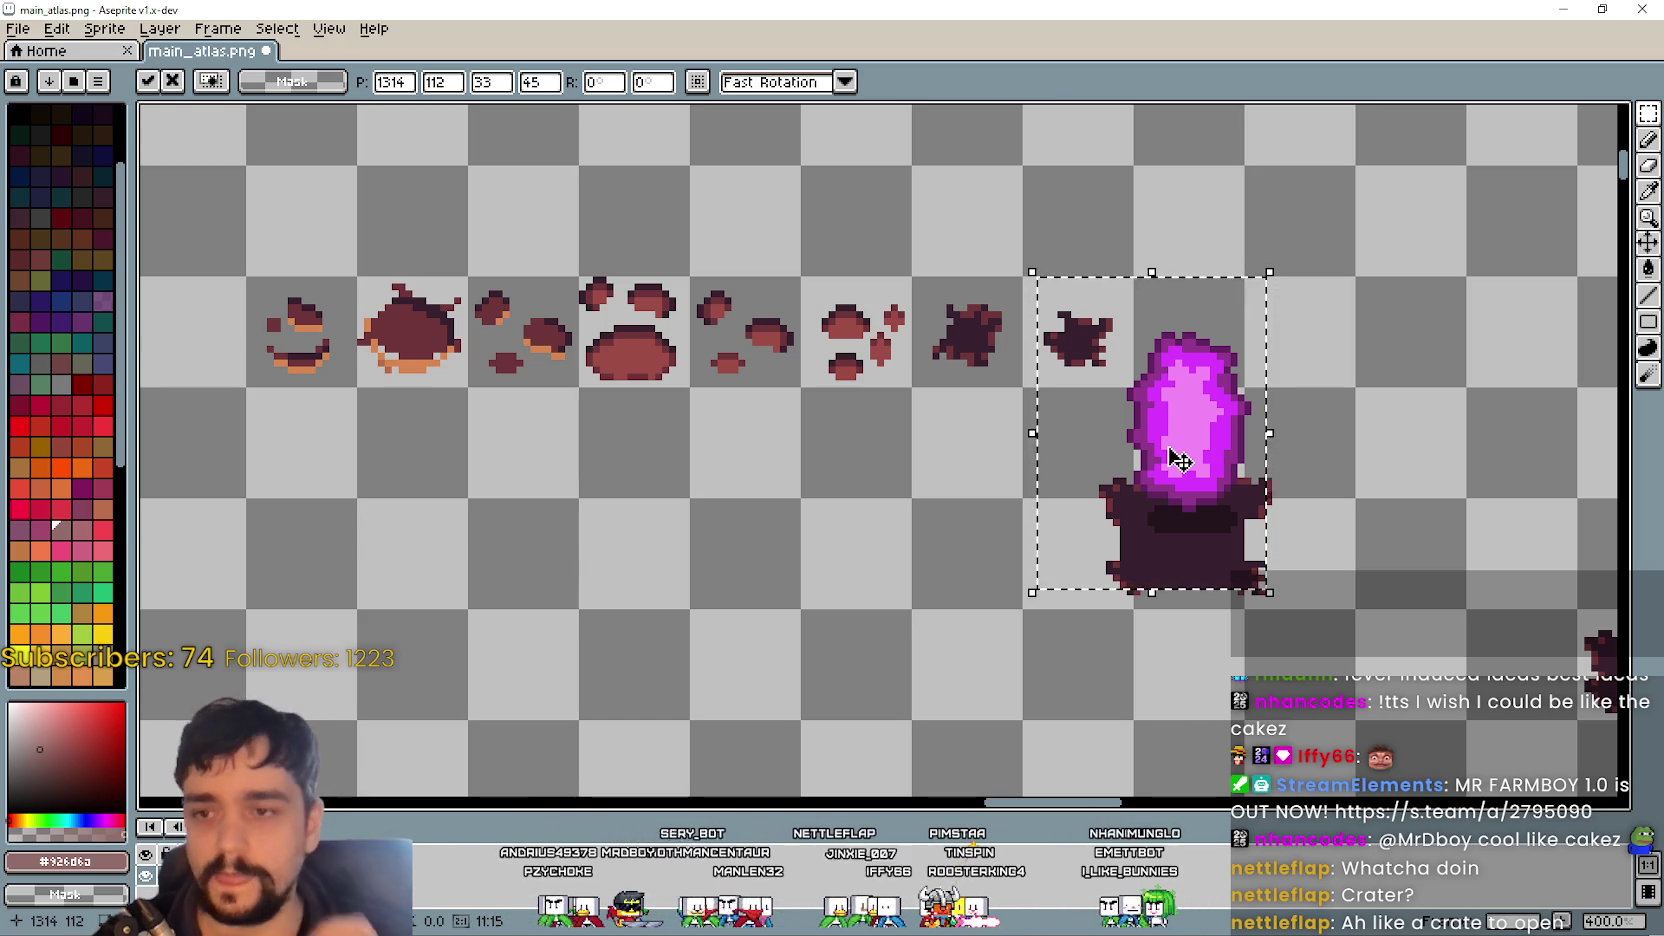
scroll(1178, 459, "down", 2)
scroll(1297, 590, "up", 2)
key("Left")
key("Up")
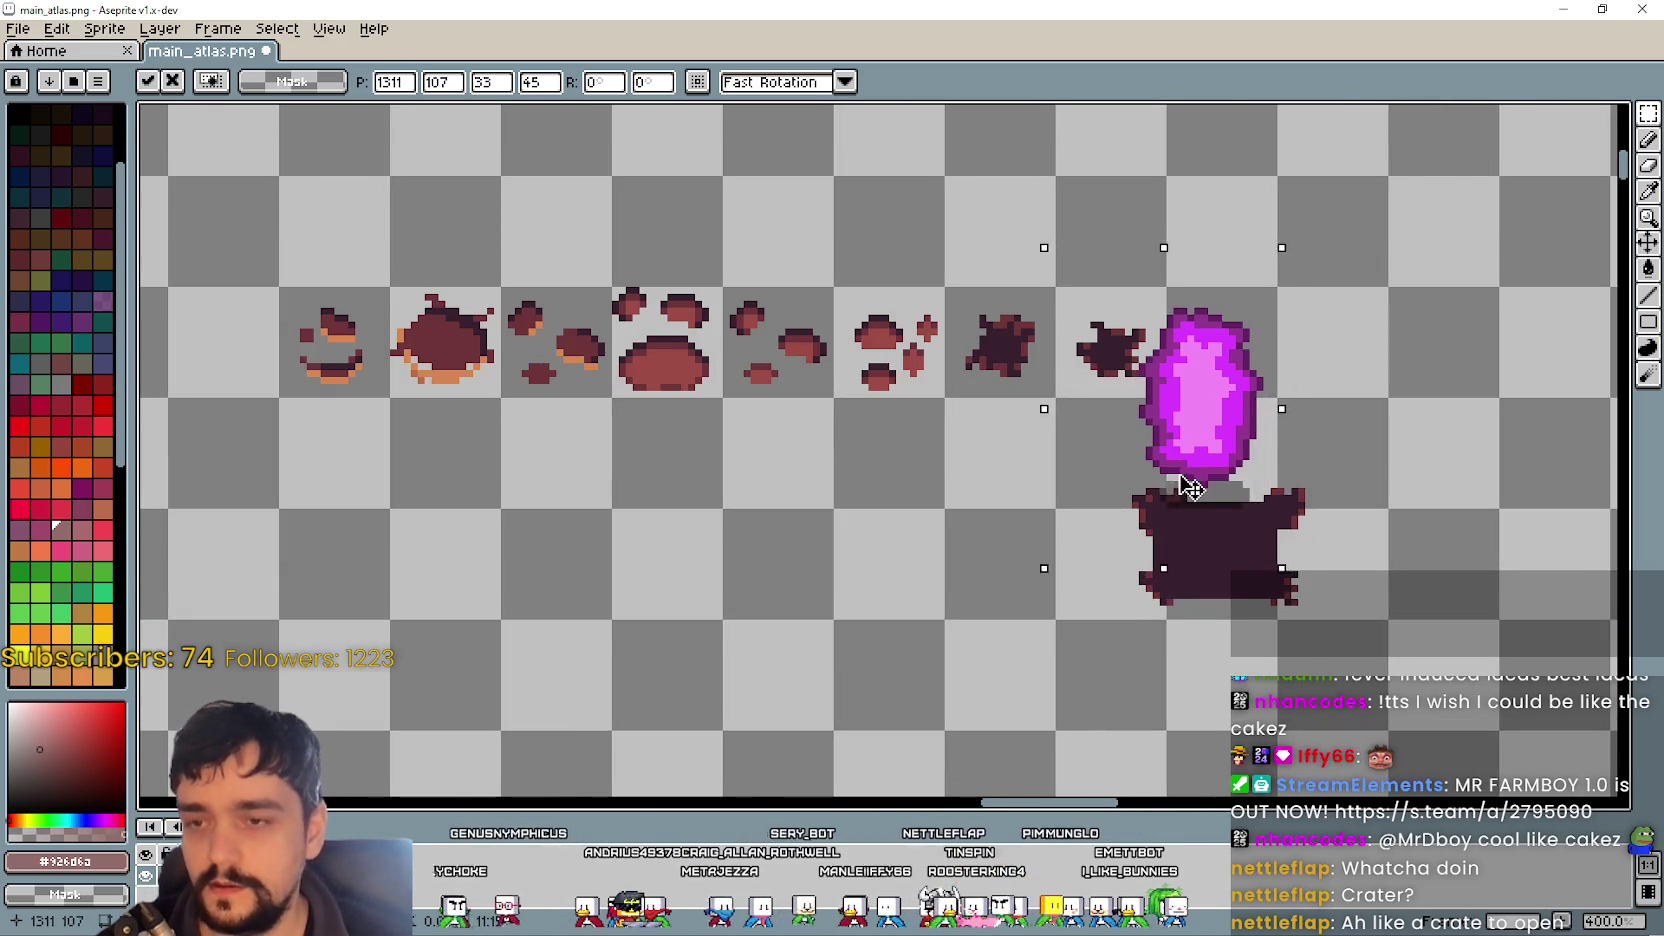
scroll(1218, 520, "up", 1)
scroll(1212, 492, "down", 1)
key("Right")
key("Right")
key("Down")
key("Down")
key("Down")
key("Left")
key("Up")
key("Up")
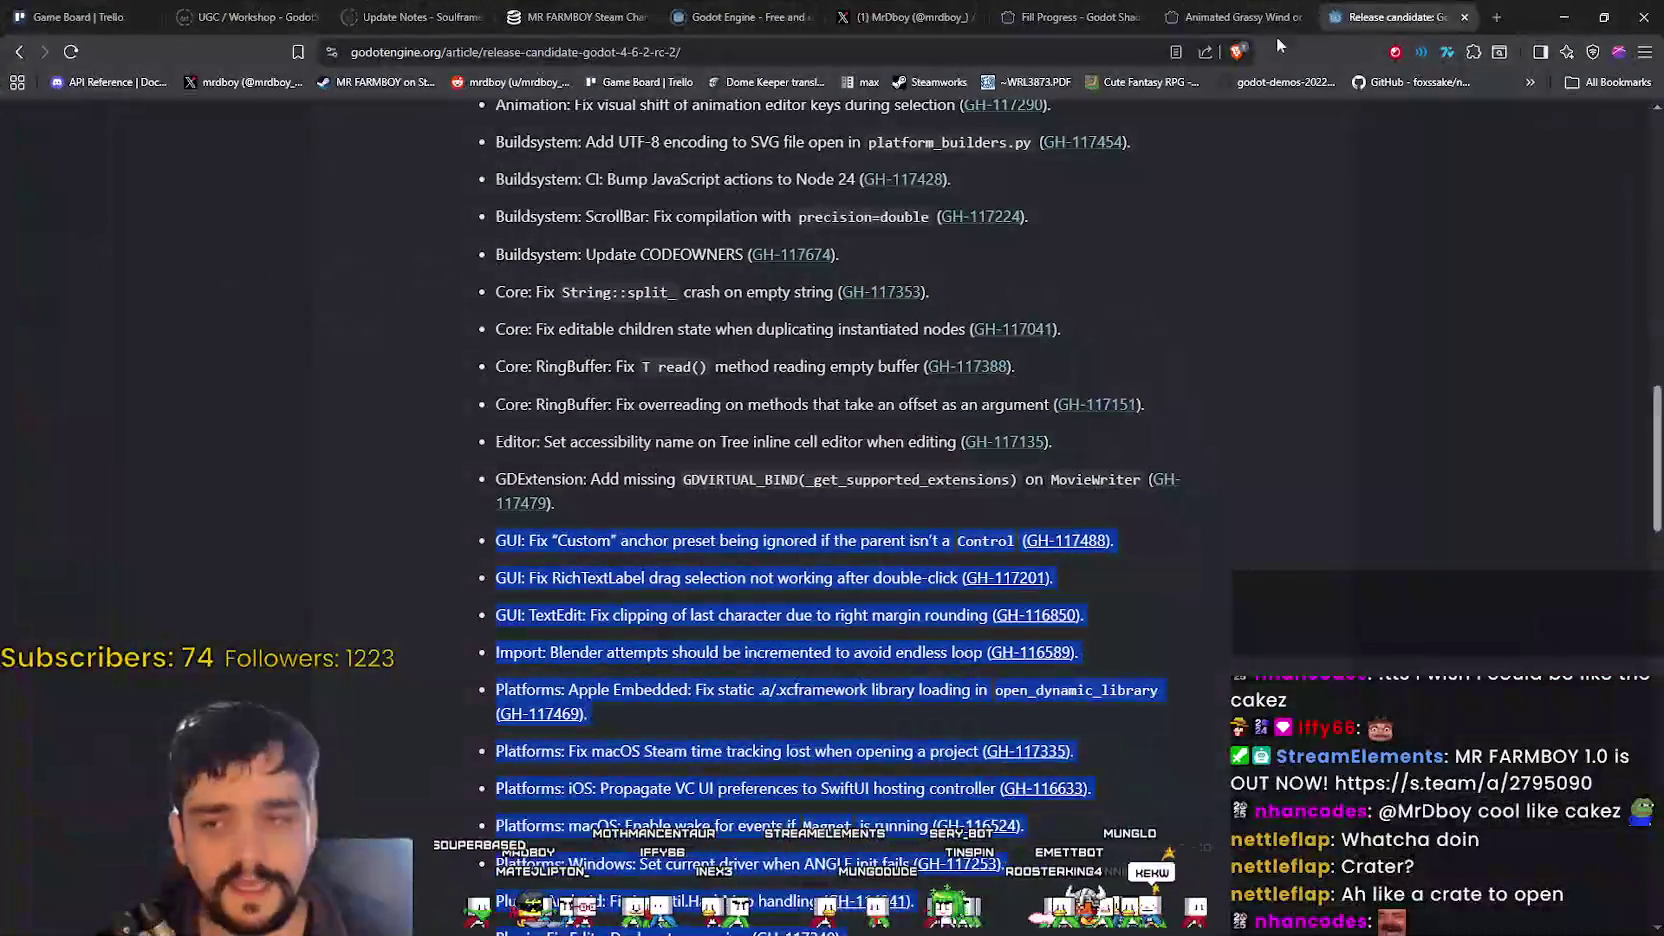
- Search Google for 'Earth crate' in a new tab, view the image results, then minimize Brave
left_click(1494, 17)
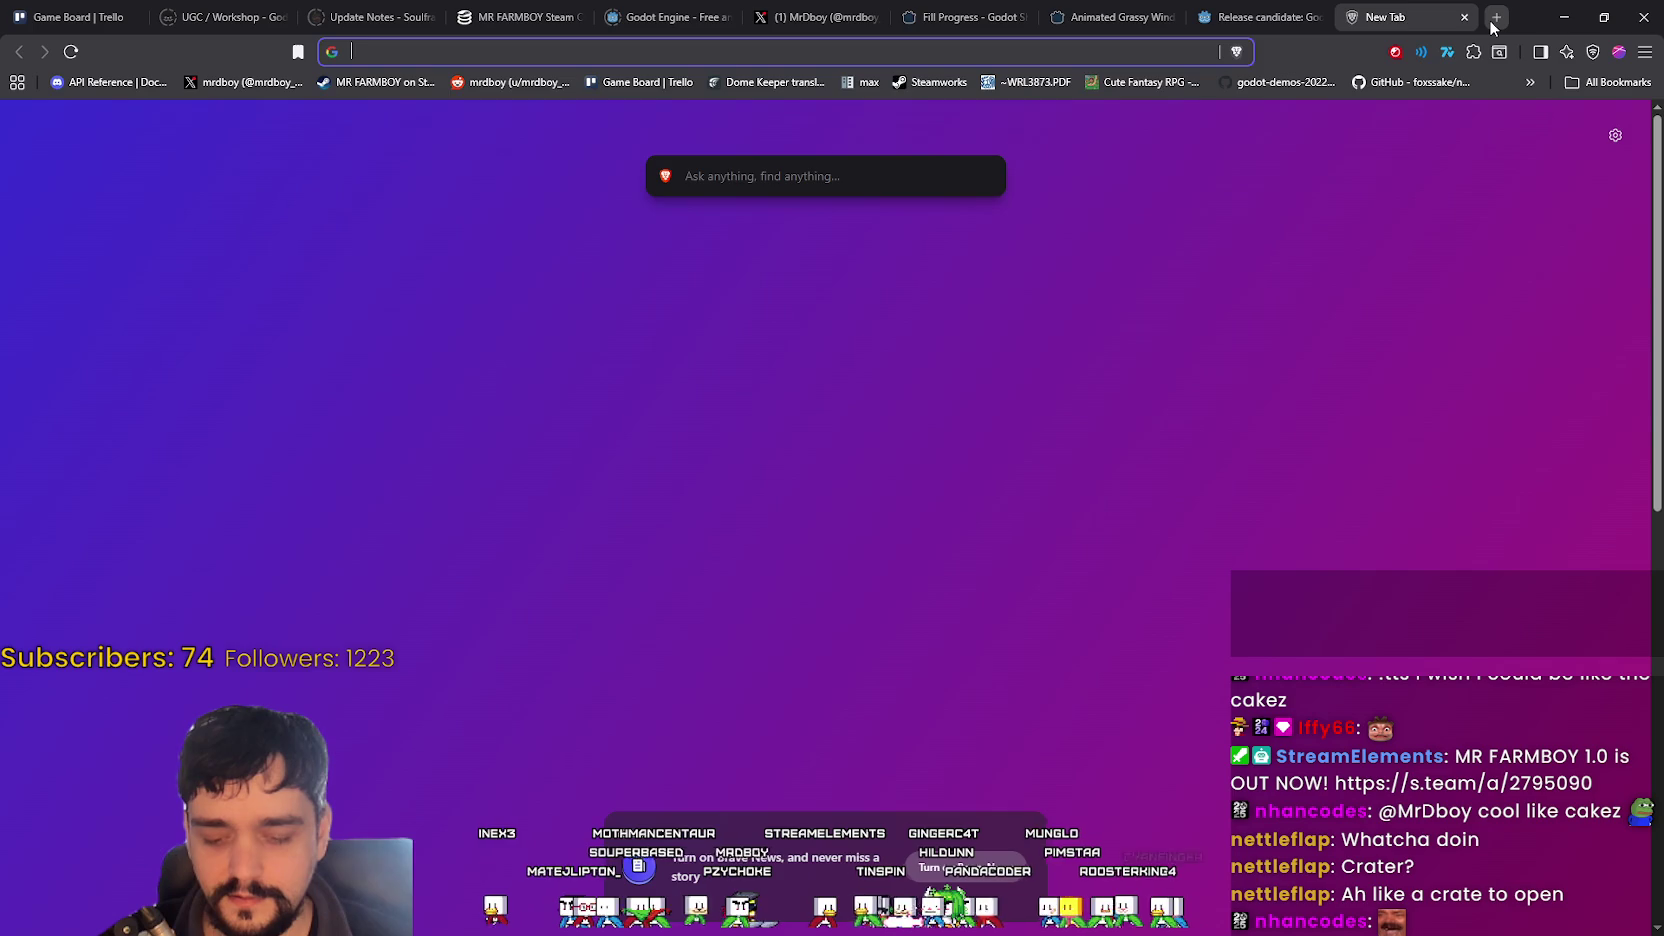
type("Earth crate")
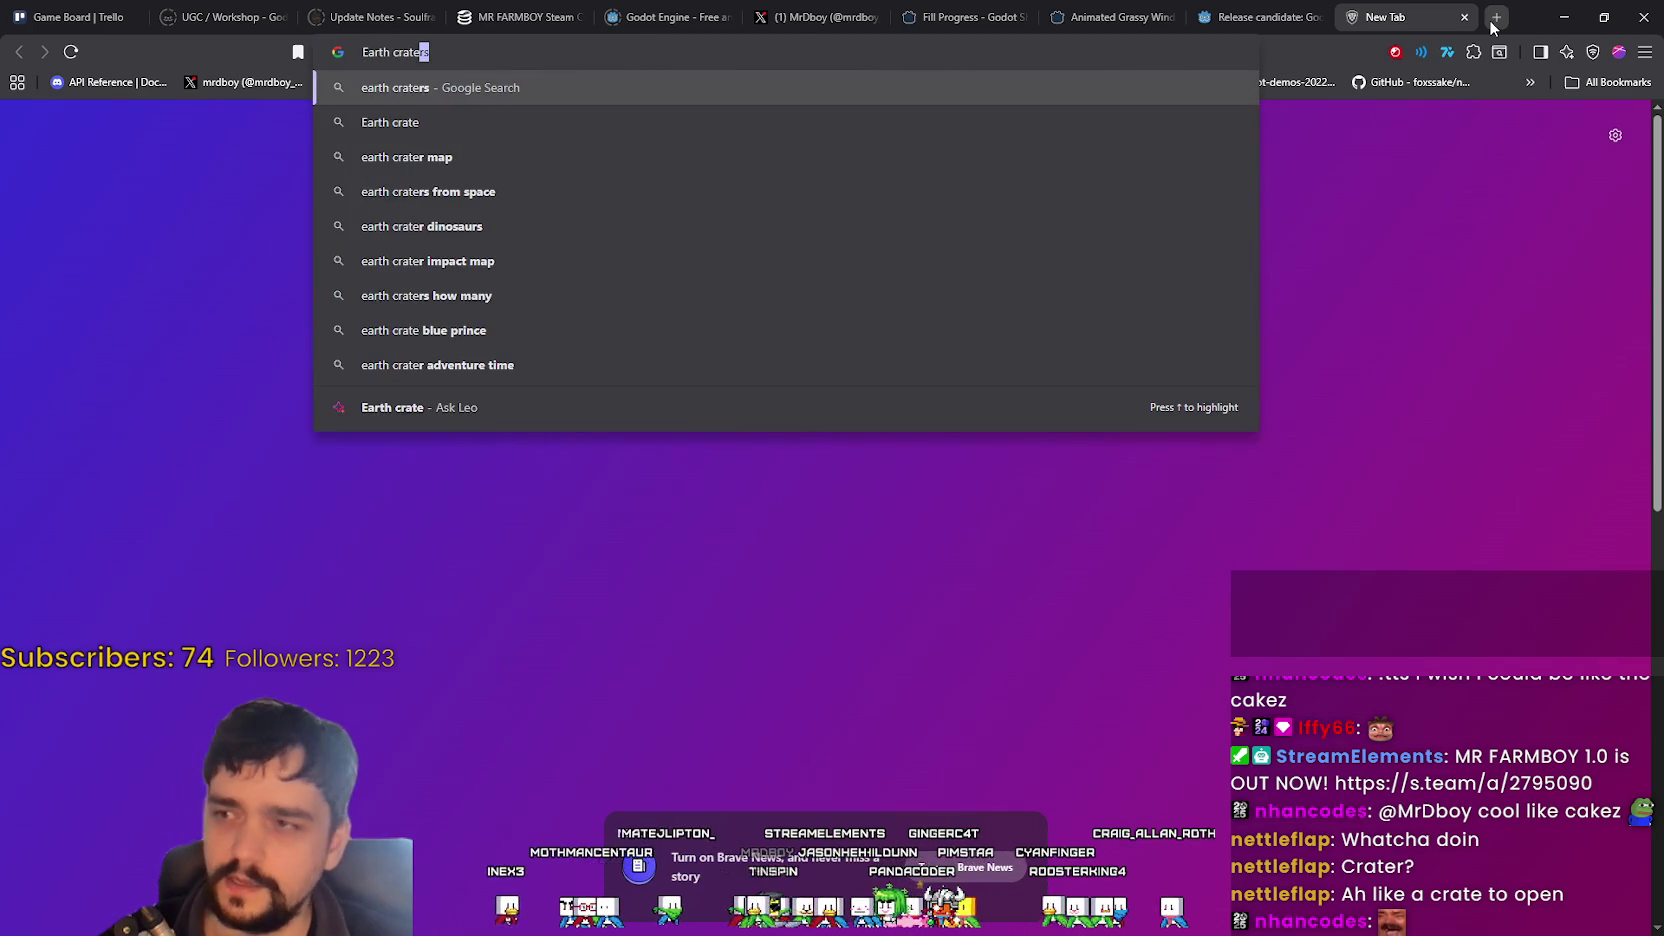
key("Return")
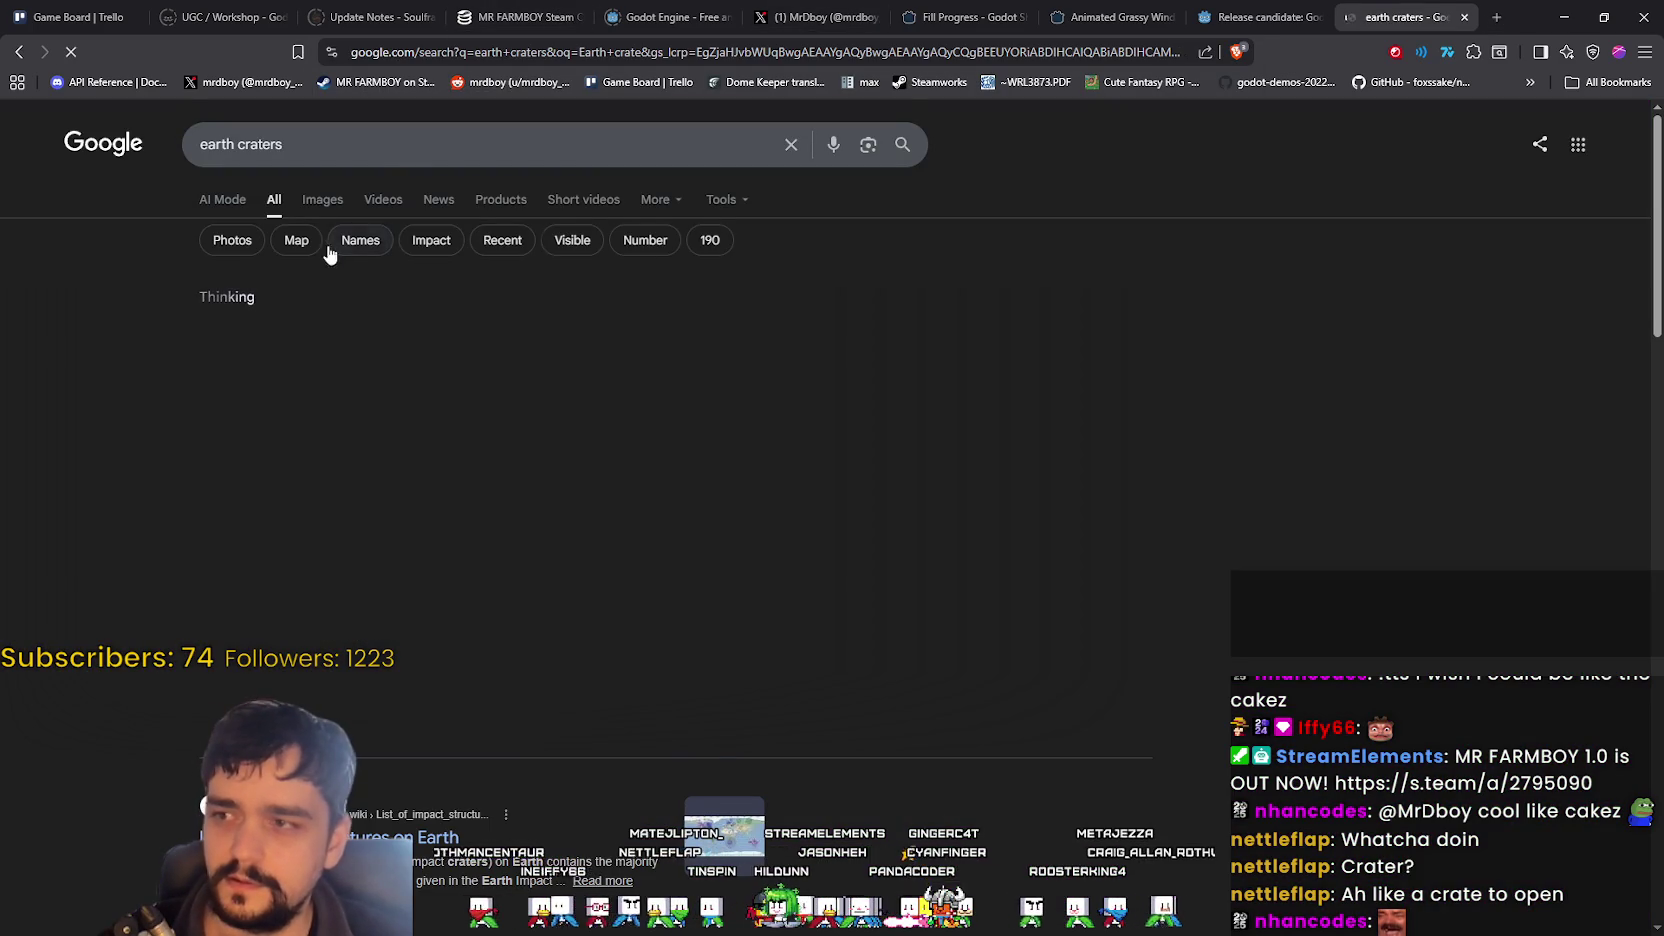
left_click(339, 213)
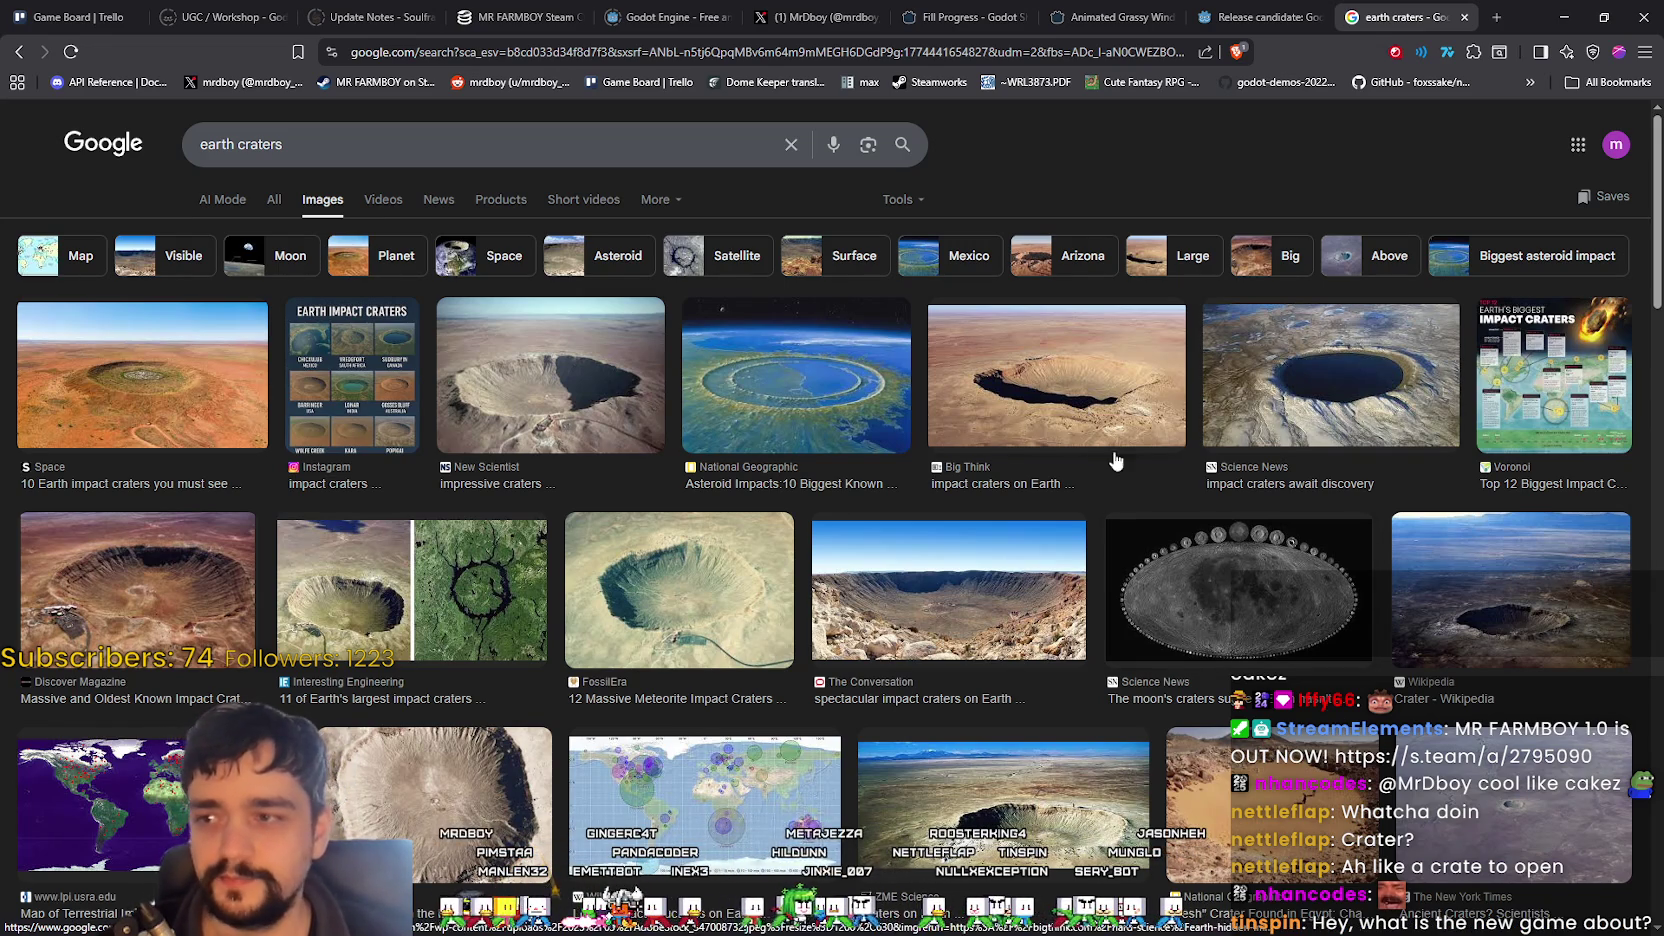
left_click(1556, 18)
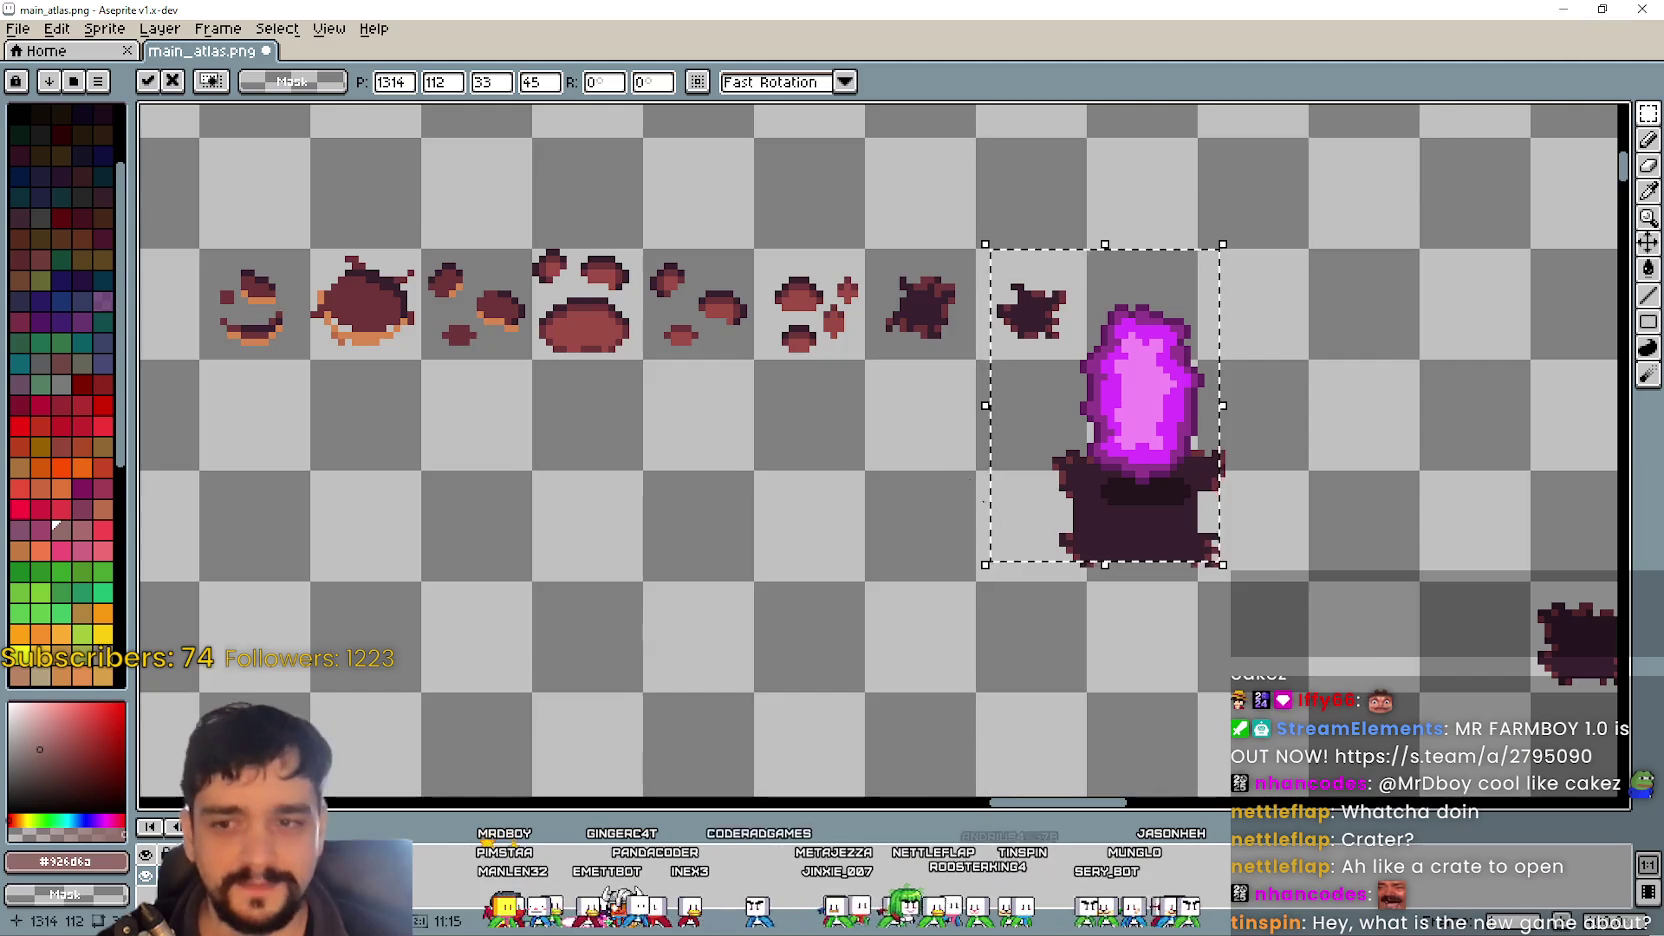
- Move the magenta crystal right off the dark blob, then switch to File Explorer
scroll(1140, 460, "down", 1)
scroll(1140, 460, "down", 4)
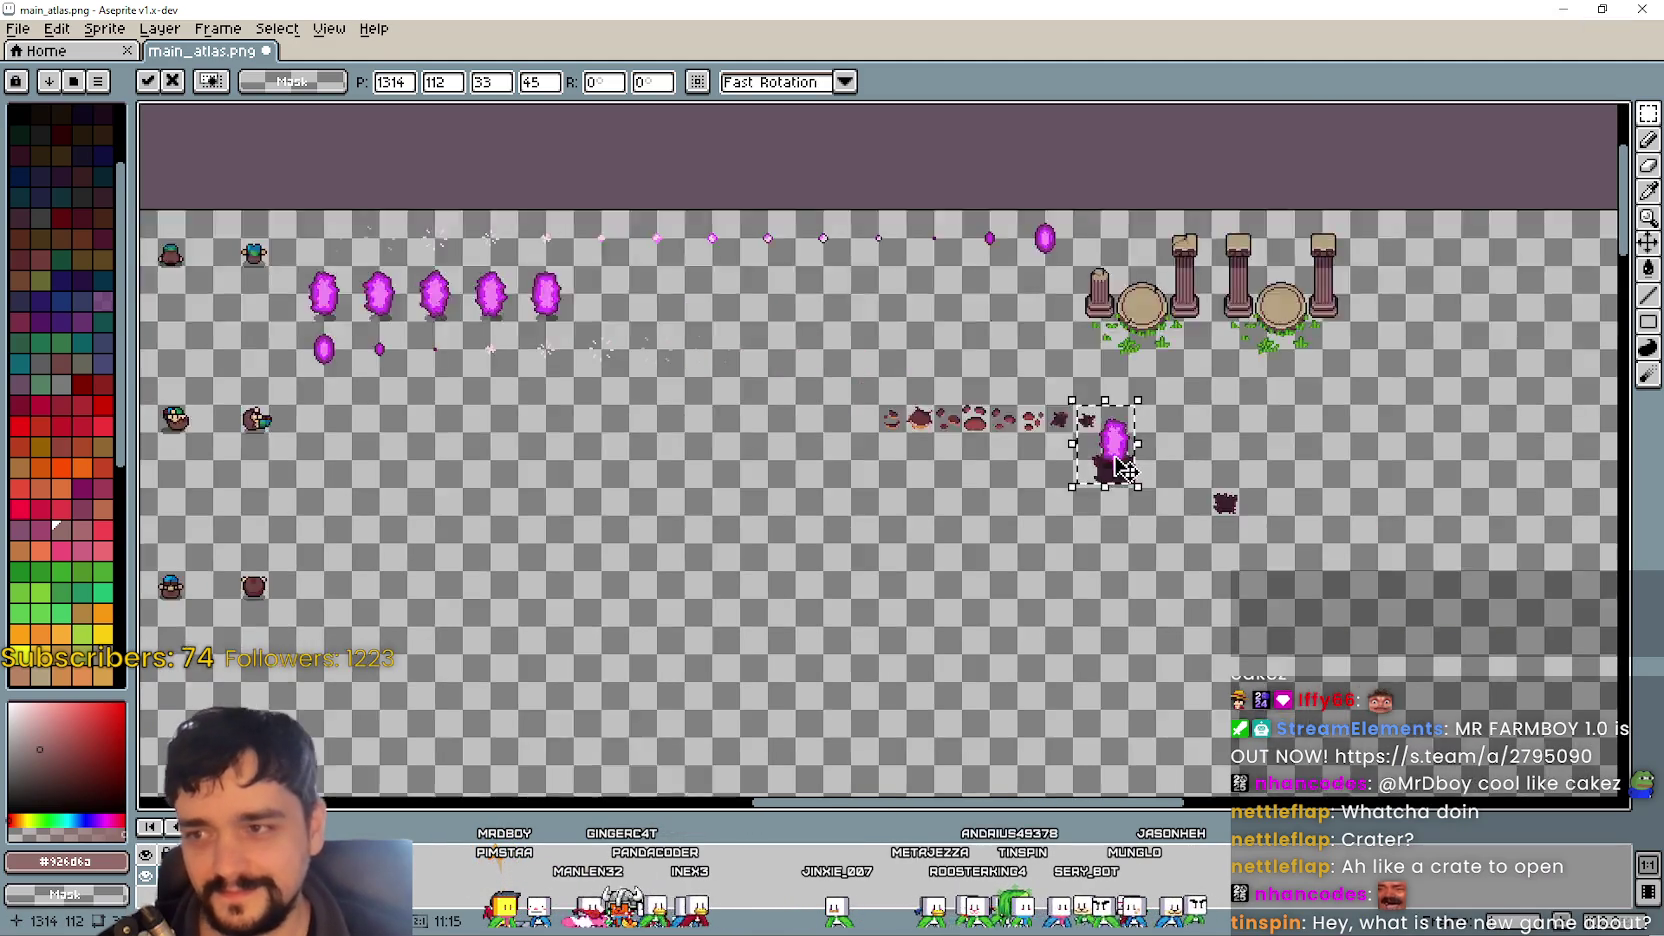
scroll(1176, 426, "up", 1)
scroll(1265, 470, "up", 3)
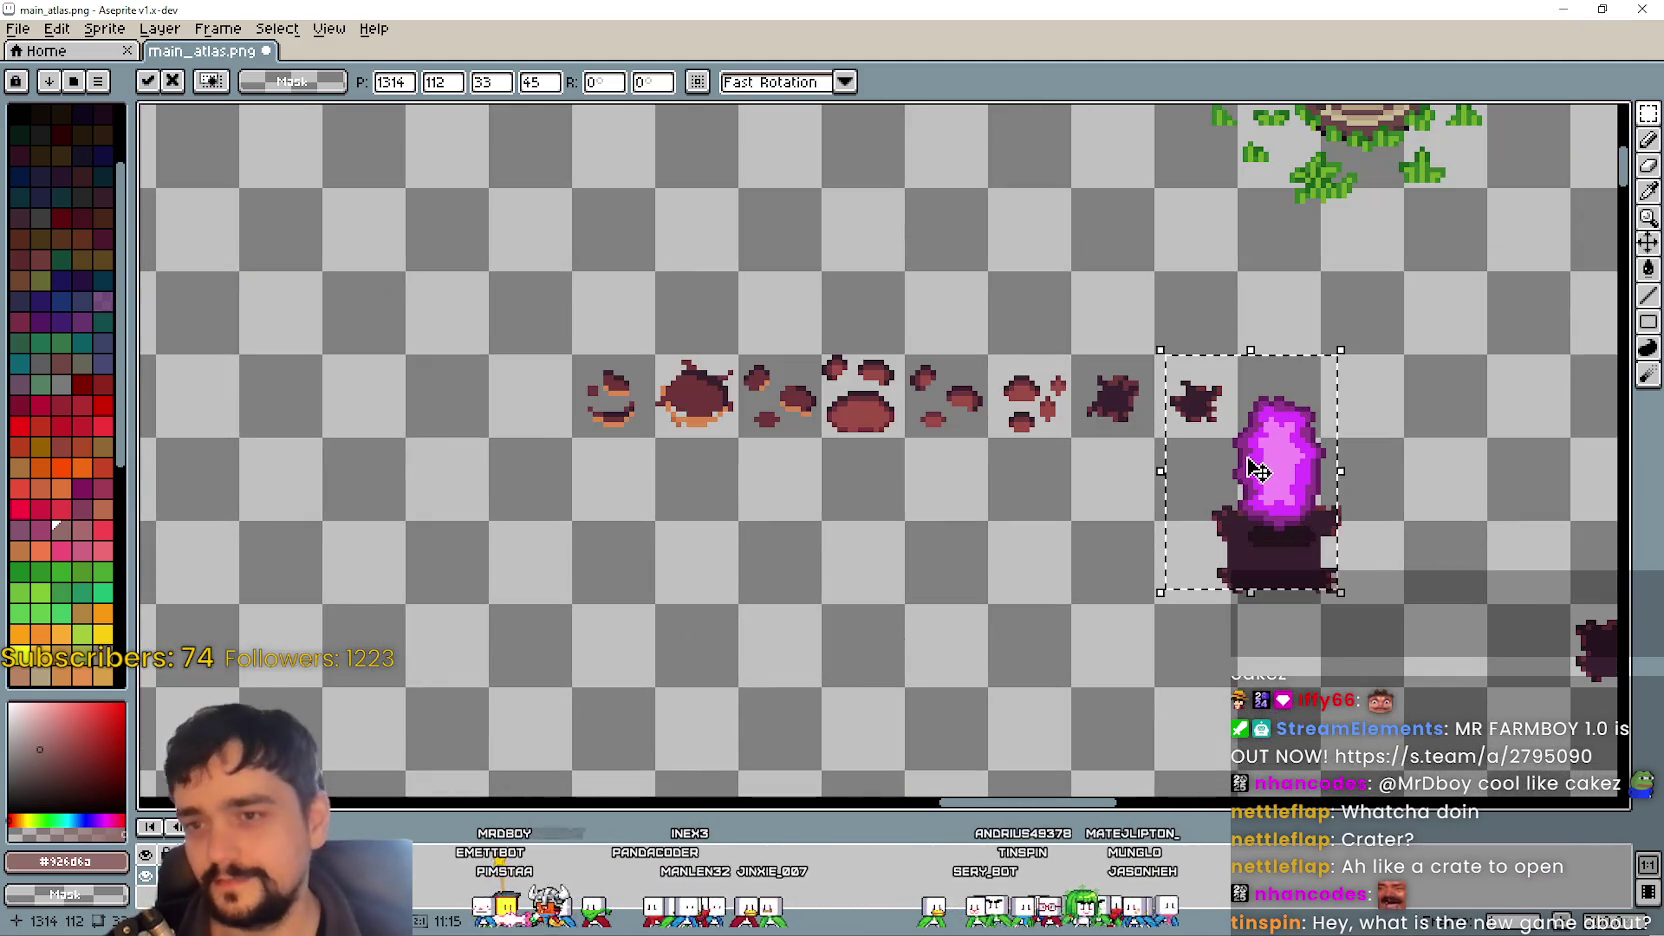
mouse_move(1255, 475)
left_mouse_down()
mouse_move(995, 427)
mouse_move(1240, 438)
mouse_move(1218, 360)
mouse_move(1296, 342)
mouse_move(1298, 358)
left_mouse_up()
key("Return")
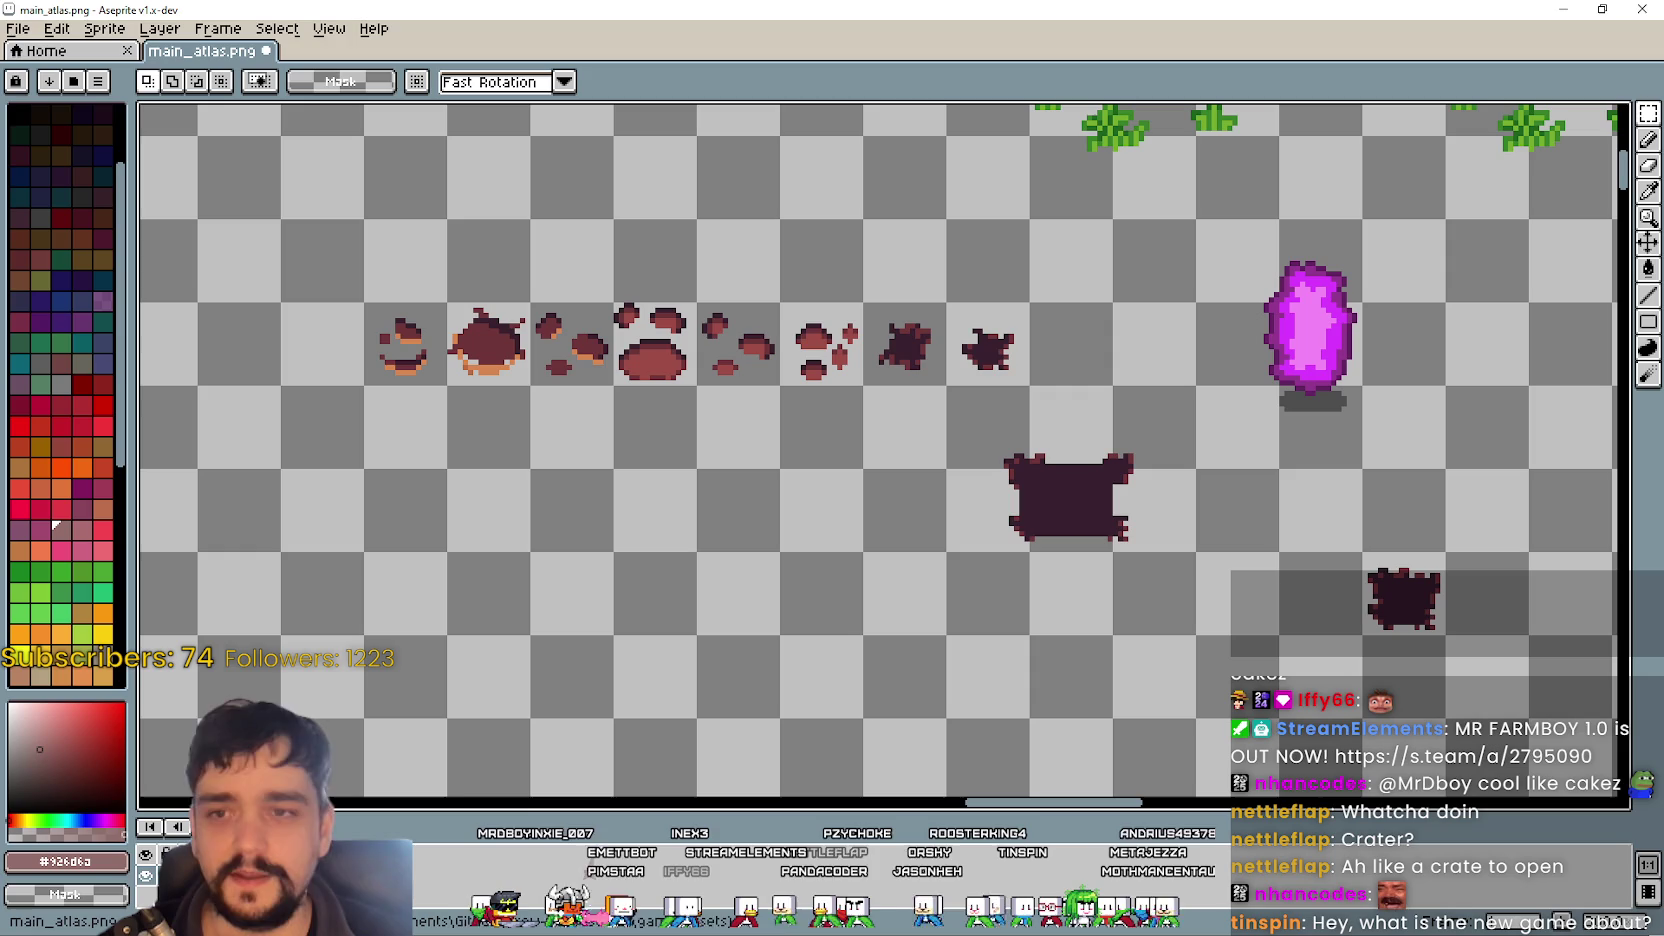
key("alt+Tab")
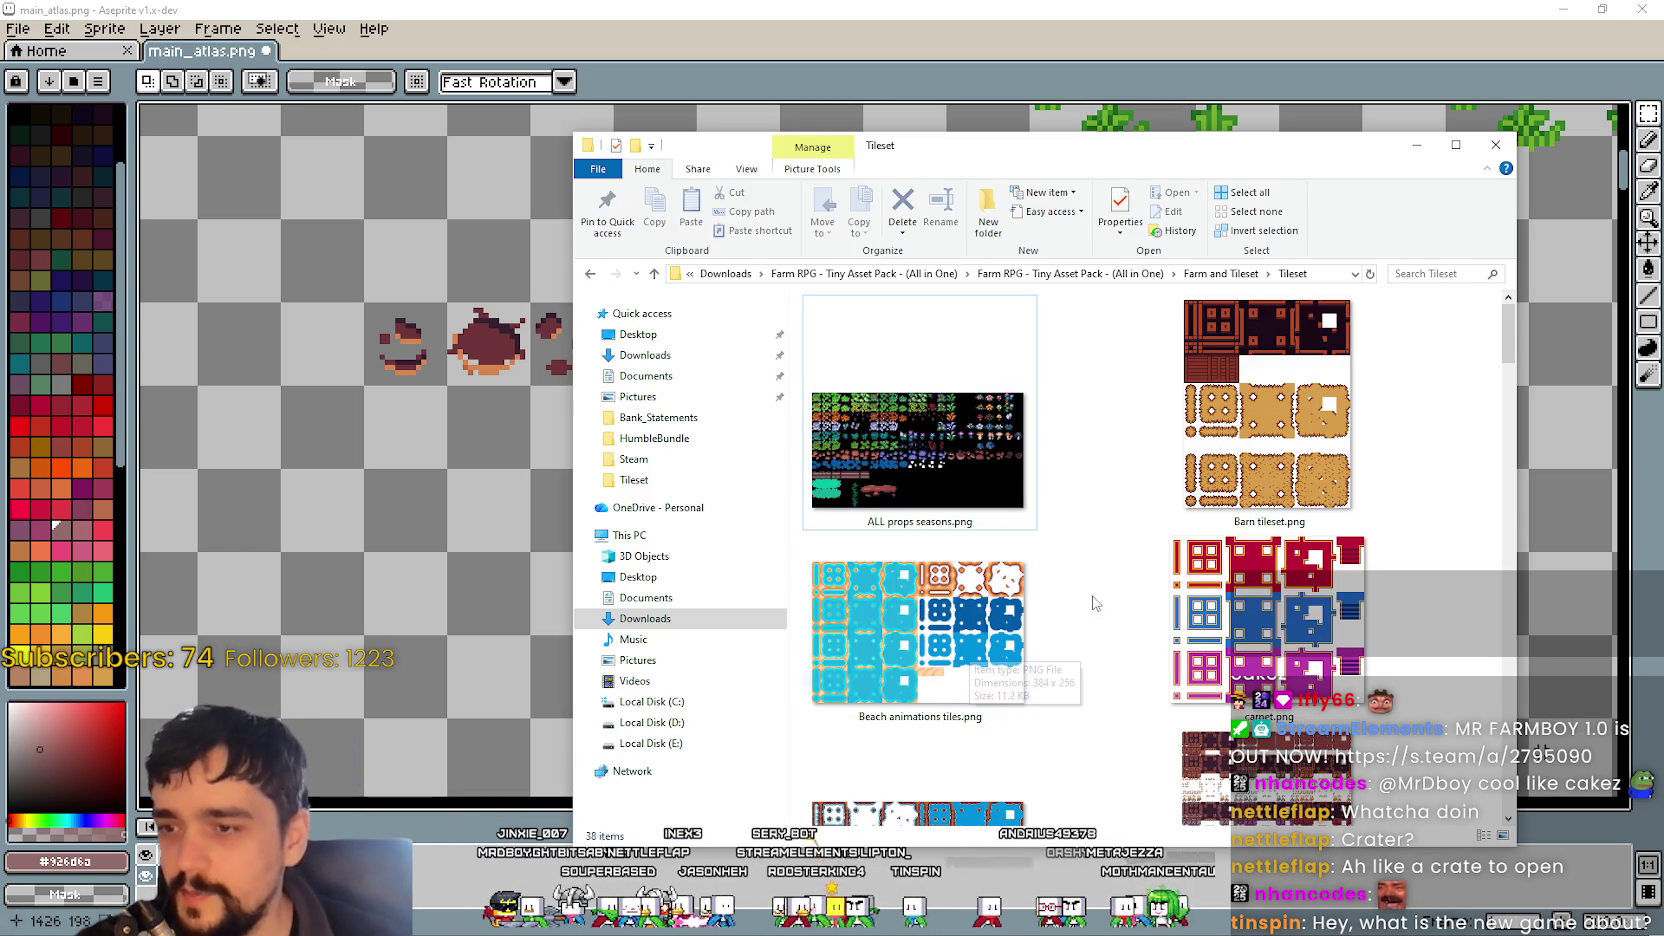
- Select Rock Caves.png in the Tileset folder
scroll(1137, 485, "down", 3)
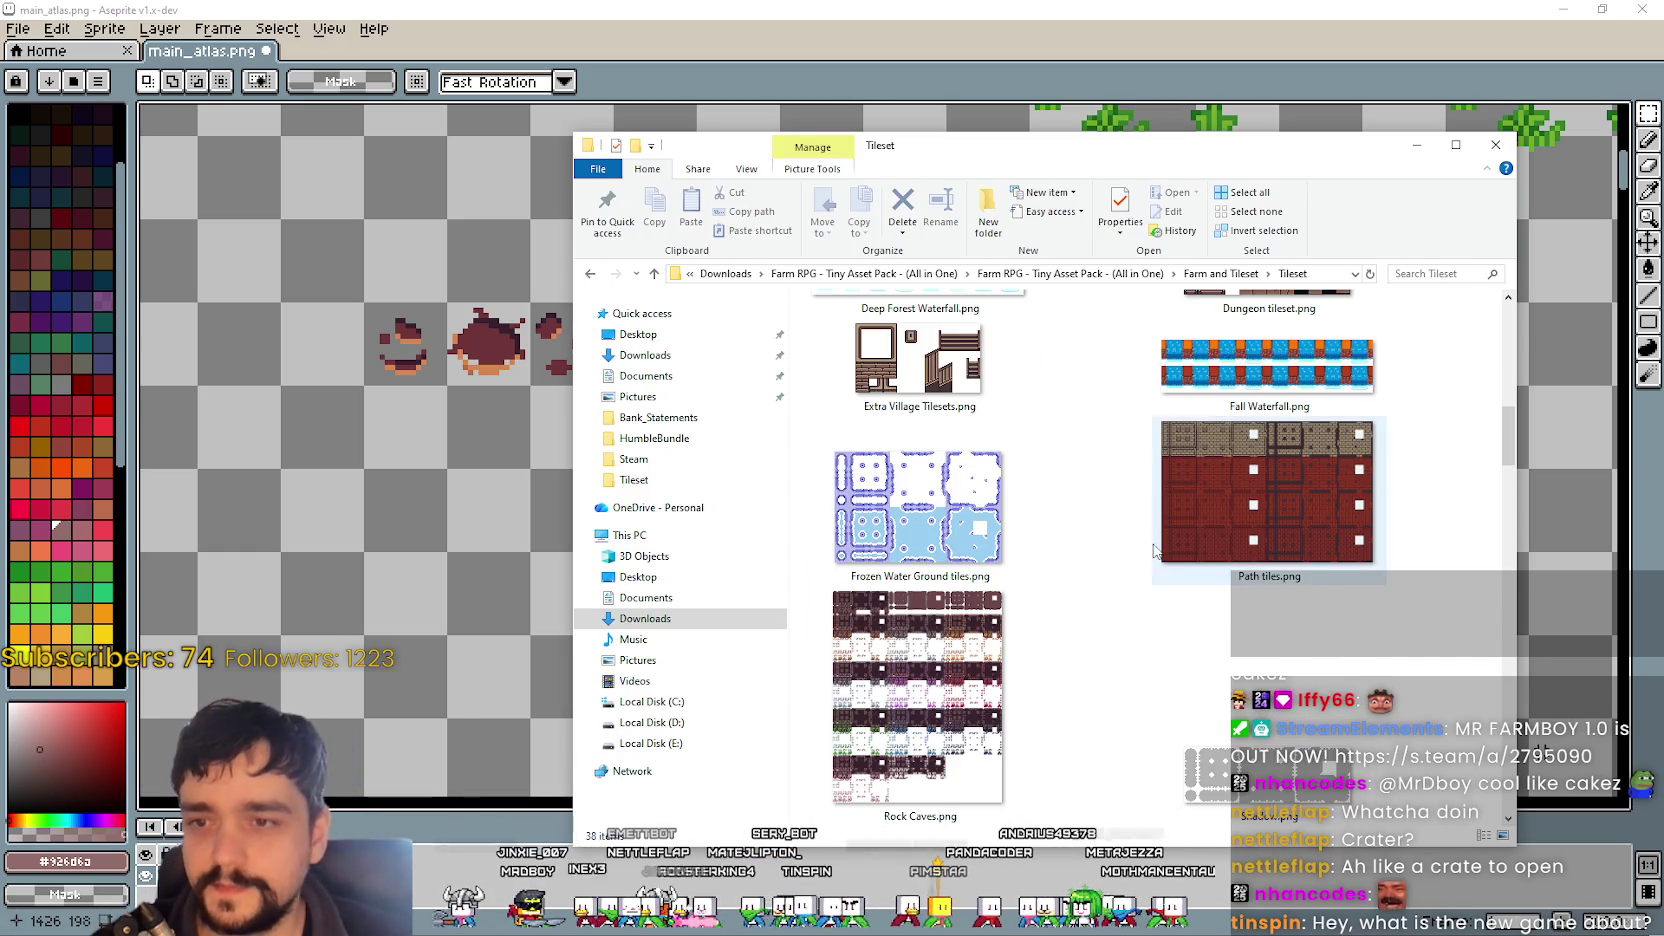
scroll(1140, 500, "down", 3)
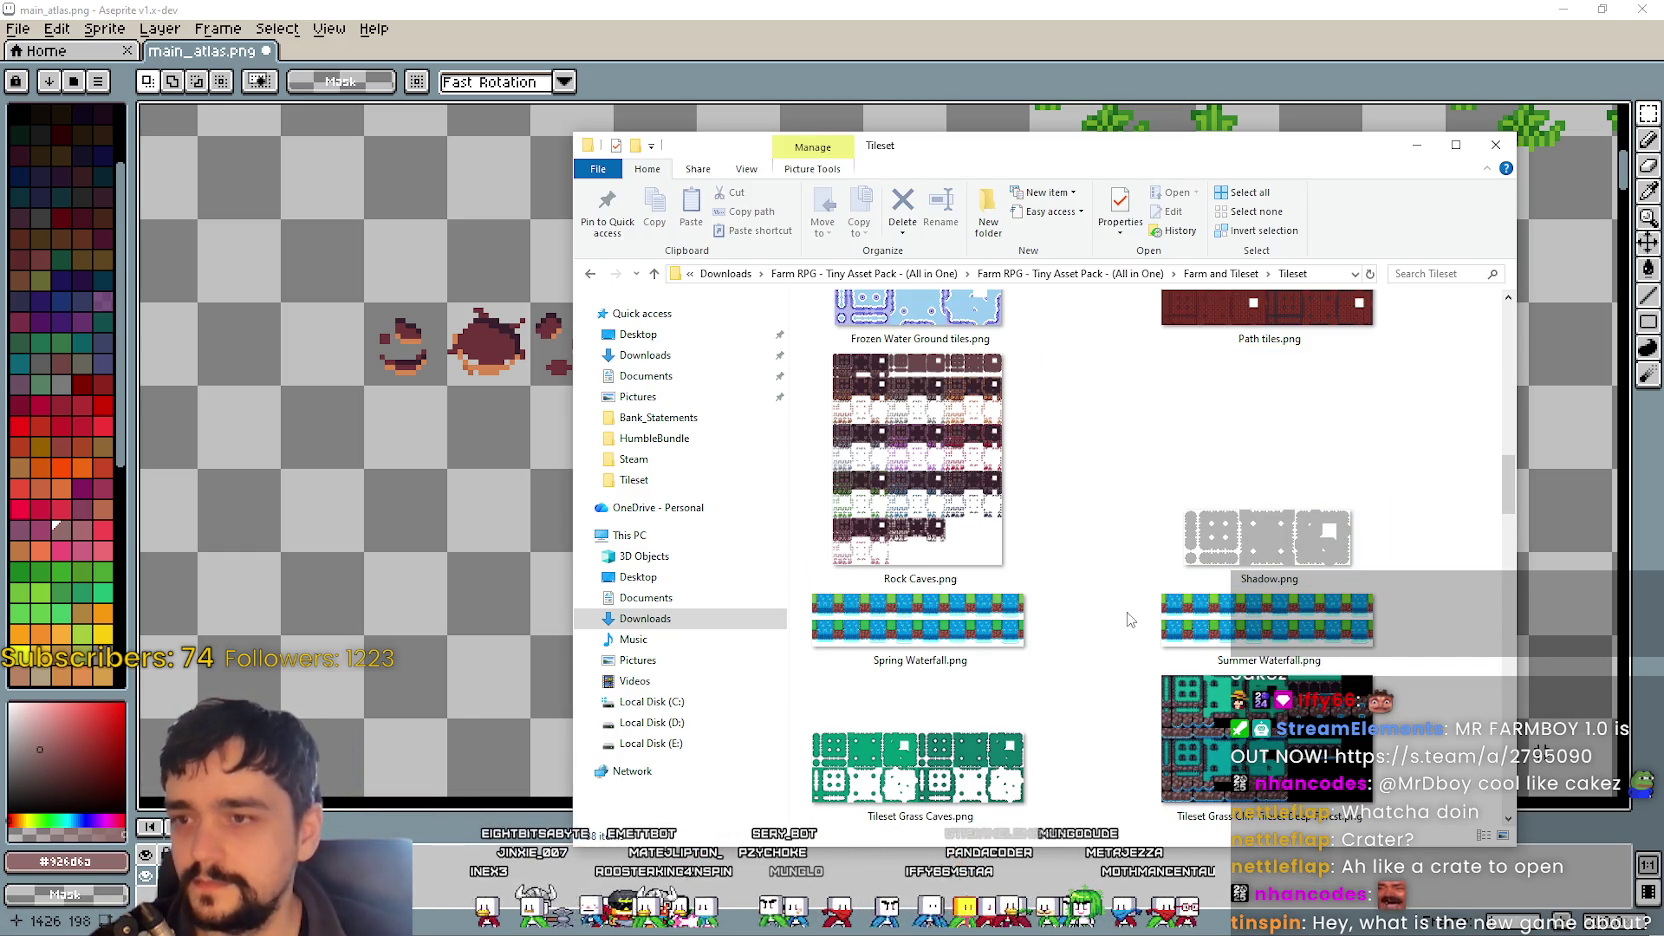
left_click(999, 437)
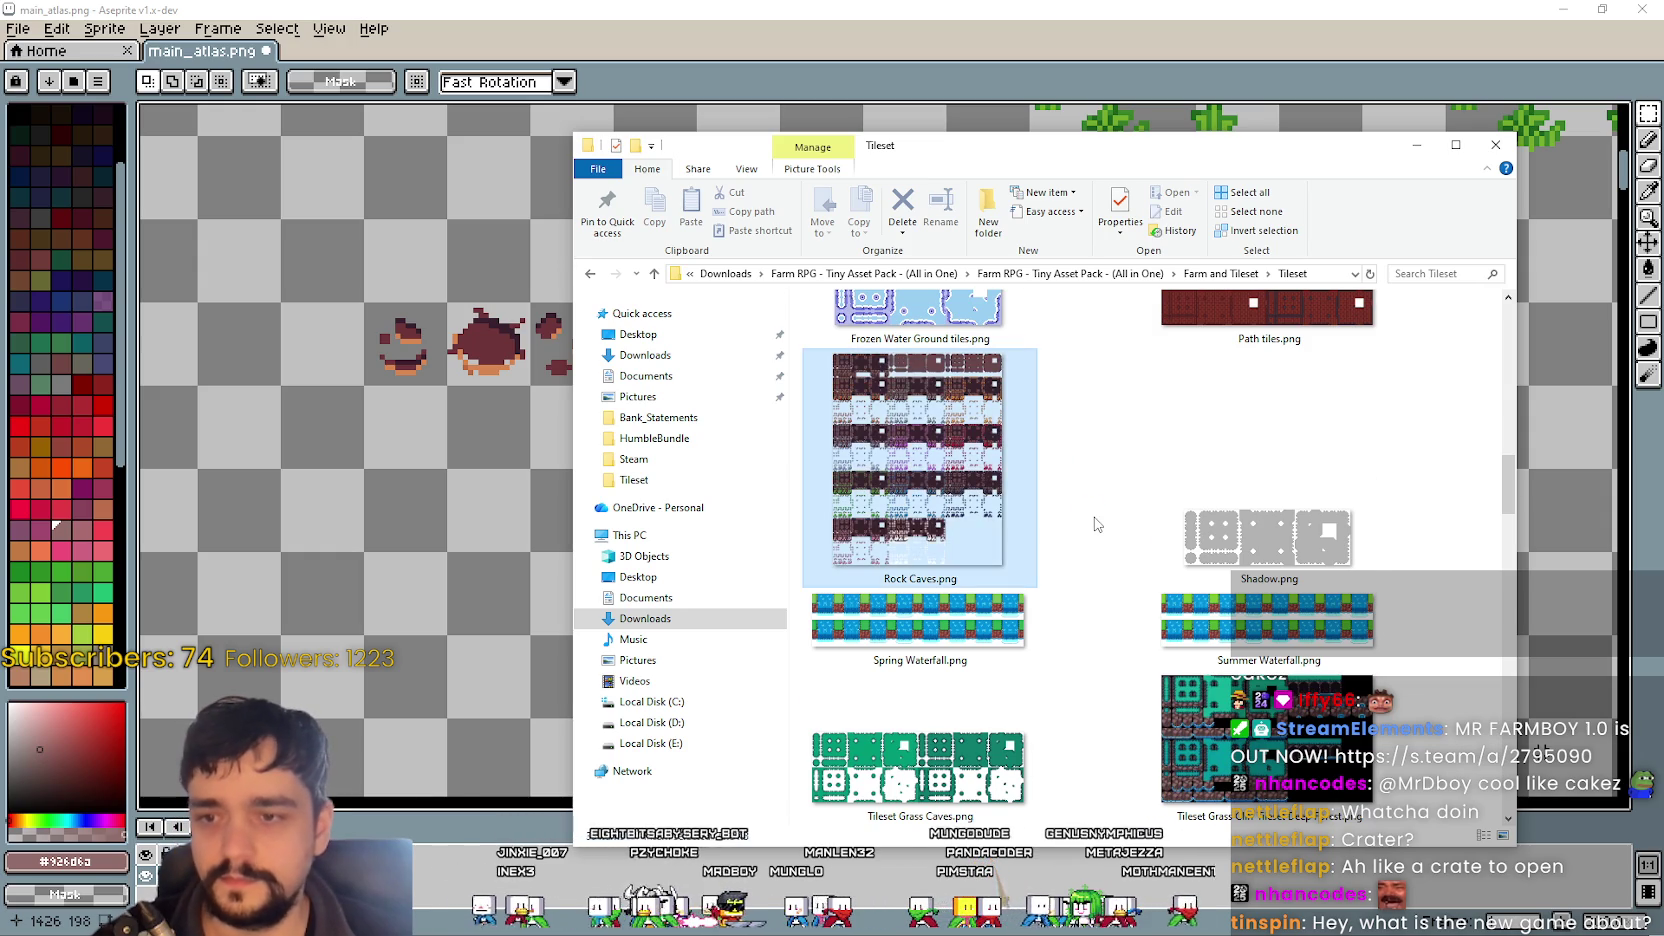
scroll(1096, 523, "down", 5)
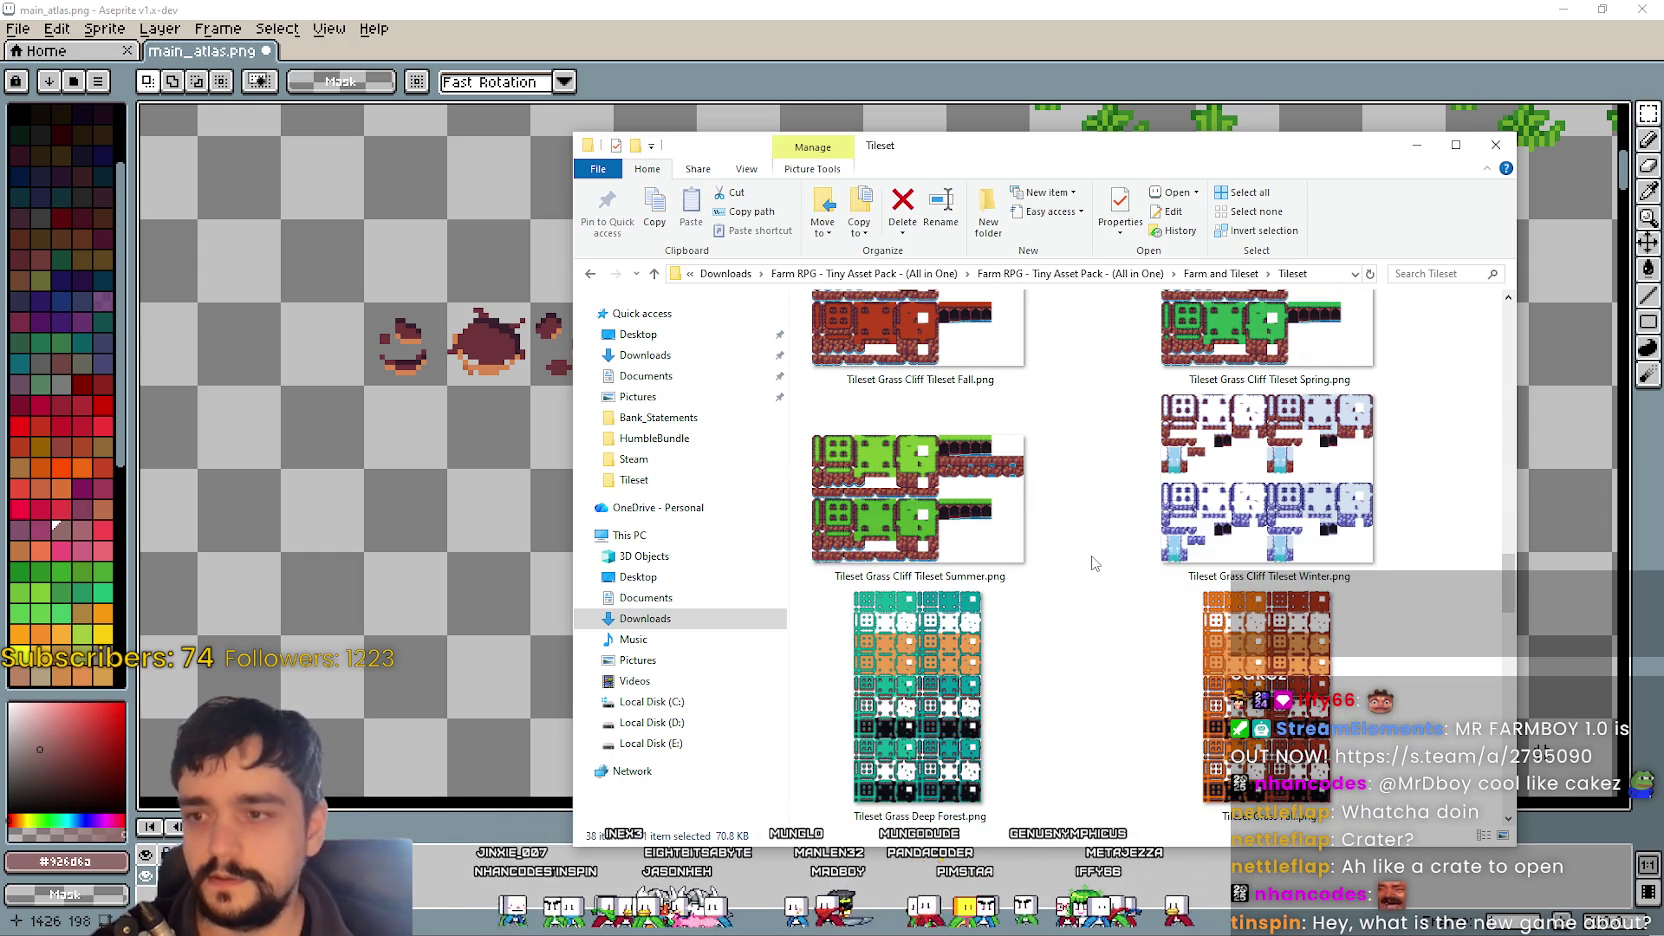
scroll(1090, 550, "down", 10)
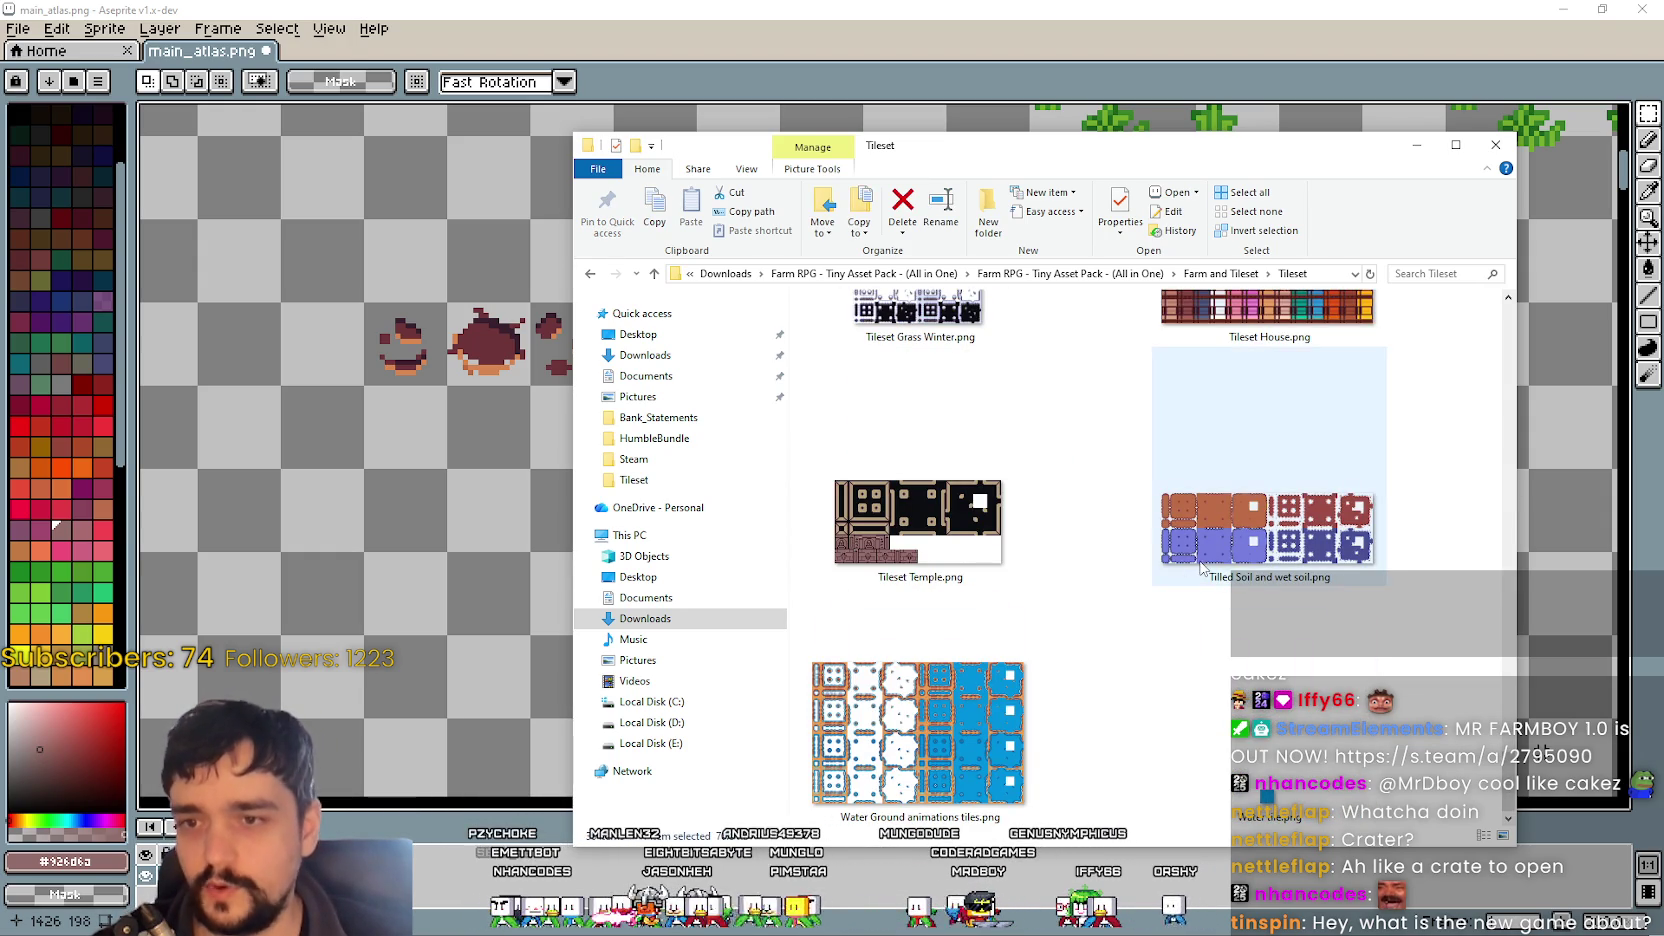
- Open Farm and Tileset > Props > Beach and show extra large icons
left_click(1246, 282)
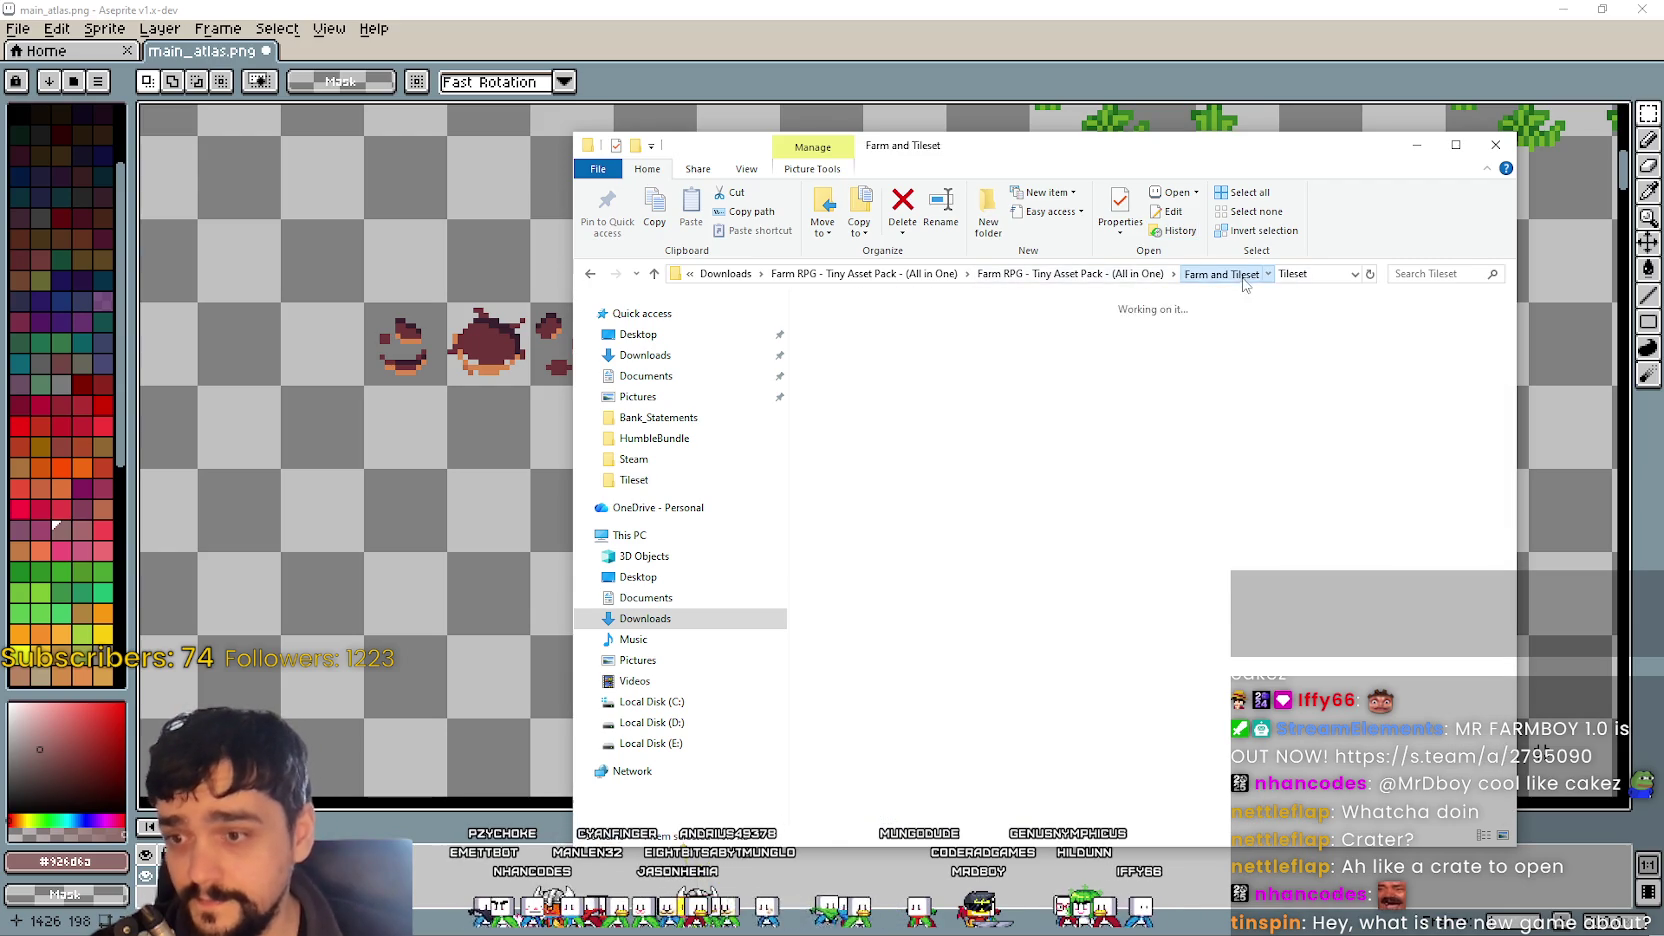
double_click(1186, 513)
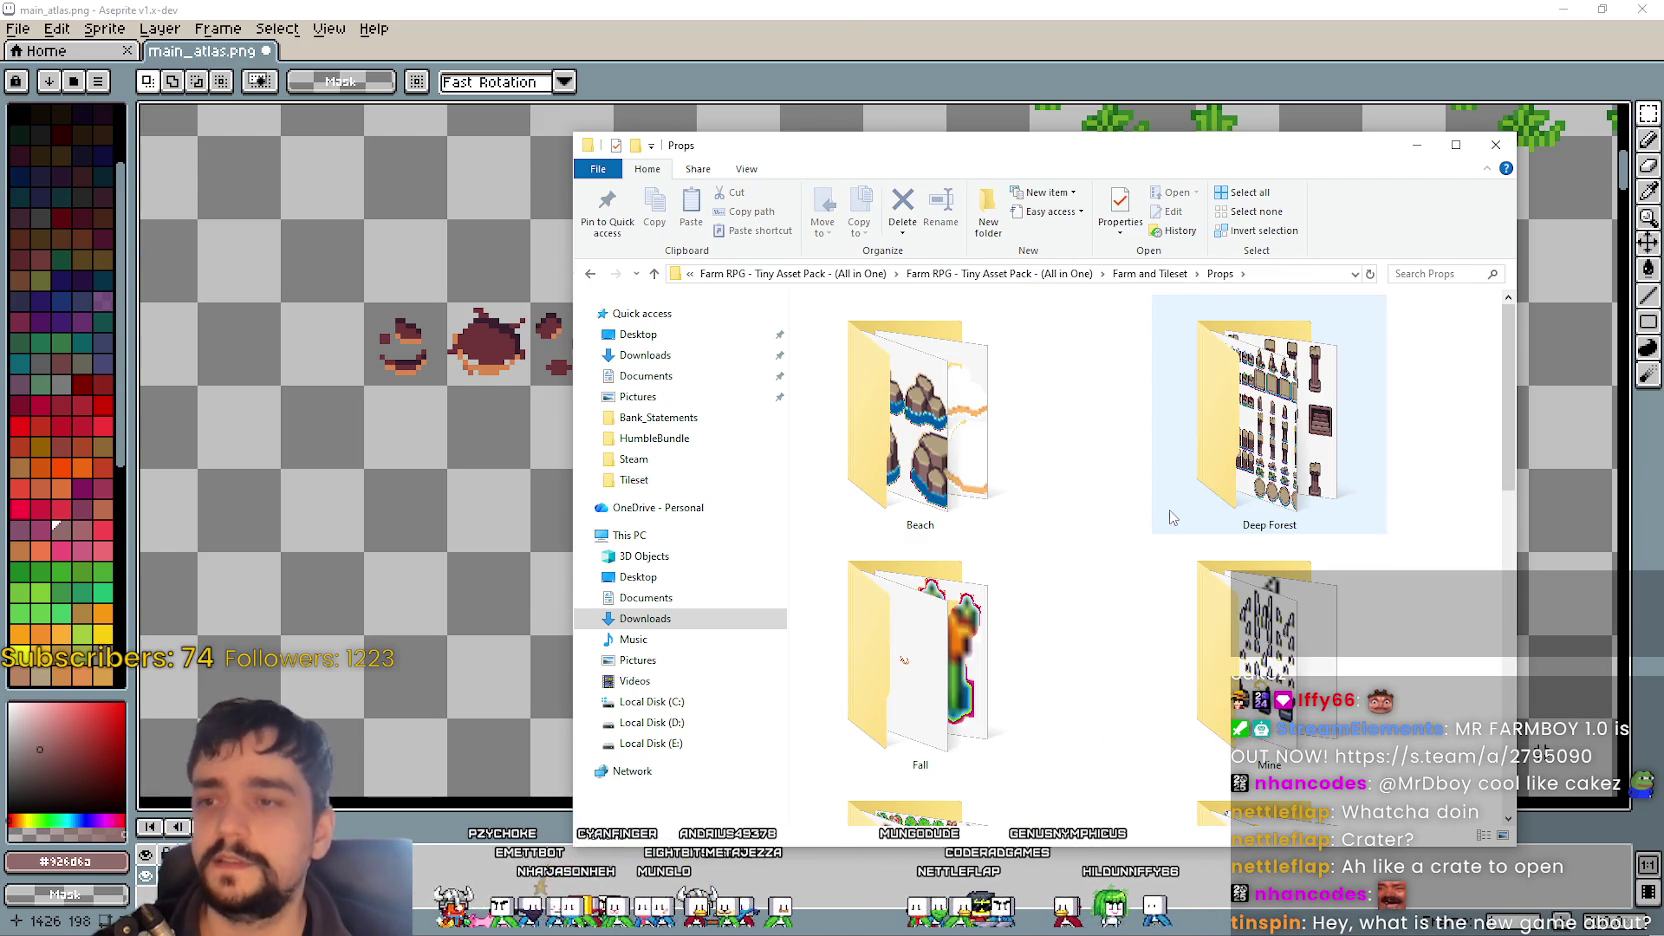
double_click(918, 430)
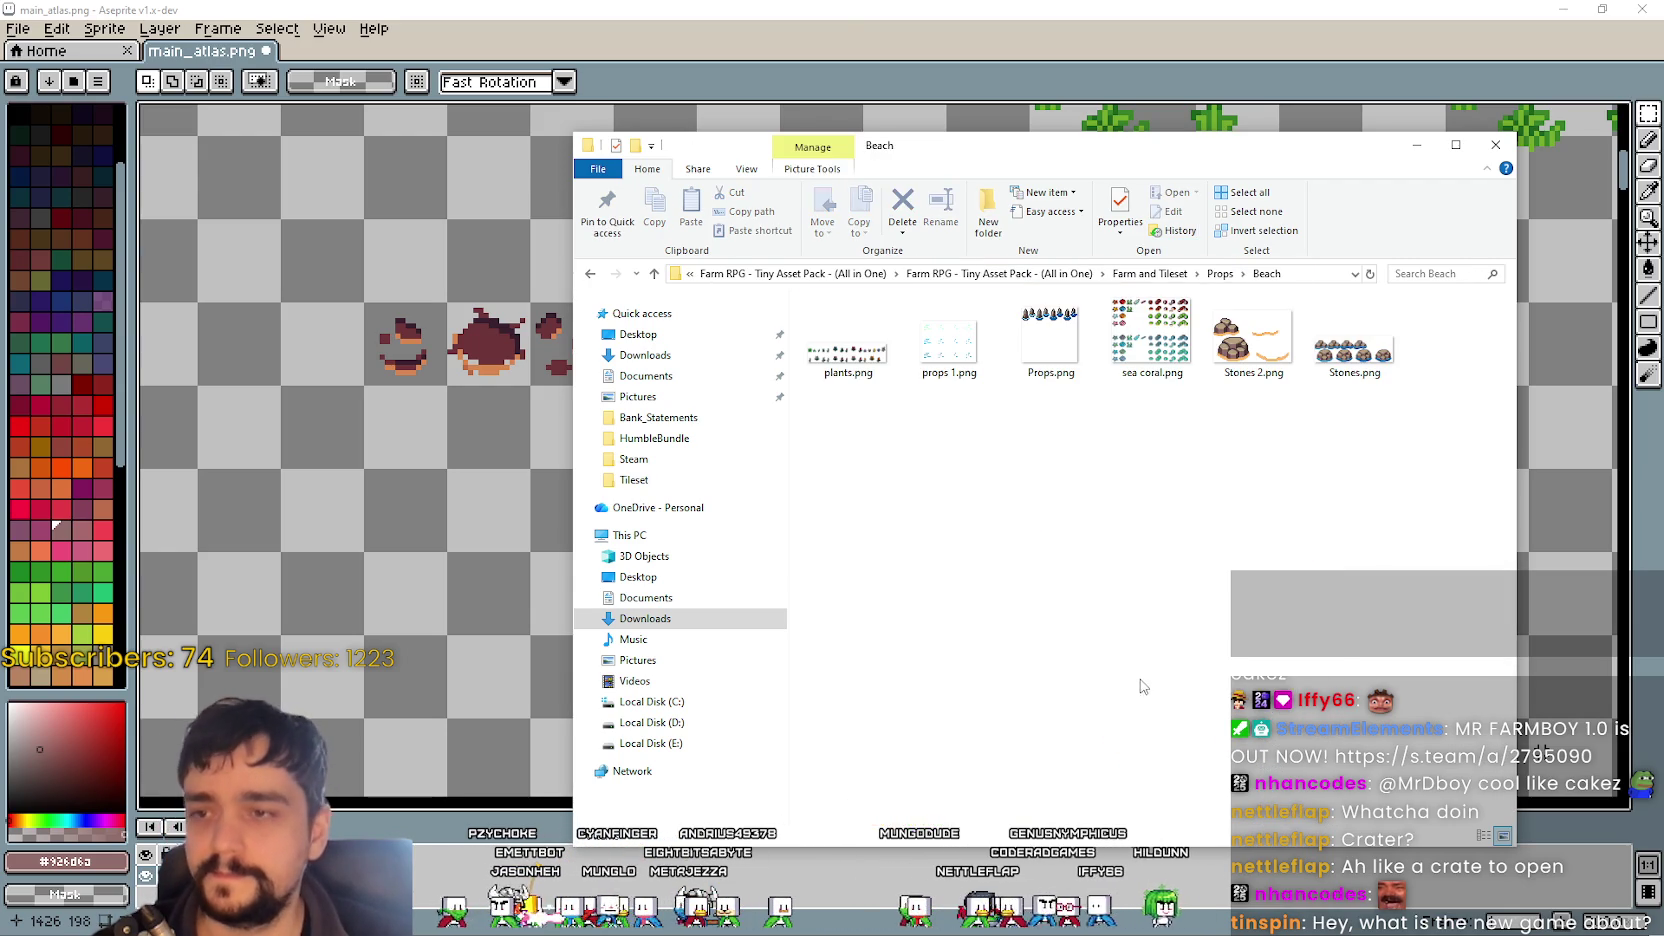
right_click(1078, 505)
mouse_move(1200, 514)
left_click(1340, 516)
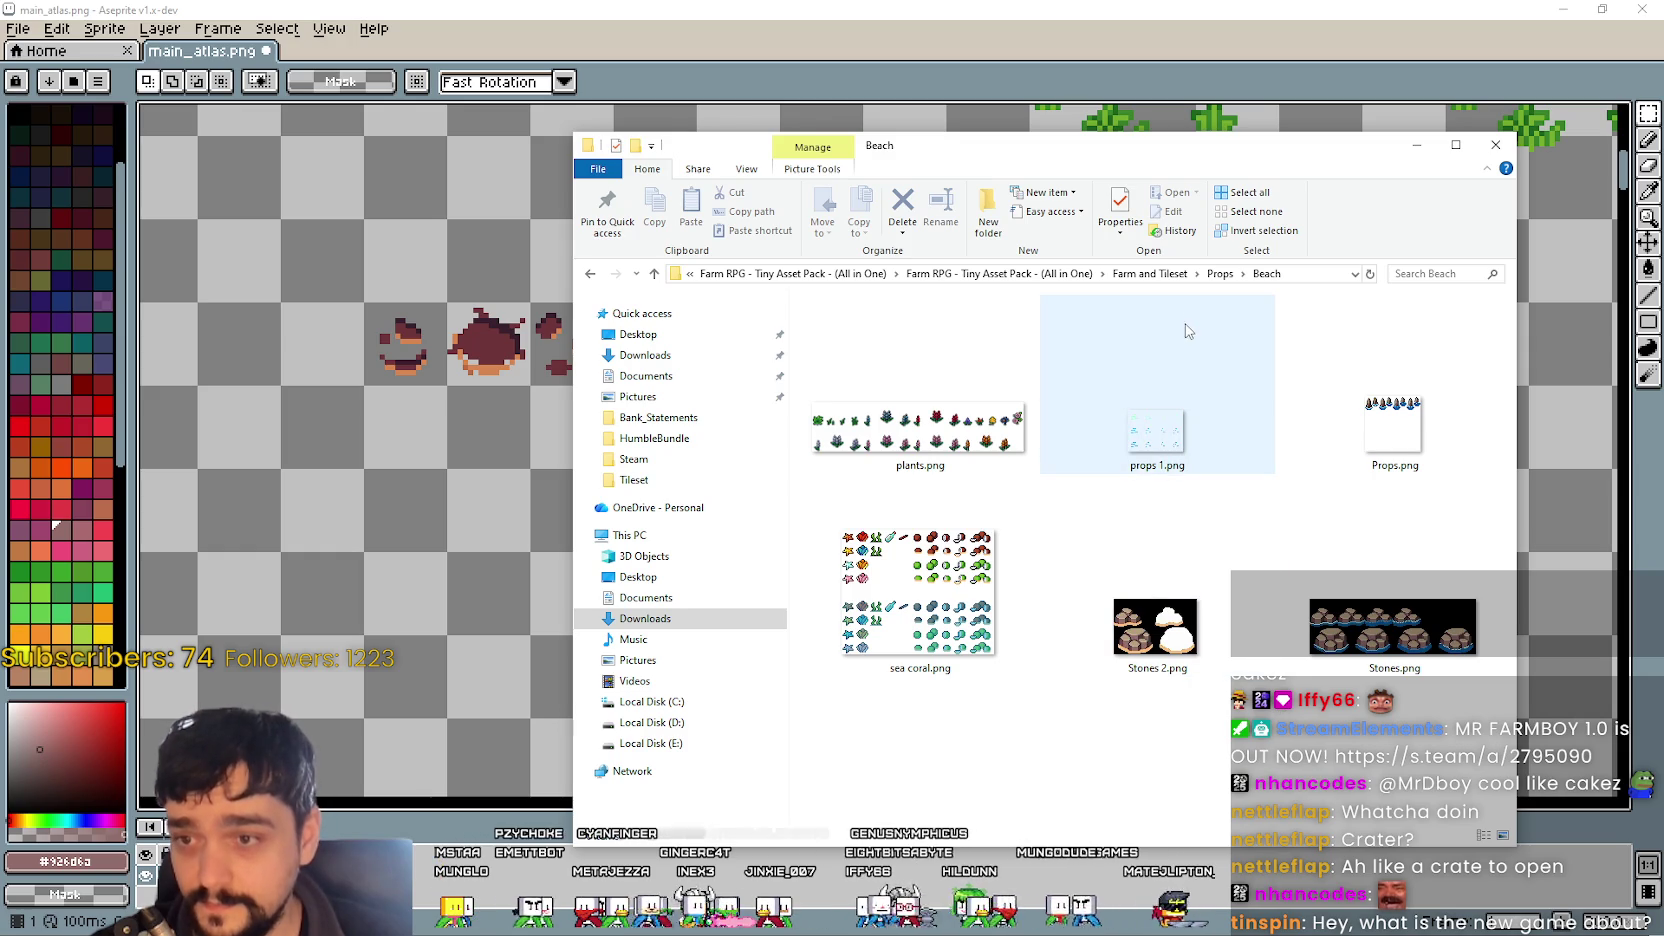
- Navigate back and open the Props > Deep Forest folder
left_click(1222, 275)
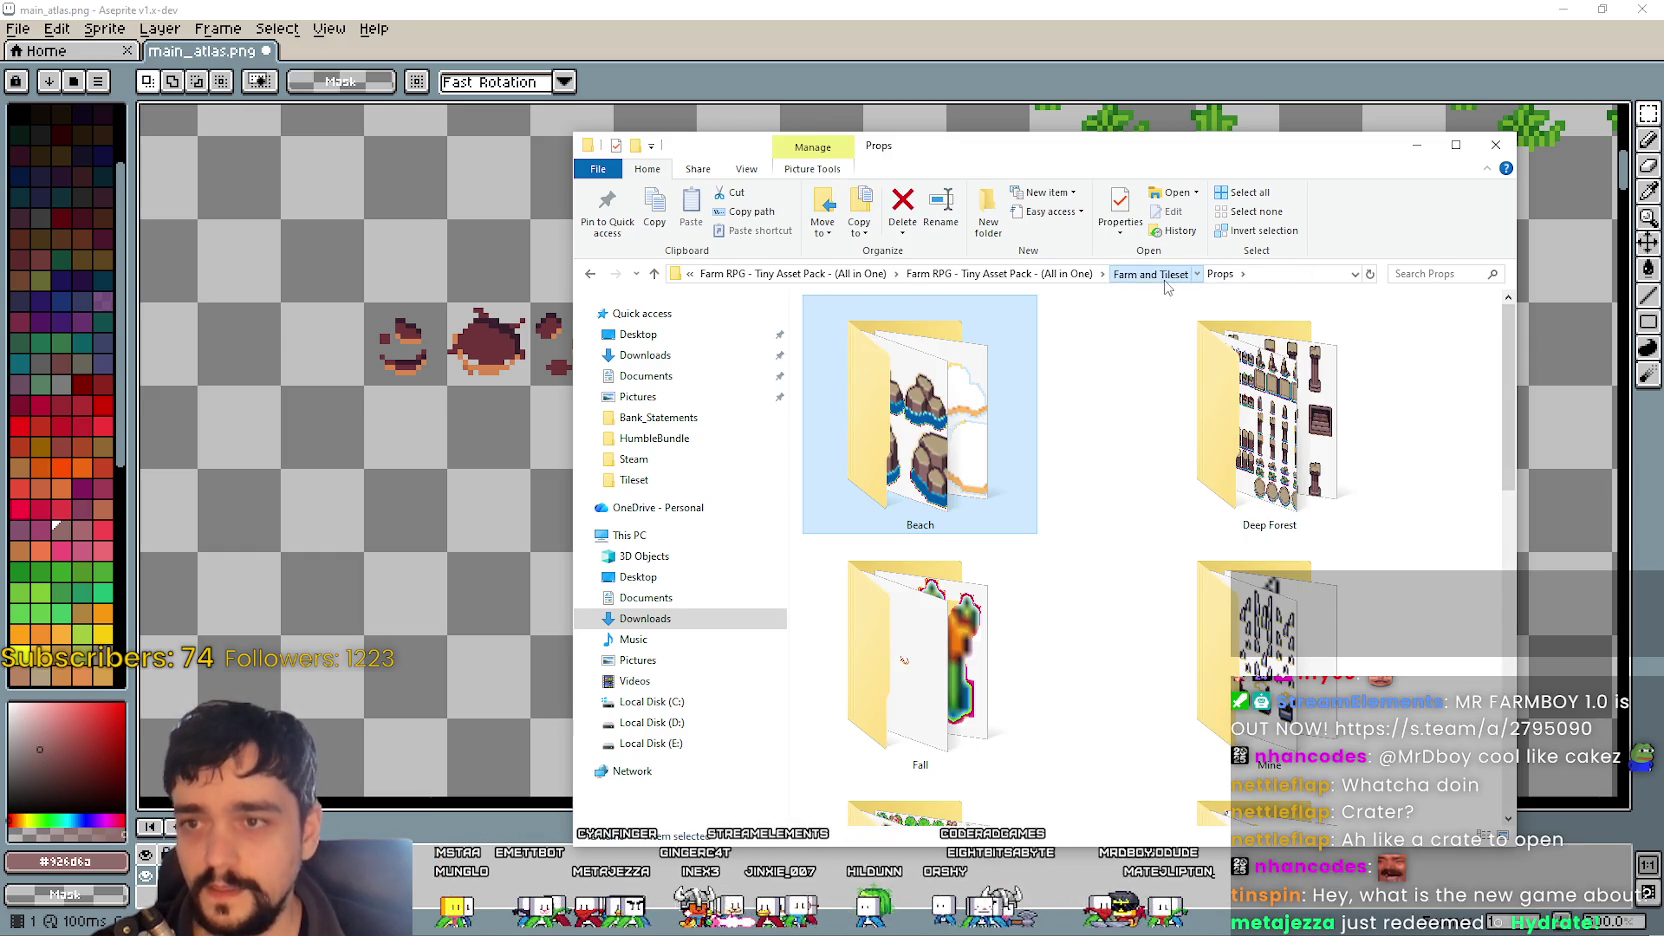
left_click(1164, 280)
double_click(1176, 450)
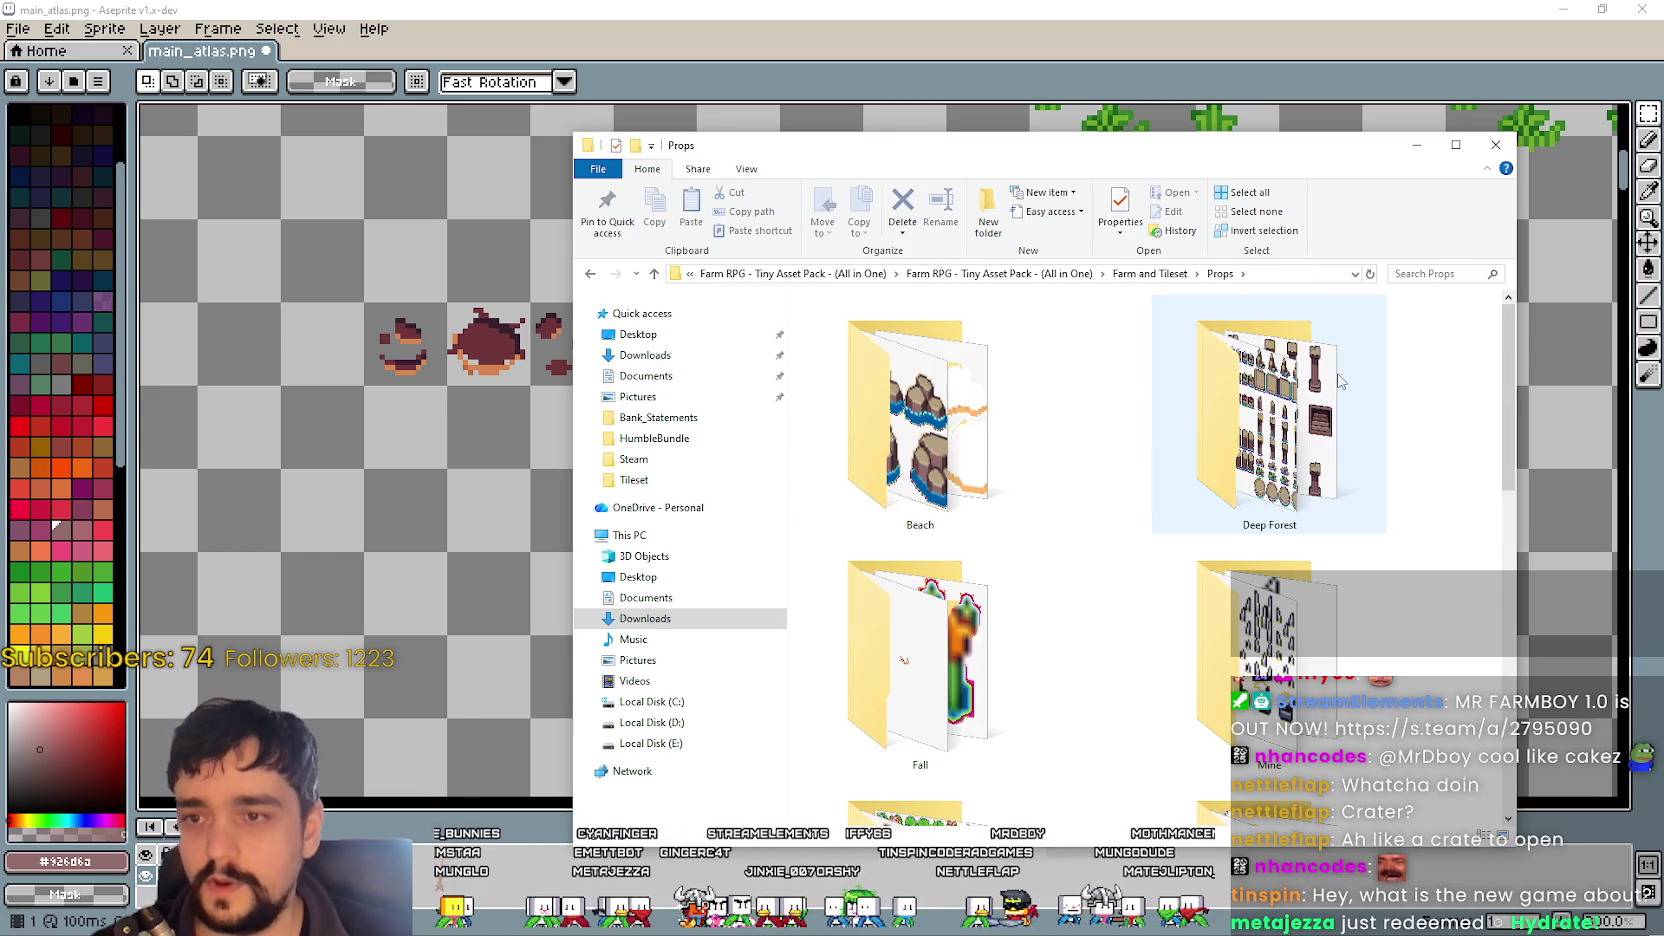
double_click(1176, 450)
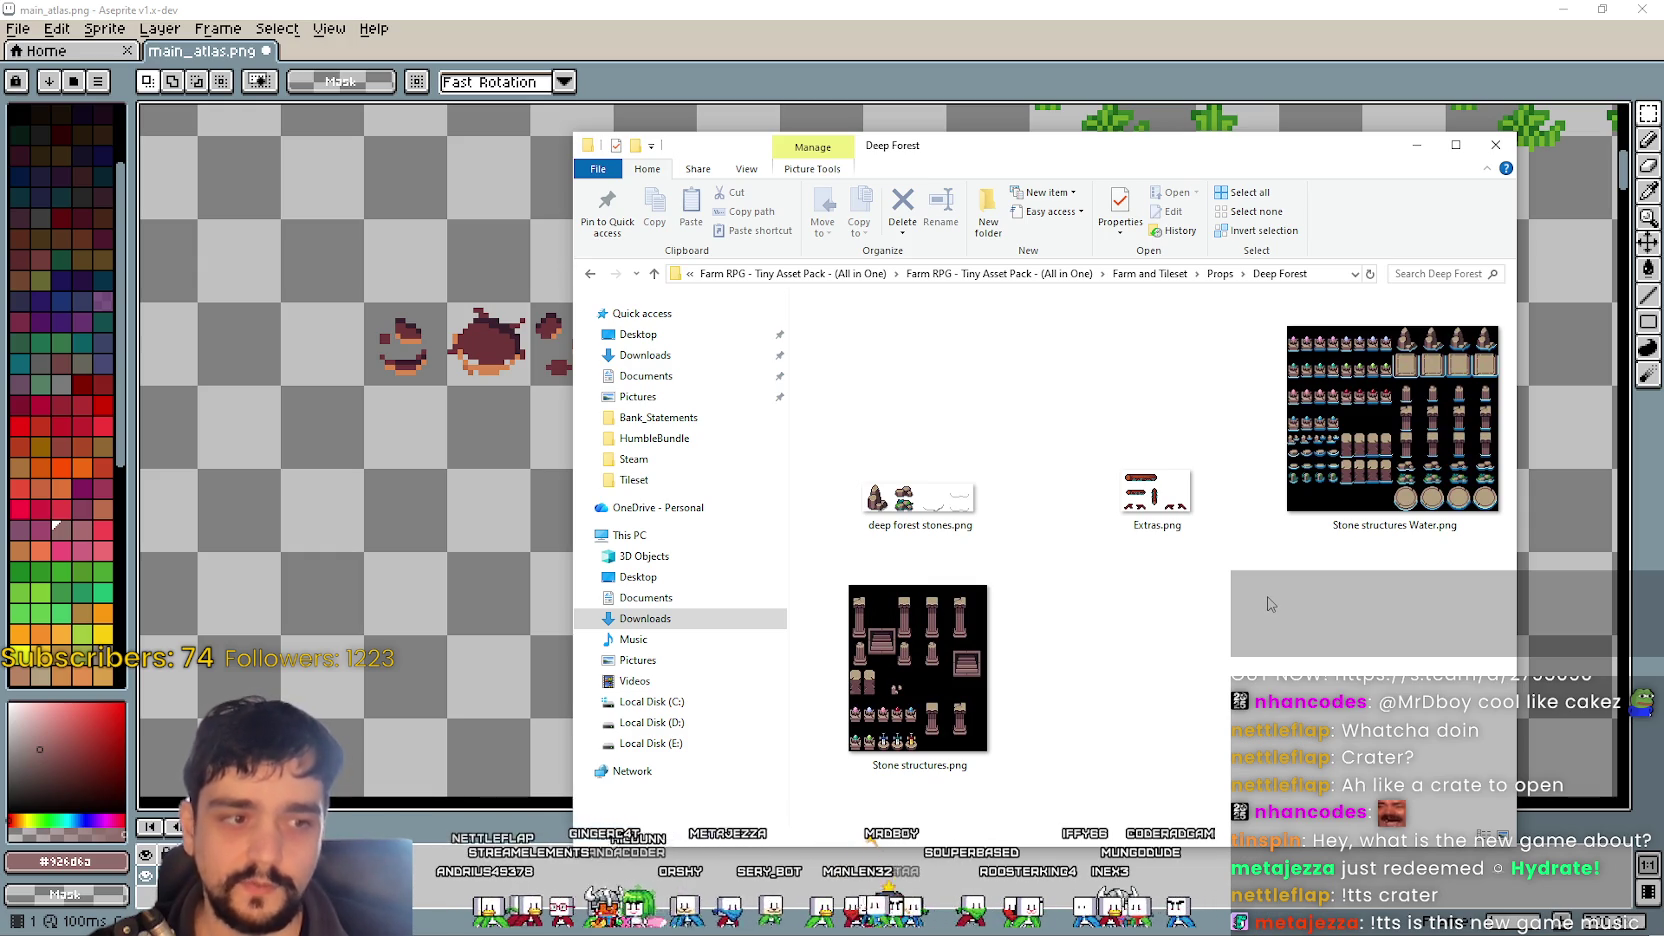
- Inspect Stone structures Water.png and deep forest stones.png in Deep Forest
left_click(1305, 478)
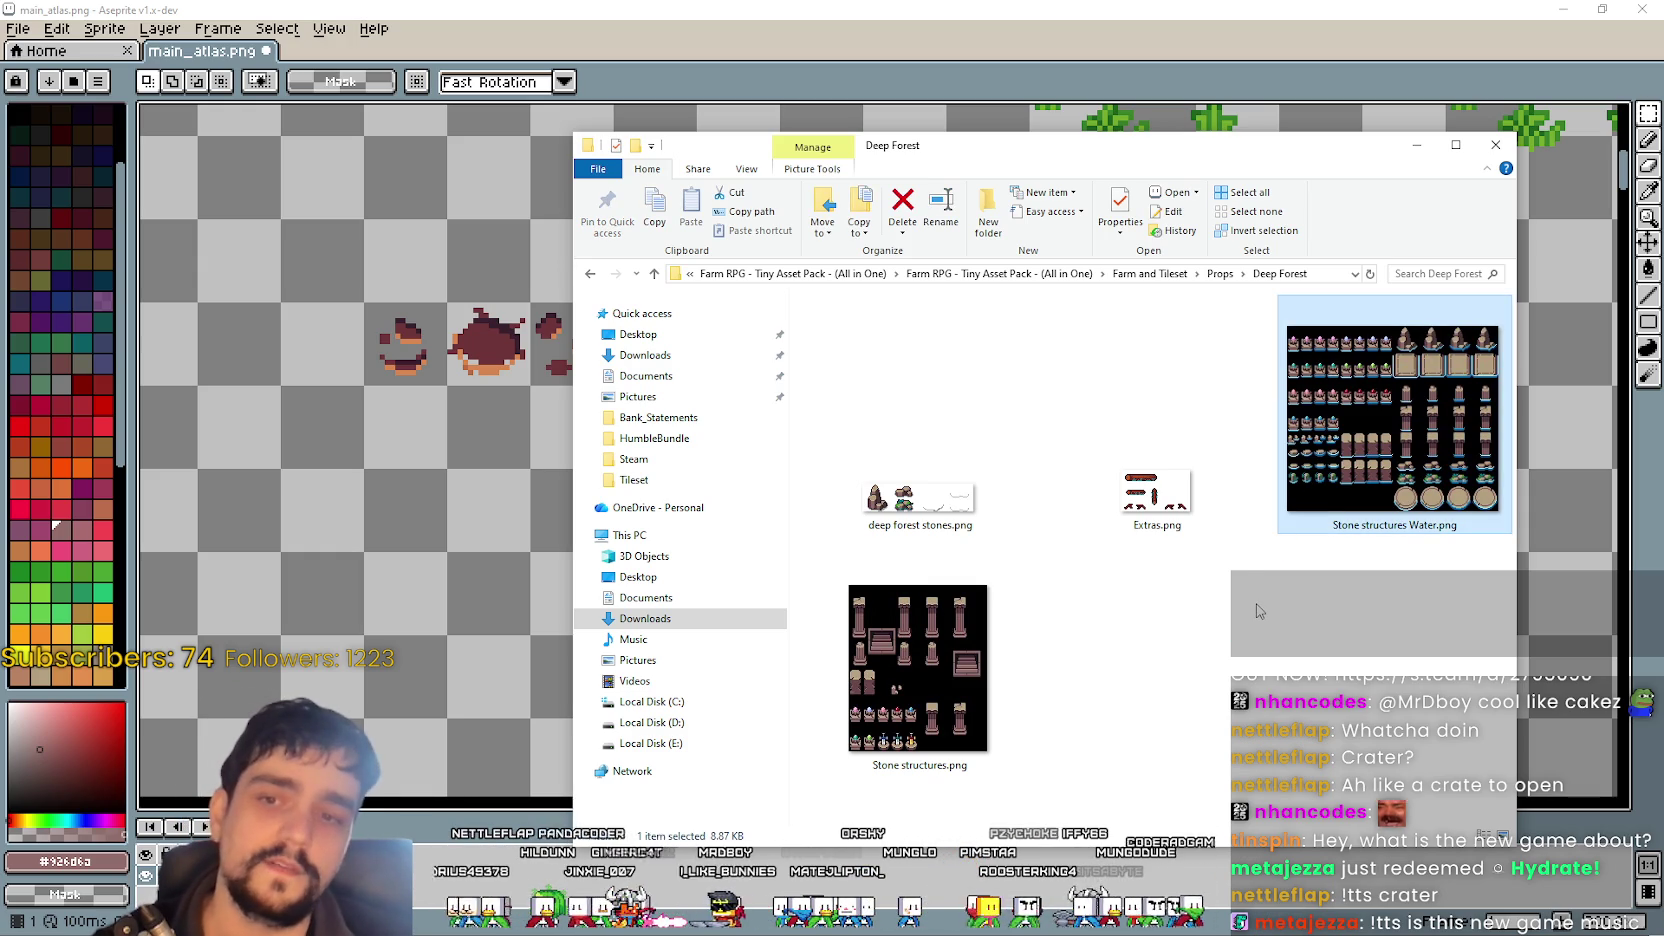
left_click(1258, 605)
mouse_move(1220, 612)
left_mouse_down()
mouse_move(1236, 607)
mouse_move(1174, 594)
mouse_move(1226, 661)
mouse_move(975, 477)
mouse_move(1129, 706)
left_mouse_up()
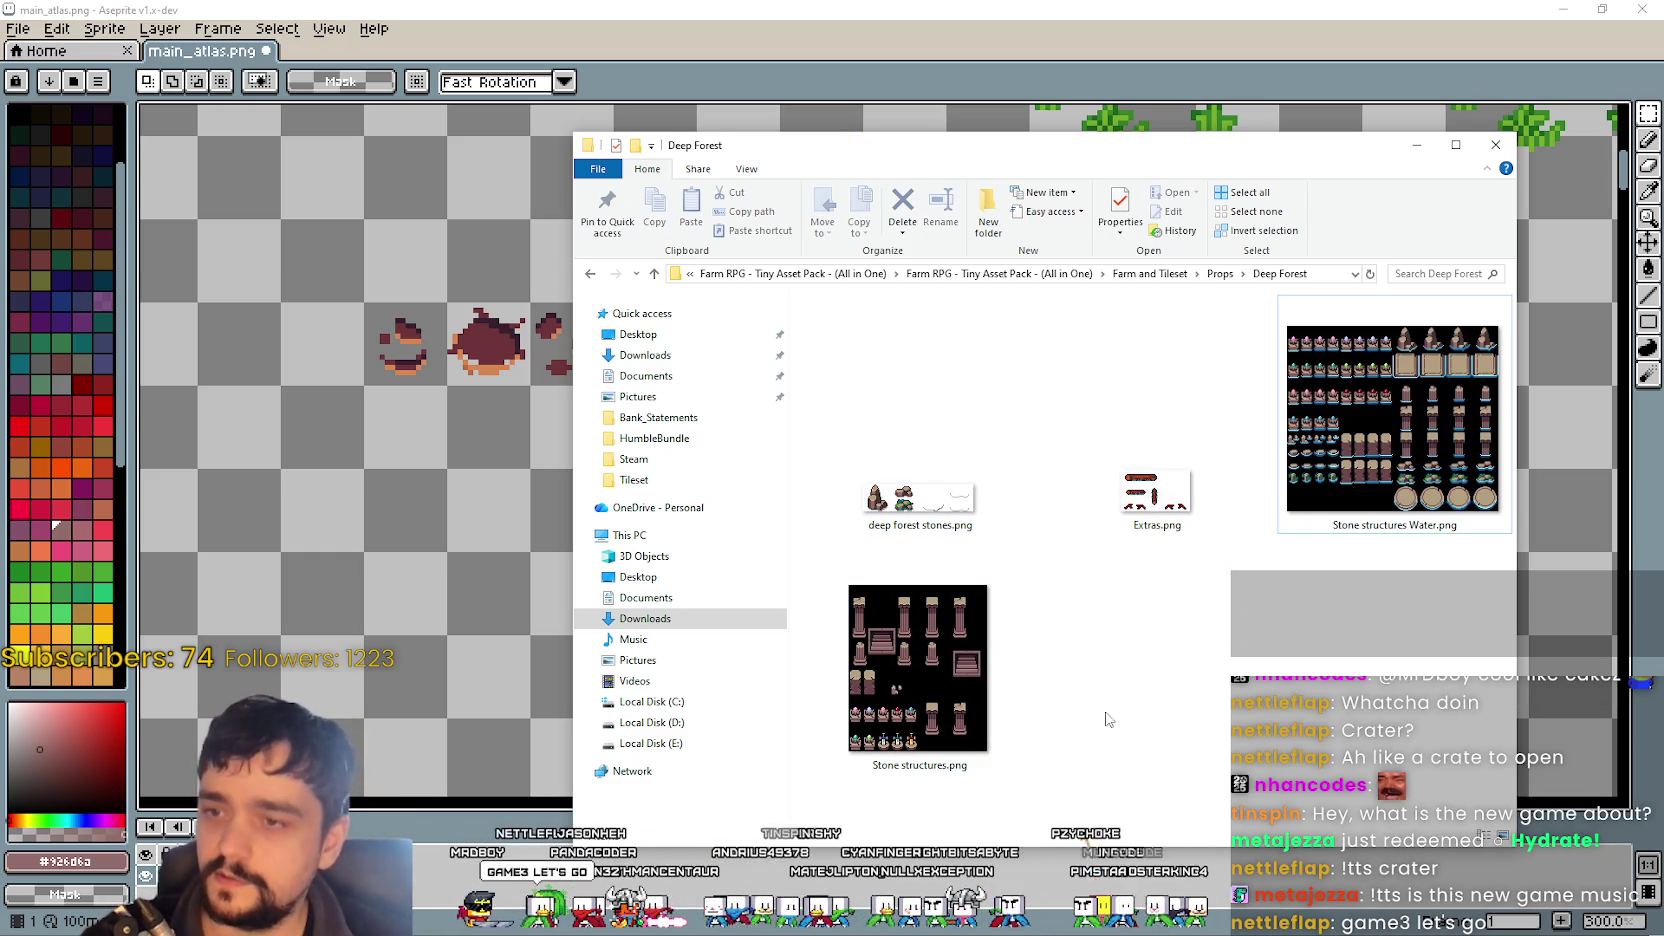
left_click_drag(1299, 760, 955, 500)
left_click(920, 430)
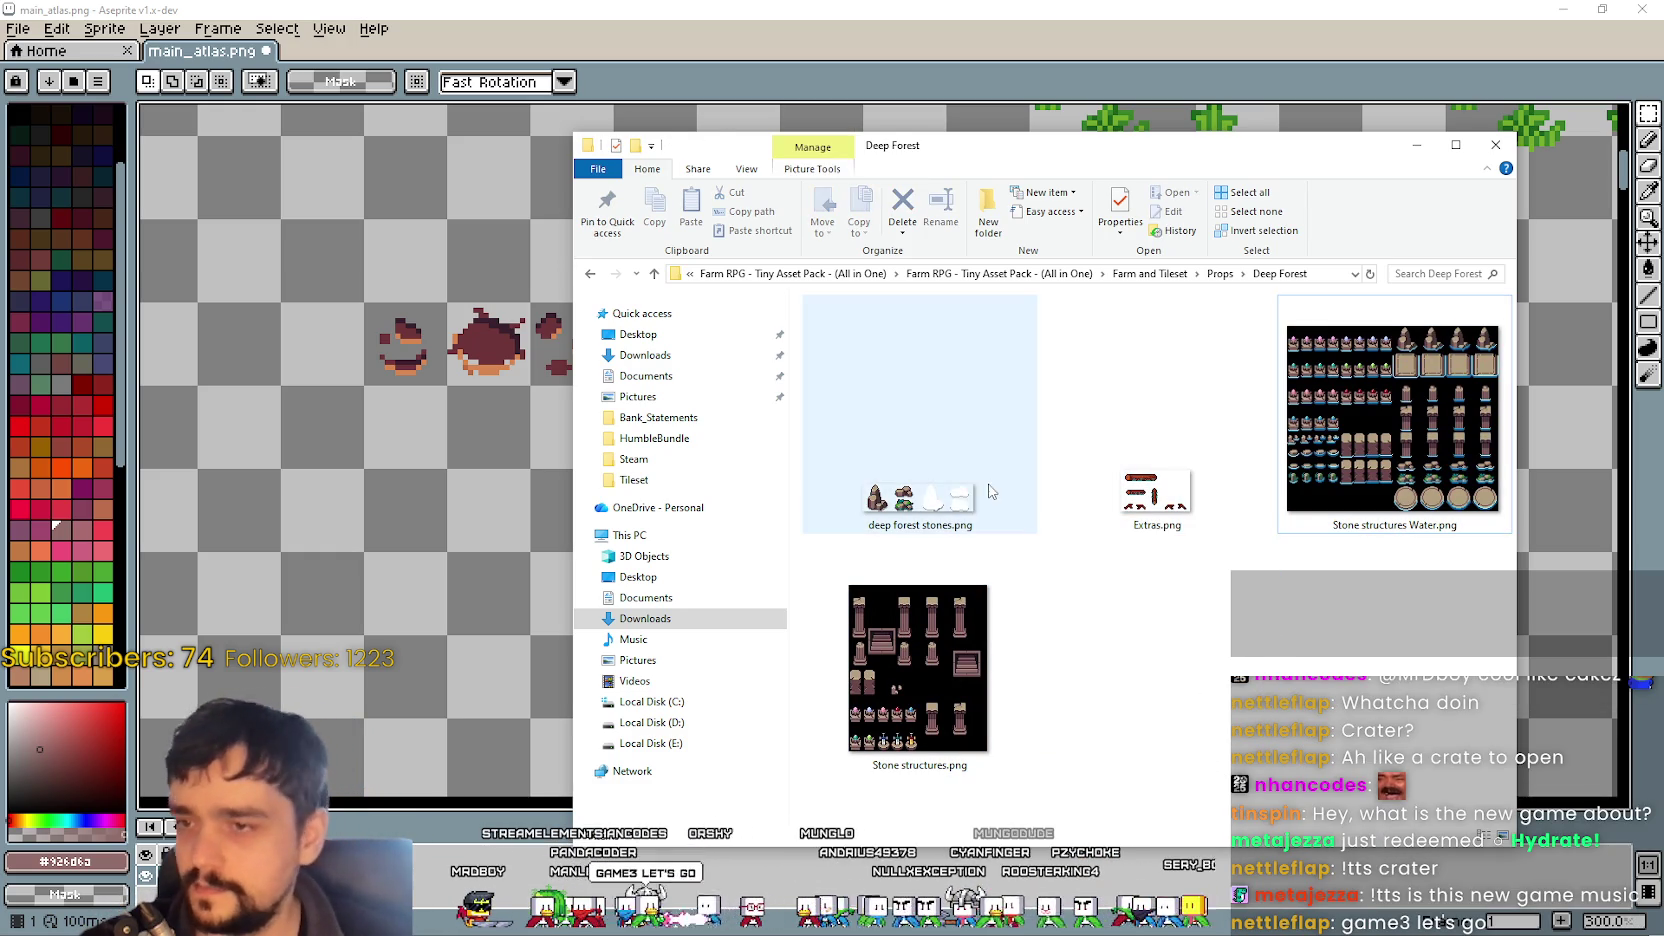
left_click(1190, 602)
left_click(1390, 482)
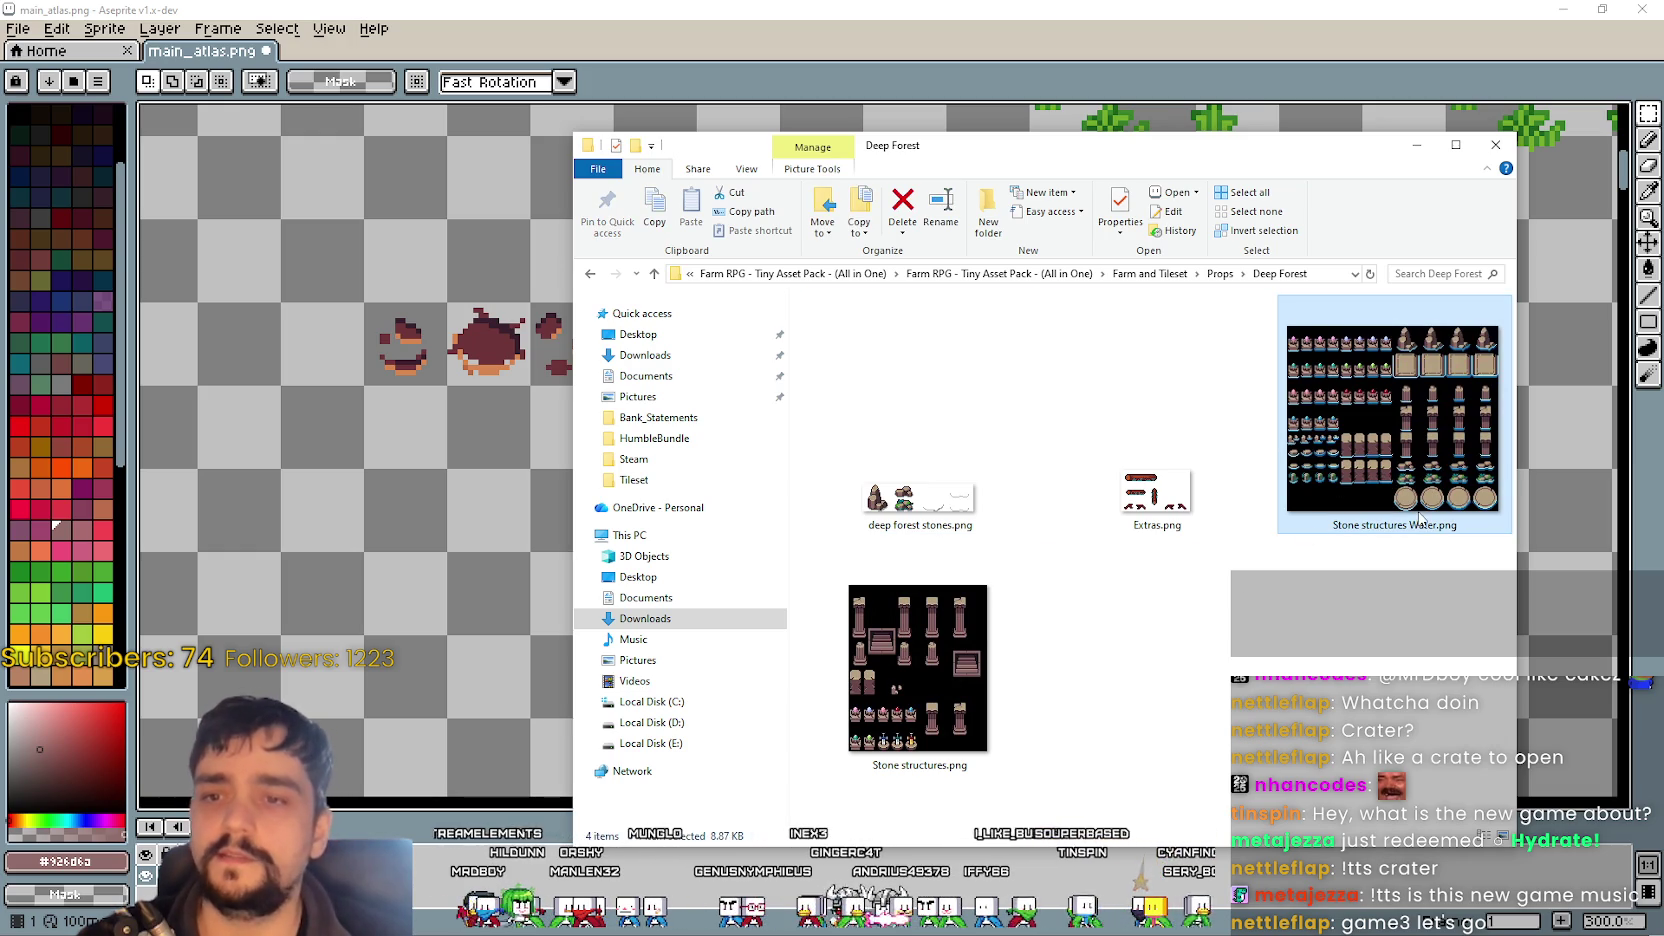
scroll(1283, 288, "down", 2)
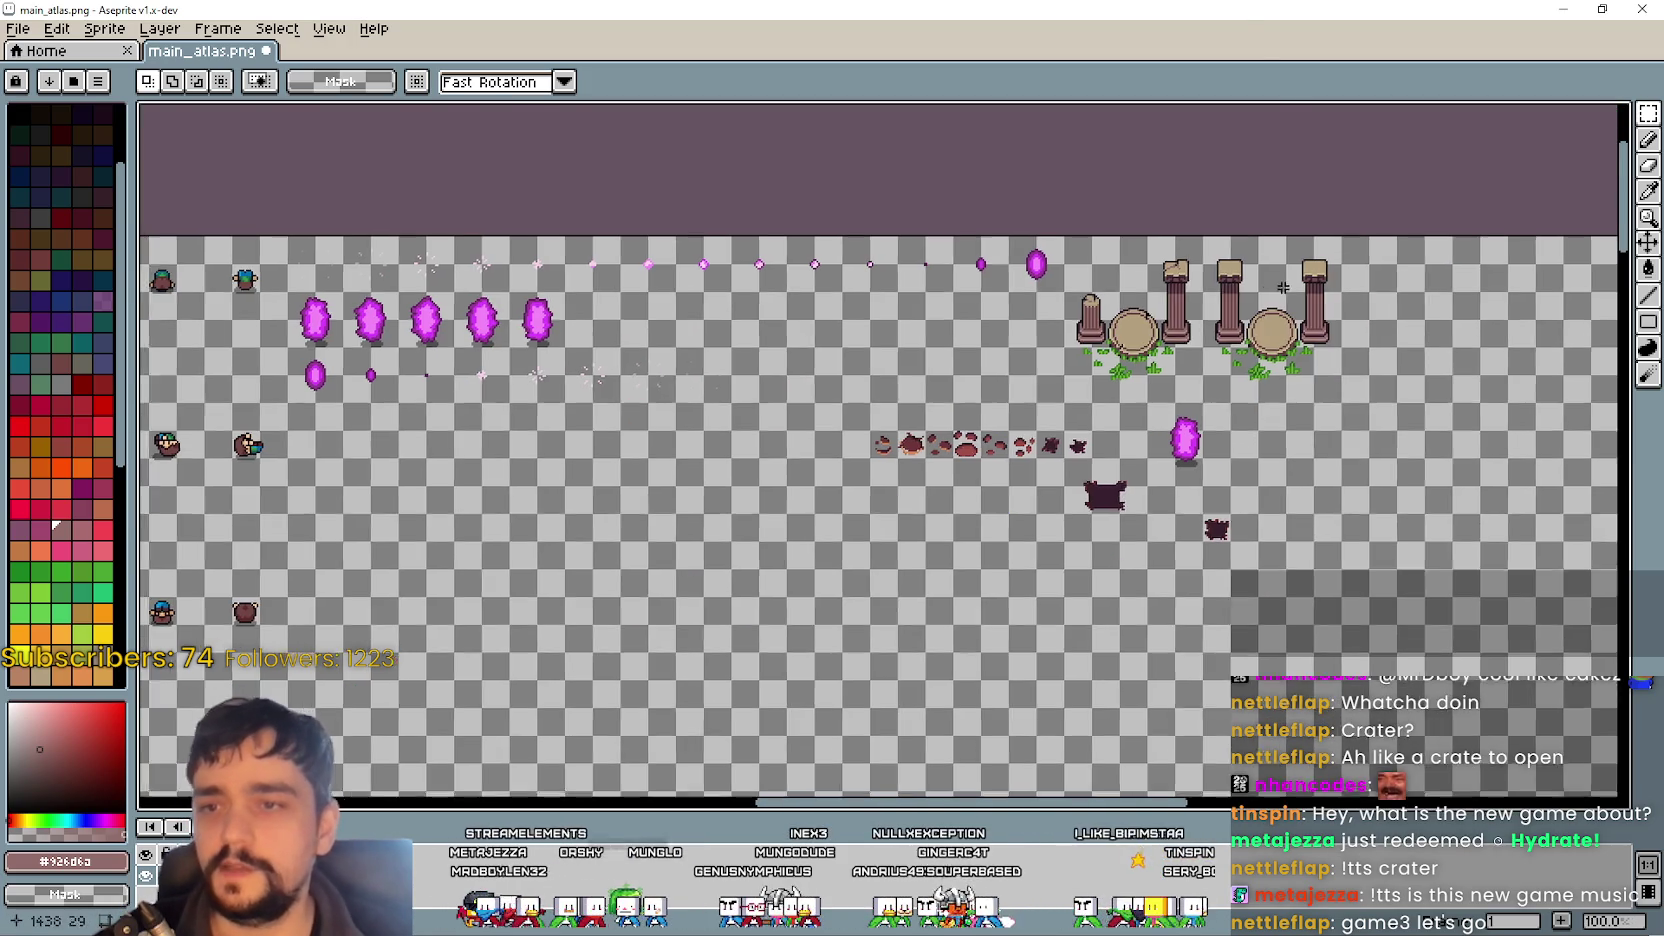
- Look through the Deep Forest tile sheets for the round platform tile
scroll(1280, 328, "up", 2)
scroll(988, 286, "up", 1)
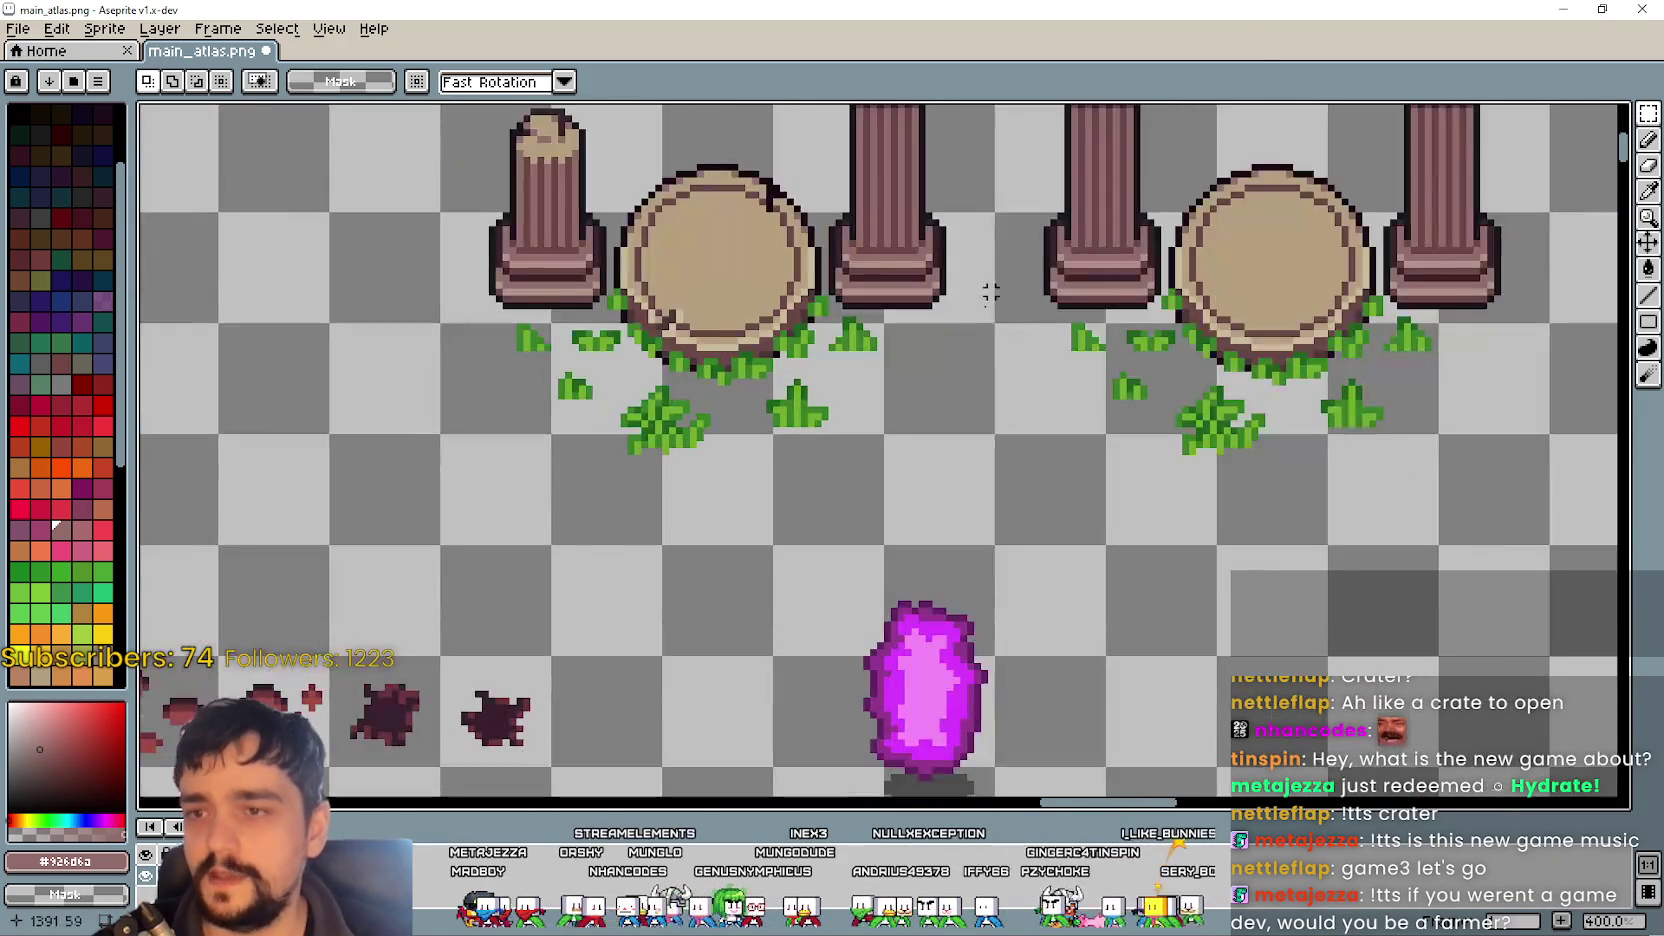
scroll(668, 268, "down", 1)
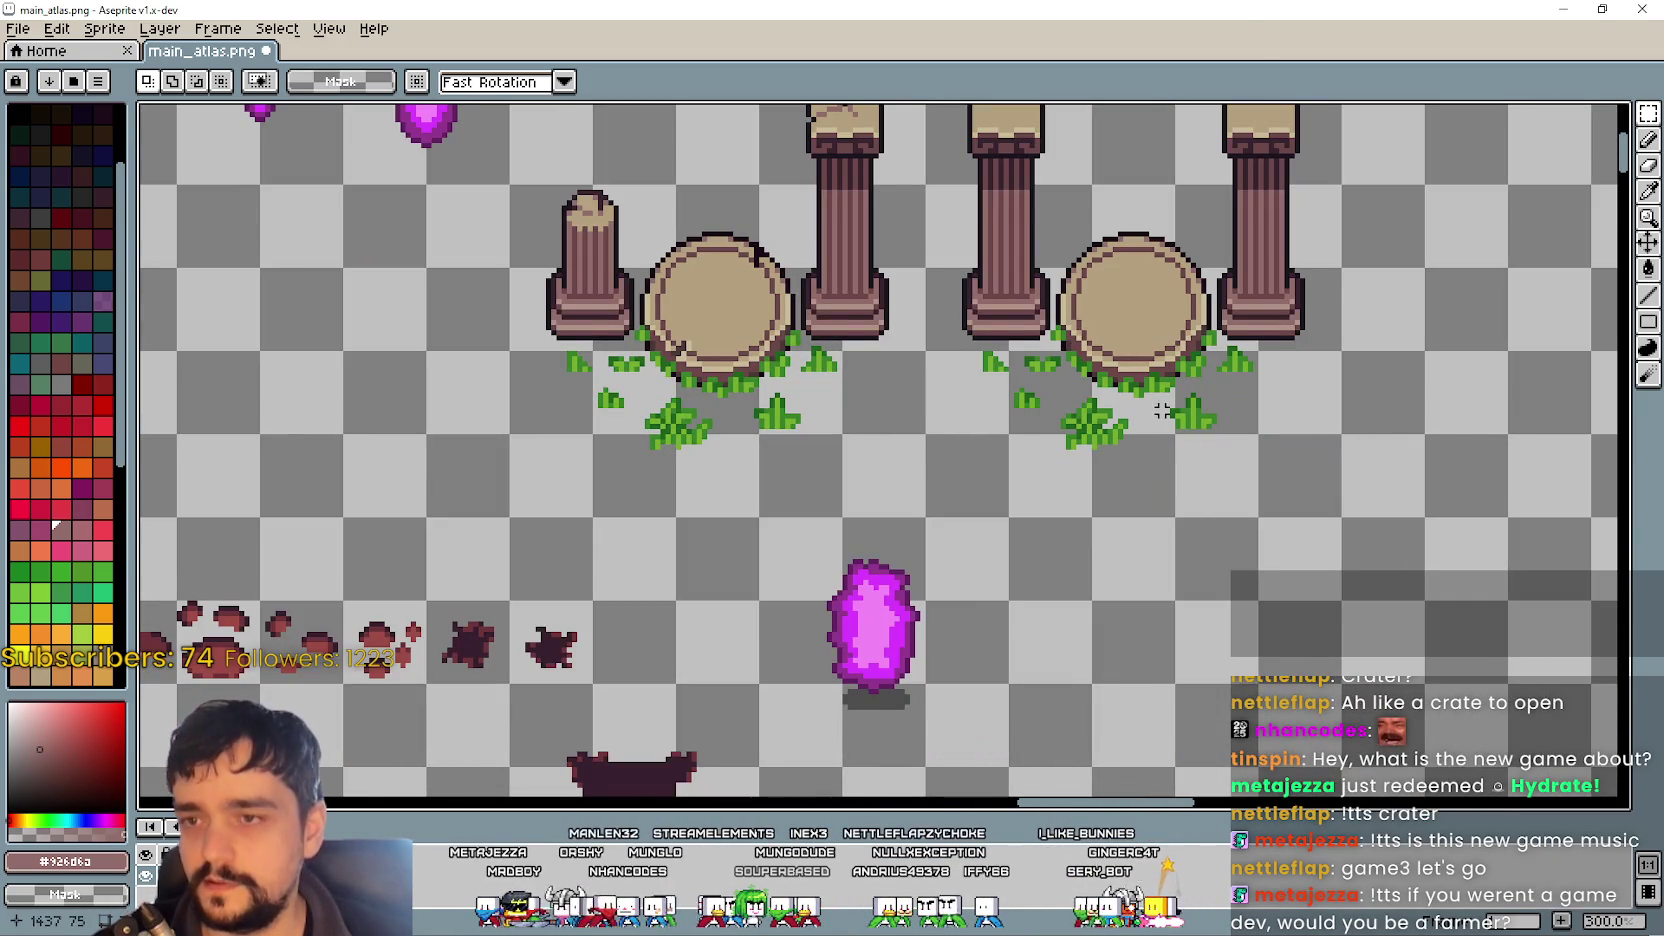
scroll(962, 403, "down", 3)
key("alt+Tab")
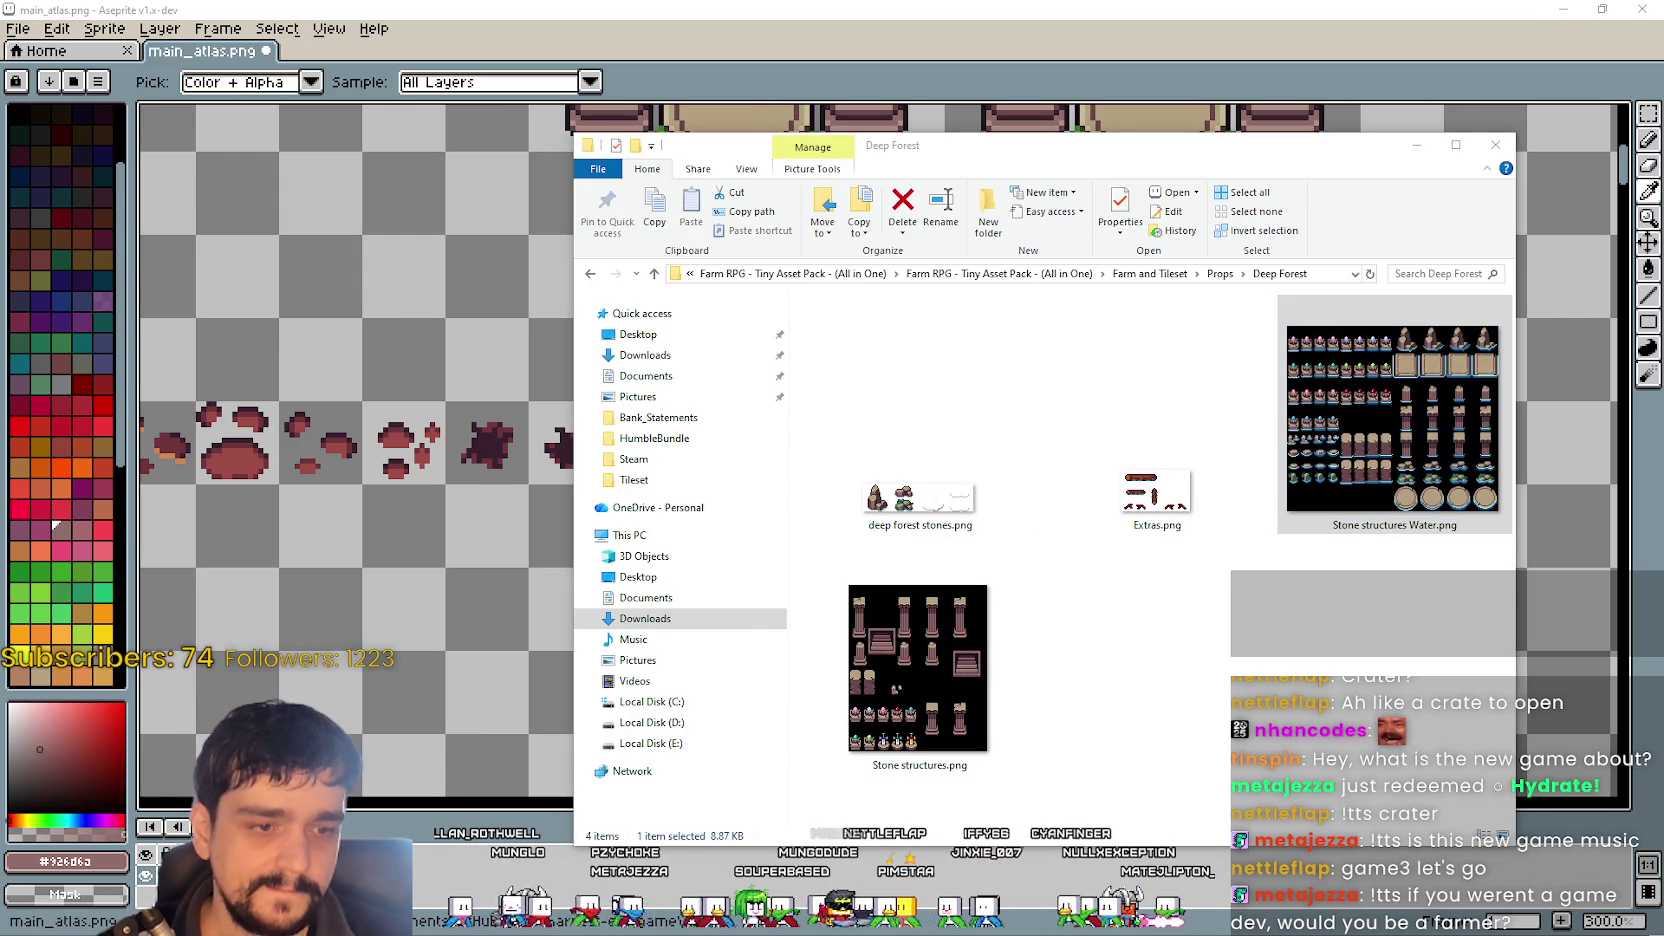
scroll(668, 394, "down", 2)
scroll(668, 394, "up", 2)
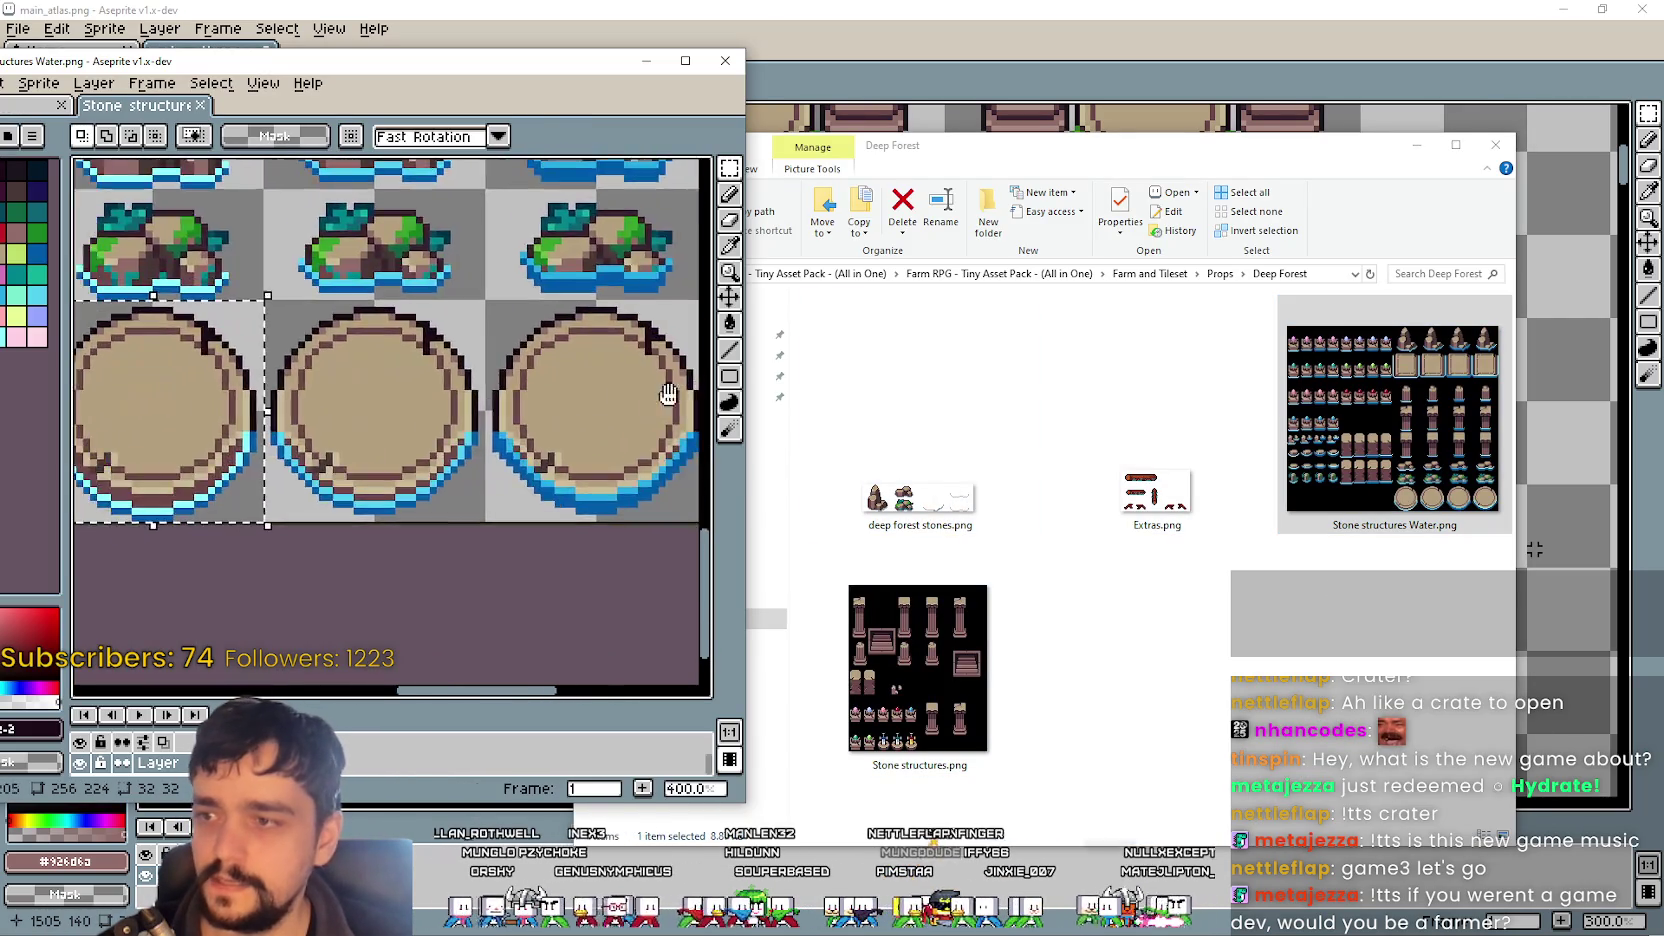
scroll(457, 397, "down", 2)
scroll(472, 397, "down", 2)
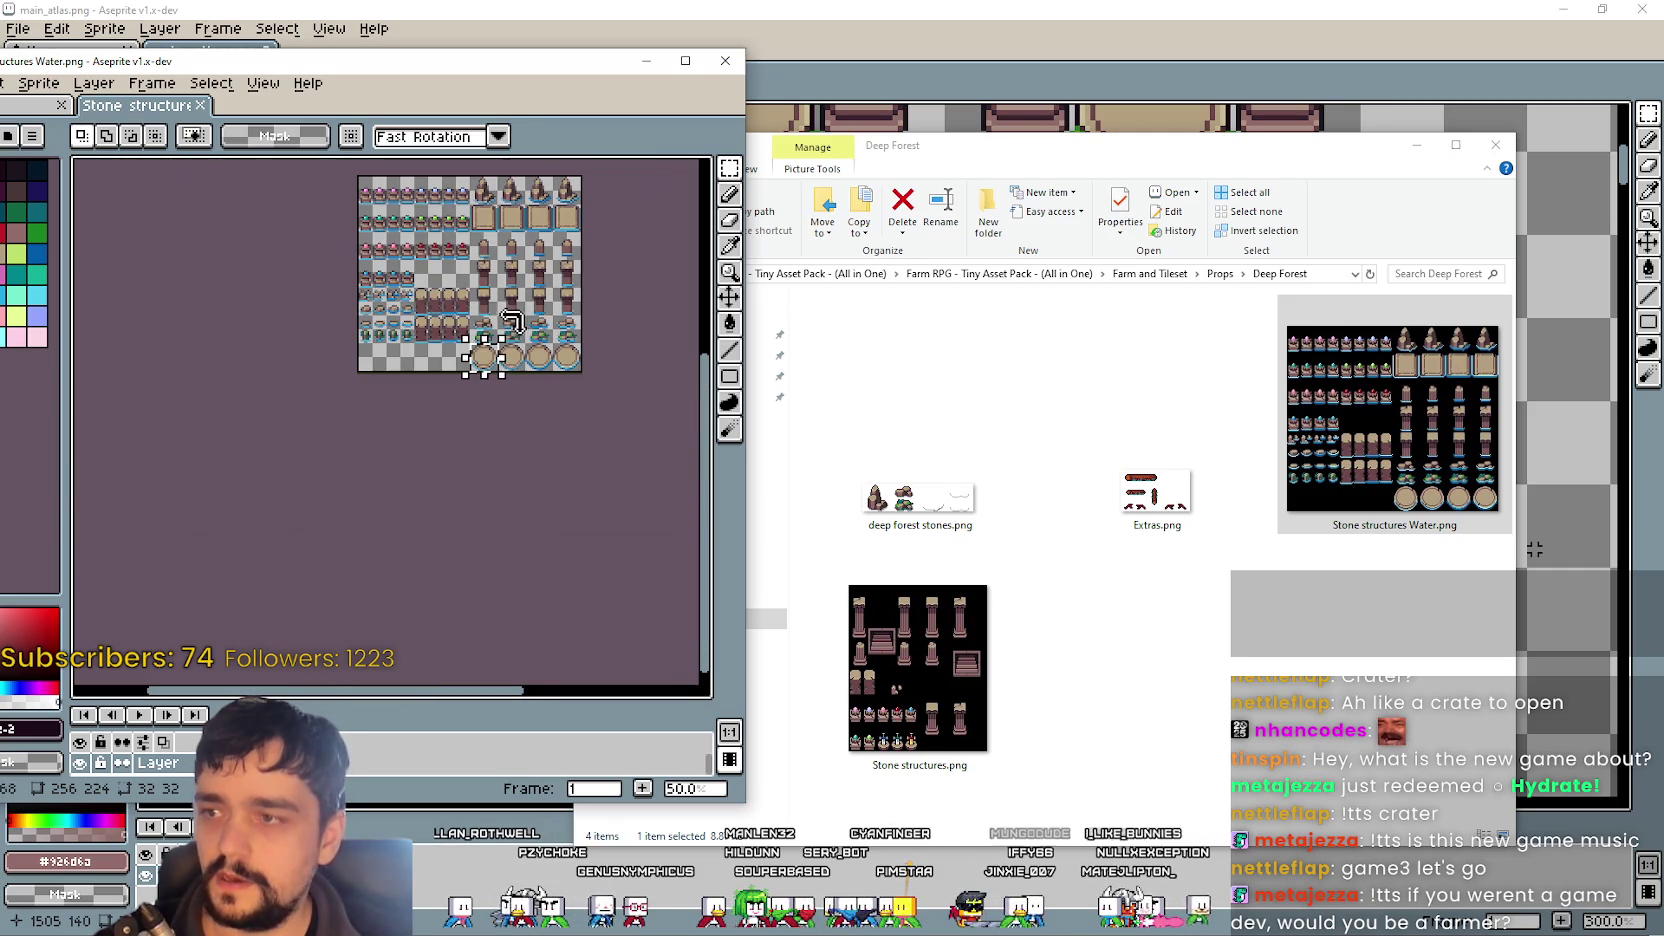
scroll(507, 307, "up", 4)
scroll(507, 307, "down", 2)
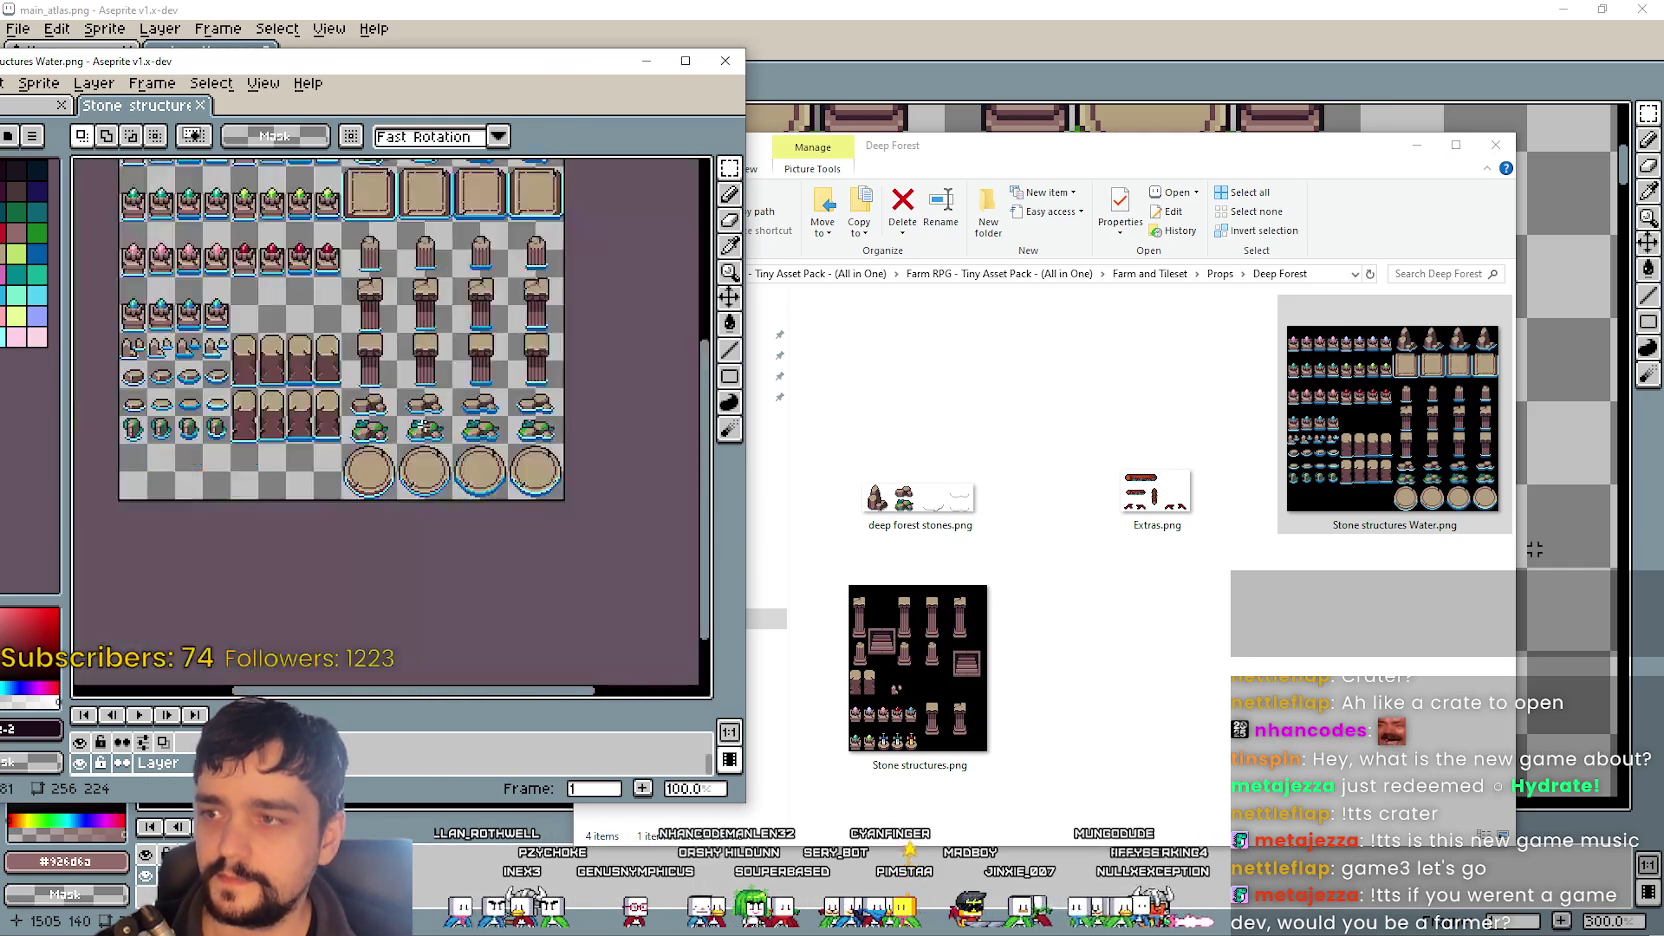
left_click(1100, 707)
- Paste the copied round platform into main_atlas.png to the right of the magenta crystal
left_click(1168, 8)
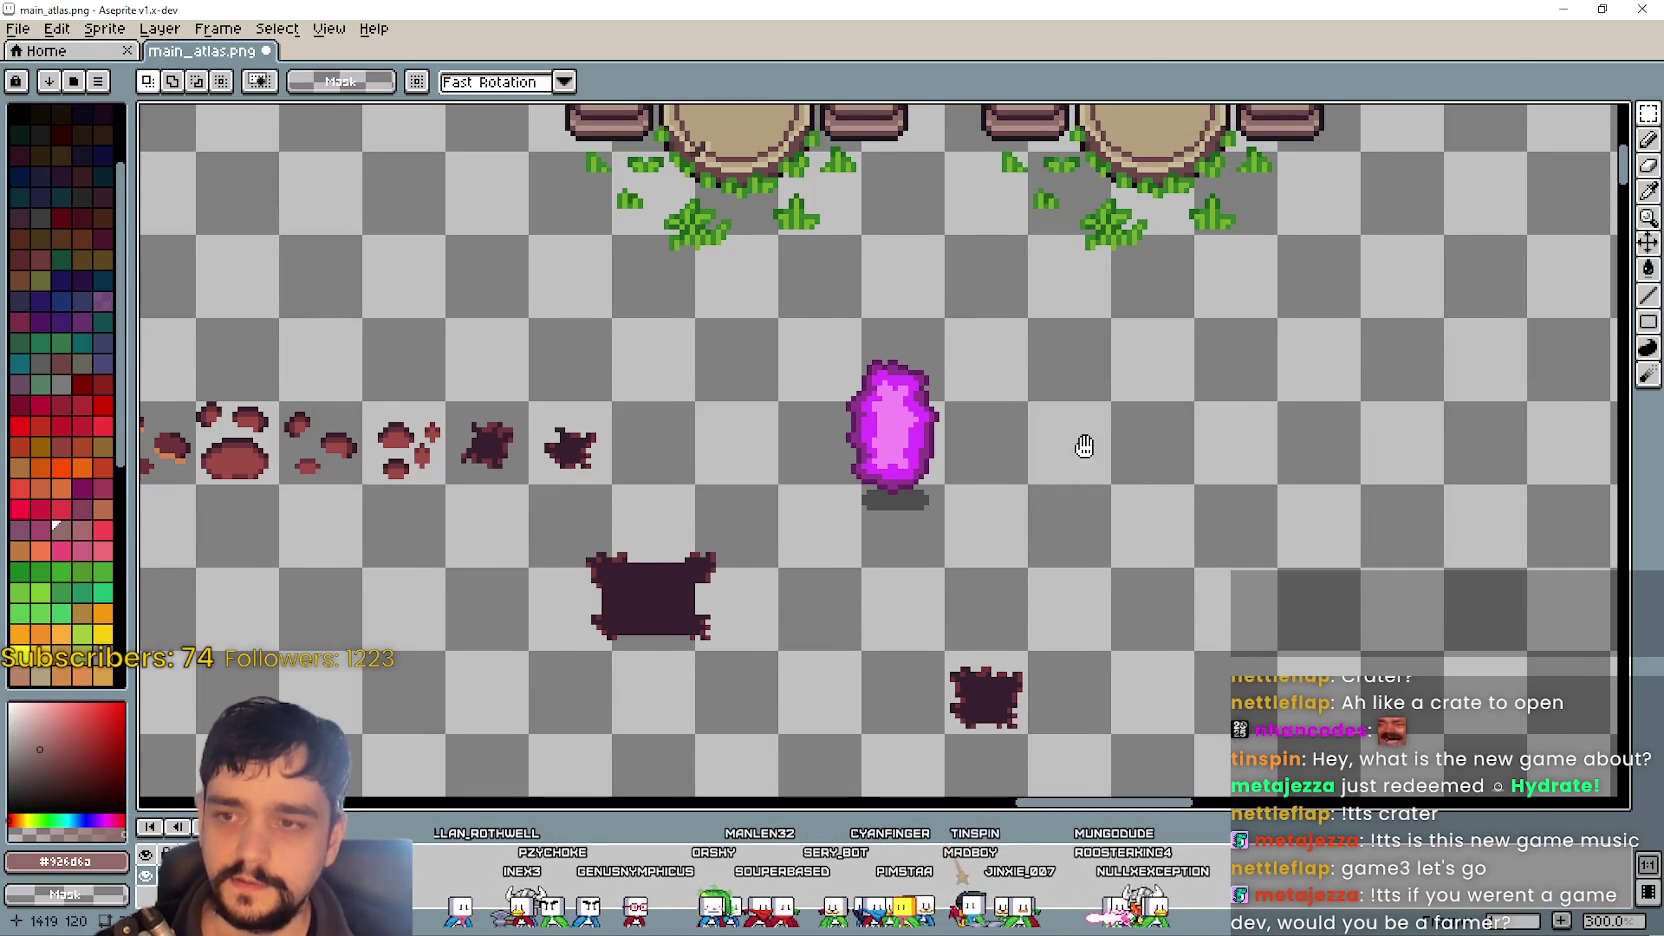
key("ctrl+v")
mouse_move(880, 440)
left_mouse_down()
mouse_move(1285, 520)
mouse_move(1195, 400)
mouse_move(1228, 436)
mouse_move(1222, 410)
left_mouse_up()
scroll(1198, 385, "up", 1)
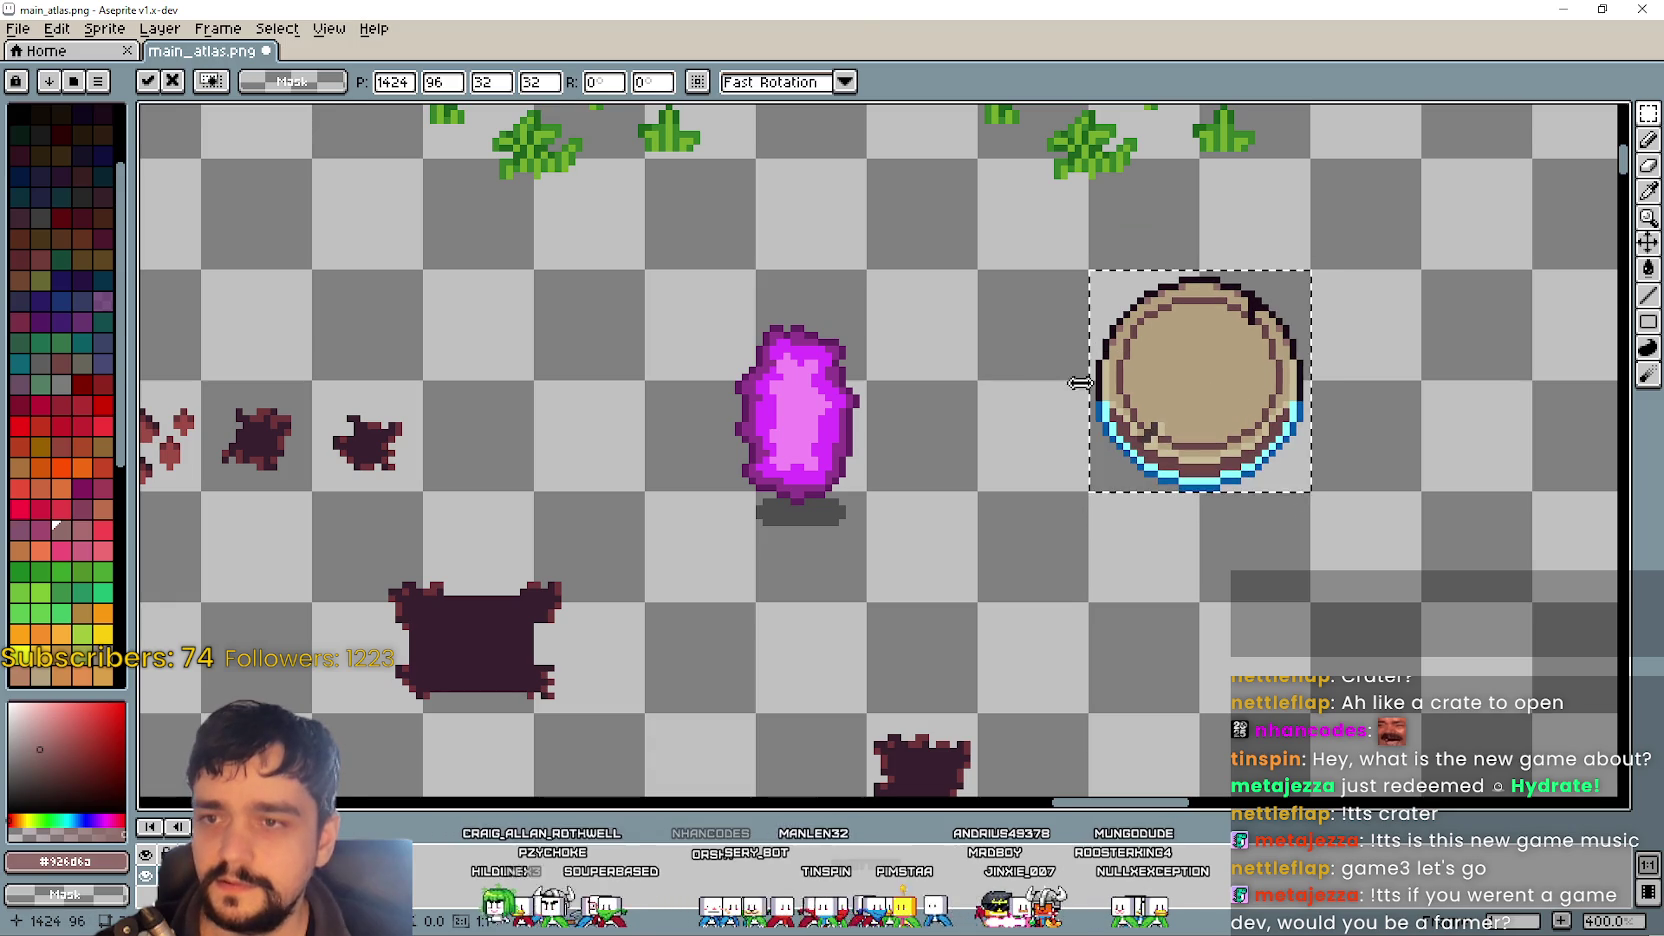
- Commit the pasted platform and sample its dark outline colour
key("Return")
scroll(1463, 329, "up", 1)
scroll(1463, 329, "up", 1)
scroll(1463, 329, "down", 1)
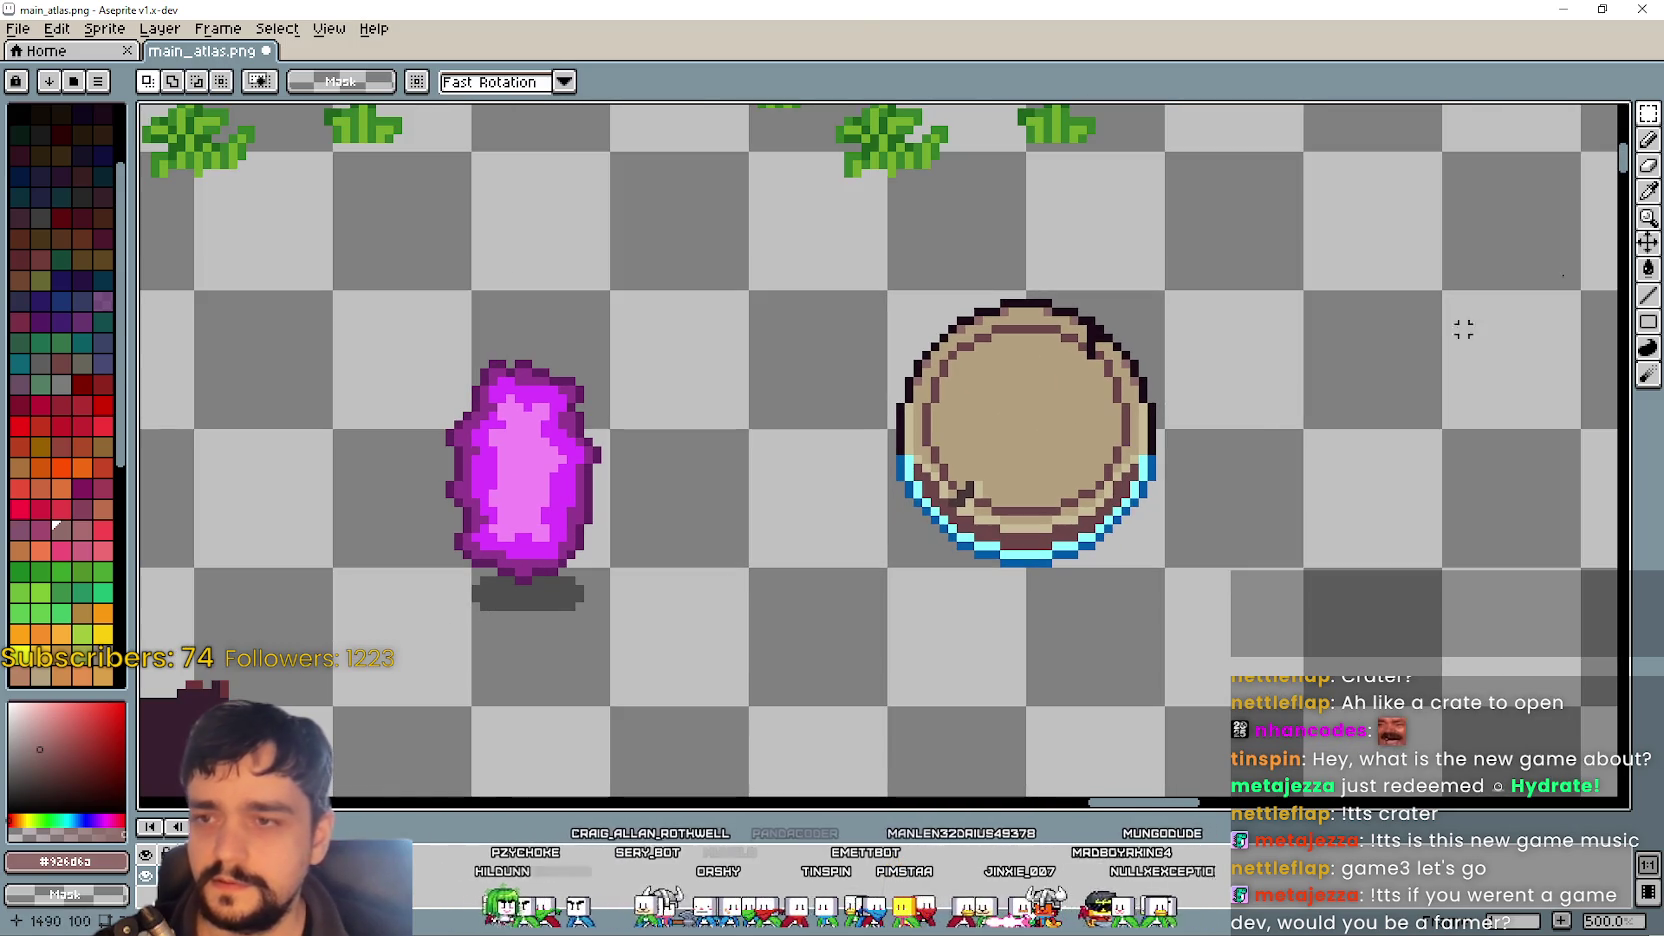
key("i")
scroll(858, 382, "up", 2)
left_click(950, 375)
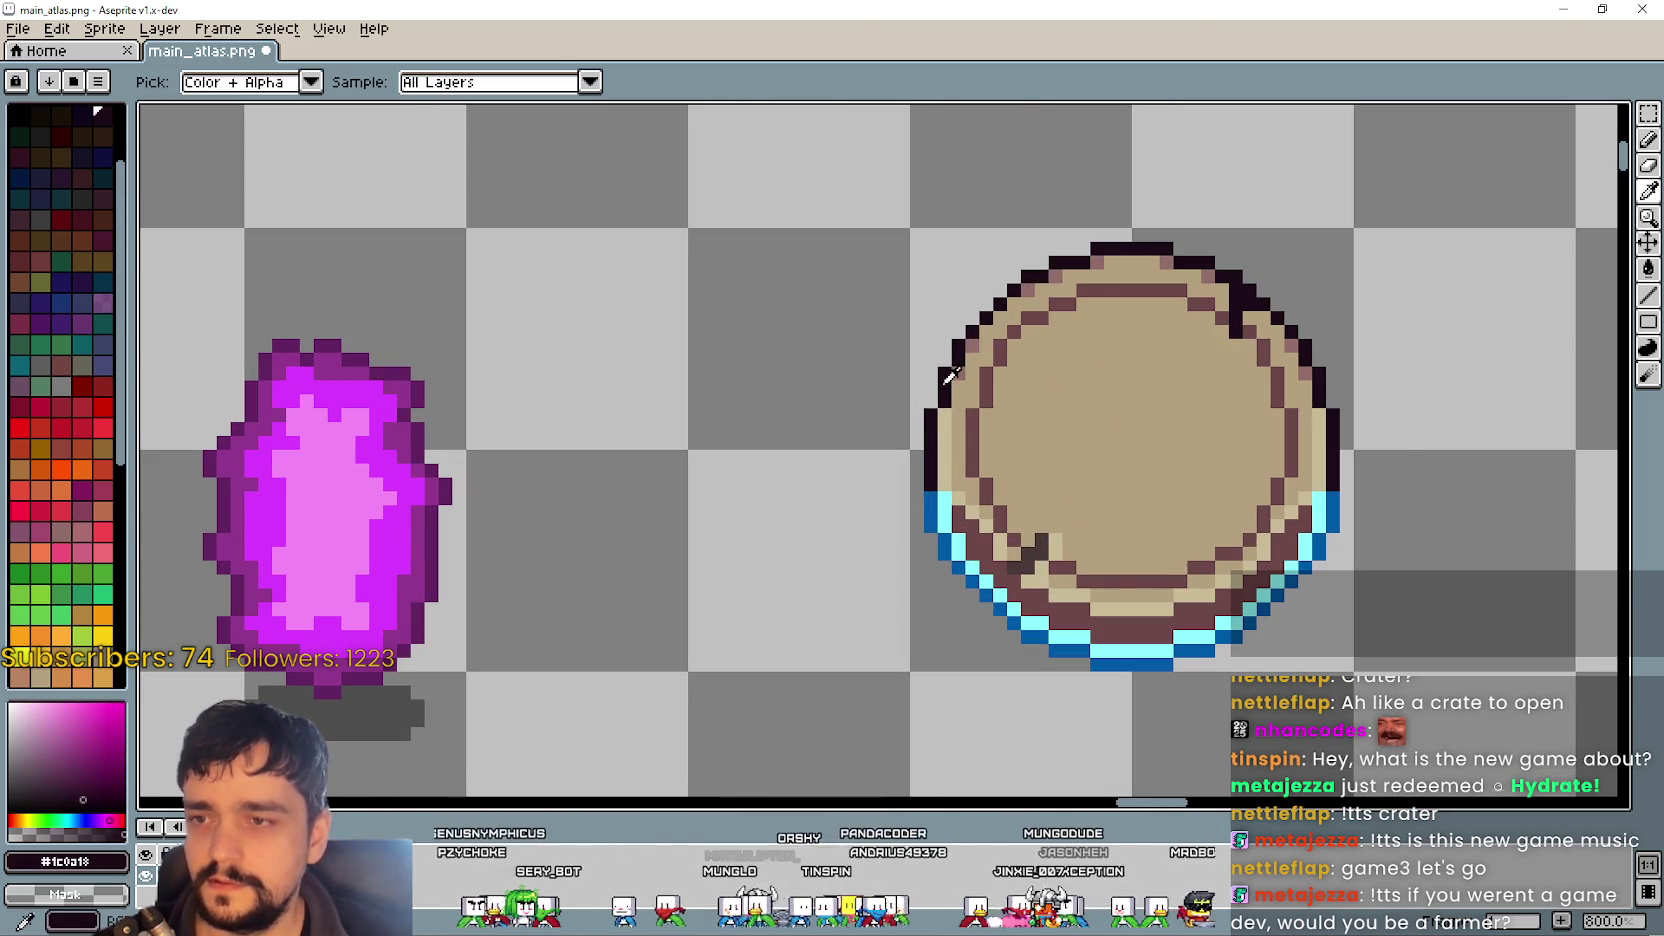
scroll(950, 375, "down", 2)
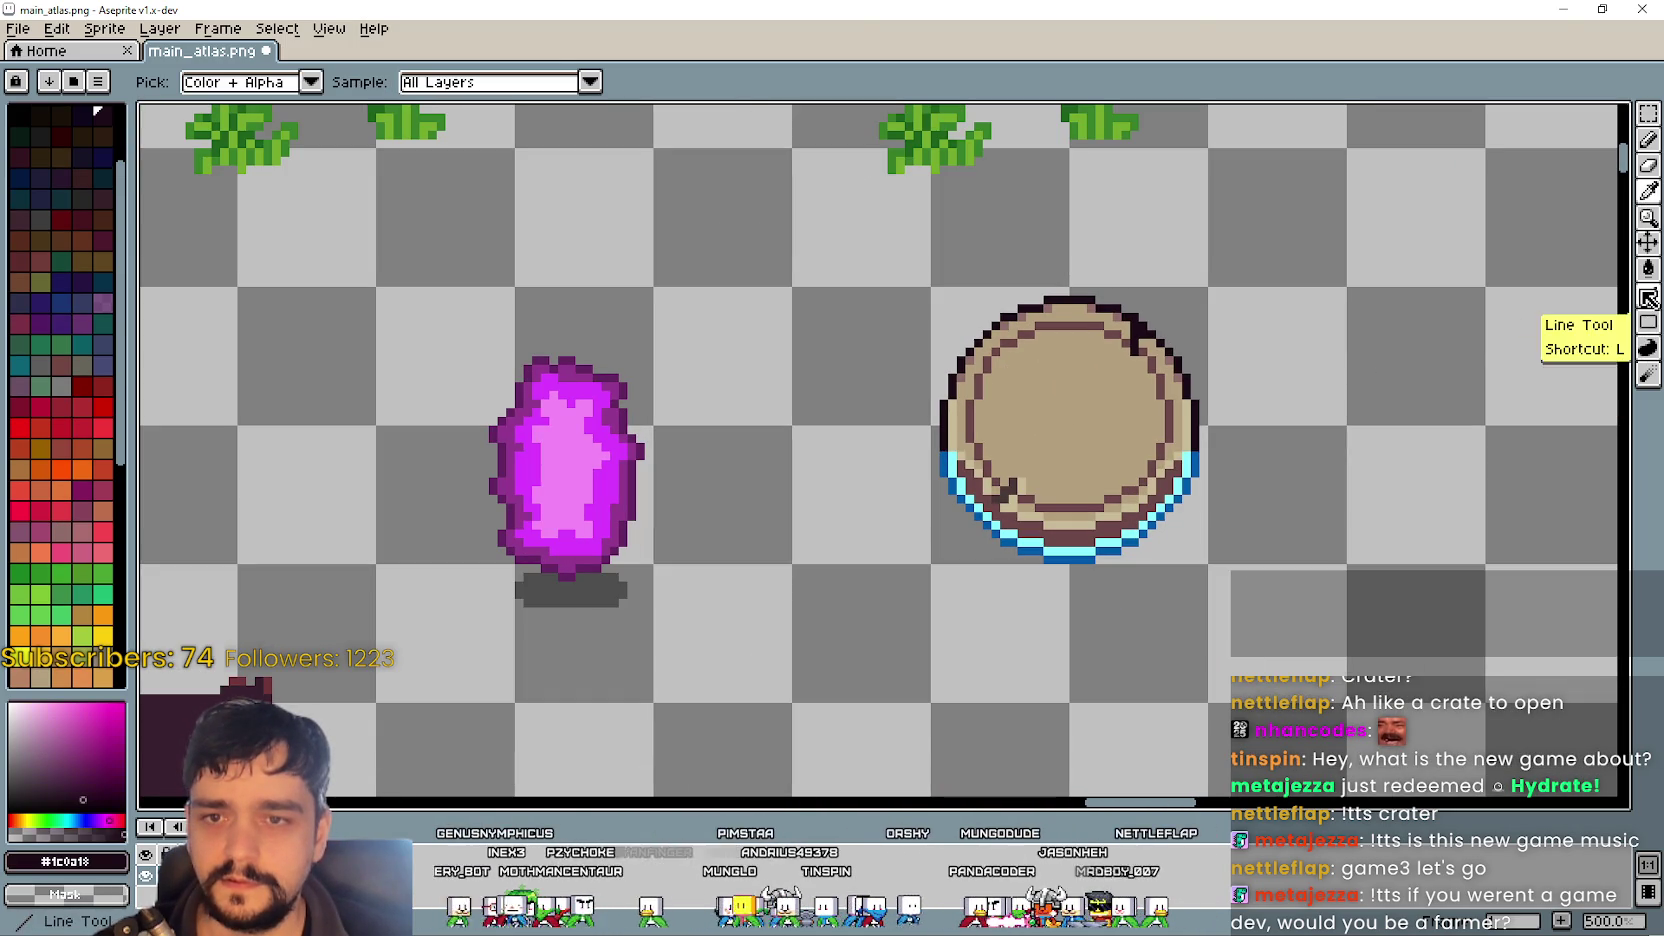
scroll(1100, 400, "up", 2)
scroll(1152, 383, "down", 1)
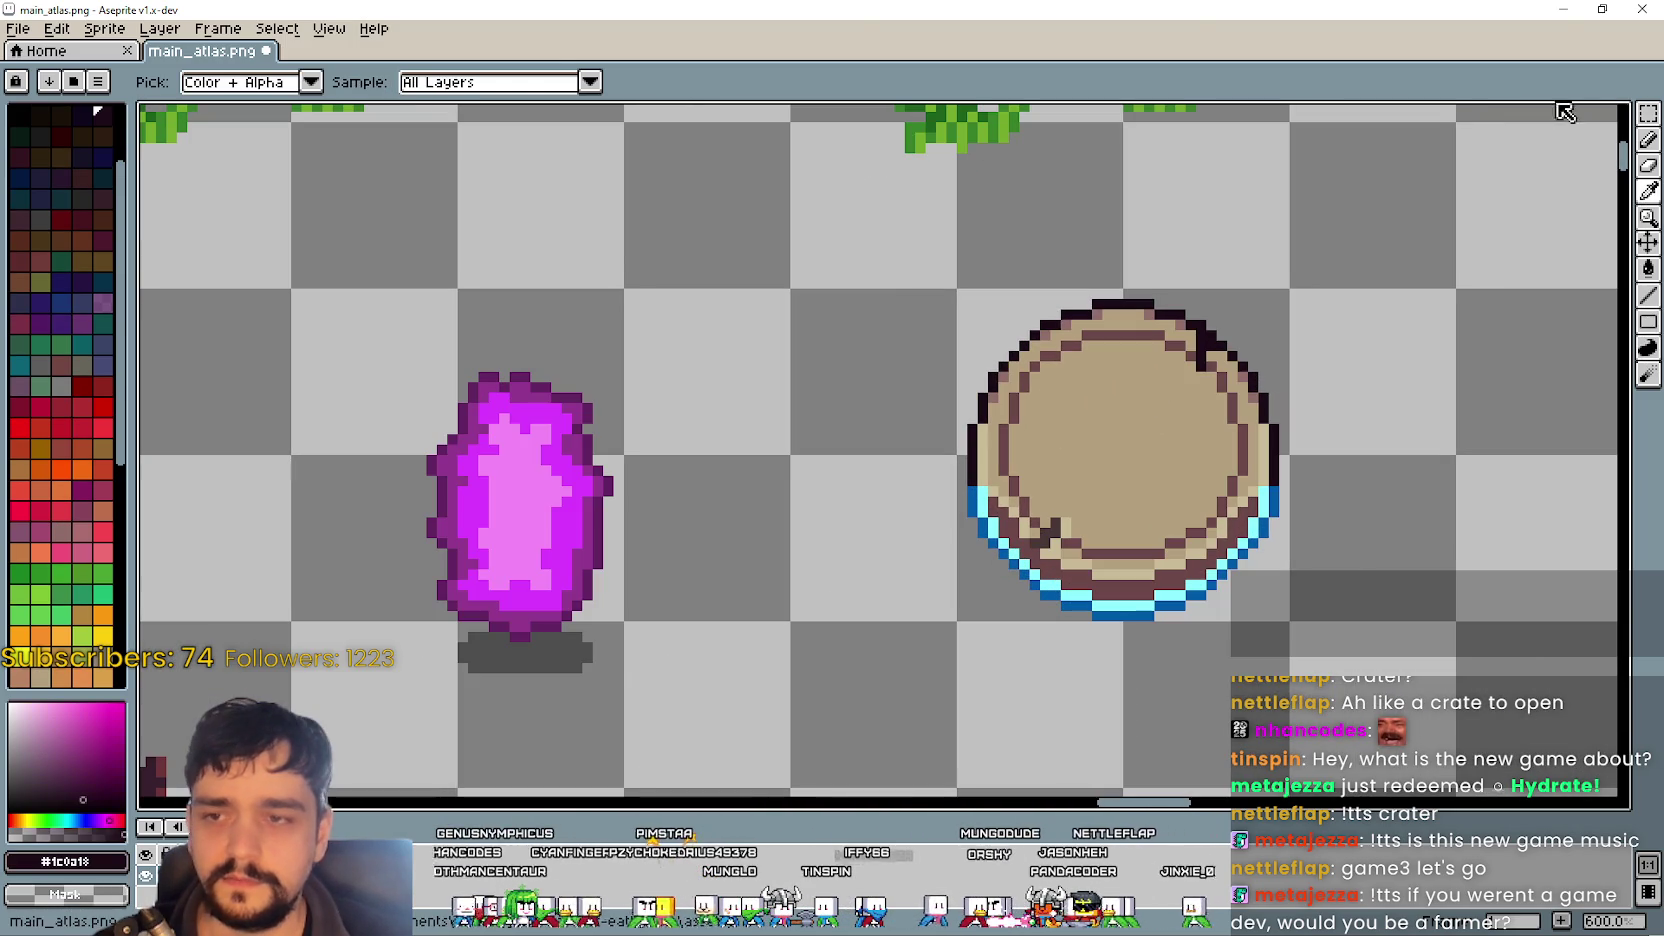
- Select the platform and bucket-fill its blue bottom rim with the dark outline colour
left_click(1648, 115)
left_click_drag(958, 290, 1289, 621)
left_click(1648, 268)
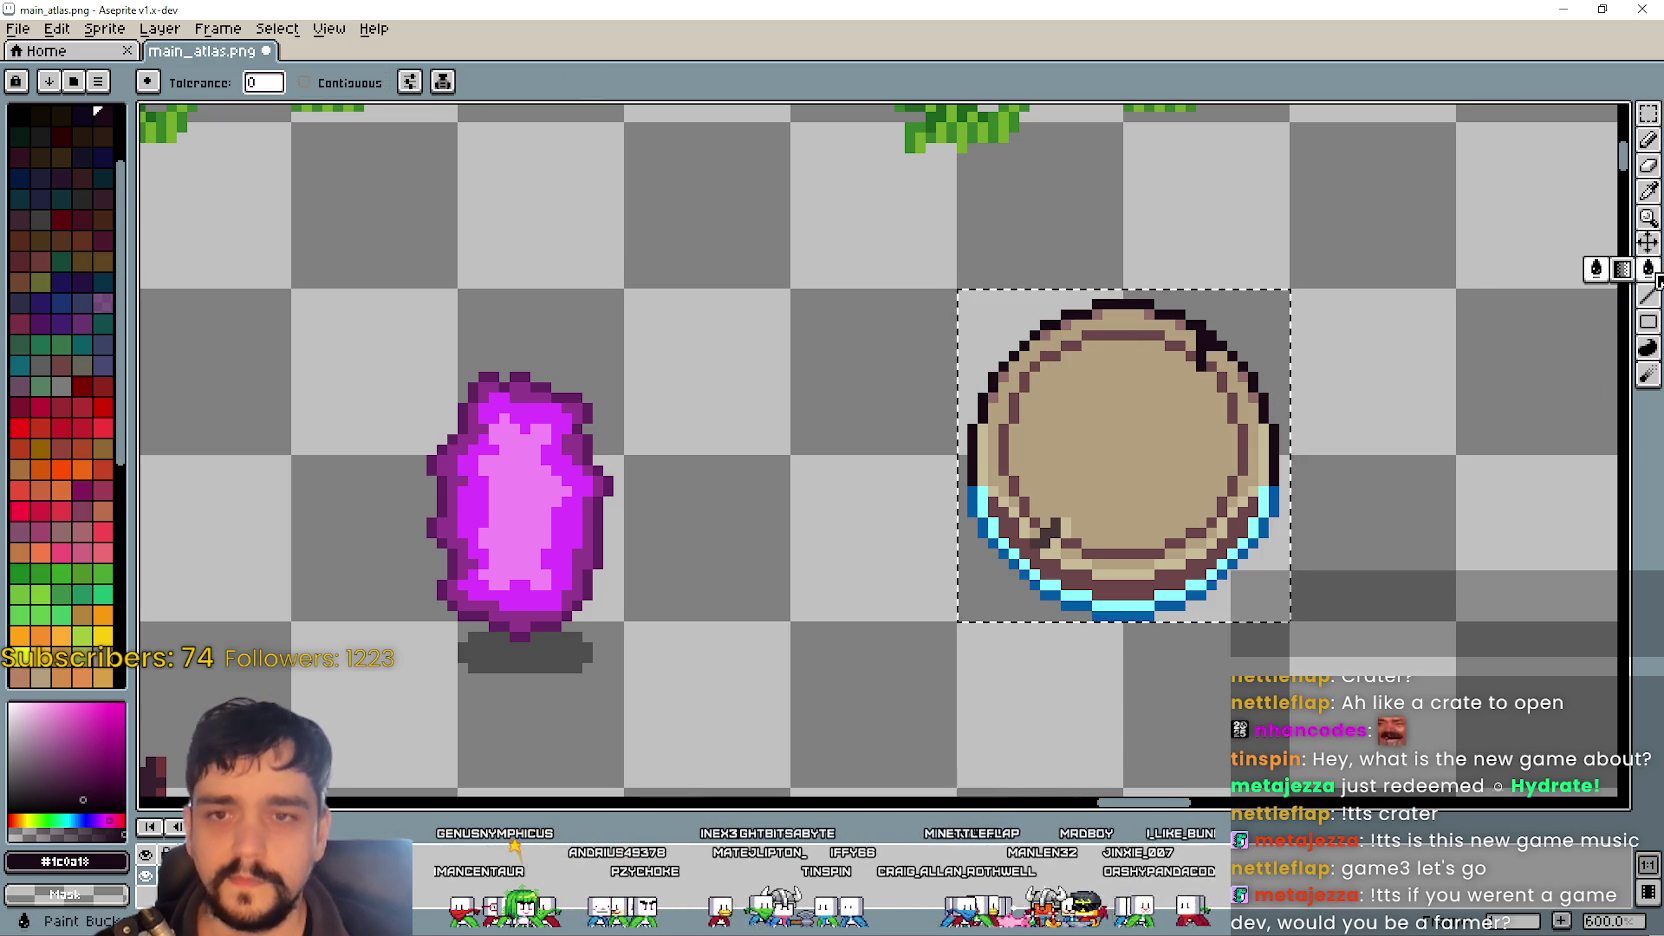
scroll(1042, 500, "up", 1)
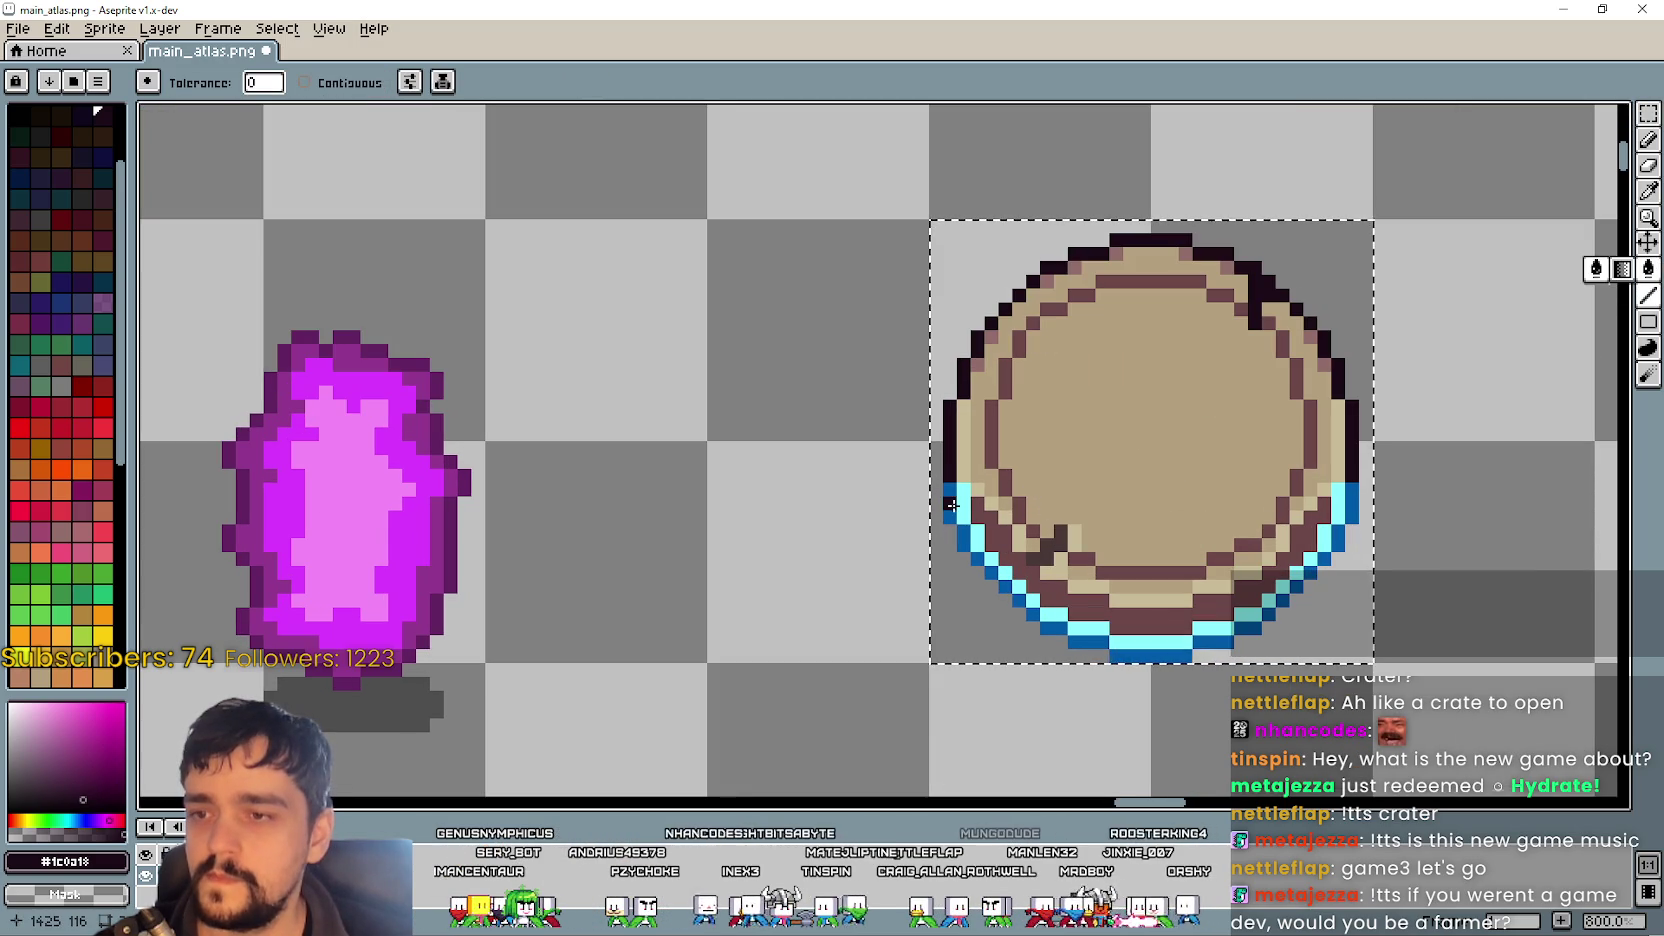
left_click(952, 505)
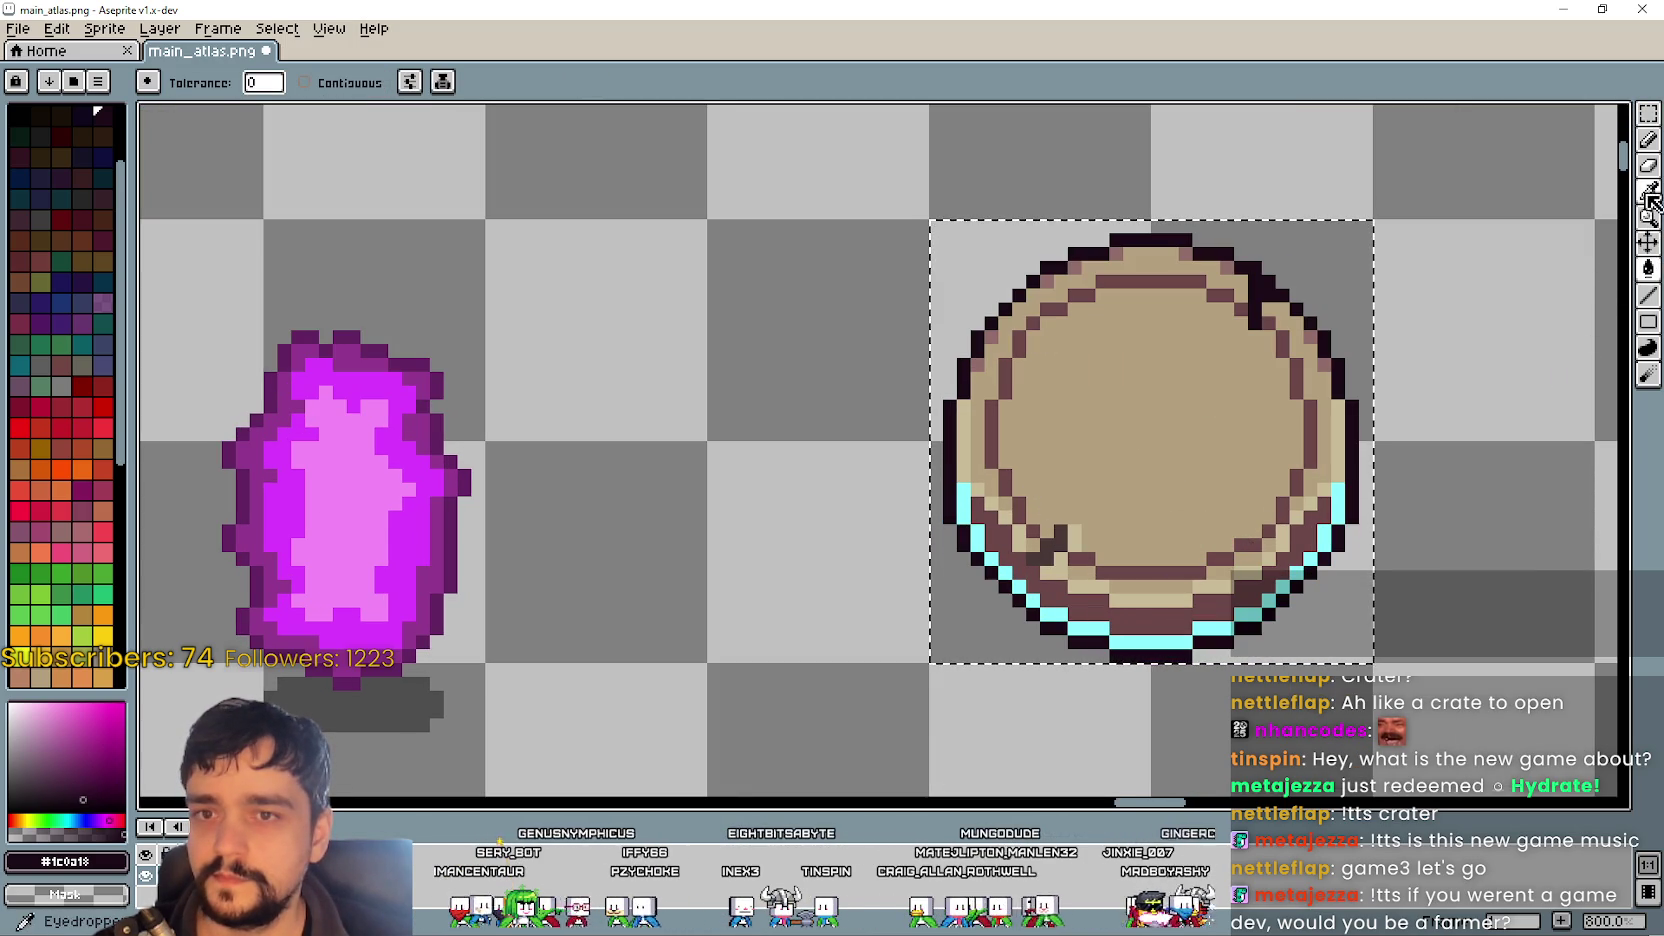
scroll(1151, 520, "down", 1)
left_click_drag(1151, 520, 1008, 533)
scroll(1075, 591, "up", 1)
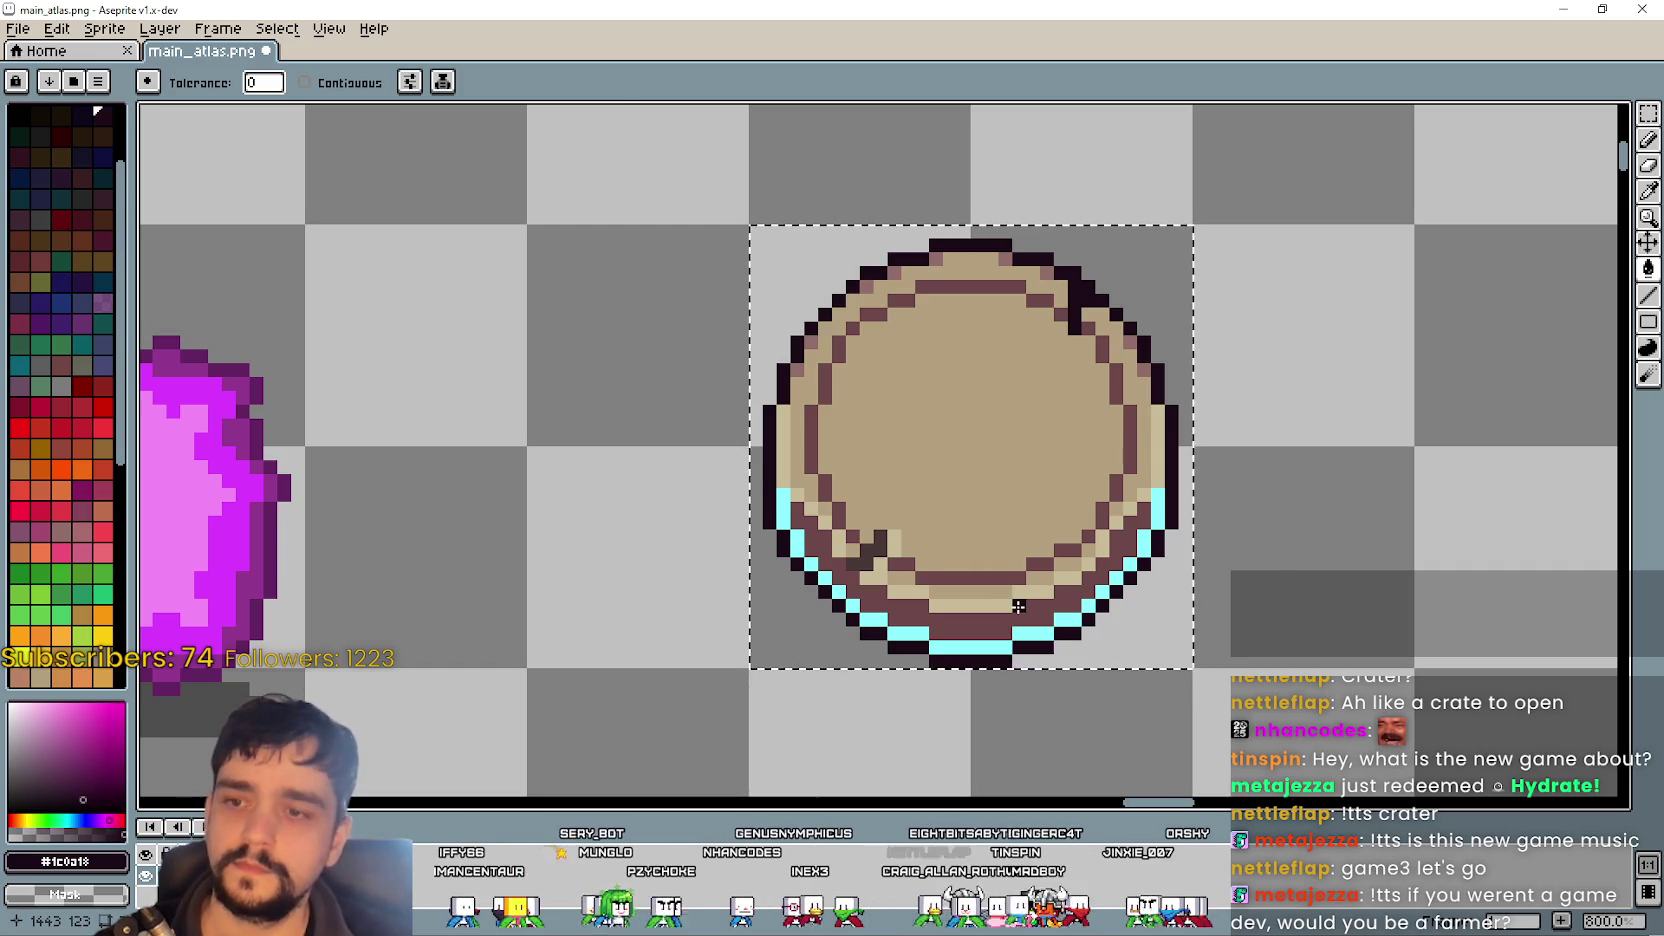
scroll(1018, 606, "up", 2)
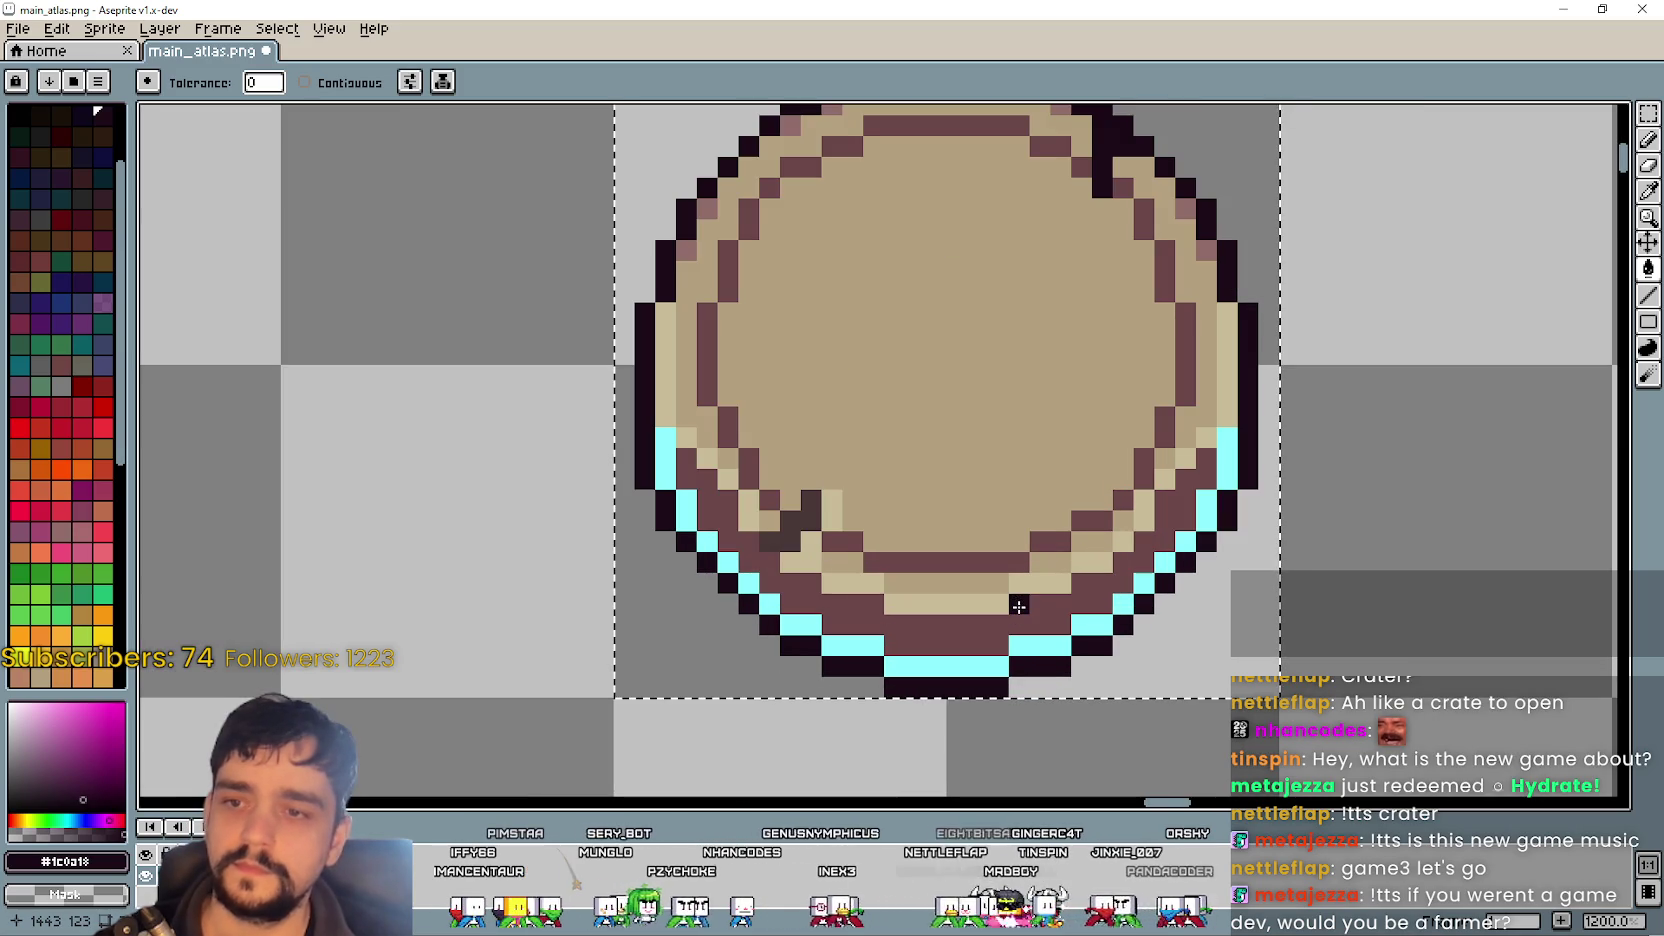
- Sample the mauve rim colour and fill the cyan rim pixels with it
left_click(1648, 190)
left_click(1036, 610)
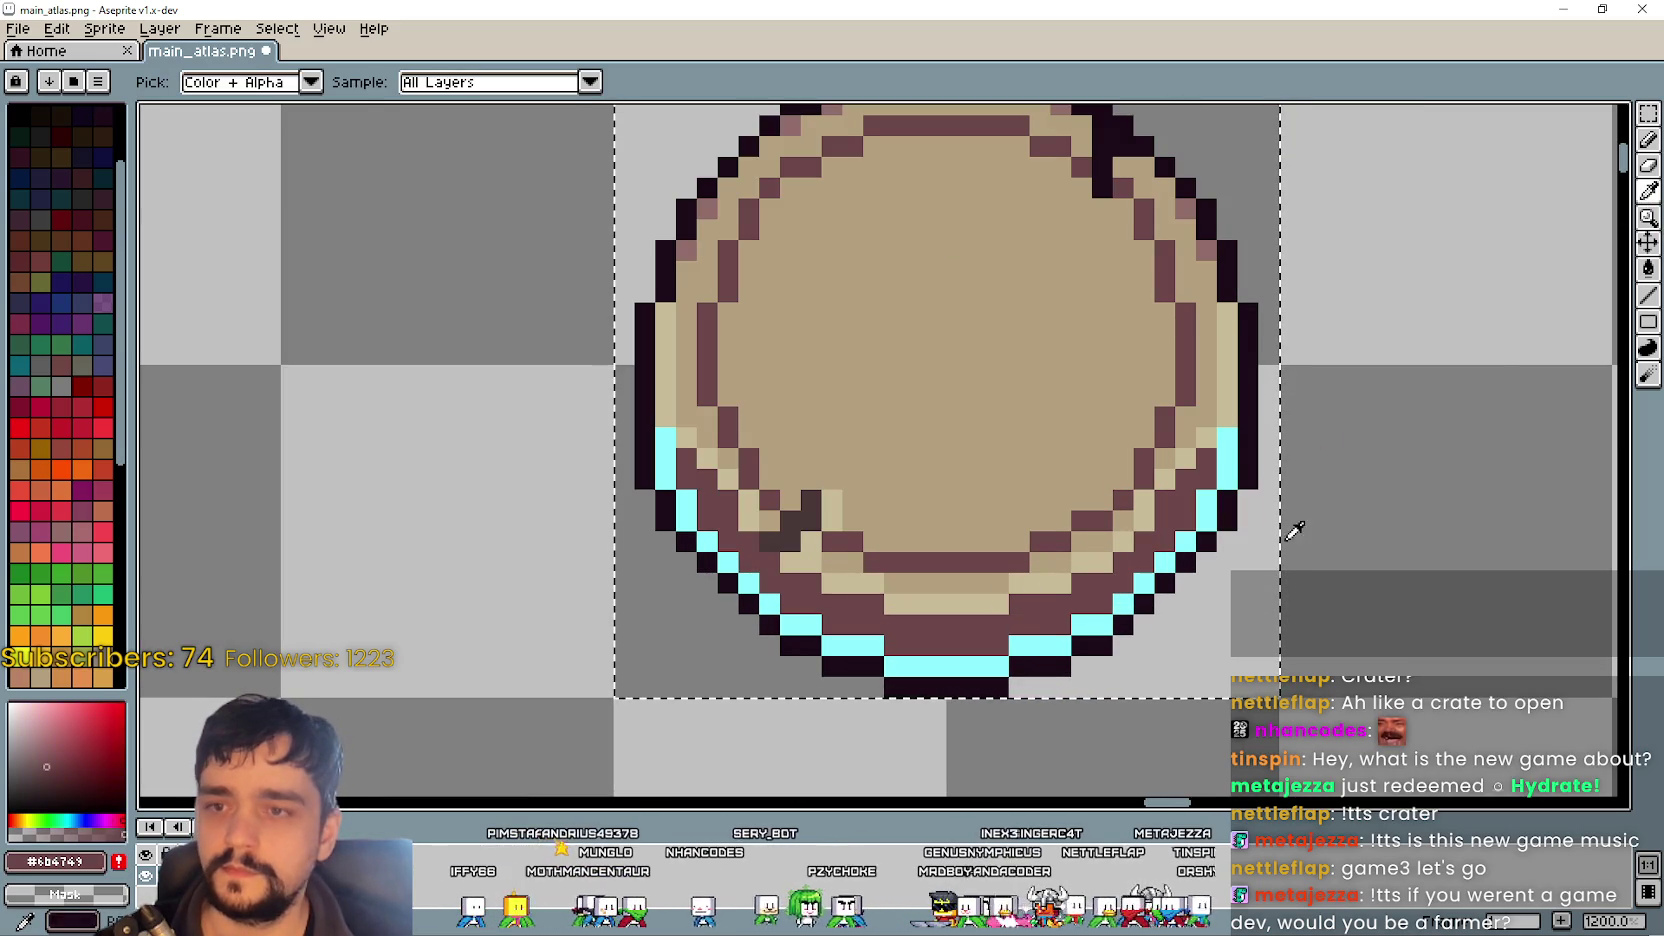
left_click(1648, 268)
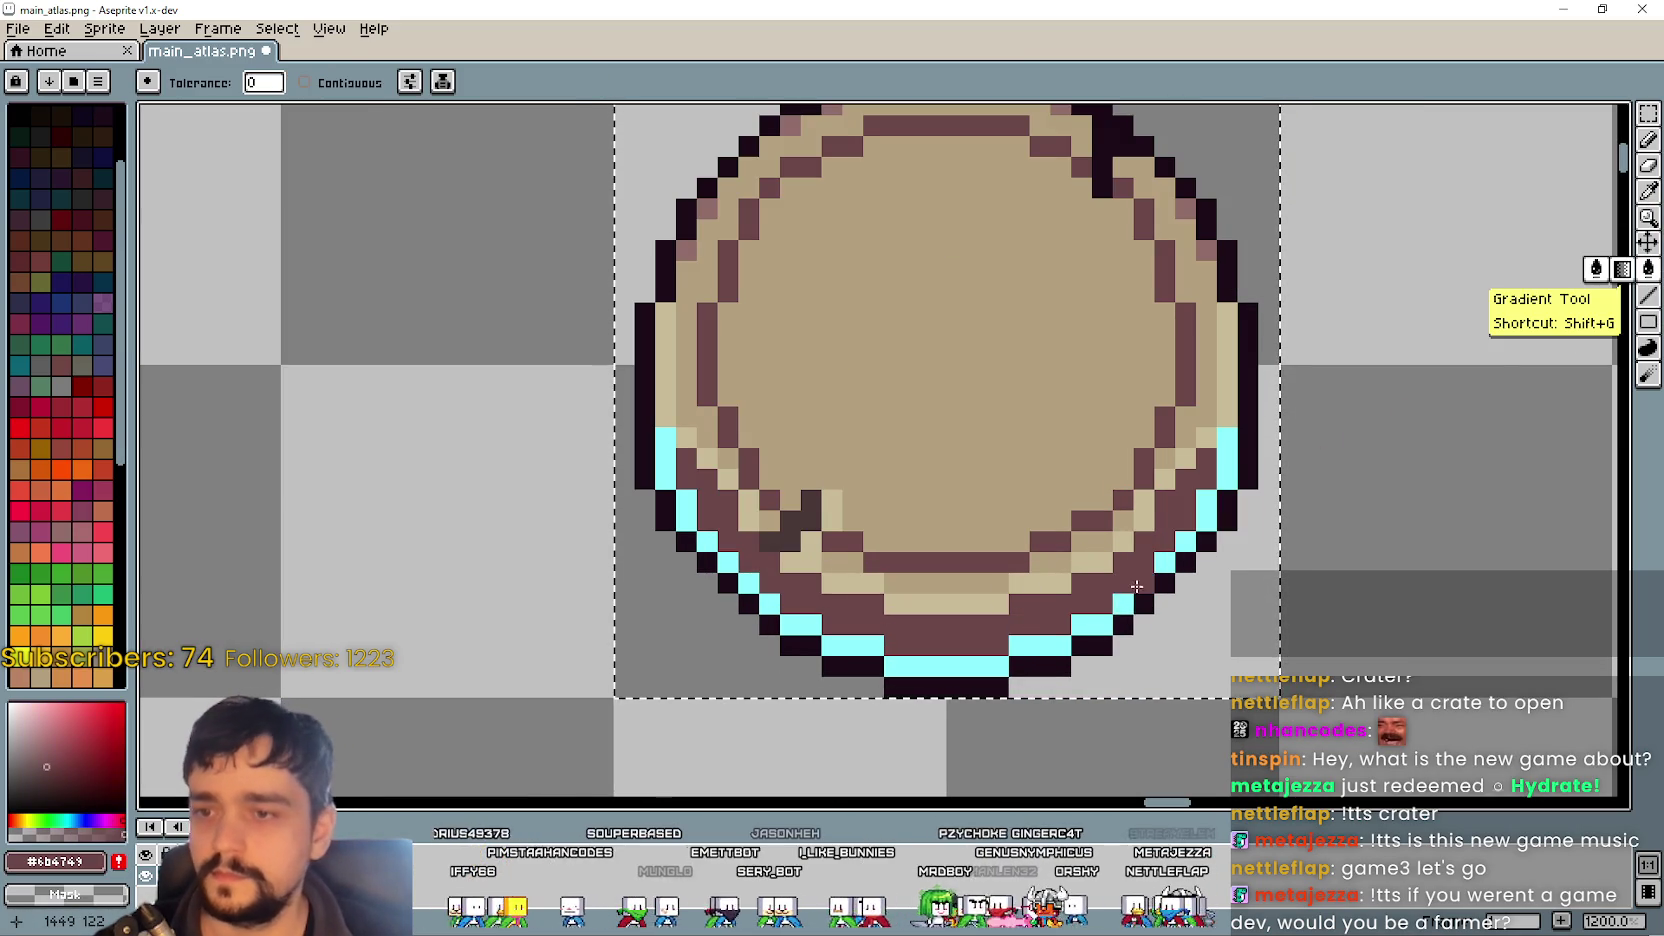
left_click(1122, 599)
scroll(1122, 599, "down", 2)
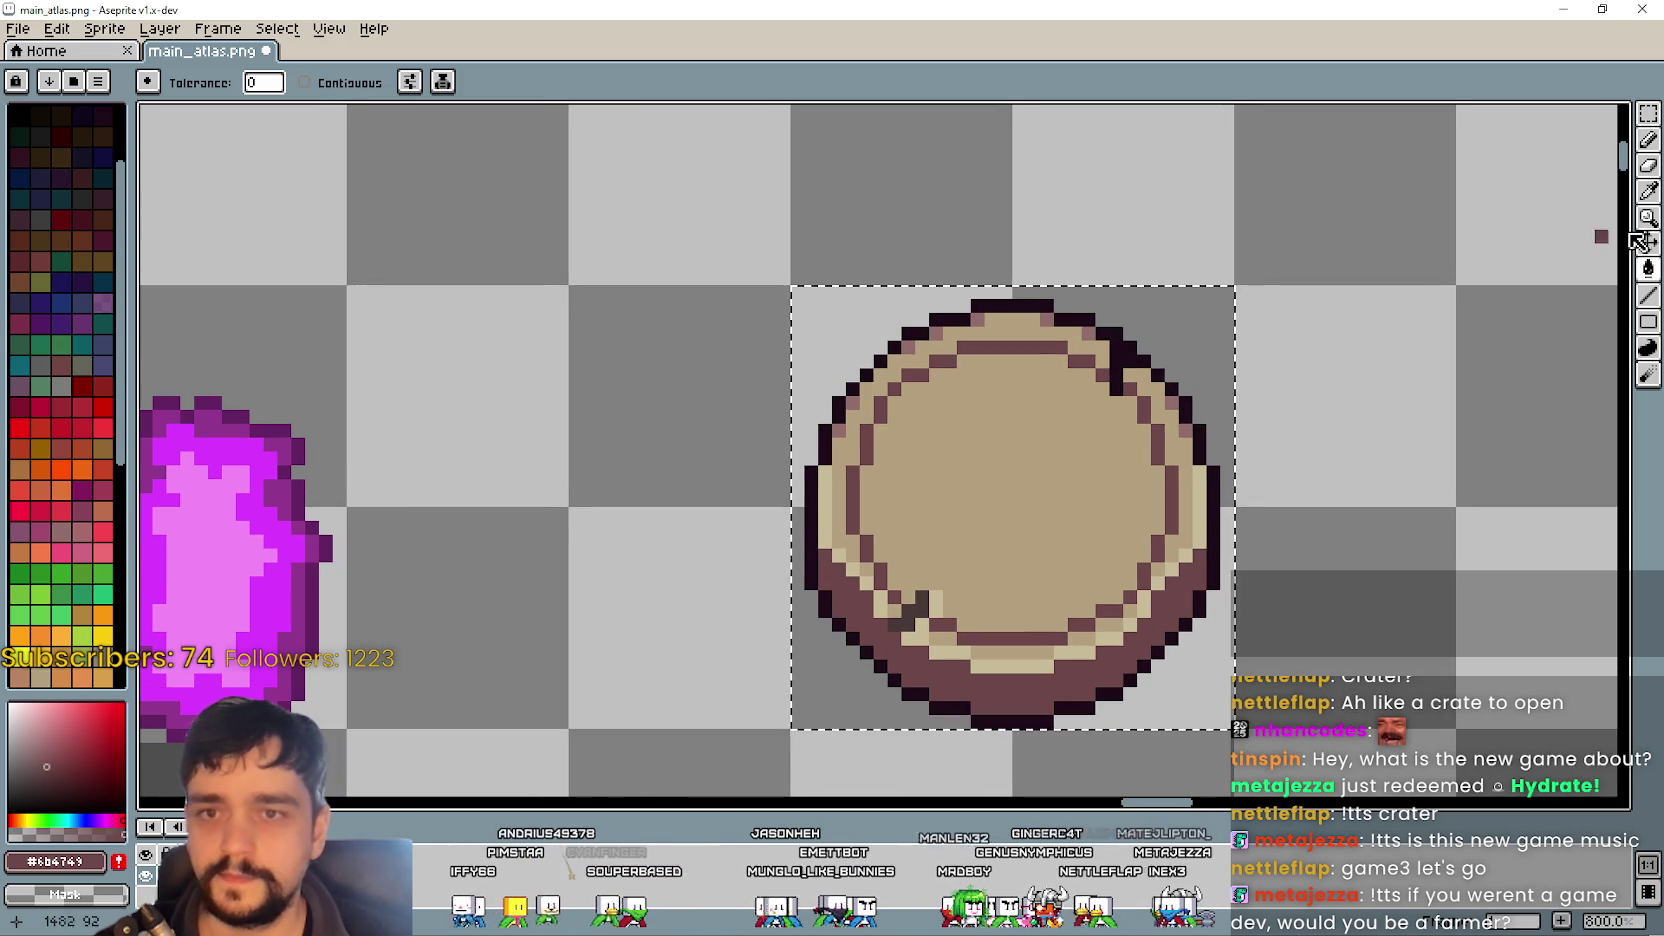
left_click(1648, 295)
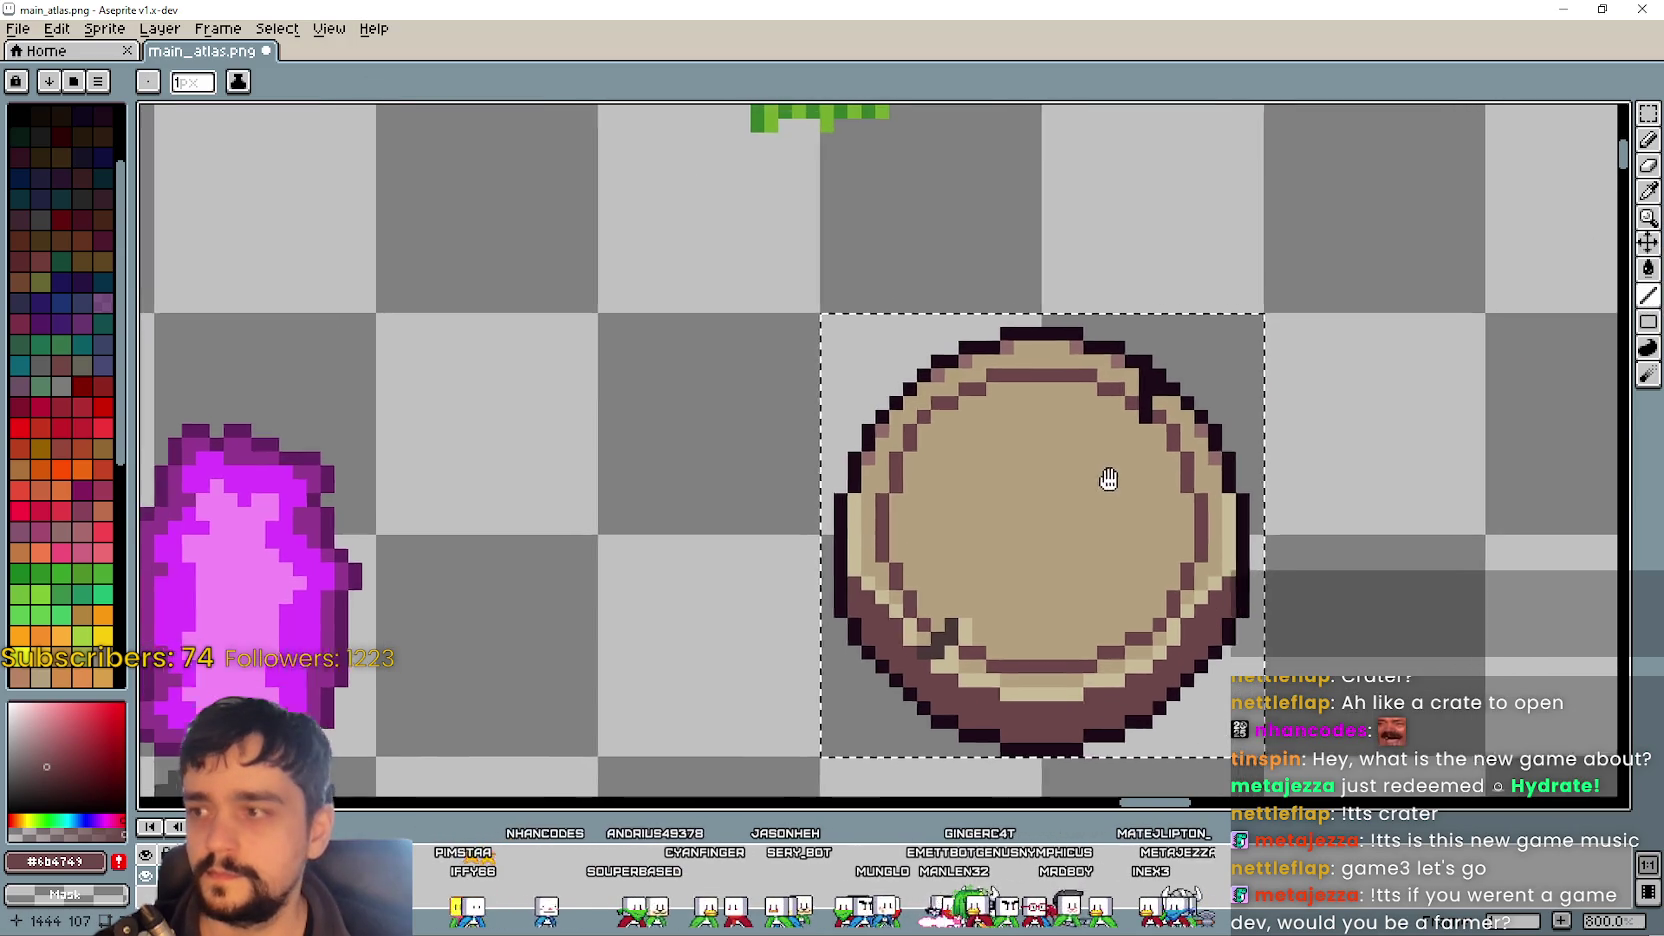
scroll(1172, 524, "up", 1)
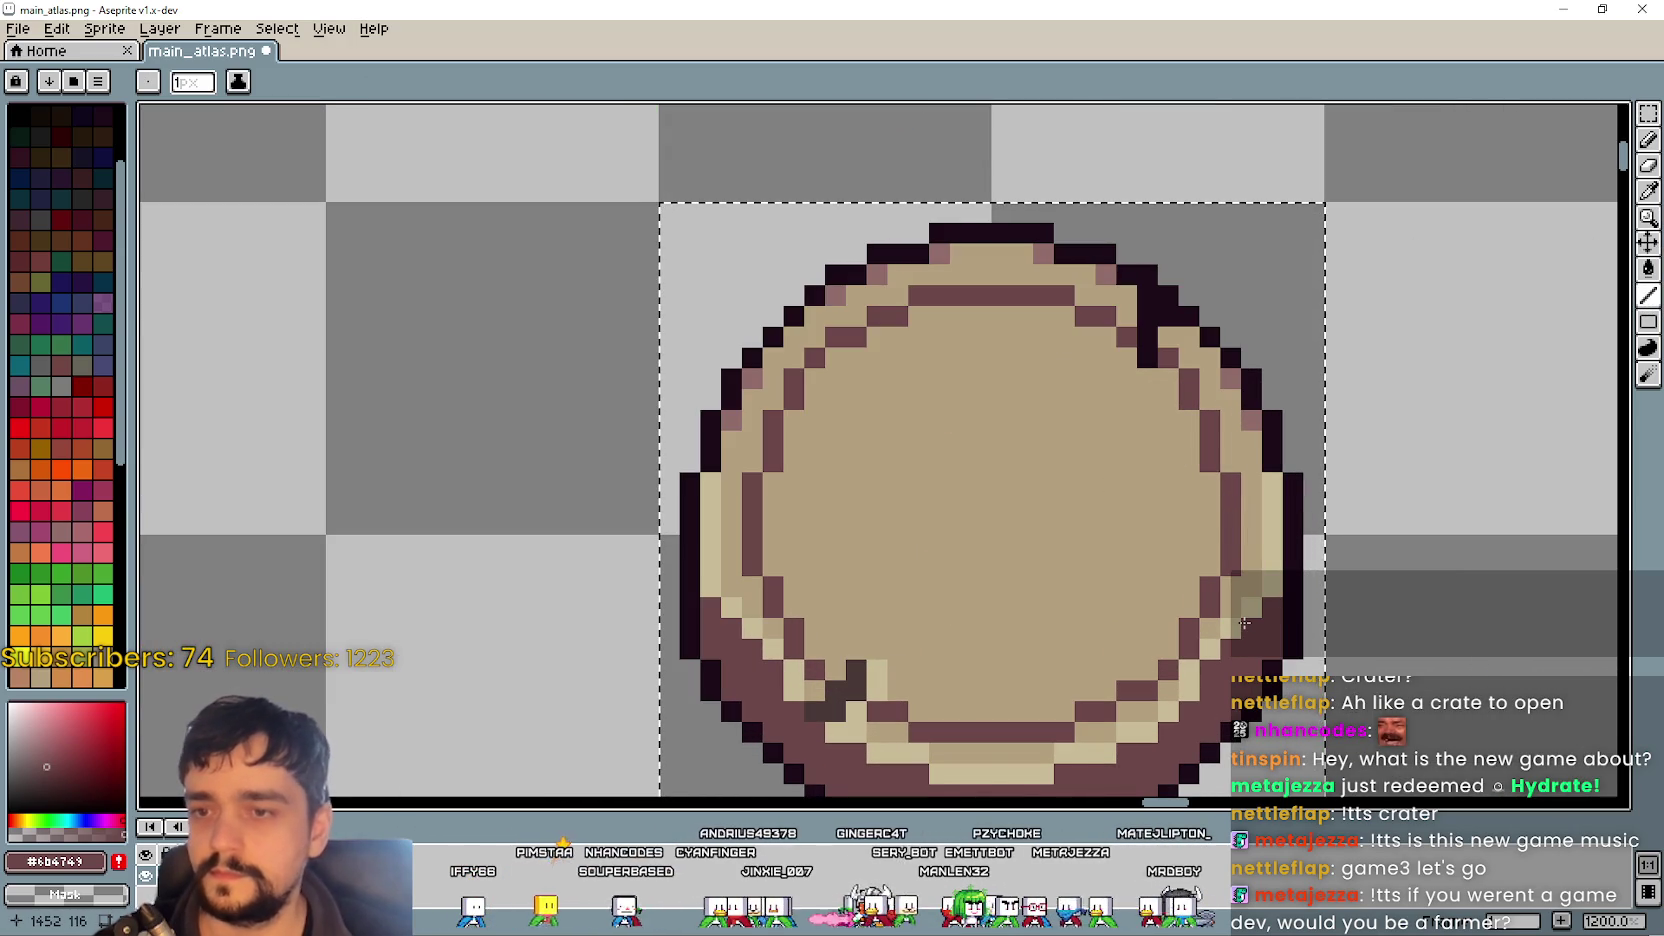
scroll(855, 380, "down", 1)
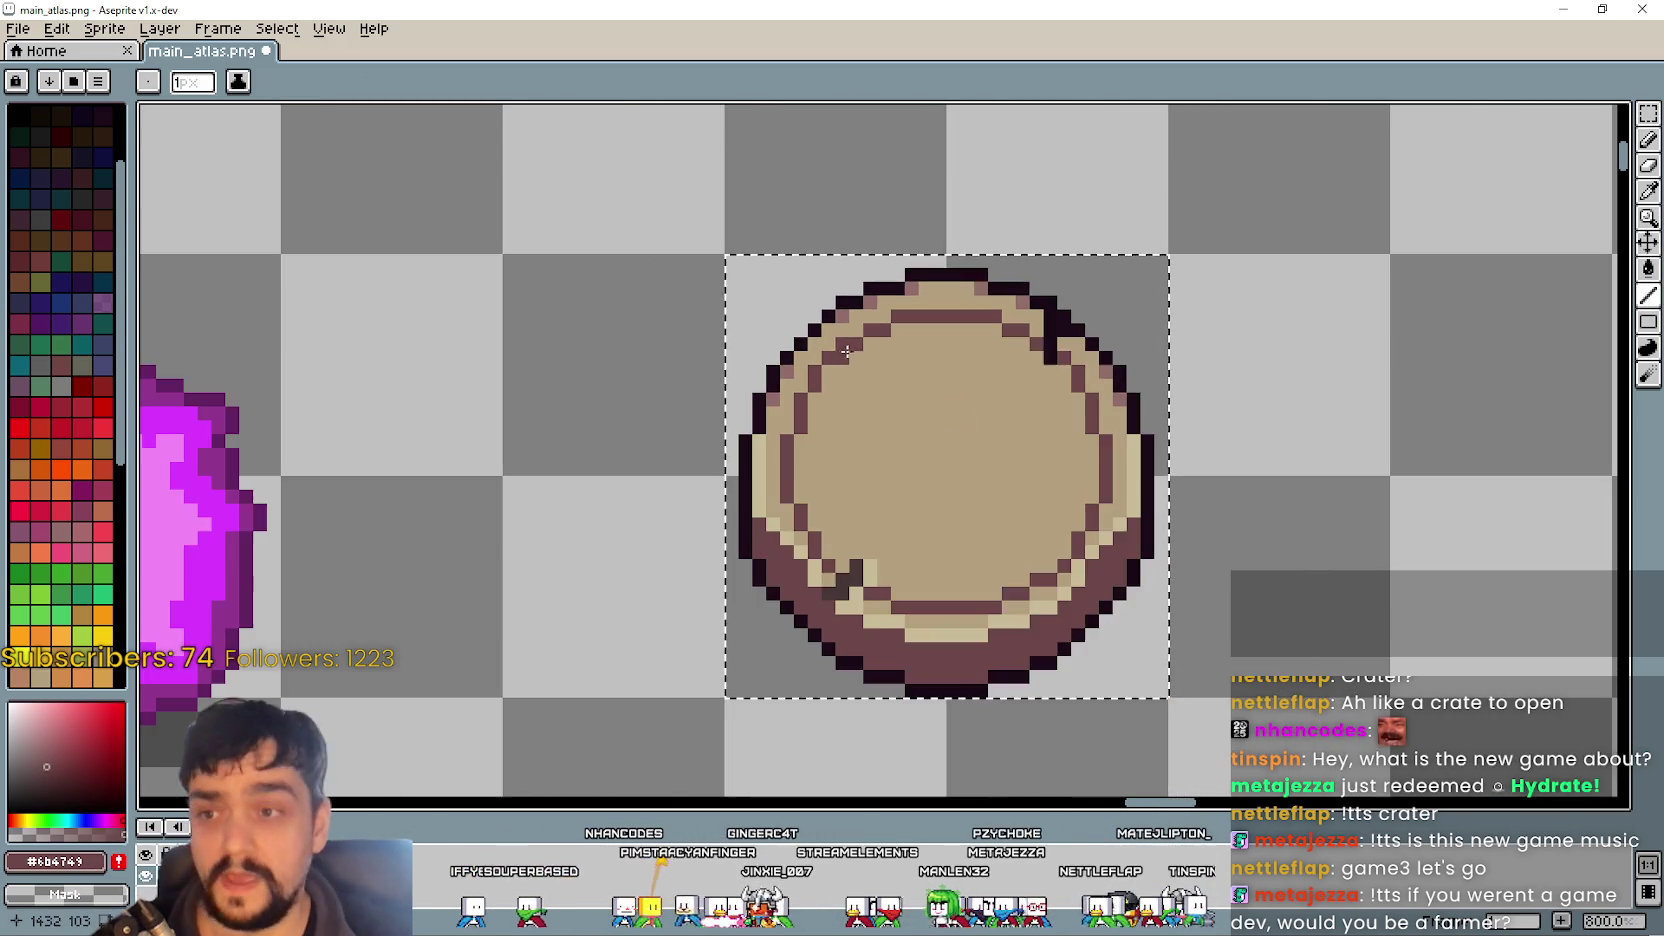
scroll(837, 523, "up", 1)
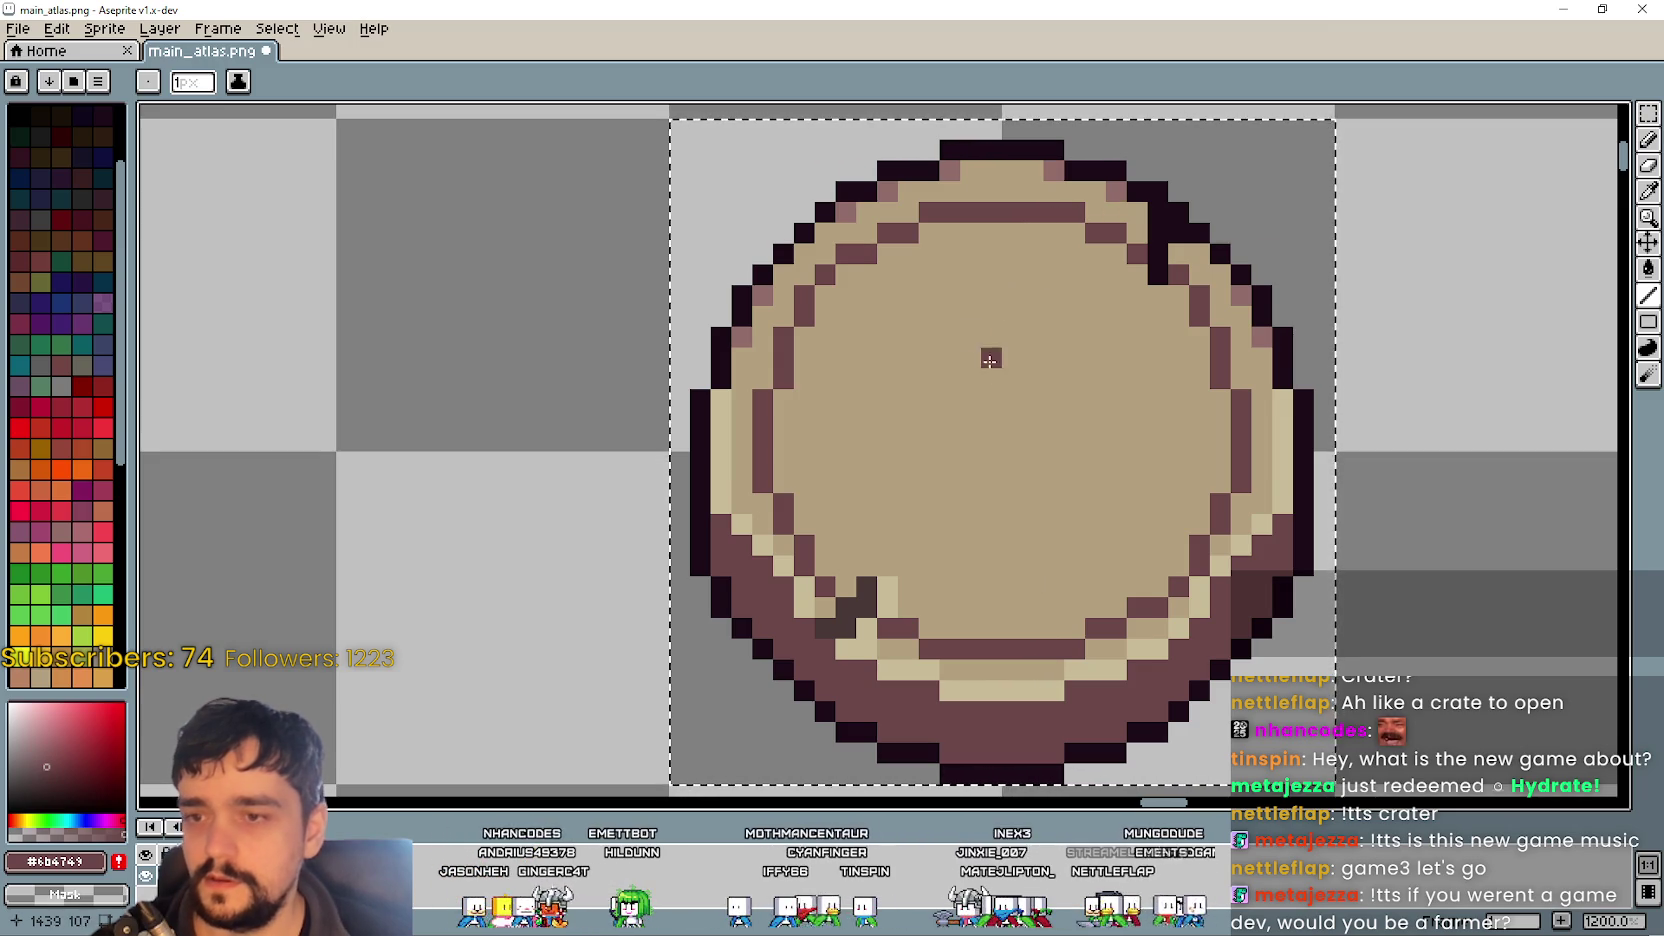
scroll(1020, 360, "down", 2)
scroll(1020, 360, "left", 2)
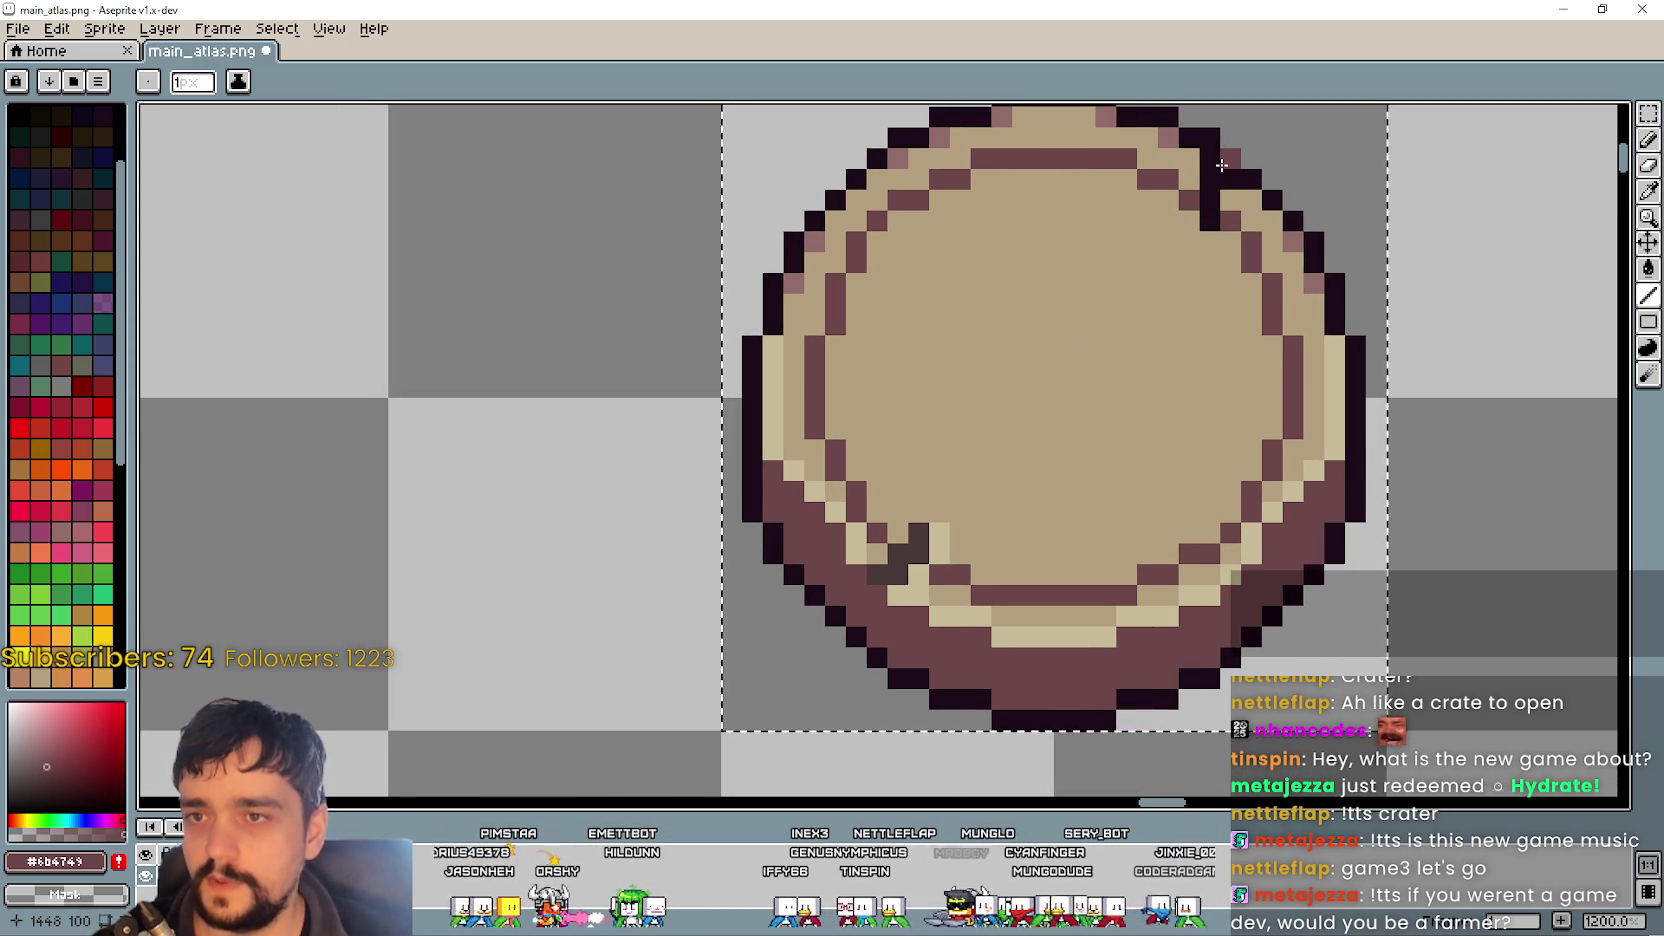
- Redraw the mauve inner ring on the tan top with the Ellipse tool, discarding trial shapes
left_click(887, 550, "shift")
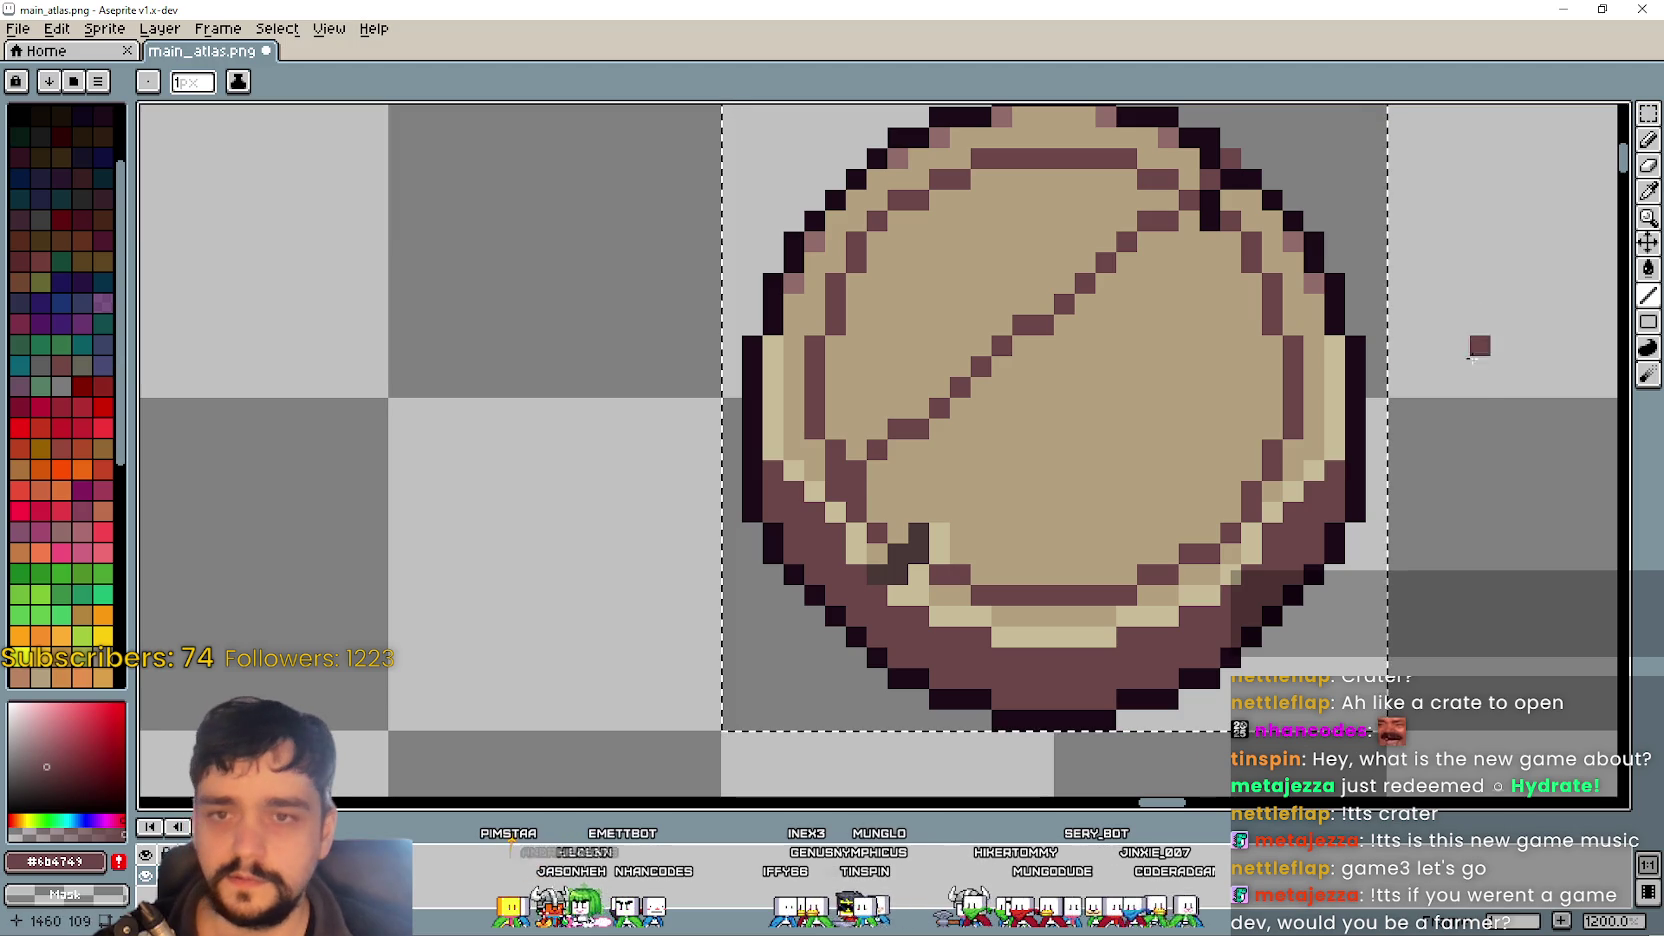
key("ctrl+z")
mouse_move(1648, 322)
left_click(1596, 322)
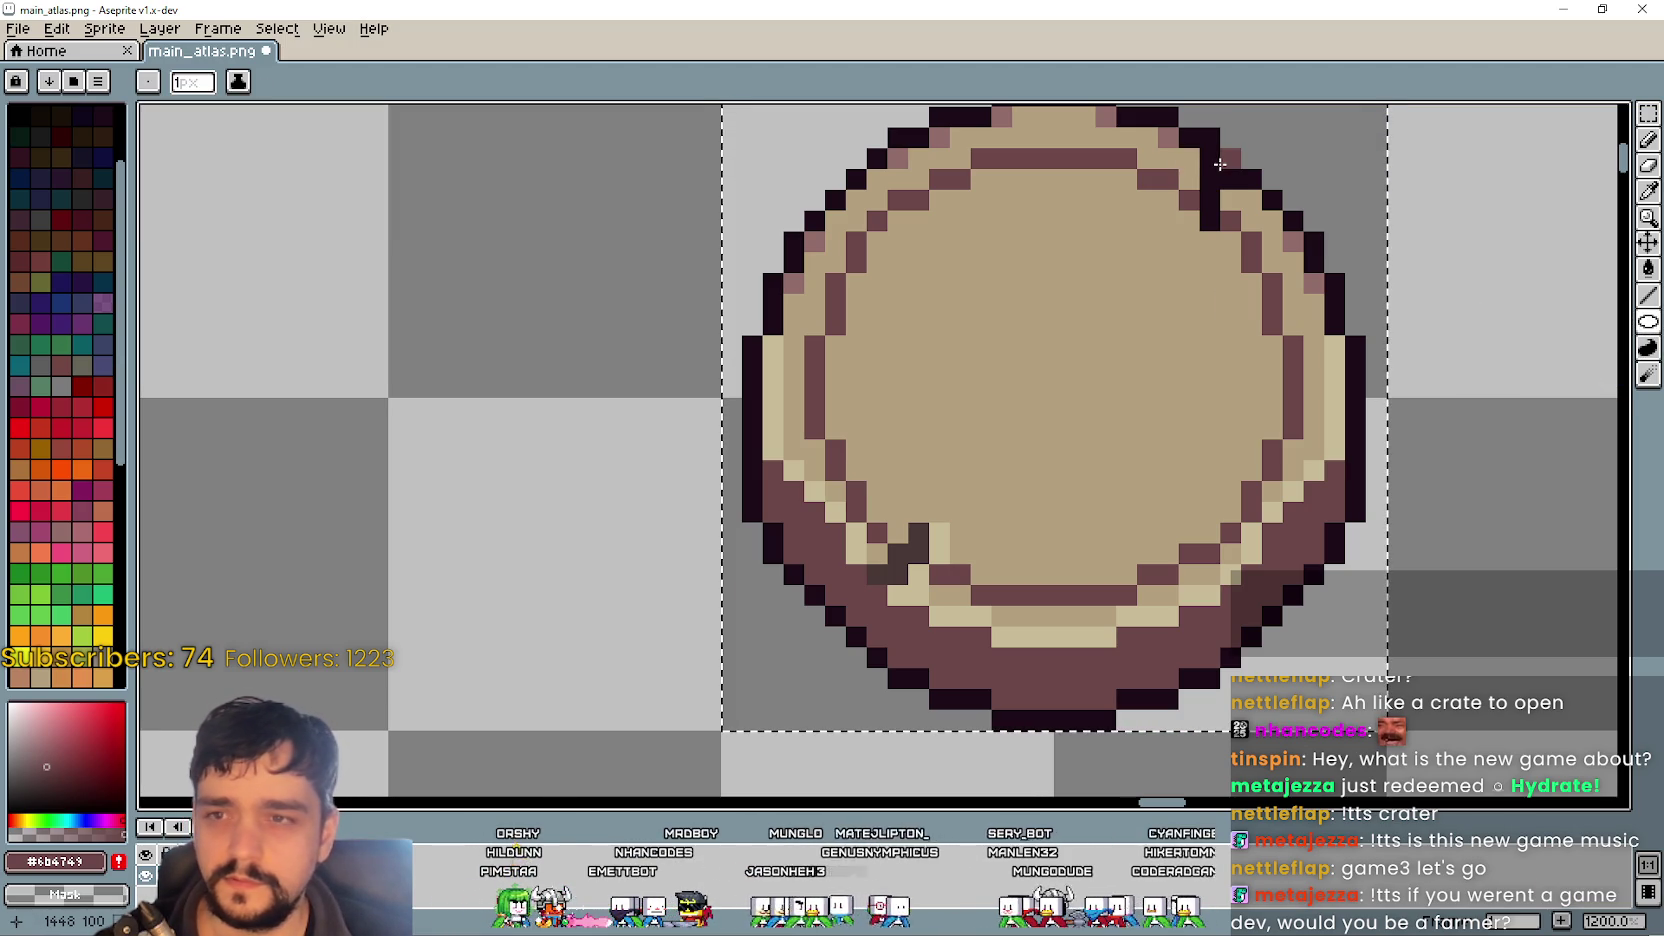
mouse_move(1200, 176)
left_mouse_down()
mouse_move(885, 550)
mouse_move(851, 630)
left_mouse_up()
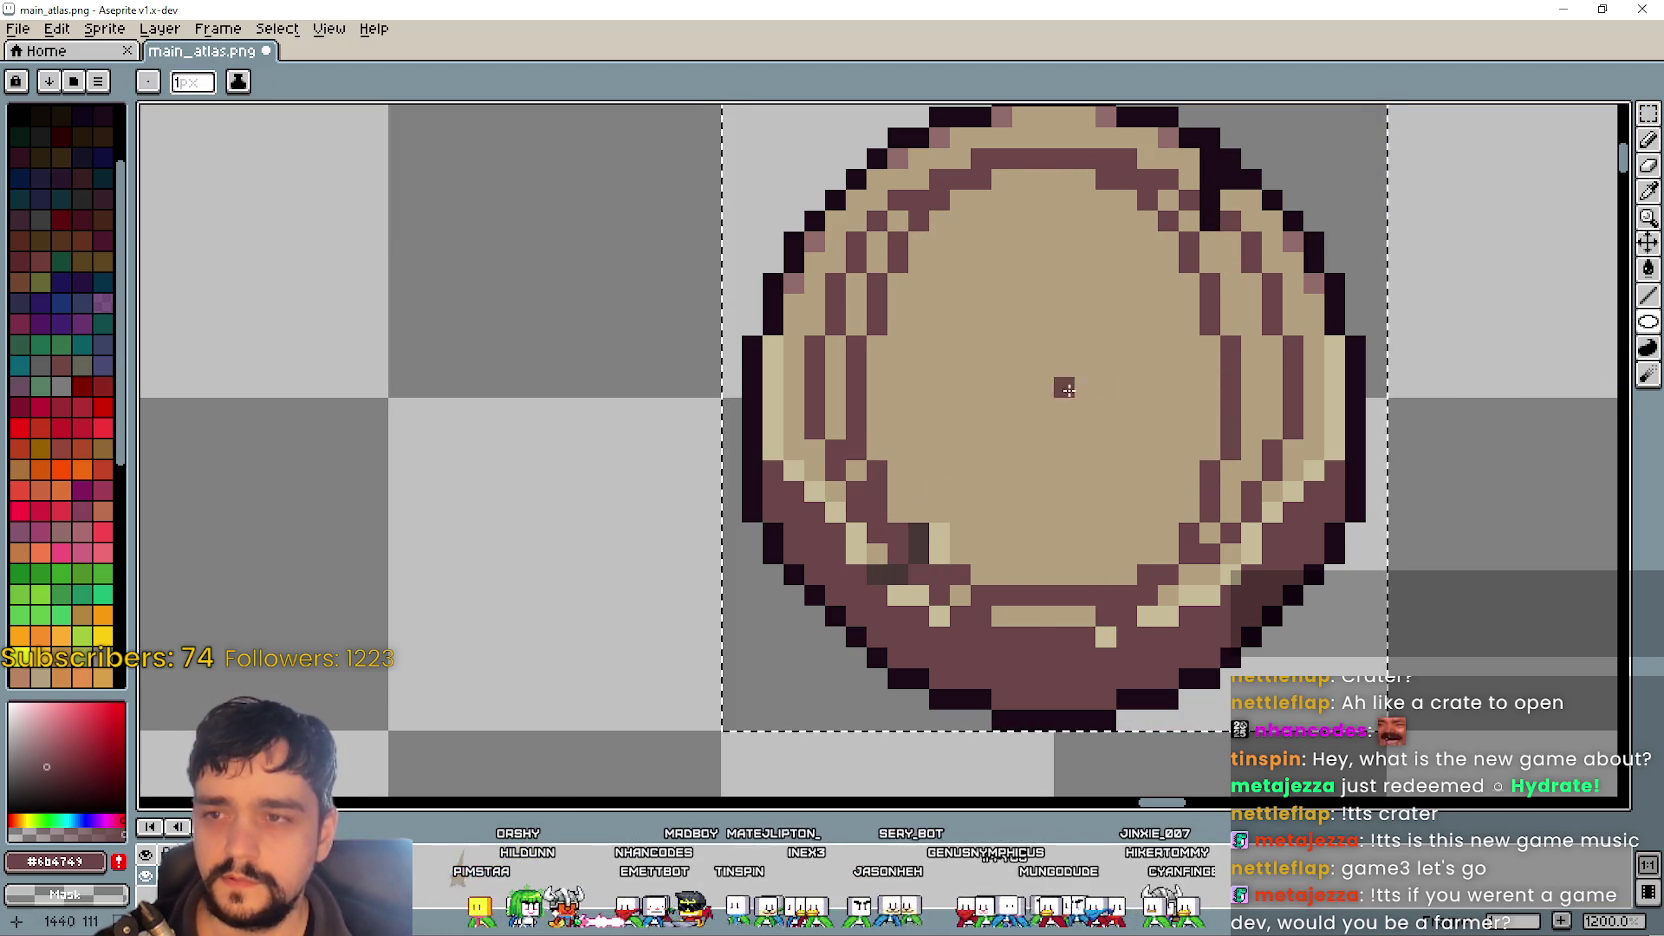
key("ctrl+z")
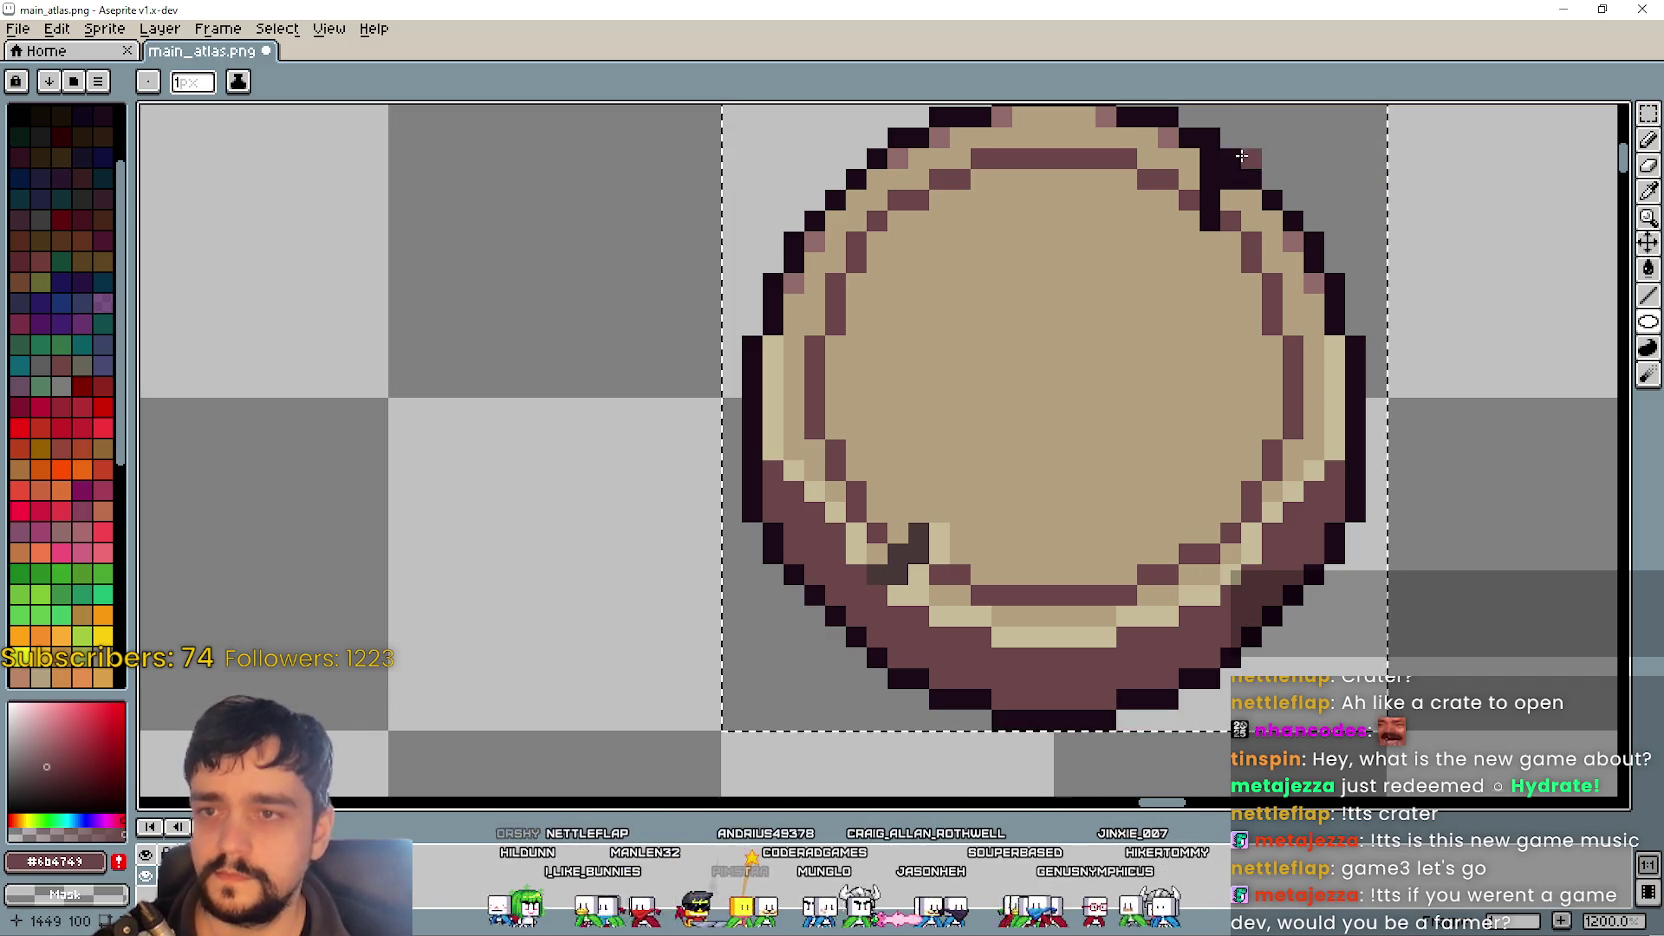
left_click_drag(1221, 169, 850, 602)
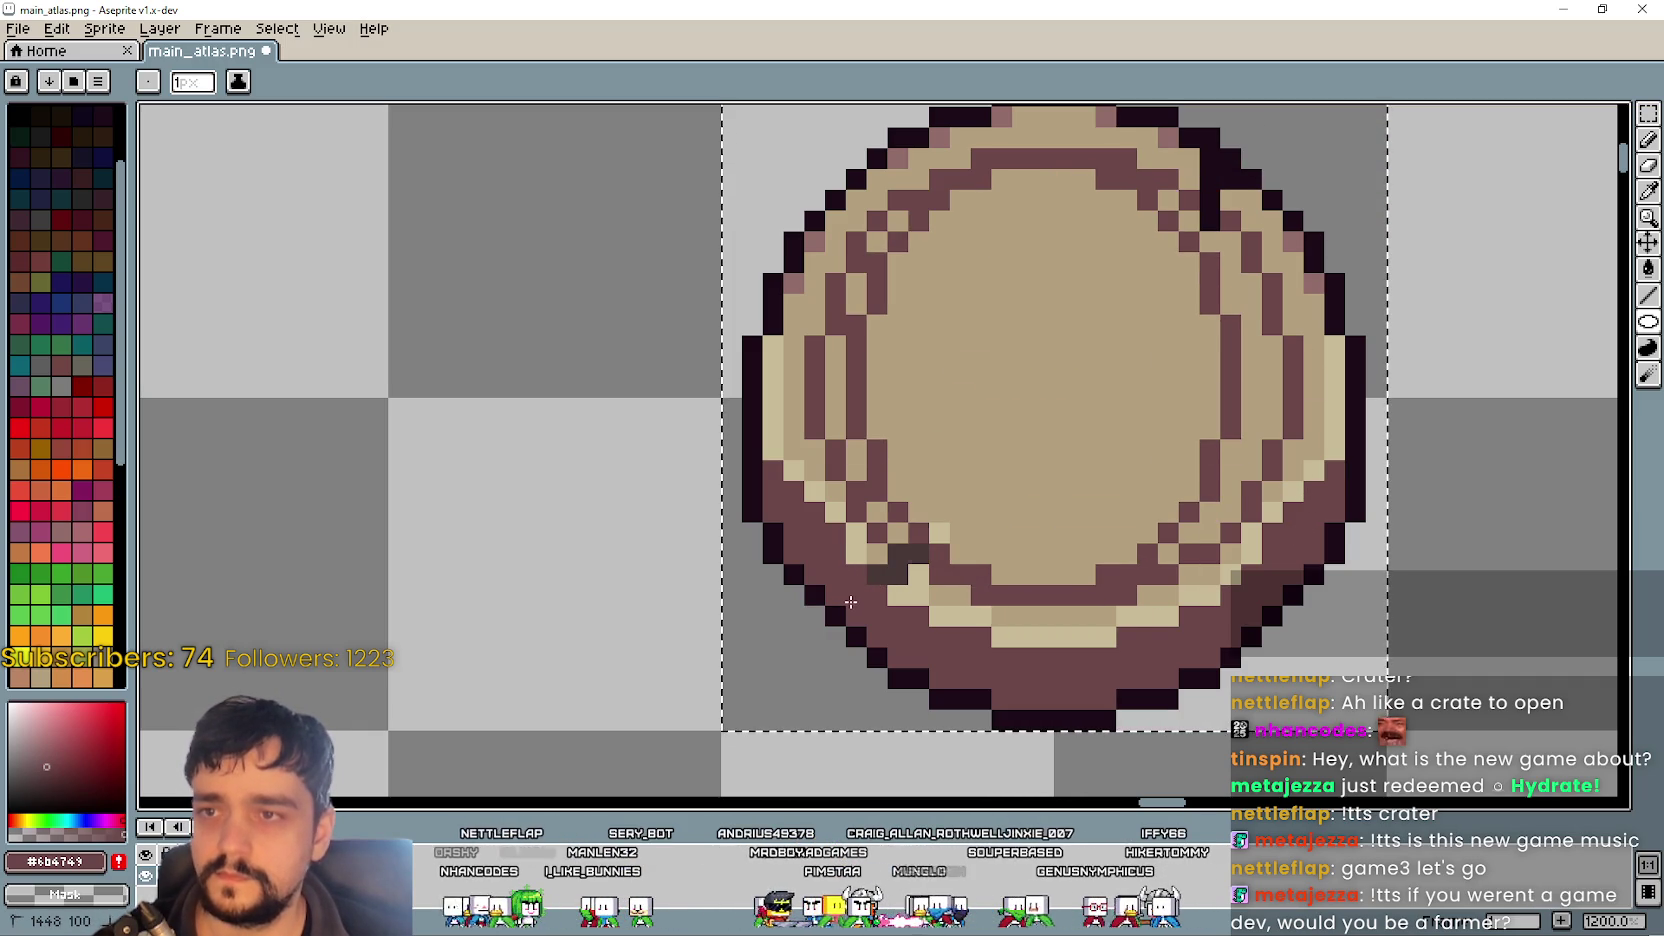
key("ctrl+z")
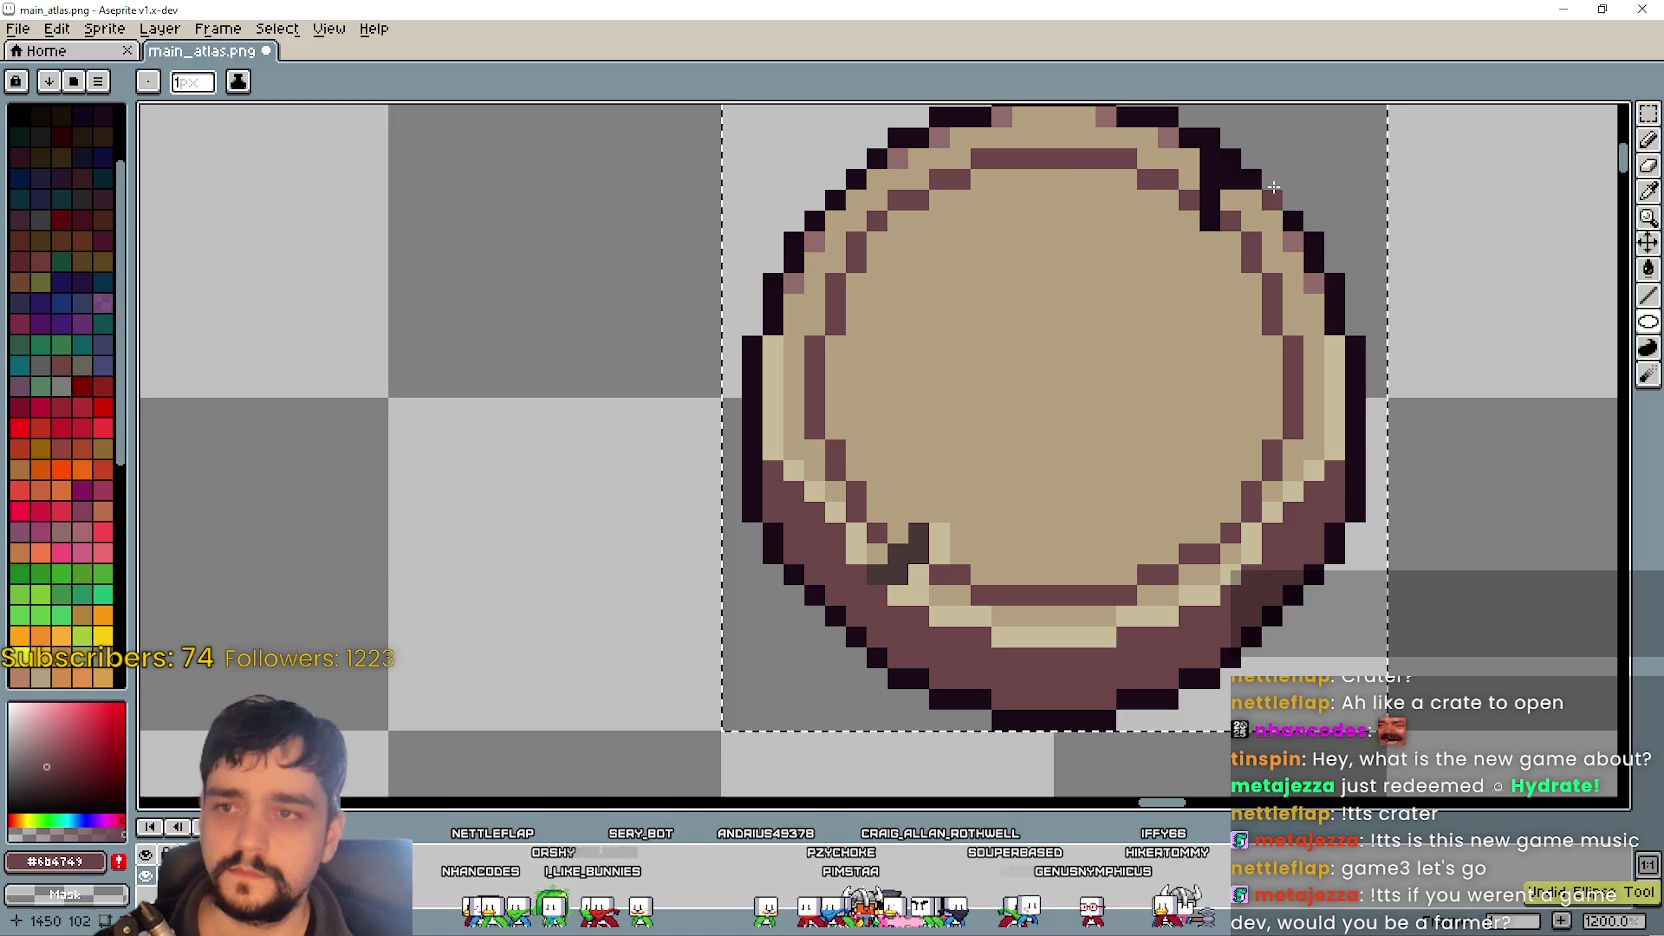
mouse_move(1275, 170)
left_mouse_down()
mouse_move(955, 412)
mouse_move(796, 617)
mouse_move(820, 660)
mouse_move(812, 648)
left_mouse_up()
- Draw a mauve line down the platform's left edge
scroll(1340, 407, "up", 2)
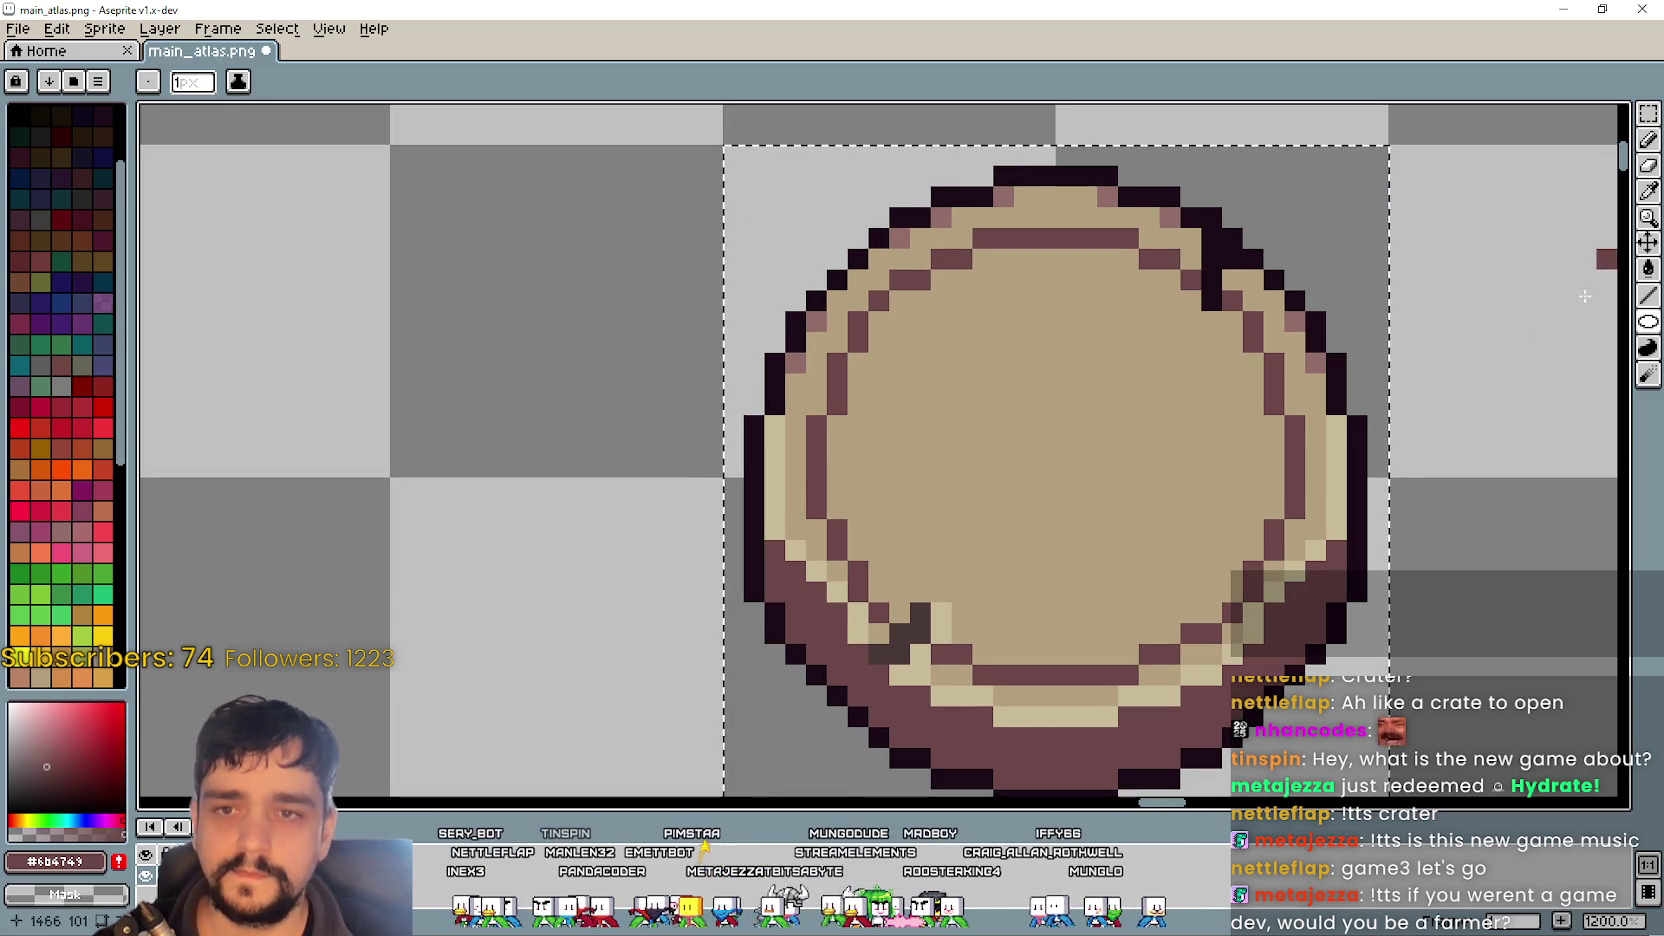
scroll(1252, 596, "down", 3)
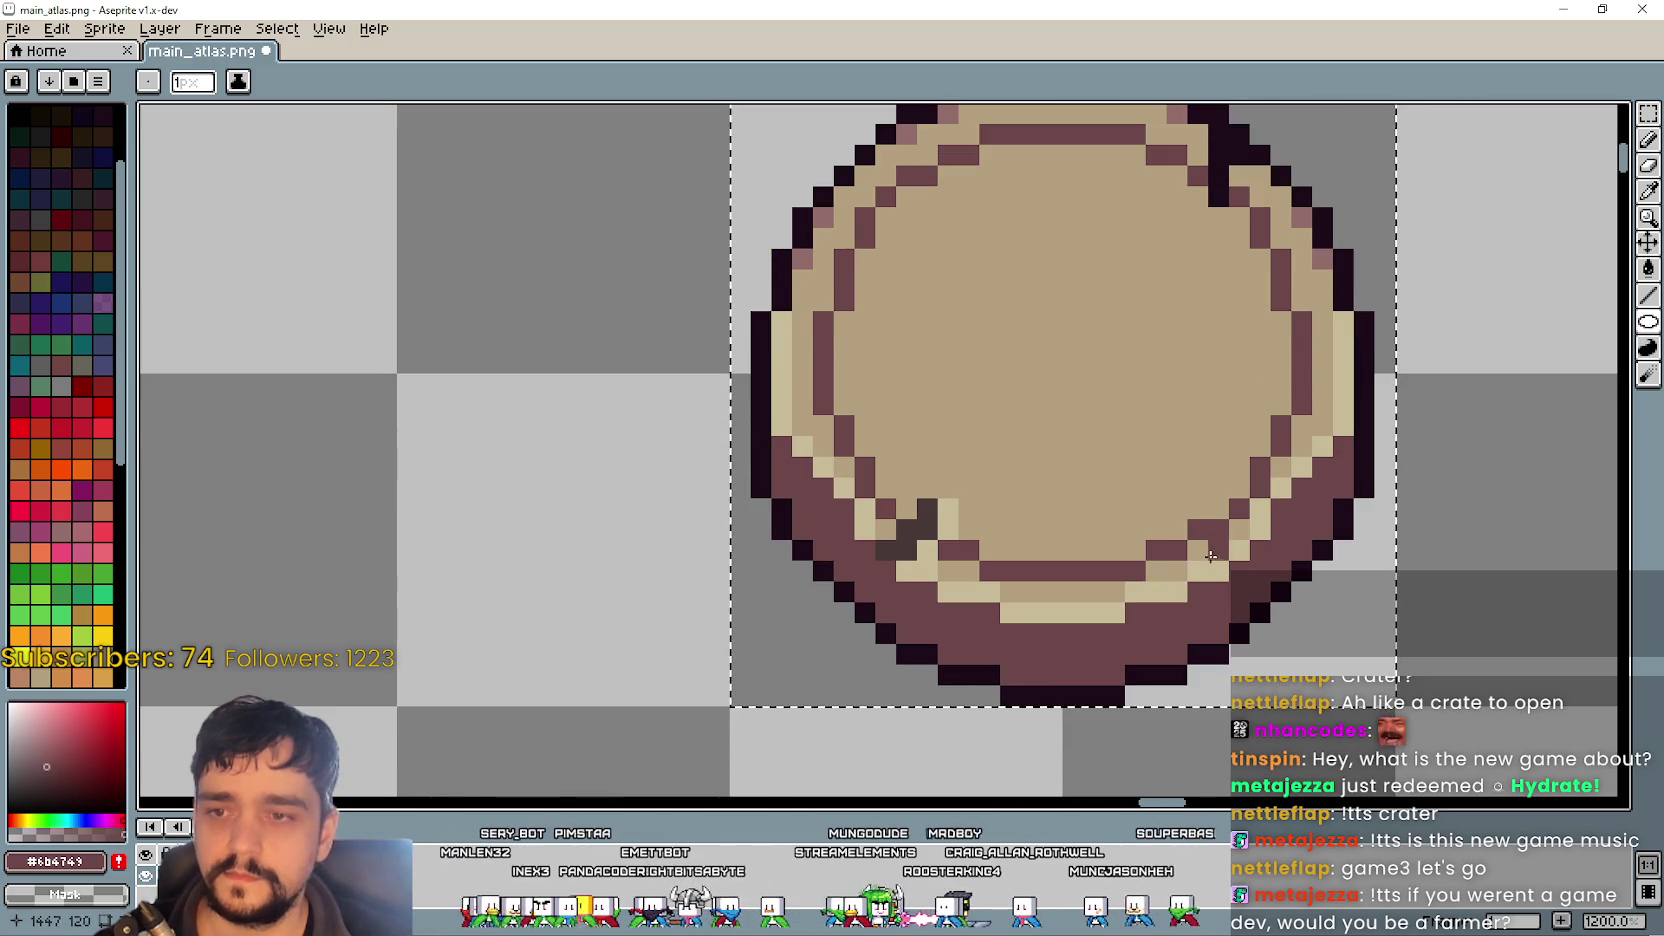
key("v")
key("b")
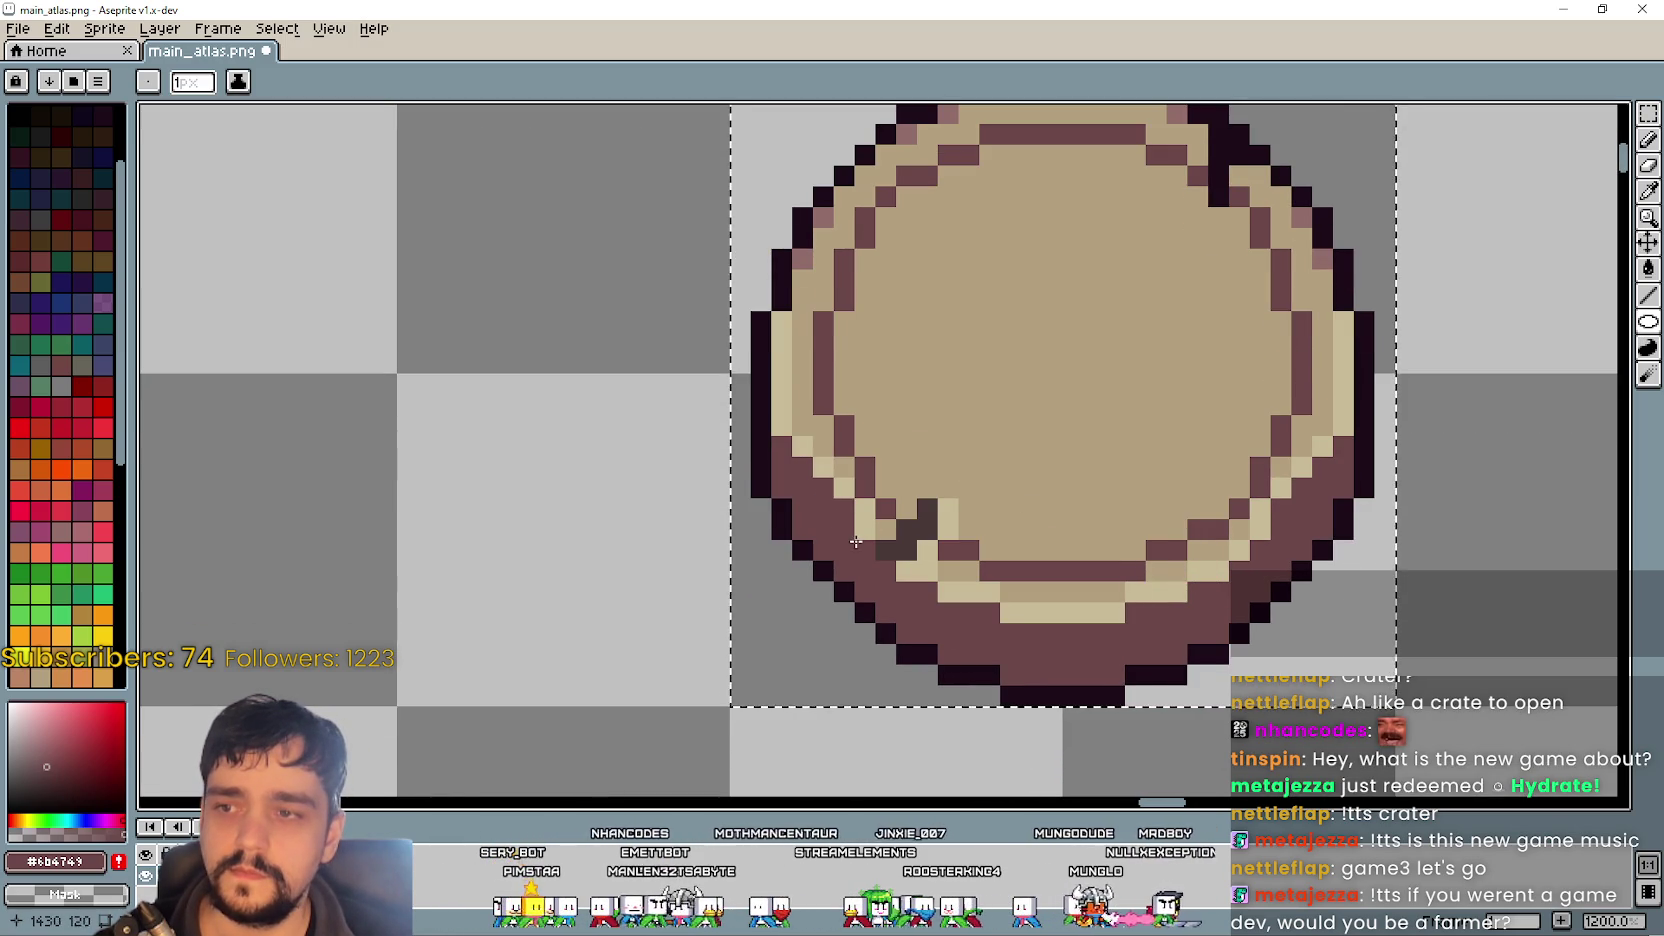
scroll(1050, 466, "up", 1)
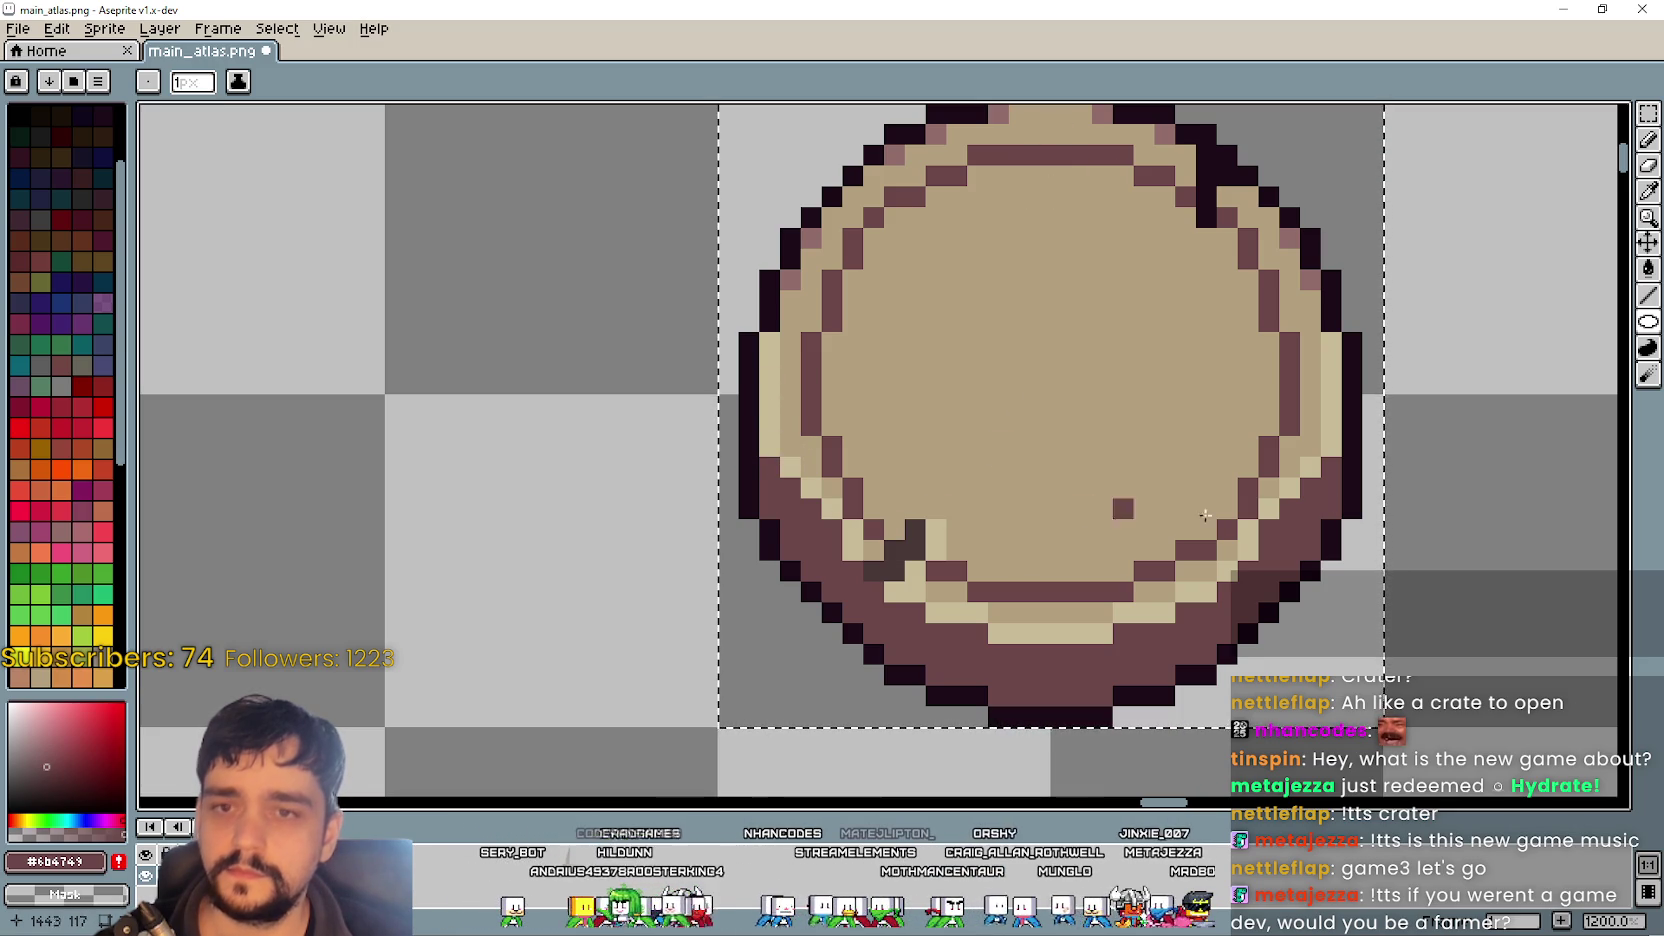
key("l")
mouse_move(783, 338)
left_mouse_down()
mouse_move(760, 403)
mouse_move(782, 456)
left_mouse_up()
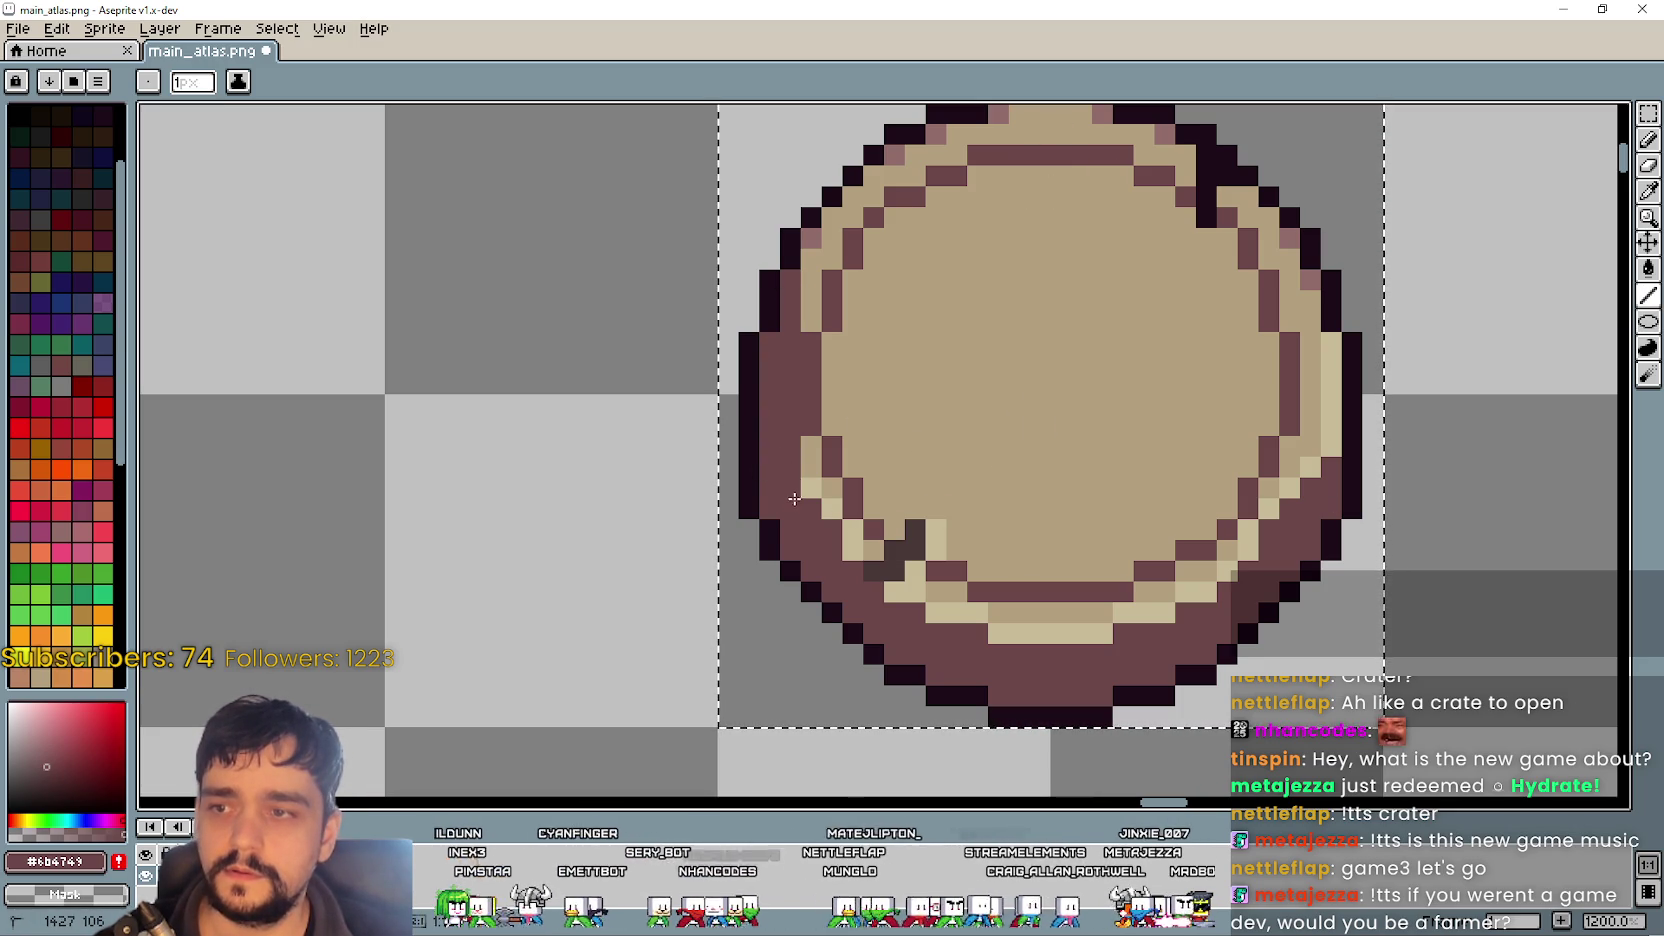
- Repaint the upper, right and lower inner rim mauve, adding a dark pixel at upper right
mouse_move(806, 246)
left_mouse_down()
mouse_move(860, 200)
mouse_move(876, 205)
mouse_move(868, 273)
mouse_move(955, 230)
mouse_move(1051, 230)
mouse_move(980, 245)
left_mouse_up()
mouse_move(1080, 240)
left_mouse_down()
mouse_move(1158, 276)
mouse_move(1158, 300)
mouse_move(1140, 282)
mouse_move(1178, 303)
mouse_move(1160, 319)
mouse_move(1240, 342)
mouse_move(1232, 370)
mouse_move(1283, 552)
mouse_move(1251, 540)
mouse_move(1240, 580)
mouse_move(1240, 550)
mouse_move(1150, 690)
mouse_move(993, 724)
left_mouse_up()
right_click(1160, 319)
left_click(1218, 321)
left_click(1223, 343)
left_click(1262, 385)
mouse_move(1133, 714)
left_mouse_down()
mouse_move(945, 737)
mouse_move(869, 711)
mouse_move(773, 594)
left_mouse_up()
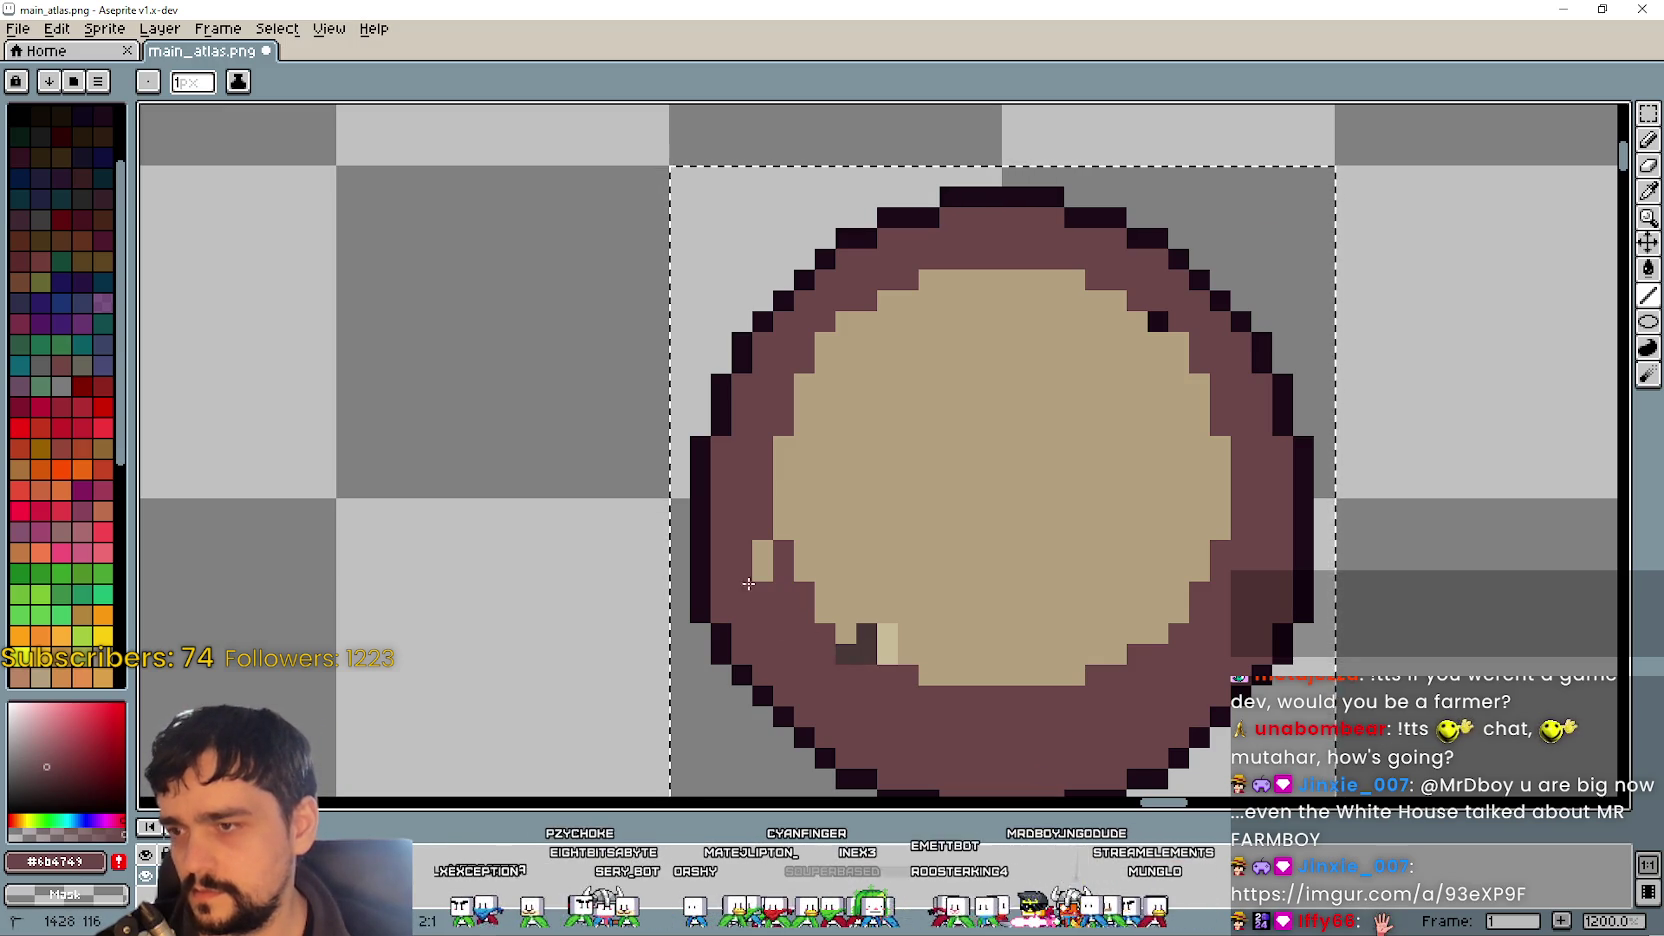
scroll(850, 570, "down", 2)
scroll(951, 524, "up", 2)
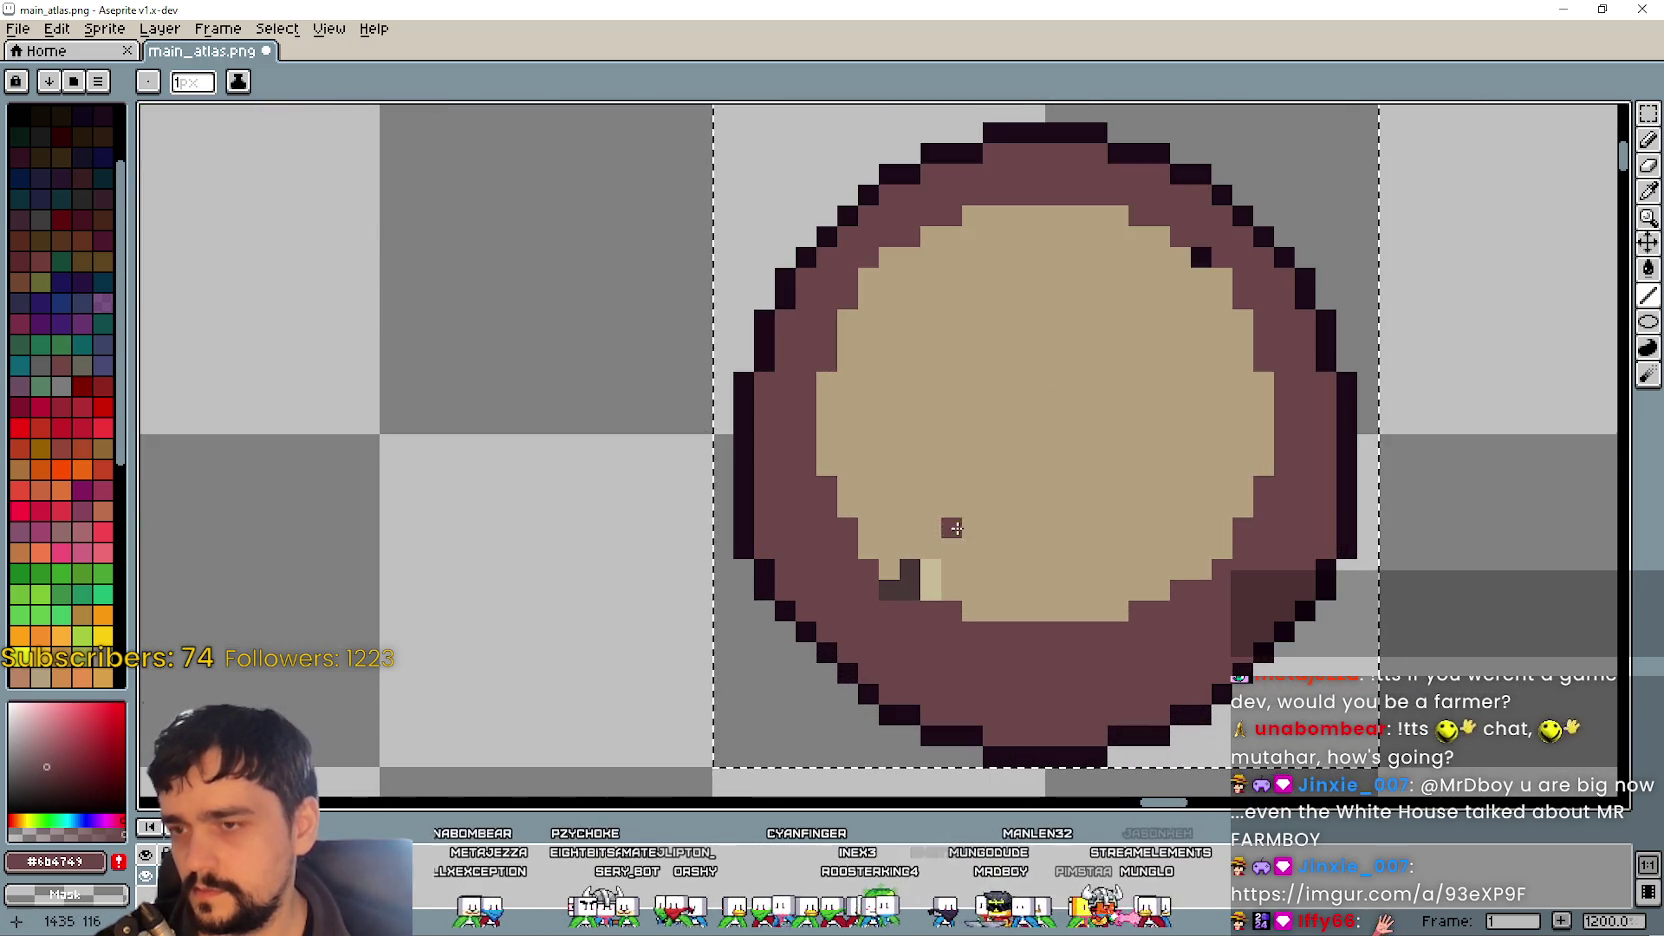
- Touch up stray pixels in the tan top using sampled tan and maroon, undoing a misplaced pixel
left_click(1645, 192)
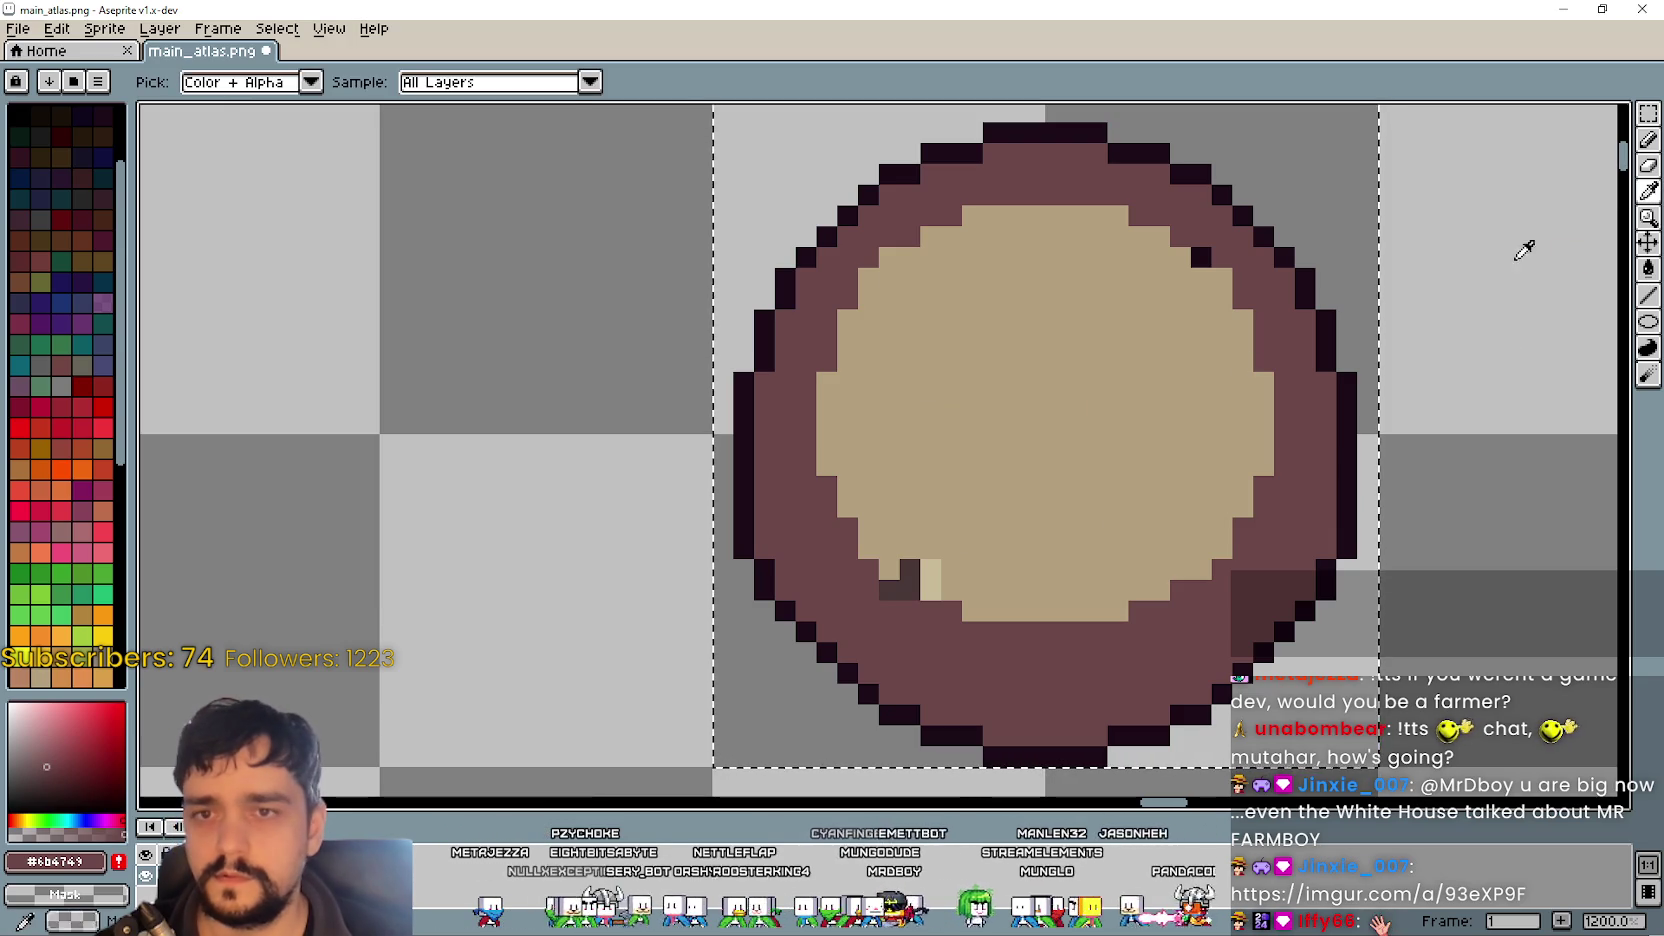
left_click(1519, 260)
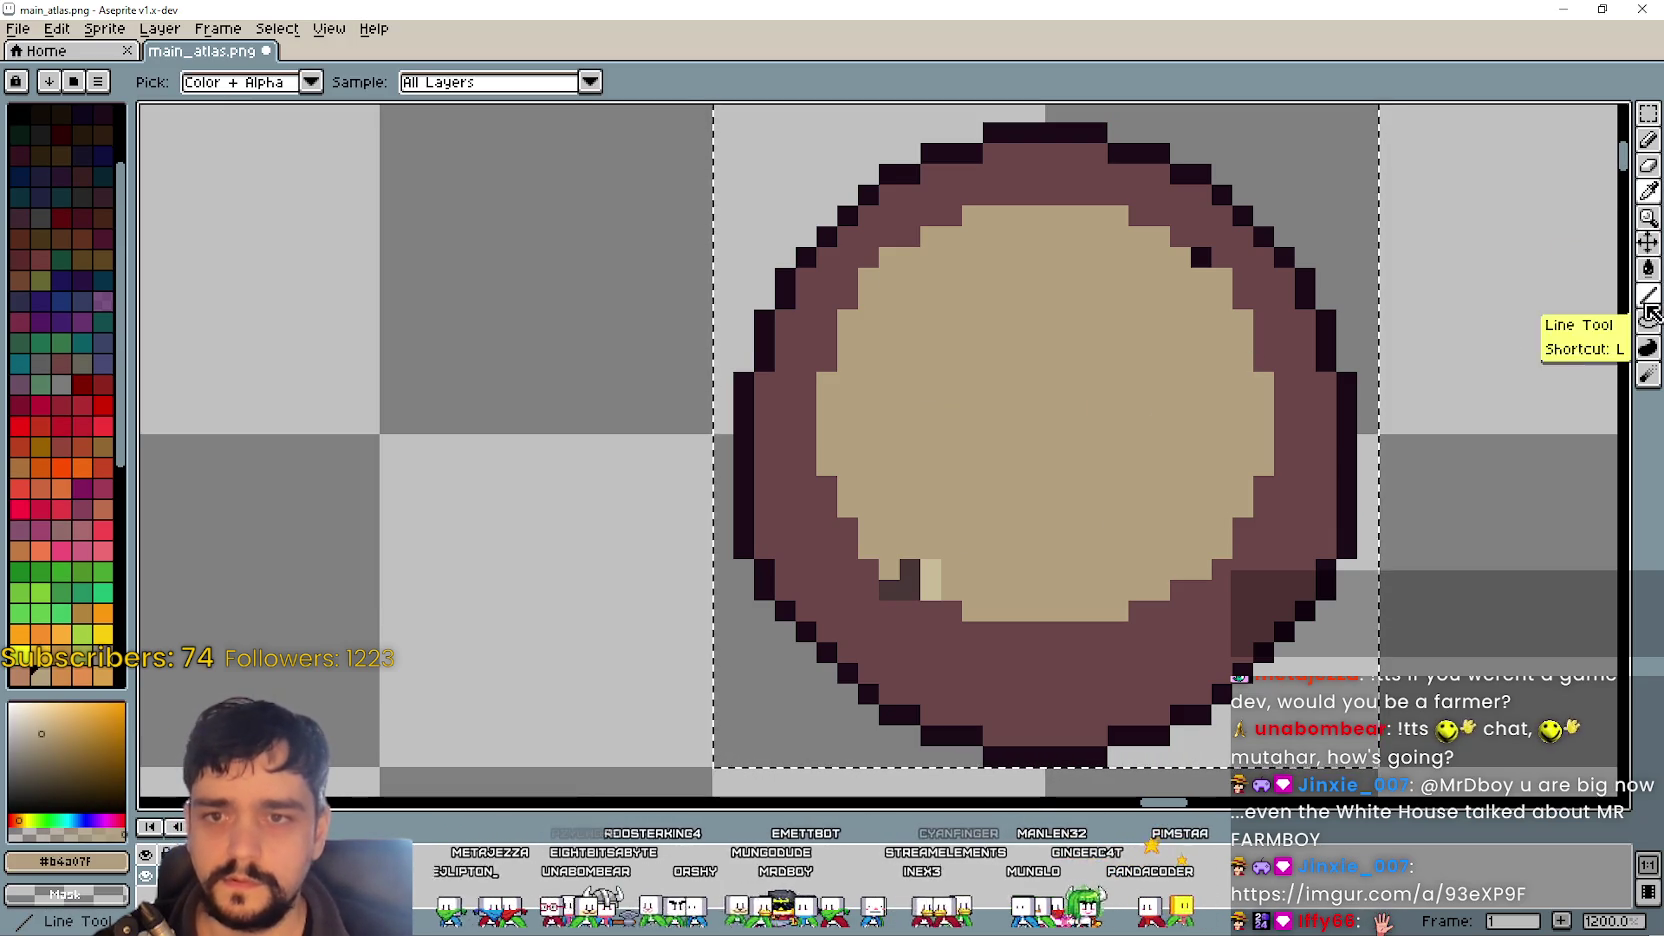
left_click(1648, 296)
left_click(932, 580)
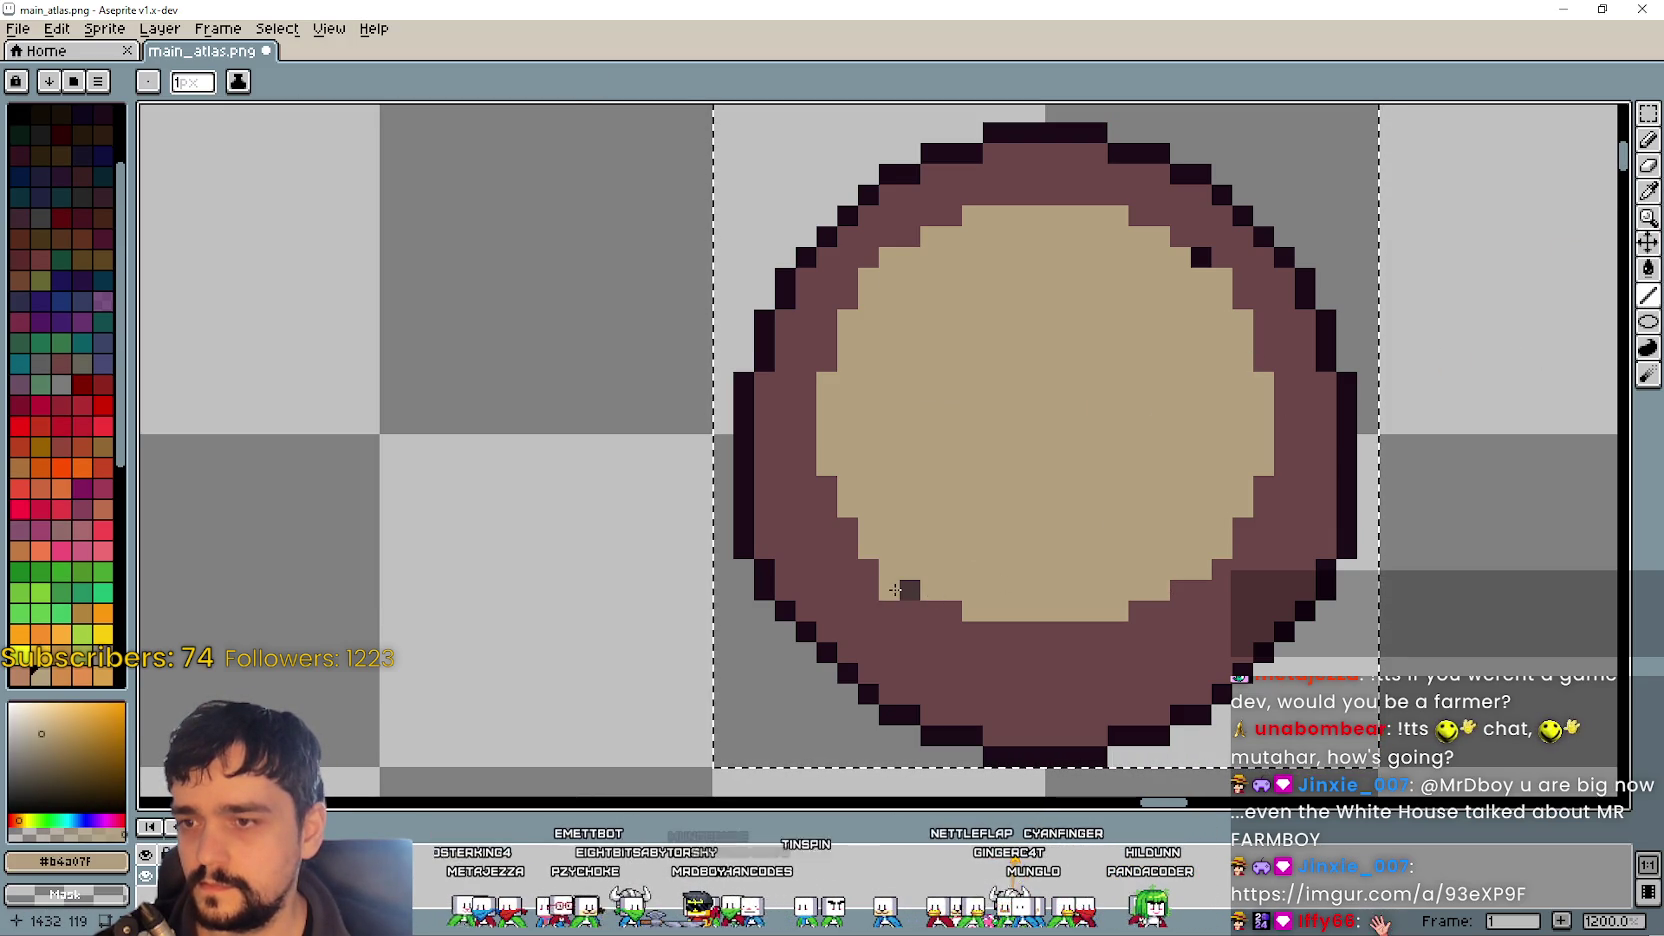
key("ctrl+z")
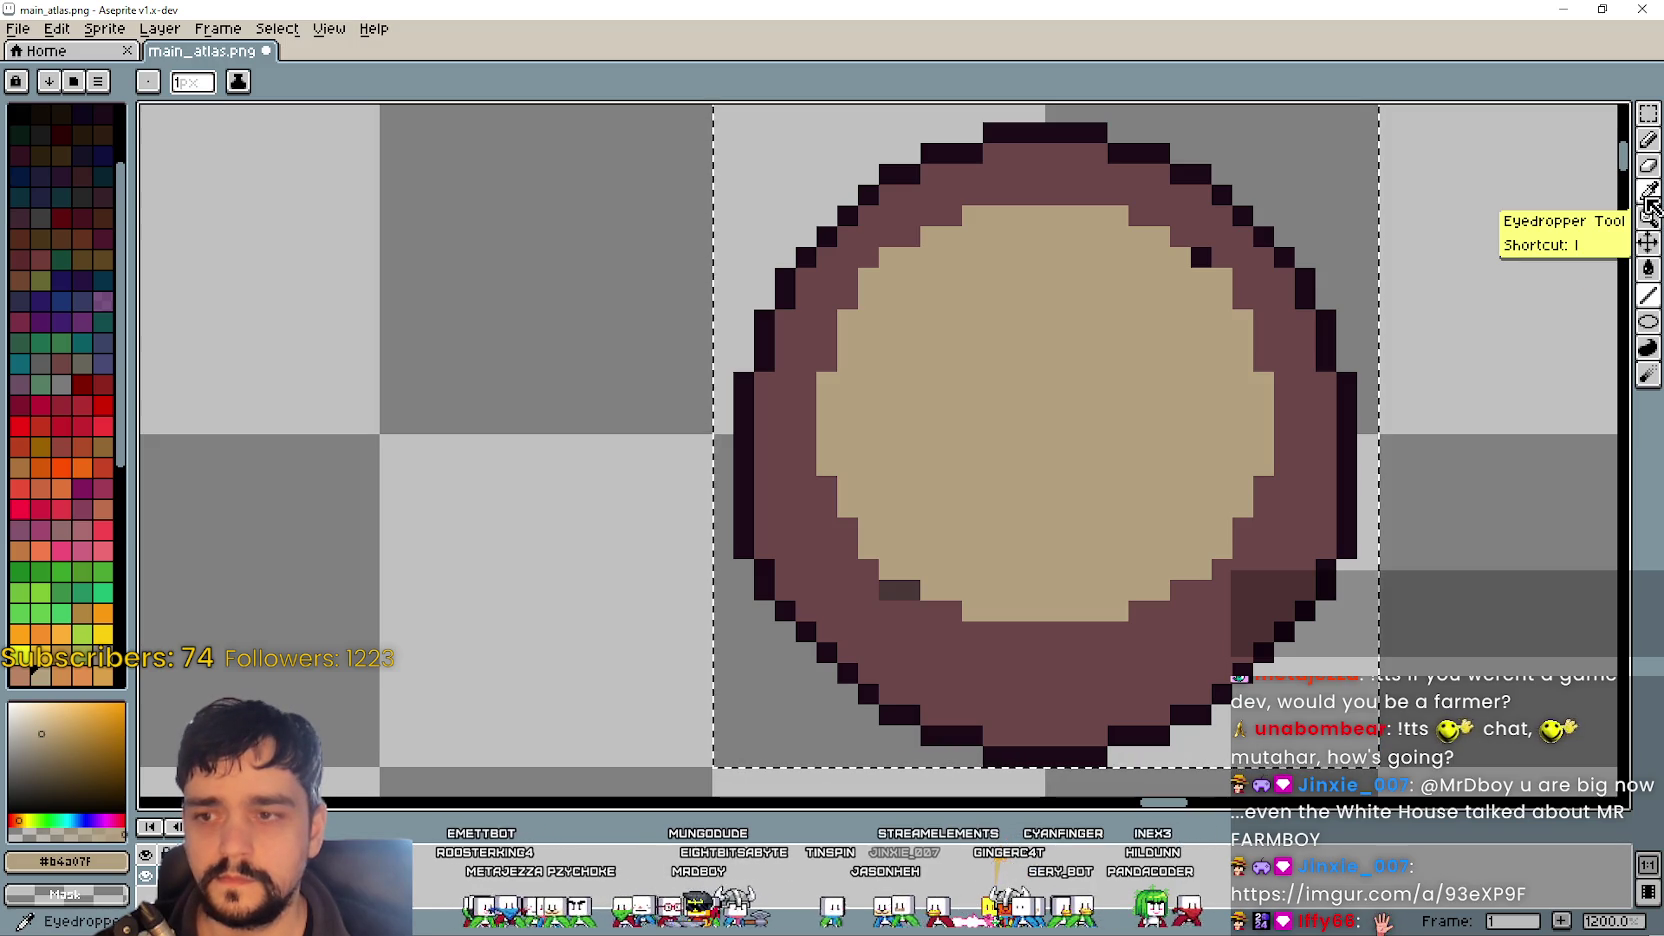
left_click(1648, 200)
left_click(903, 594)
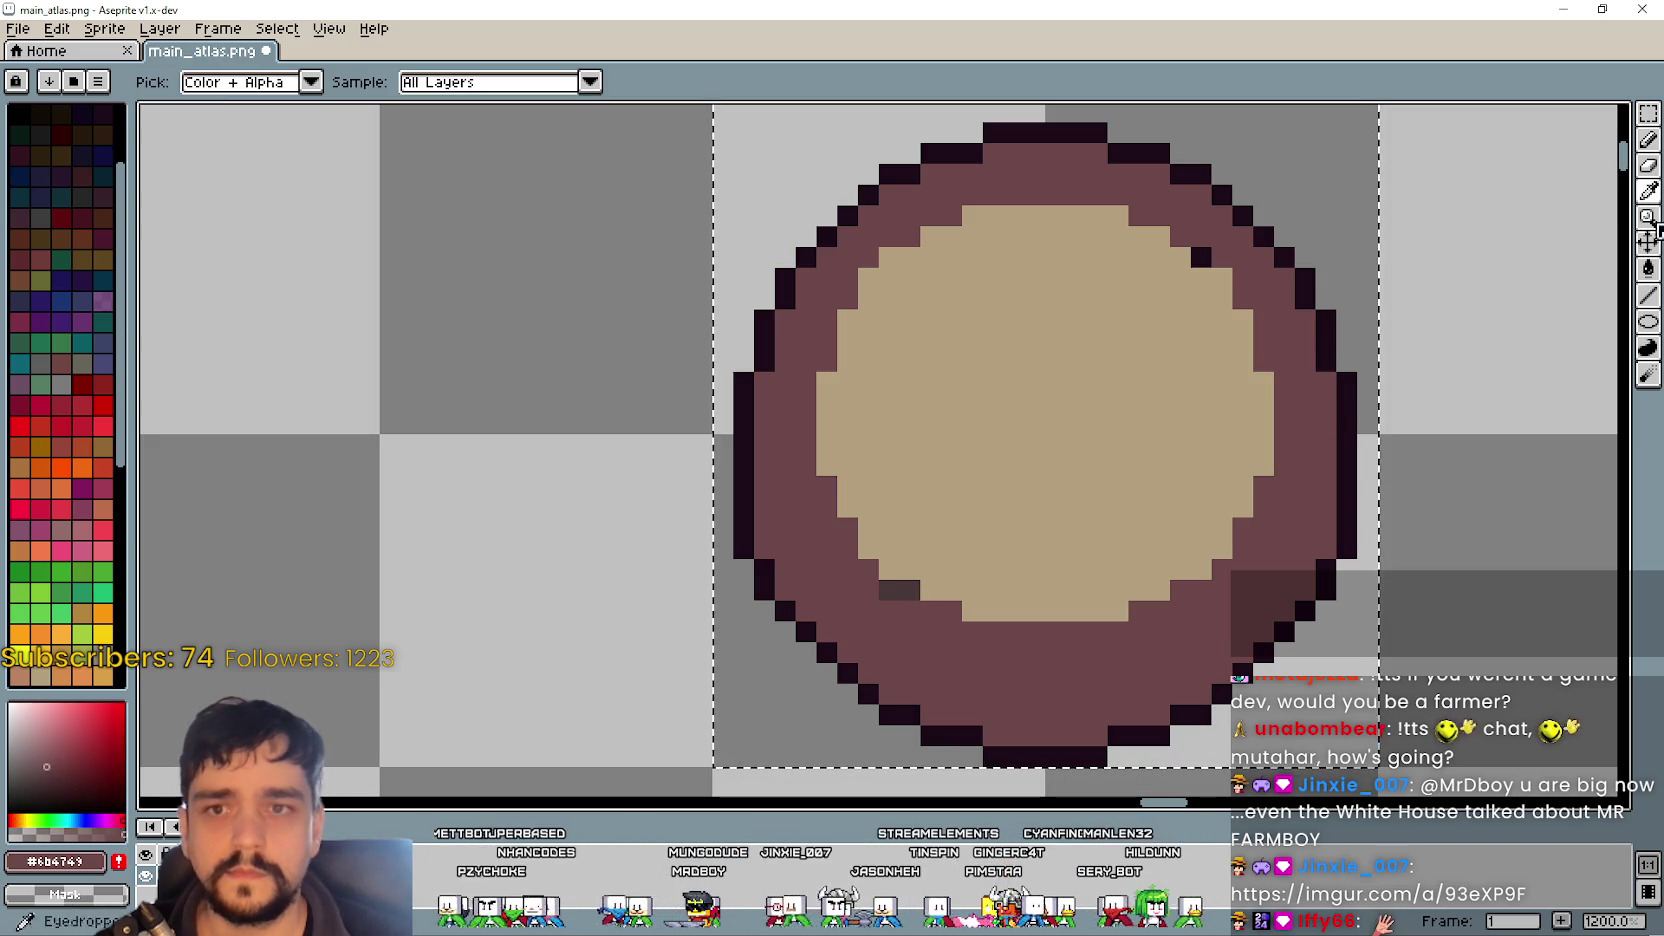
left_click(1648, 296)
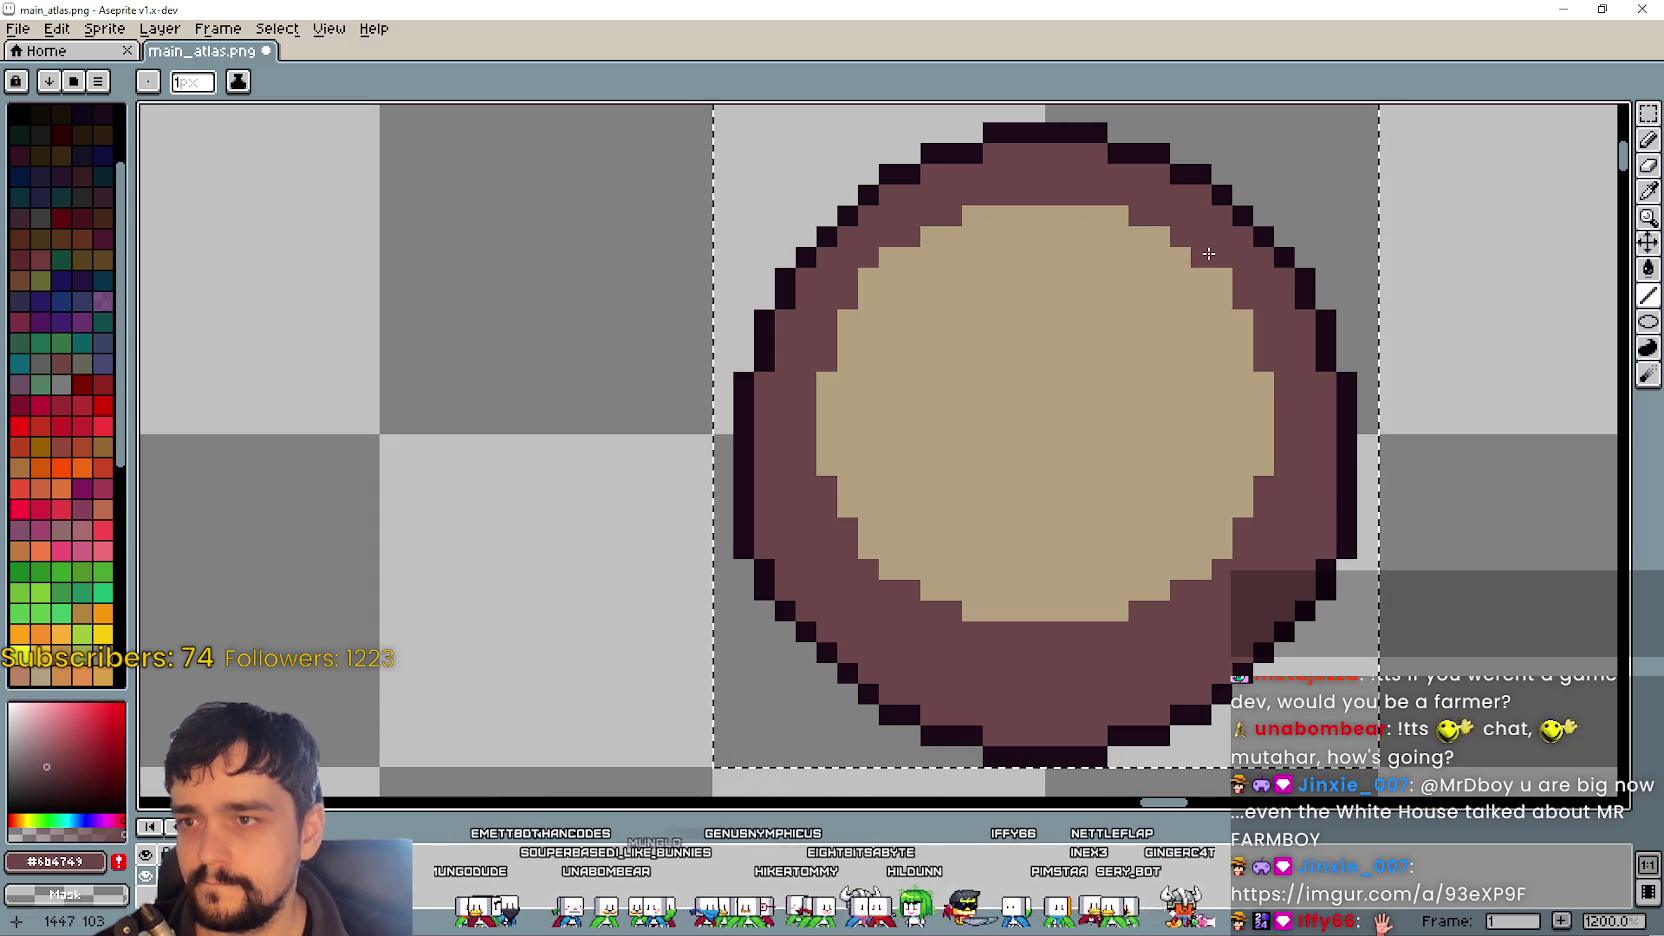
left_click(1648, 190)
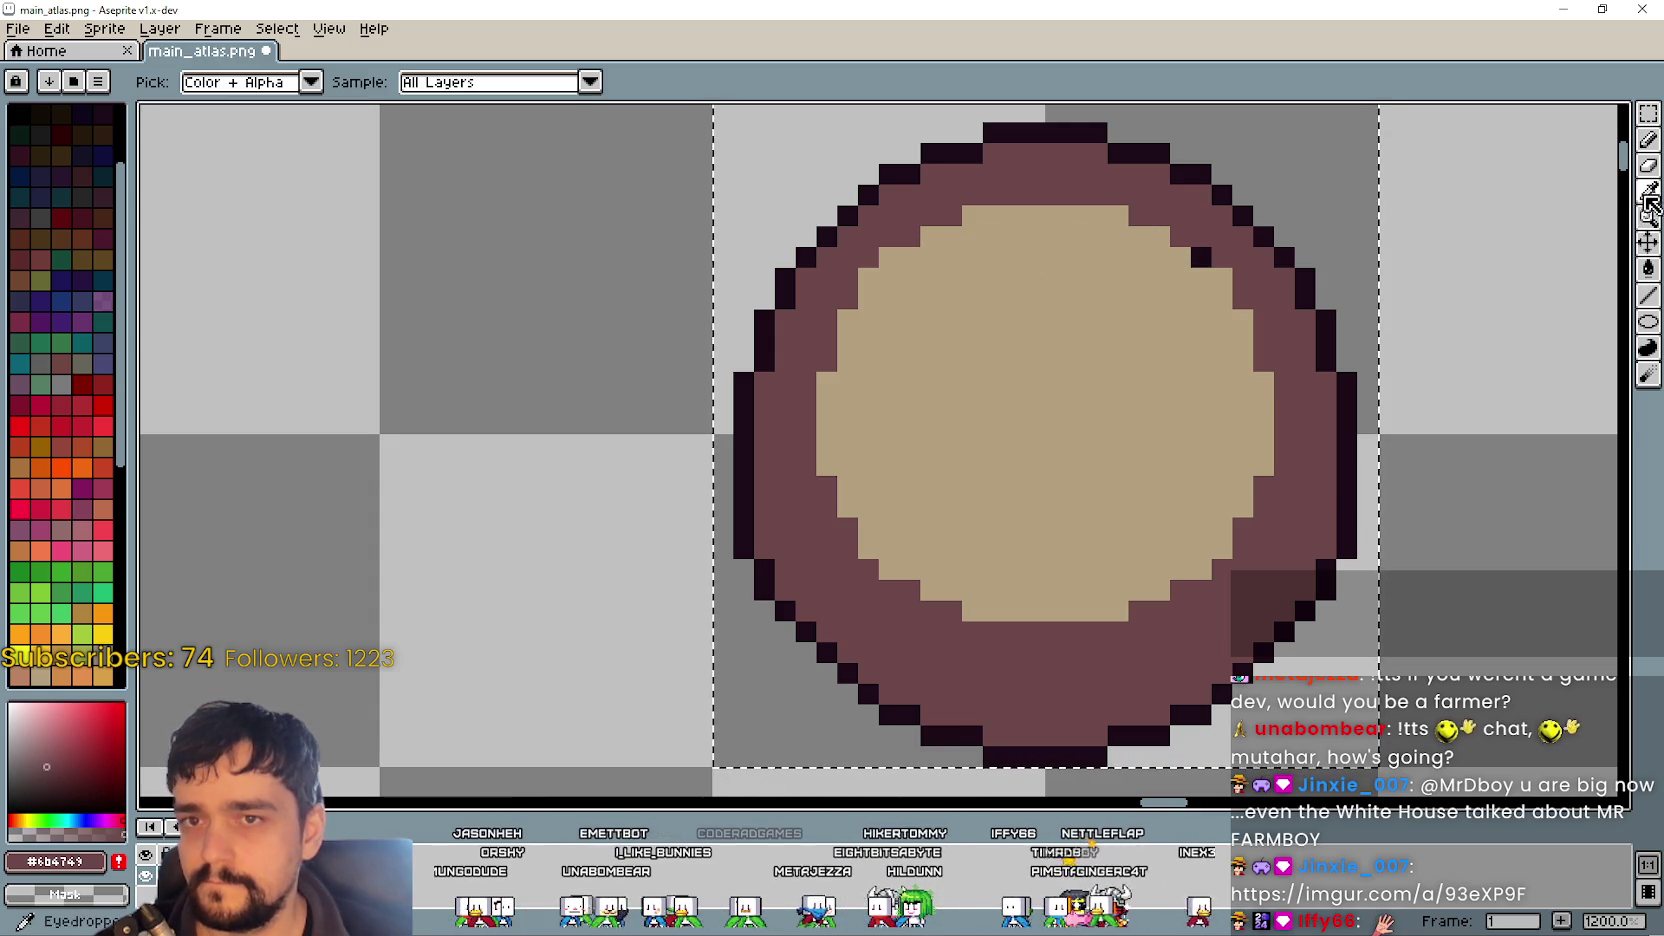
left_click(1255, 300)
- Zoom out to check the platform beside the crystal, then bring up the Imgur GIF
key("b")
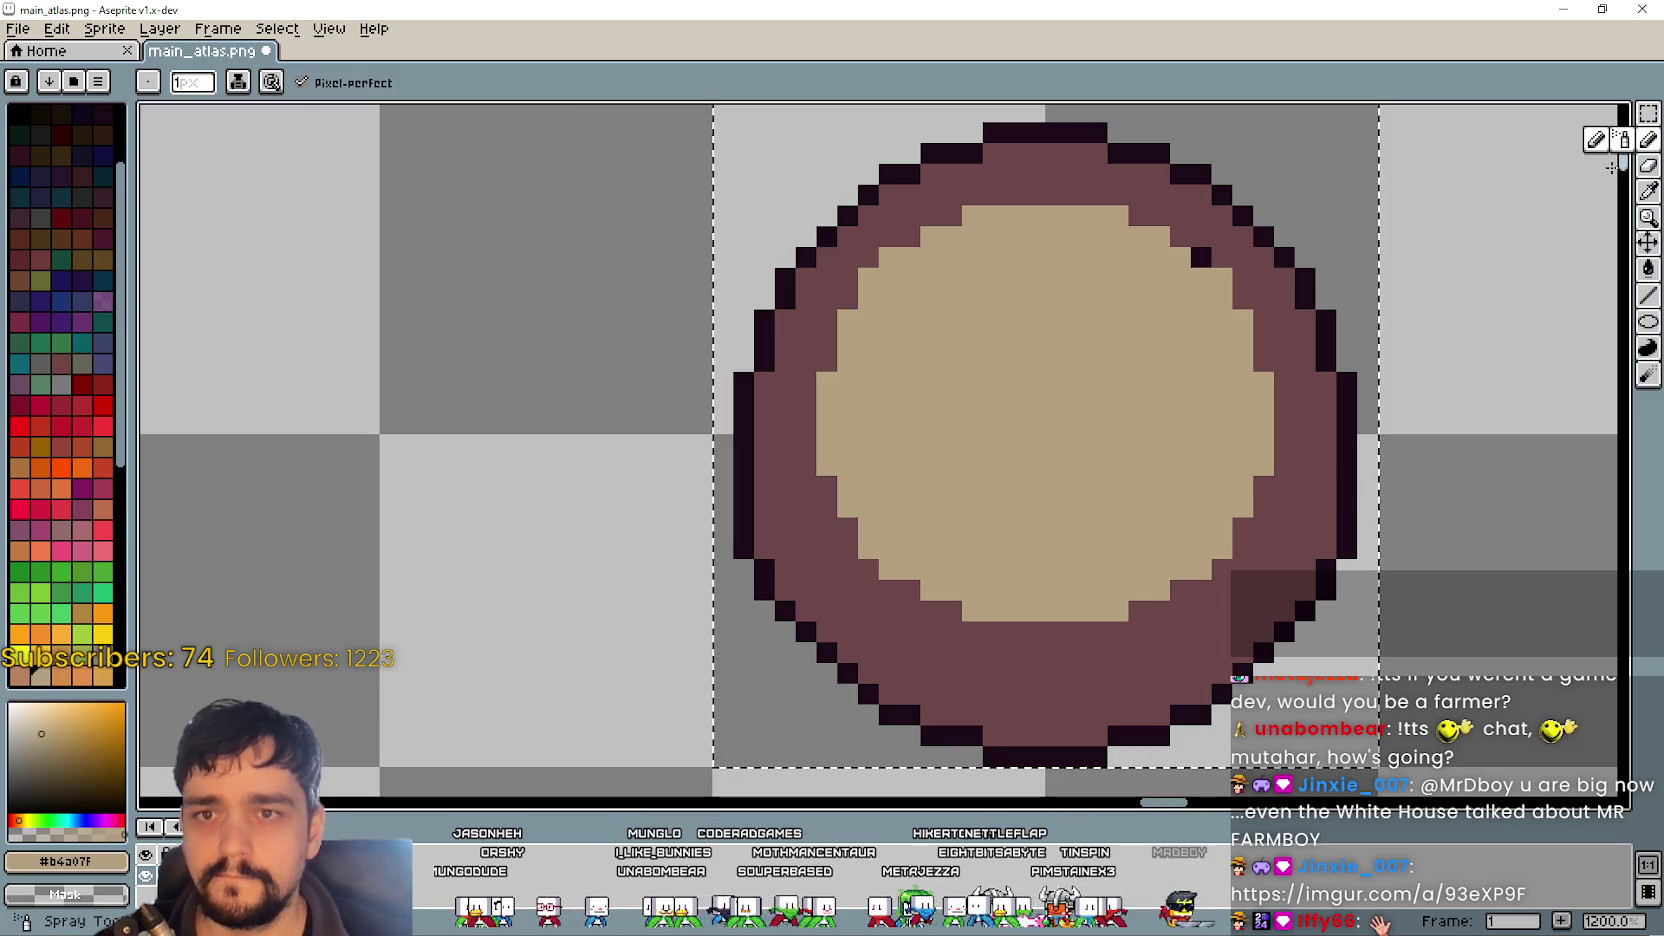
scroll(1139, 378, "down", 3)
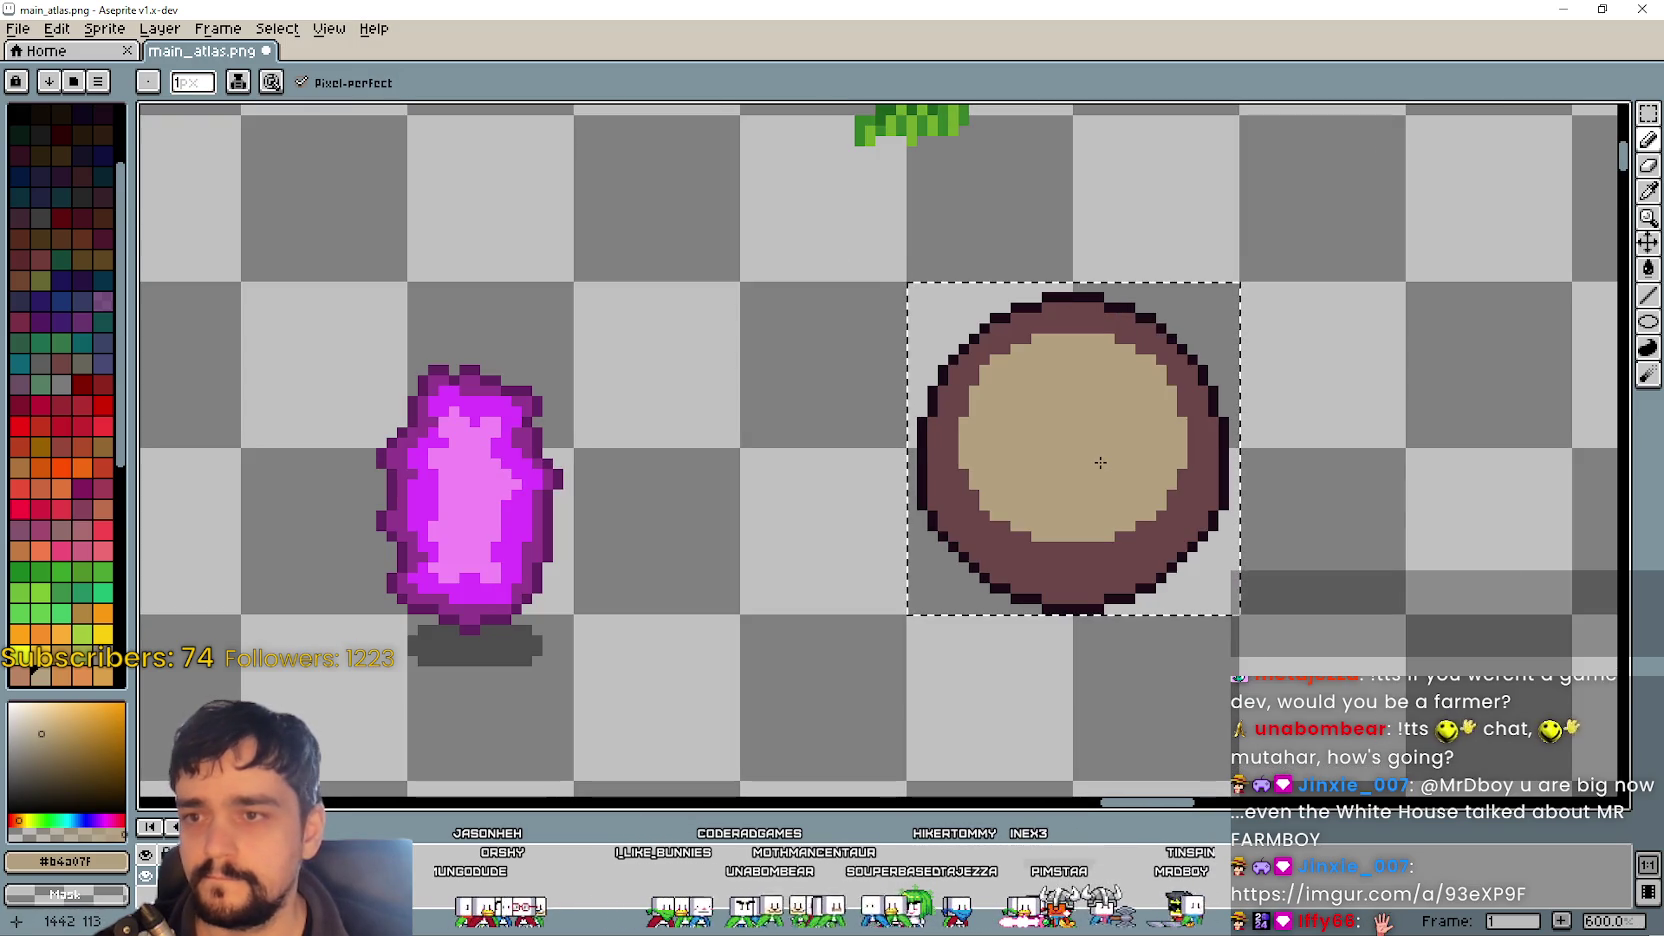
scroll(1100, 440, "up", 1)
scroll(1103, 435, "up", 3)
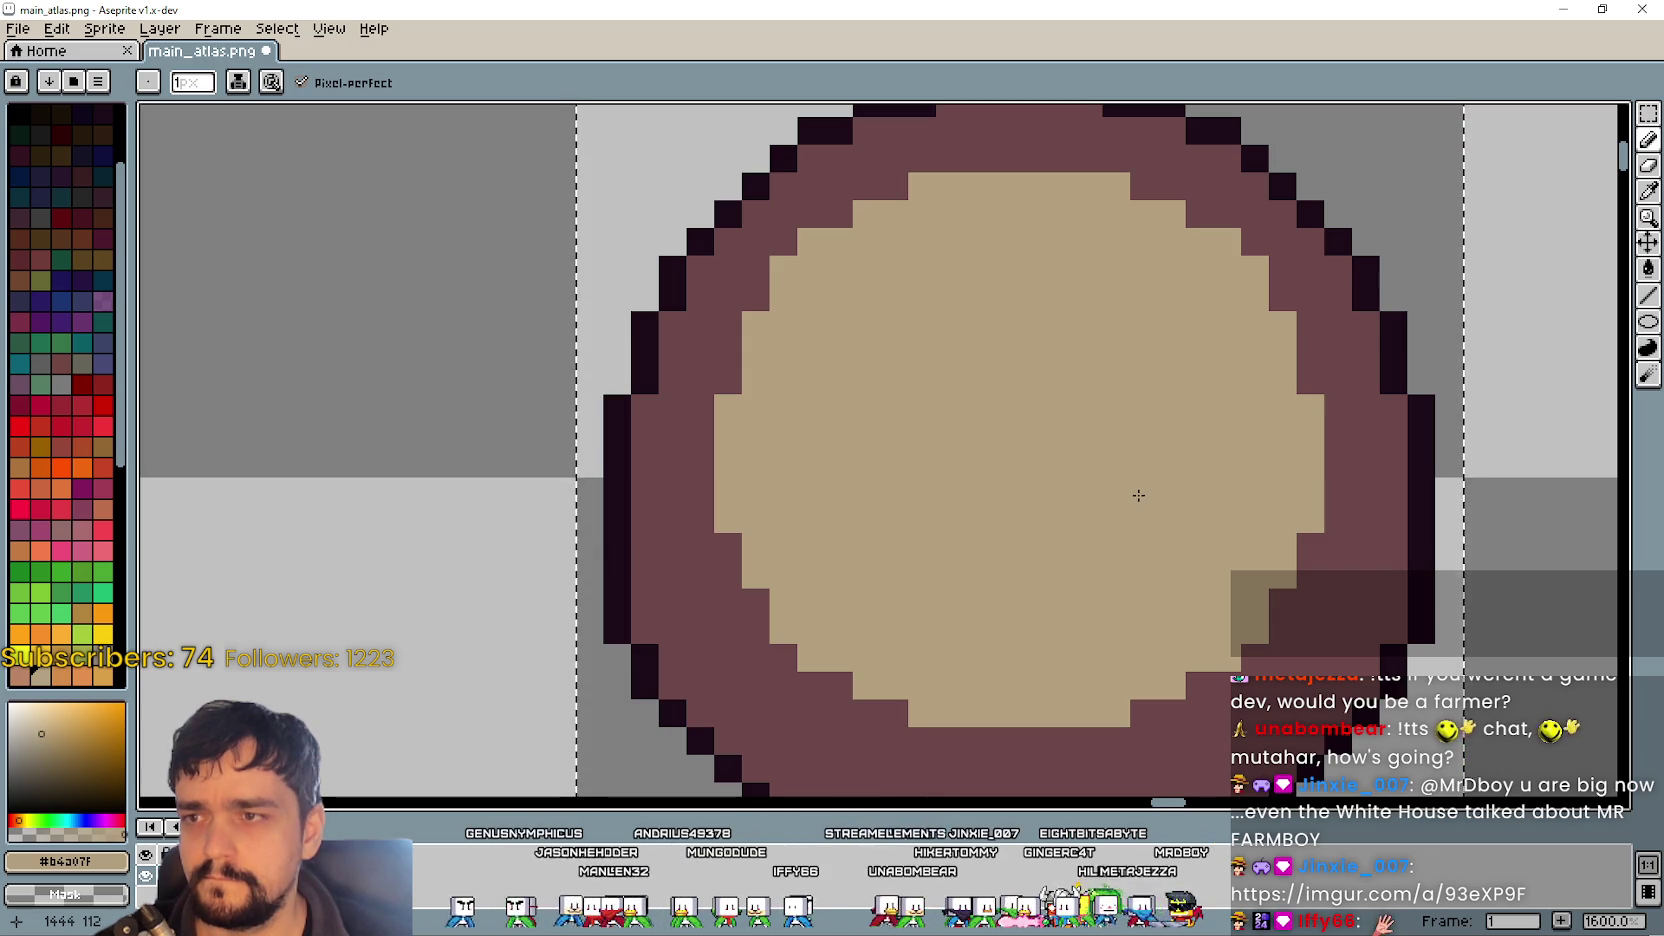
scroll(1140, 490, "down", 3)
scroll(1138, 495, "down", 1)
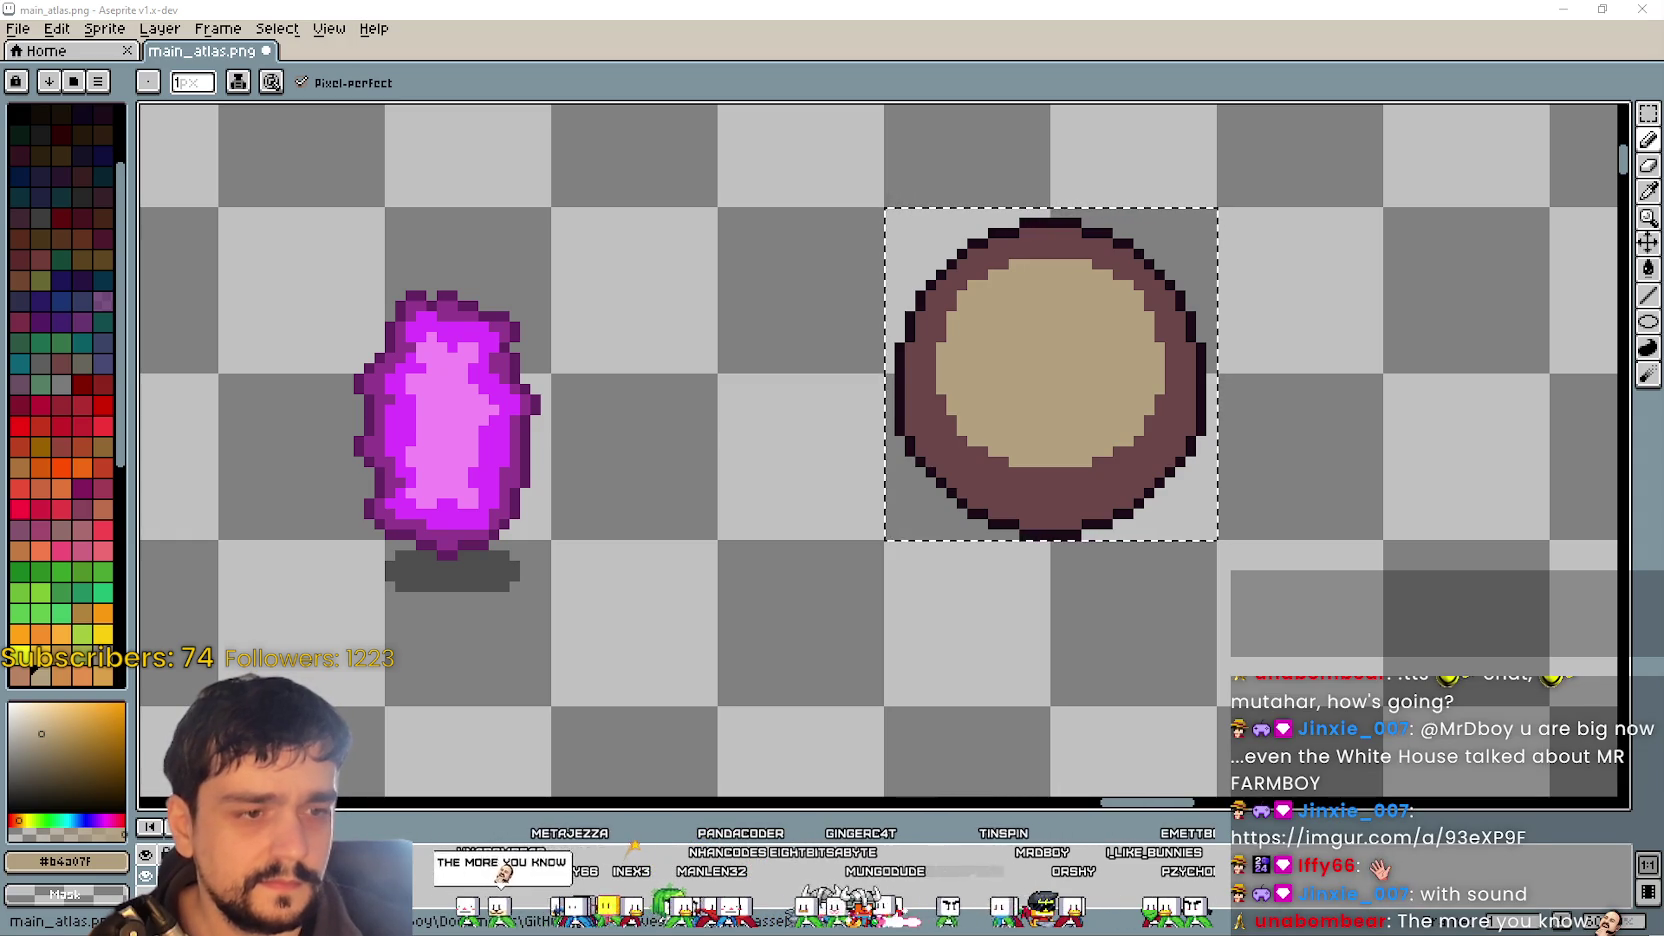
key("alt+Tab")
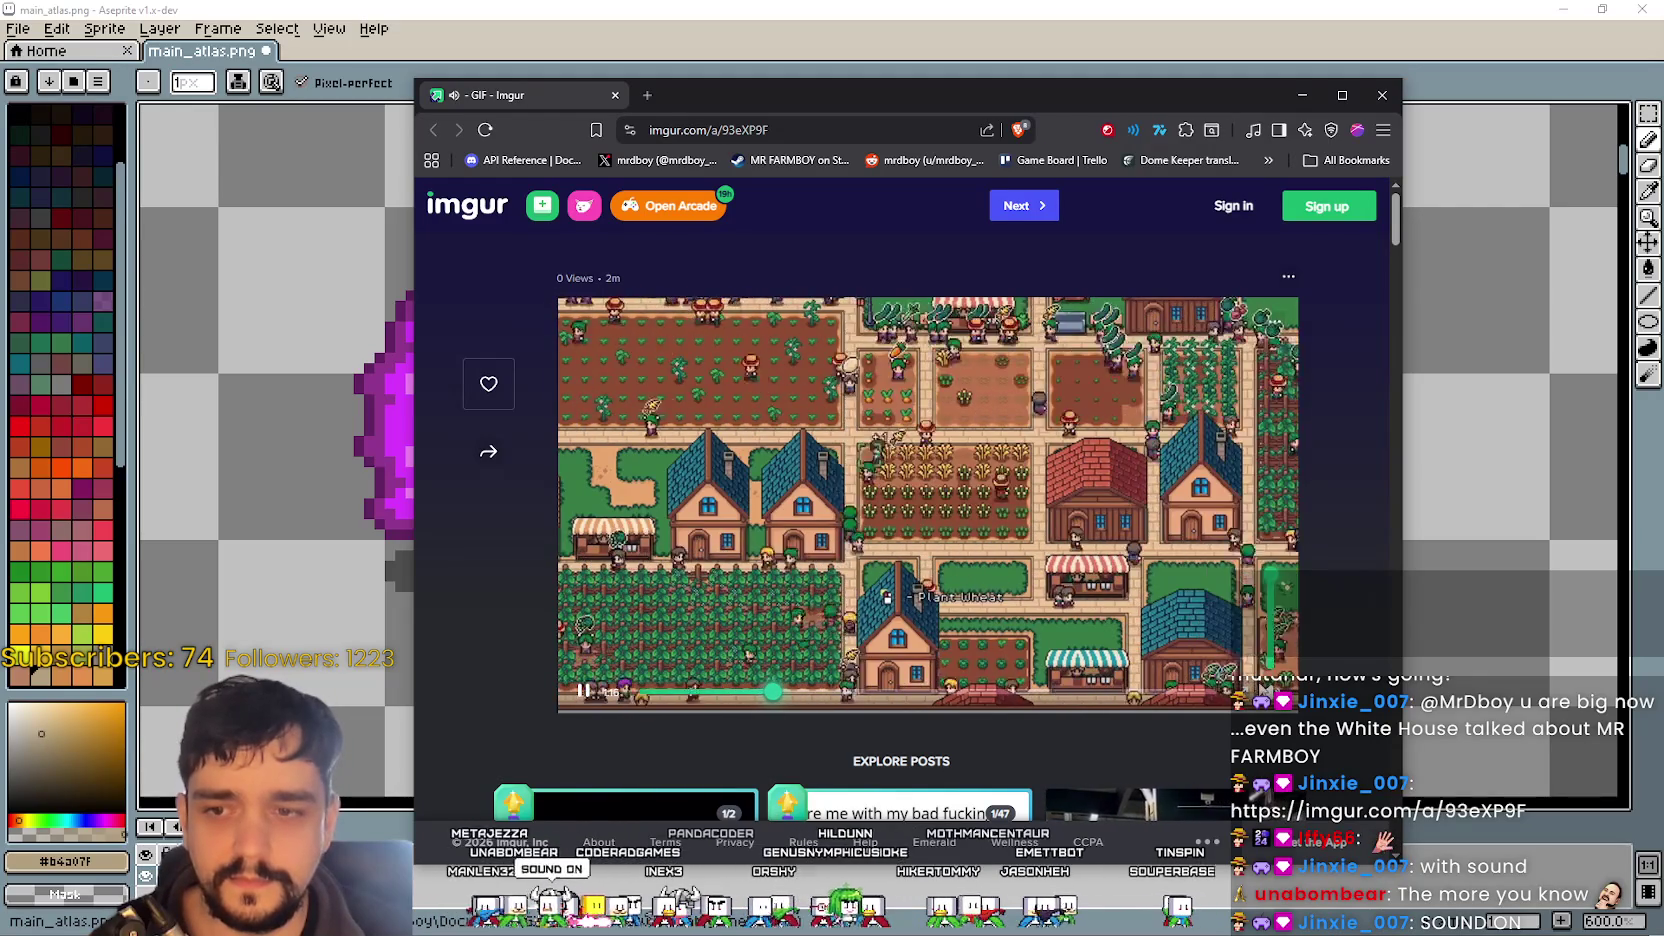
- Pause the farm GIF, close the Brave window, and switch to the Imgur page elsewhere
left_click(582, 697)
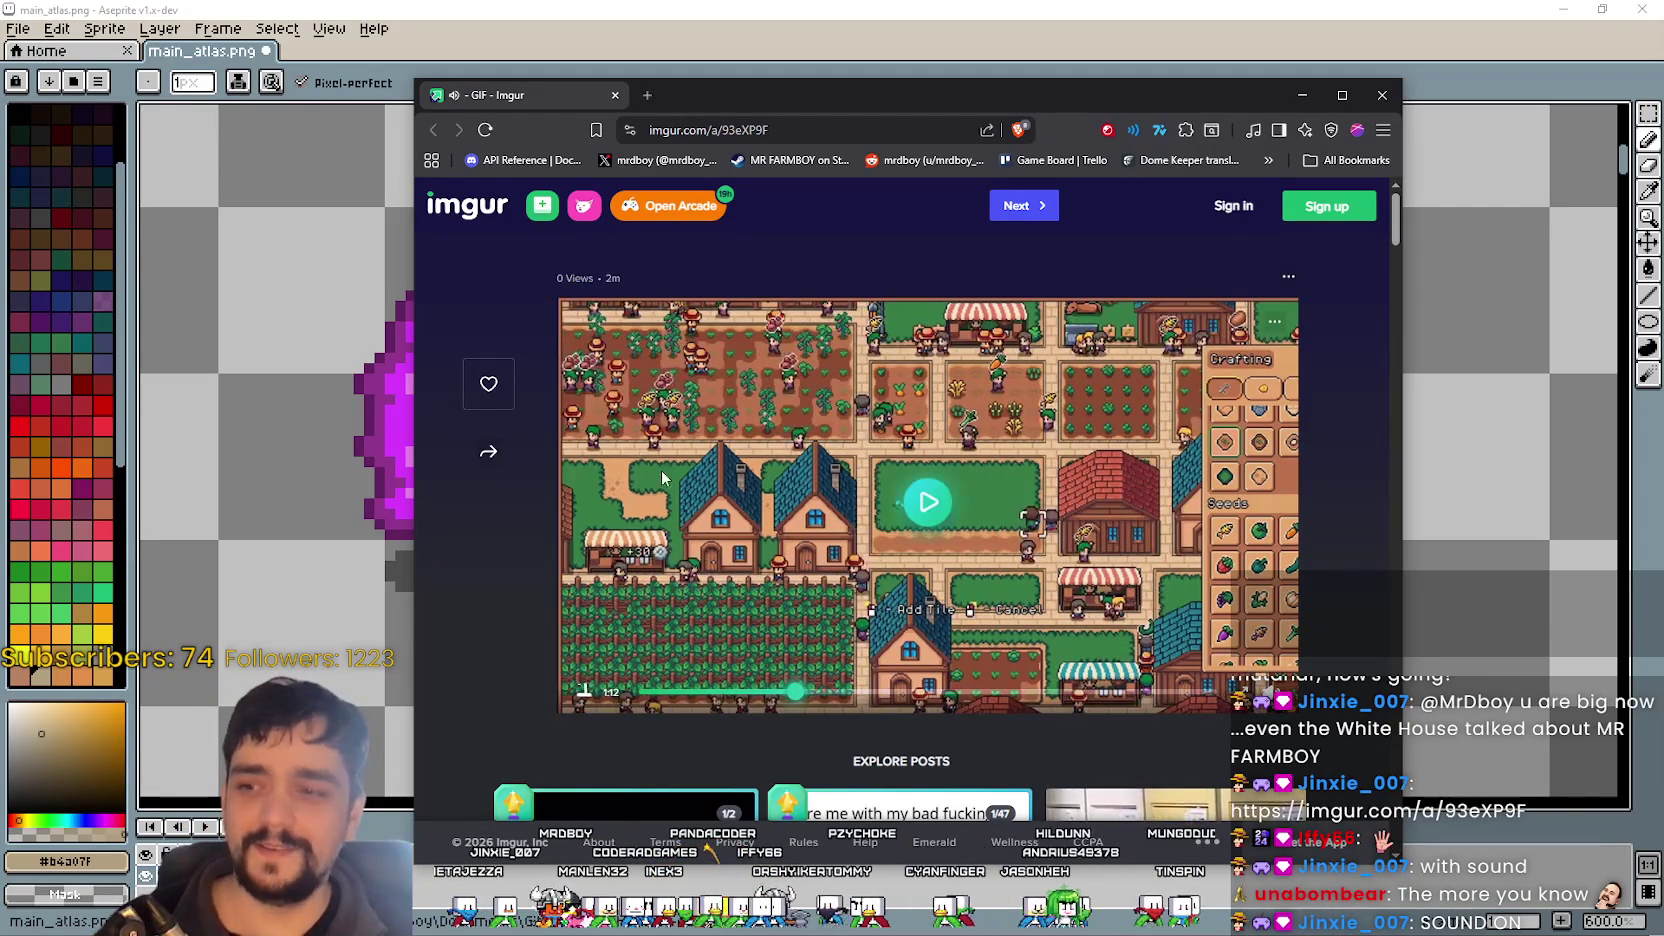
left_click(758, 130)
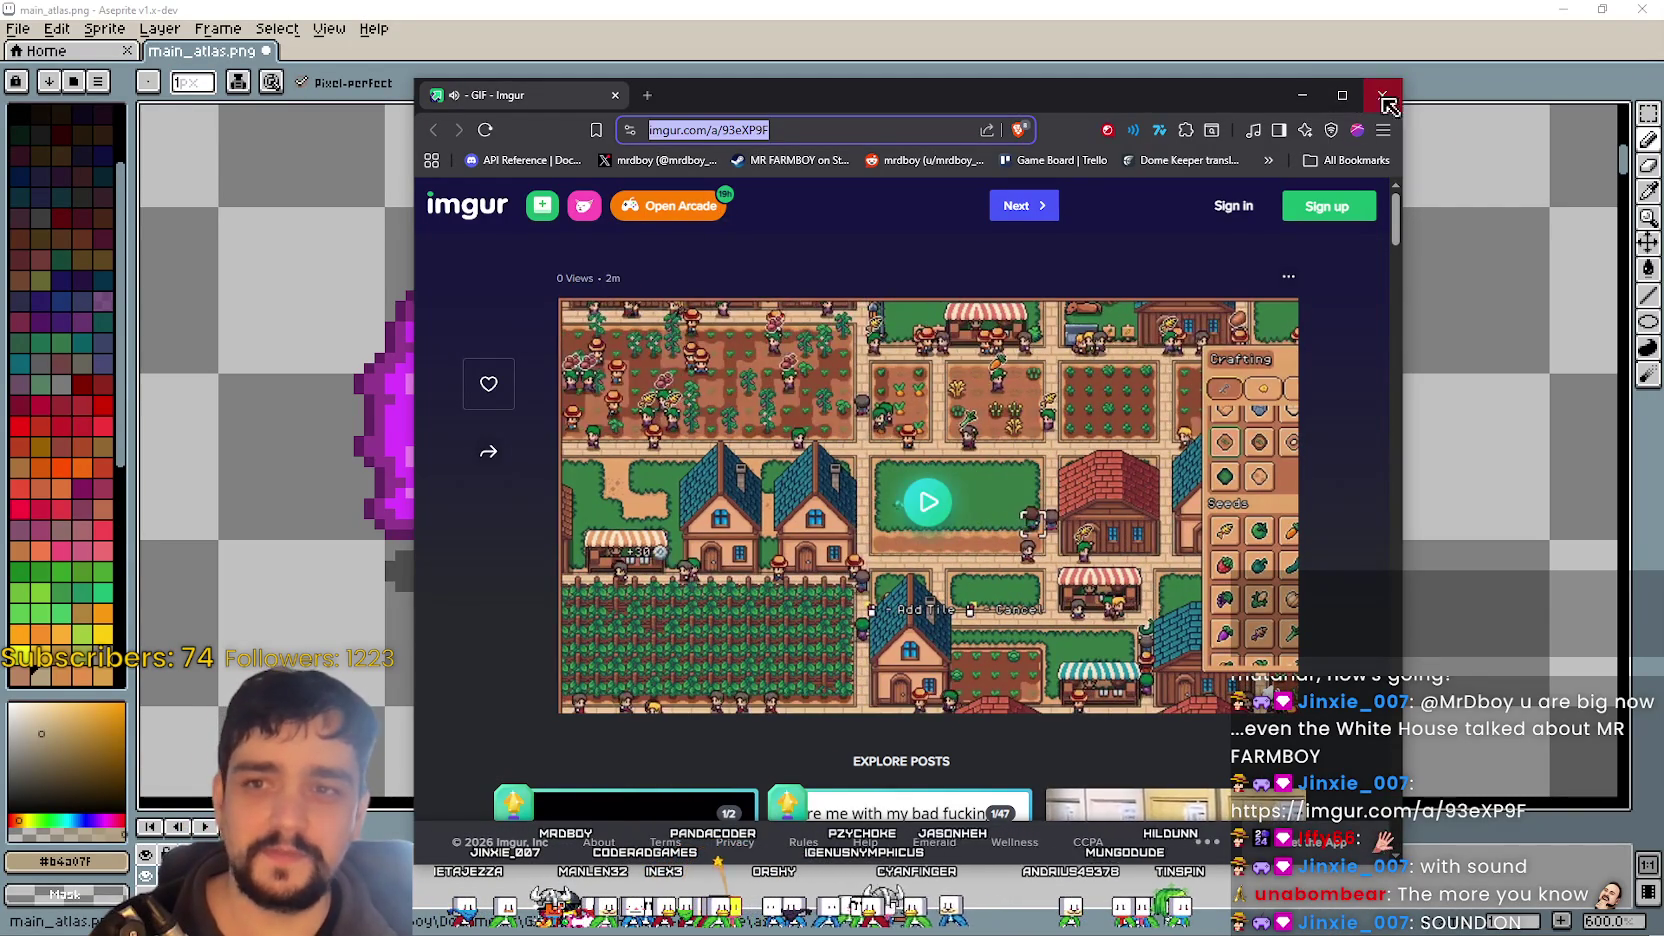
left_click(1381, 96)
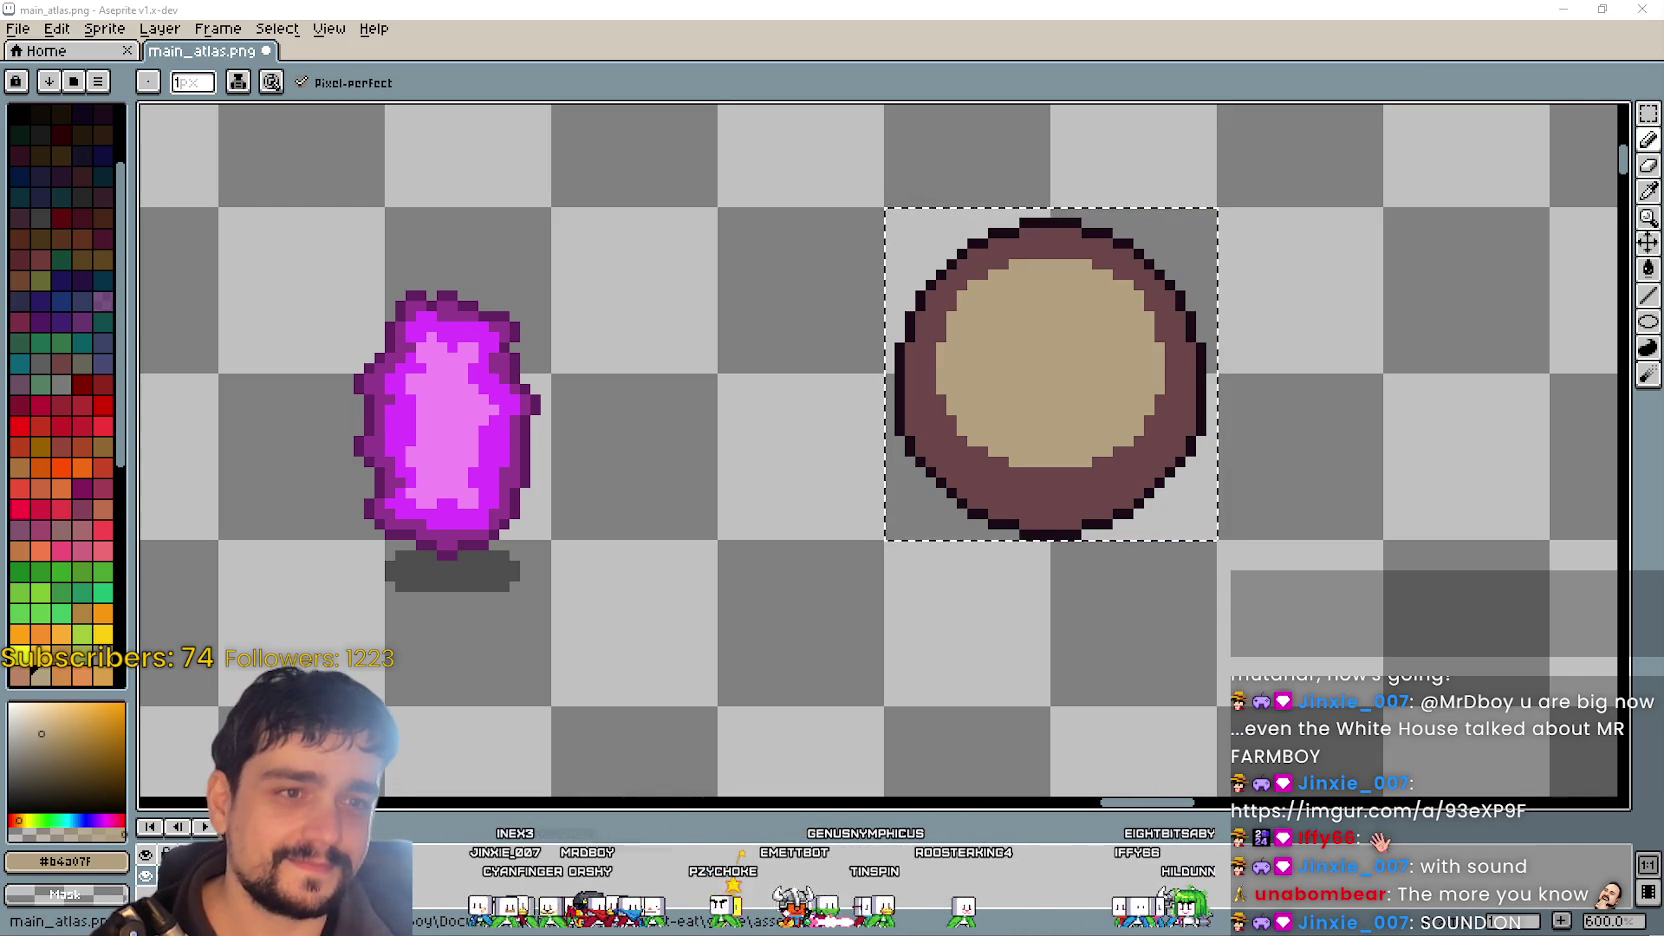
key("alt+Tab")
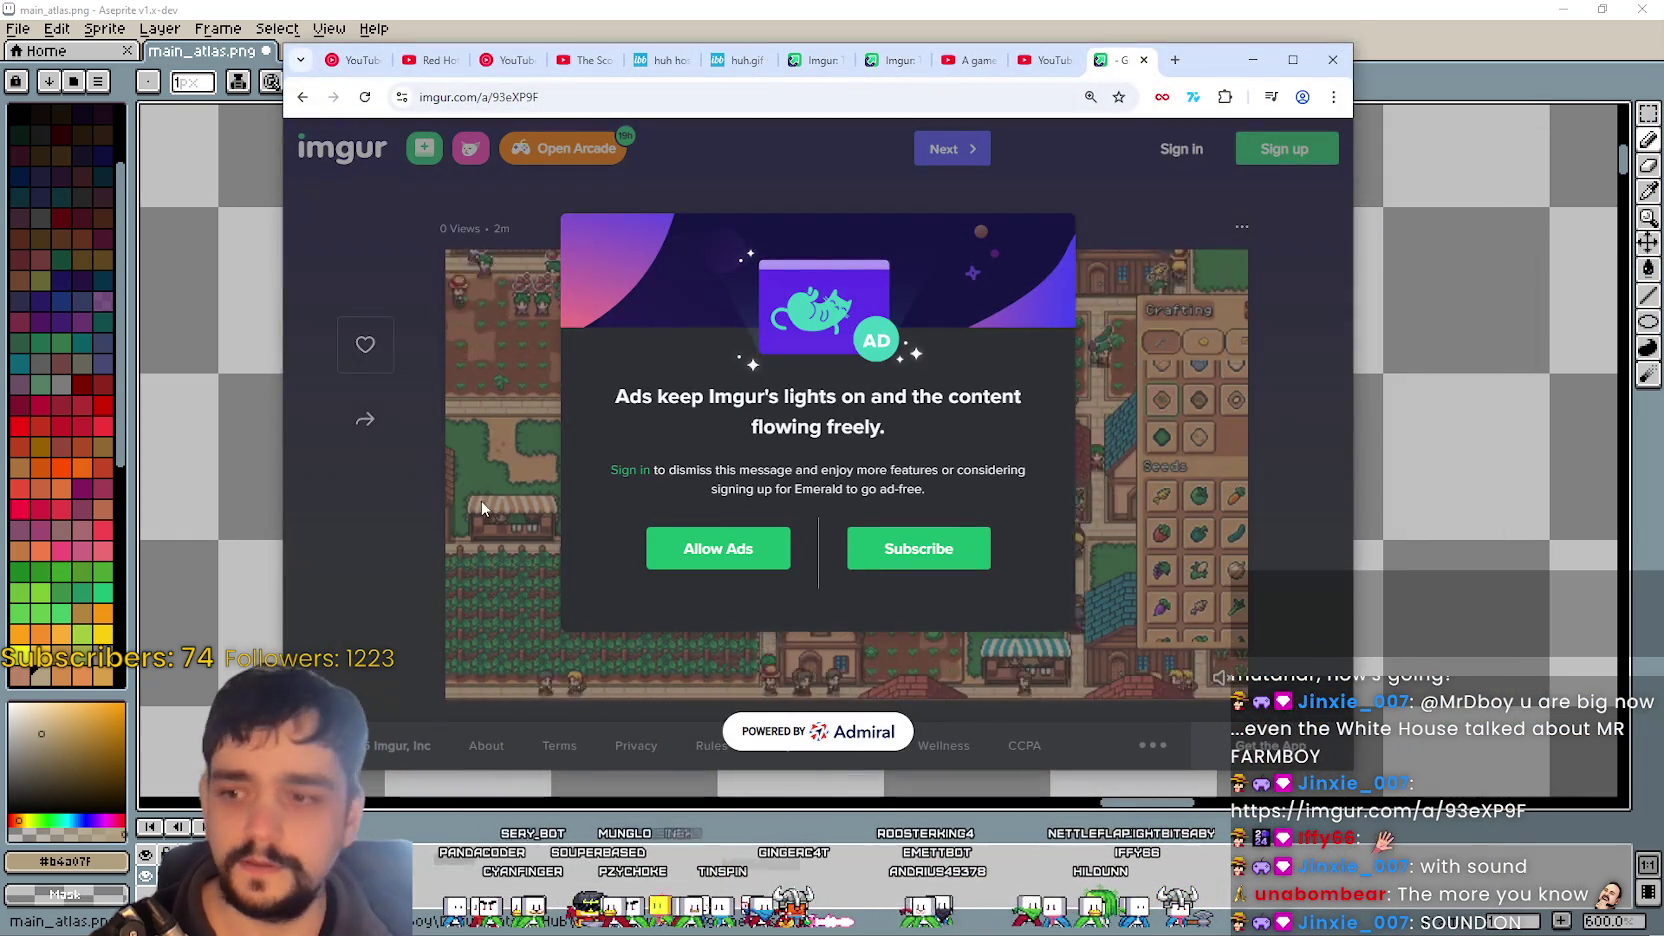
- Reload the Imgur page, pause the farm GIF, and minimize the browser back to Aseprite
key("F5")
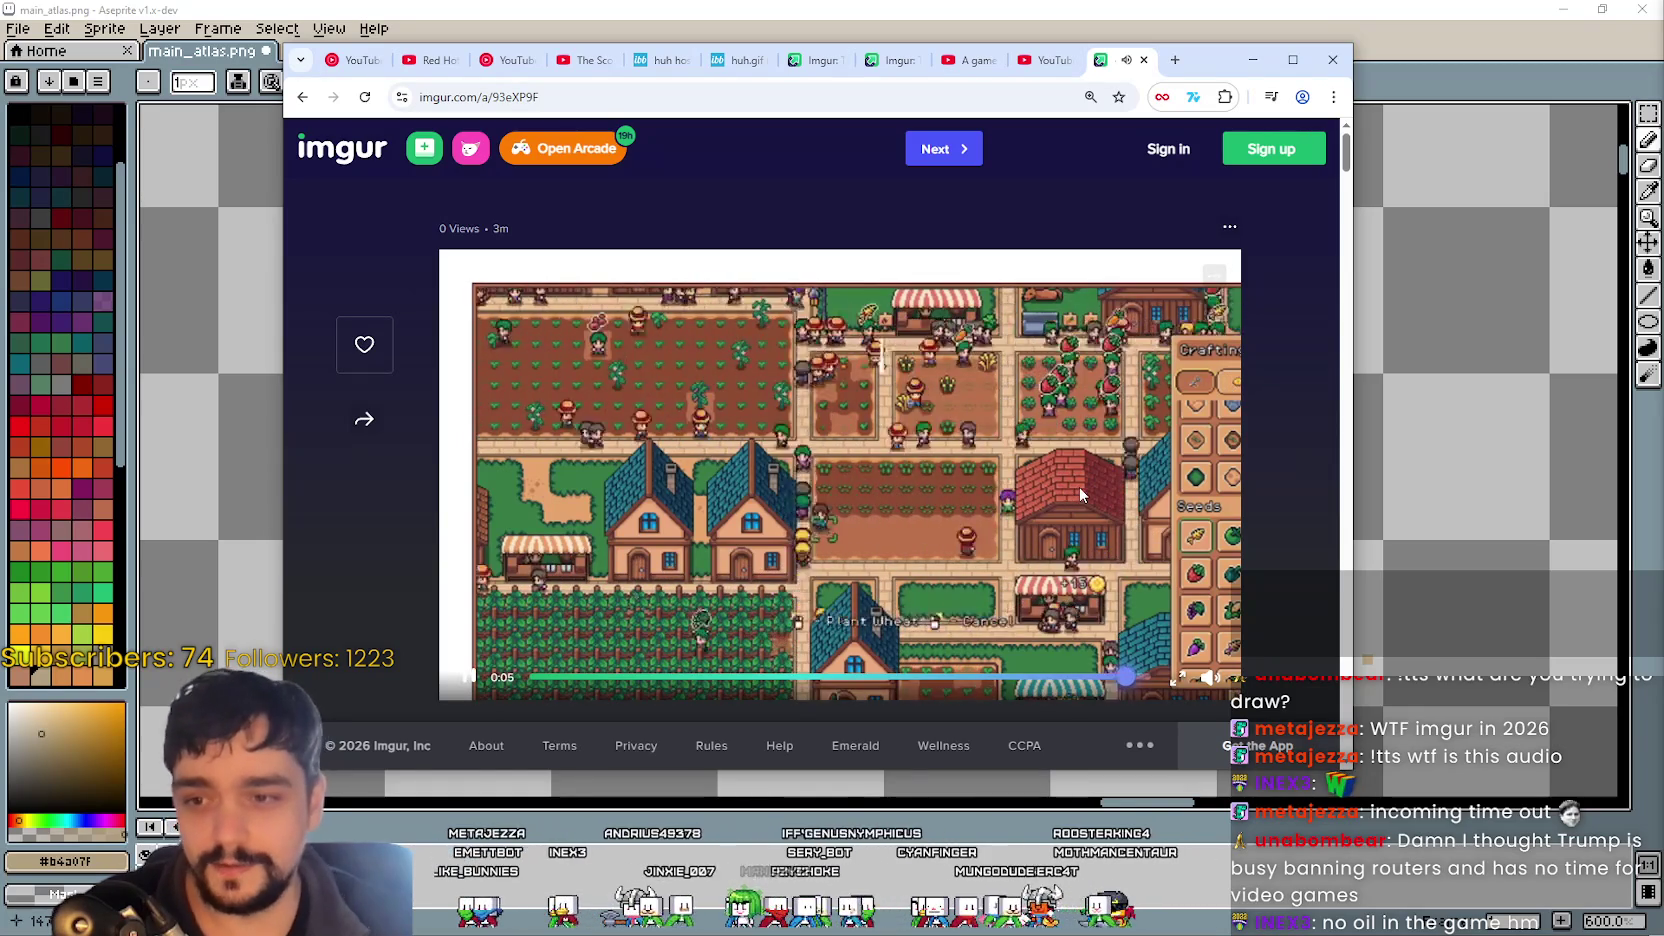
left_click(472, 675)
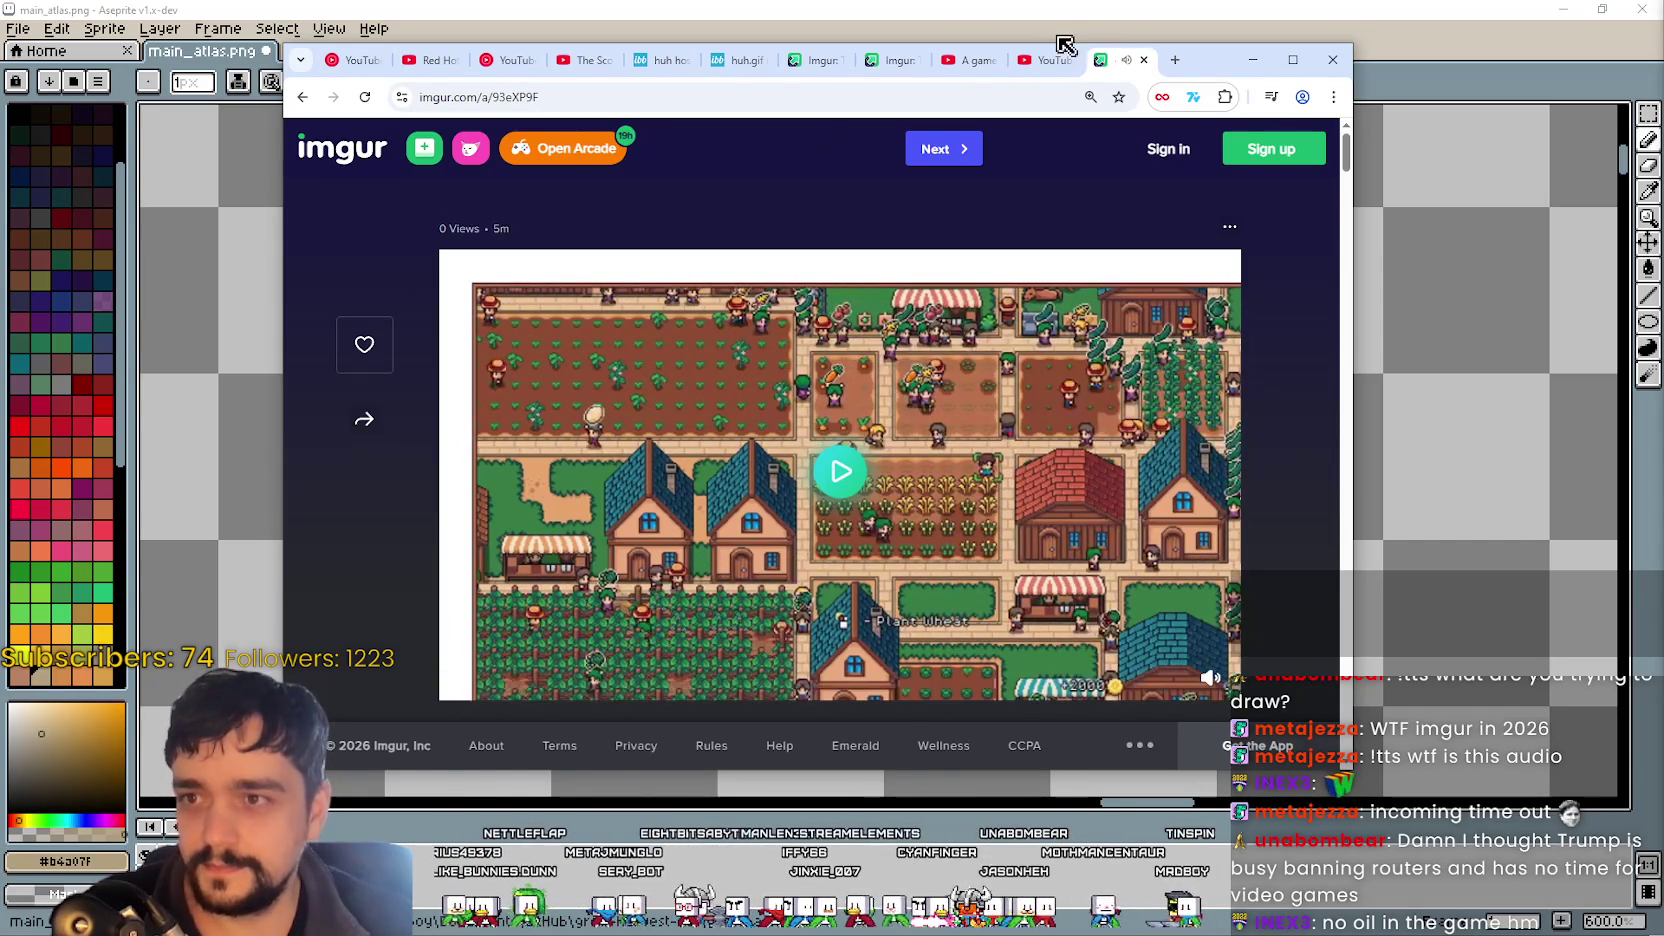
left_click_drag(1218, 66, 1286, 76)
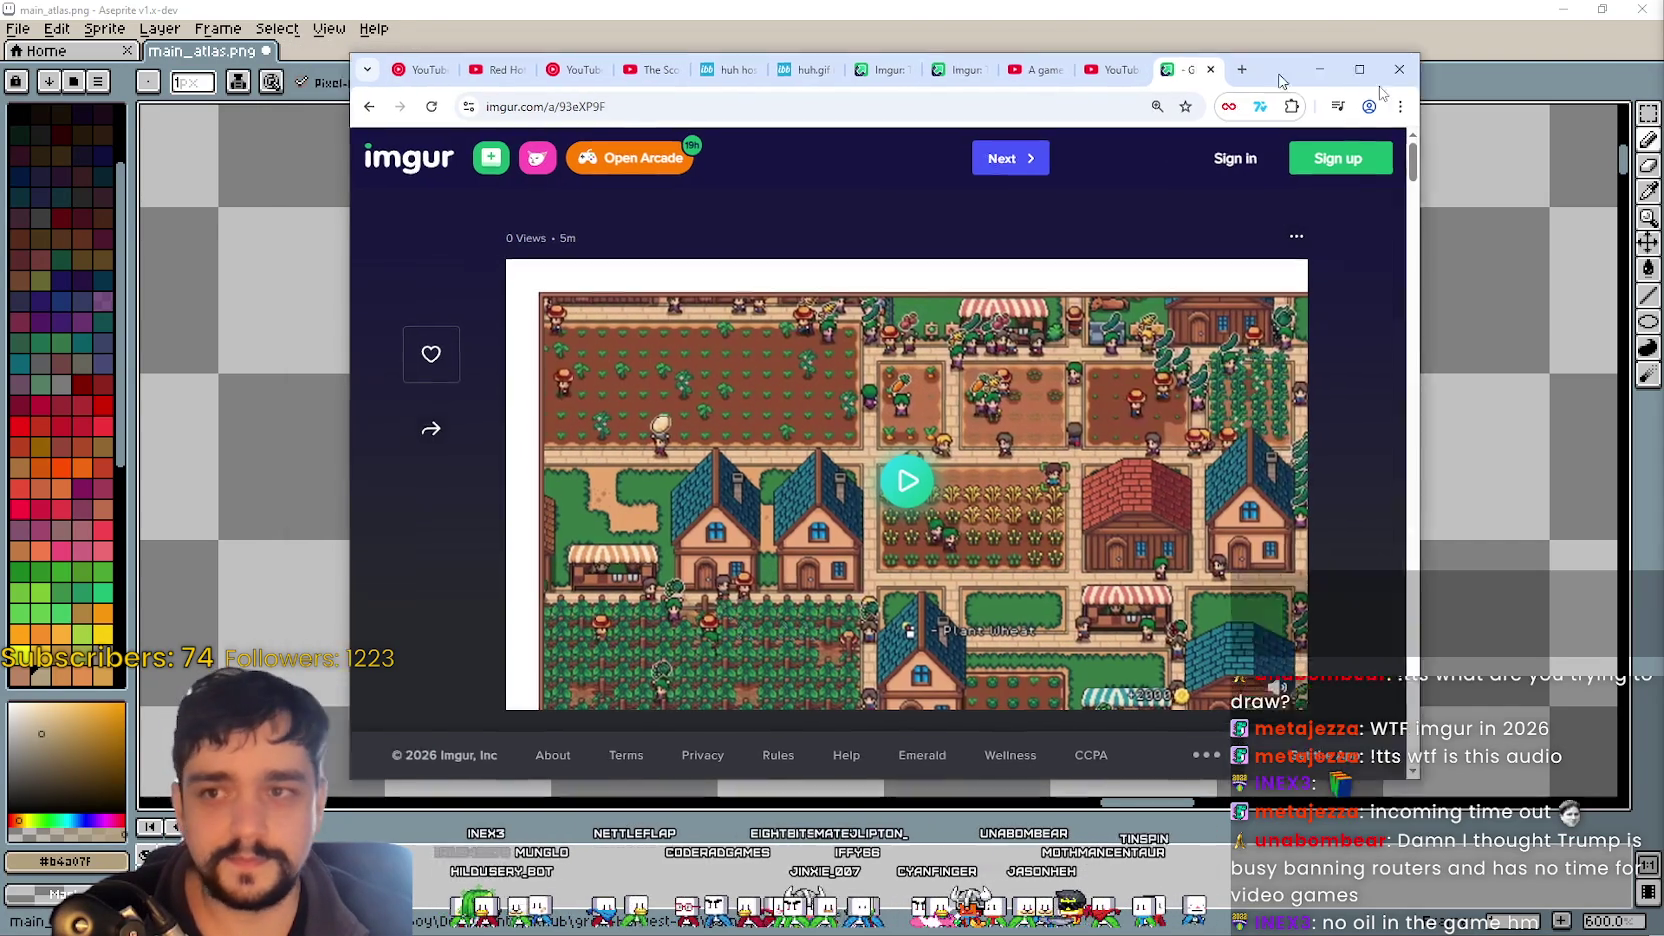
left_click(1320, 69)
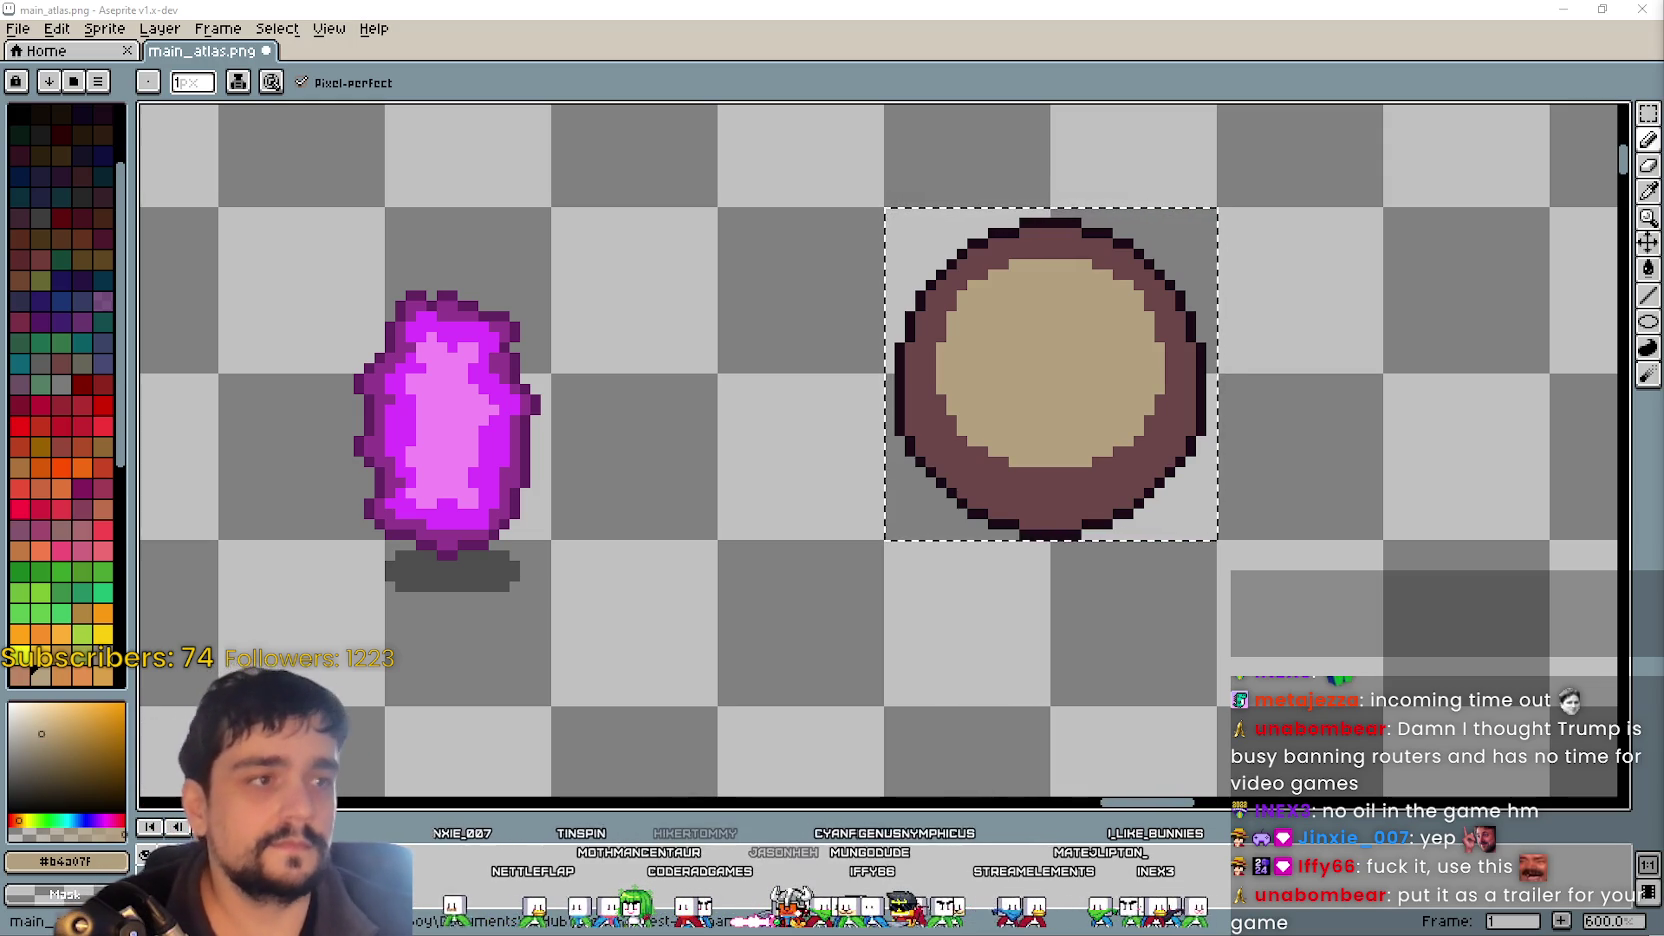
scroll(746, 561, "down", 3)
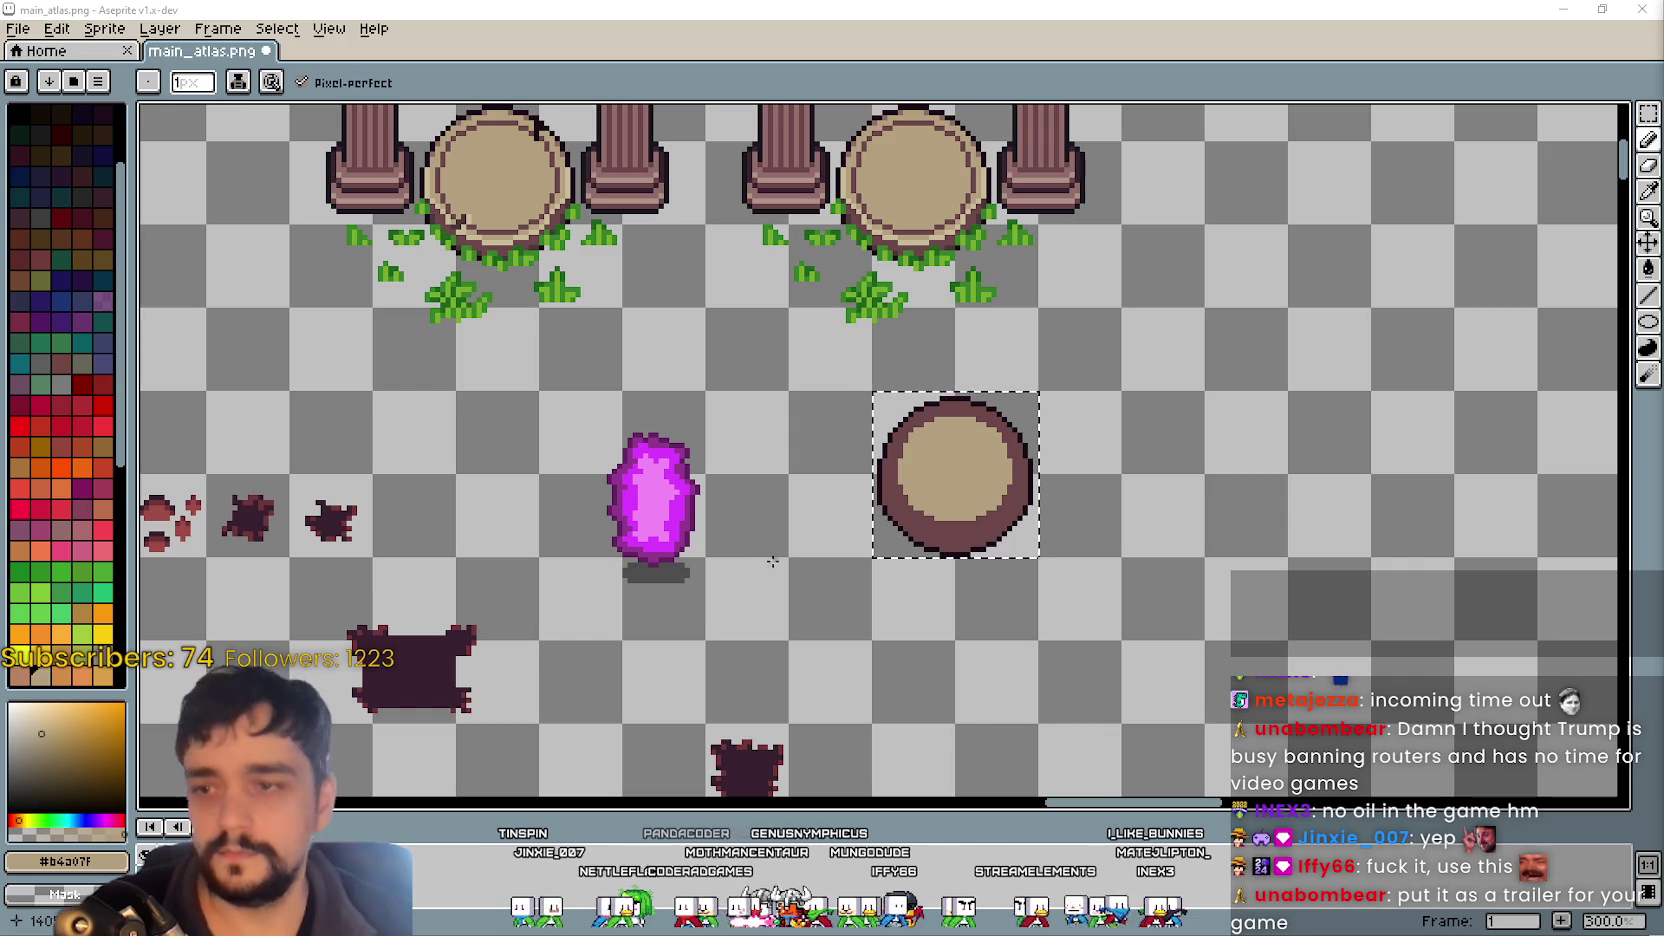
scroll(808, 528, "down", 1)
scroll(805, 520, "up", 2)
scroll(822, 509, "down", 1)
scroll(819, 508, "down", 2)
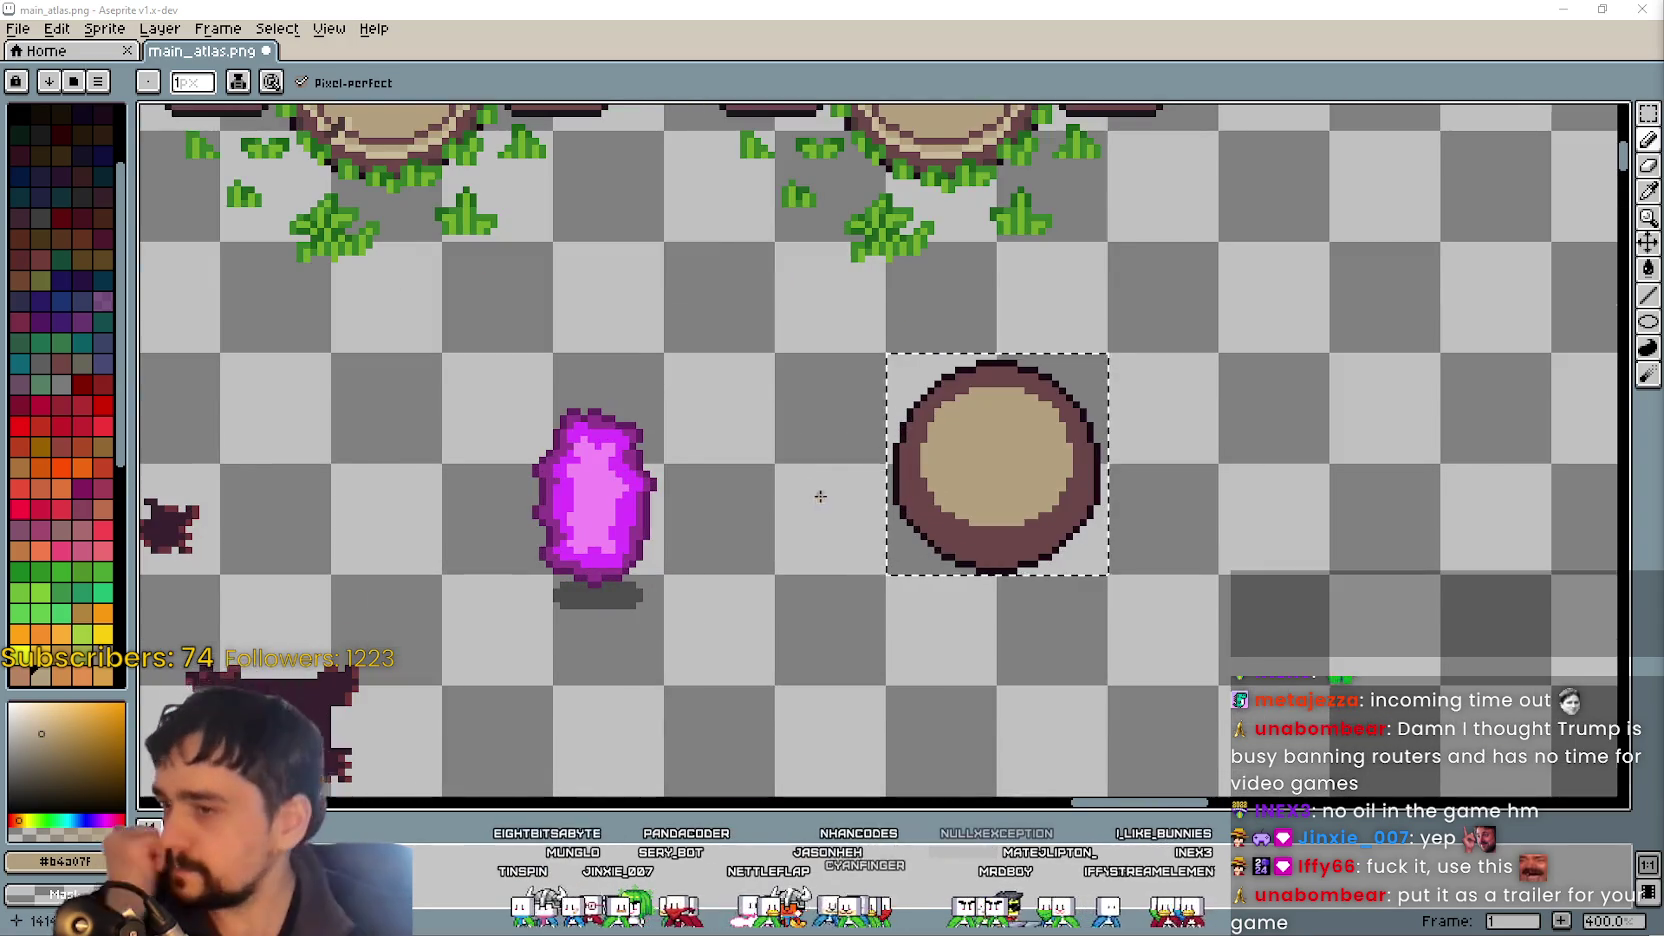
scroll(613, 520, "up", 2)
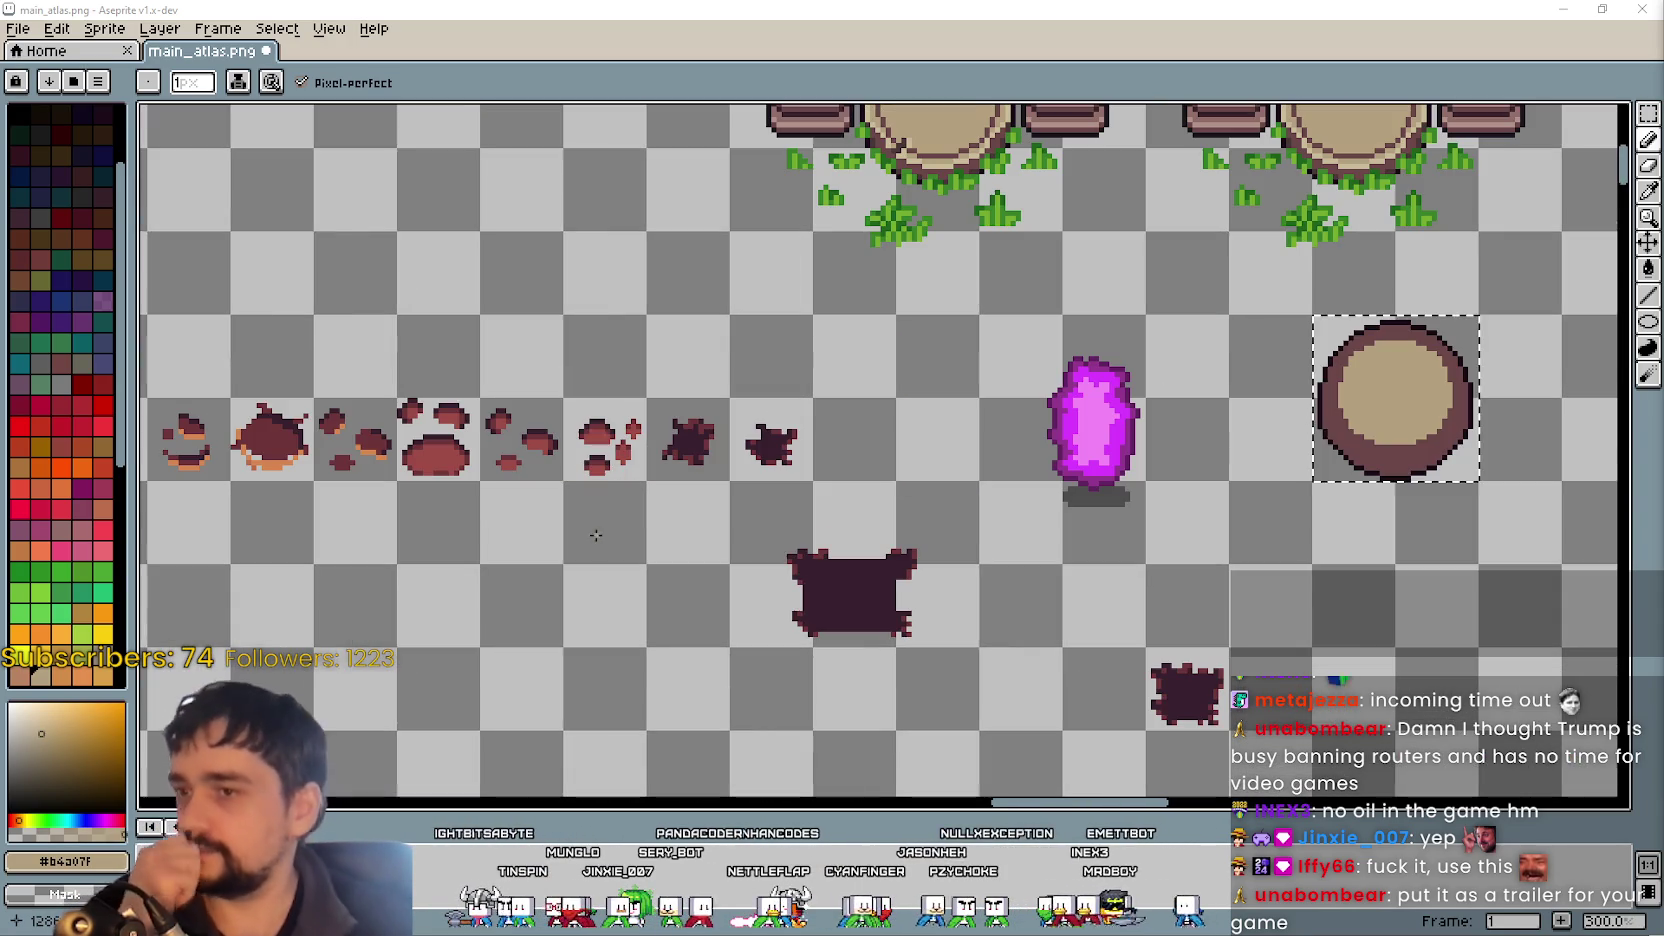